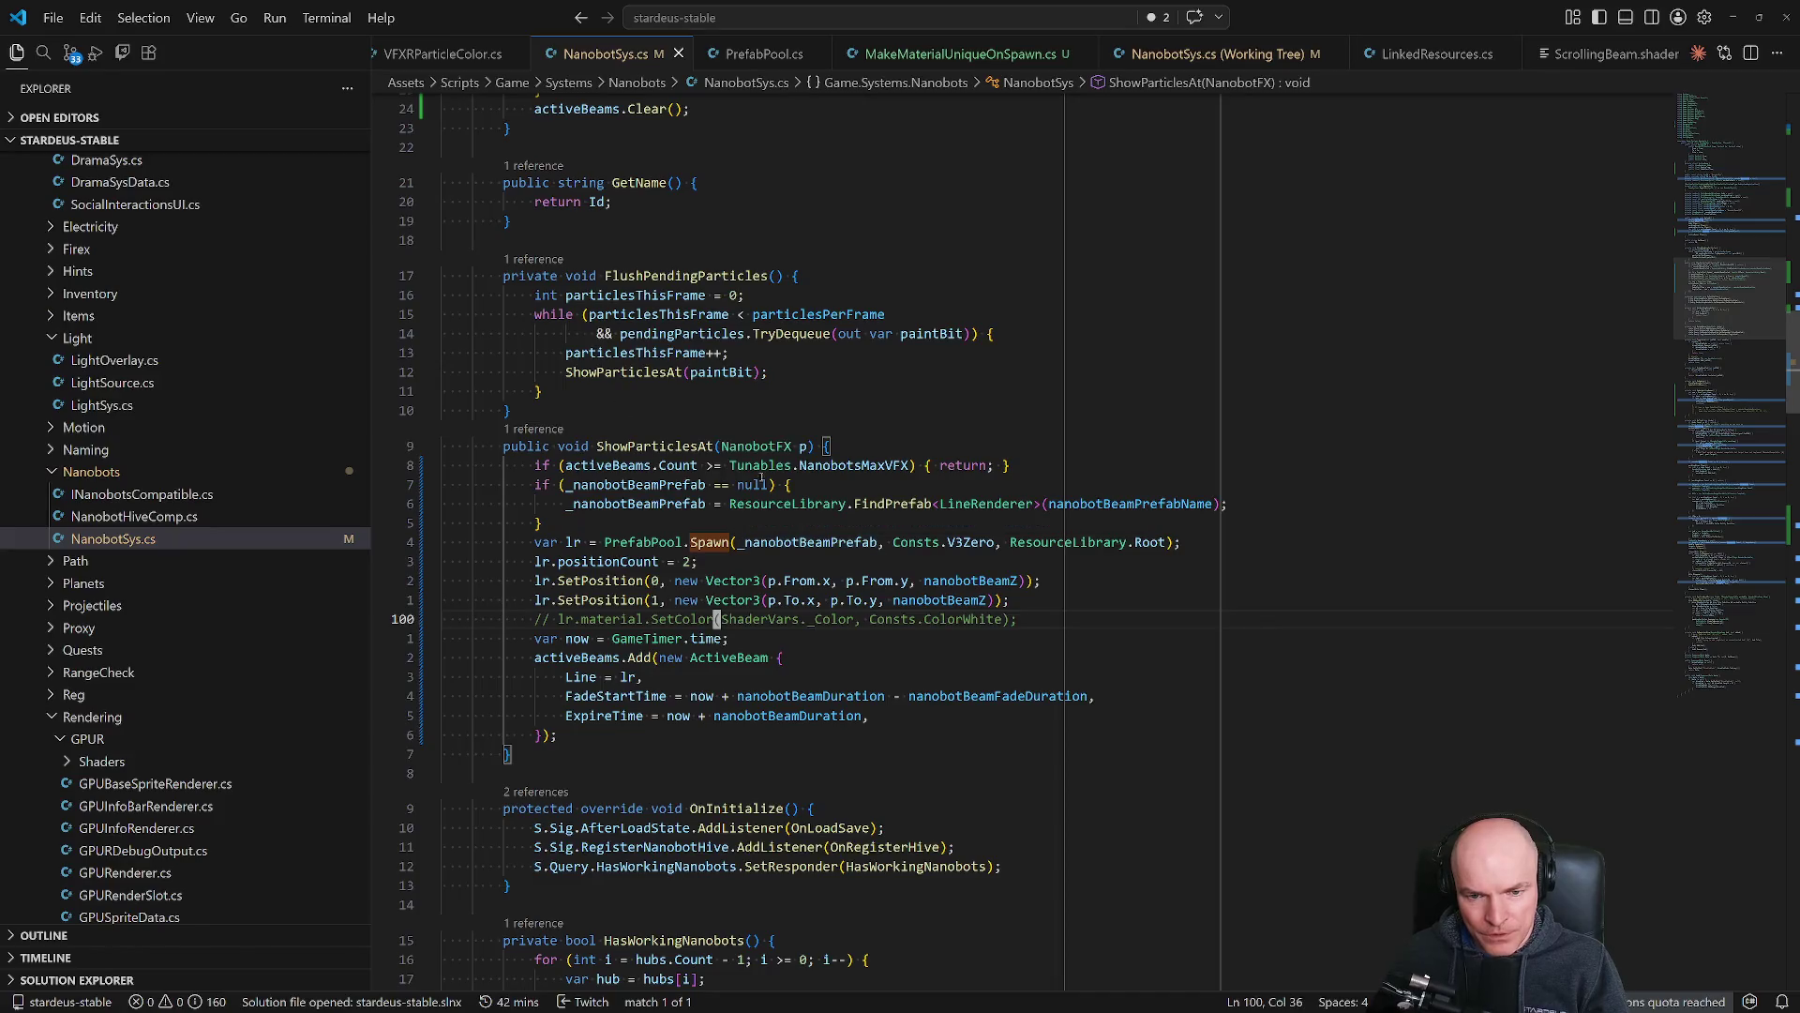
# Highlight the NanobotsMaxVFX limit, activeBeams, _nanobotBeamPrefab and the beam-end SetPosition calls in NanobotSys.cs.
pyautogui.click(814, 466)
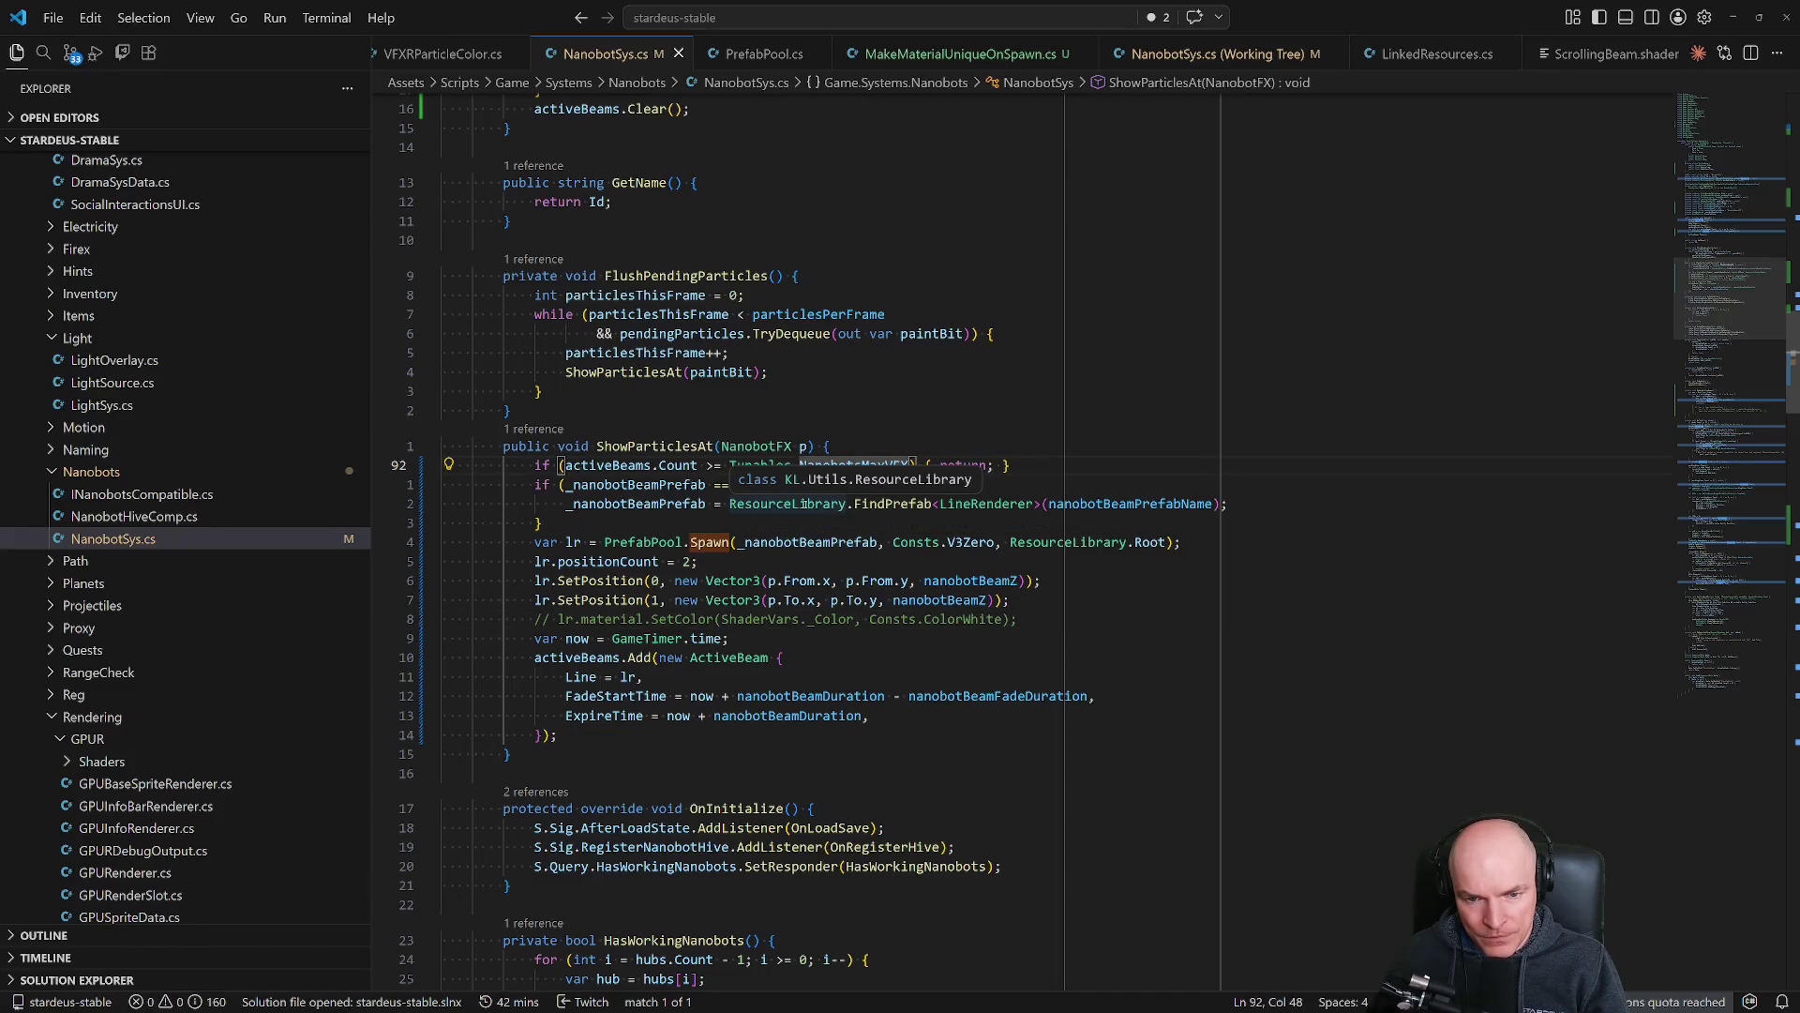
pyautogui.click(636, 466)
pyautogui.click(862, 466)
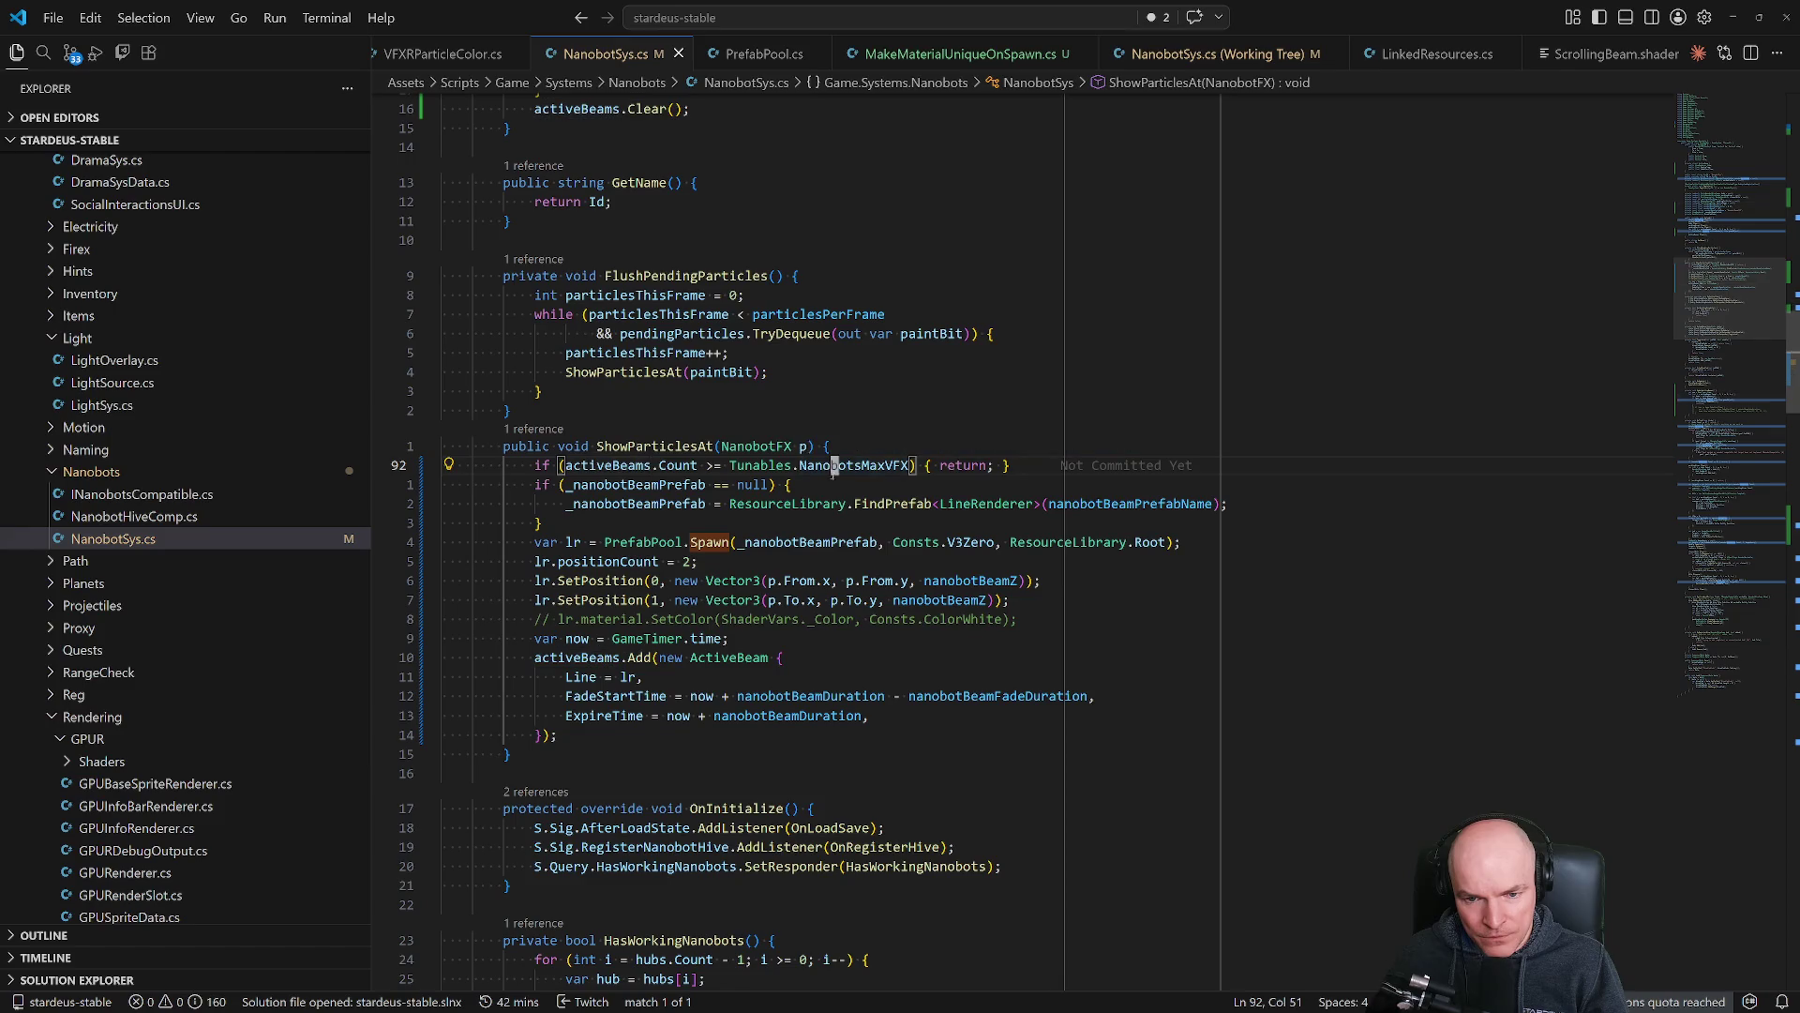
pyautogui.click(806, 543)
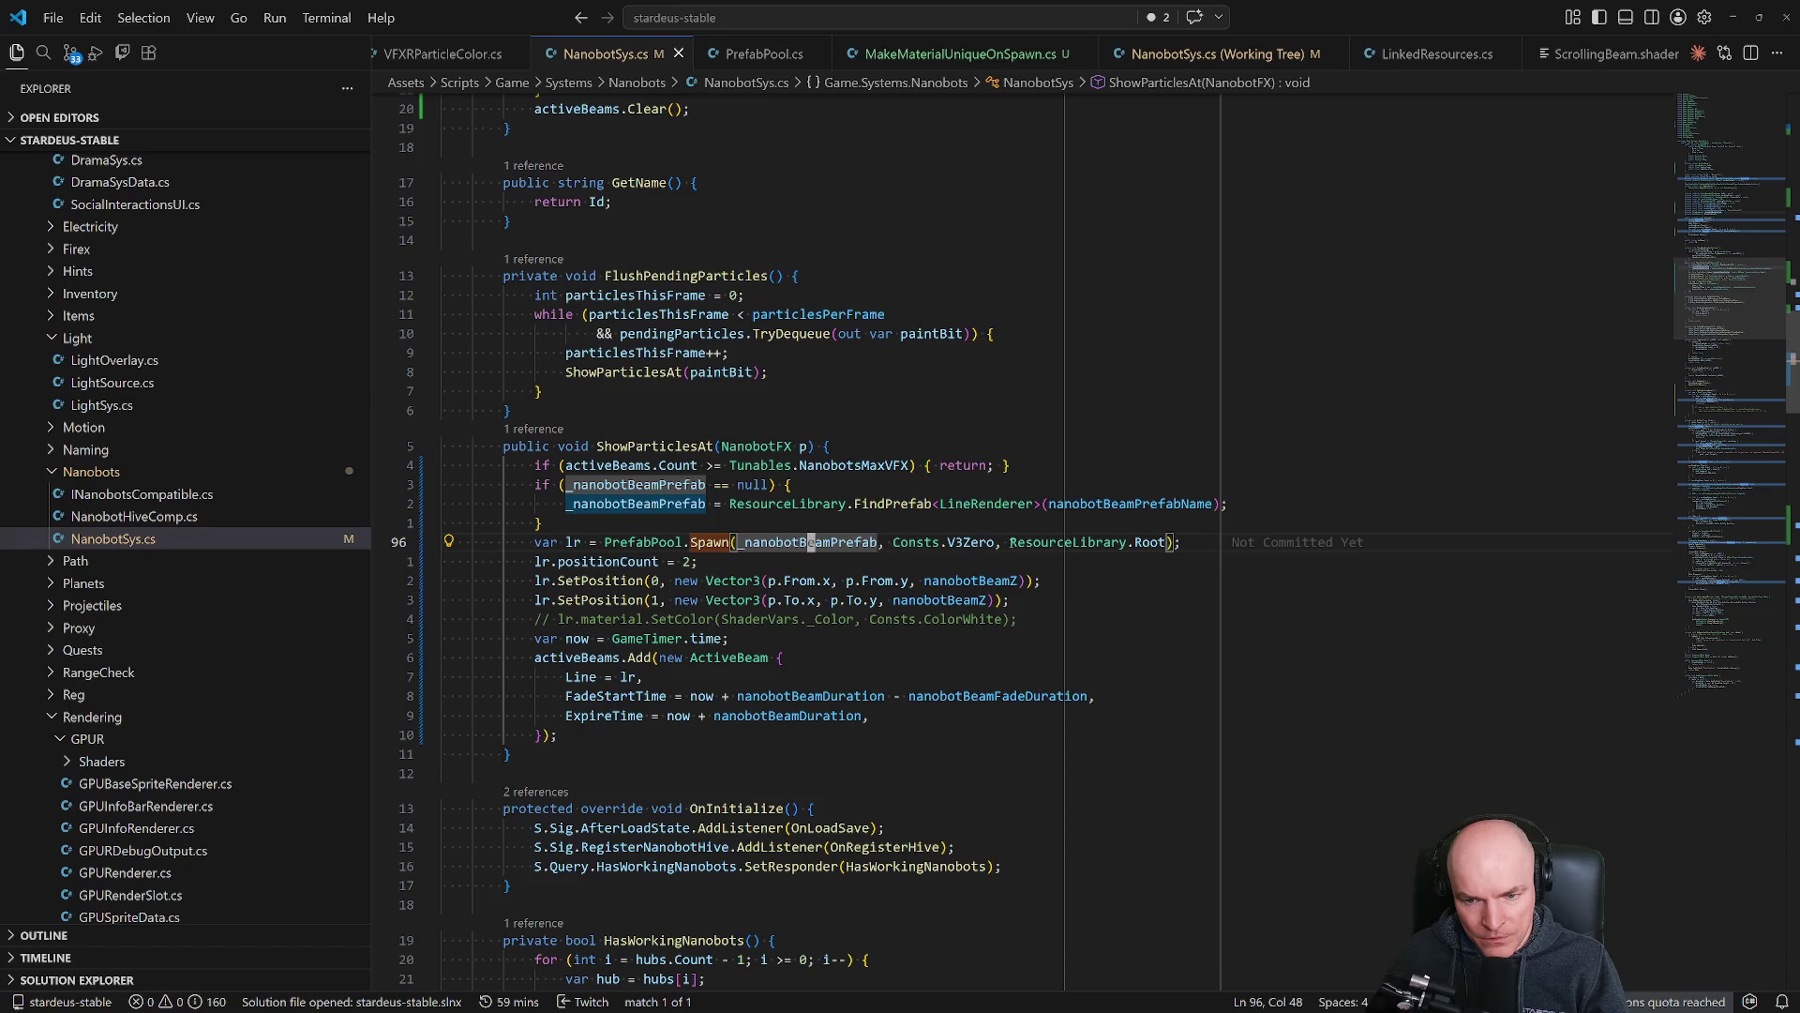
pyautogui.click(614, 562)
pyautogui.click(623, 580)
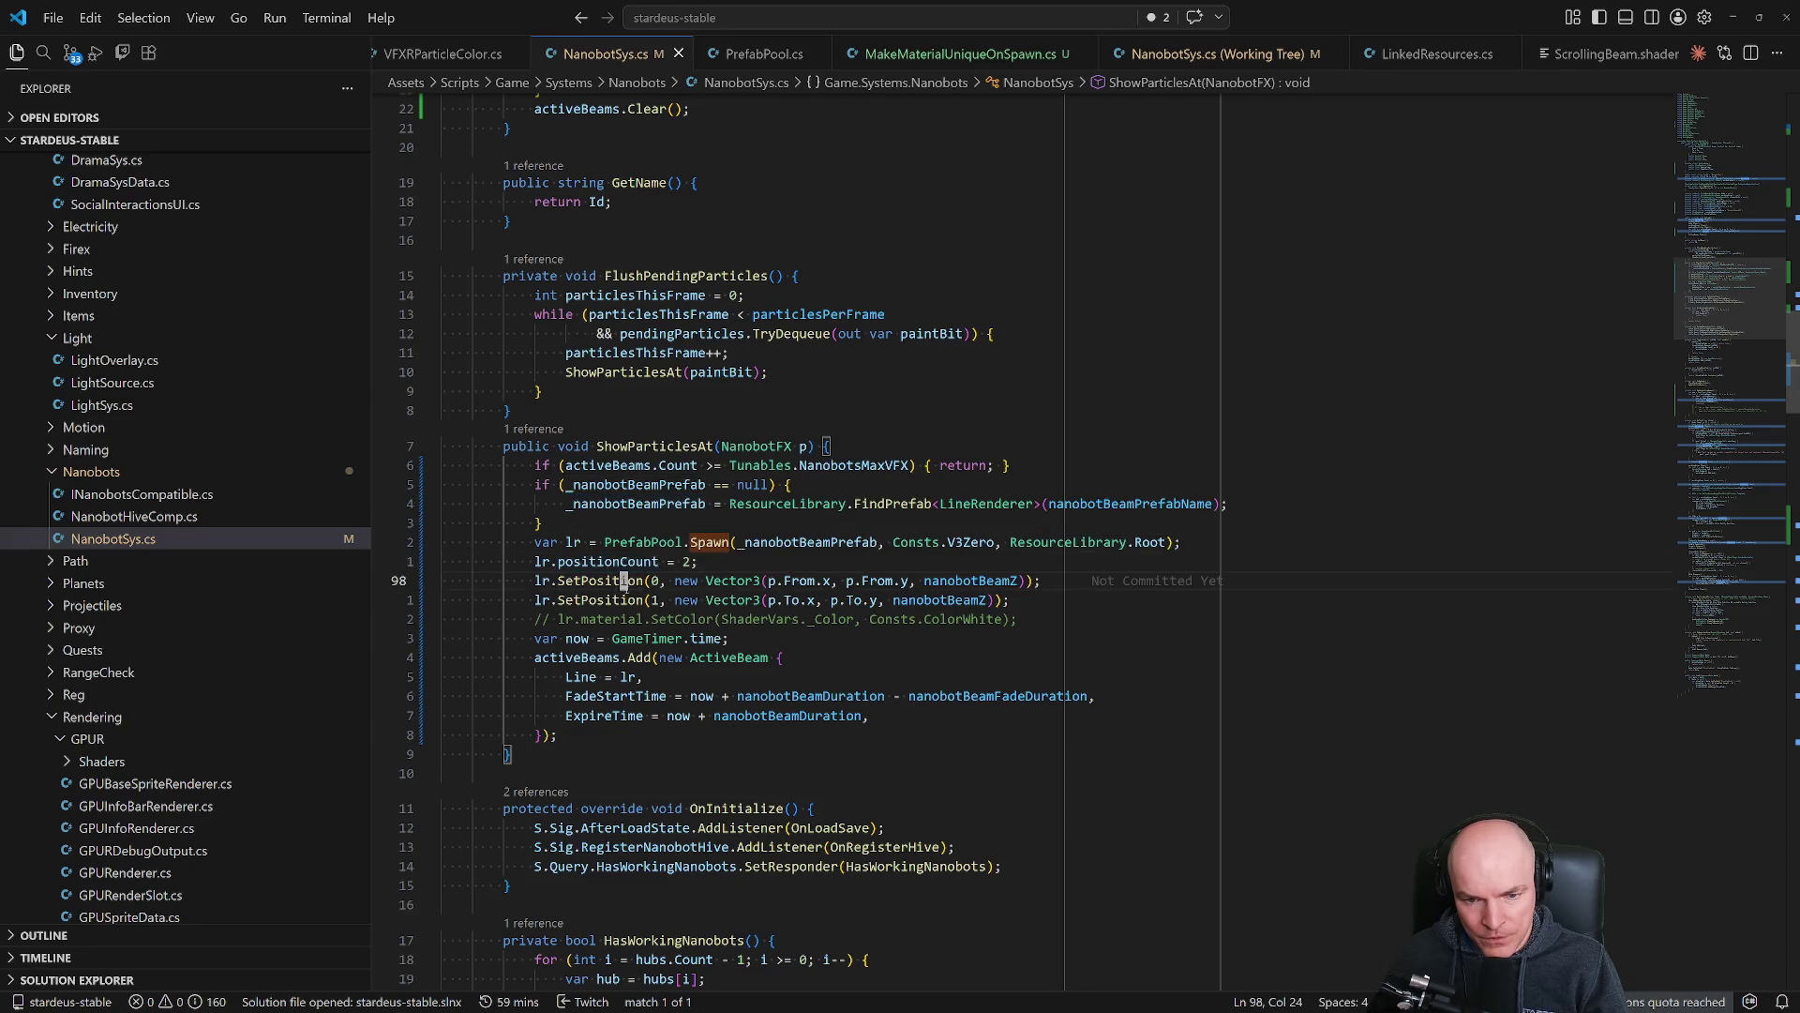
pyautogui.click(614, 657)
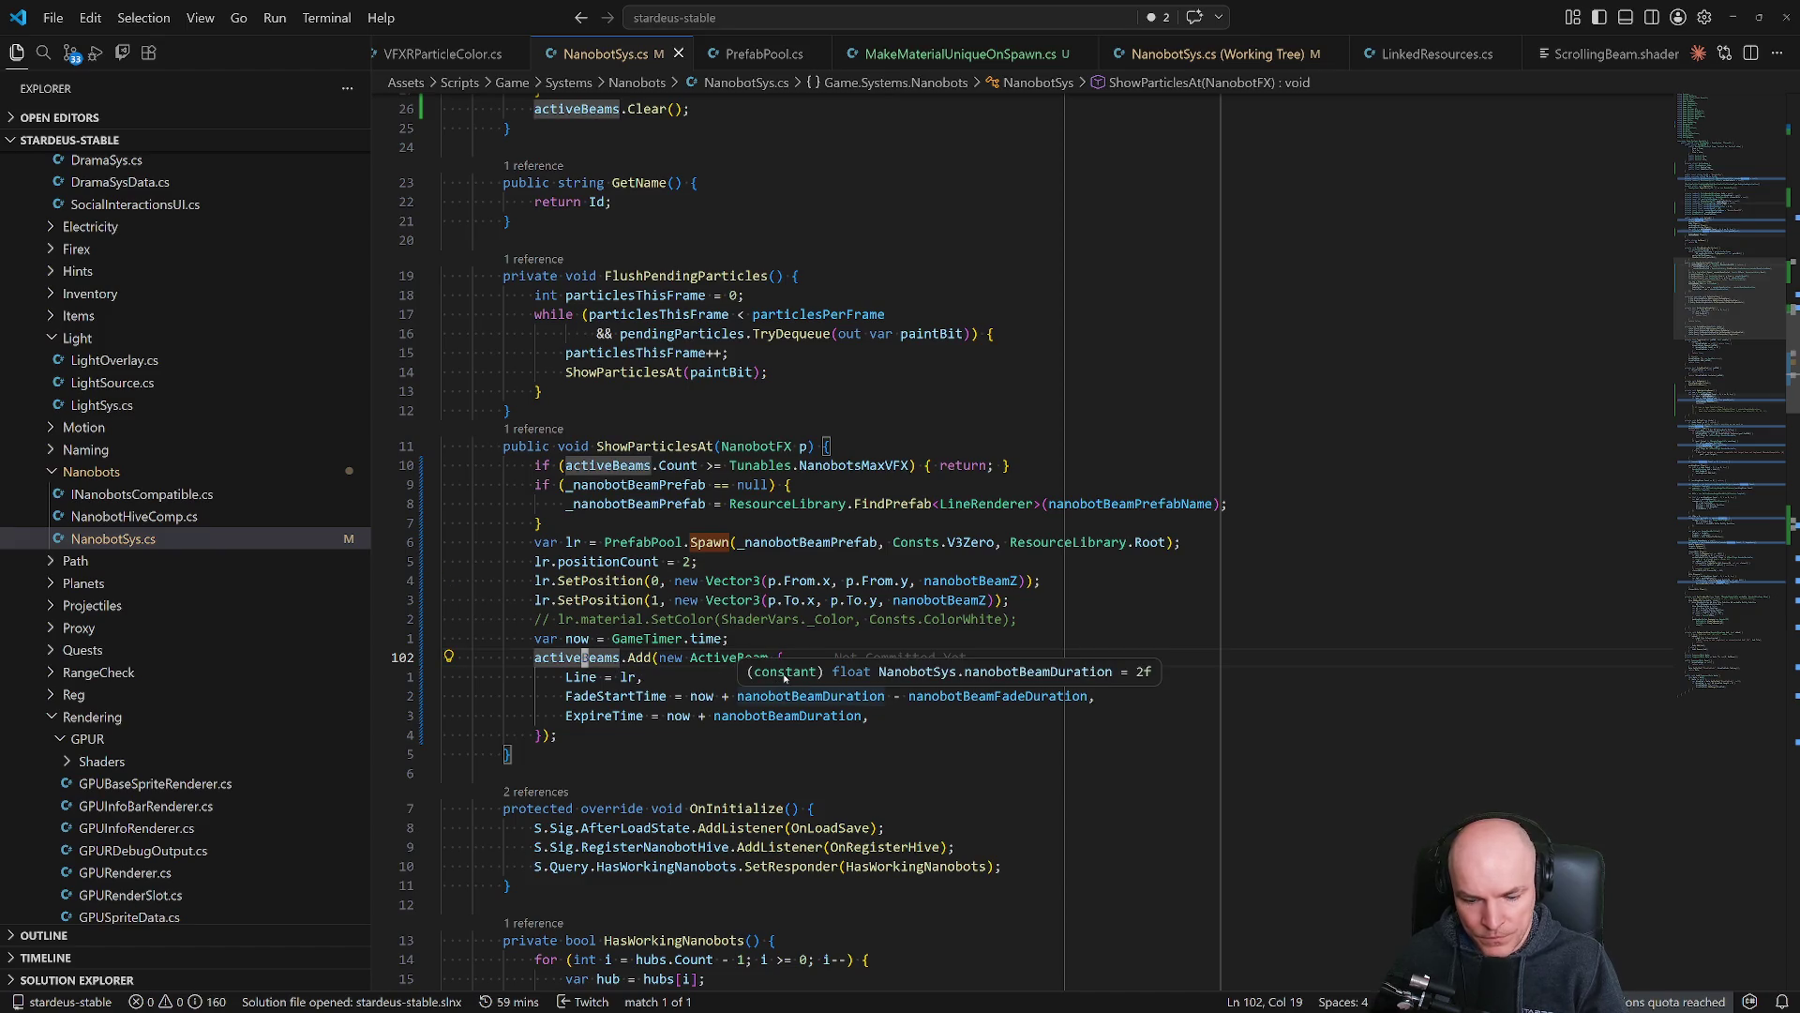
# Jump to UpdateActiveBeams via symbol search, and peek at the FlushPendingParticles definition and back.
pyautogui.hotkey('ctrl', 'shift', 'o')
pyautogui.write('ti')
pyautogui.press('BackSpace')
pyautogui.press('BackSpace')
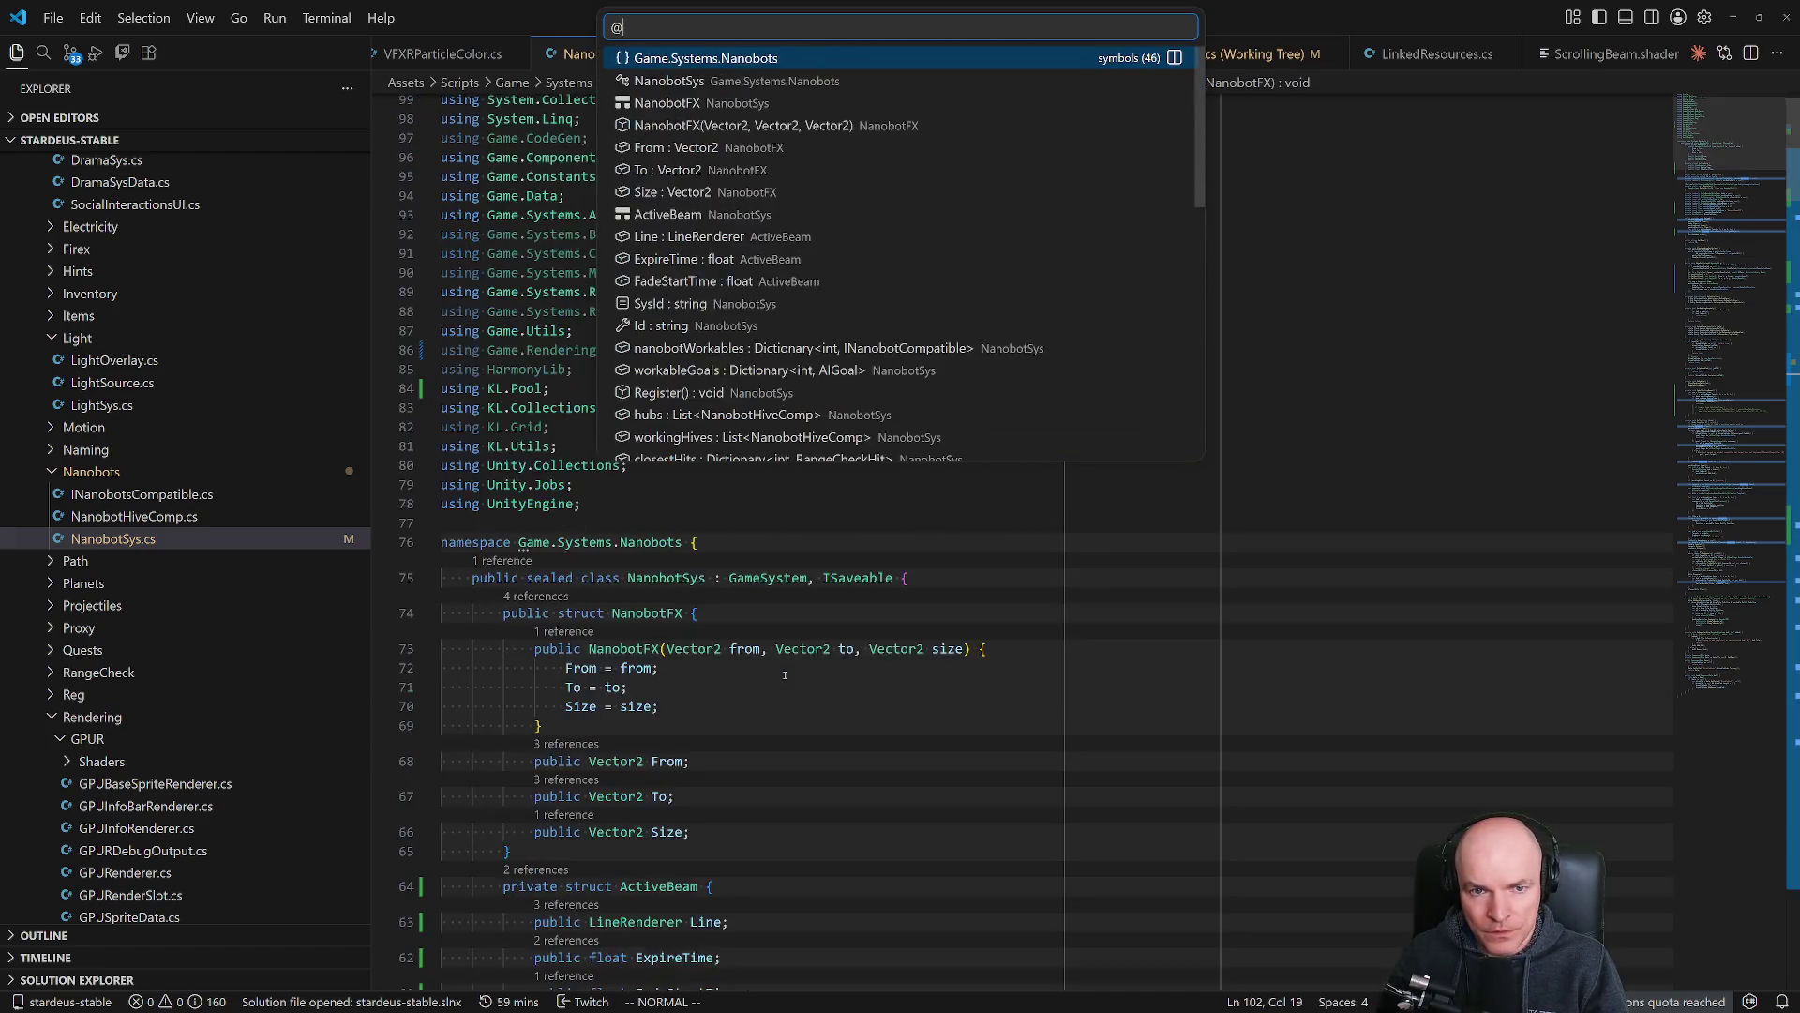
pyautogui.write('upd')
pyautogui.press('Return')
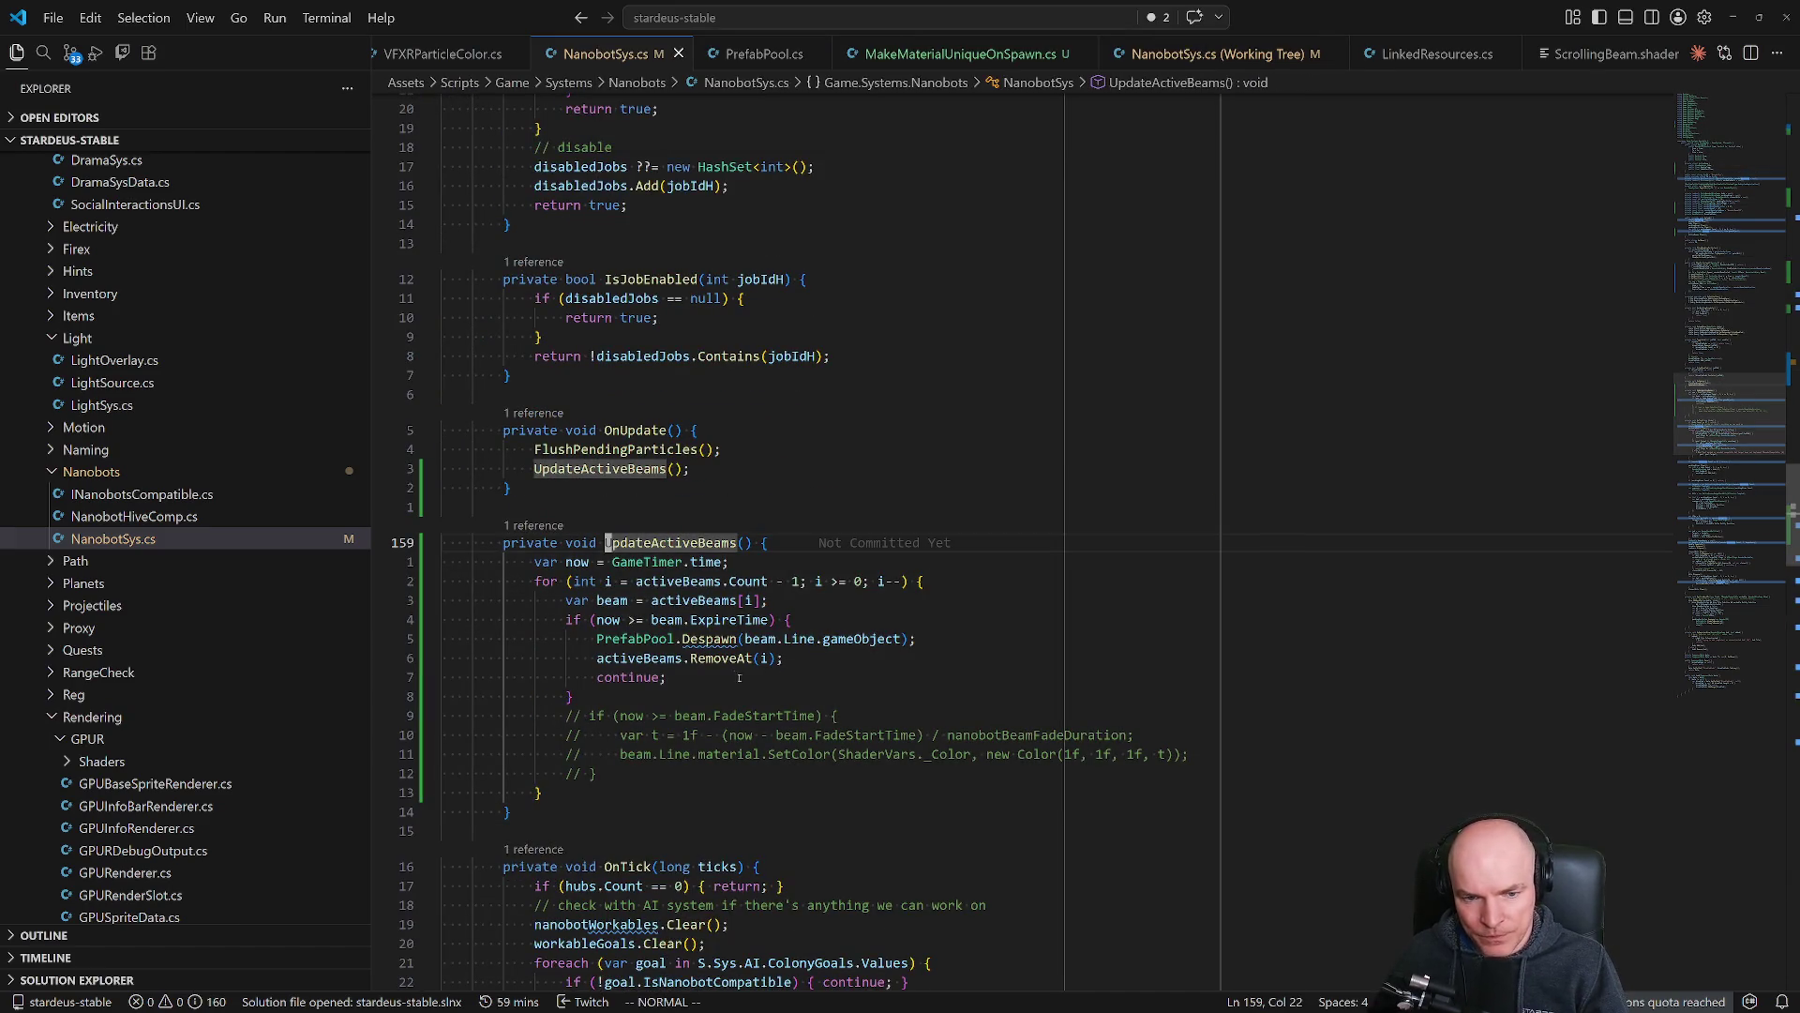
pyautogui.click(607, 449)
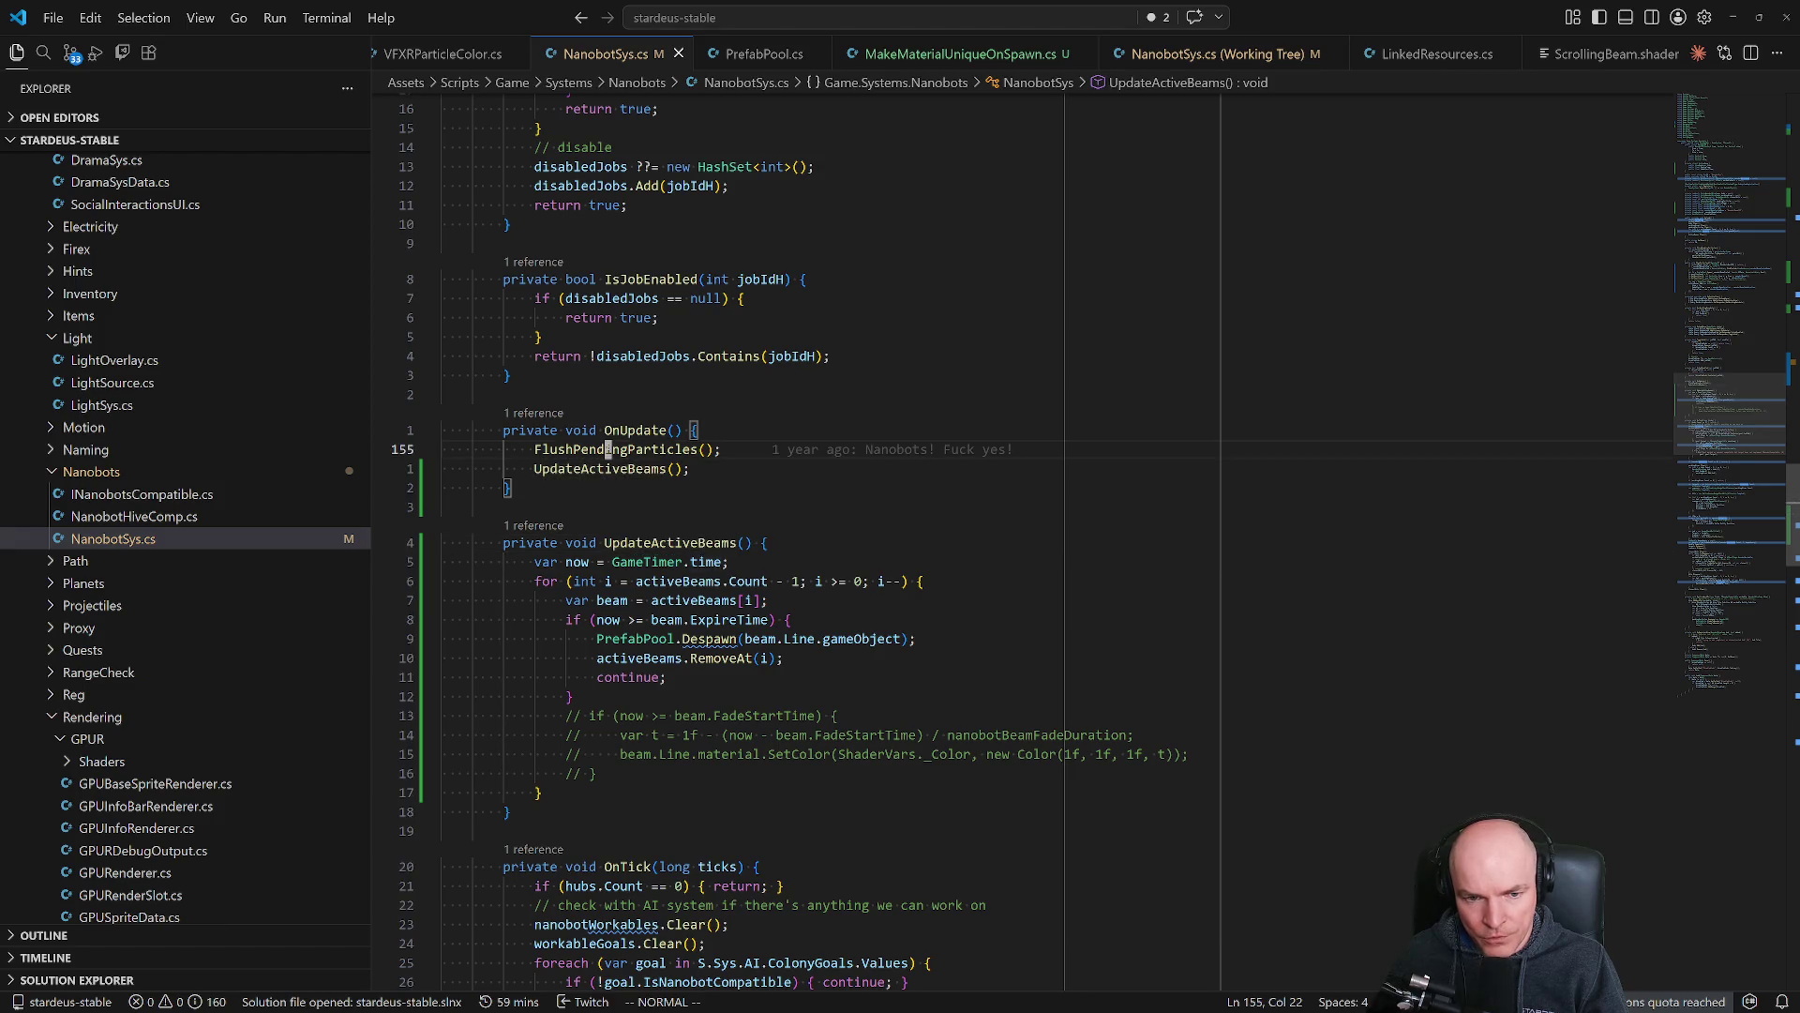
pyautogui.press('F12')
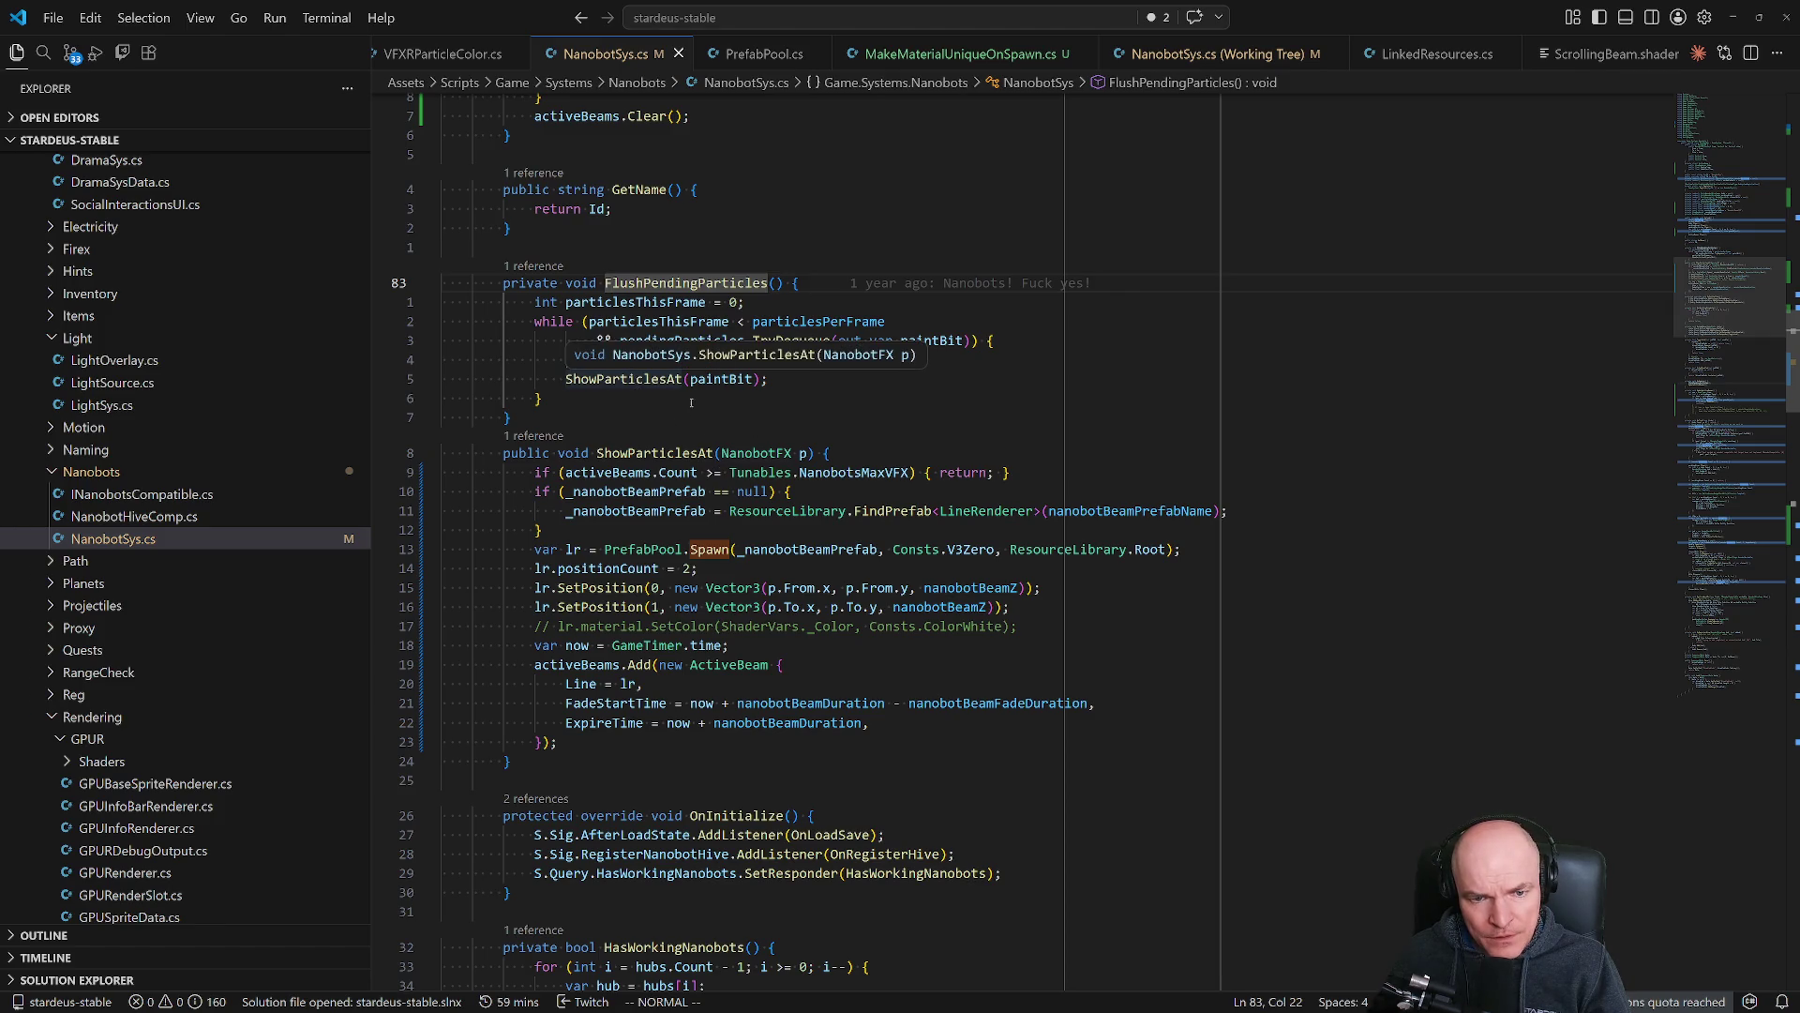
pyautogui.hotkey('ctrl', 'o')
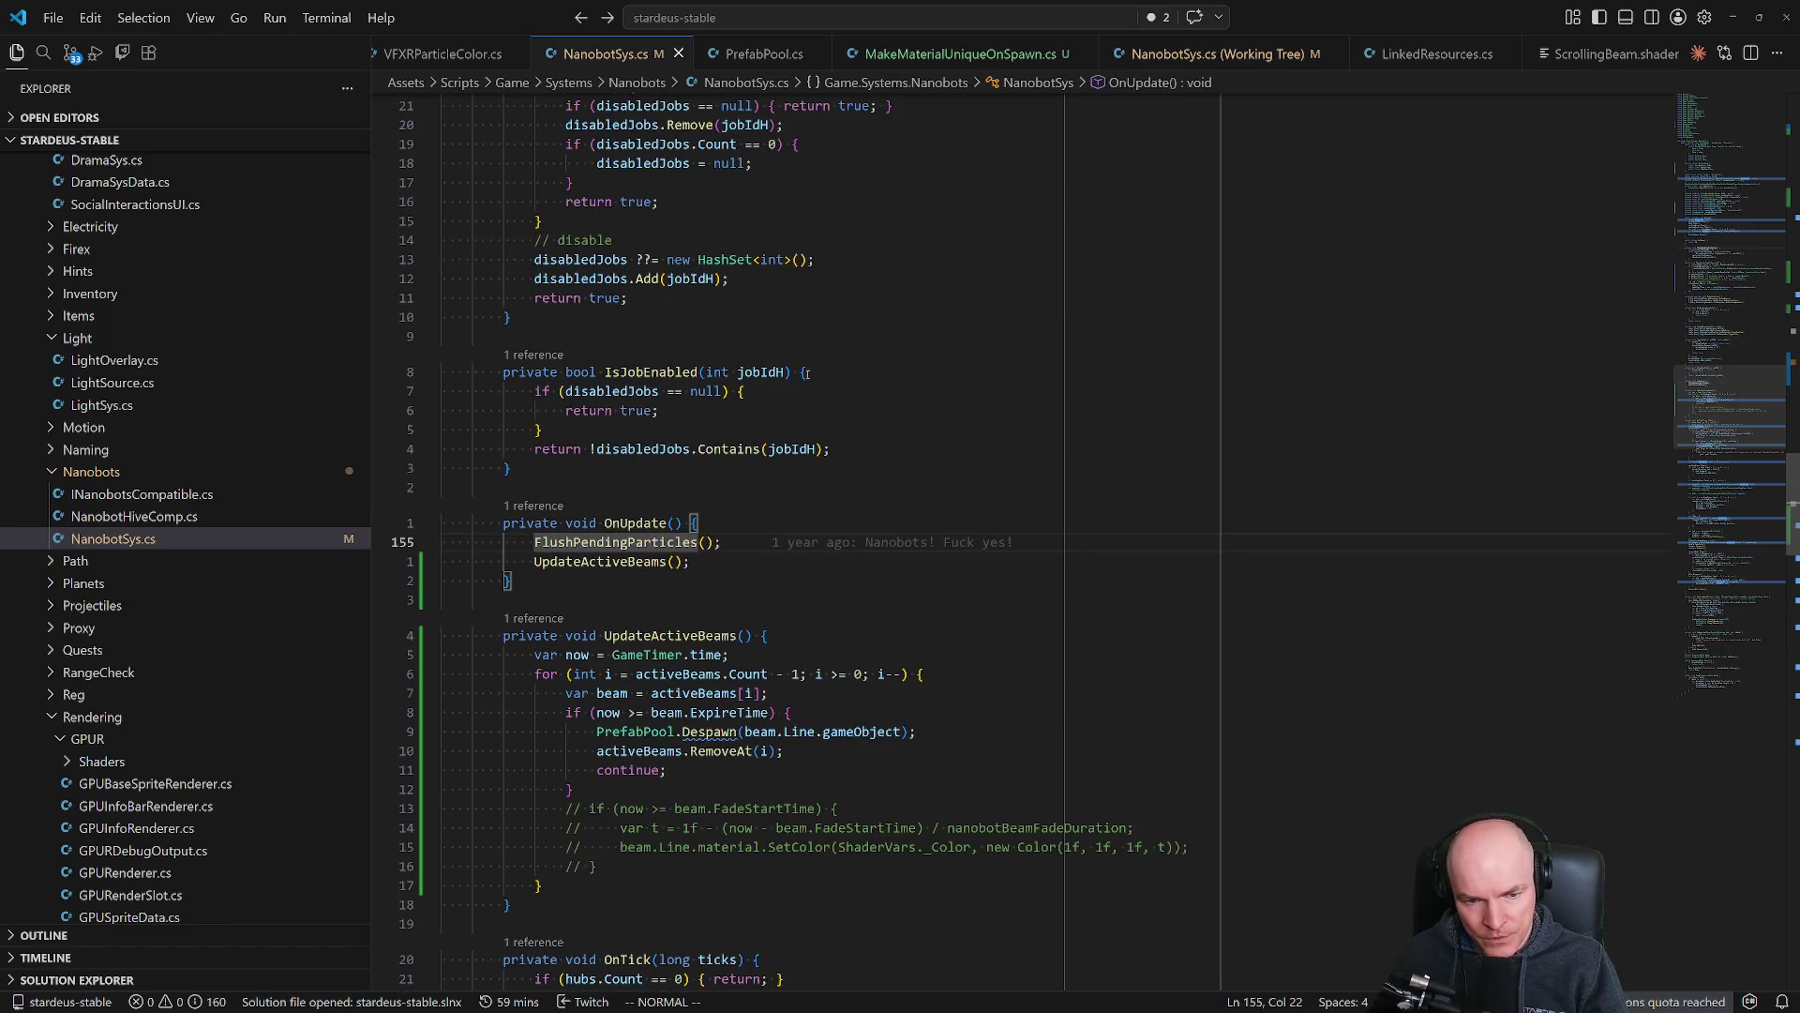
# Centre the UpdateActiveBeams definition, read through the rest of the file, then move to Unity.
pyautogui.press('j')
pyautogui.press('g')
pyautogui.press('d')
pyautogui.press('z')
pyautogui.press('z')
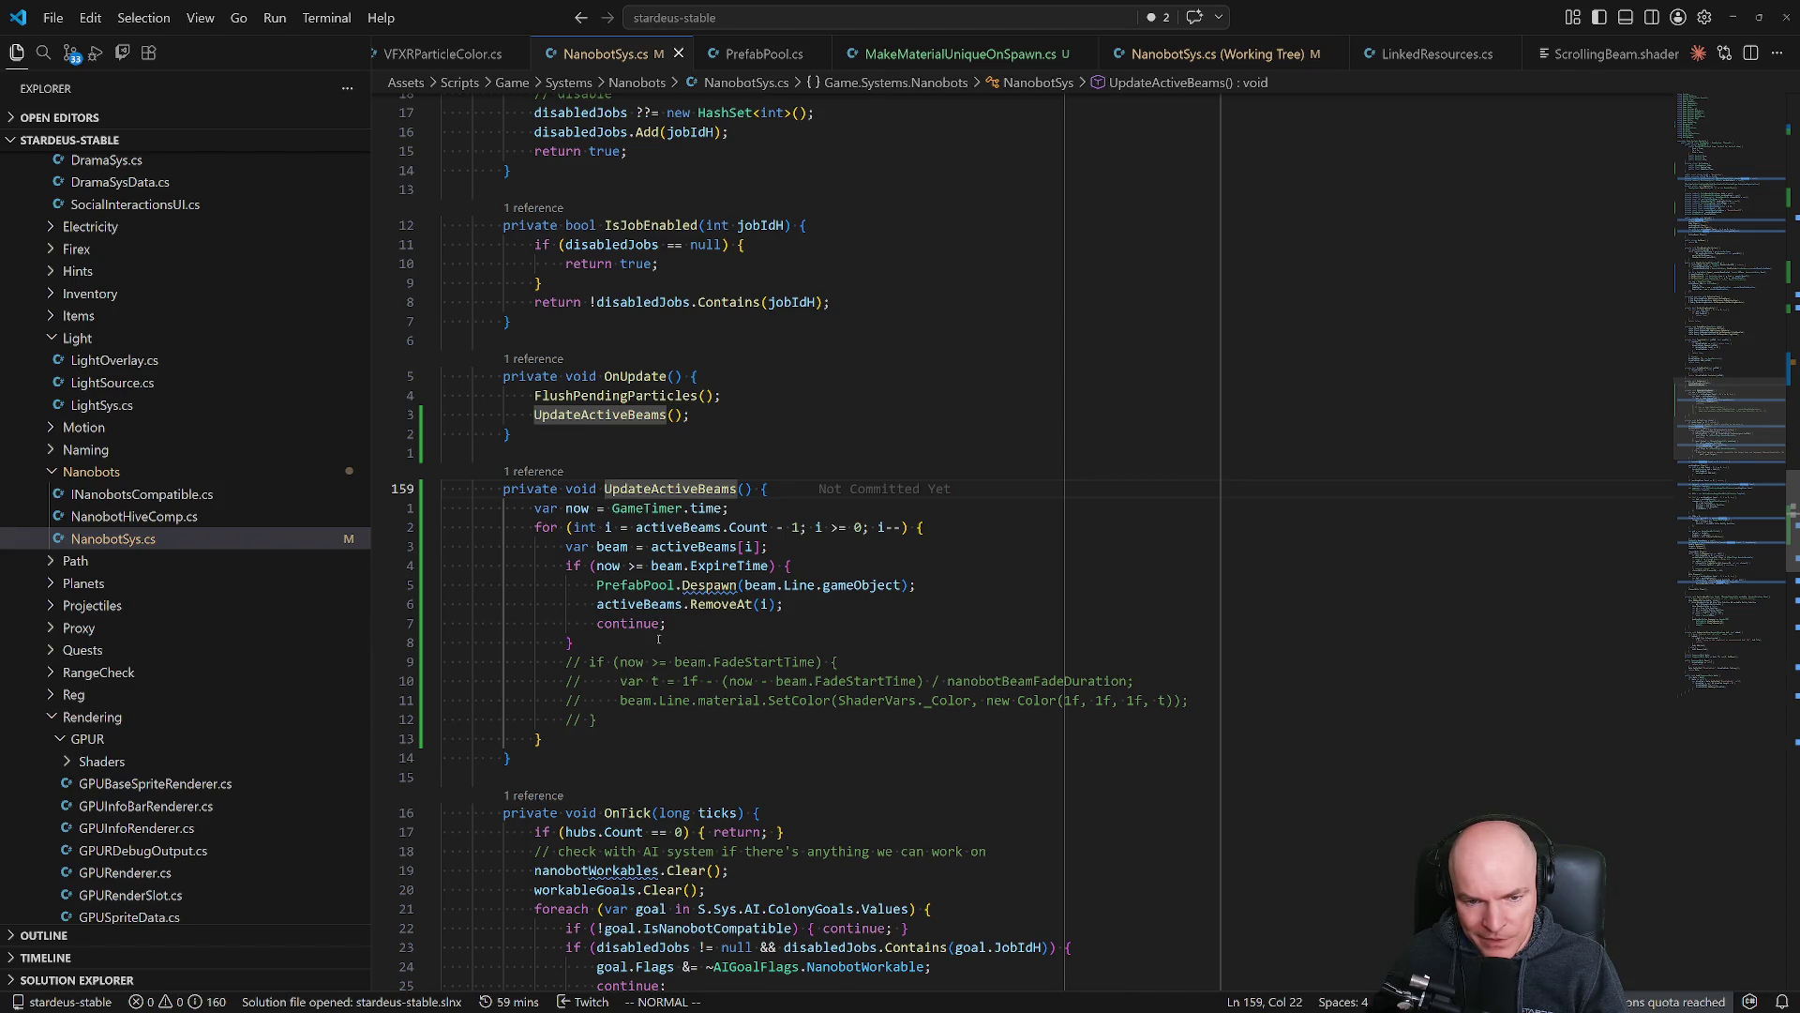
pyautogui.scroll(-3, 658, 637)
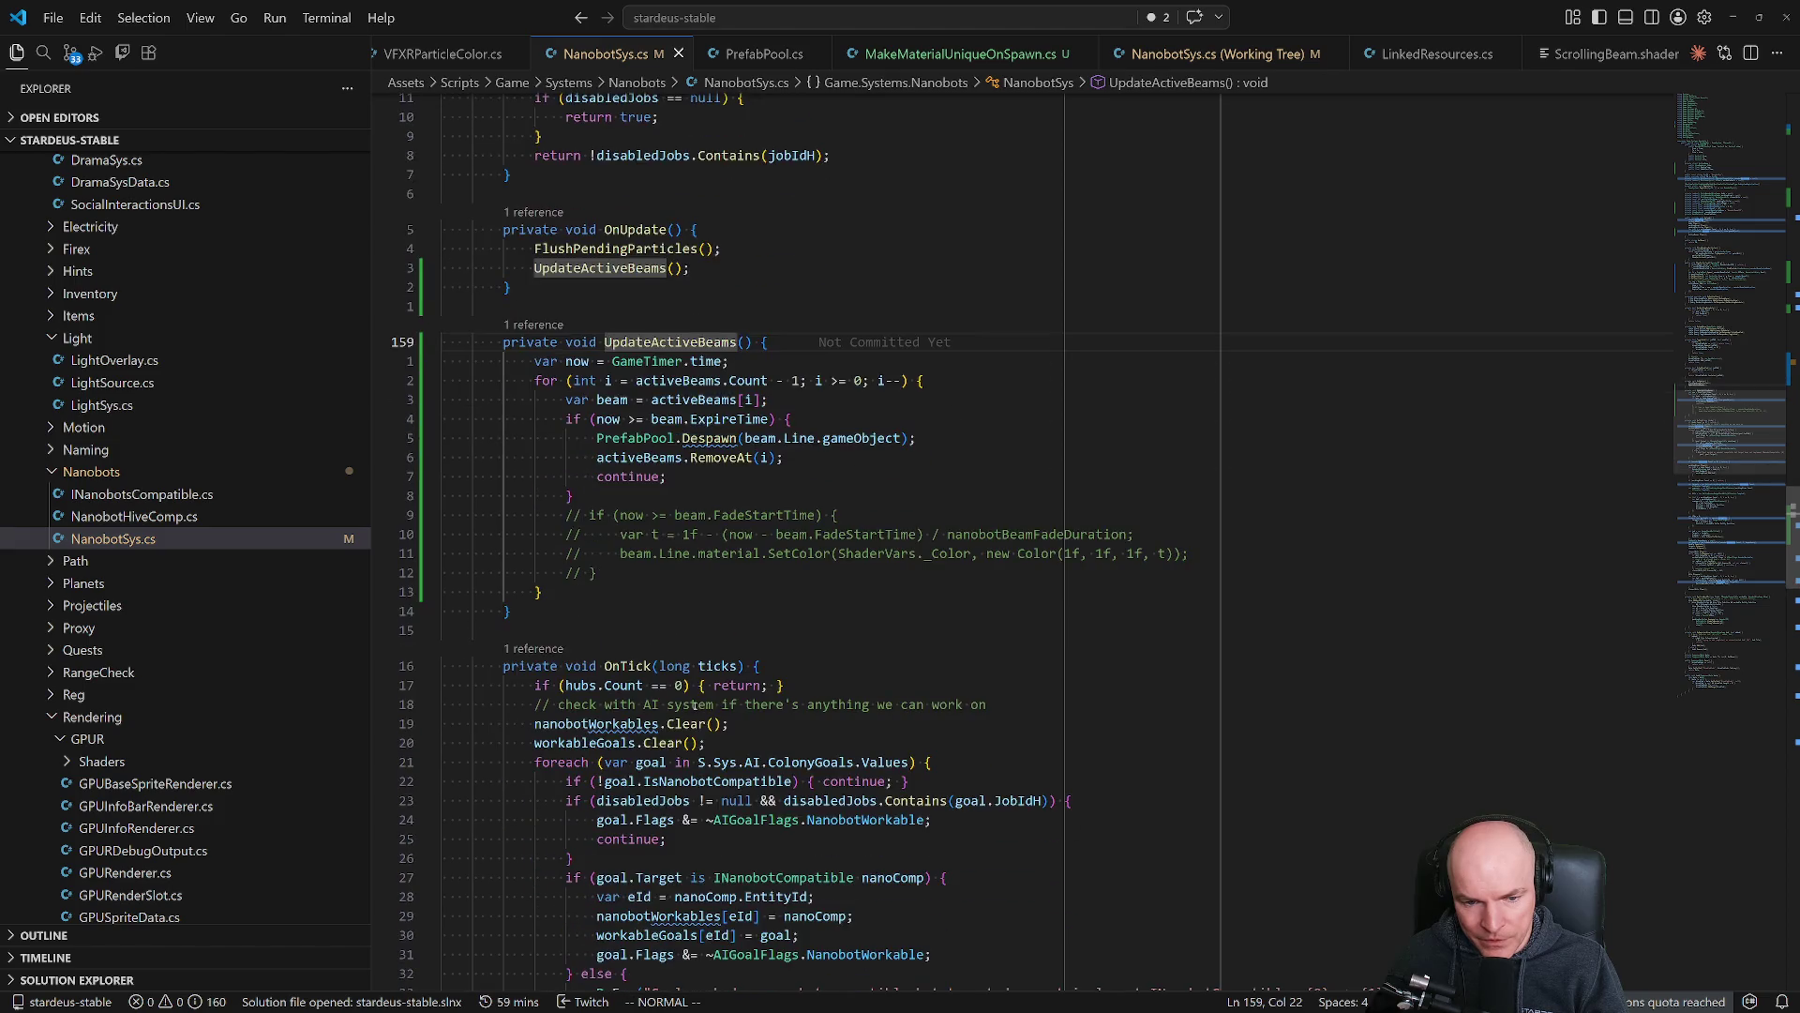
pyautogui.scroll(-12, 695, 704)
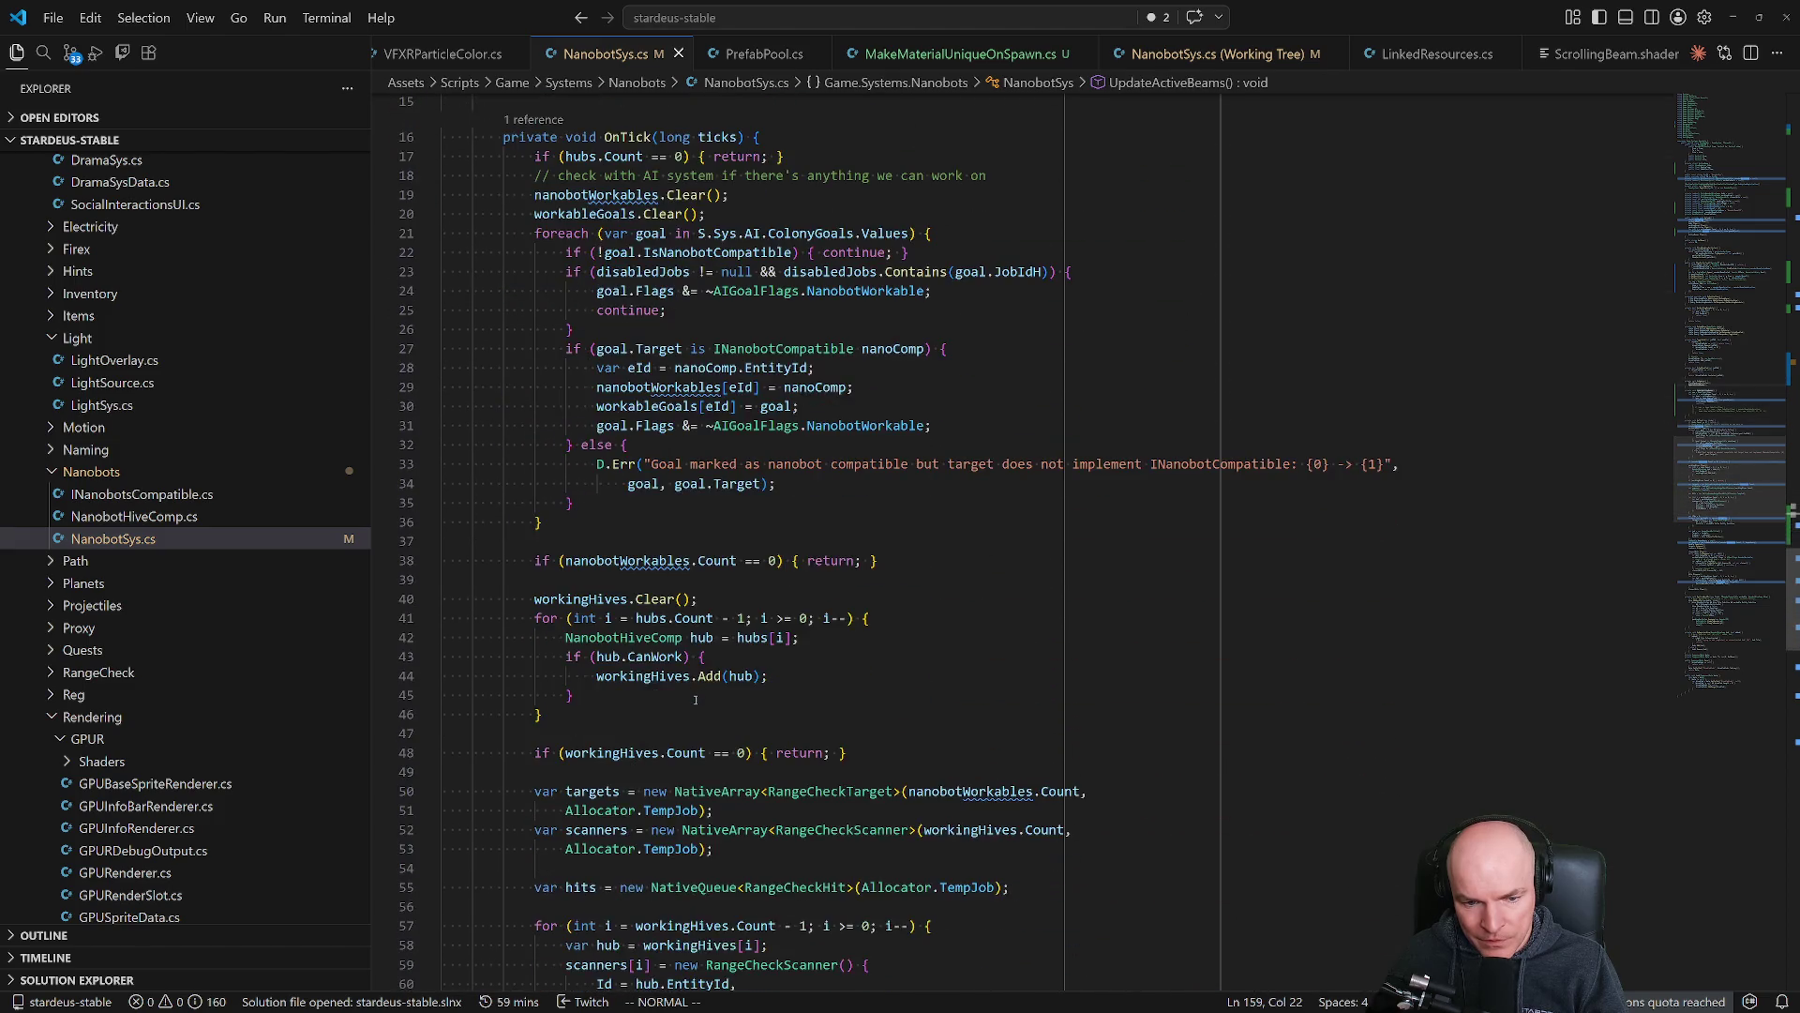
pyautogui.scroll(-12, 695, 699)
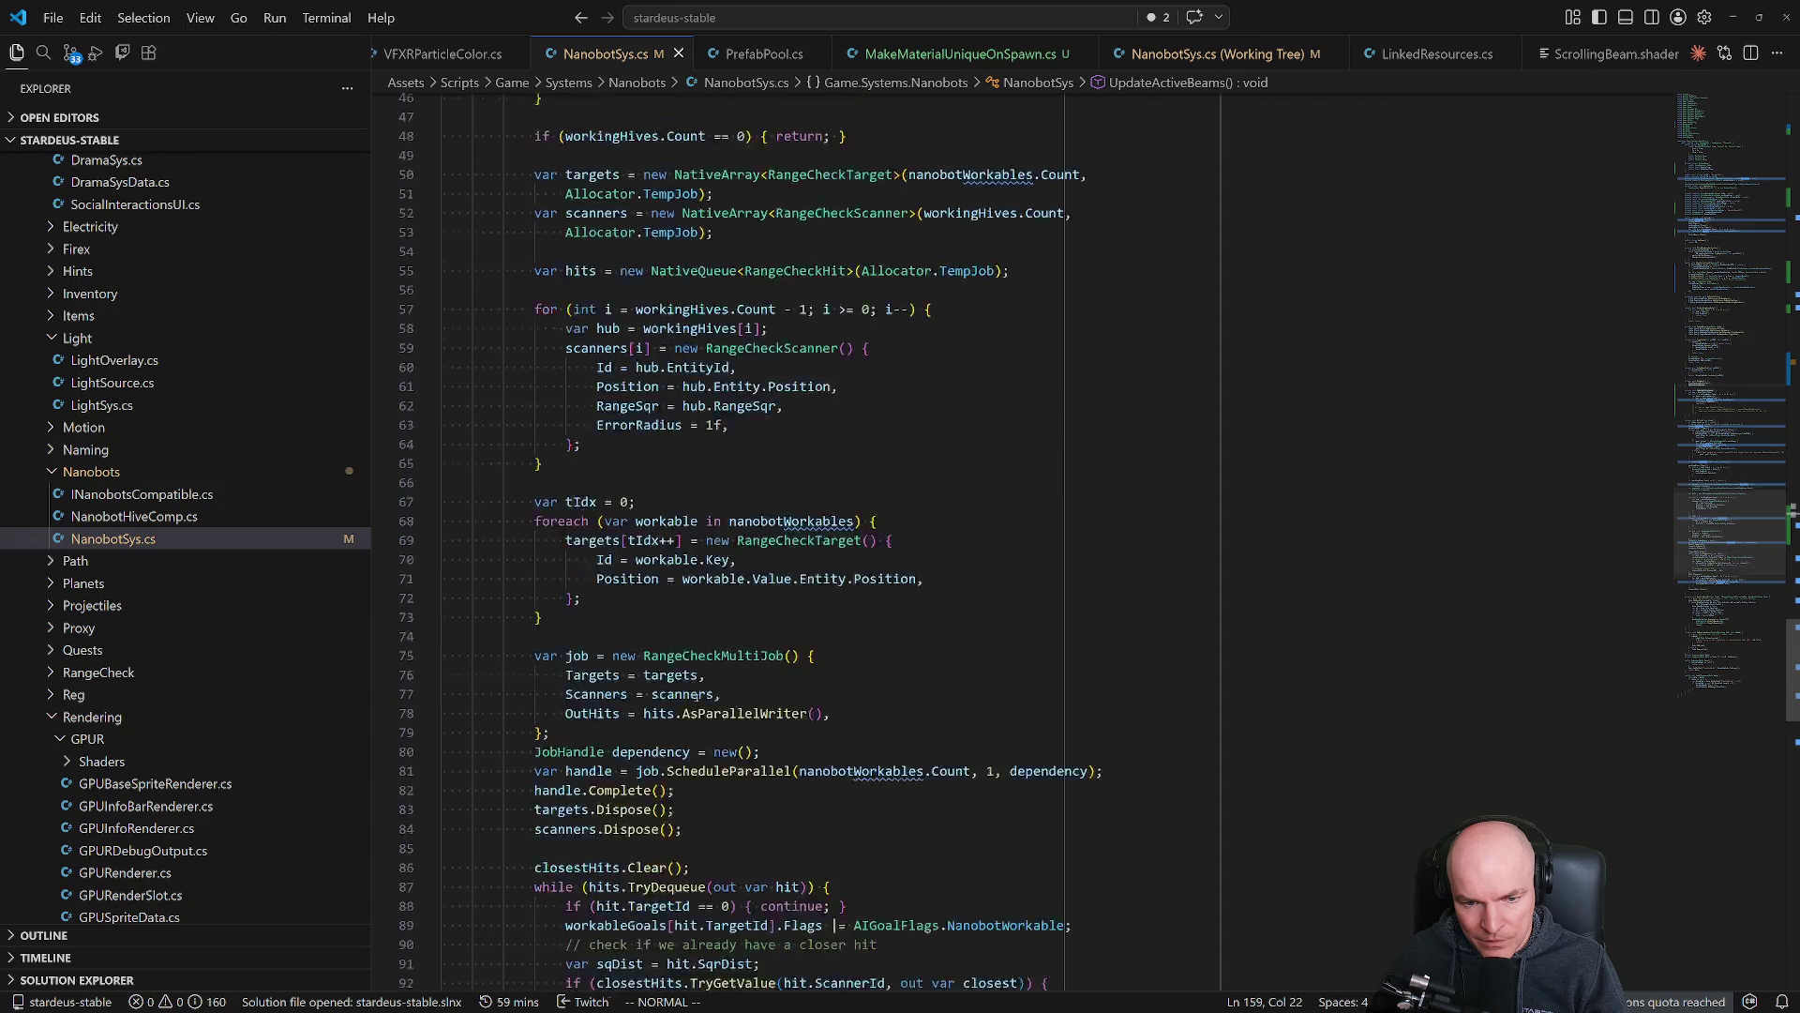
pyautogui.scroll(-13, 695, 700)
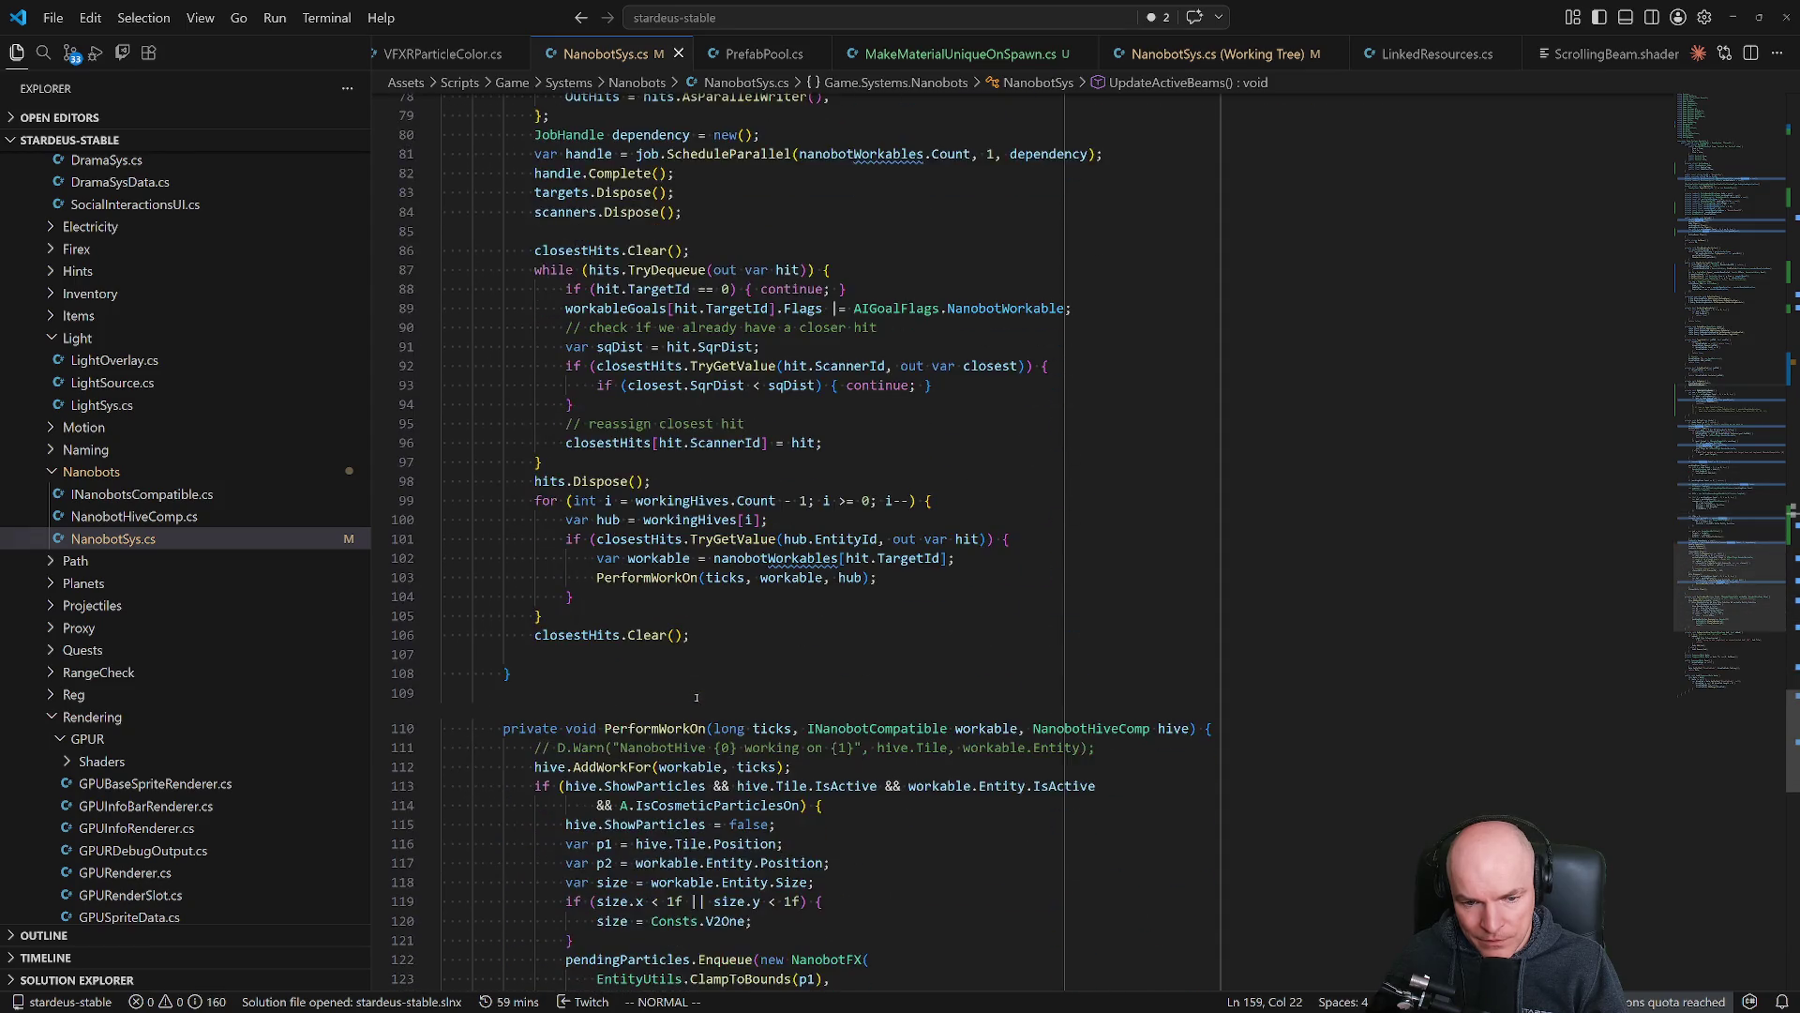
pyautogui.scroll(-9, 696, 699)
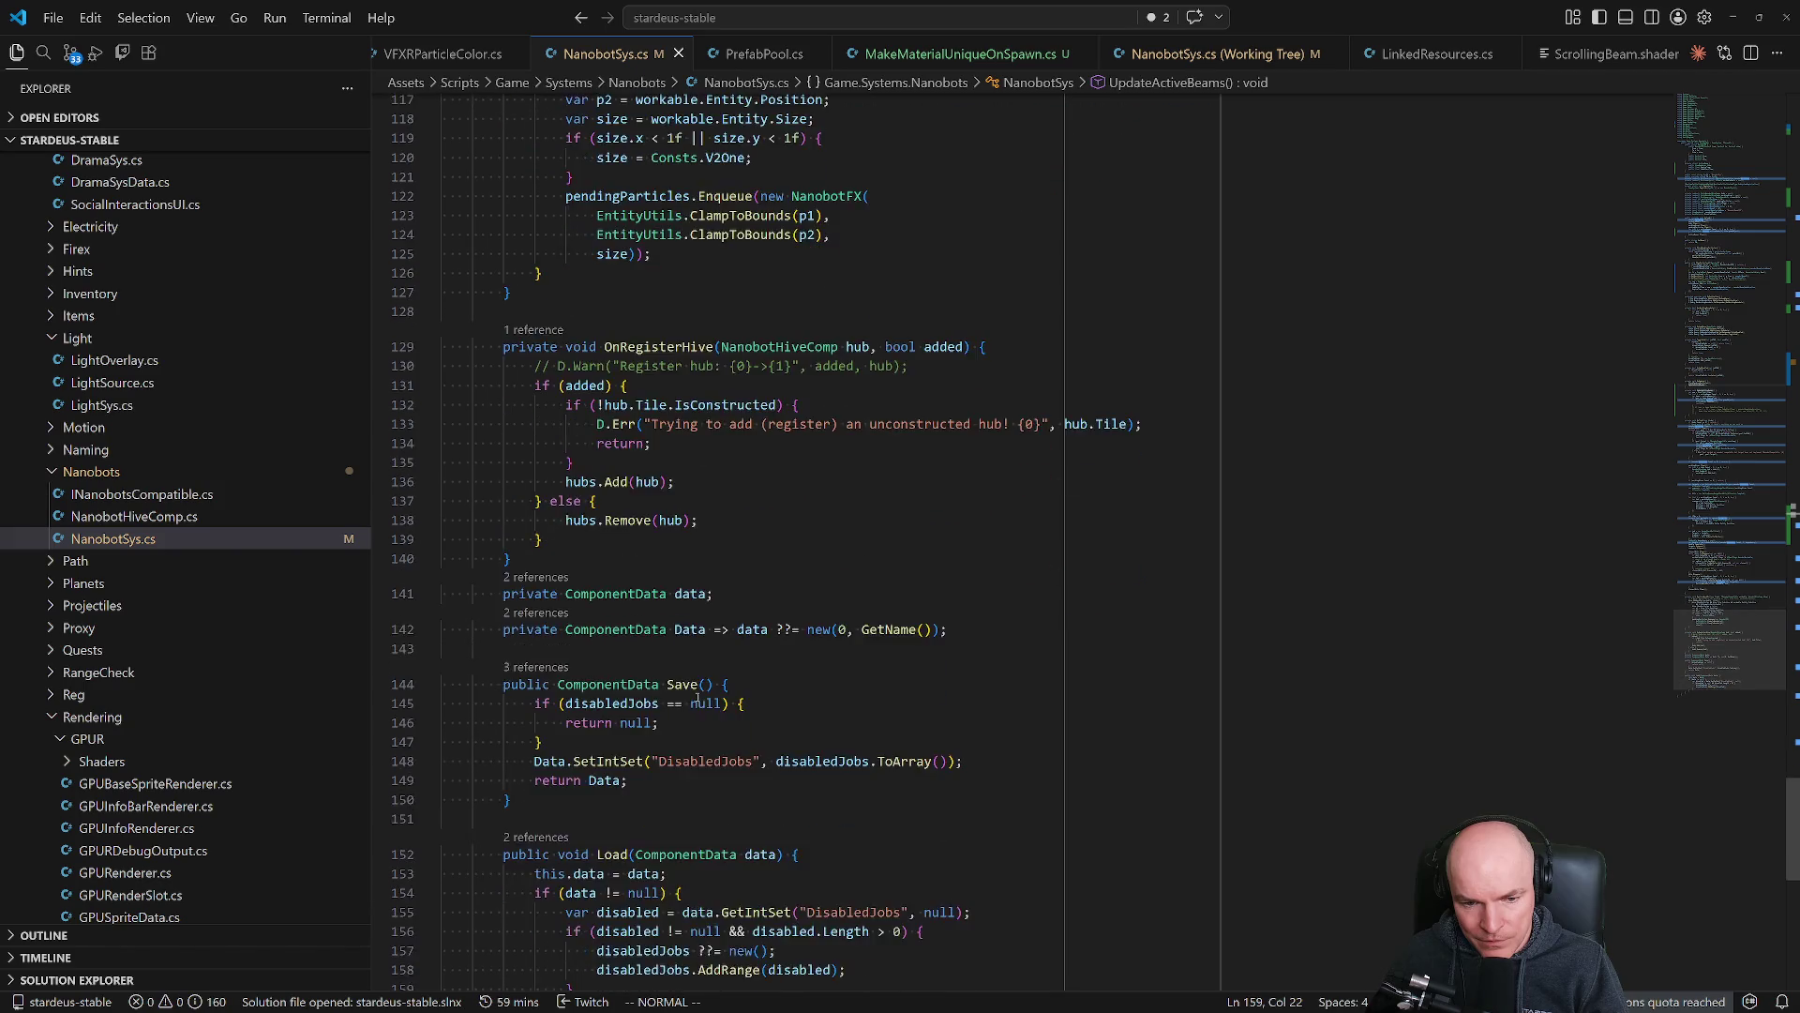
pyautogui.hotkey('alt', 'Tab')
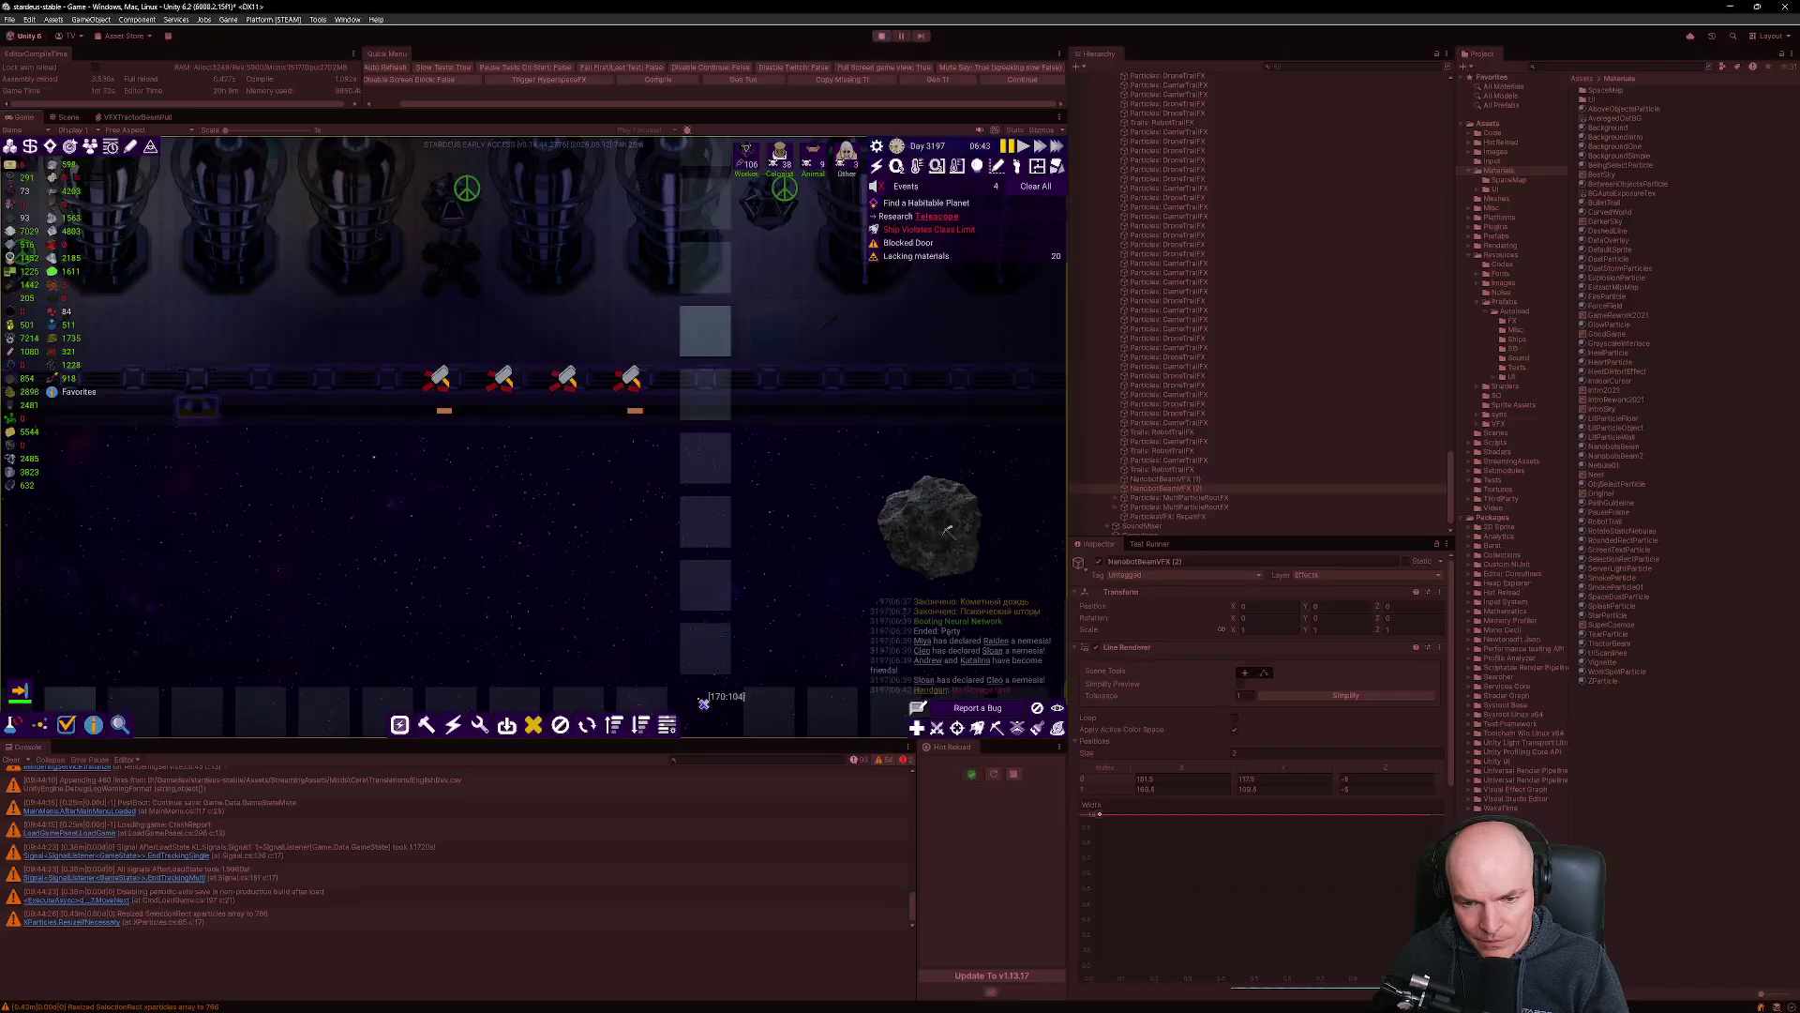
# Search the Project for 'nobot' and scroll the Hierarchy to the NanobotBeamVFX entries.
pyautogui.scroll(-5, 649, 519)
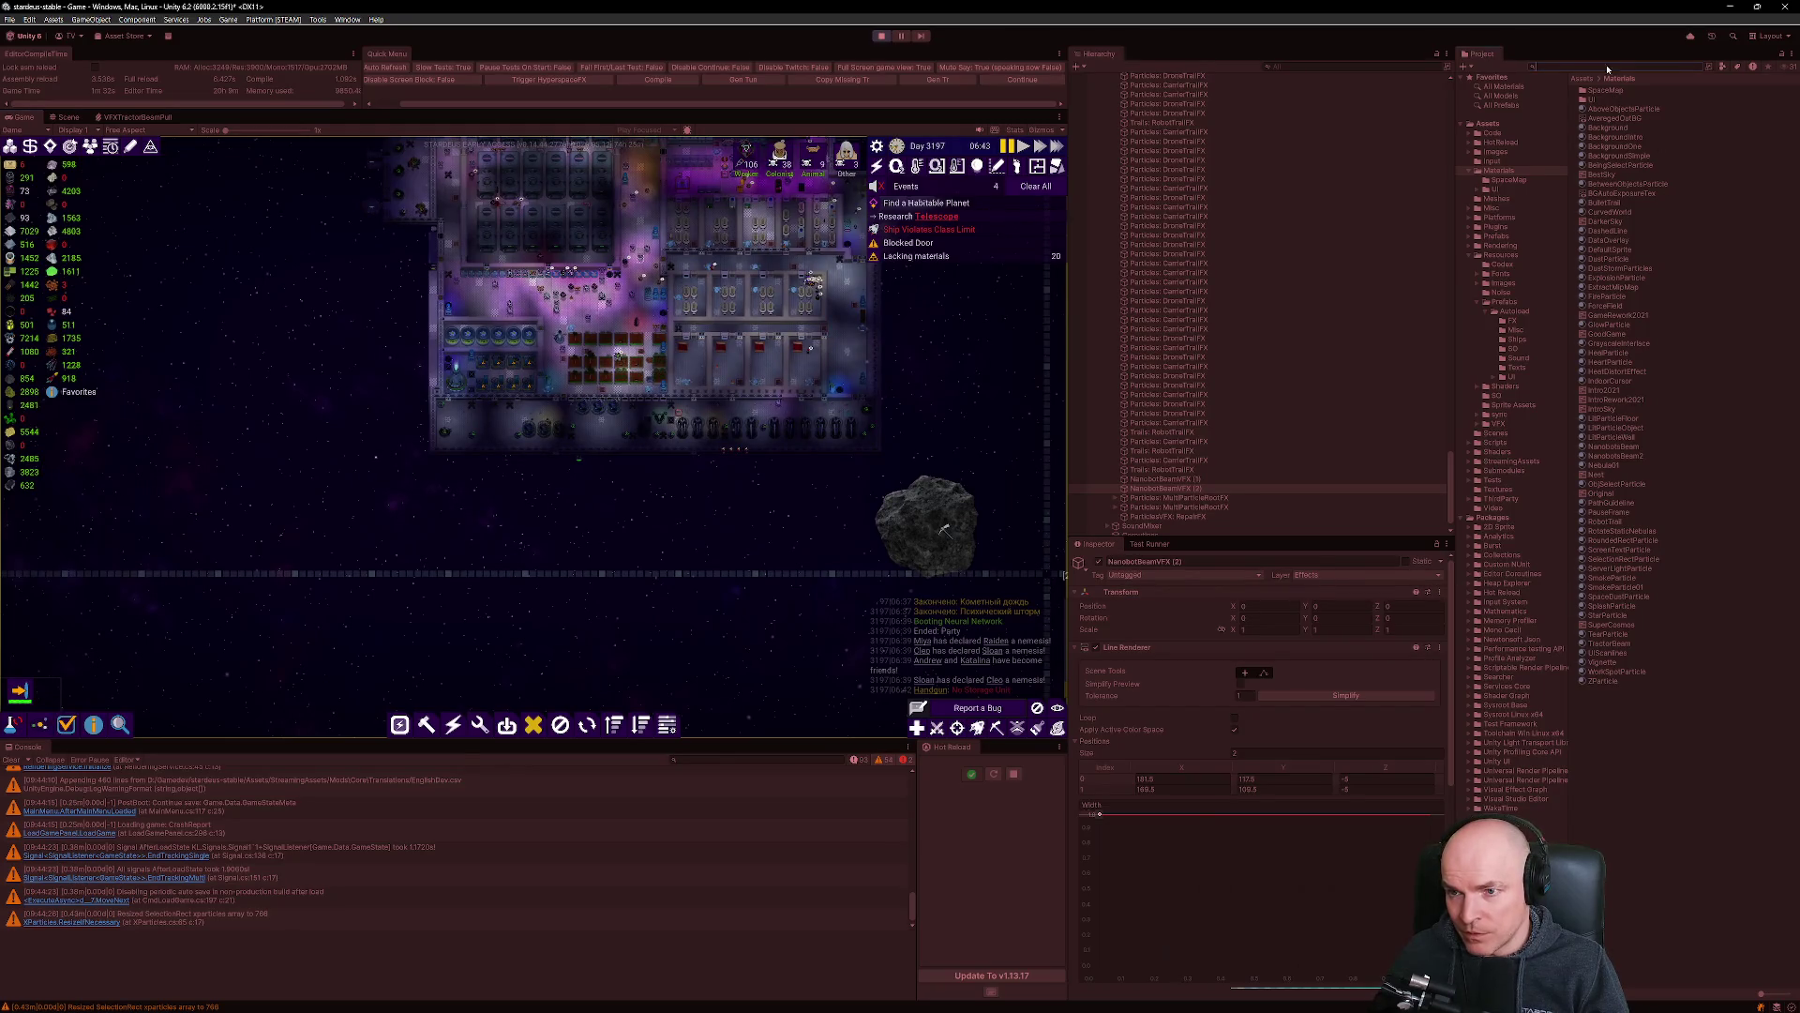
pyautogui.write('nanobot')
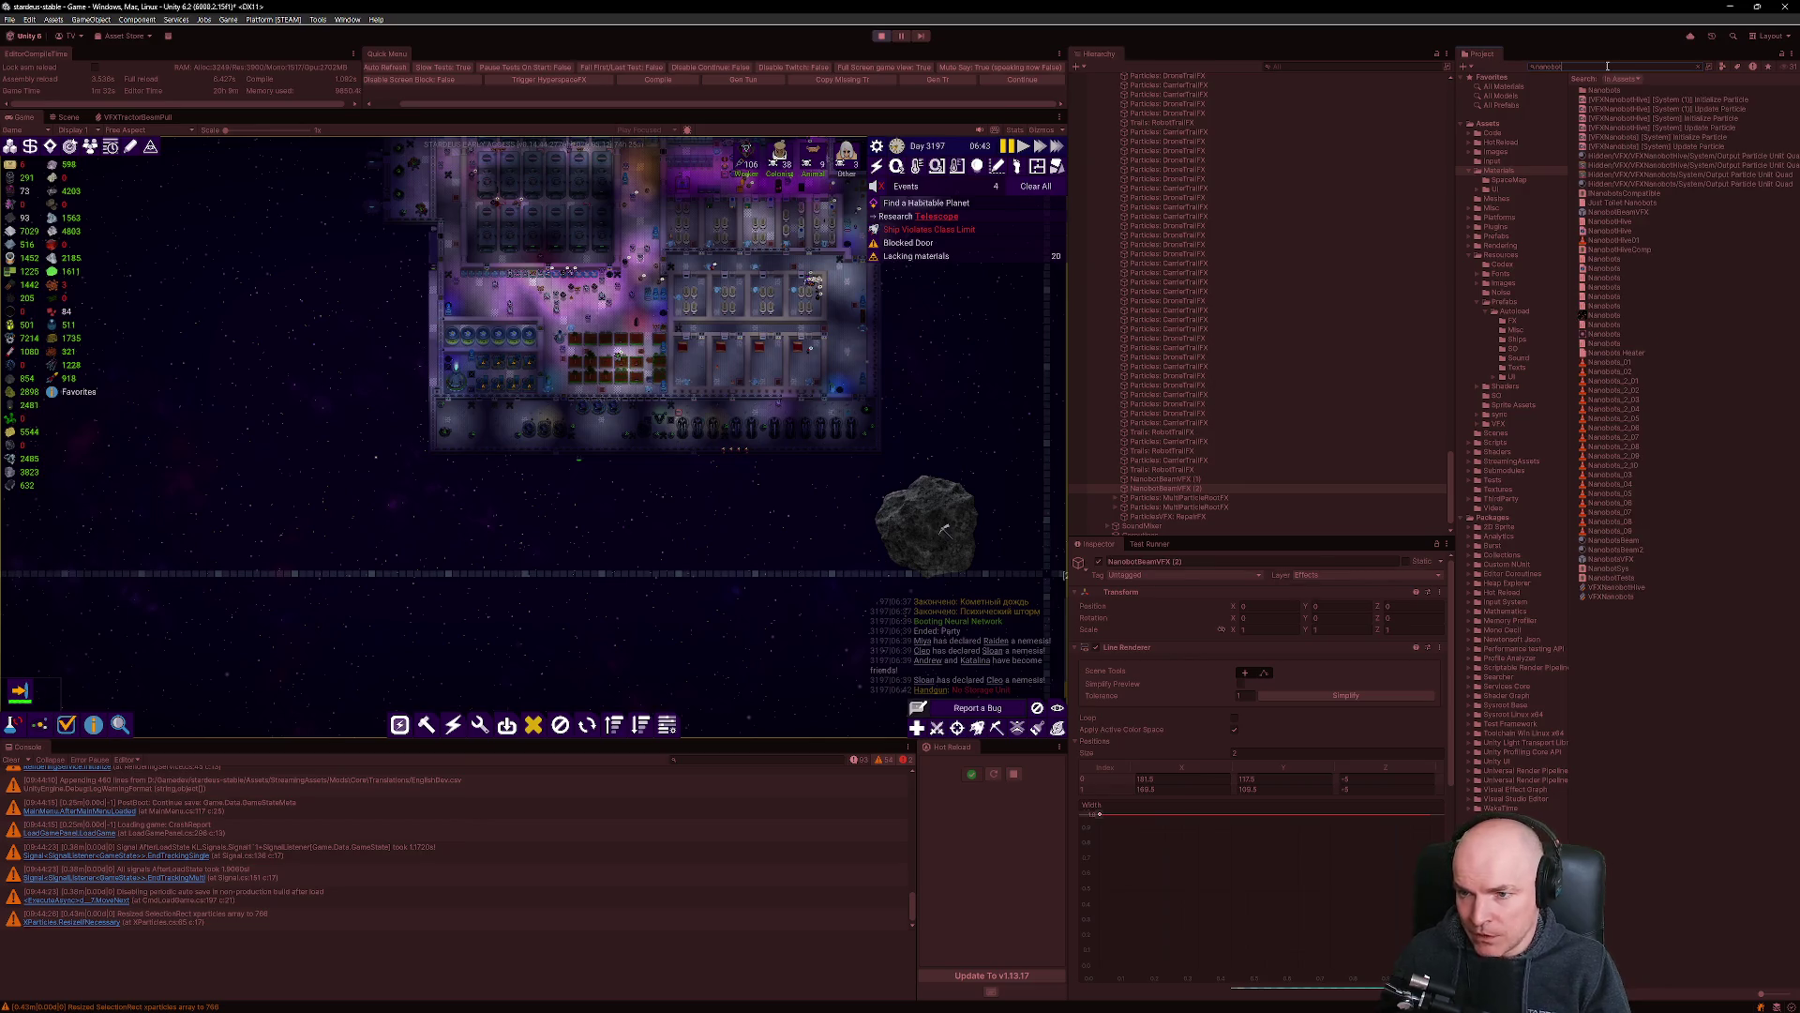
pyautogui.scroll(10, 1351, 290)
pyautogui.moveTo(1450, 422); pyautogui.dragTo(1449, 74)
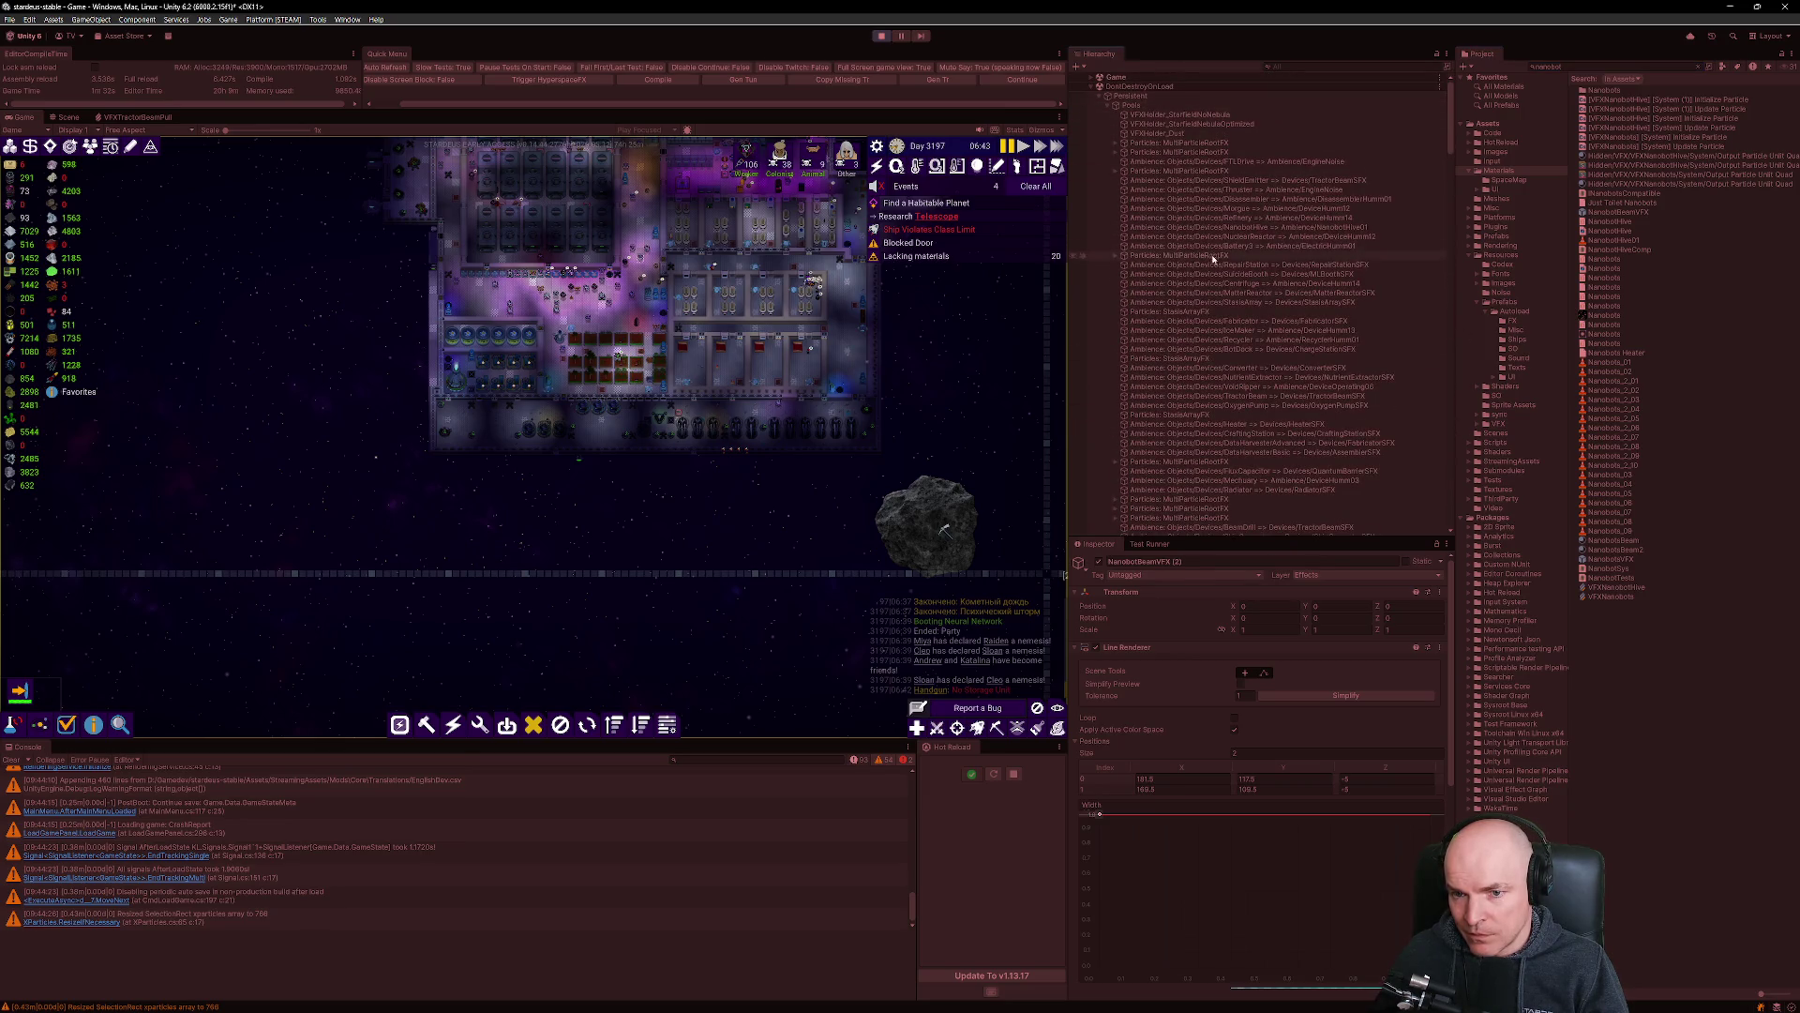
pyautogui.scroll(-20, 1252, 289)
pyautogui.scroll(-20, 1254, 287)
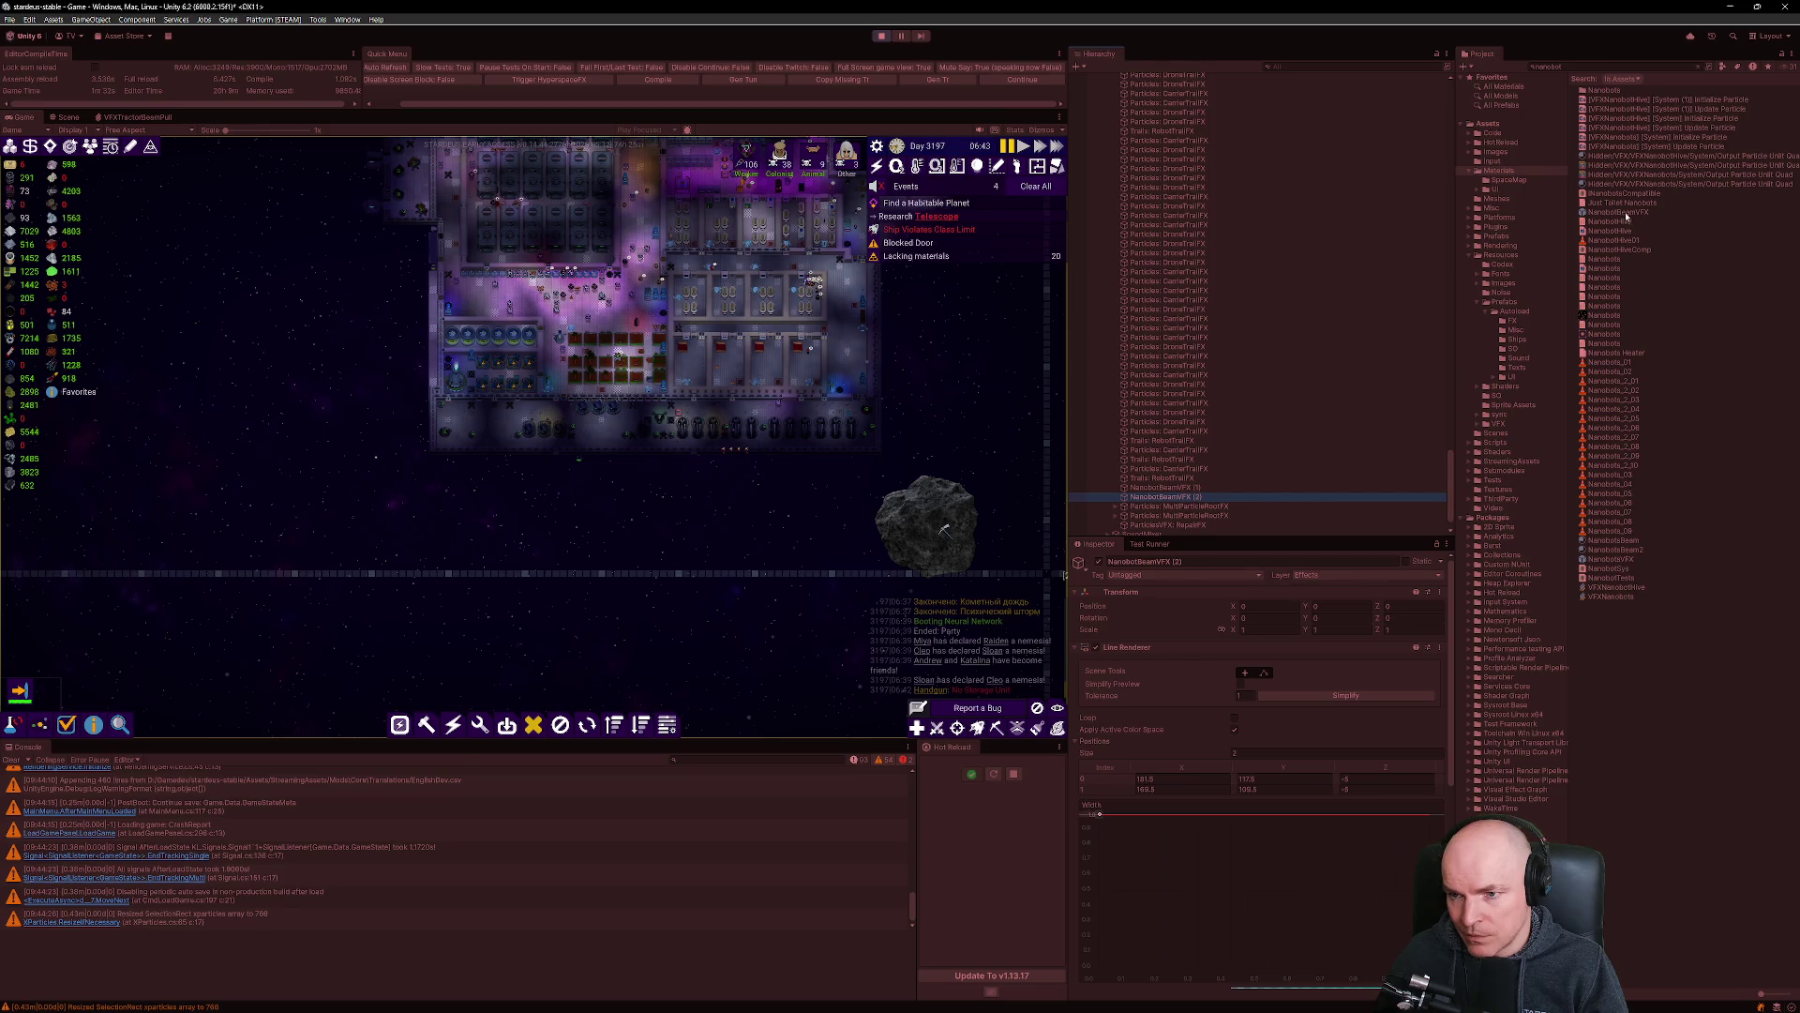
# Compare NanobotBeamVFX(Clone) with NanobotBeamVFX (2) and scroll the clone's Inspector to its Line Renderer.
pyautogui.click(1187, 505)
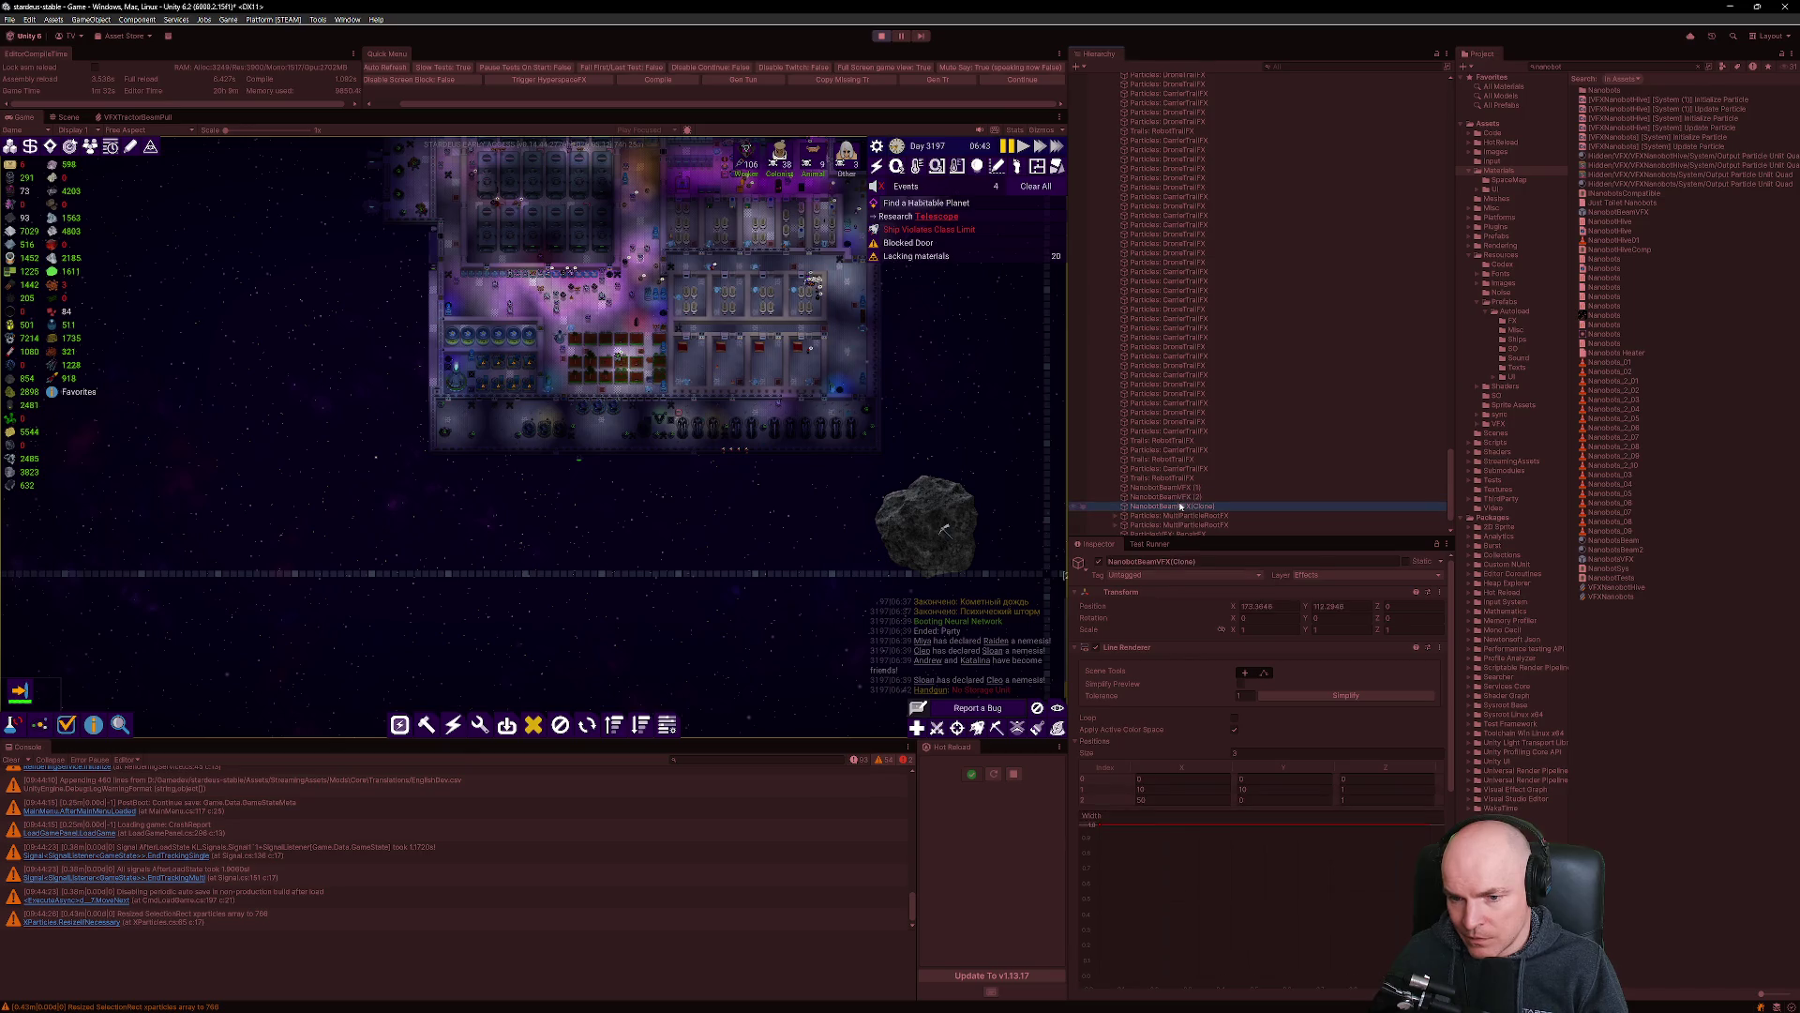
pyautogui.write('0')
pyautogui.click(1174, 500)
pyautogui.click(1181, 508)
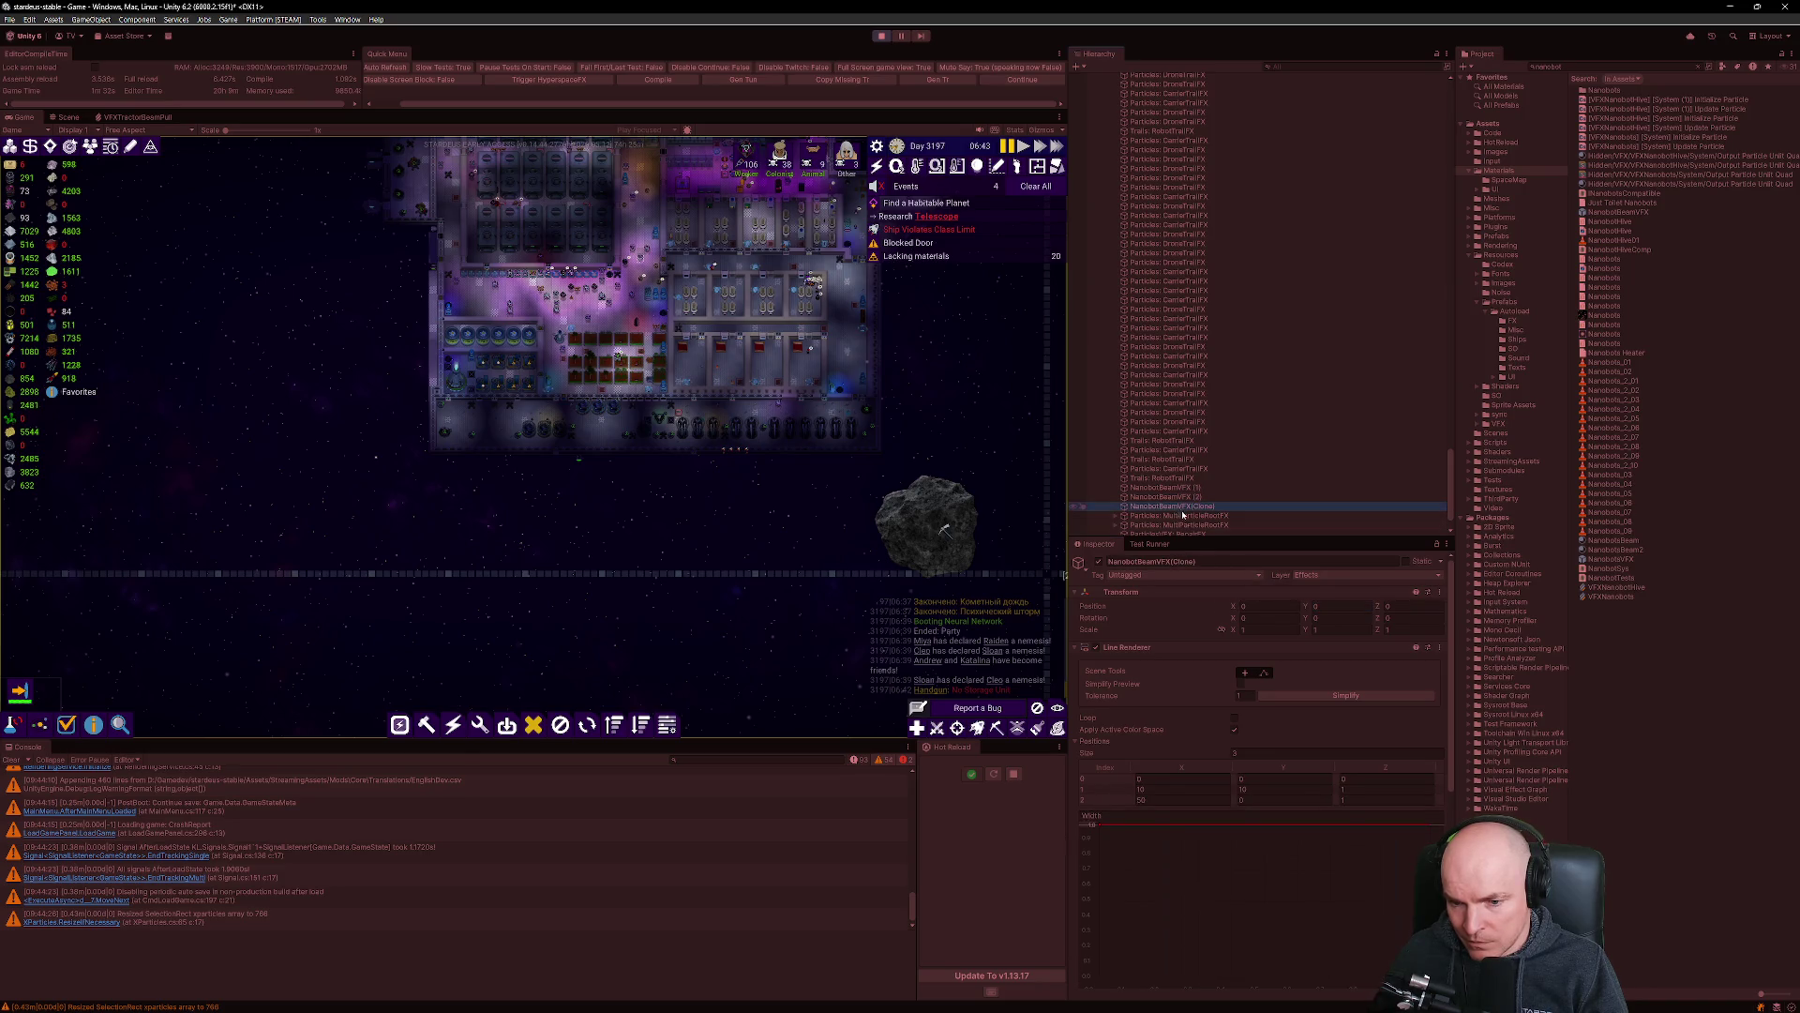
pyautogui.scroll(-3, 1191, 797)
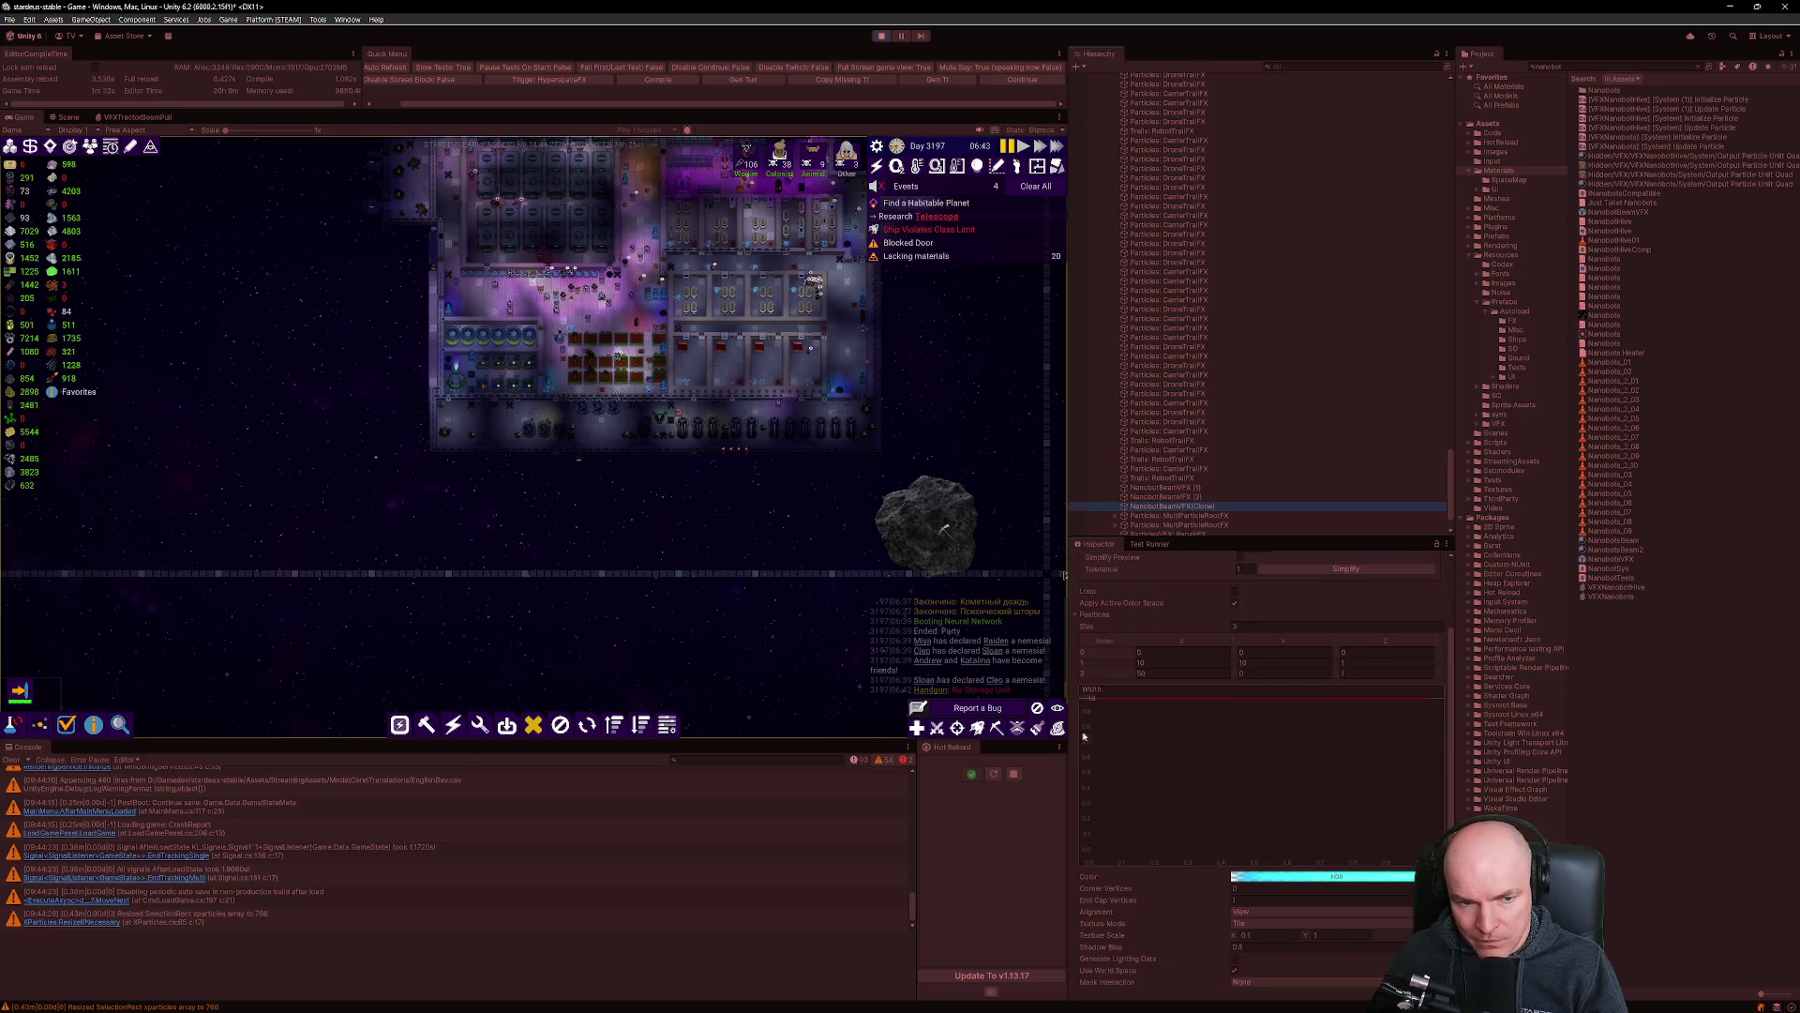
pyautogui.moveTo(526, 490); pyautogui.dragTo(728, 473)
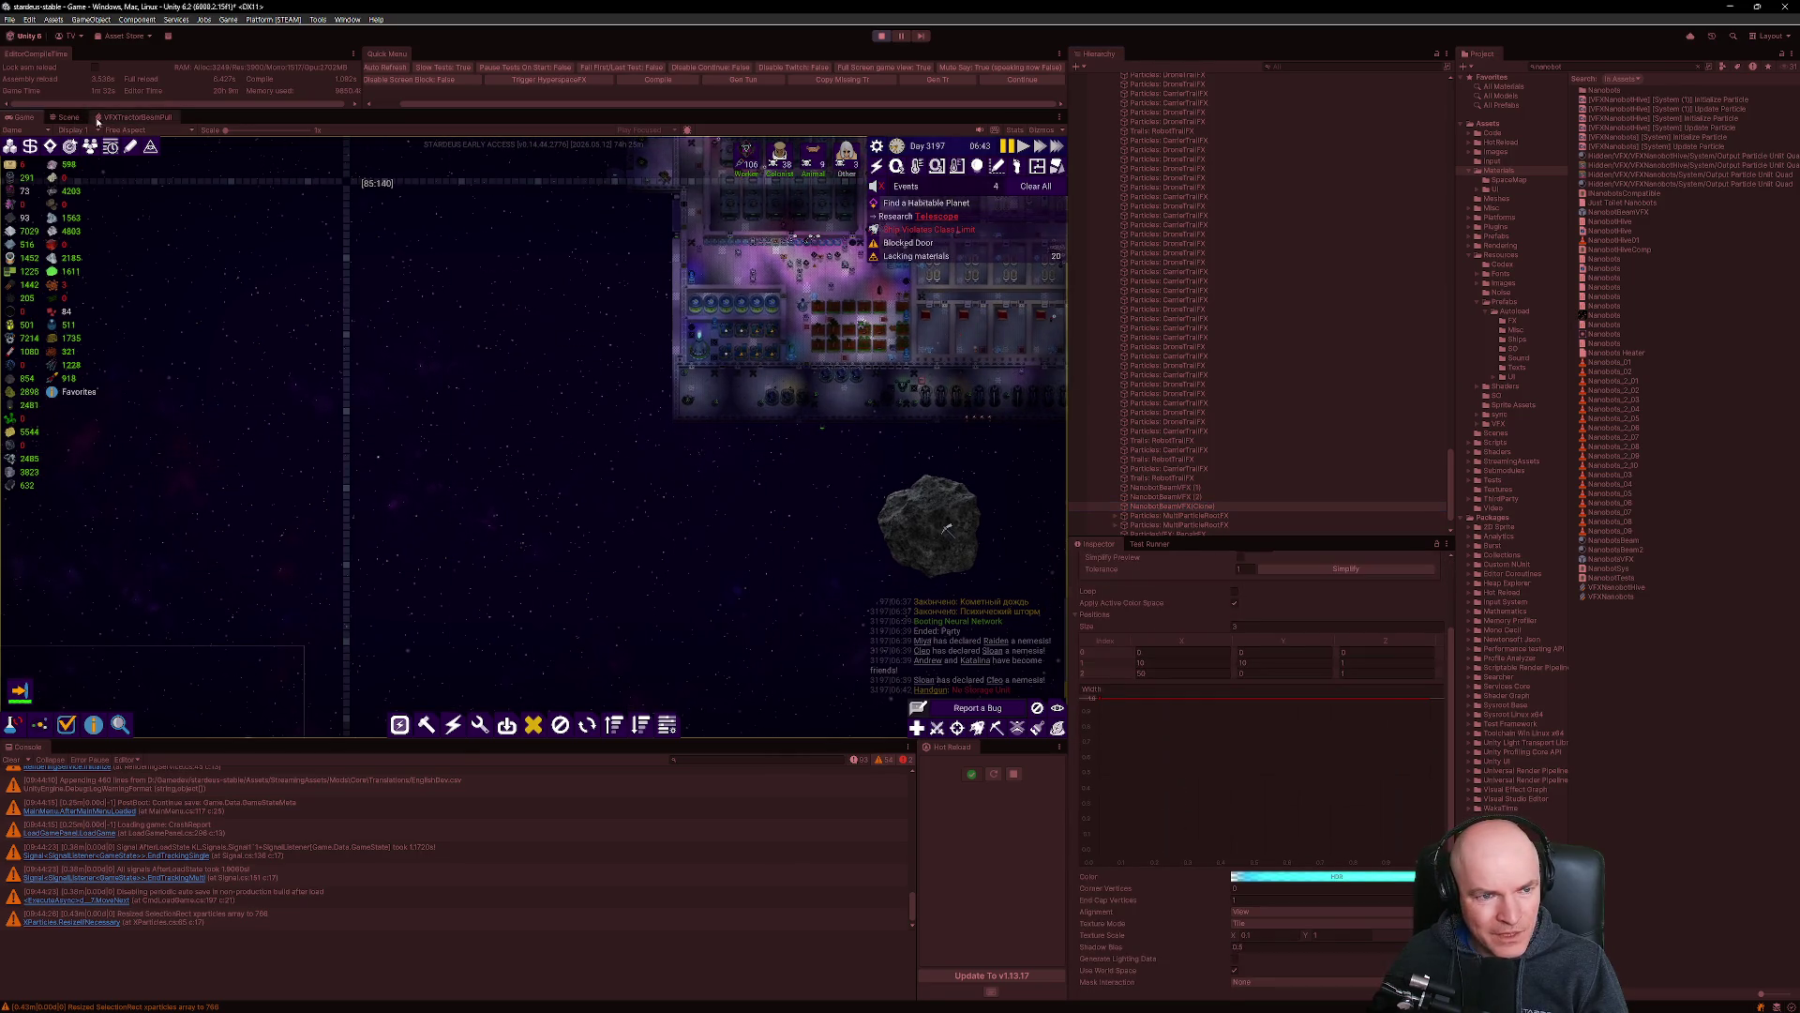
# Frame and zoom in on the orange nanobot beam line in the Scene view.
pyautogui.click(67, 116)
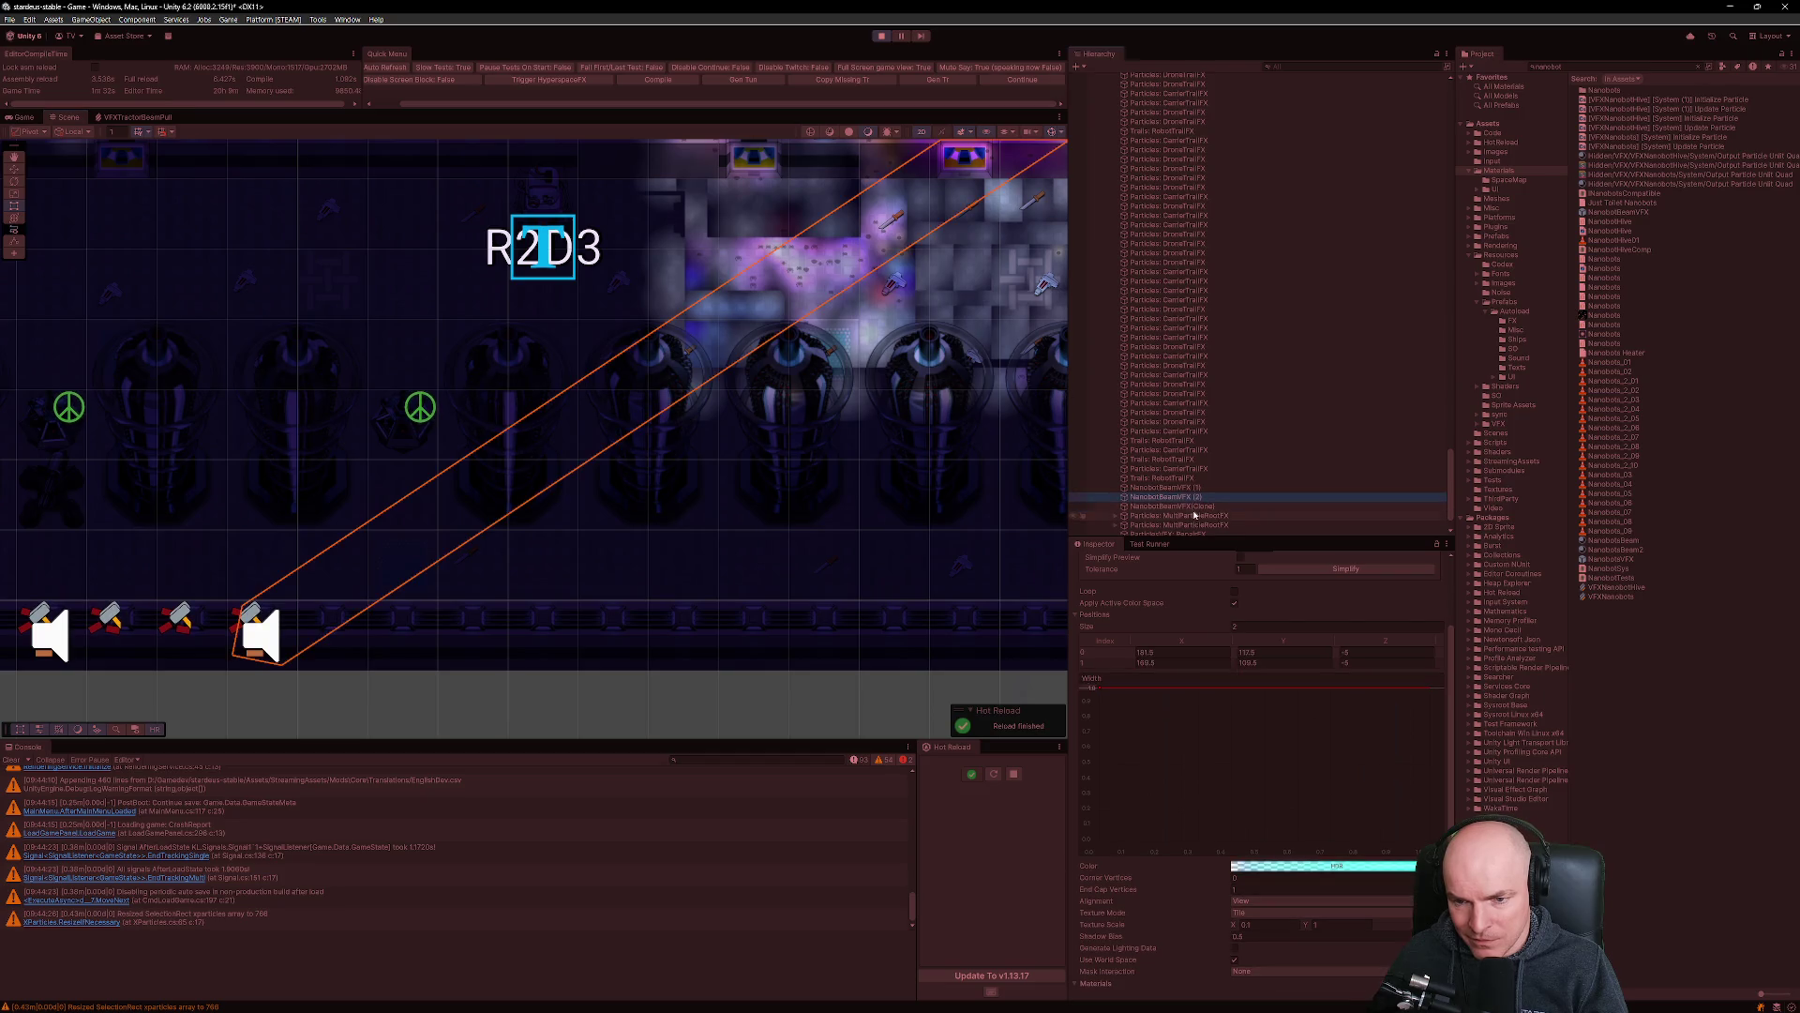
pyautogui.press('f')
pyautogui.scroll(5, 282, 431)
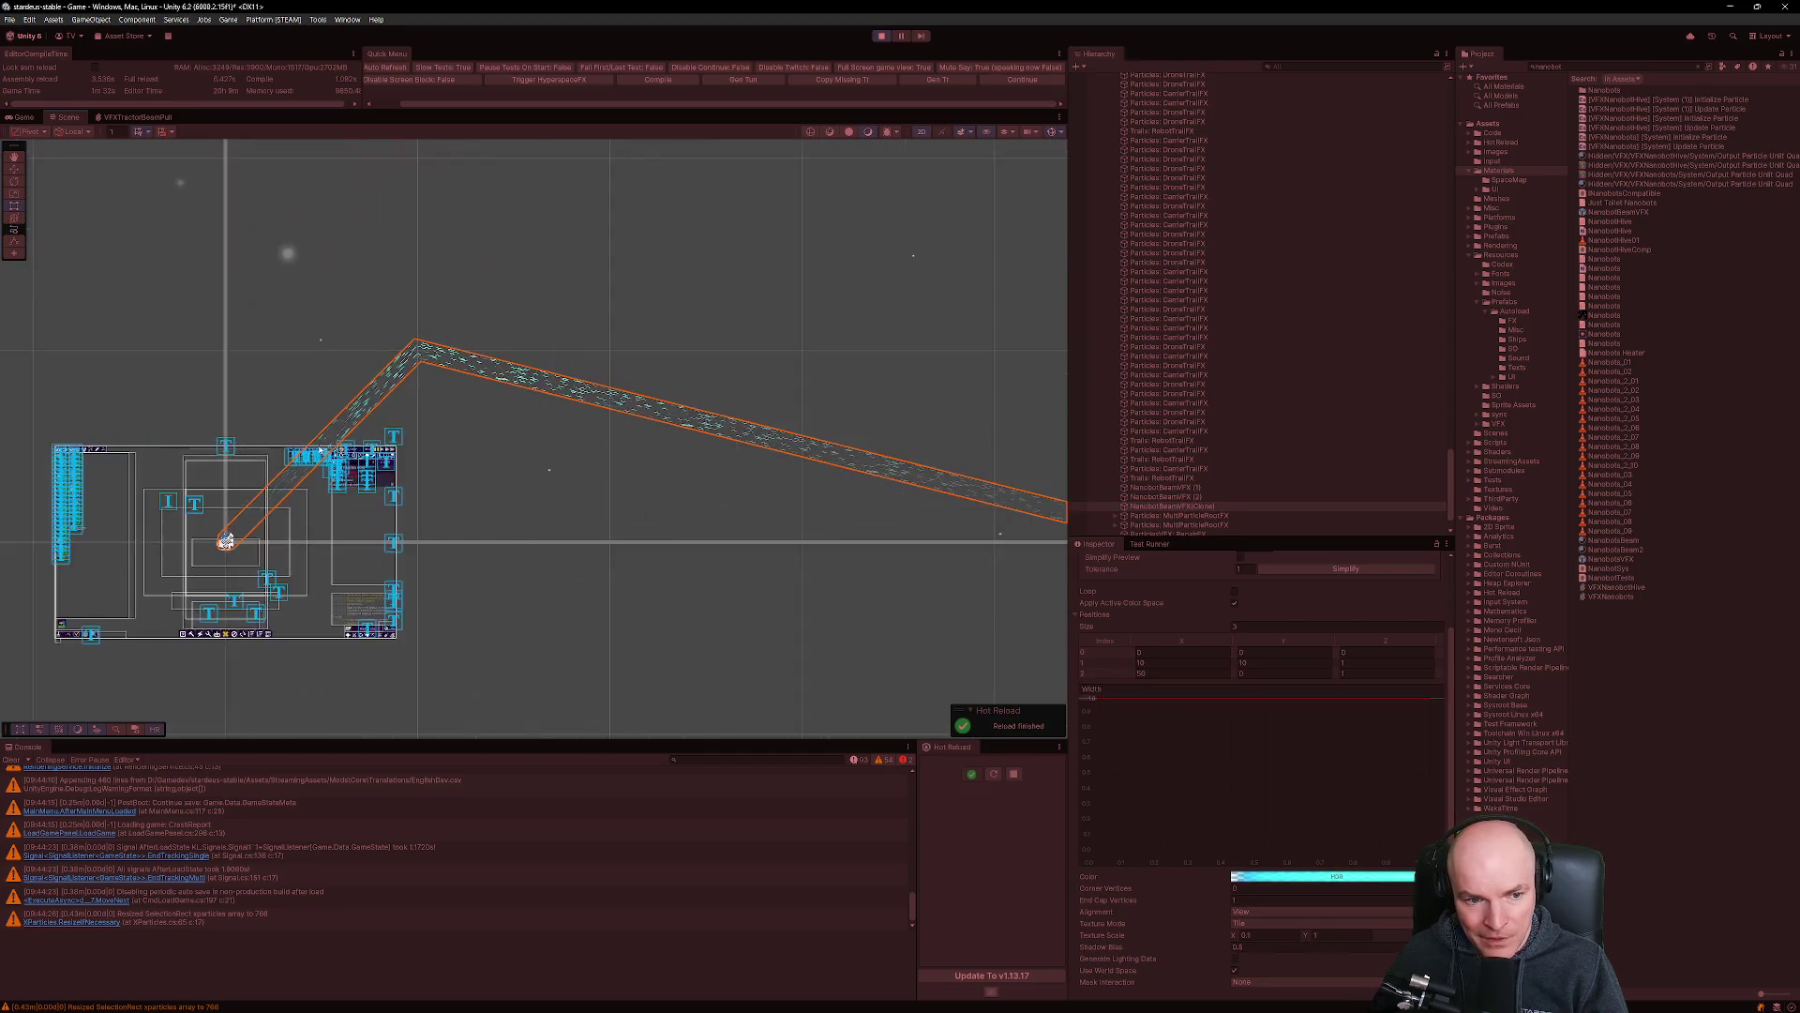
# Back in the Game view, zoom and pan the map to the beam heading toward the asteroid.
pyautogui.click(23, 116)
pyautogui.scroll(3, 474, 525)
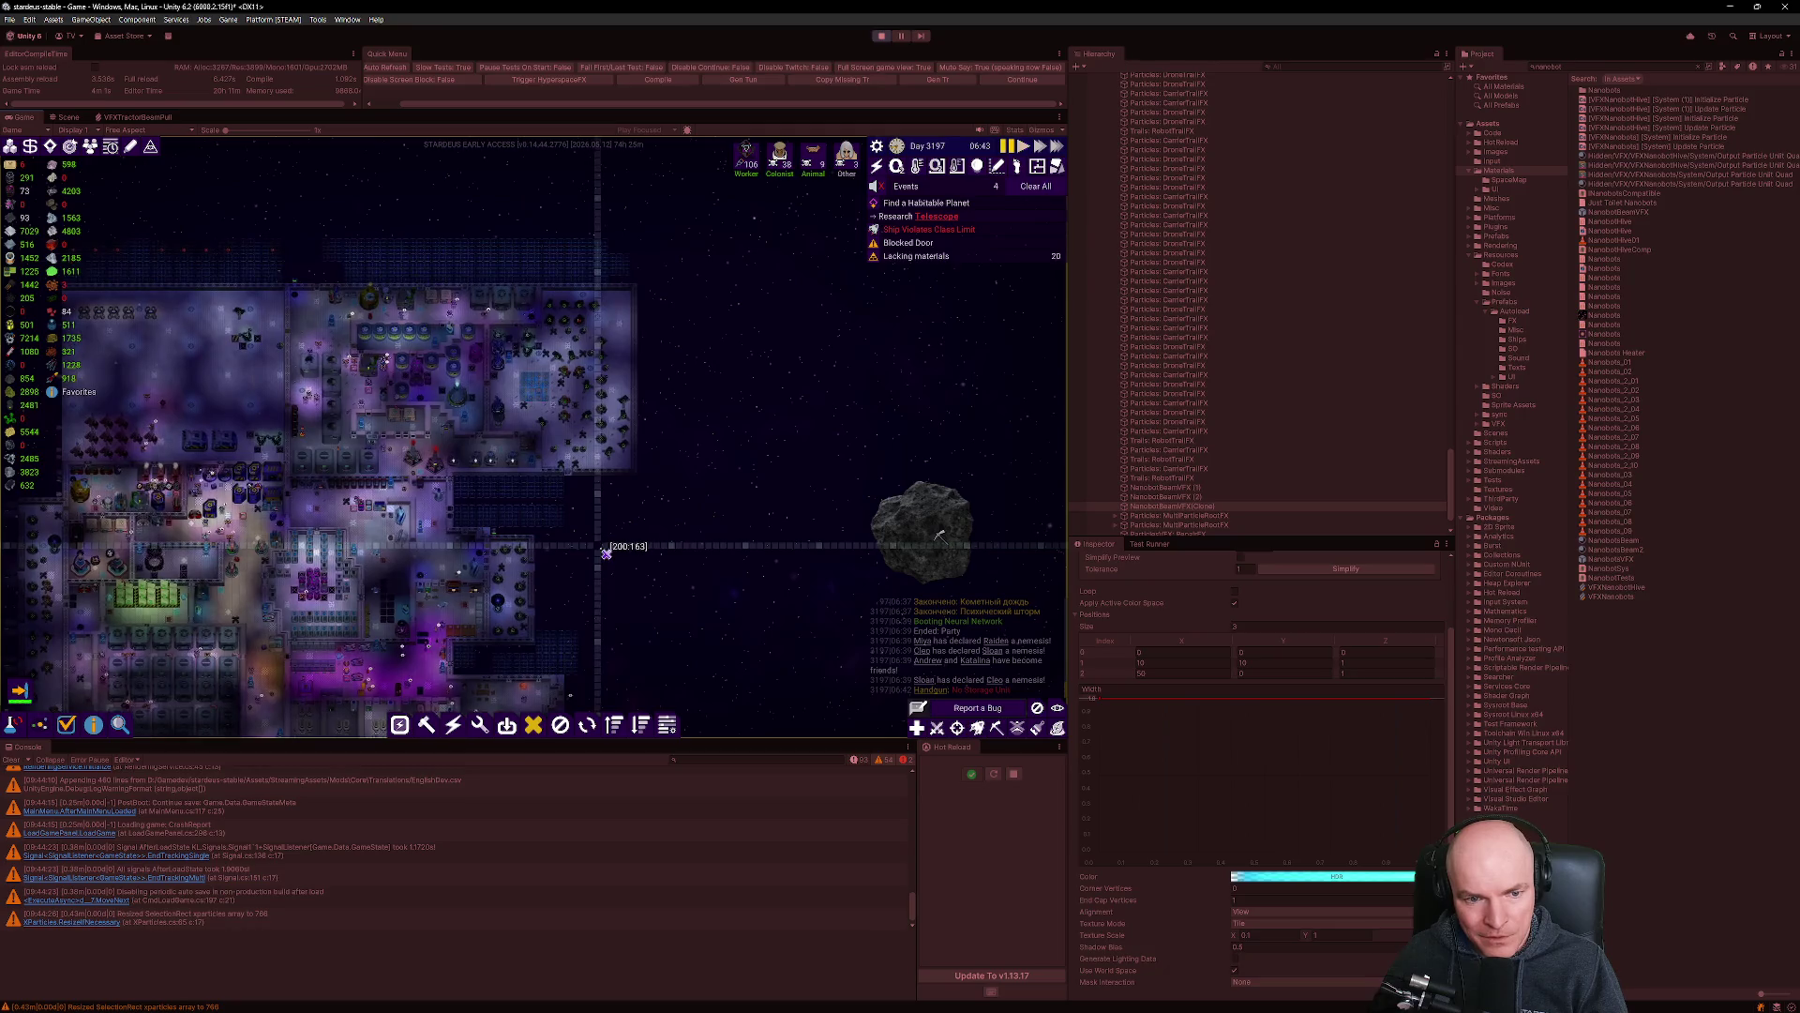
pyautogui.moveTo(603, 543); pyautogui.dragTo(765, 443)
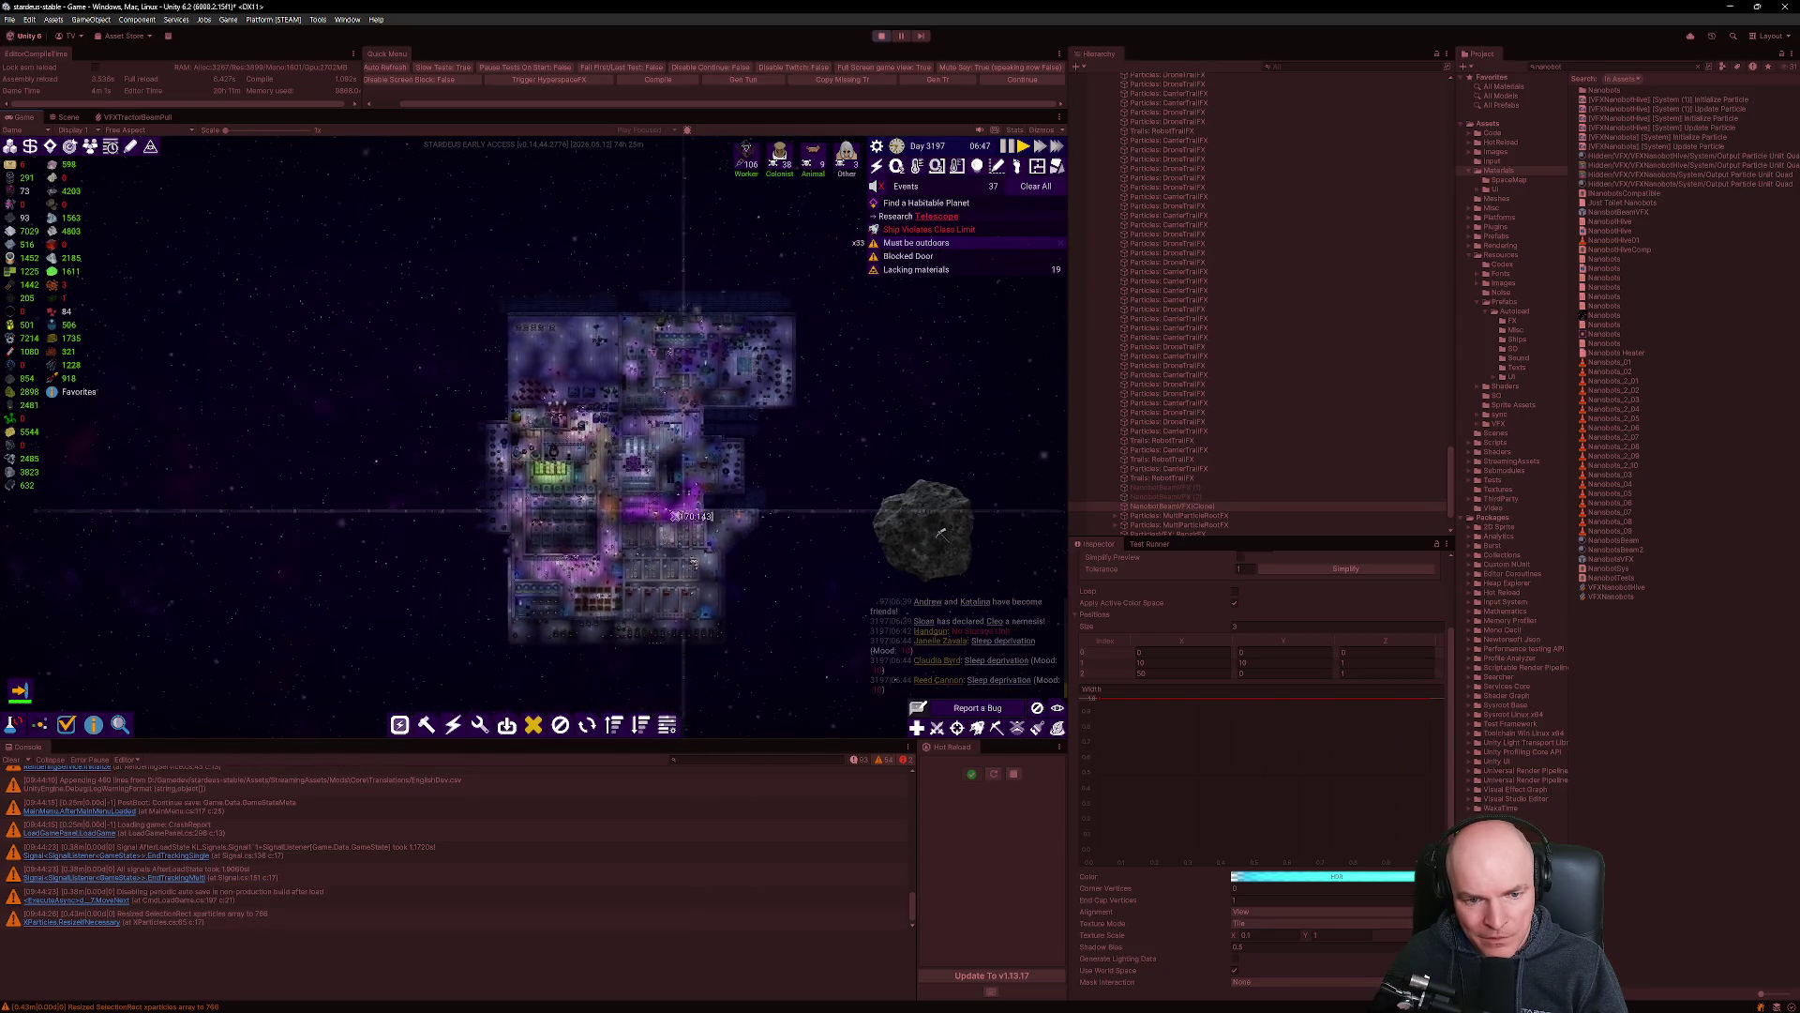
pyautogui.scroll(6, 562, 502)
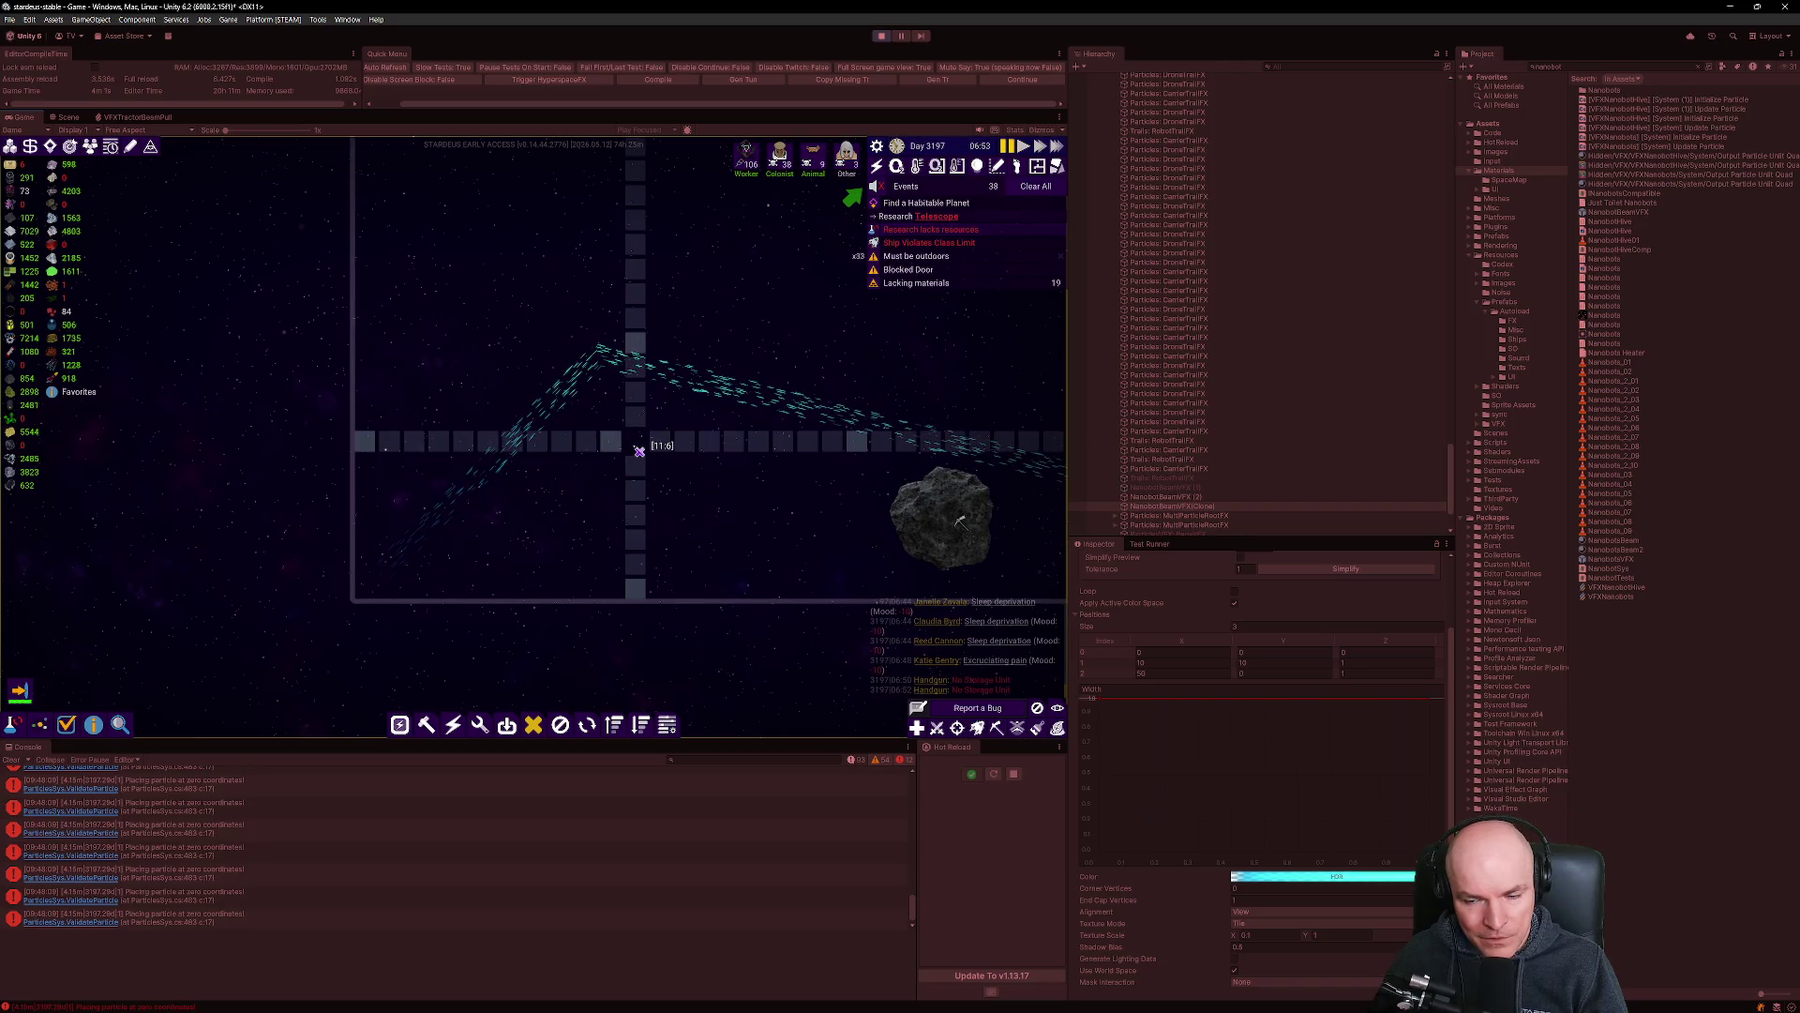
# Compare the line settings of NanobotBeamVFX (2) and (1), then switch the running game to the Scene view.
pyautogui.click(1160, 496)
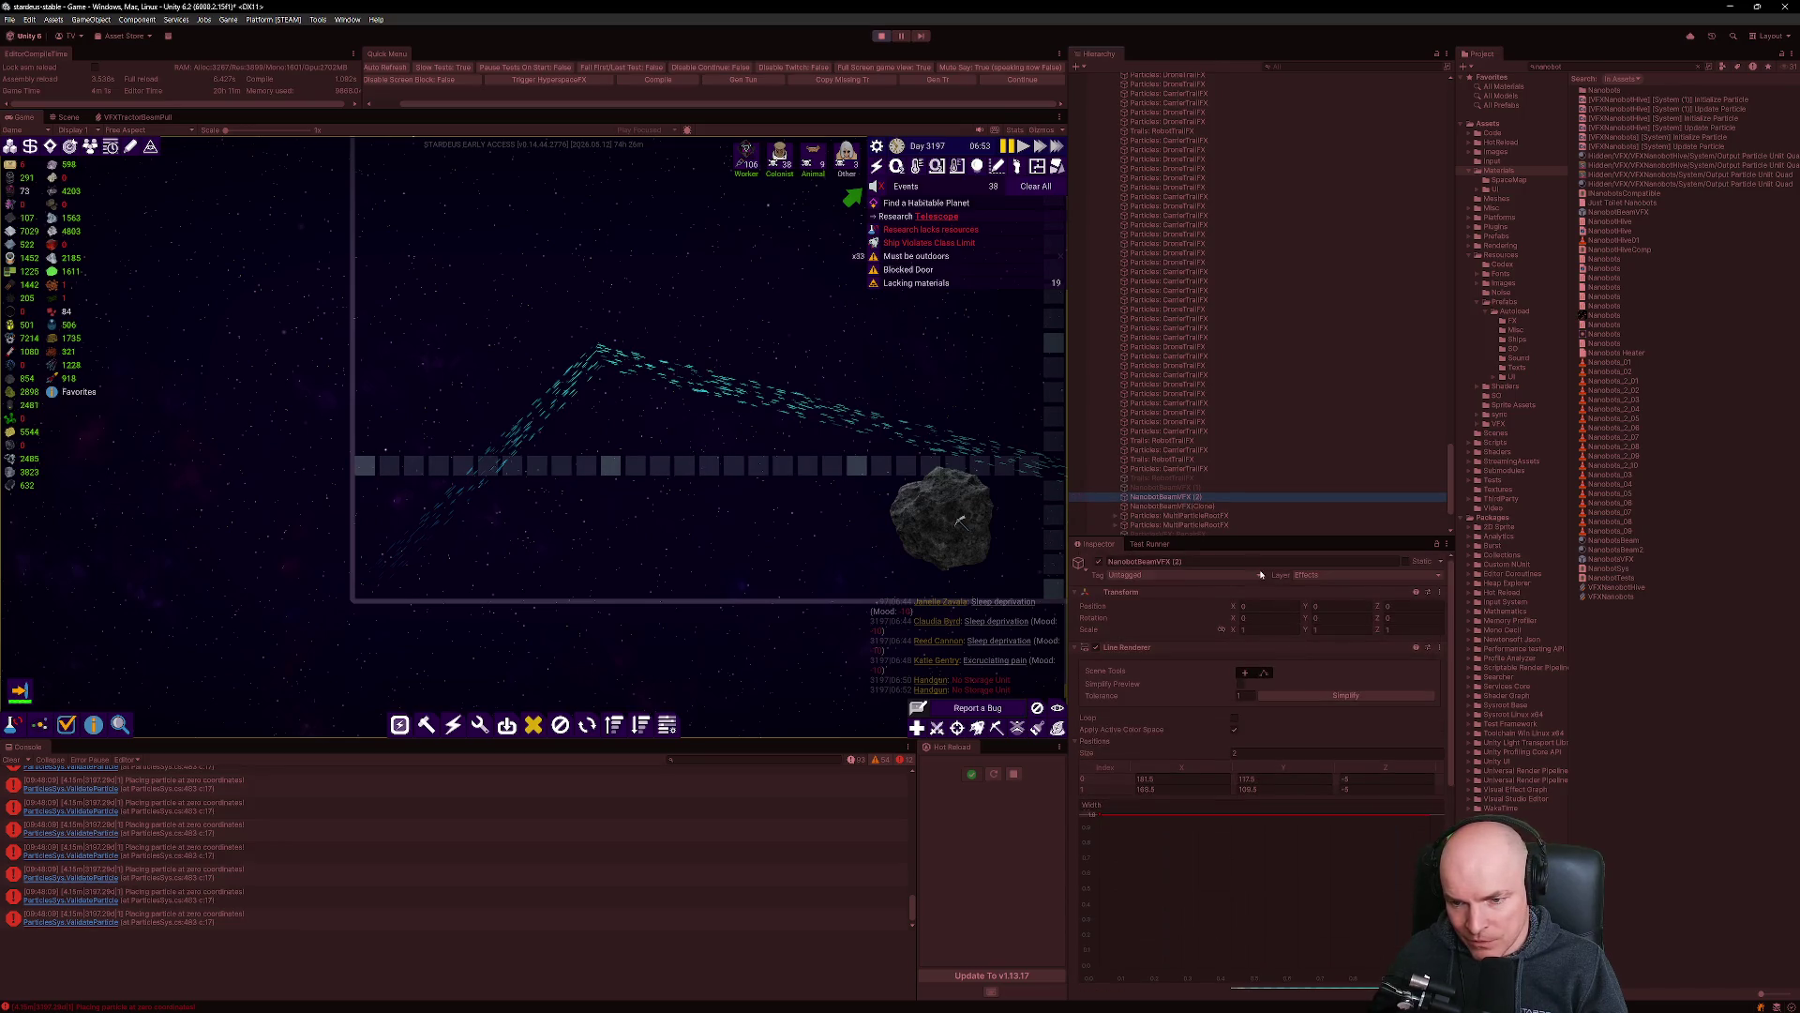
pyautogui.press('Up')
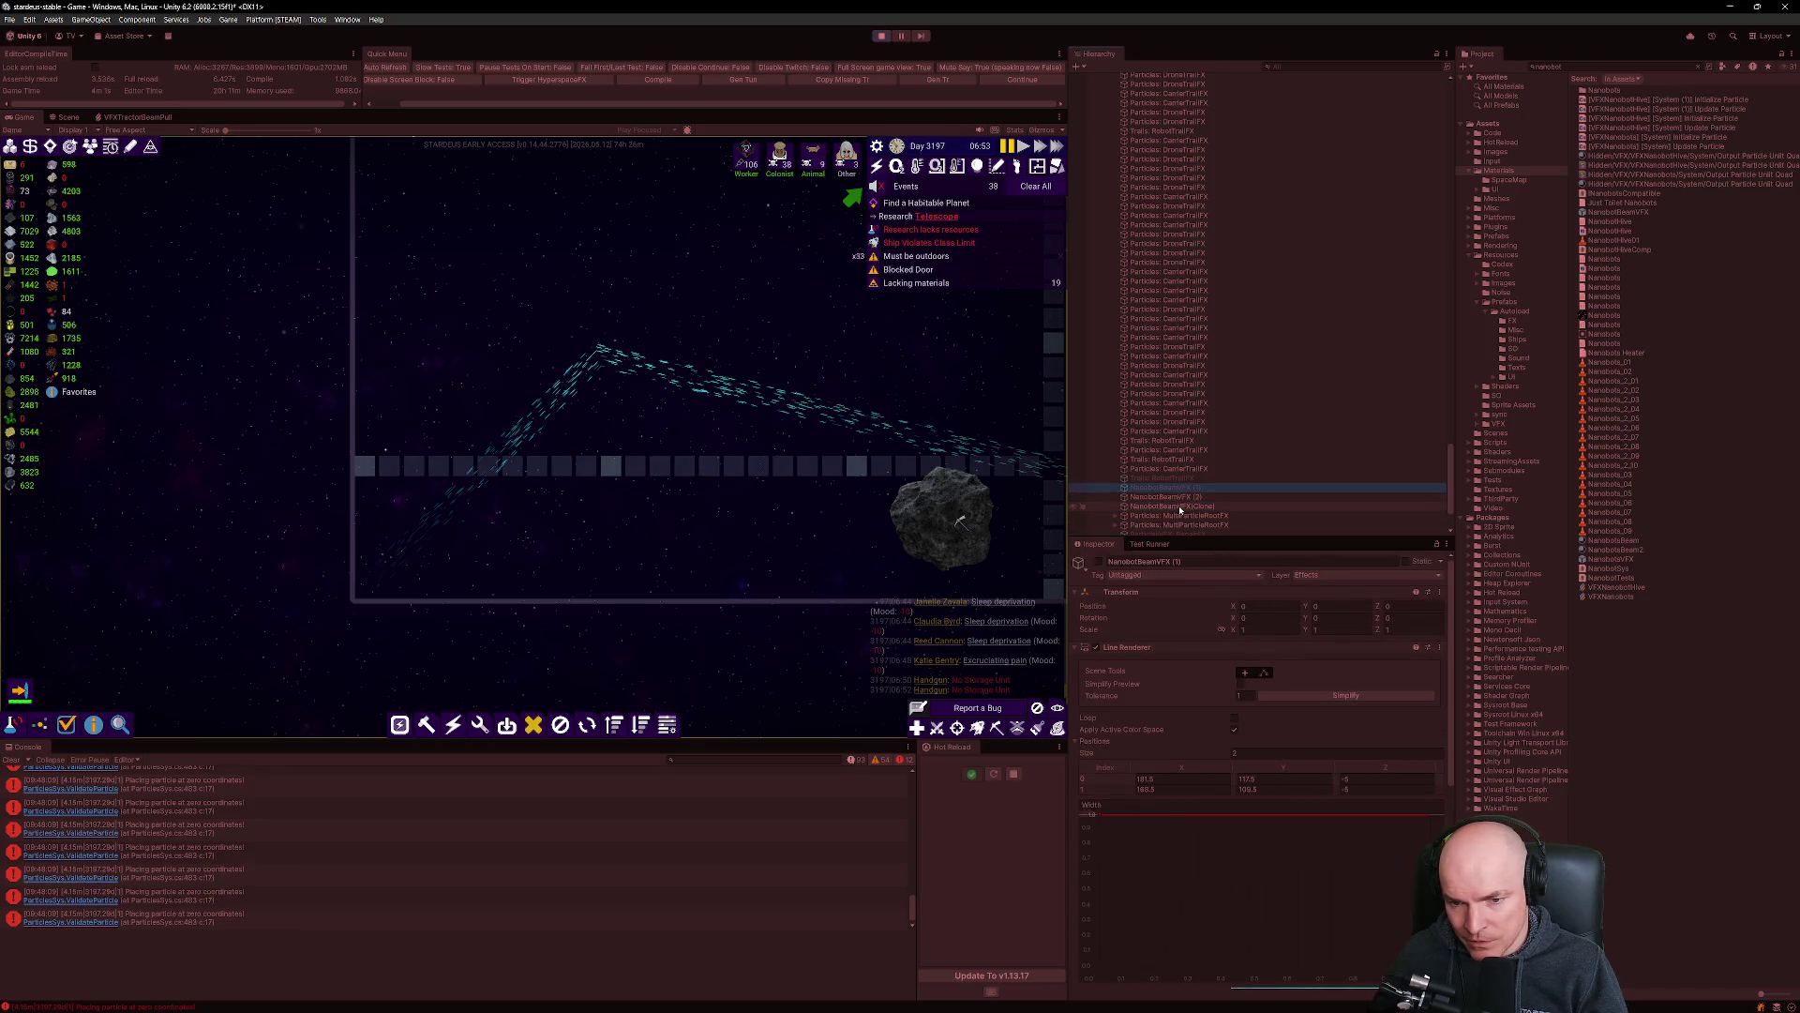
pyautogui.press('Down')
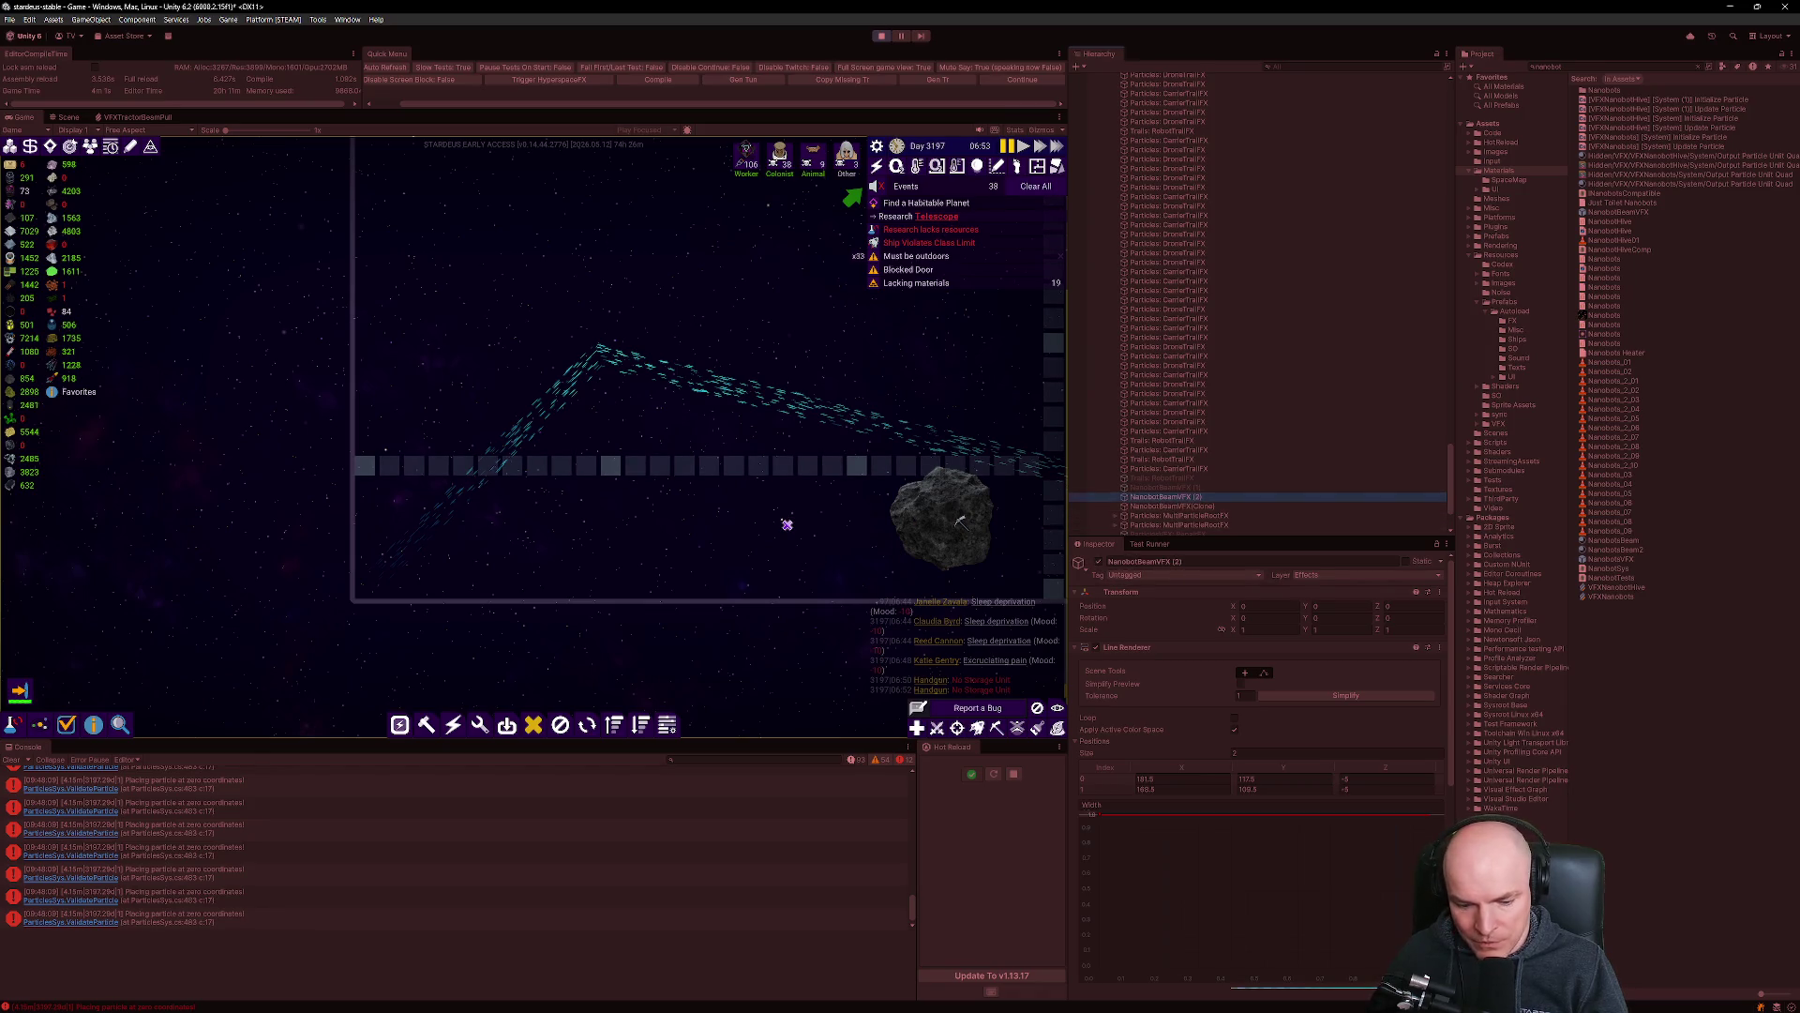
pyautogui.click(371, 246)
pyautogui.hotkey('ctrl', '1')
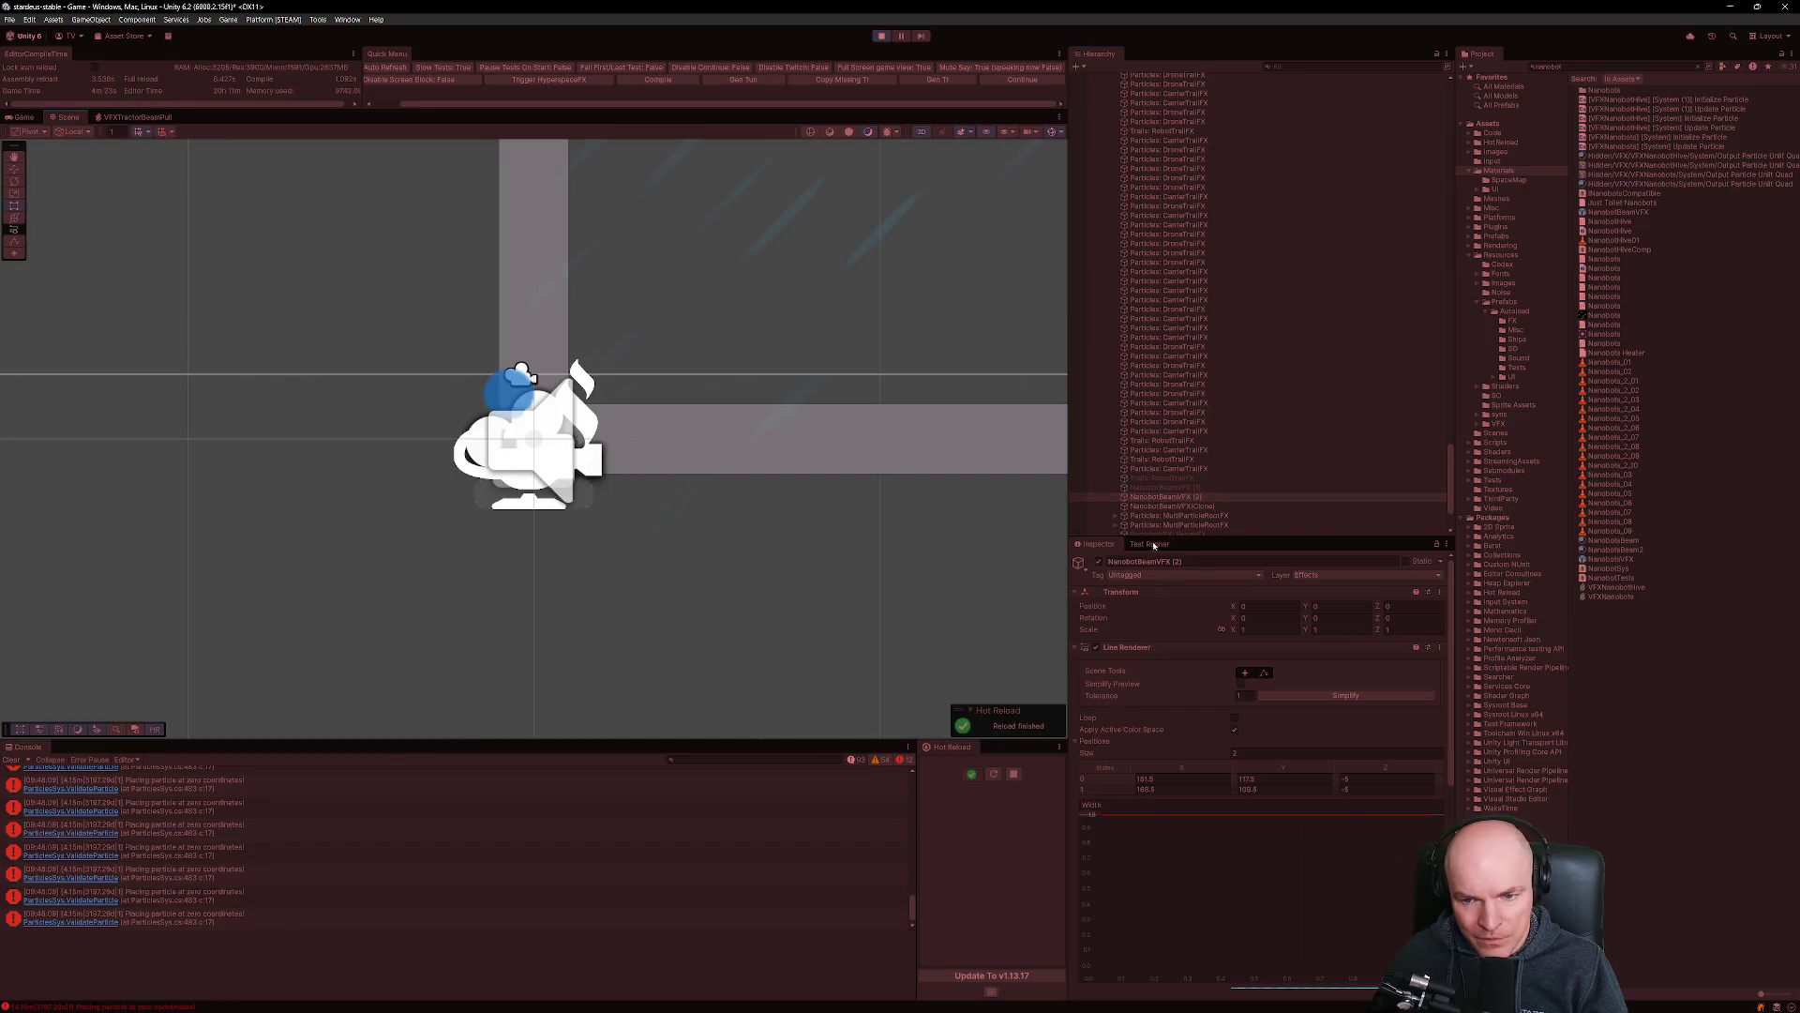
# Frame the NanobotBeamVFX (2) beam in the scene, compare it with the clone, and scroll to its Materials.
pyautogui.click(1195, 494)
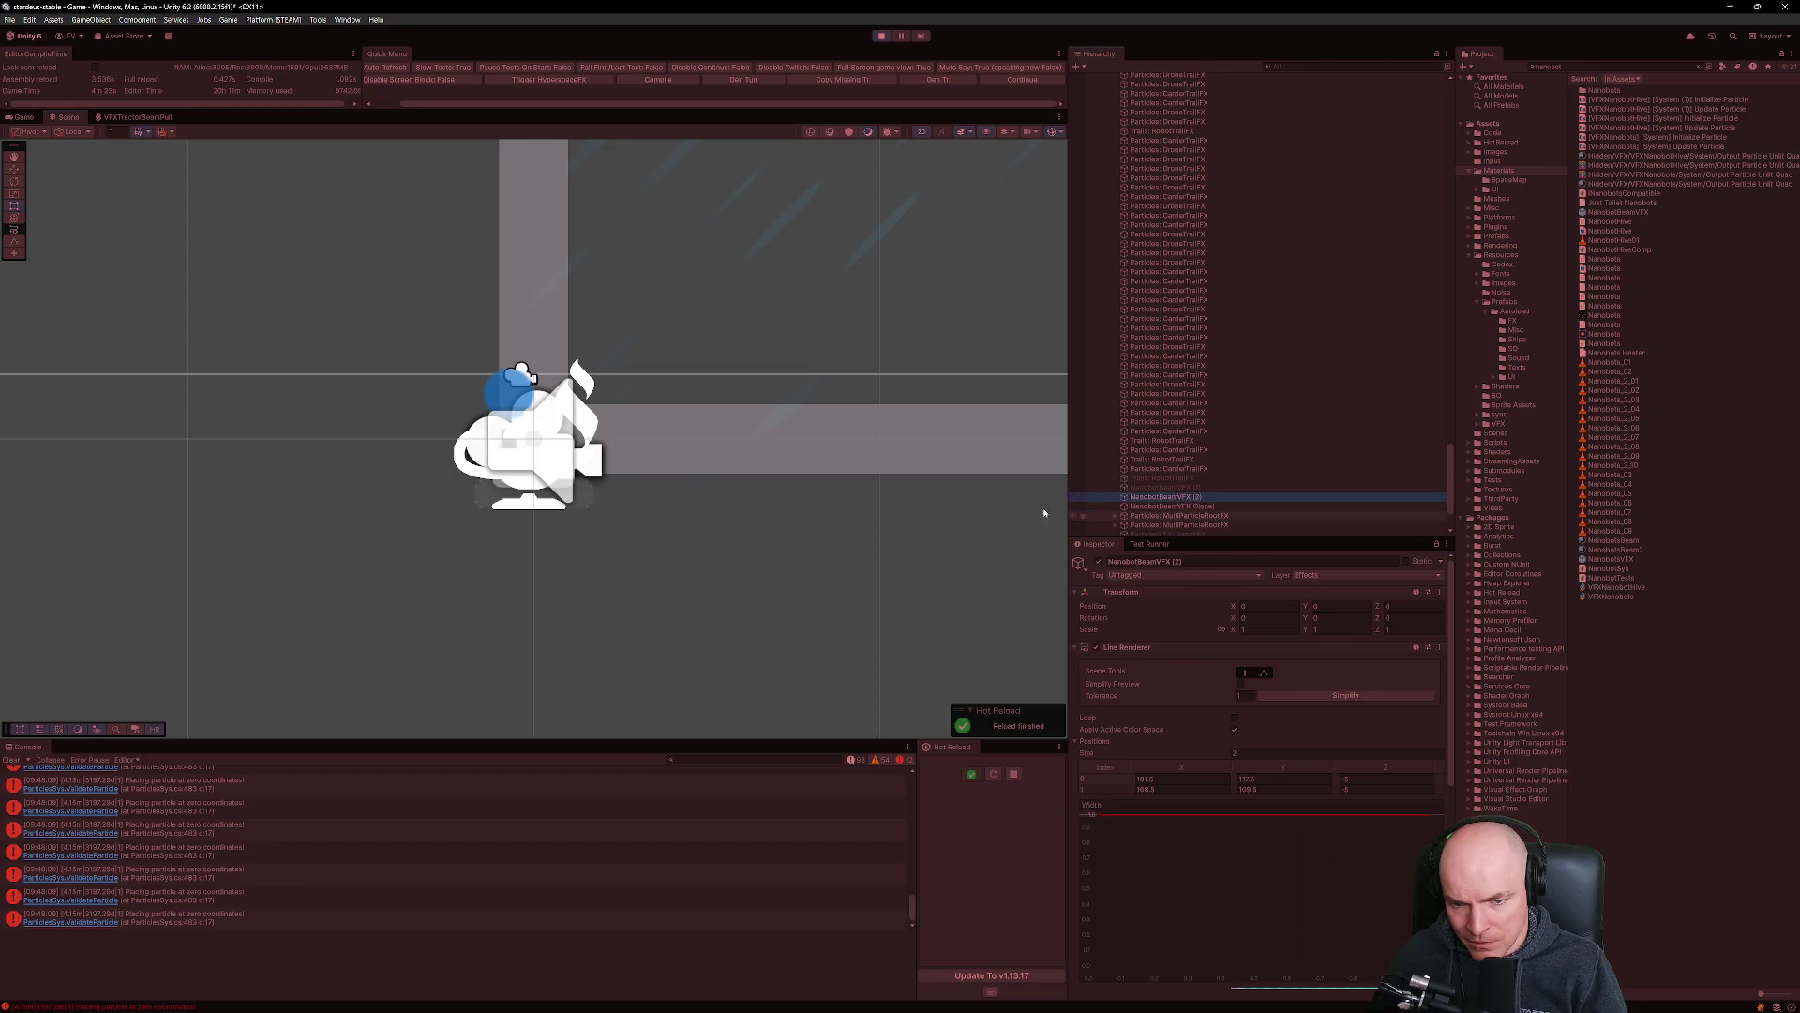
pyautogui.press('f')
pyautogui.scroll(3, 750, 450)
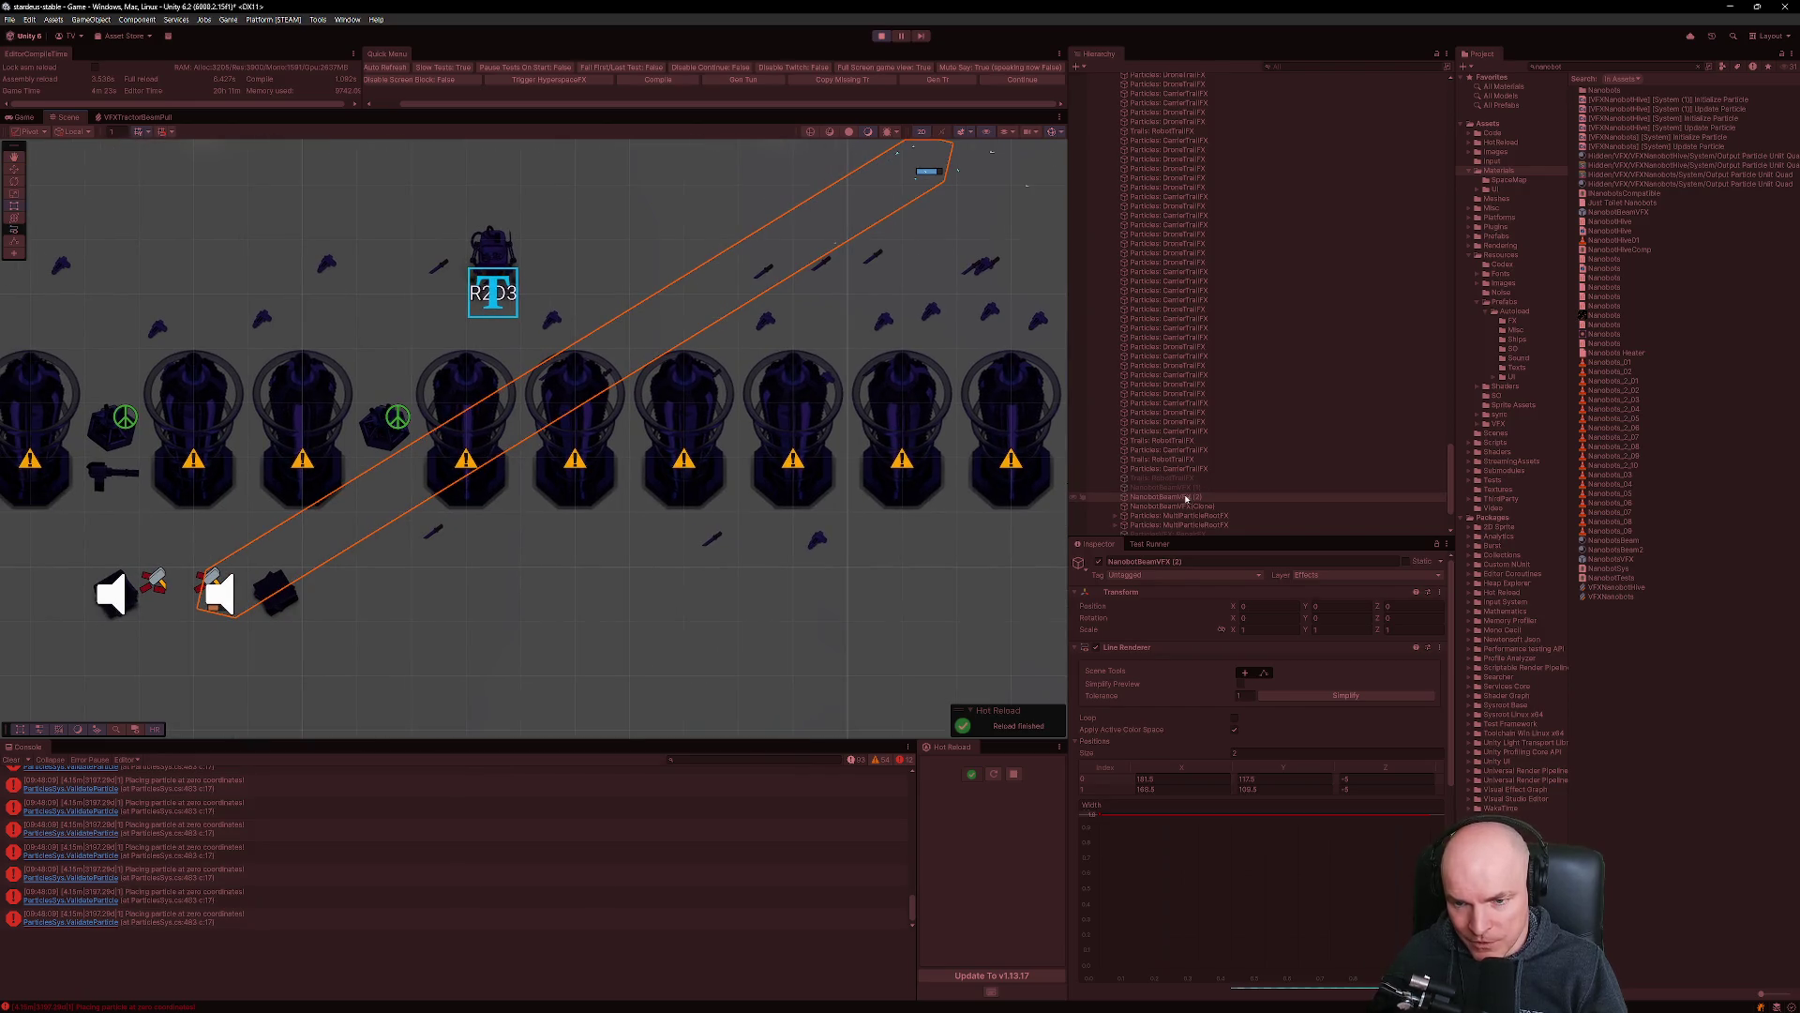
pyautogui.click(1184, 498)
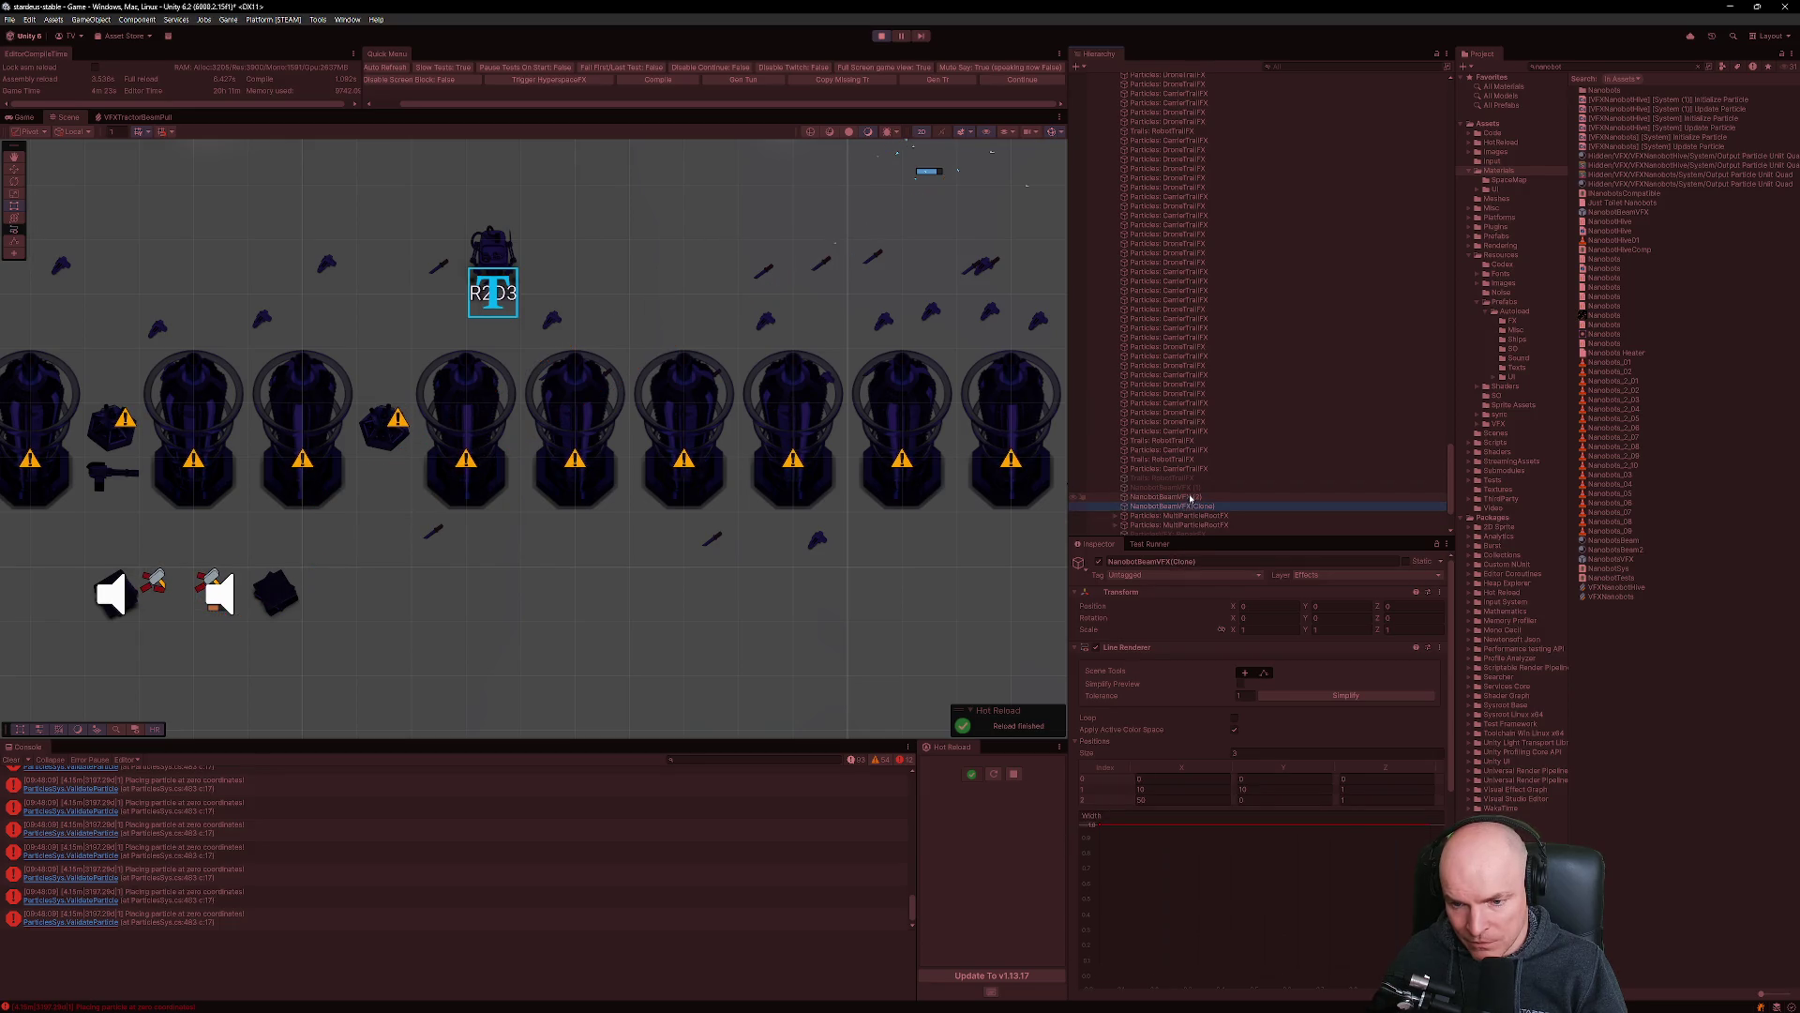
pyautogui.click(1186, 507)
pyautogui.click(1183, 497)
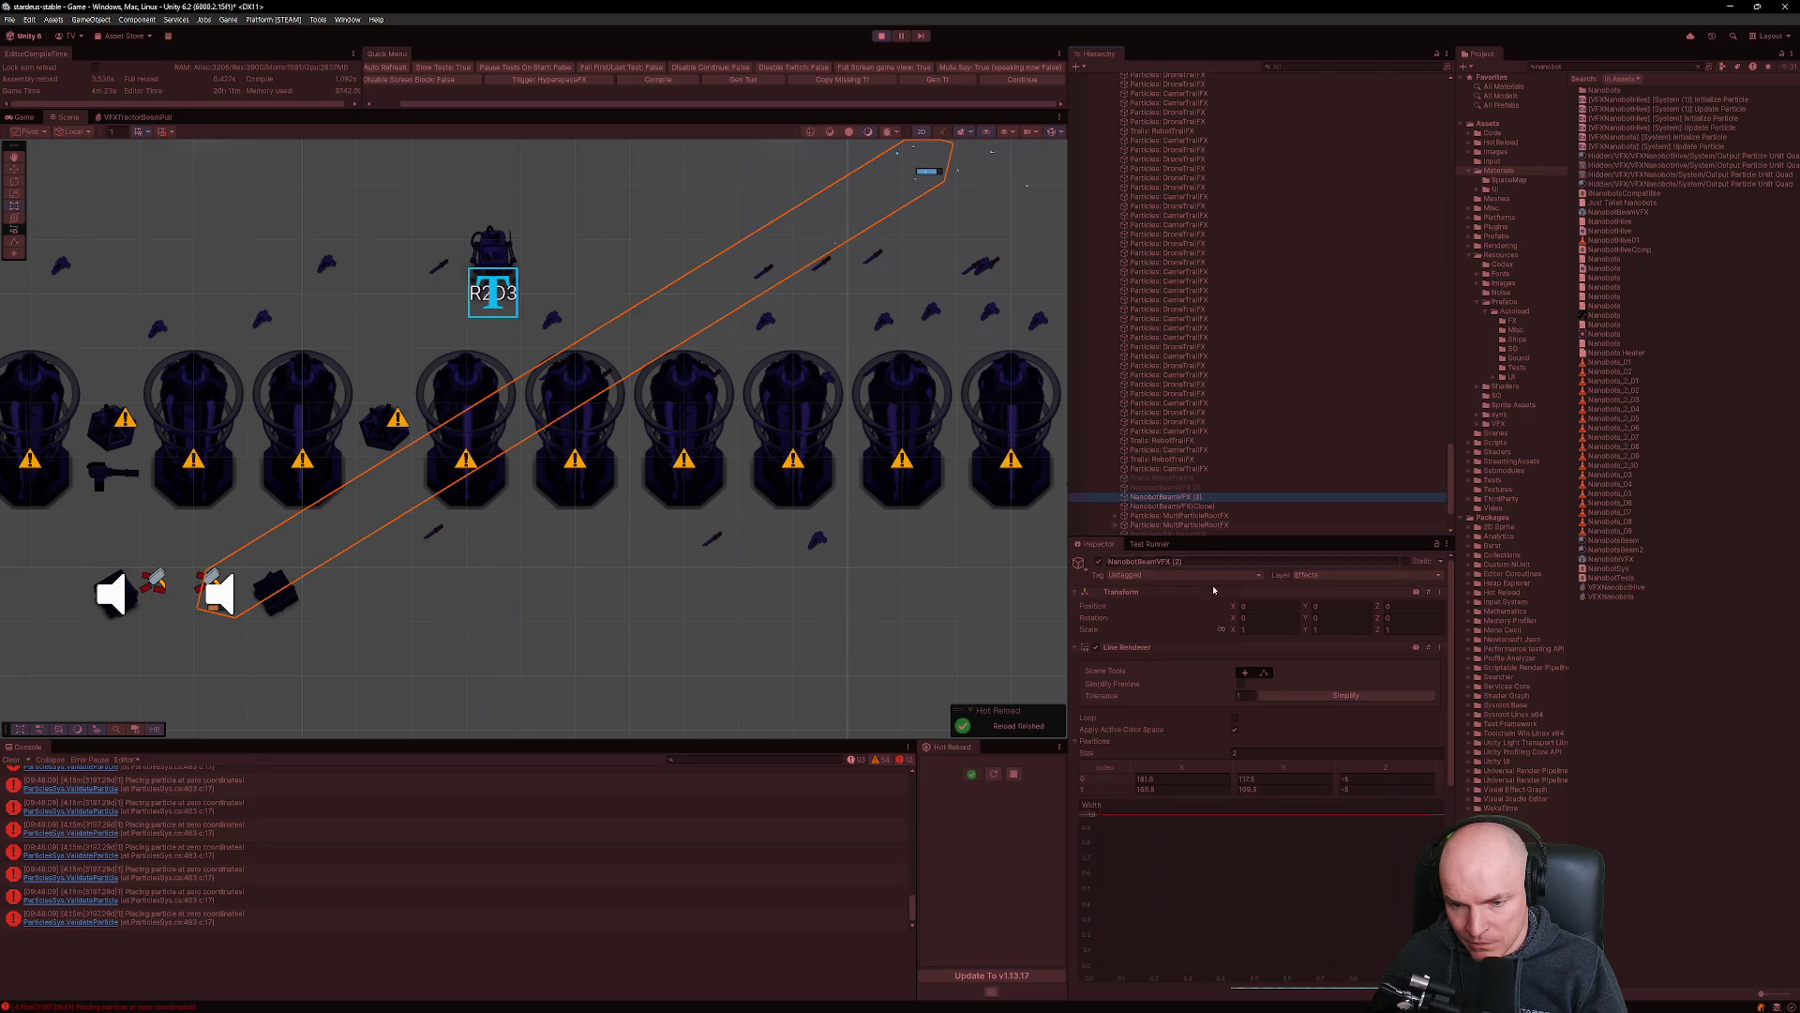
pyautogui.scroll(-5, 1194, 776)
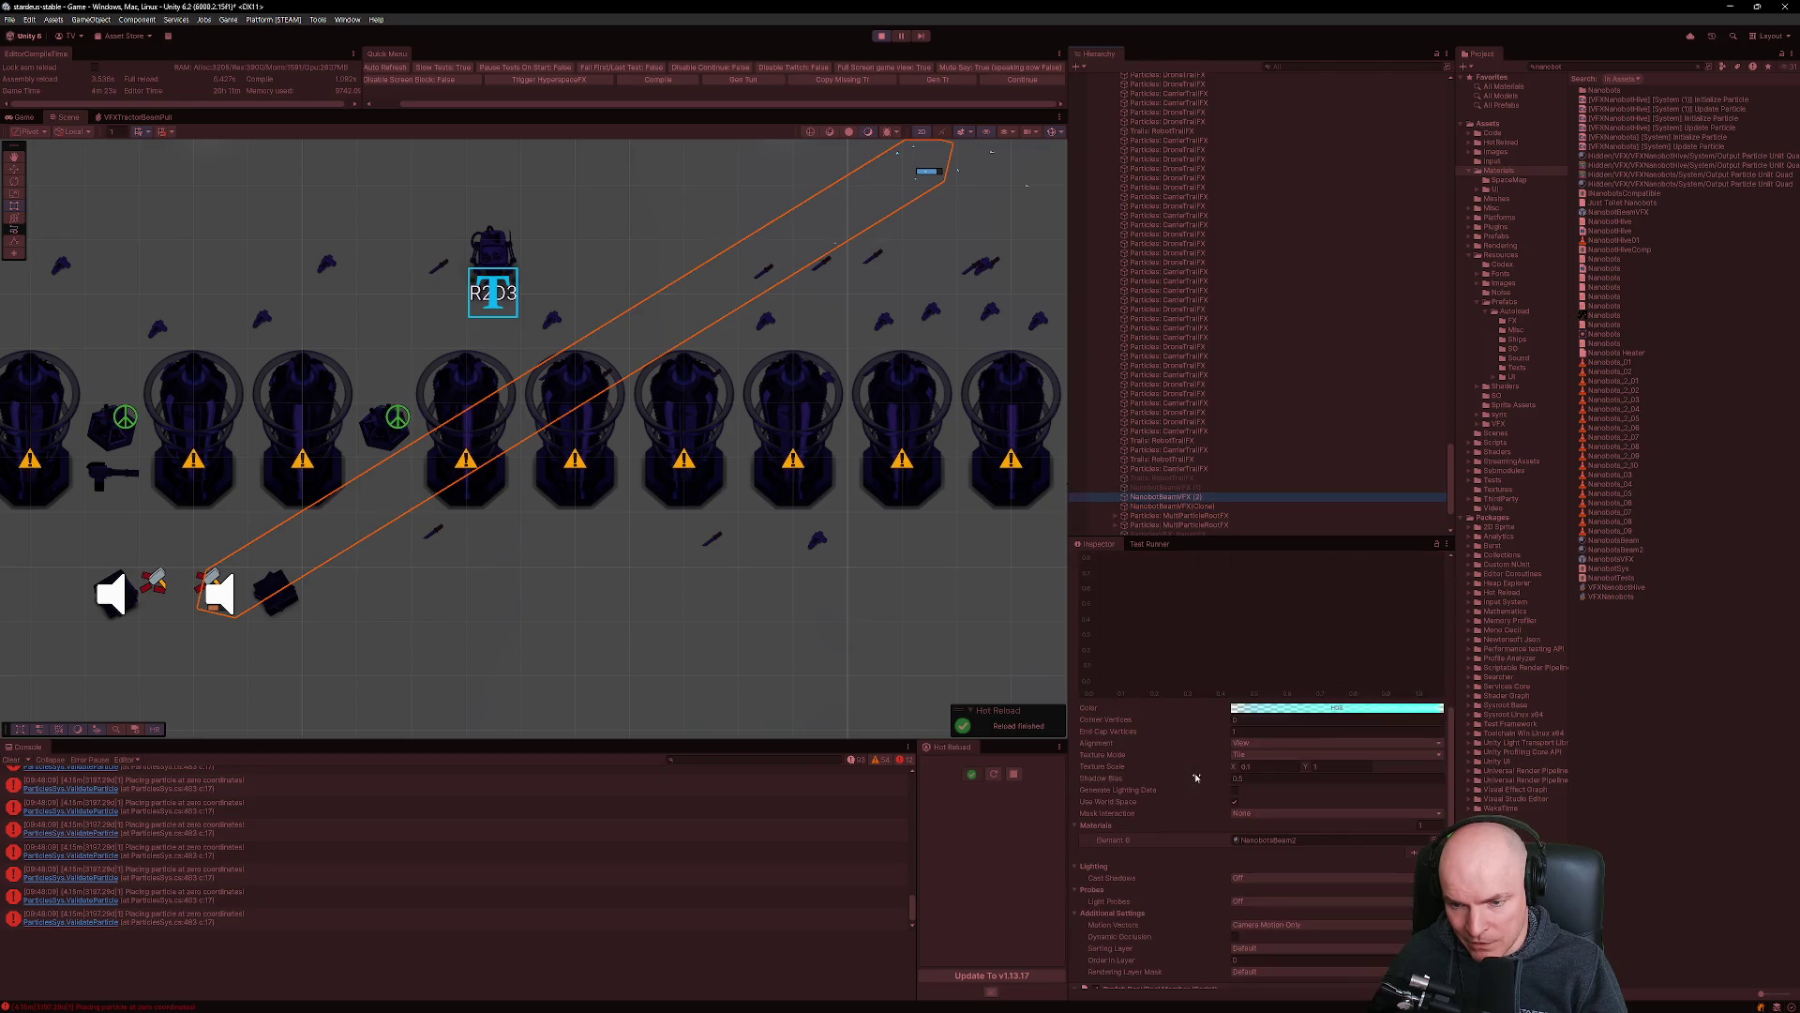
# Compare beams (1) and (2), reselect NanobotBeamVFX (2), and stop play mode.
pyautogui.click(1185, 489)
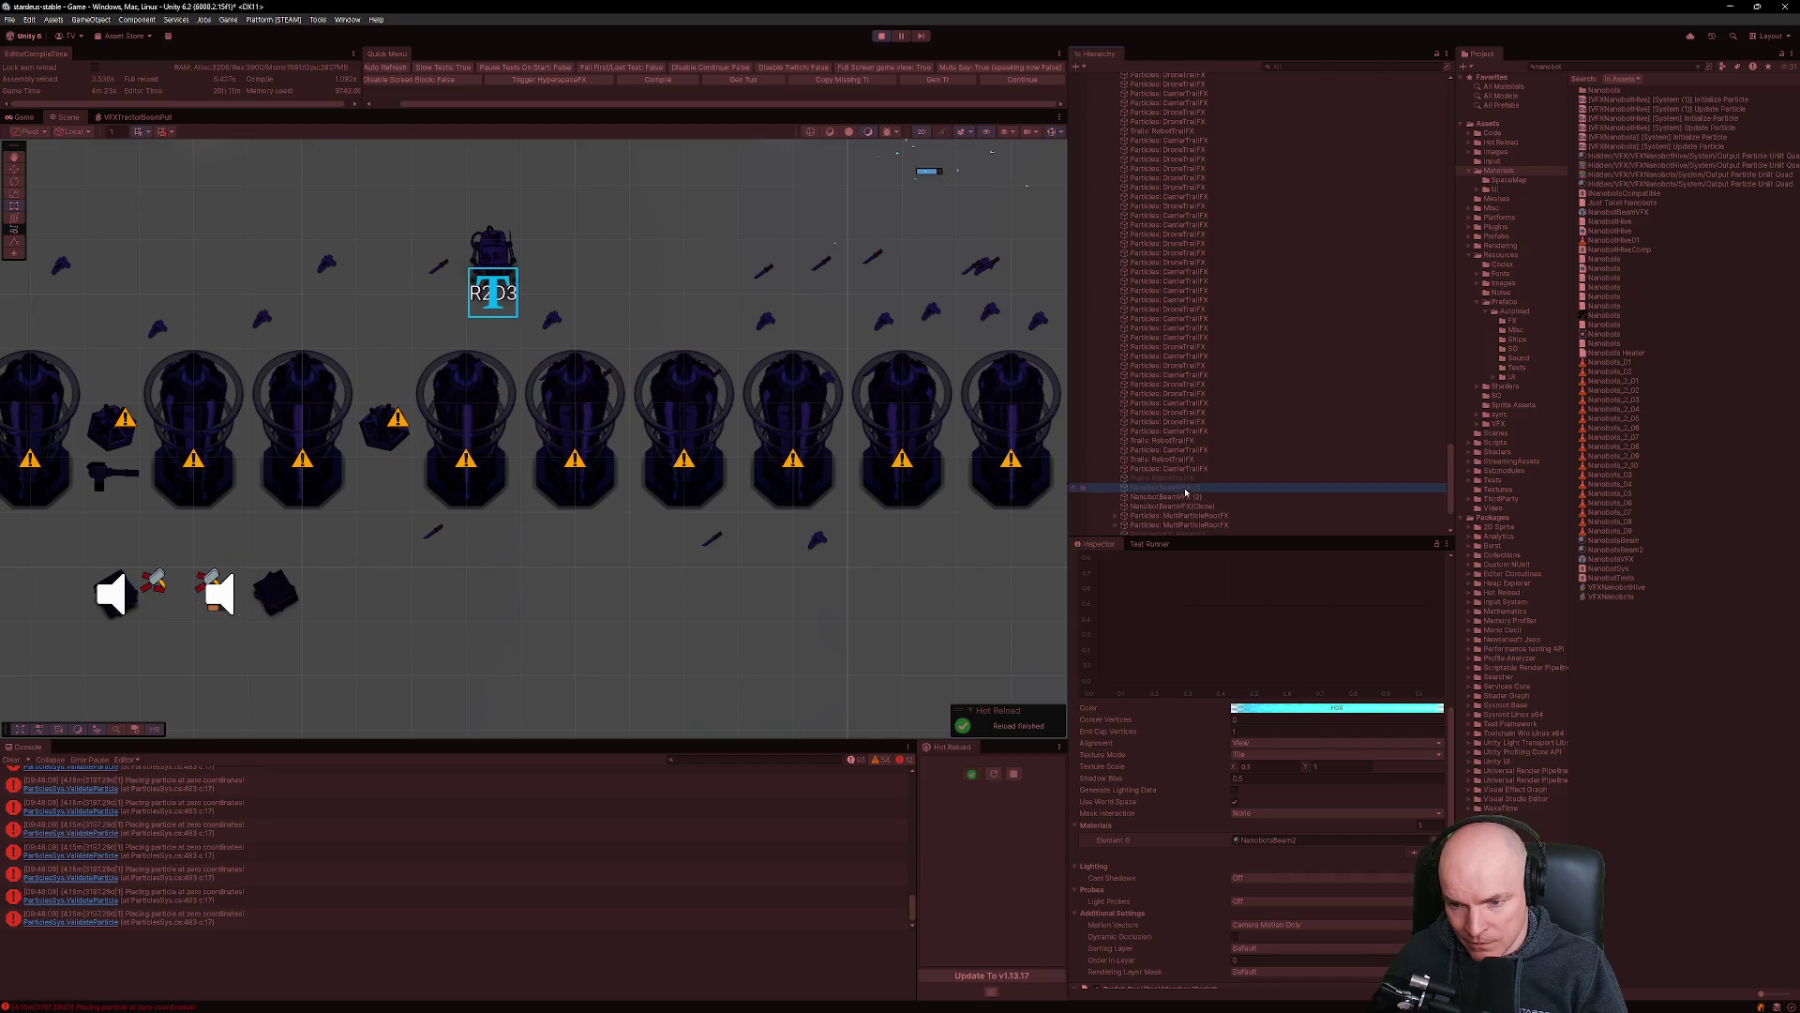
pyautogui.click(1189, 497)
pyautogui.click(1195, 489)
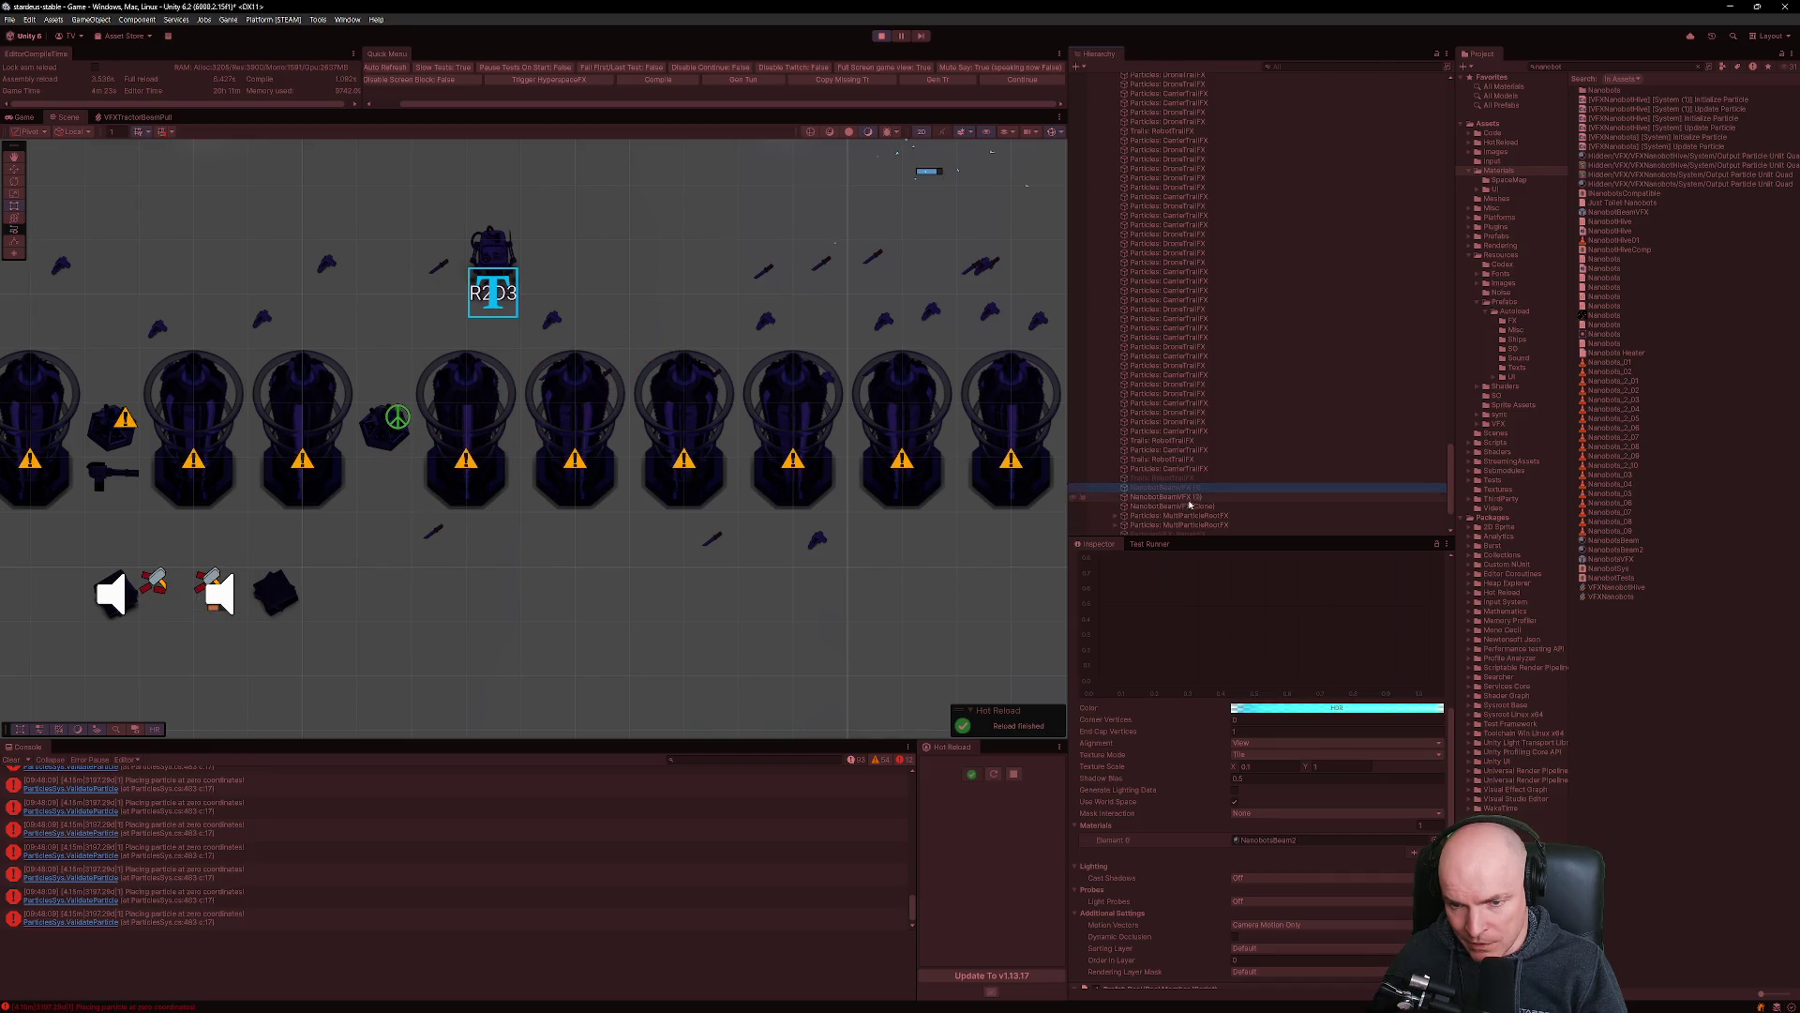
pyautogui.click(1187, 498)
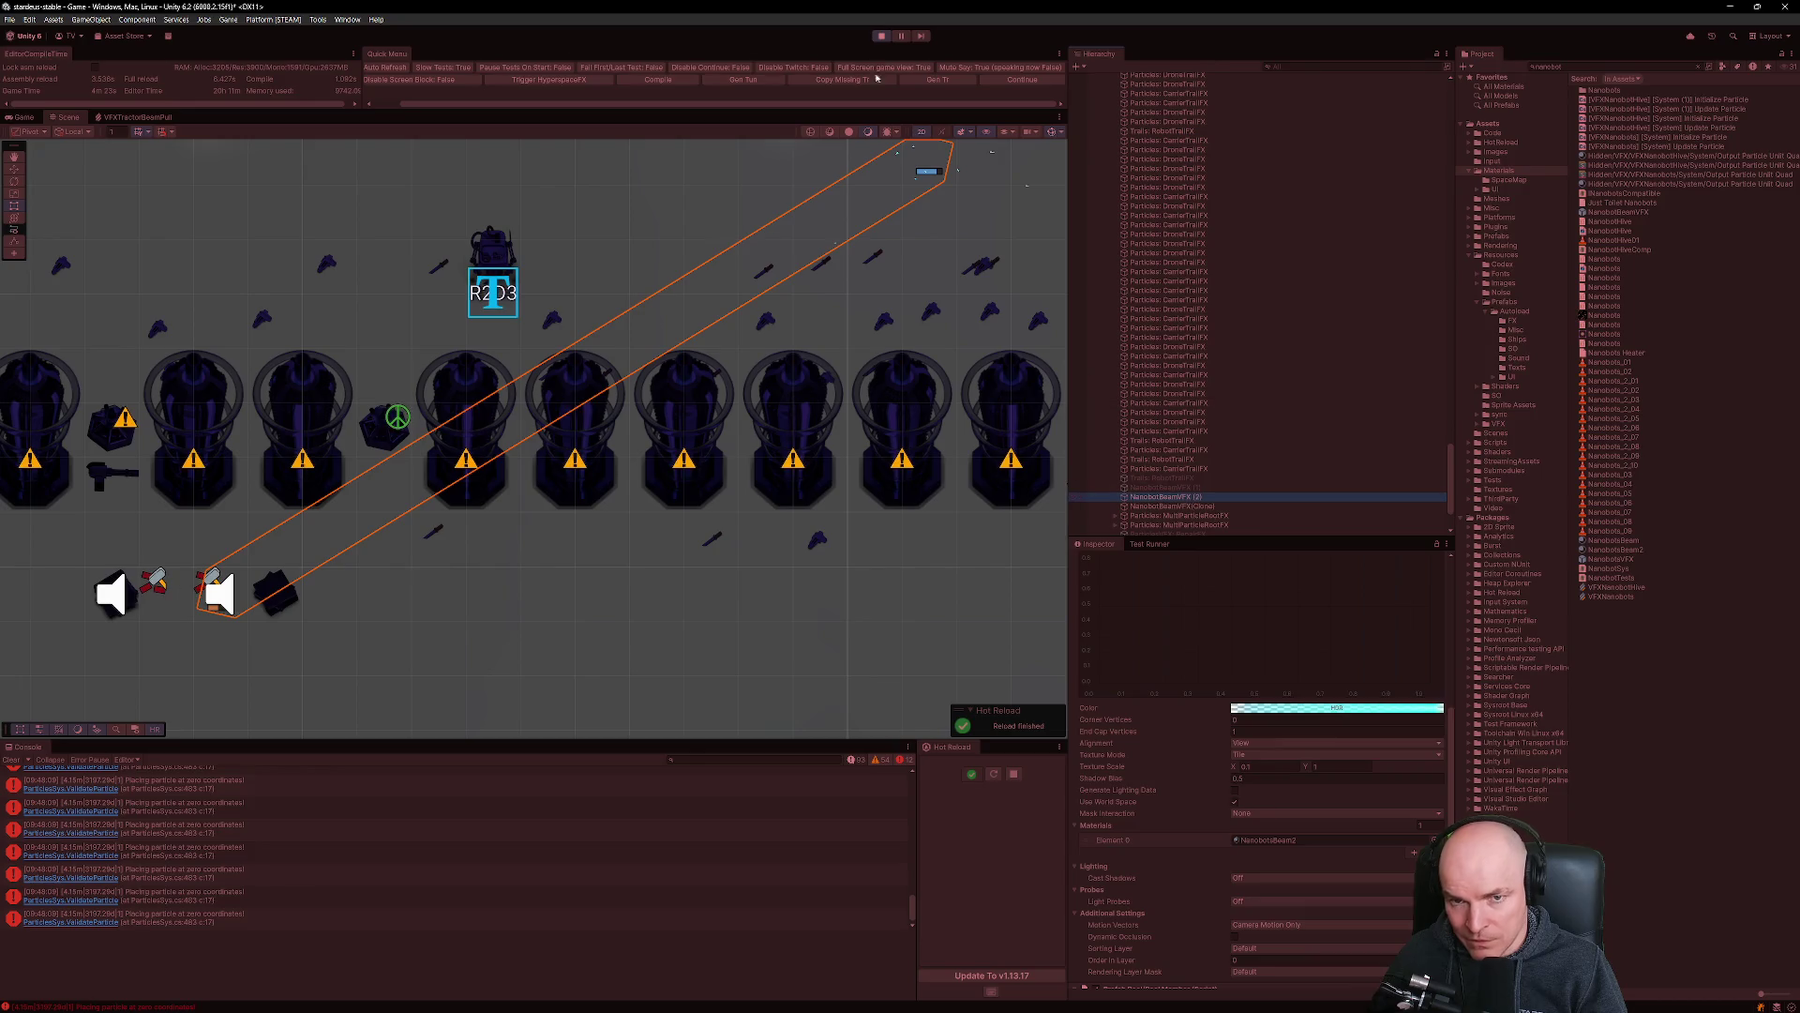
pyautogui.click(887, 39)
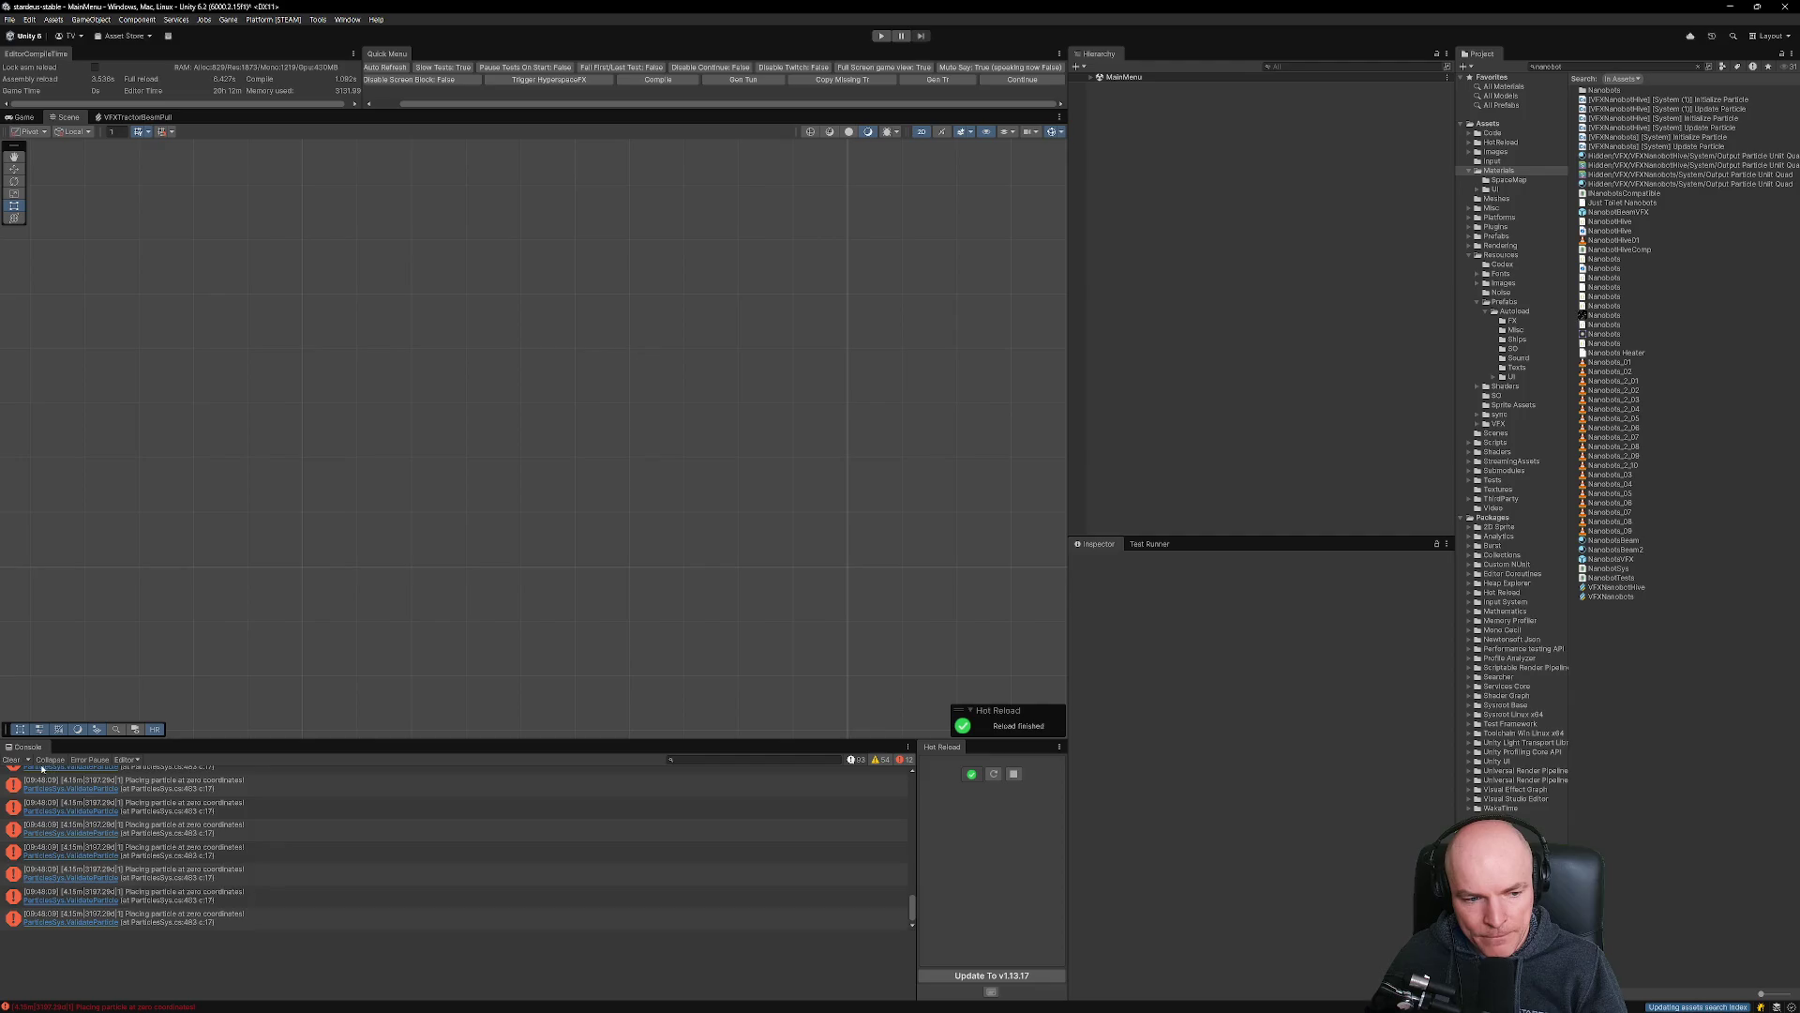
# Clear Unity's console and dismiss the hot reload notice.
pyautogui.click(11, 760)
pyautogui.click(992, 775)
pyautogui.hotkey('alt', 'Tab')
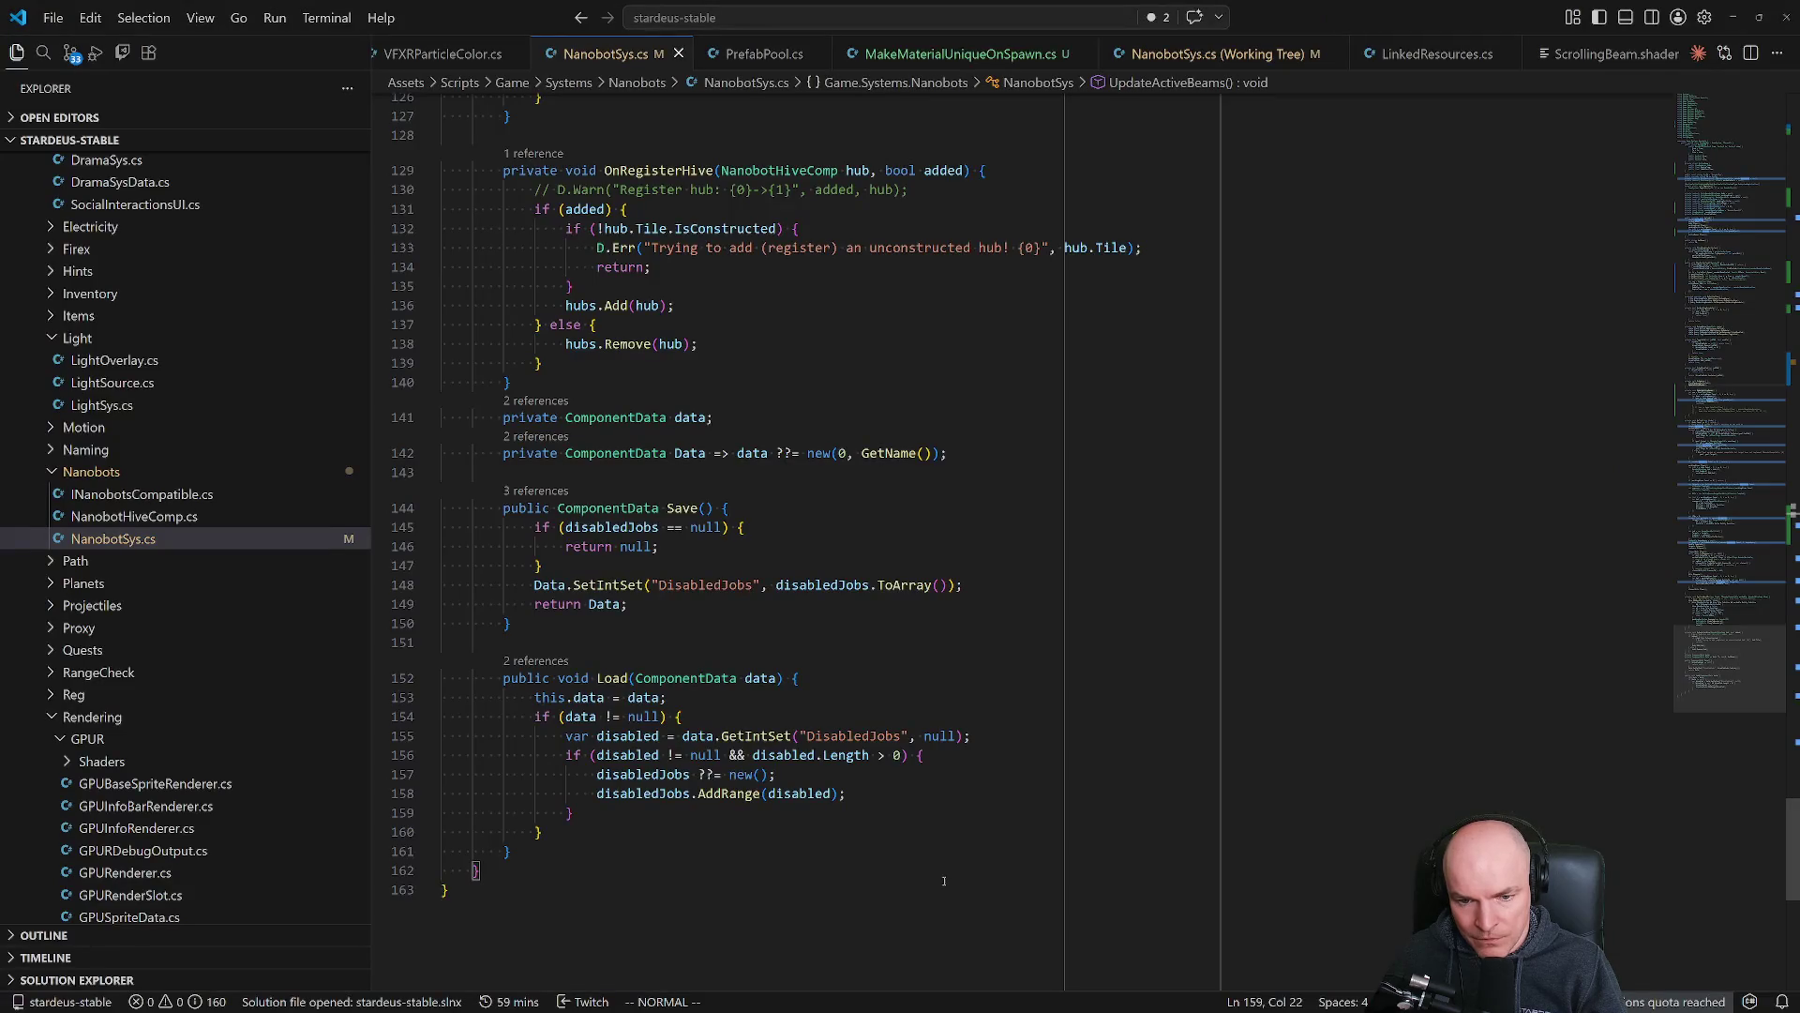
# Open LinkedResources.cs in VS Code, then select the NanobotBeamVFX prefab asset back in Unity.
pyautogui.hotkey('ctrl', 'p')
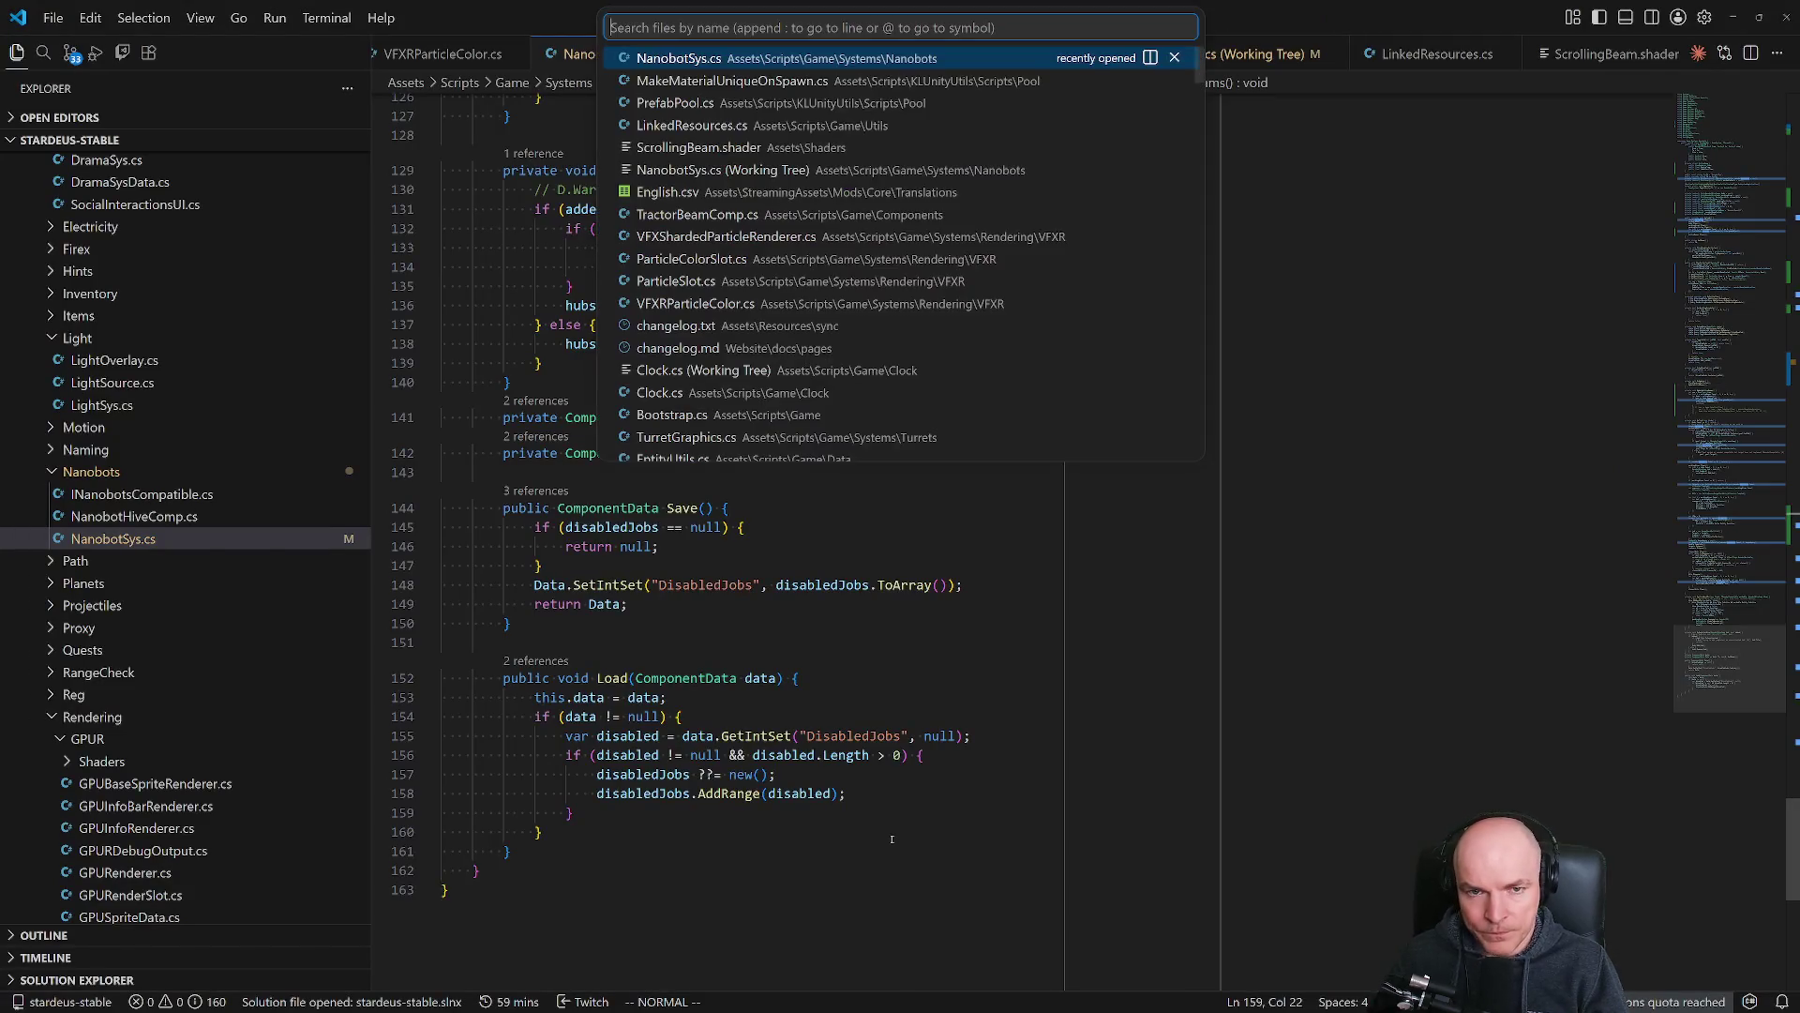
pyautogui.press('Down')
pyautogui.press('Down')
pyautogui.press('Down')
pyautogui.press('Return')
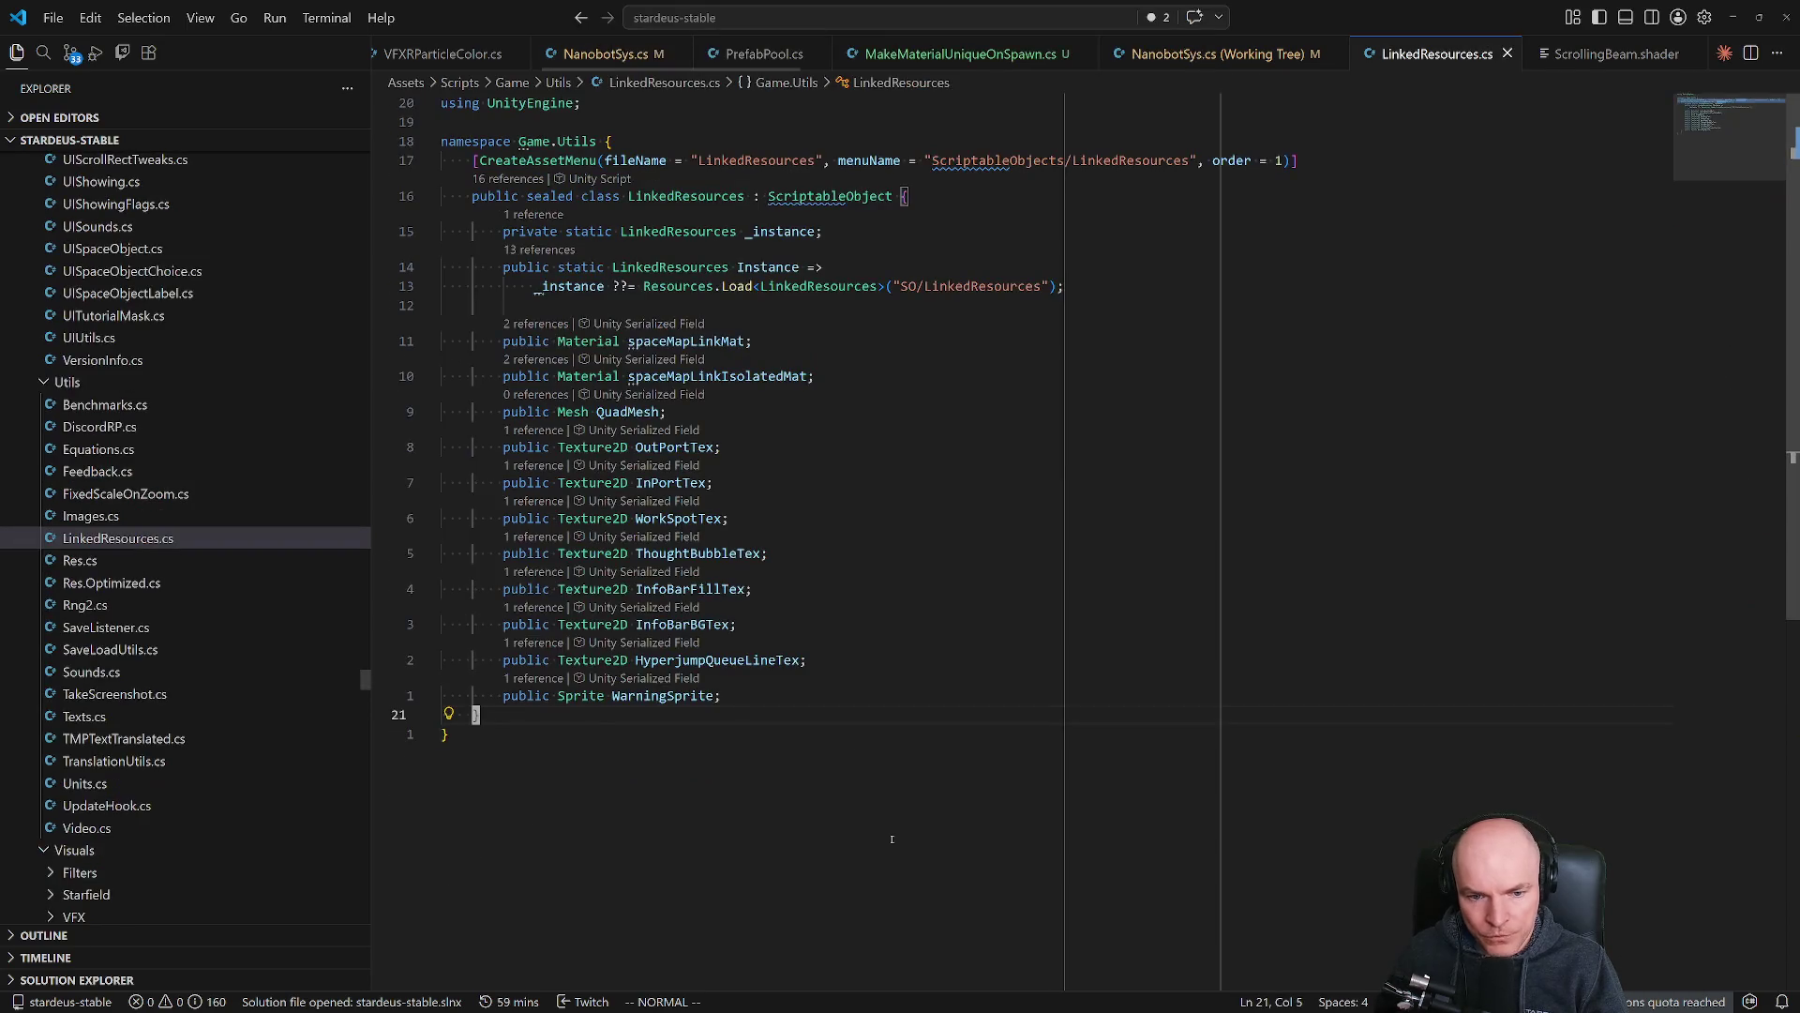
pyautogui.hotkey('alt', 'Tab')
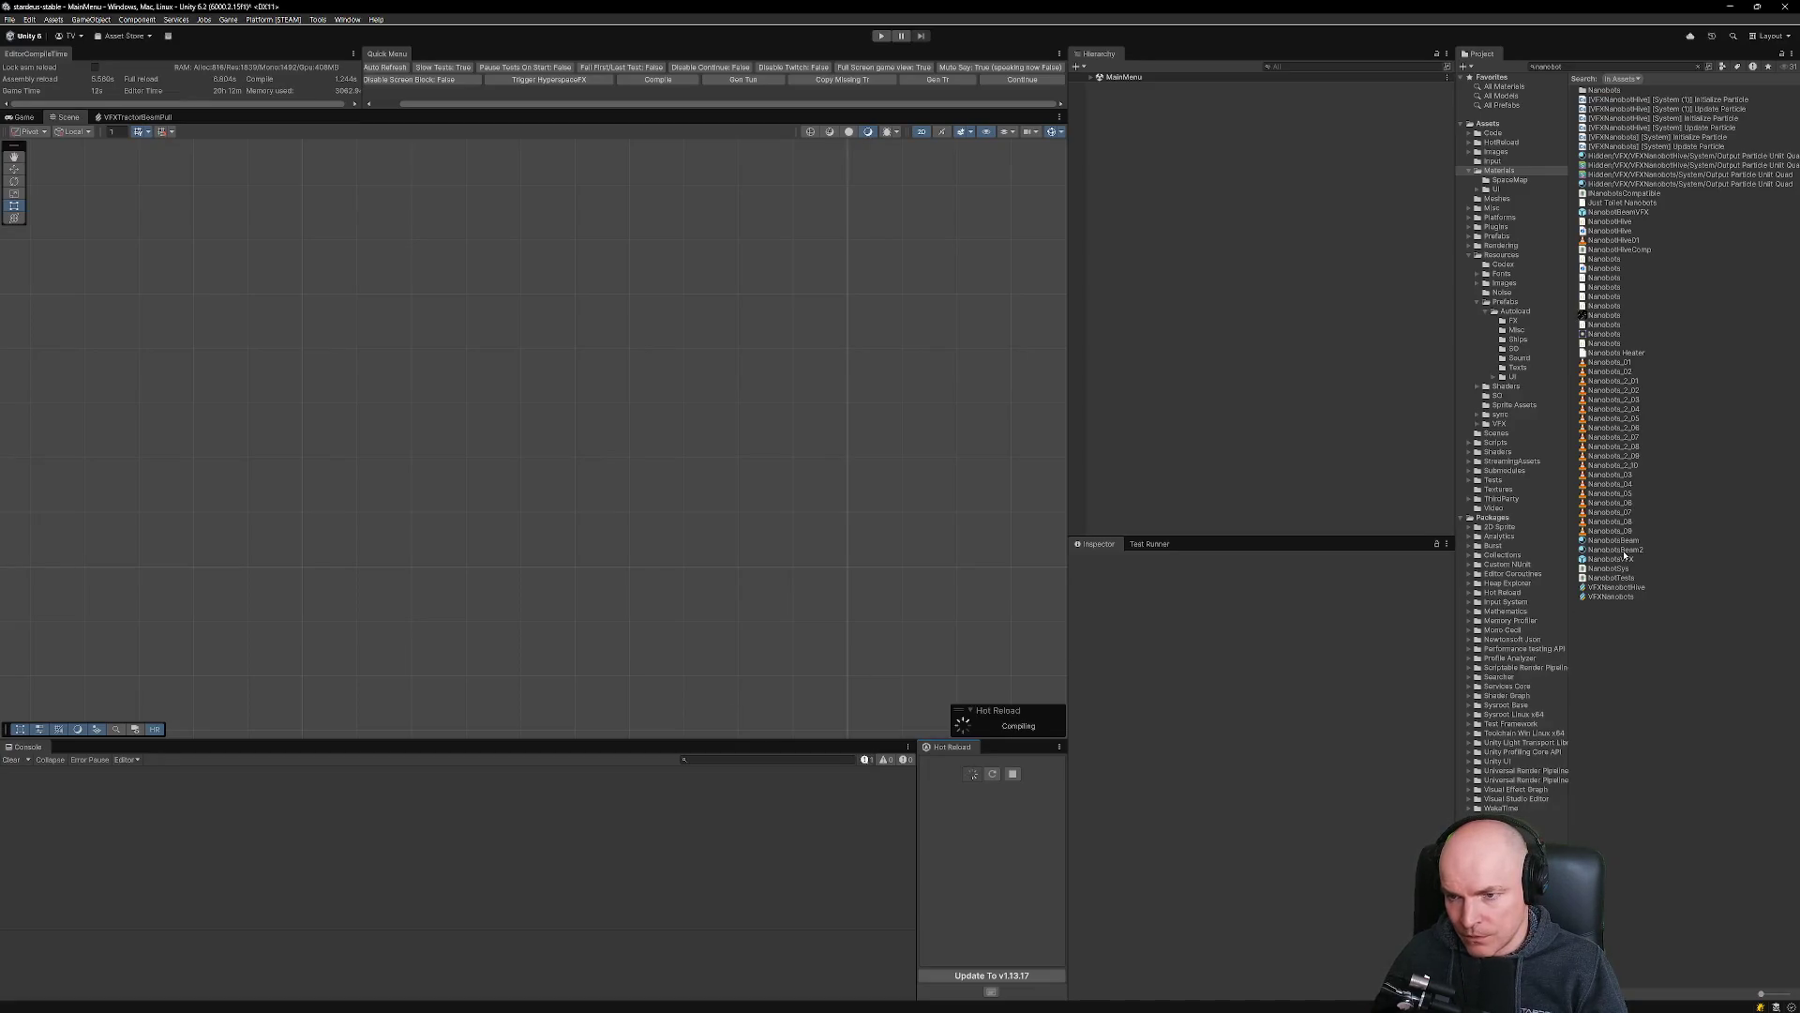
pyautogui.click(1619, 213)
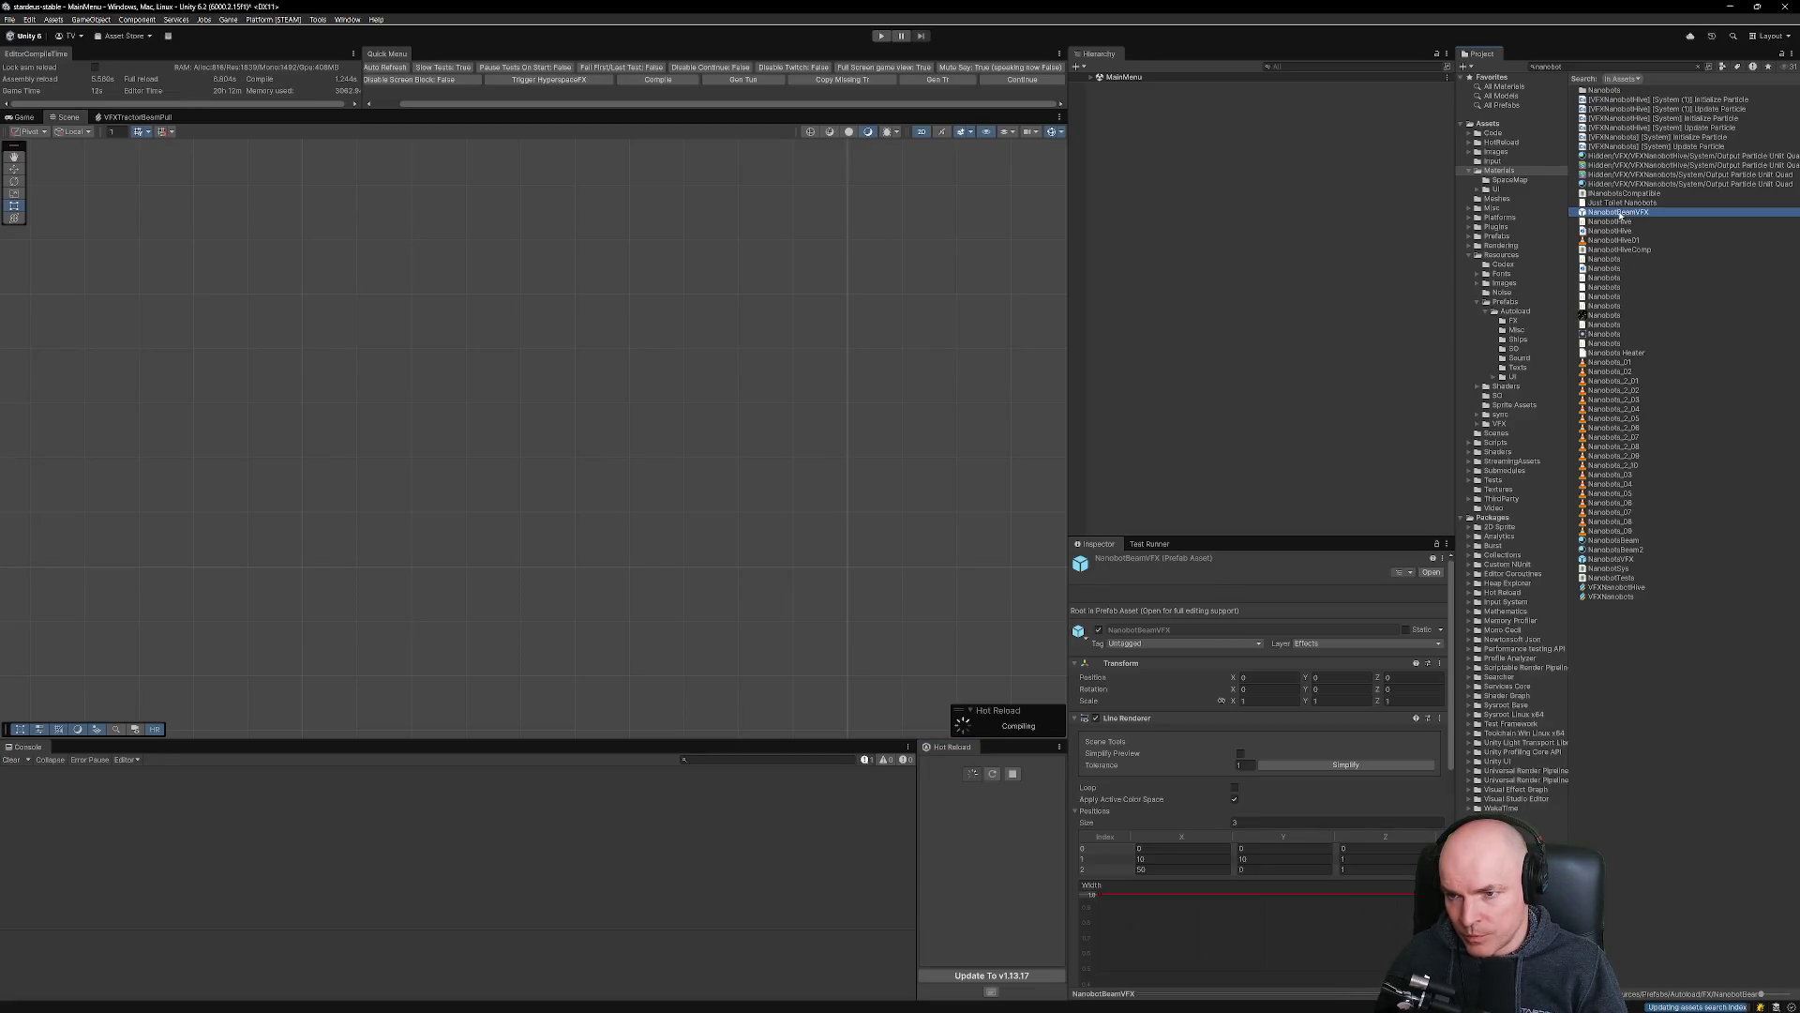
# Open the NanobotBeamVFX prefab, tick Apply Active Color Space, and review its colour gradient and line settings.
pyautogui.doubleClick(1620, 214)
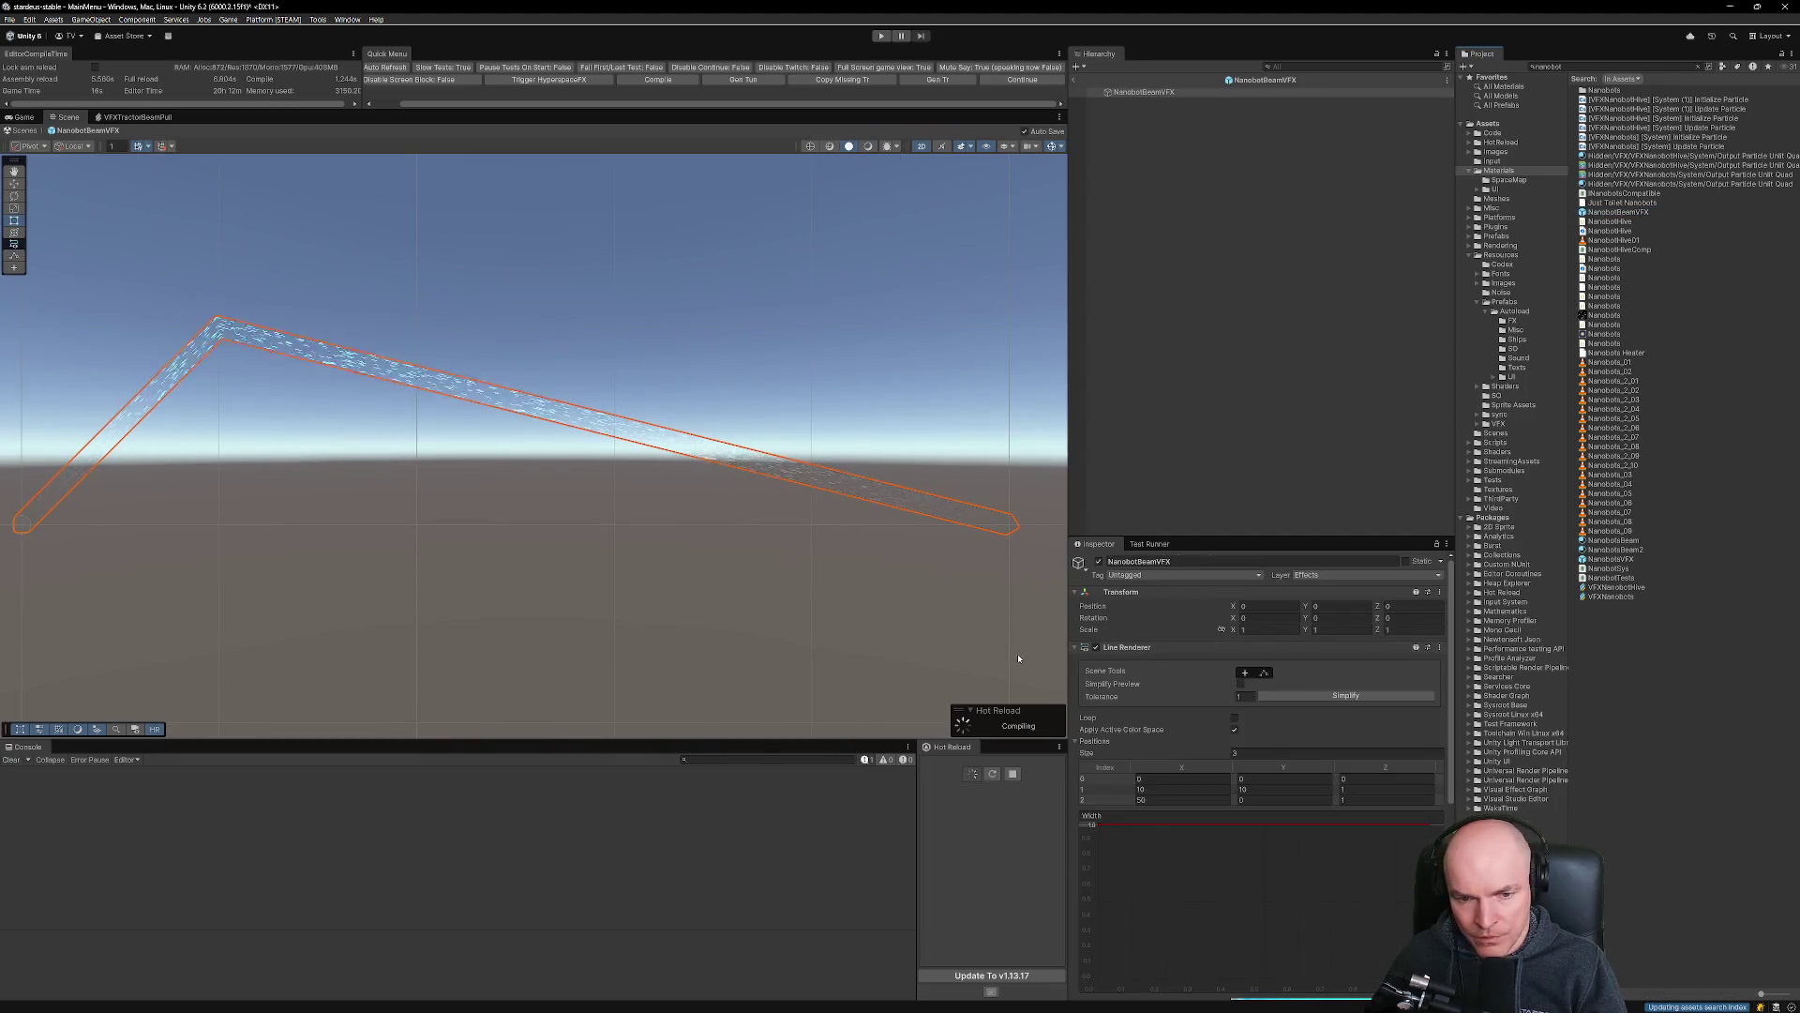
pyautogui.click(1234, 728)
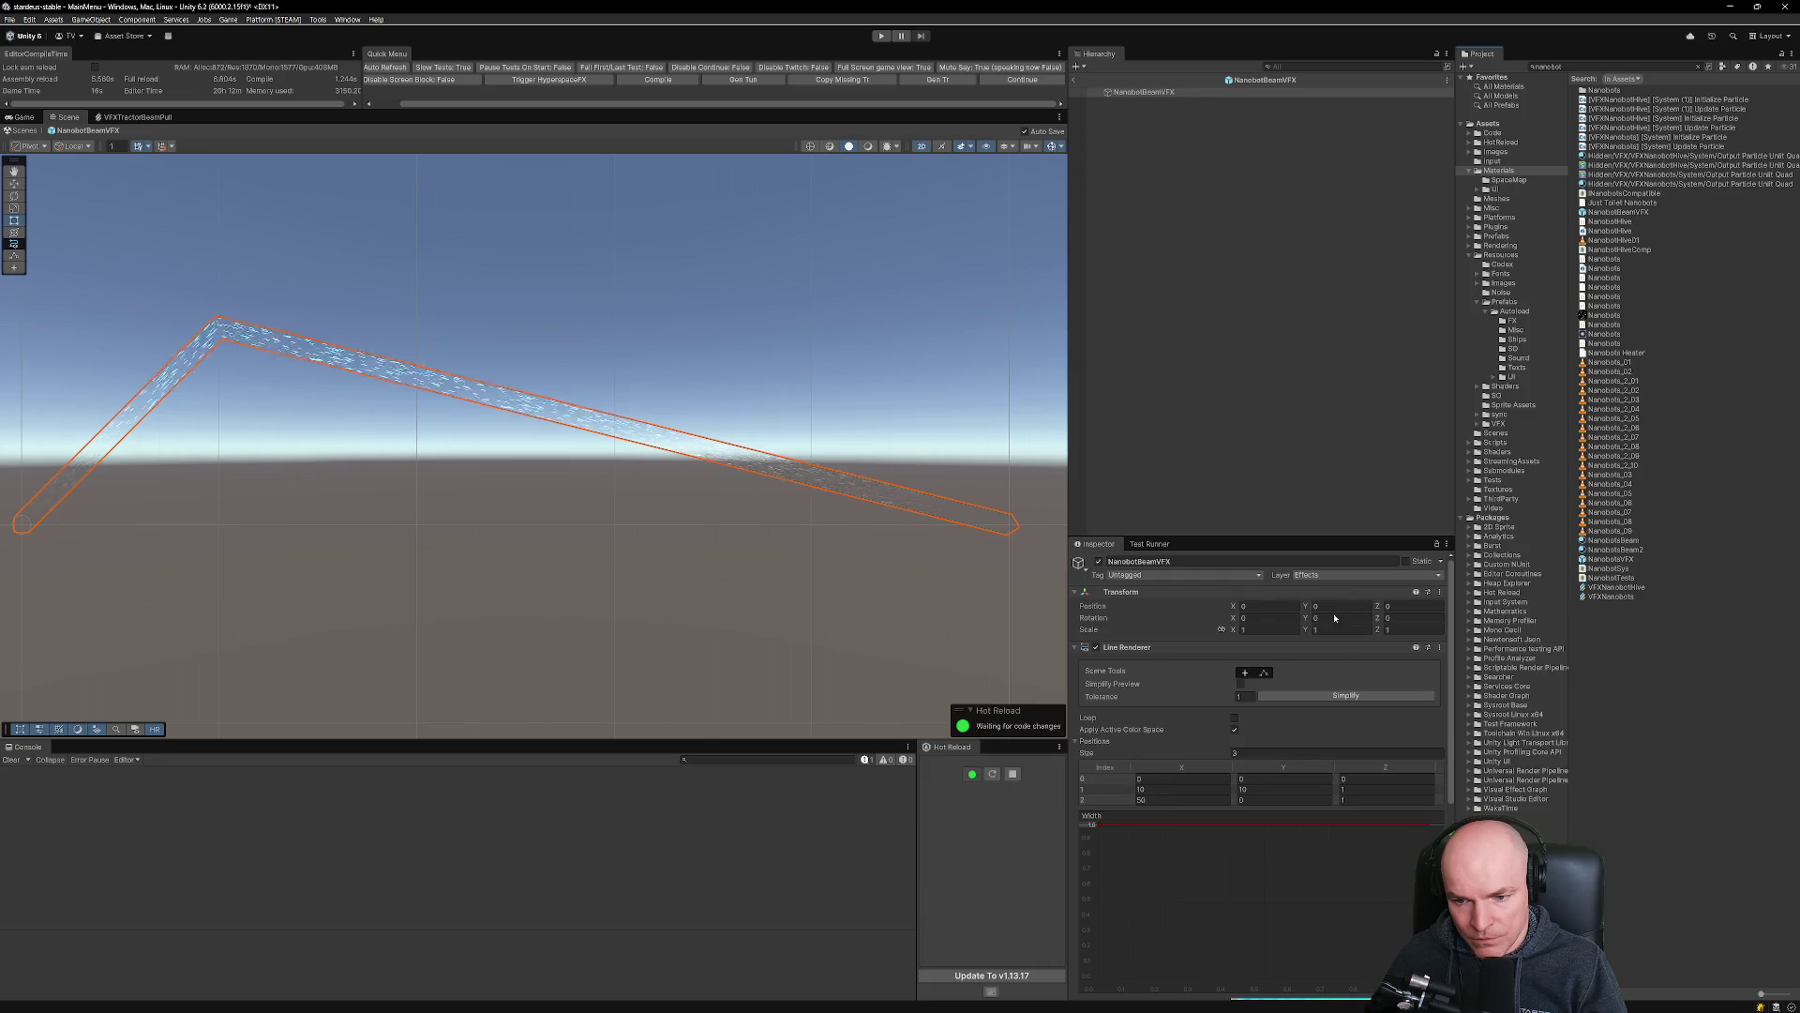
pyautogui.scroll(-4, 1335, 617)
pyautogui.click(1332, 845)
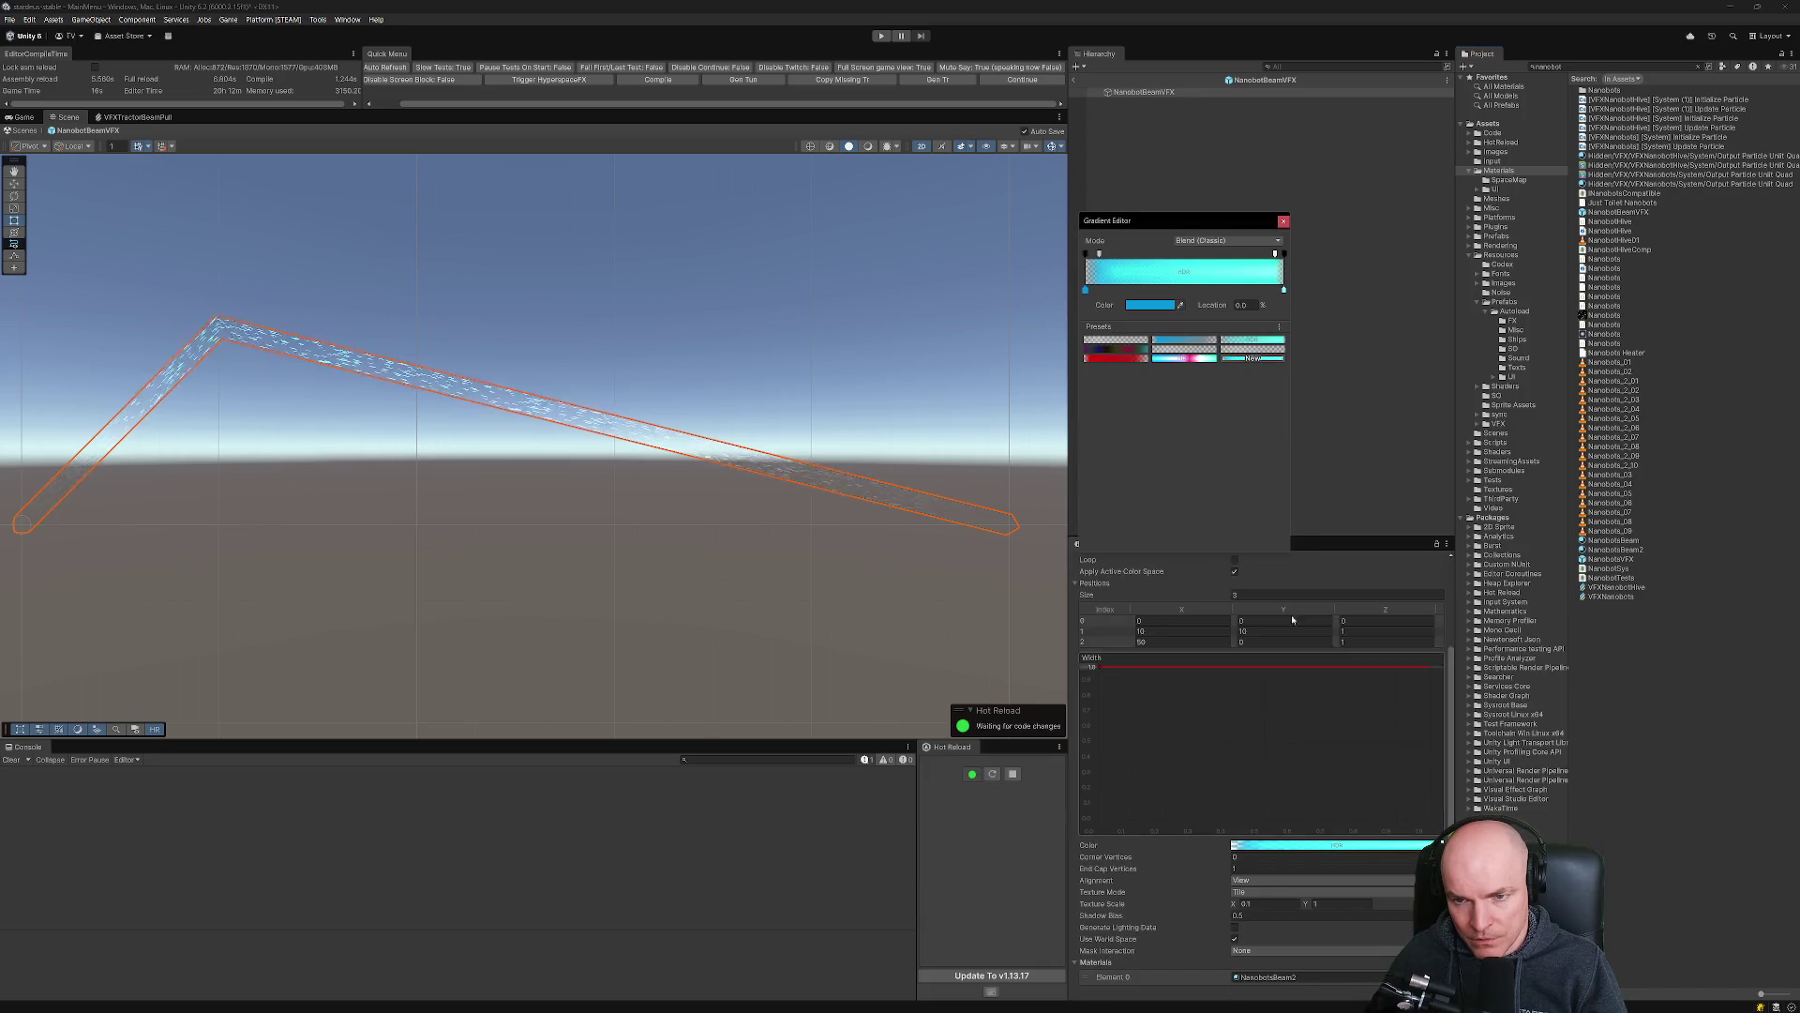
pyautogui.click(1283, 222)
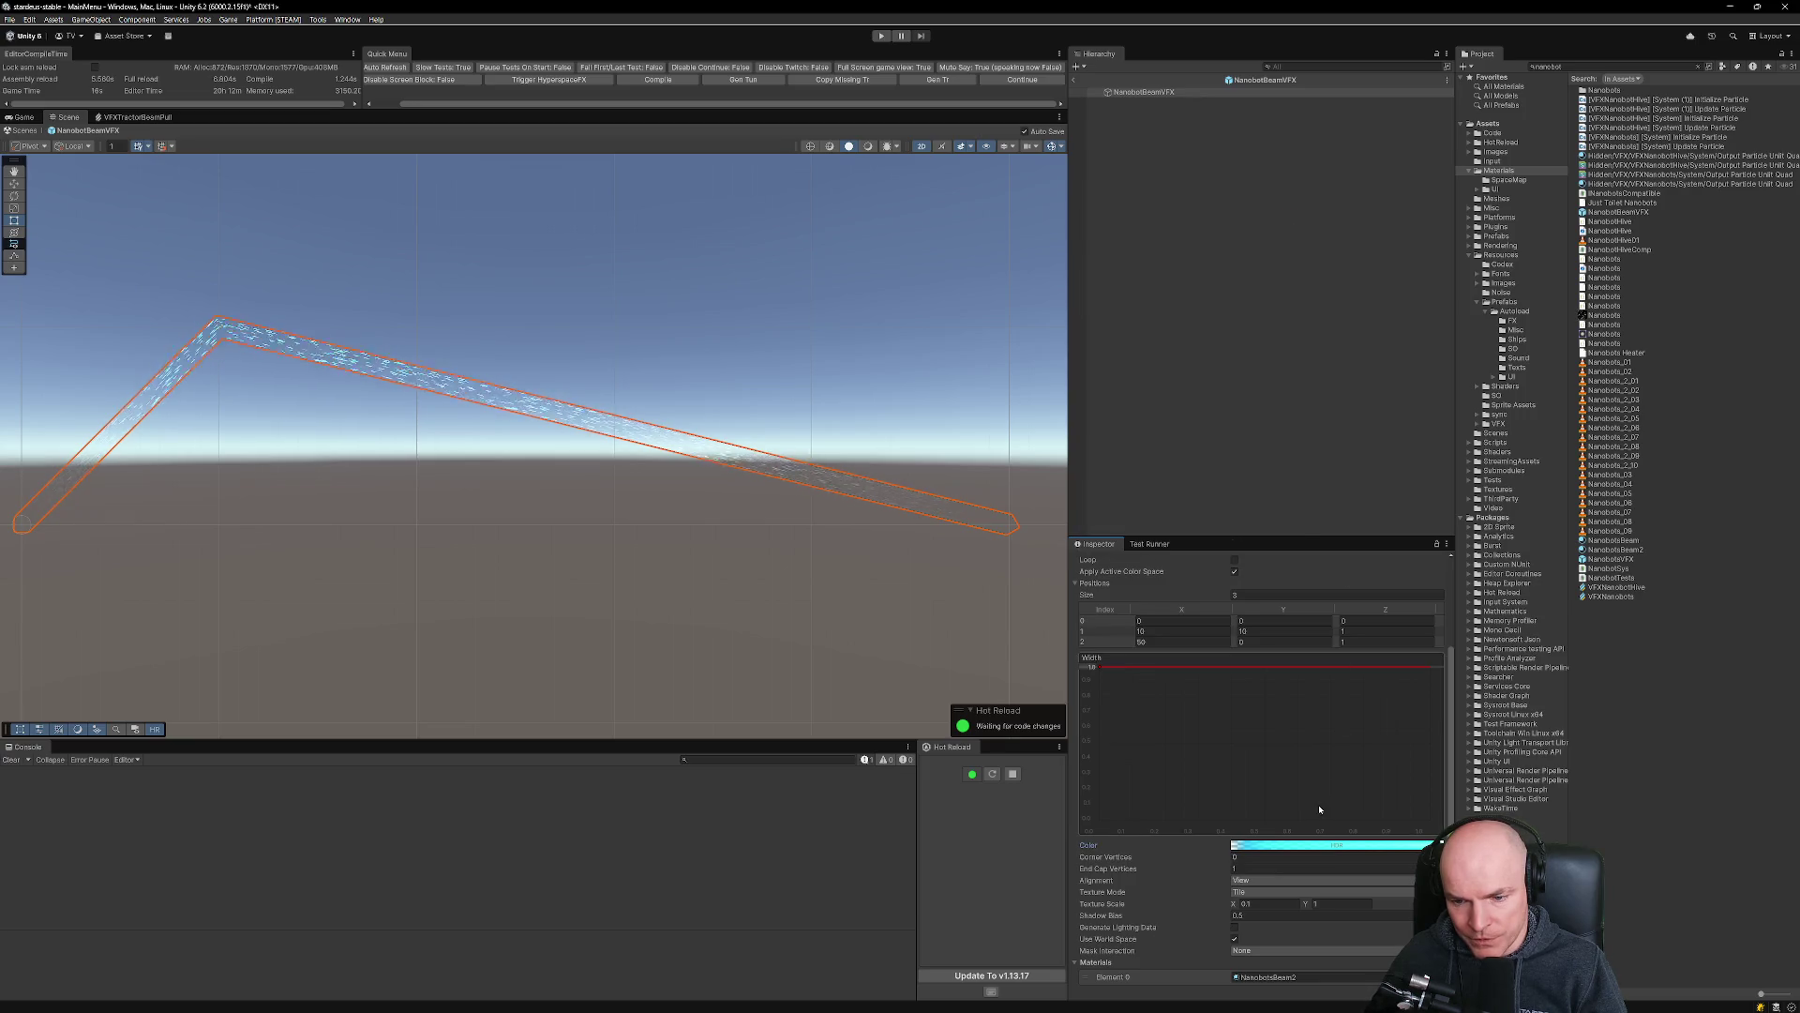
pyautogui.scroll(-4, 1318, 808)
pyautogui.scroll(-1, 1319, 808)
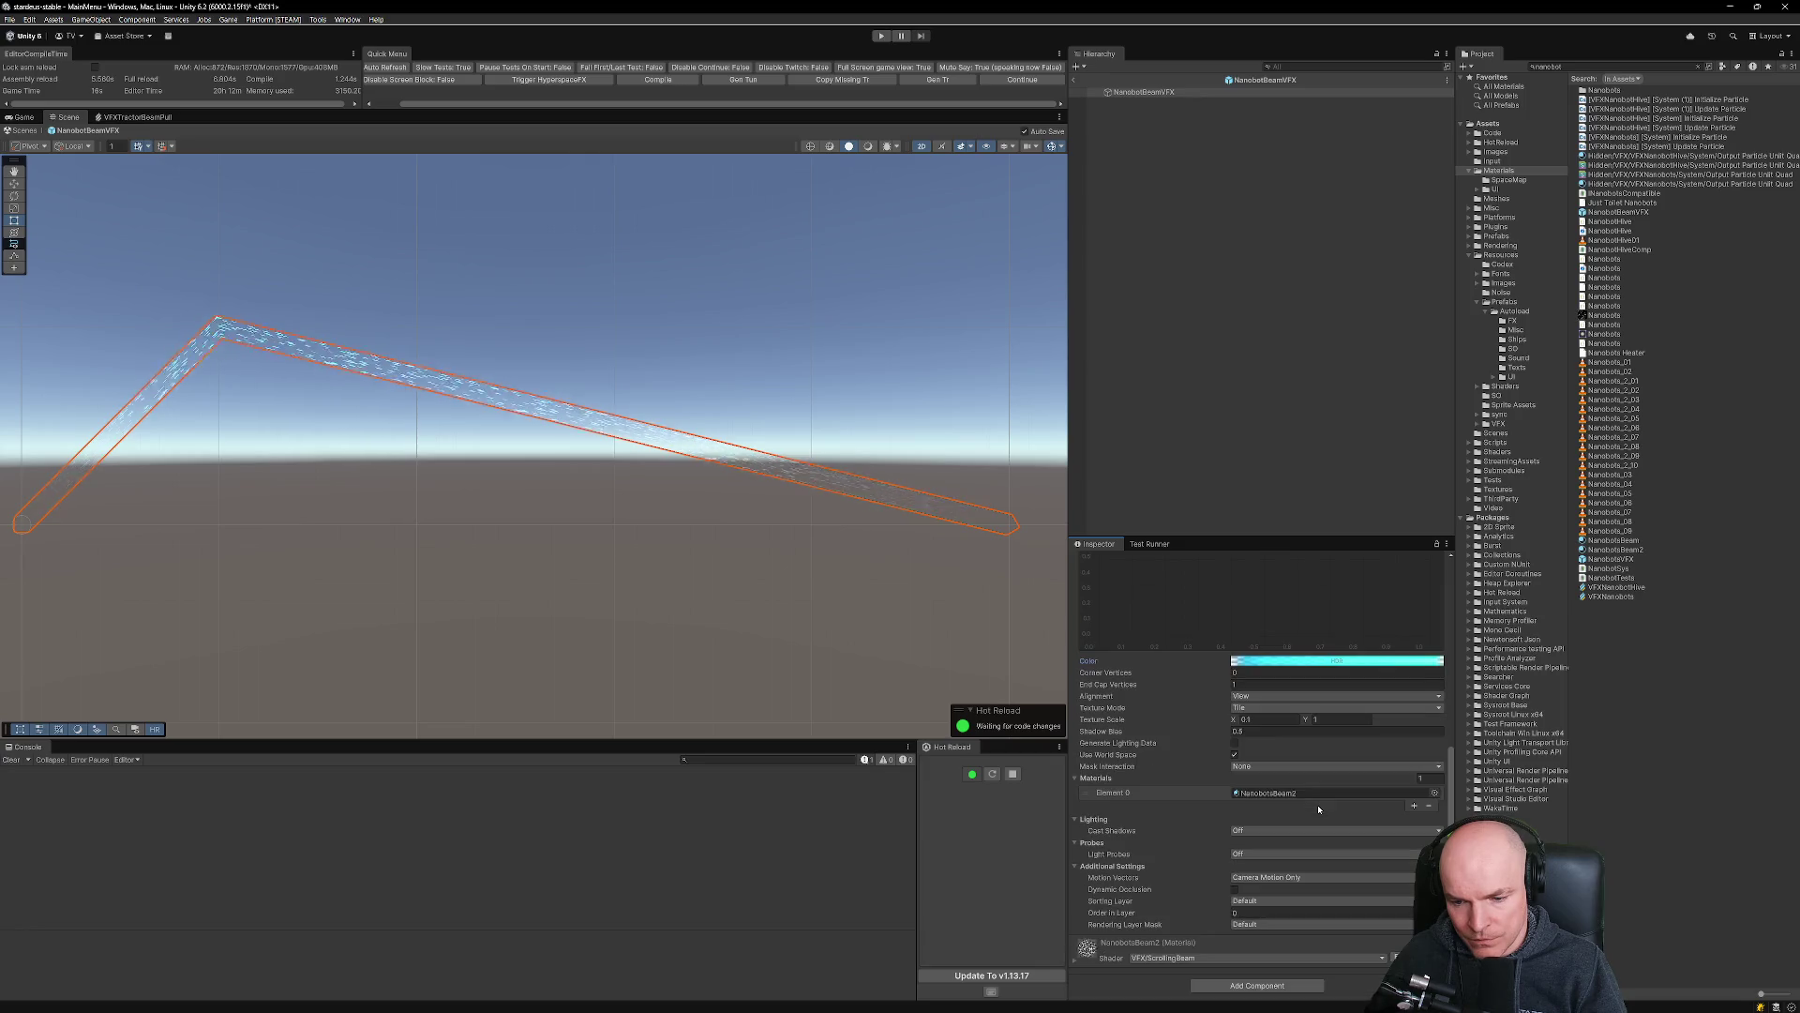
pyautogui.scroll(5, 1318, 808)
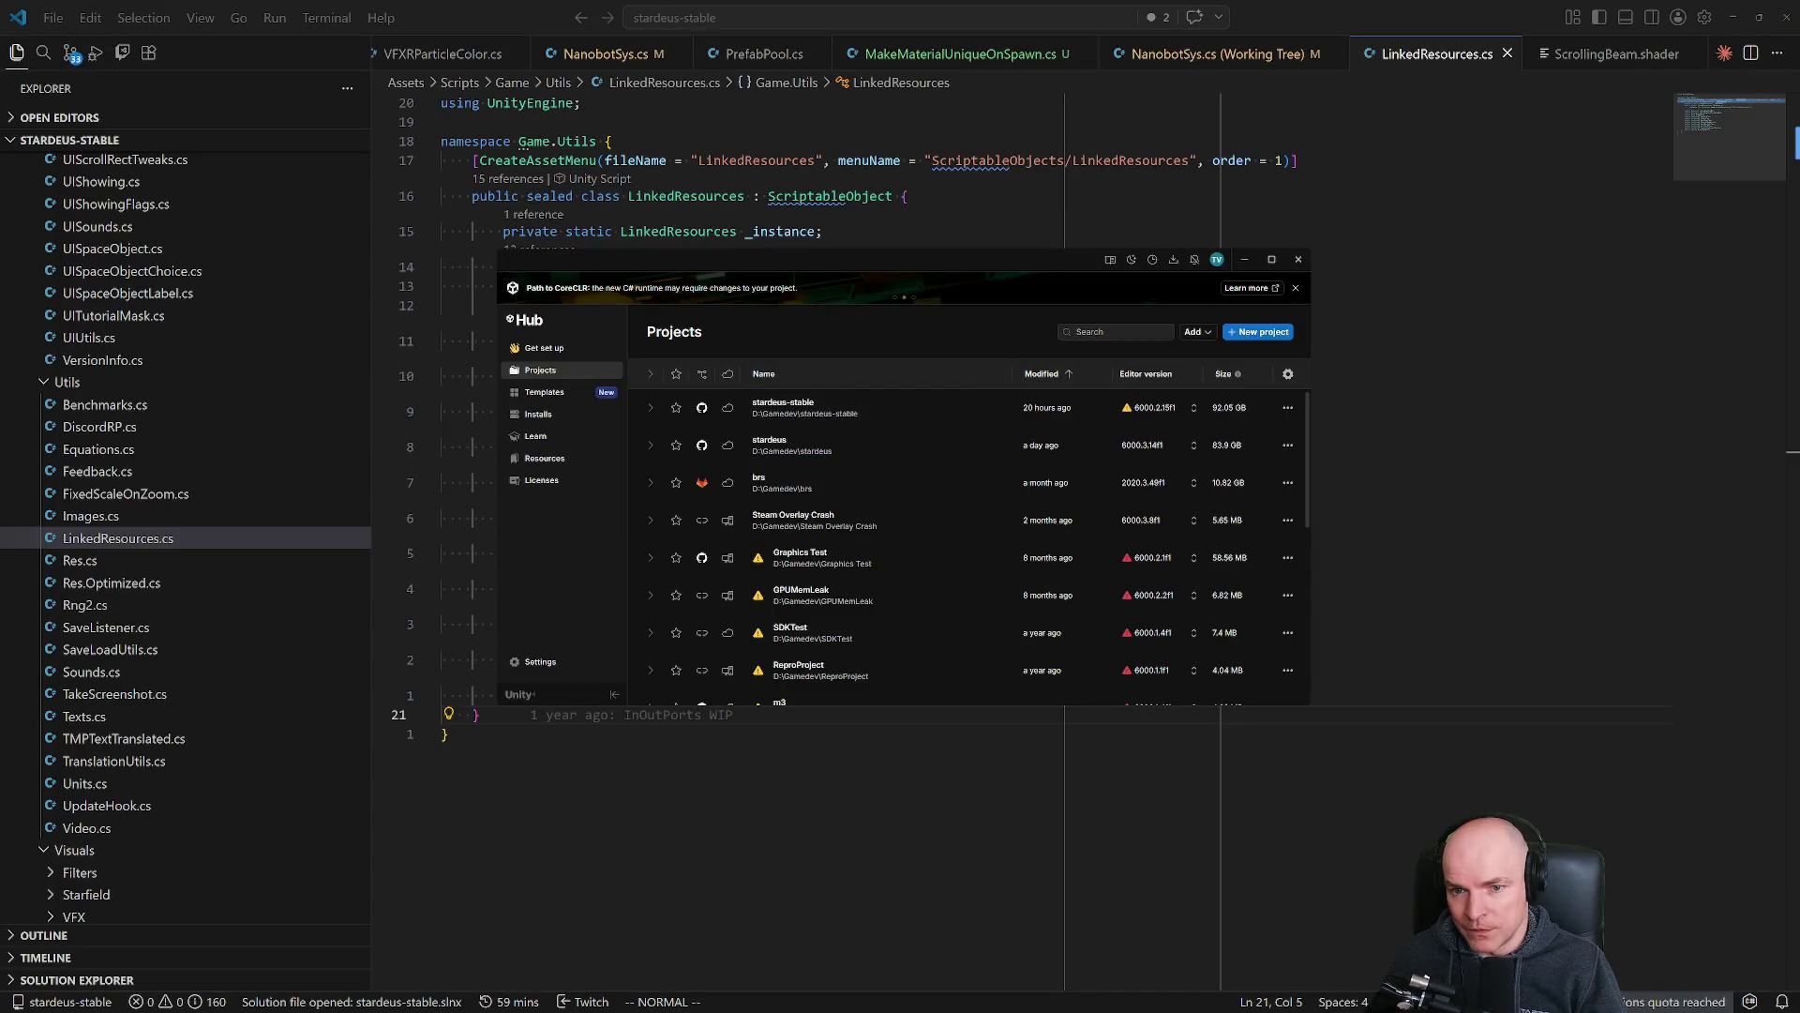
# Launch the stardeus-stable project from Unity Hub's Projects list.
pyautogui.click(801, 414)
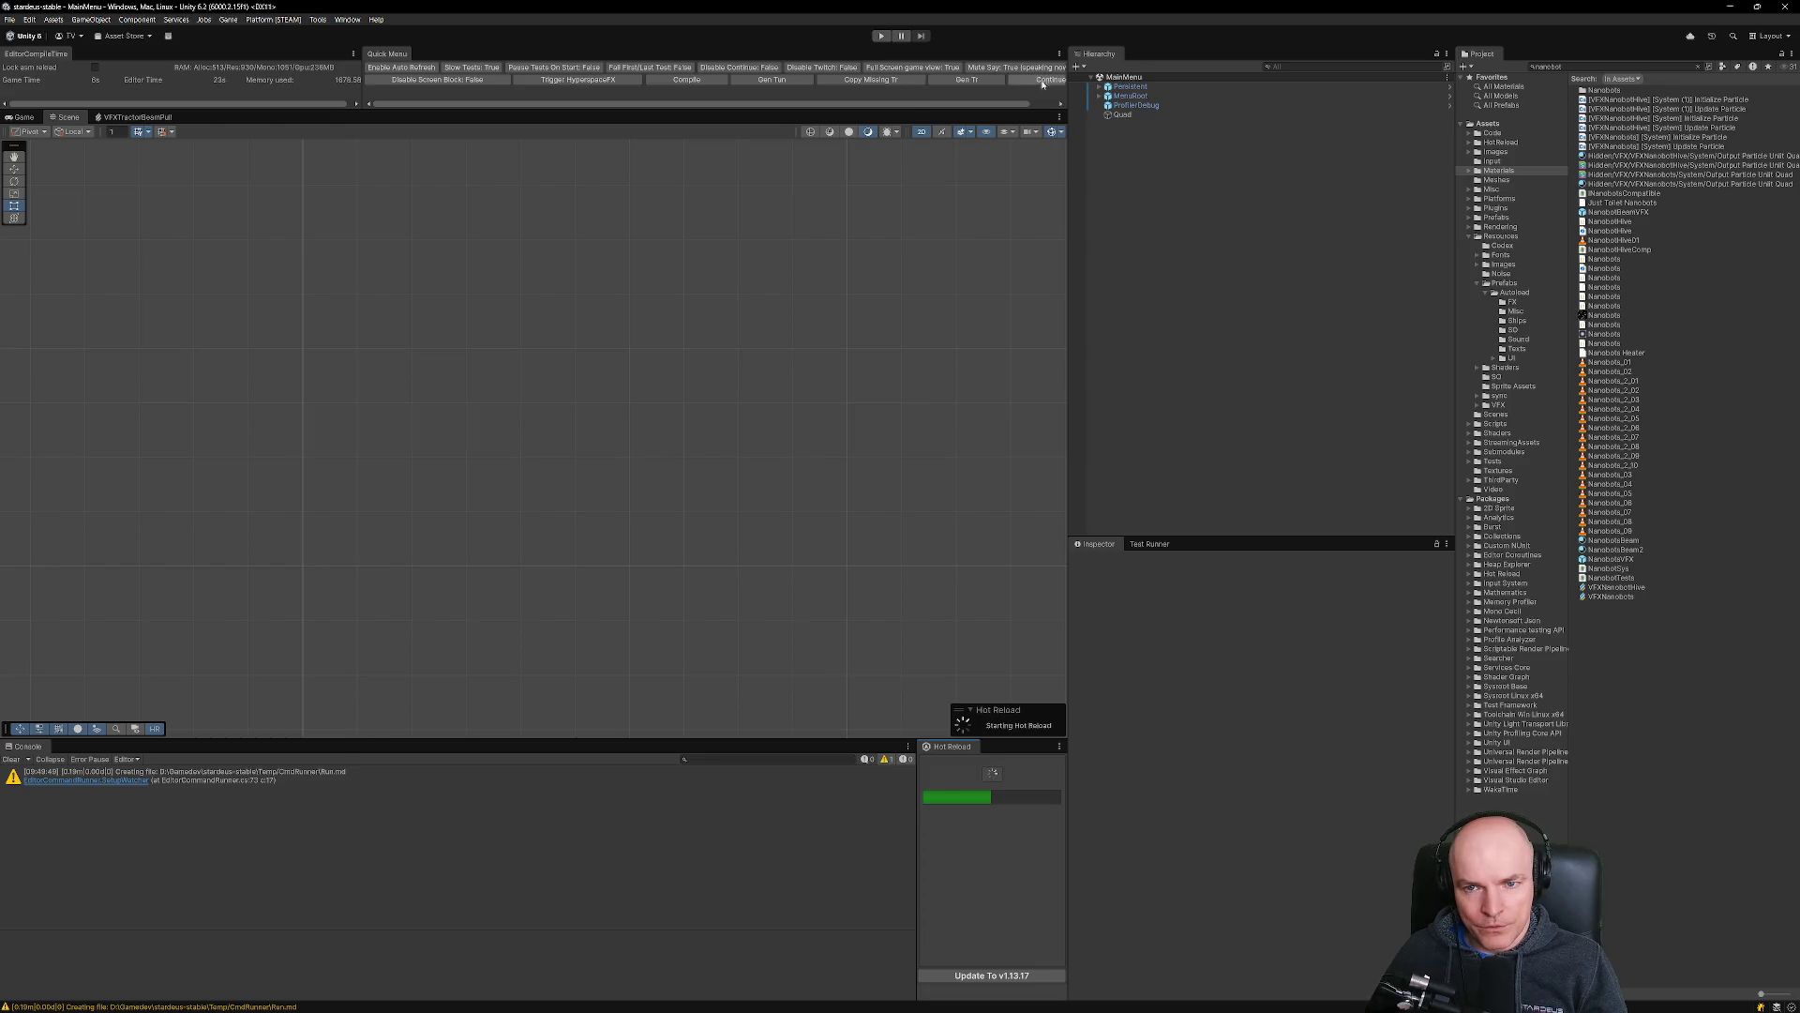
pyautogui.moveTo(996, 105); pyautogui.dragTo(1035, 86)
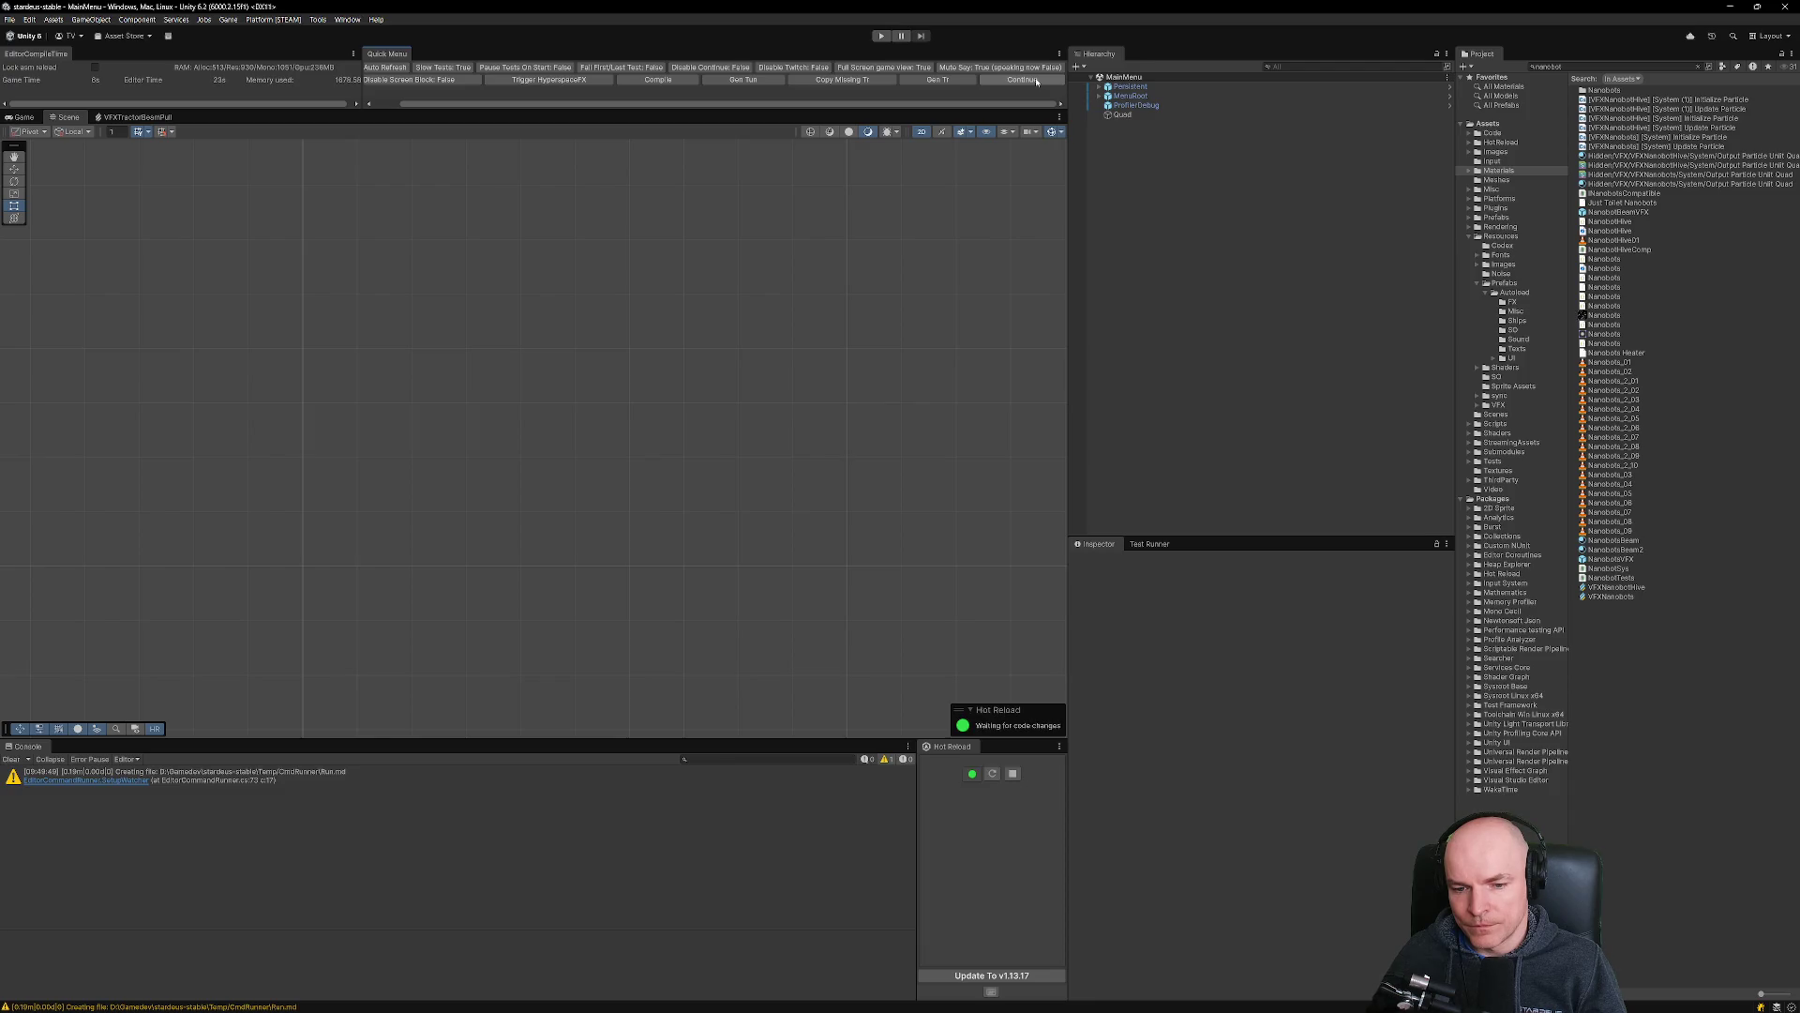
# Enter play mode from the MainMenu scene so the colony loads.
pyautogui.click(1038, 82)
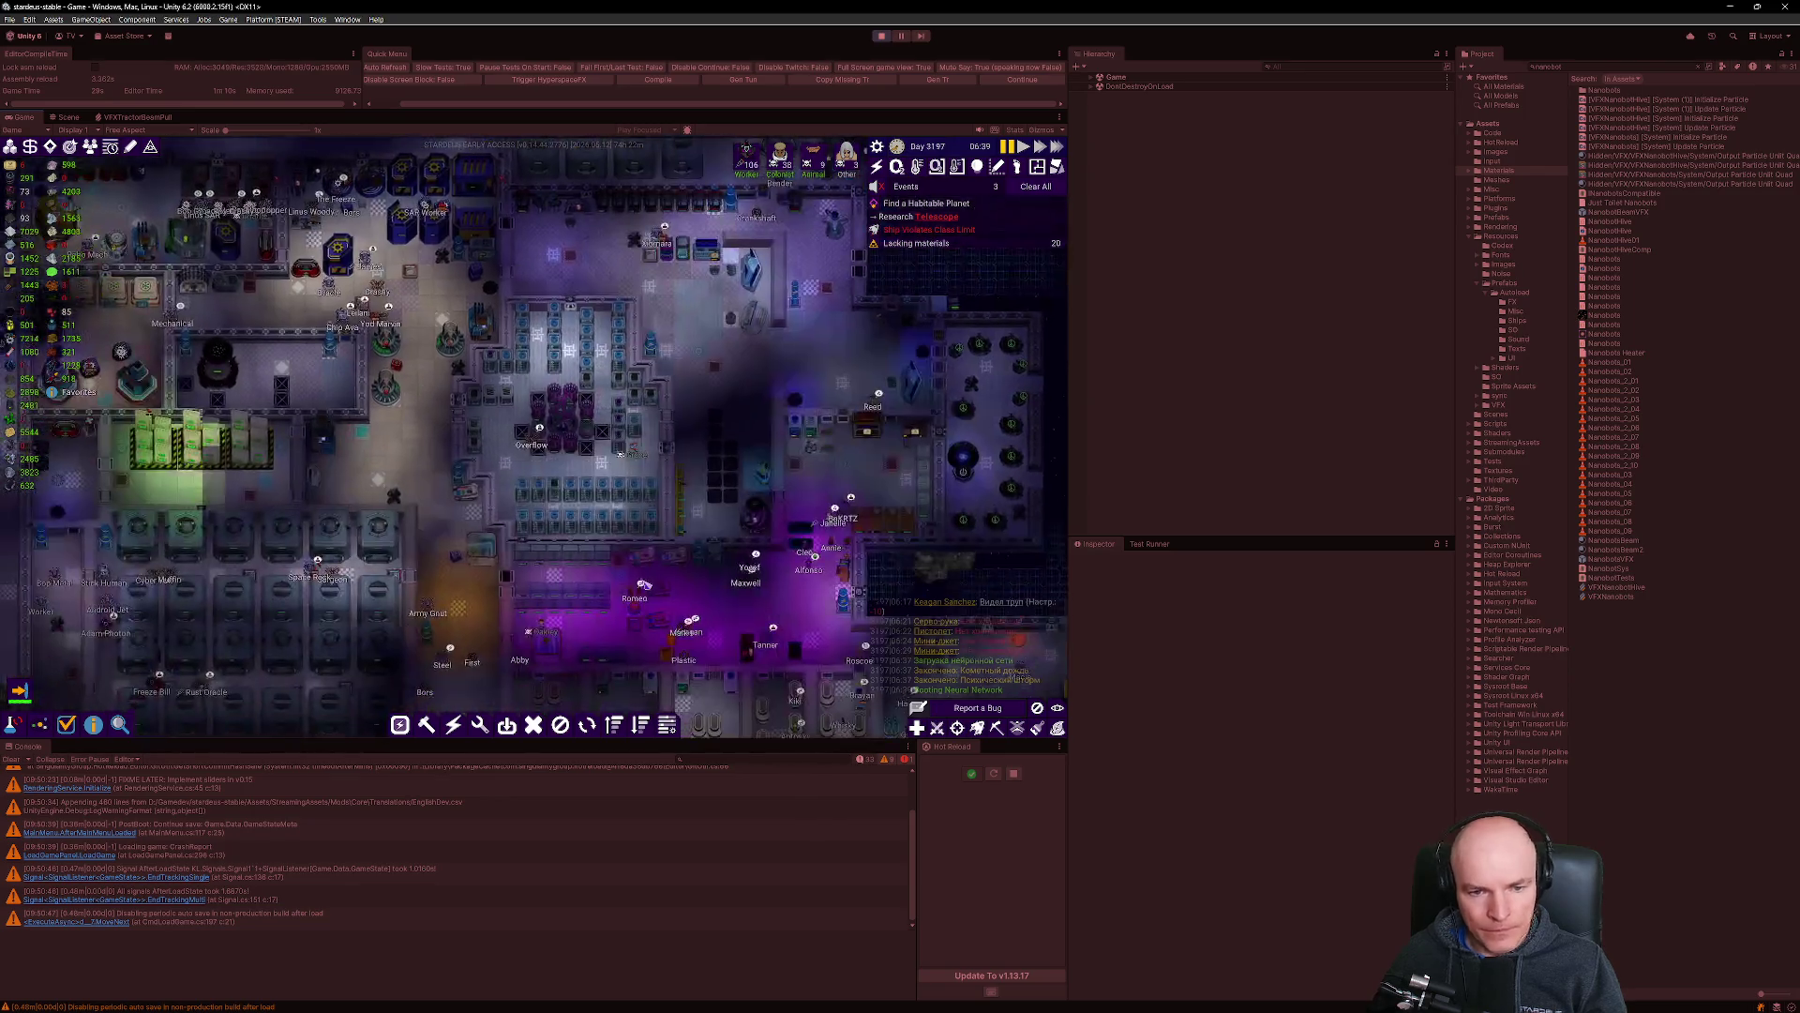
# Pan the game camera toward open space by the hull and cancel the active building tool.
pyautogui.press('s')
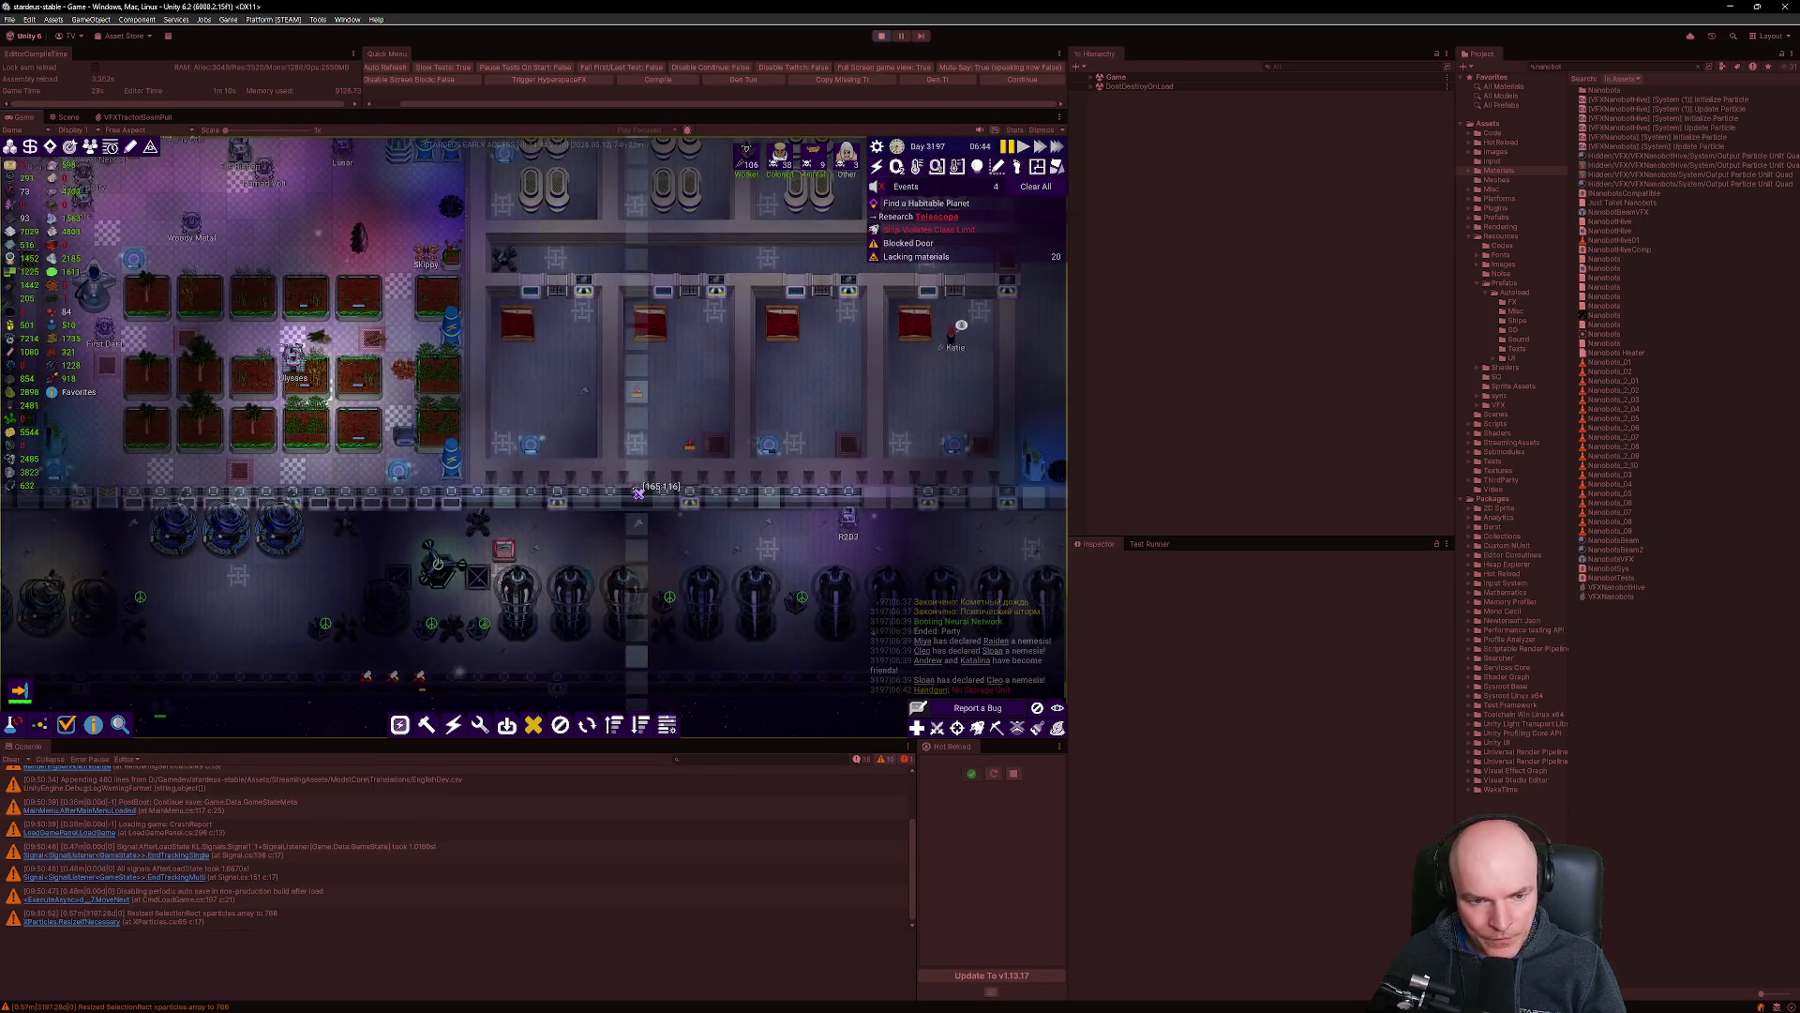
pyautogui.scroll(3, 657, 385)
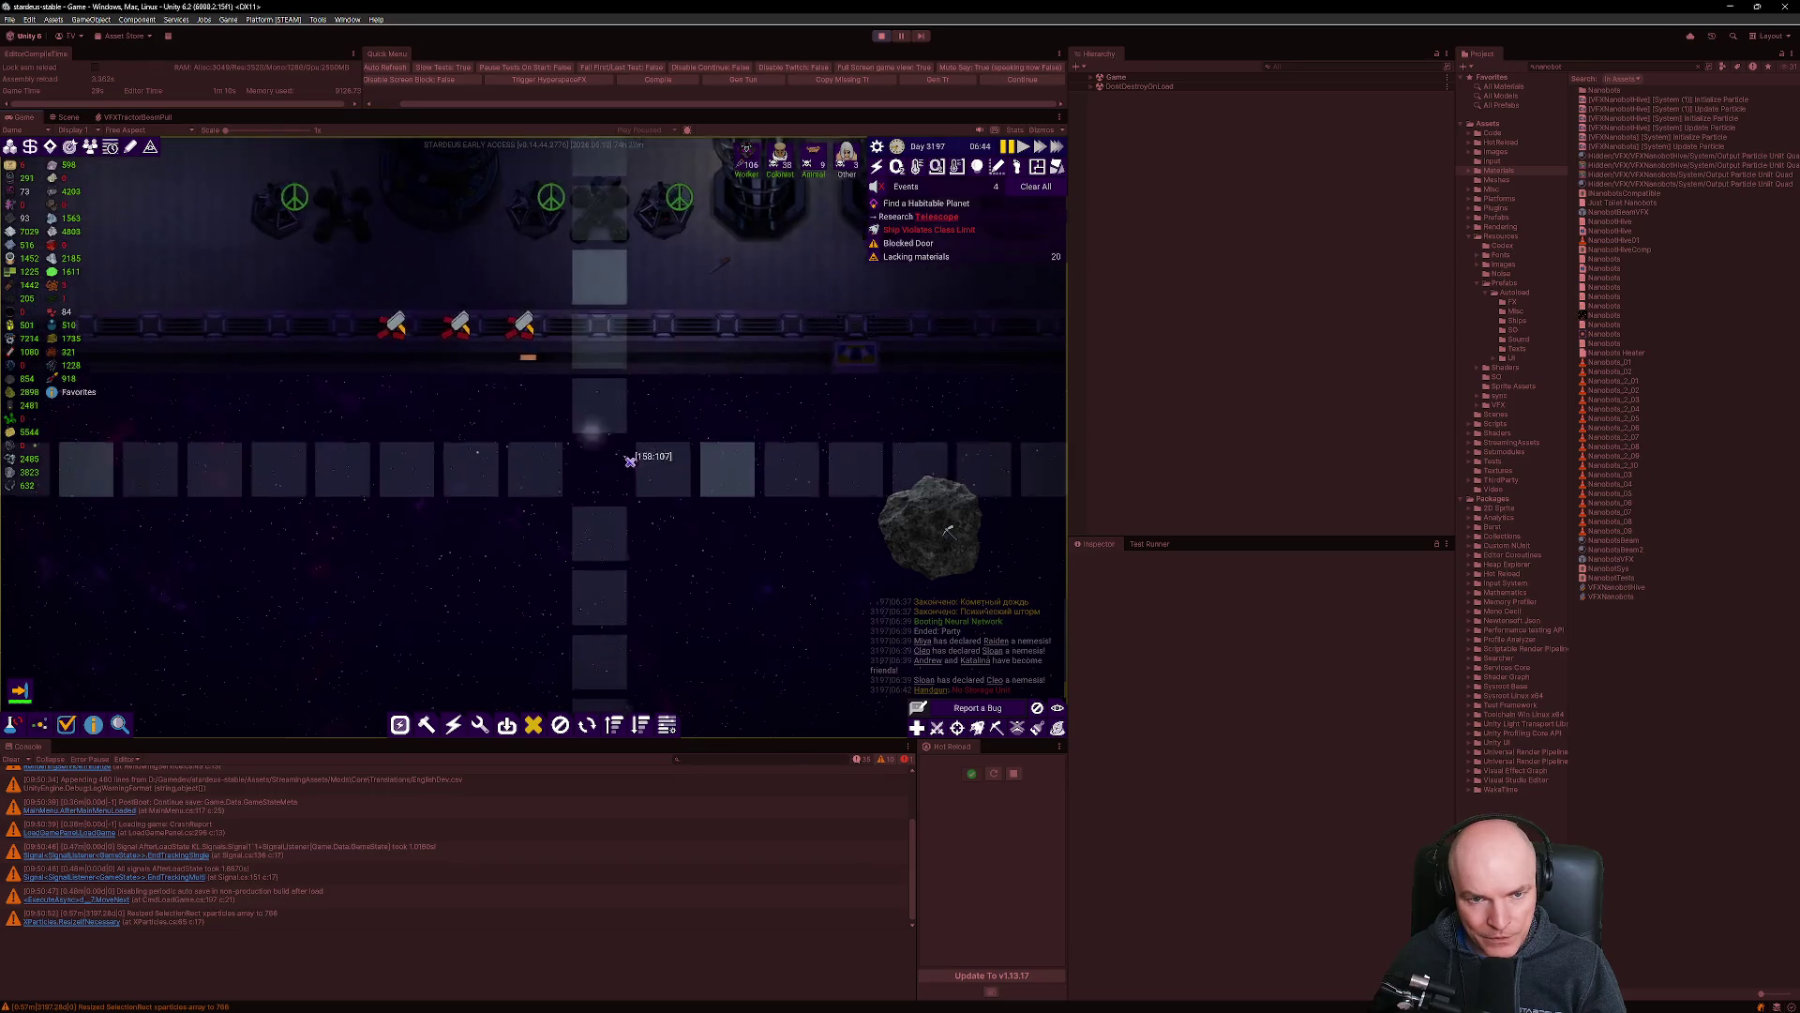
pyautogui.scroll(-2, 641, 515)
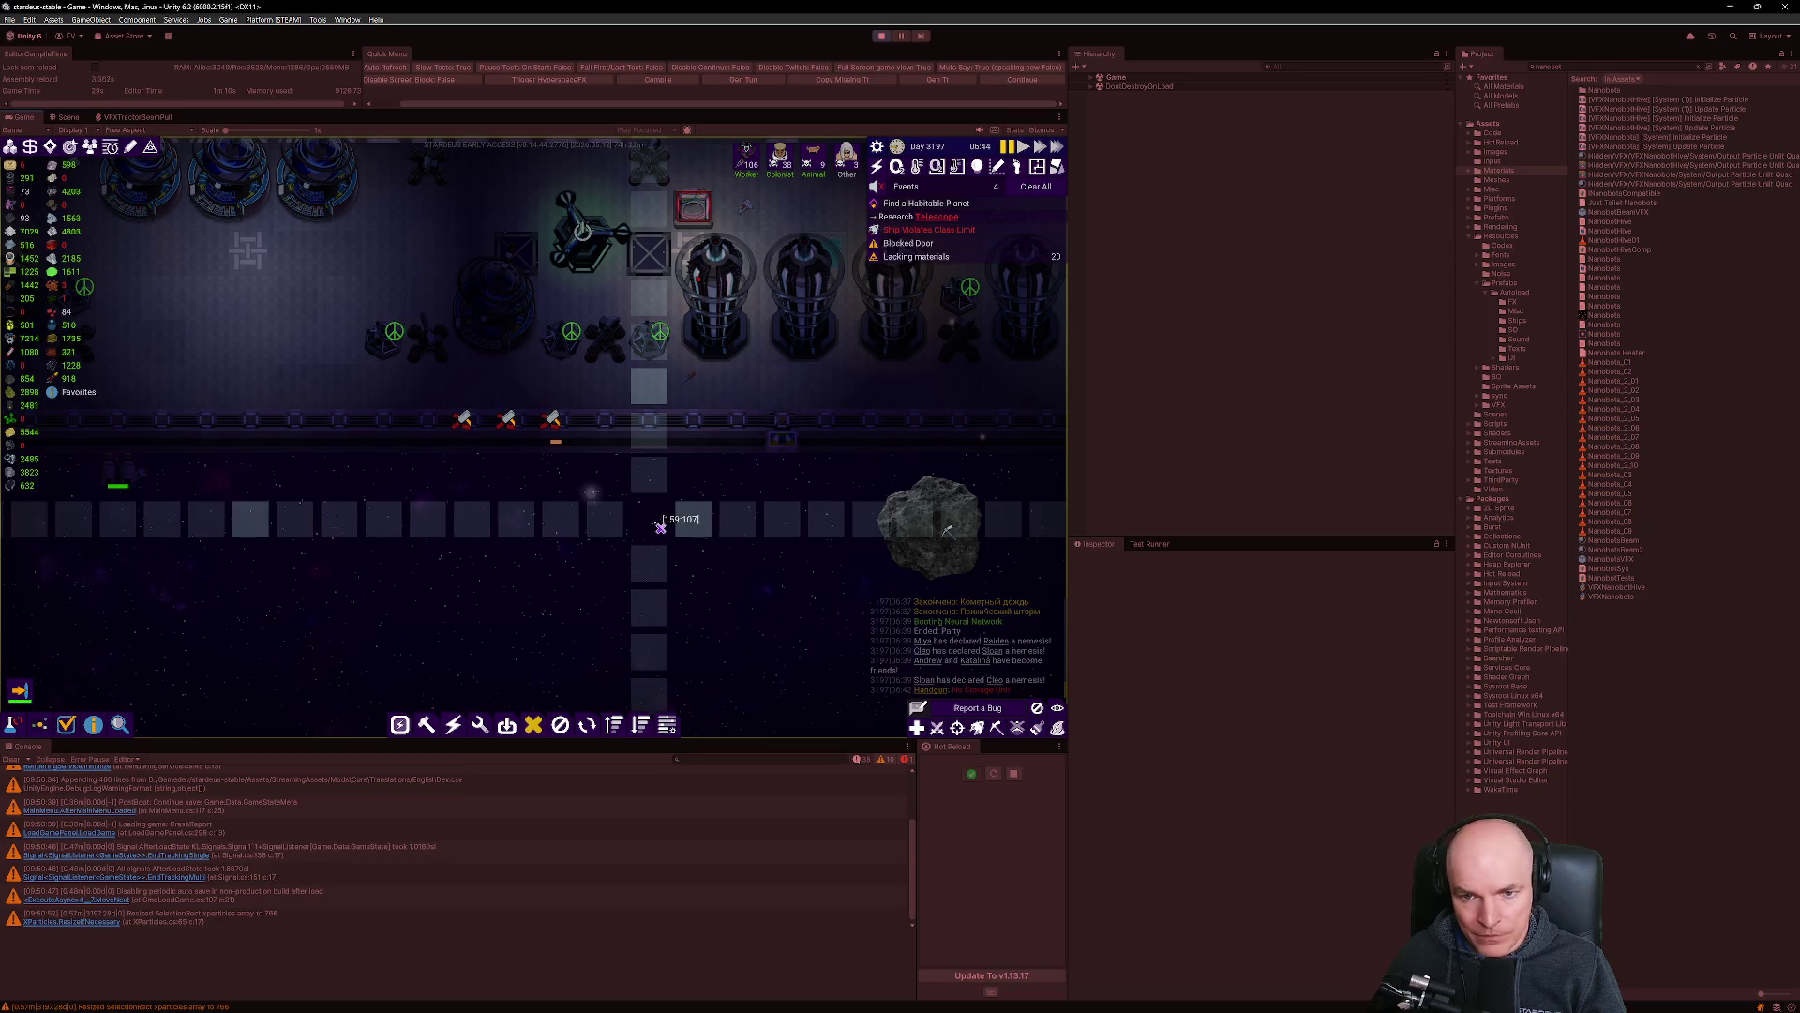
pyautogui.rightClick(675, 515)
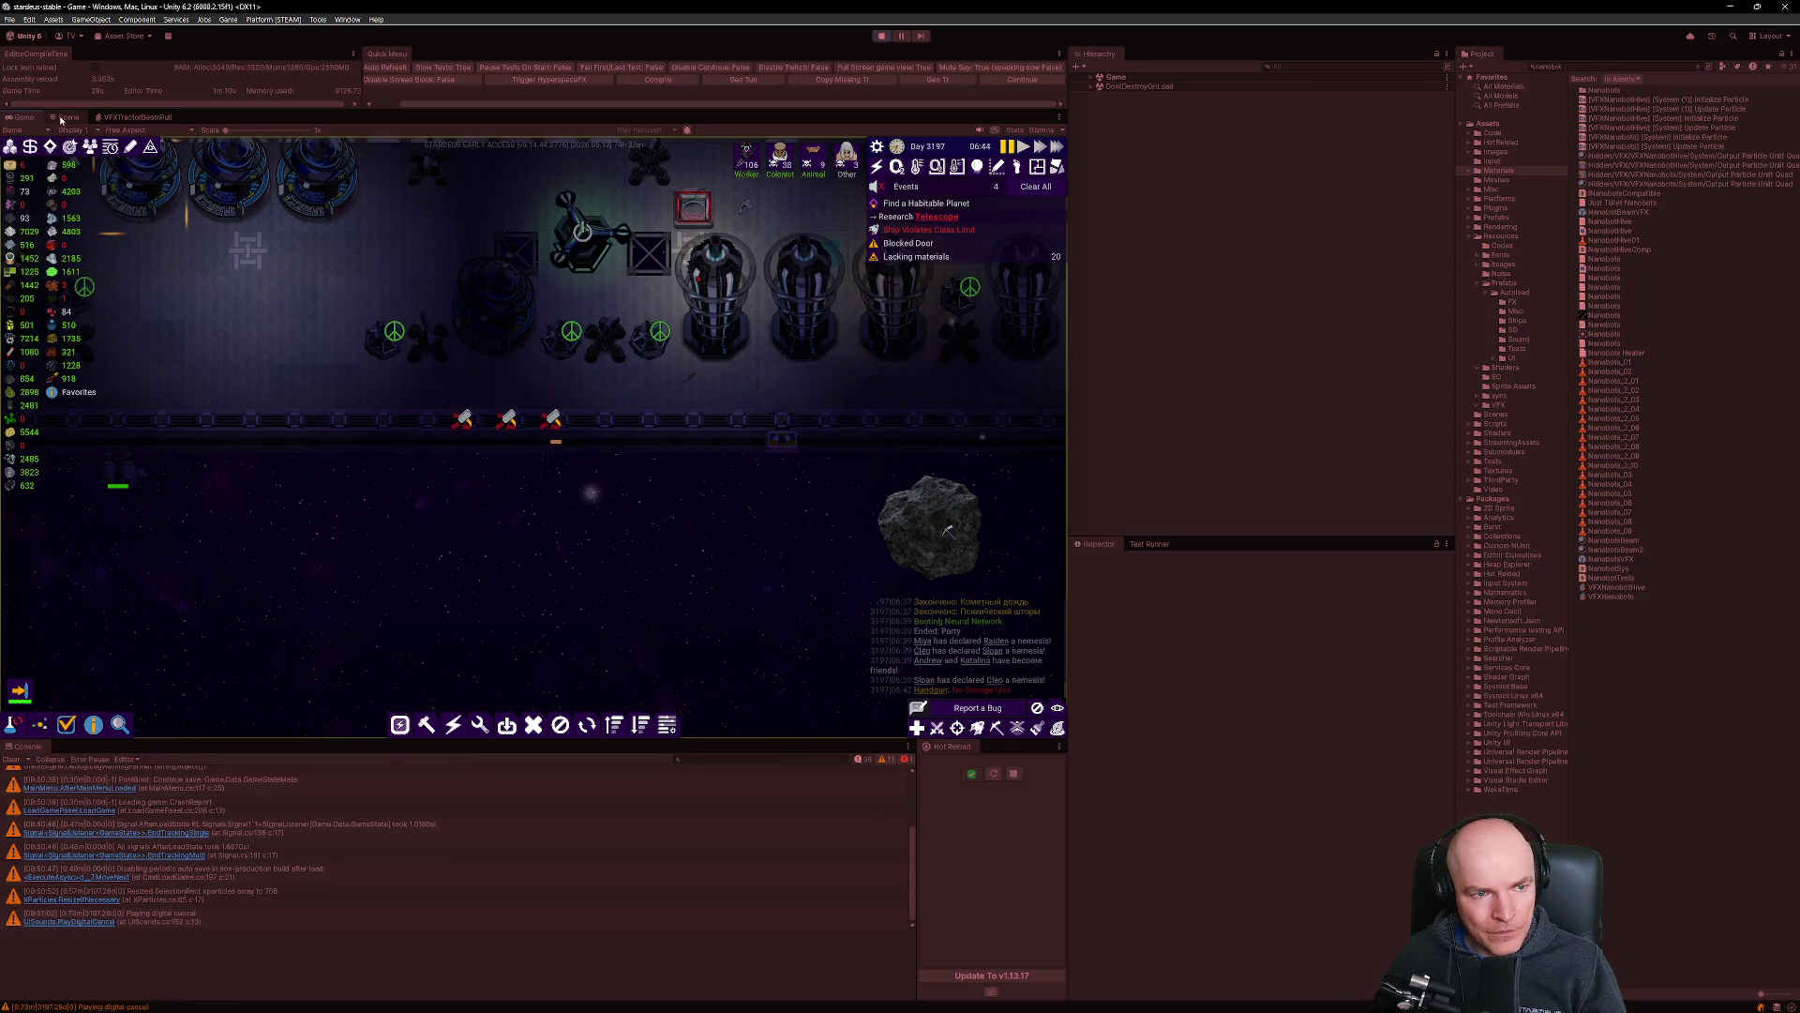
# Glance at the Scene view, return to the Game view, and flip to LinkedResources.cs and back.
pyautogui.click(62, 117)
pyautogui.click(24, 118)
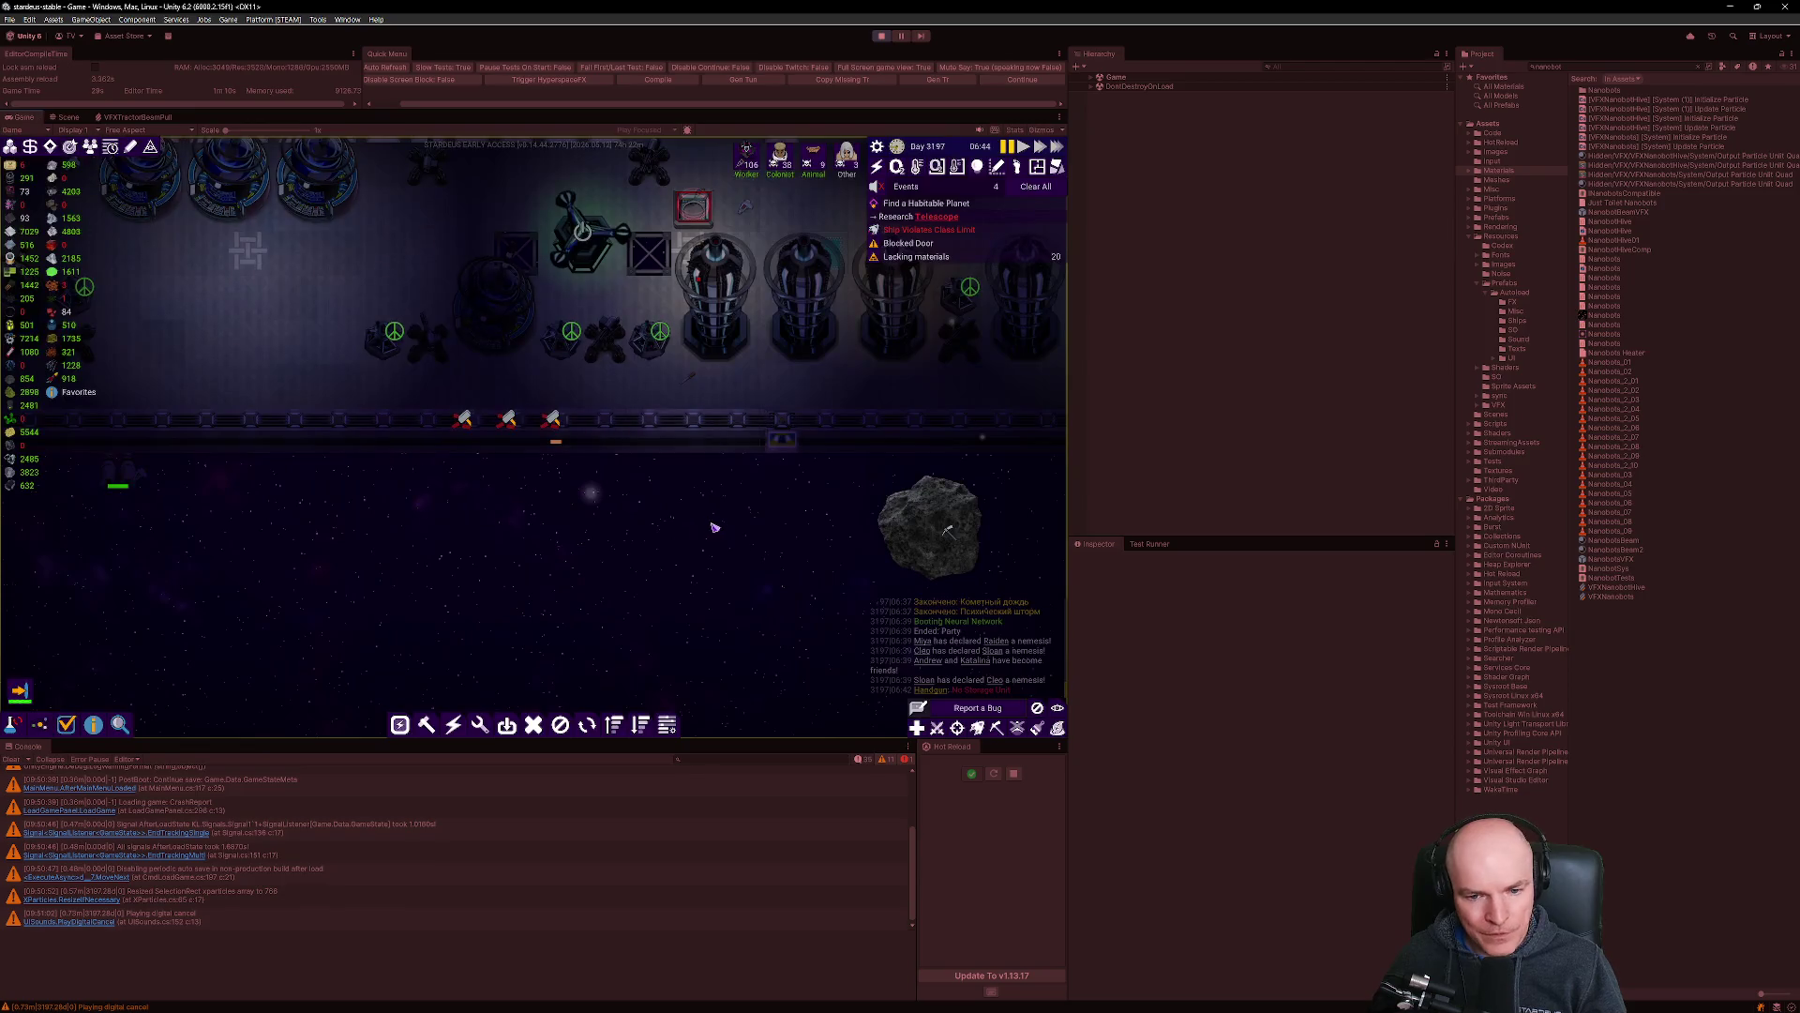
pyautogui.hotkey('alt', 'Tab')
pyautogui.hotkey('alt', 'Tab')
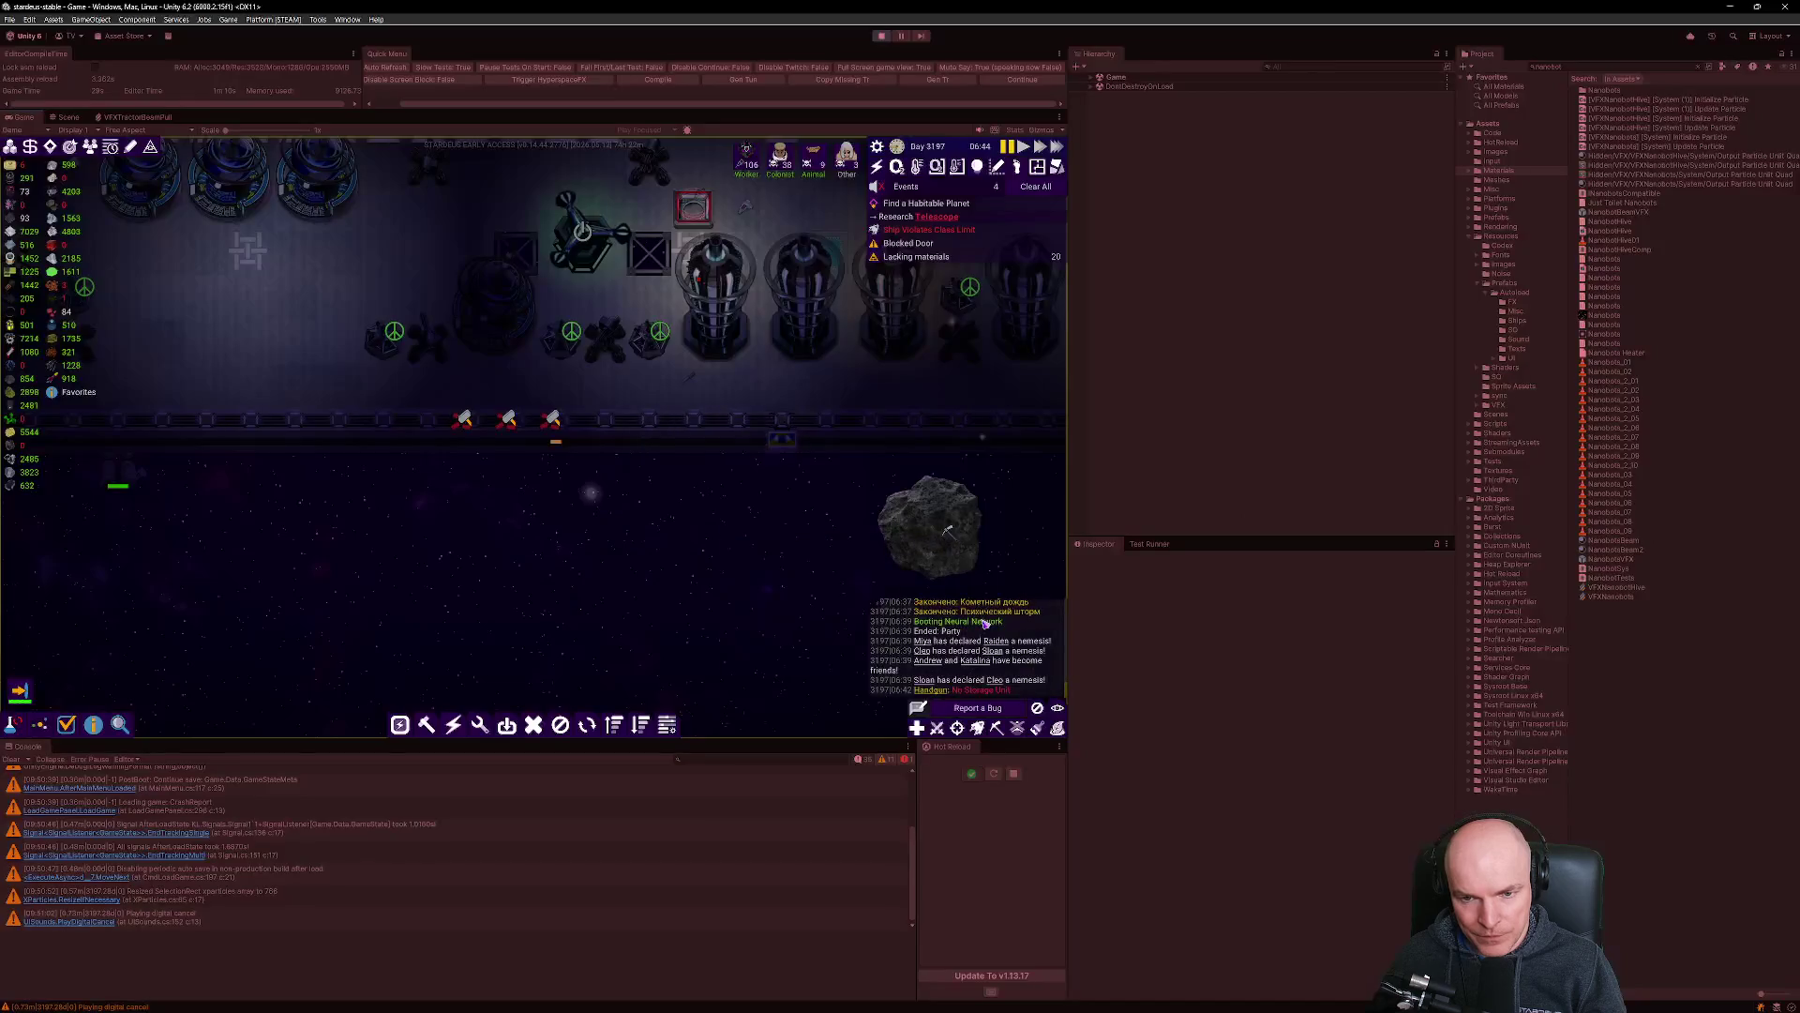
pyautogui.hotkey('alt', 'Tab')
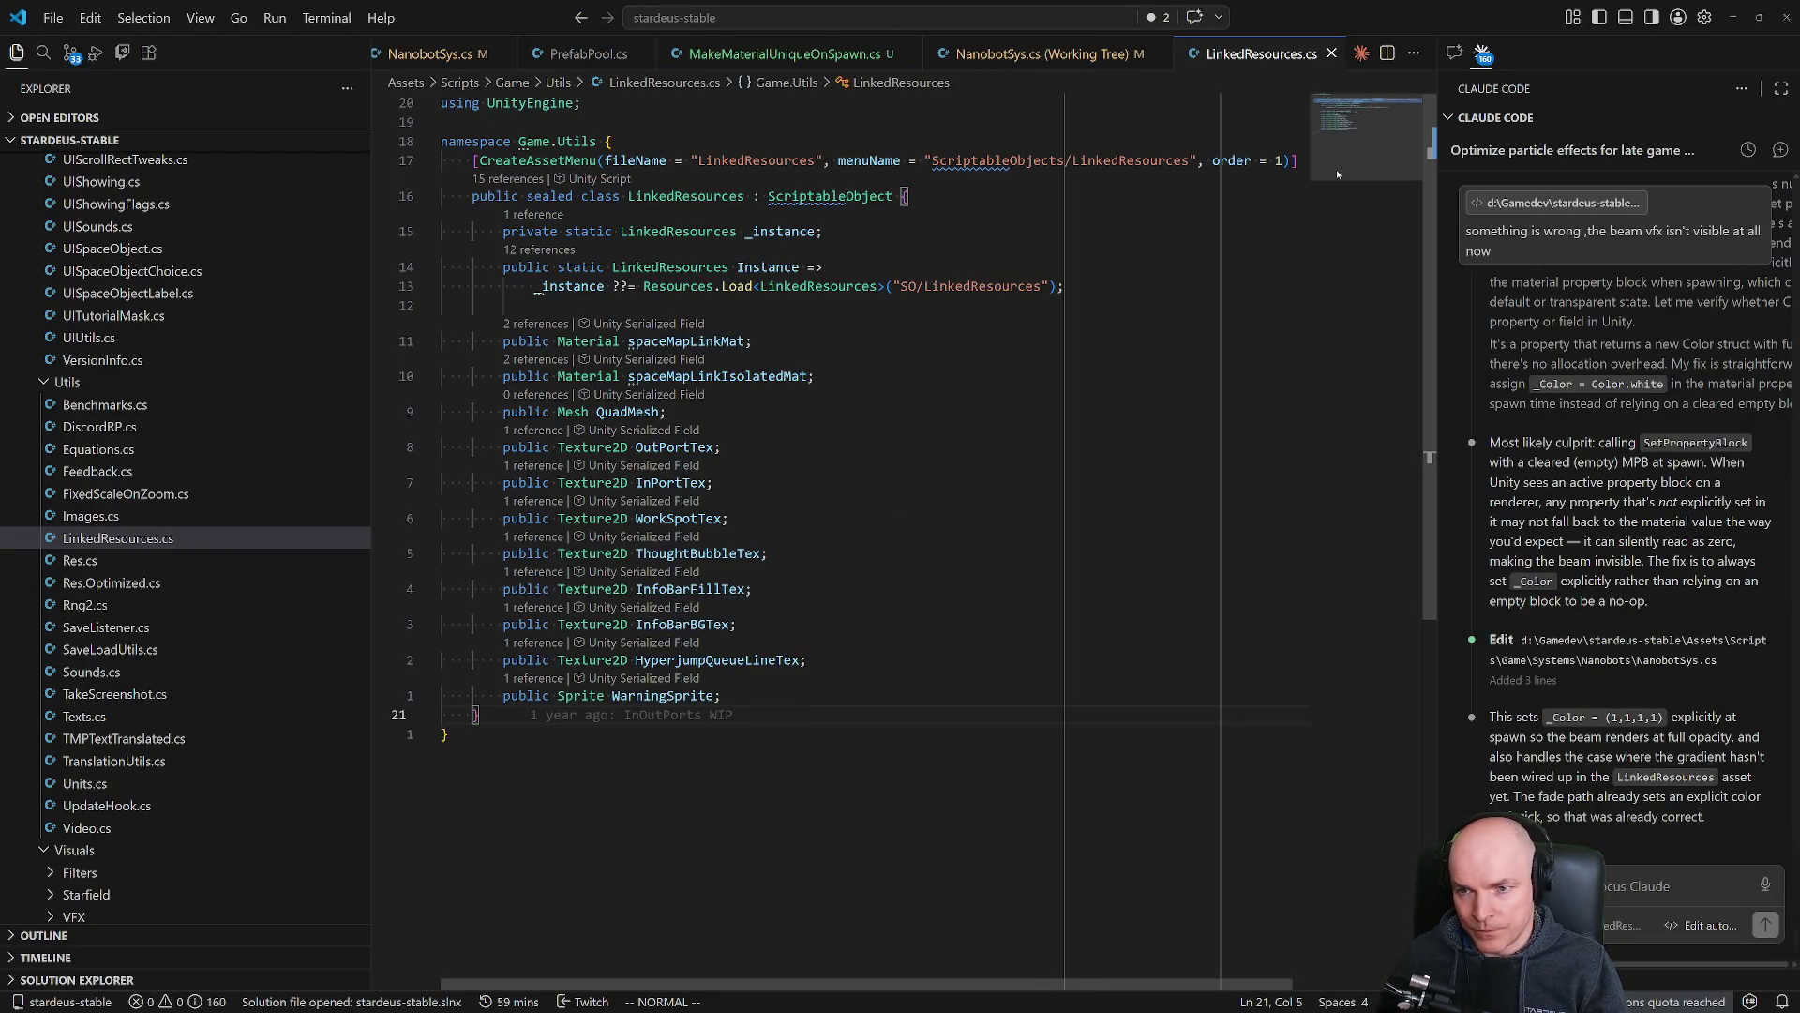
# Begin a Claude message with 'let's not touch' and bring NanobotSys.cs into the editor.
pyautogui.click(1594, 886)
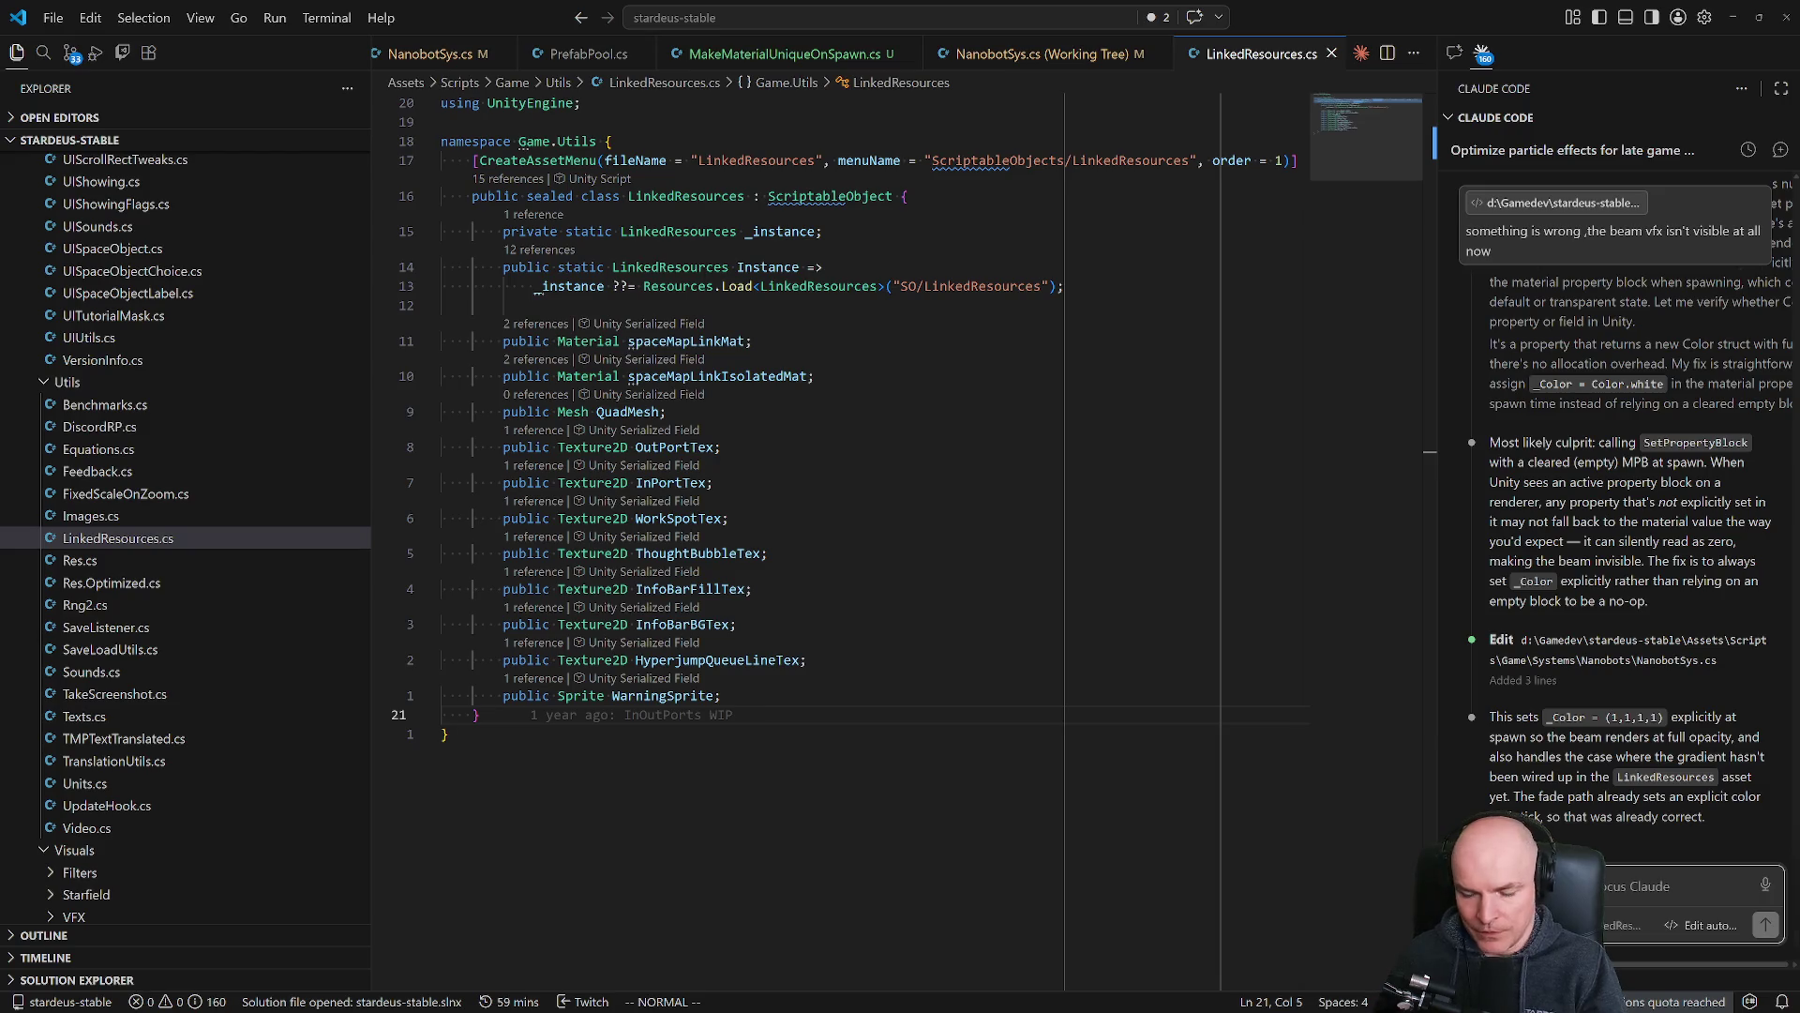
pyautogui.write('t')
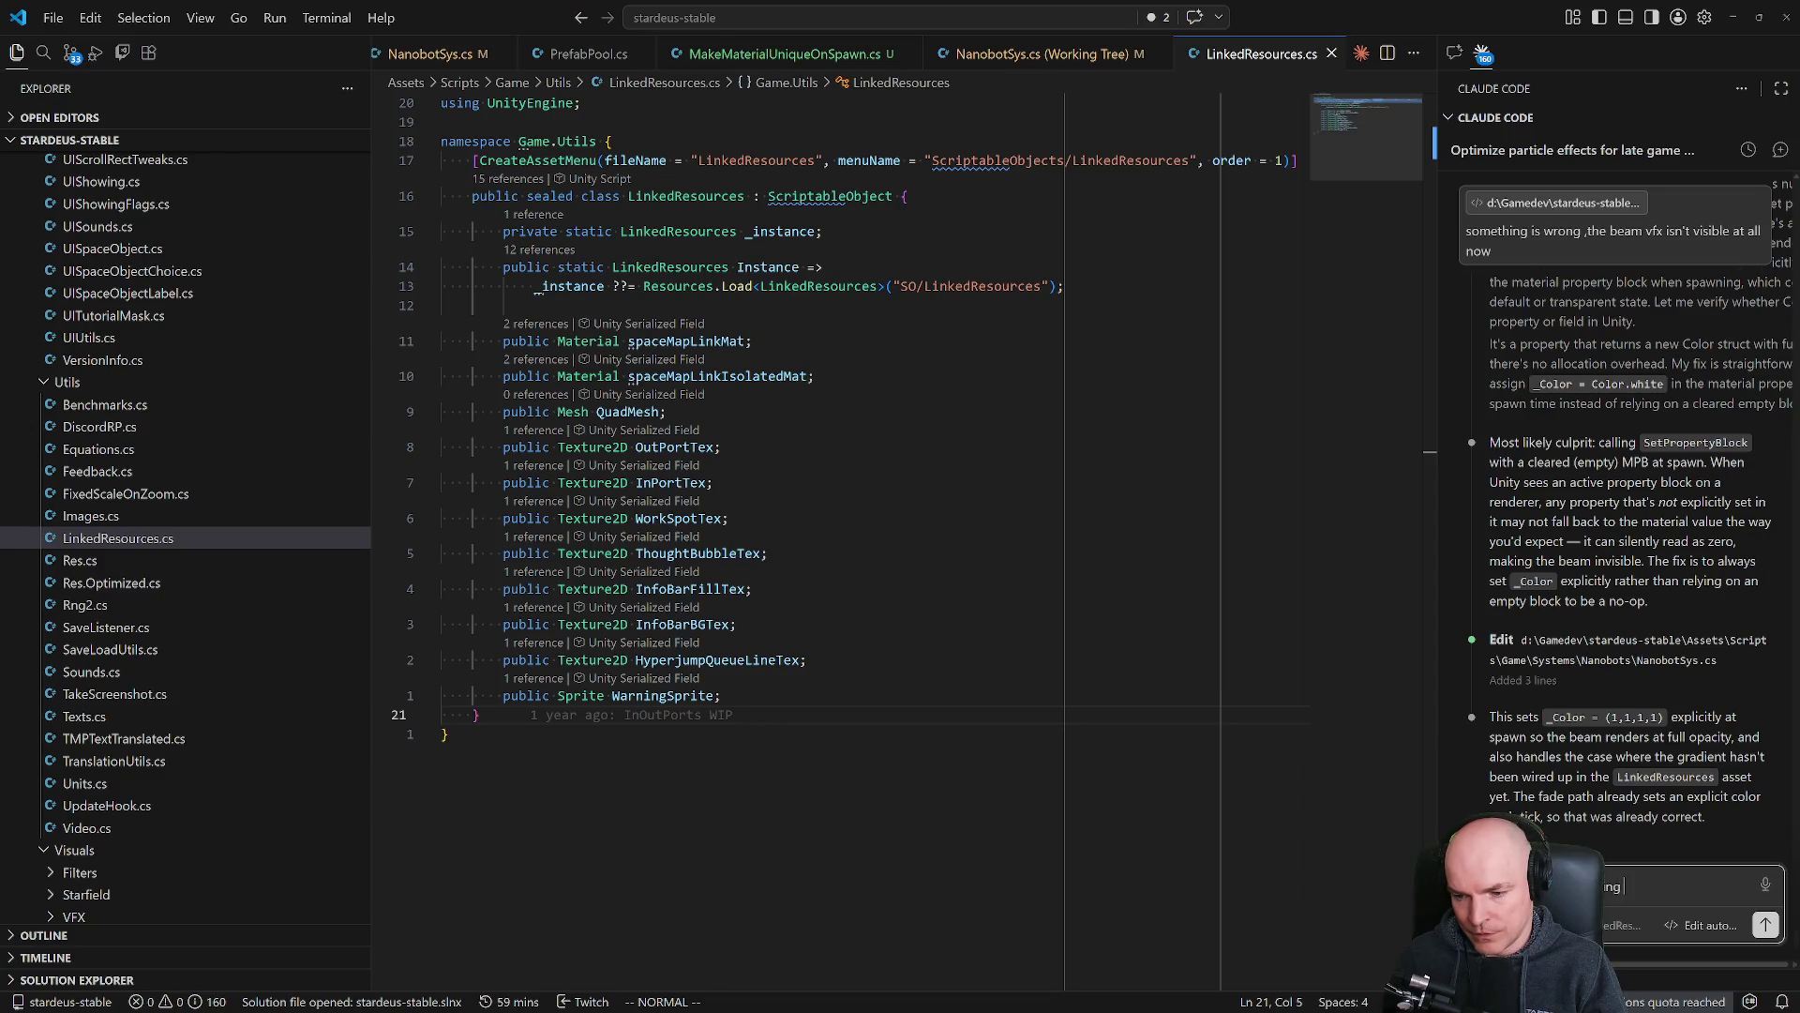
pyautogui.write("let's not touch")
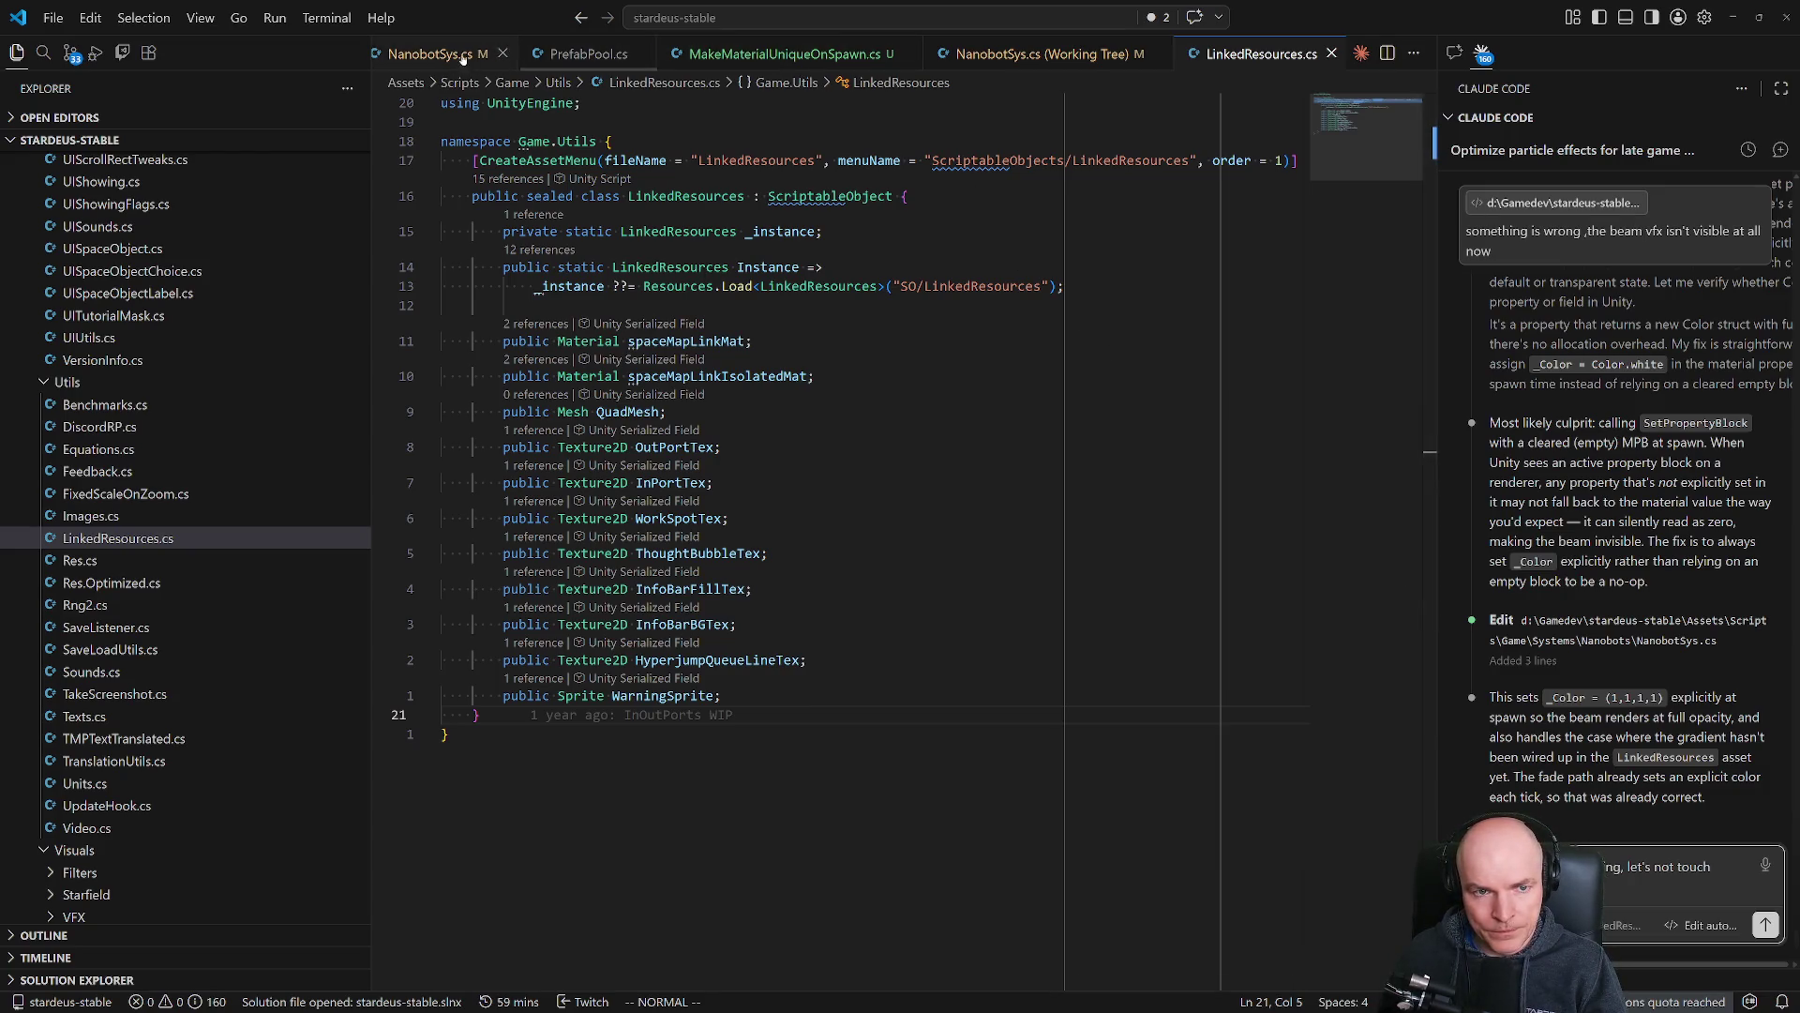
pyautogui.click(432, 53)
# Tell Claude the spawned beam is invisible, though a prefab dropped into the scene is visible, and send it.
pyautogui.write("But now I can't get ")
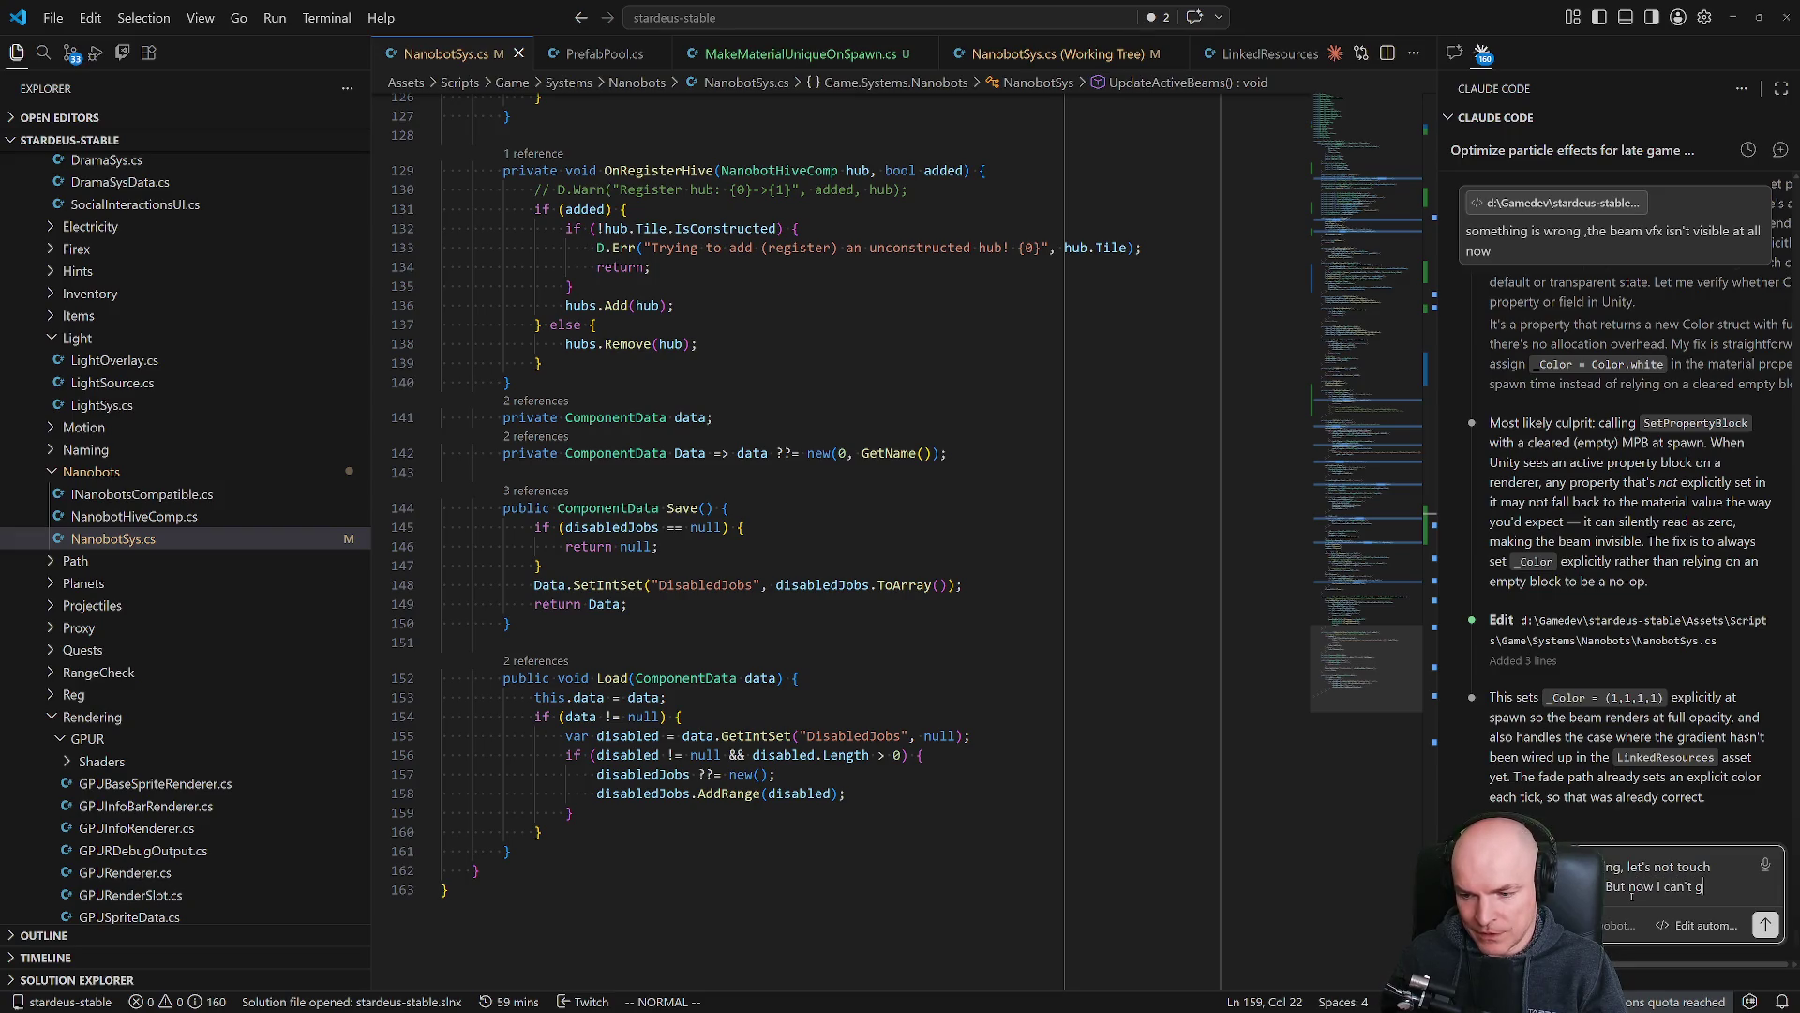
pyautogui.write('the')
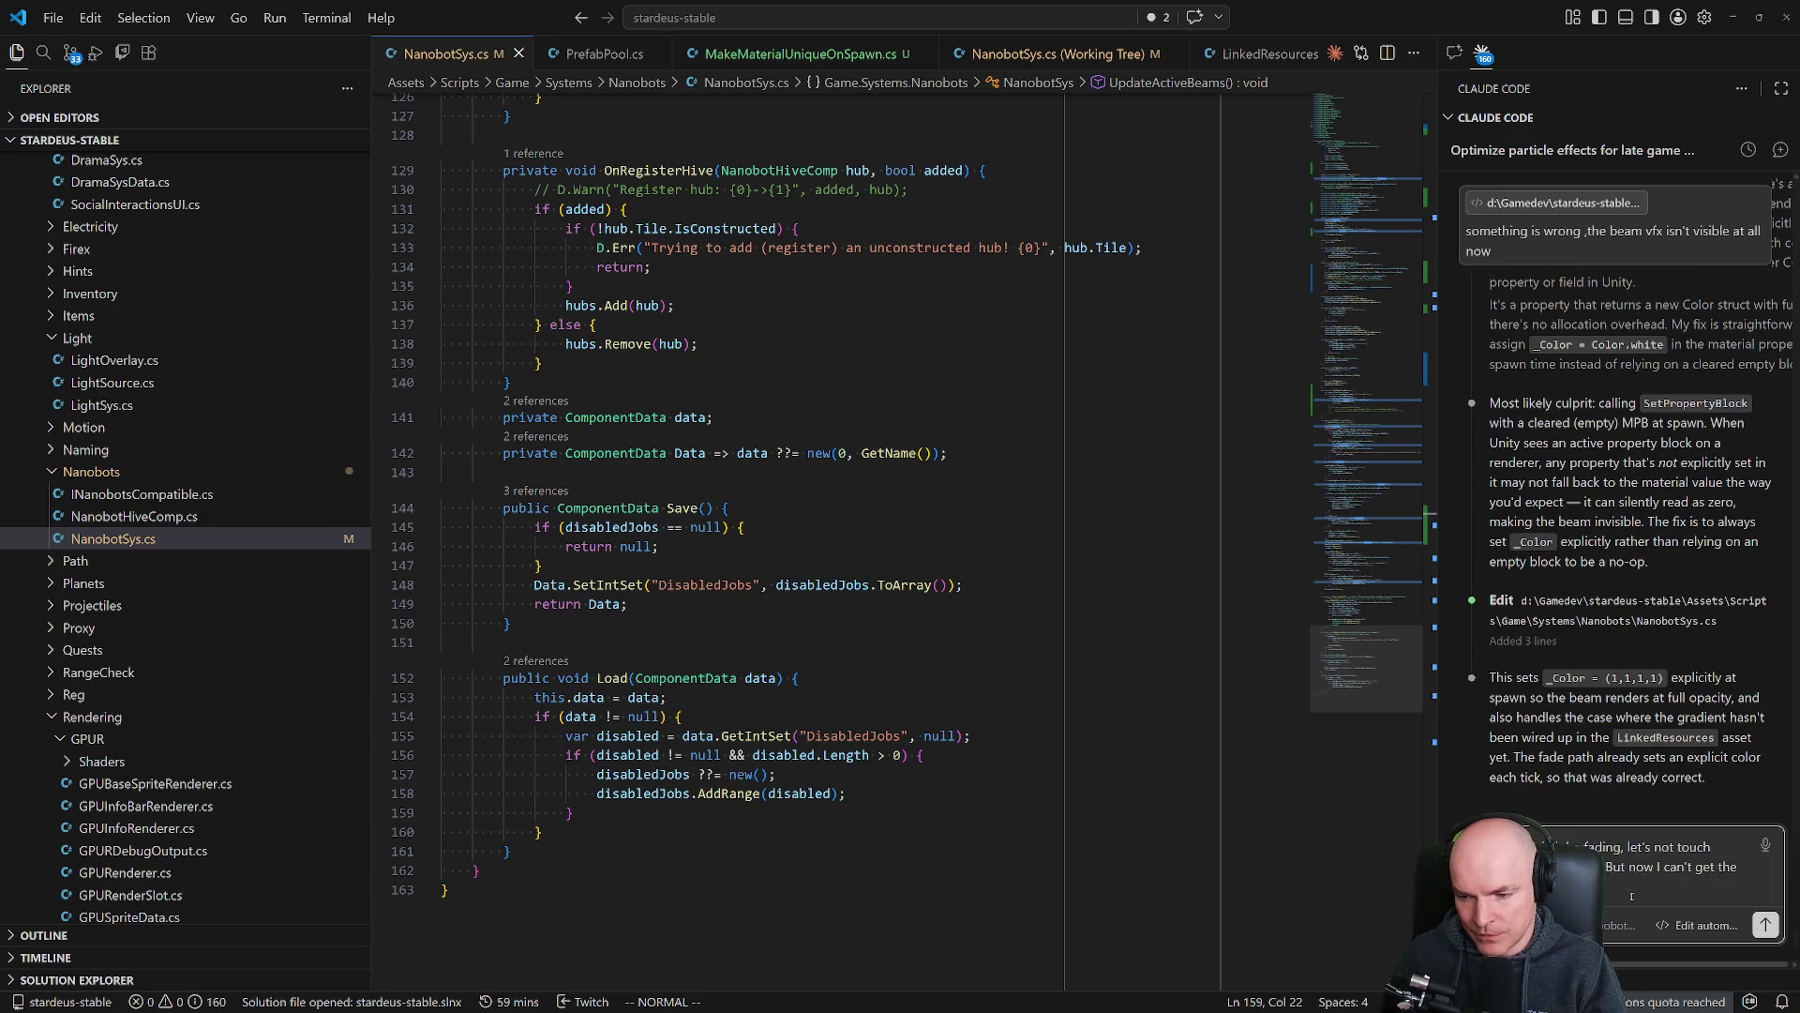
pyautogui.write(' wned but it ')
pyautogui.write('is invisible.')
pyautogui.hotkey('shift', 'Return')
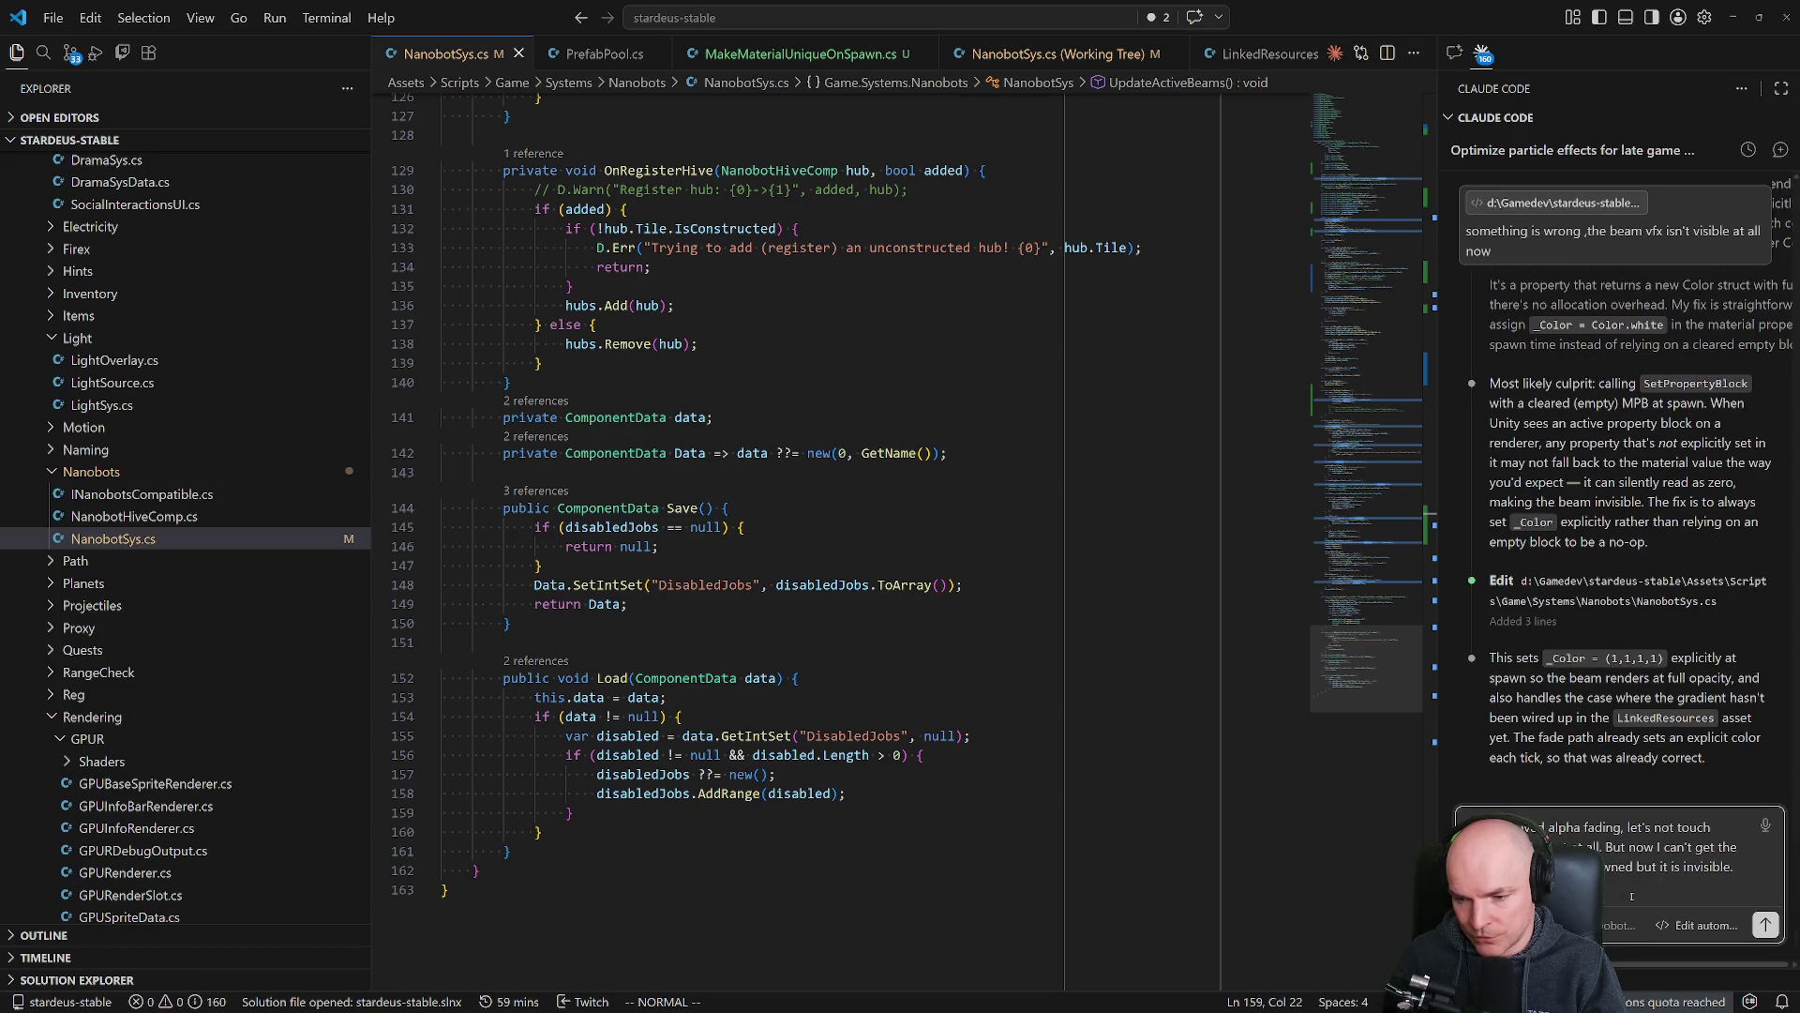
pyautogui.write('nto ')
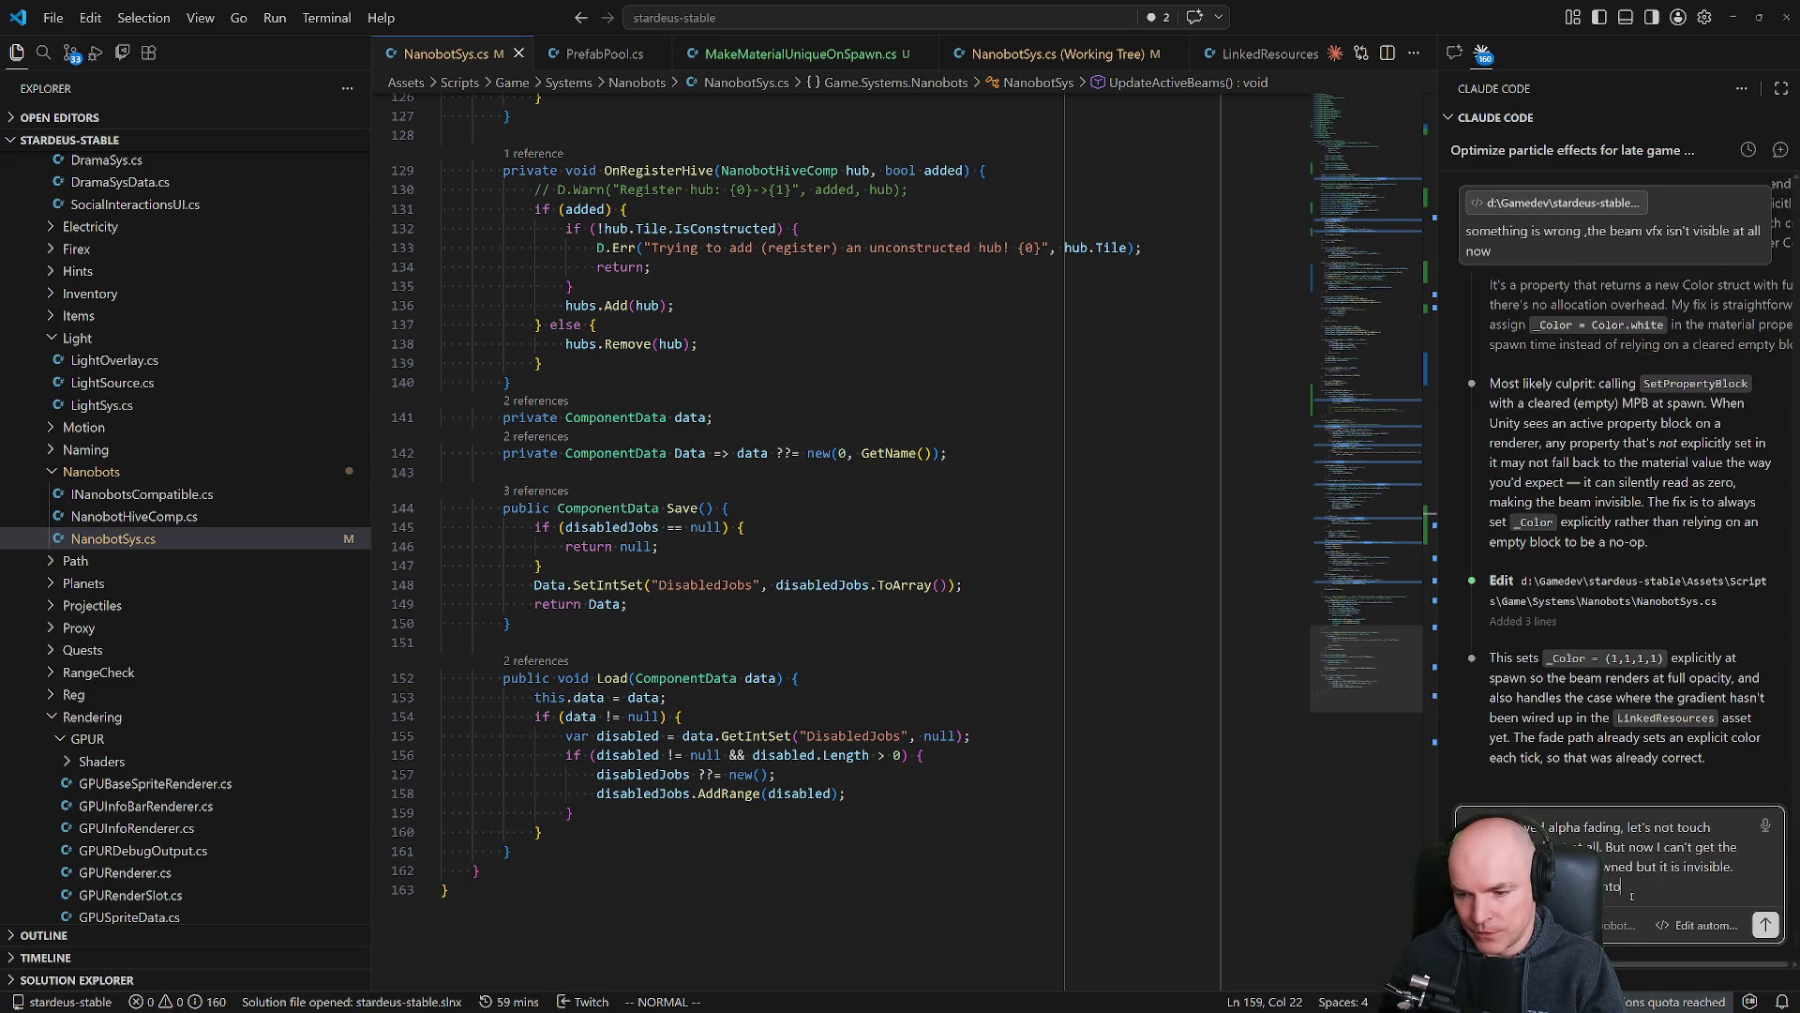
pyautogui.write('unity scene ')
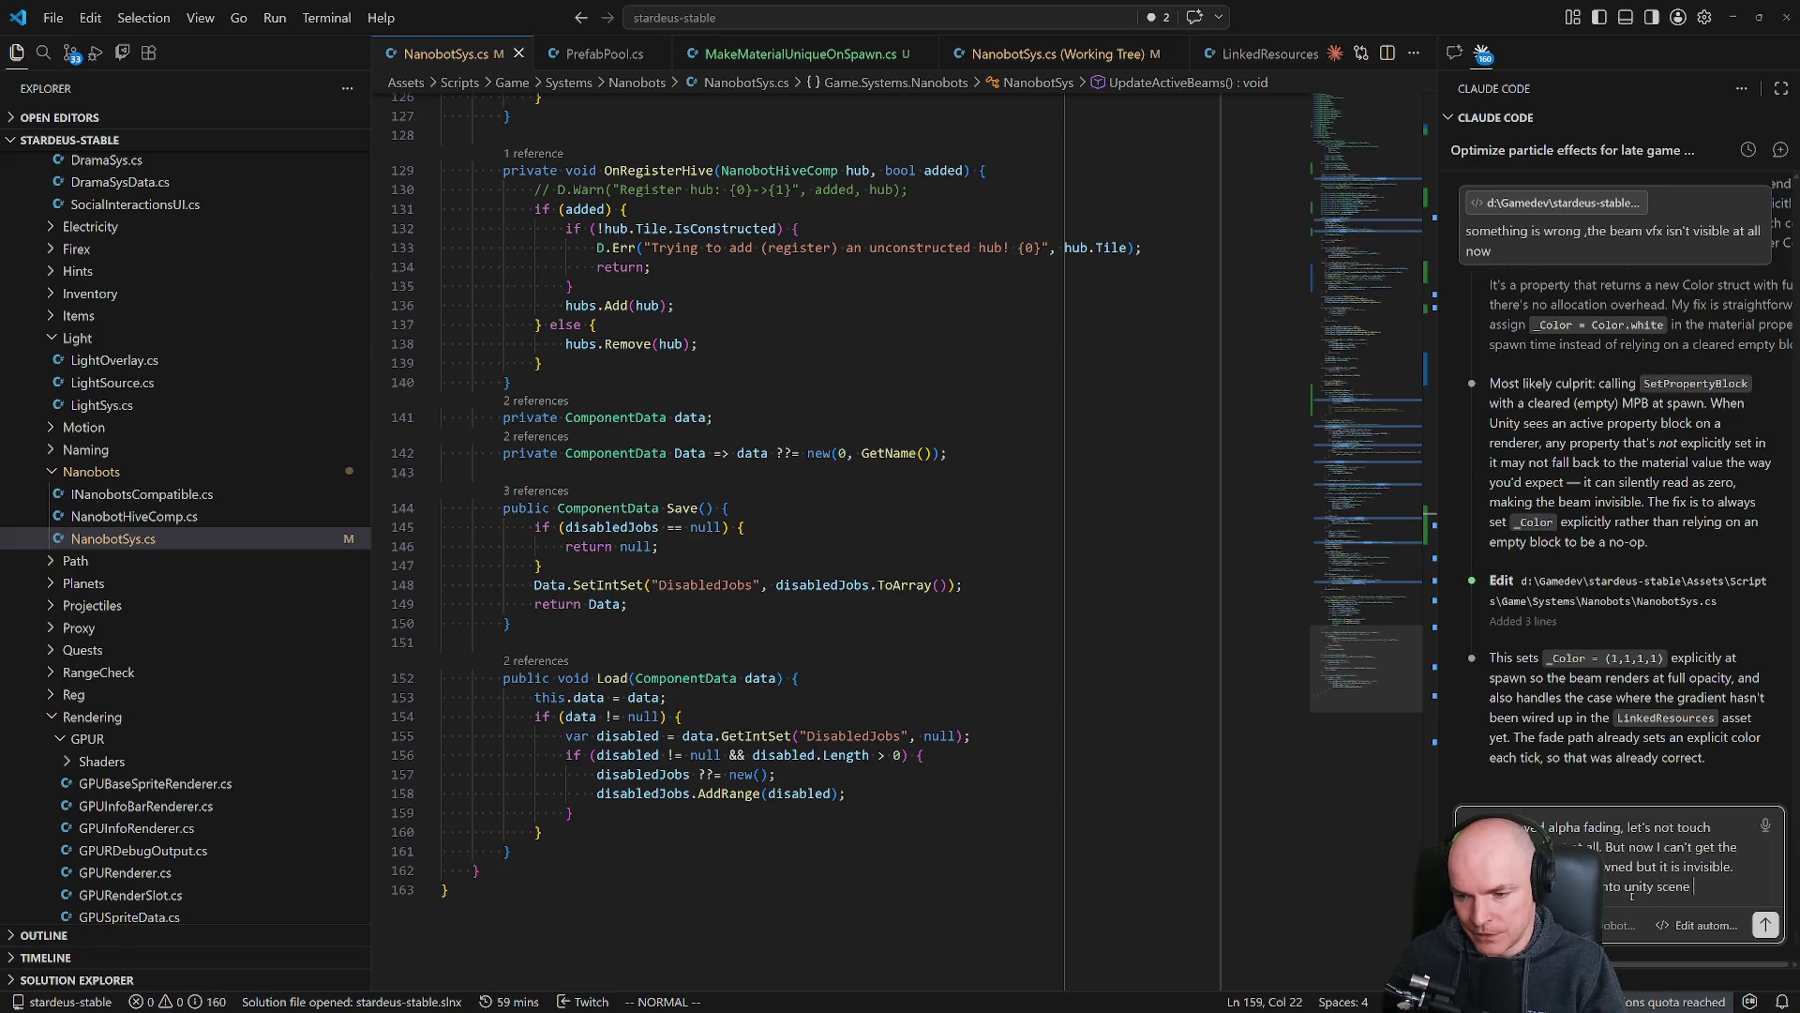
pyautogui.write('while t')
pyautogui.hotkey('shift', 'Return')
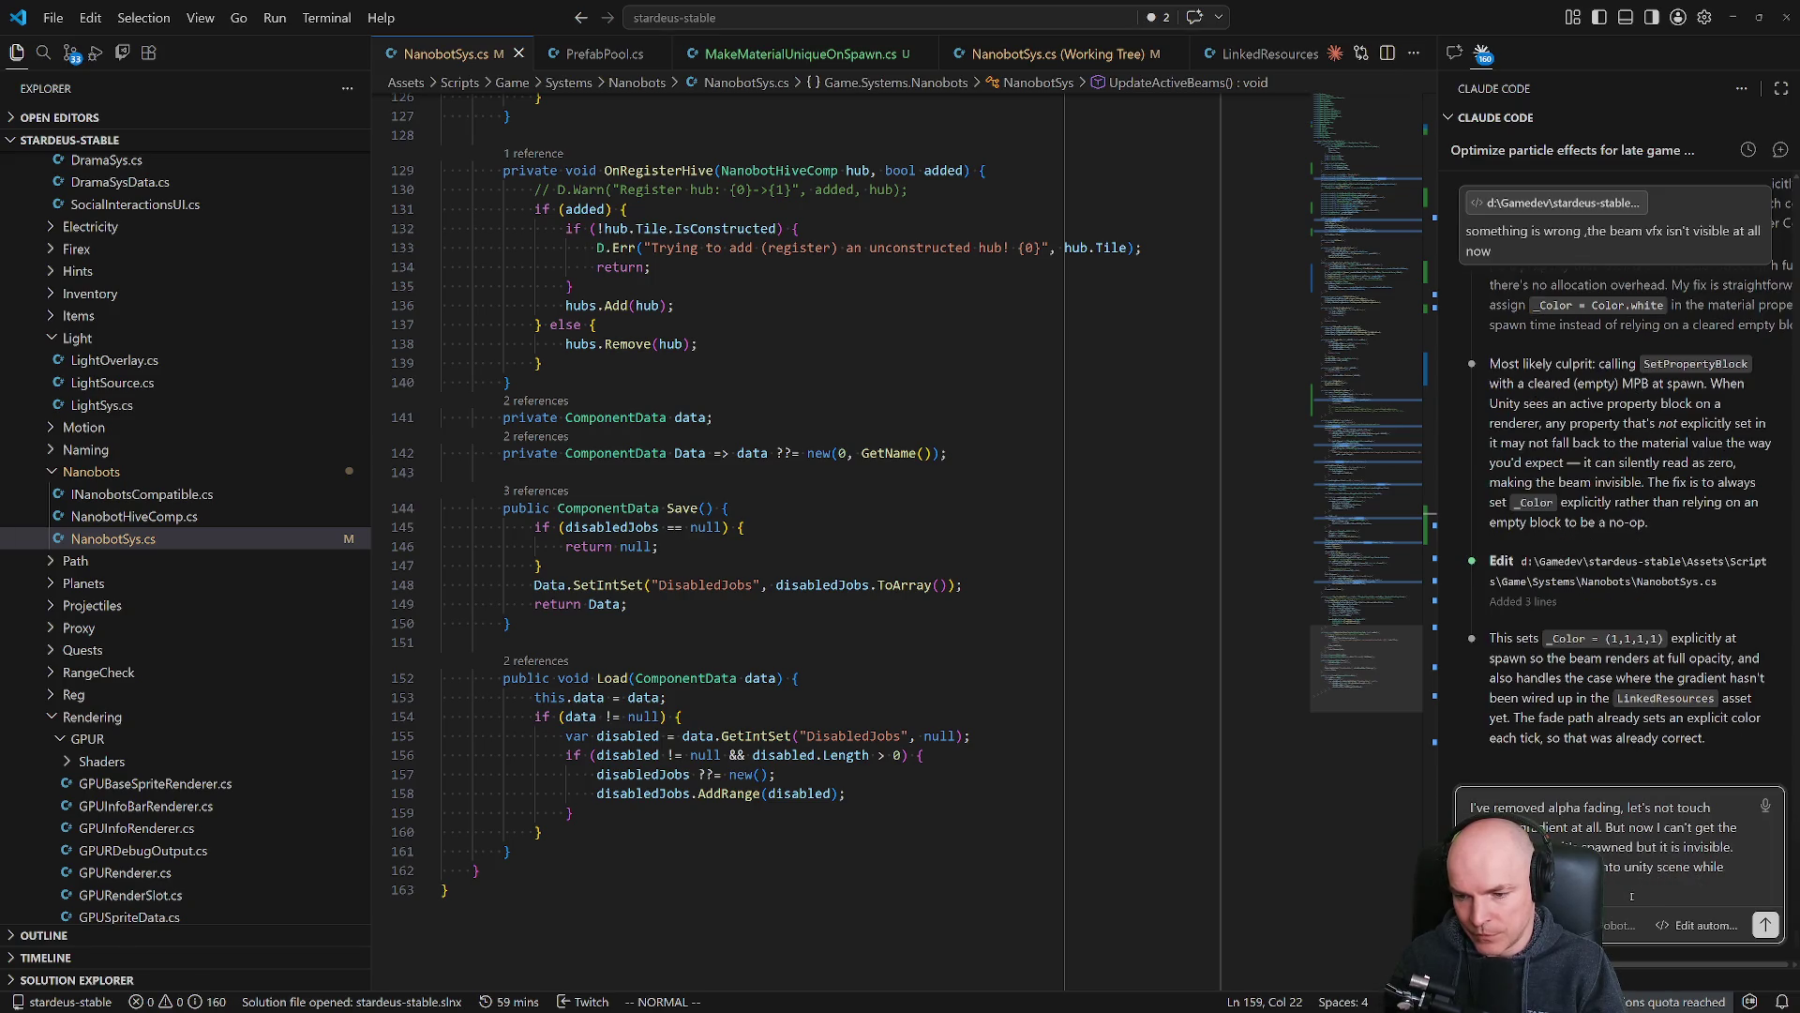
pyautogui.write('ee')
pyautogui.press('BackSpace')
pyautogui.write('ffect is')
pyautogui.write(' visible.')
pyautogui.hotkey('shift', 'Return')
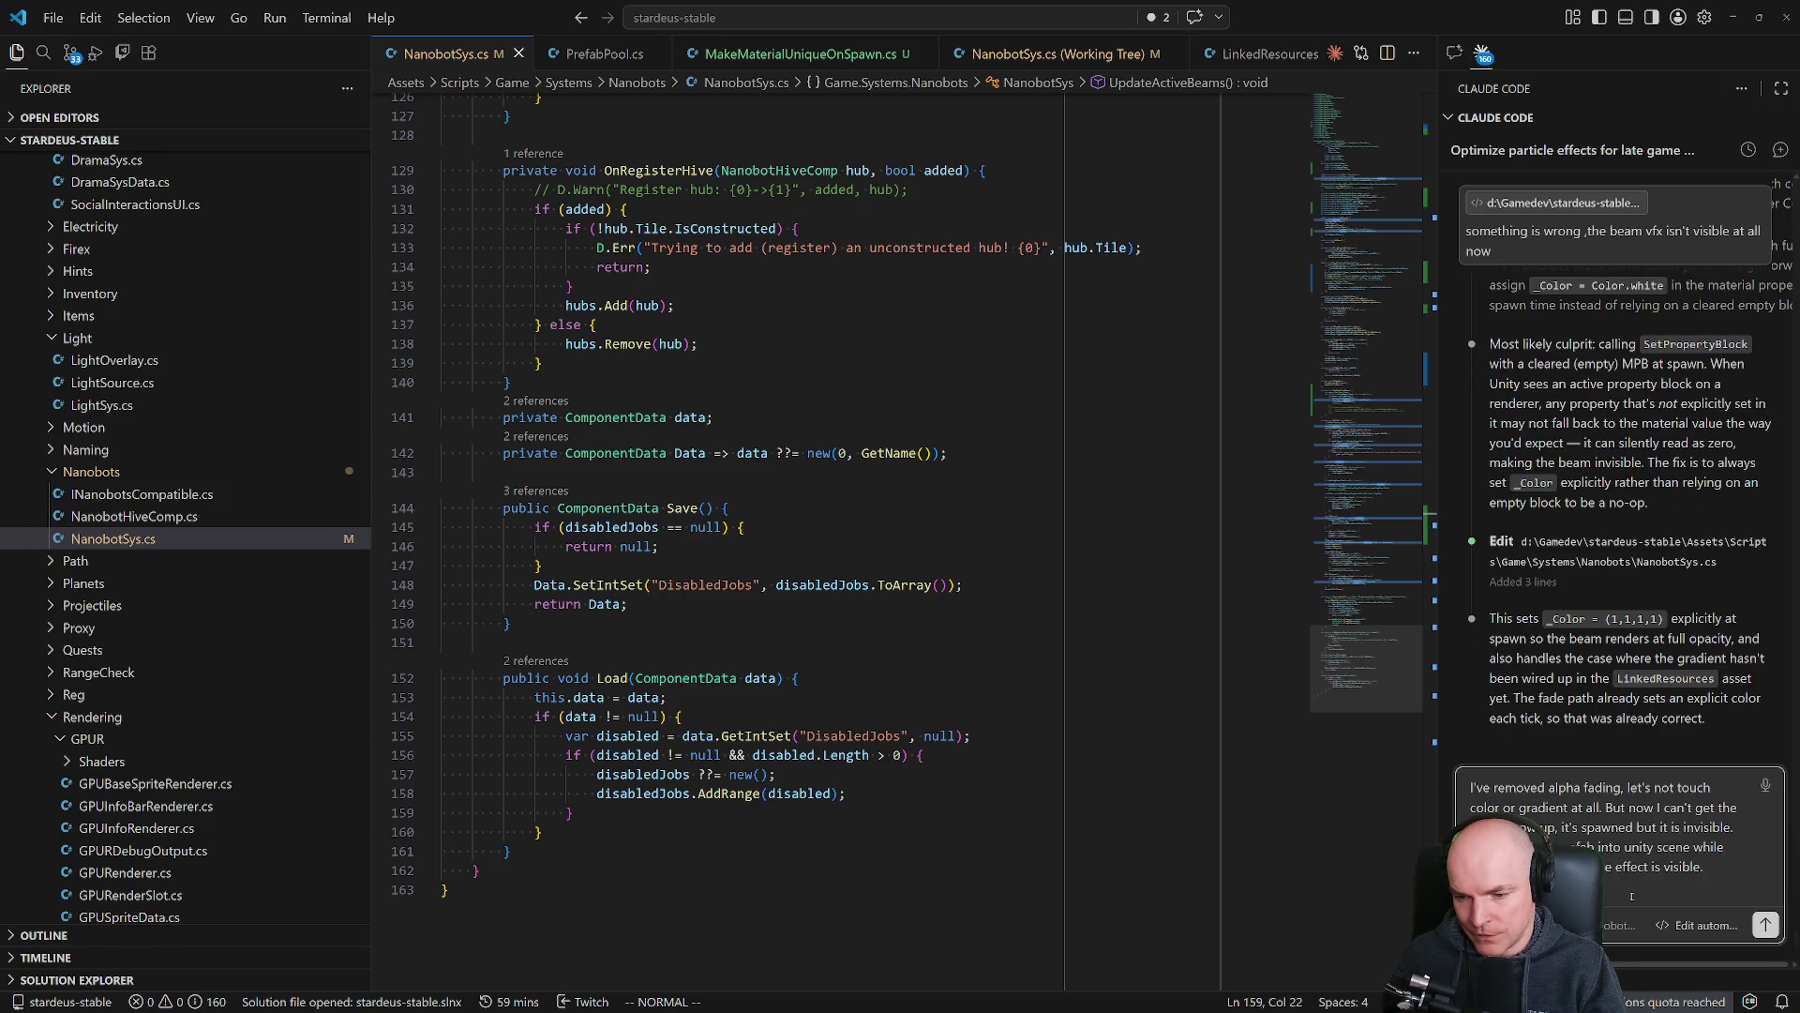
pyautogui.write('nvisible ')
pyautogui.write('in game?')
pyautogui.press('BackSpace')
pyautogui.press('BackSpace')
pyautogui.press('BackSpace')
pyautogui.write('when Nanobo')
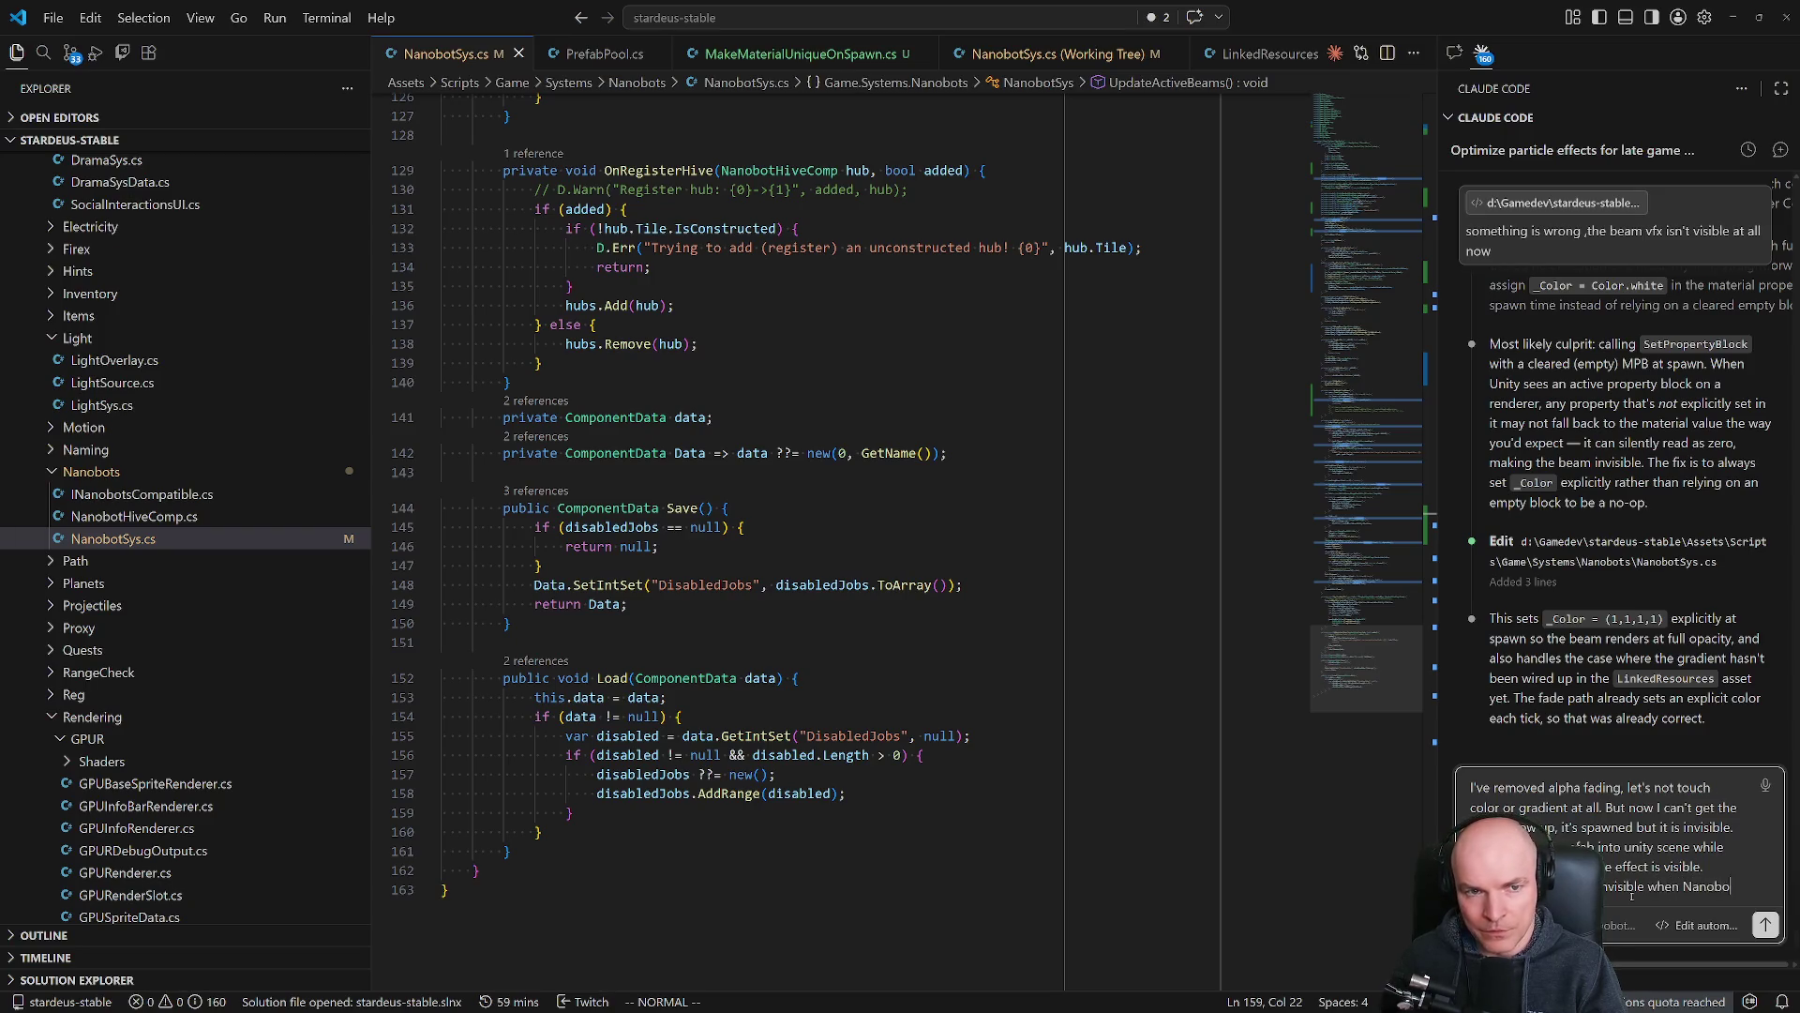
pyautogui.write('ts')
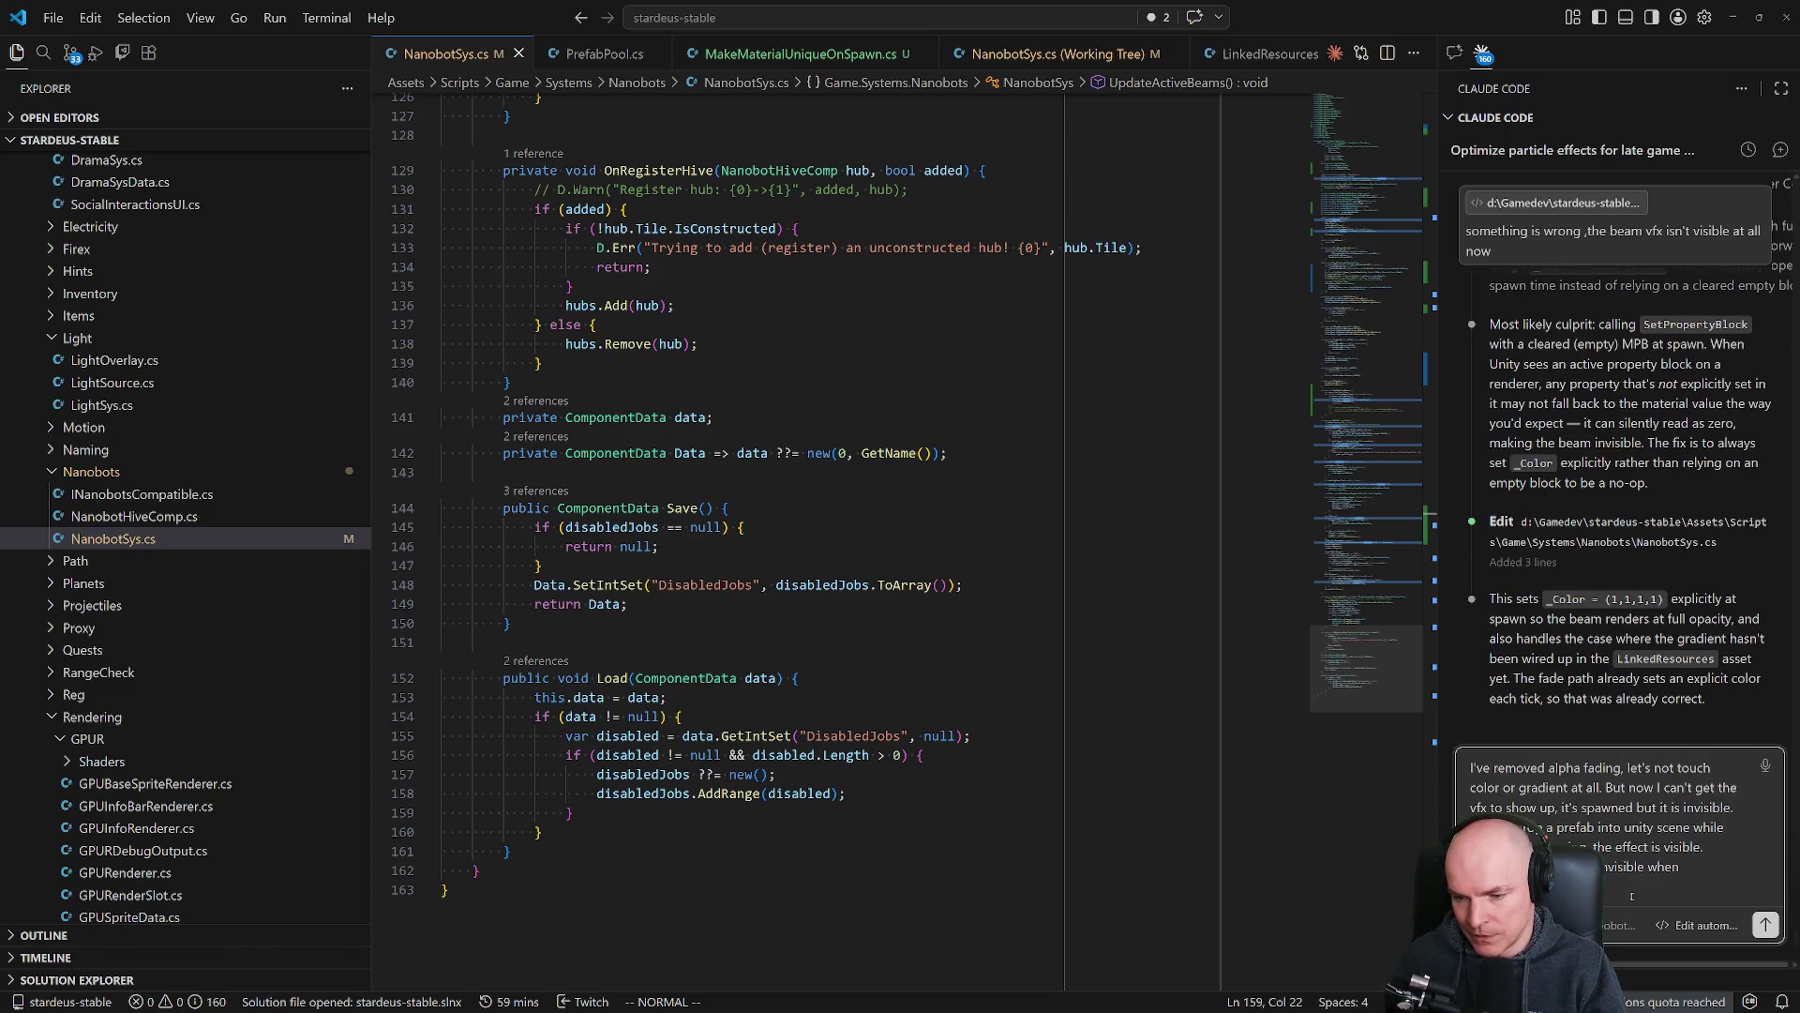
pyautogui.press('Return')
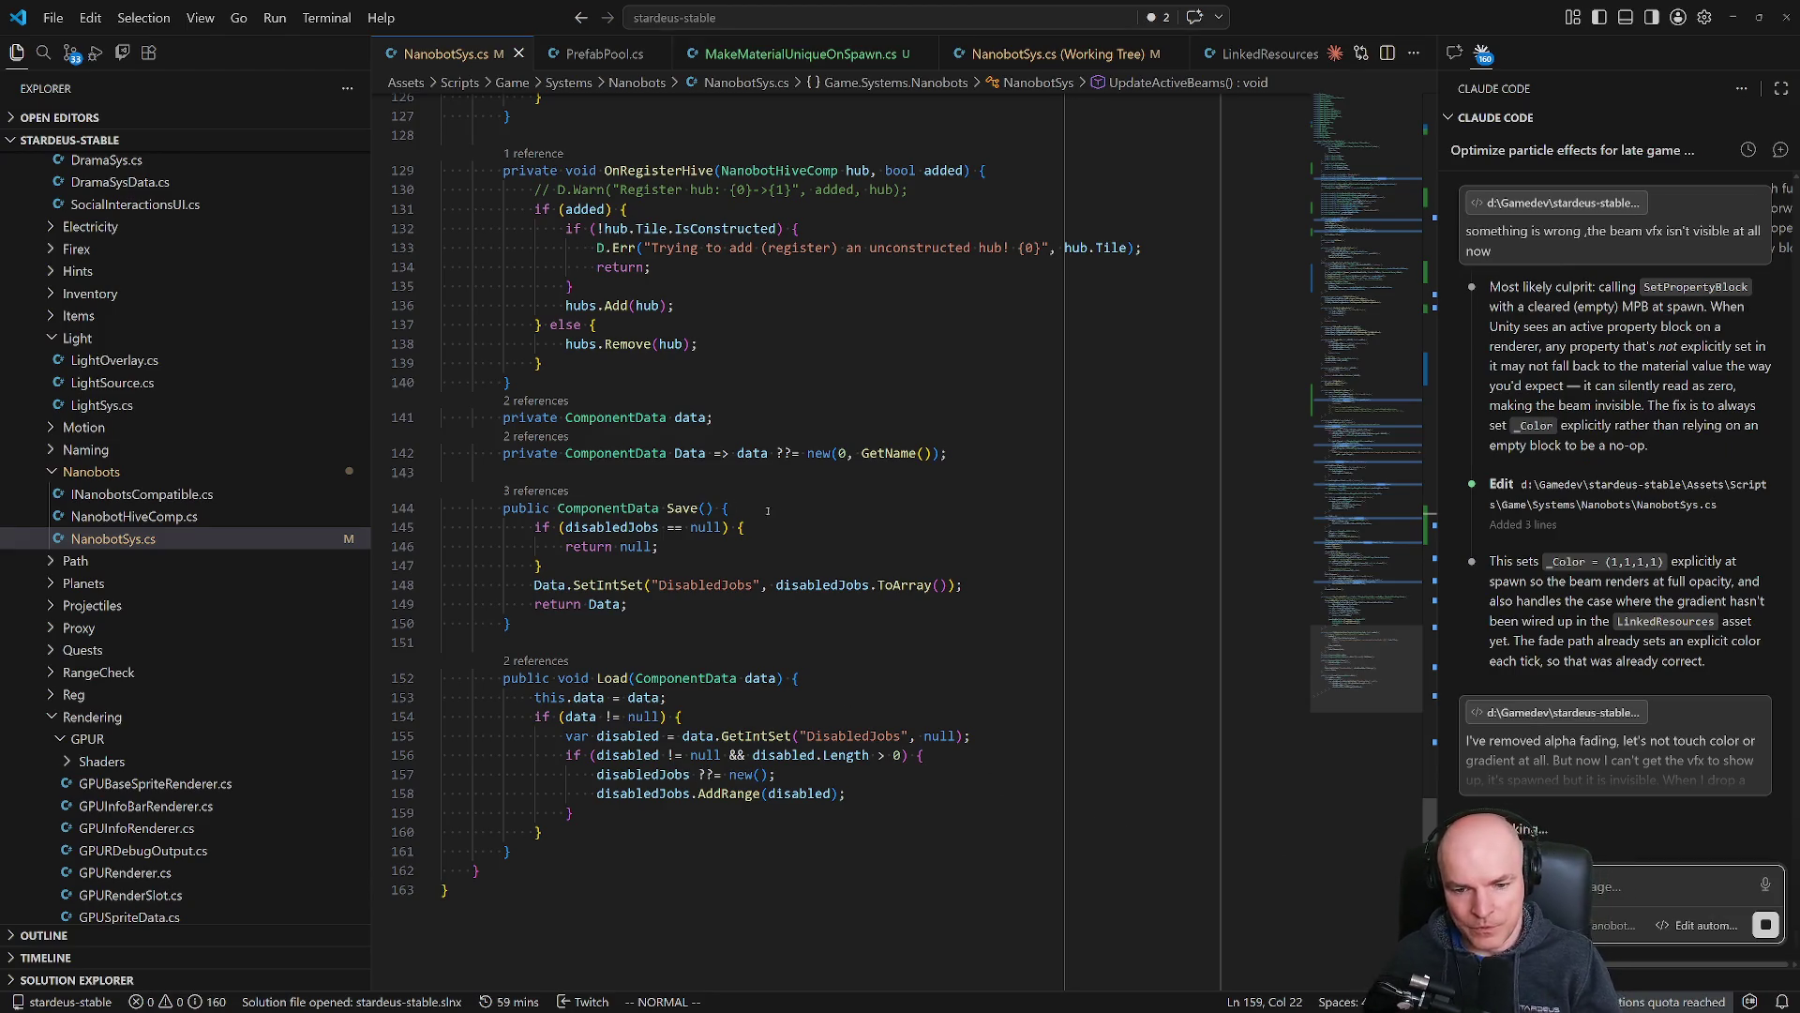
# Tell Claude the beam position is OK and its preview shows, but the texture is invisible.
pyautogui.scroll(6, 710, 653)
pyautogui.scroll(20, 692, 321)
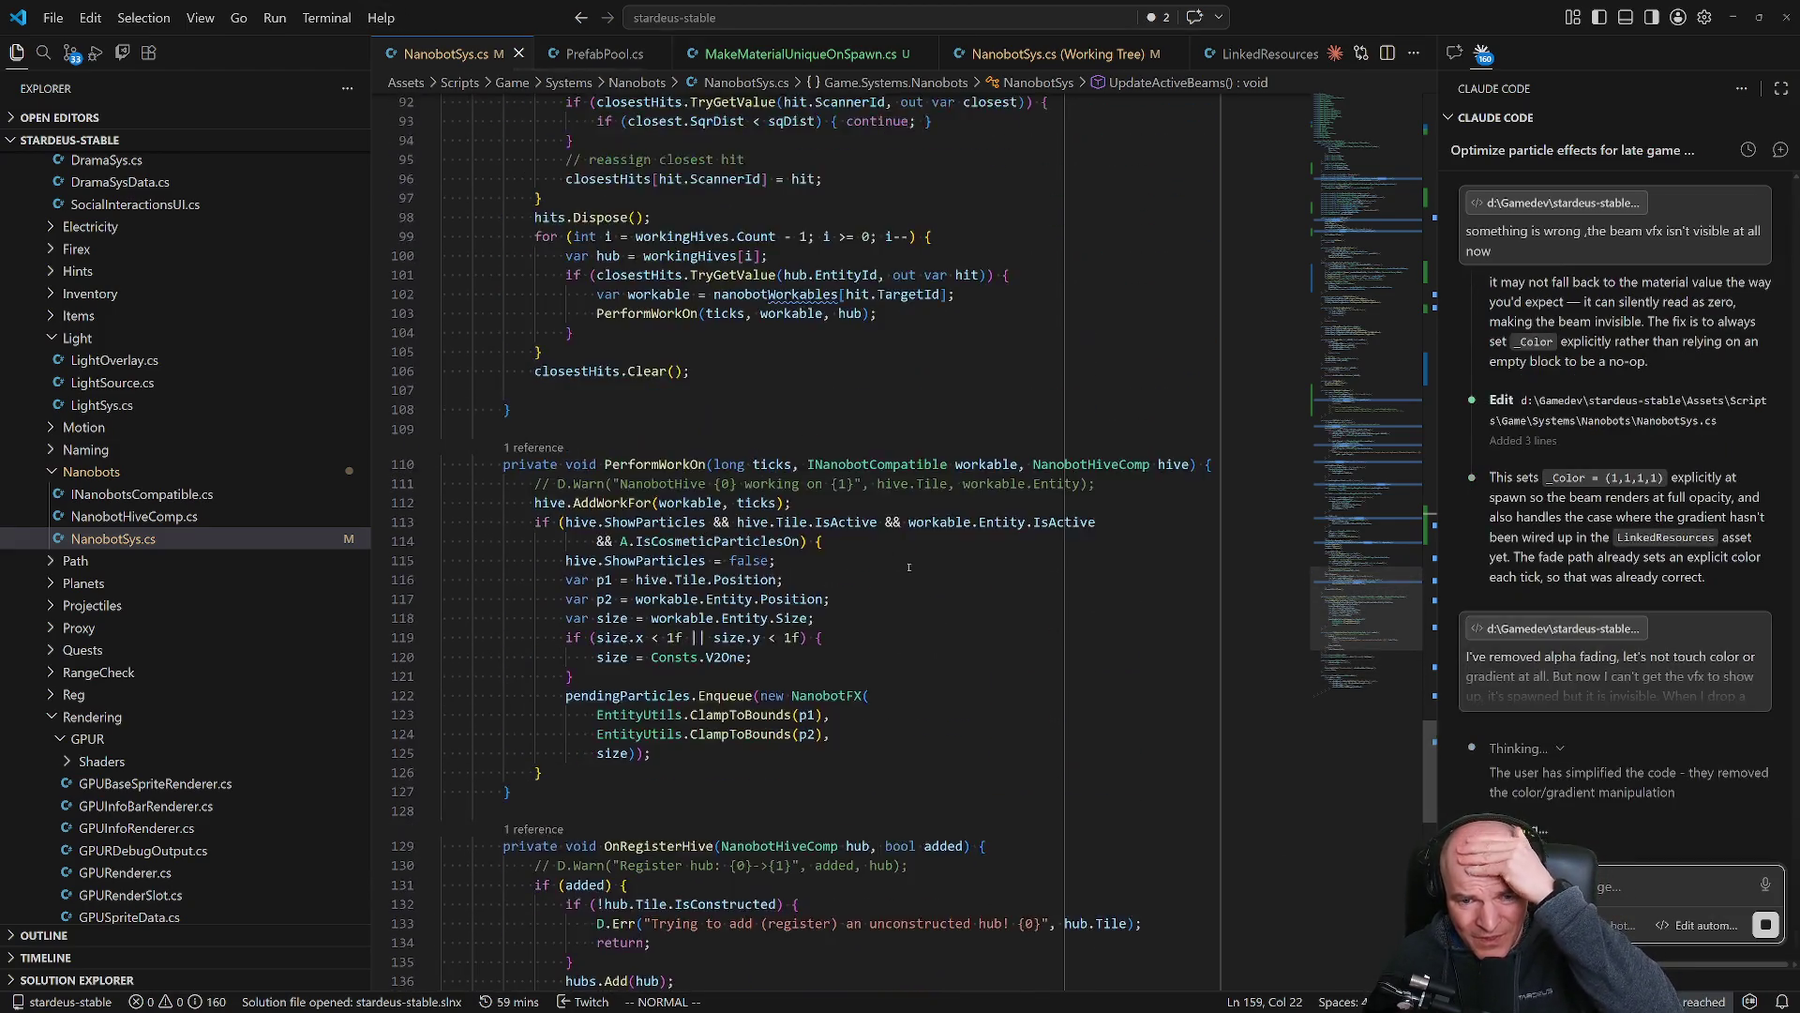
pyautogui.moveTo(1370, 424)
pyautogui.mouseDown()
pyautogui.moveTo(1368, 162)
pyautogui.moveTo(1364, 251)
pyautogui.mouseUp()
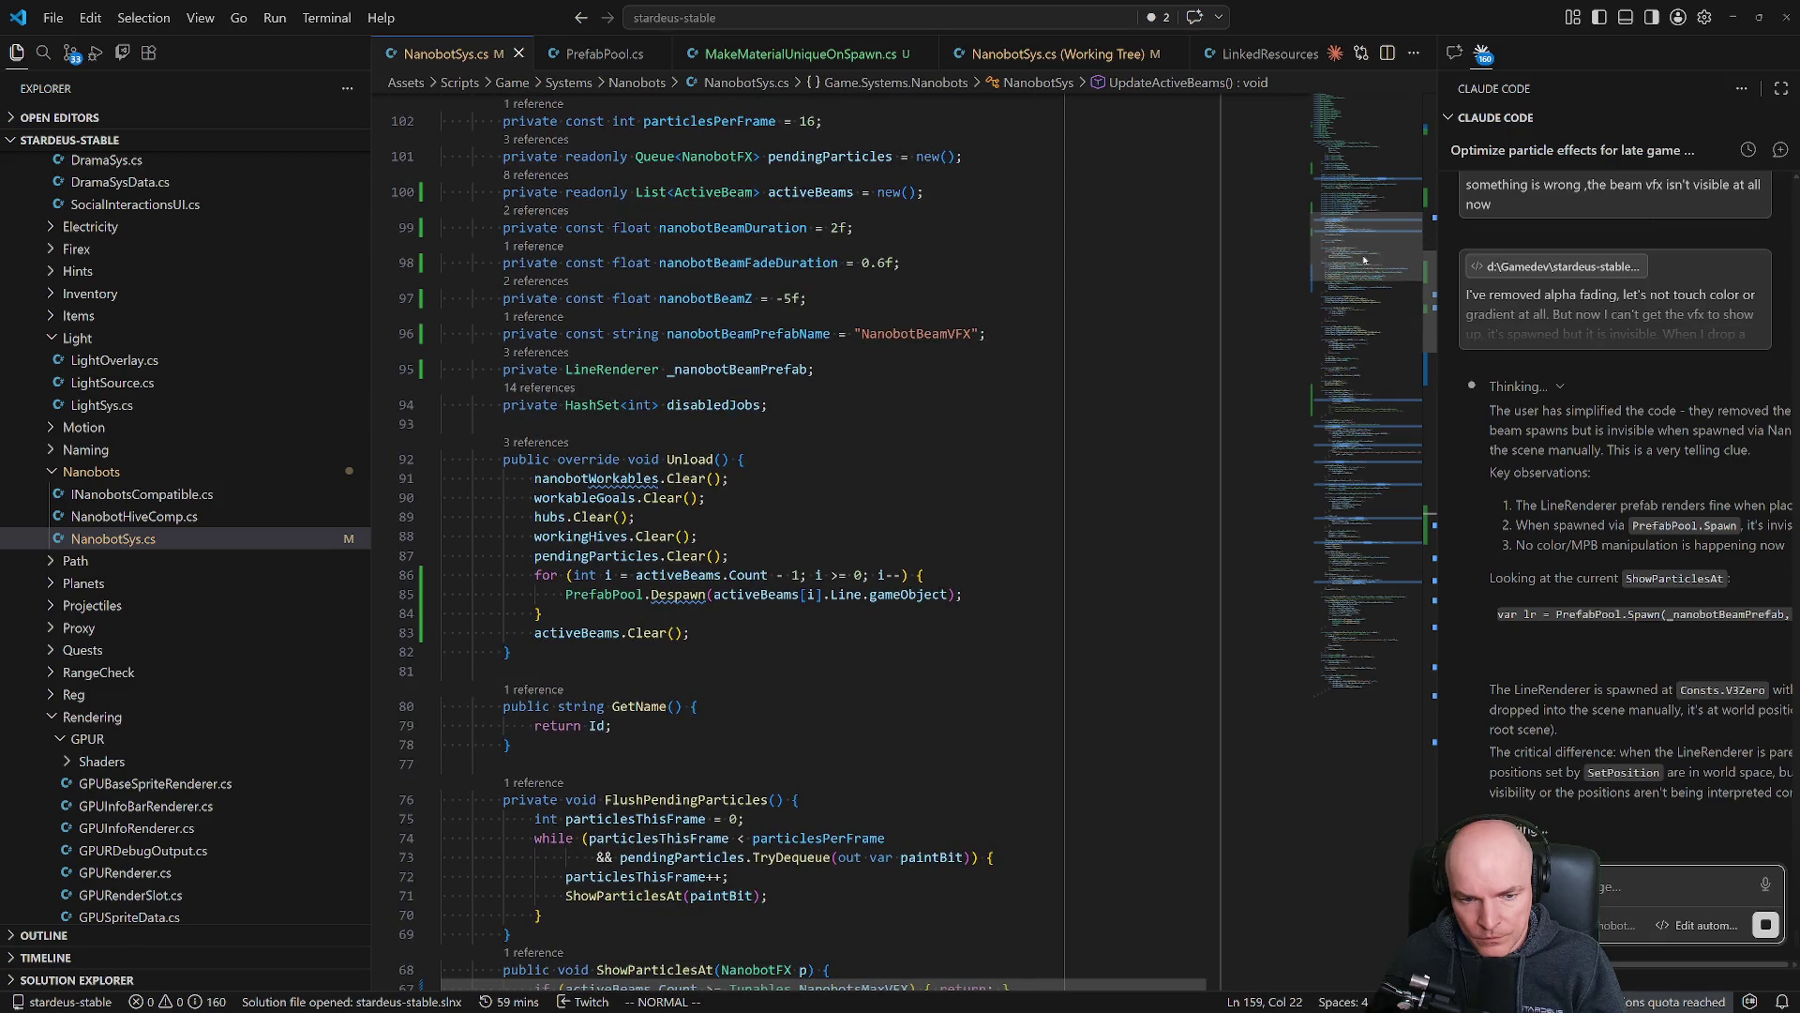
pyautogui.moveTo(1364, 251); pyautogui.dragTo(1355, 350)
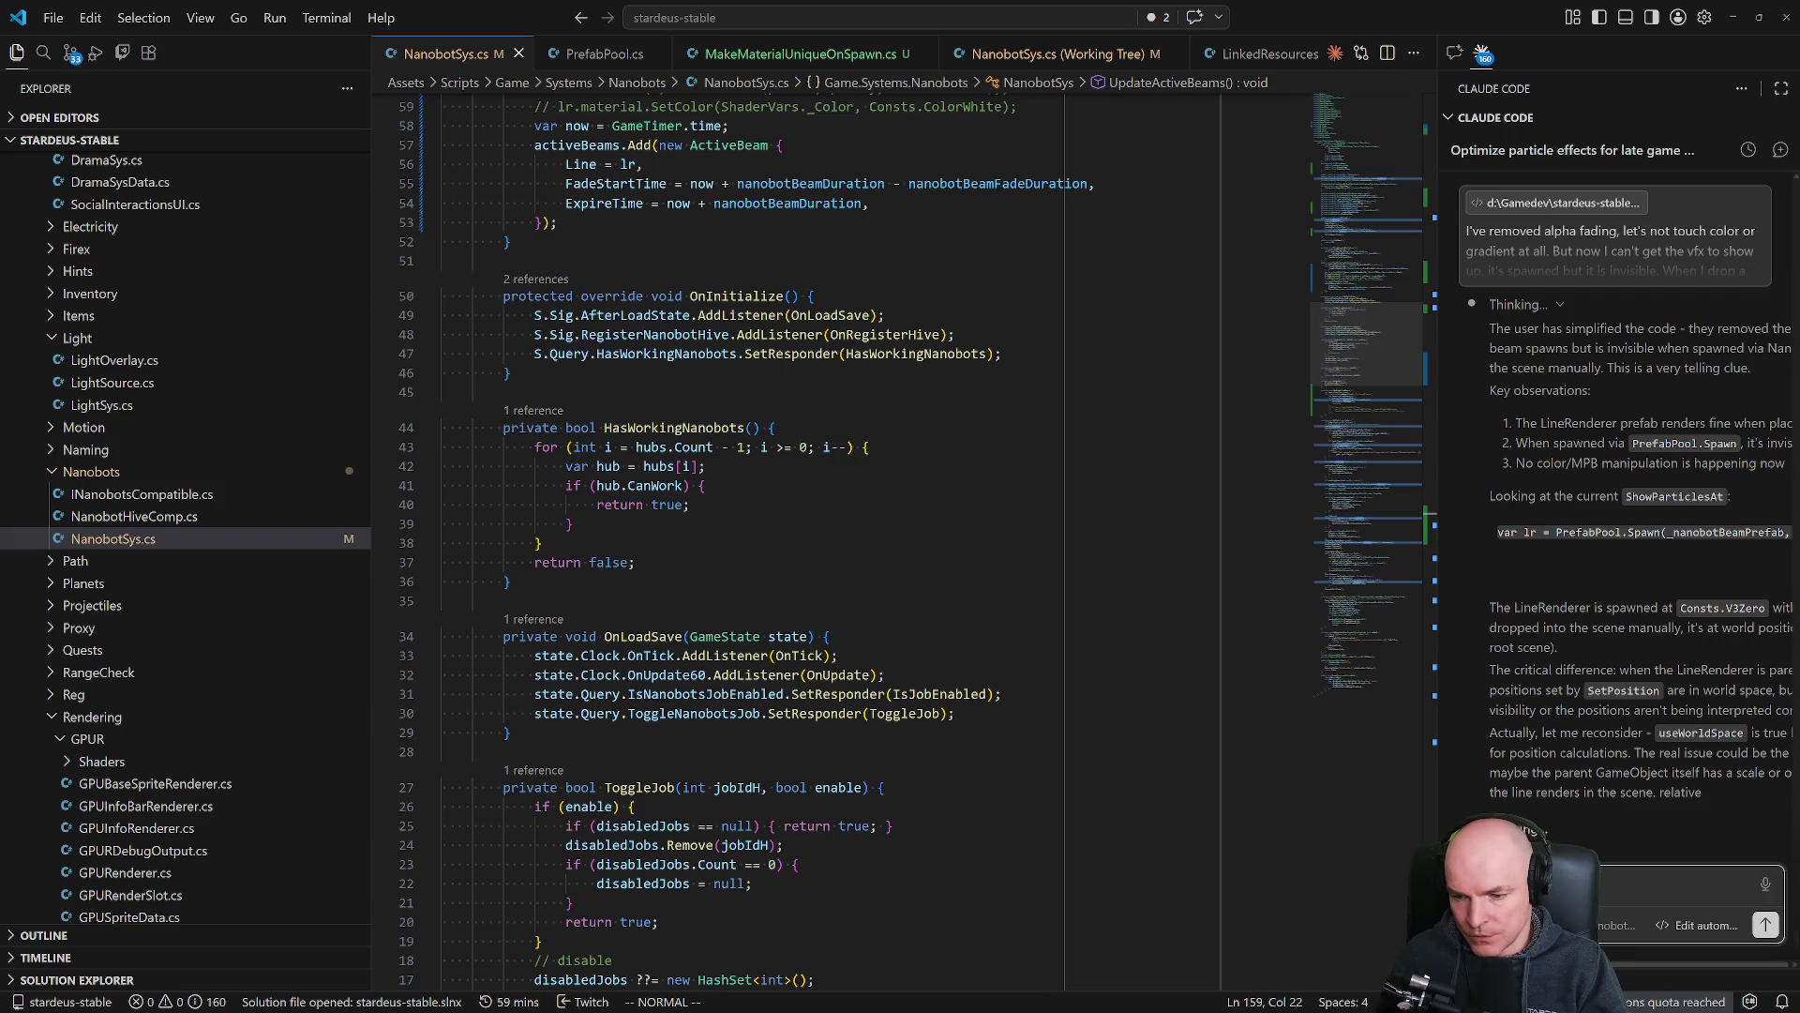
pyautogui.write('am is o')
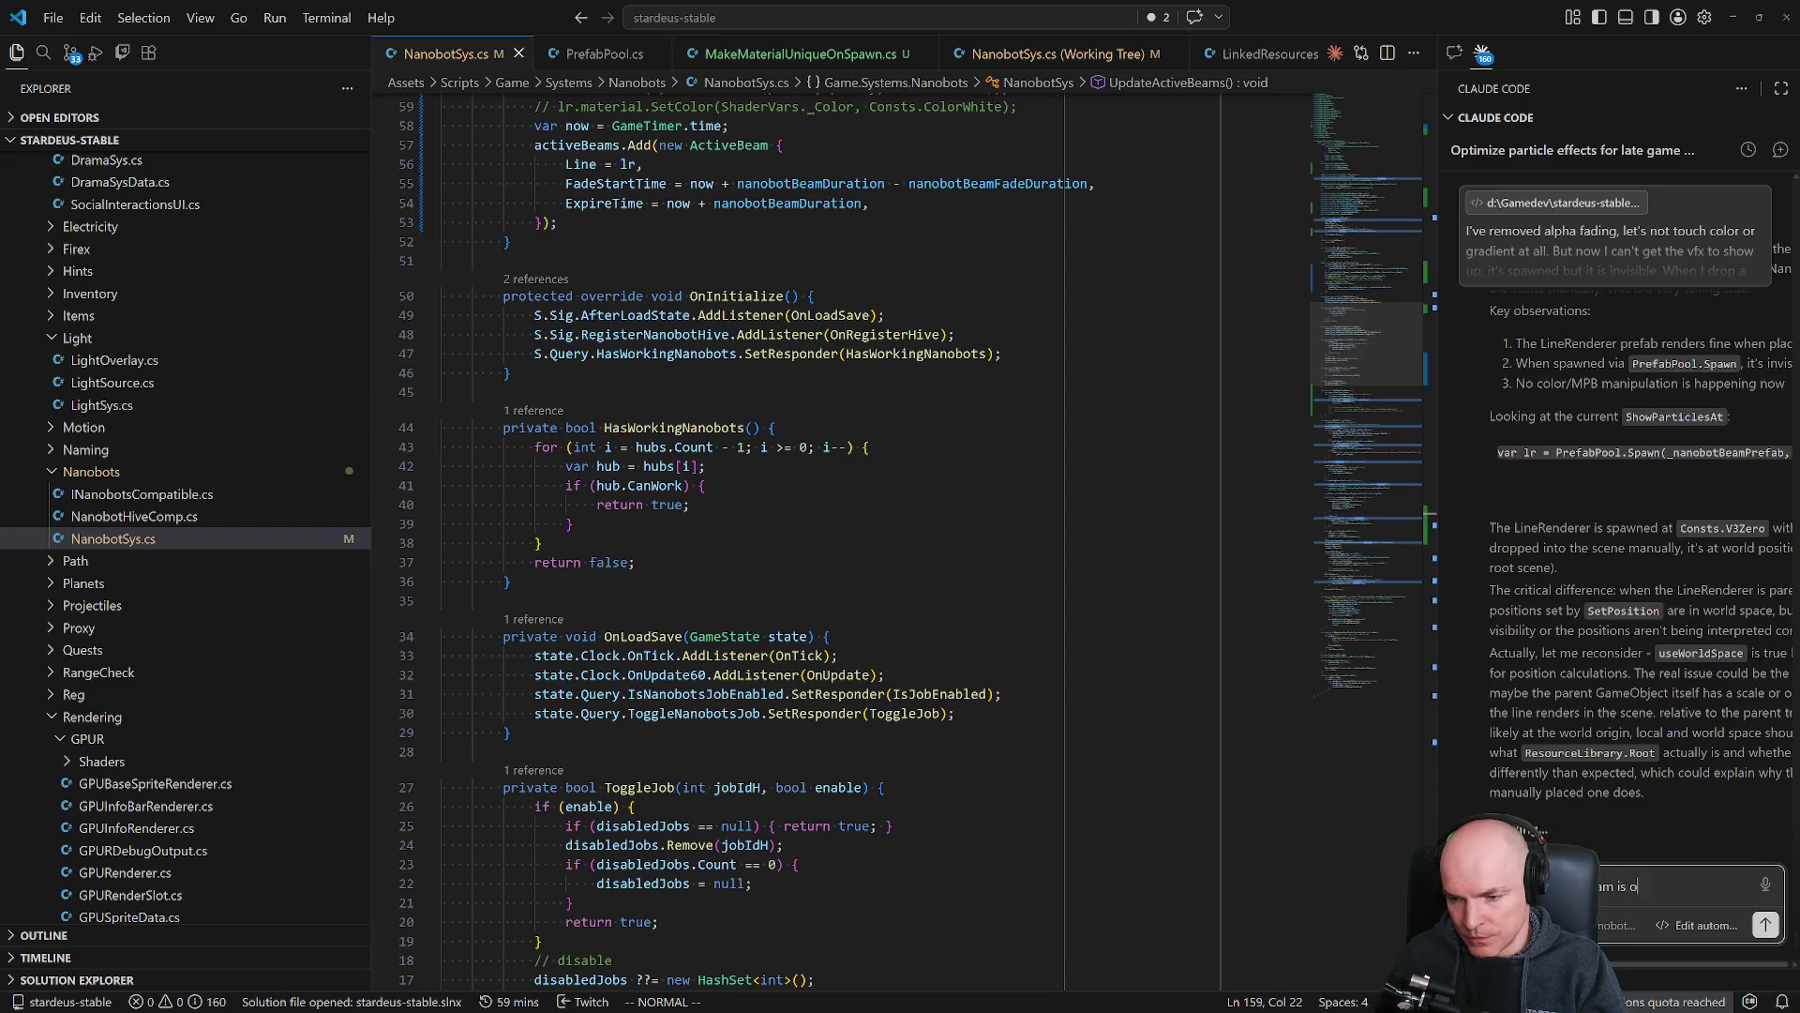
pyautogui.write('k, I can see the')
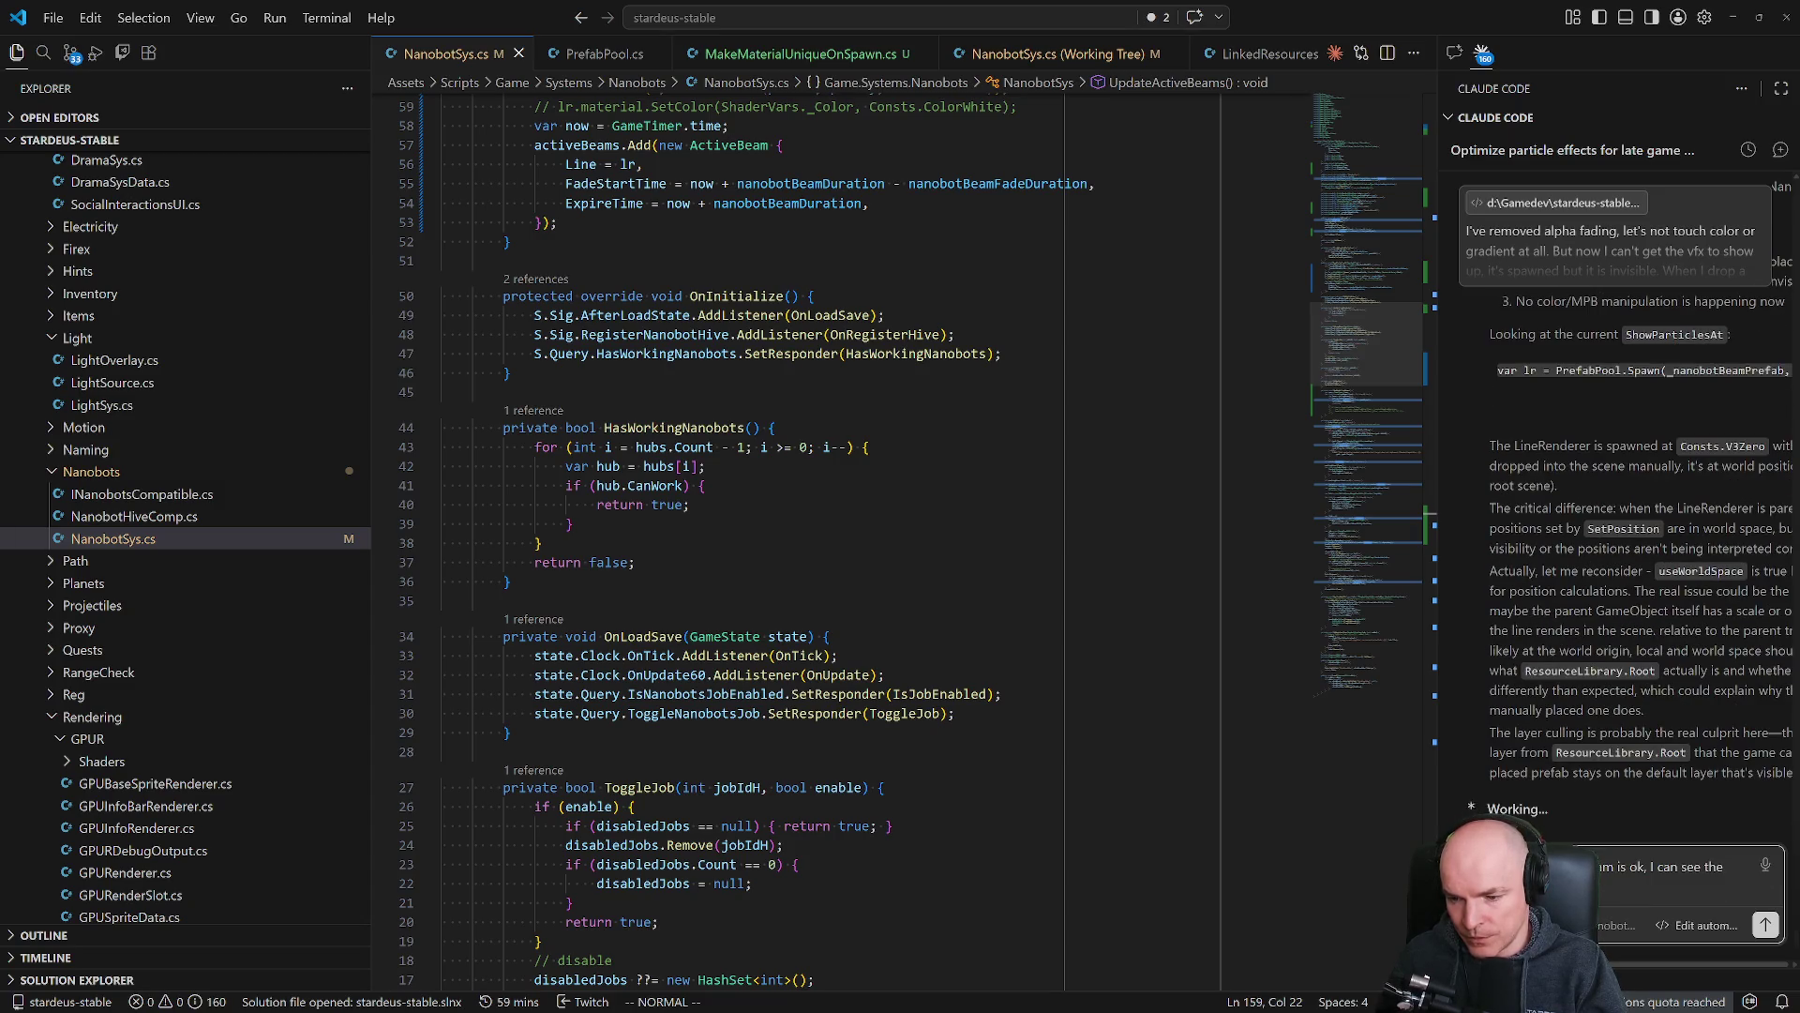
pyautogui.write(' preview, bu')
pyautogui.write('t the texture is ')
pyautogui.write('invisible')
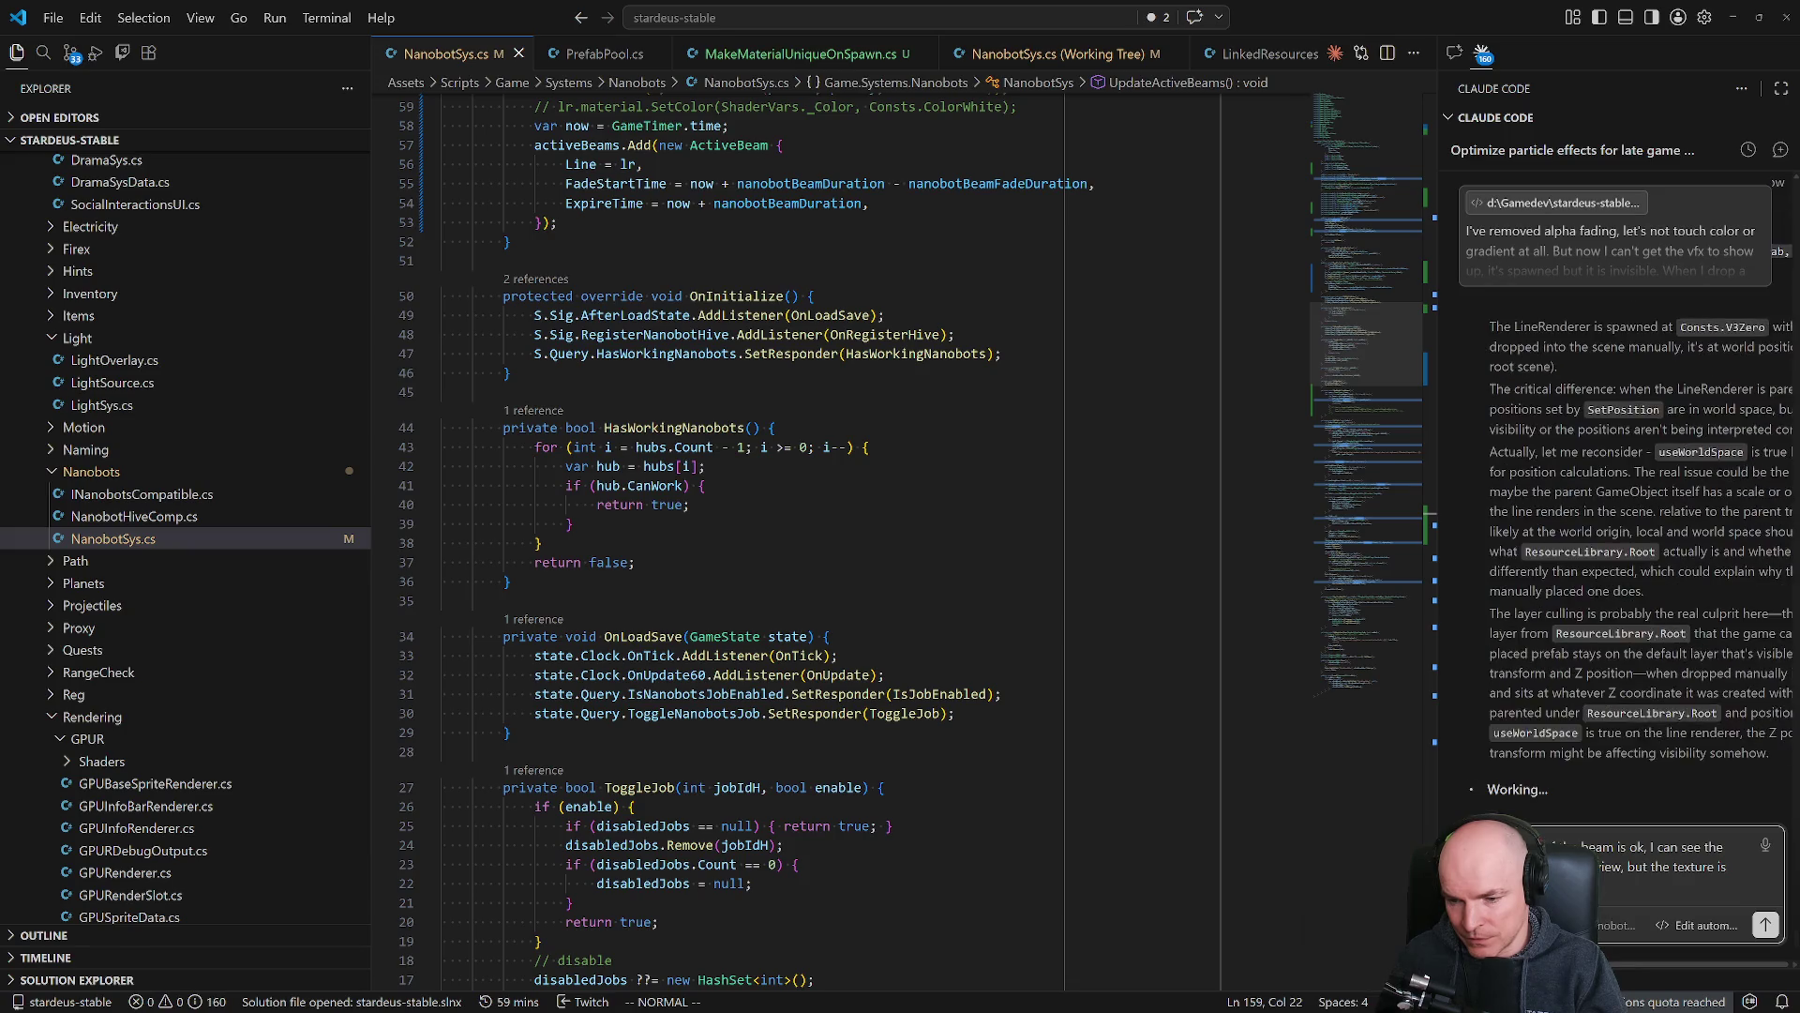
pyautogui.press('Return')
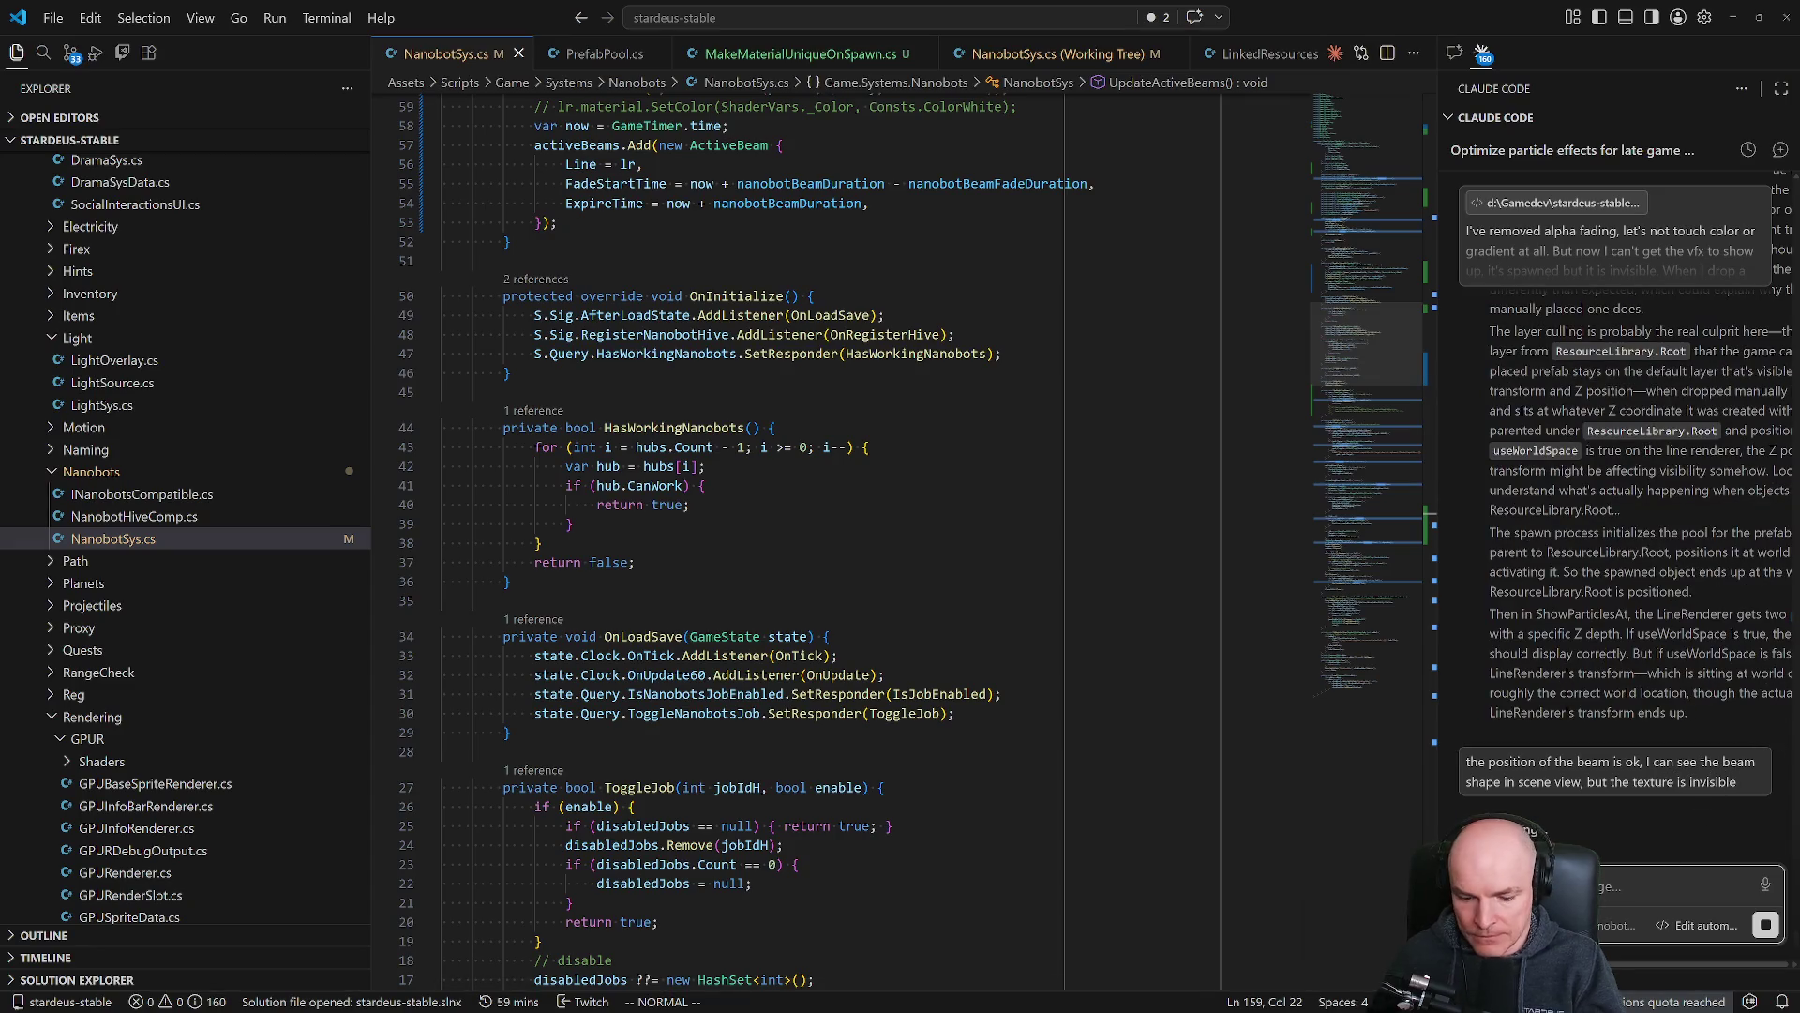
# Clarify to Claude that the beam outline shows when selected in the editor while the game runs.
pyautogui.write('shape when I se')
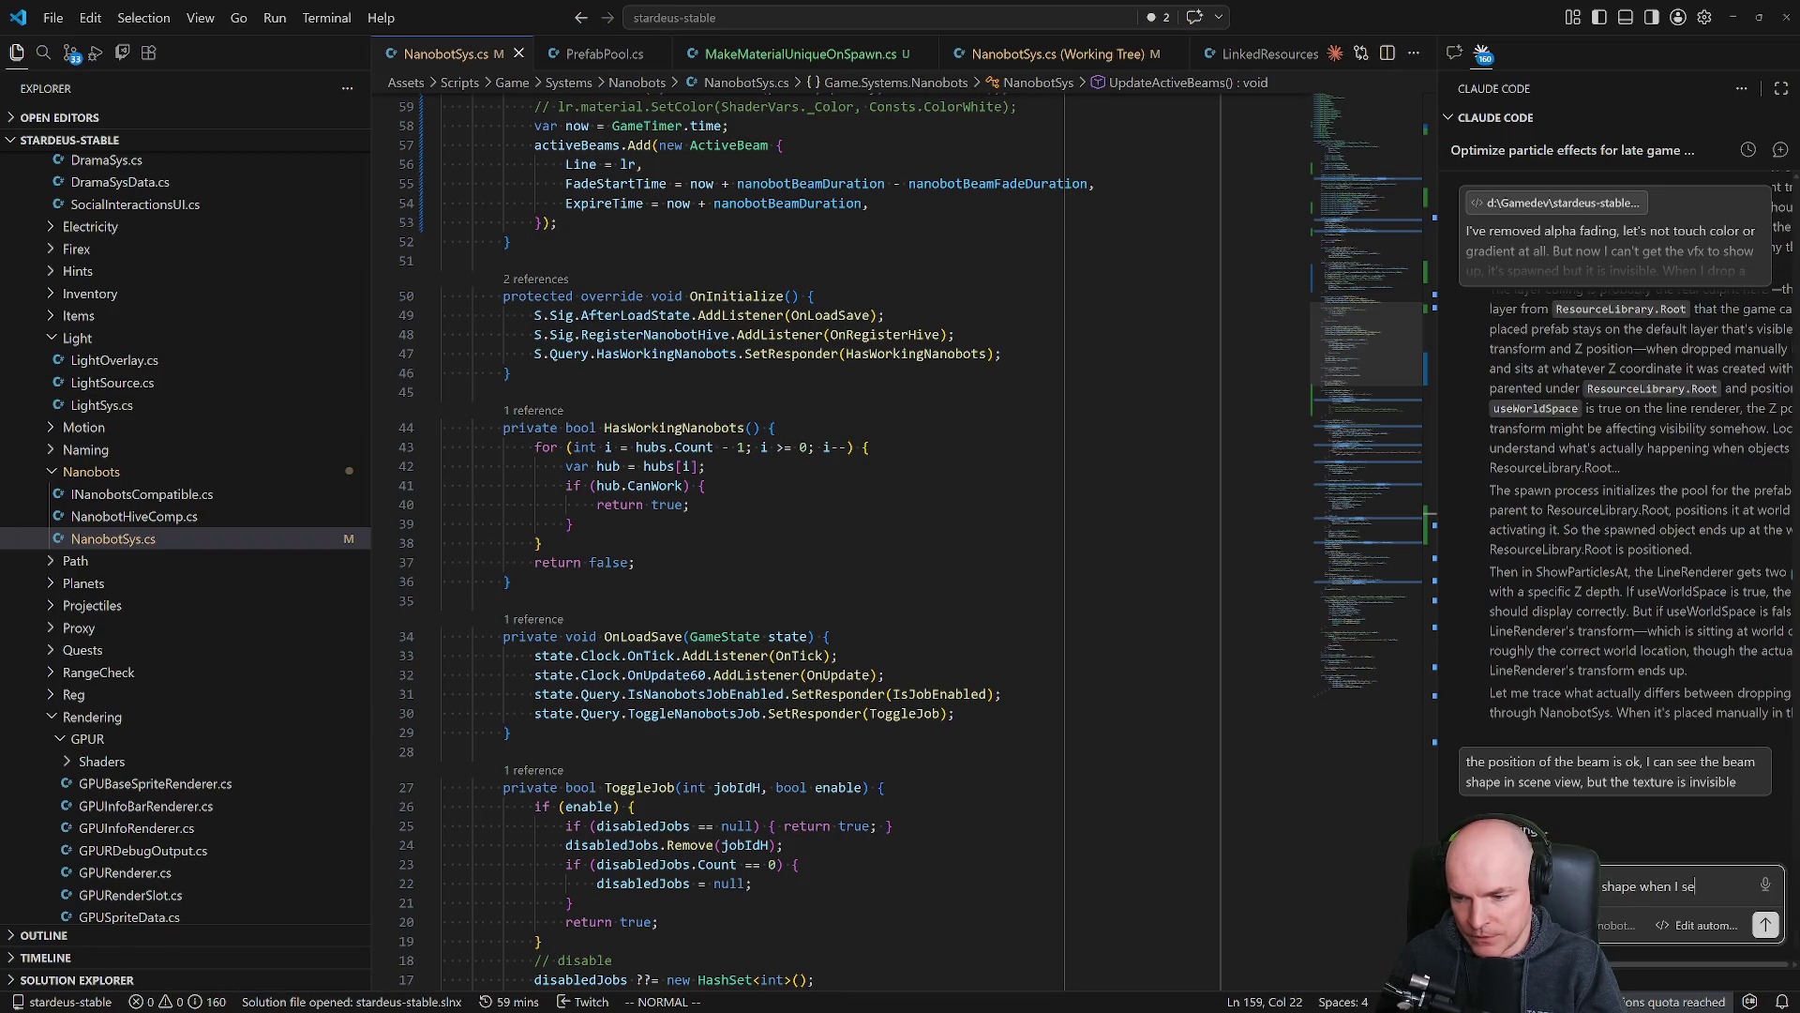
pyautogui.write('lect the')
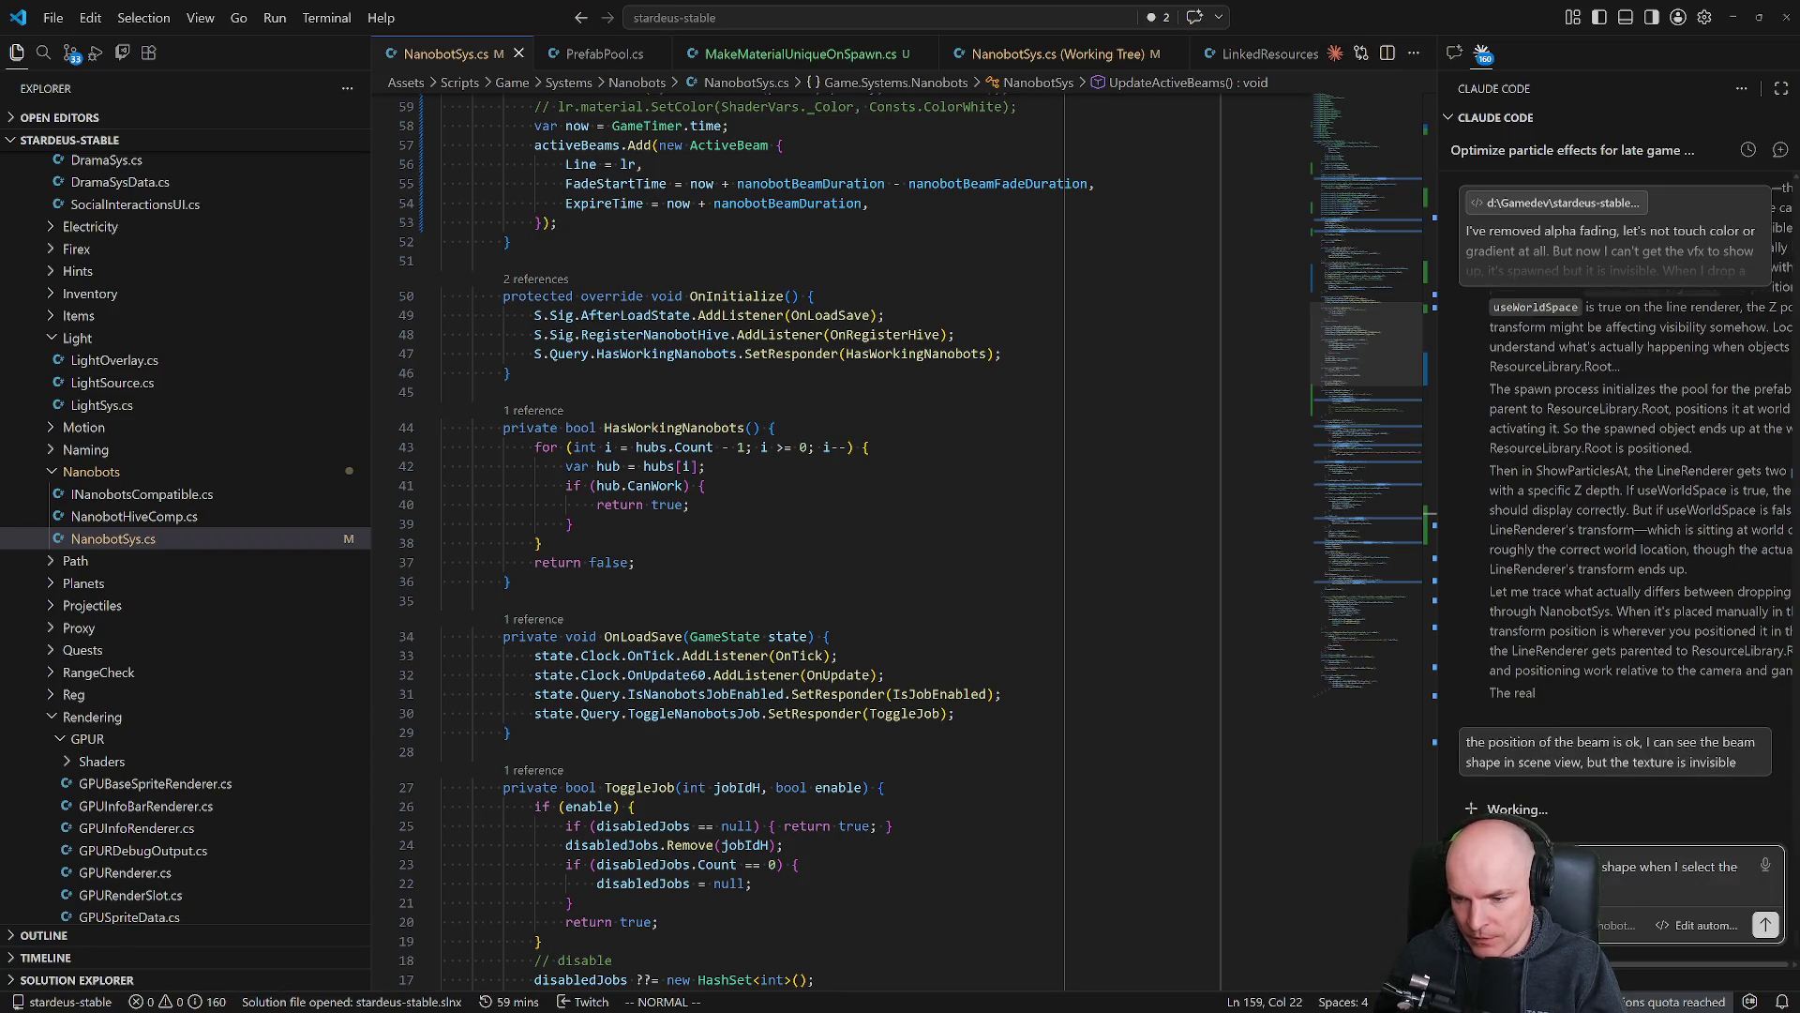
pyautogui.doubleClick(1618, 866)
pyautogui.write('editor whil')
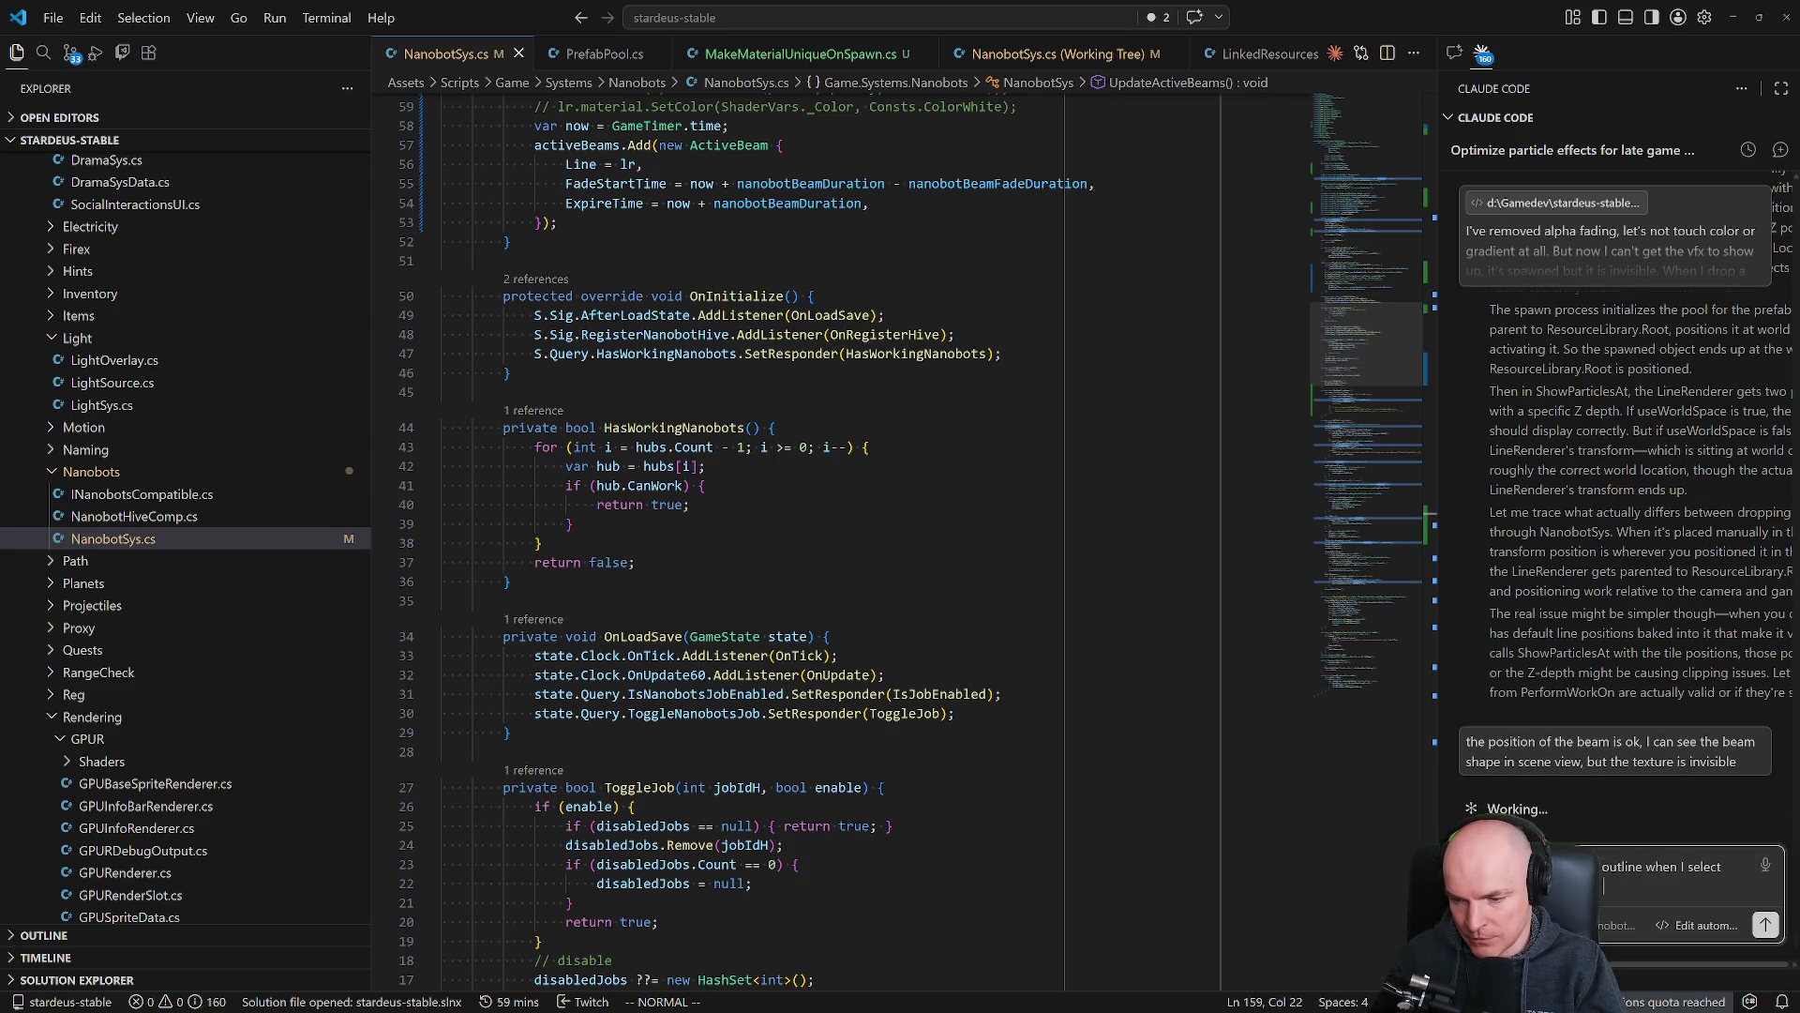
pyautogui.write('e the game is ru')
pyautogui.write('nning')
pyautogui.press('Return')
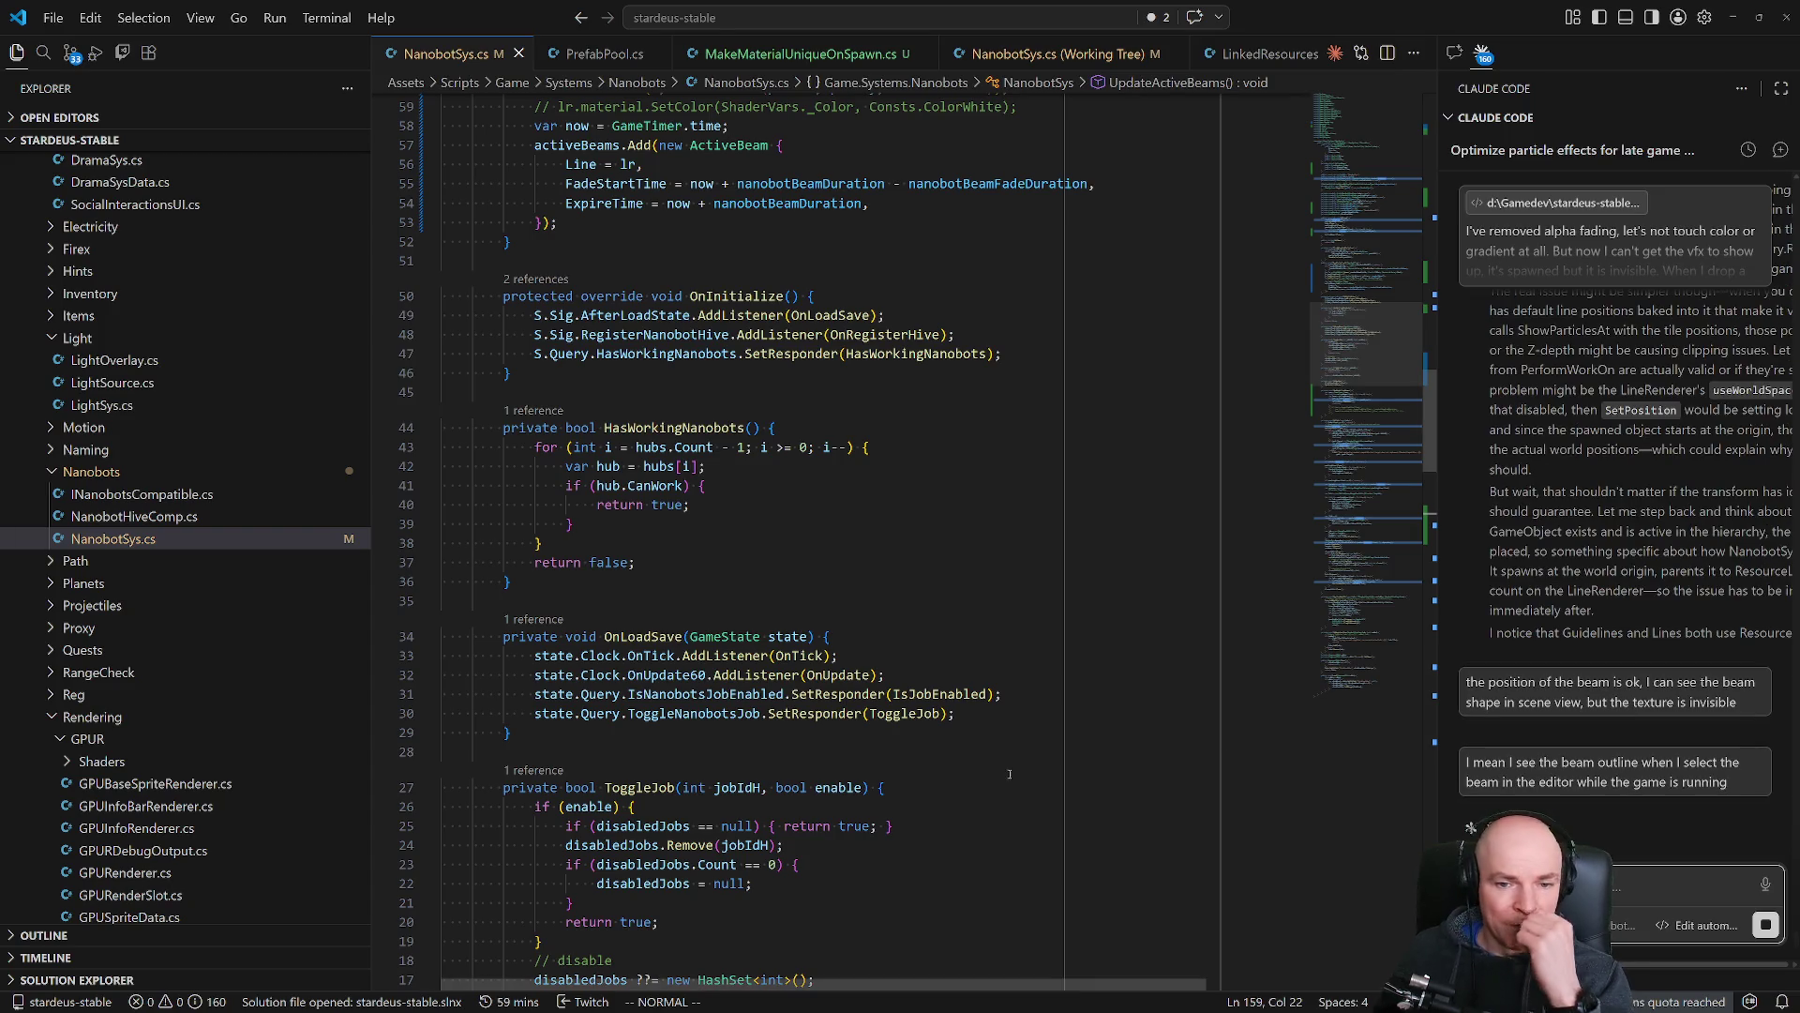
# Read through NanobotSys.cs back to UpdateActiveBeams, then bring up Quick Open to search files.
pyautogui.scroll(-3, 914, 528)
pyautogui.scroll(-10, 913, 528)
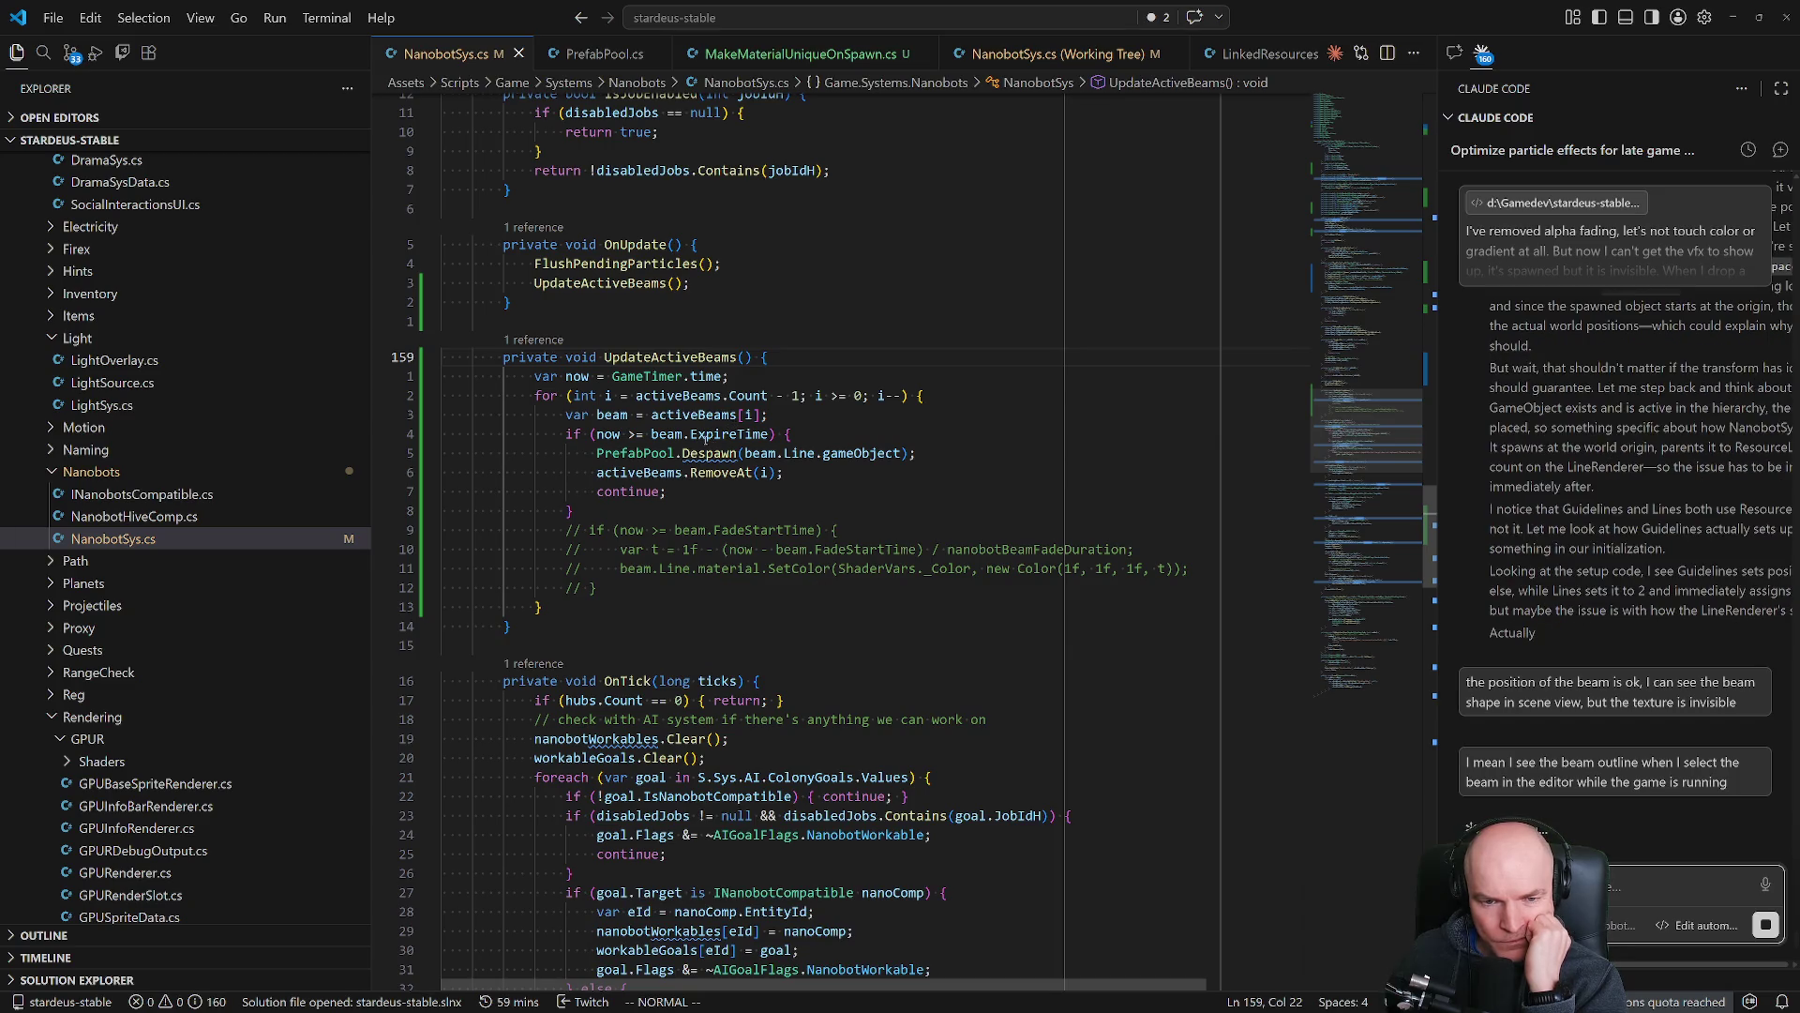
pyautogui.scroll(-3, 702, 654)
pyautogui.scroll(-3, 702, 655)
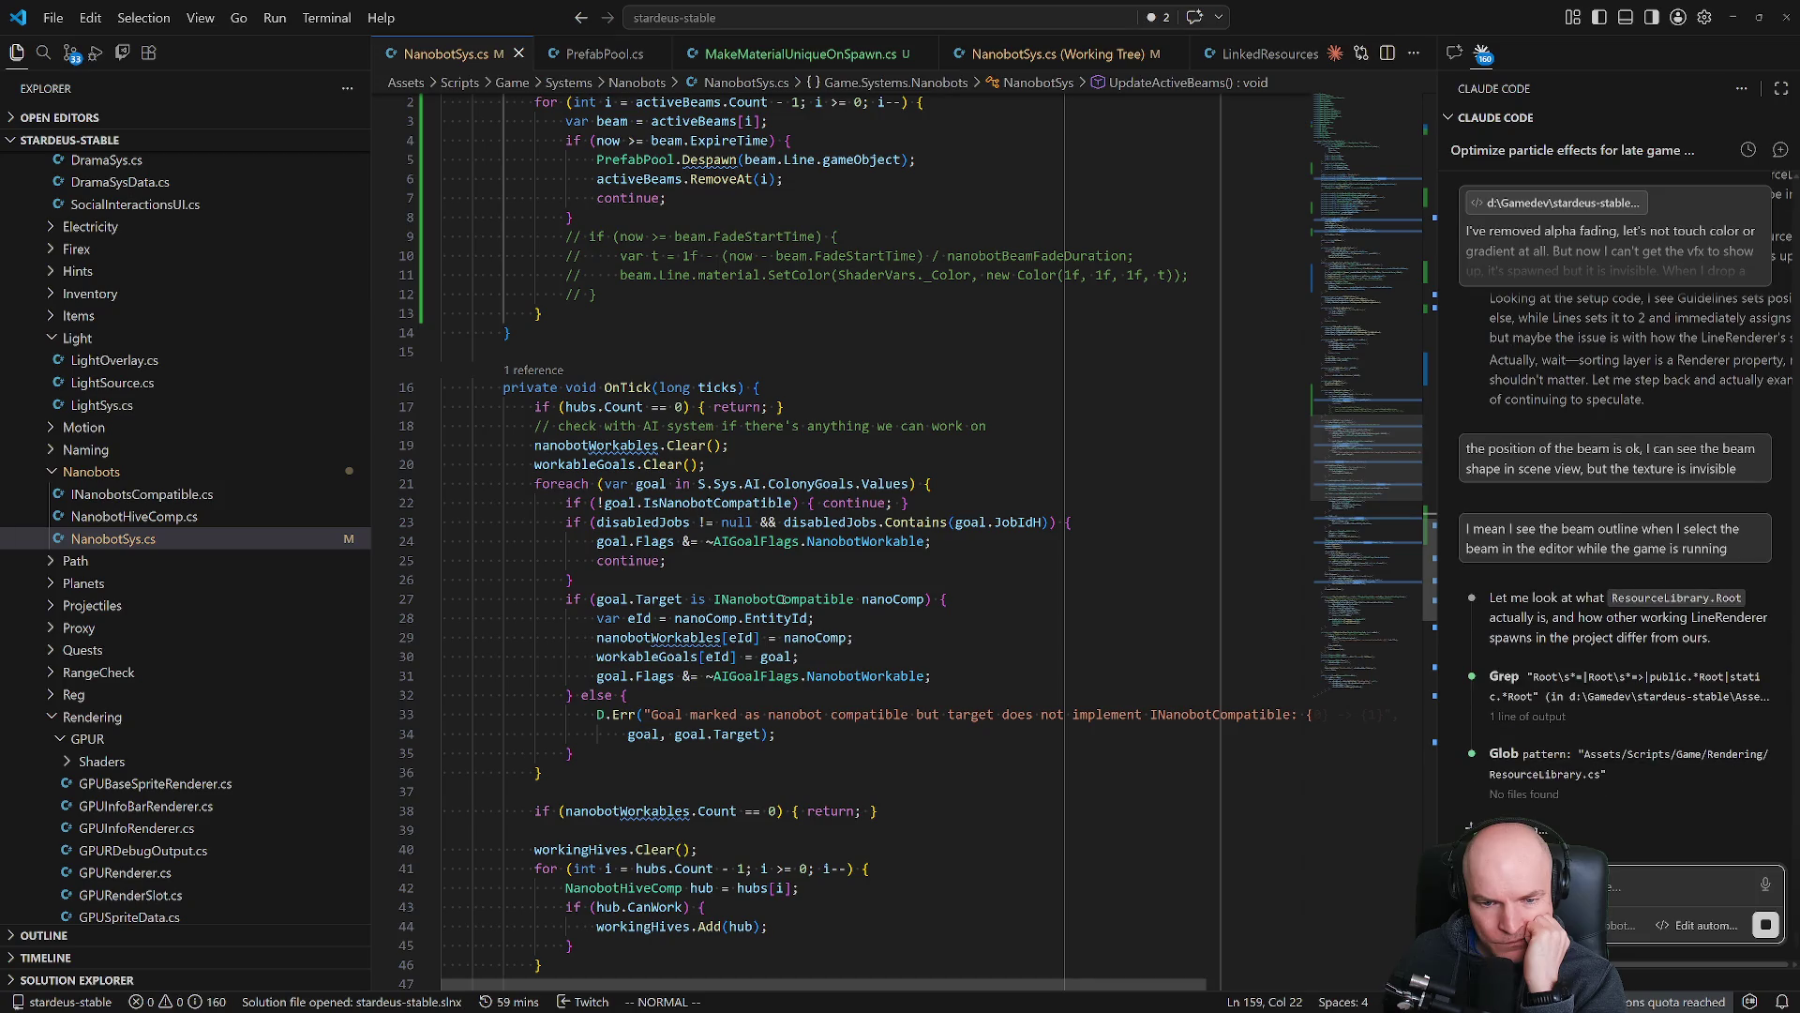
pyautogui.scroll(-15, 729, 671)
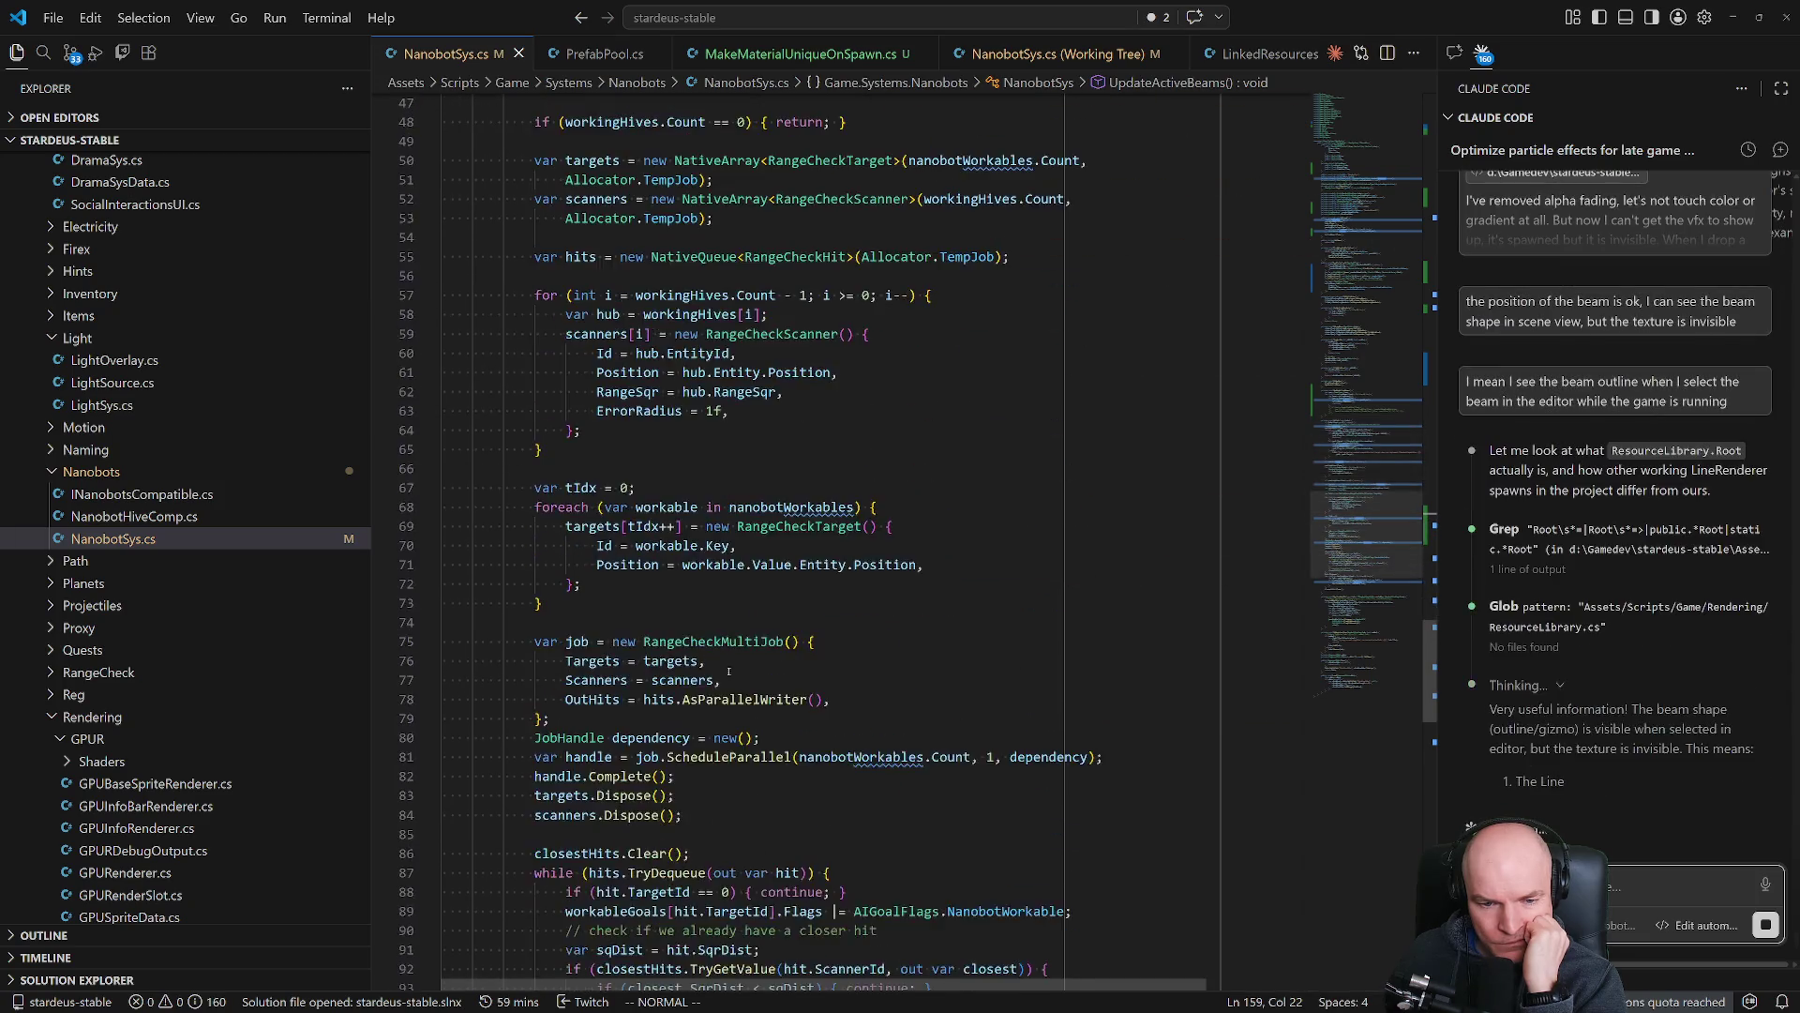
pyautogui.scroll(-20, 728, 671)
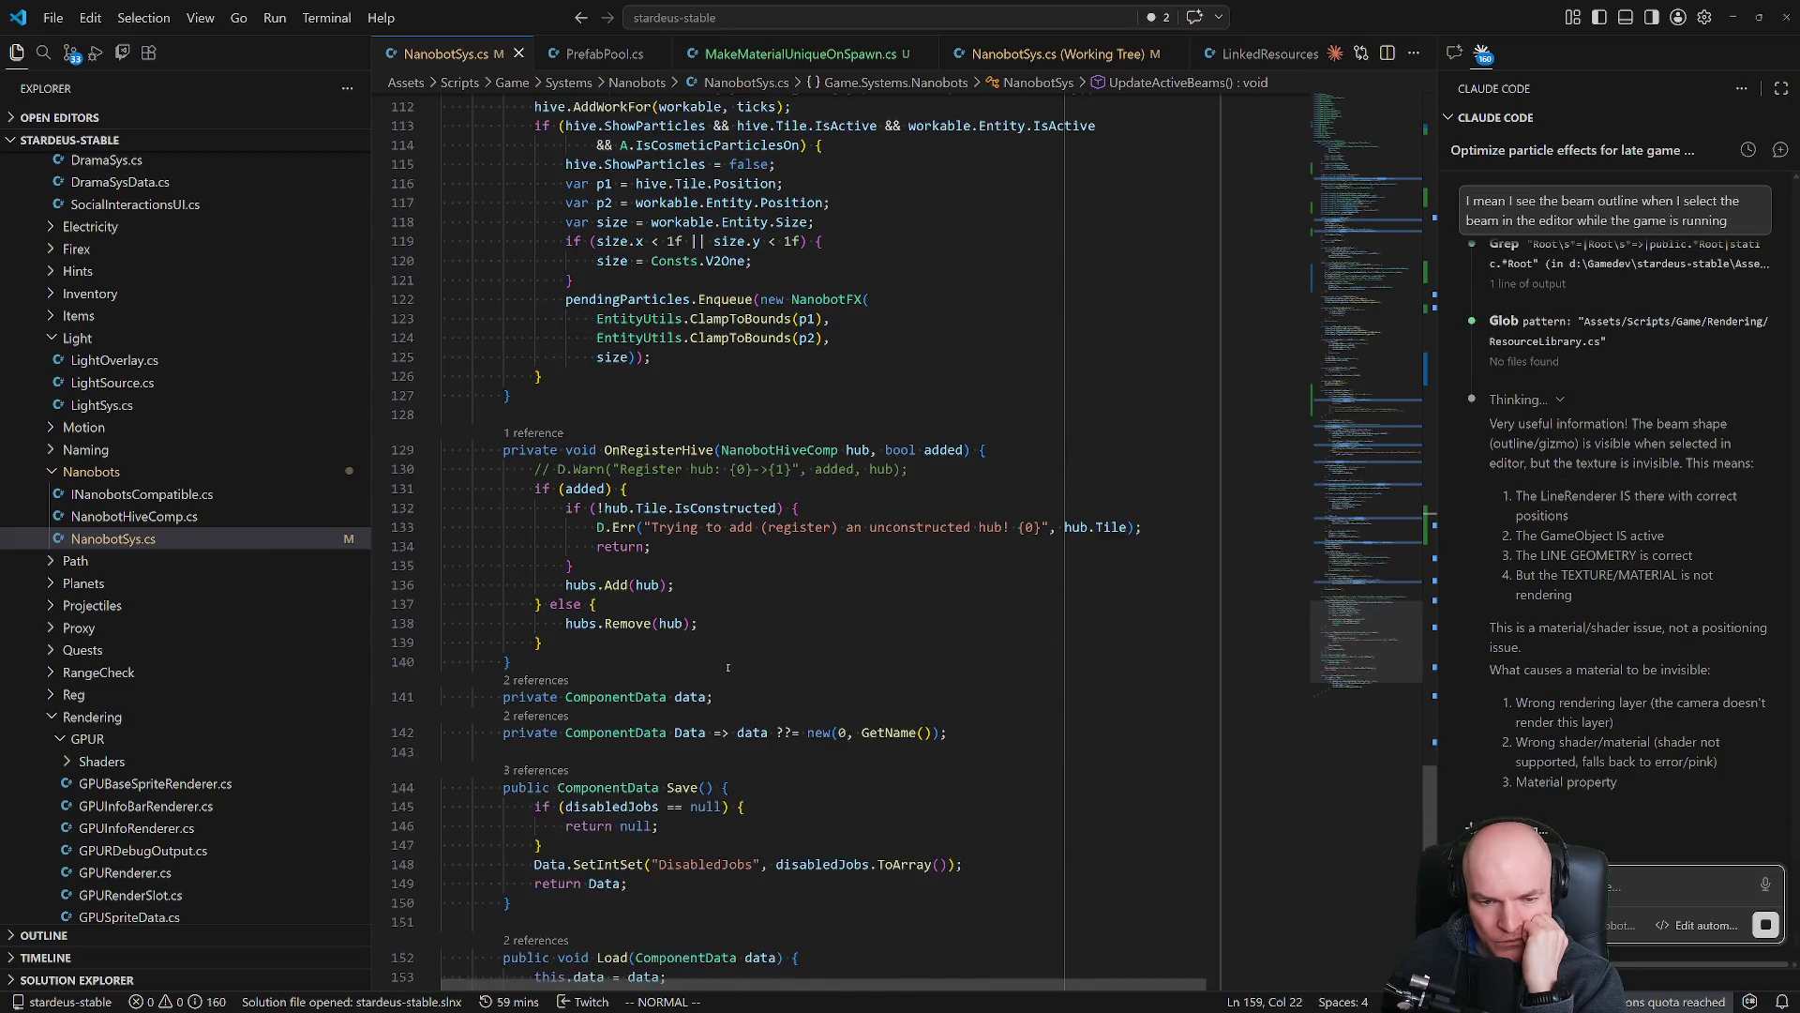
pyautogui.scroll(-6, 728, 671)
pyautogui.scroll(4, 1368, 627)
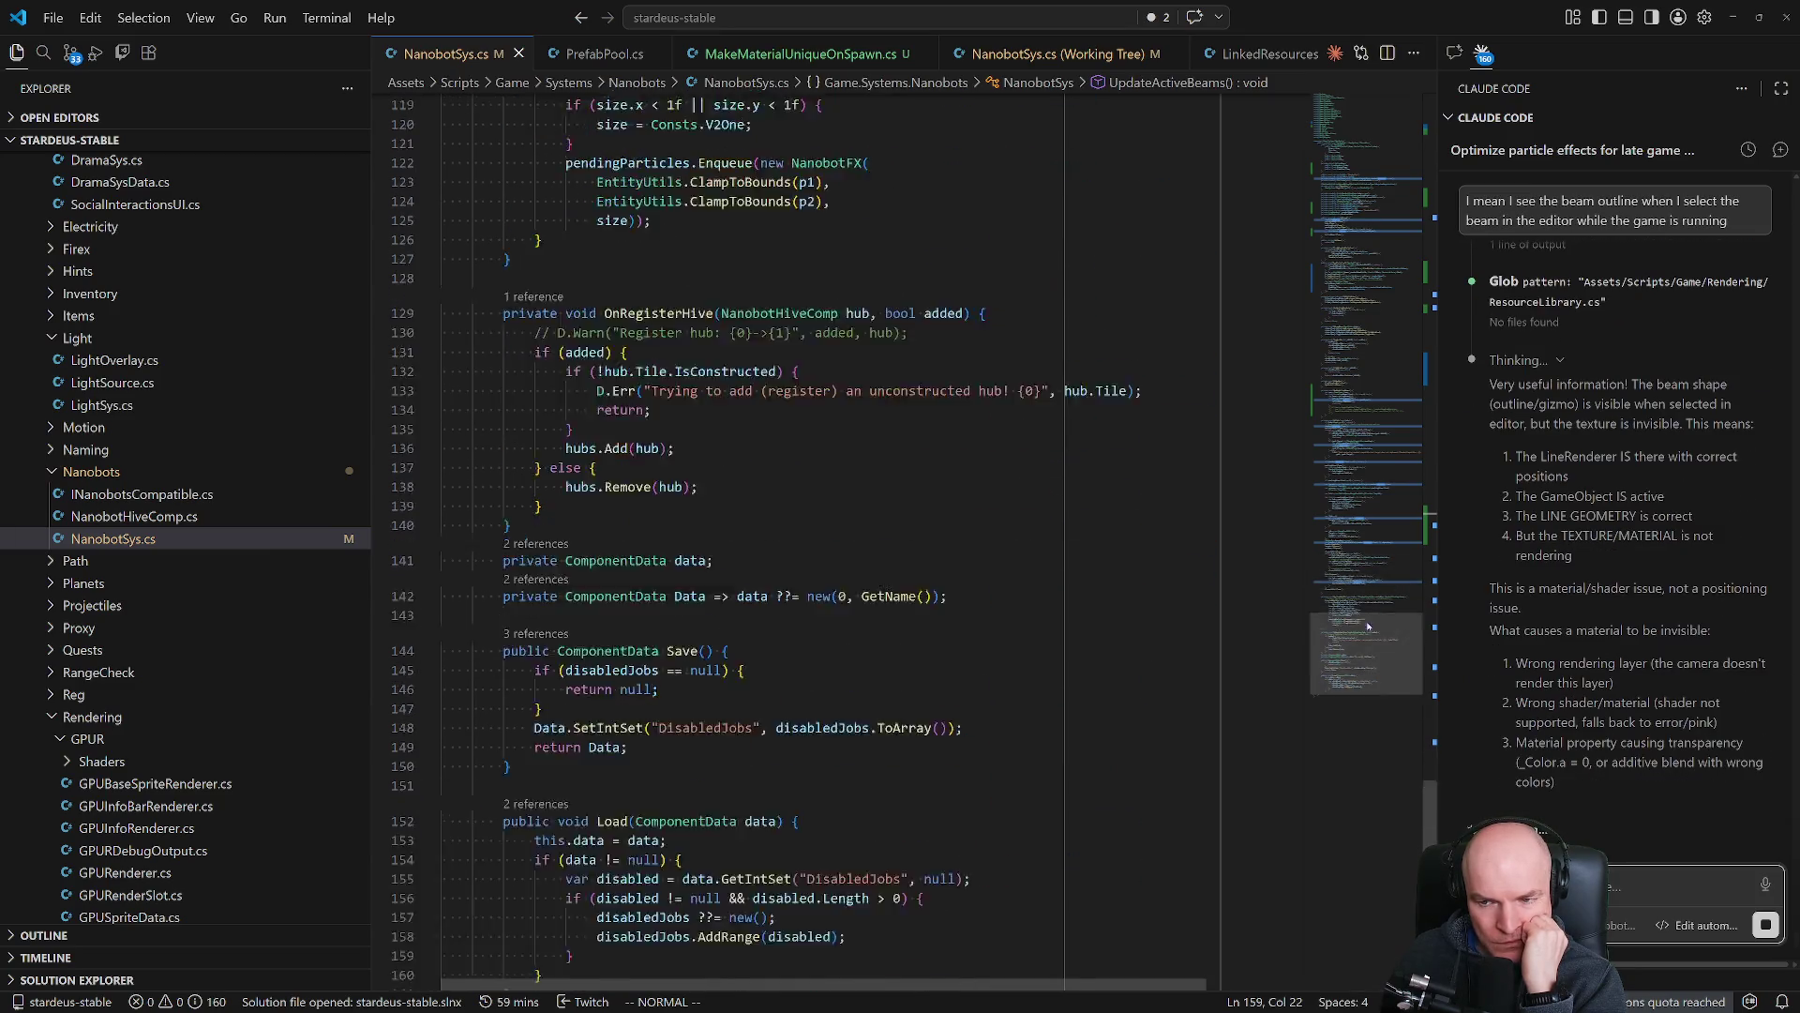
pyautogui.scroll(20, 1368, 627)
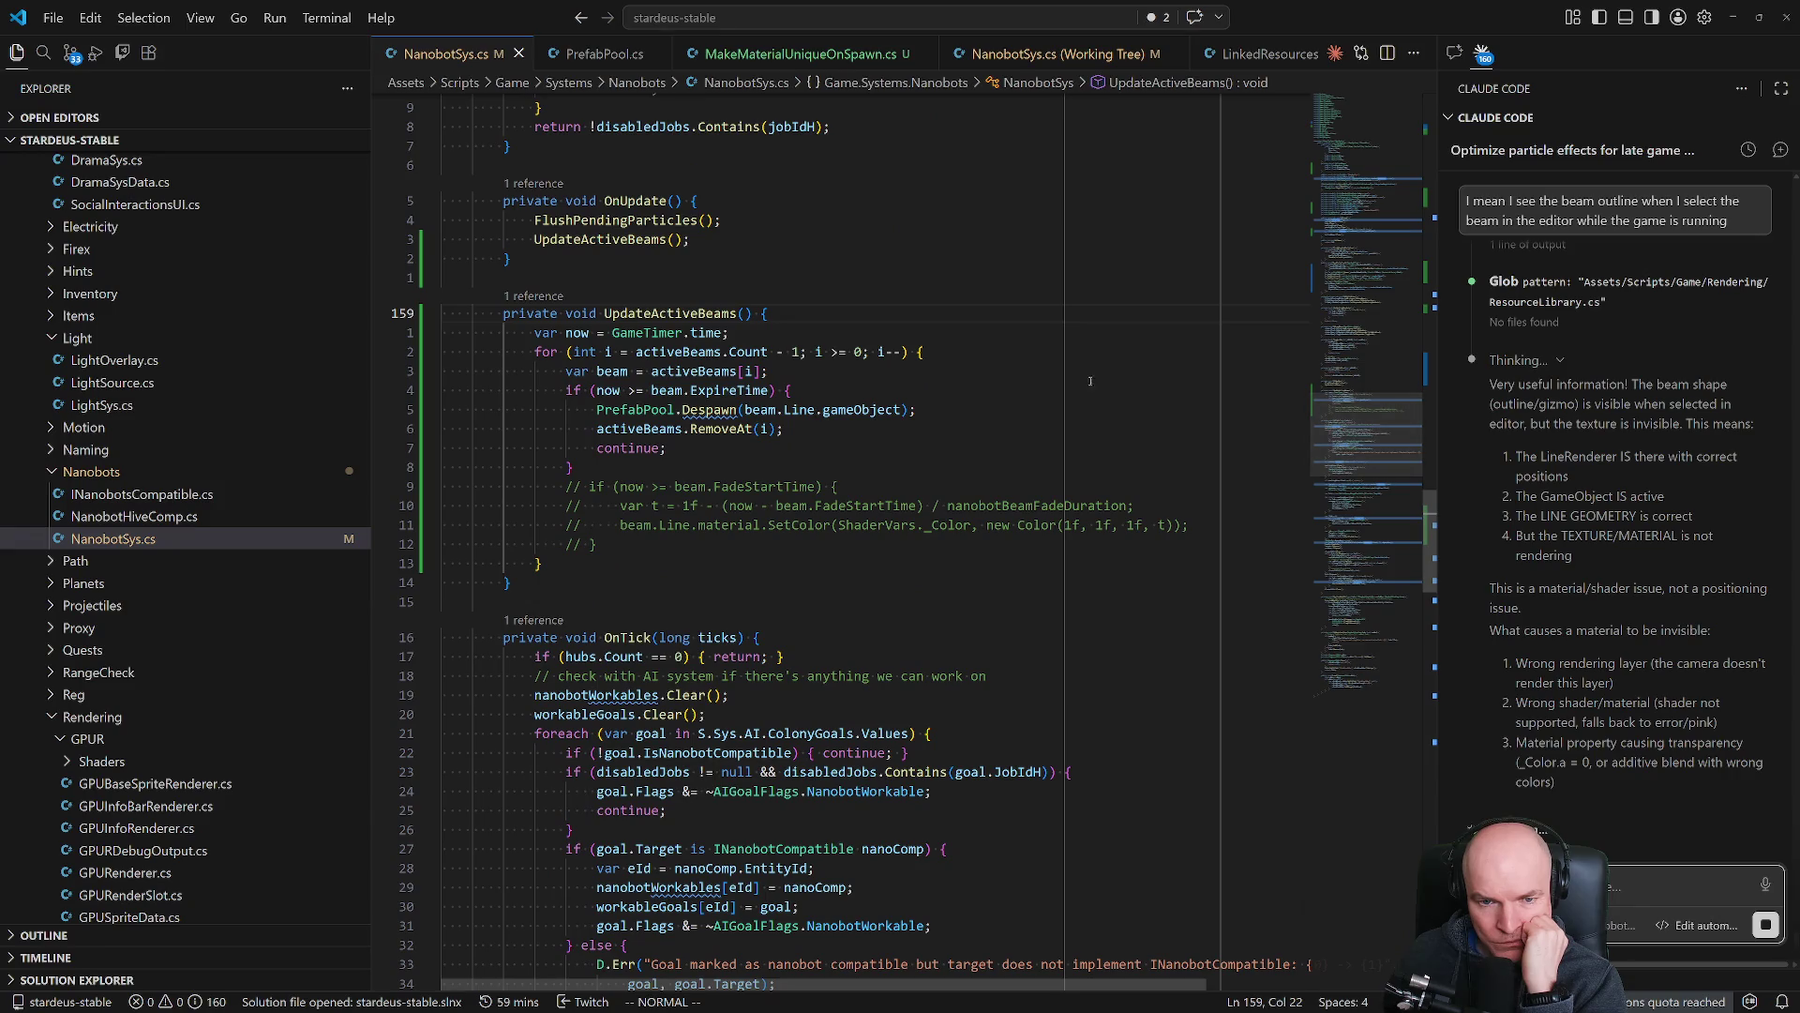
pyautogui.moveTo(1397, 433)
pyautogui.mouseDown()
pyautogui.moveTo(1394, 256)
pyautogui.moveTo(1388, 290)
pyautogui.mouseUp()
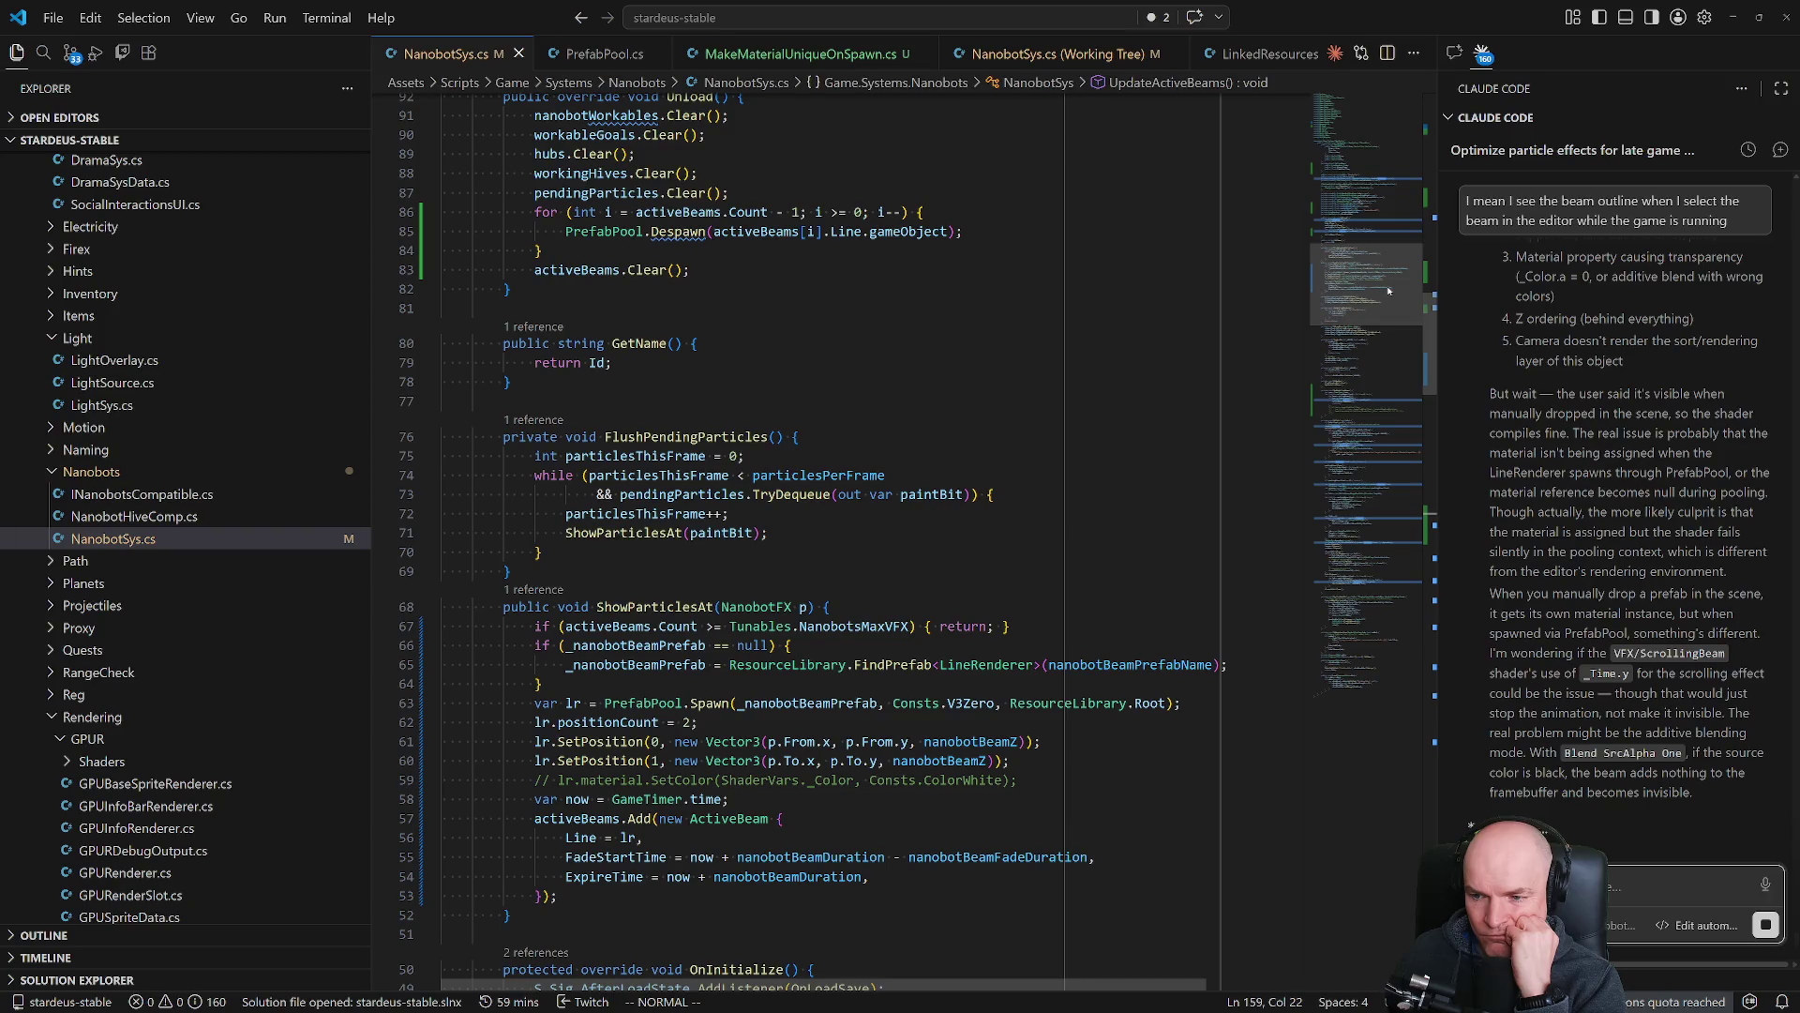
pyautogui.click(1079, 494)
pyautogui.hotkey('ctrl', 'p')
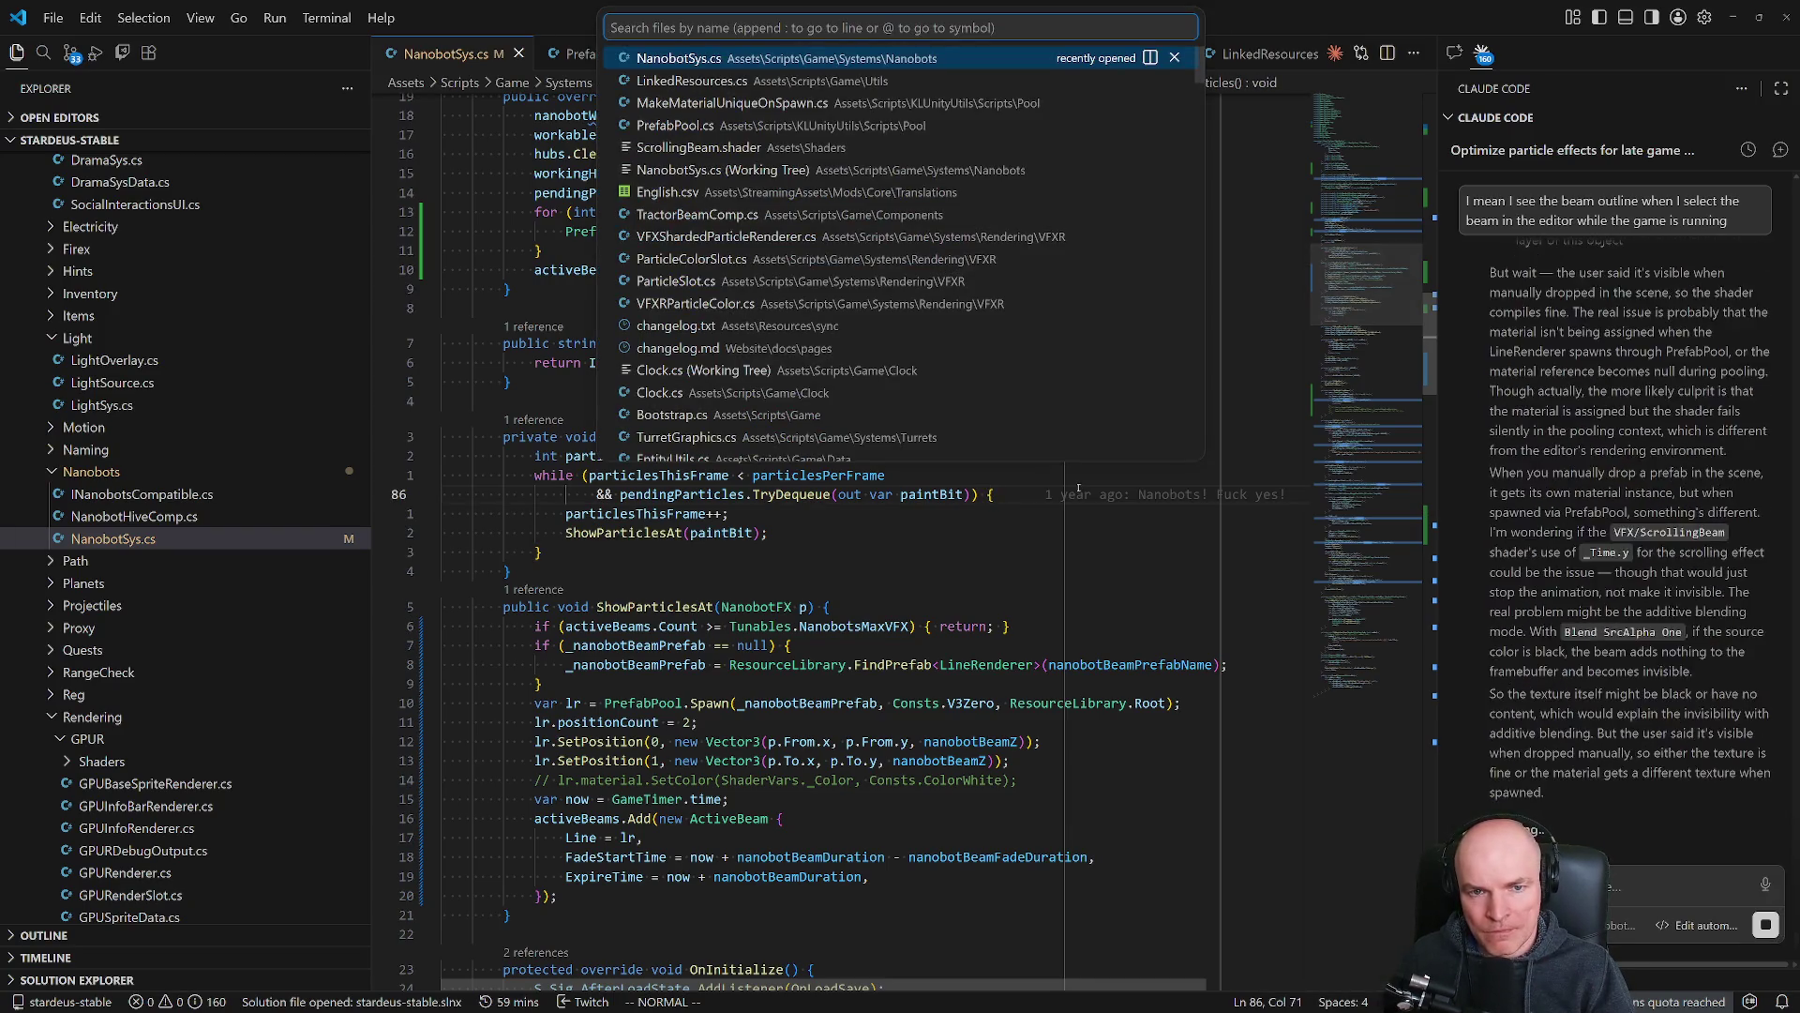
# Open ScrollingBeam.shader from recent files, view its top, and begin a note to Claude.
pyautogui.press('Down')
pyautogui.press('Down')
pyautogui.press('Down')
pyautogui.press('Return')
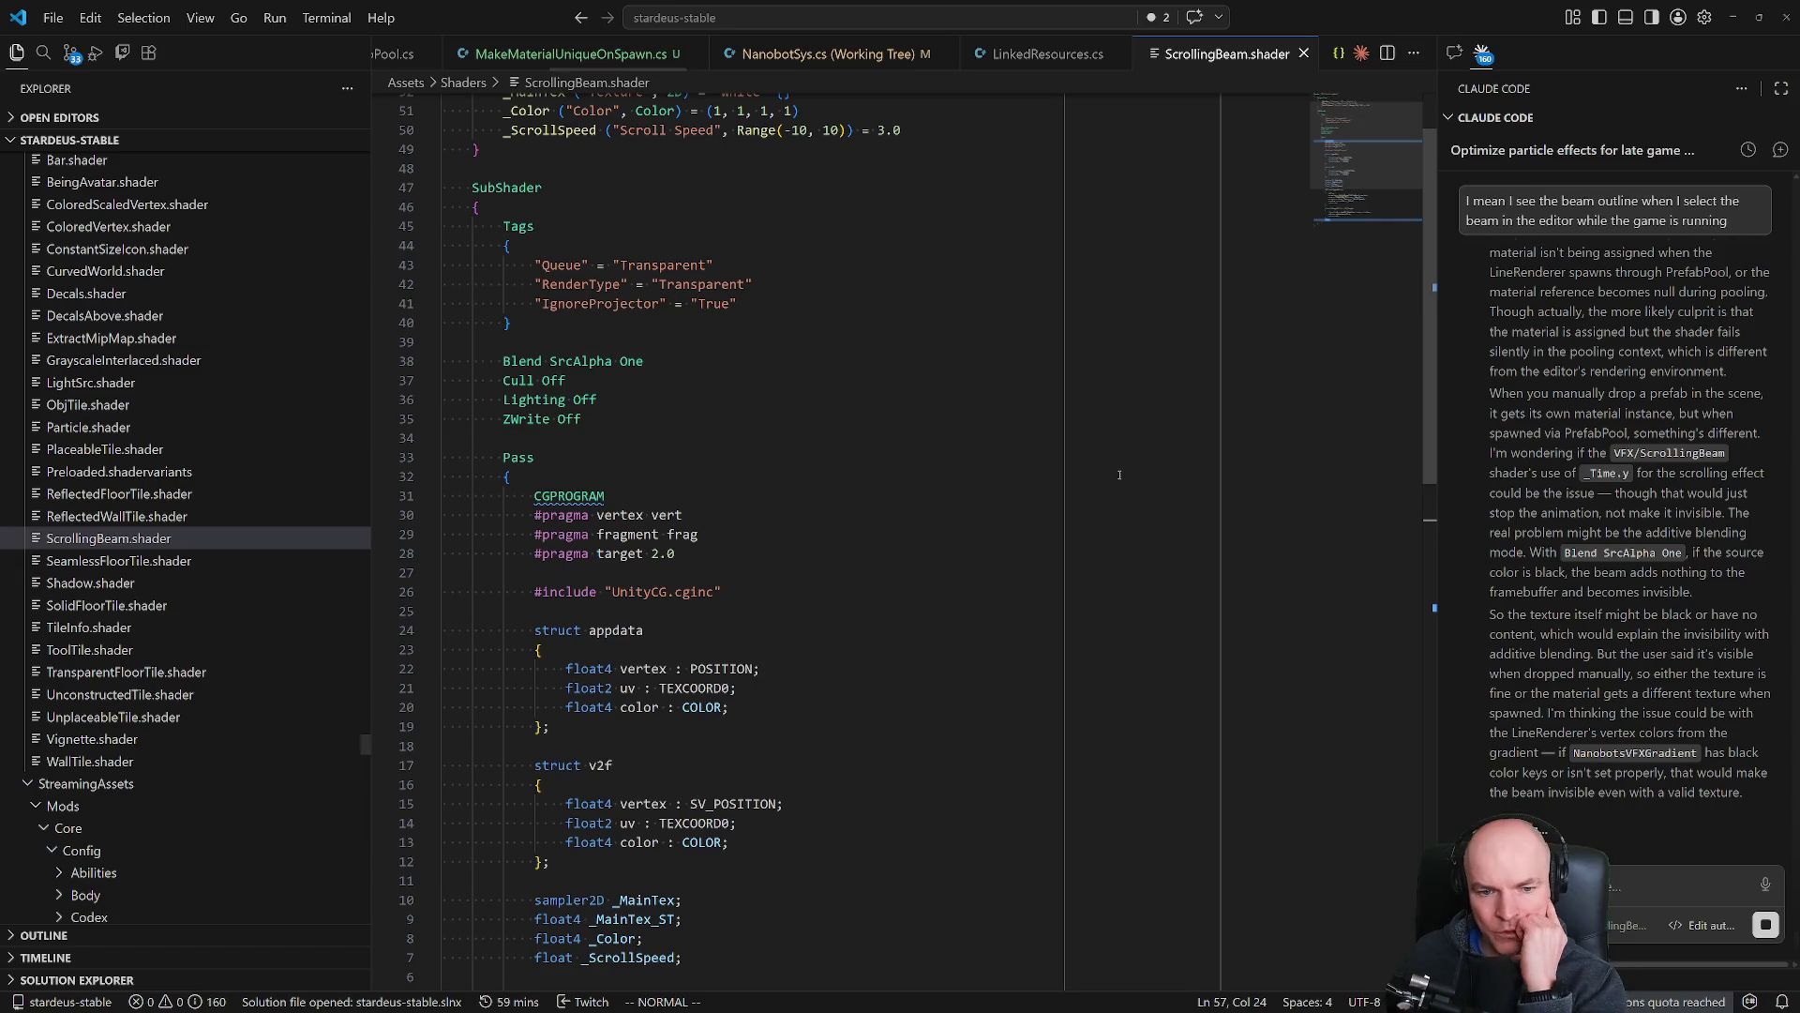
pyautogui.scroll(2, 928, 364)
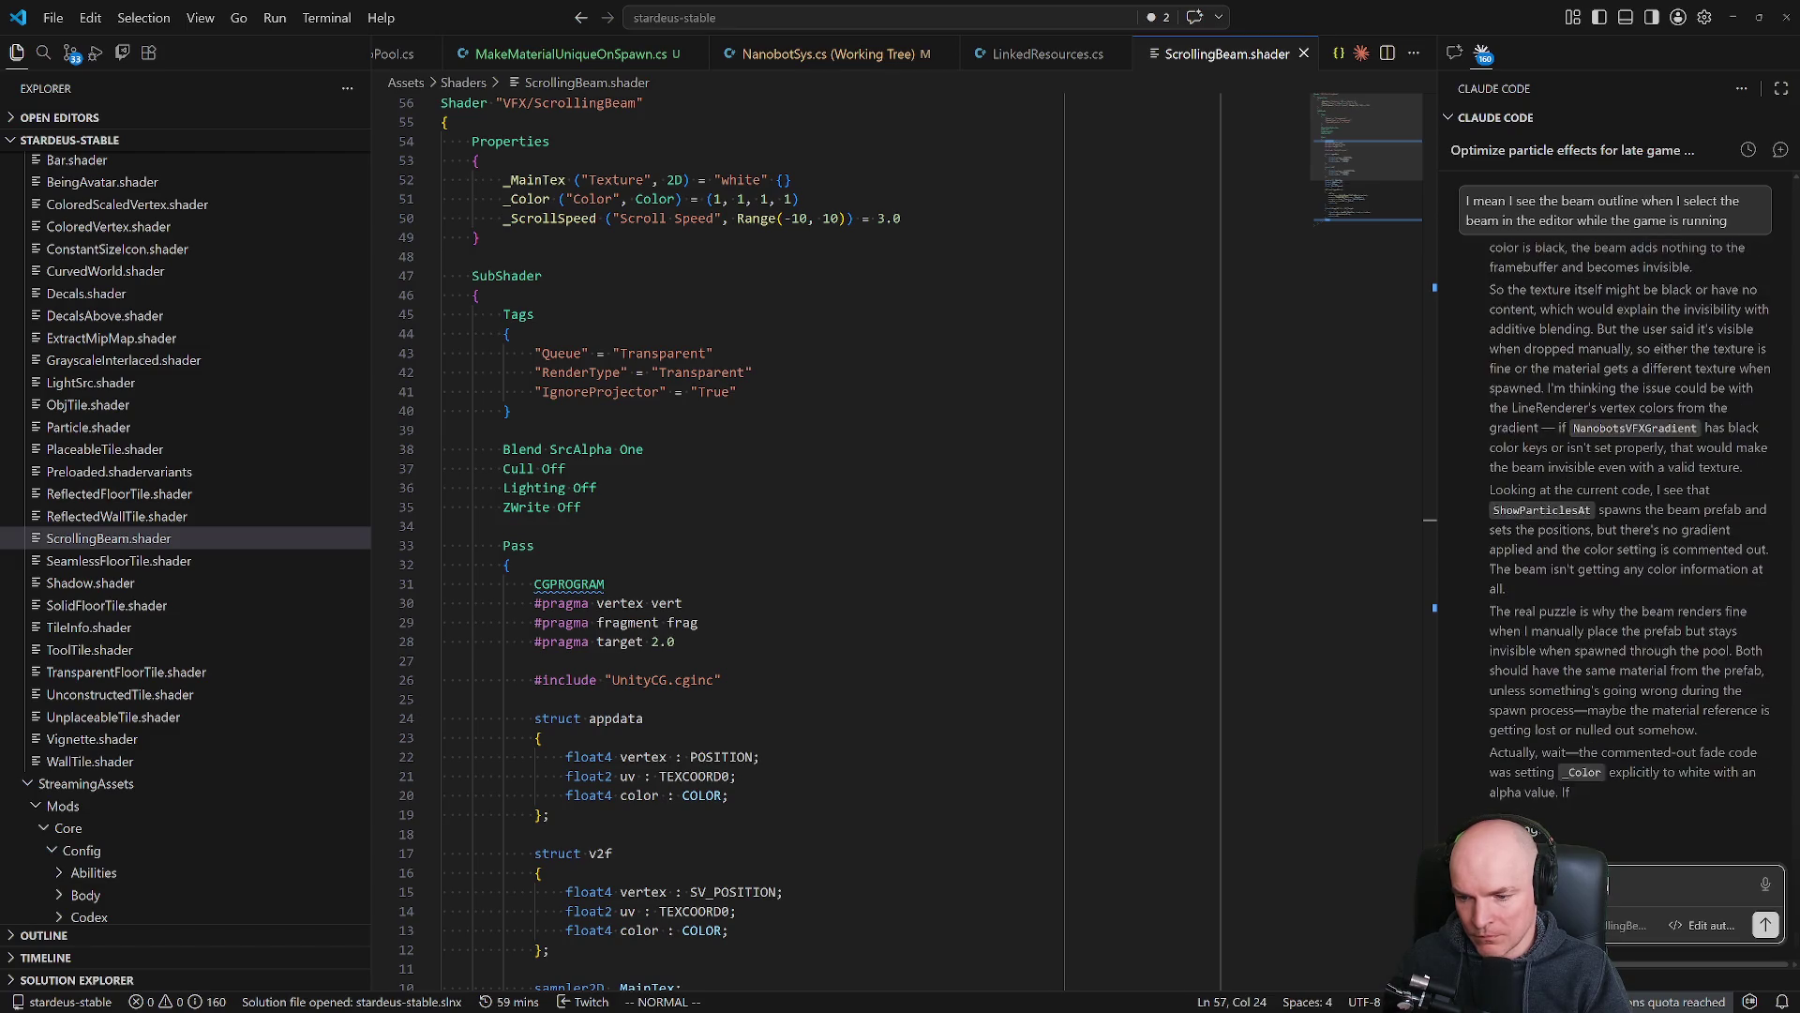
pyautogui.write('LineV')
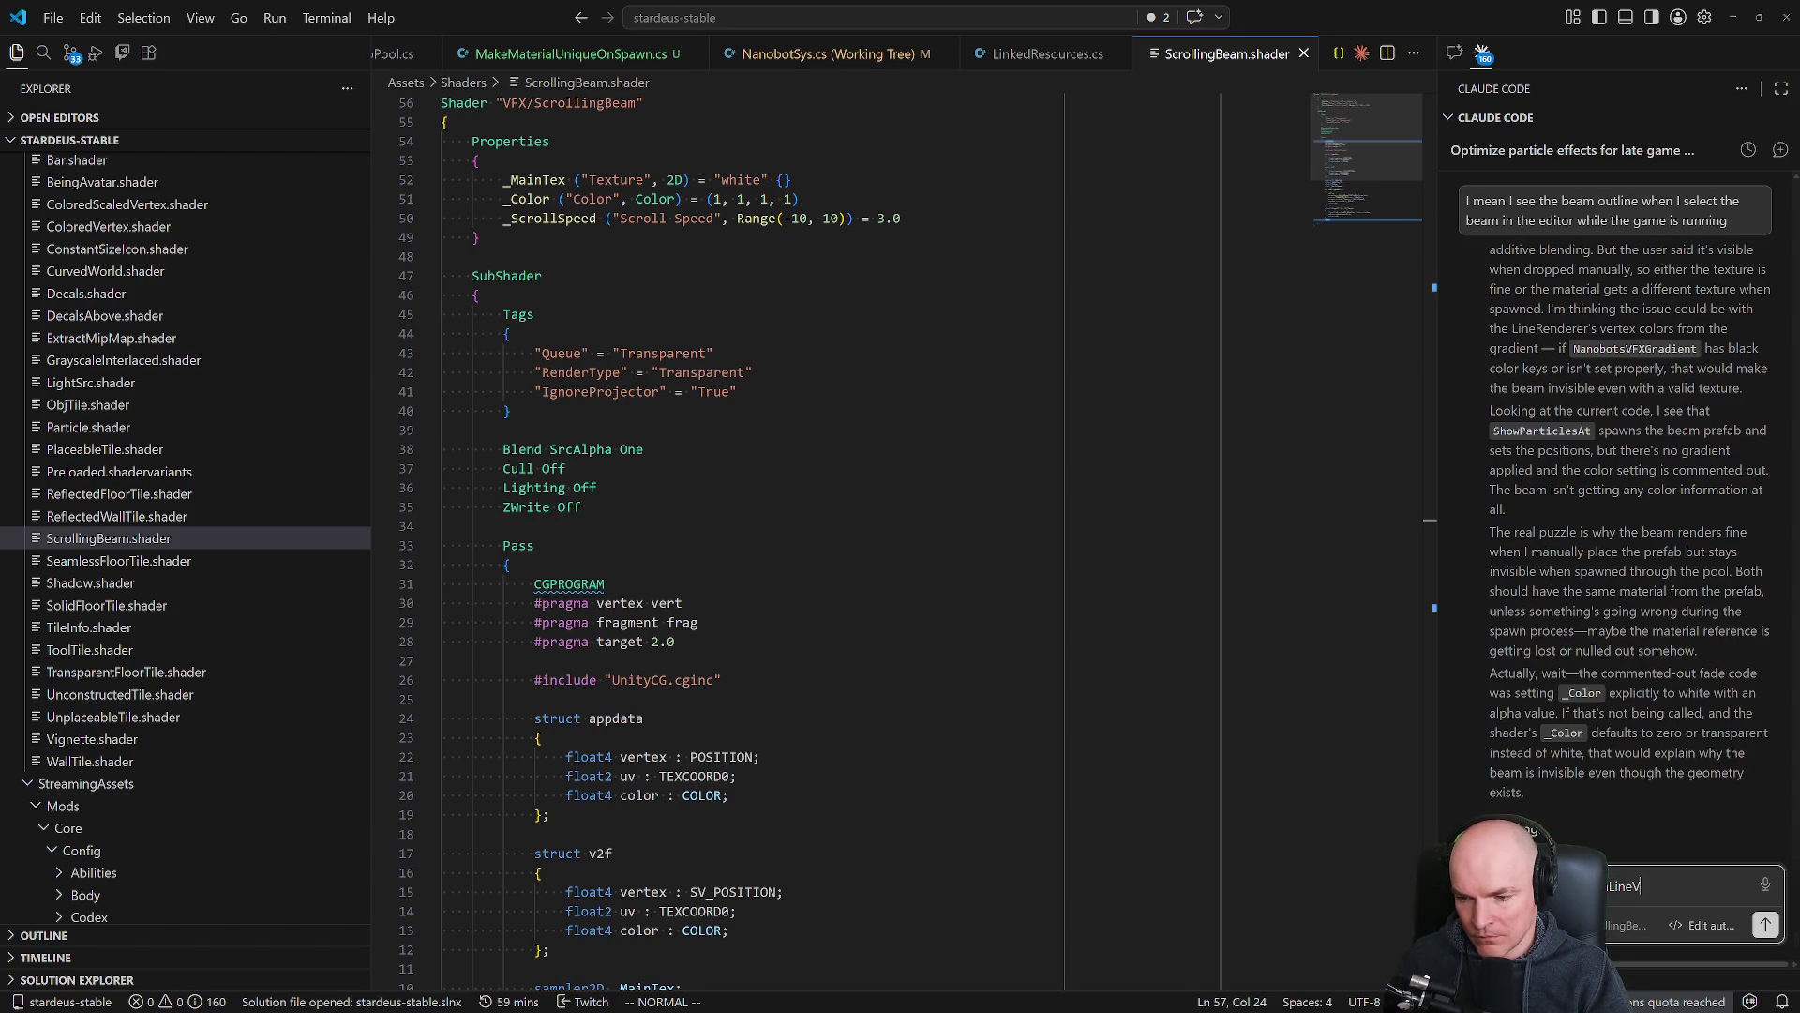
pyautogui.write('FX in ')
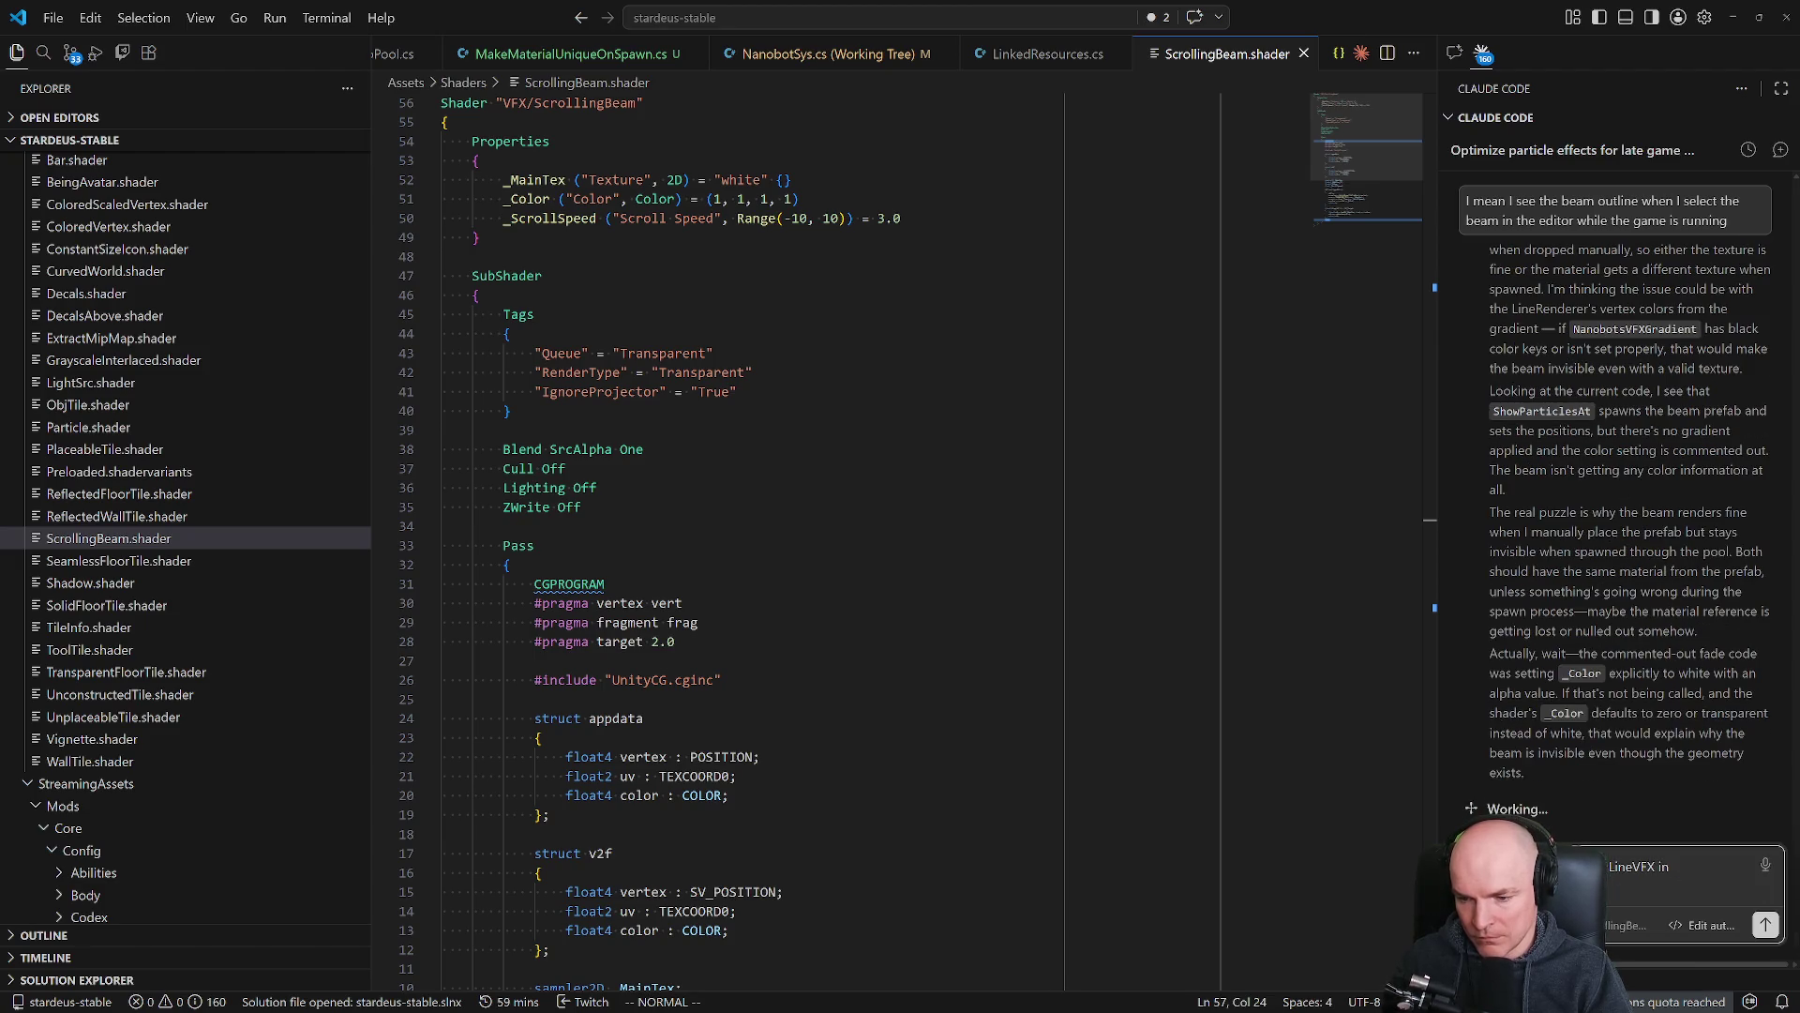
pyautogui.write('perfectly')
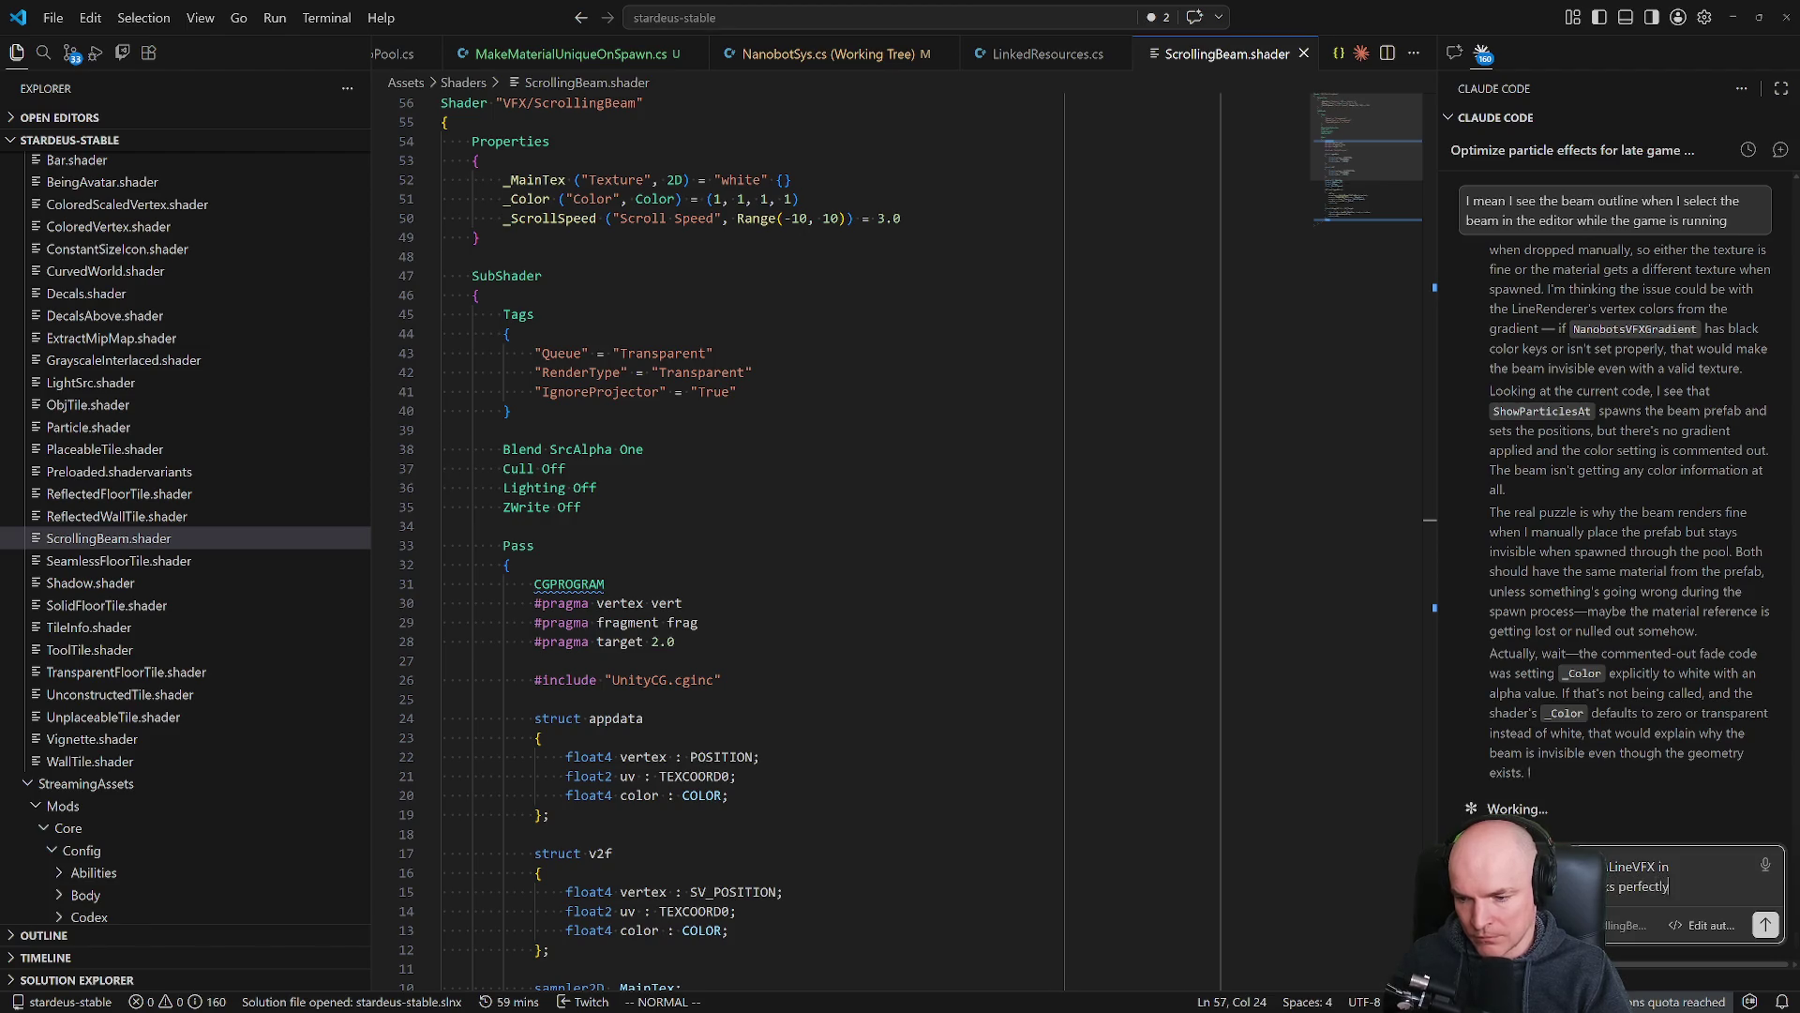
# Send Claude the note that TractorBeamLineVFX in TractorBeamComp works perfectly, then list pending changes.
pyautogui.press('Return')
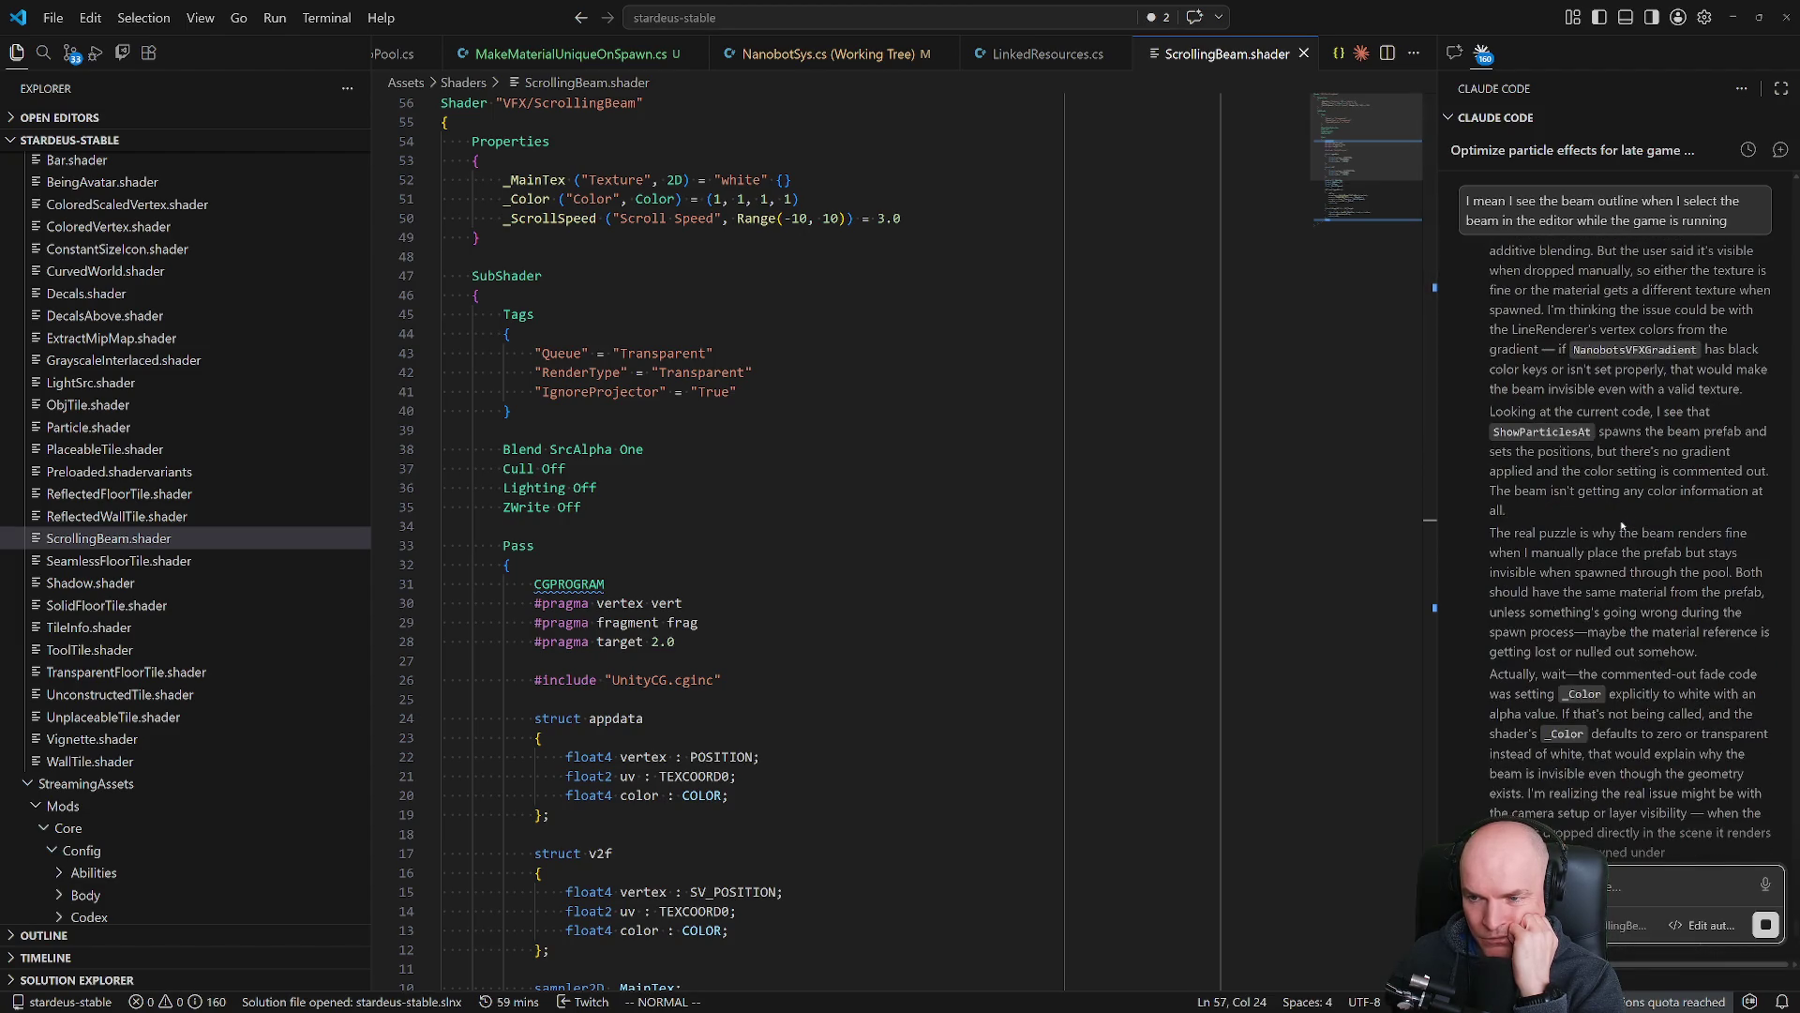
pyautogui.click(70, 53)
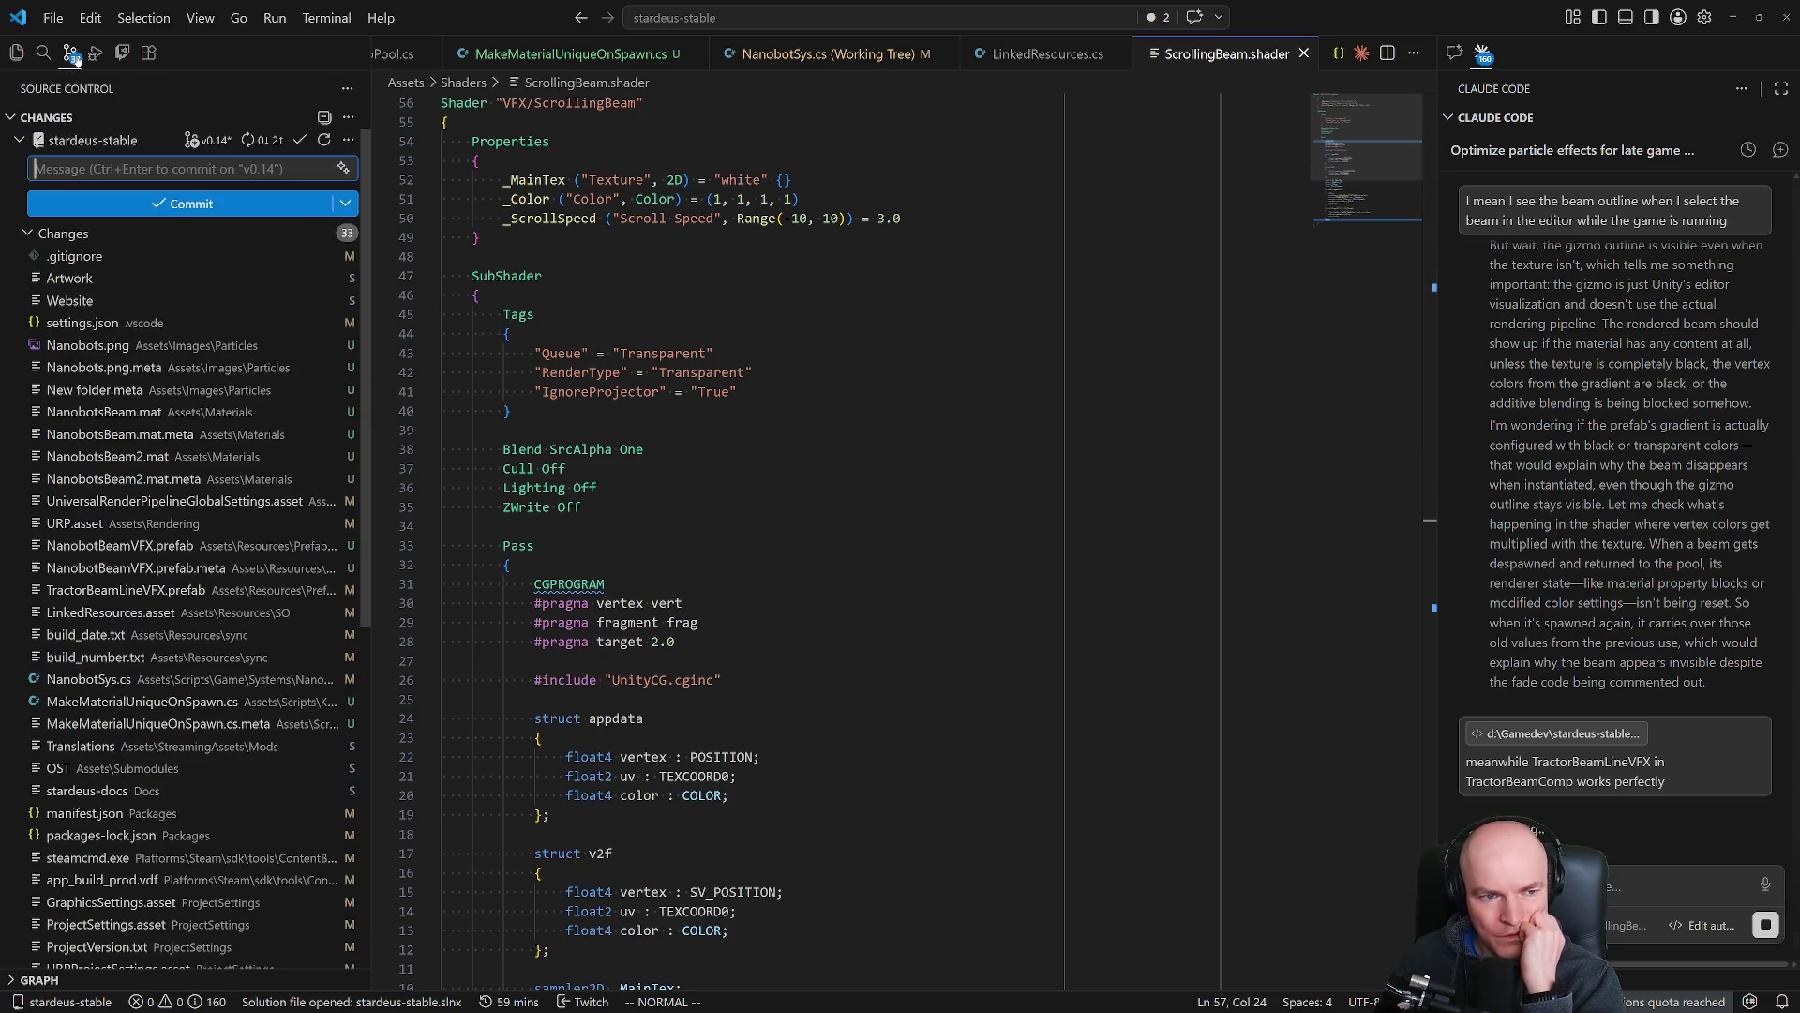
# Inspect Nanobots.png, MakeMaterialUniqueOnSpawn.cs and the NanobotSys.cs diff, then start a new Claude message.
pyautogui.click(140, 346)
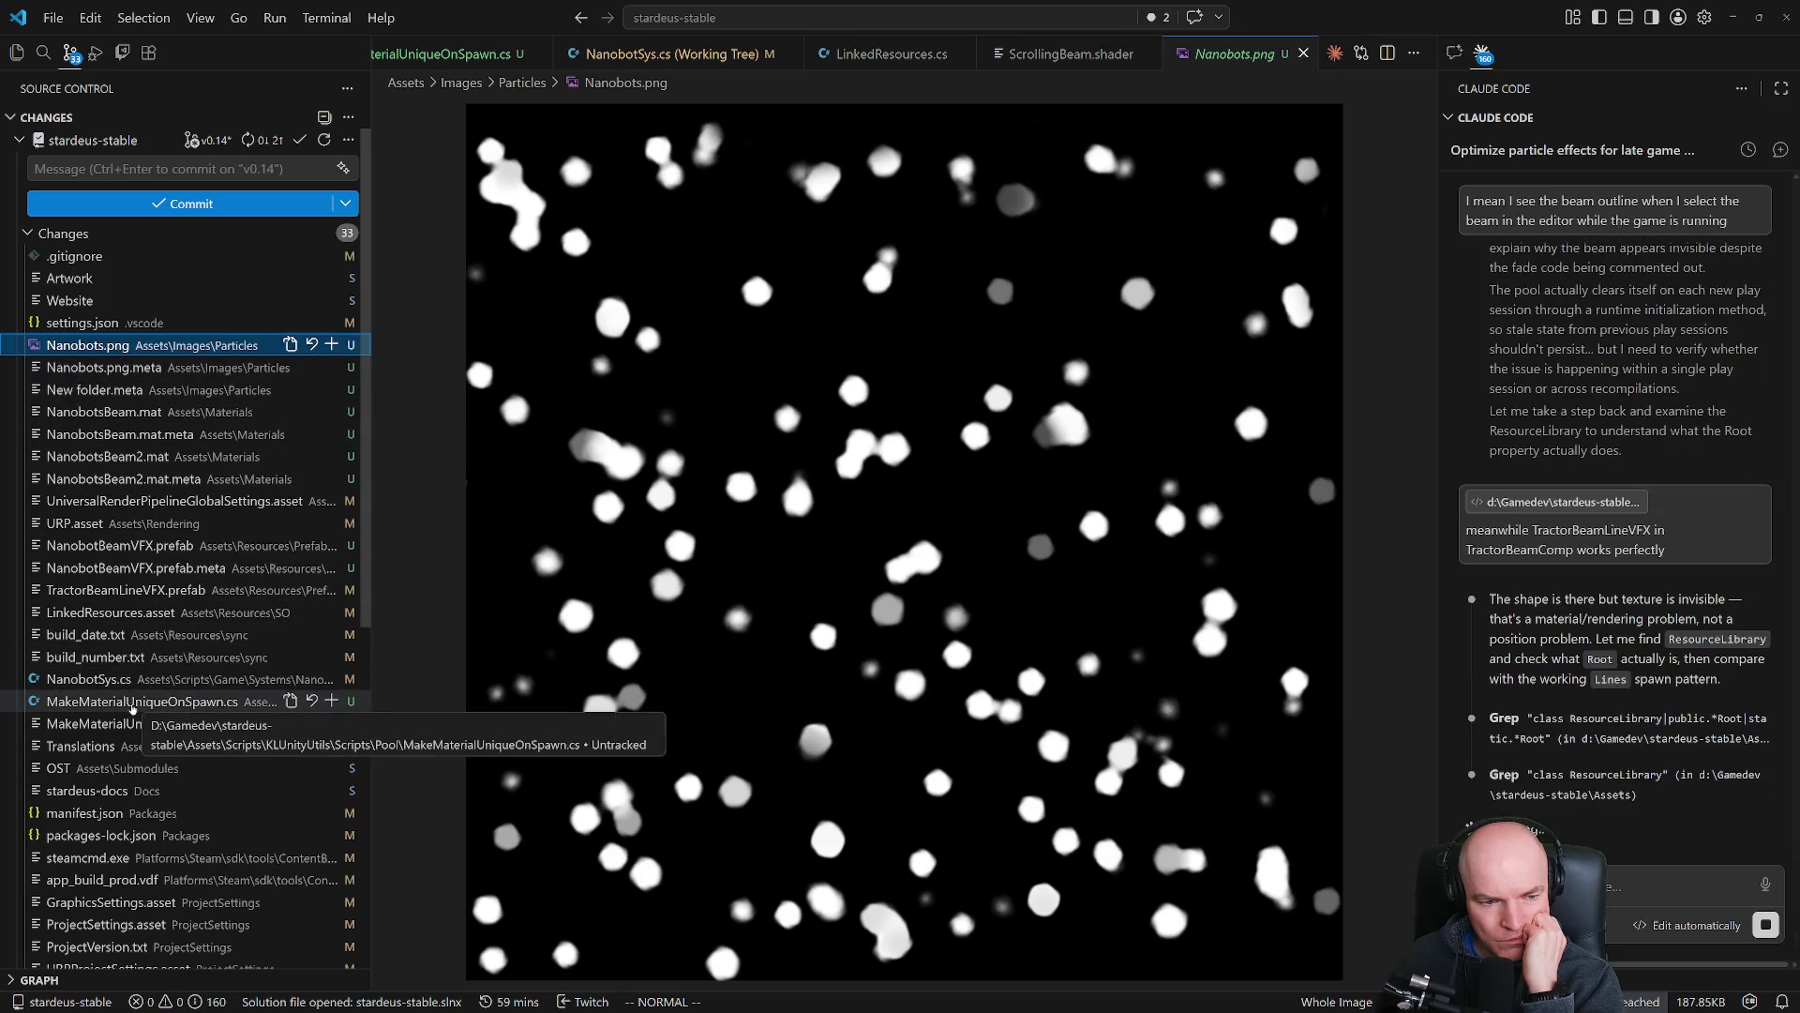
pyautogui.click(128, 706)
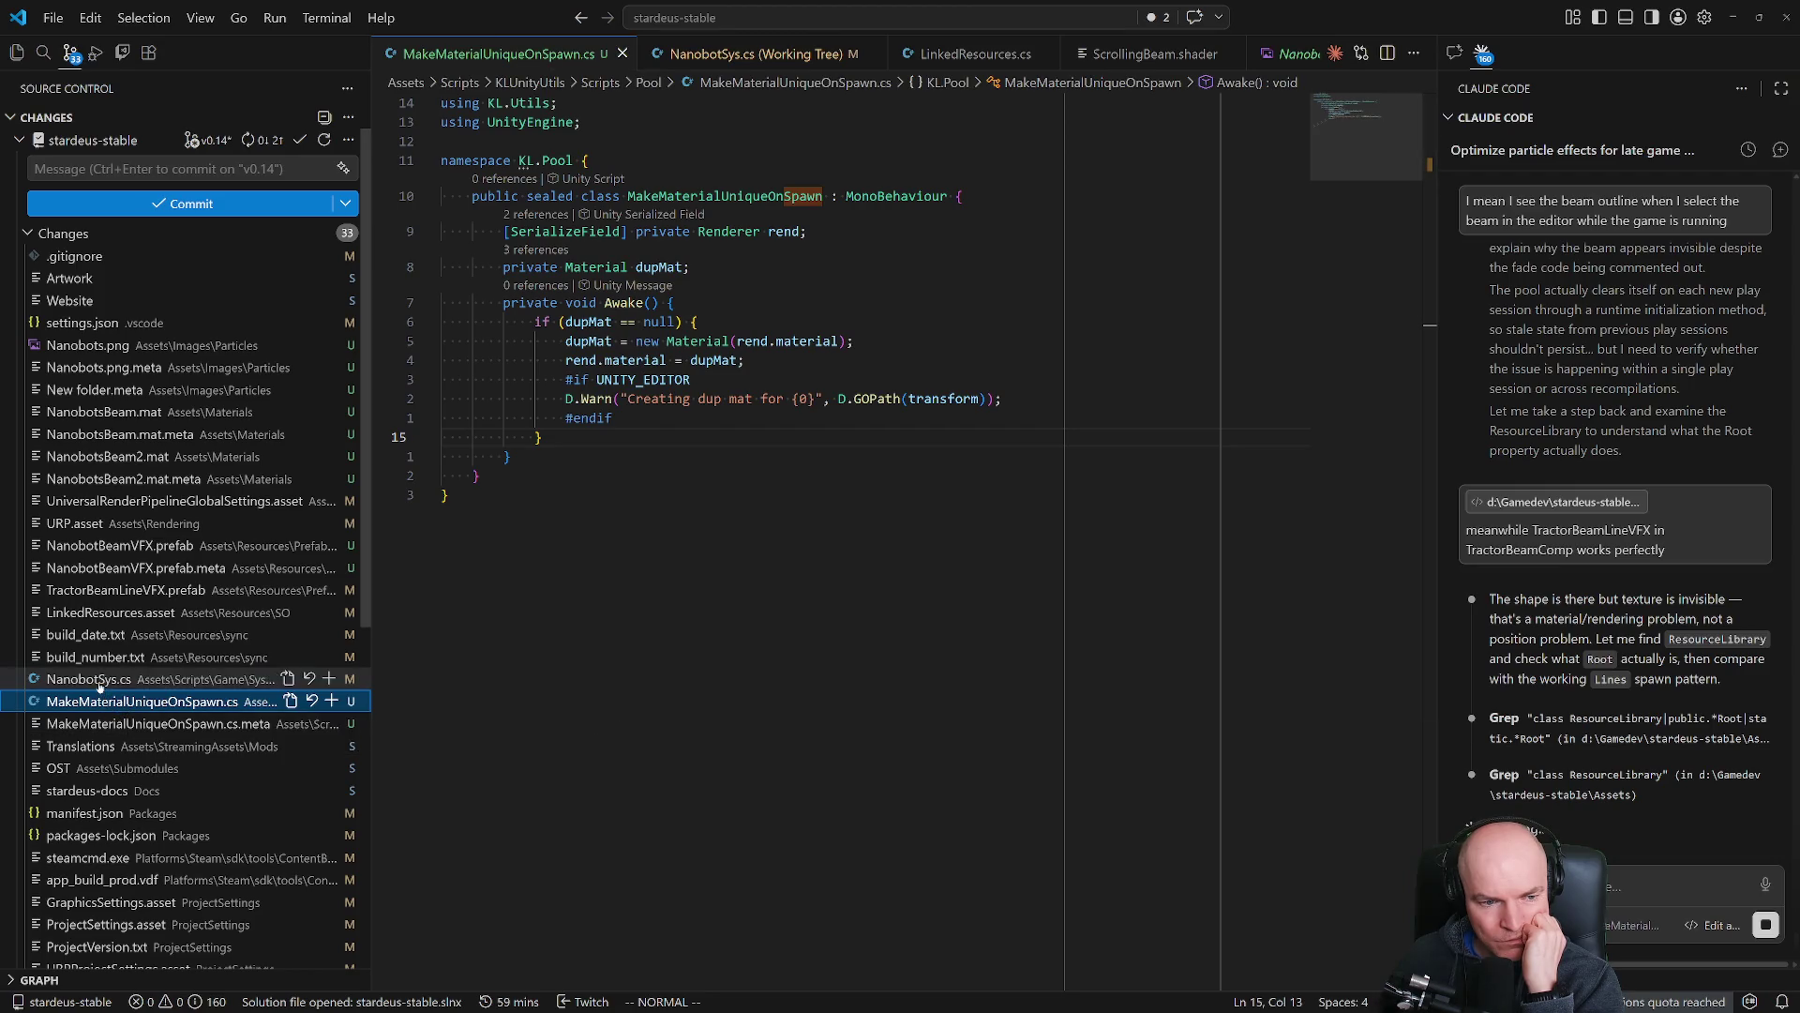
pyautogui.click(101, 684)
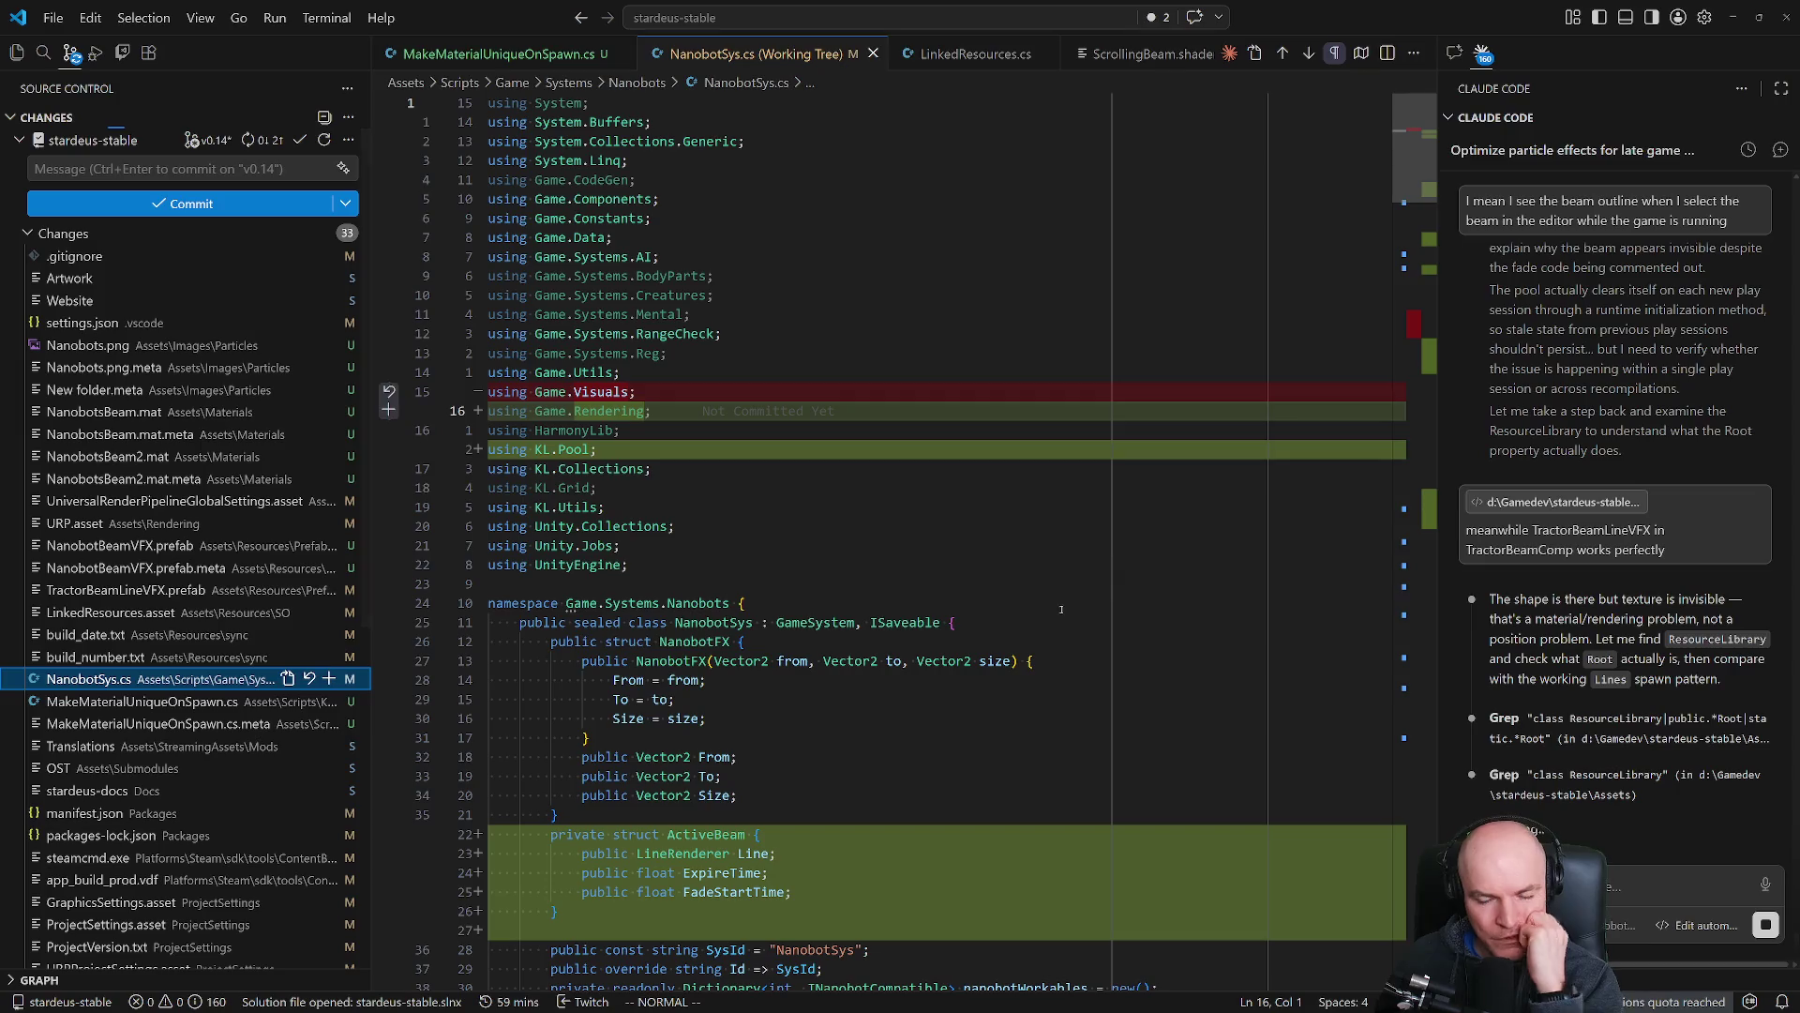
pyautogui.scroll(-10, 1048, 612)
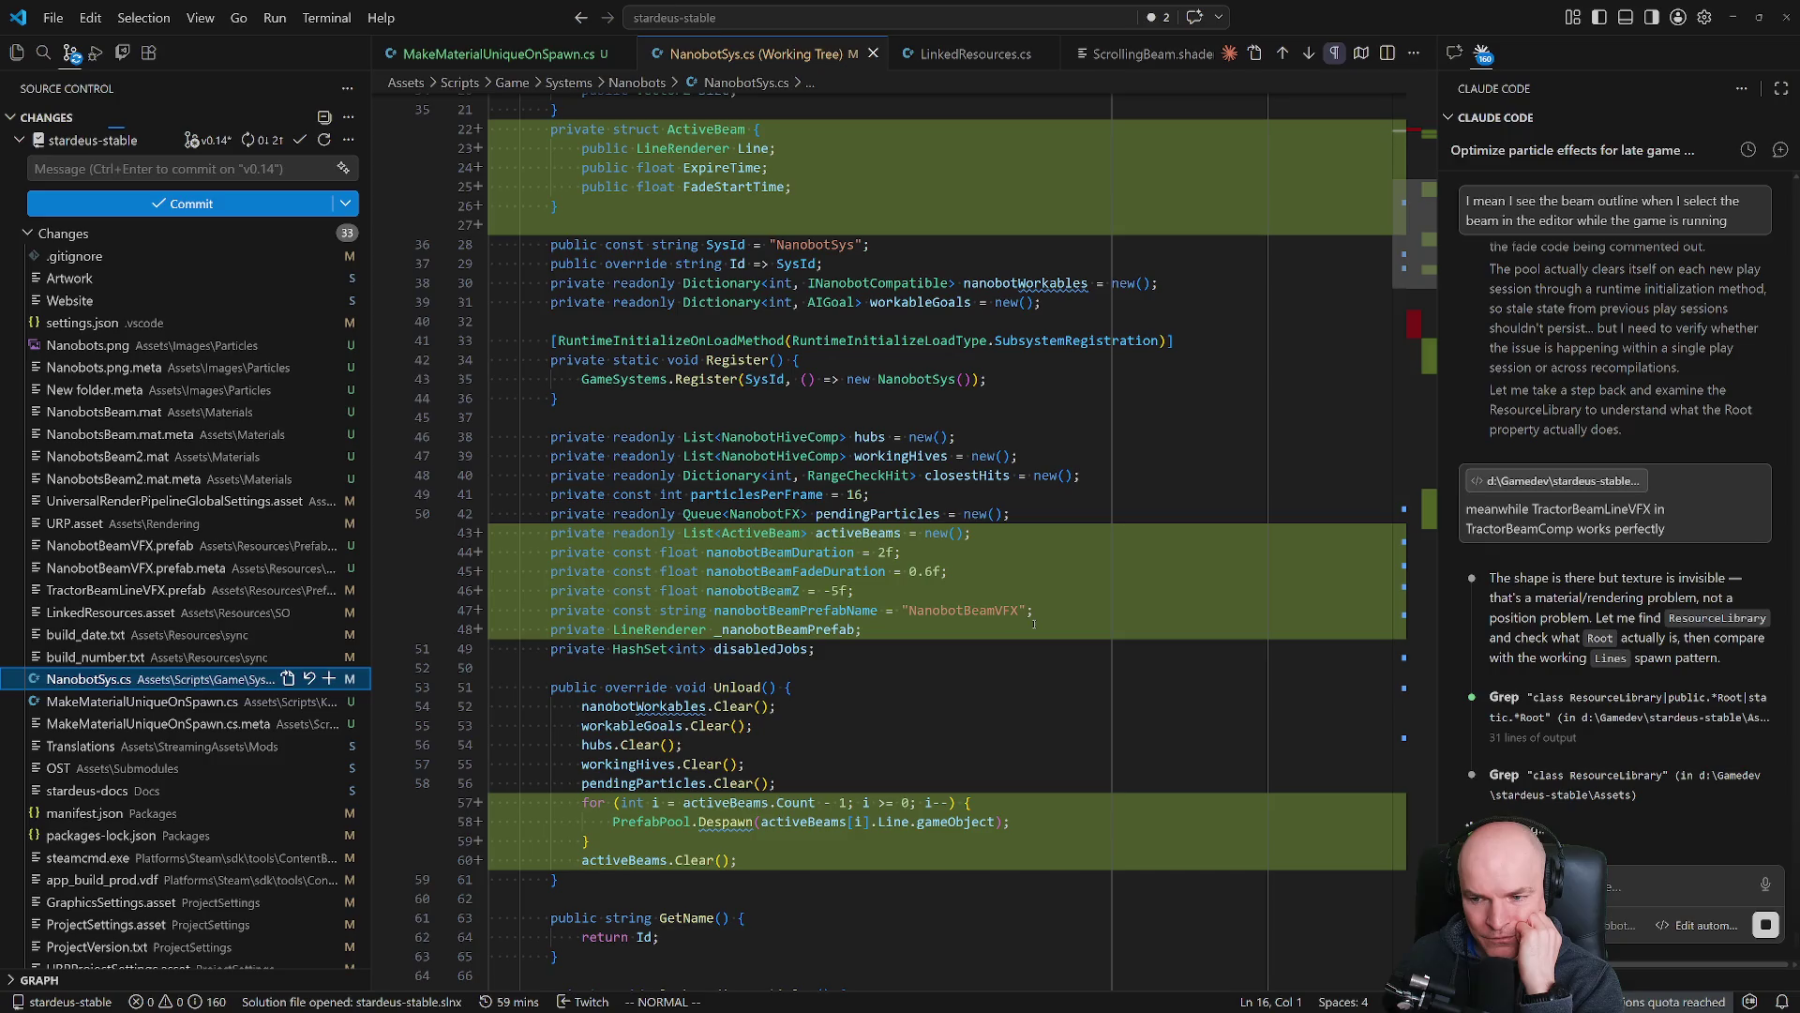
pyautogui.click(1609, 899)
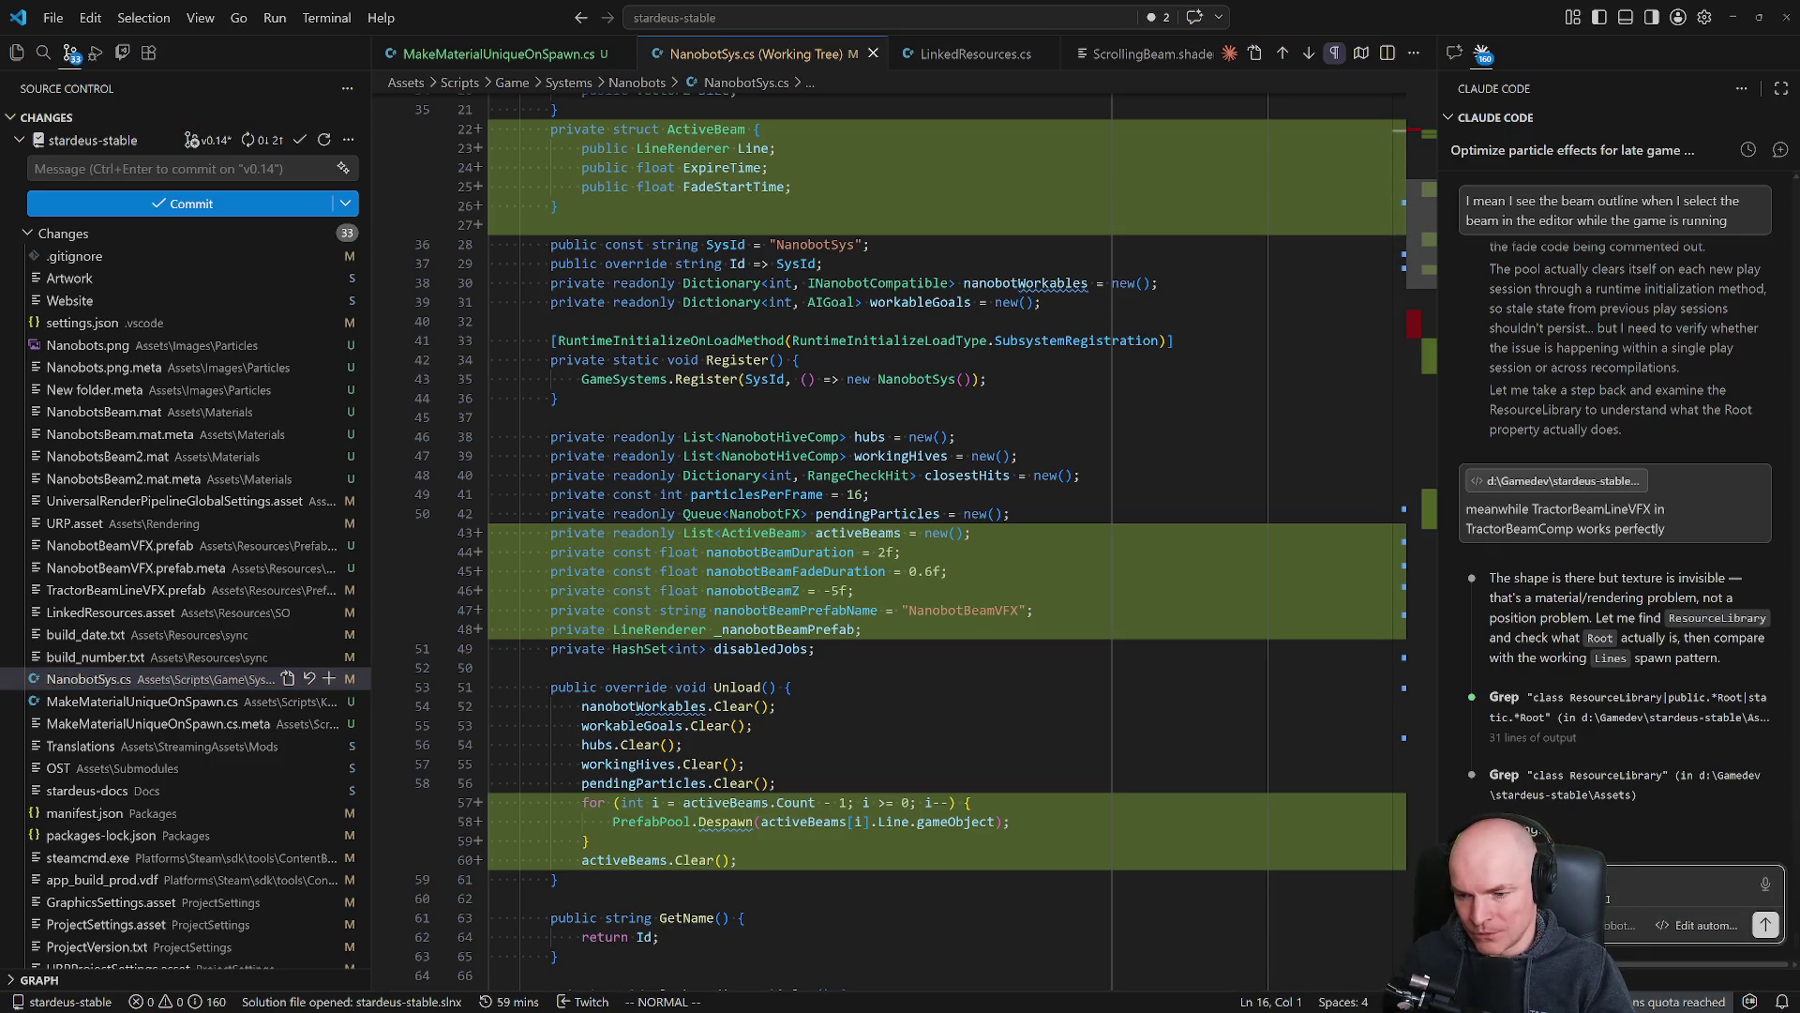
pyautogui.write('before we started pl')
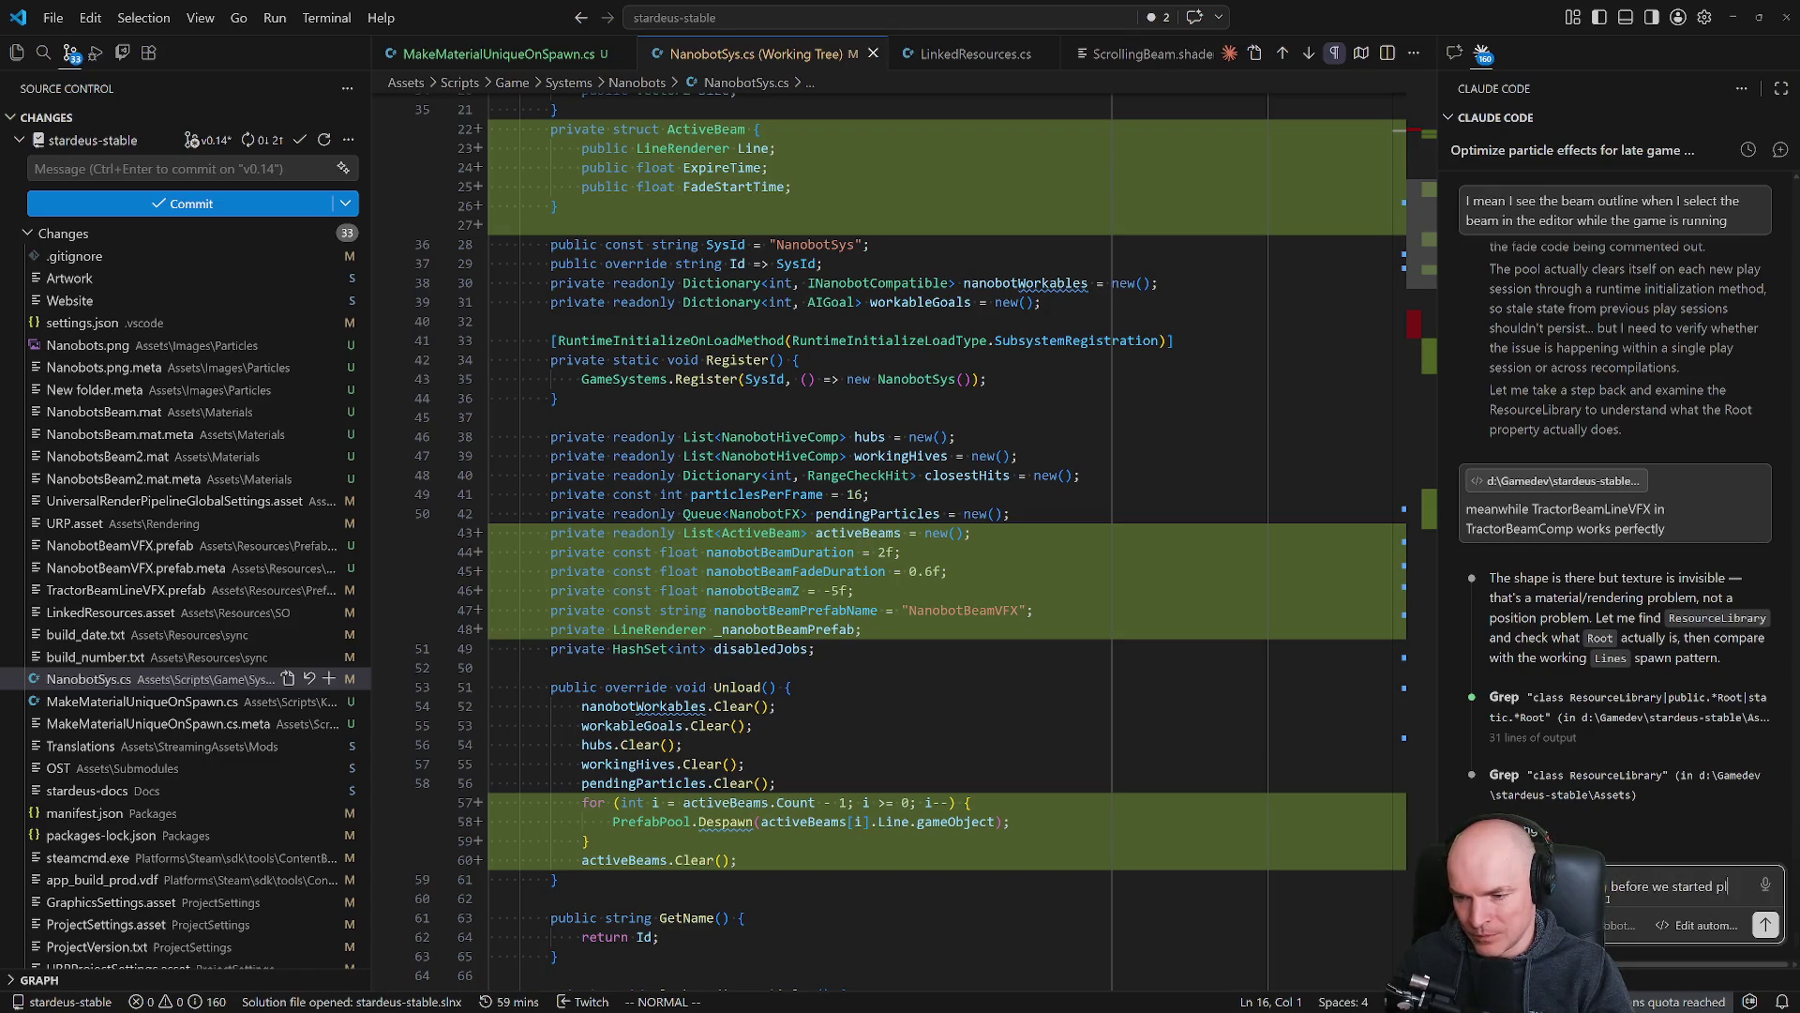
# Ask Claude to roll everything back to before the color fading changes, then stop its reply.
pyautogui.hotkey('shift', 'Return')
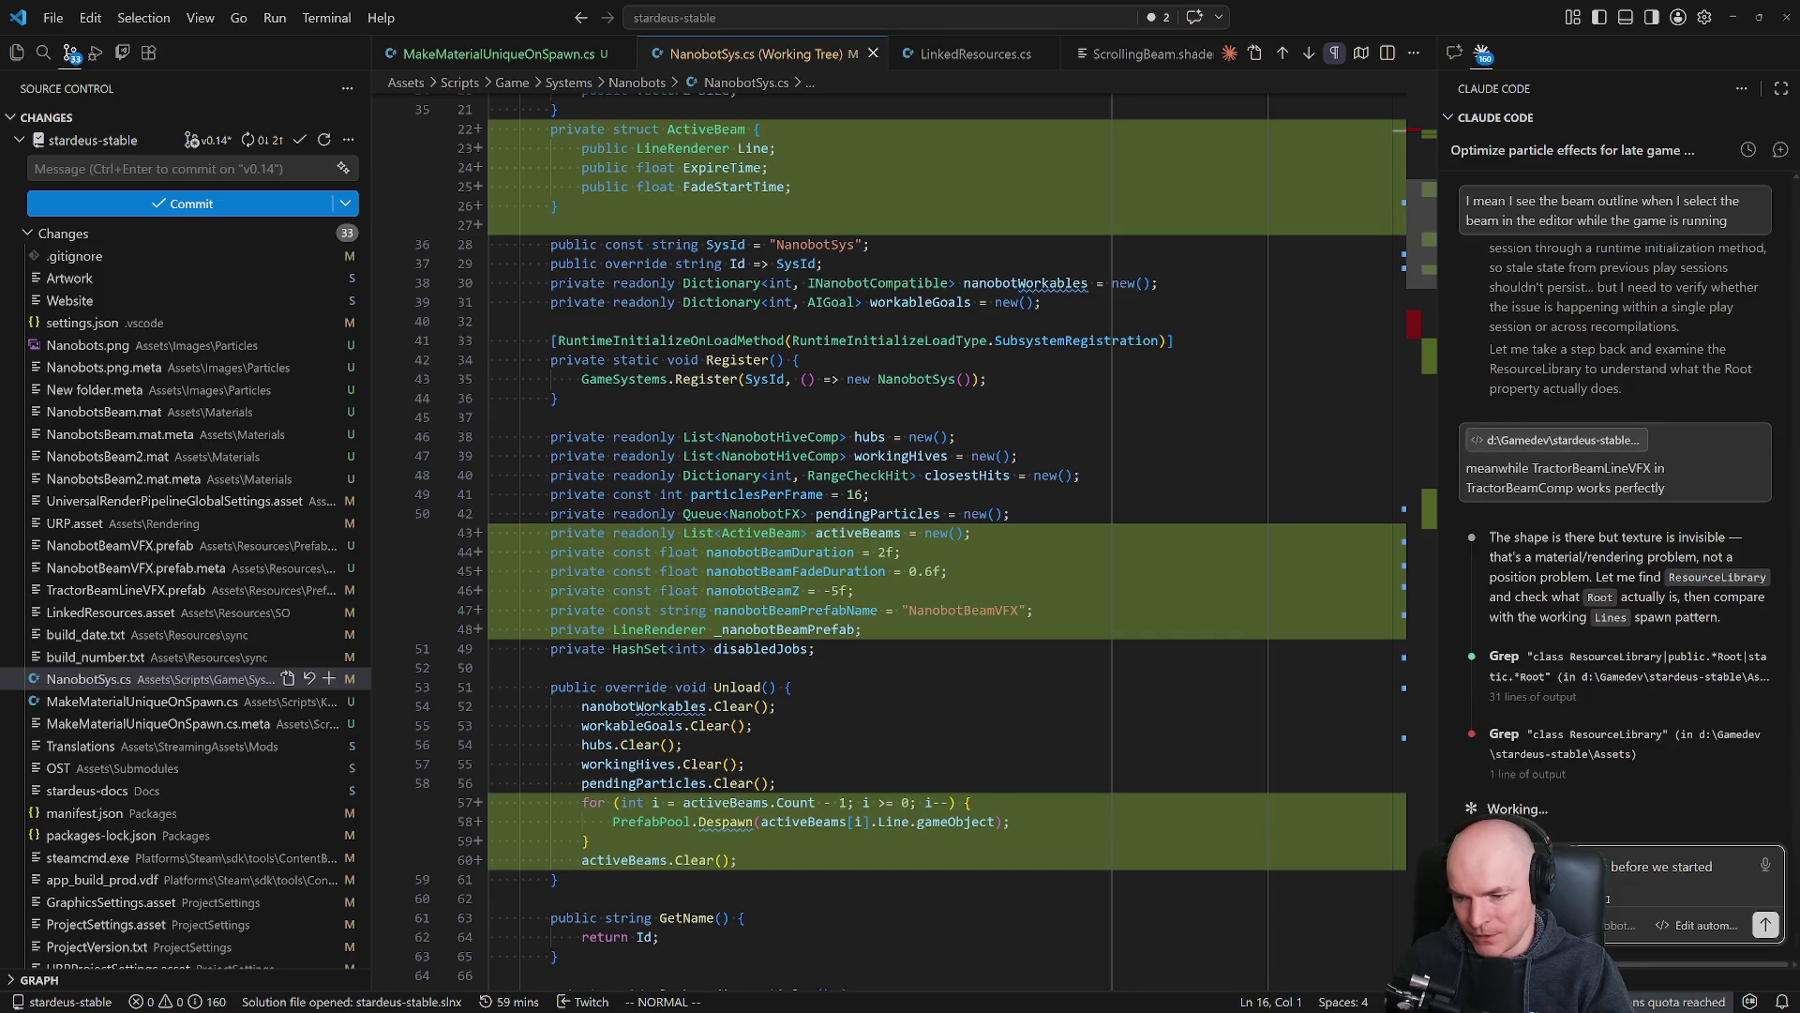
pyautogui.write('g. can w')
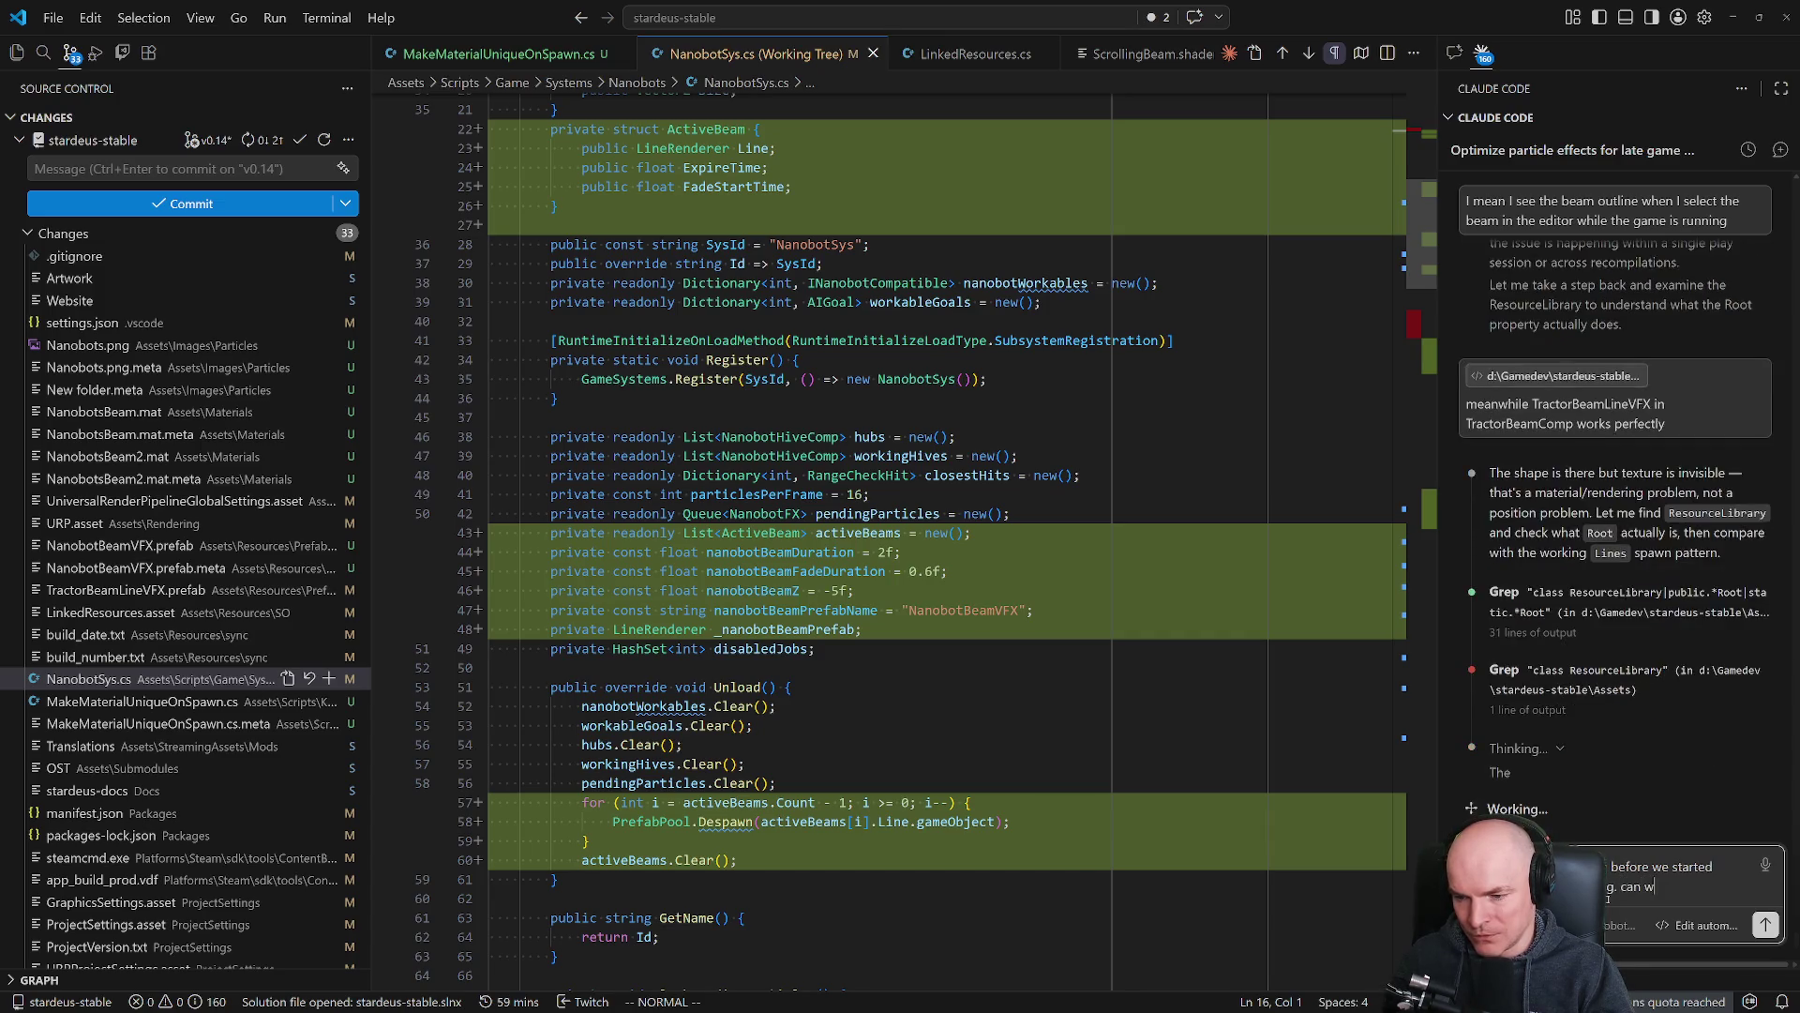
pyautogui.write('e roll everything back?')
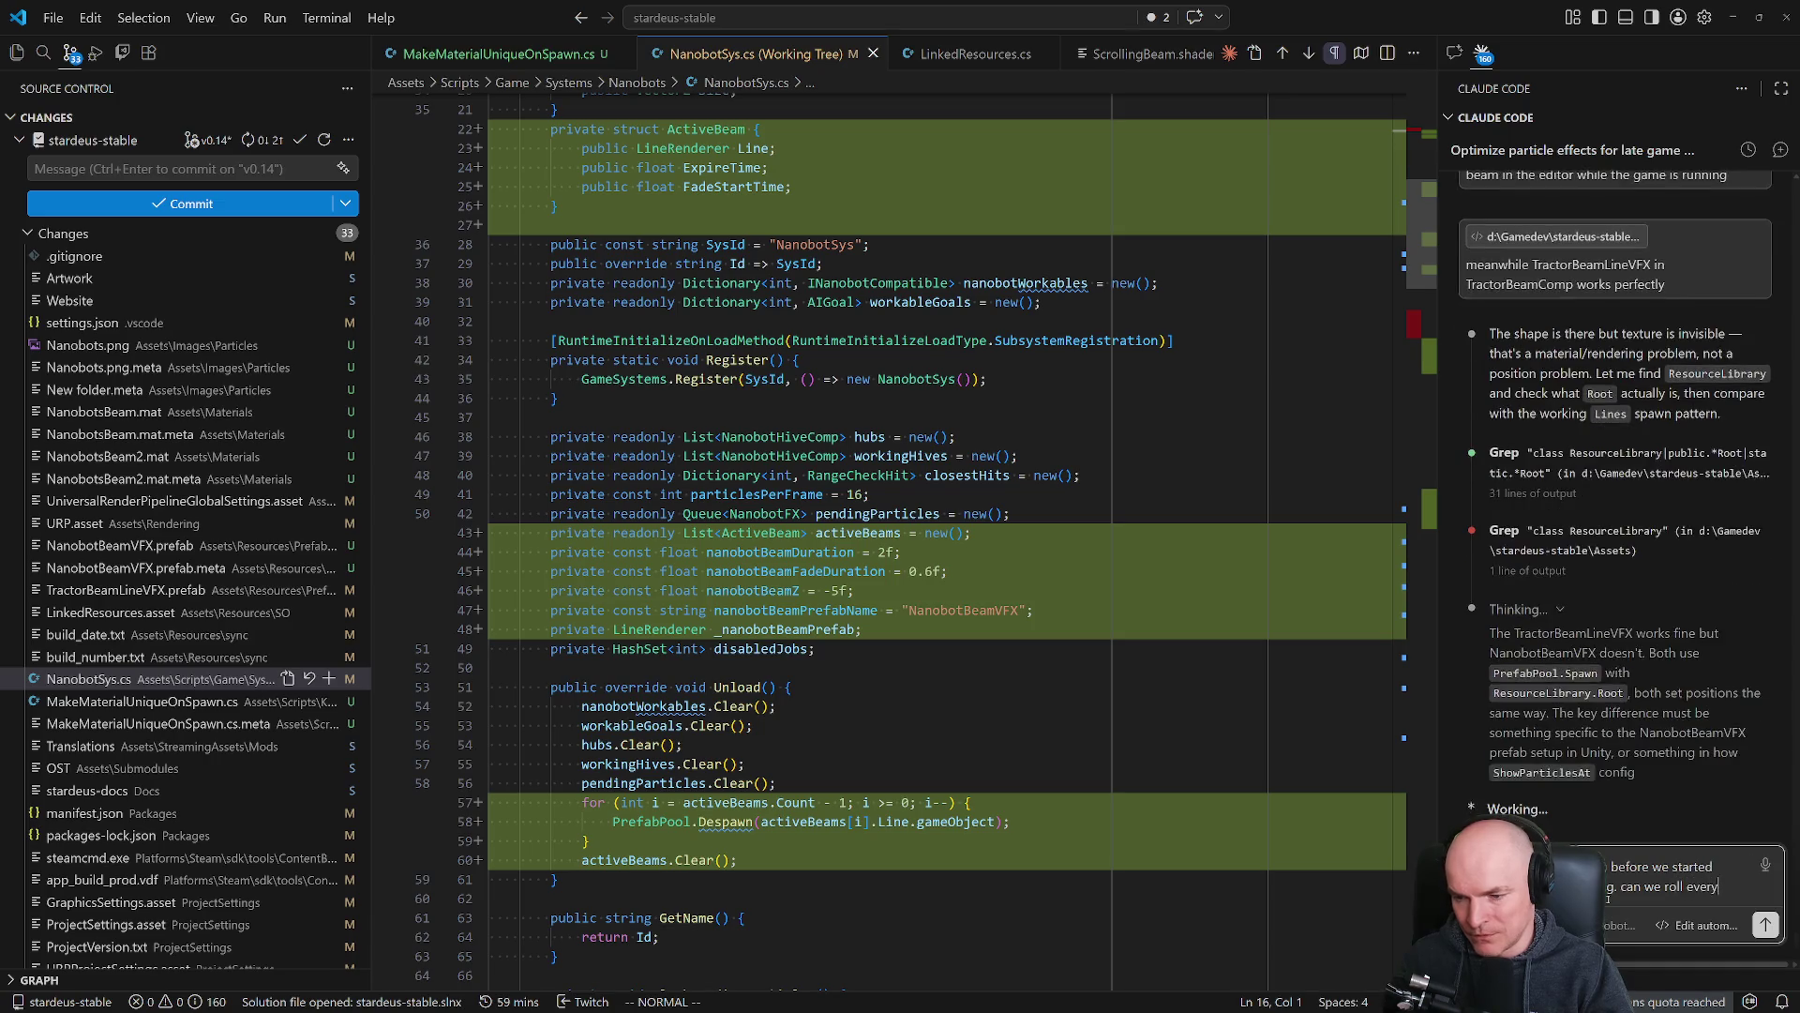
pyautogui.press('Return')
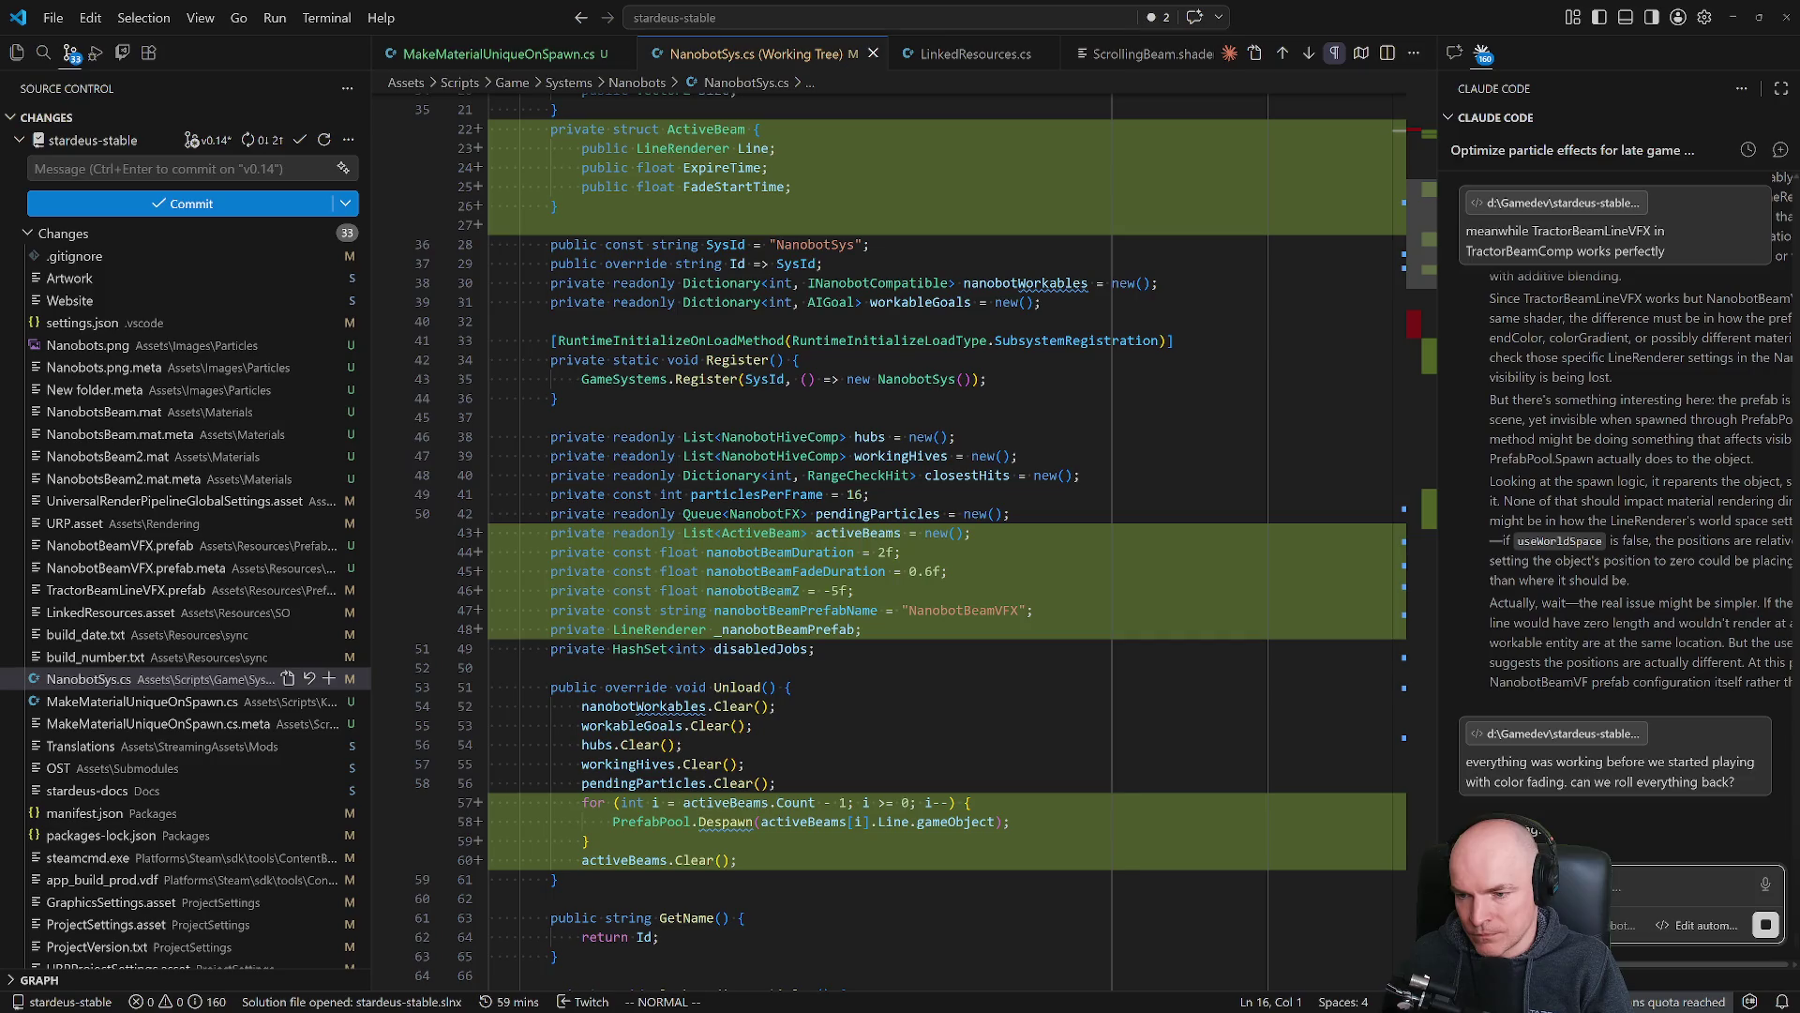
pyautogui.click(1765, 925)
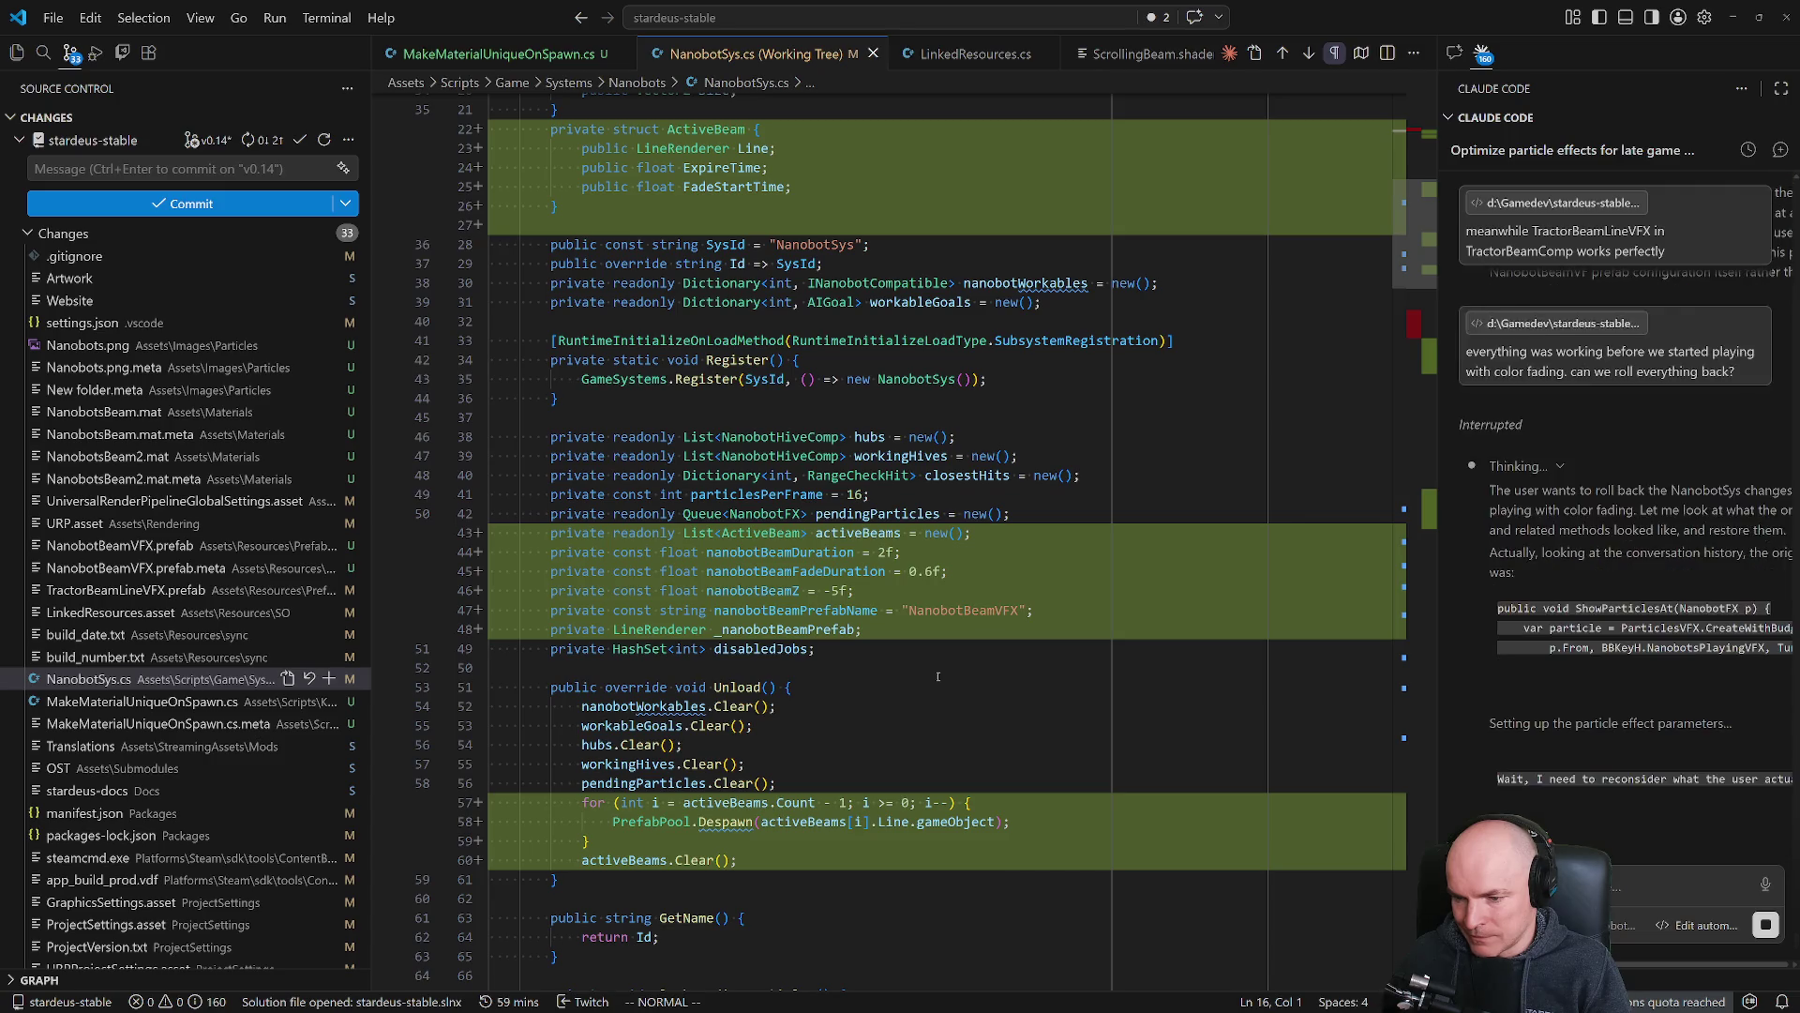
# Review Claude's rollback of NanobotSys.cs to simple, non-fading beams, then switch to Unity.
pyautogui.scroll(5, 928, 581)
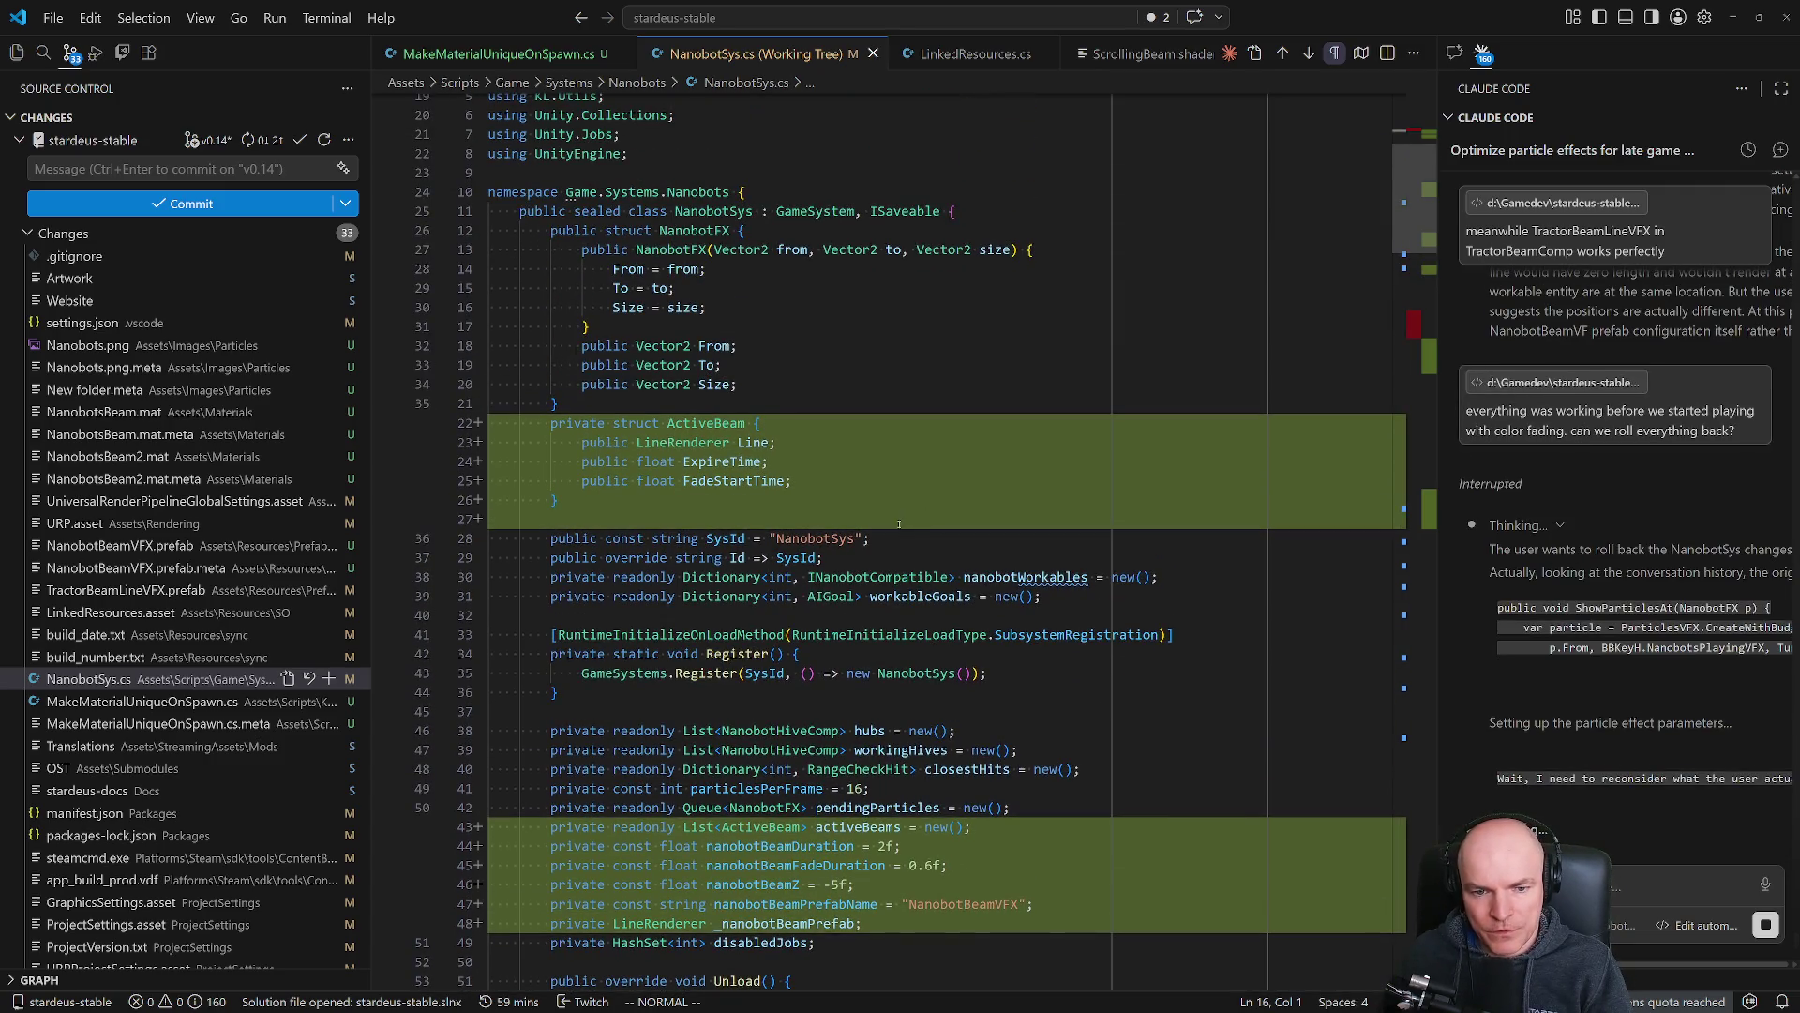
pyautogui.scroll(-3, 900, 544)
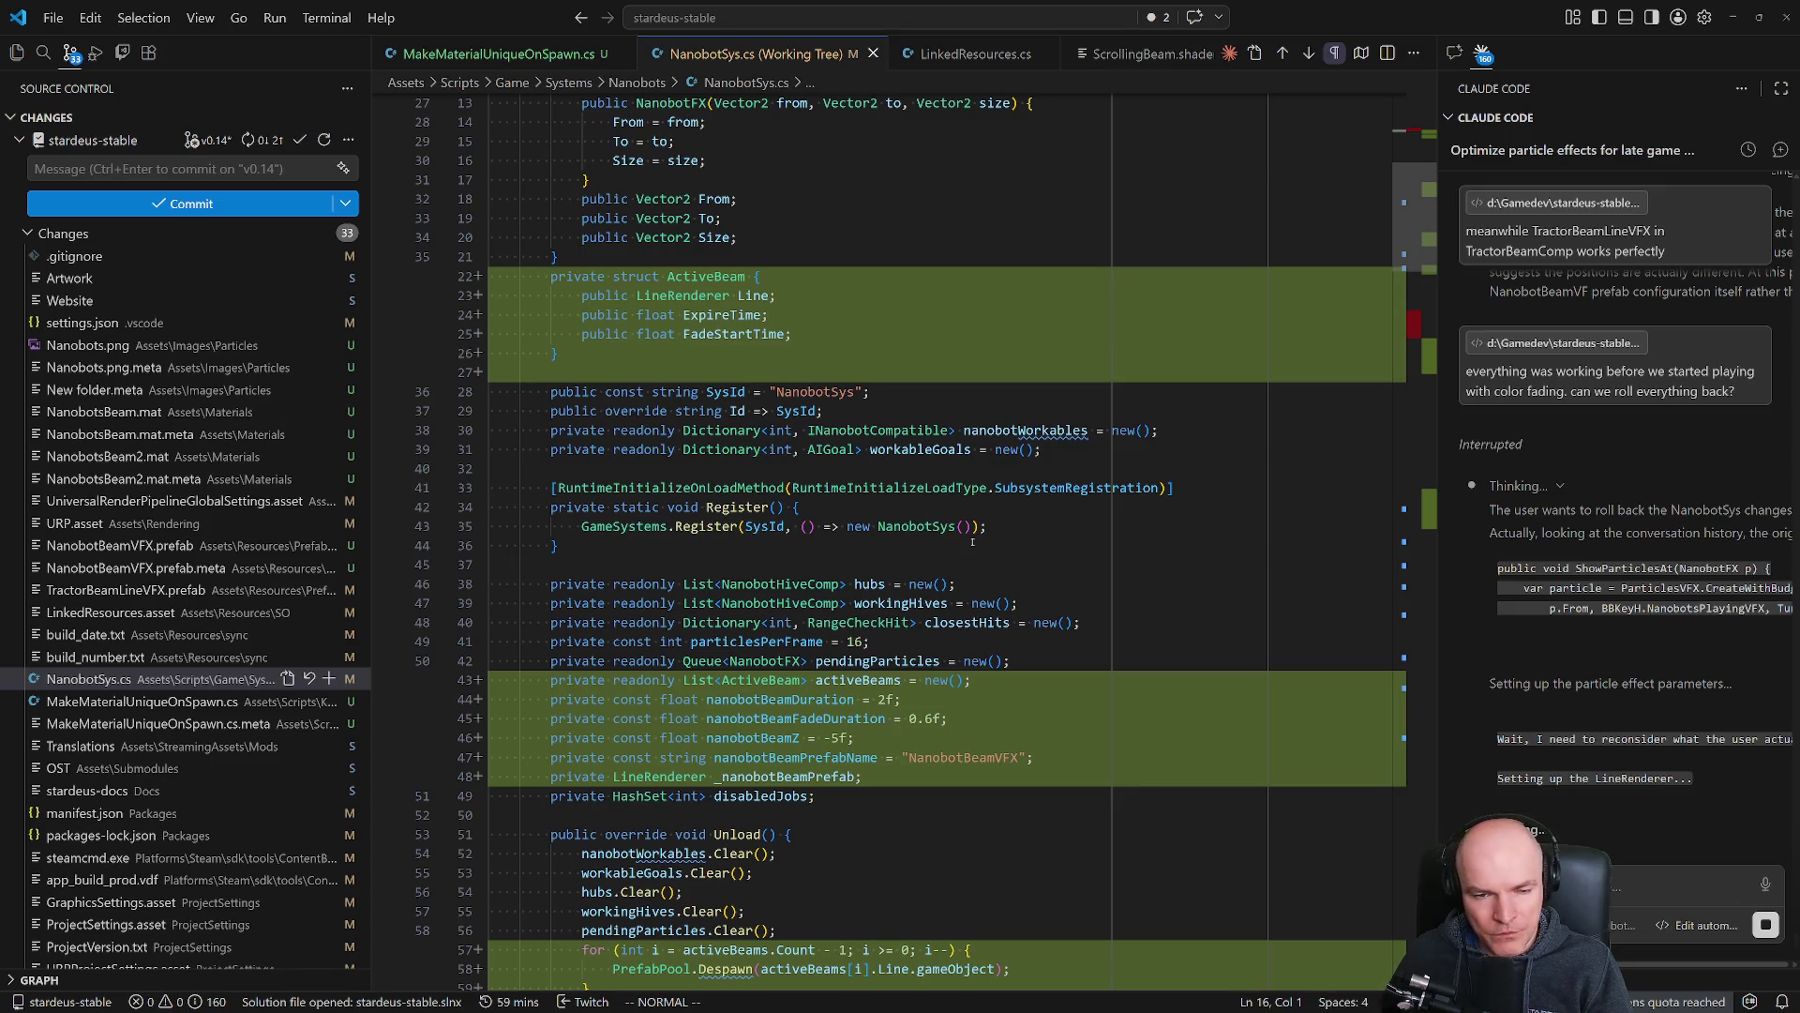
pyautogui.scroll(-5, 729, 519)
pyautogui.scroll(-9, 729, 519)
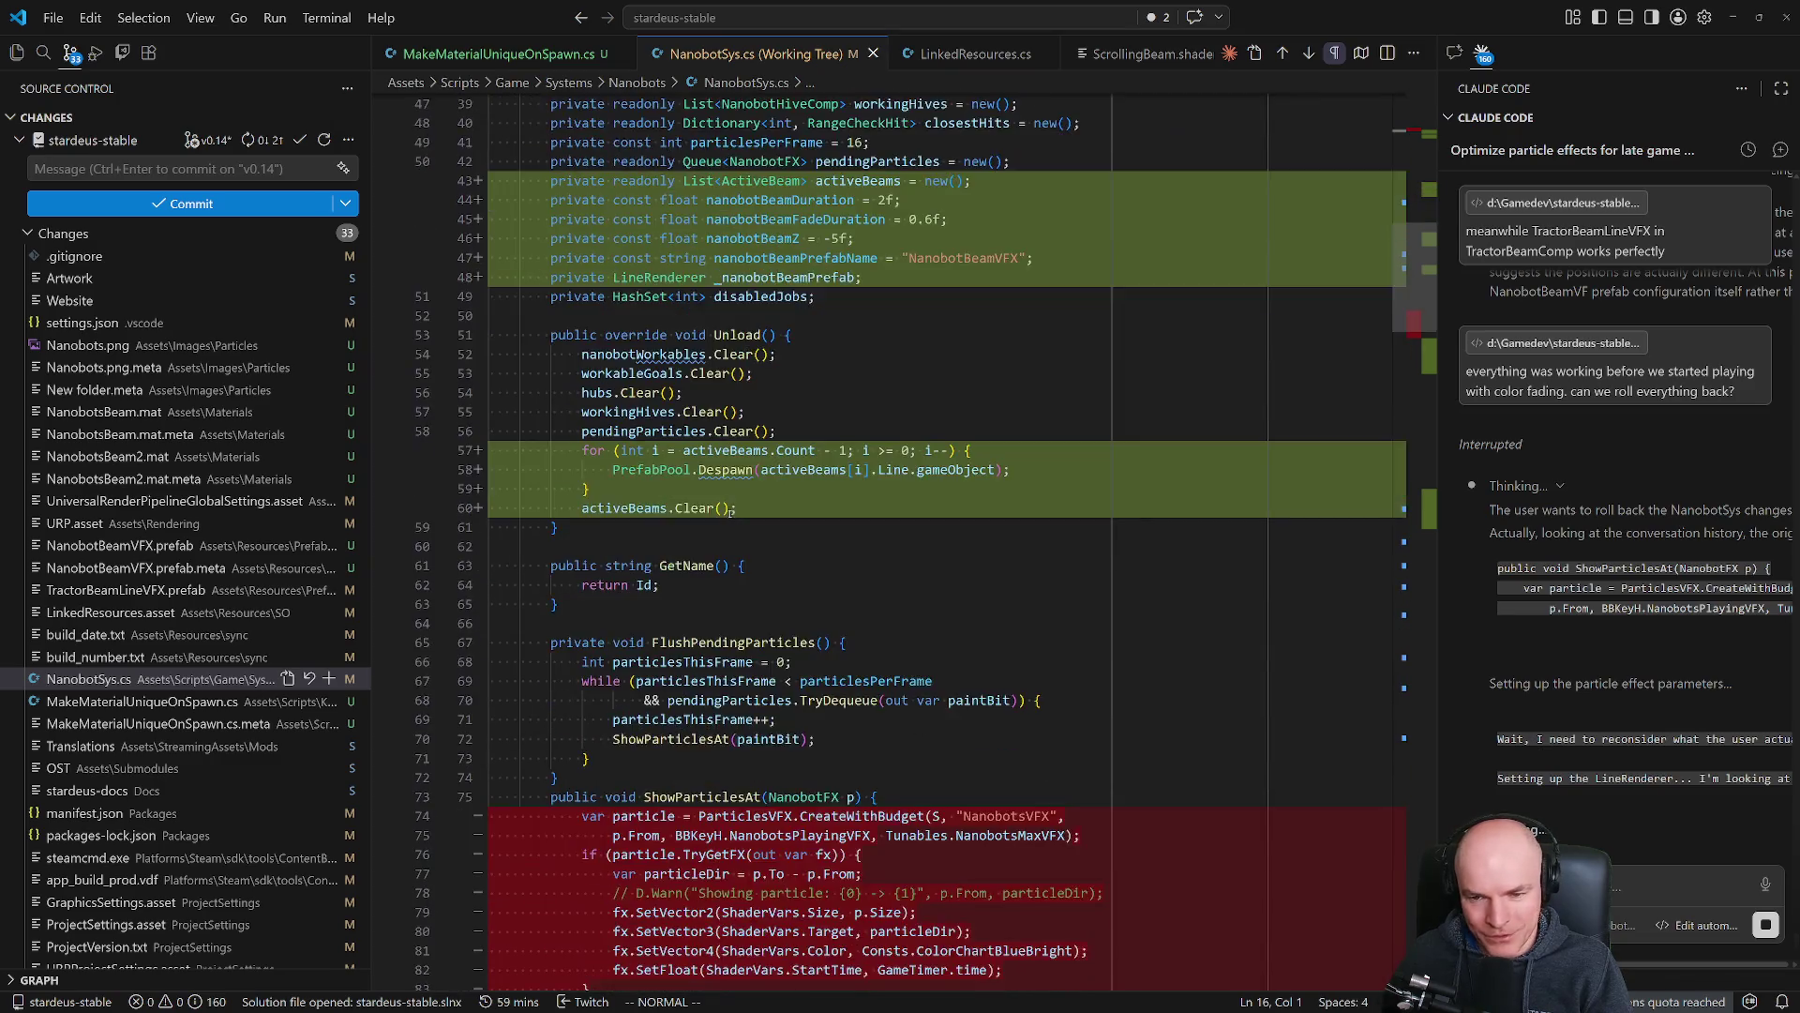
pyautogui.scroll(-5, 795, 492)
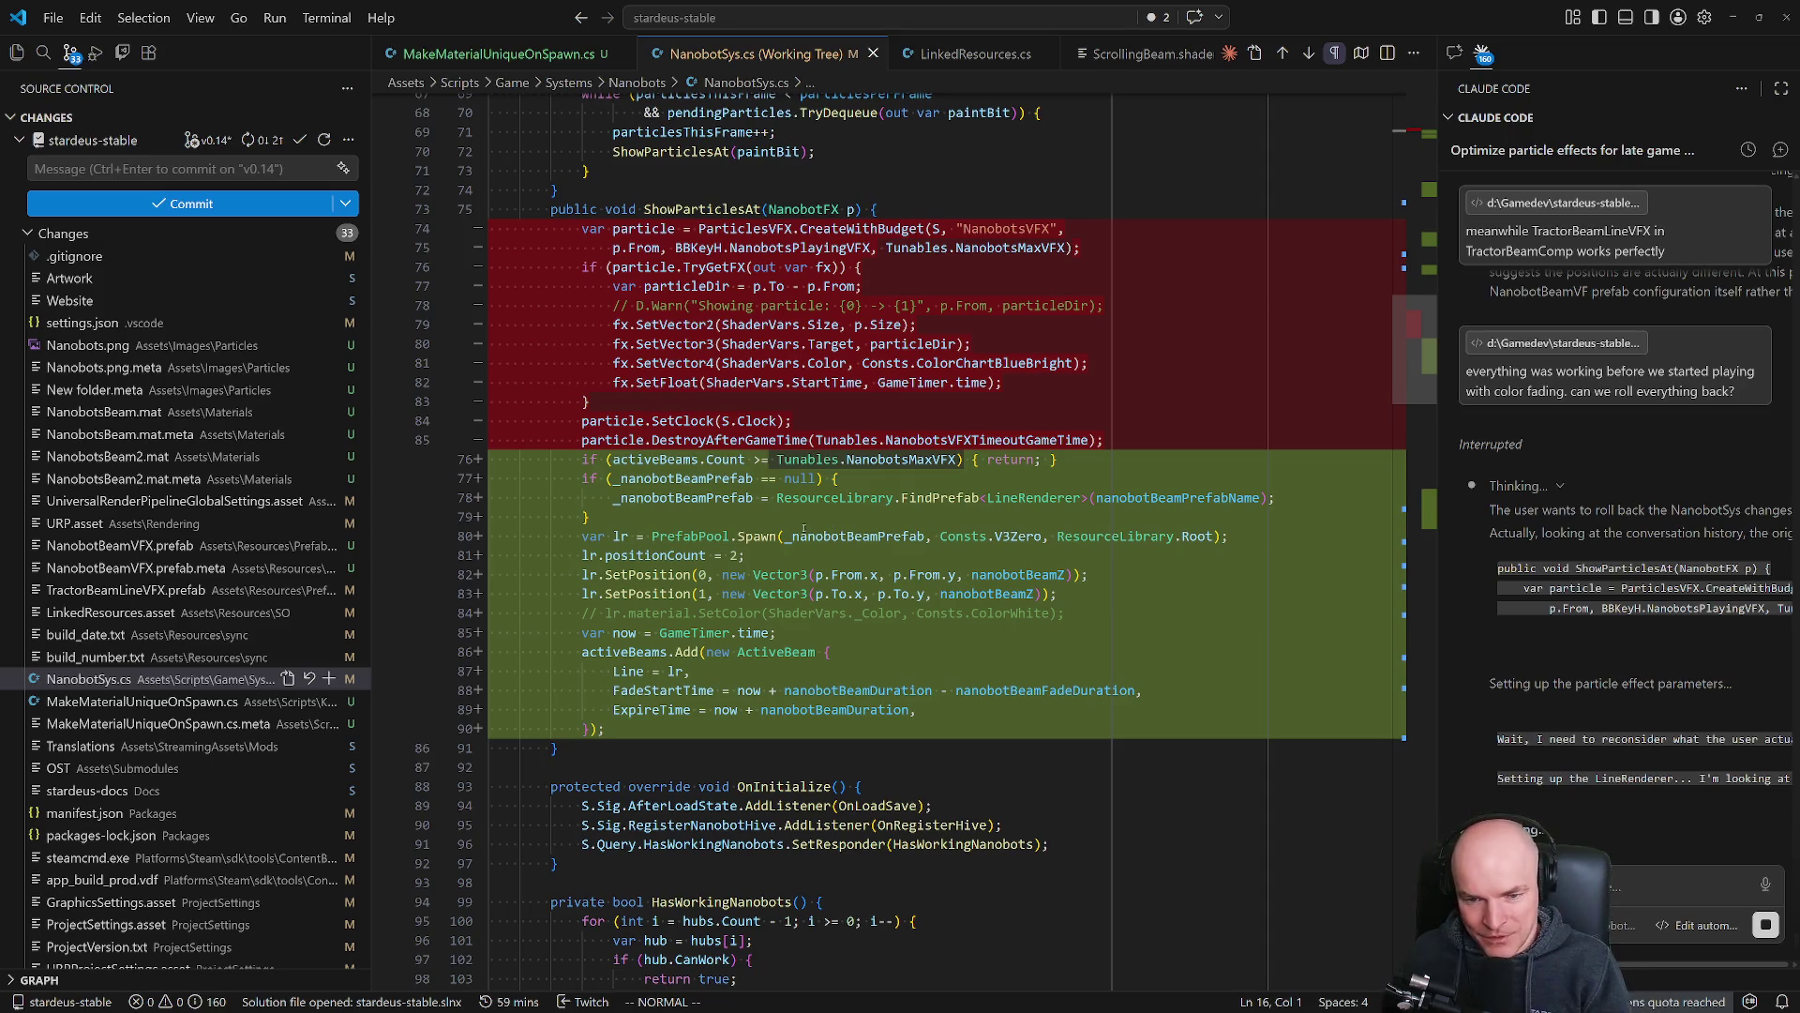
pyautogui.scroll(-3, 782, 673)
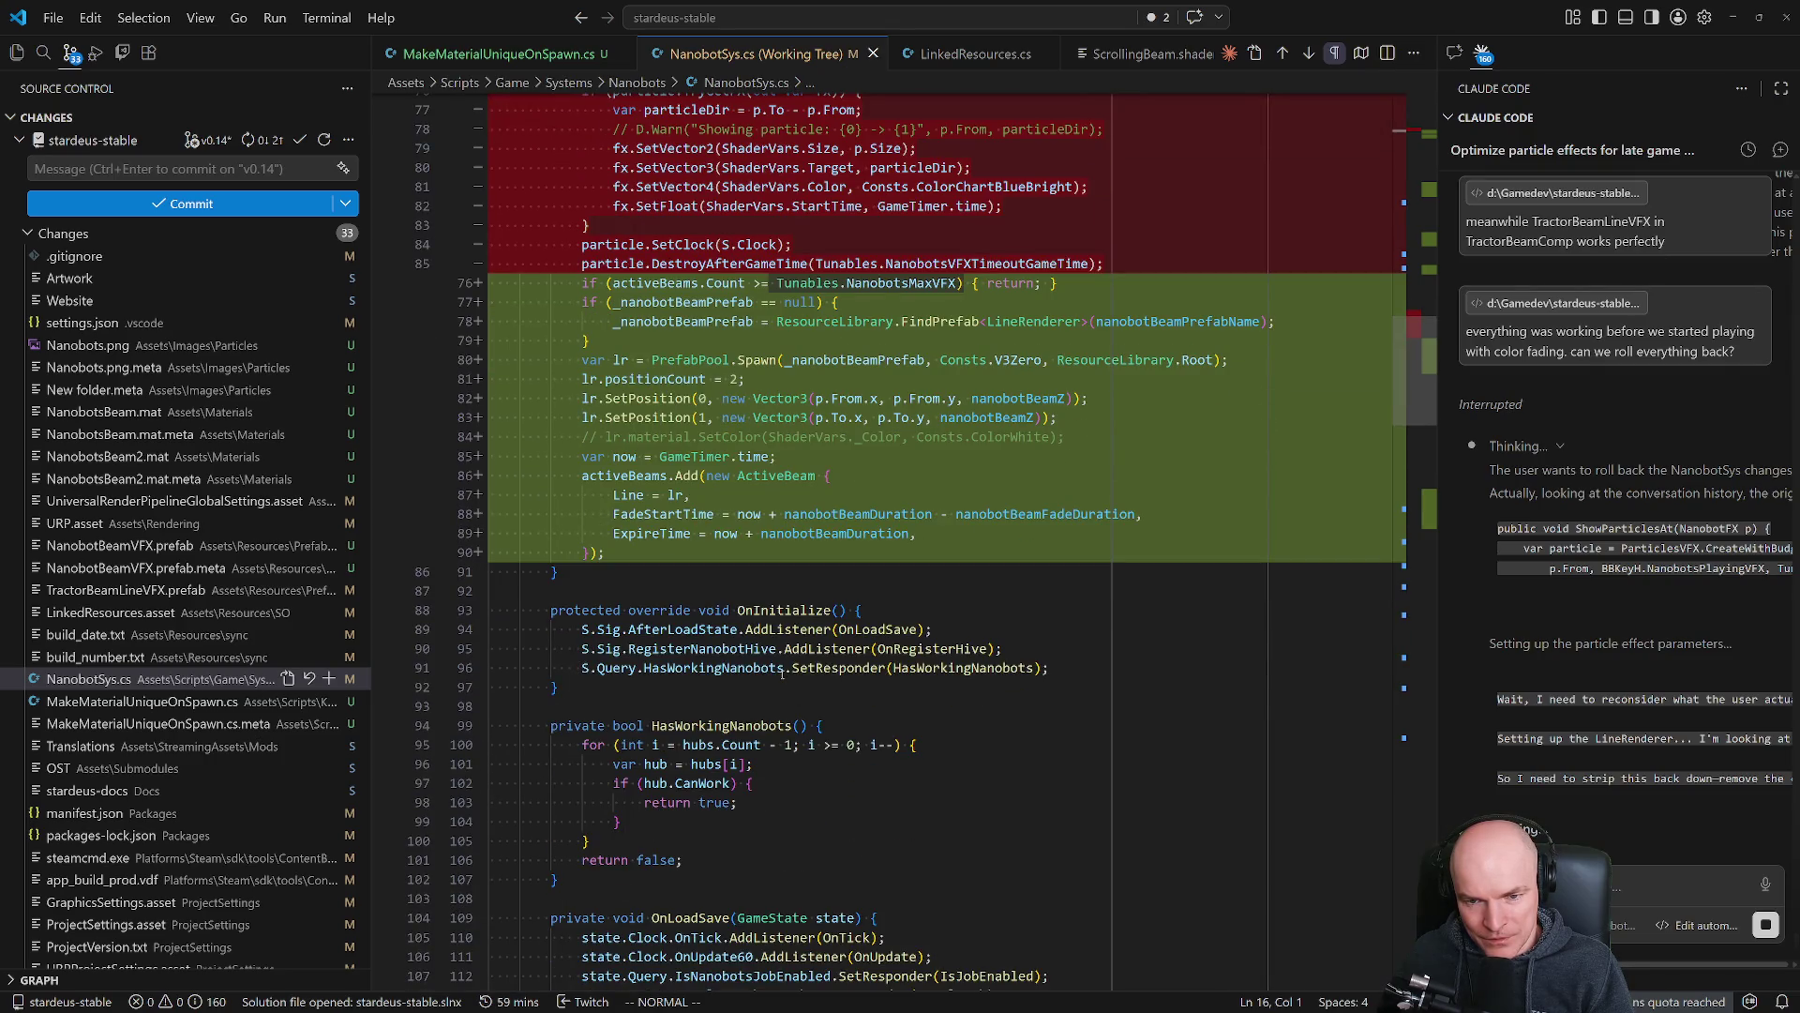
pyautogui.scroll(-2, 782, 672)
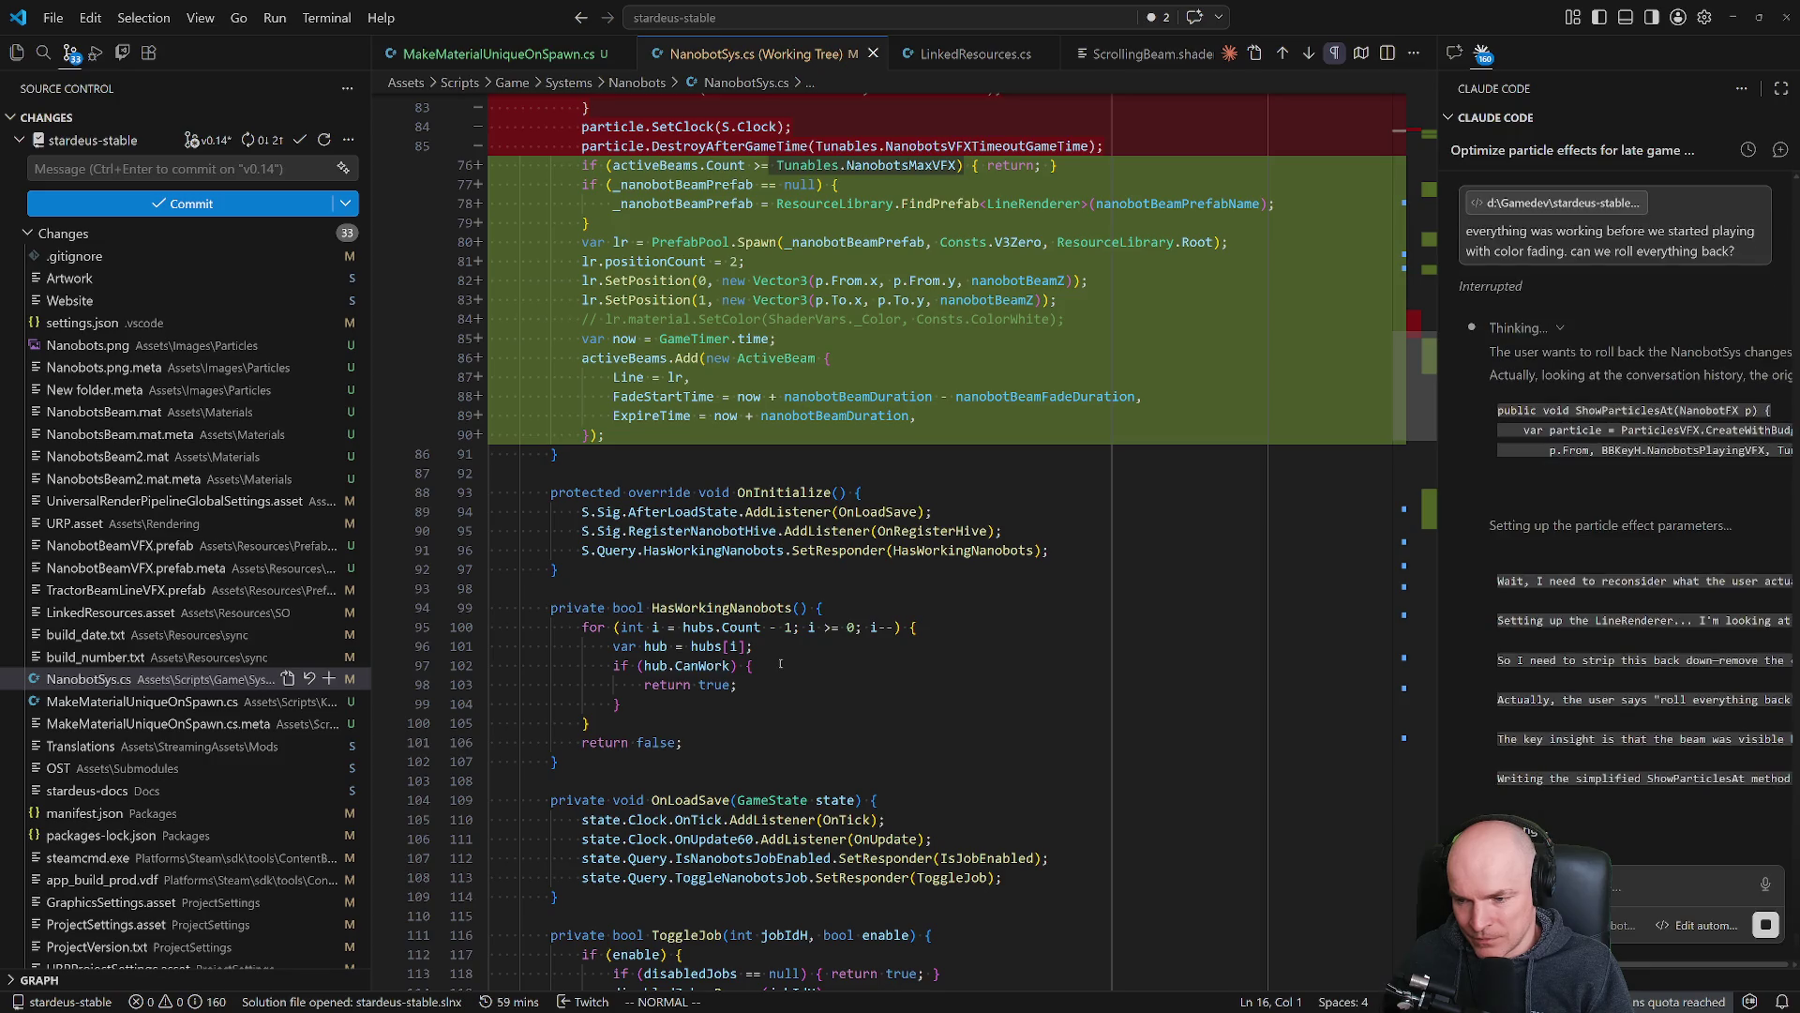
pyautogui.scroll(5, 780, 664)
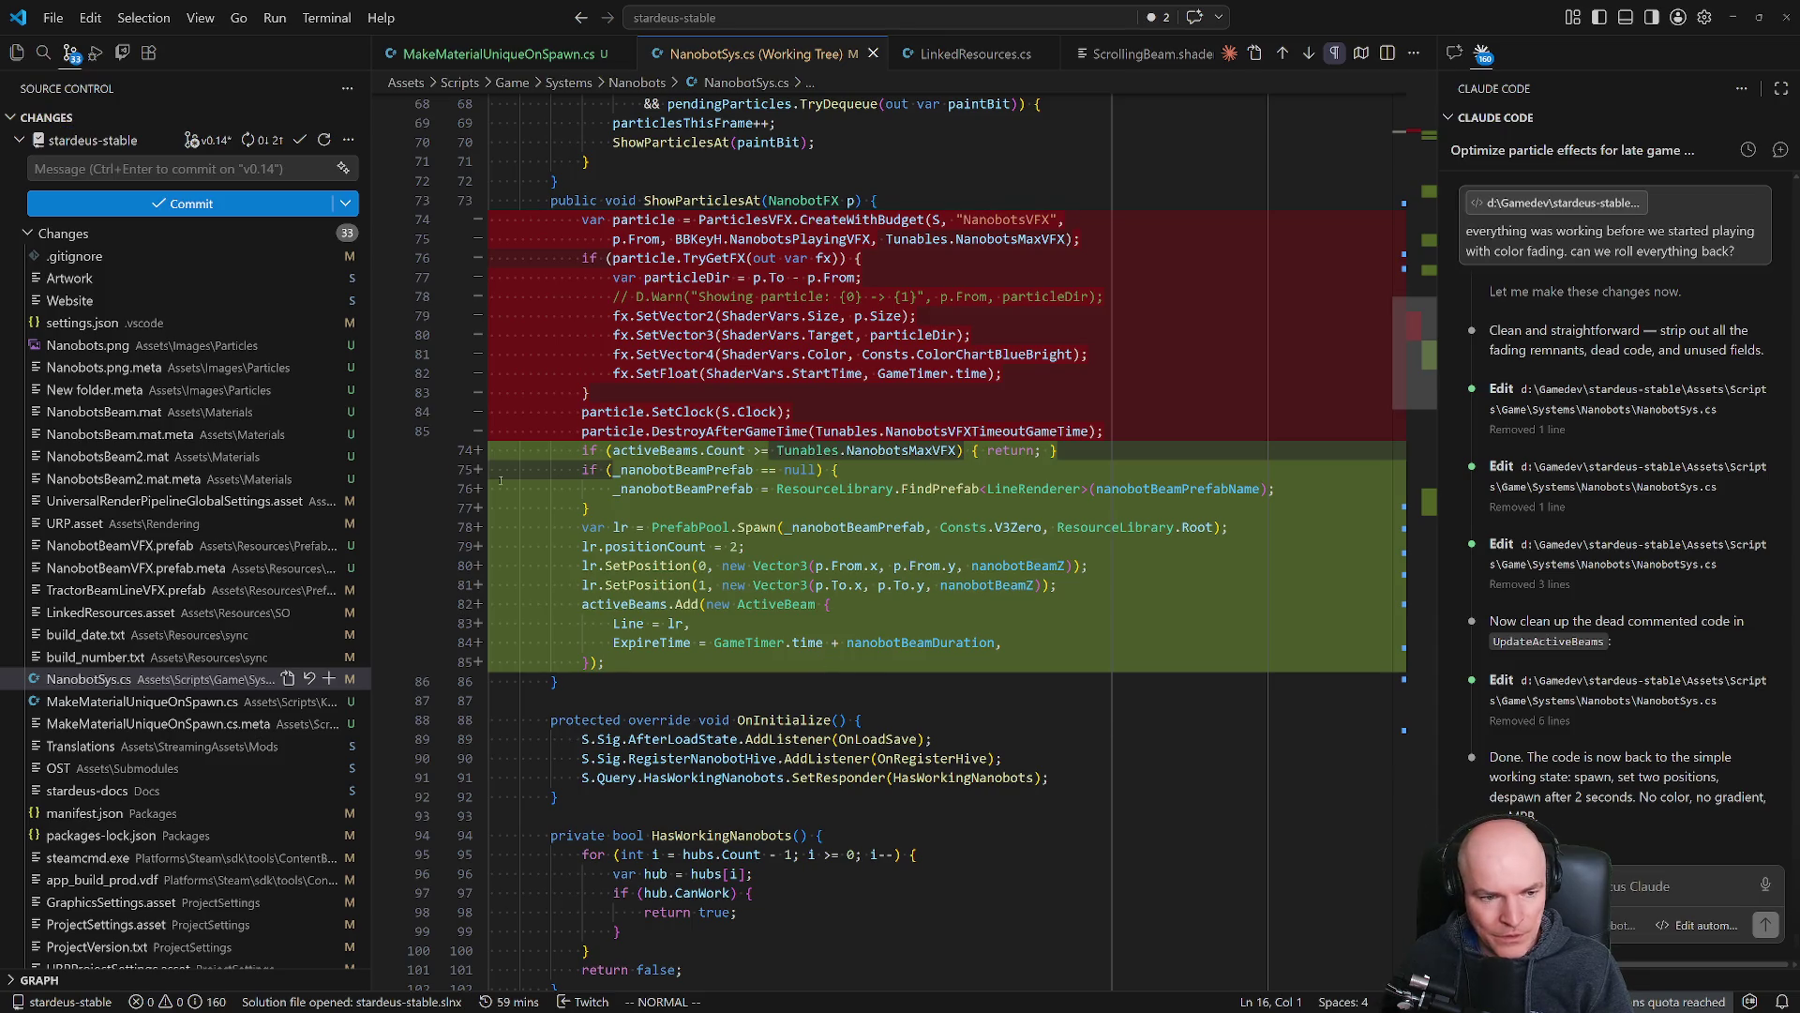
pyautogui.hotkey('alt', 'Tab')
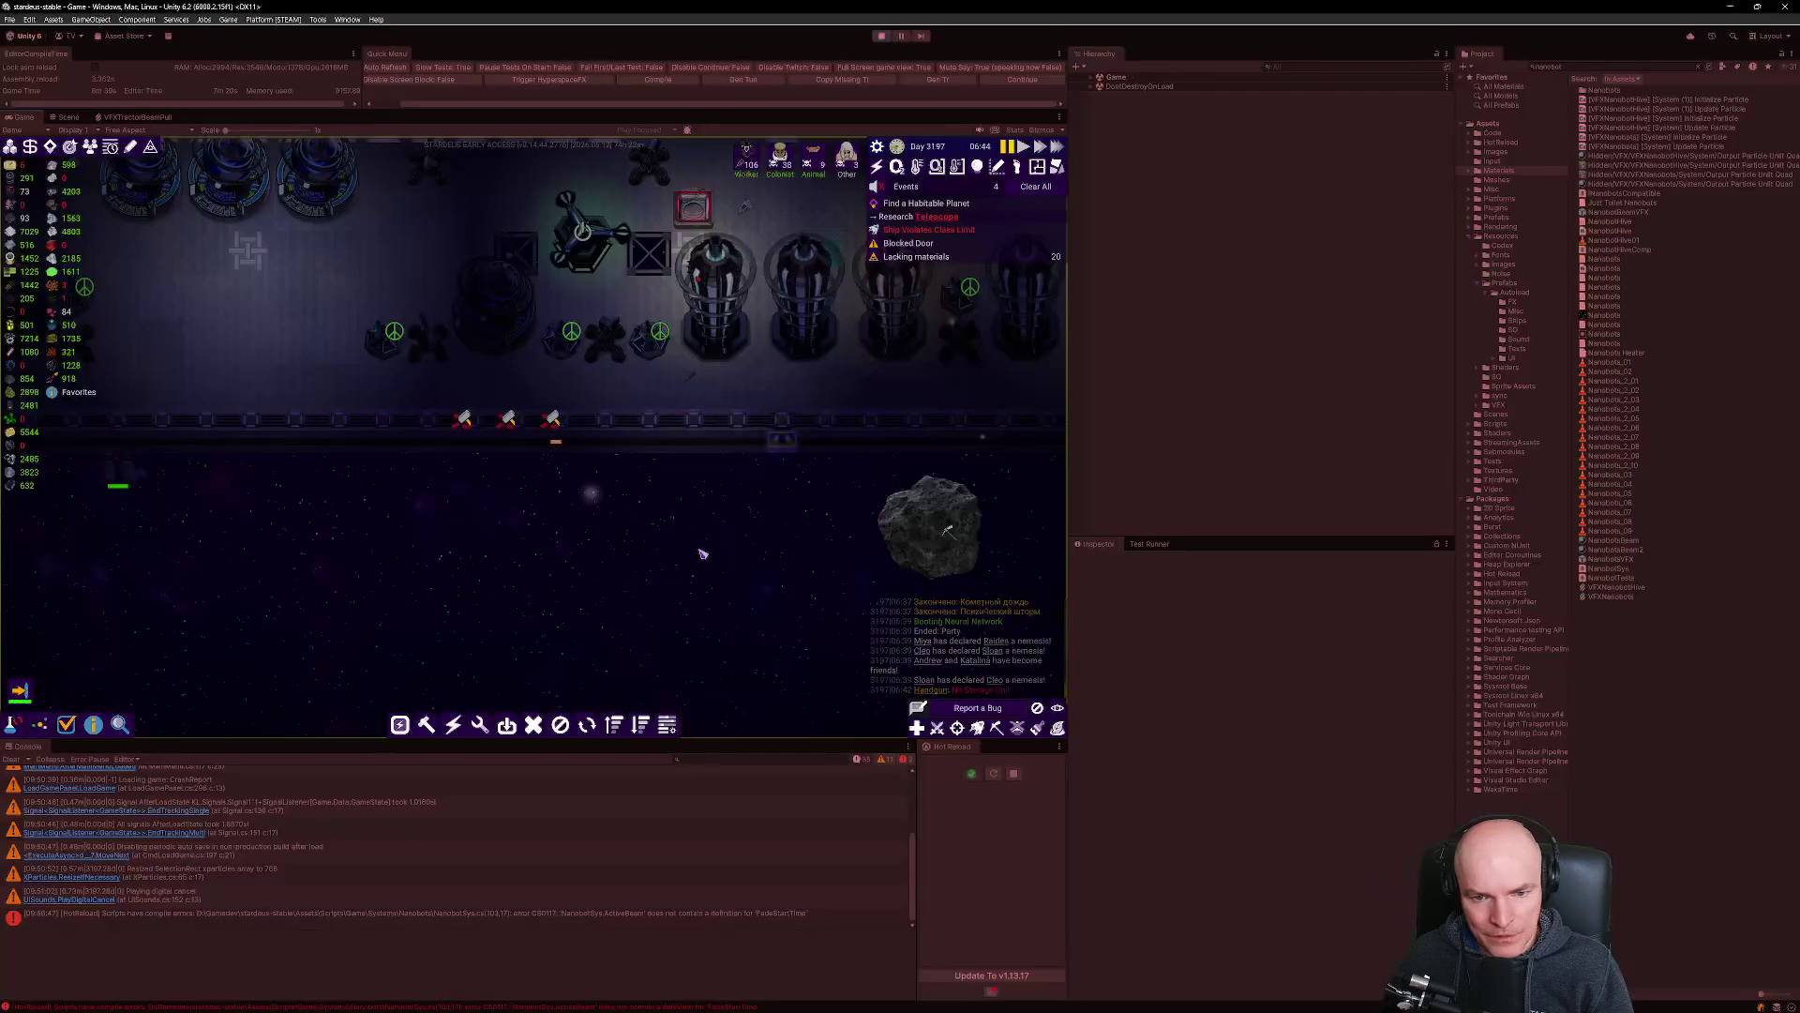
# Stop play and recompile via Hot Reload, clear the Console, and reload the saved colony.
pyautogui.press('w')
pyautogui.press('a')
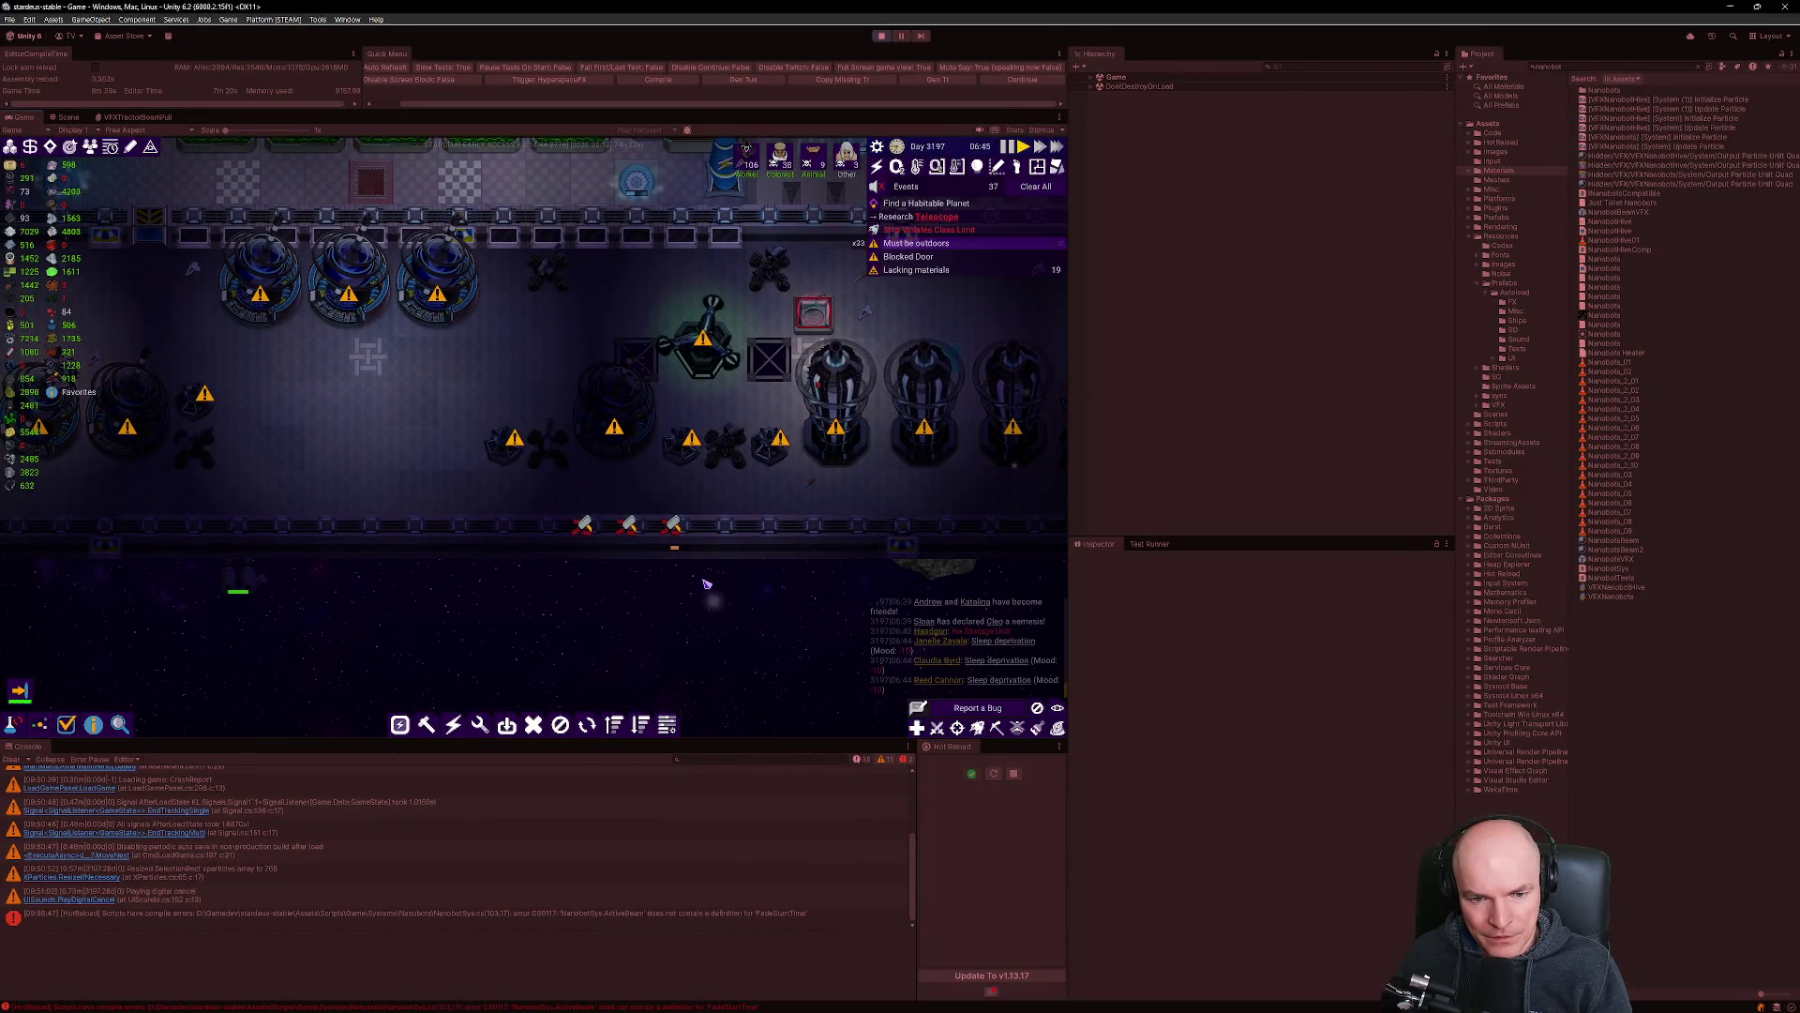
pyautogui.click(994, 773)
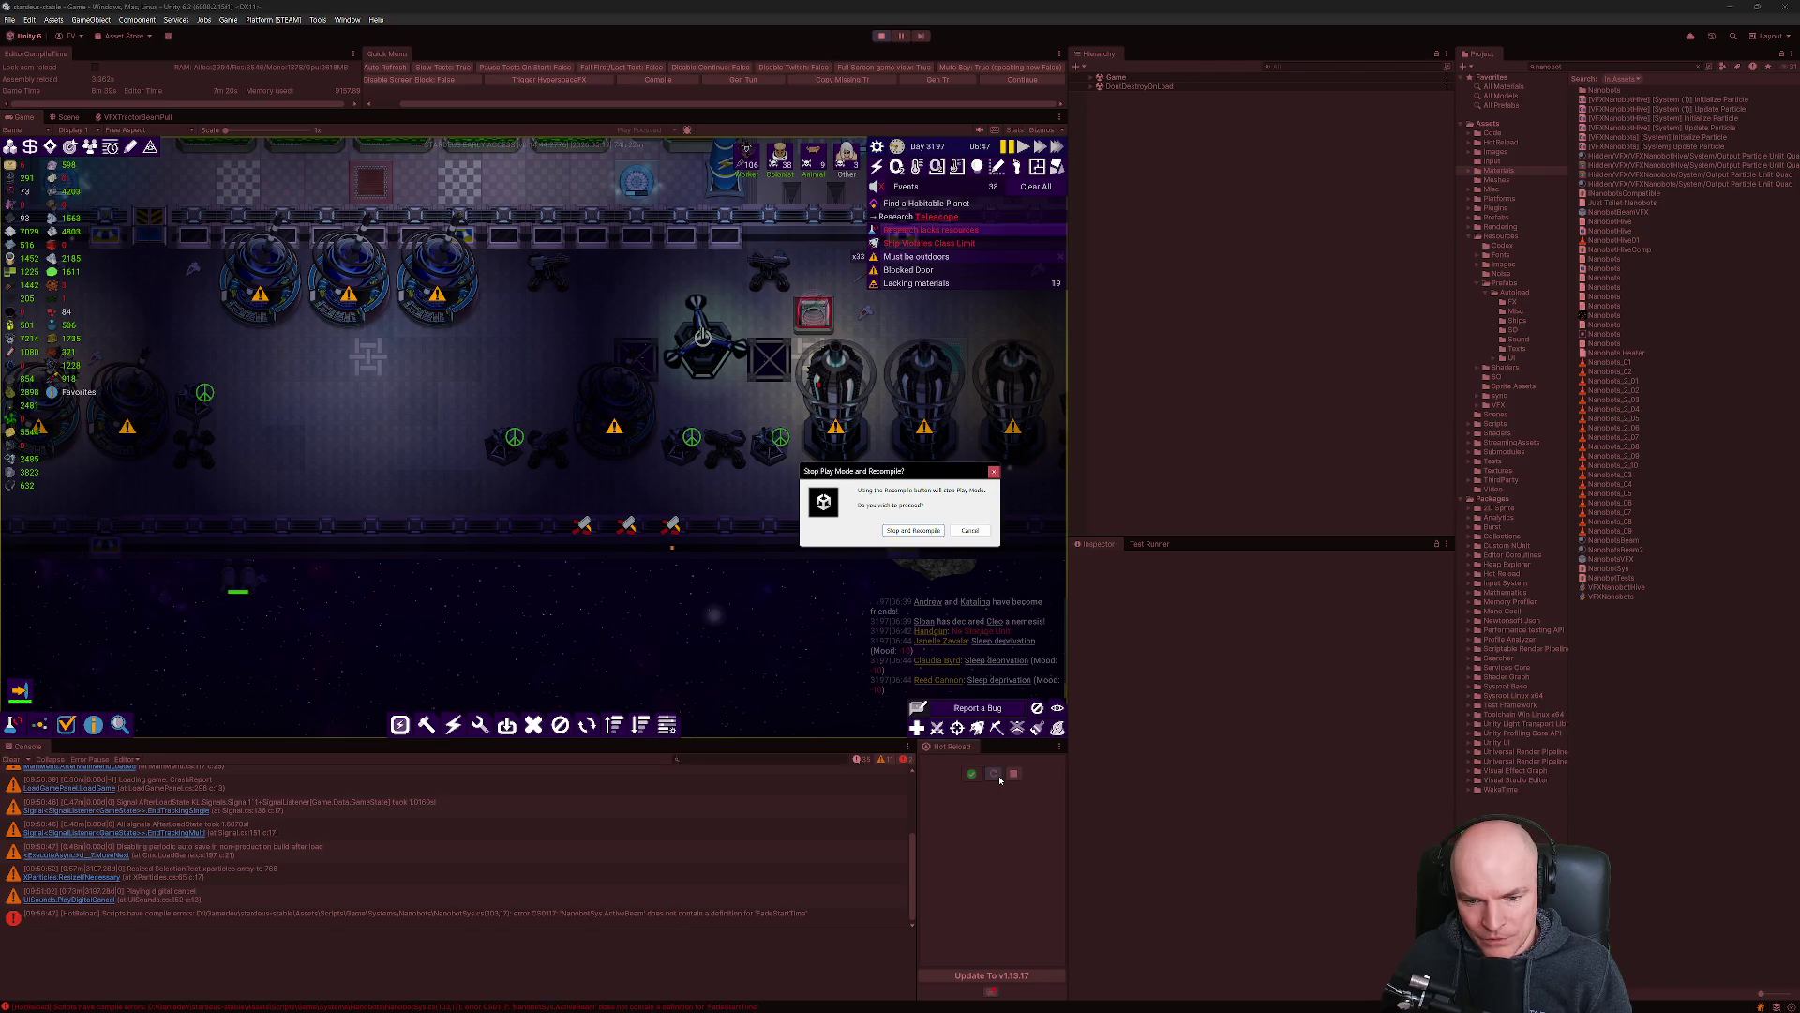
pyautogui.click(914, 530)
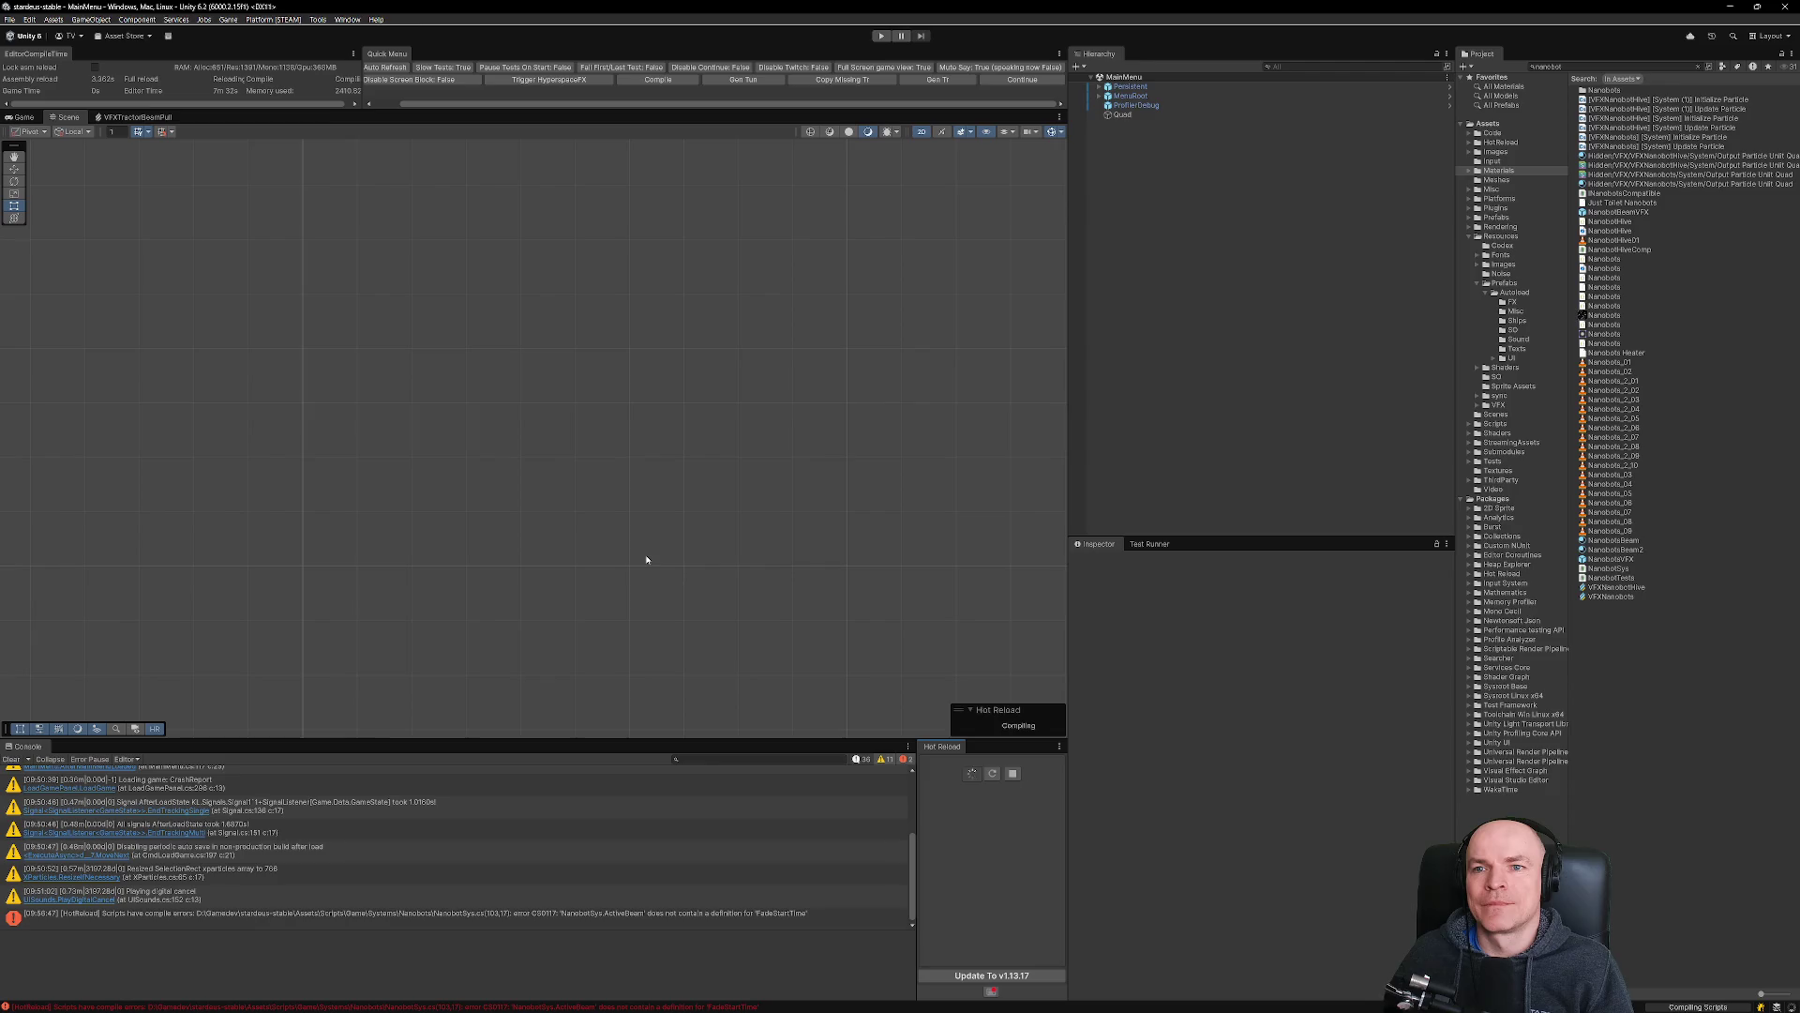
pyautogui.click(11, 759)
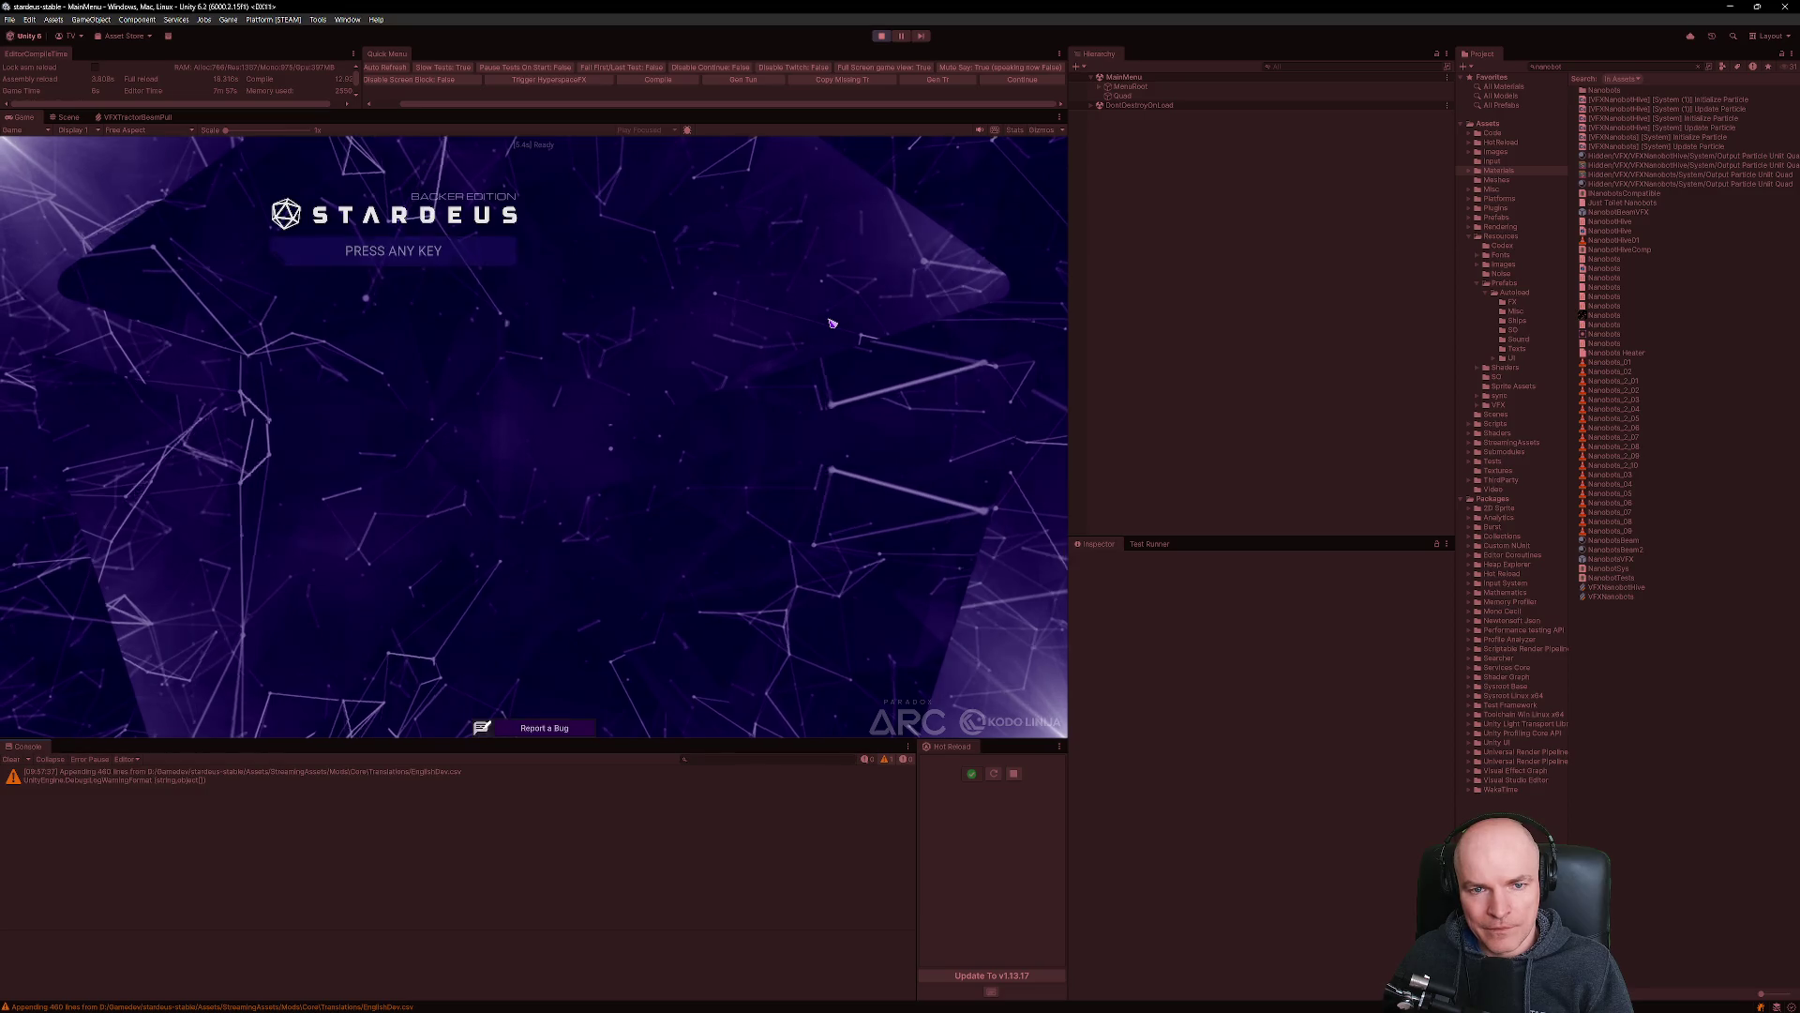
pyautogui.click(638, 483)
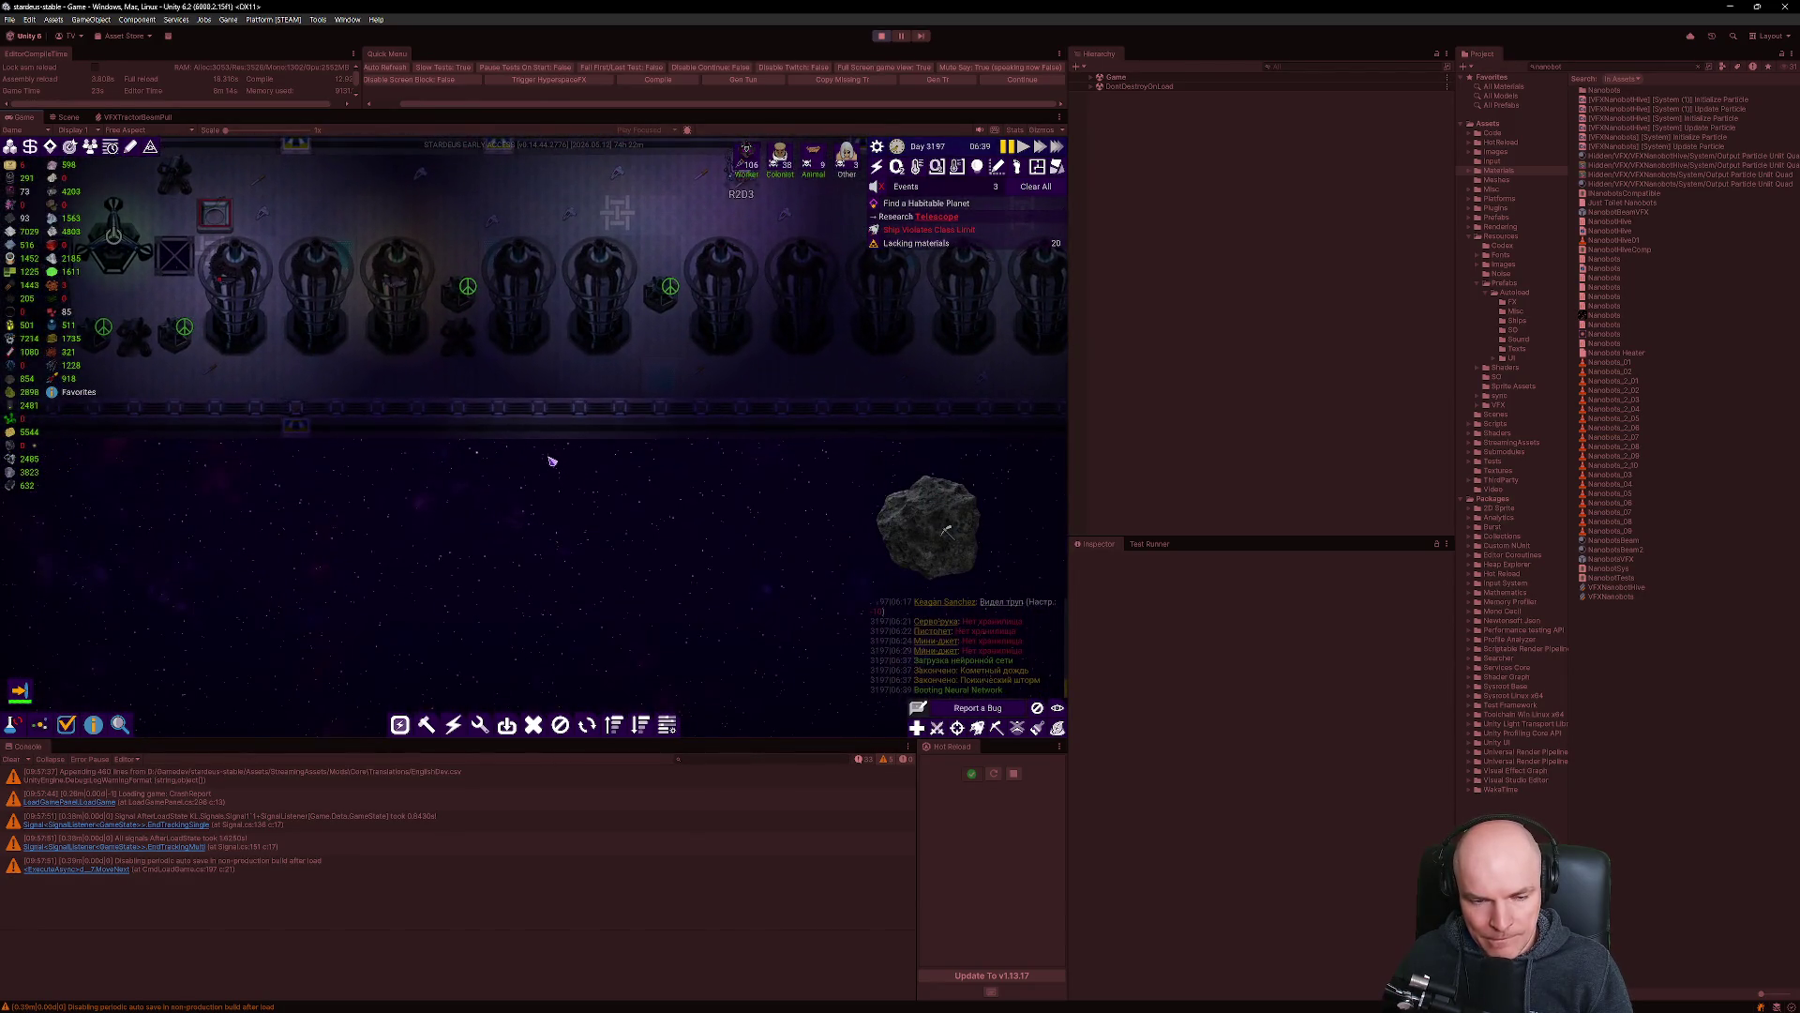
# Place builds on four rail tiles, watch the nanobot beams, then return to the NanobotSys.cs diff.
pyautogui.moveTo(408, 406); pyautogui.dragTo(532, 406)
pyautogui.click(533, 492)
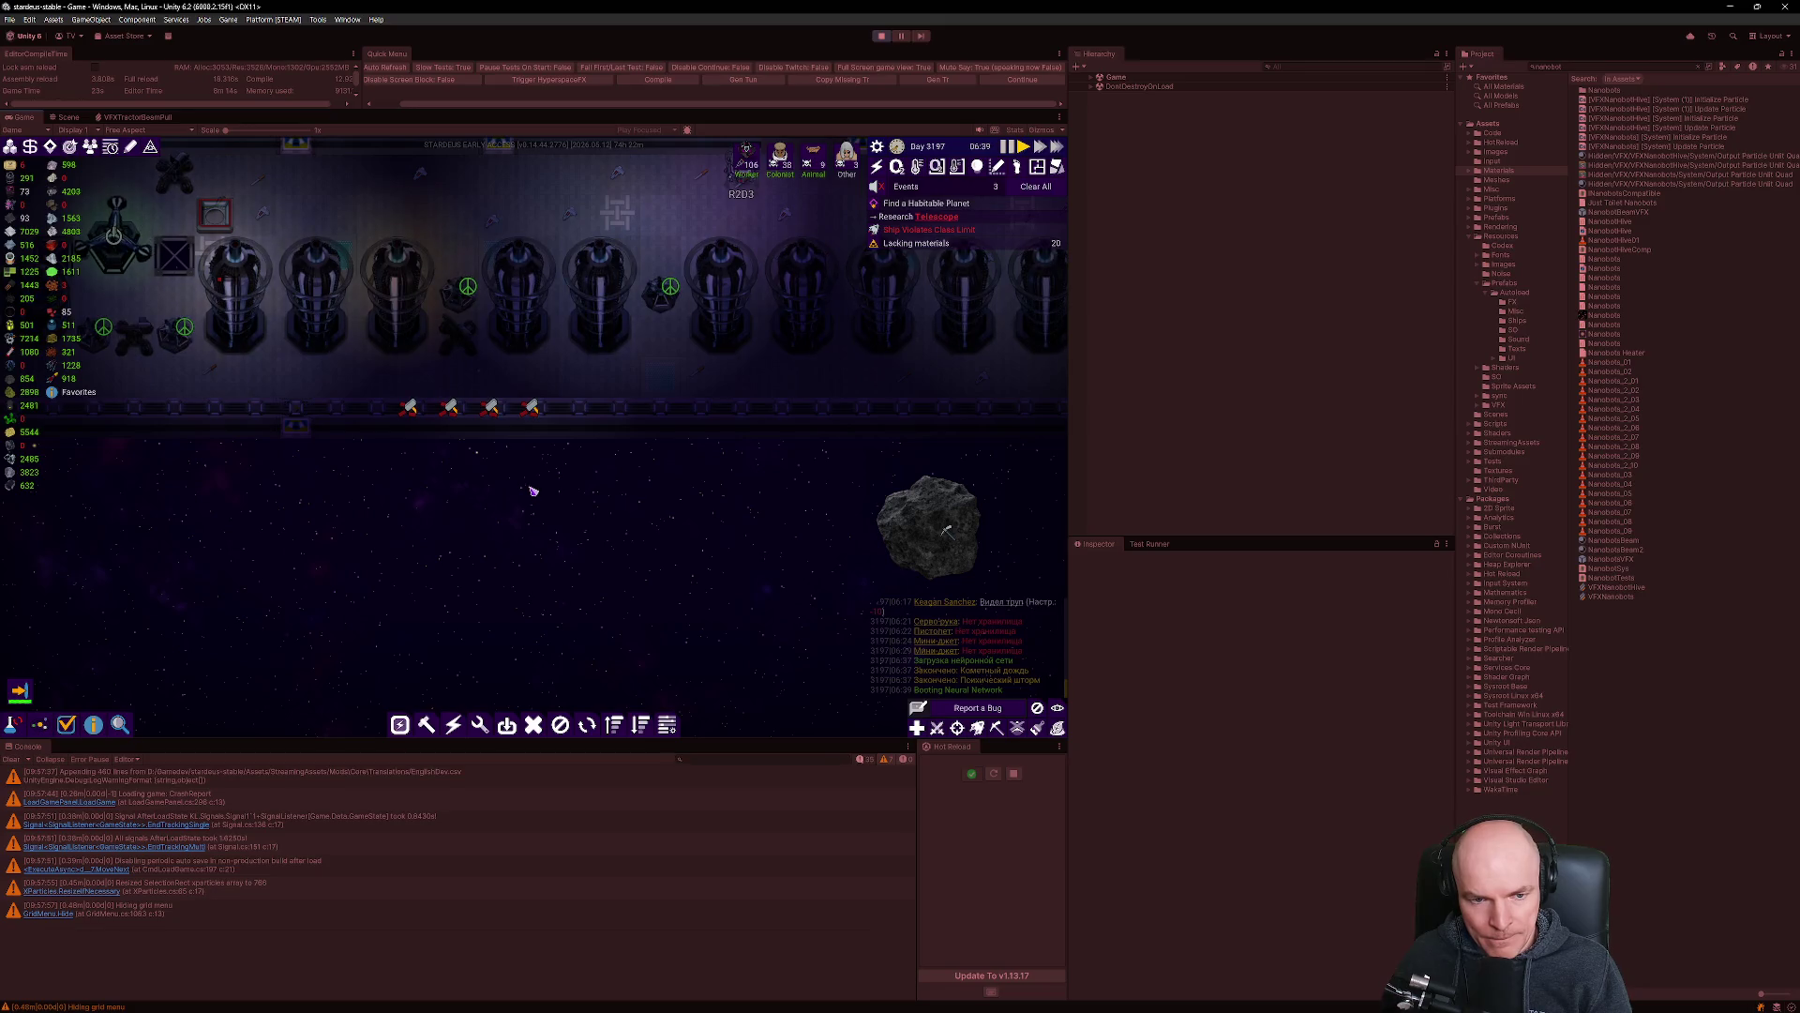
pyautogui.scroll(-2, 540, 503)
pyautogui.scroll(-3, 541, 506)
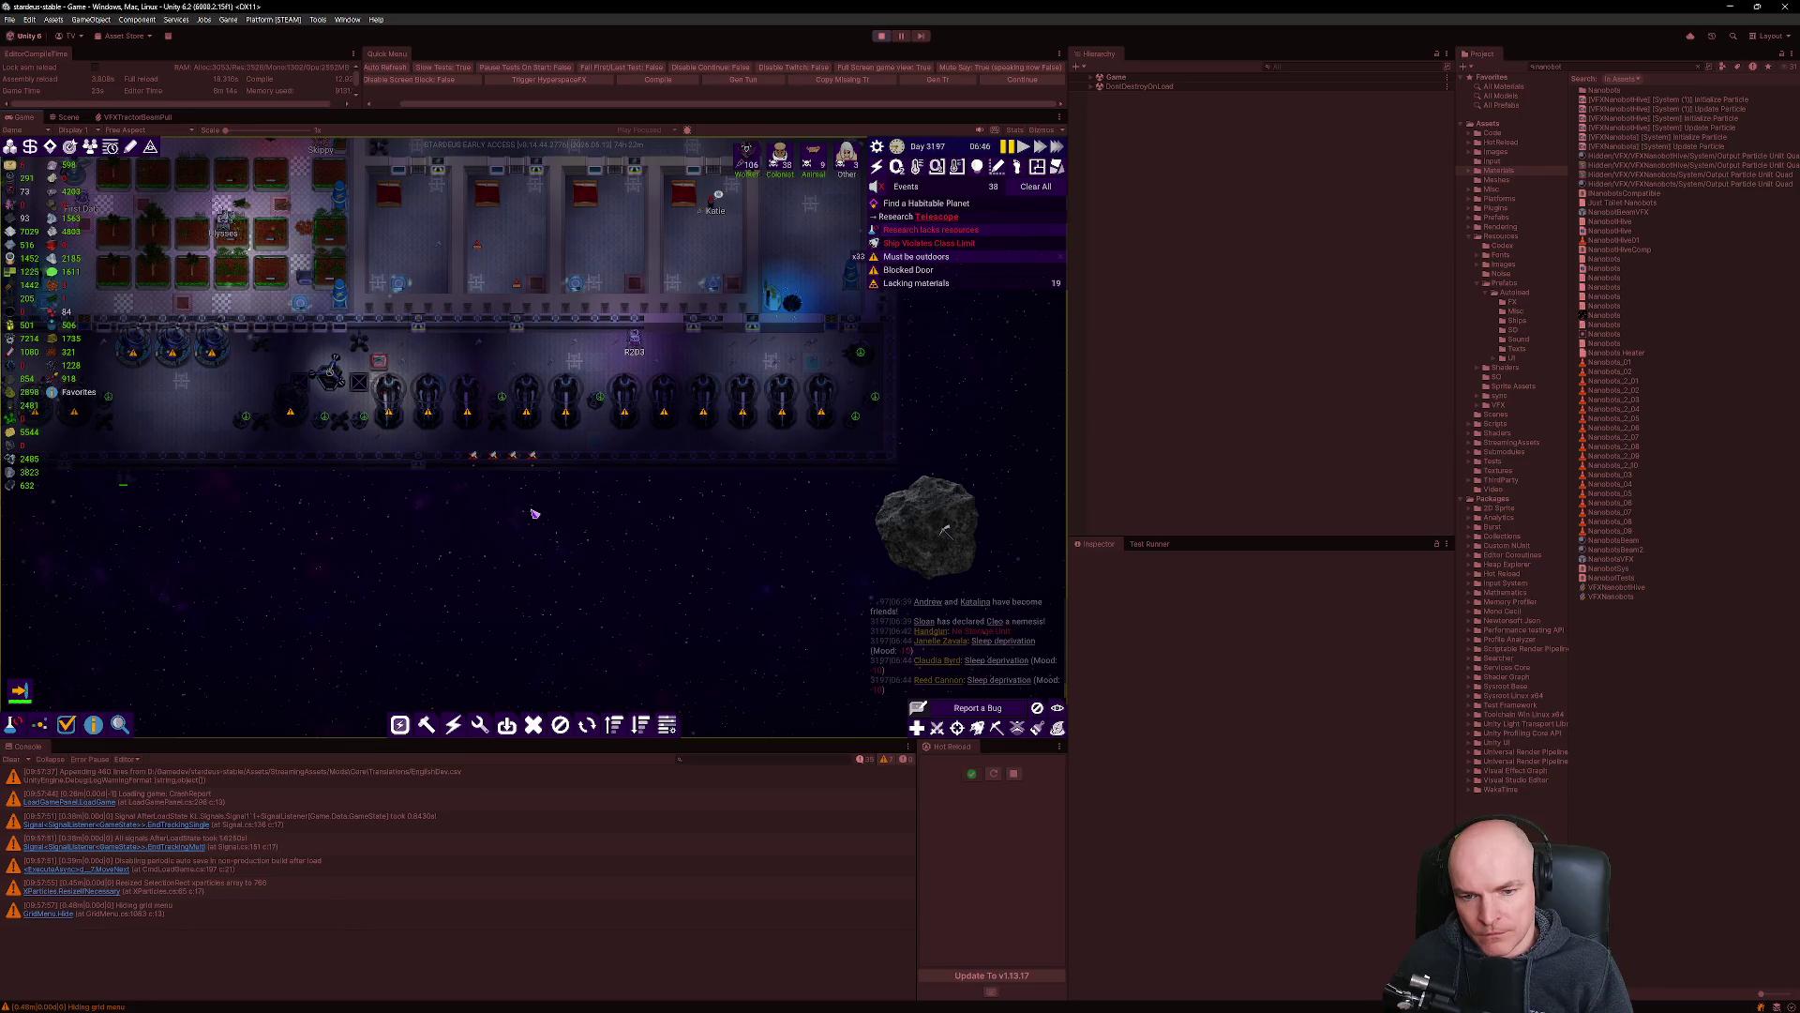
pyautogui.scroll(3, 531, 514)
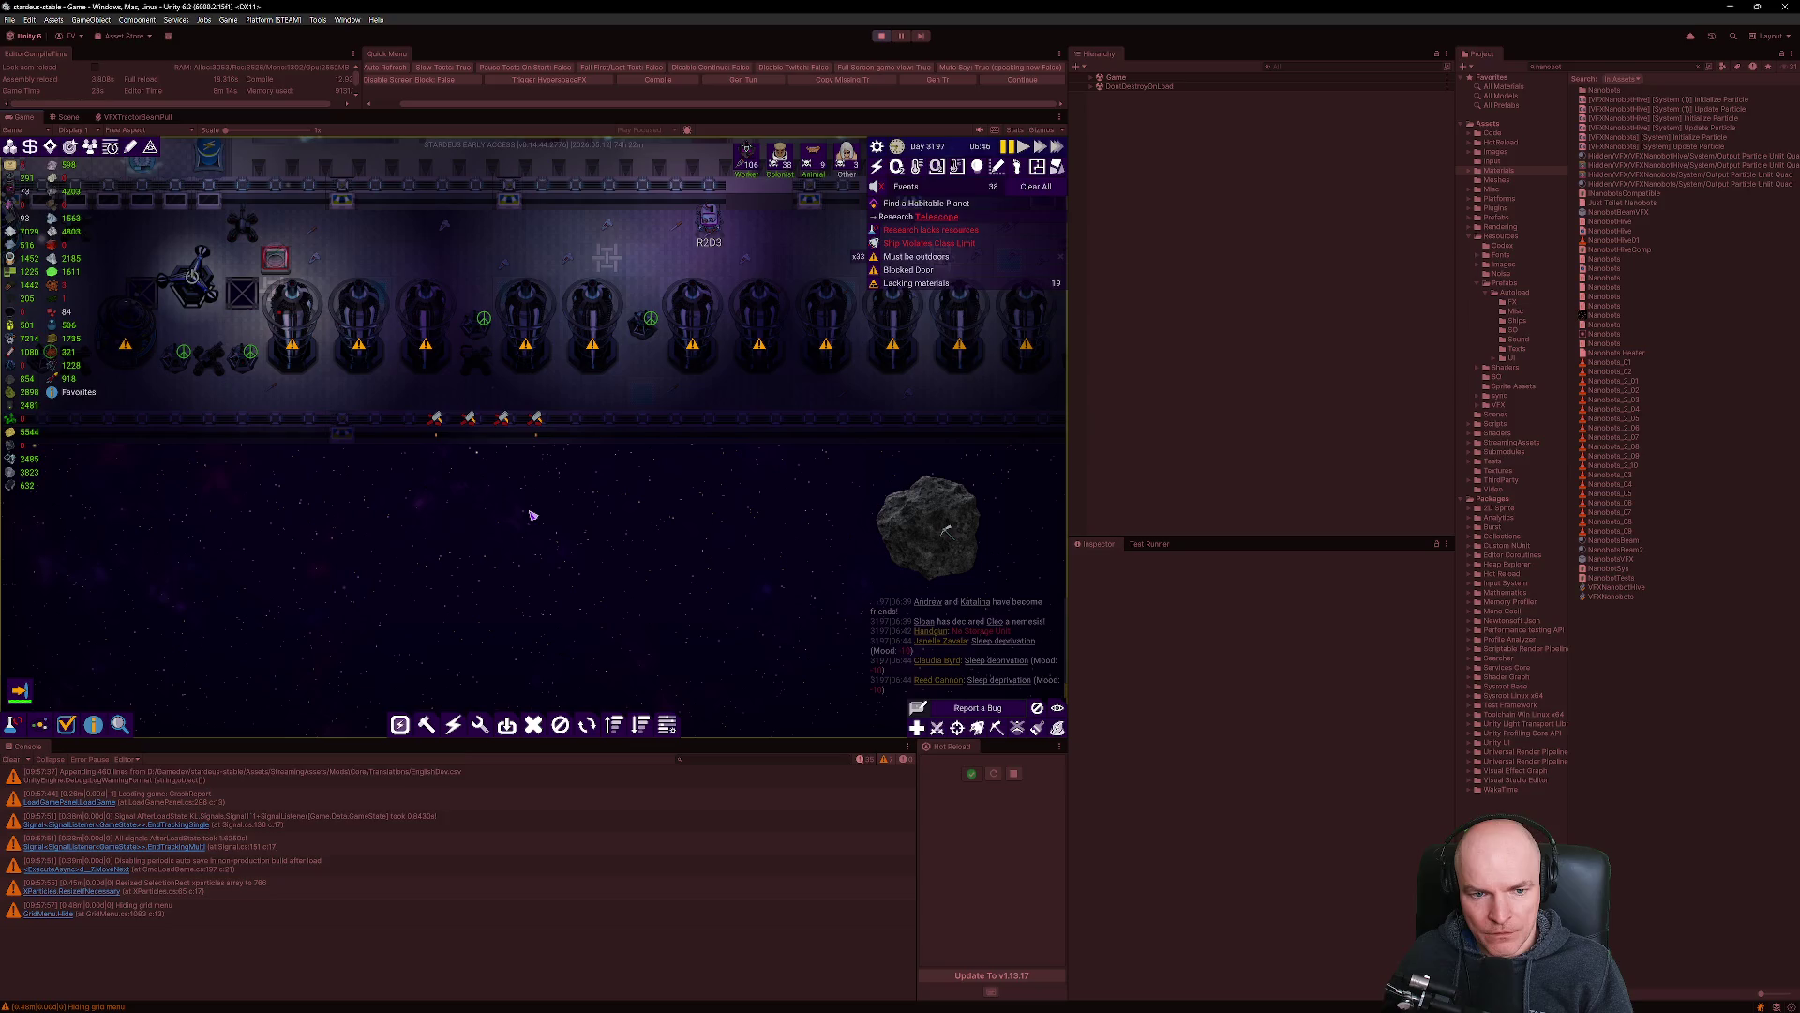
pyautogui.scroll(-5, 532, 515)
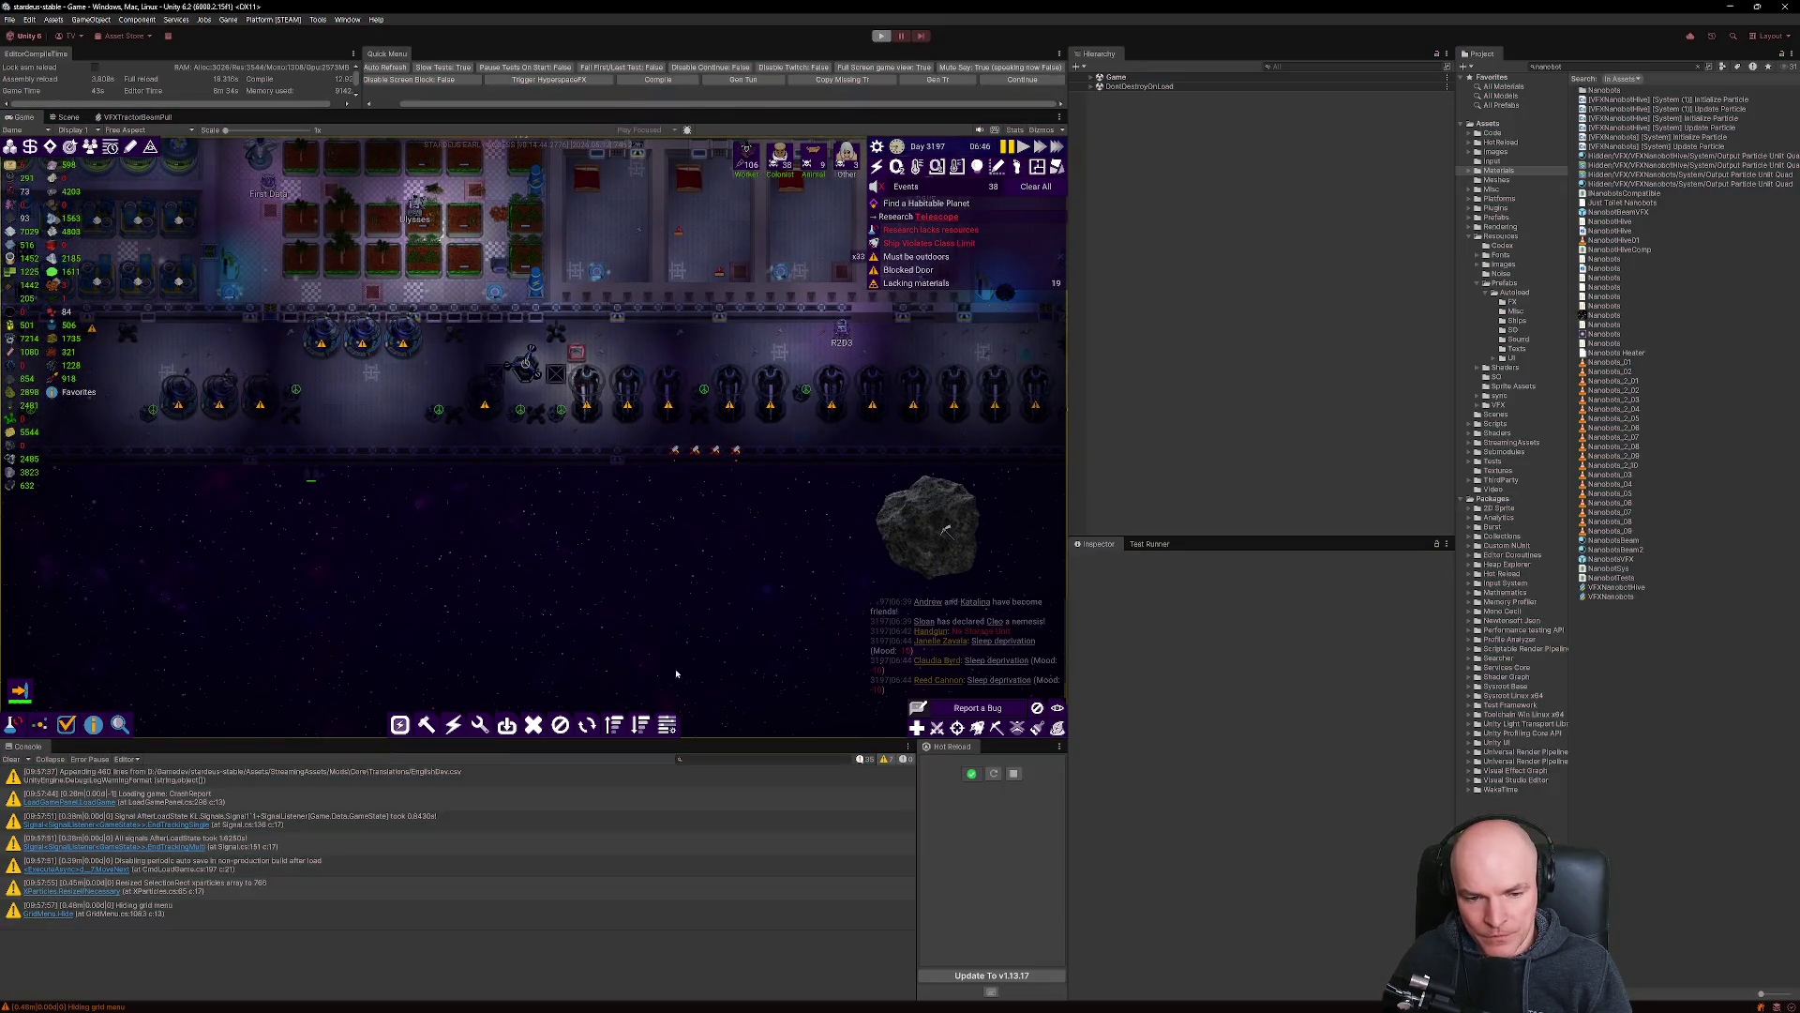
pyautogui.hotkey('alt', 'Tab')
pyautogui.click(873, 698)
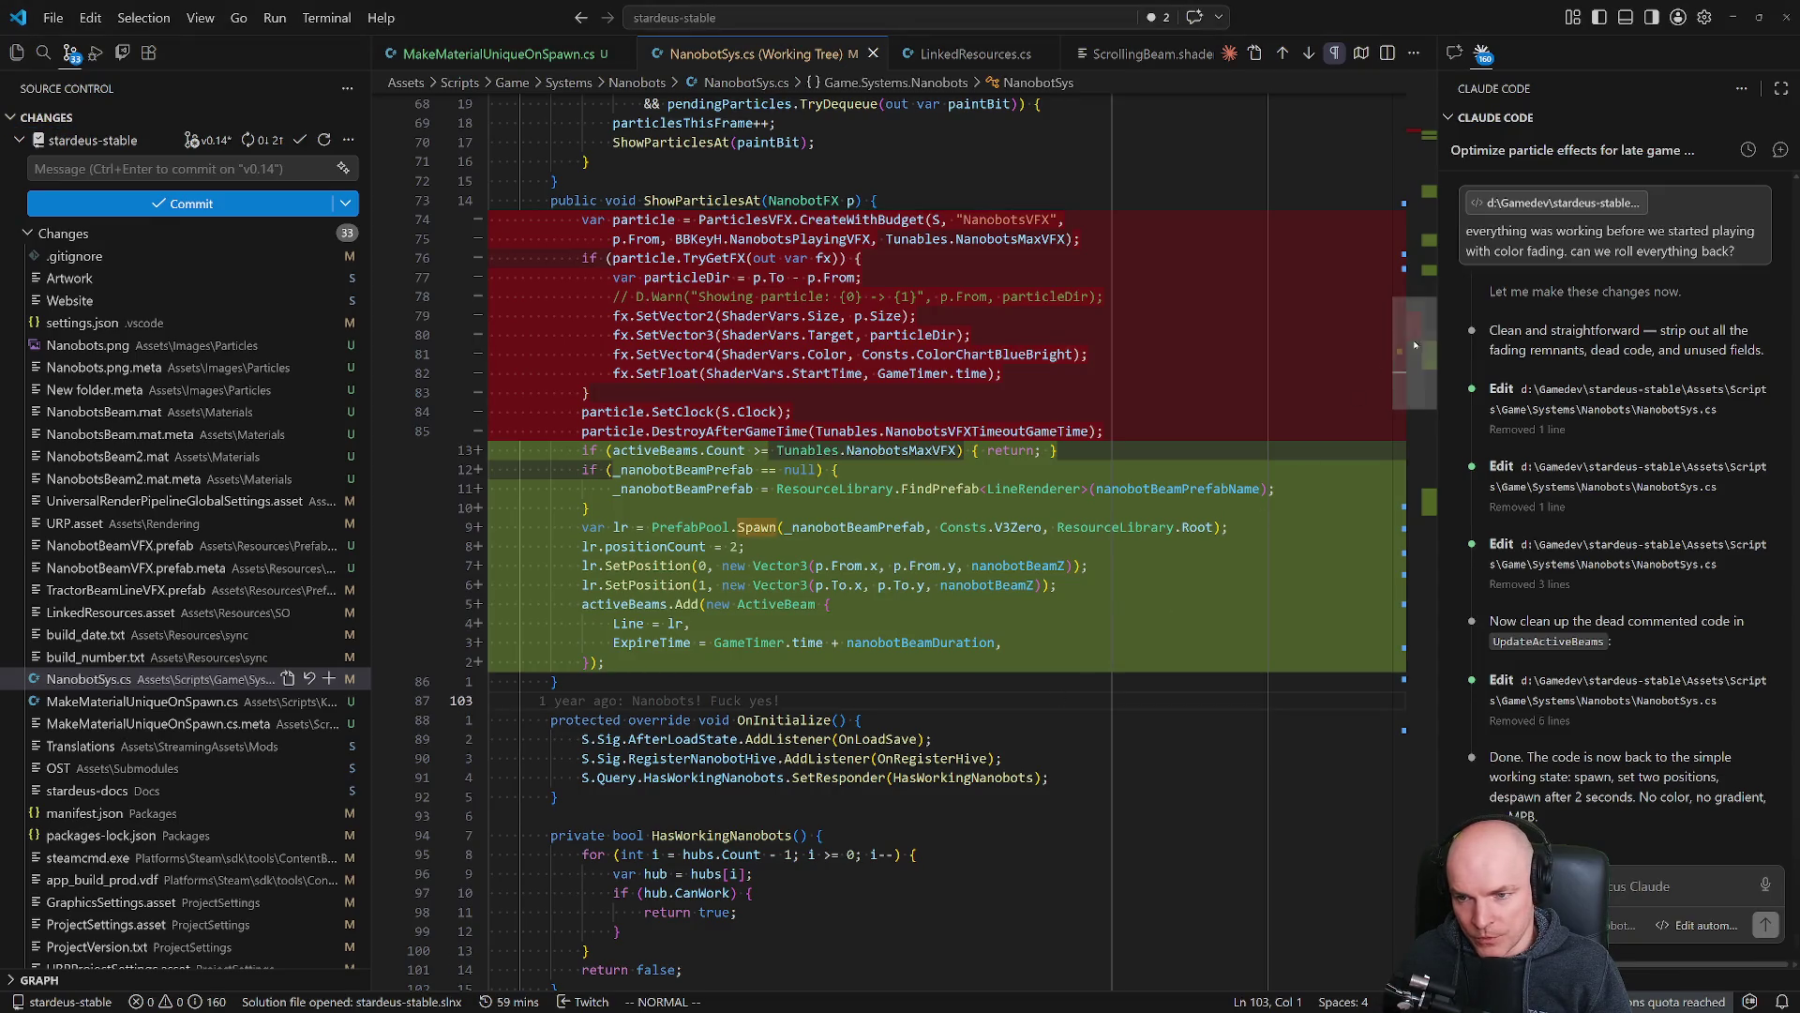
# Open NanobotSys.cs and go to the nanobotBeamPrefabName declaration.
pyautogui.hotkey('ctrl', 'p')
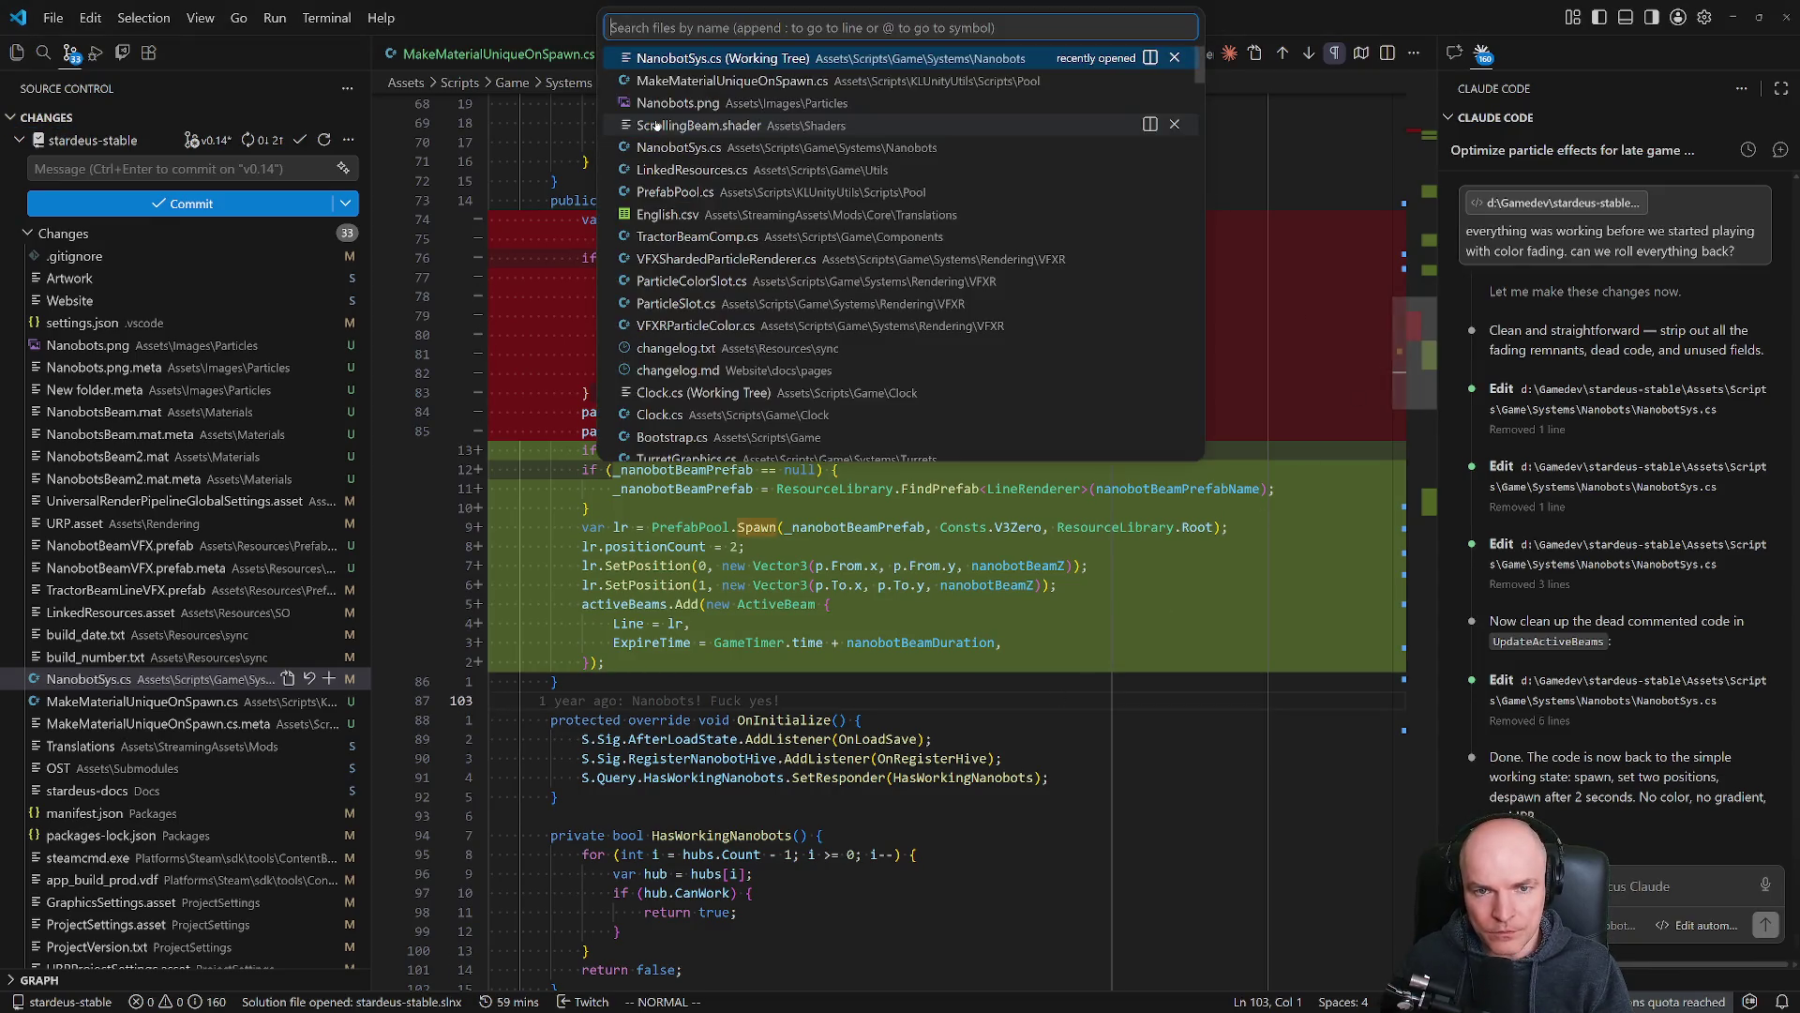
pyautogui.press('Down')
pyautogui.press('Down')
pyautogui.press('Down')
pyautogui.press('Up')
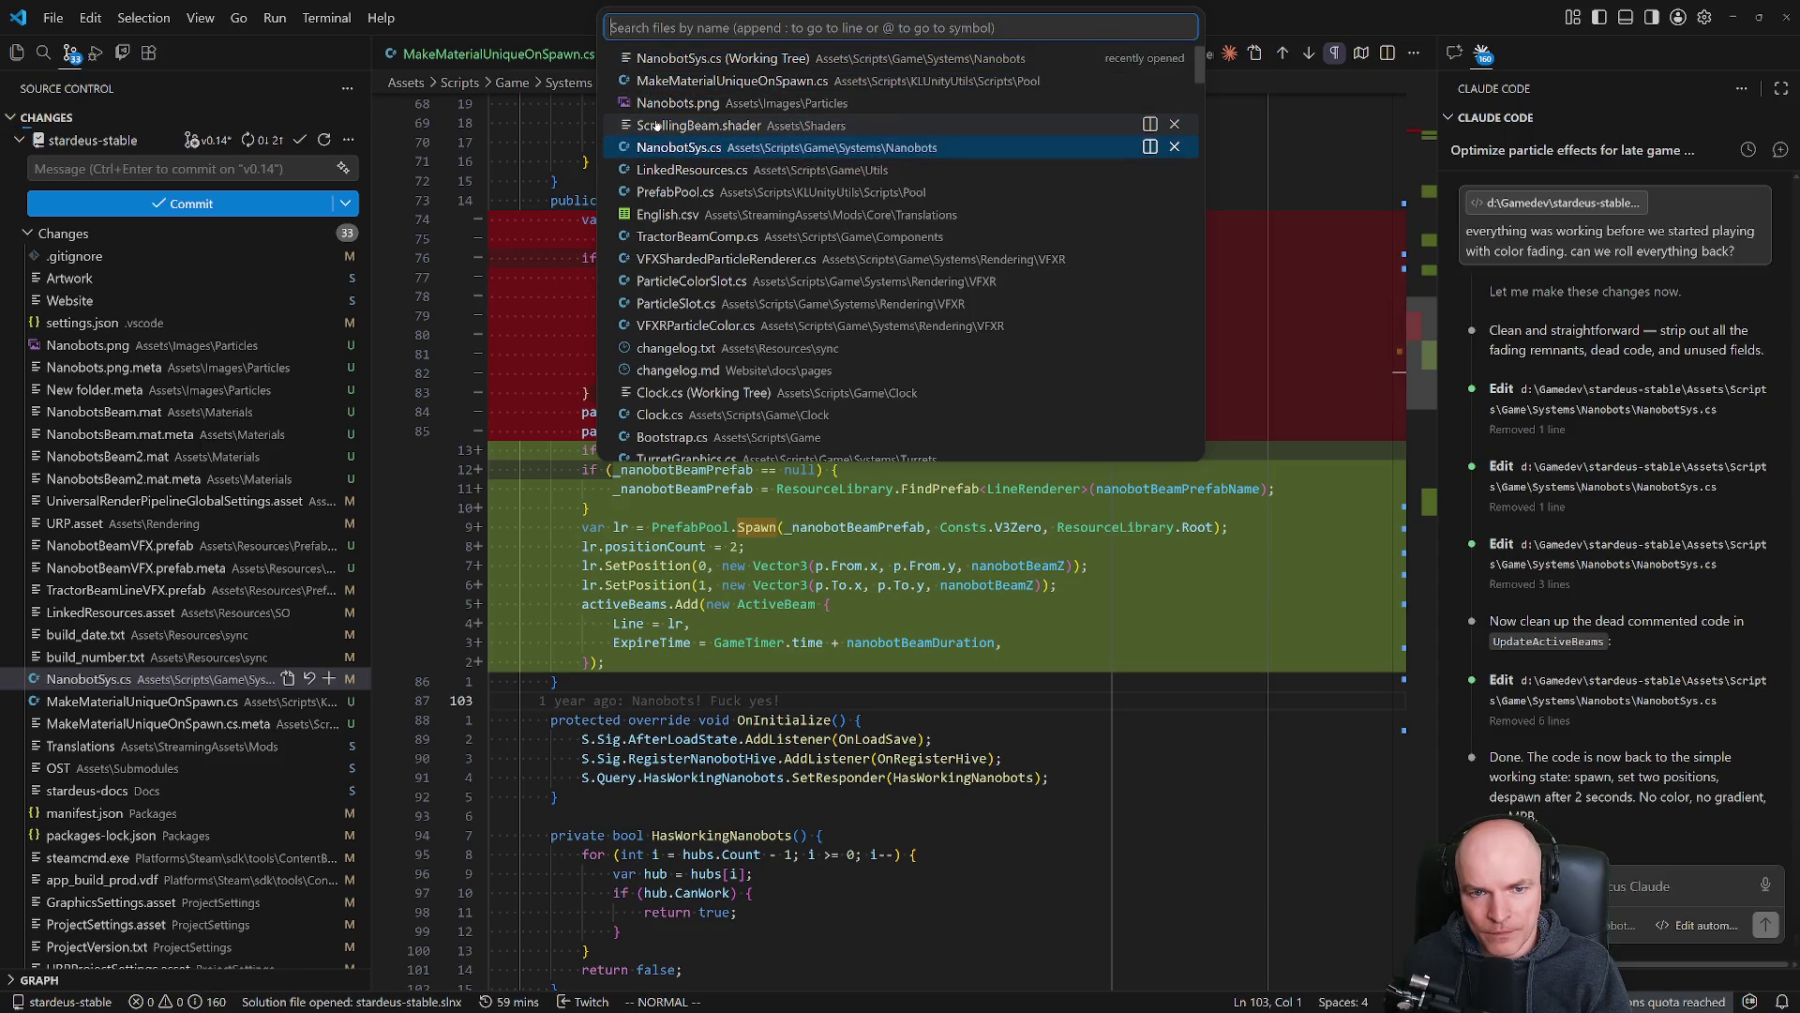
pyautogui.press('Return')
pyautogui.moveTo(1371, 153); pyautogui.dragTo(1412, 241)
pyautogui.click(895, 434)
# Duplicate the nanobotBeamPrefabName line and comment out the original NanobotBeamVFX line.
pyautogui.press('y')
pyautogui.press('y')
pyautogui.press('p')
pyautogui.press('k')
pyautogui.press('g')
pyautogui.press('c')
pyautogui.press('c')
pyautogui.press('j')
pyautogui.press('w')
pyautogui.press('w')
pyautogui.press('w')
# Change the duplicated prefab name to "TractorBeamLineVFX" and save NanobotSys.cs.
pyautogui.press('c')
pyautogui.press('i')
pyautogui.press('"')
pyautogui.write('Tractor')
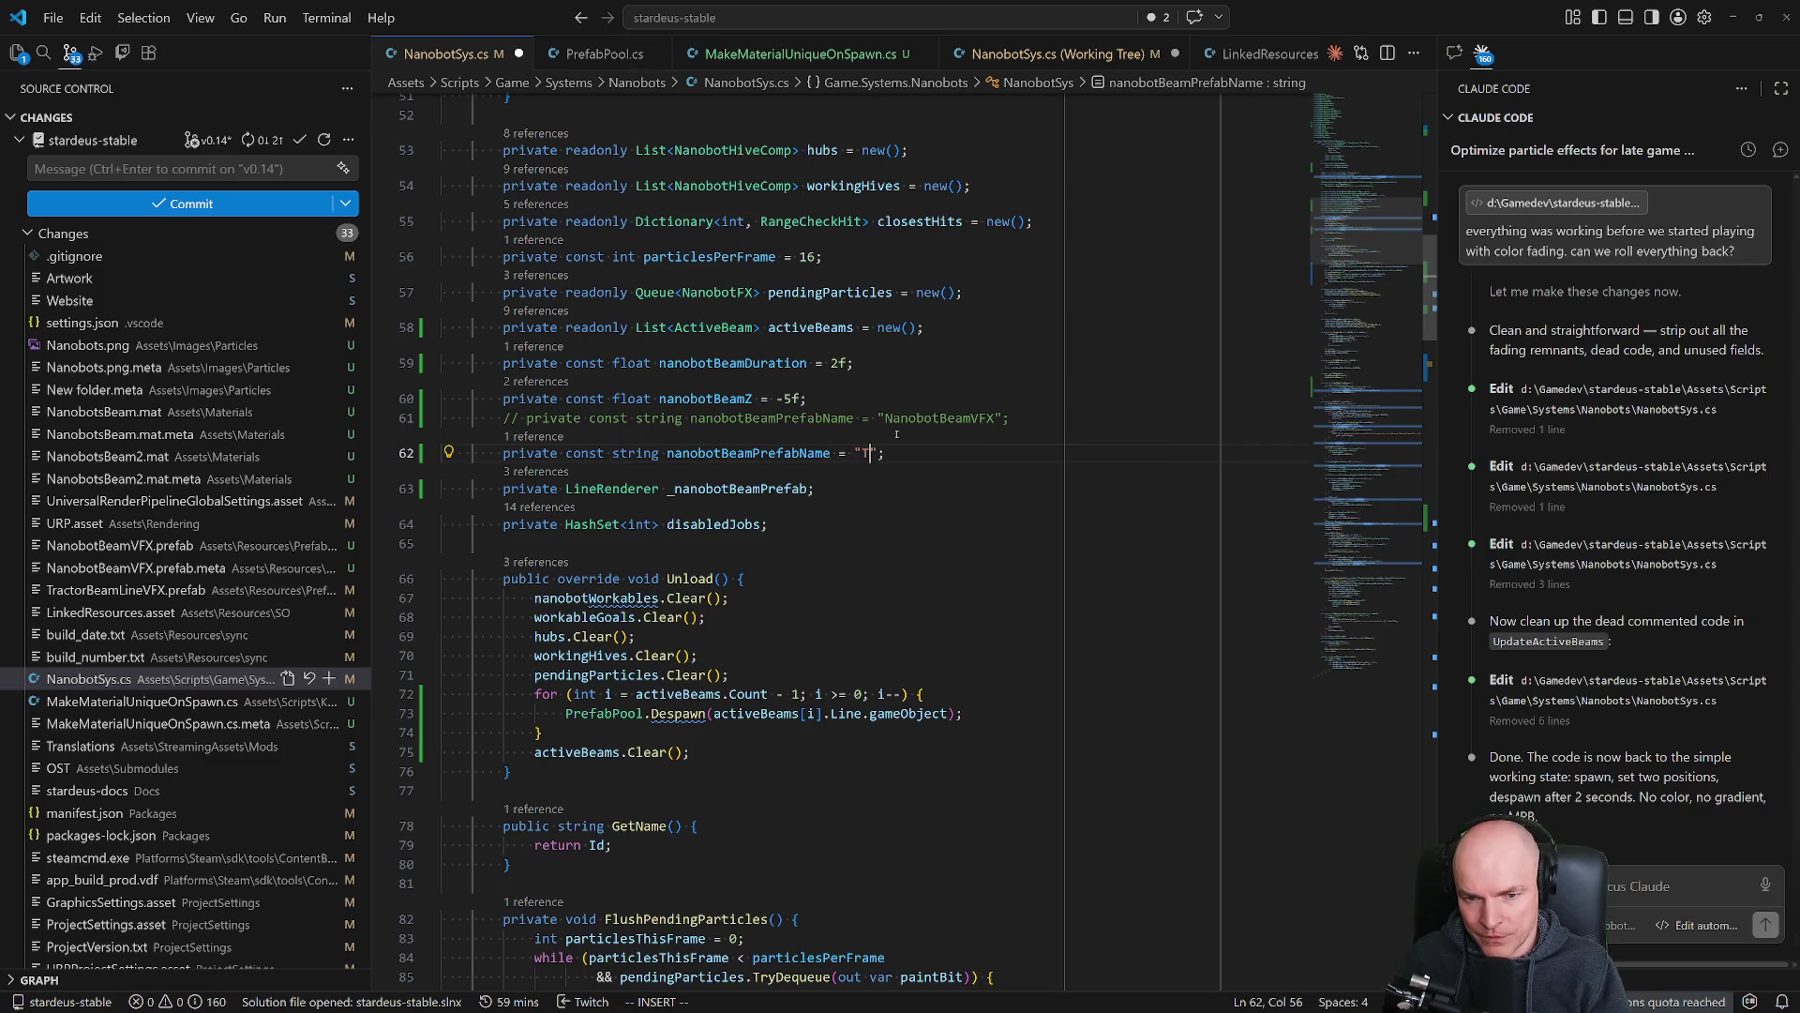
pyautogui.write('BeamLineVFX')
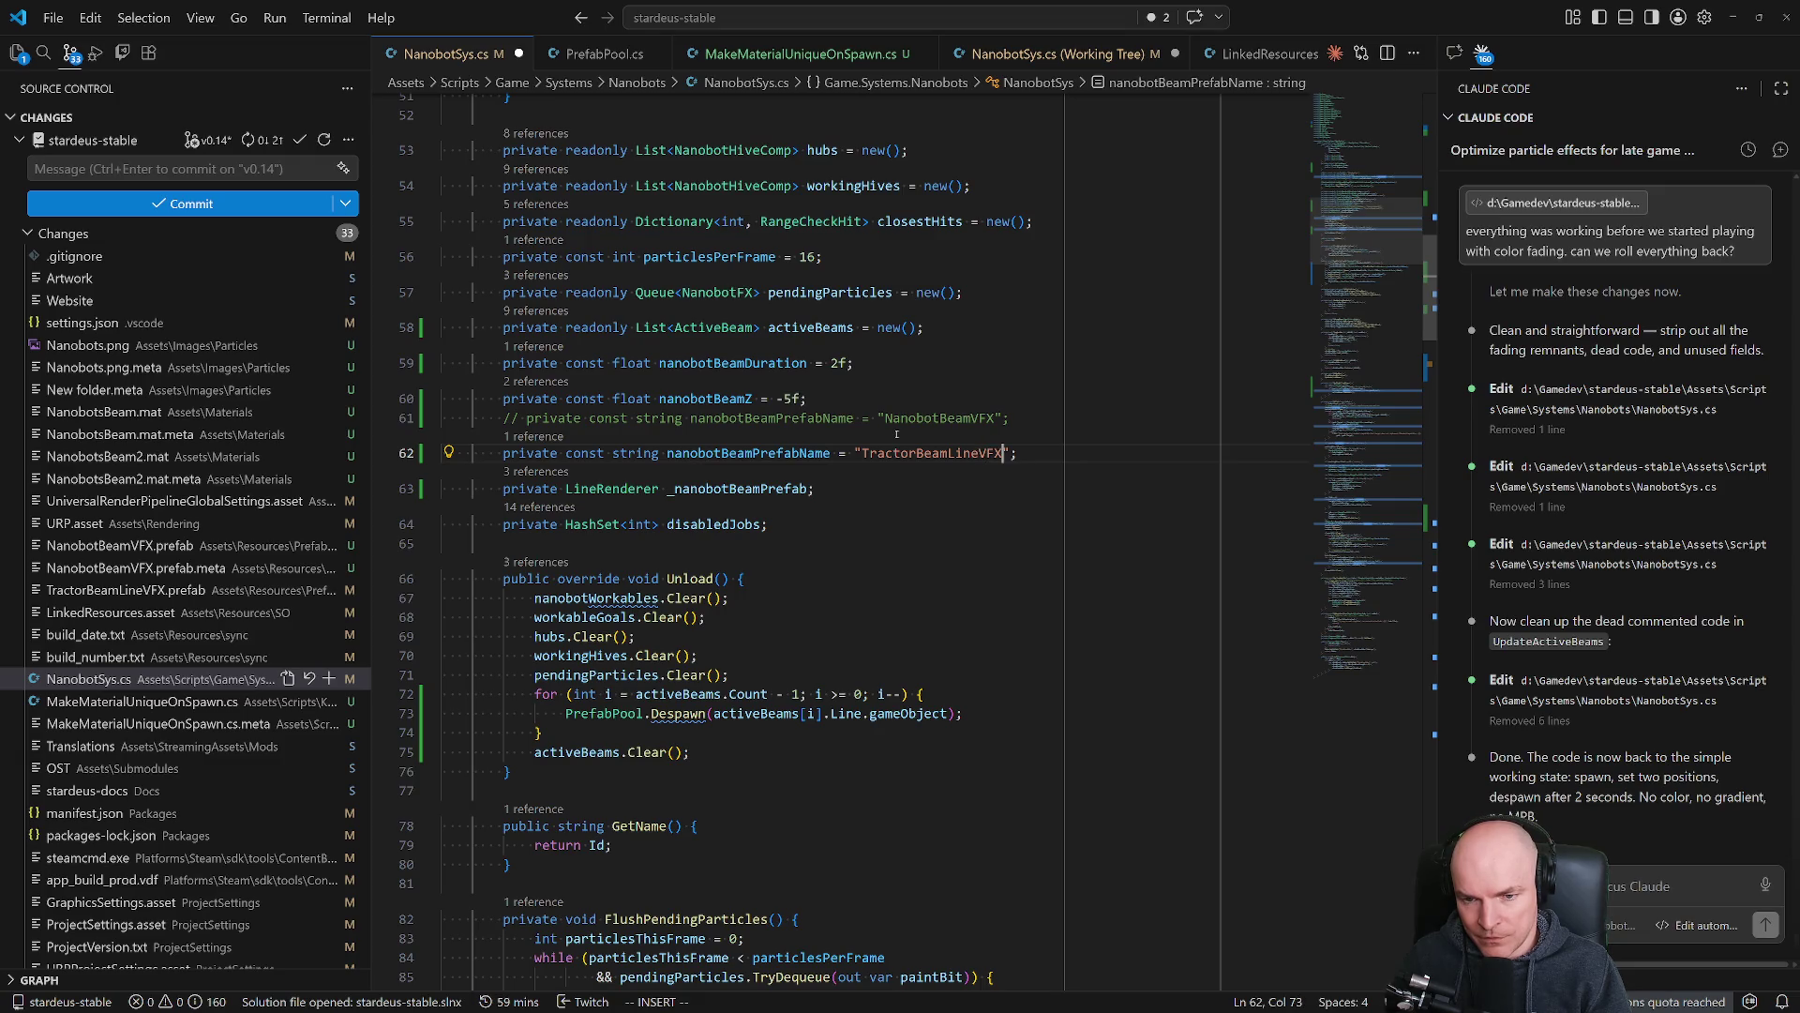
pyautogui.hotkey('ctrl', 's')
pyautogui.press('Escape')
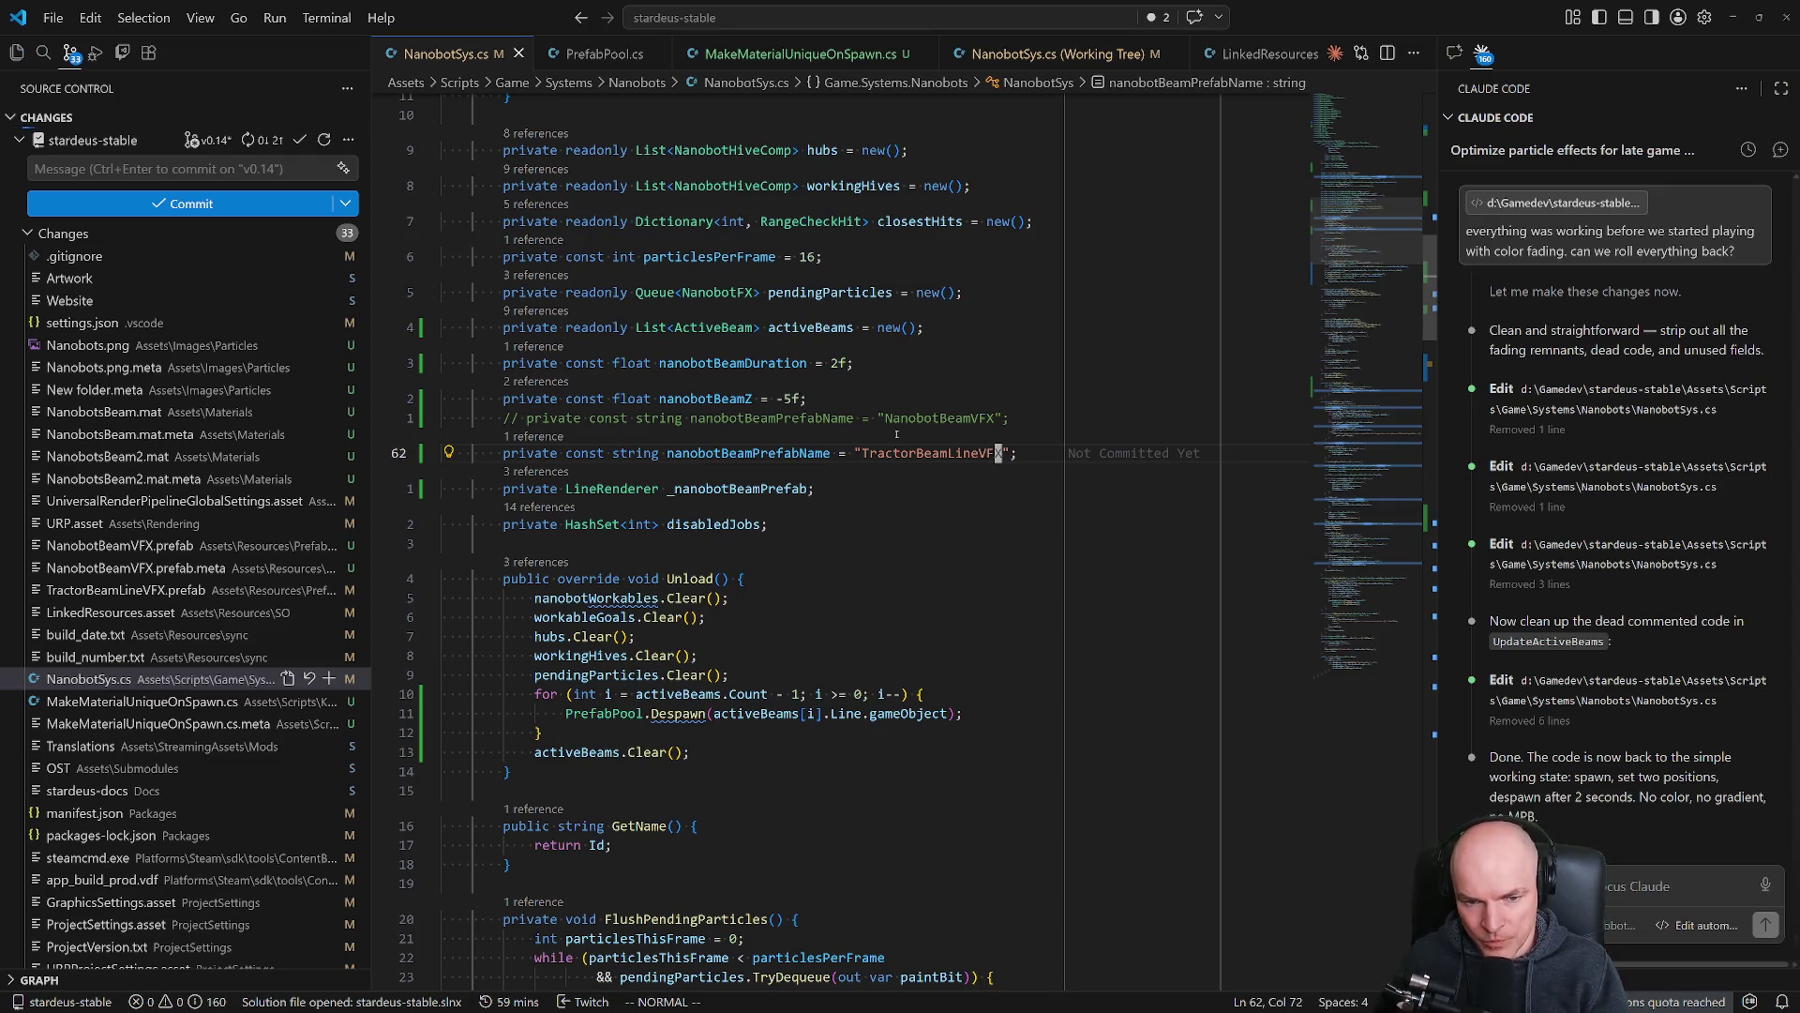
pyautogui.hotkey('alt', 'Tab')
pyautogui.hotkey('alt', 'Tab')
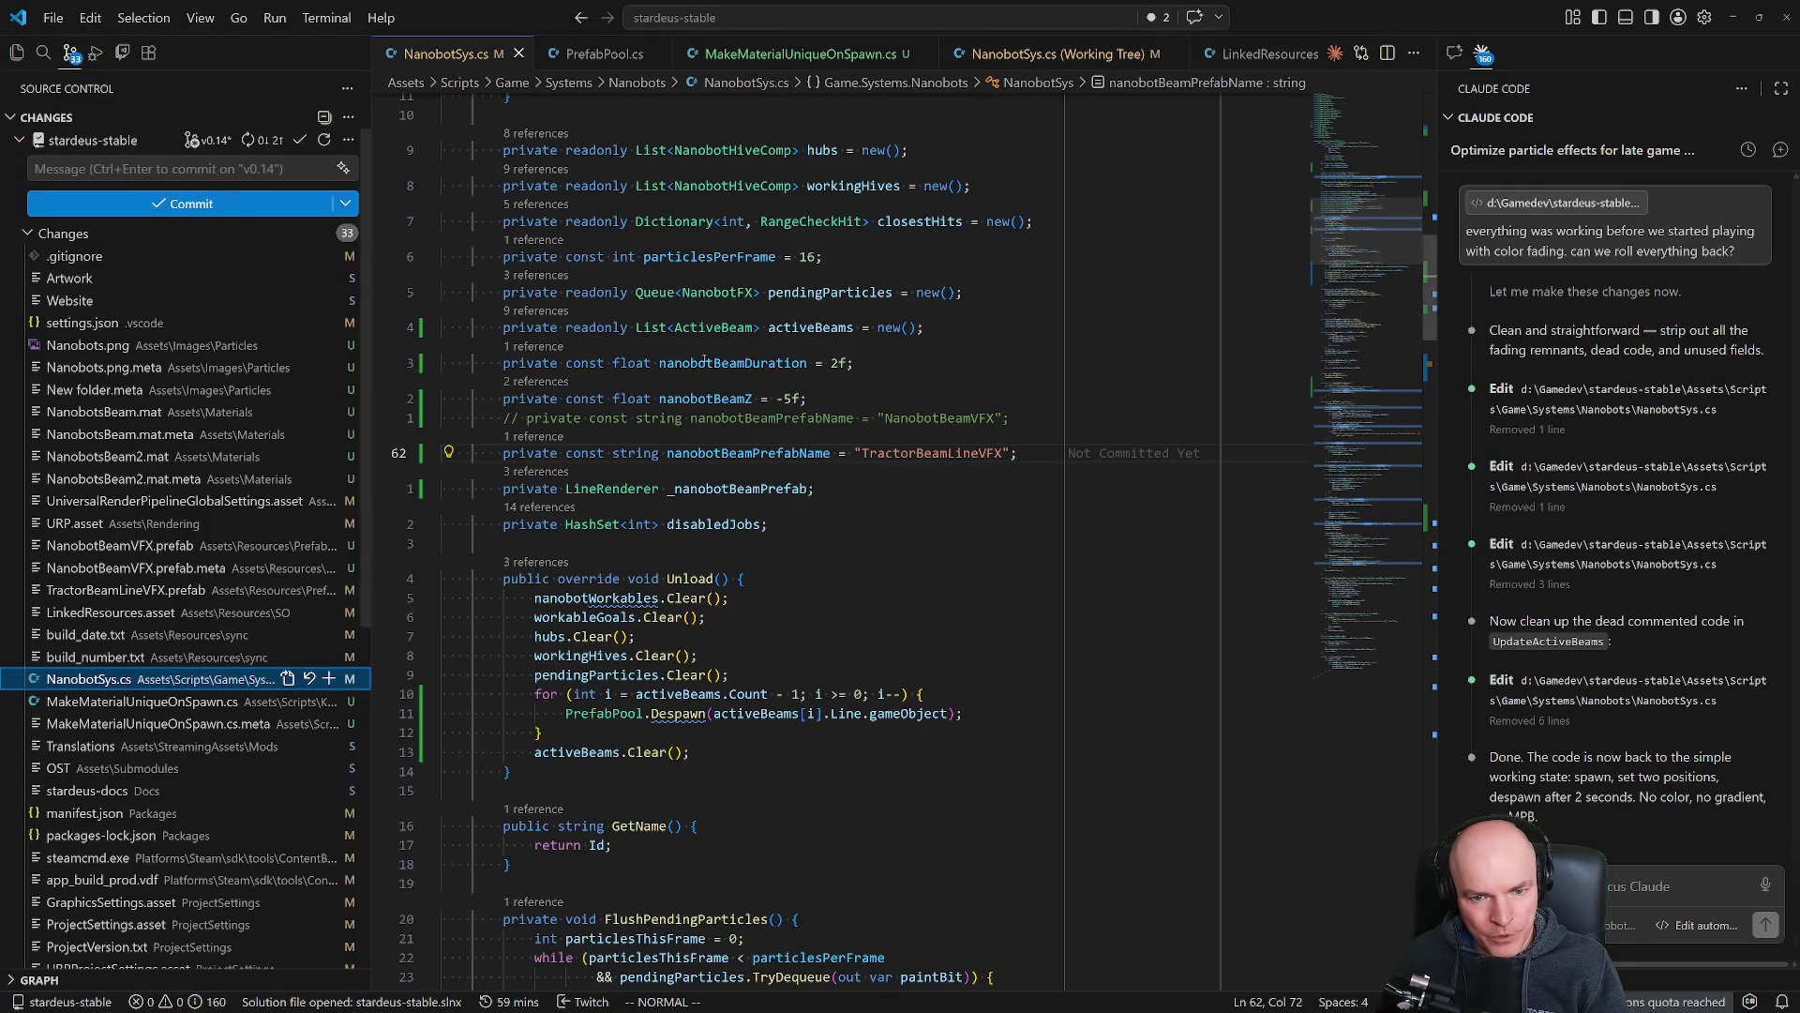
pyautogui.click(178, 169)
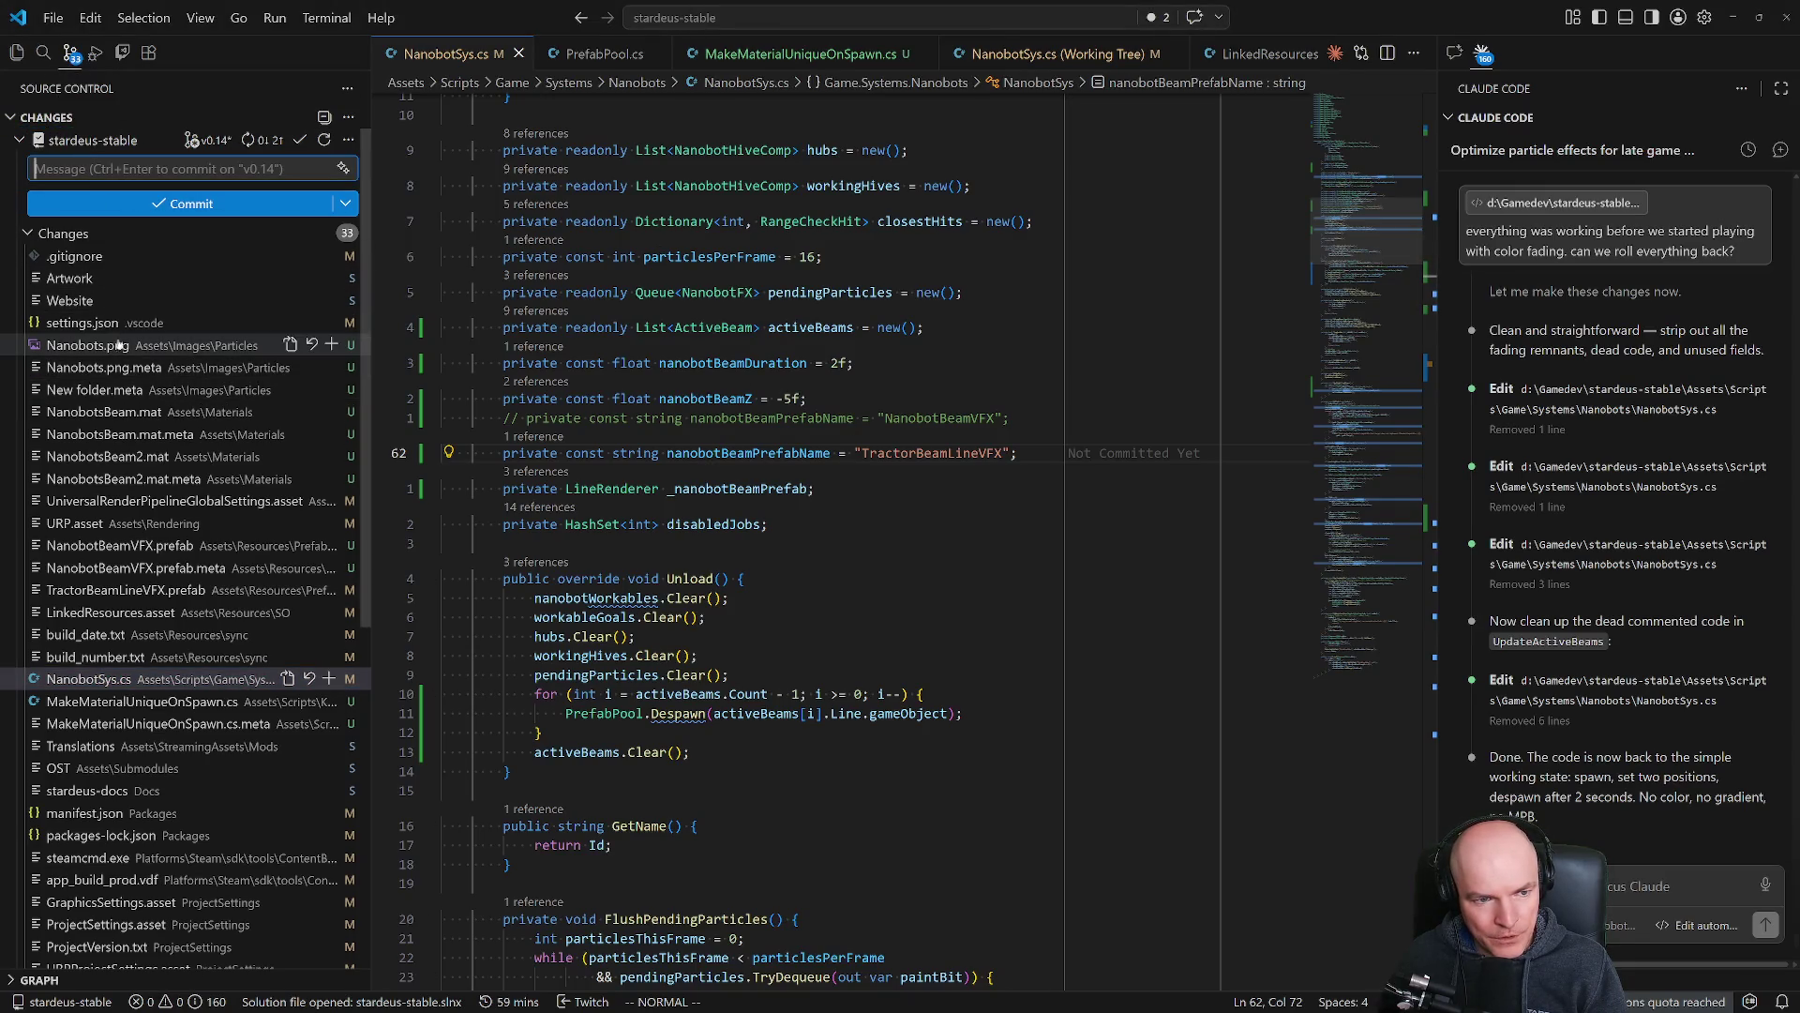
# Stage Nanobots.png and its .meta, and discard the untracked New folder.meta.
pyautogui.click(331, 345)
pyautogui.click(328, 389)
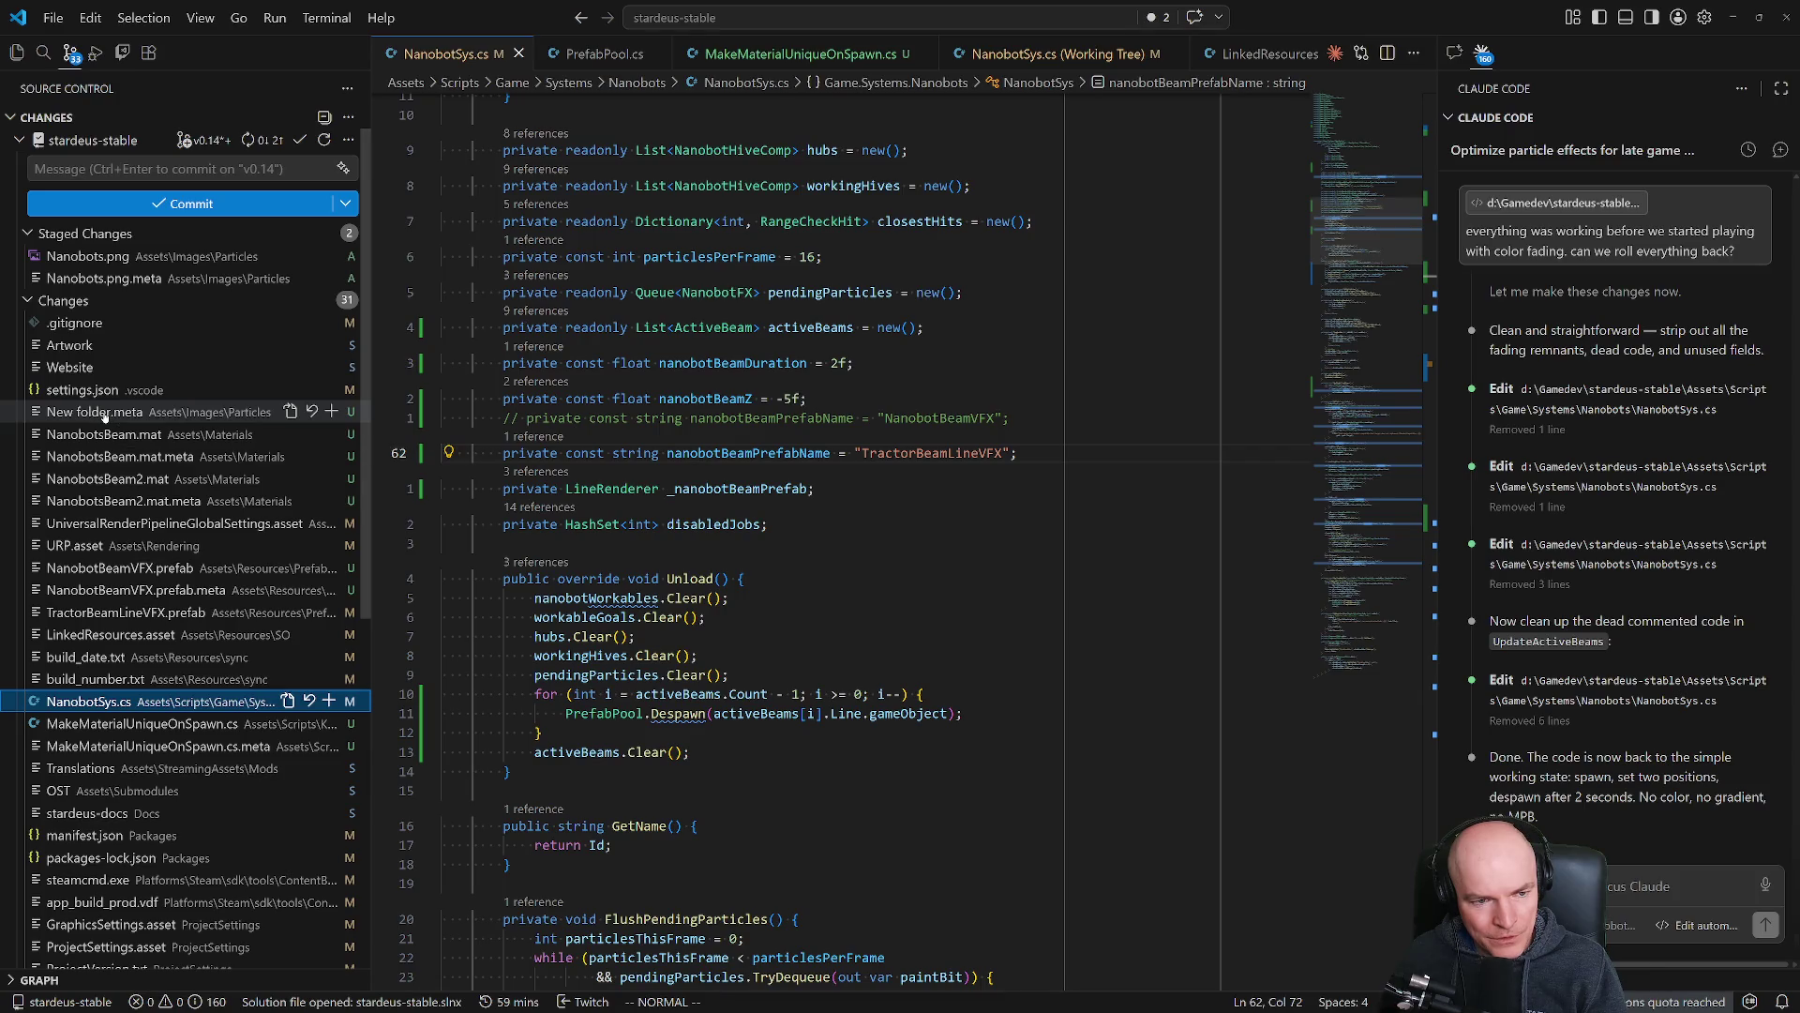
pyautogui.rightClick(234, 412)
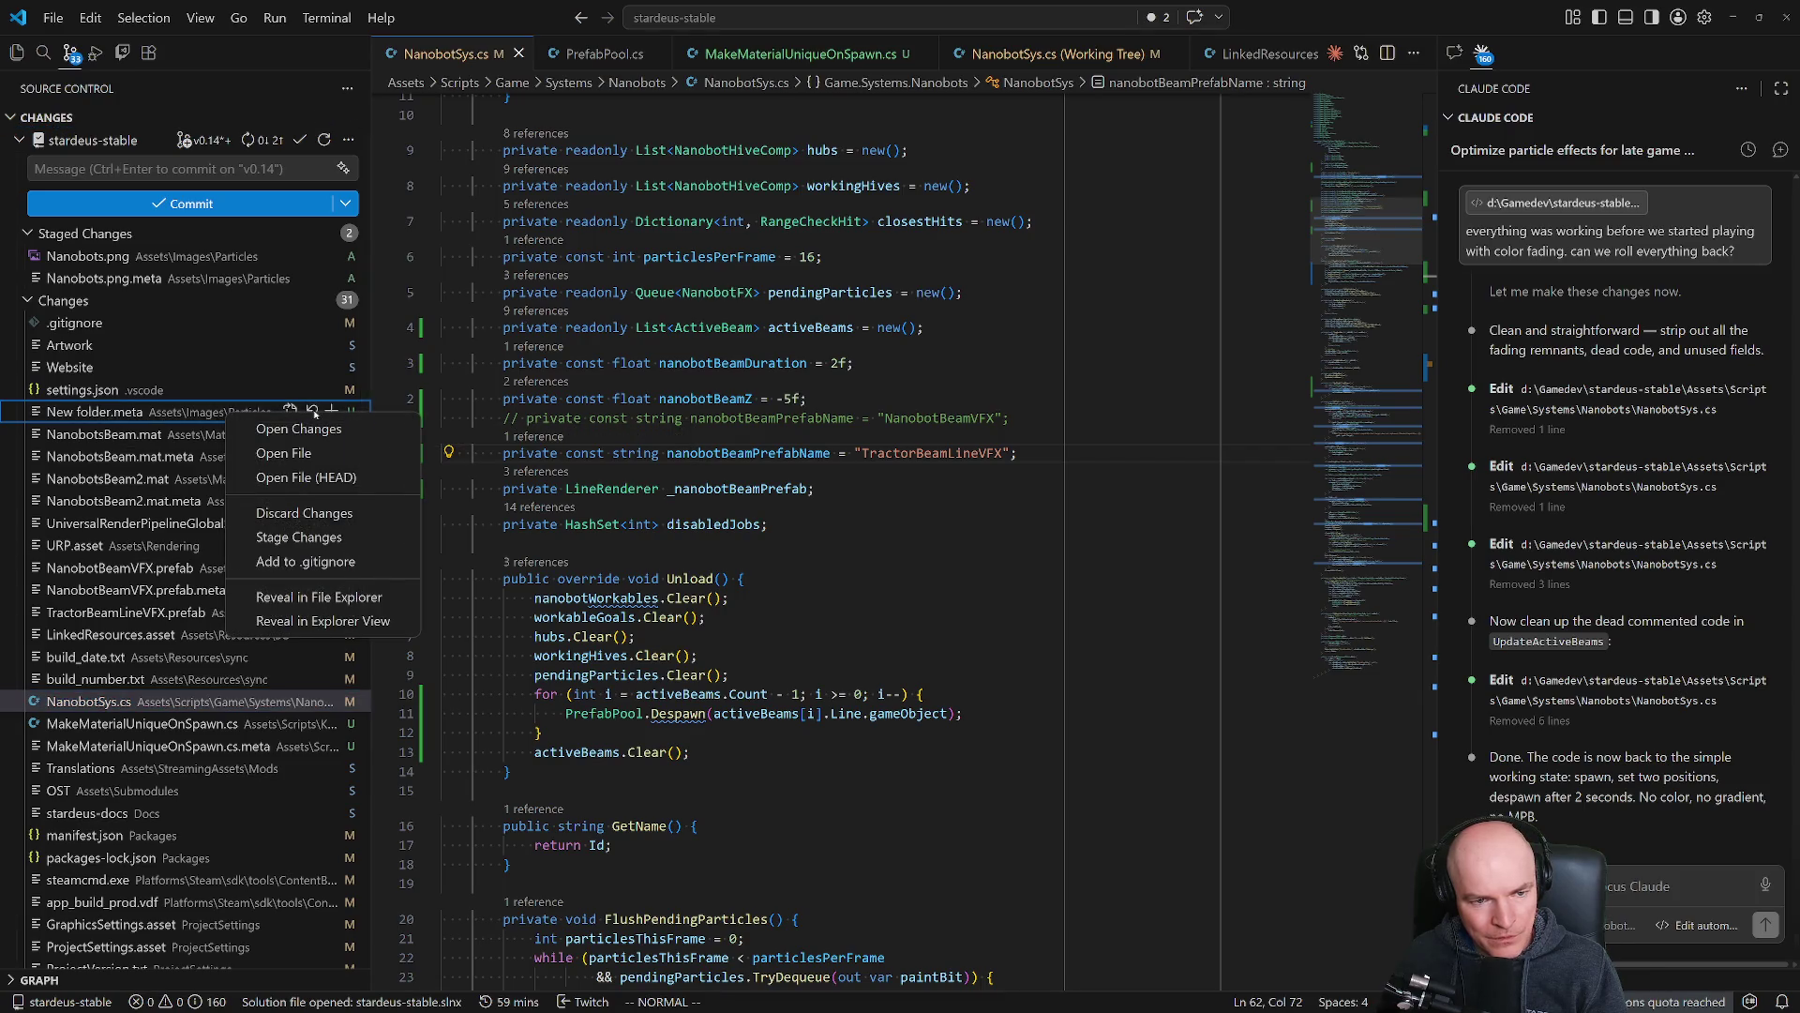
pyautogui.press('Escape')
pyautogui.click(313, 412)
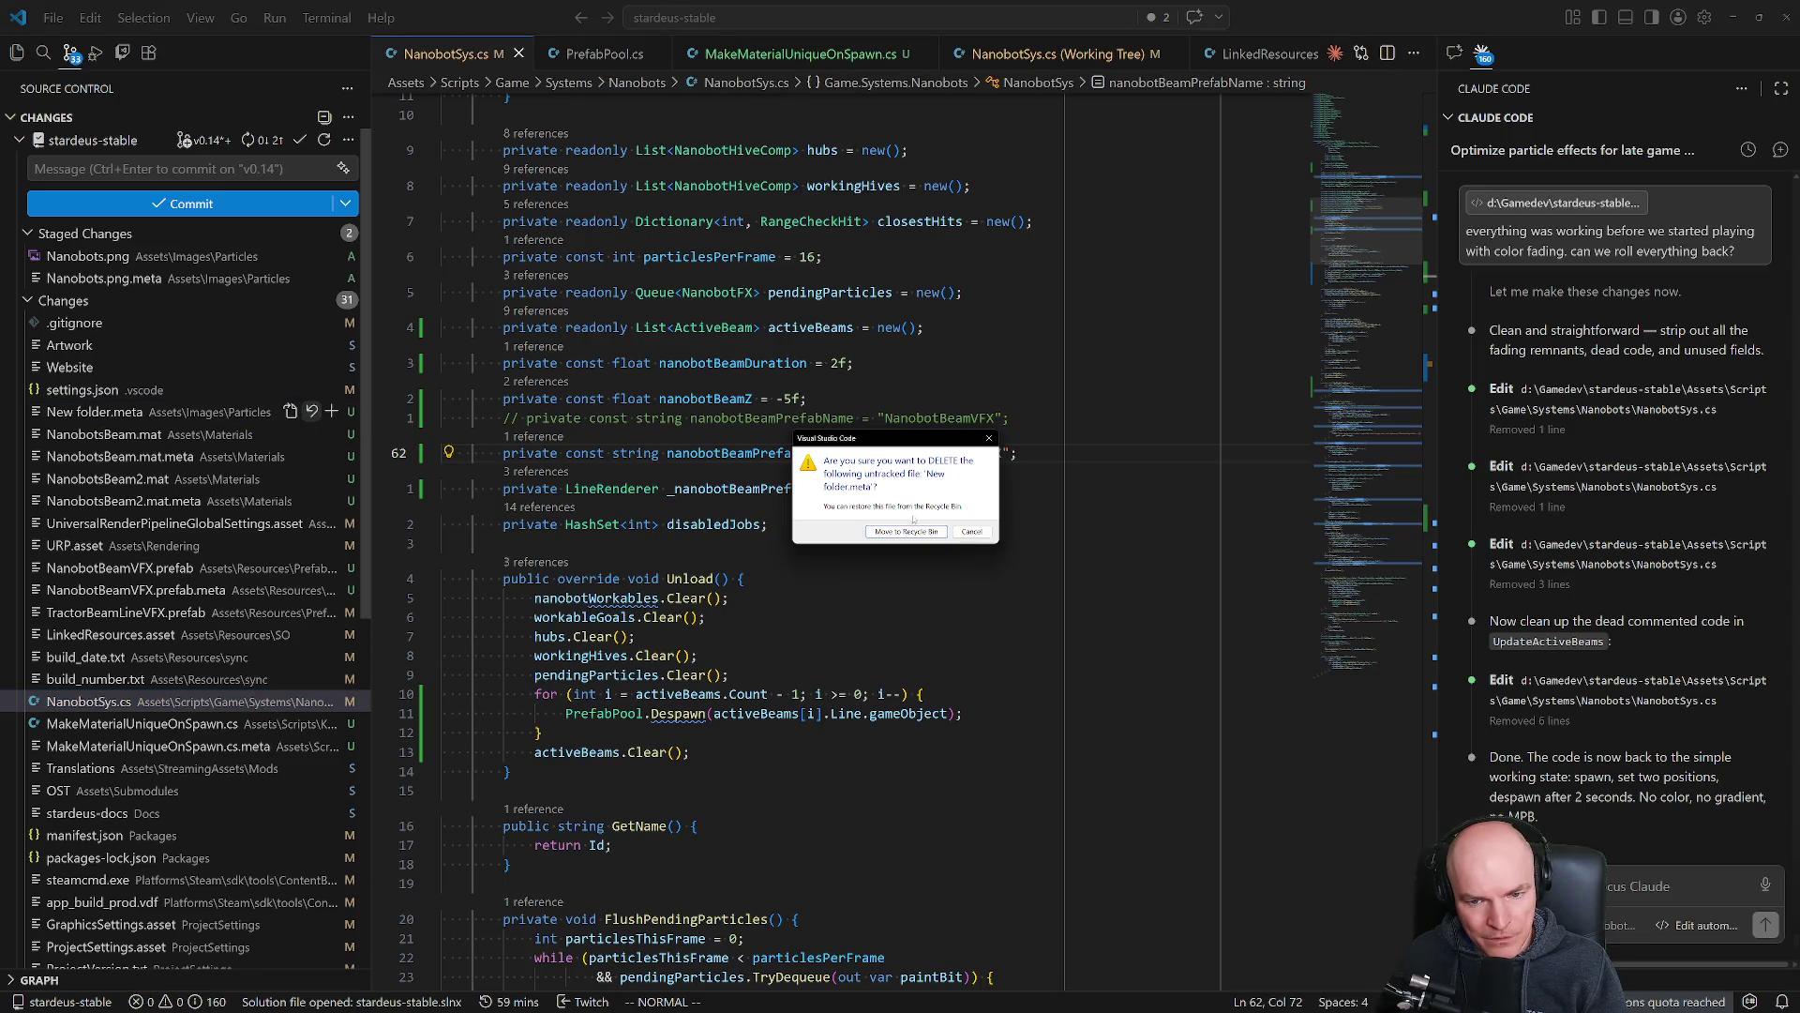
pyautogui.click(905, 536)
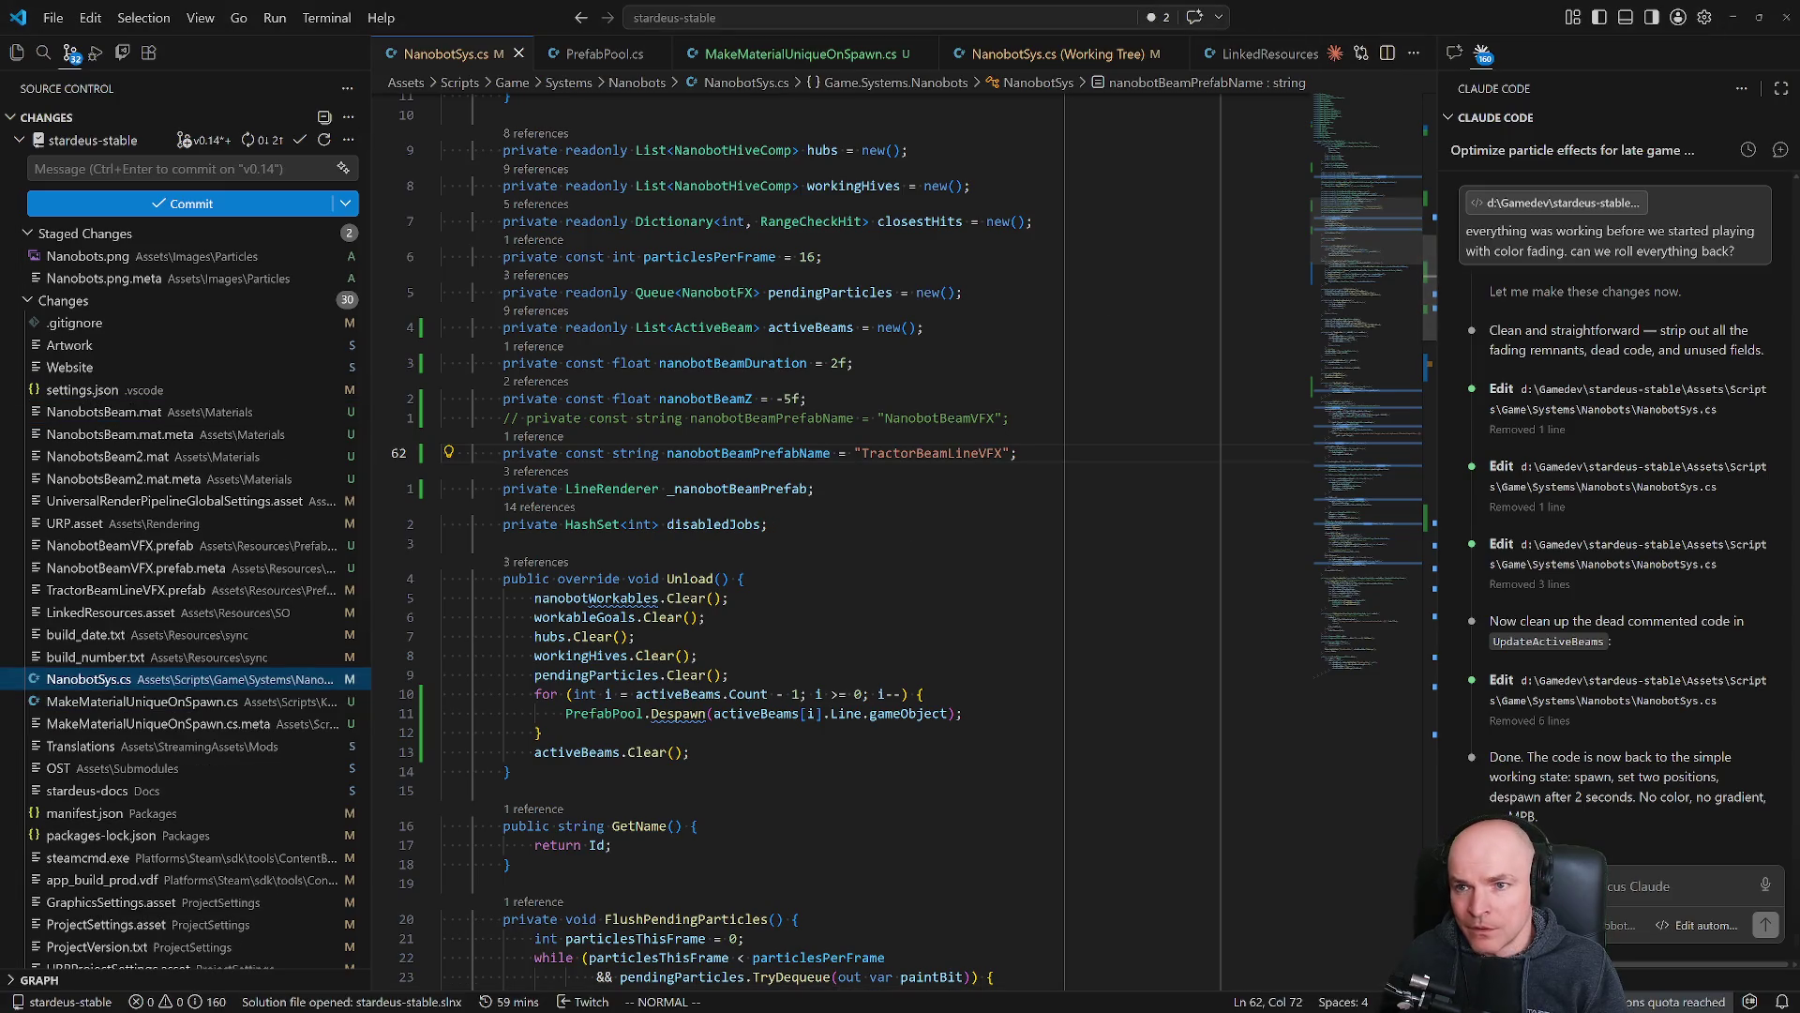
# Stage NanobotSys.cs and delete the untracked MakeMaterialUniqueOnSpawn.cs and its .meta file.
pyautogui.hotkey('alt', 'Tab')
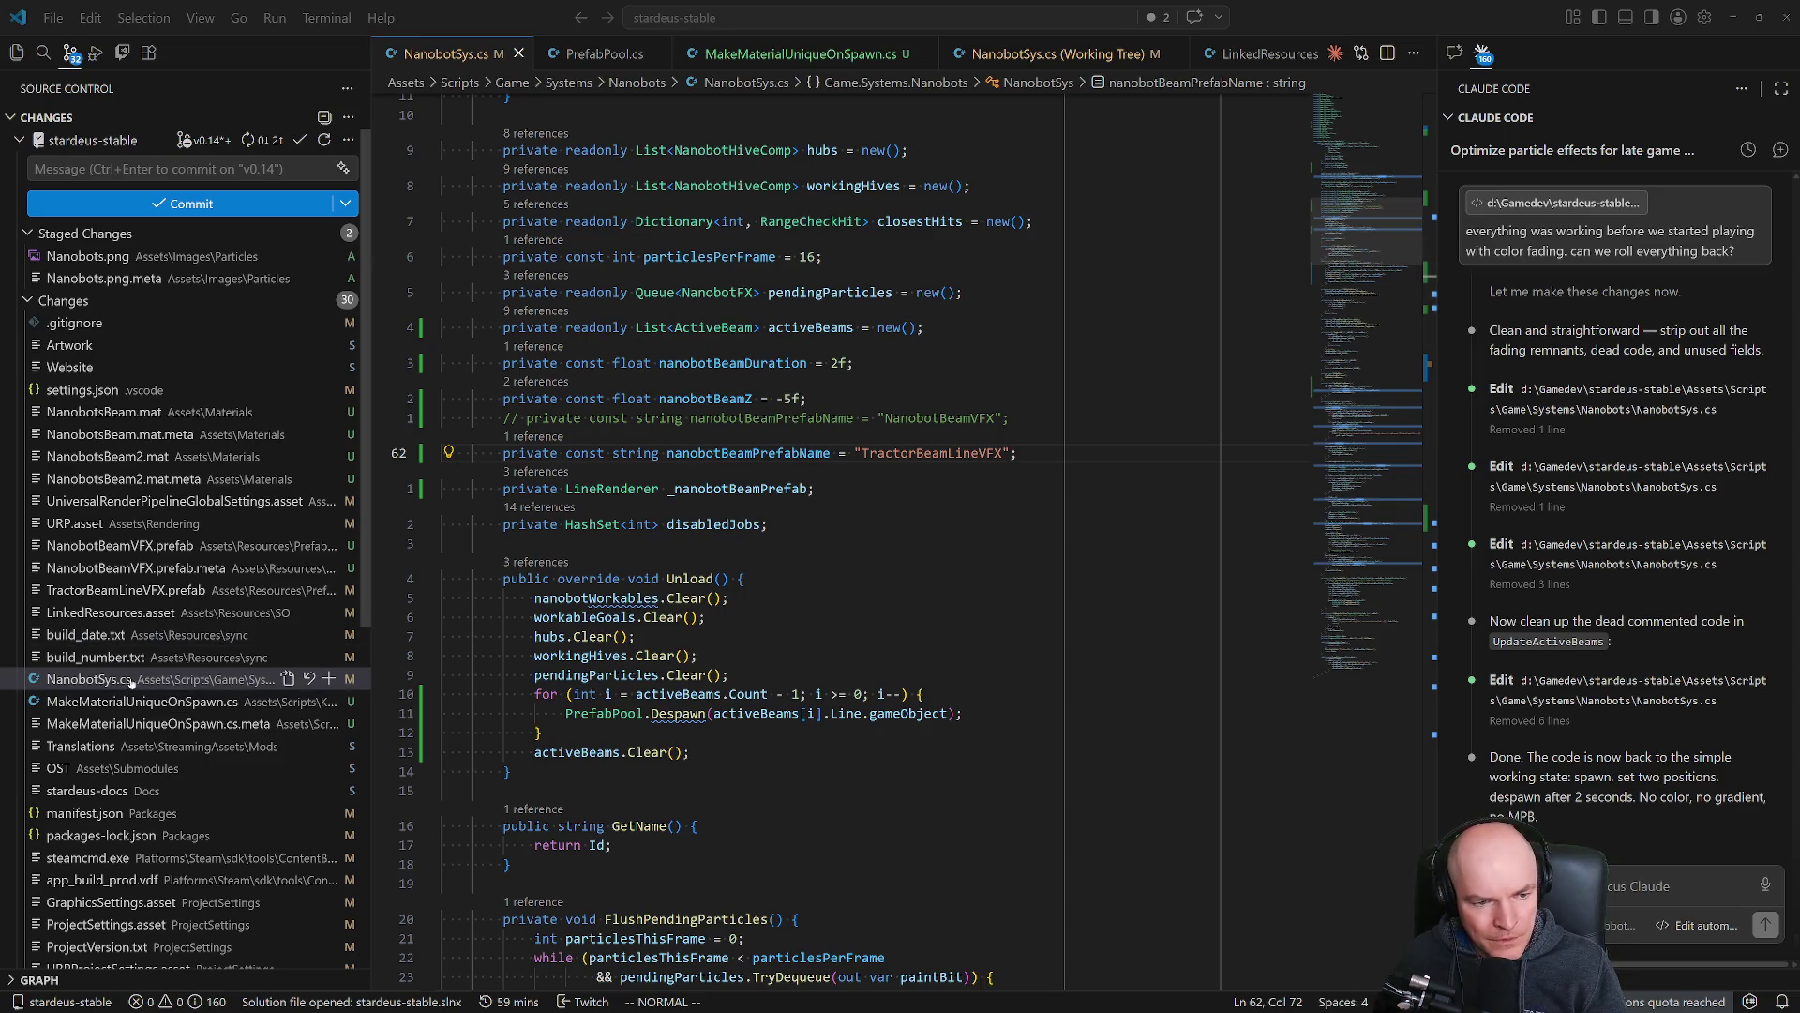
pyautogui.click(328, 678)
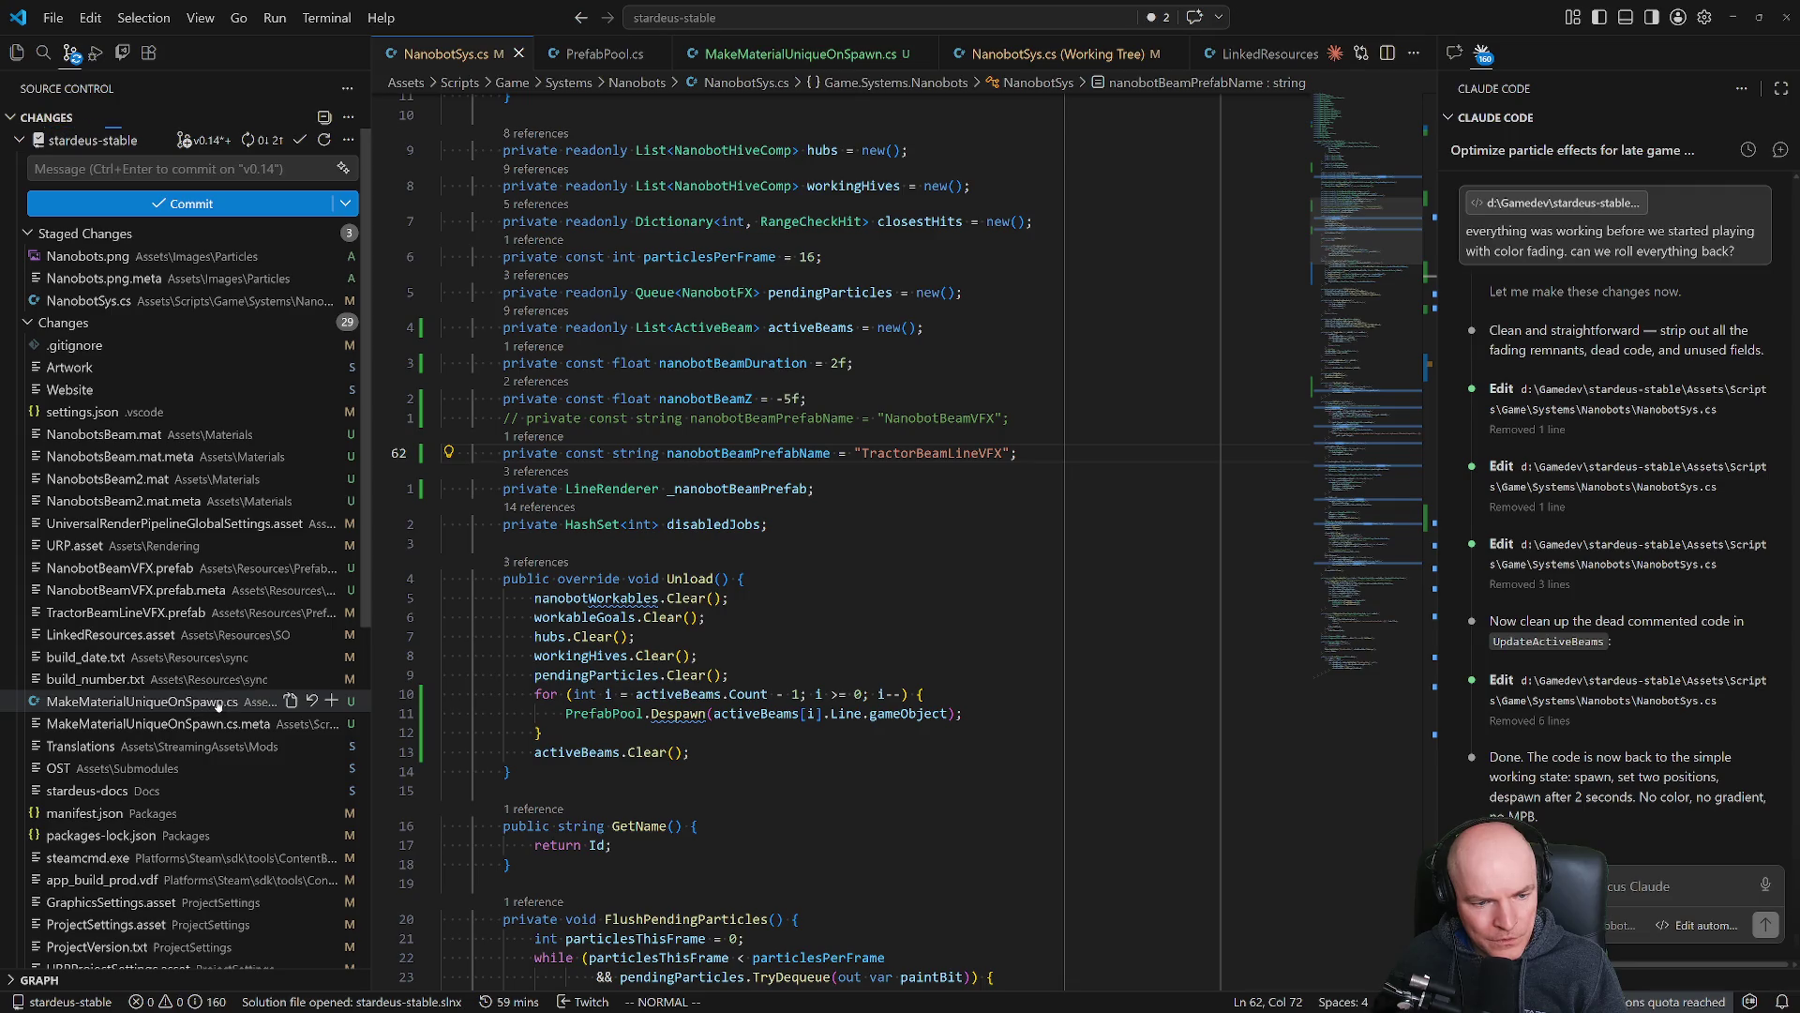
pyautogui.click(312, 701)
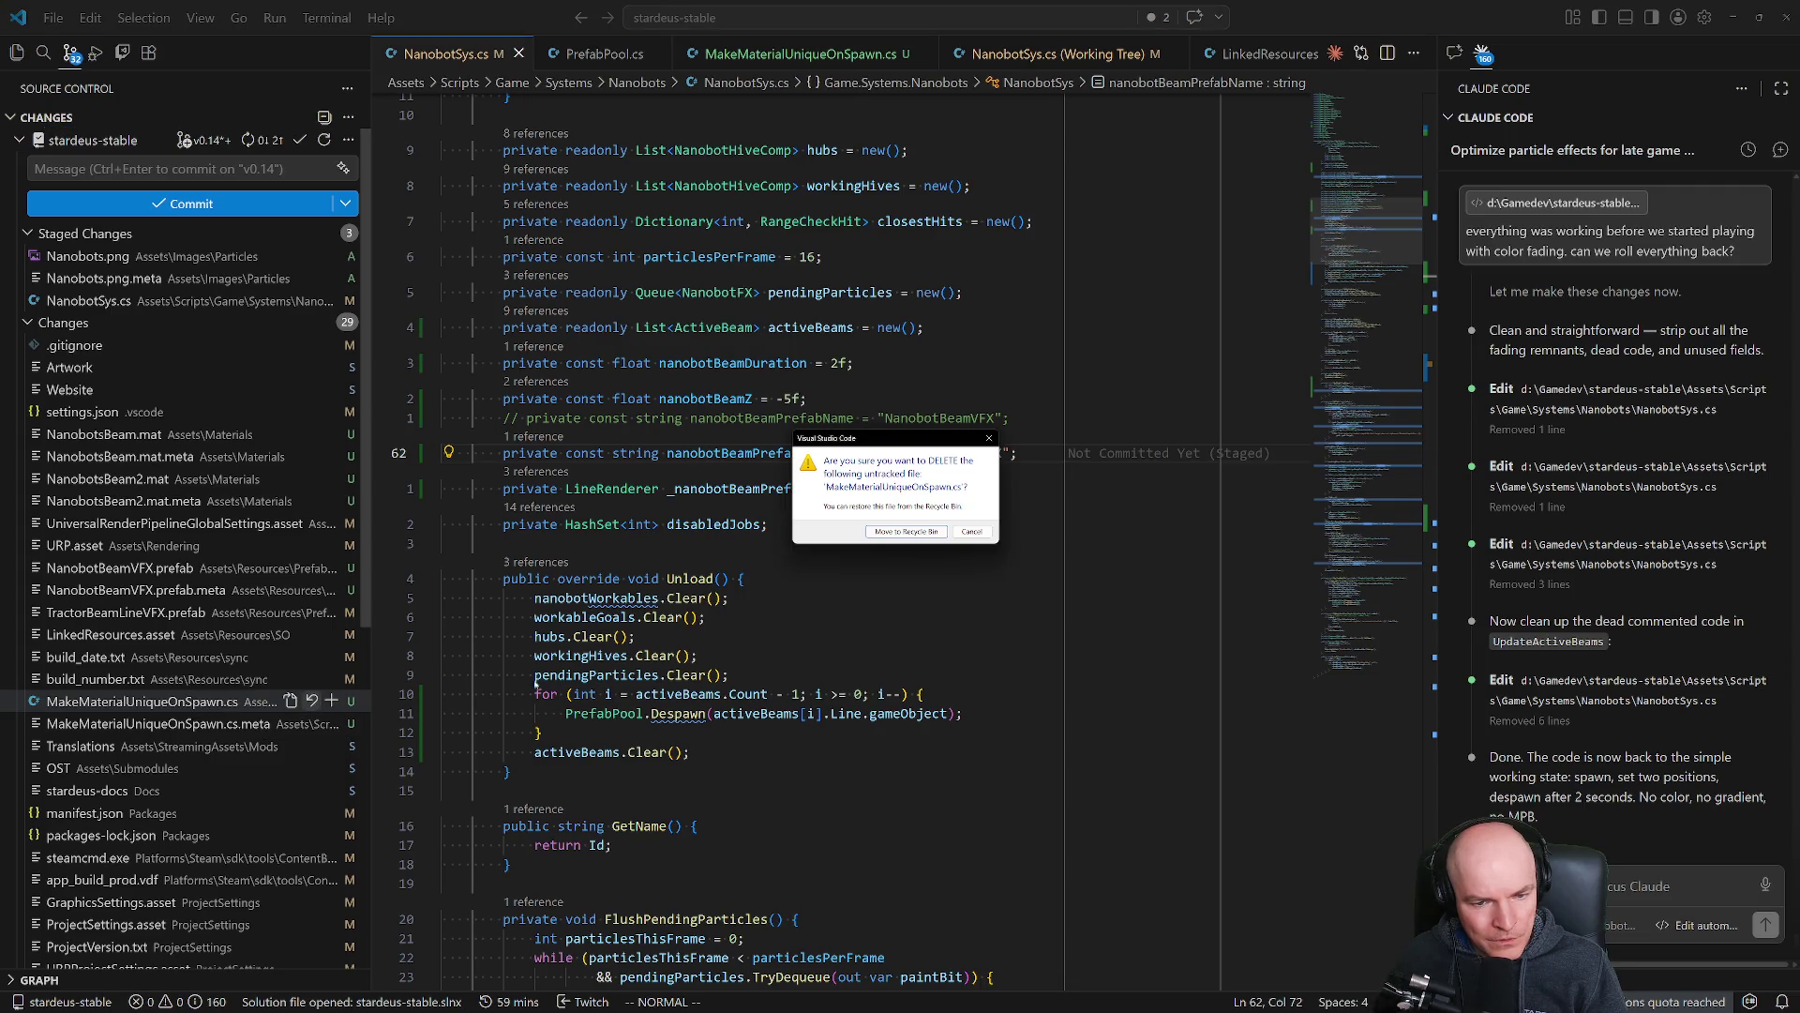
pyautogui.click(906, 532)
pyautogui.click(311, 700)
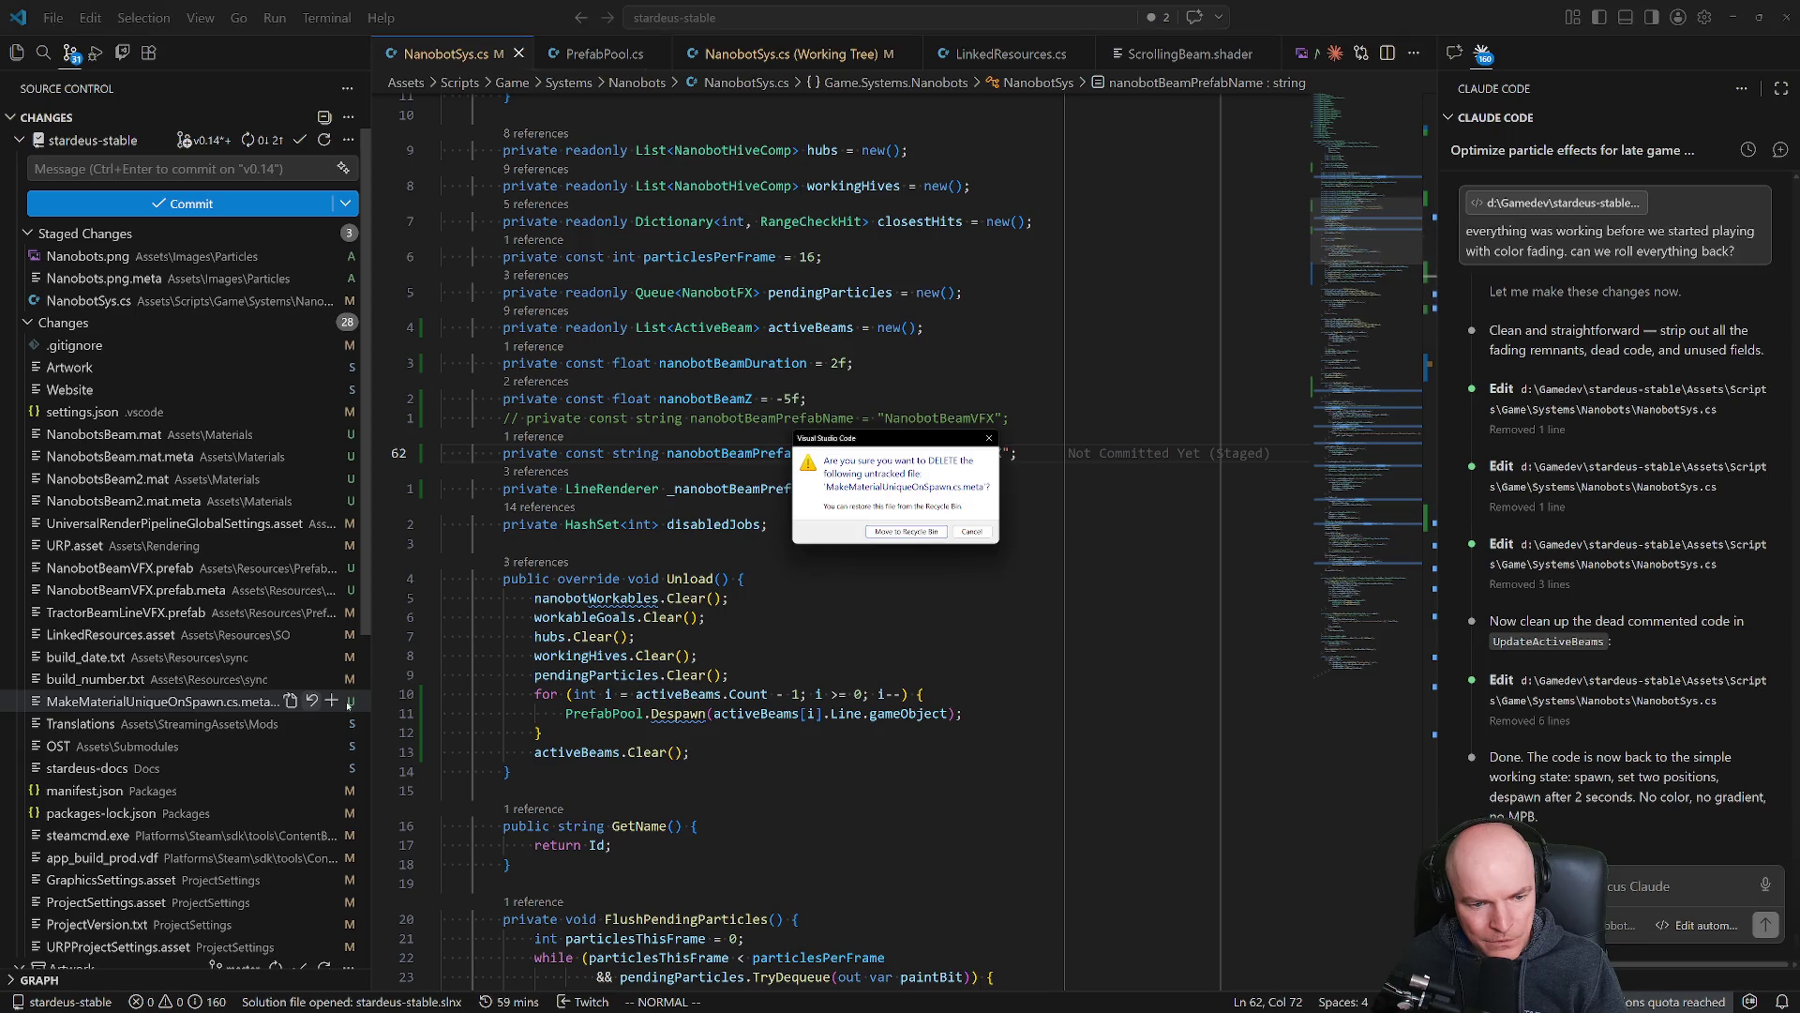
pyautogui.click(905, 532)
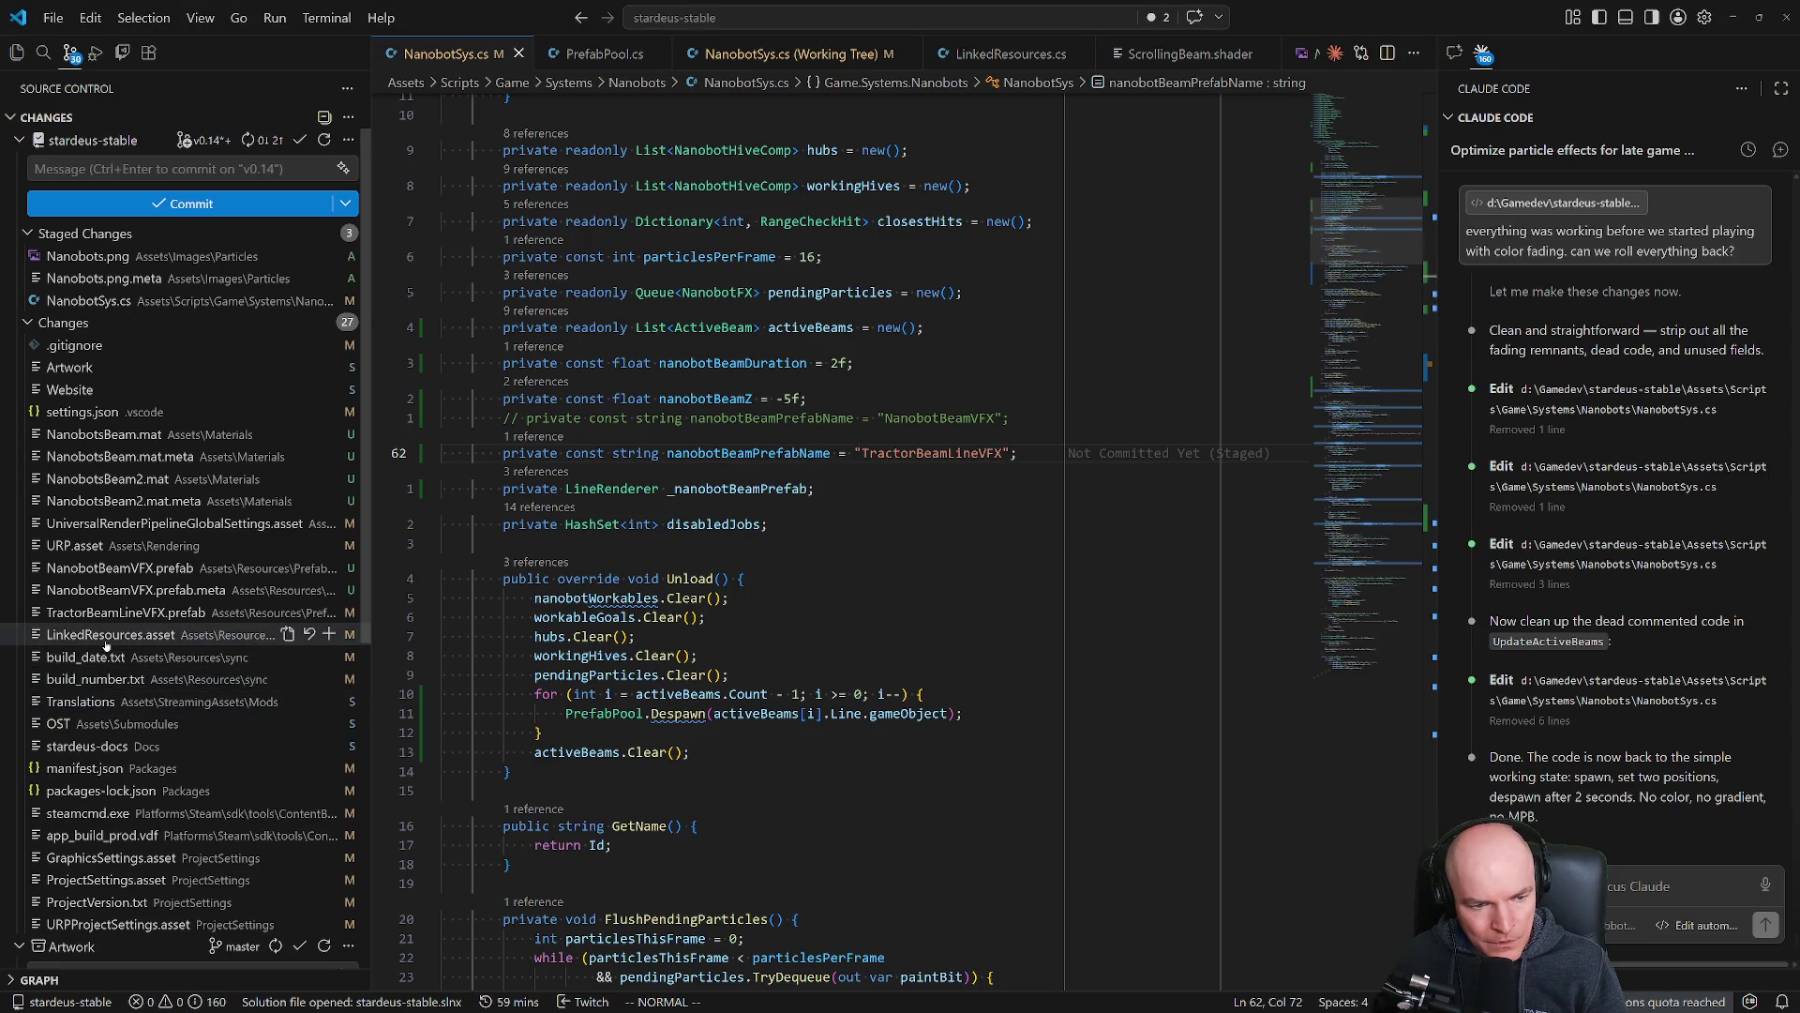
# Revert LinkedResources.asset and stage TractorBeamLineVFX.prefab, NanobotBeamVFX.prefab and its .meta.
pyautogui.click(310, 634)
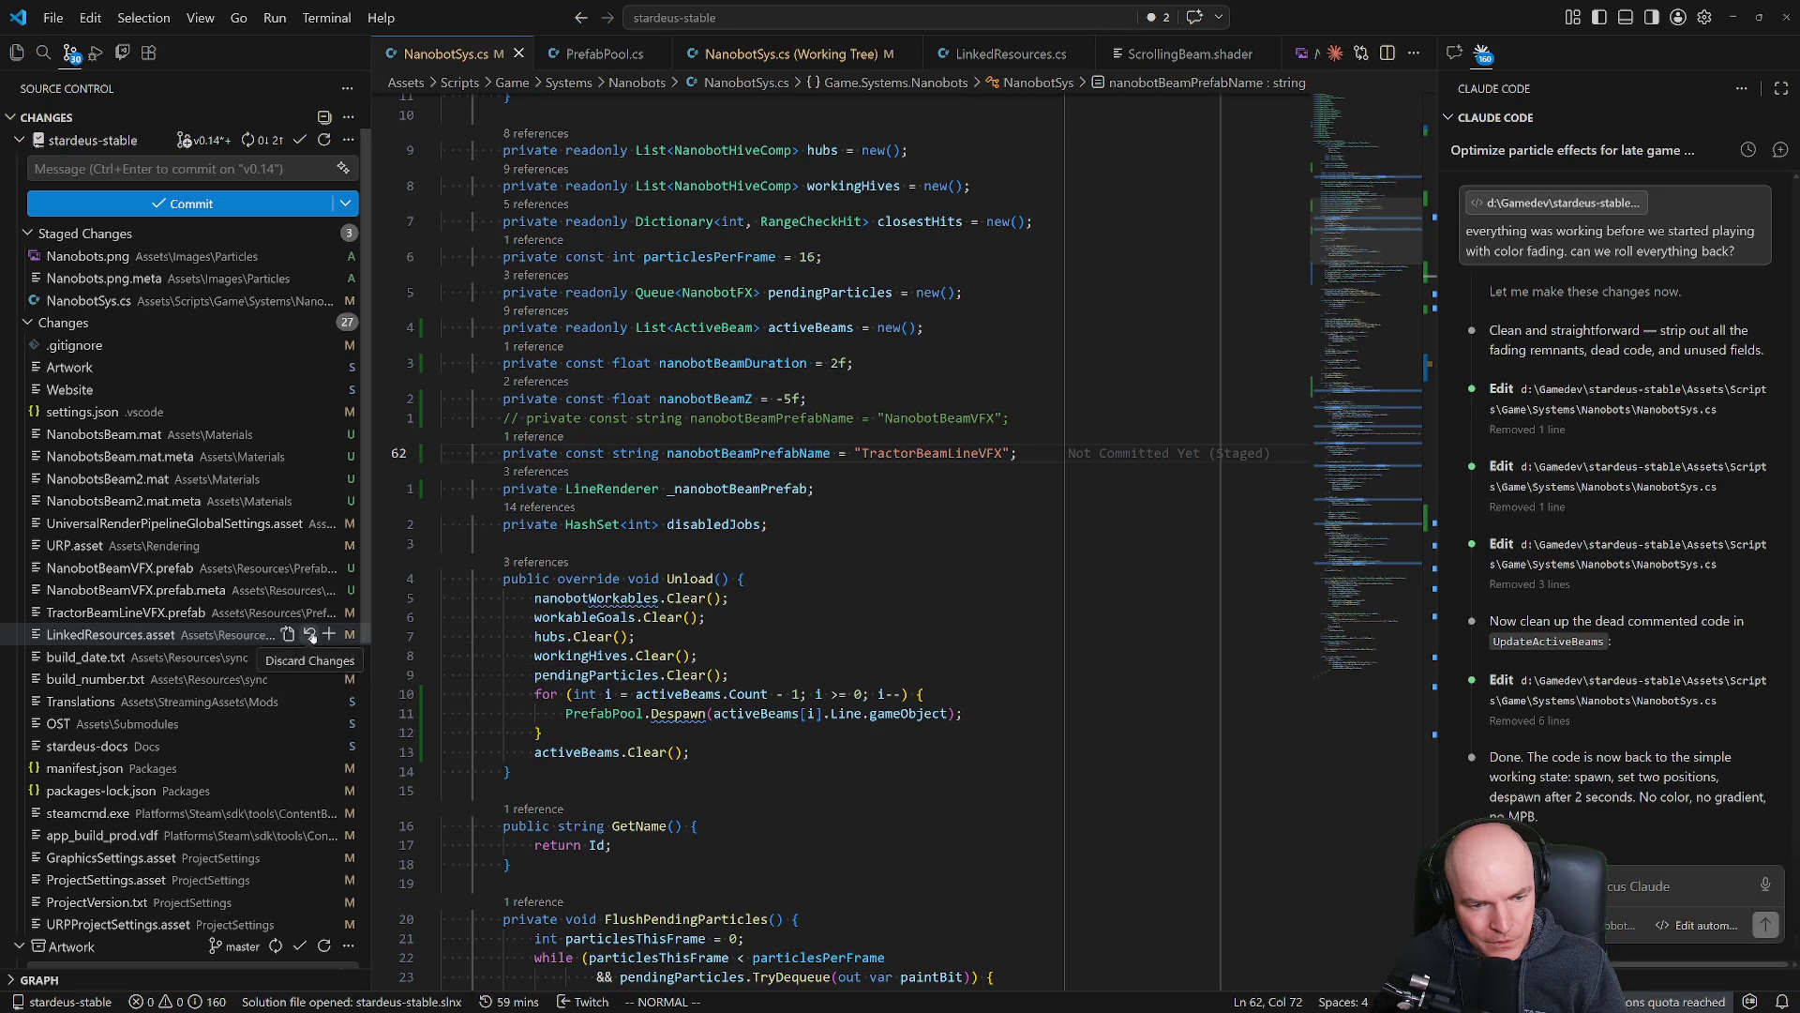
pyautogui.click(949, 511)
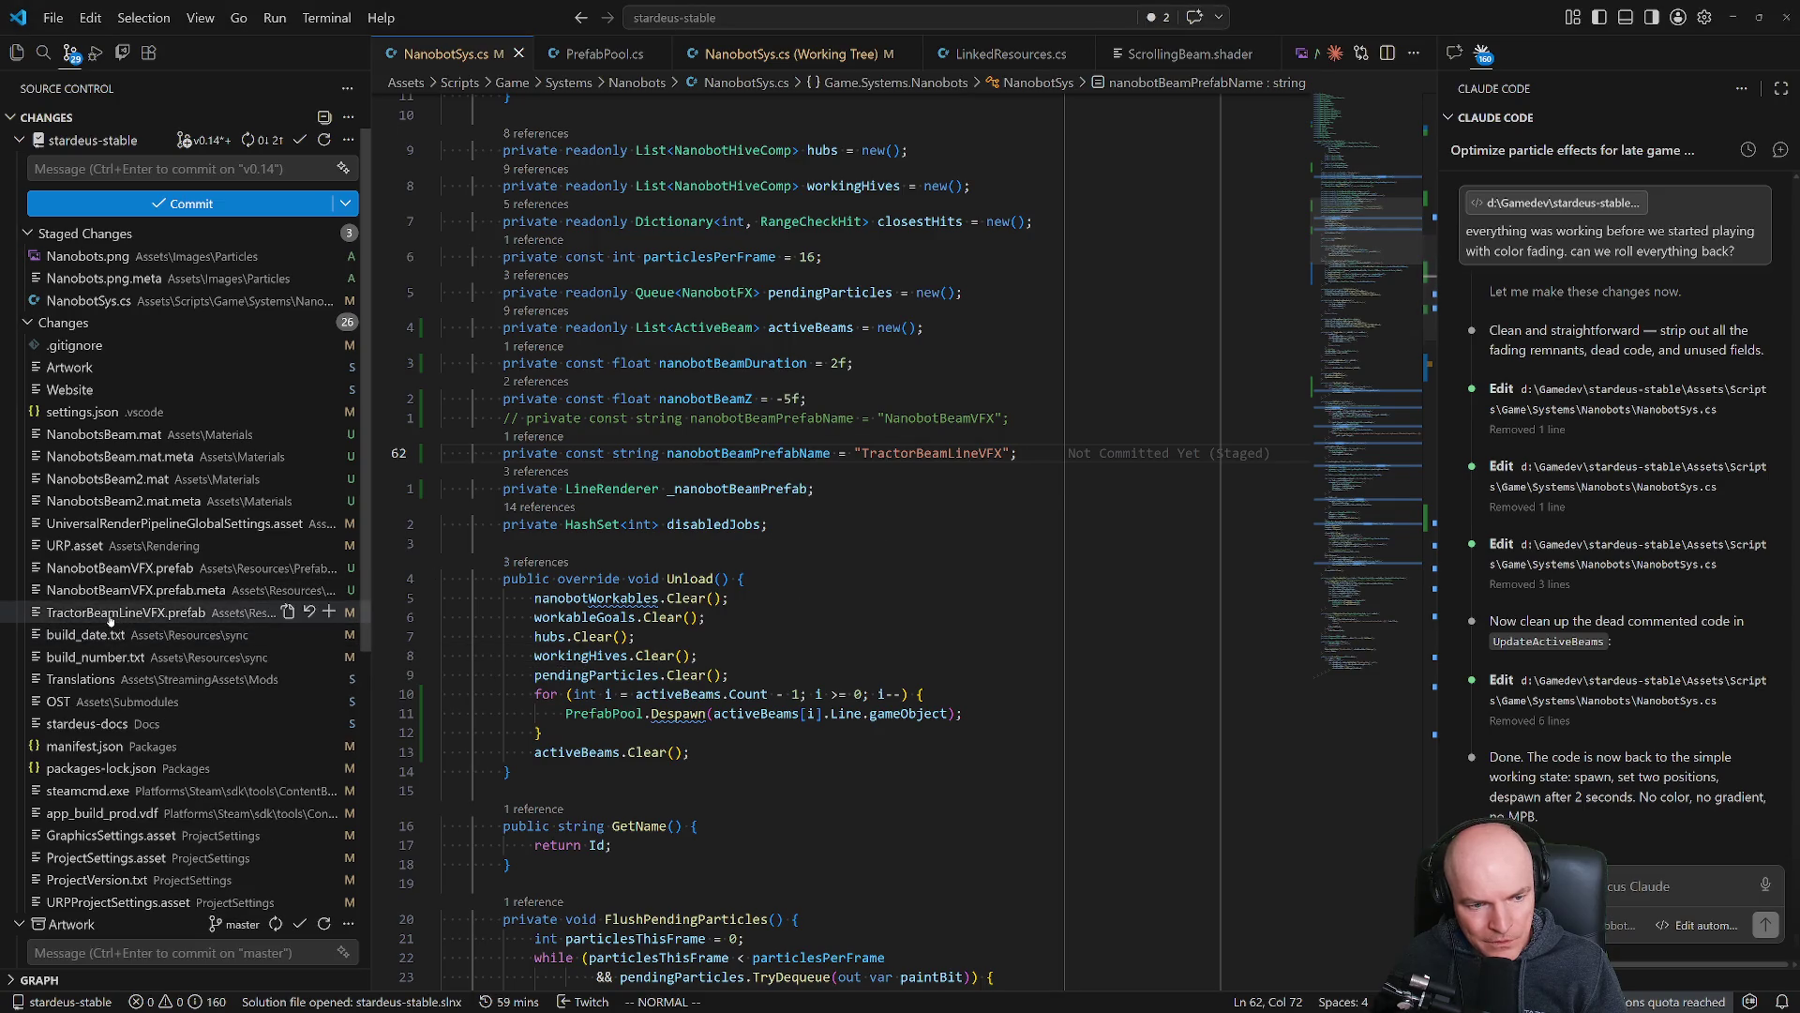
pyautogui.click(322, 616)
pyautogui.click(330, 612)
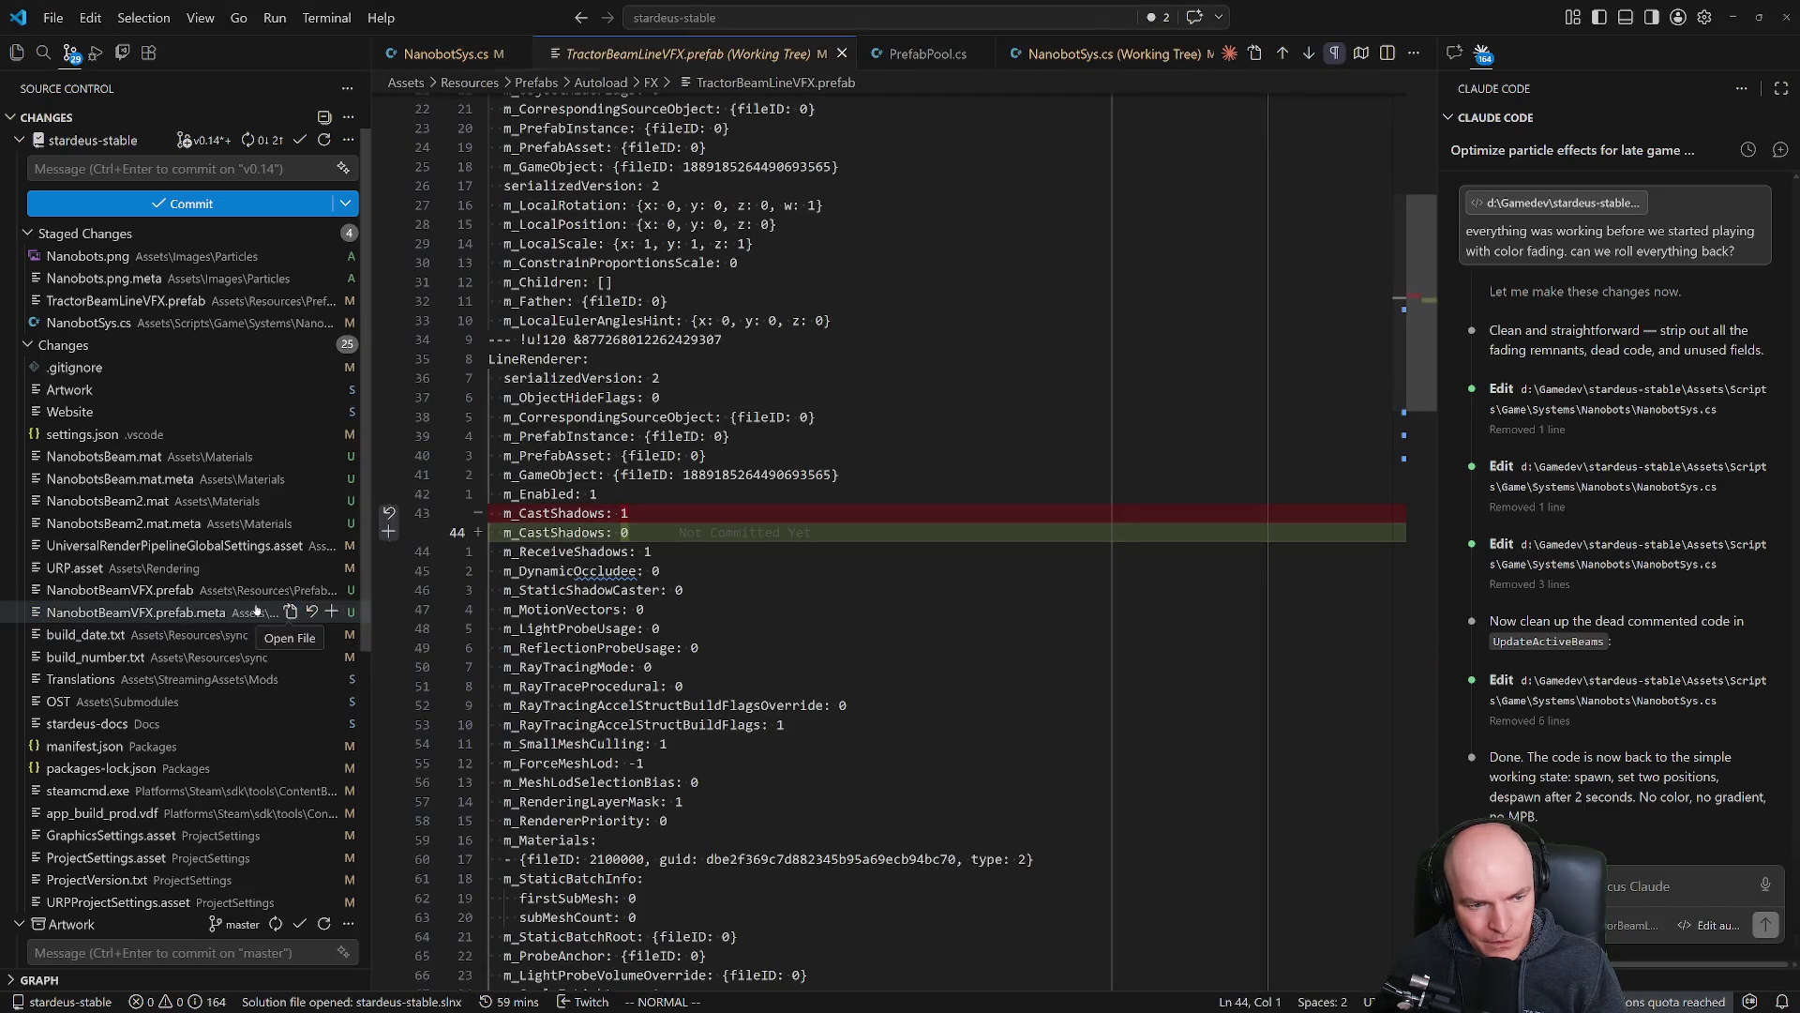
pyautogui.click(332, 591)
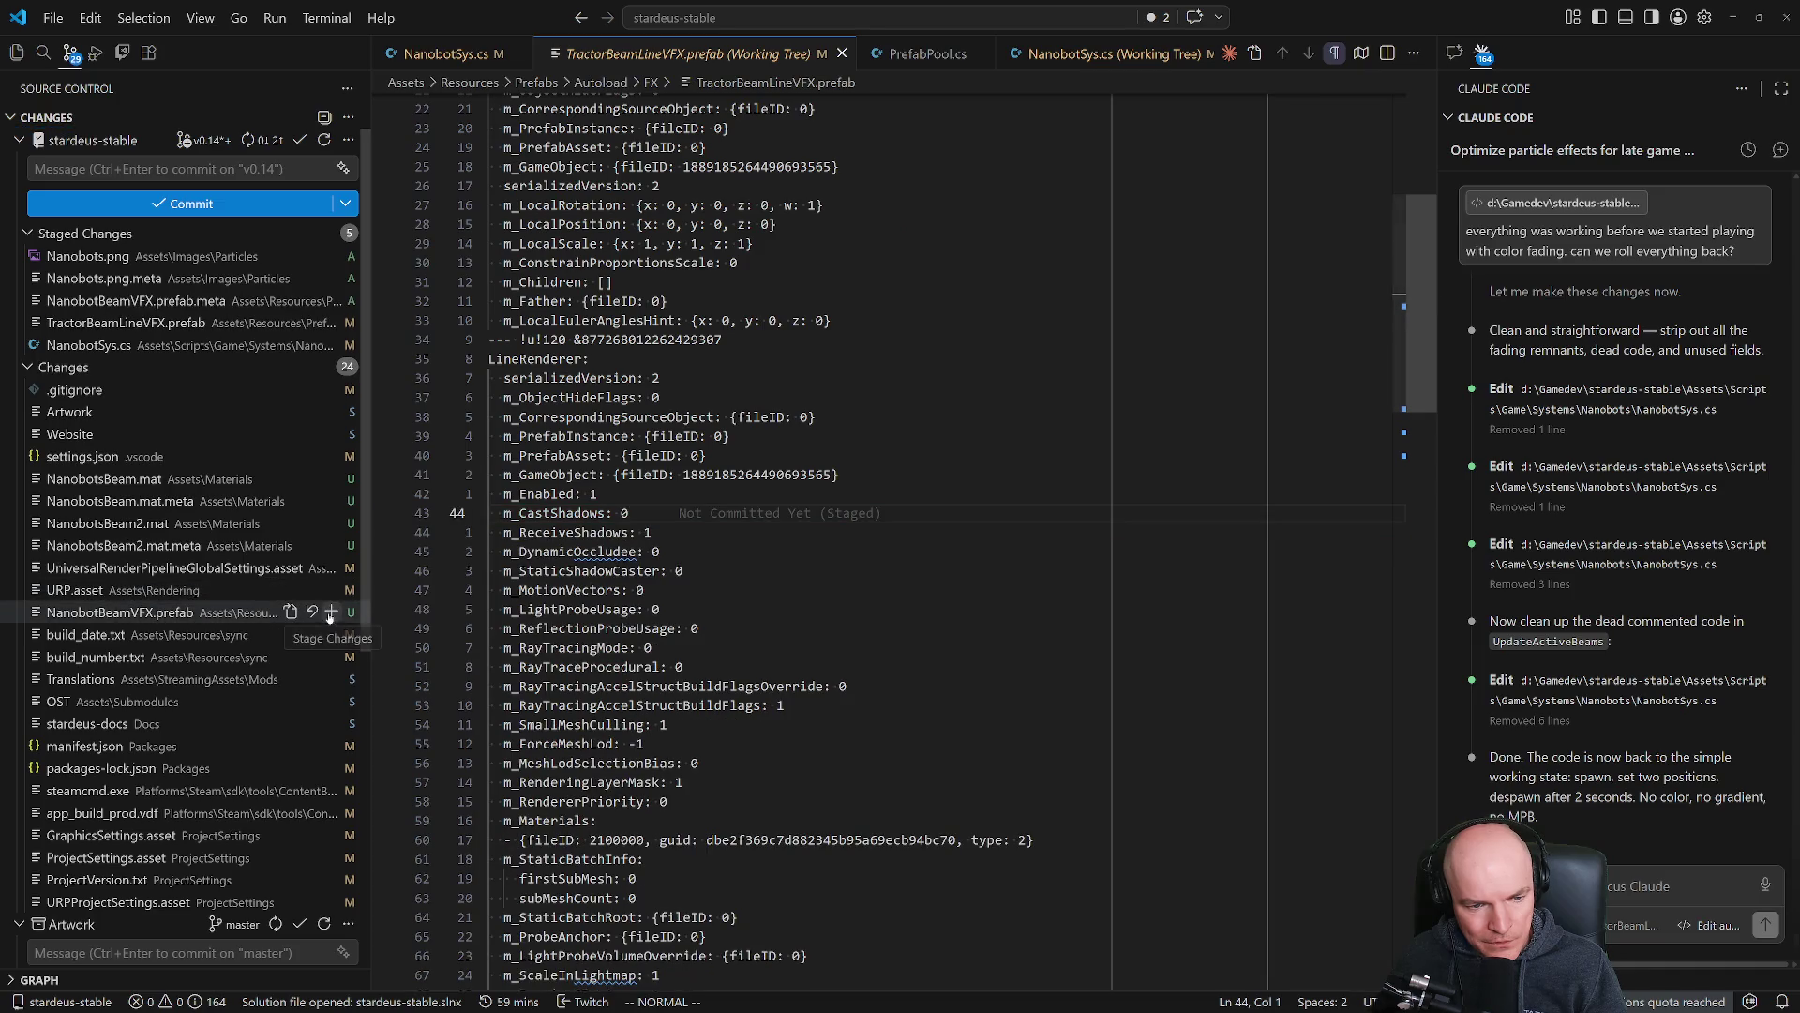
pyautogui.click(331, 611)
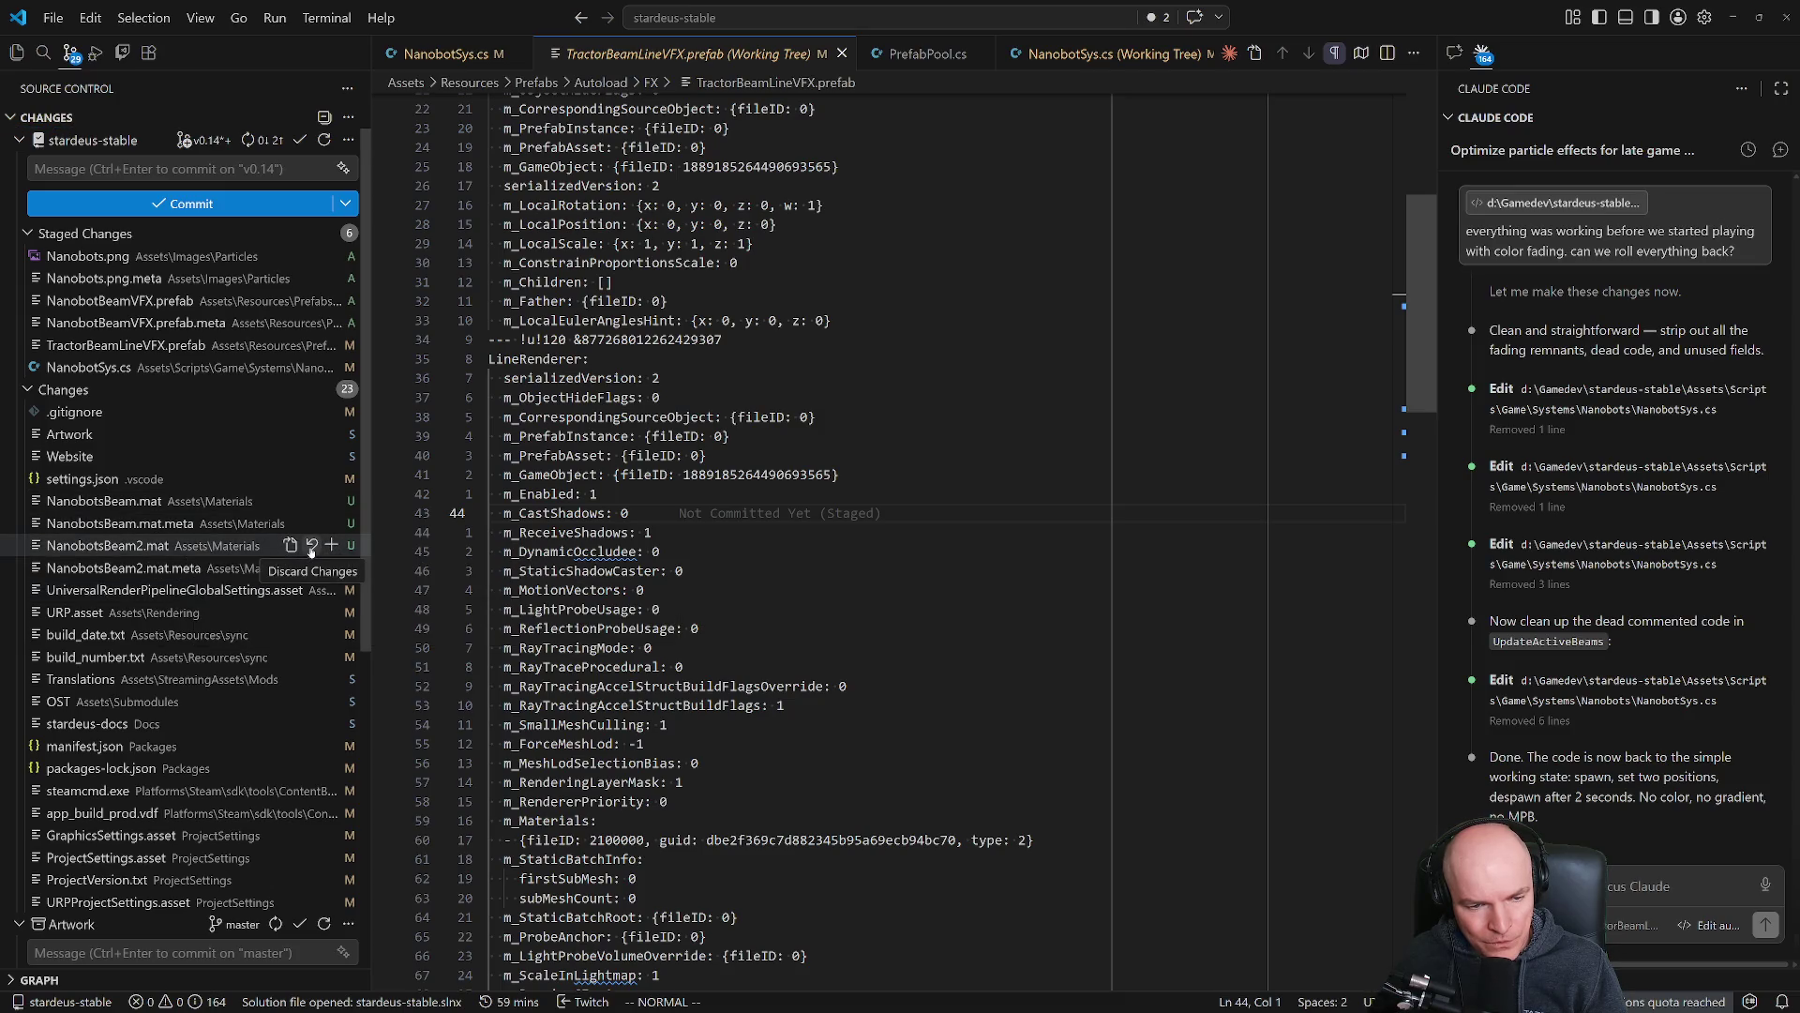
# Delete the unused NanobotsBeam2.mat and NanobotsBeam2.mat.meta files.
pyautogui.click(311, 550)
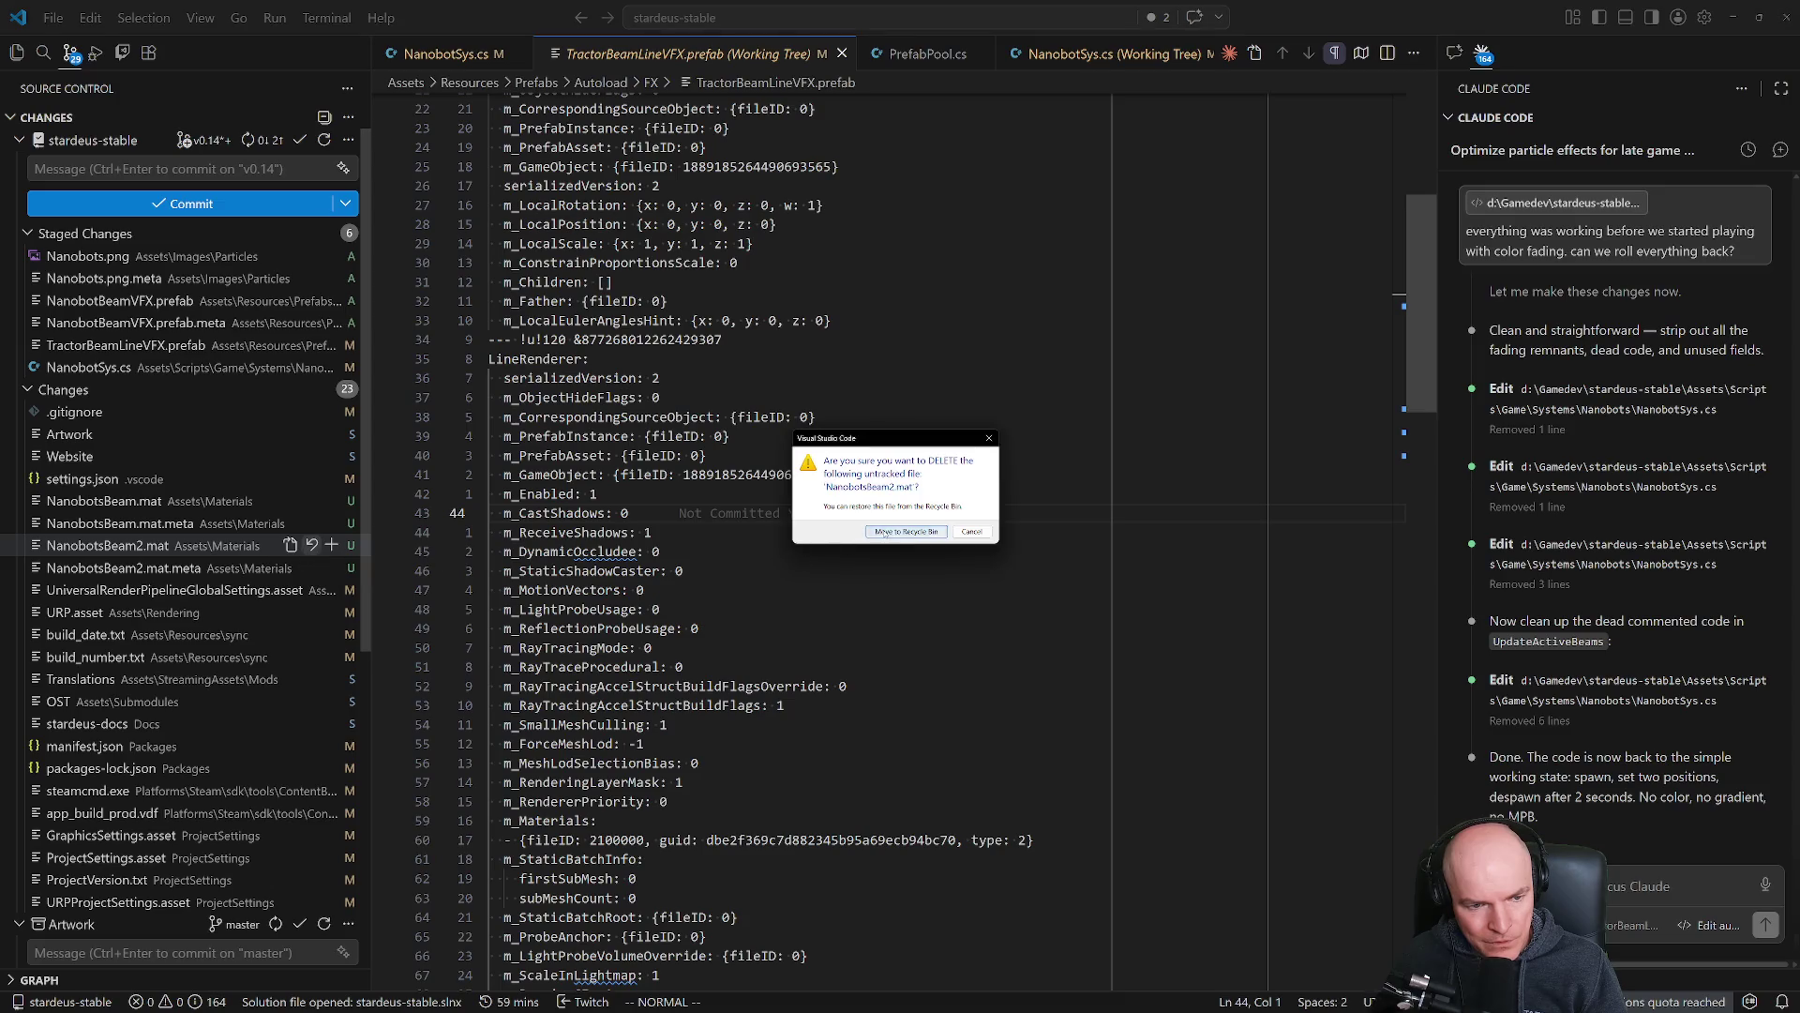
pyautogui.click(907, 530)
pyautogui.click(311, 545)
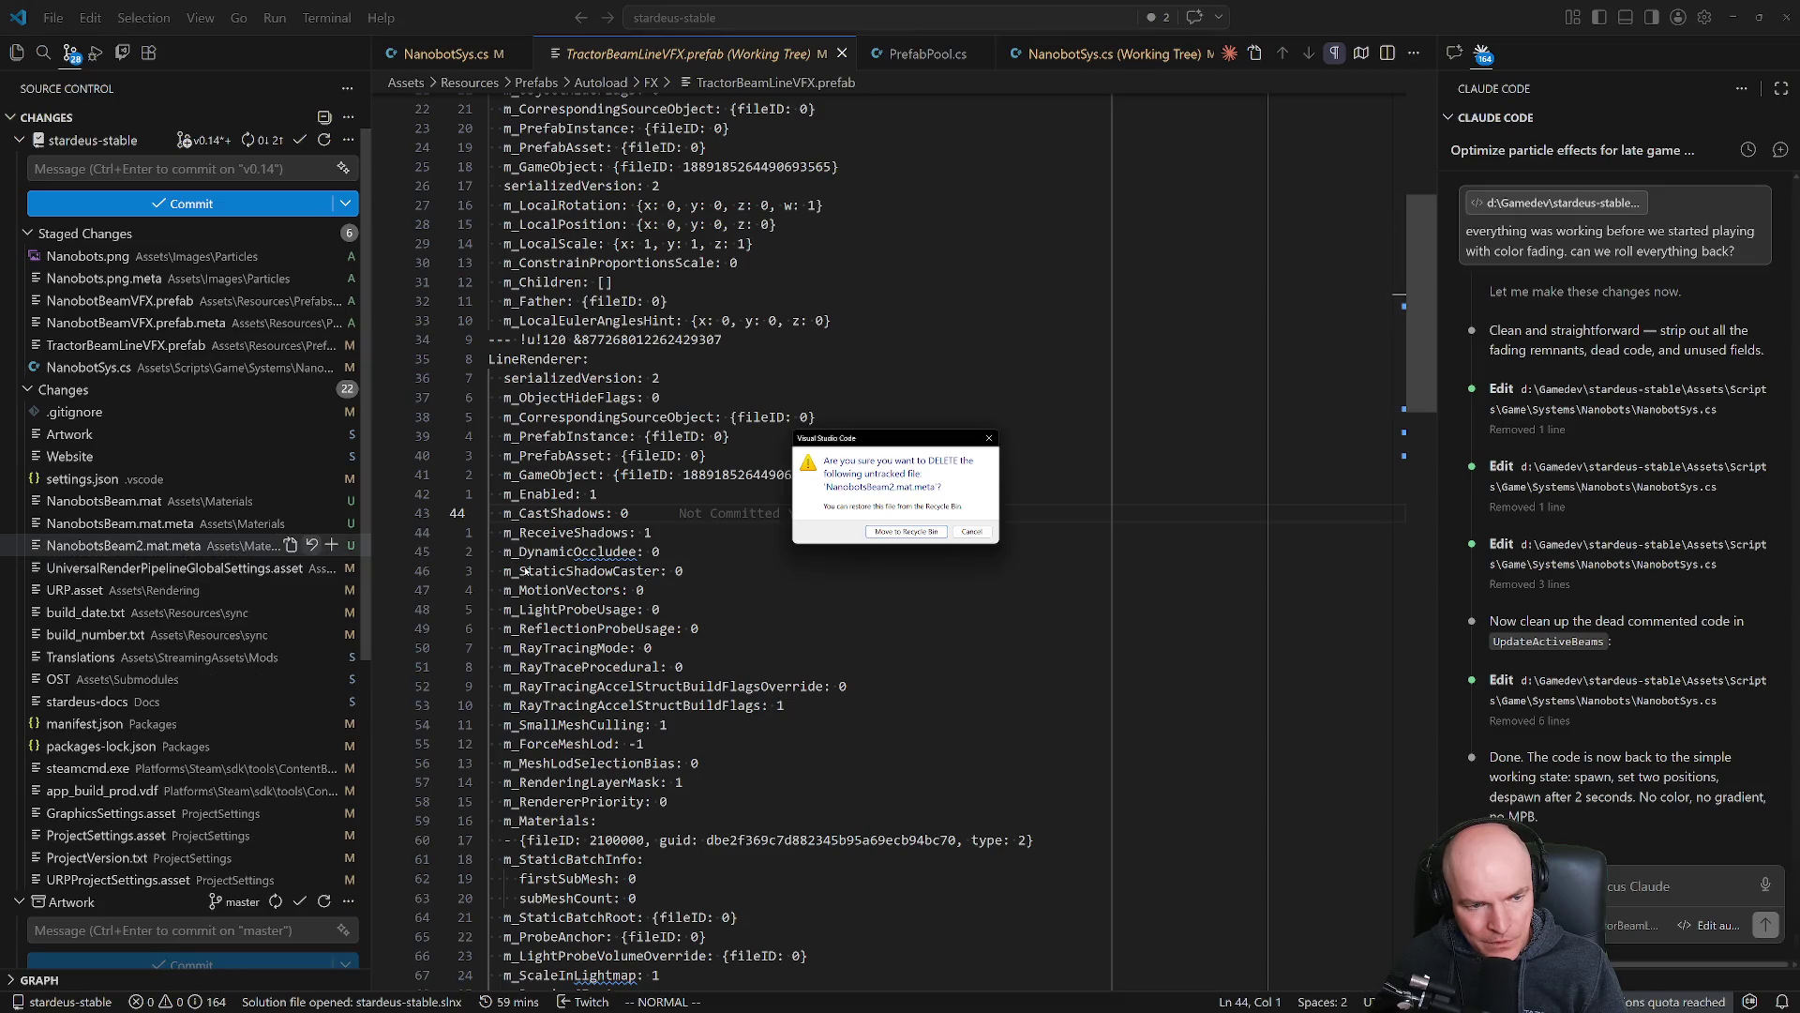
pyautogui.click(907, 530)
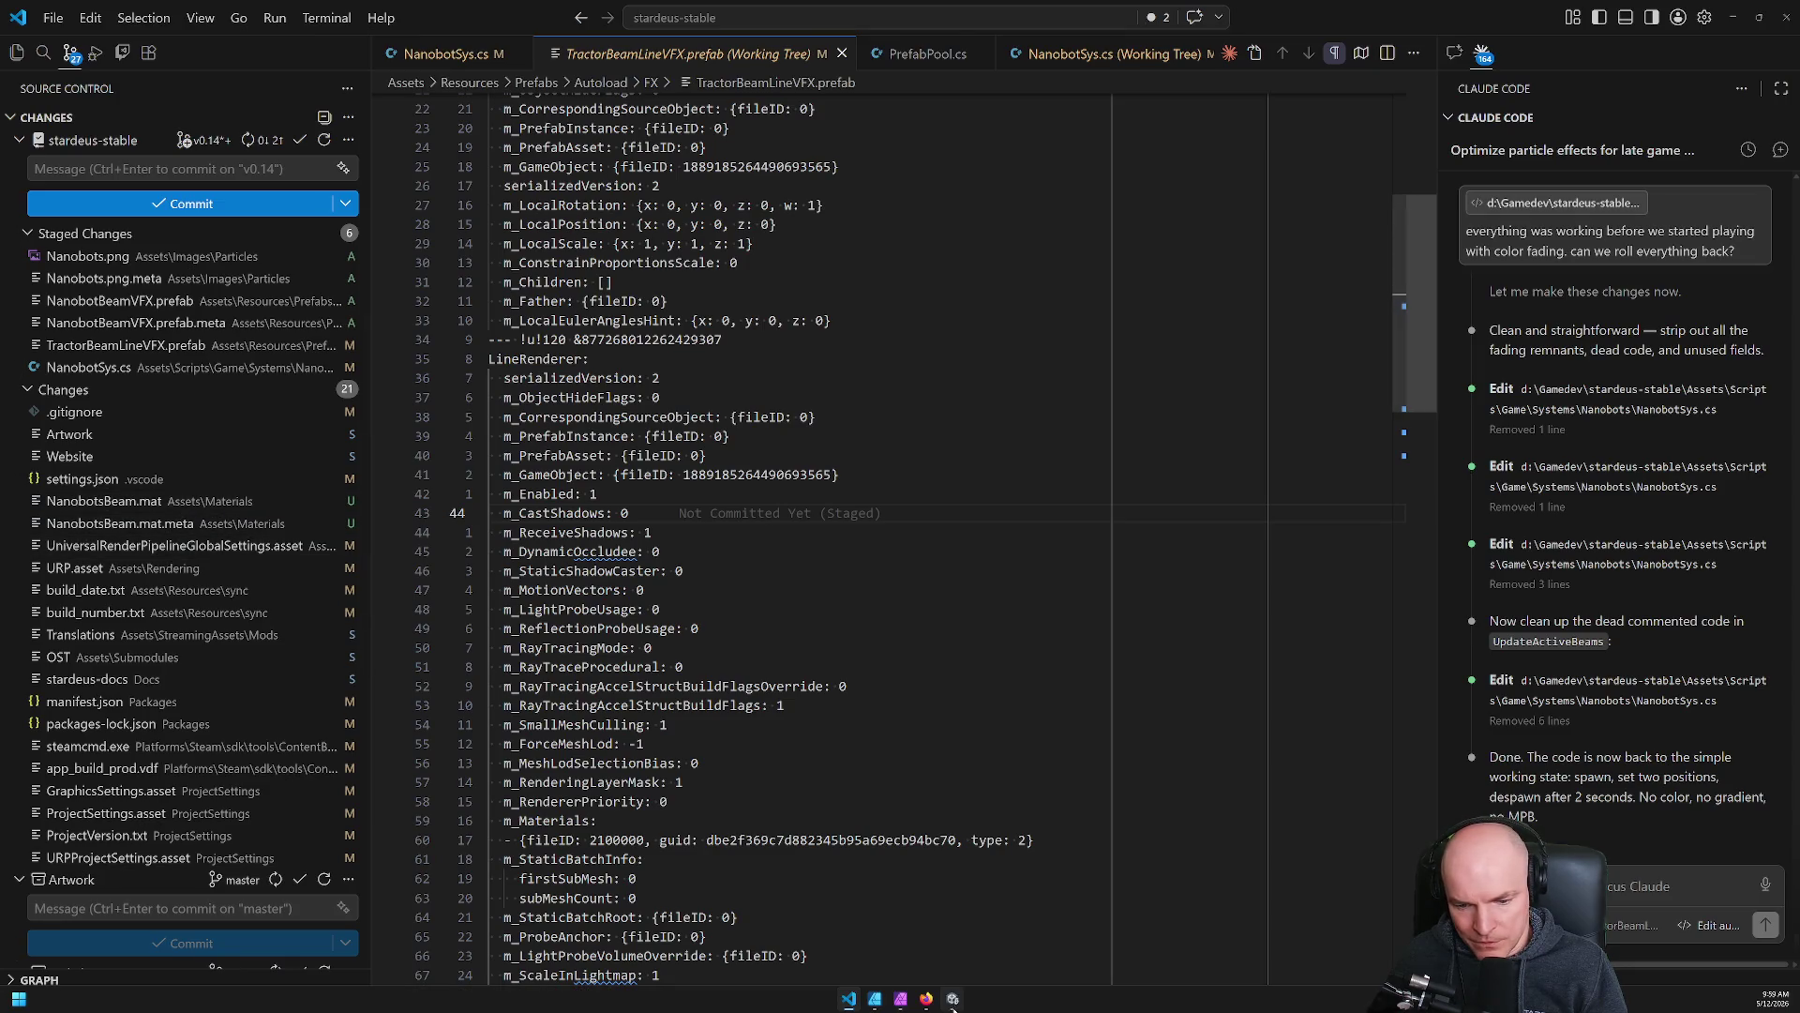
pyautogui.click(877, 1000)
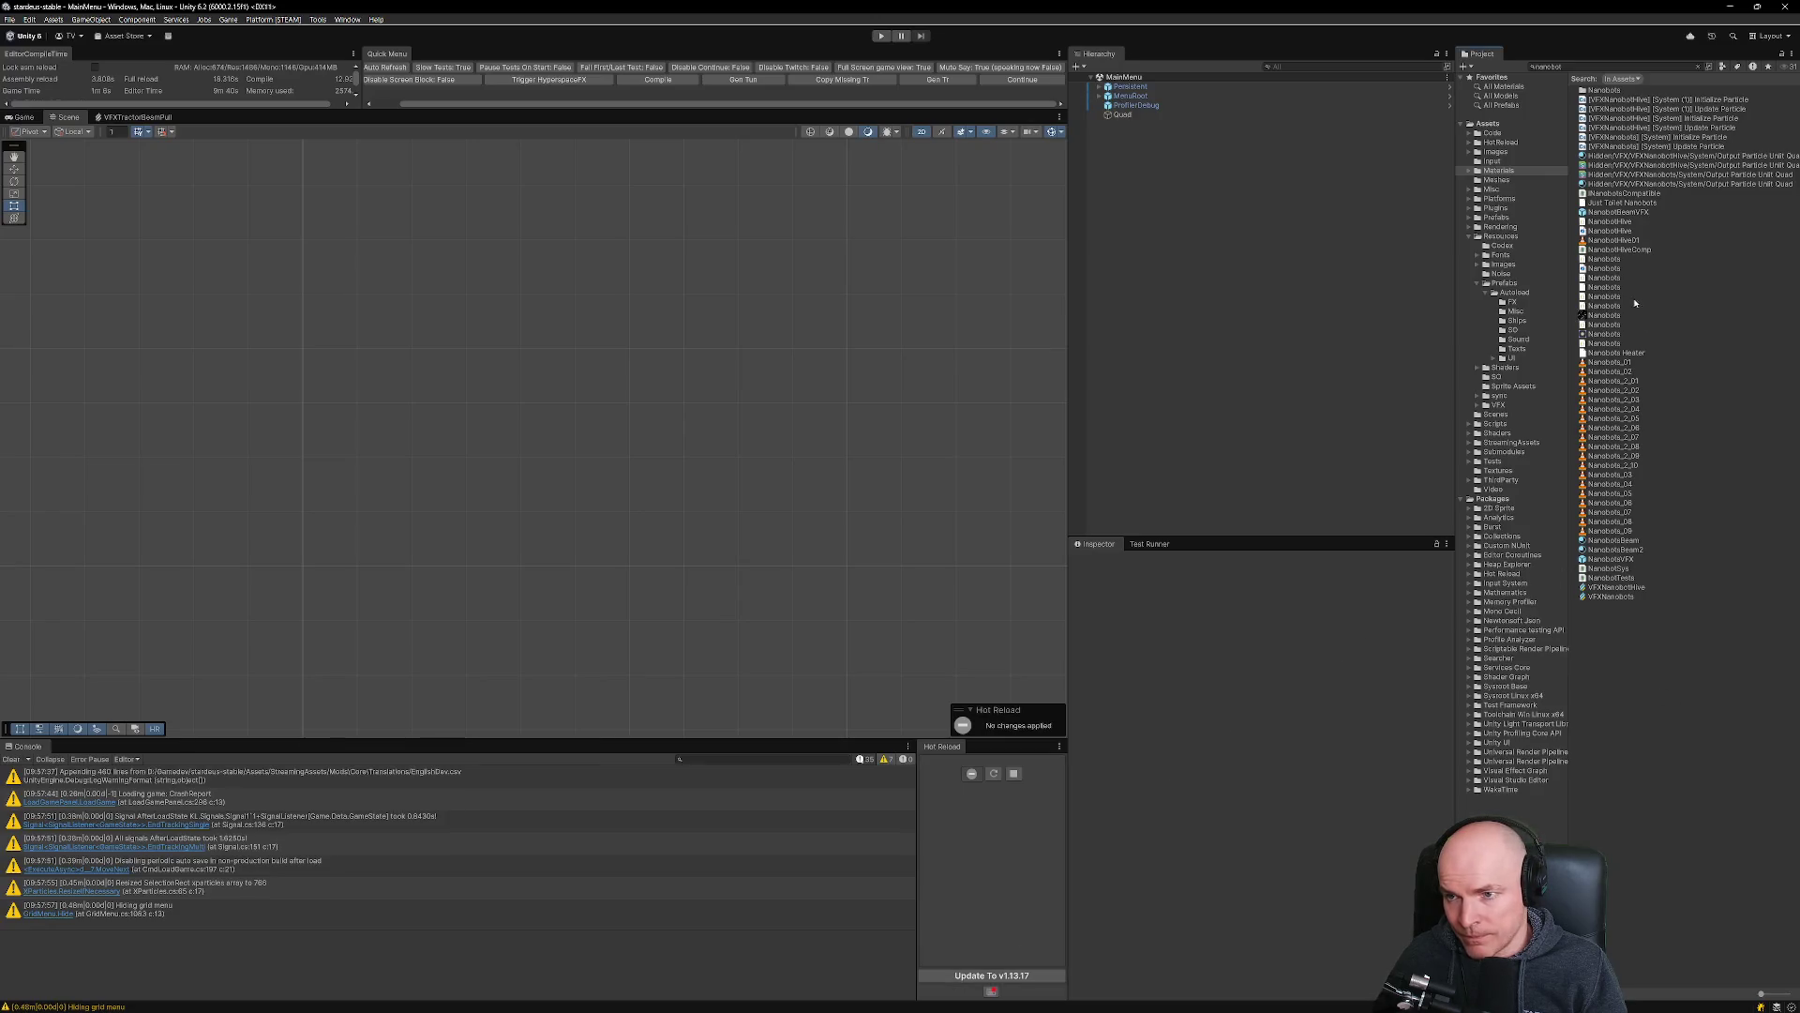
# In the NanobotBeamVFX prefab, replace the material slot with the NanobotsBeam material.
pyautogui.doubleClick(1627, 214)
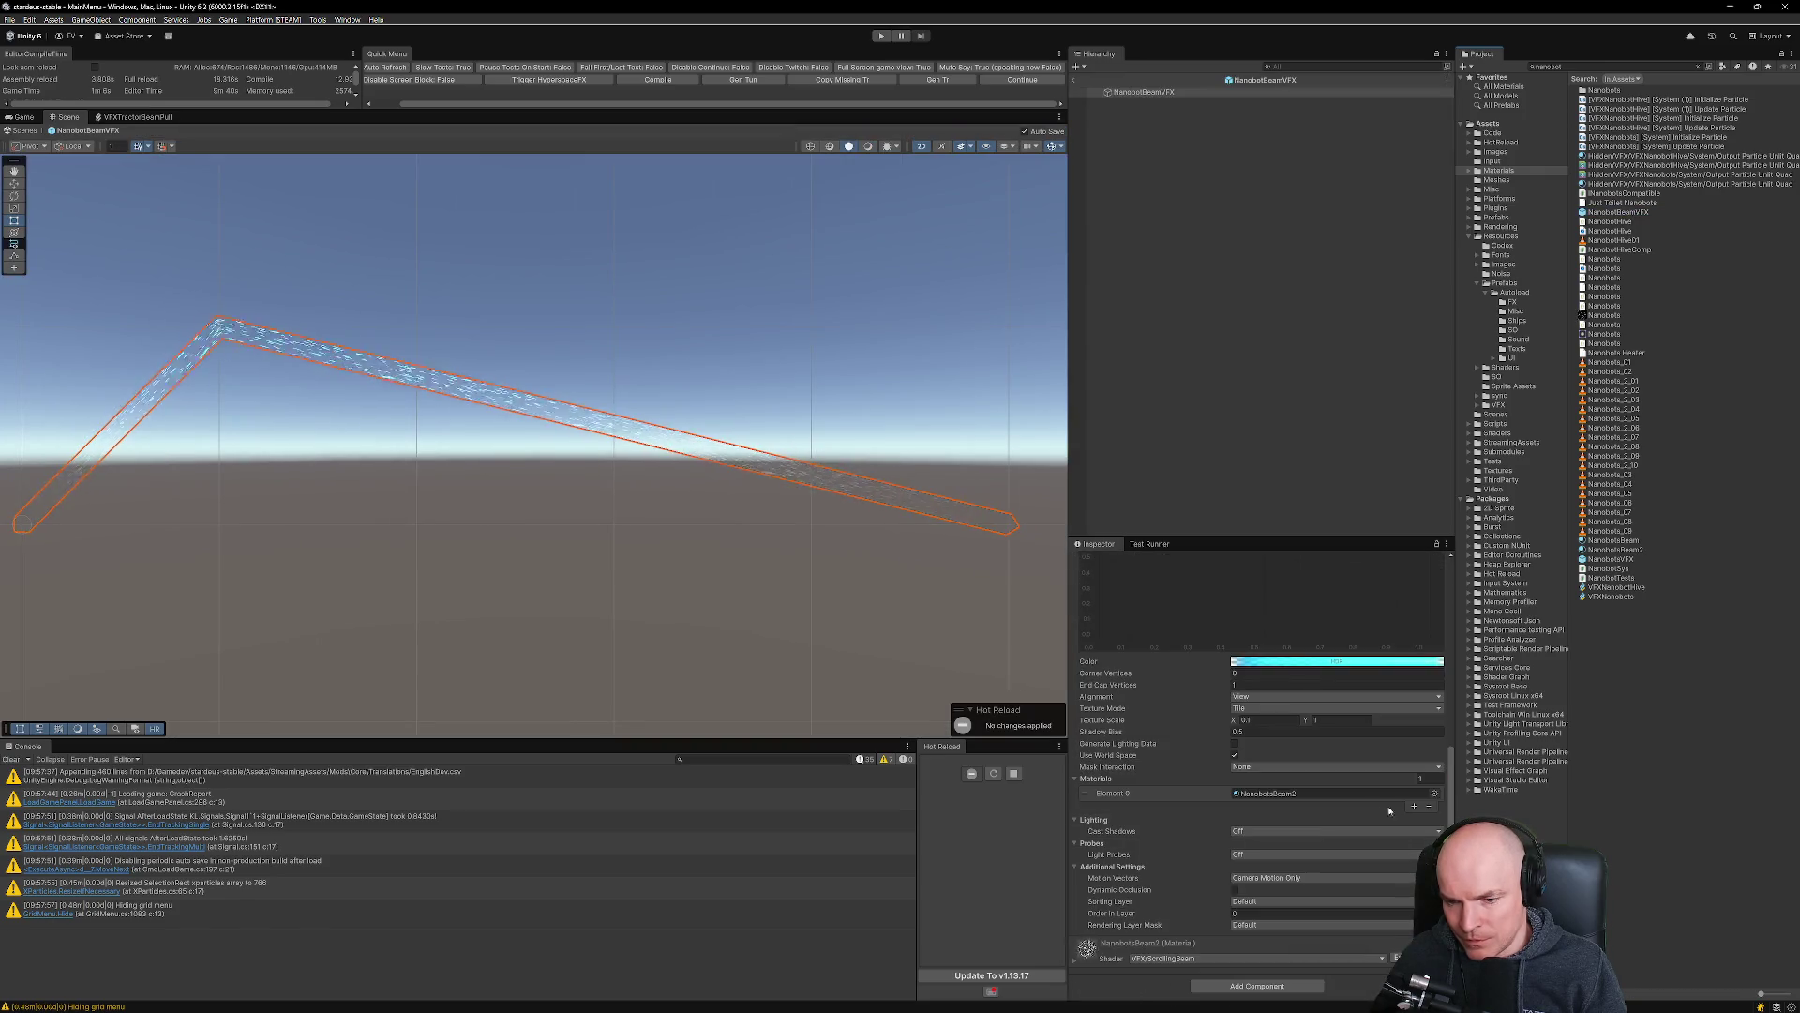
pyautogui.click(1430, 806)
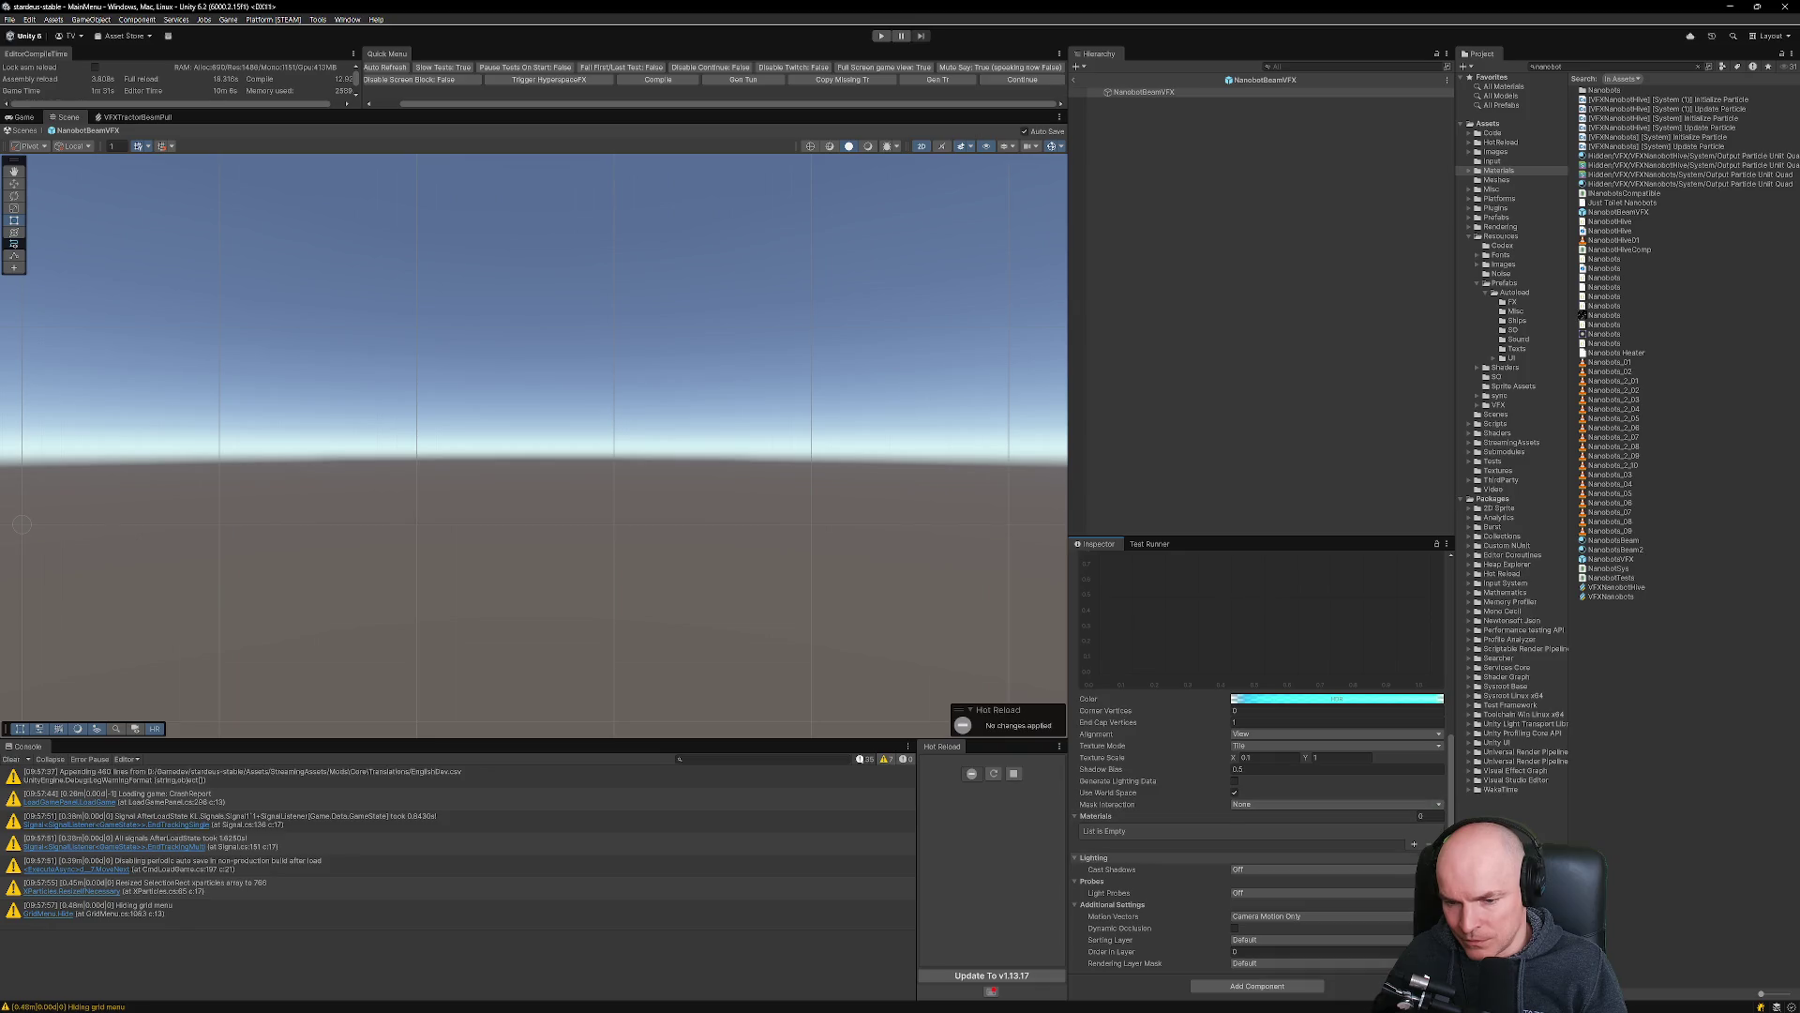
pyautogui.click(1414, 844)
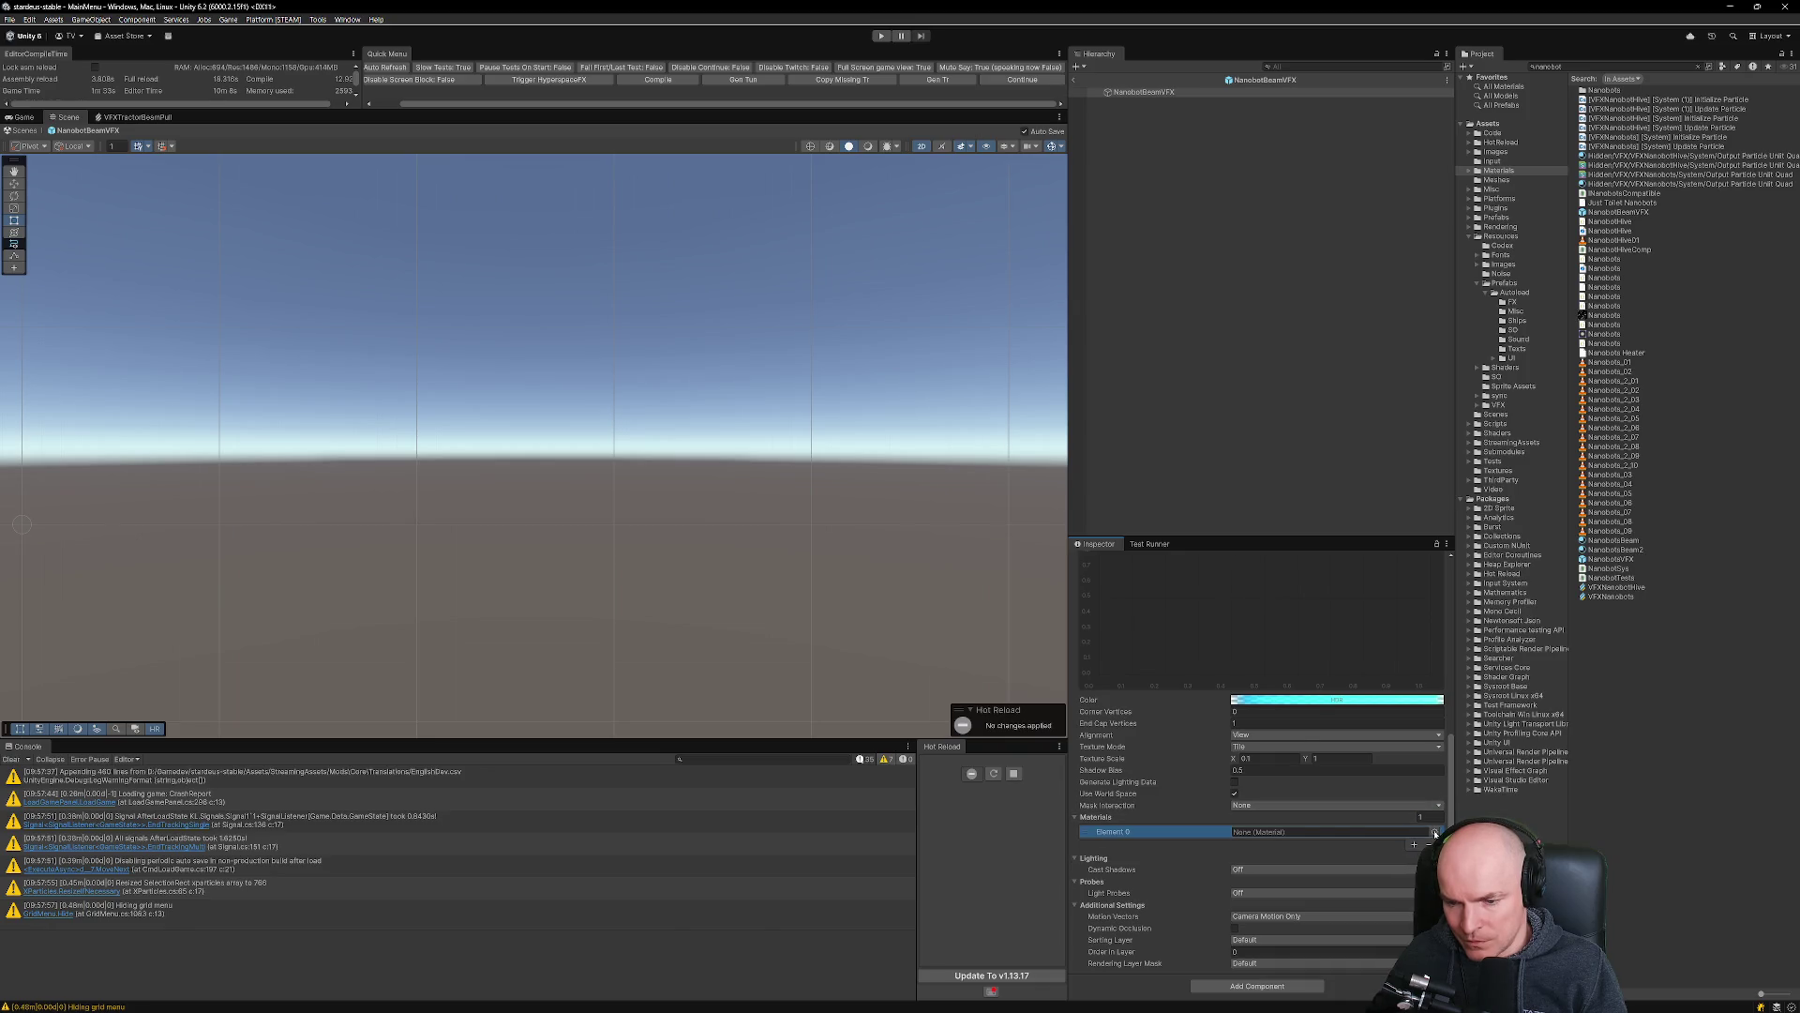
pyautogui.click(1435, 833)
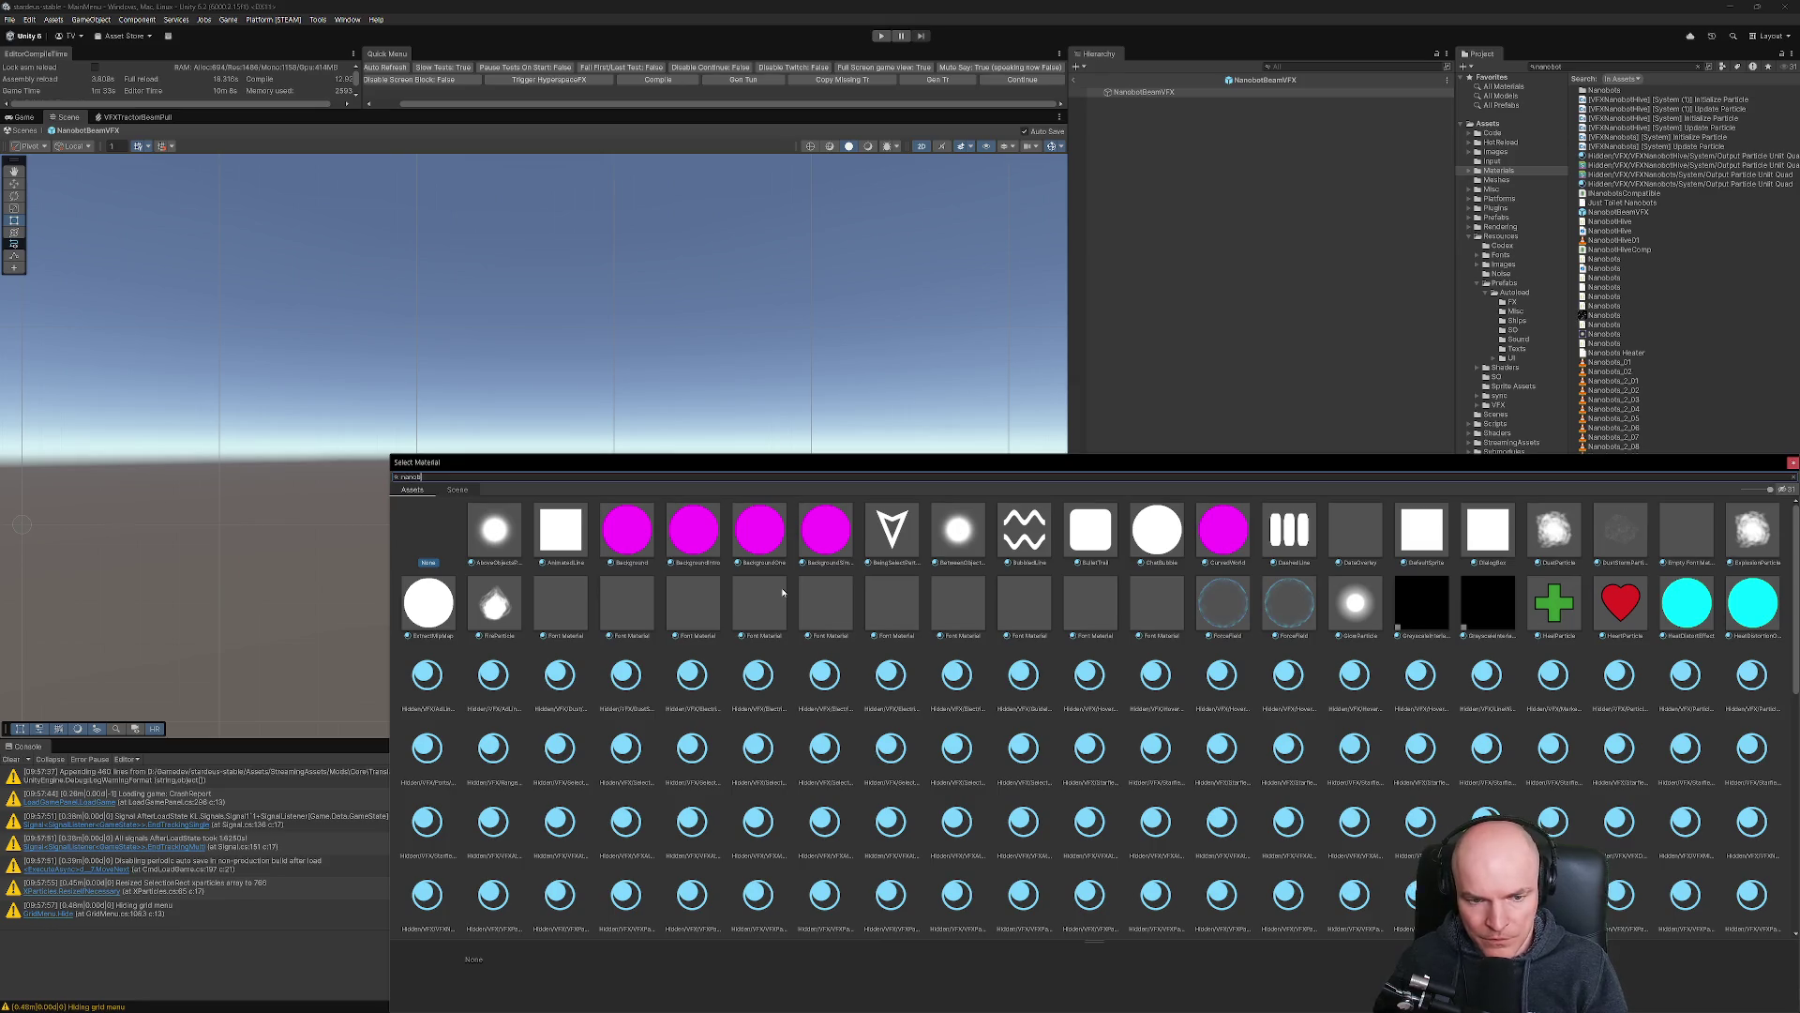
pyautogui.click(691, 534)
pyautogui.click(632, 533)
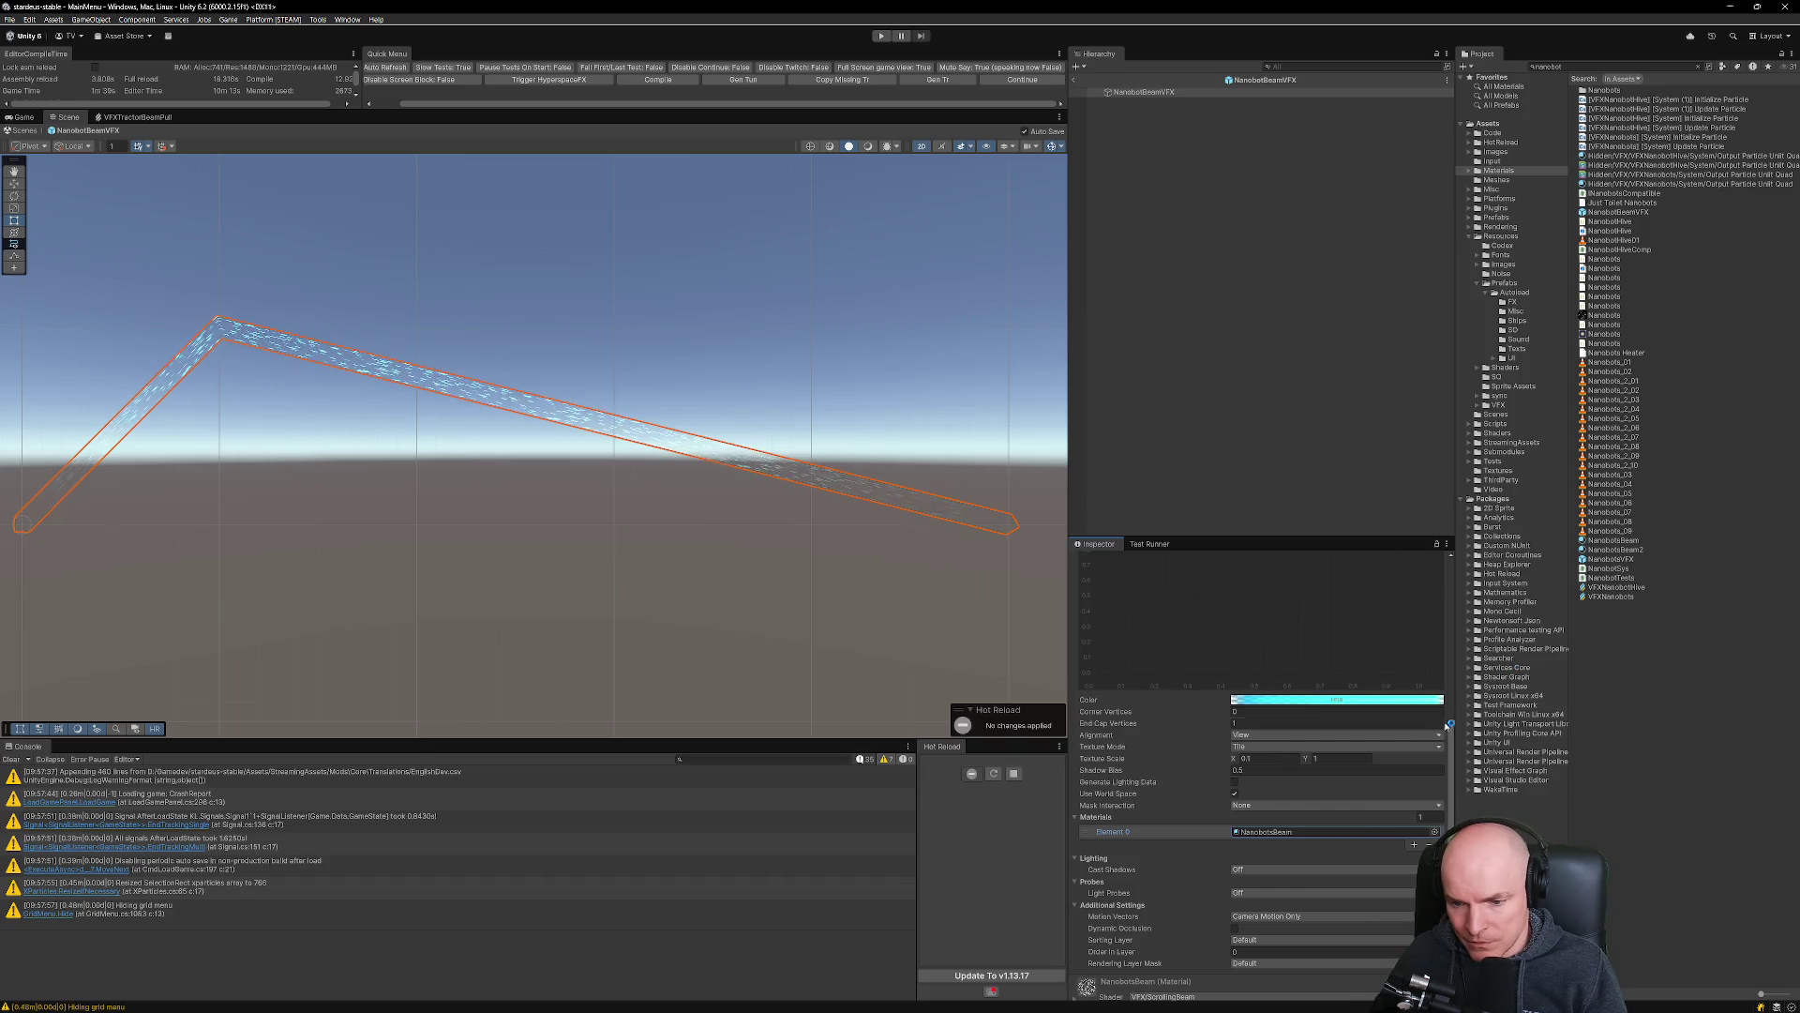
pyautogui.scroll(-1, 1360, 830)
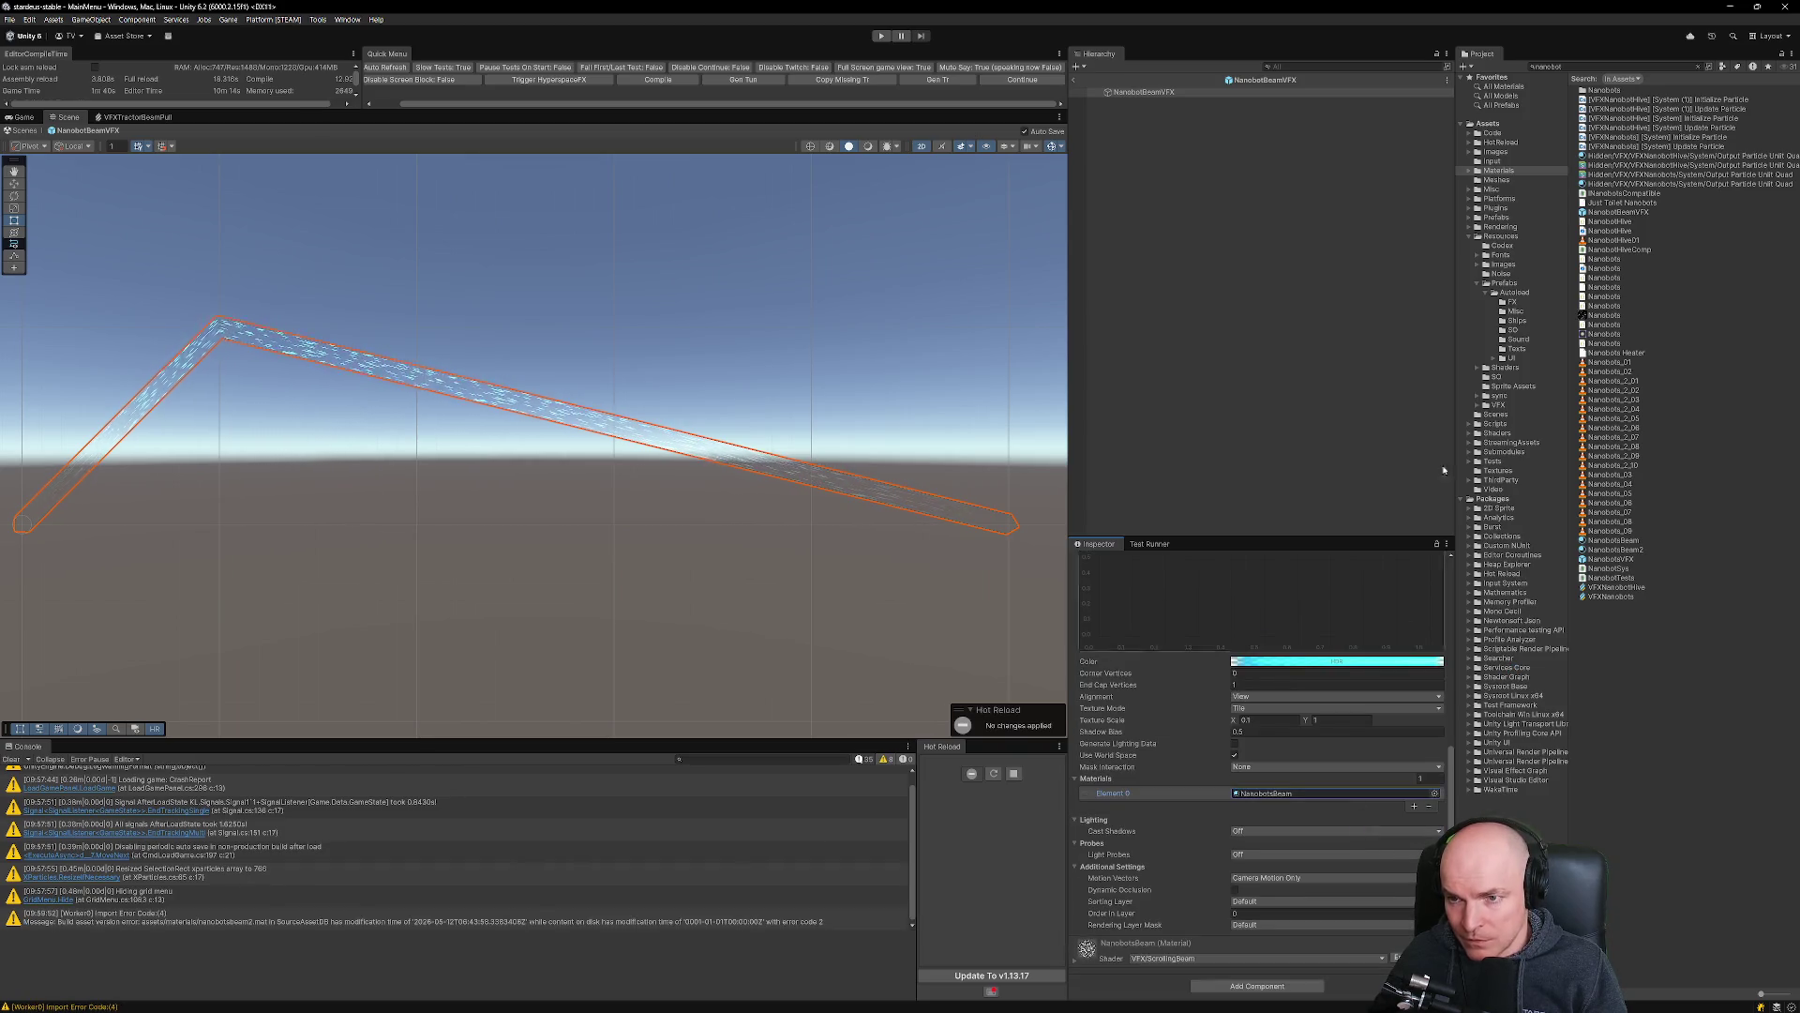
# Use commands from the File menu, then go back to Visual Studio Code.
pyautogui.click(10, 18)
pyautogui.click(32, 77)
pyautogui.click(10, 19)
pyautogui.click(39, 142)
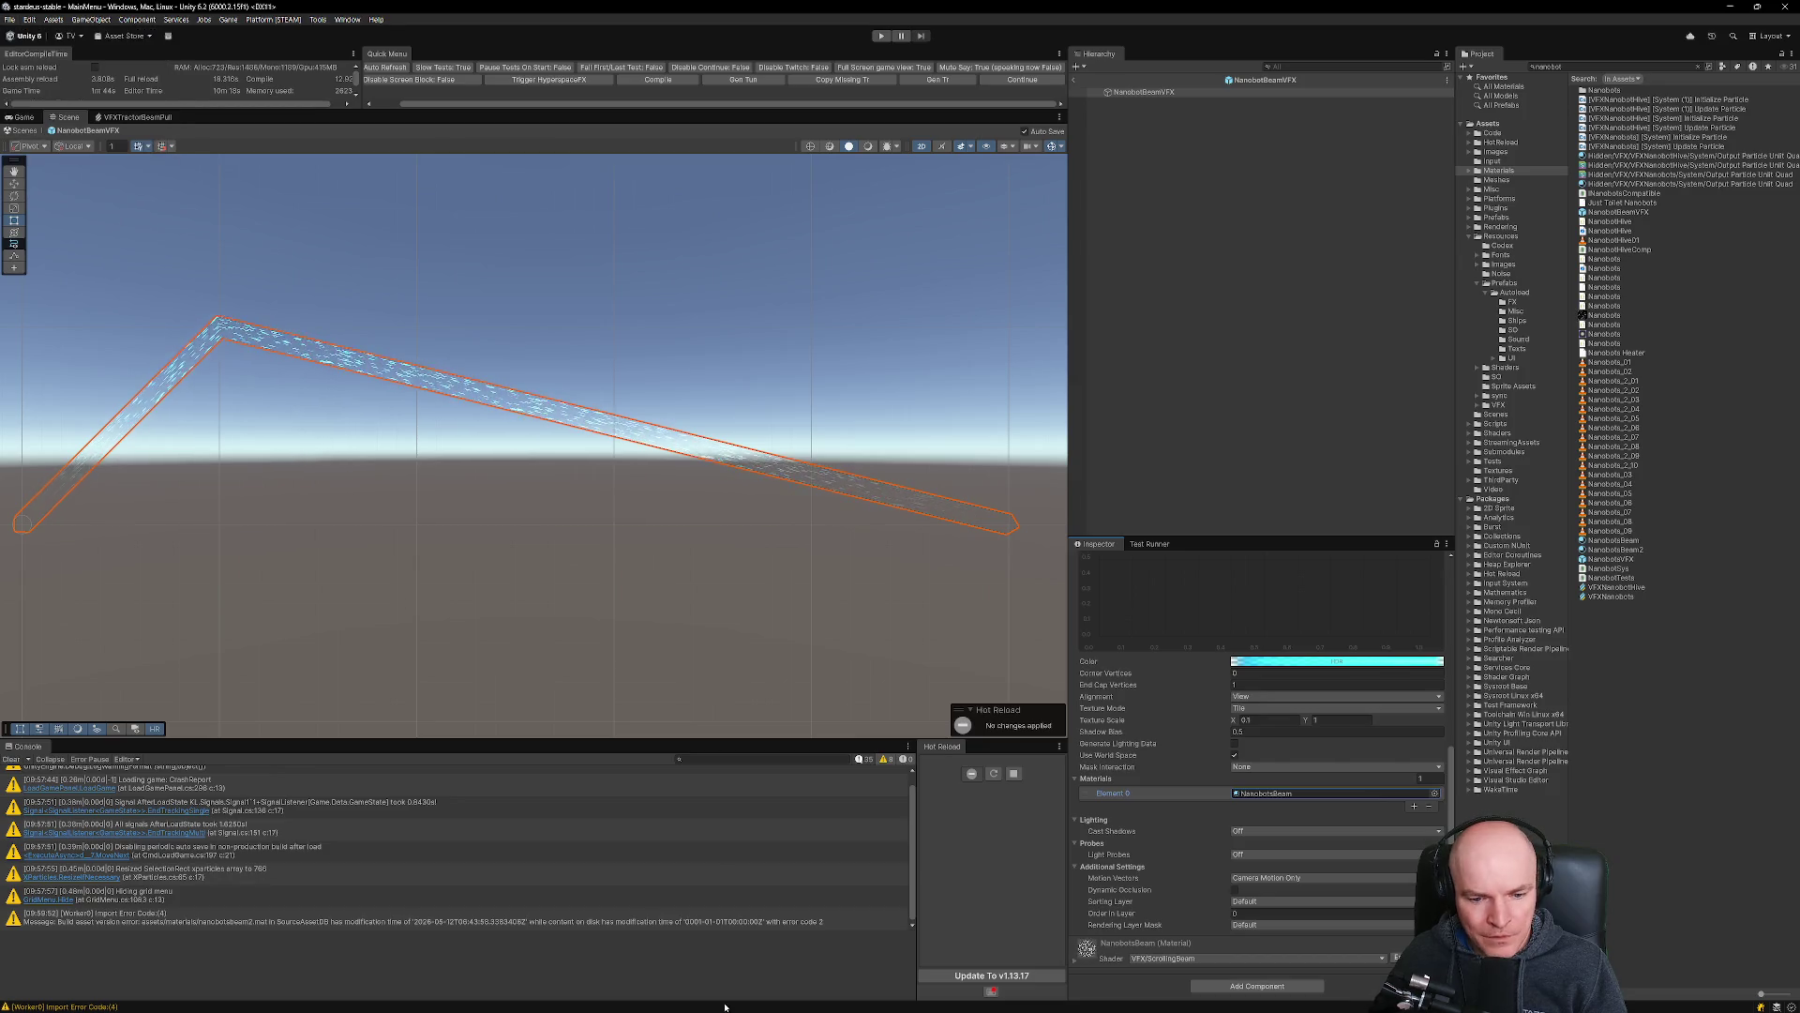
pyautogui.click(1008, 998)
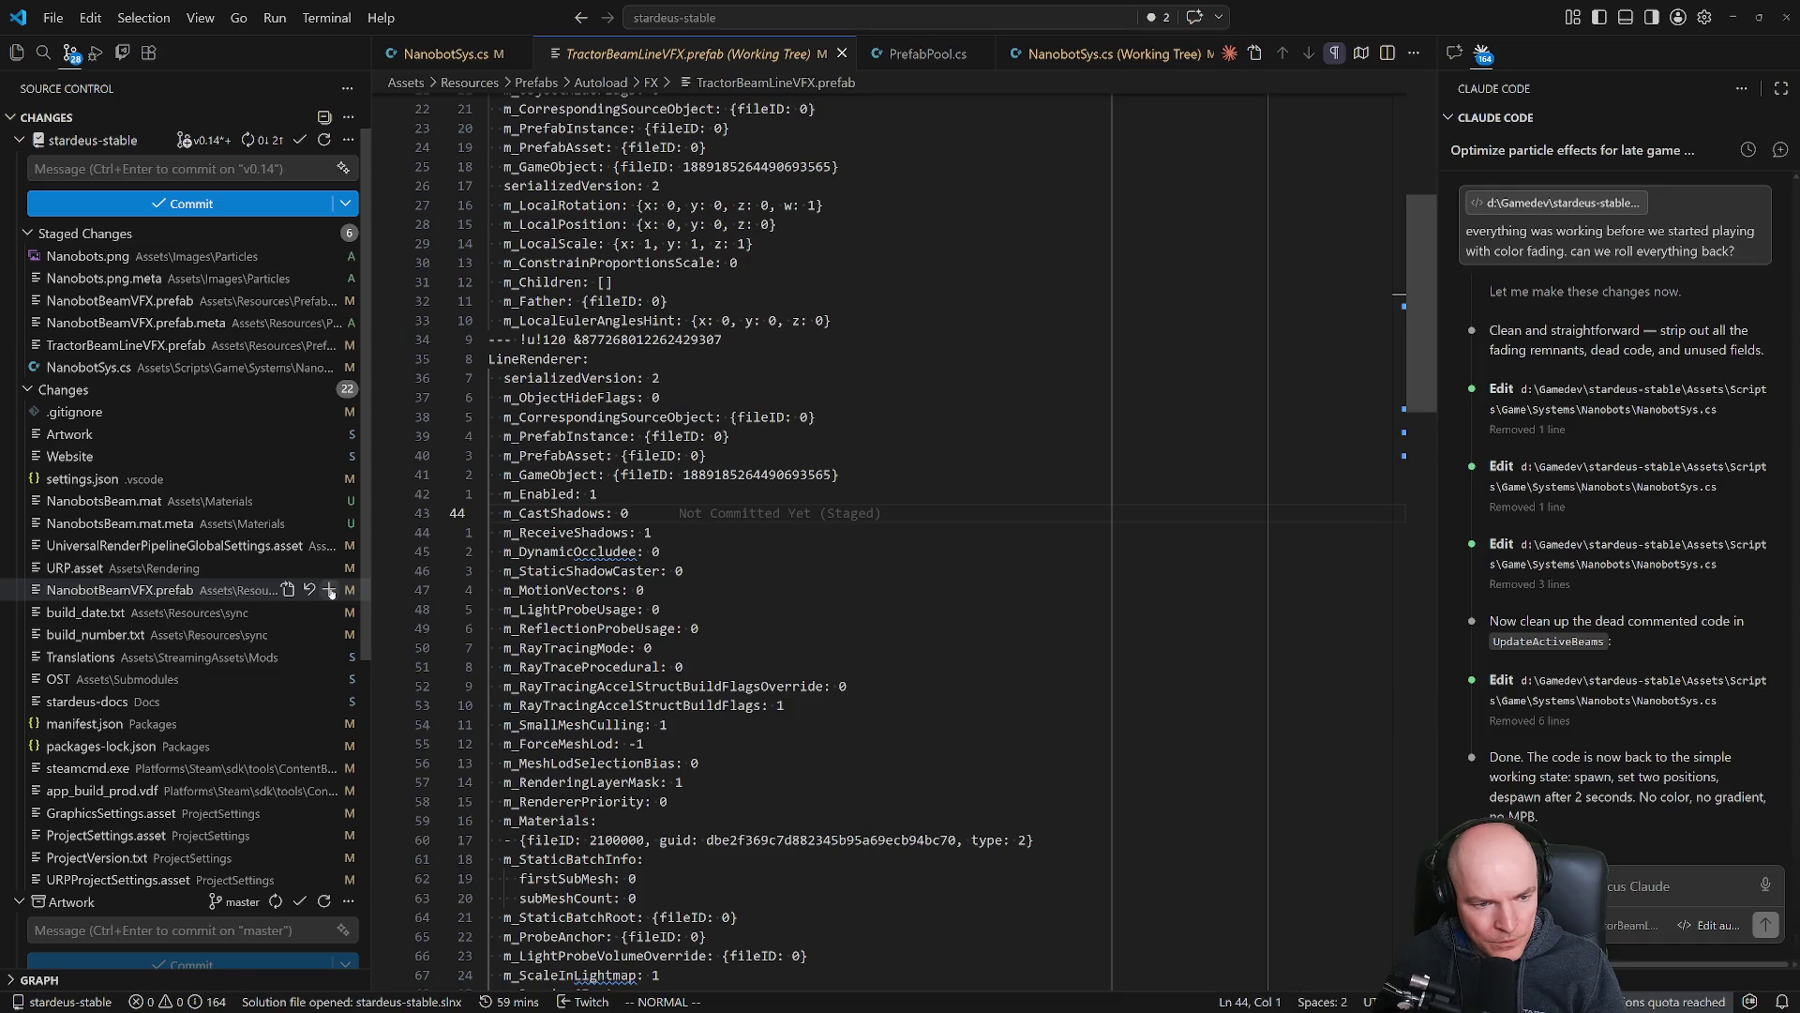
# Stage NanobotBeamVFX.prefab, NanobotsBeam.mat and NanobotsBeam.mat.meta.
pyautogui.click(329, 590)
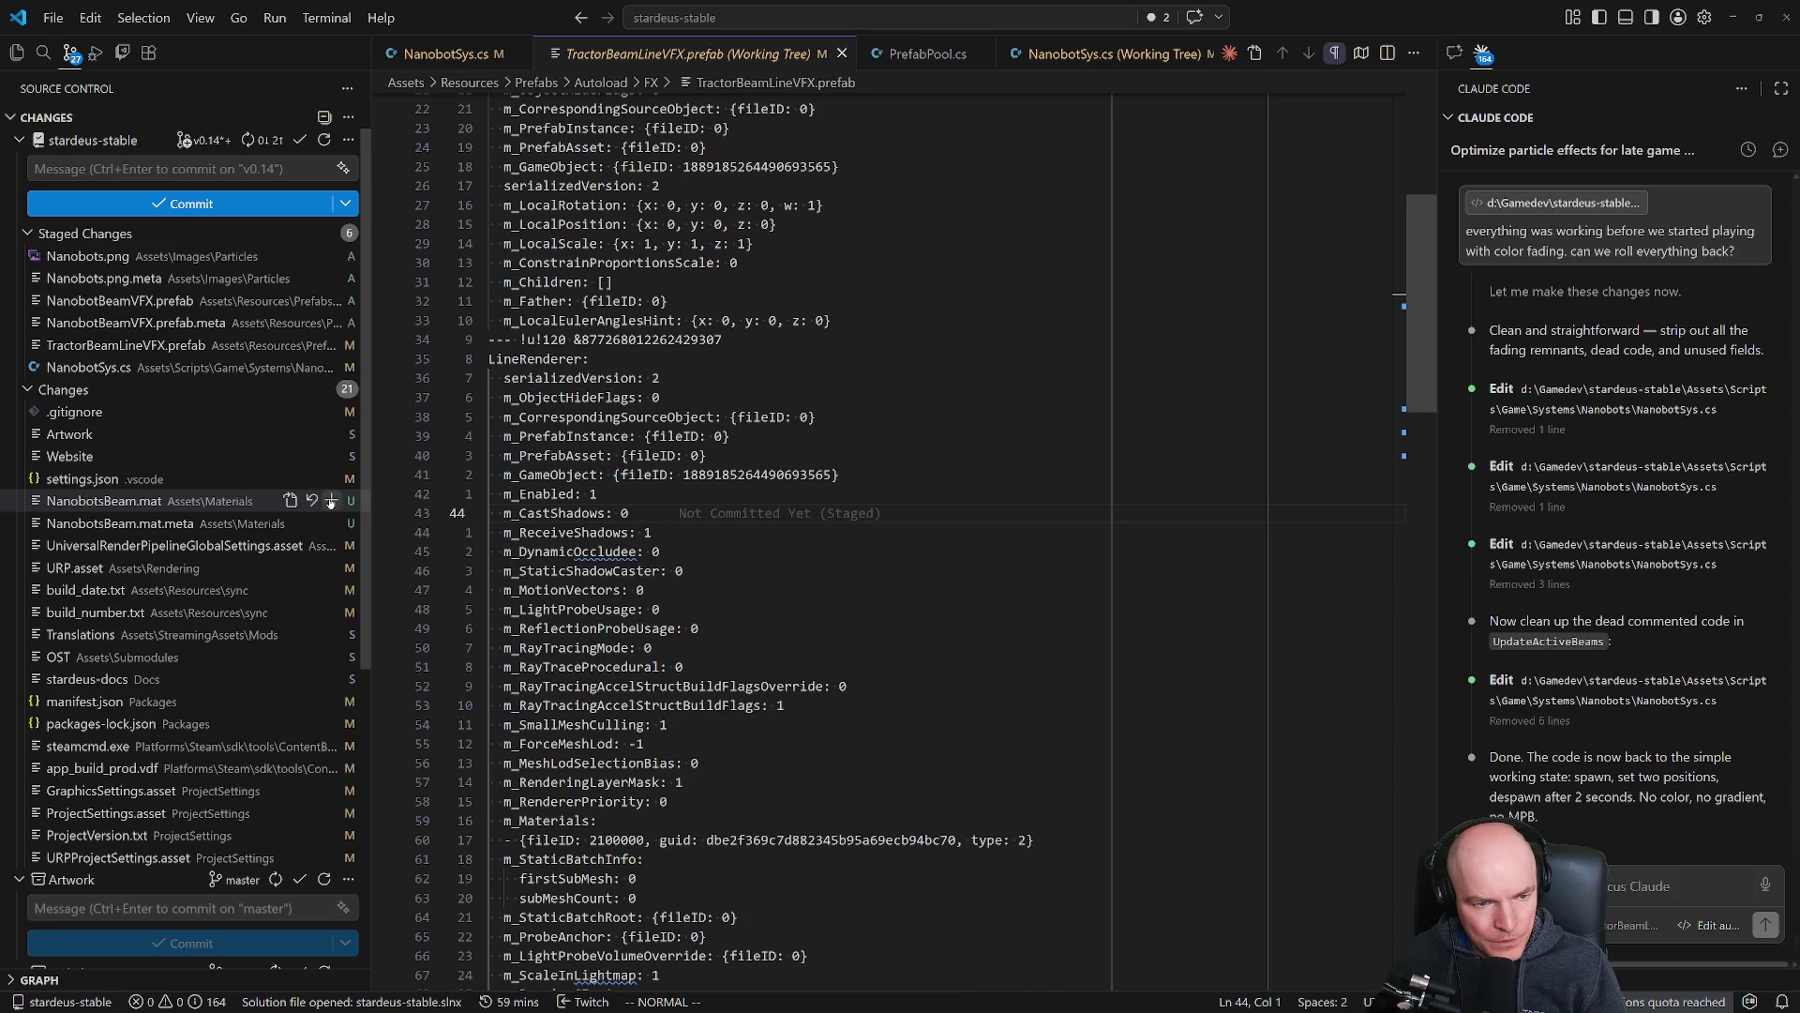
pyautogui.click(330, 500)
pyautogui.click(331, 522)
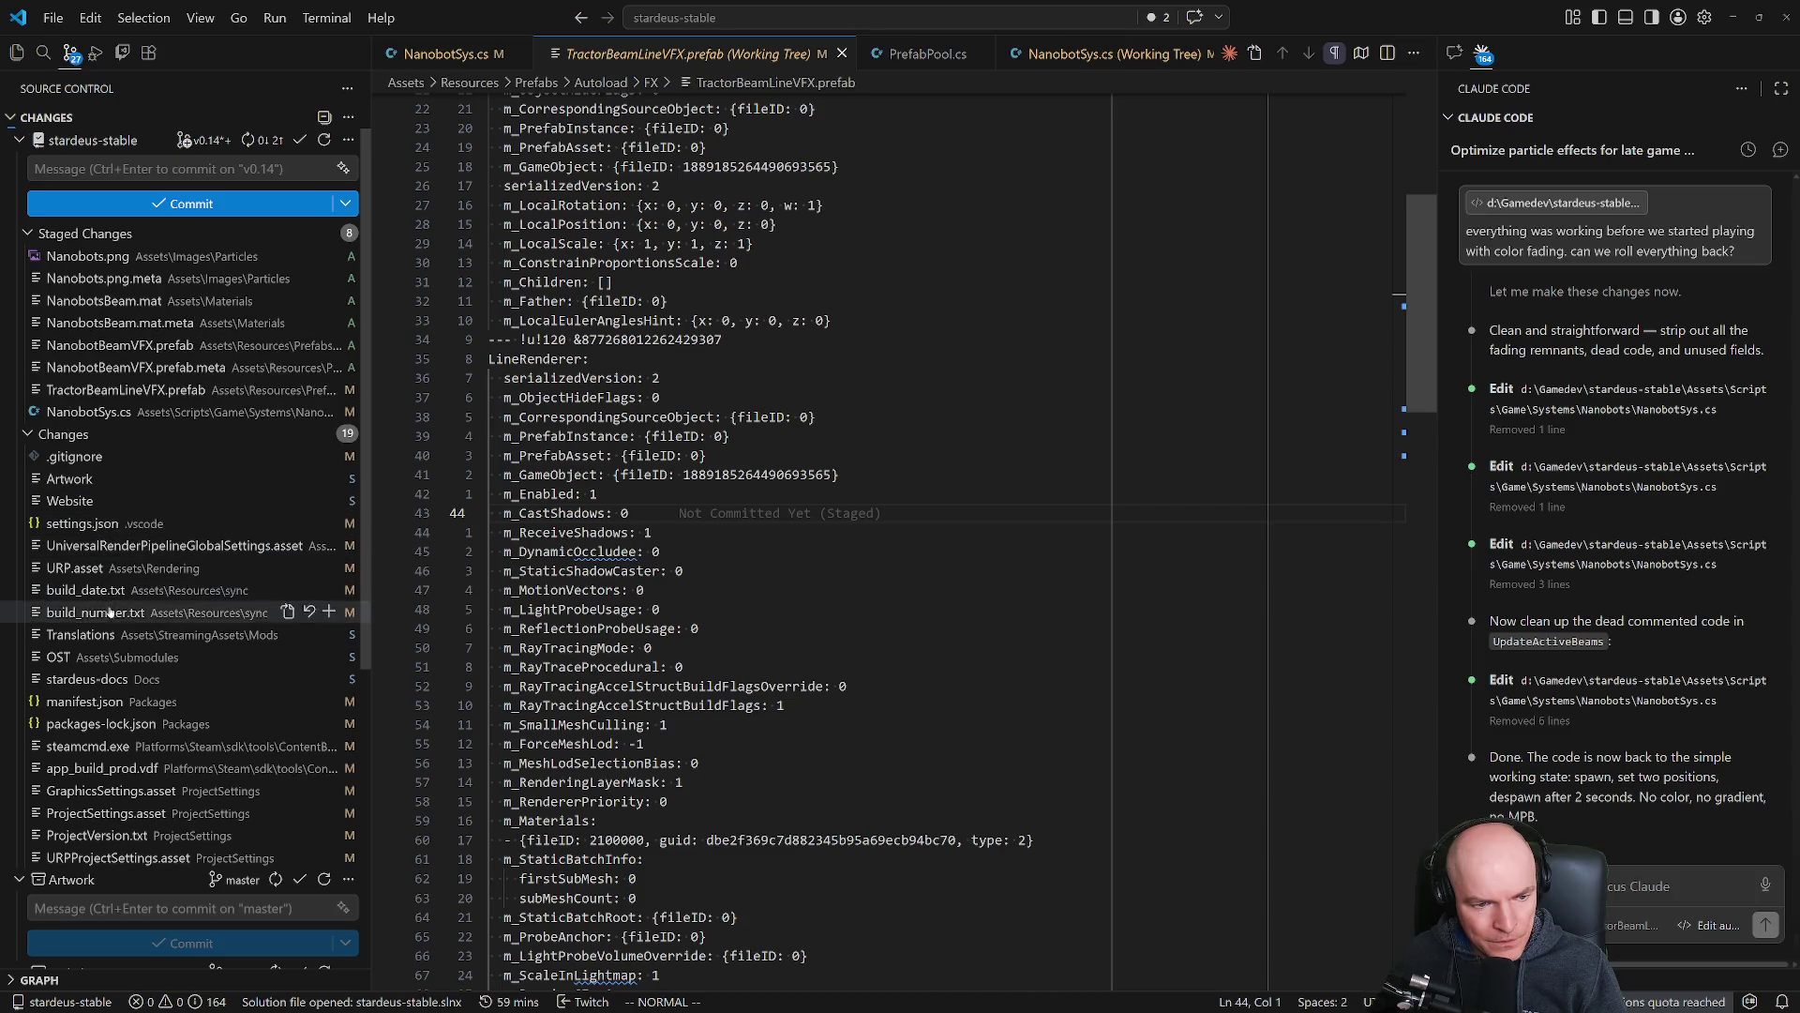
pyautogui.scroll(-1, 117, 769)
pyautogui.scroll(1, 98, 713)
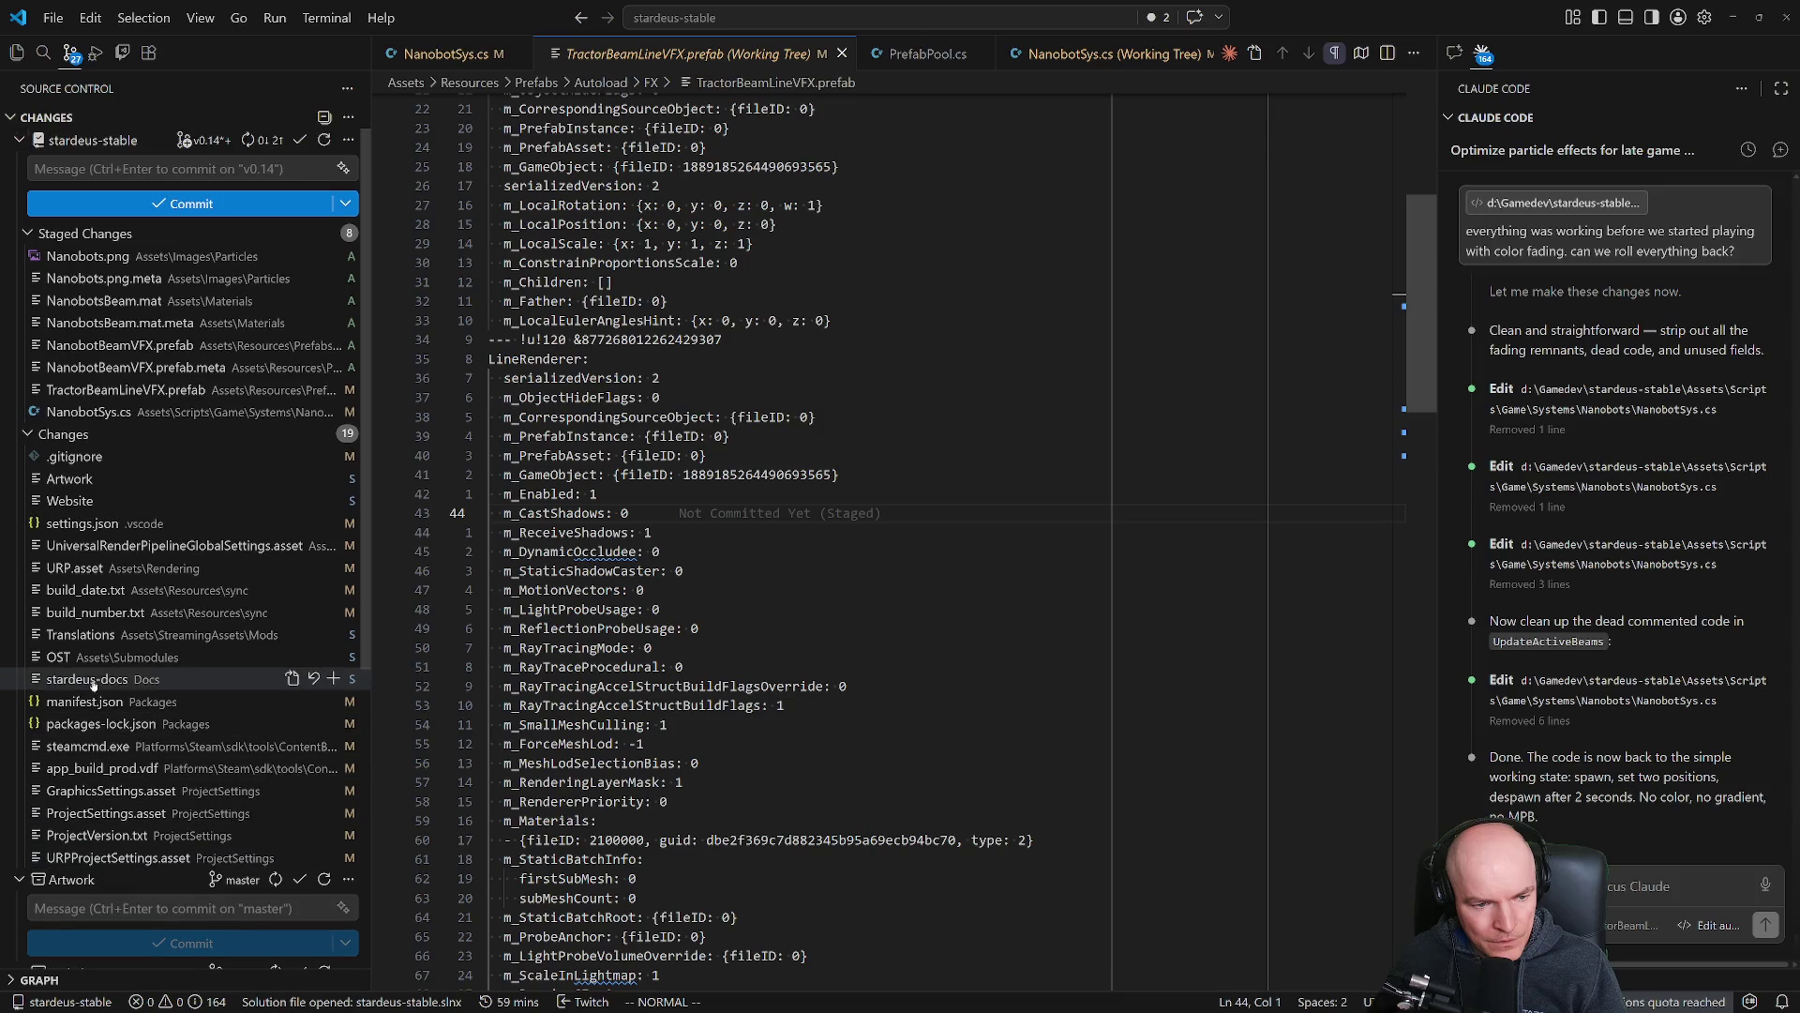
# Commit the staged beam changes with the message "Nanobot beam rework".
pyautogui.click(136, 170)
pyautogui.write('Nanobot beam rework')
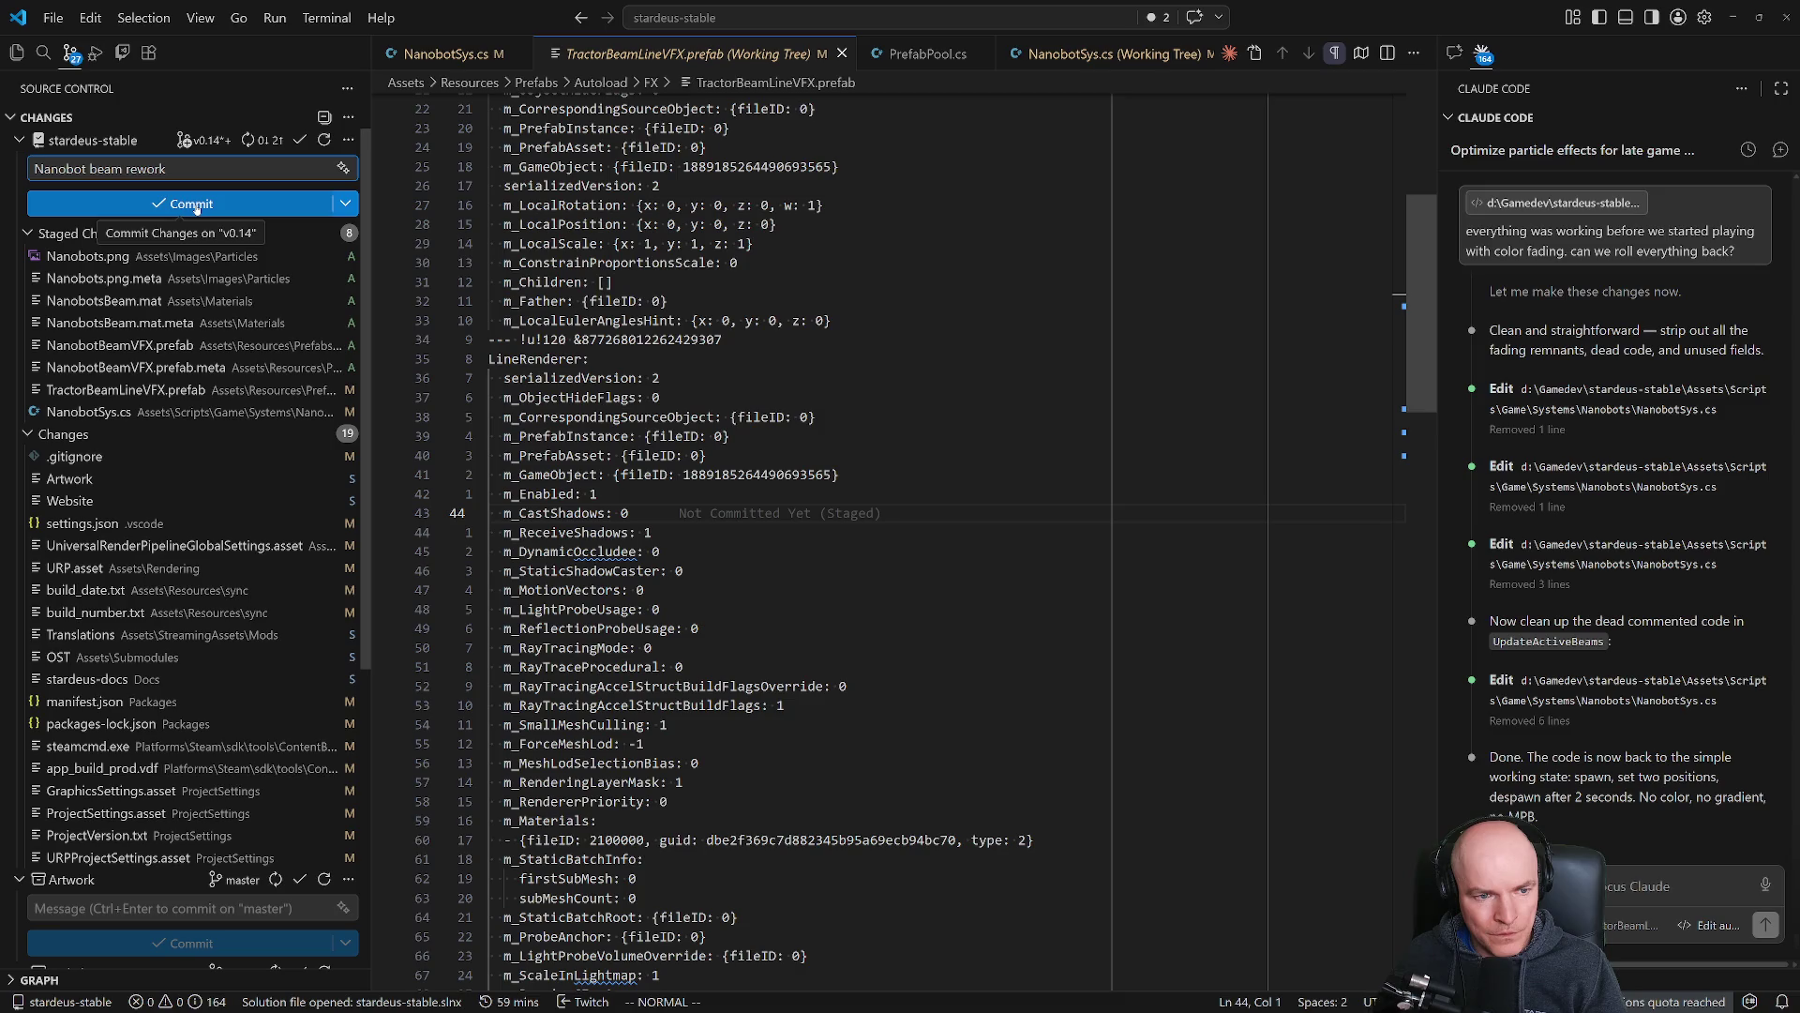
pyautogui.click(196, 204)
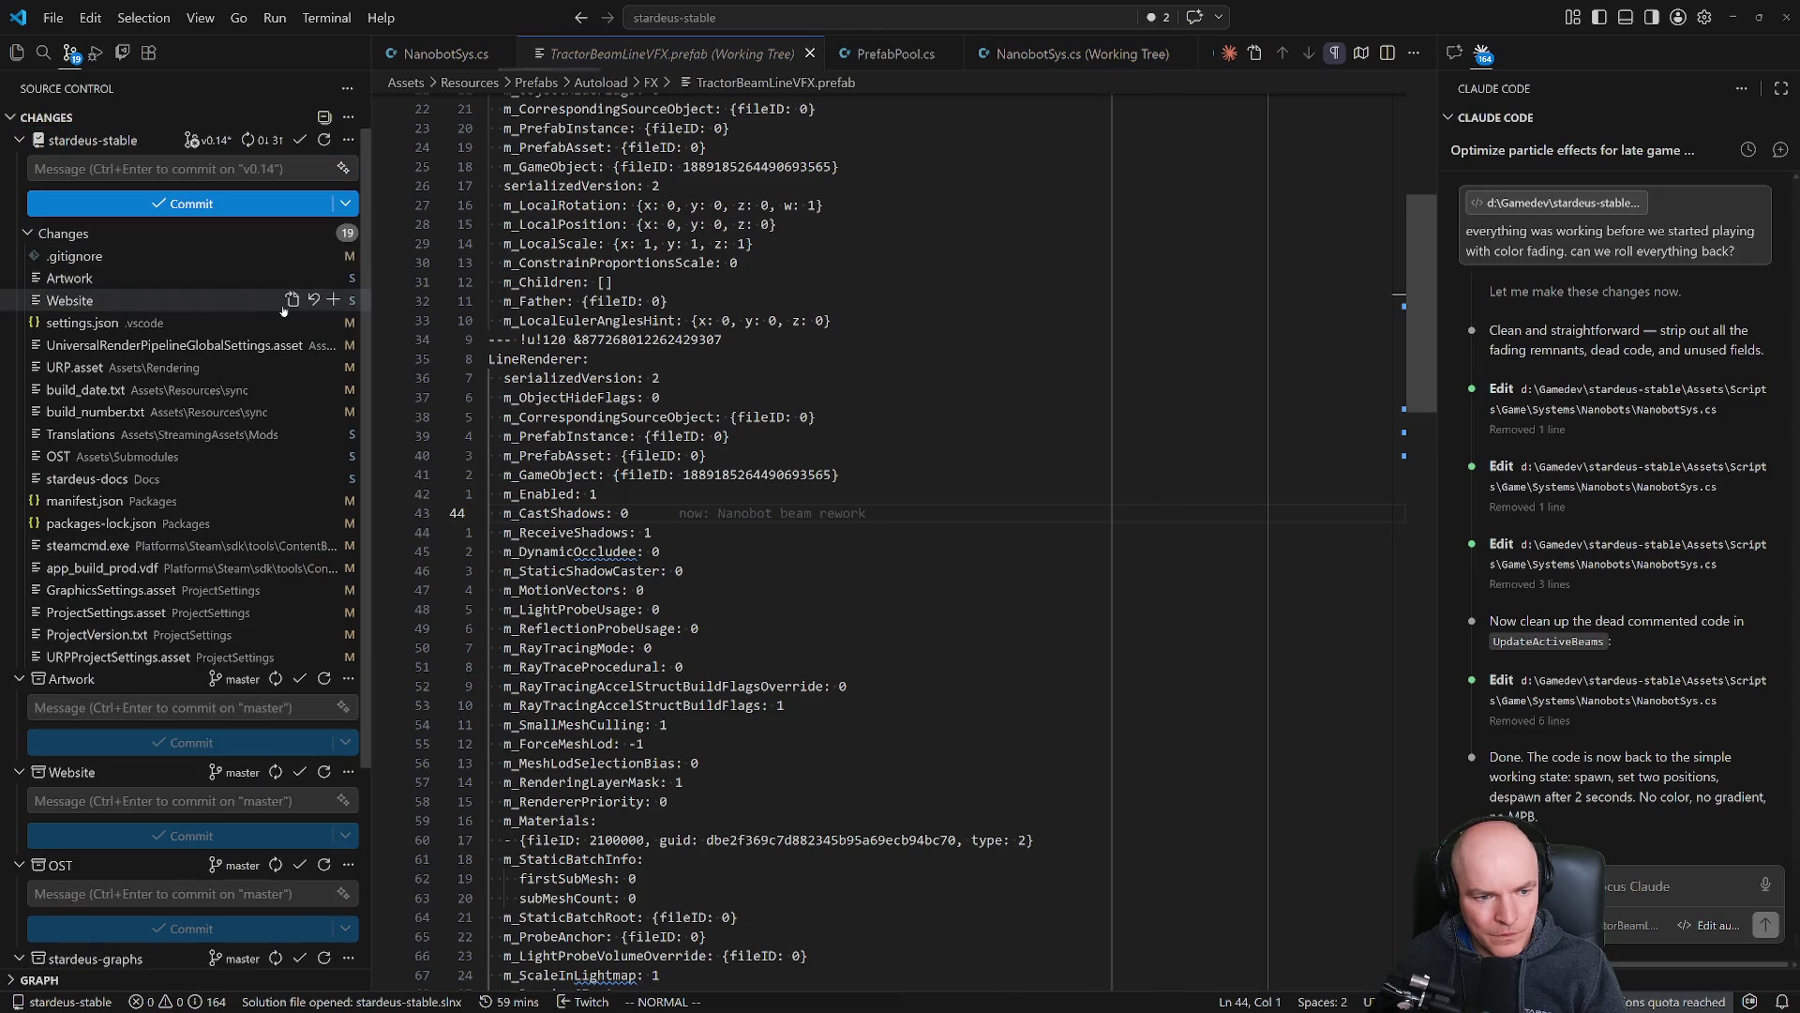
pyautogui.hotkey('ctrl', 'shift', 'p')
# Run Git: Push from the command palette for the stardeus-stable repository.
pyautogui.write('gitp us')
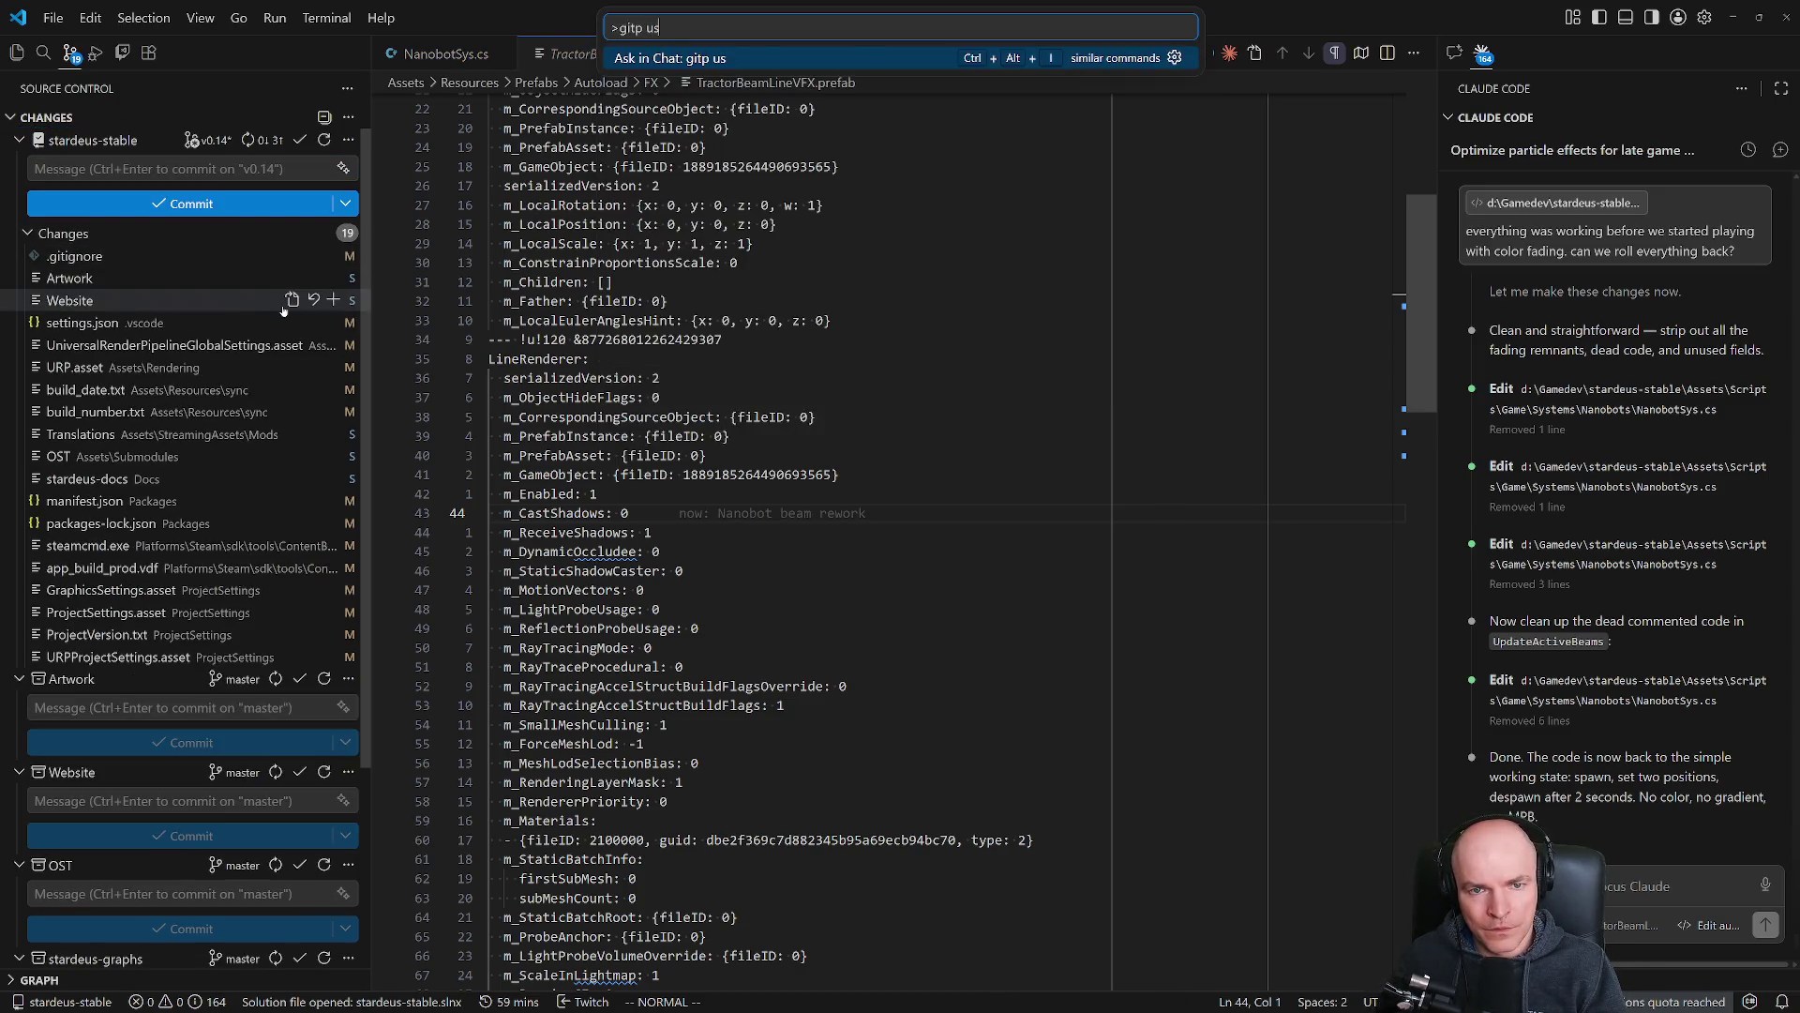
pyautogui.press('Return')
pyautogui.hotkey('ctrl', 'shift', 'p')
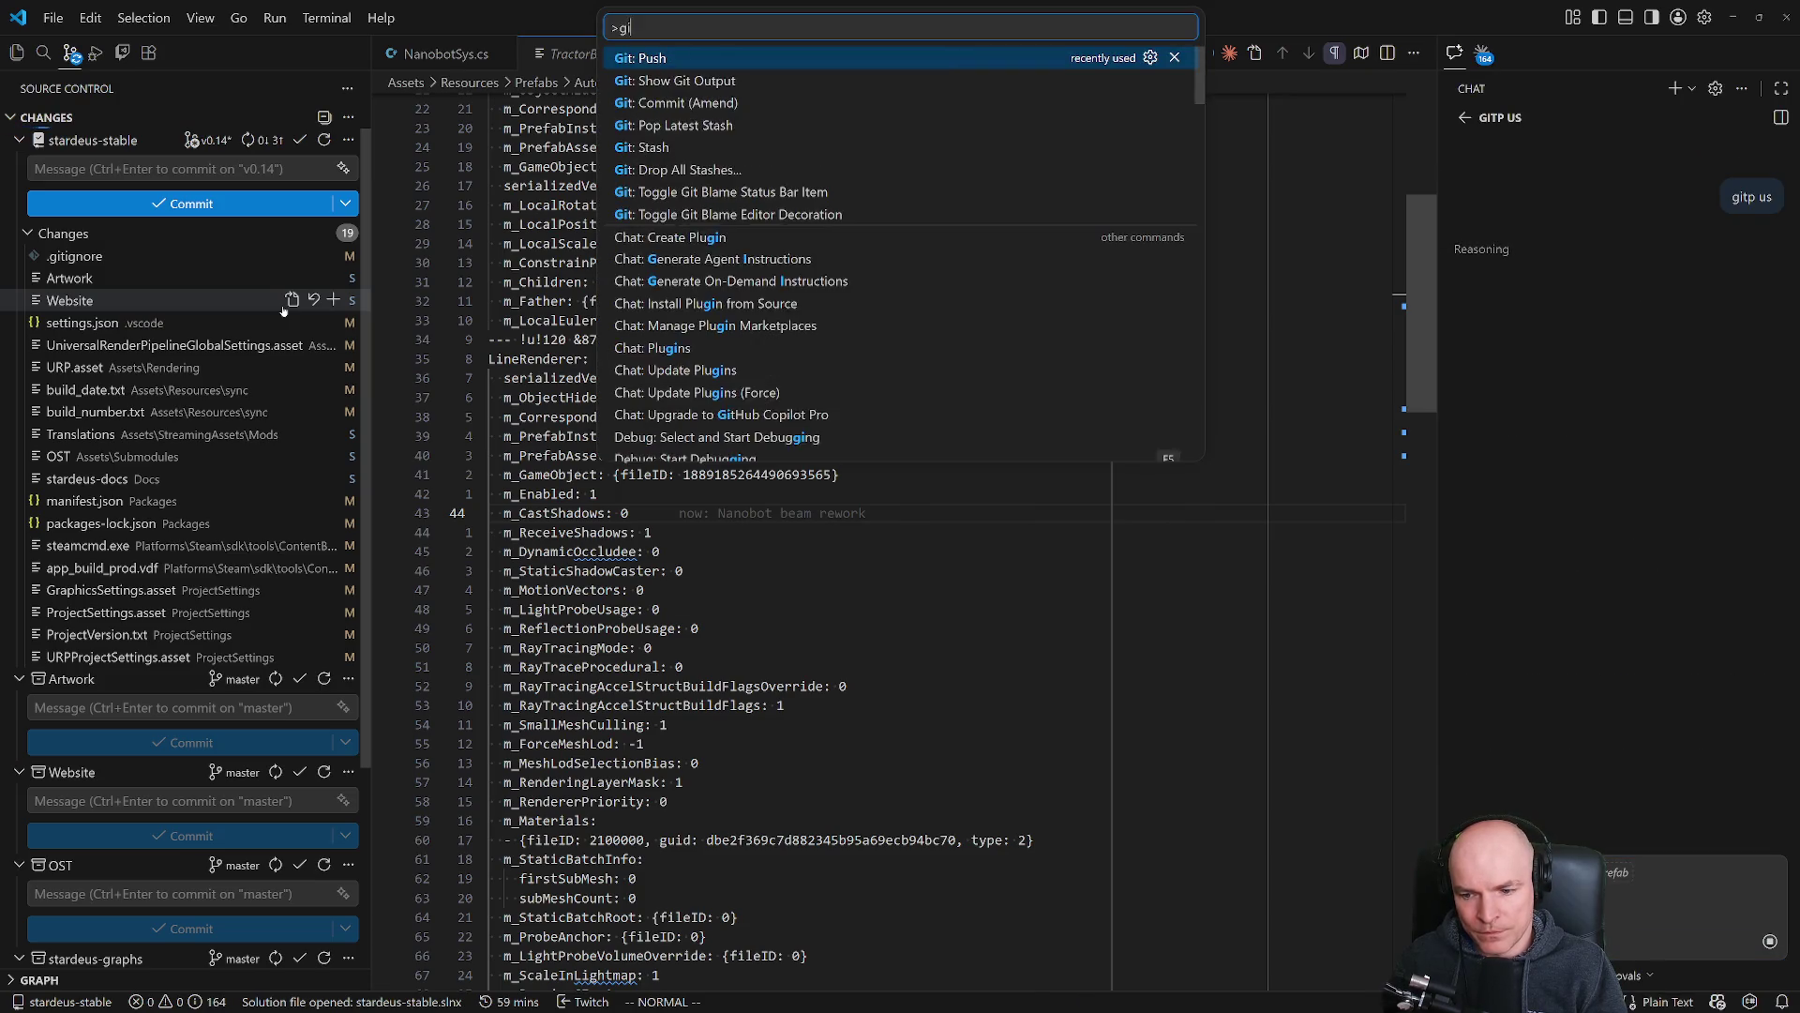
pyautogui.write('git push')
pyautogui.press('Return')
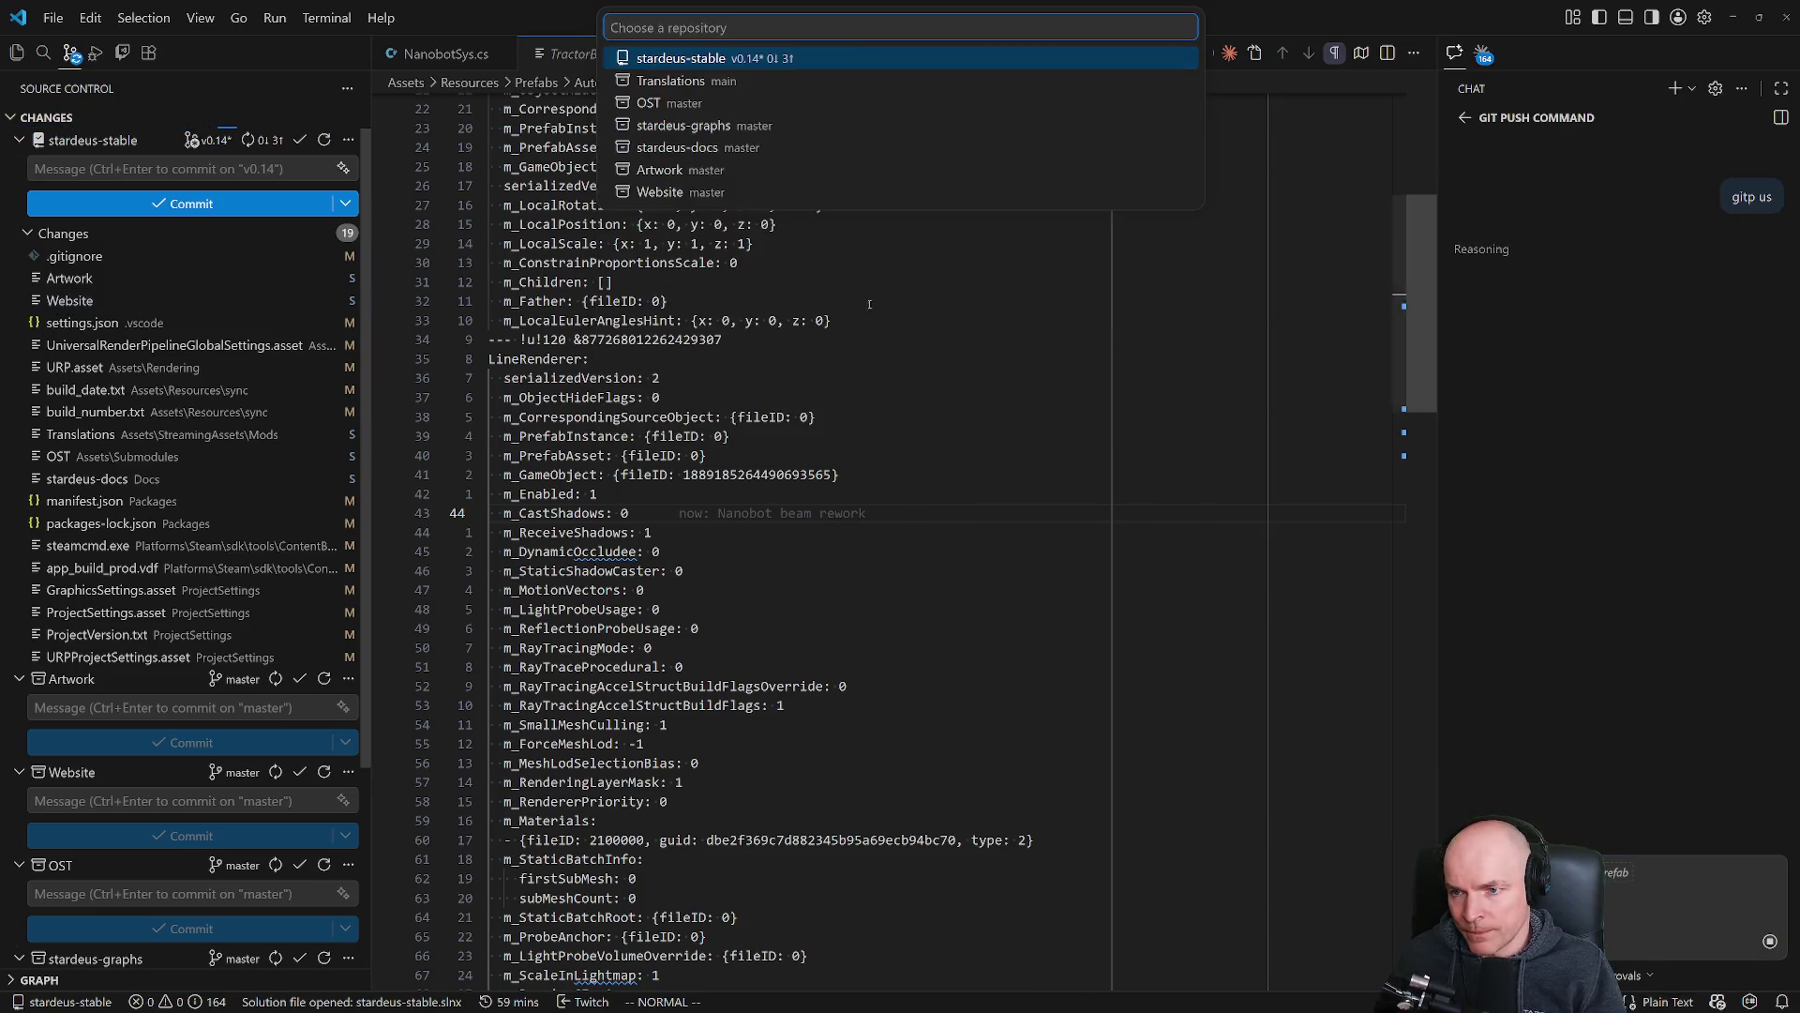
pyautogui.click(1464, 119)
pyautogui.click(1484, 54)
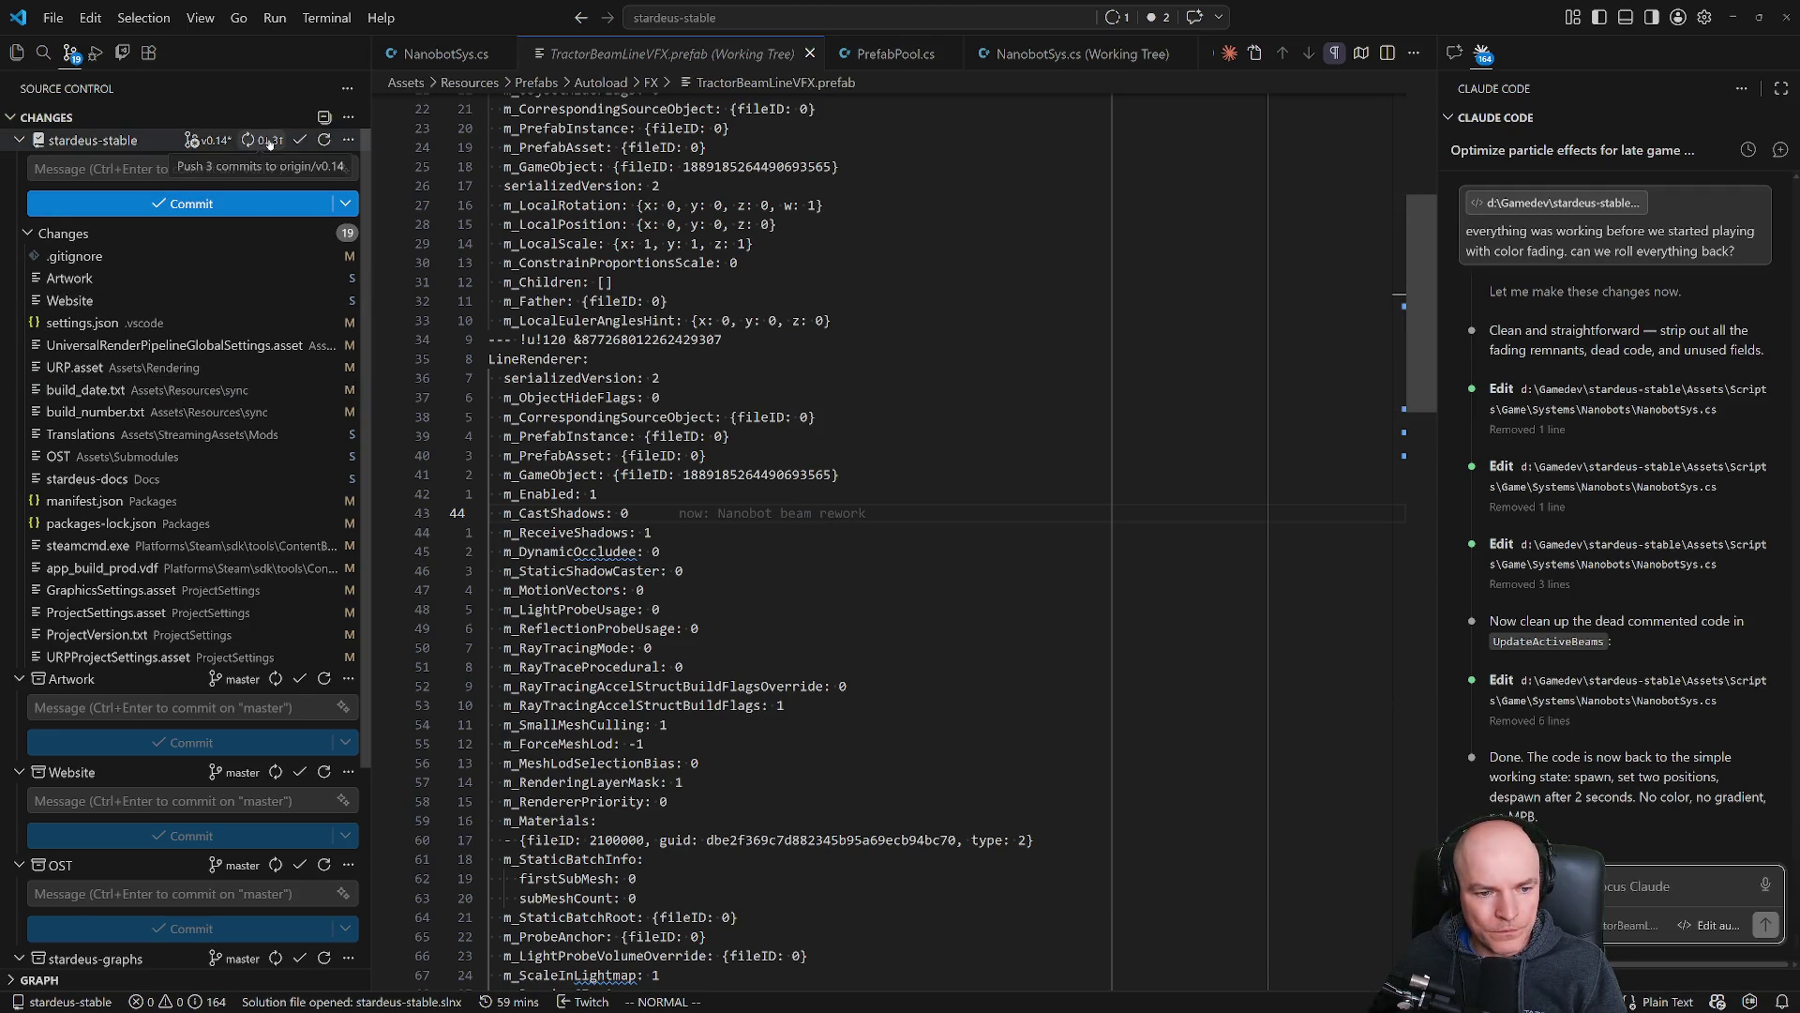
pyautogui.click(746, 206)
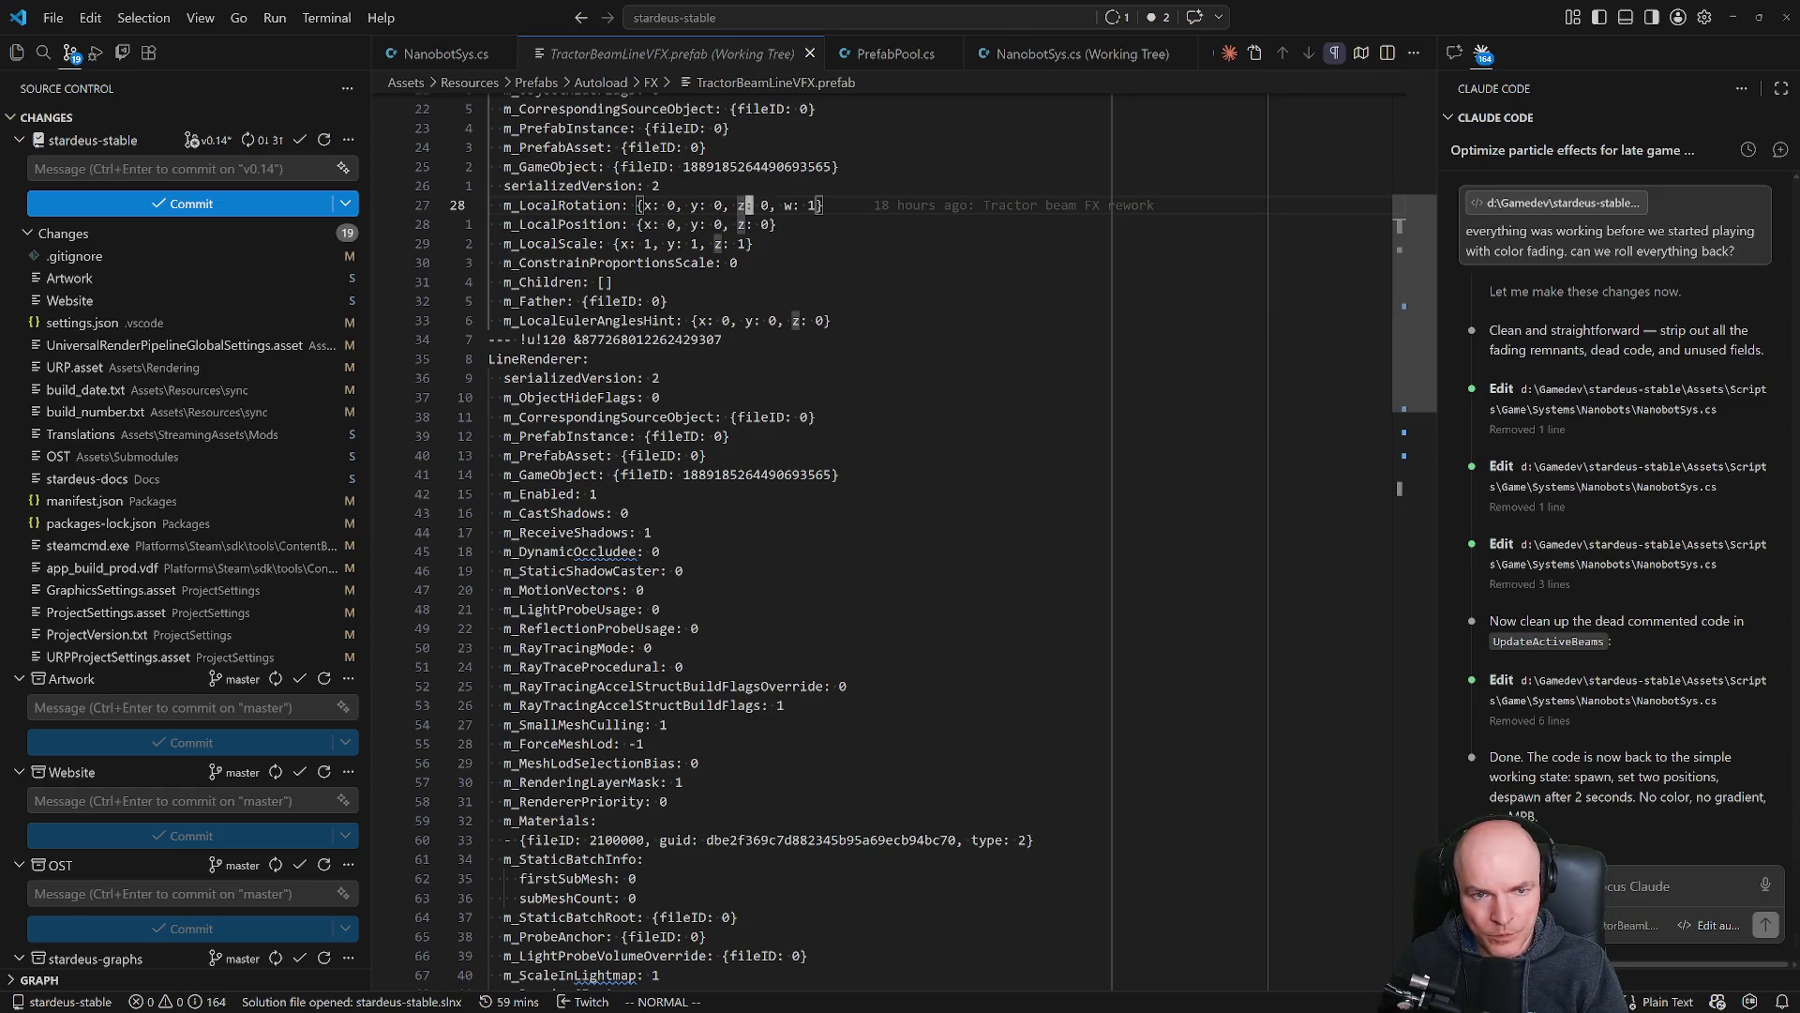
# Run git push again on stardeus-stable, pushing 3 commits to origin/v0.14.
pyautogui.hotkey('ctrl', 'shift', 'p')
pyautogui.write('git')
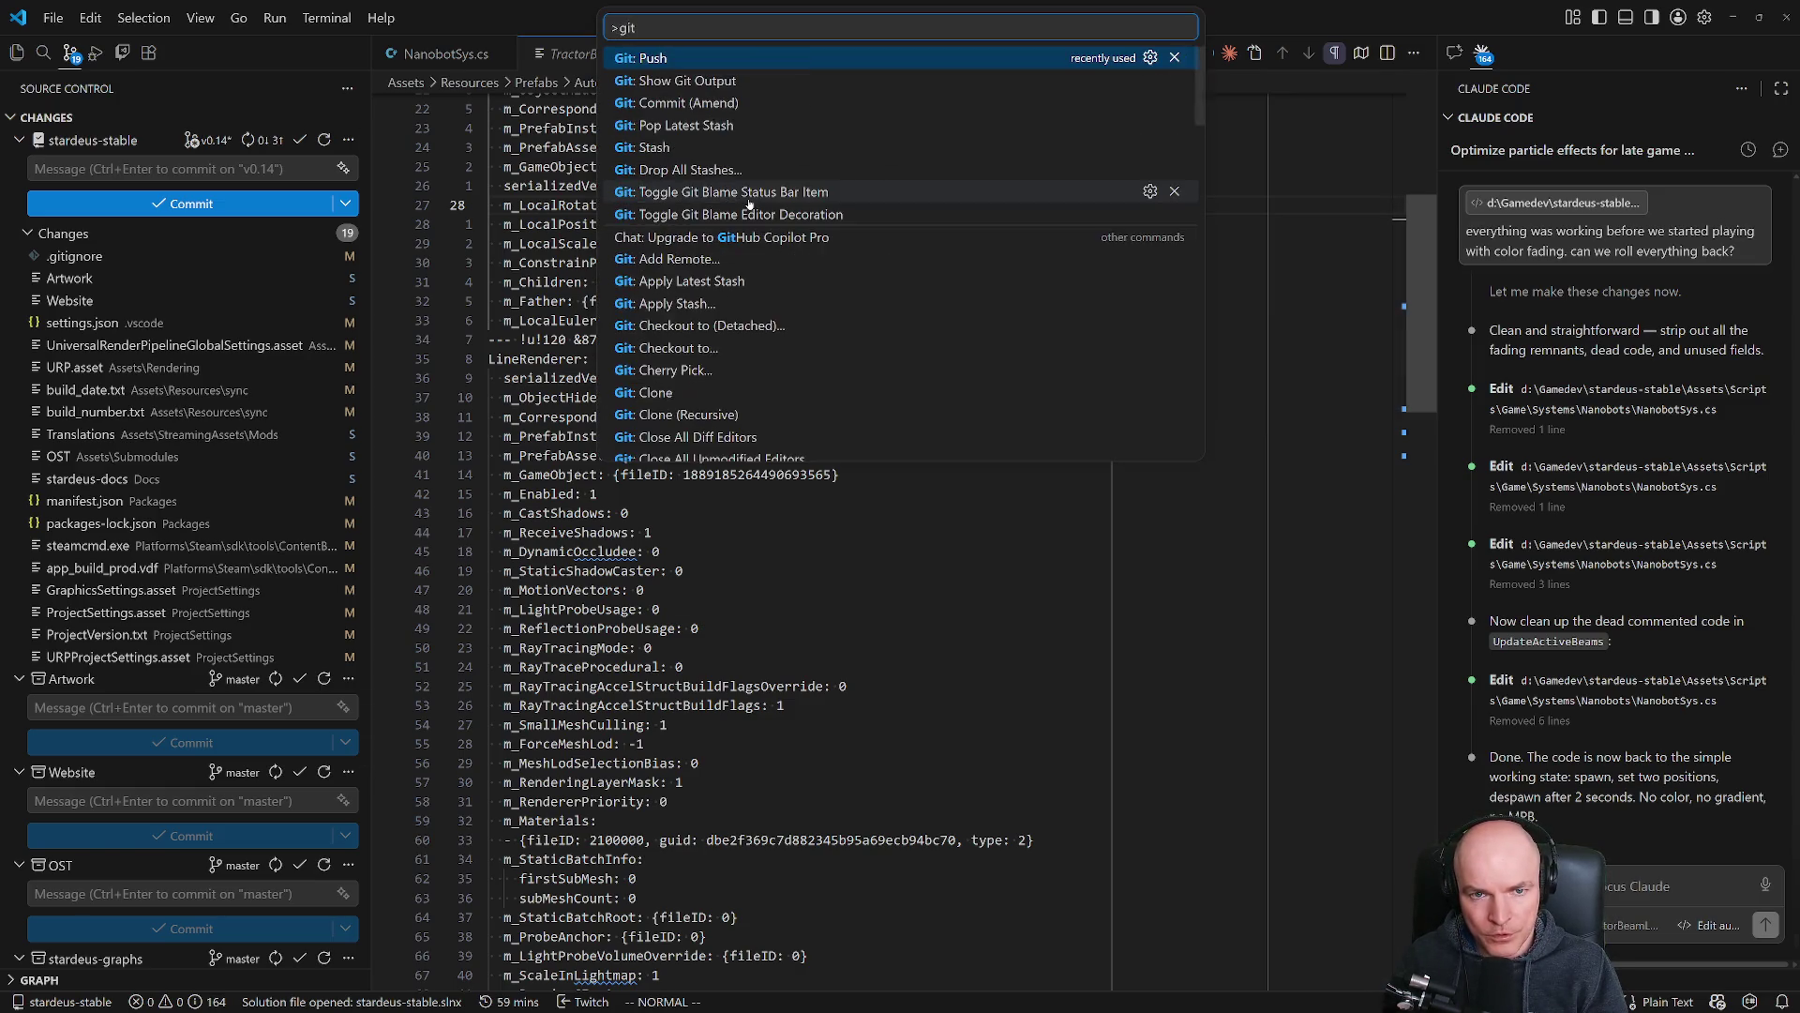
pyautogui.press('Return')
pyautogui.click(749, 202)
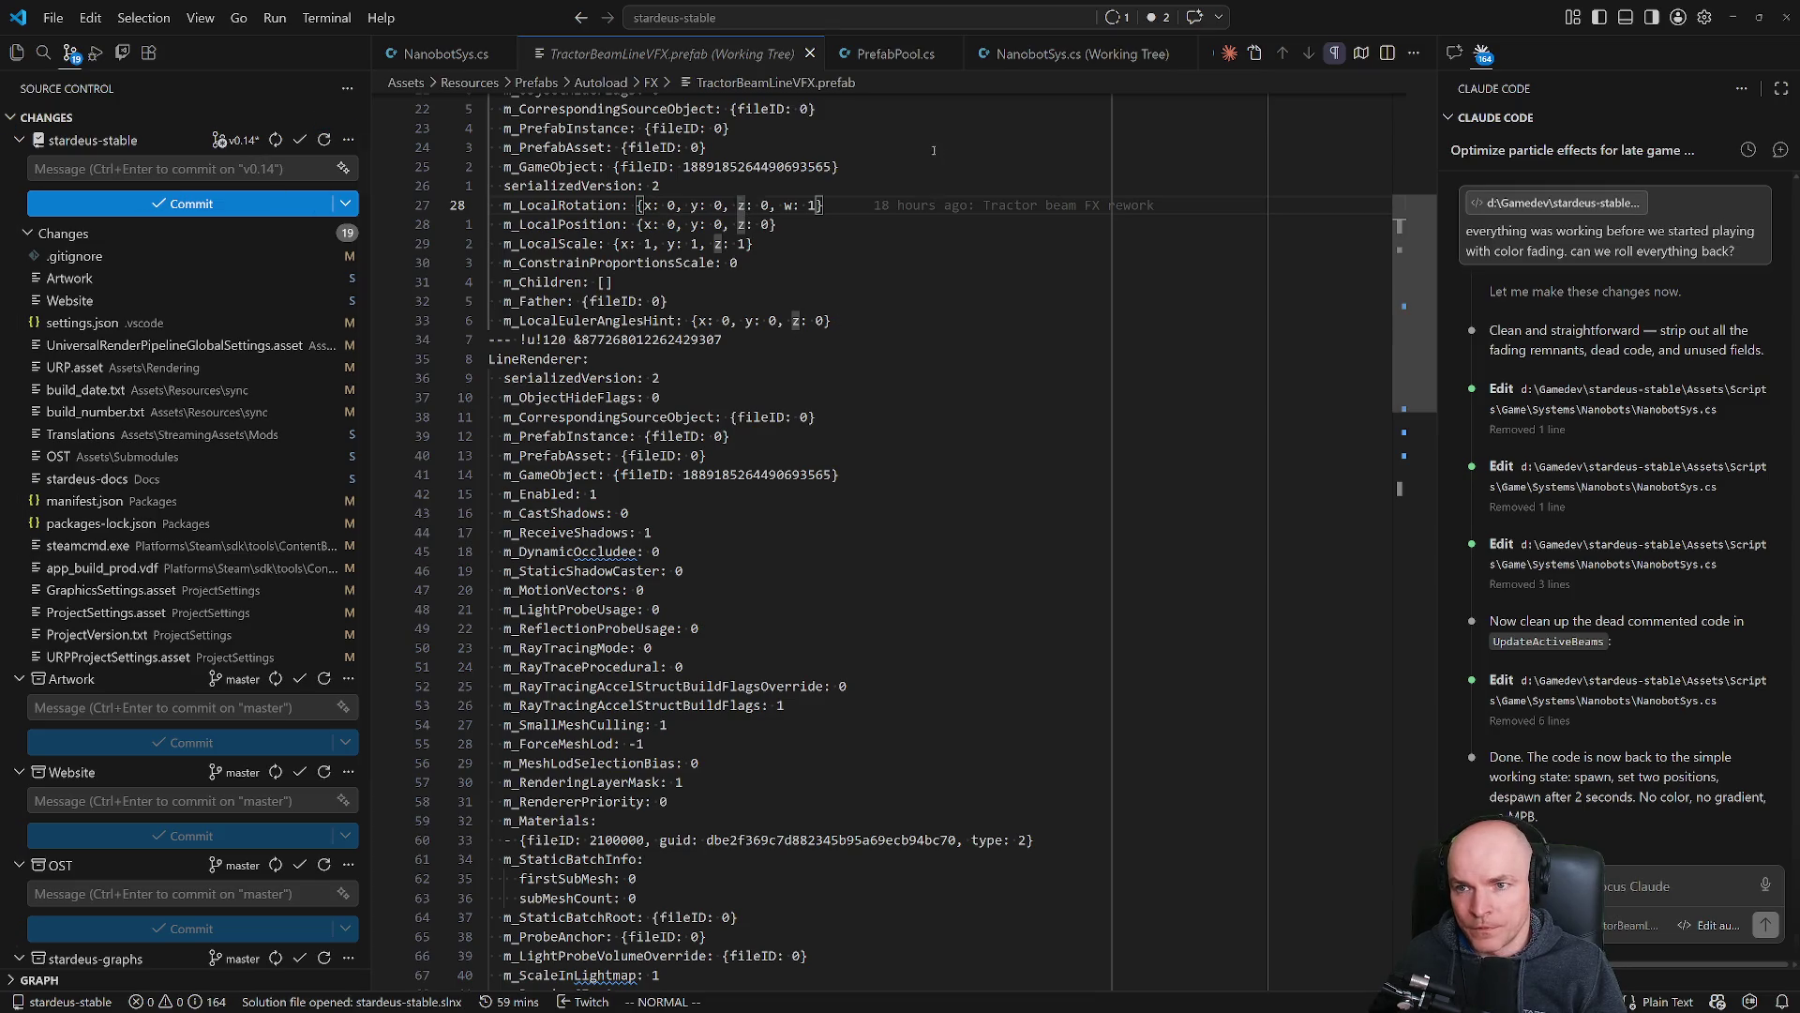
pyautogui.hotkey('alt', 'Tab')
pyautogui.hotkey('alt', 'Tab')
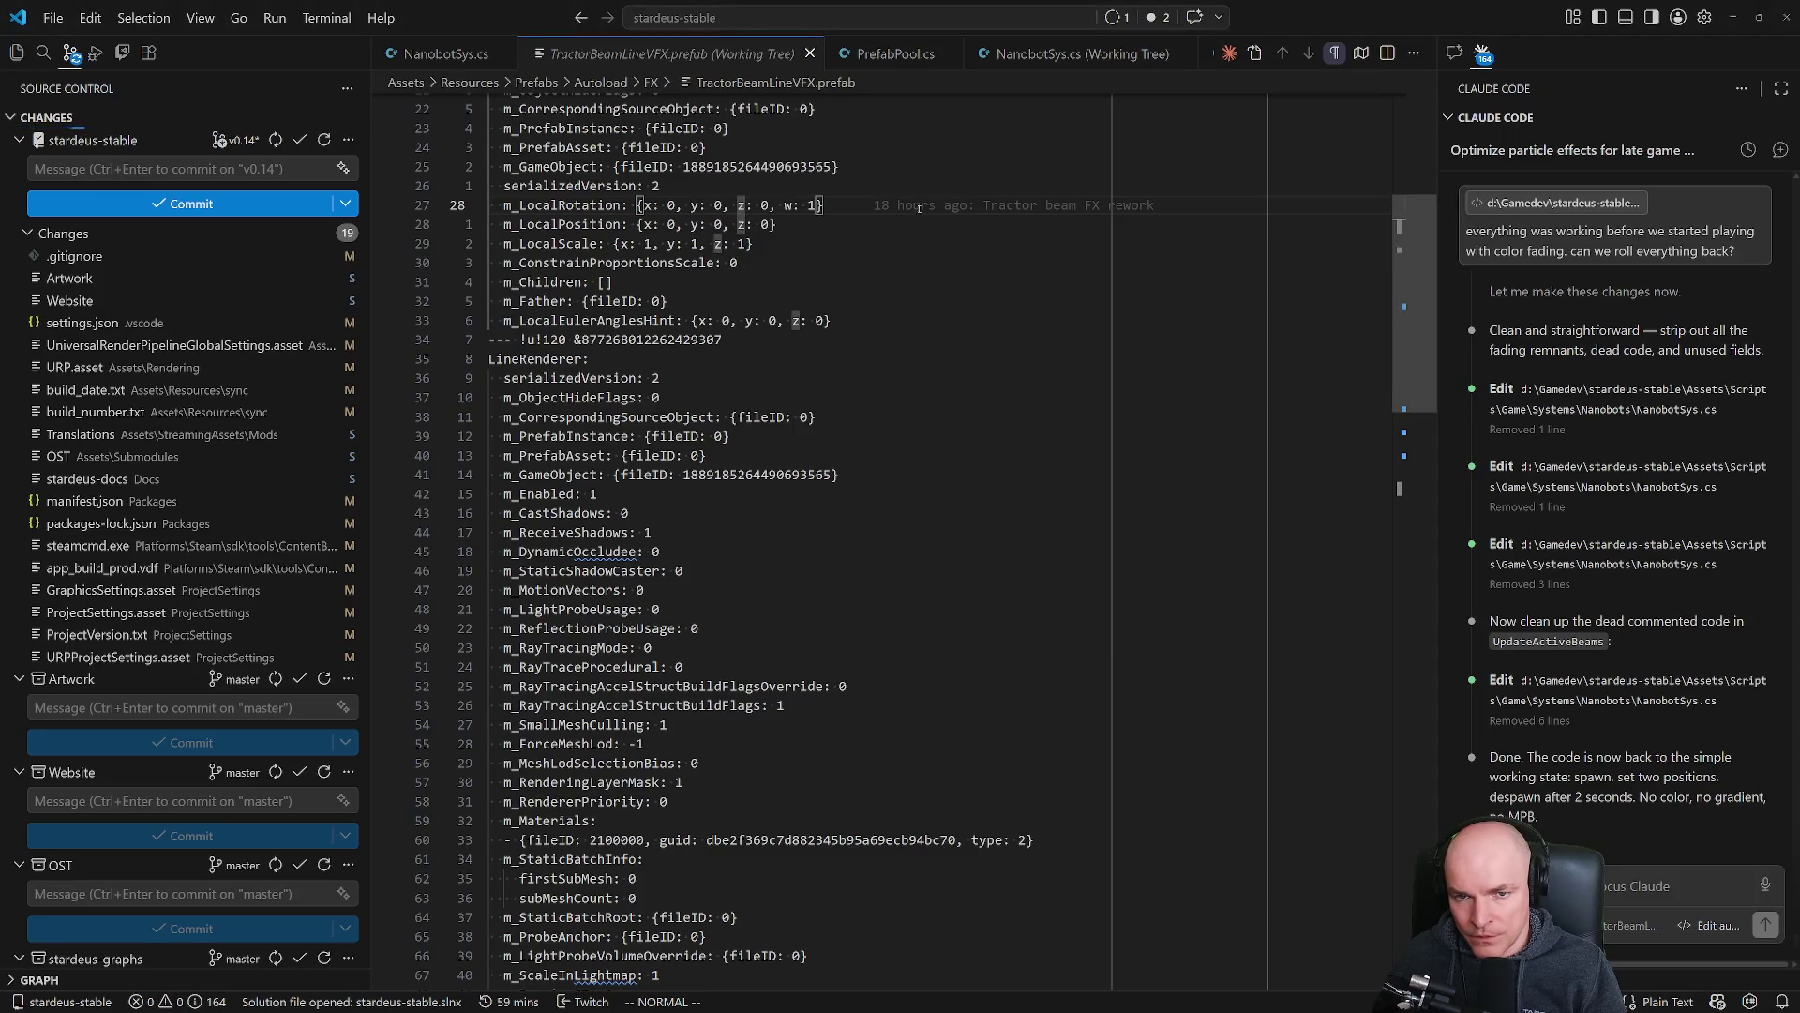
pyautogui.hotkey('alt', 'Tab')
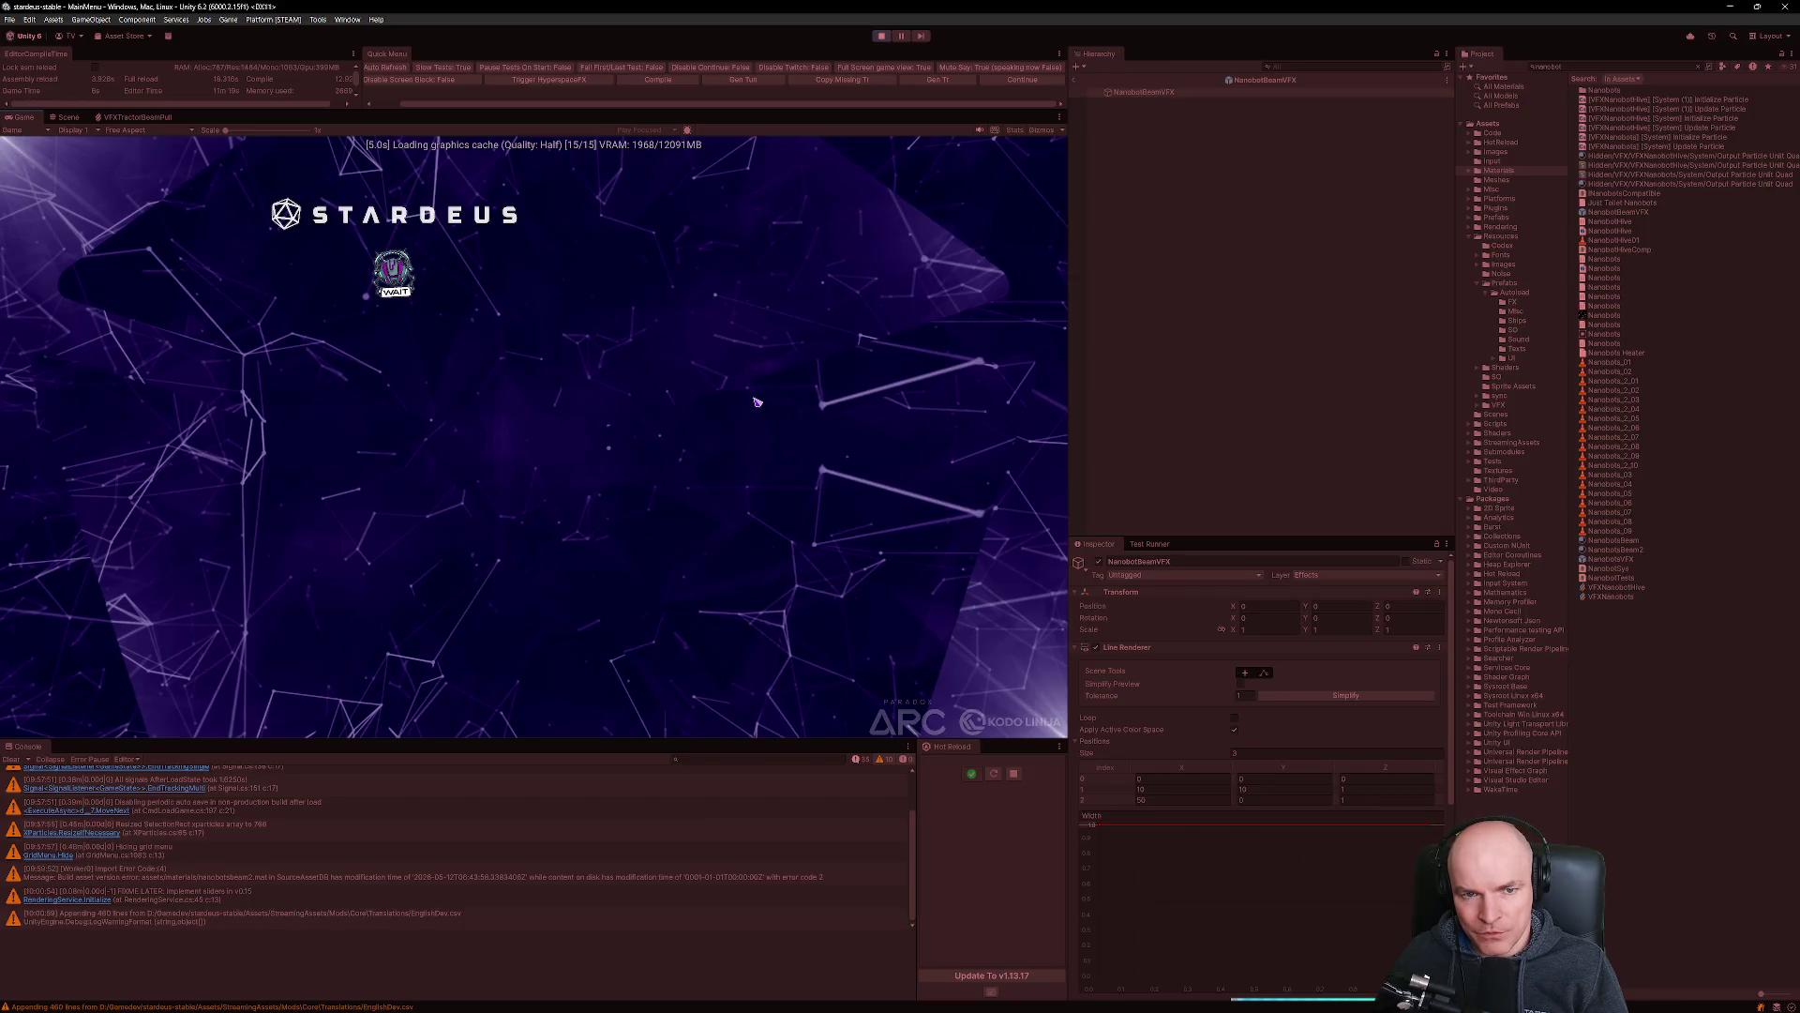
# Get past the loading screen, pan around the ship, cancel the build tool, and stop play mode.
pyautogui.click(462, 258)
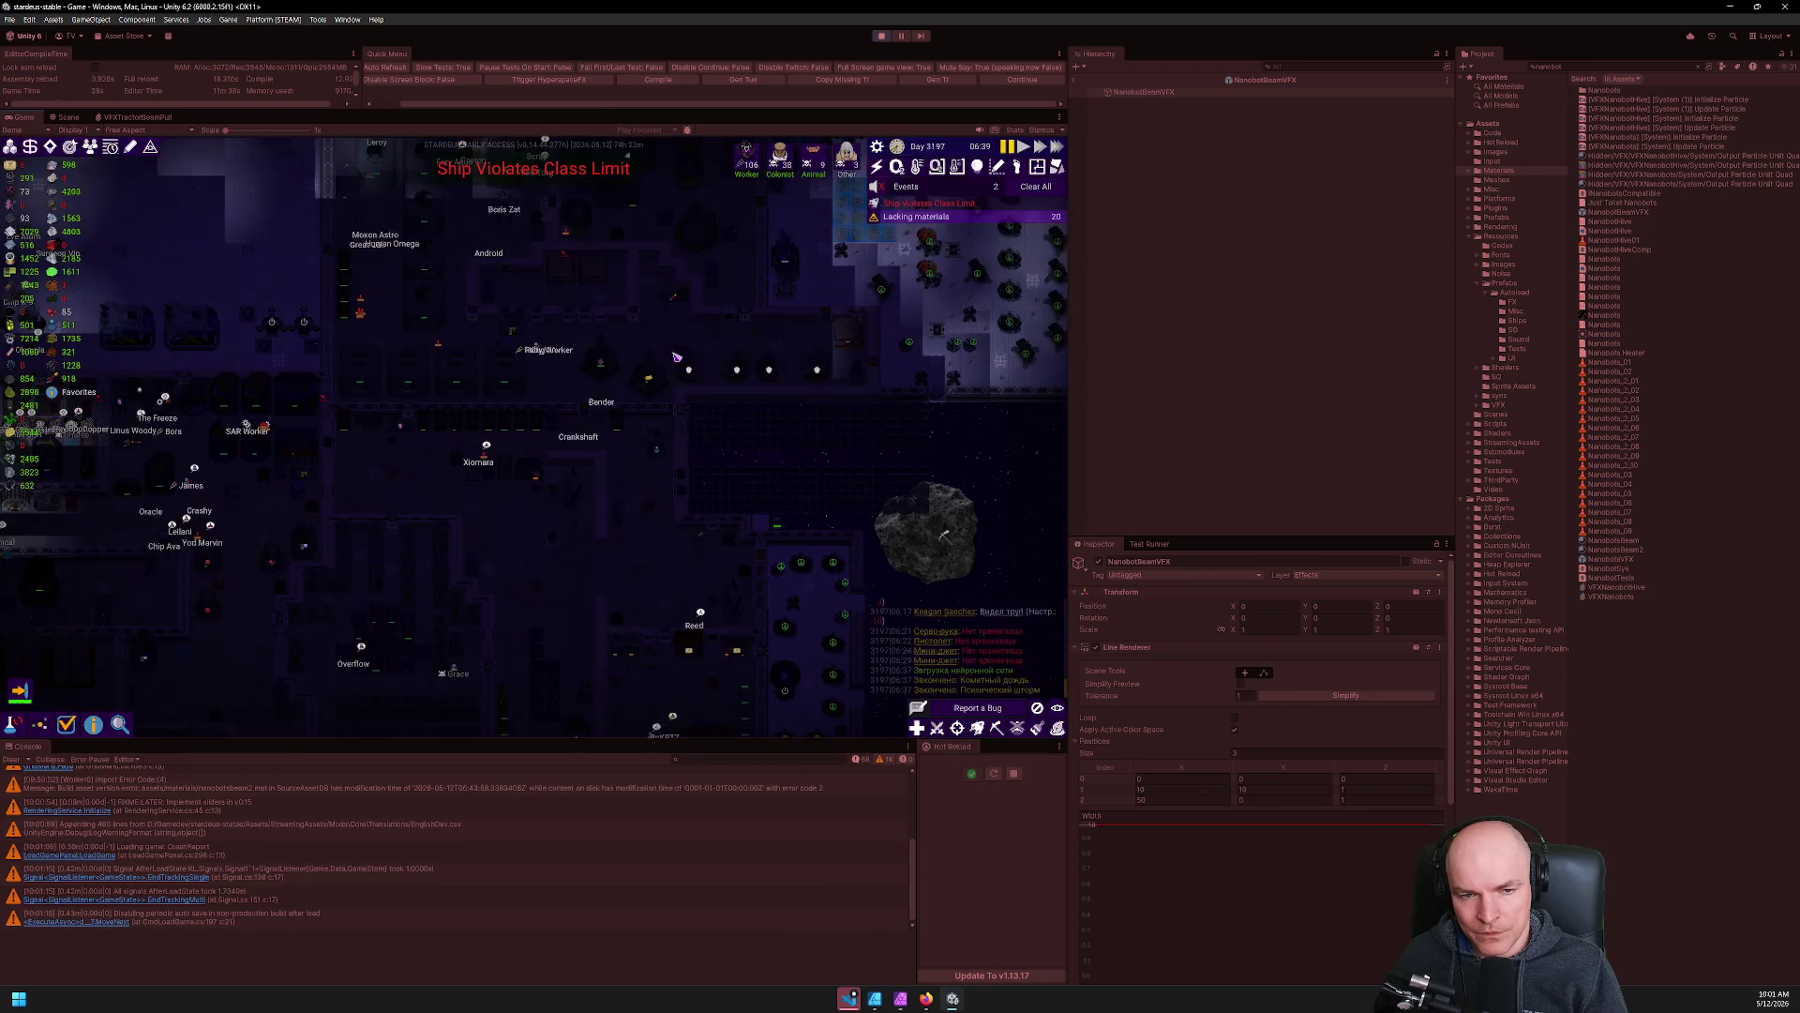
pyautogui.press('s')
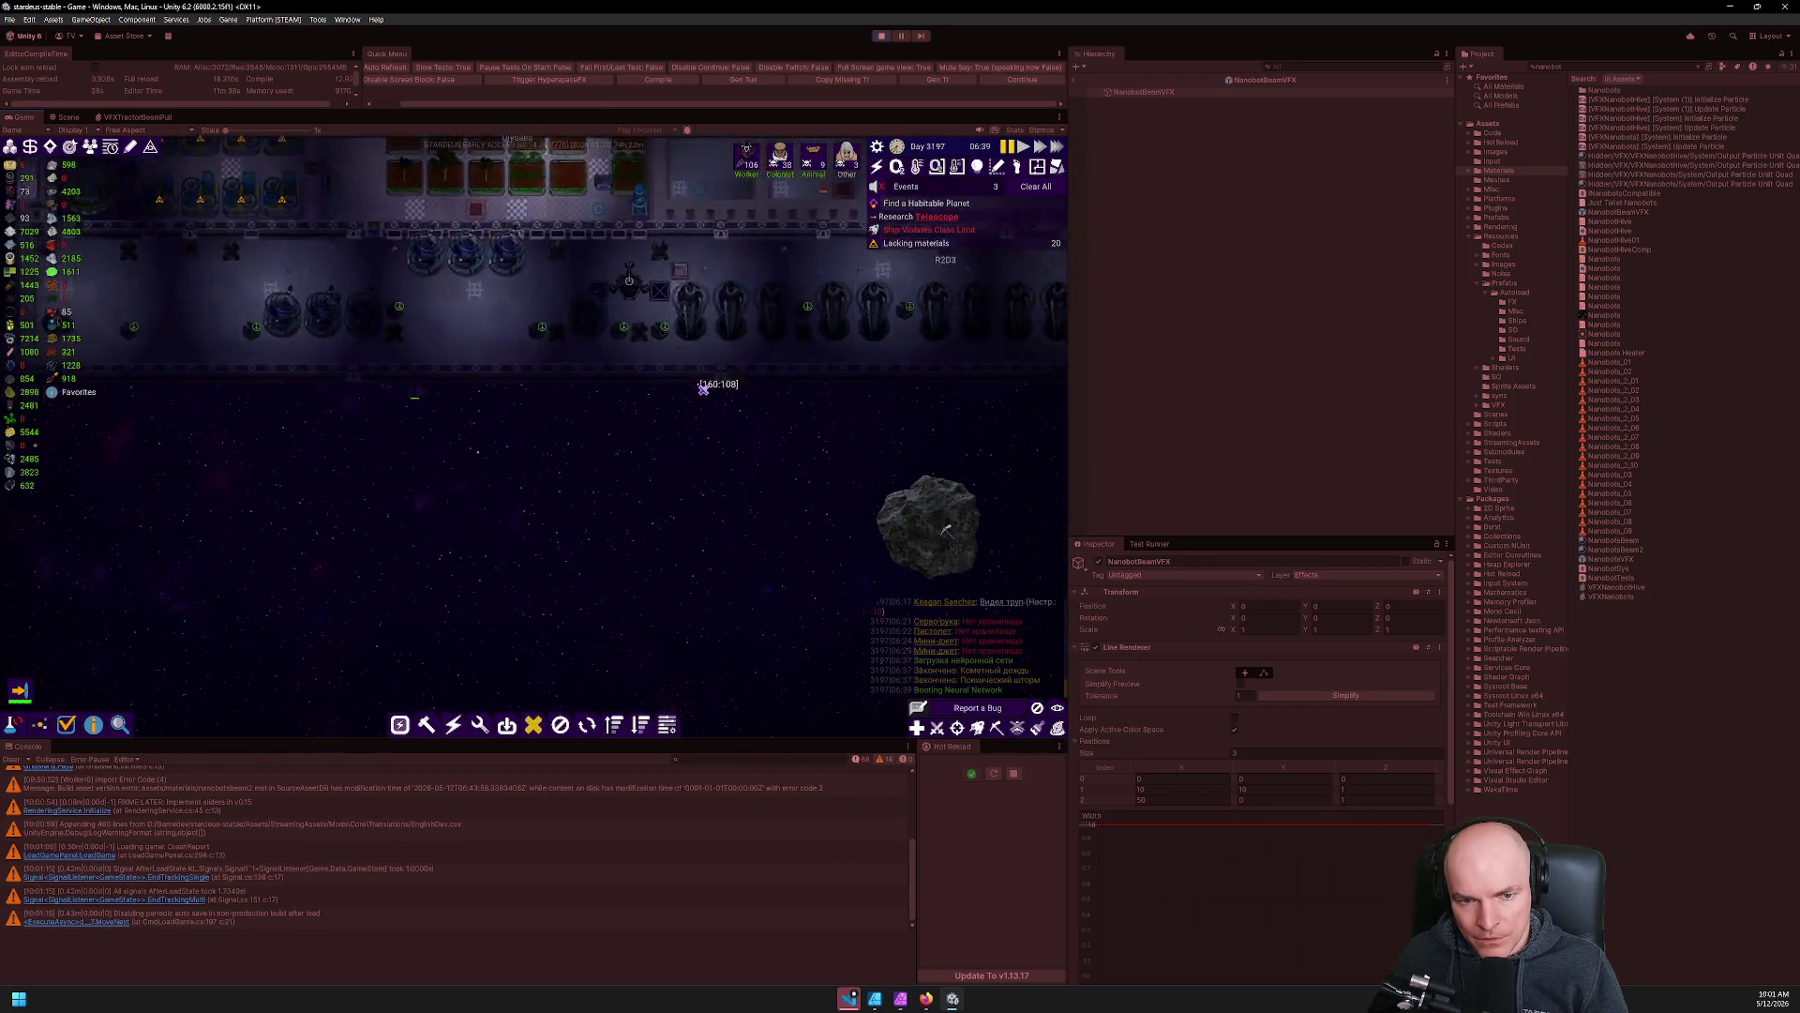
pyautogui.scroll(1, 703, 387)
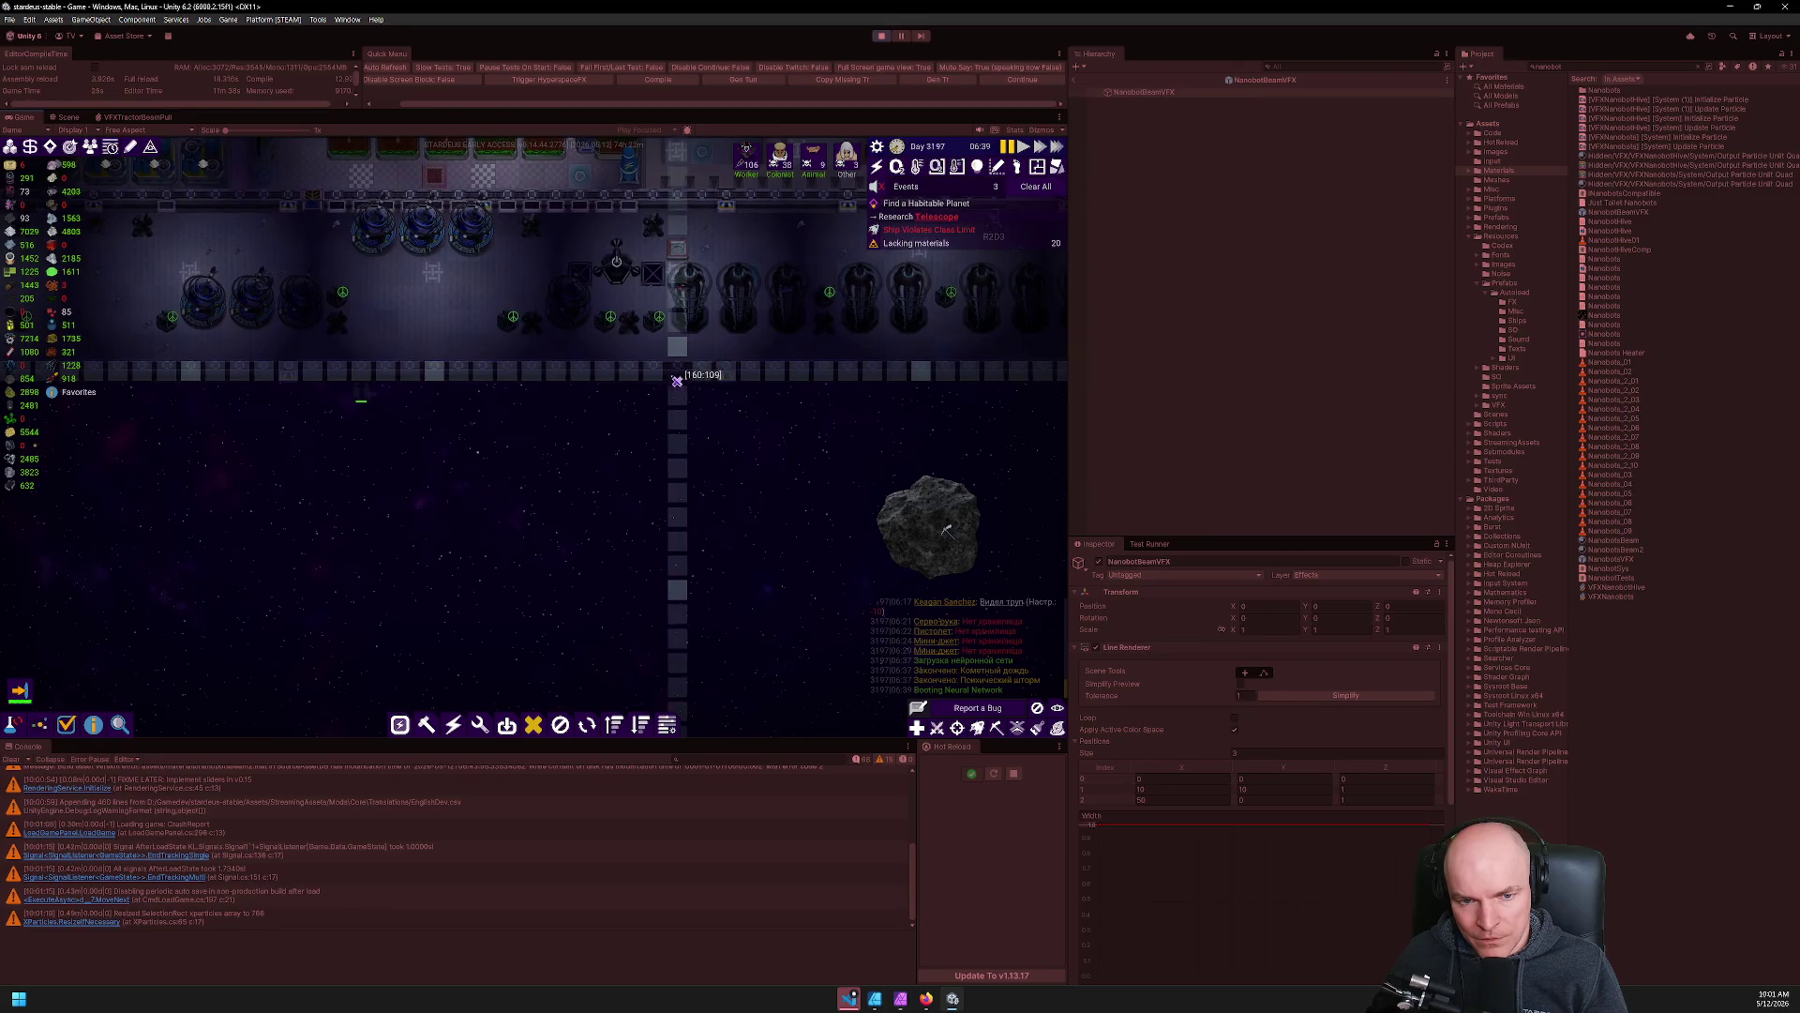
pyautogui.rightClick(705, 431)
pyautogui.scroll(1, 708, 442)
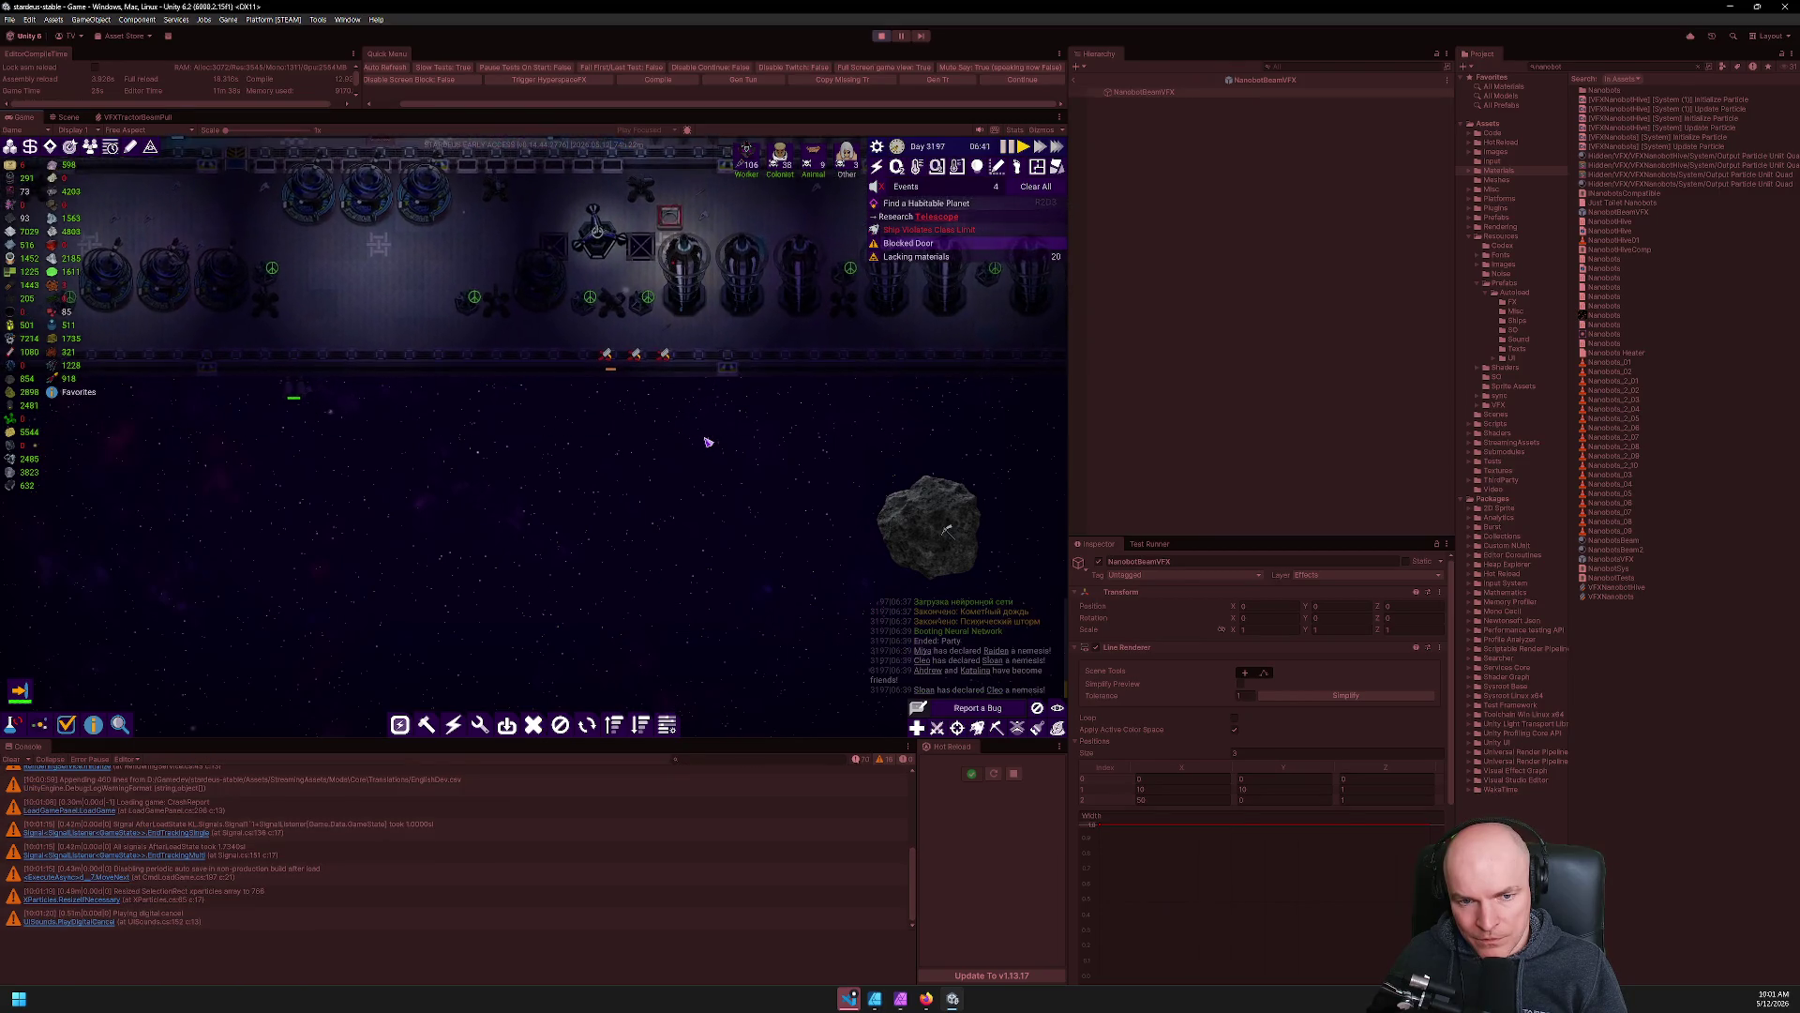
pyautogui.press('w')
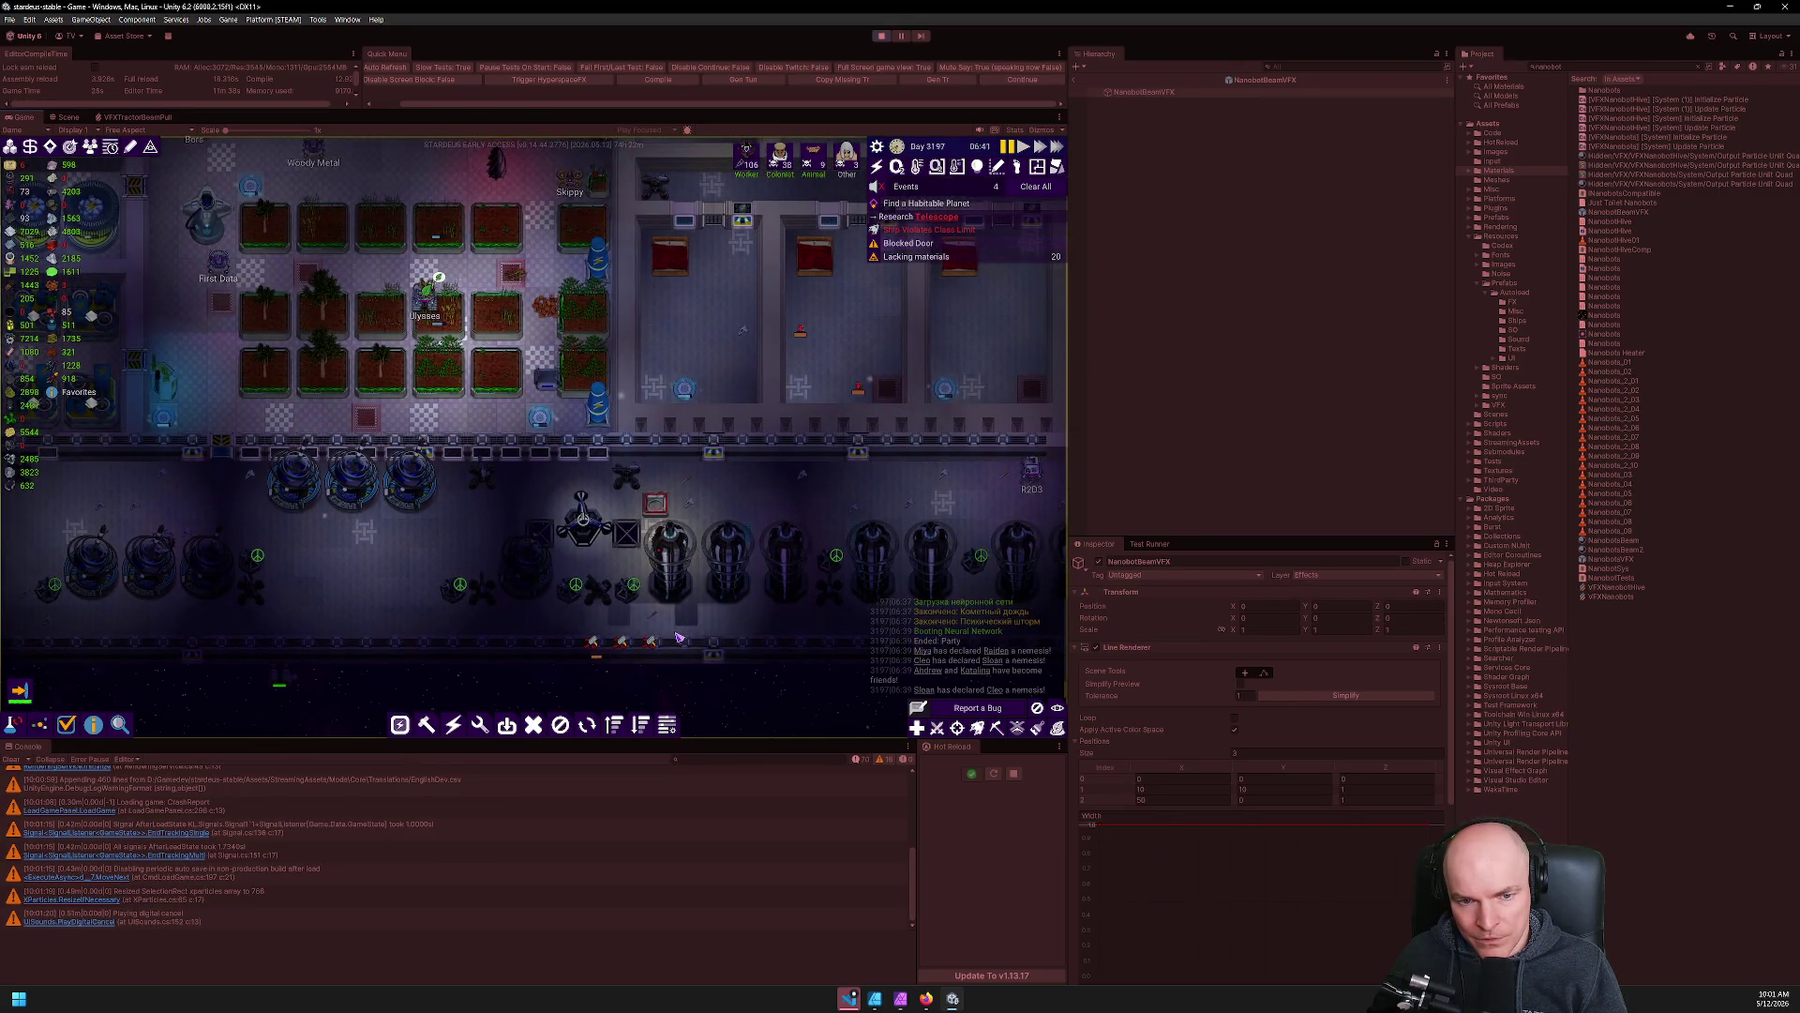
pyautogui.scroll(-3, 679, 639)
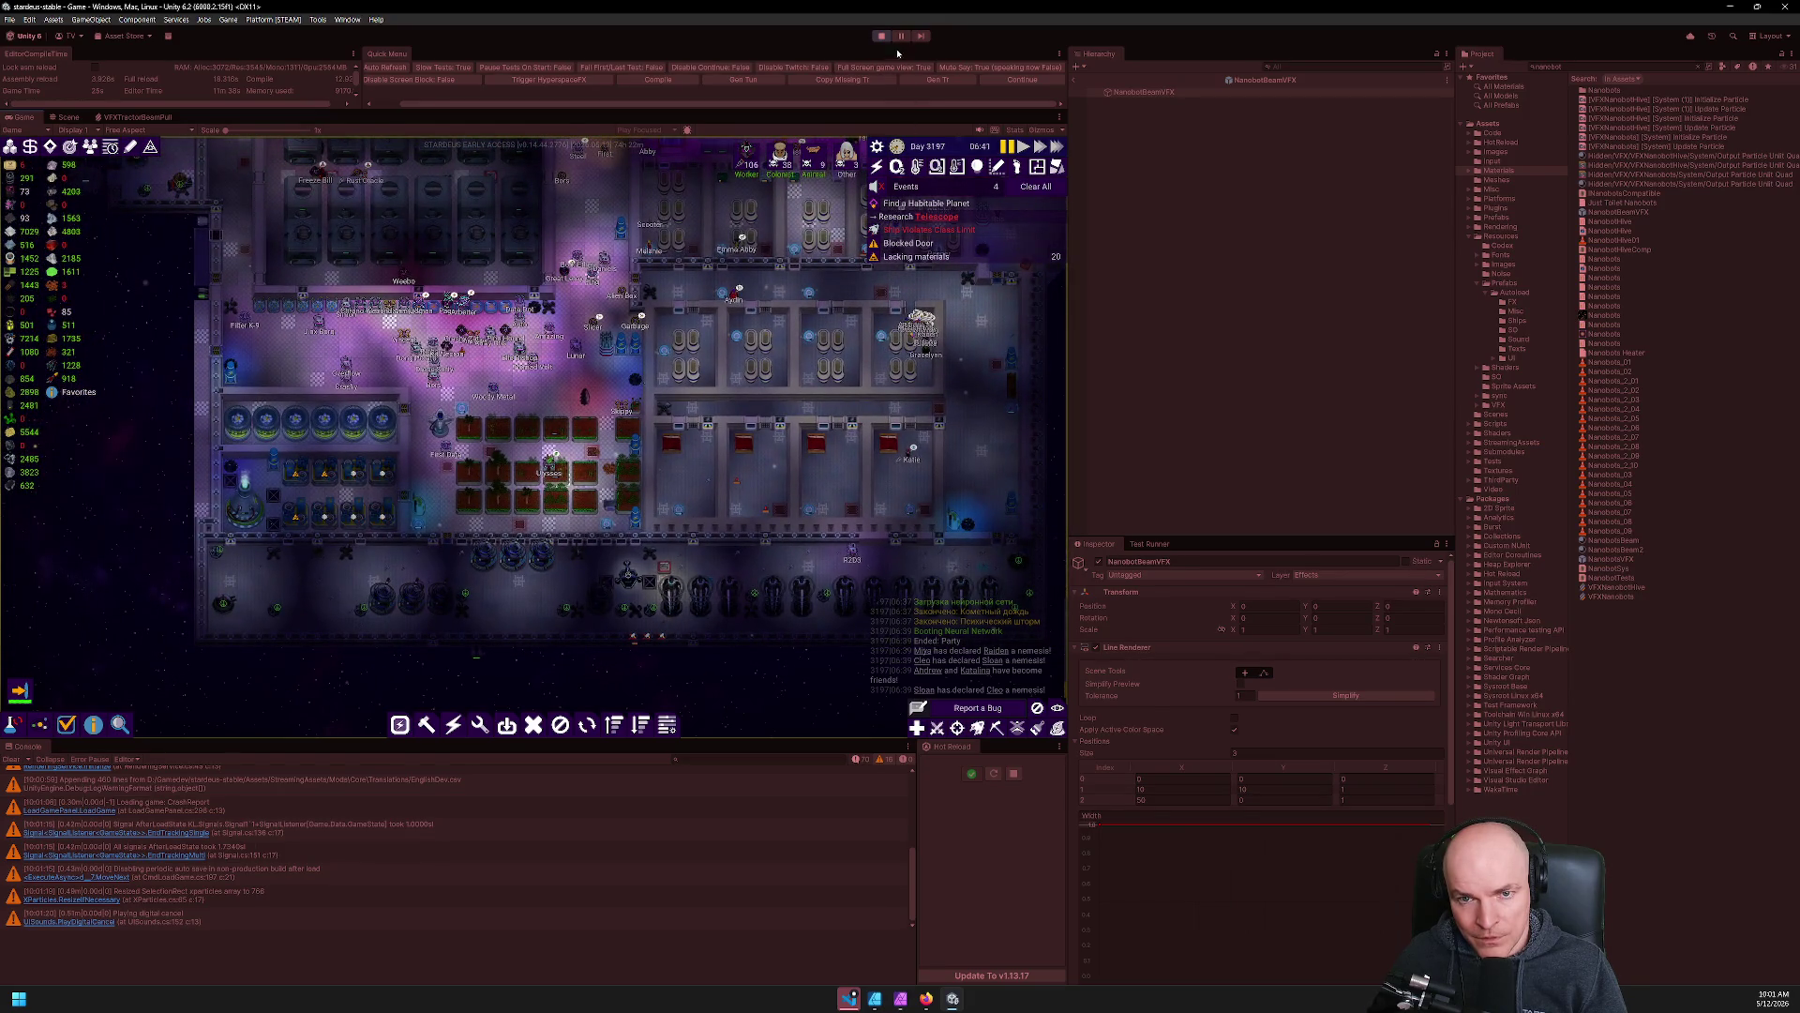
pyautogui.hotkey('ctrl', 'p')
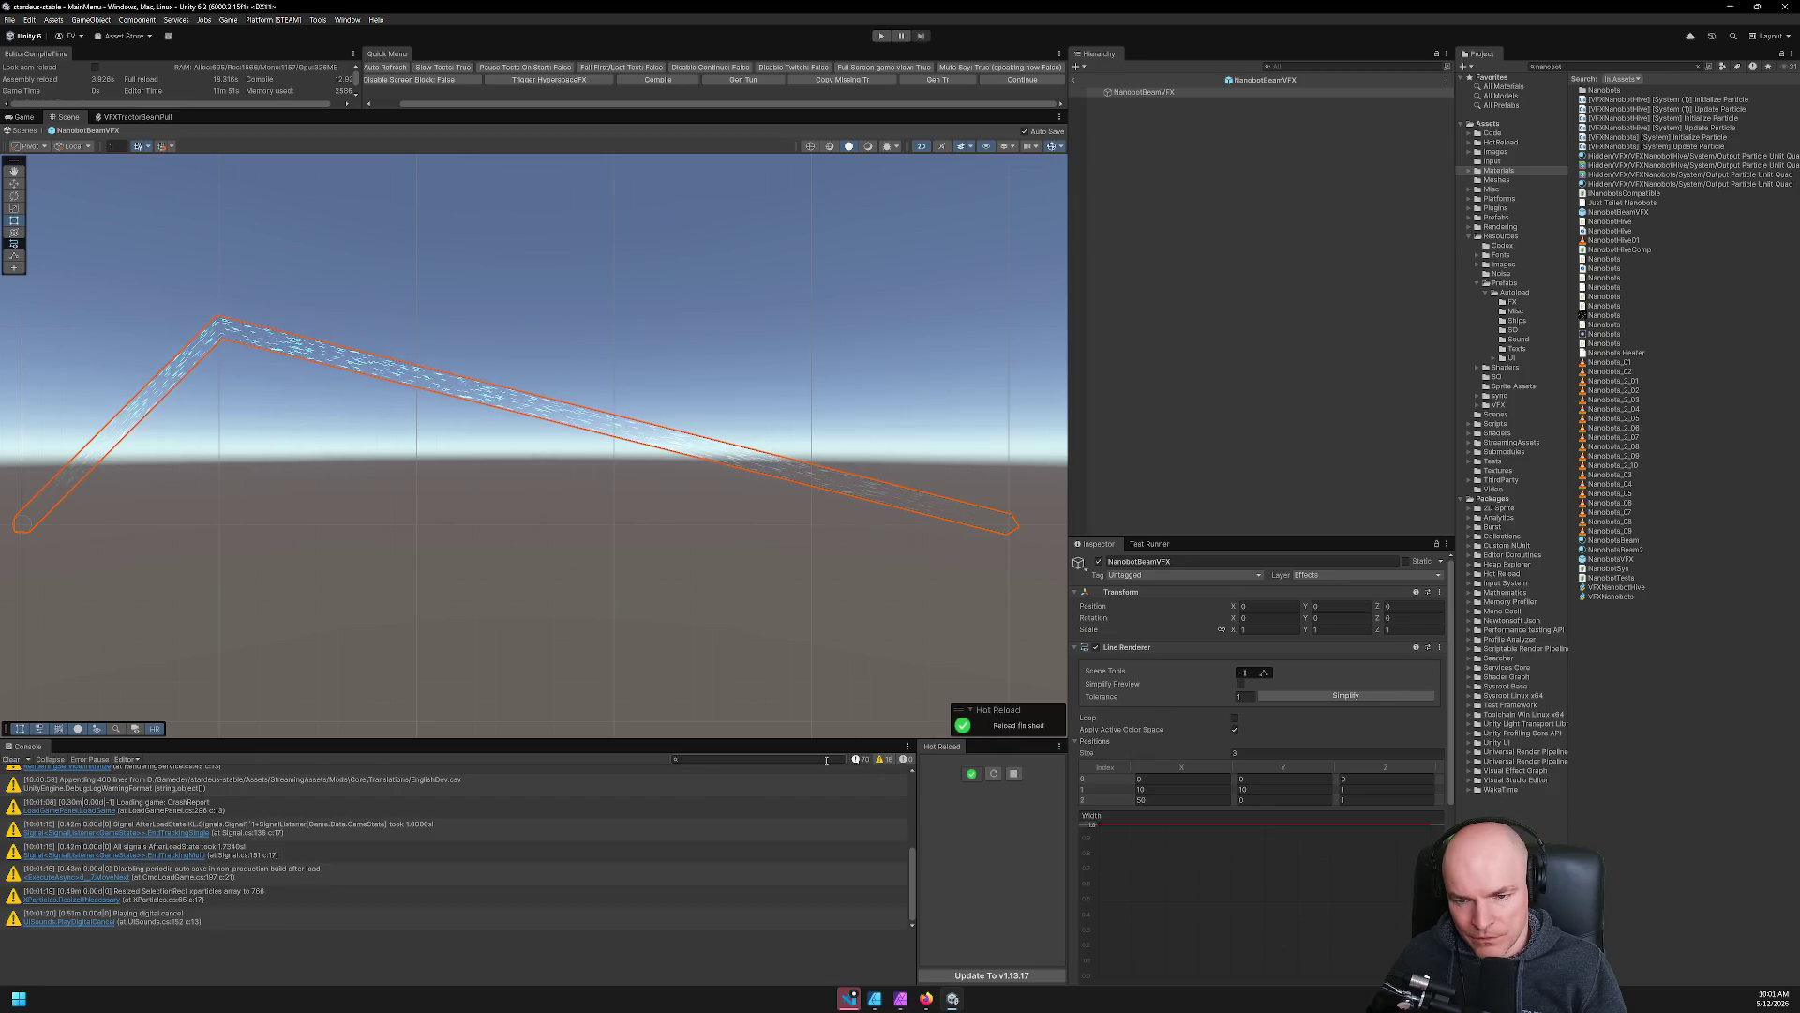
# Filter the Test Runner by "nanob" and run the TestNanobots test.
pyautogui.click(1150, 544)
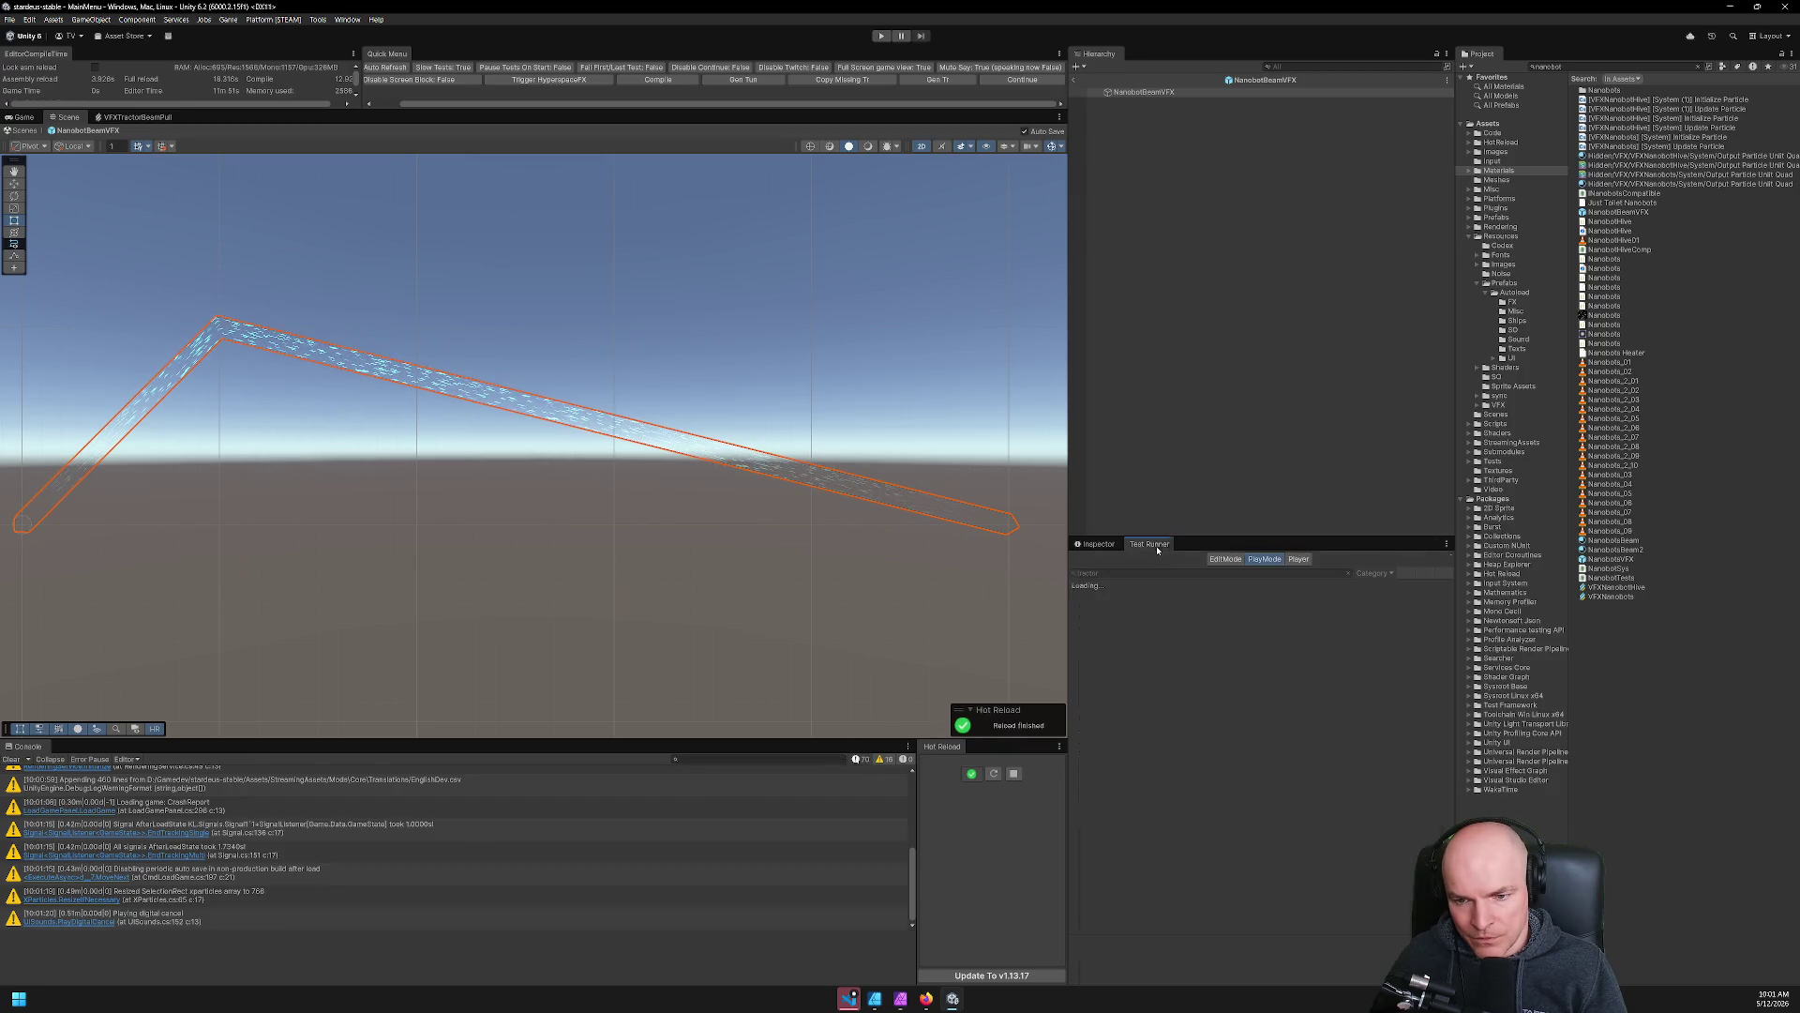
pyautogui.doubleClick(1196, 575)
pyautogui.write('nanob')
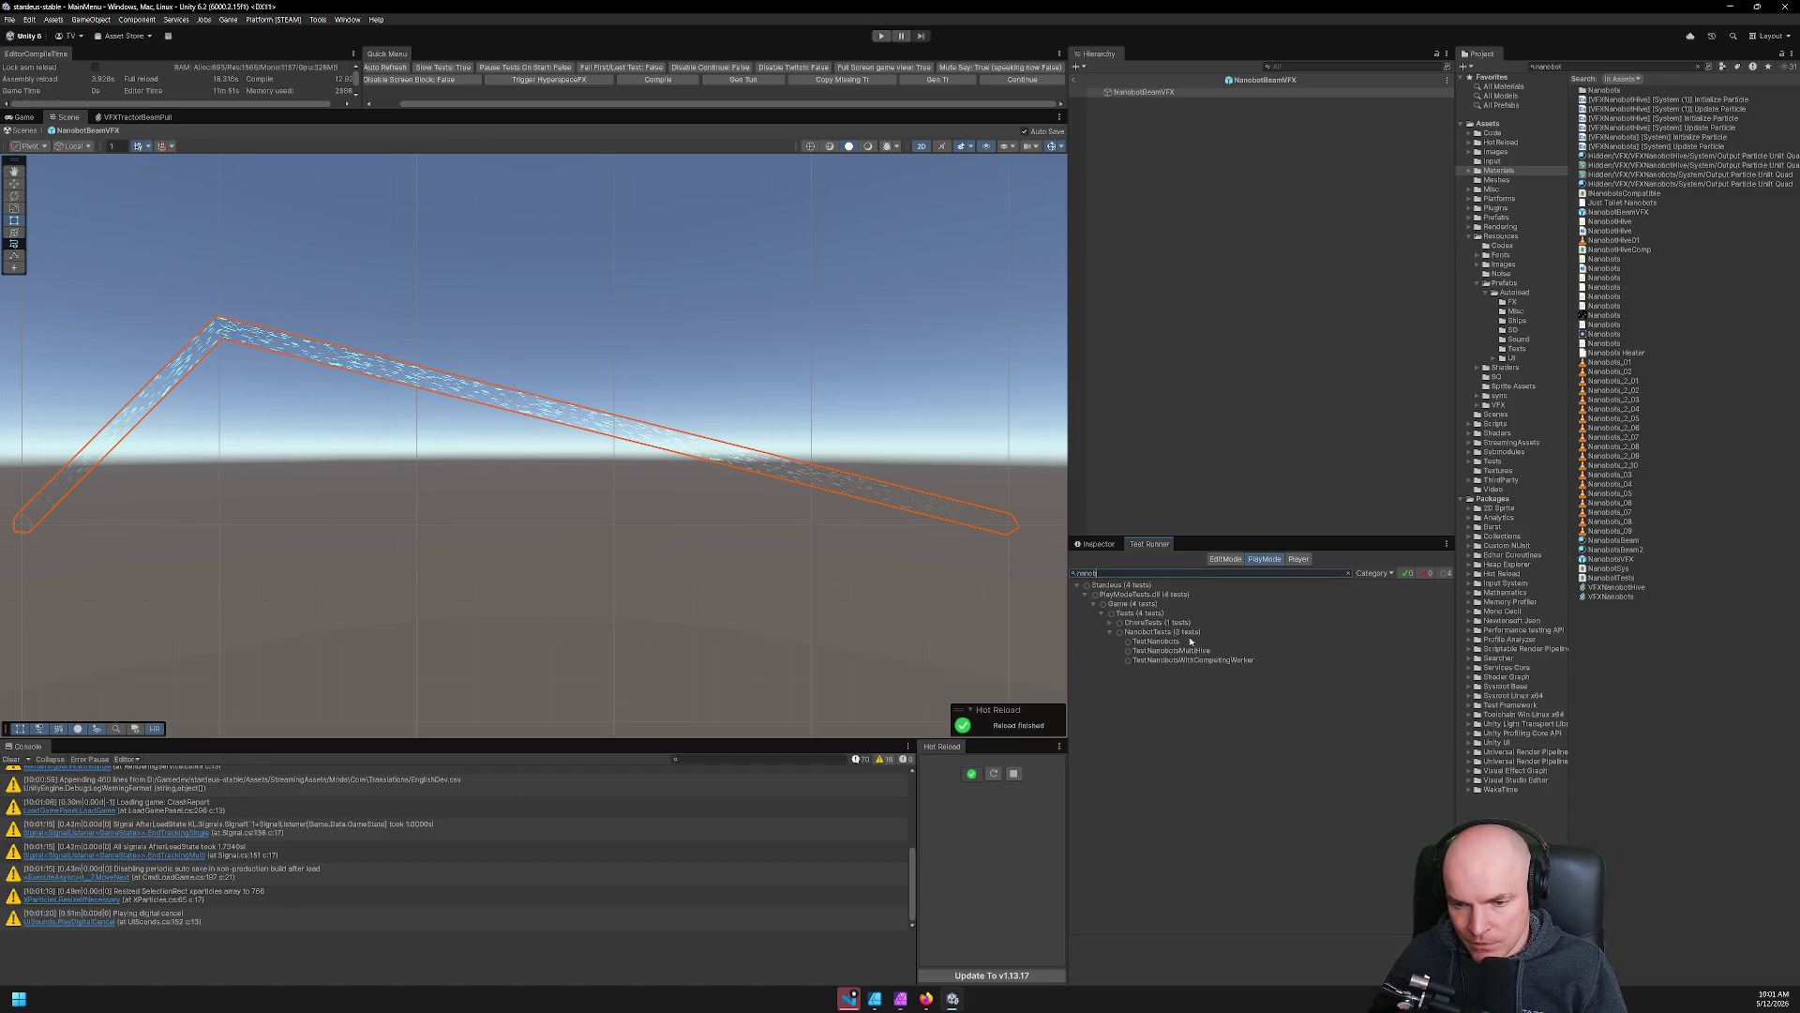
pyautogui.doubleClick(1157, 644)
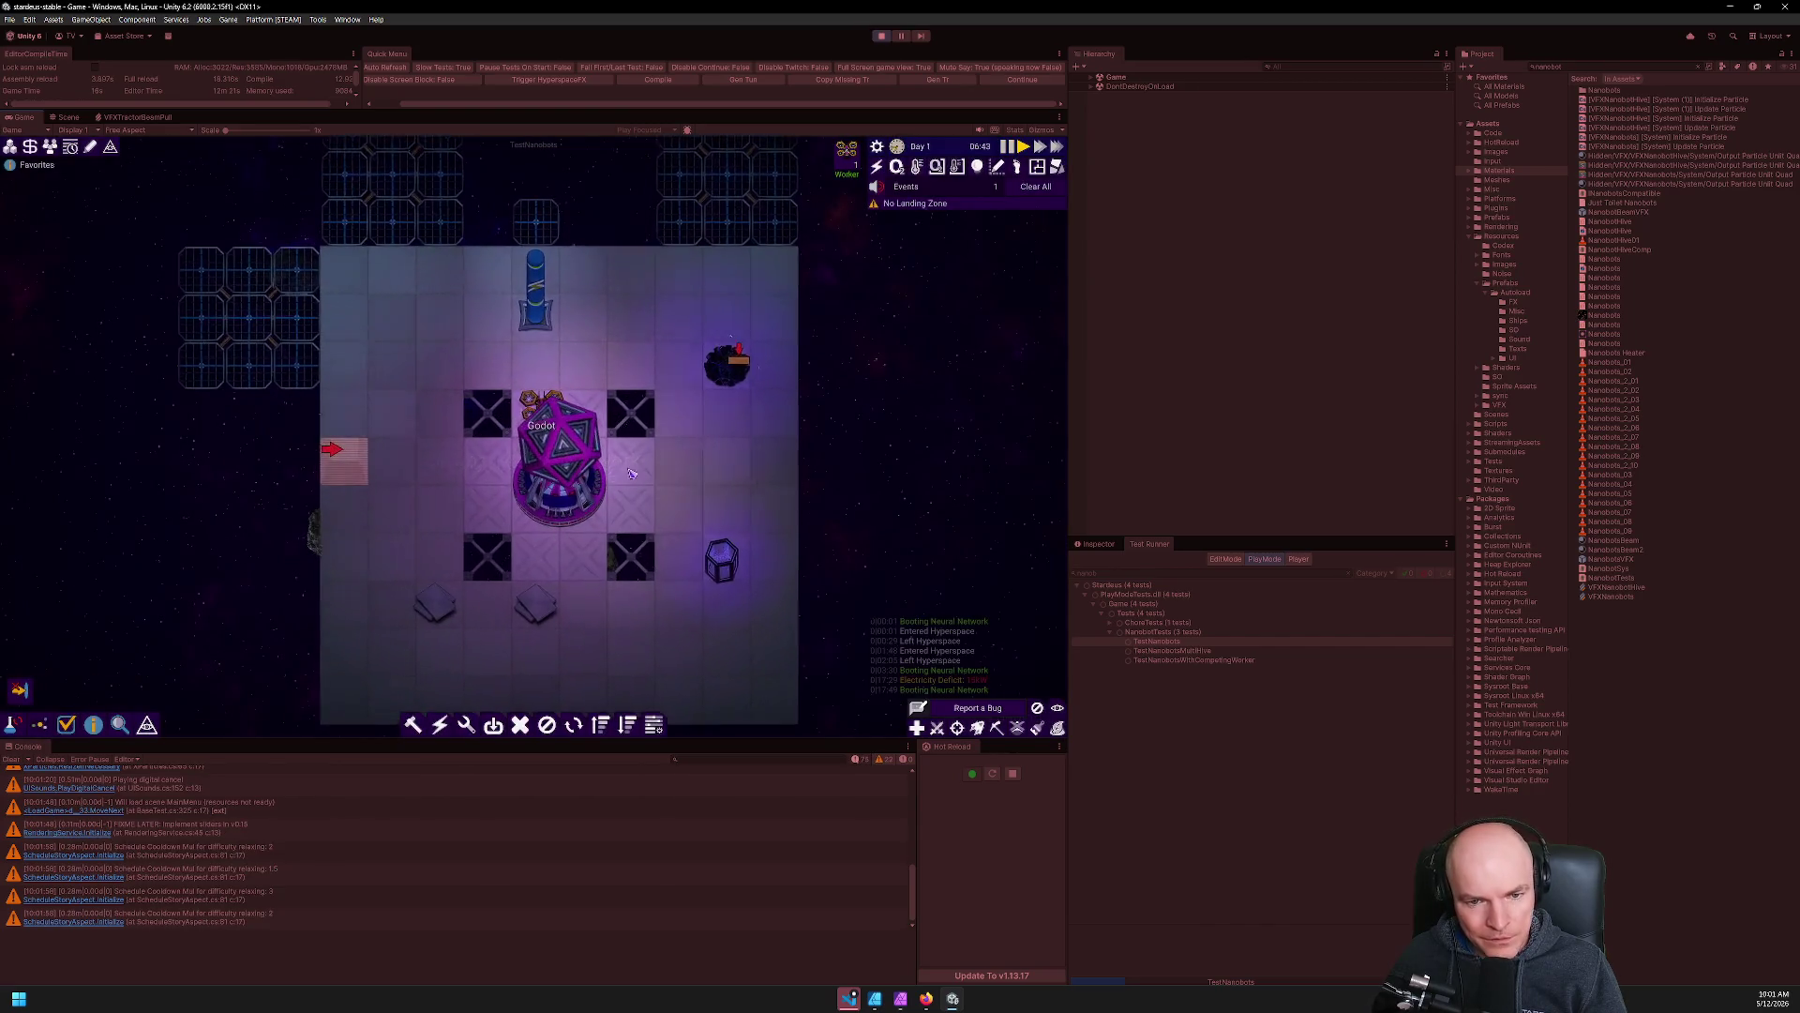
# Select the hive in the running game and zoom around it.
pyautogui.click(597, 489)
pyautogui.scroll(1, 597, 490)
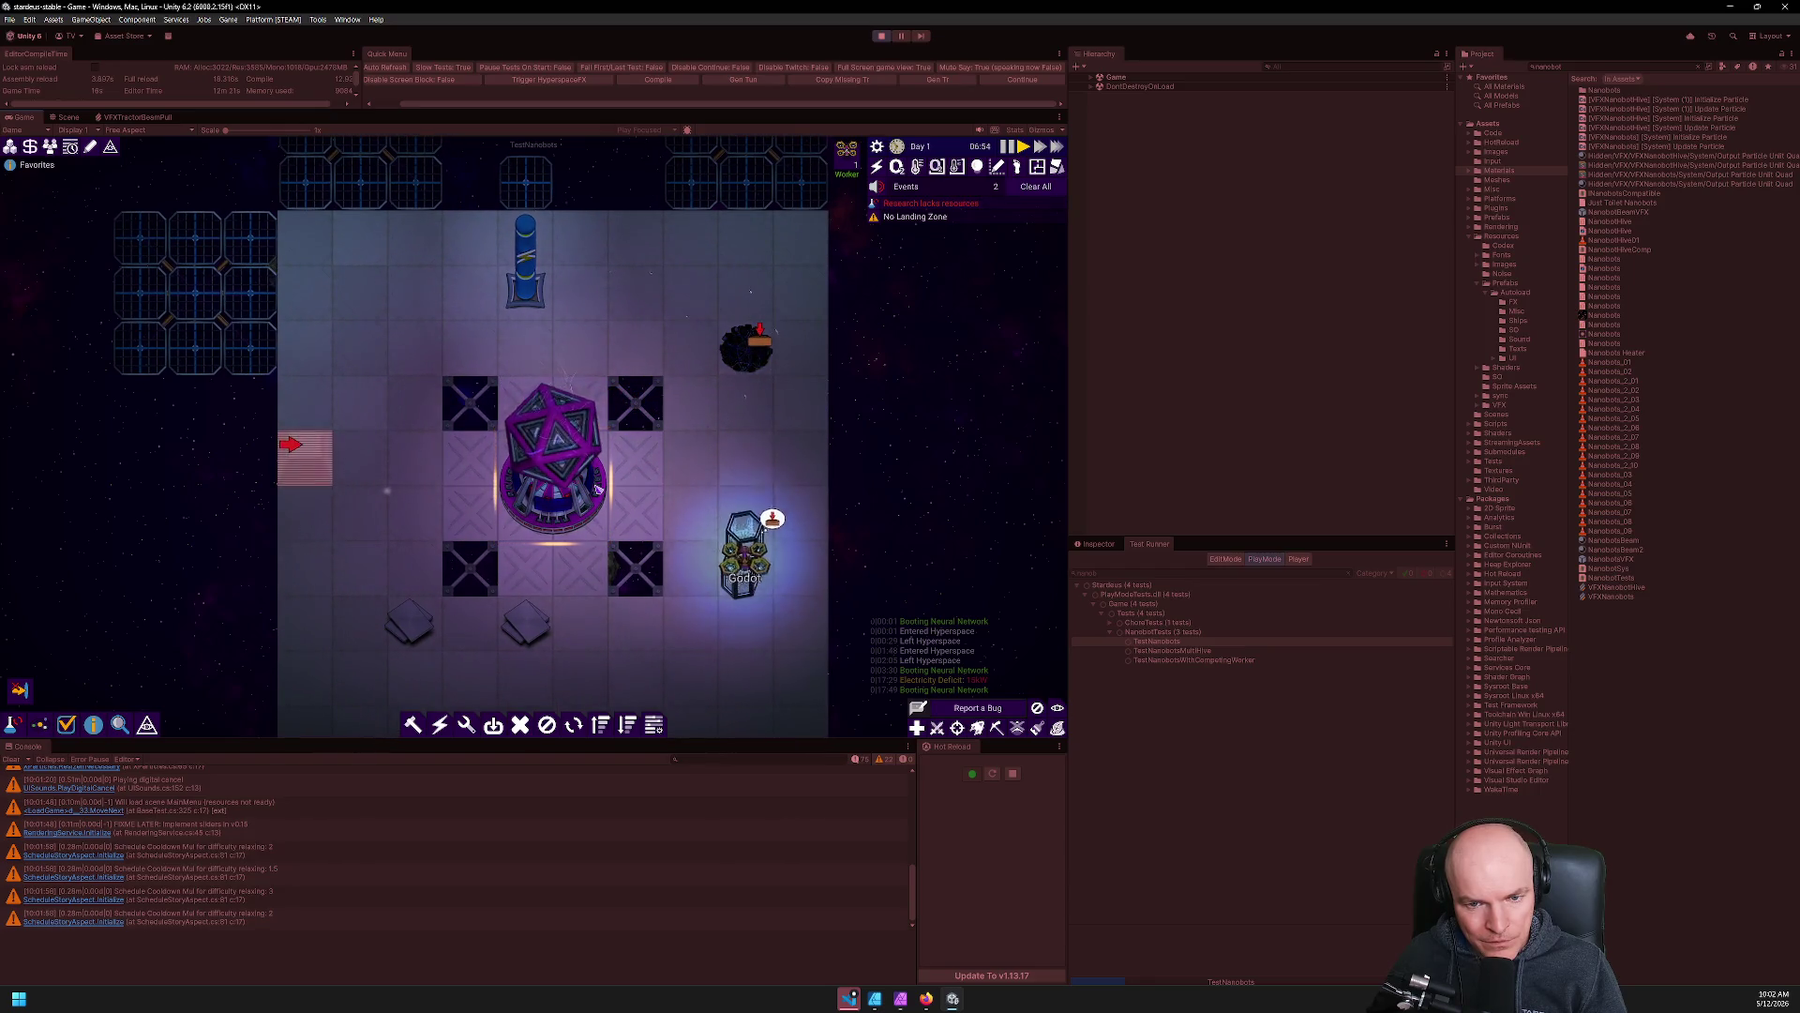
pyautogui.scroll(2, 597, 490)
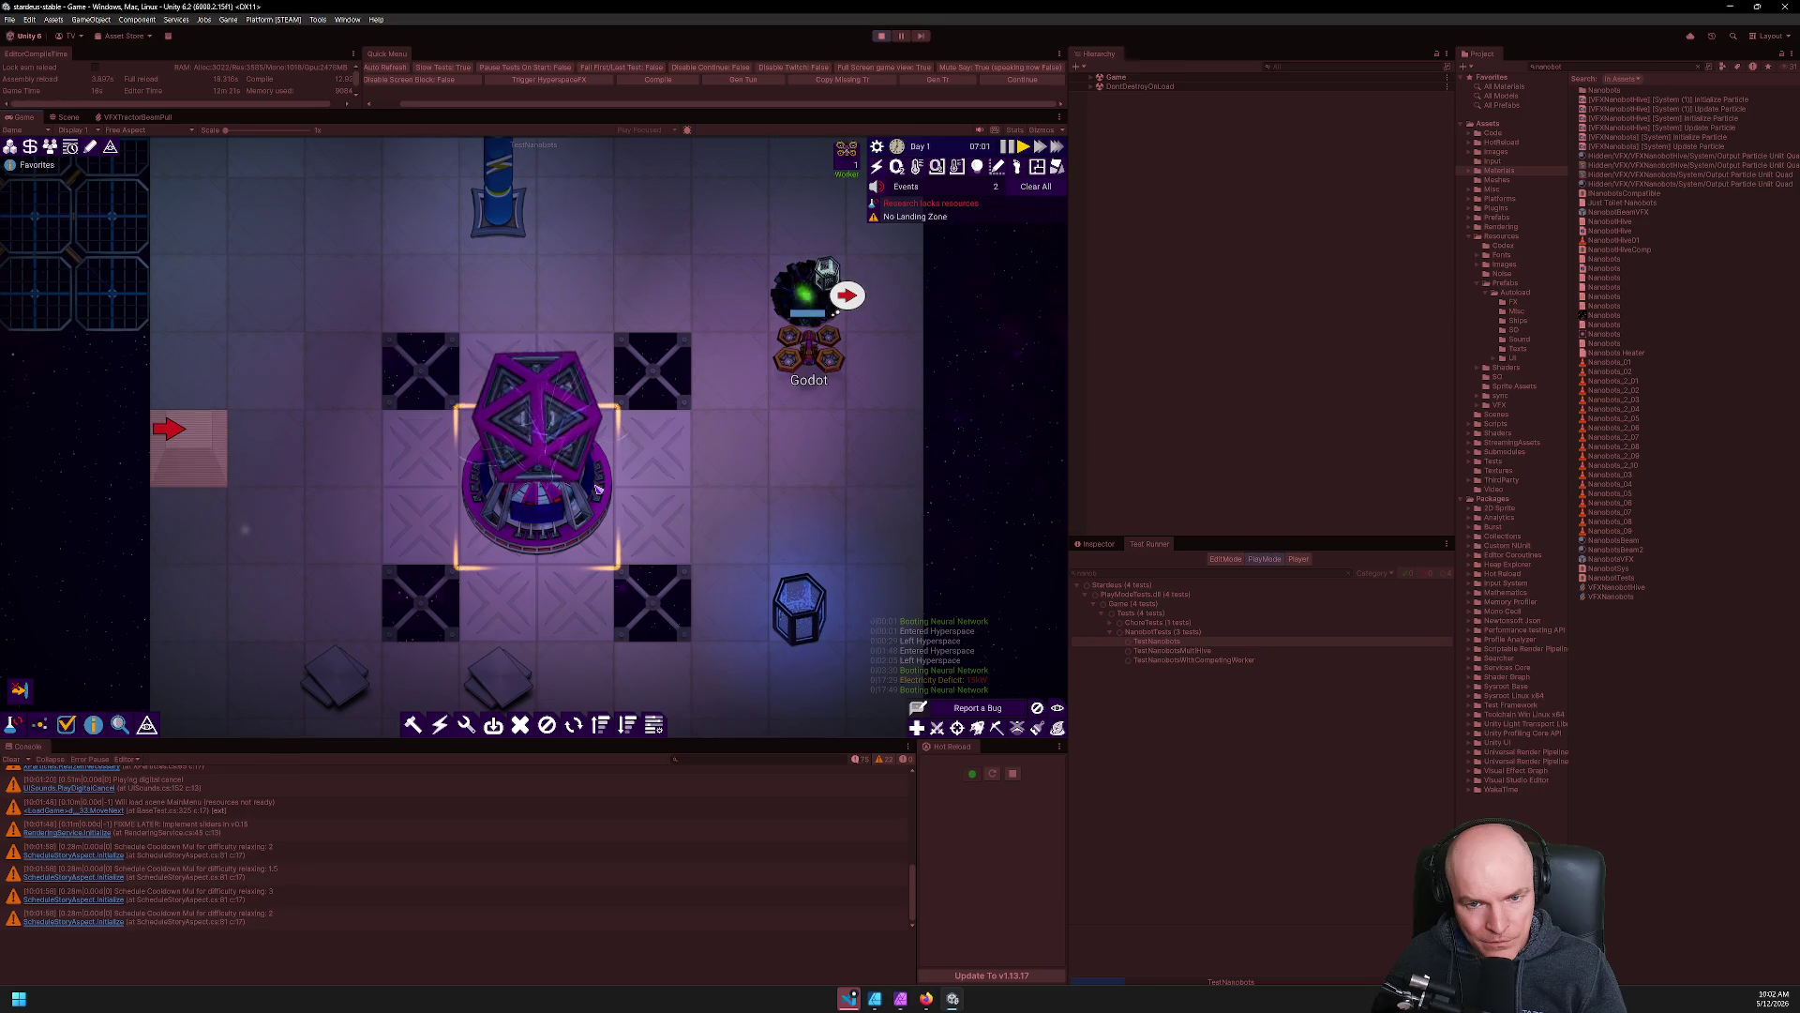
pyautogui.scroll(-1, 597, 490)
pyautogui.scroll(-1, 598, 489)
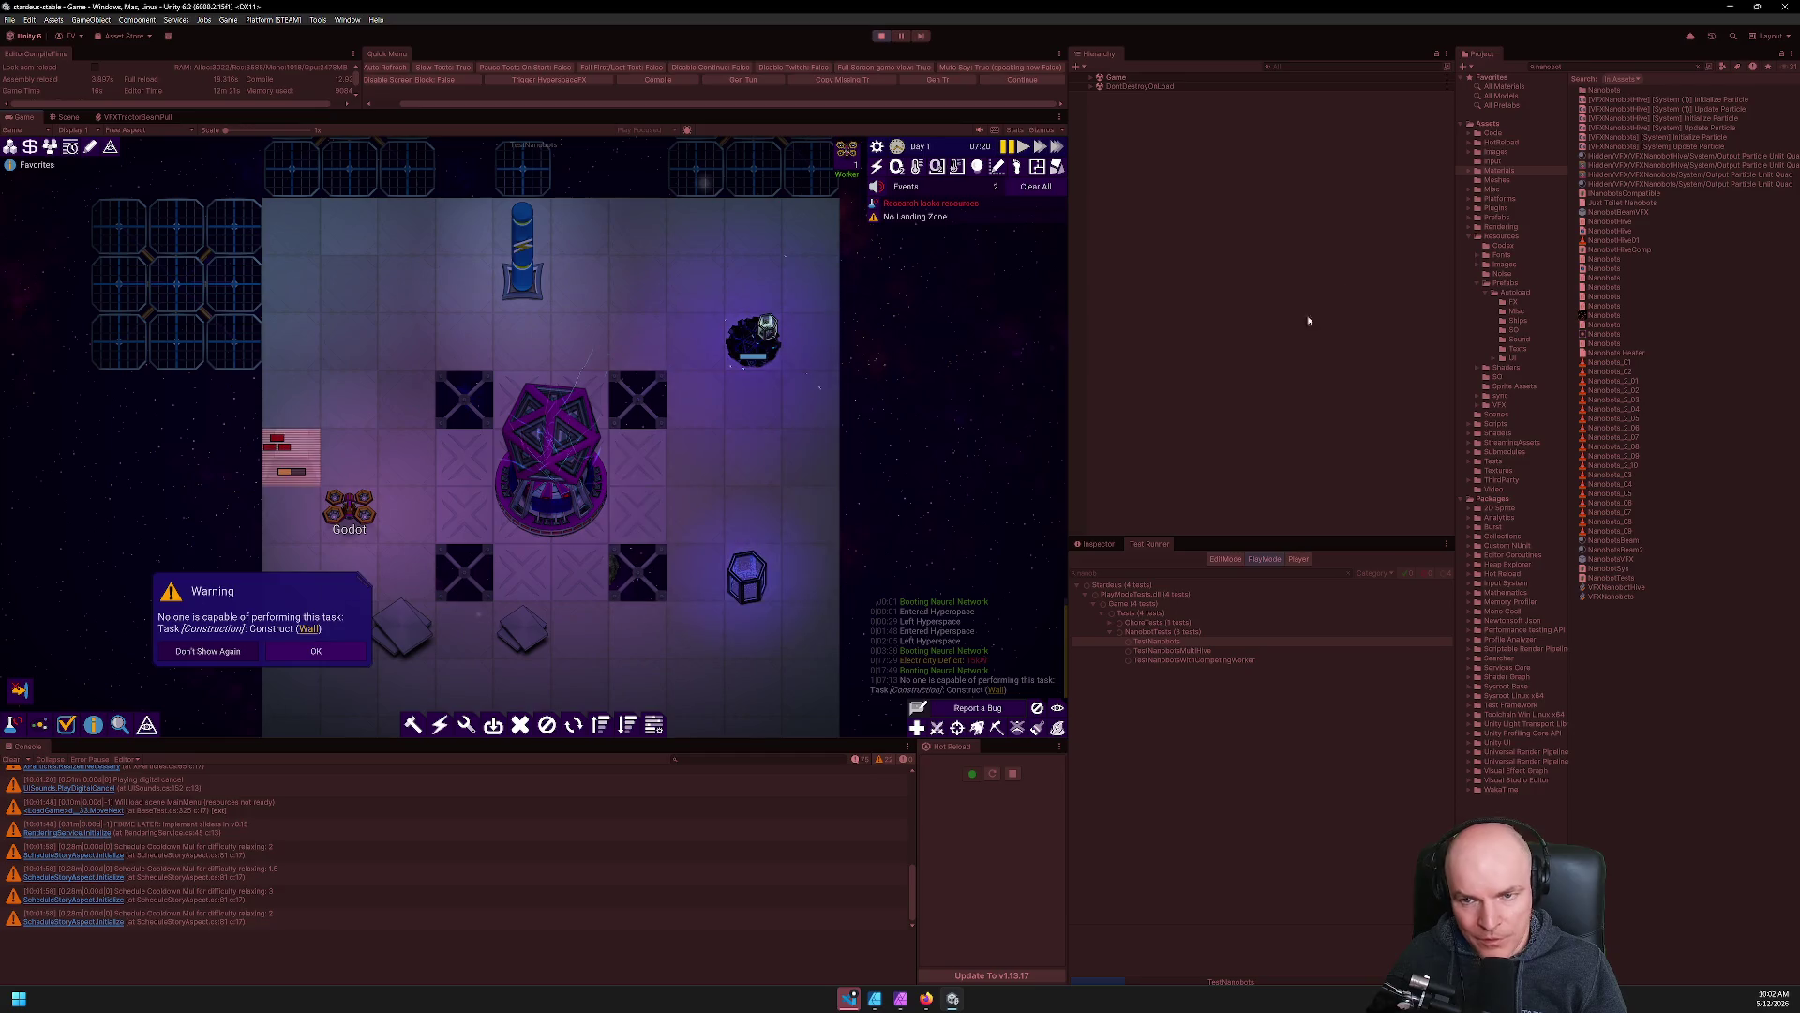
# Search the Hierarchy for "beam" and select TractorBeamLineVFX (1) and (2).
pyautogui.click(1324, 70)
pyautogui.write('beam')
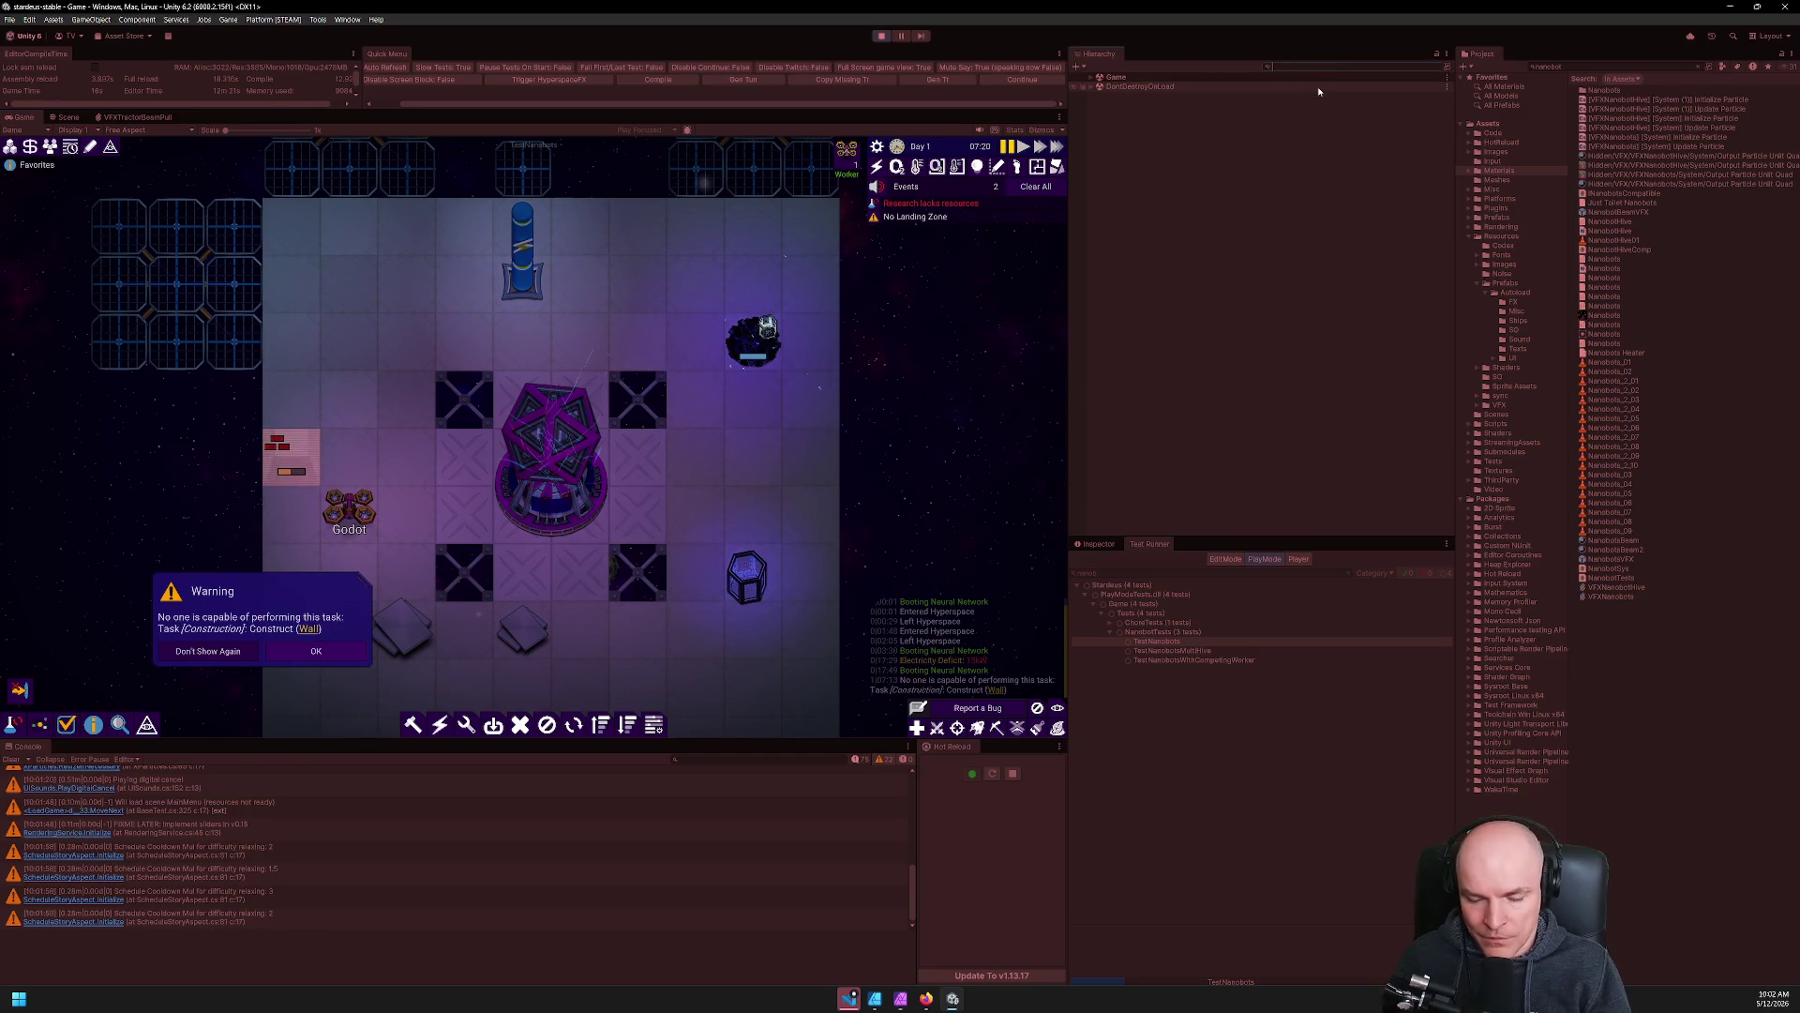
pyautogui.click(1159, 87)
pyautogui.click(1160, 97)
pyautogui.click(1162, 90)
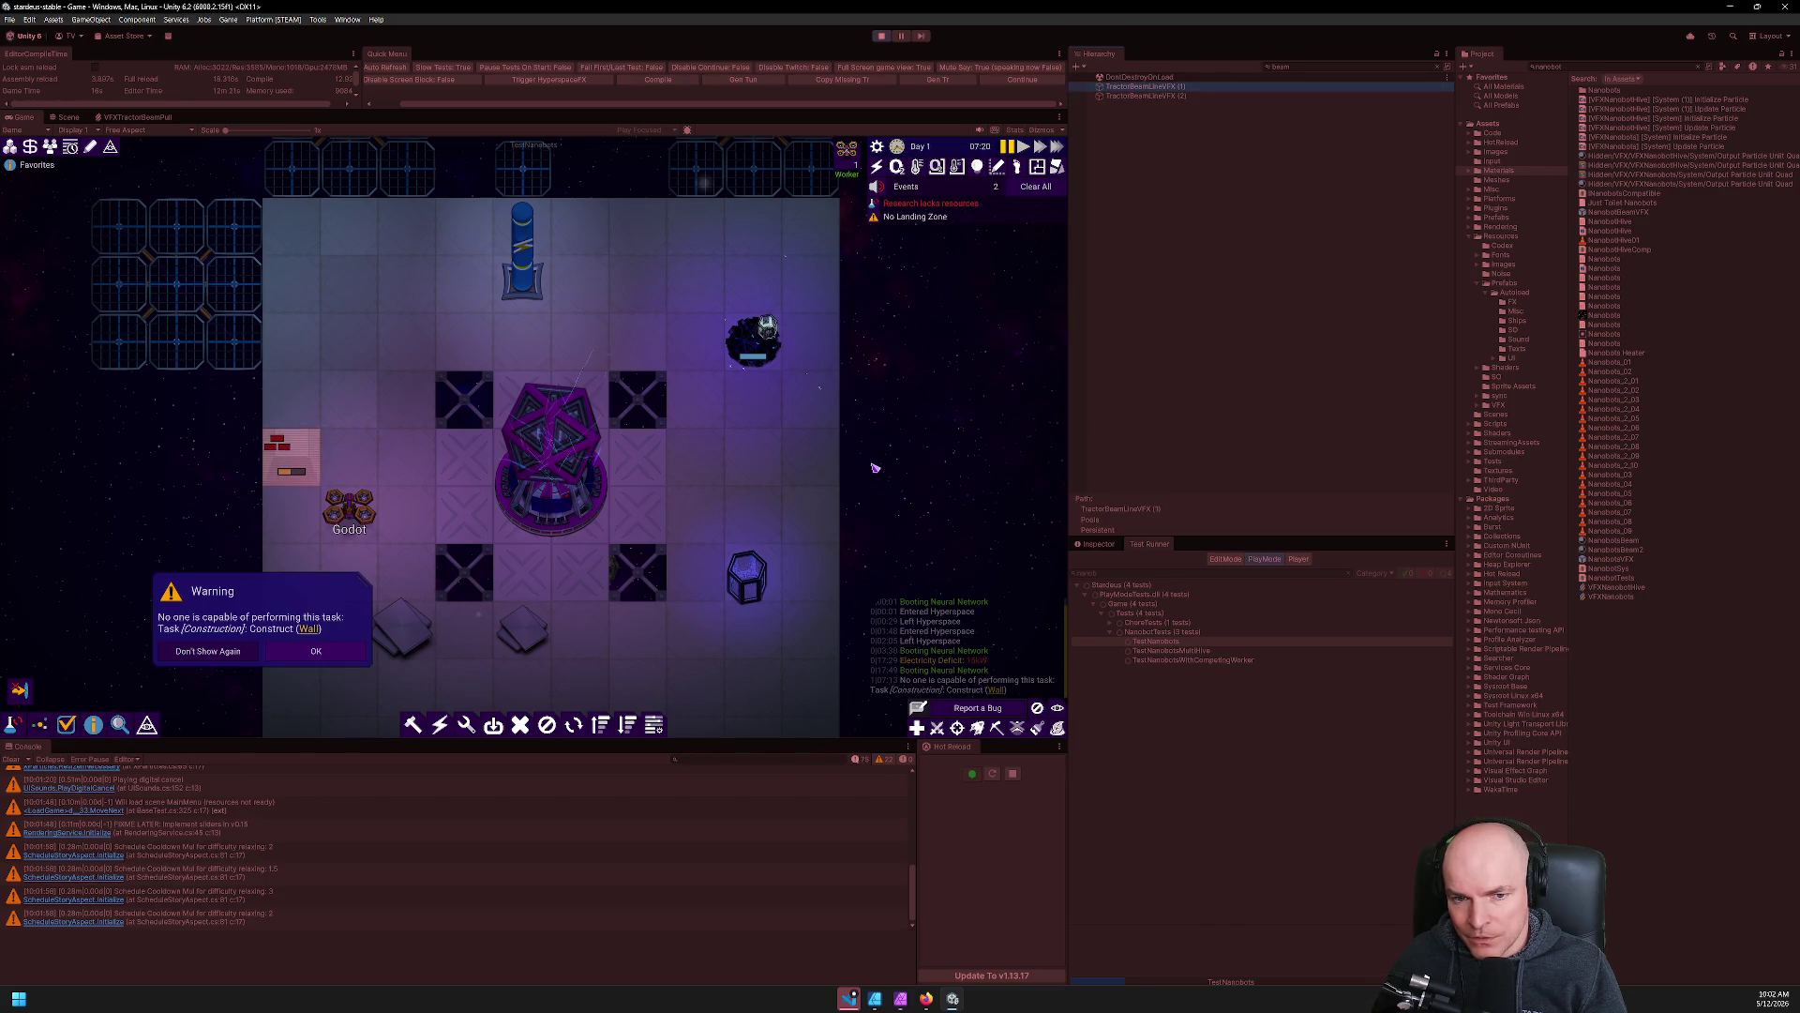
pyautogui.click(1162, 98)
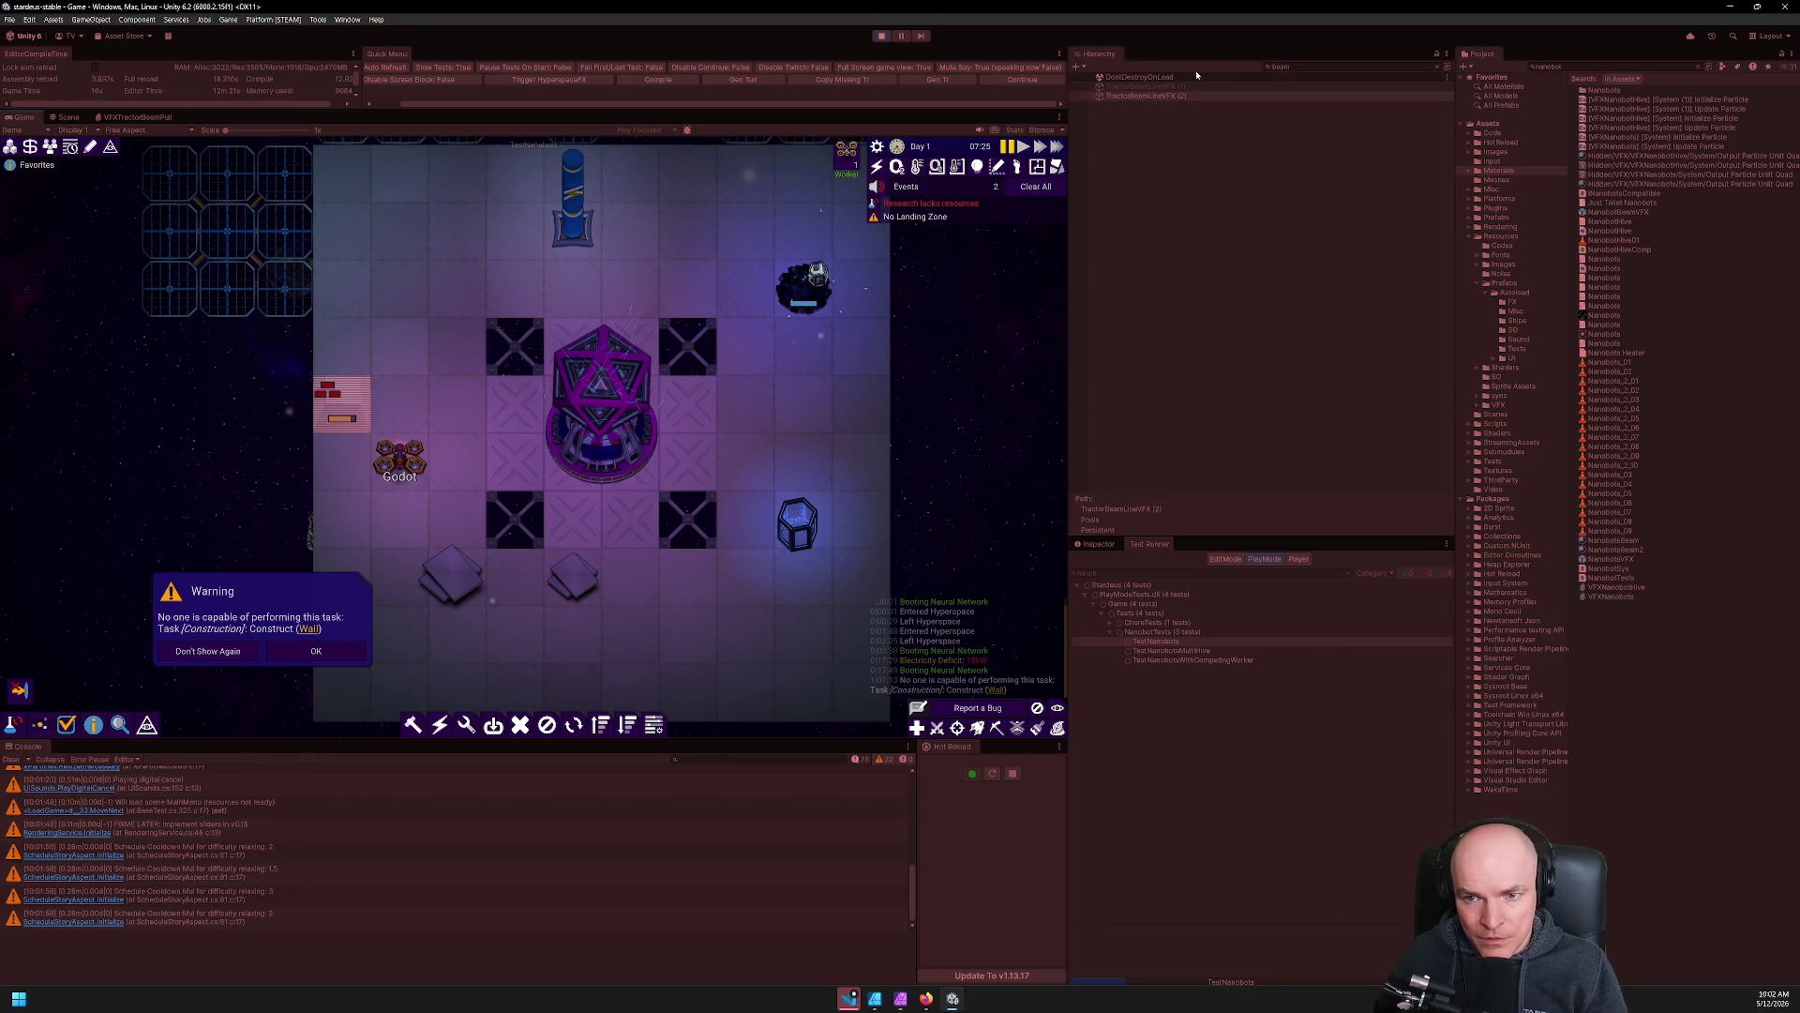
pyautogui.click(65, 117)
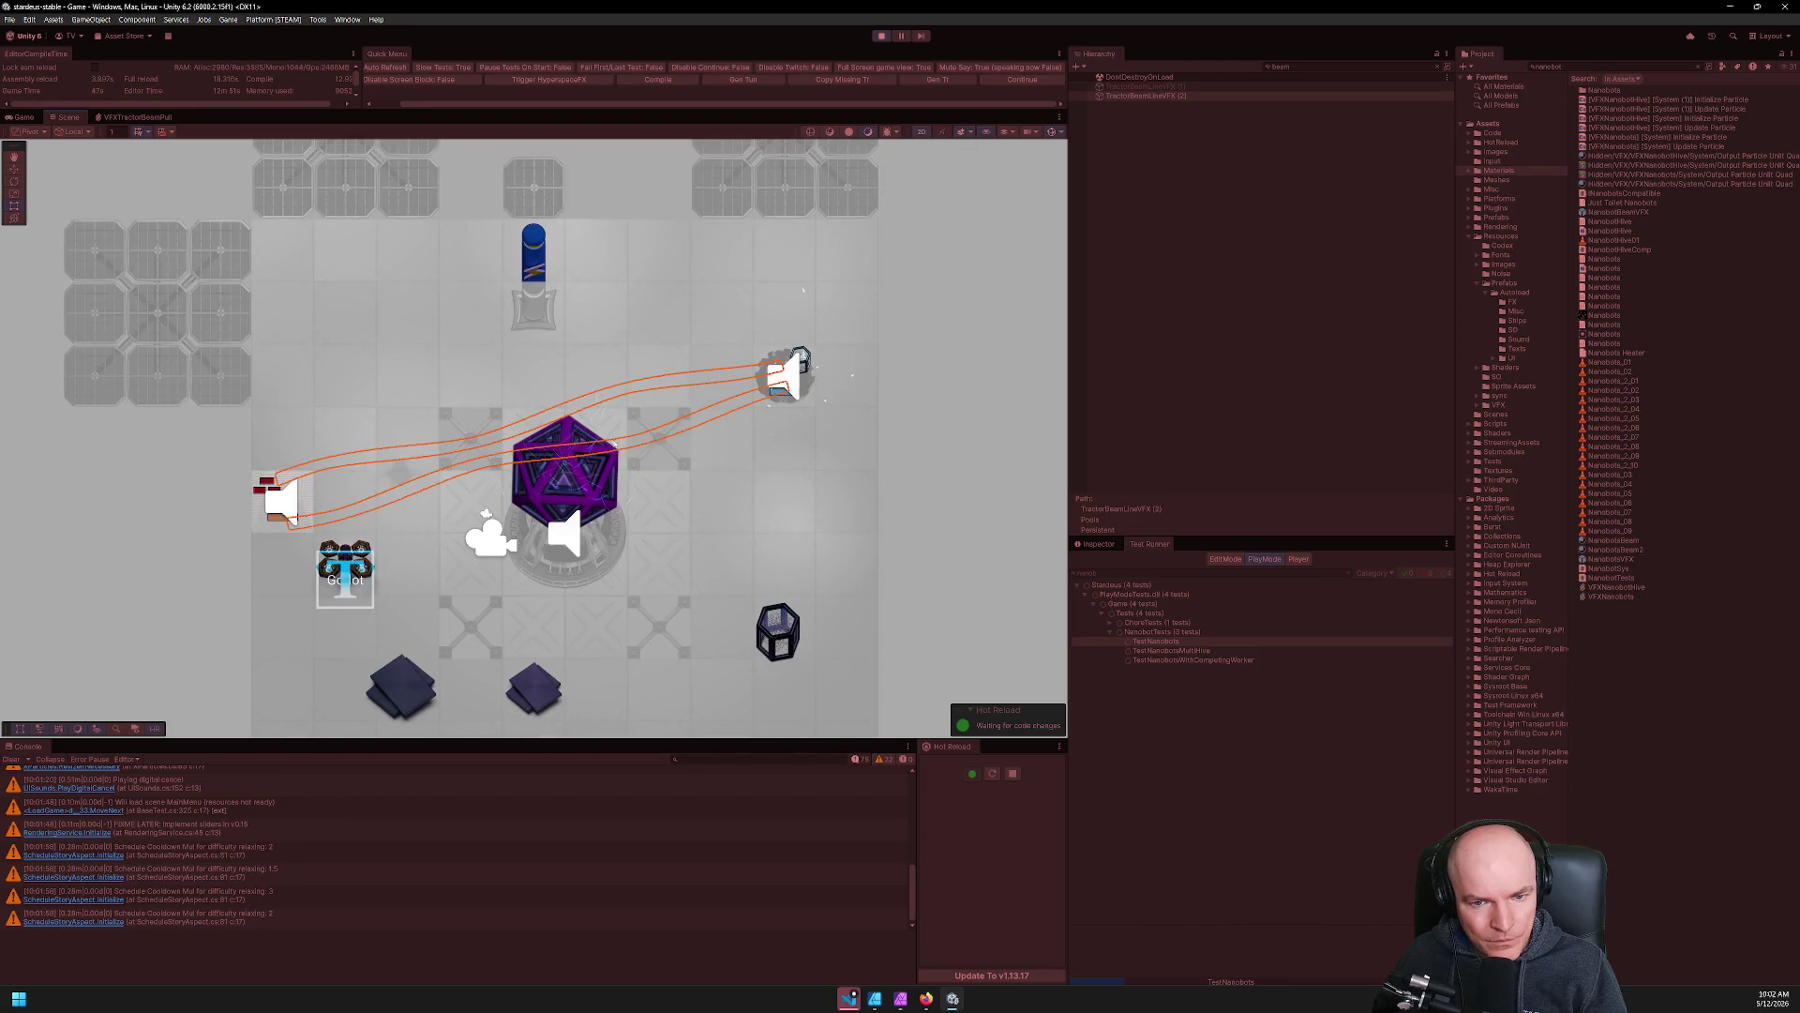
# Turn off 2D mode and orbit the Scene view into perspective around the nanobots.
pyautogui.scroll(3, 692, 497)
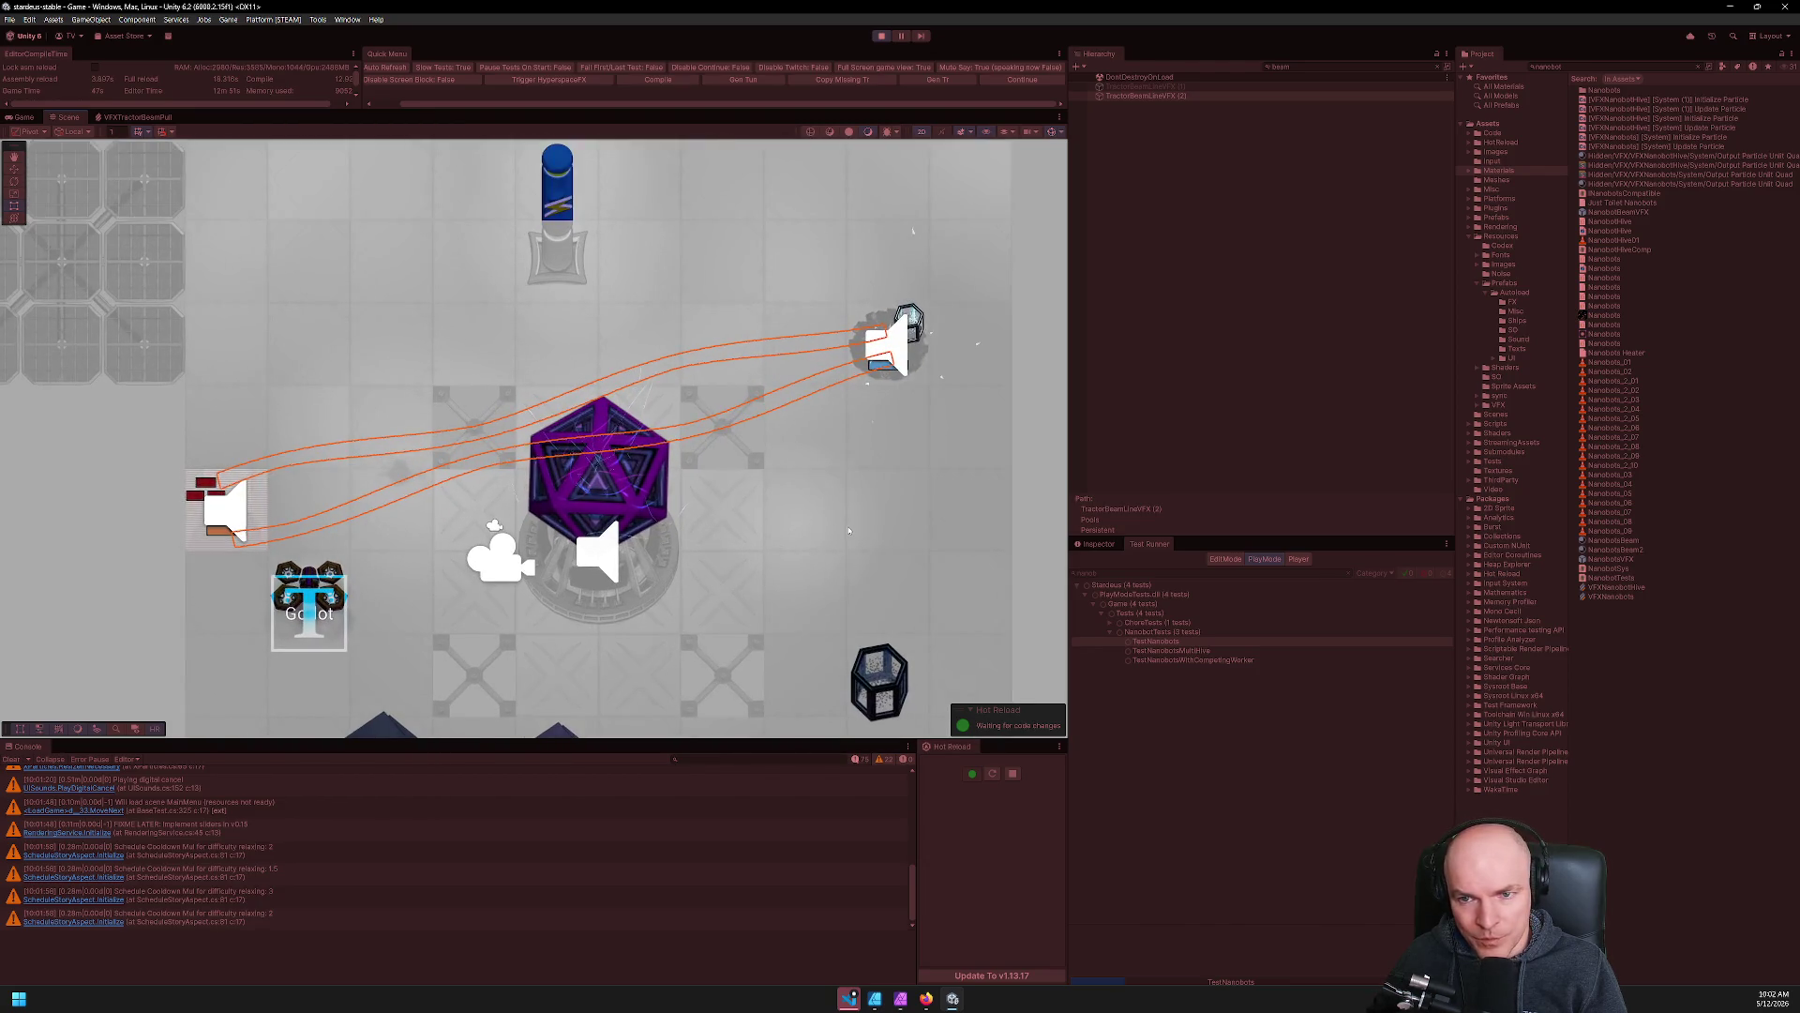
pyautogui.scroll(-1, 849, 531)
pyautogui.press('Down')
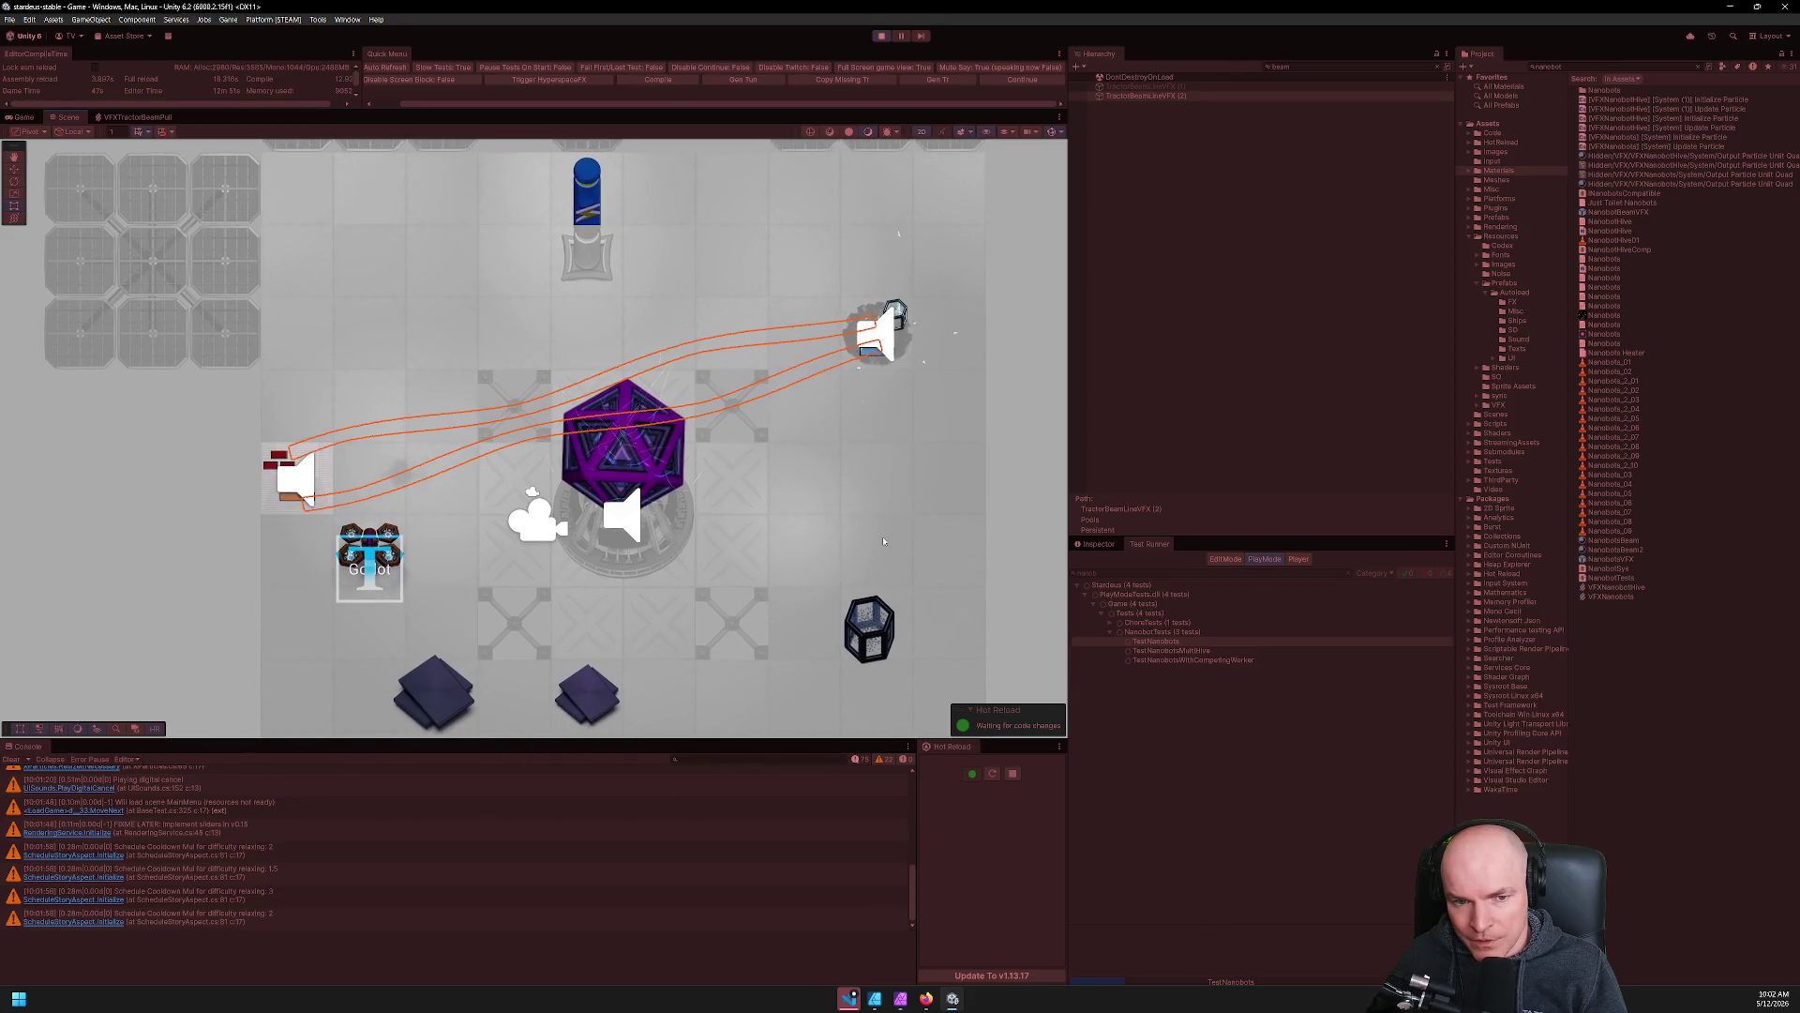
pyautogui.click(922, 131)
pyautogui.moveTo(858, 310)
pyautogui.mouseDown()
pyautogui.moveTo(790, 487)
pyautogui.moveTo(676, 475)
pyautogui.mouseUp()
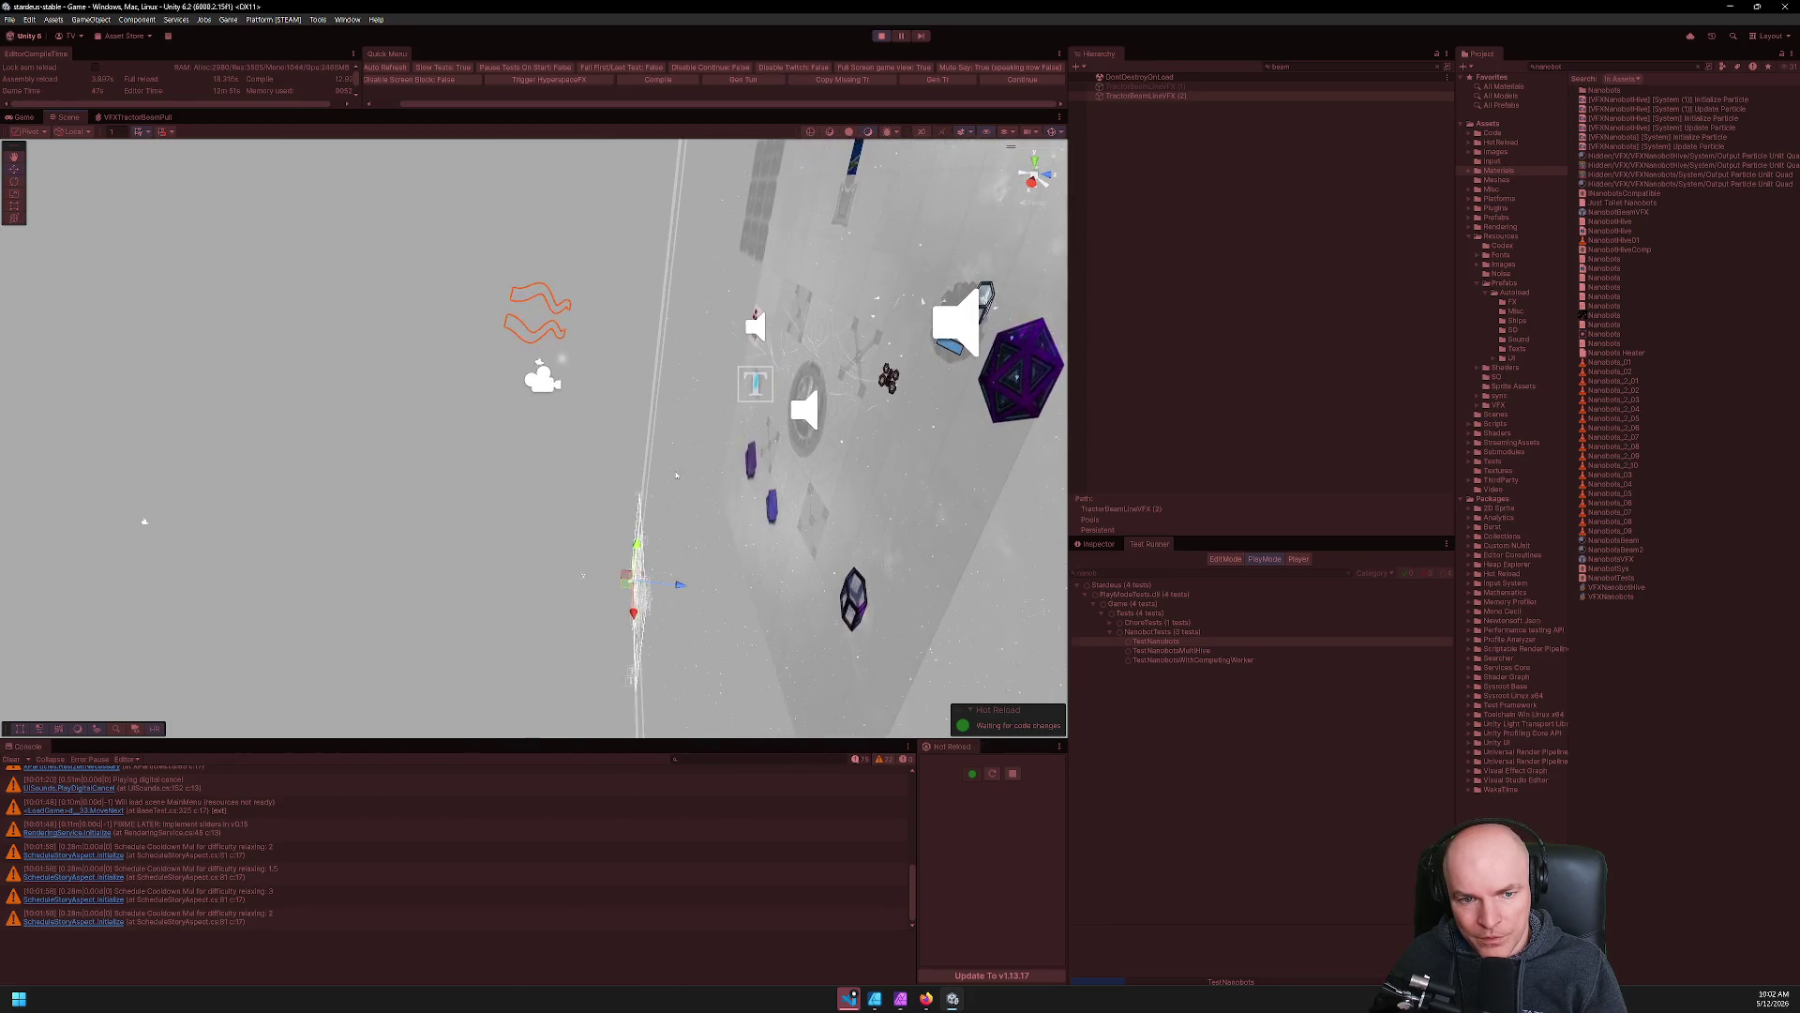
pyautogui.scroll(-8, 676, 476)
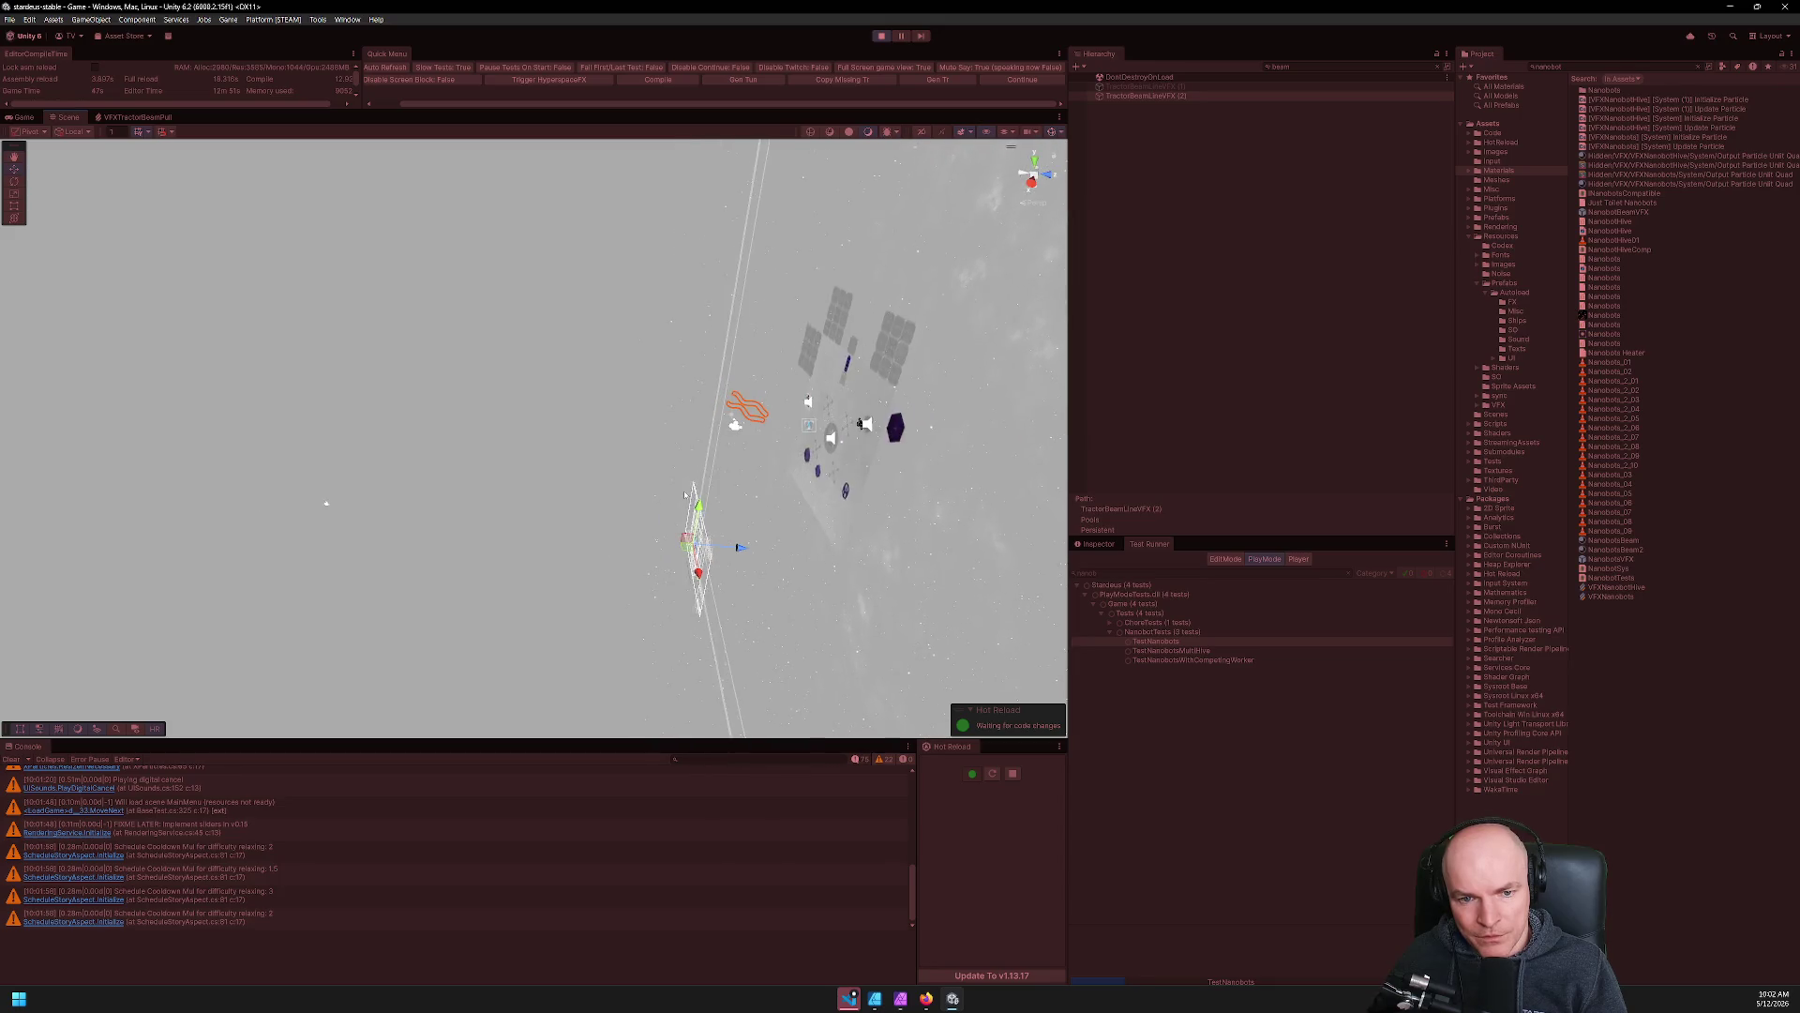
pyautogui.scroll(5, 685, 494)
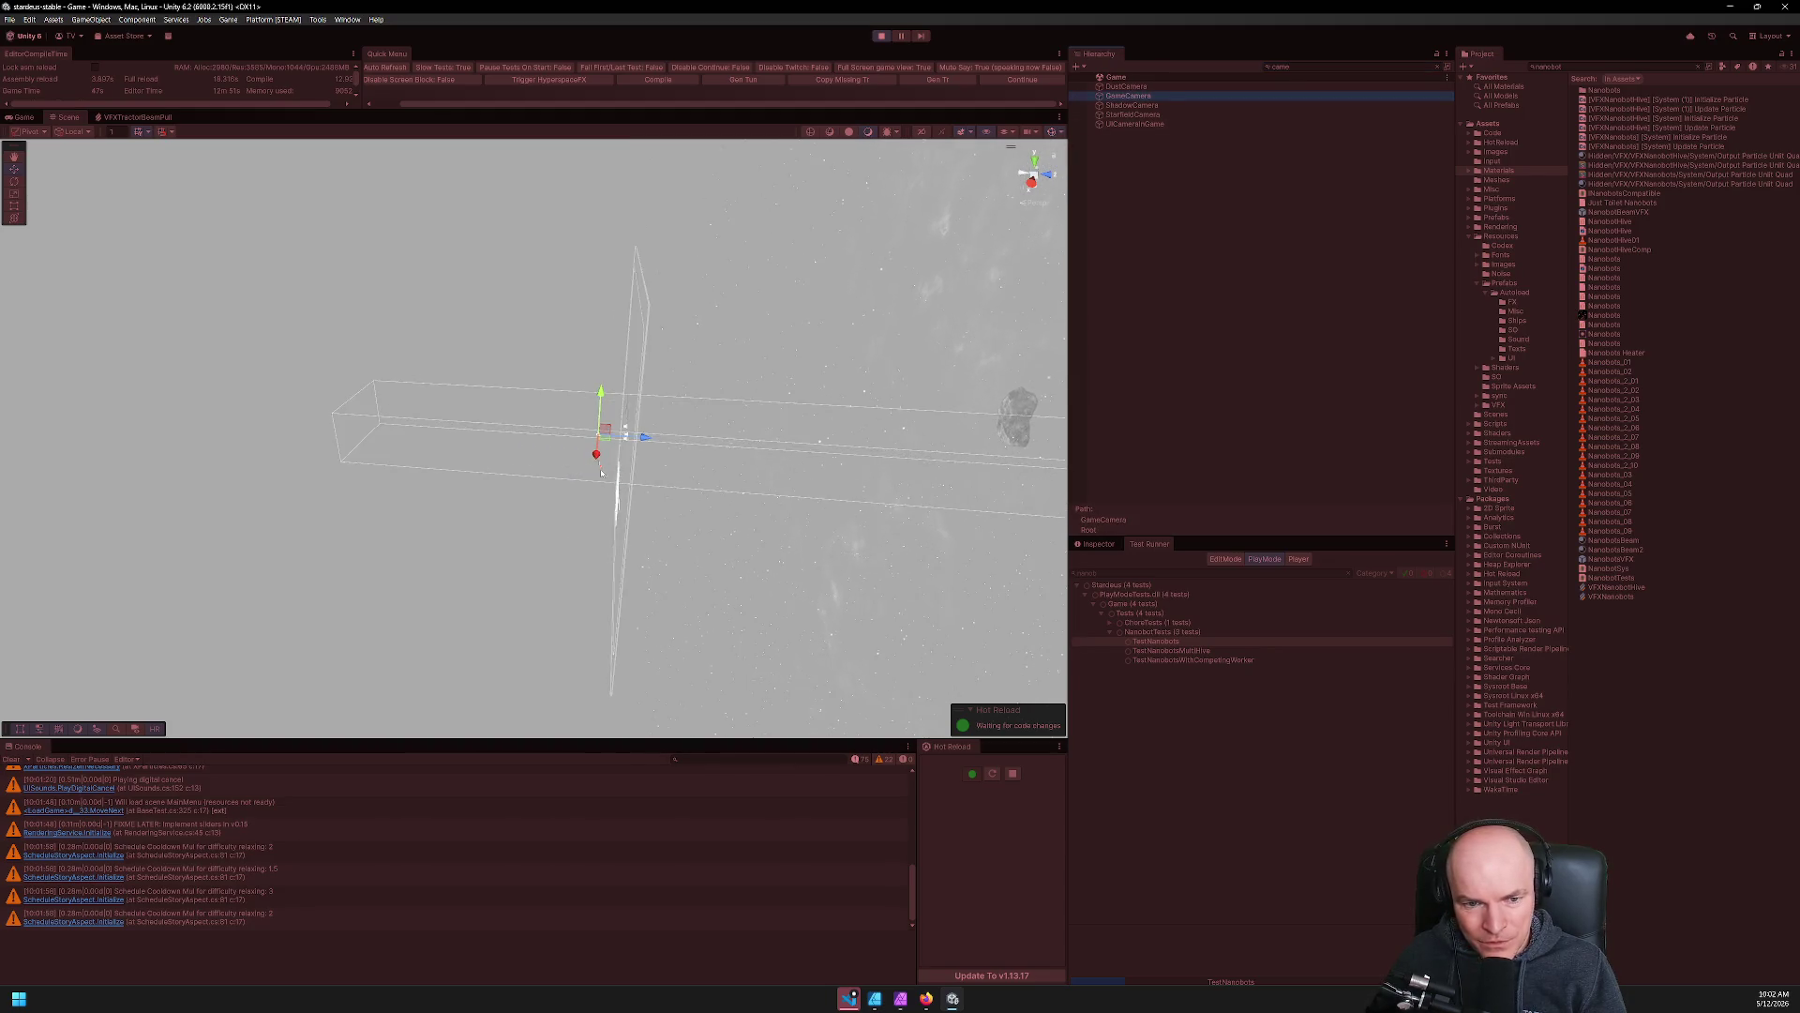
pyautogui.moveTo(690, 452)
pyautogui.mouseDown()
pyautogui.moveTo(854, 526)
pyautogui.moveTo(762, 489)
pyautogui.mouseUp()
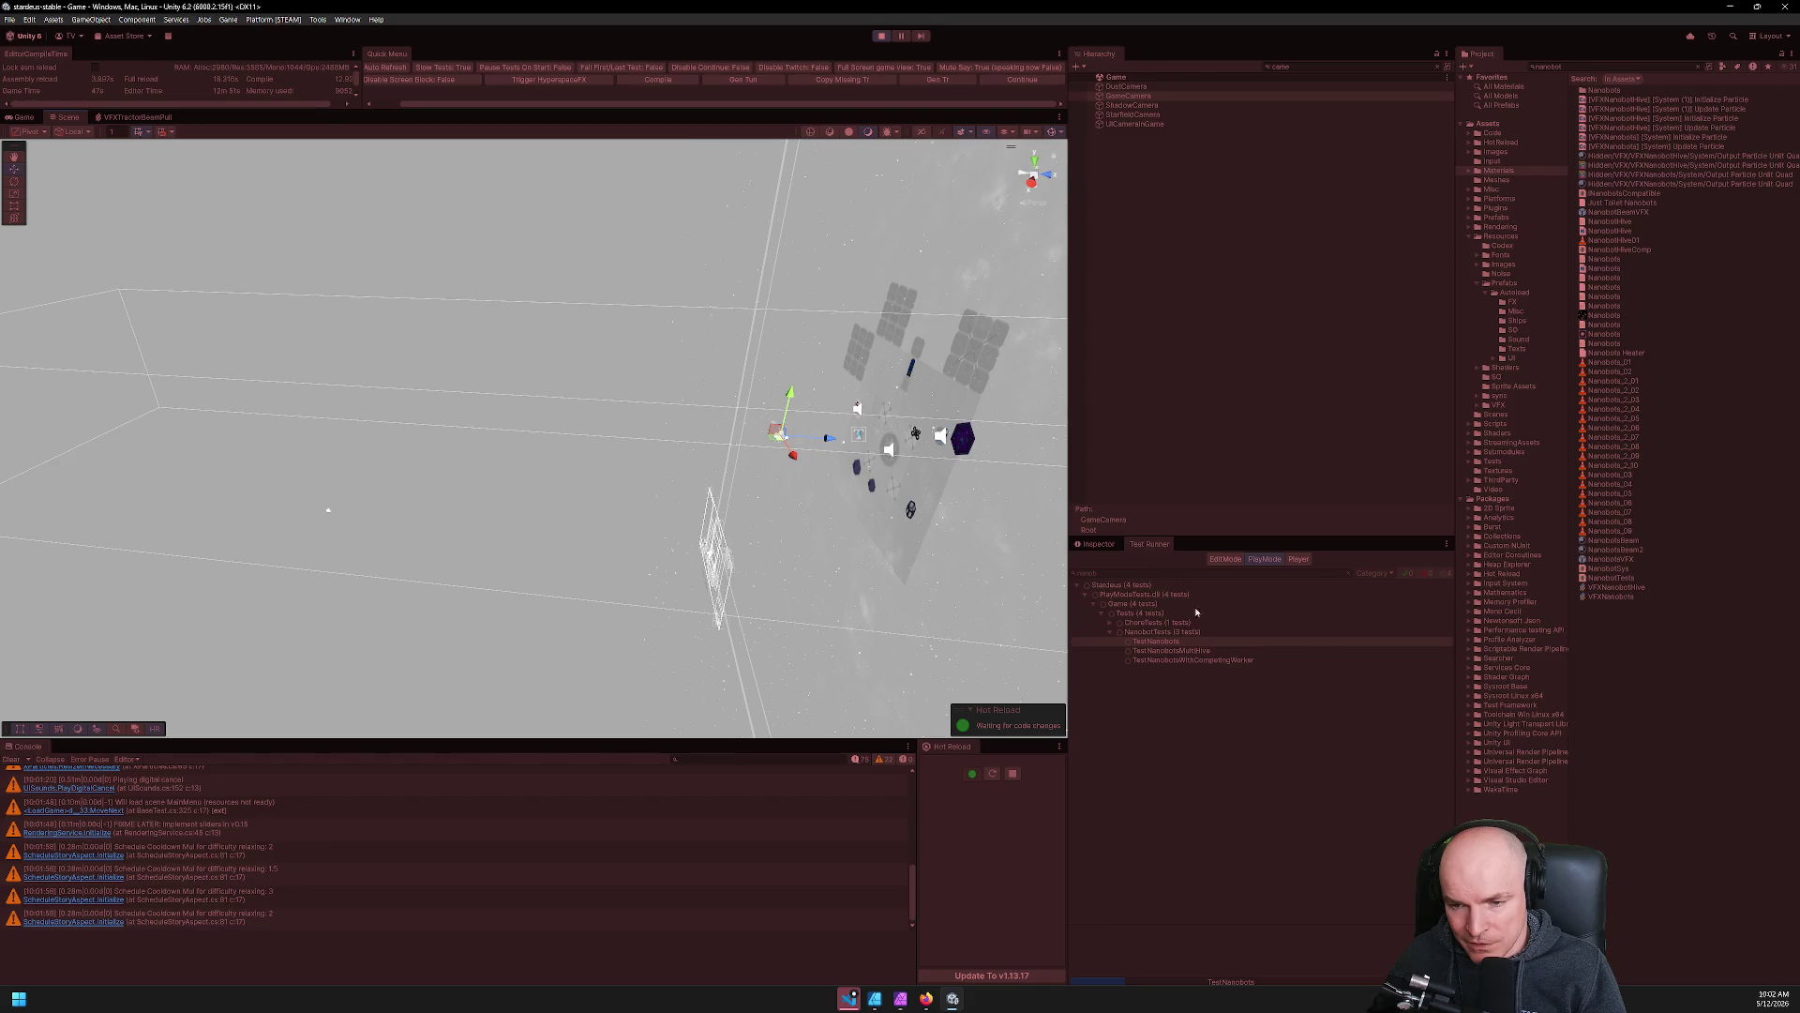
# Select TractorBeamLineVFX (2) and orbit and pan to frame the station's beams.
pyautogui.click(1180, 652)
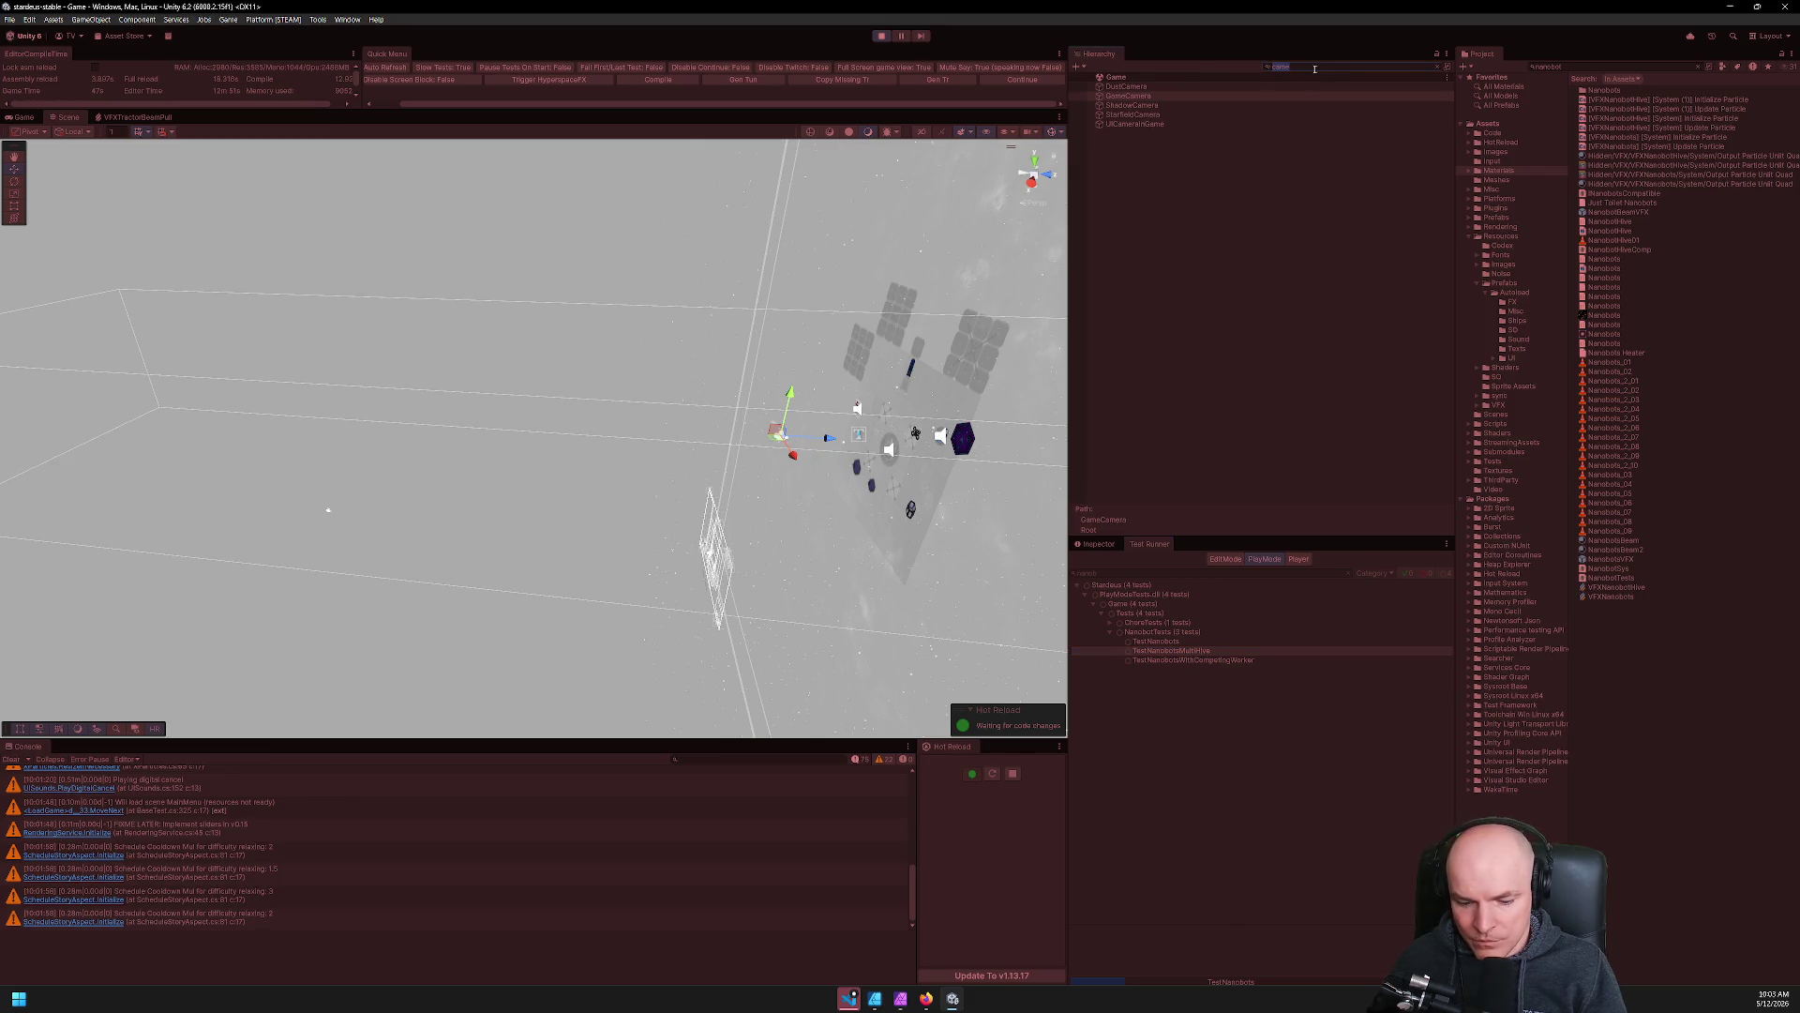
pyautogui.click(1146, 96)
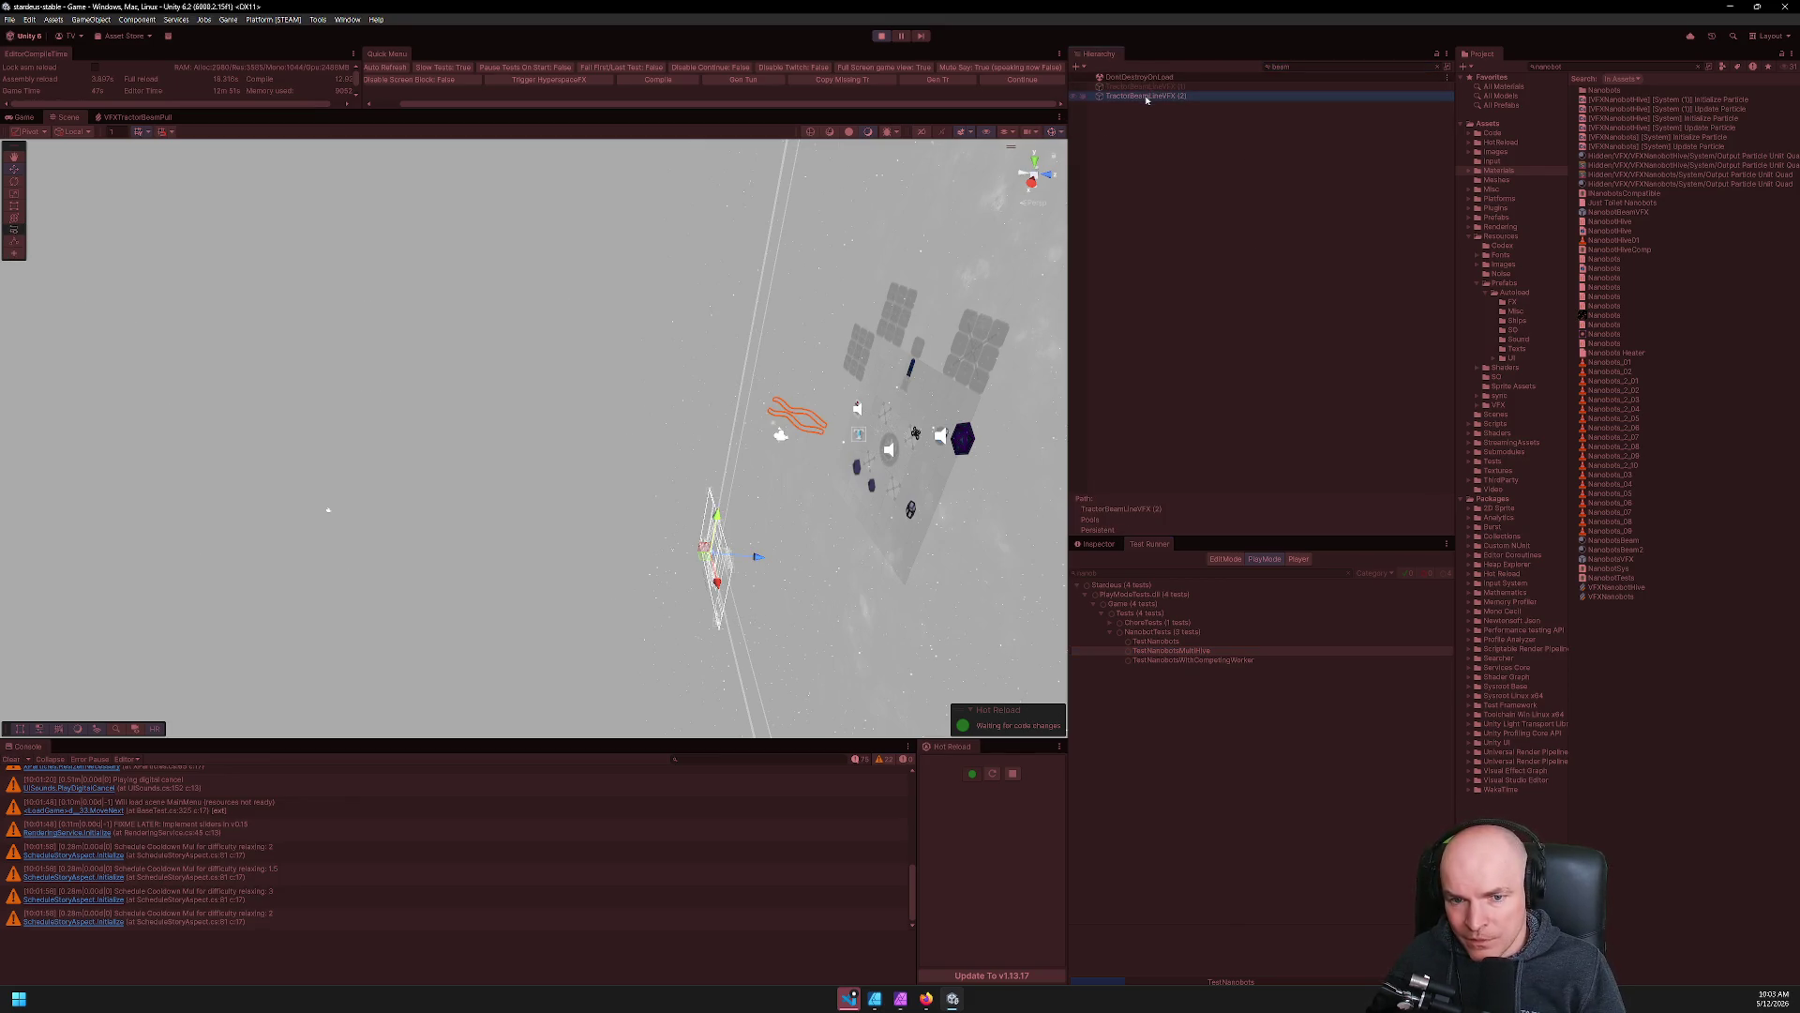
pyautogui.moveTo(990, 323)
pyautogui.mouseDown()
pyautogui.moveTo(938, 486)
pyautogui.moveTo(1073, 391)
pyautogui.moveTo(728, 338)
pyautogui.moveTo(606, 427)
pyautogui.mouseUp()
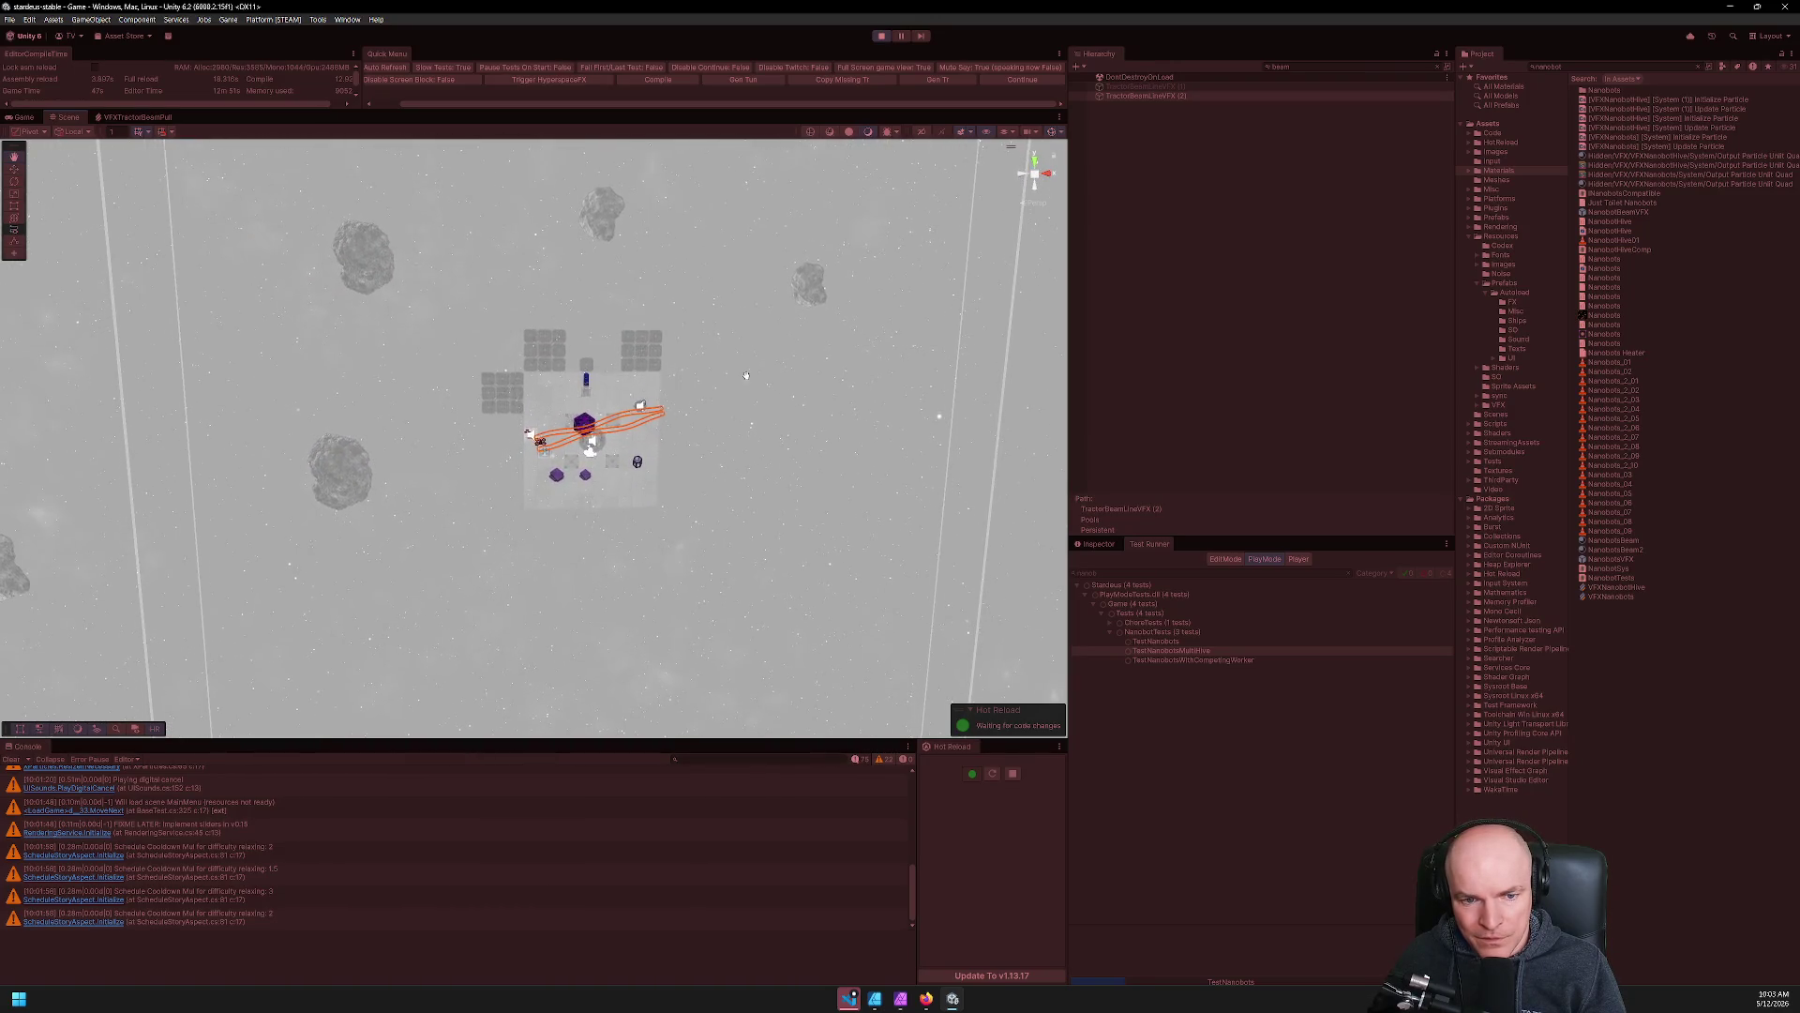
pyautogui.scroll(3, 647, 428)
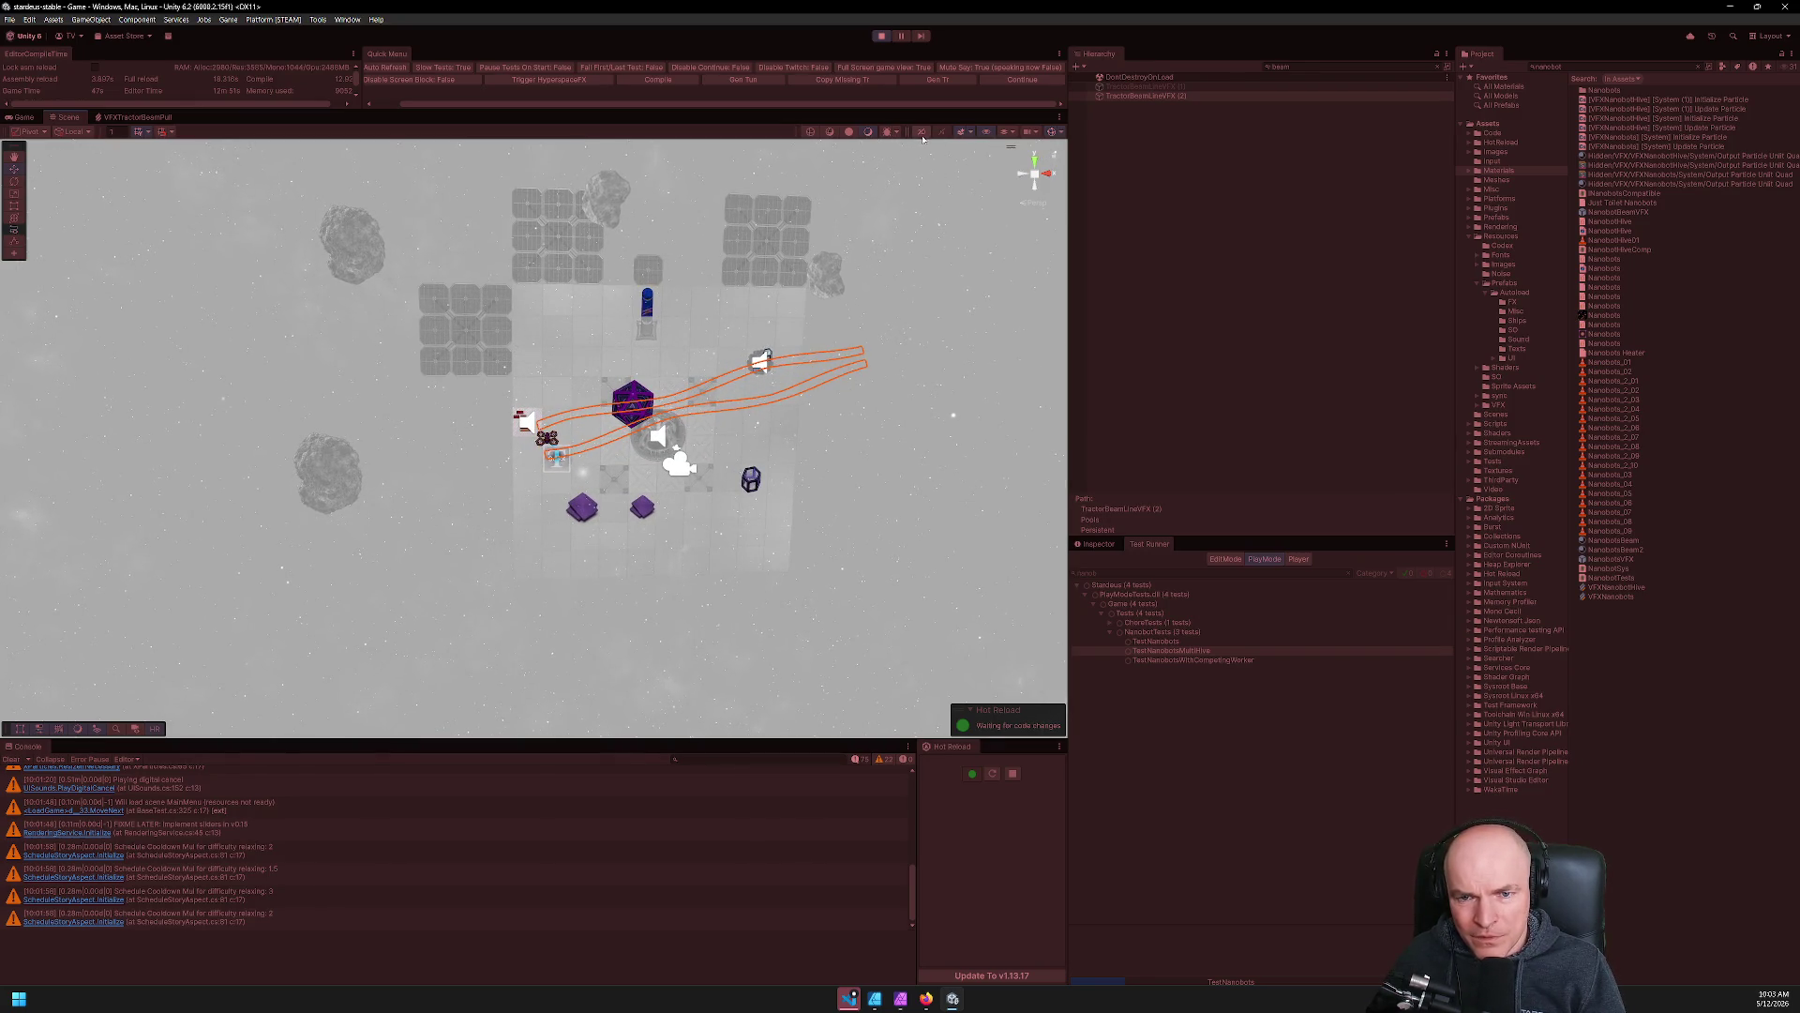
pyautogui.scroll(3, 798, 365)
pyautogui.moveTo(798, 365); pyautogui.dragTo(655, 371)
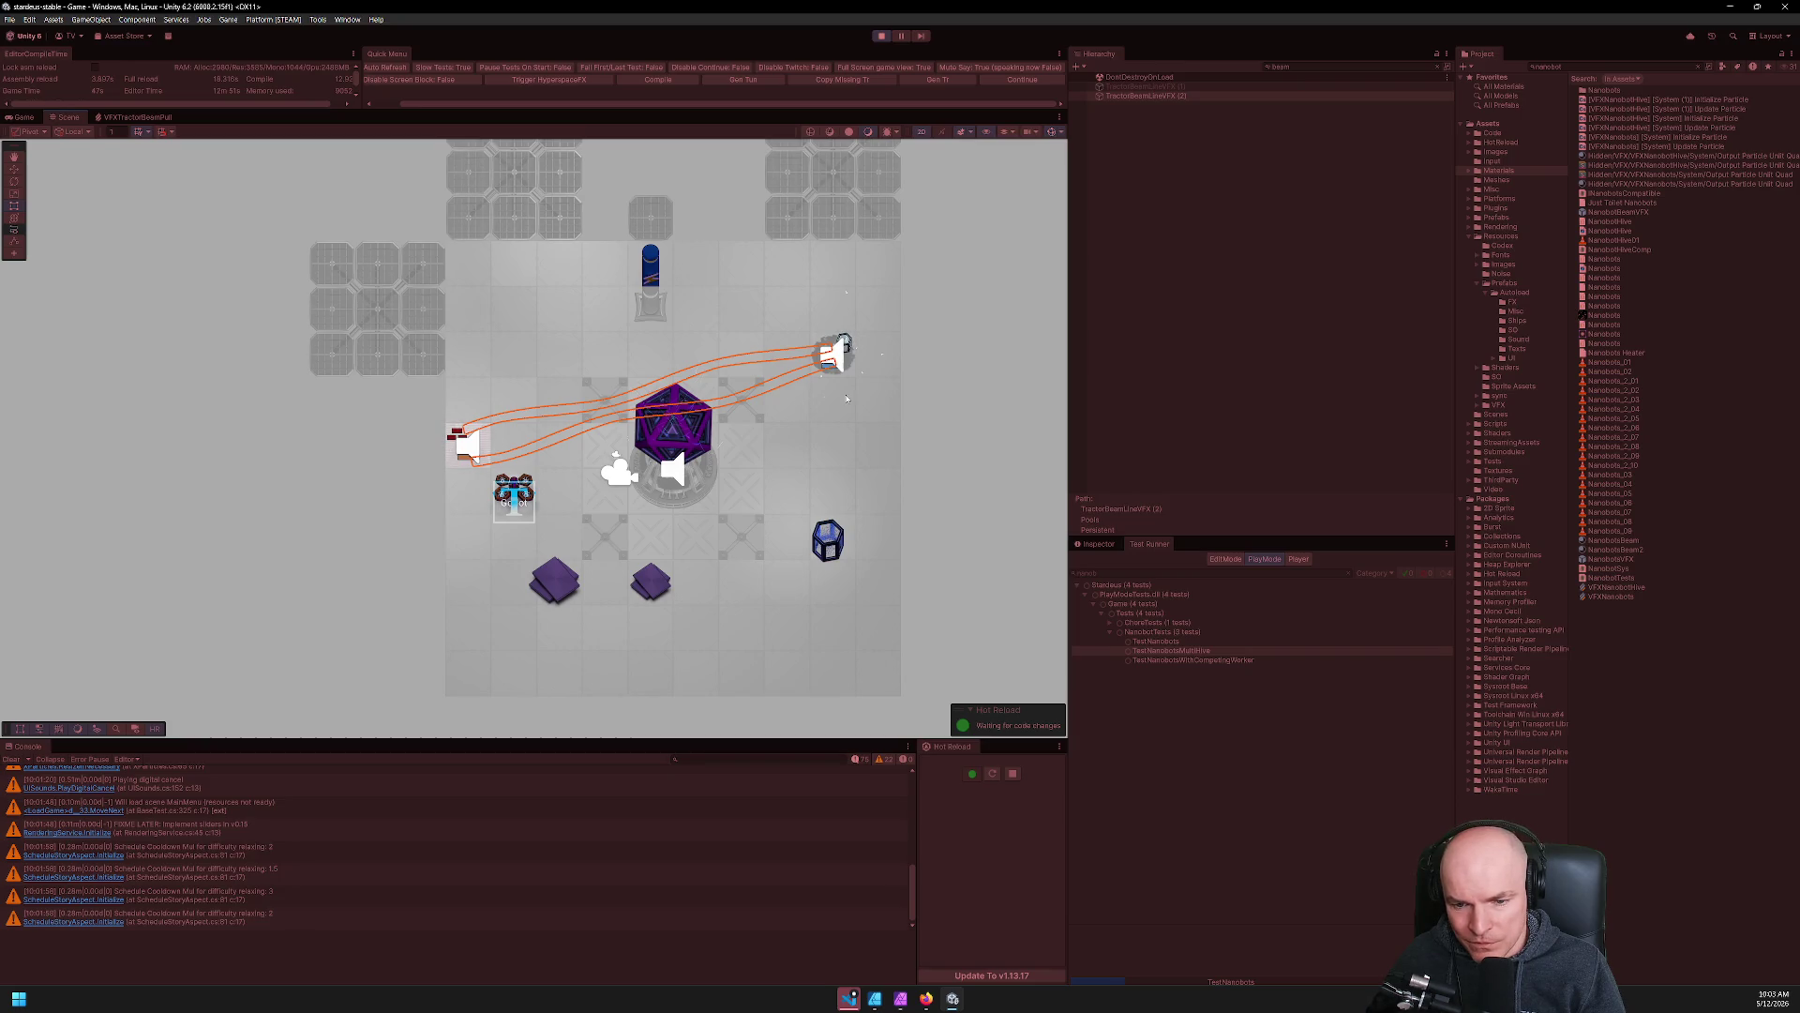
# Set End Cap Vertices to 1 on TractorBeamLineVFX (2)'s Line Renderer, then stop play mode.
pyautogui.click(1169, 98)
pyautogui.press('Up')
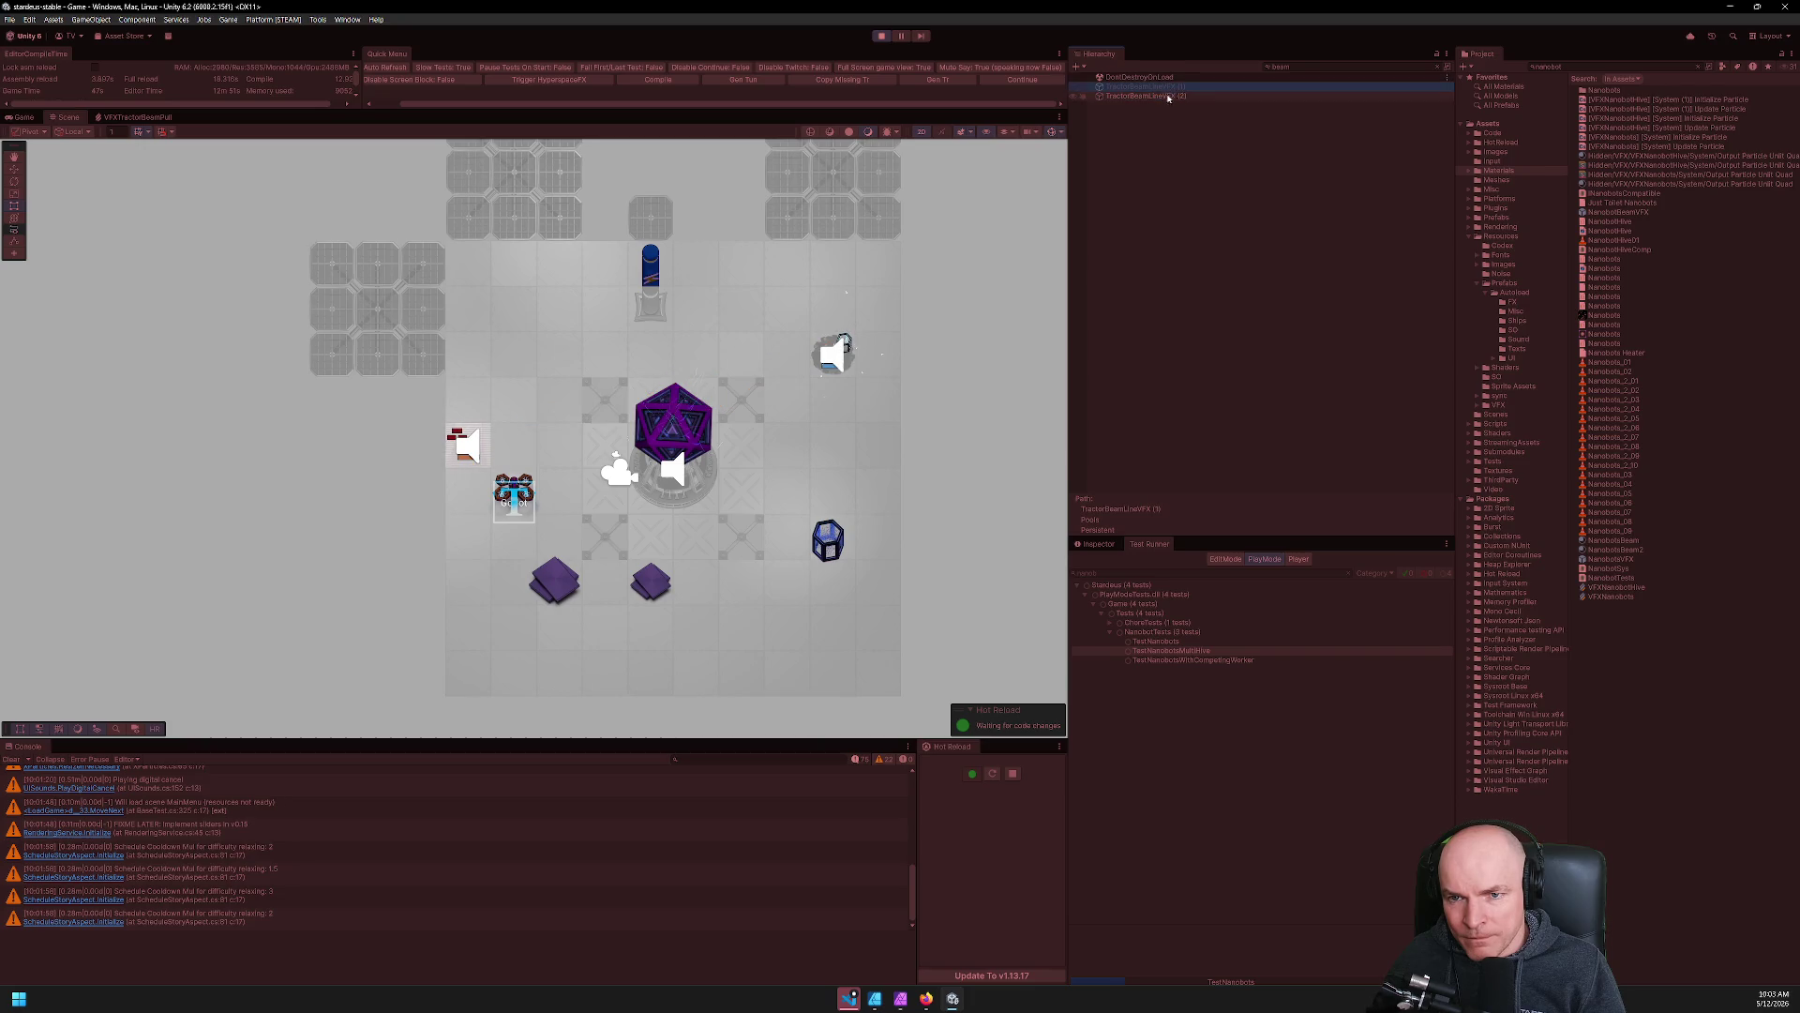
pyautogui.click(1139, 97)
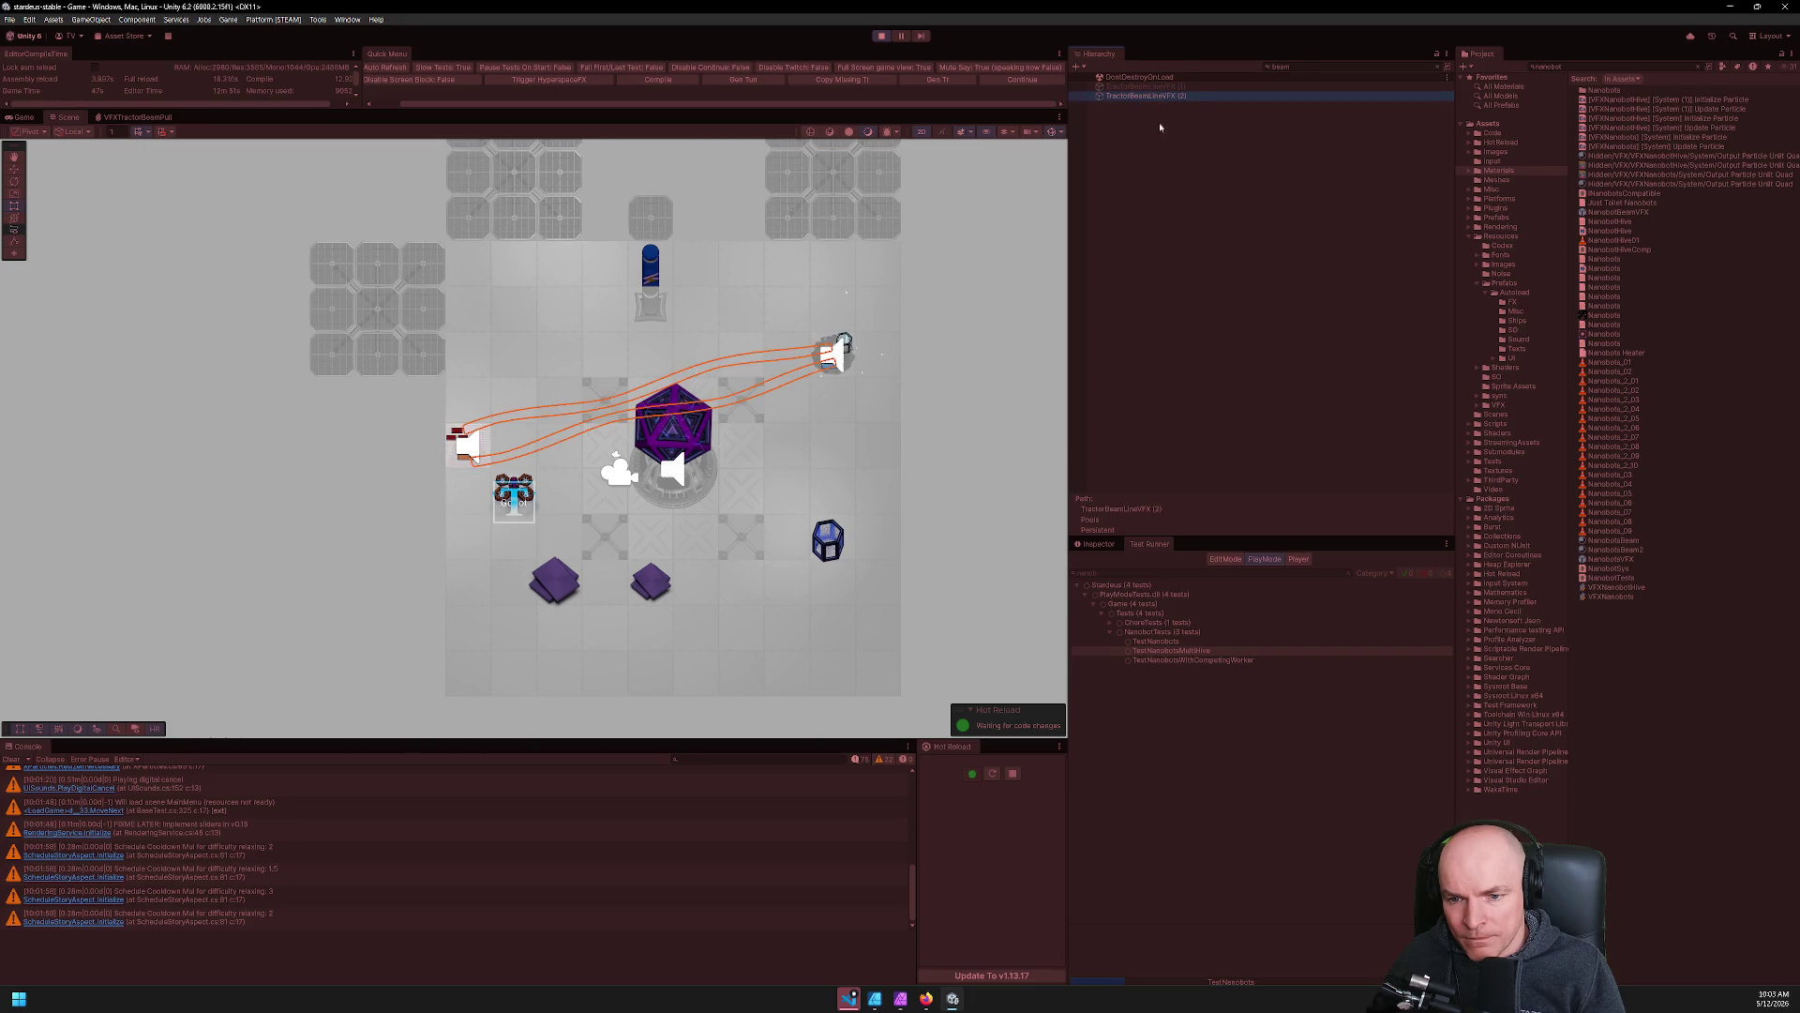
pyautogui.click(1100, 546)
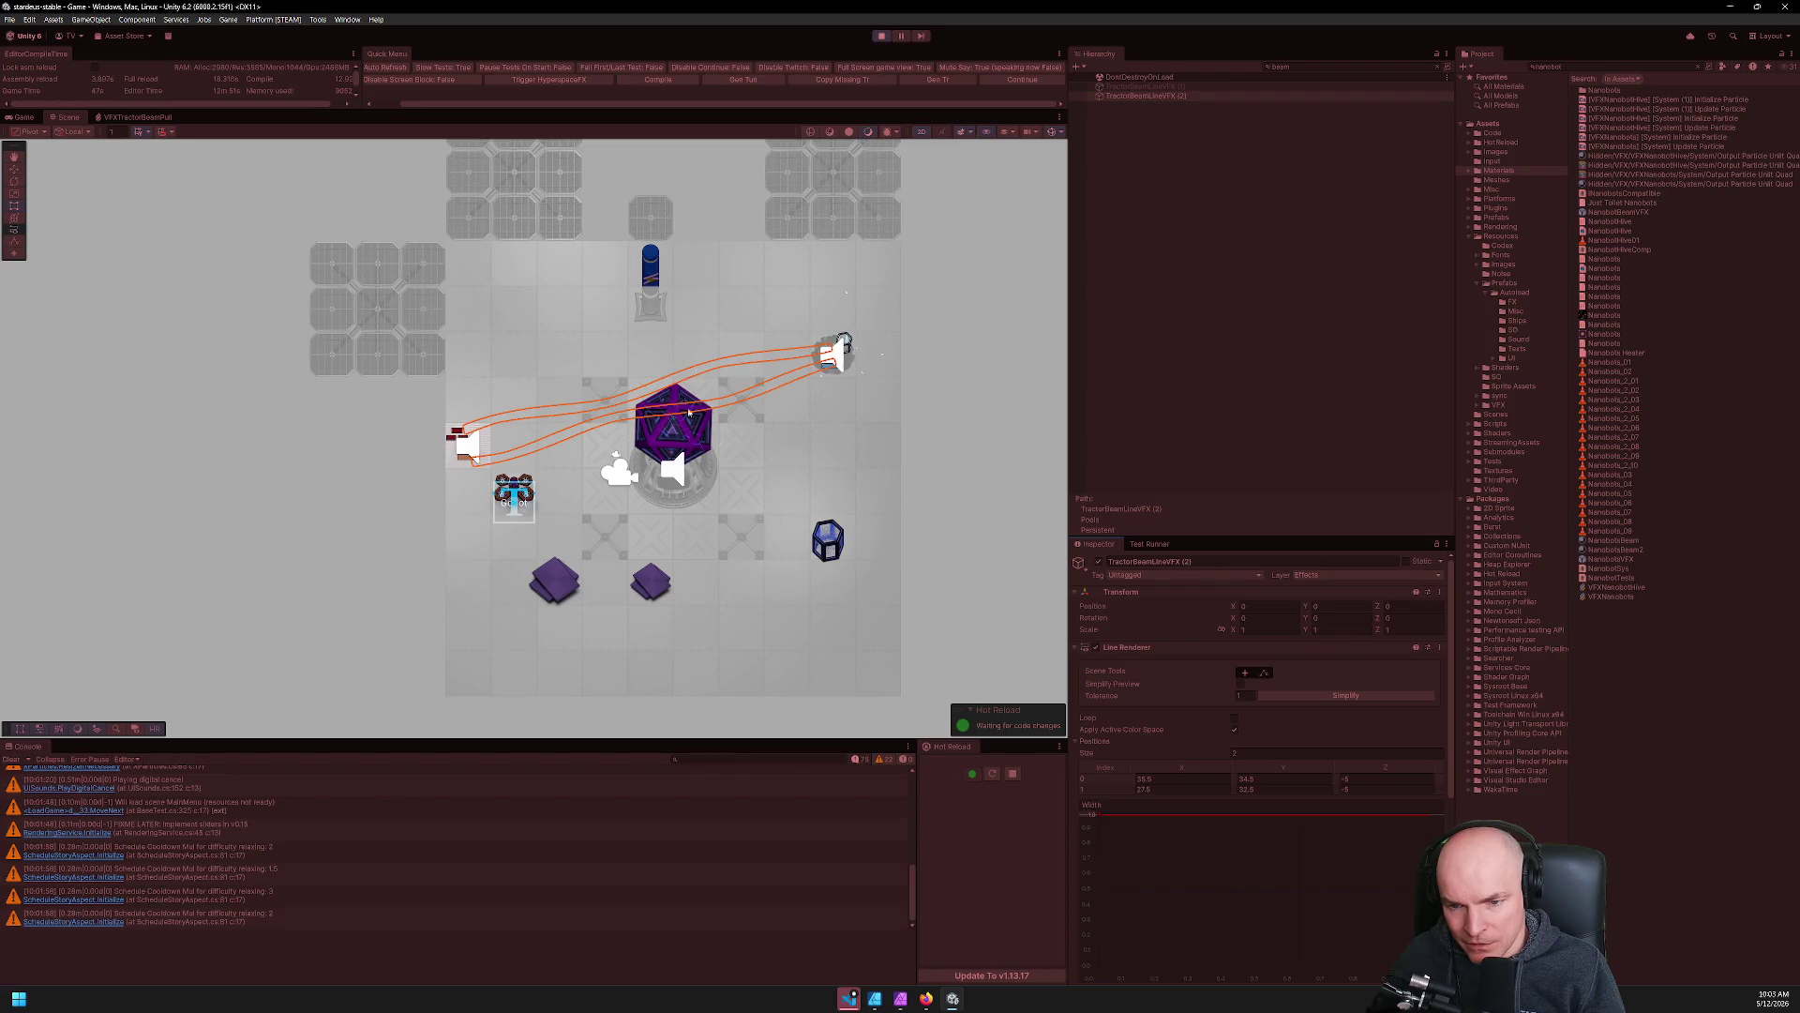
pyautogui.scroll(-10, 1449, 610)
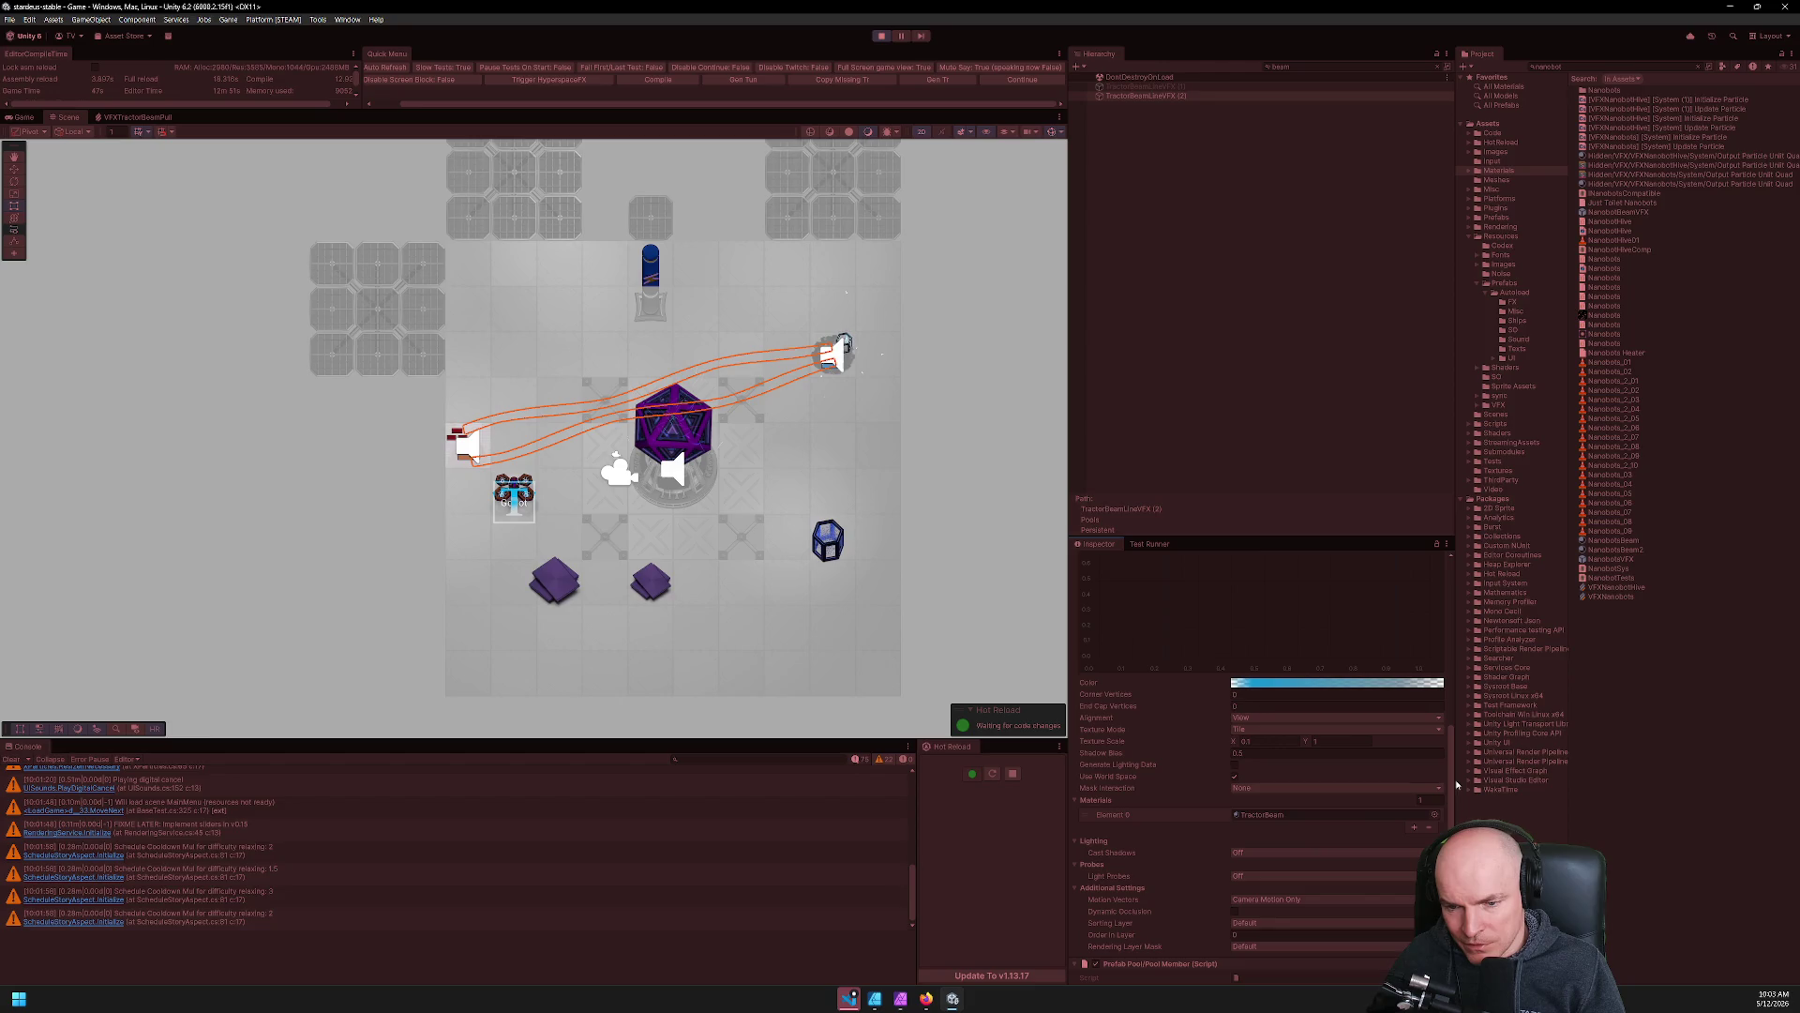
pyautogui.write('1')
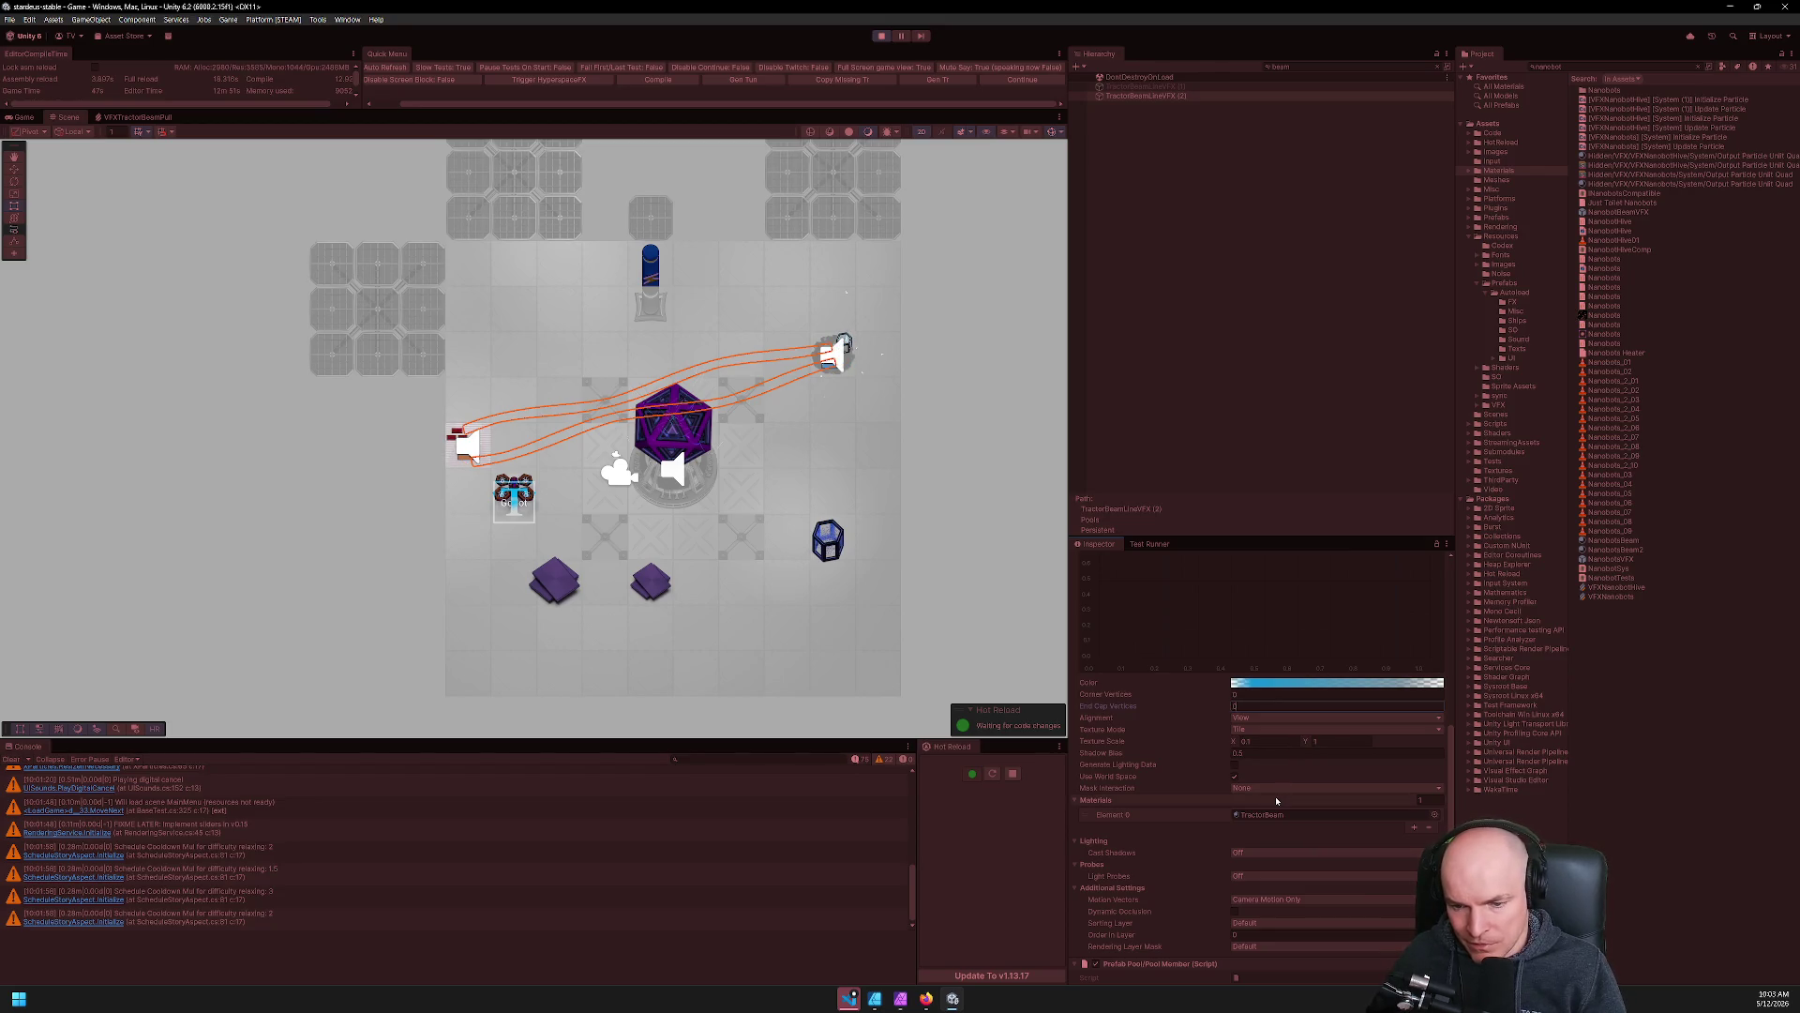
pyautogui.hotkey('ctrl', 'p')
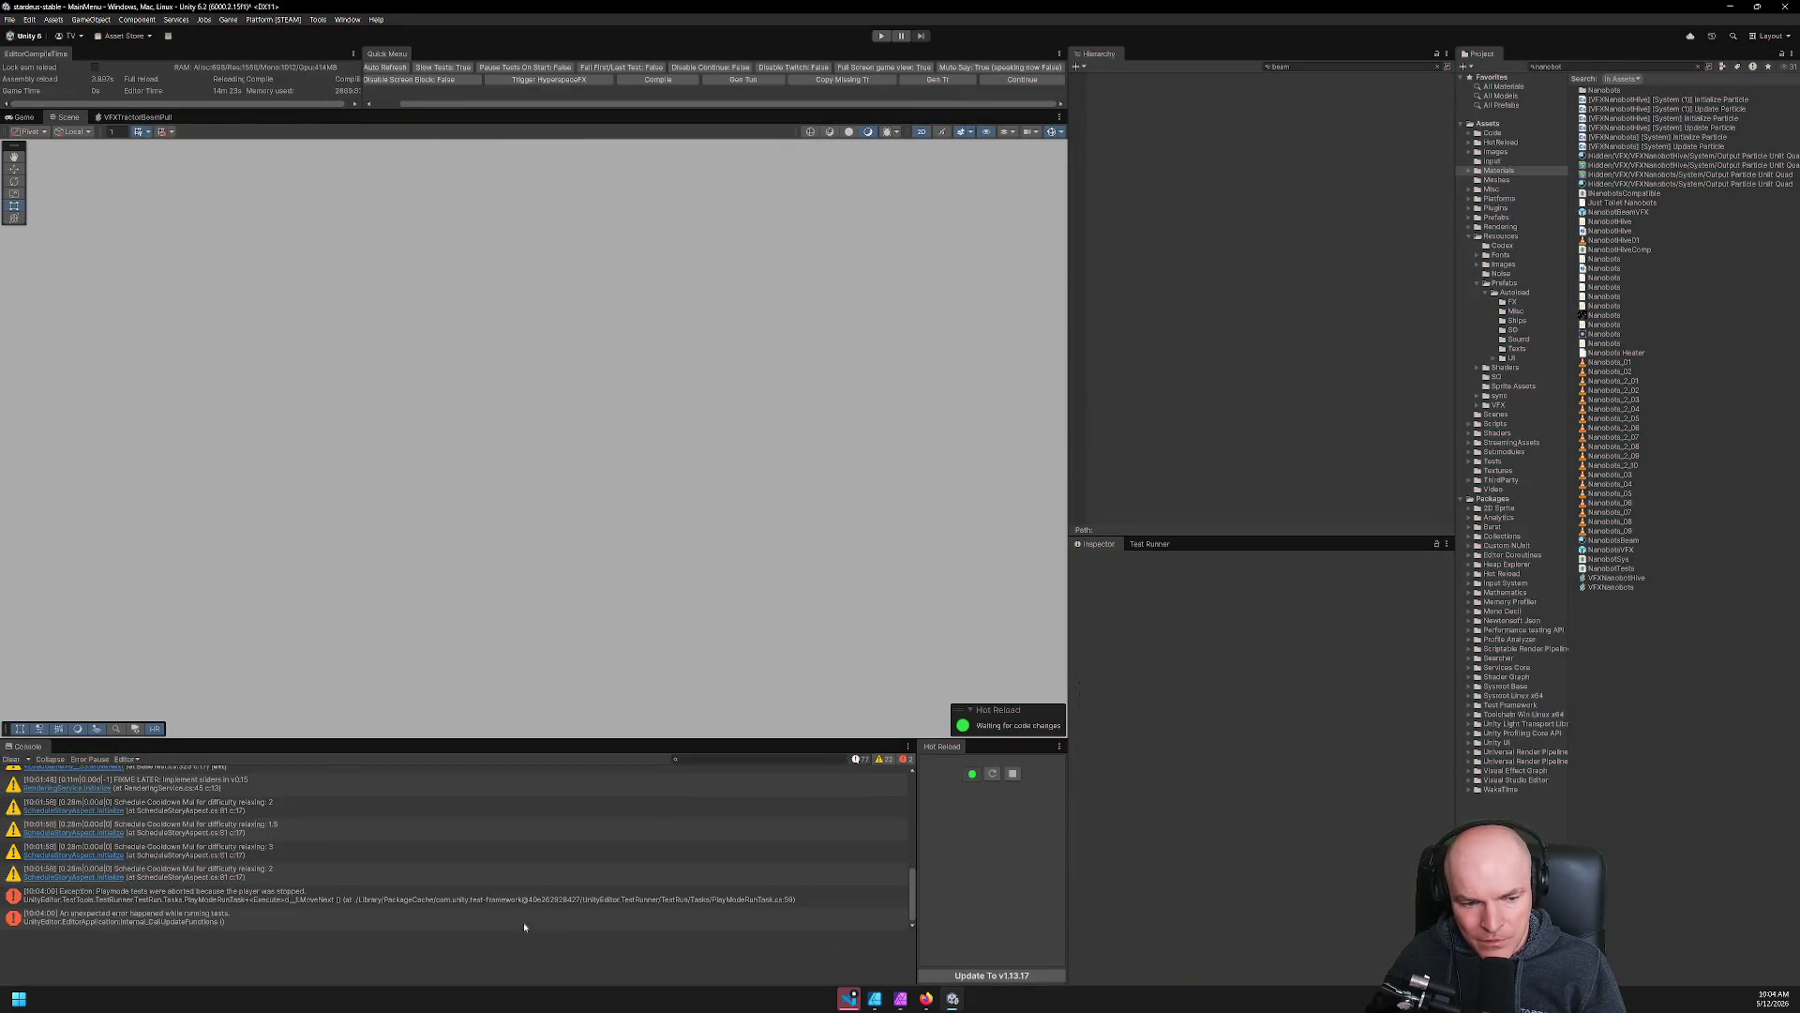
# Show the PlayMode test list in Test Runner, then switch to Visual Studio Code.
pyautogui.click(1152, 545)
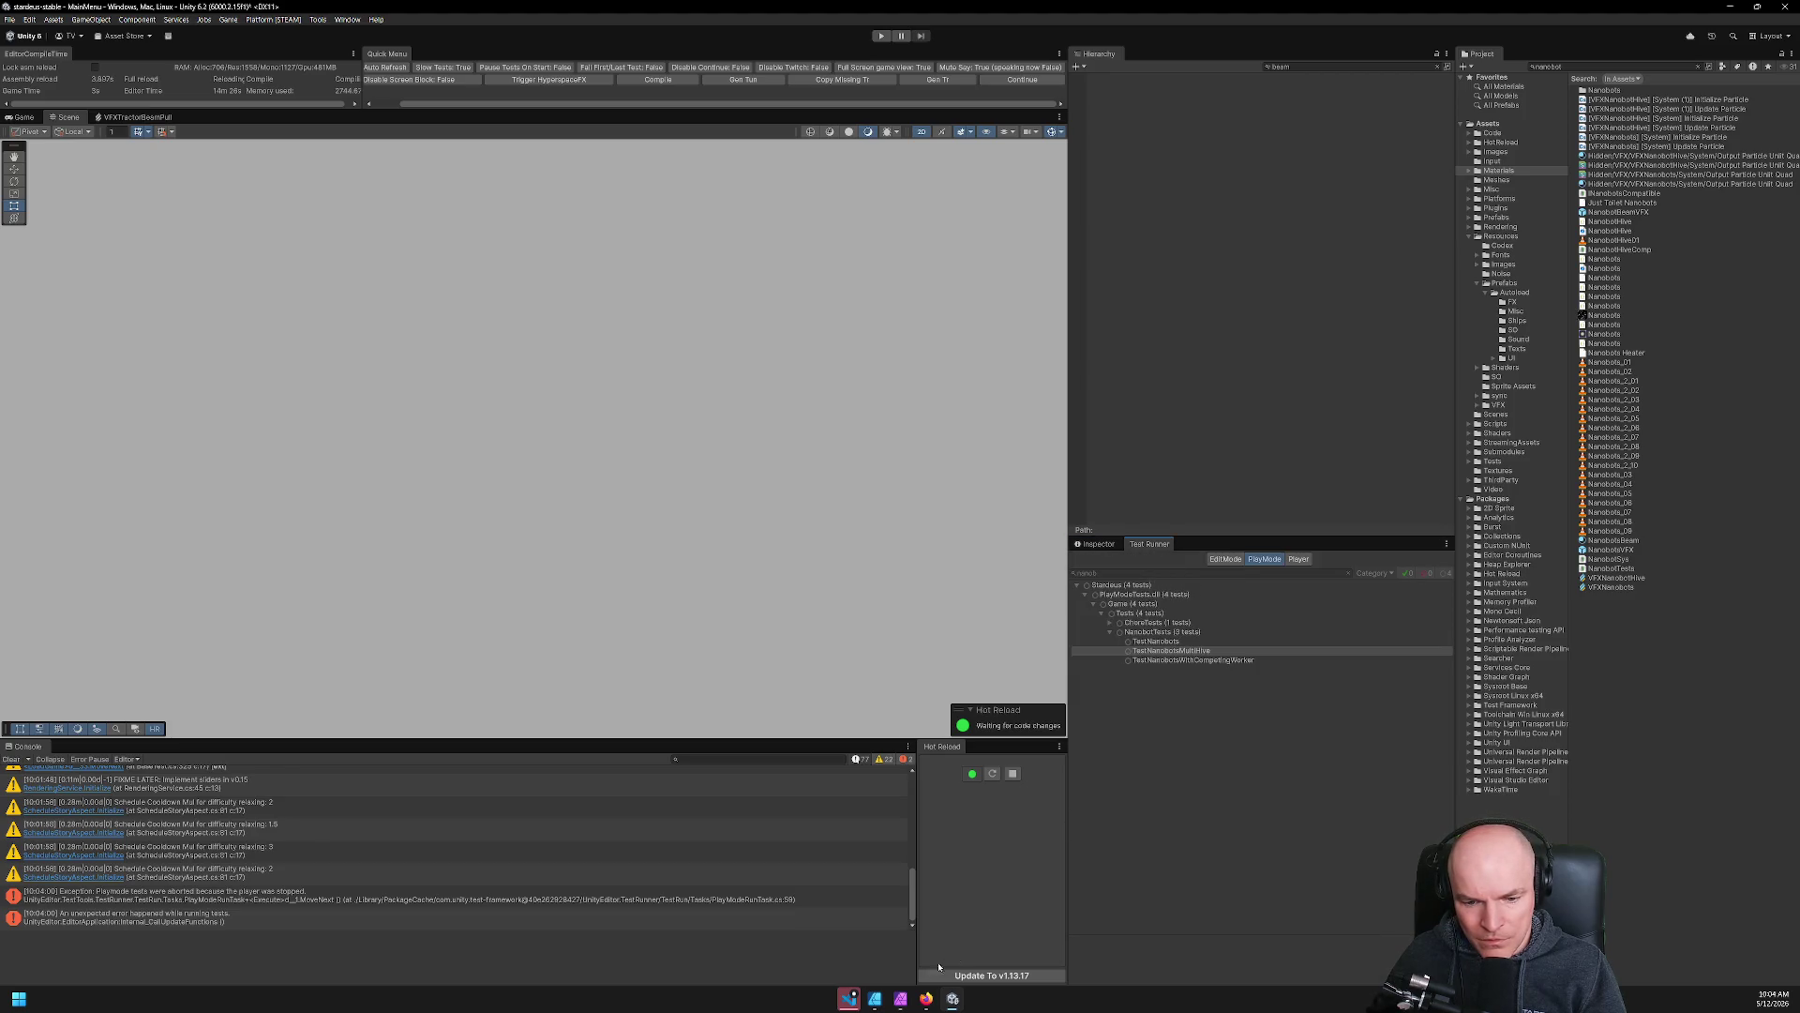
pyautogui.click(849, 998)
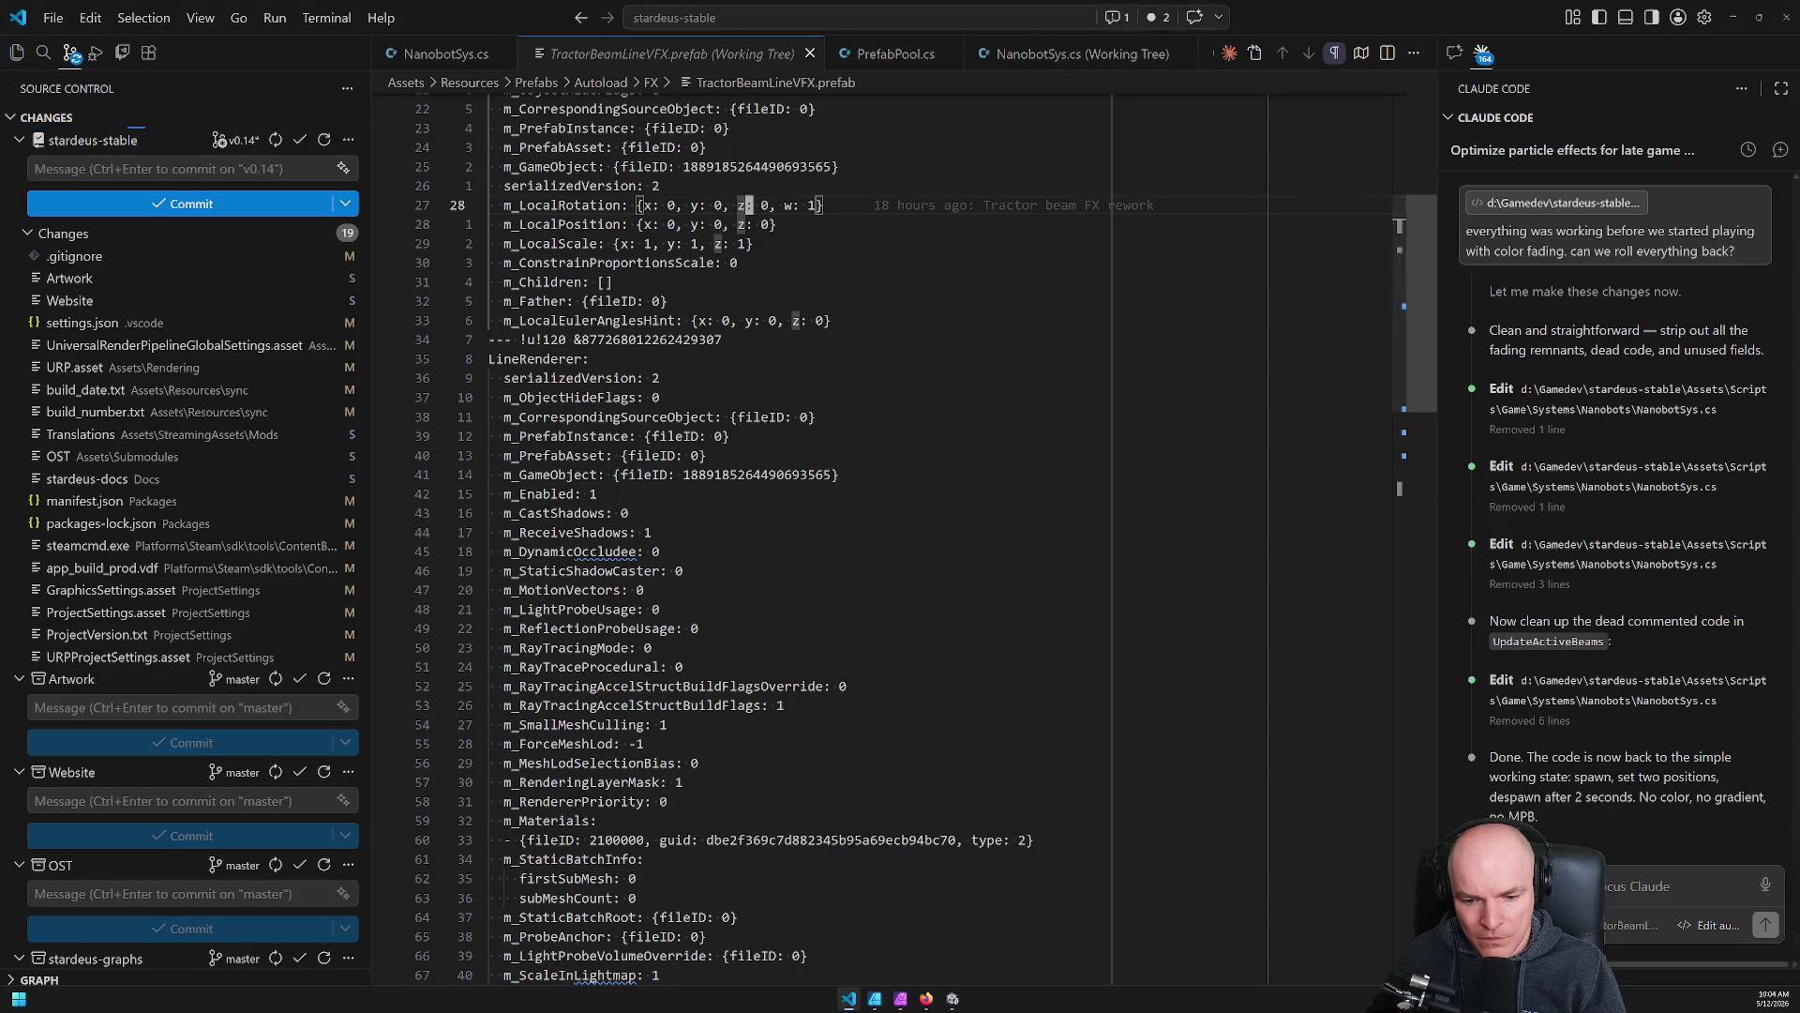
# Return to Unity and select the latest Console error to see its stack trace.
pyautogui.click(953, 998)
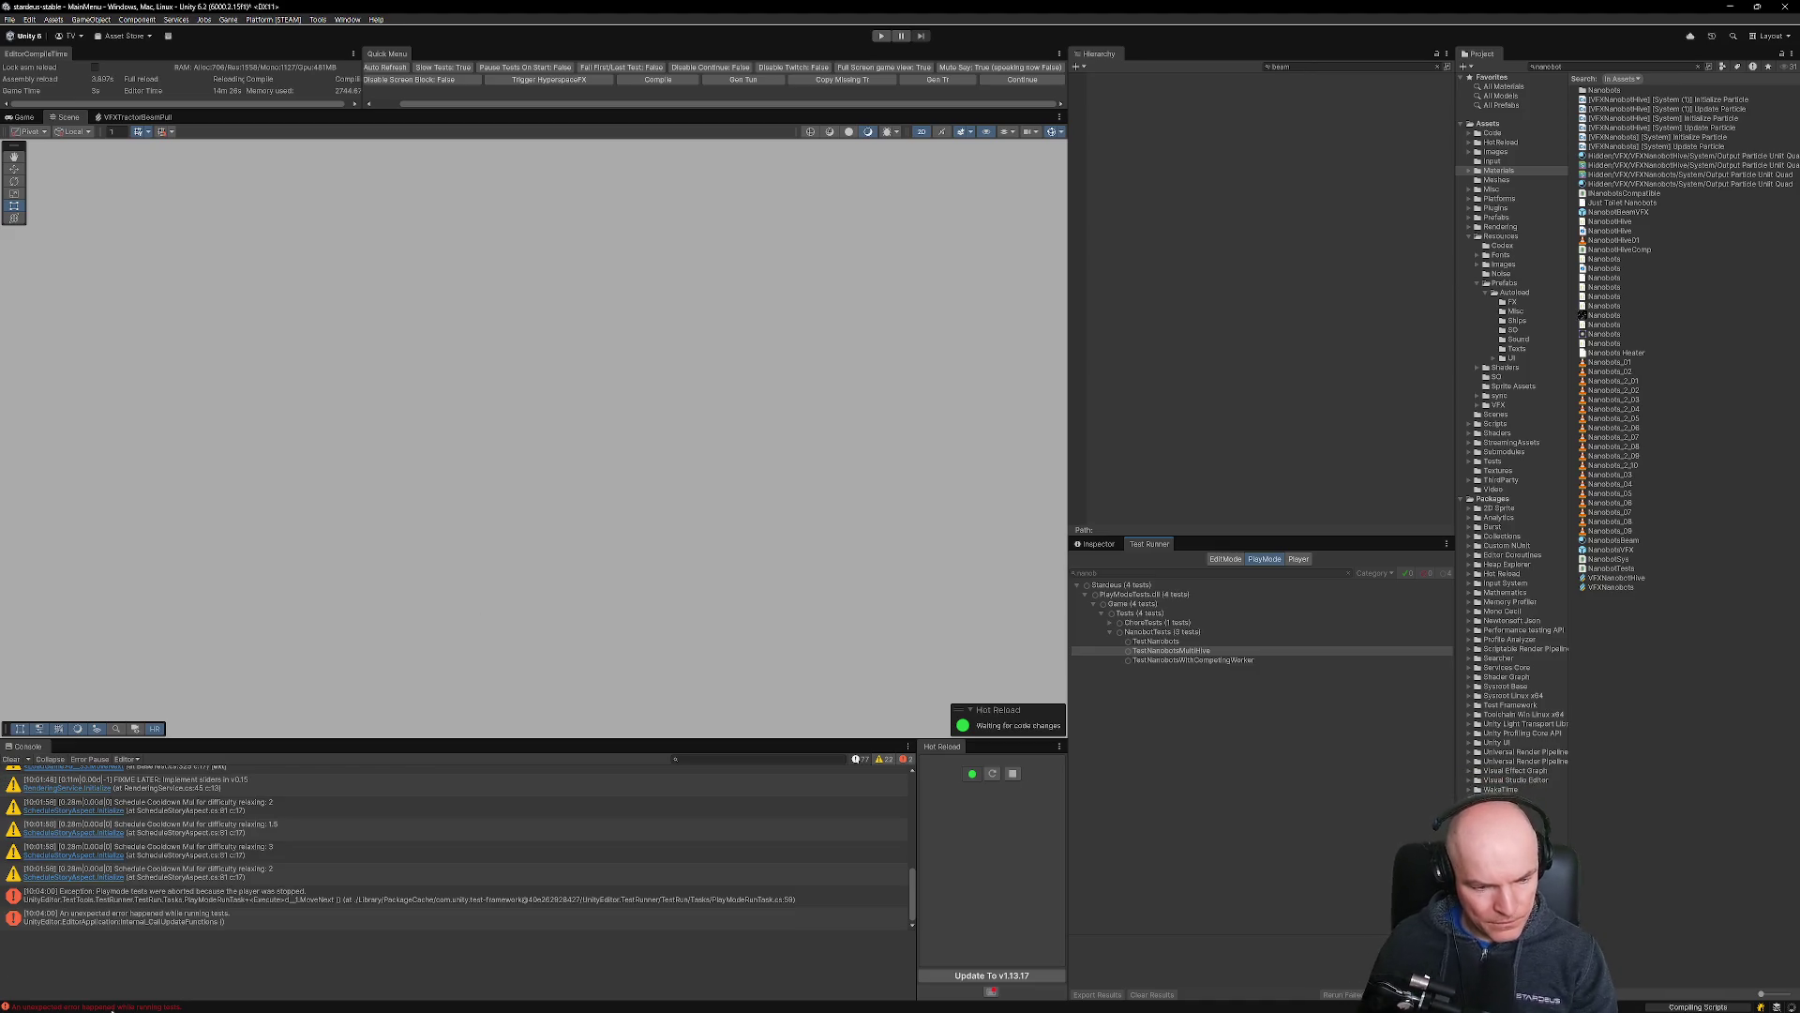
pyautogui.click(113, 925)
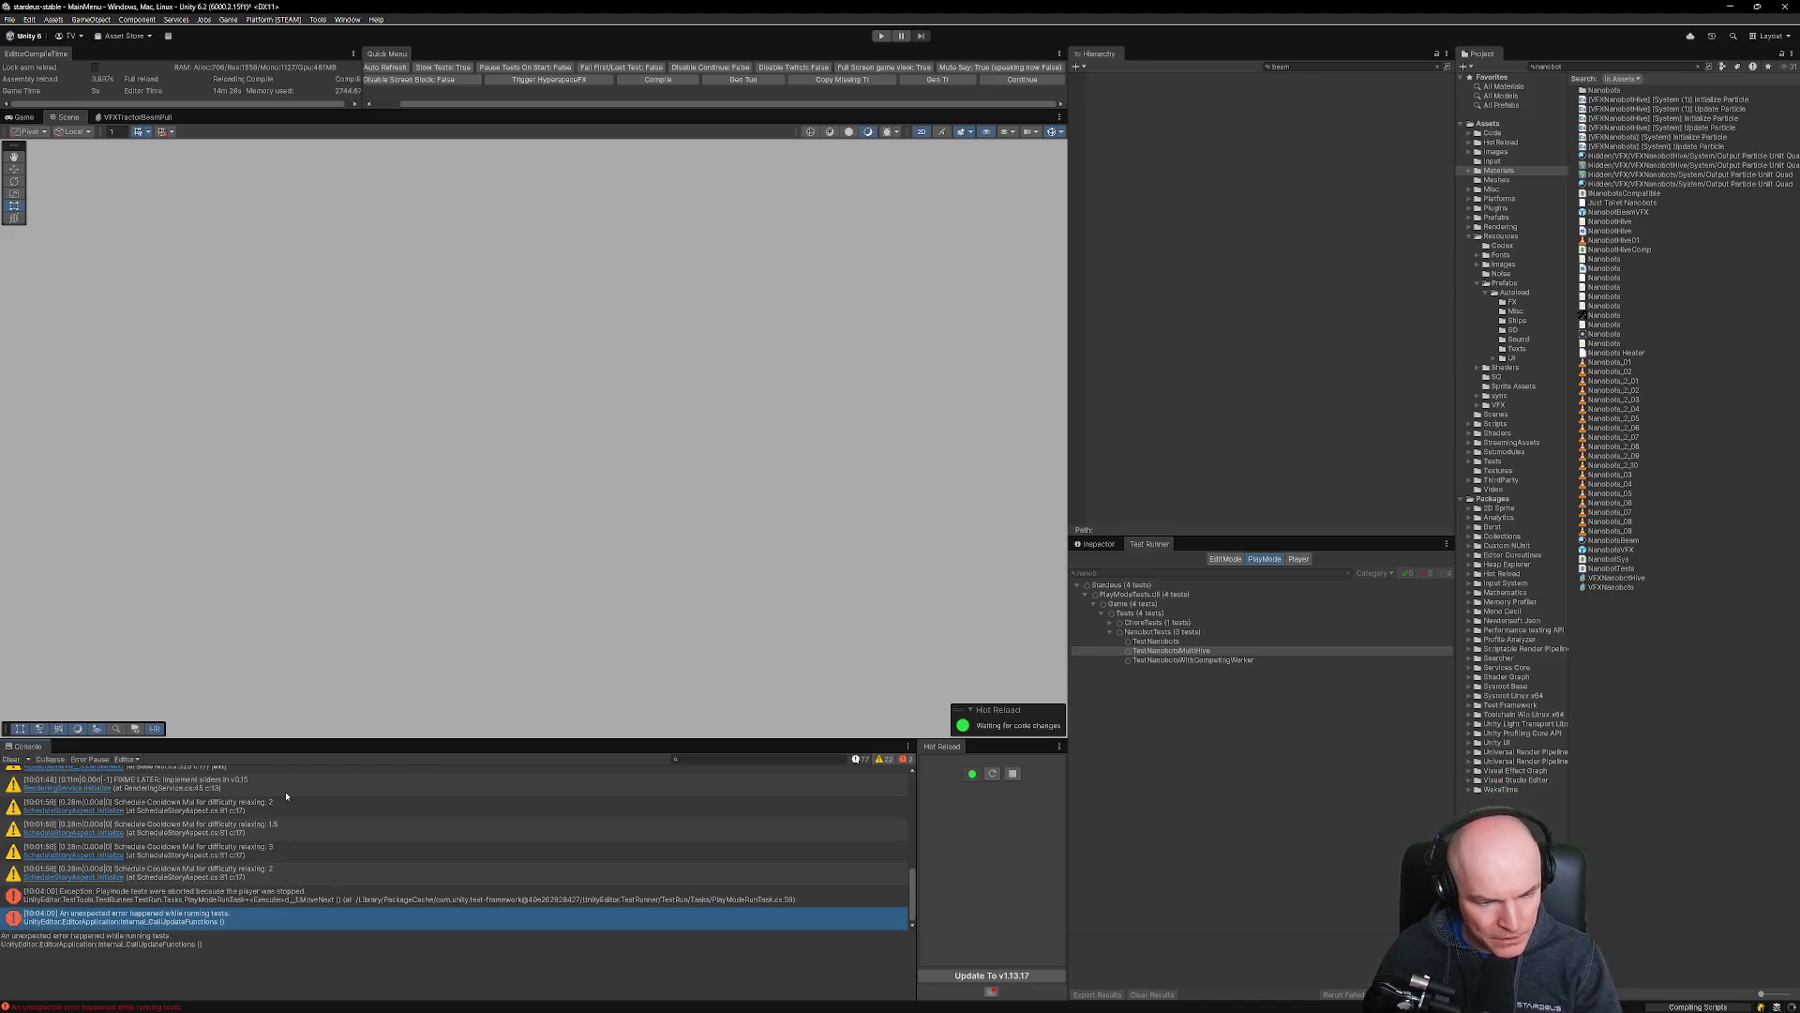
# Enter play mode, select the TestNanobotsMultiHive test, and focus the Test Runner search filter.
pyautogui.click(891, 37)
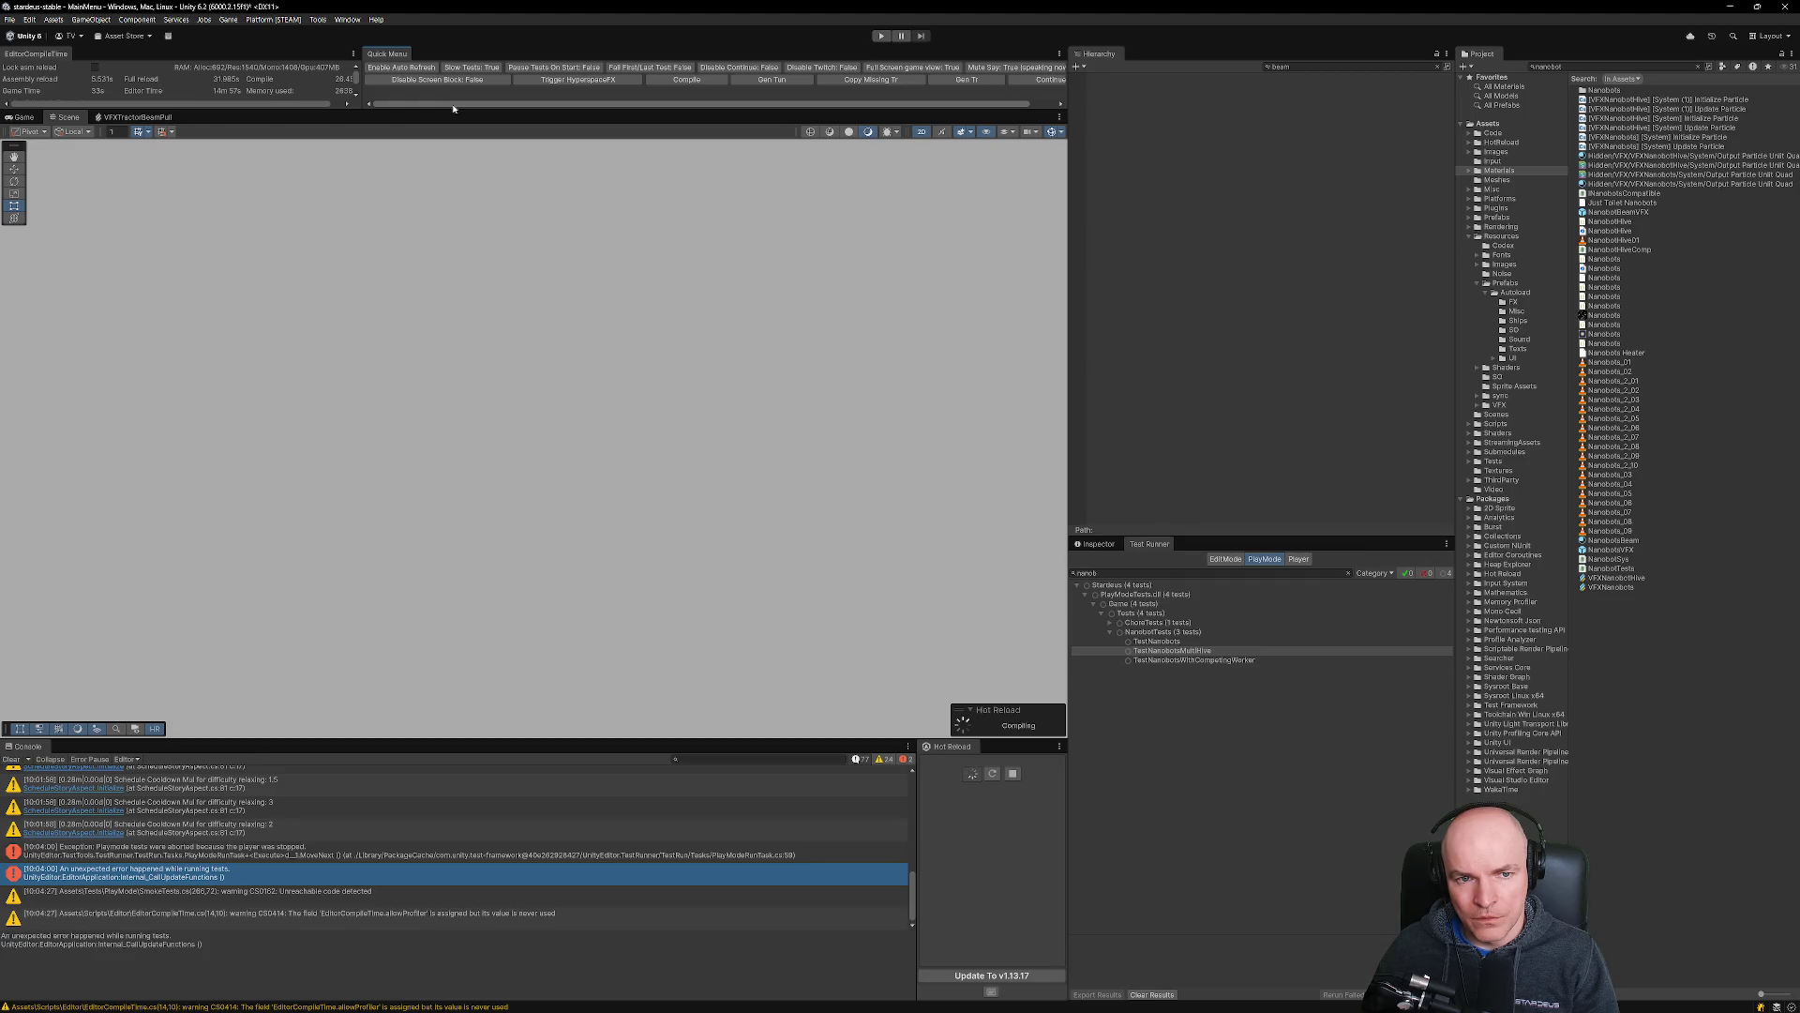
pyautogui.moveTo(451, 104); pyautogui.dragTo(651, 110)
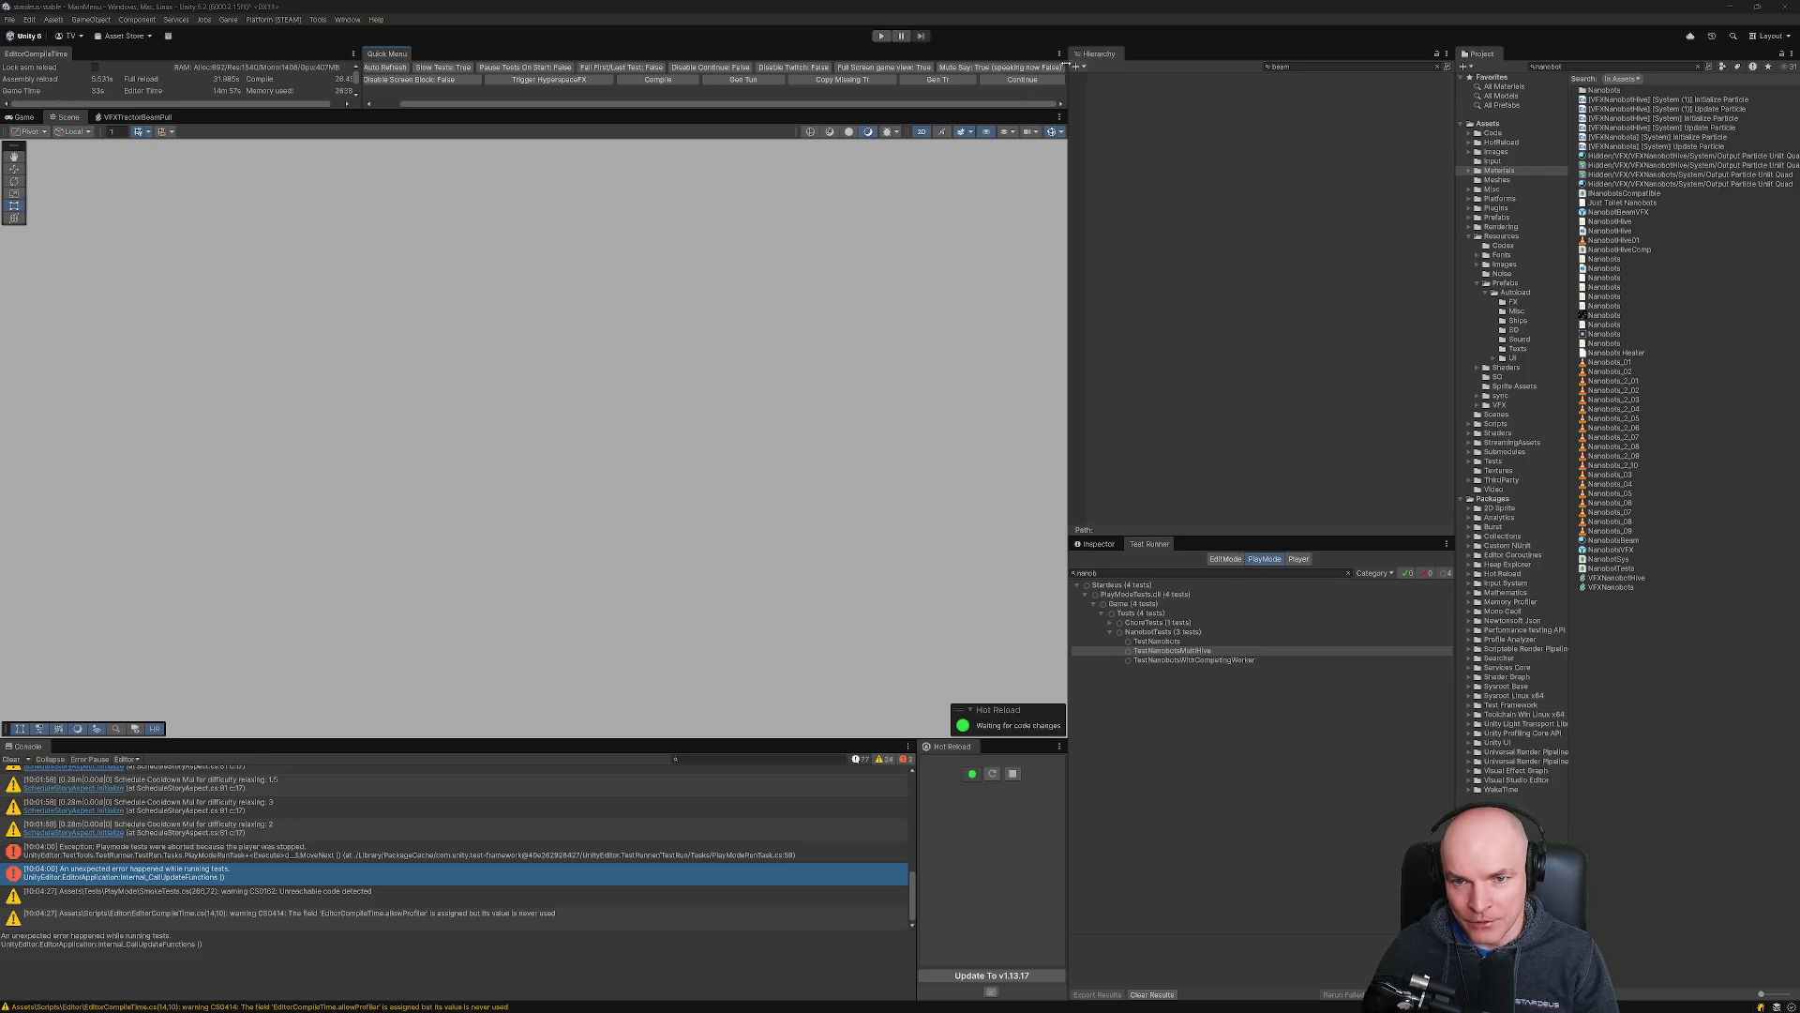
pyautogui.click(1177, 652)
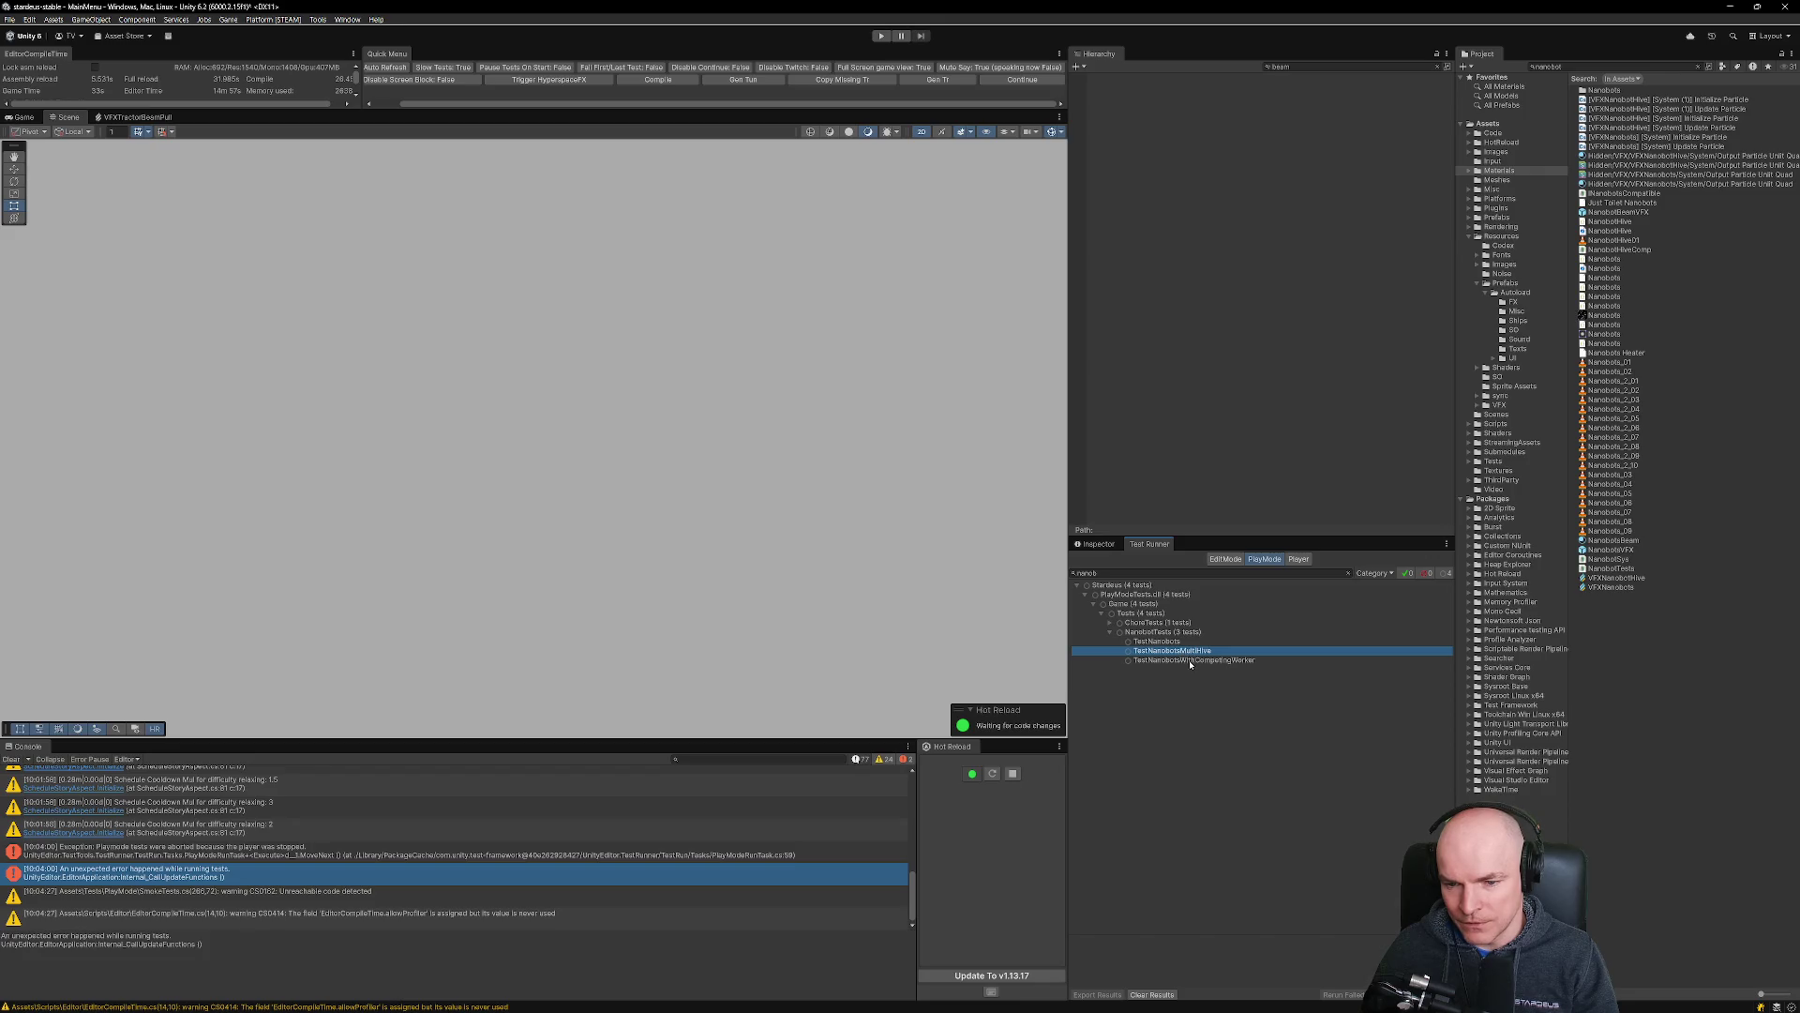
pyautogui.click(1191, 573)
# Filter tests by 'tractor', run TestTractorBeamParticlesNatural, and zoom out the Game view.
pyautogui.write('tractor')
pyautogui.doubleClick(1213, 641)
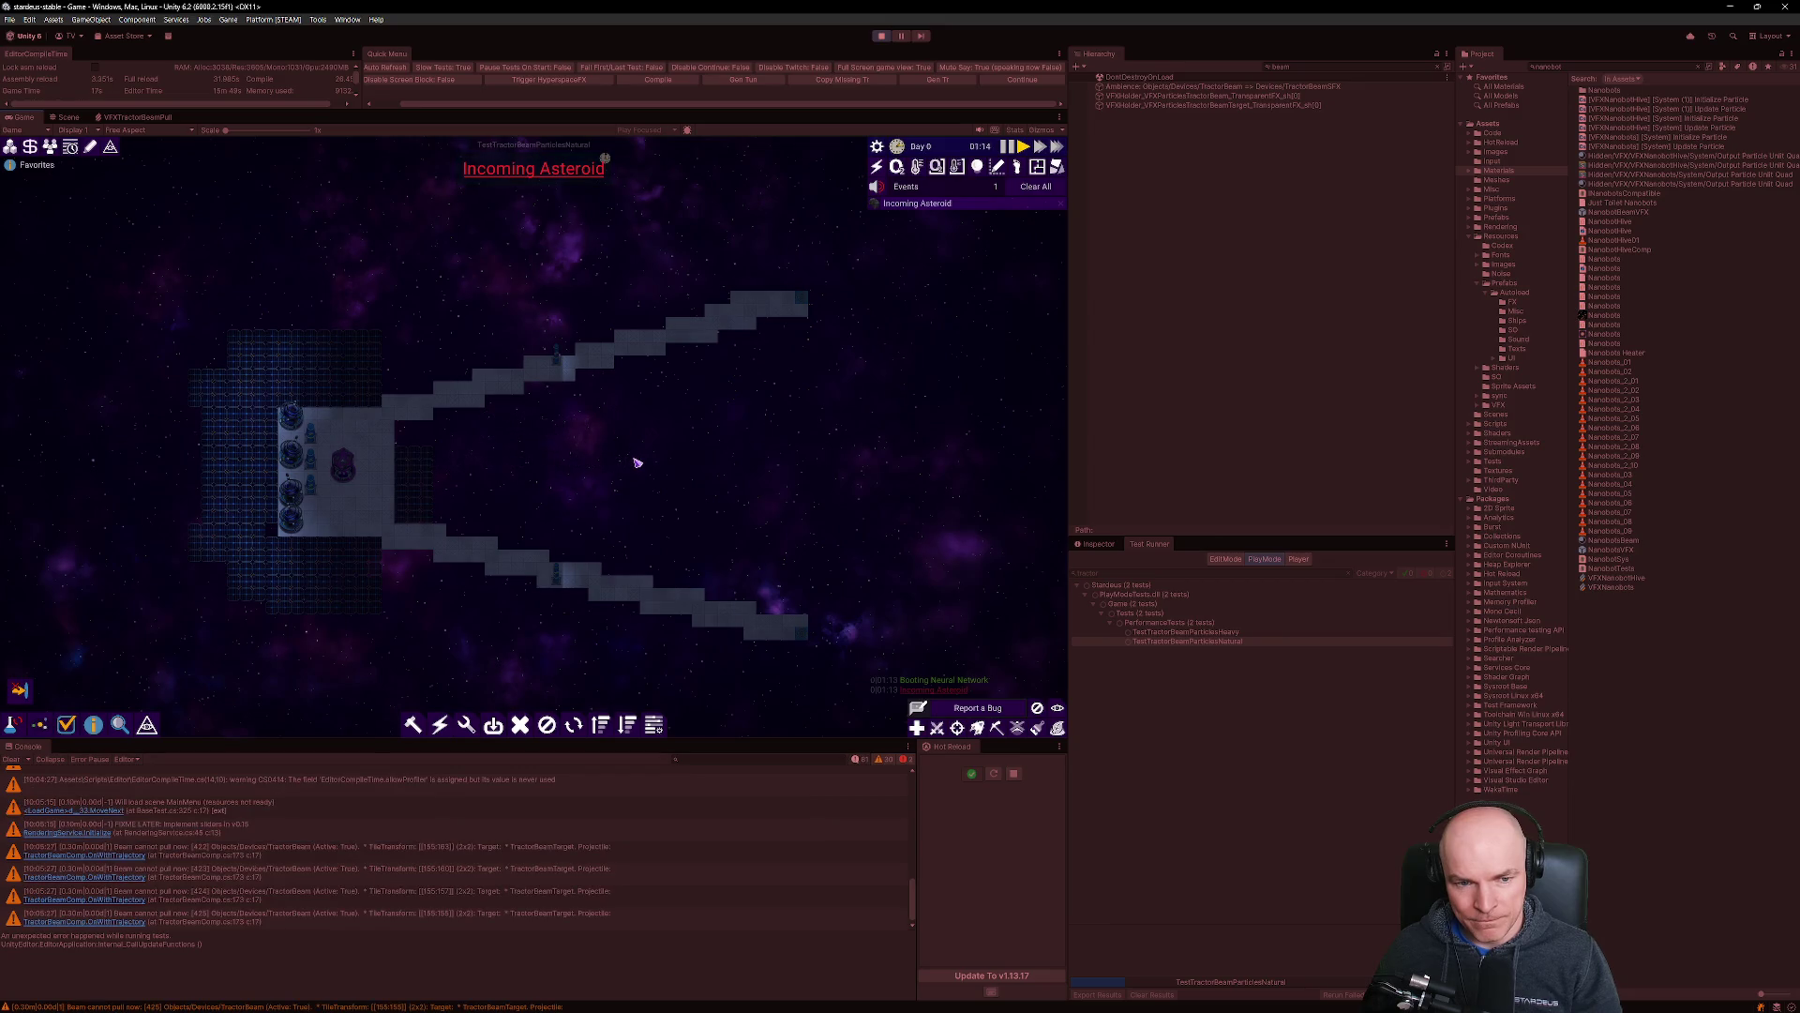
pyautogui.scroll(-3, 630, 513)
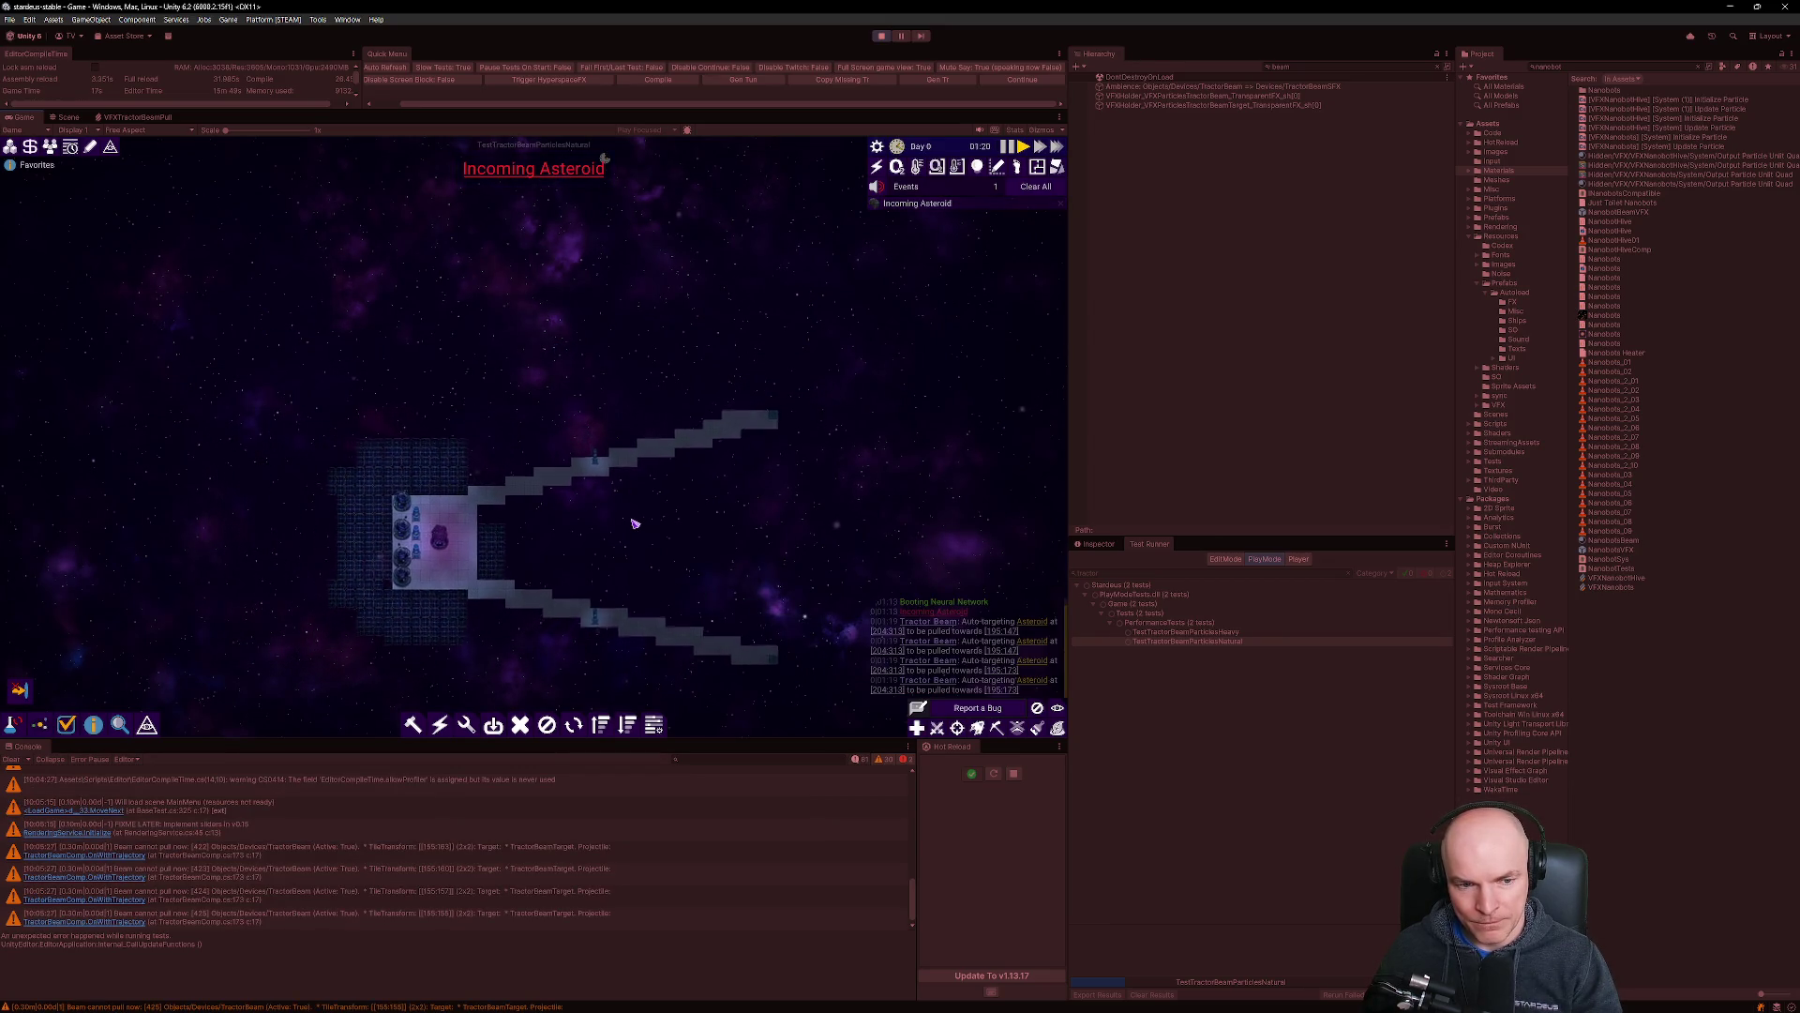
pyautogui.scroll(-2, 634, 523)
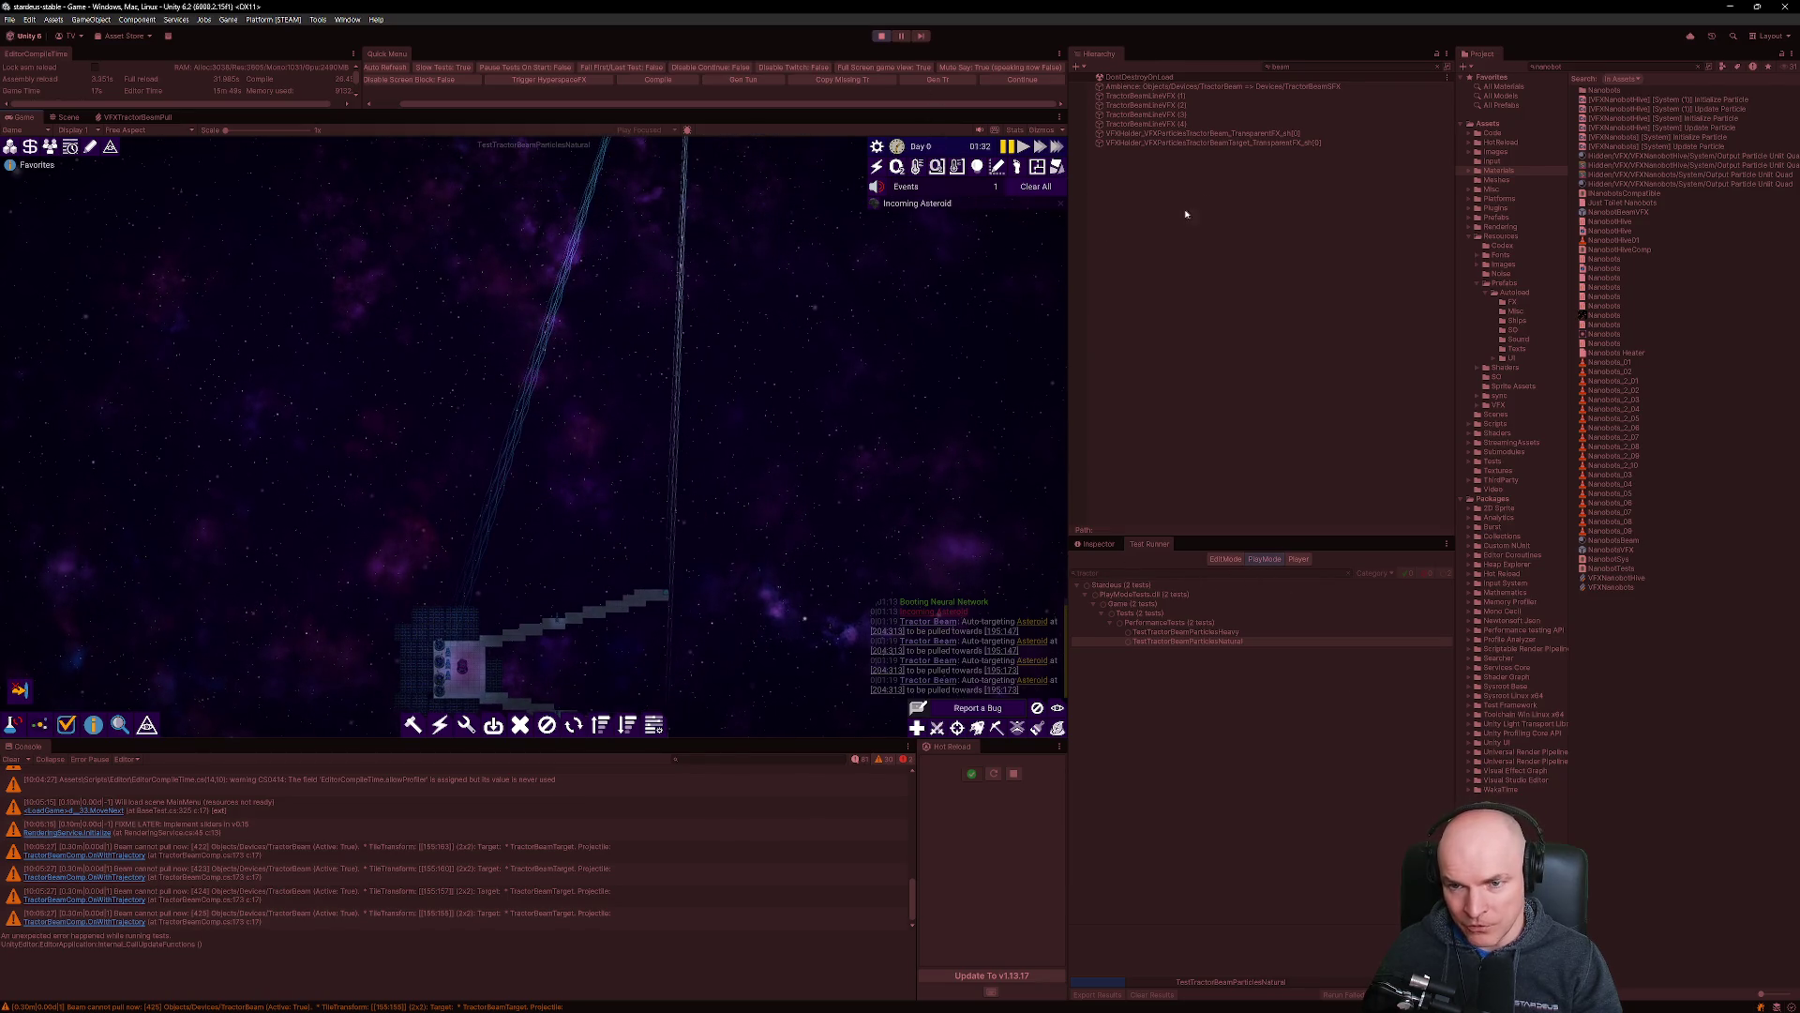
# Inspect the pooled TractorBeamLineVFX (4), (1) and (2) beam objects in the Hierarchy.
pyautogui.click(1160, 125)
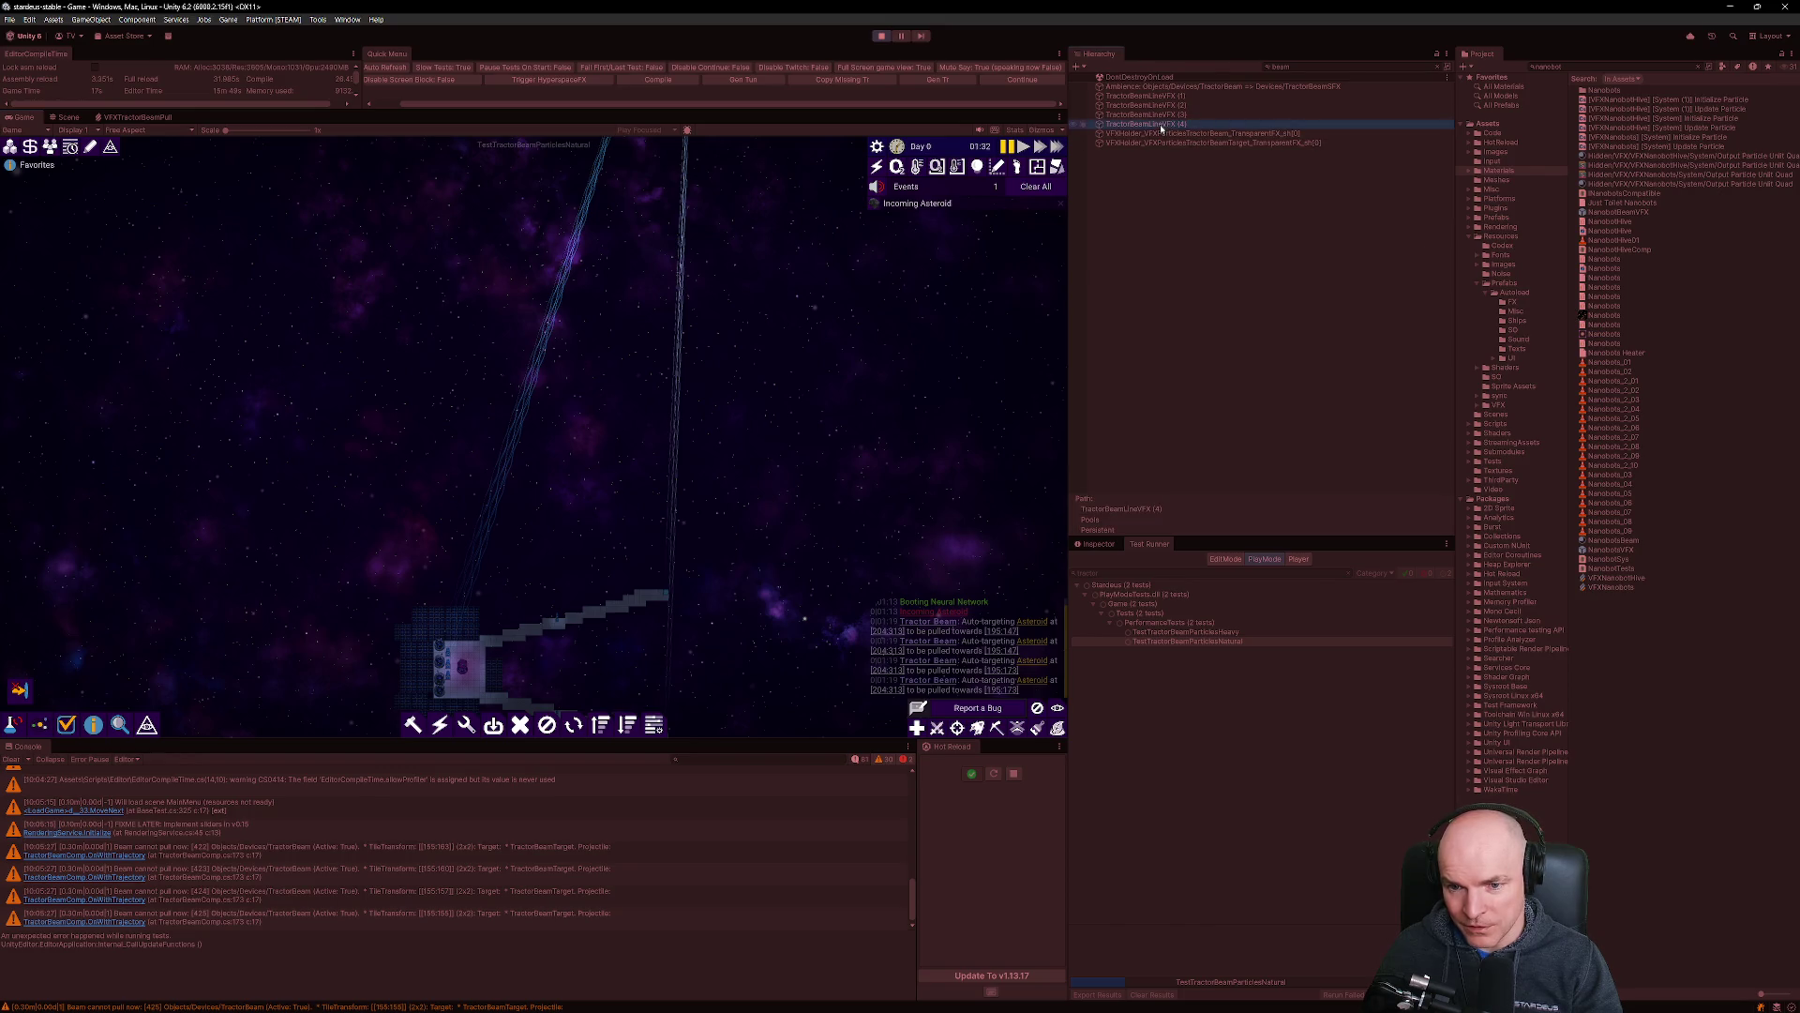
pyautogui.click(1079, 97)
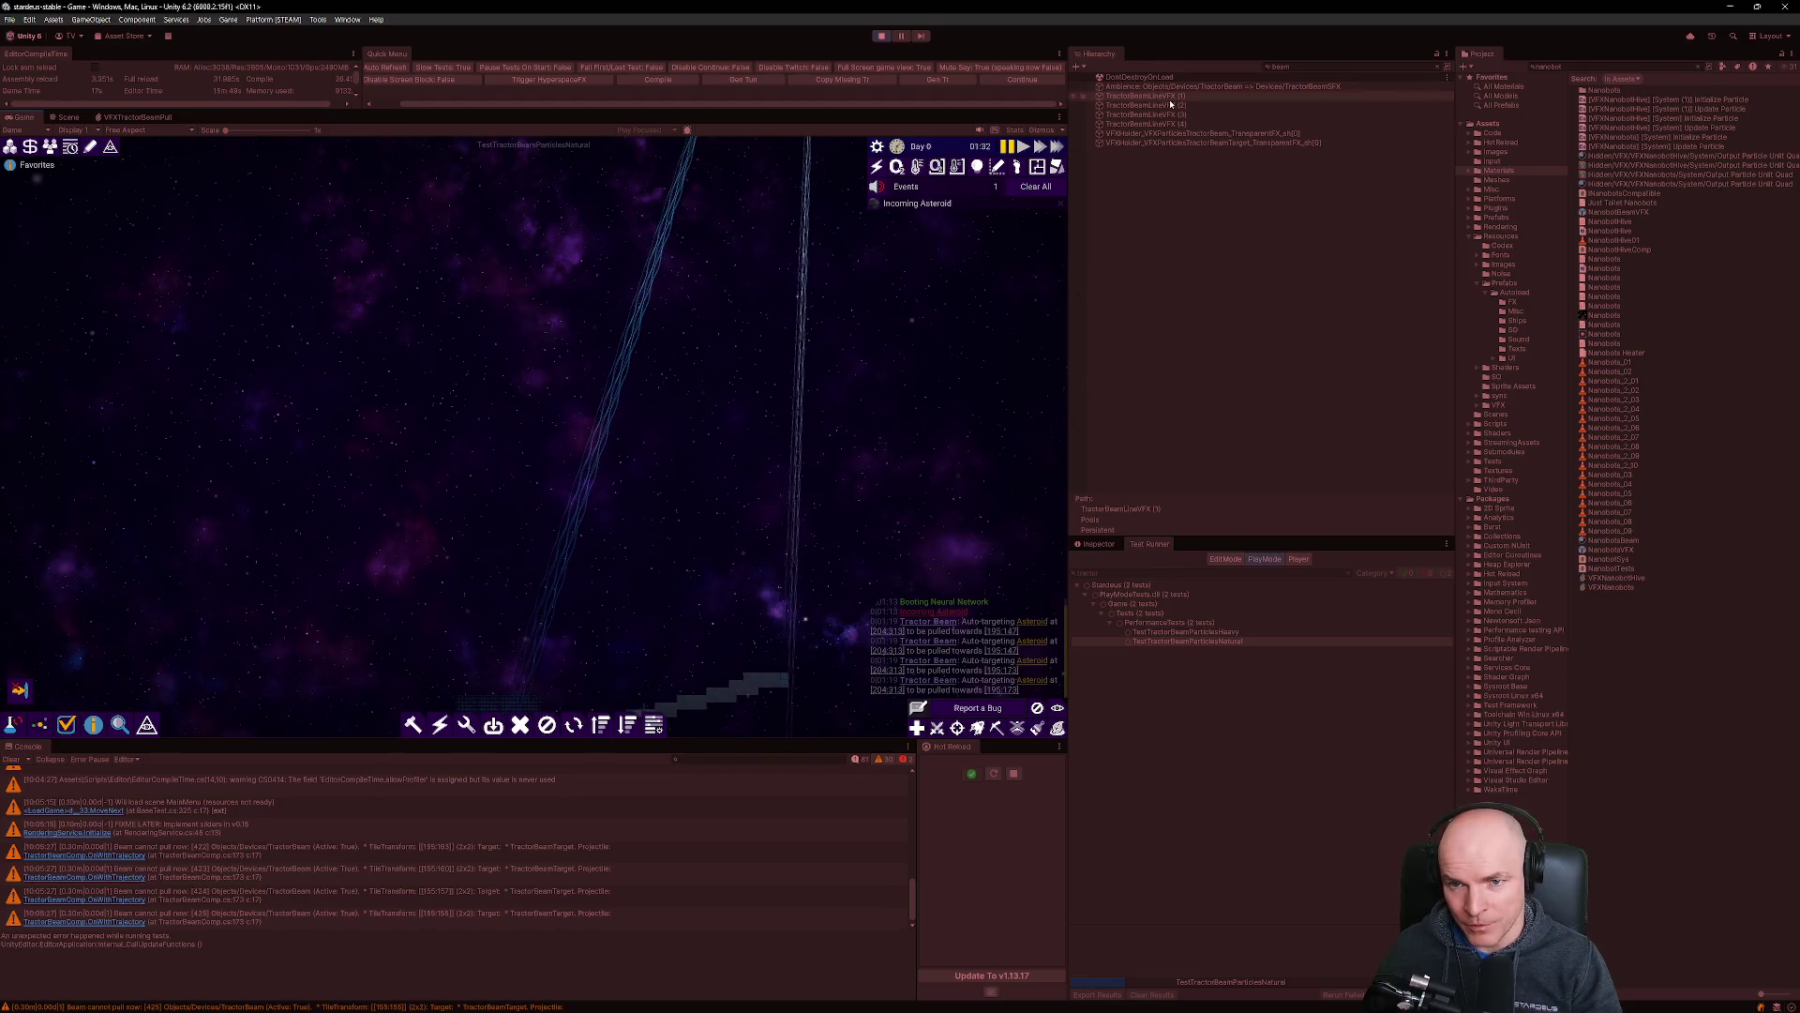
pyautogui.click(1171, 107)
pyautogui.click(1170, 98)
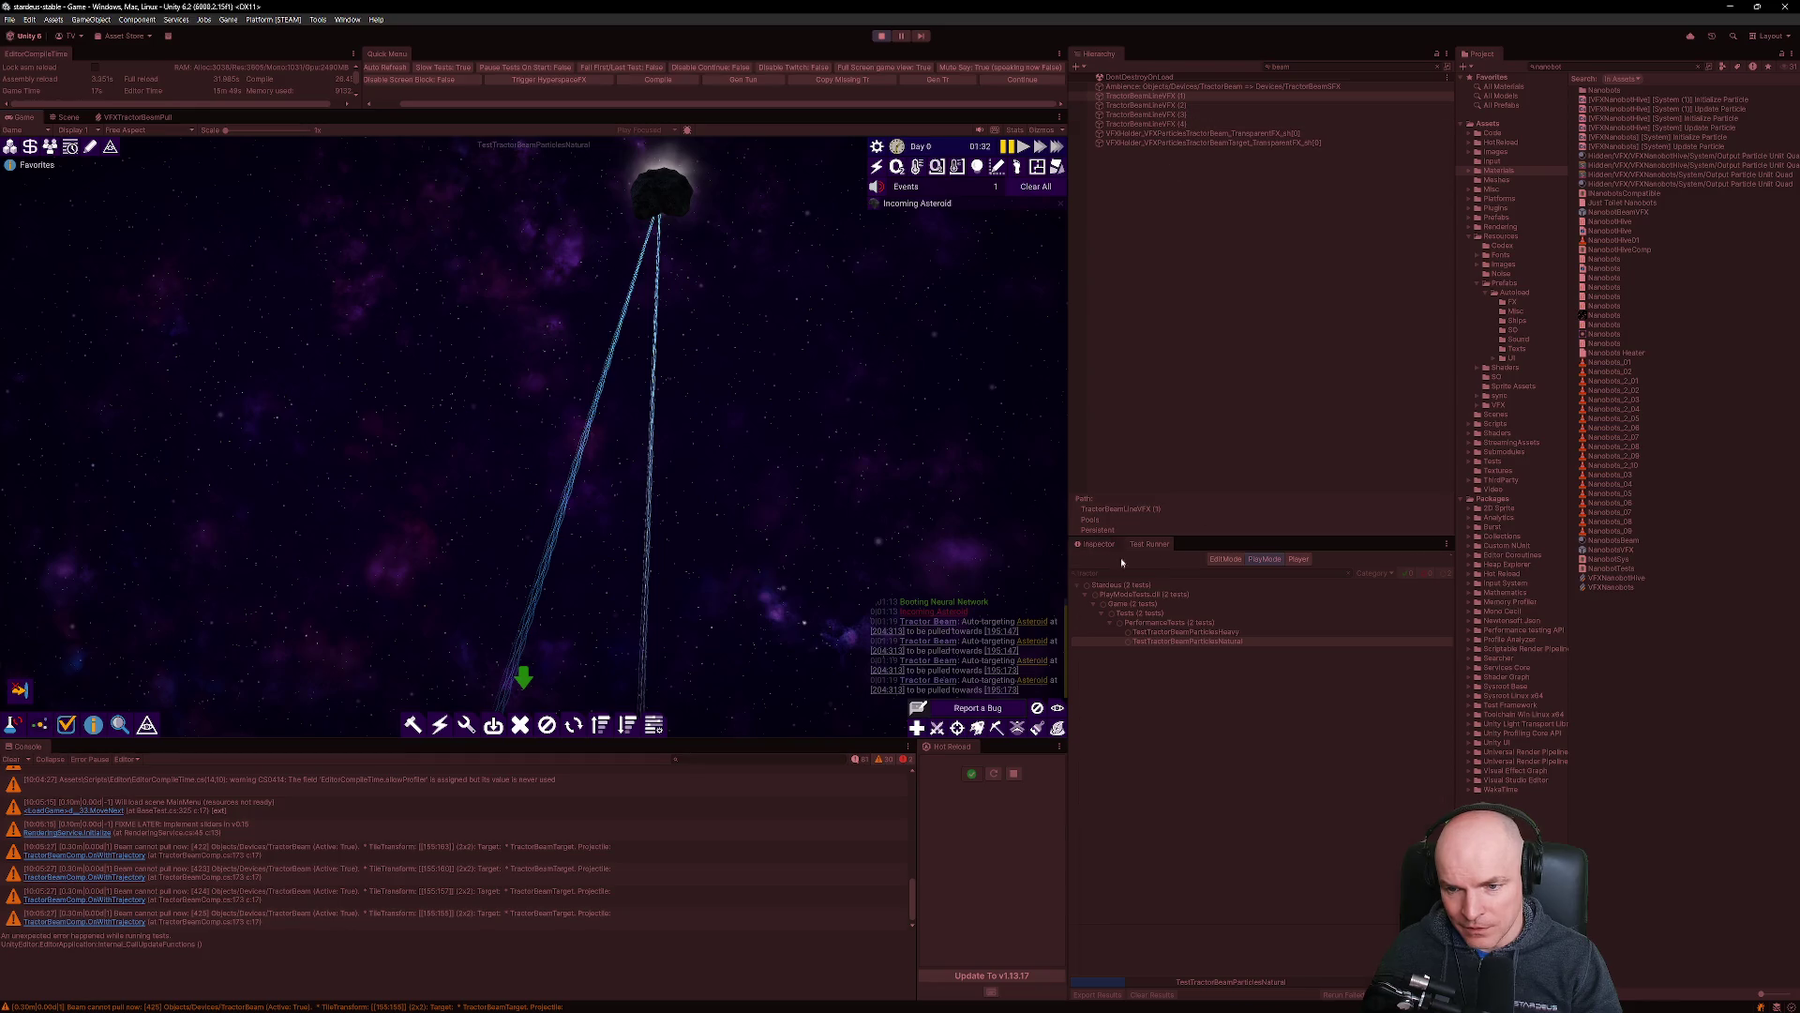
# Review the Line Renderer settings of TractorBeamLineVFX (1) in the Inspector, then stop the test.
pyautogui.click(1099, 544)
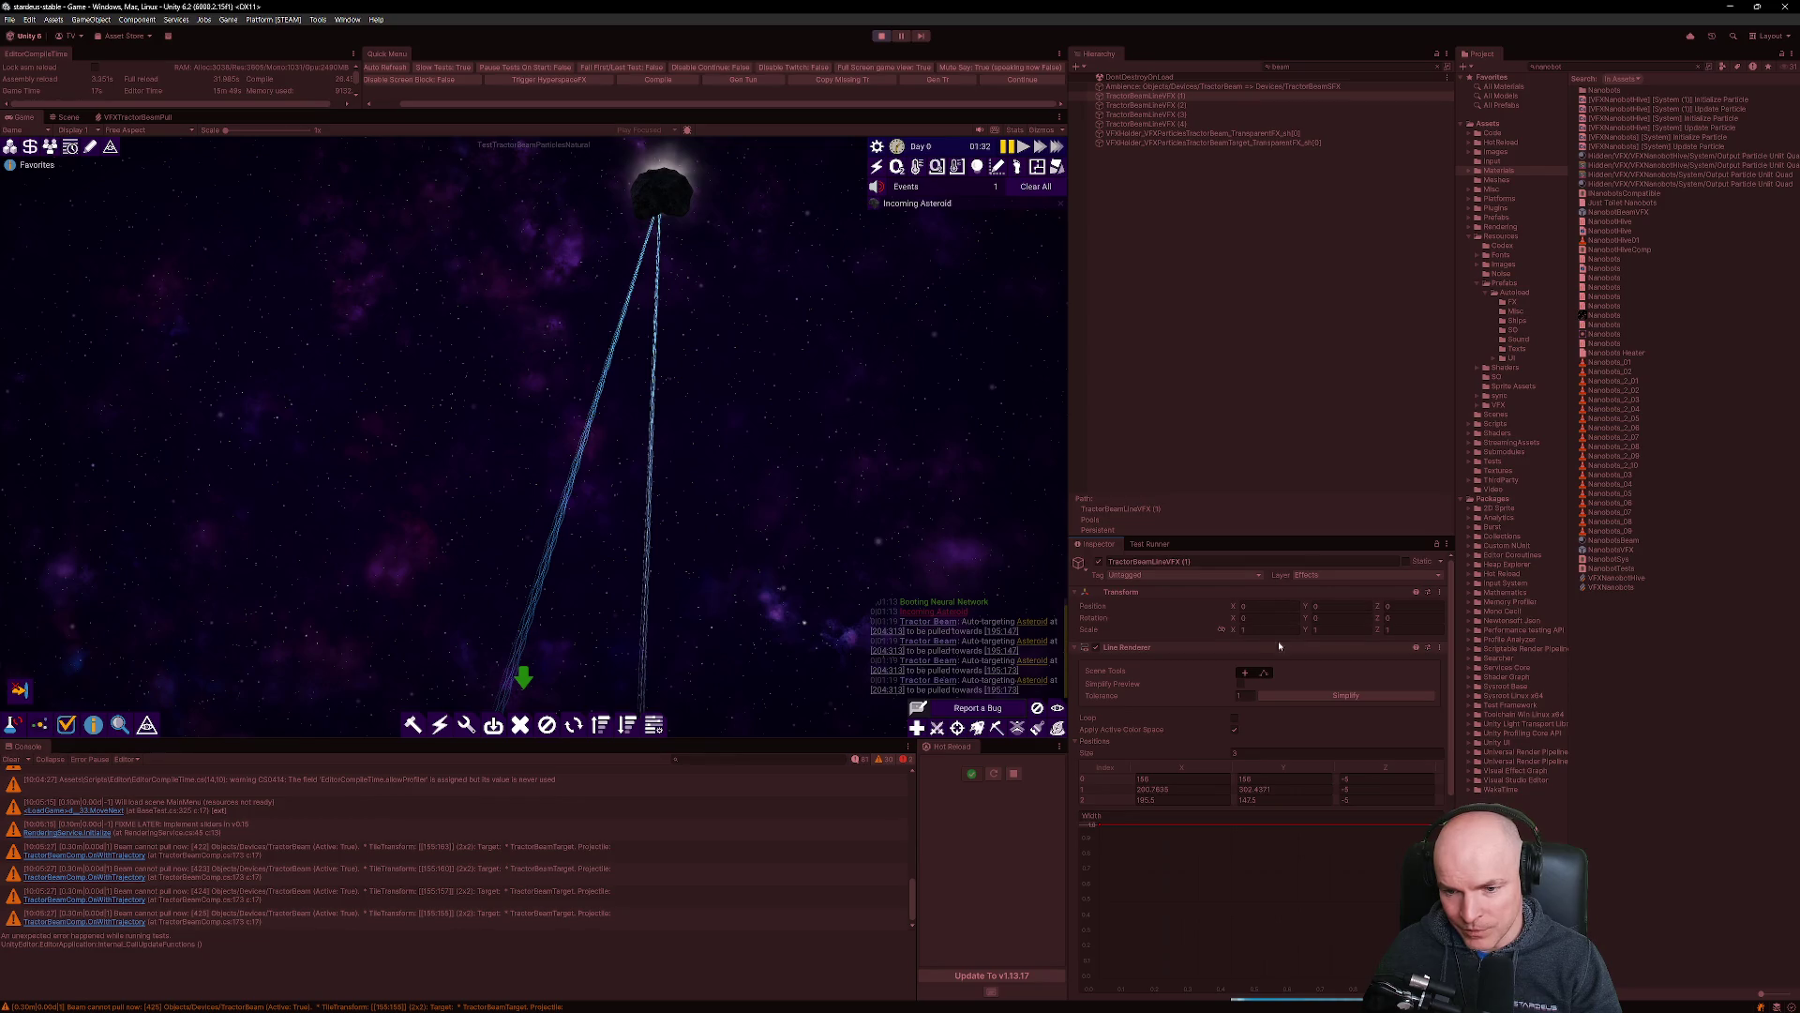
pyautogui.scroll(-3, 1223, 675)
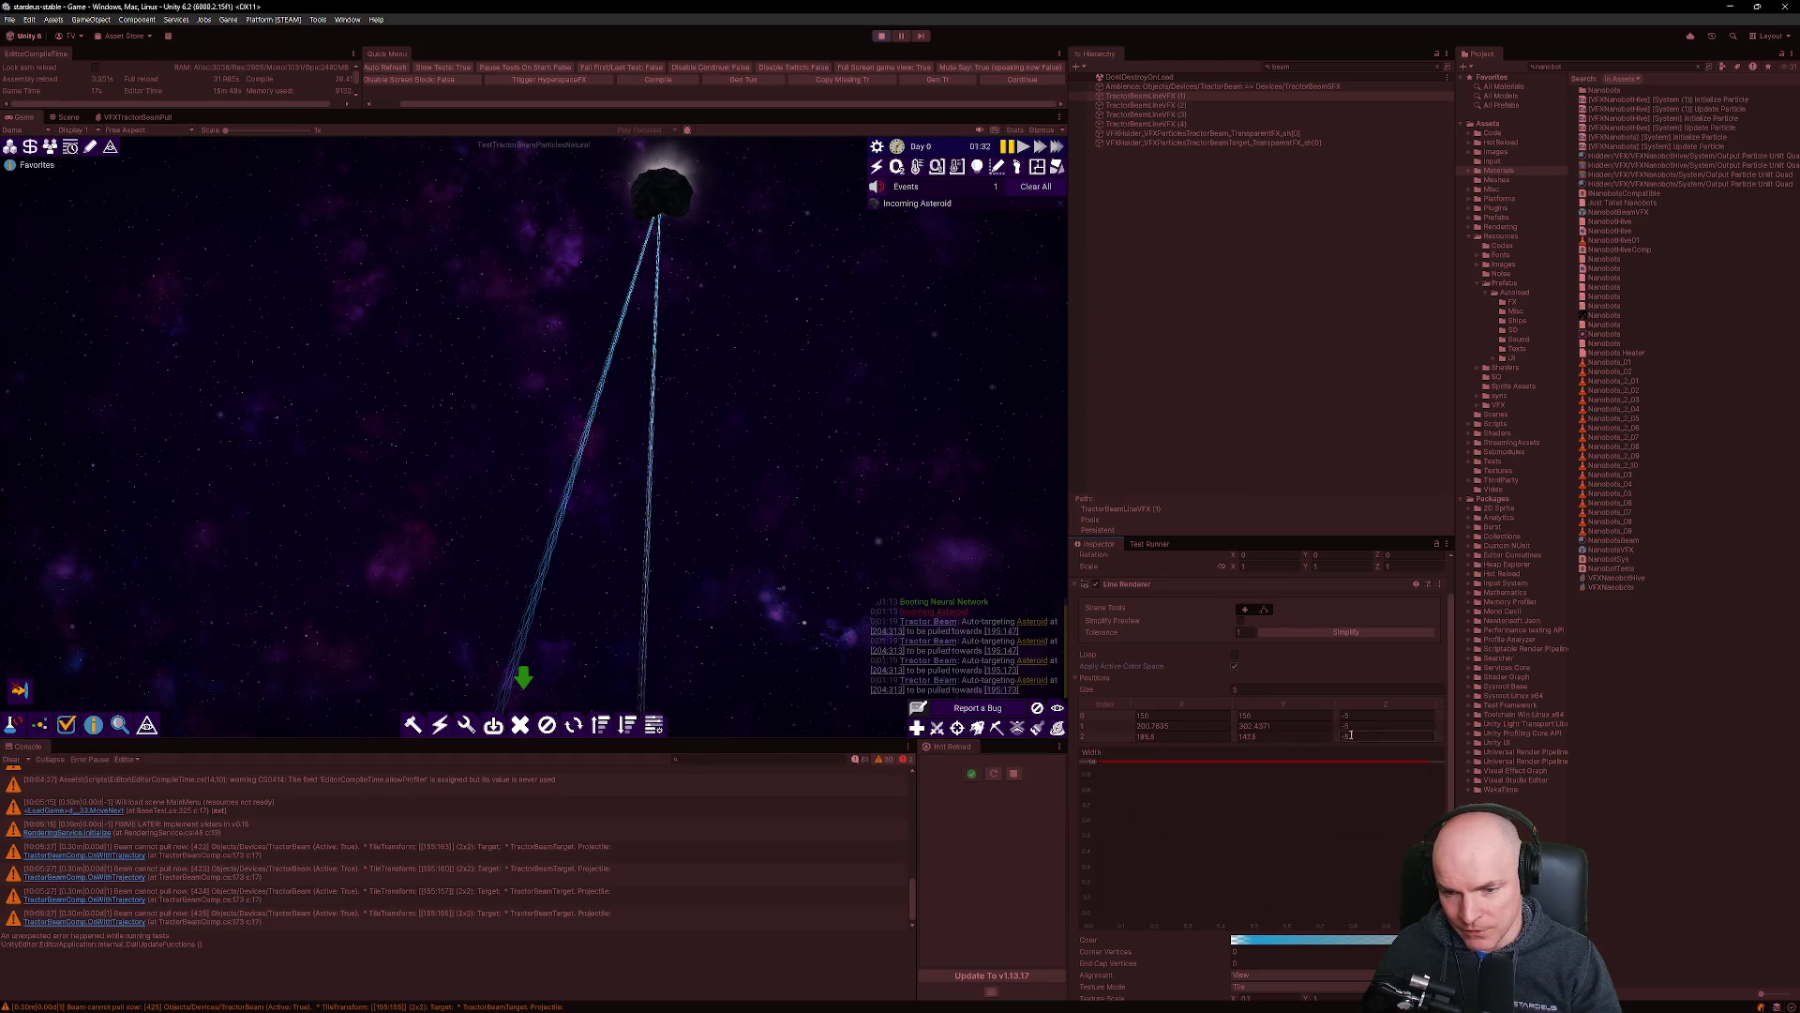
pyautogui.scroll(-3, 1277, 727)
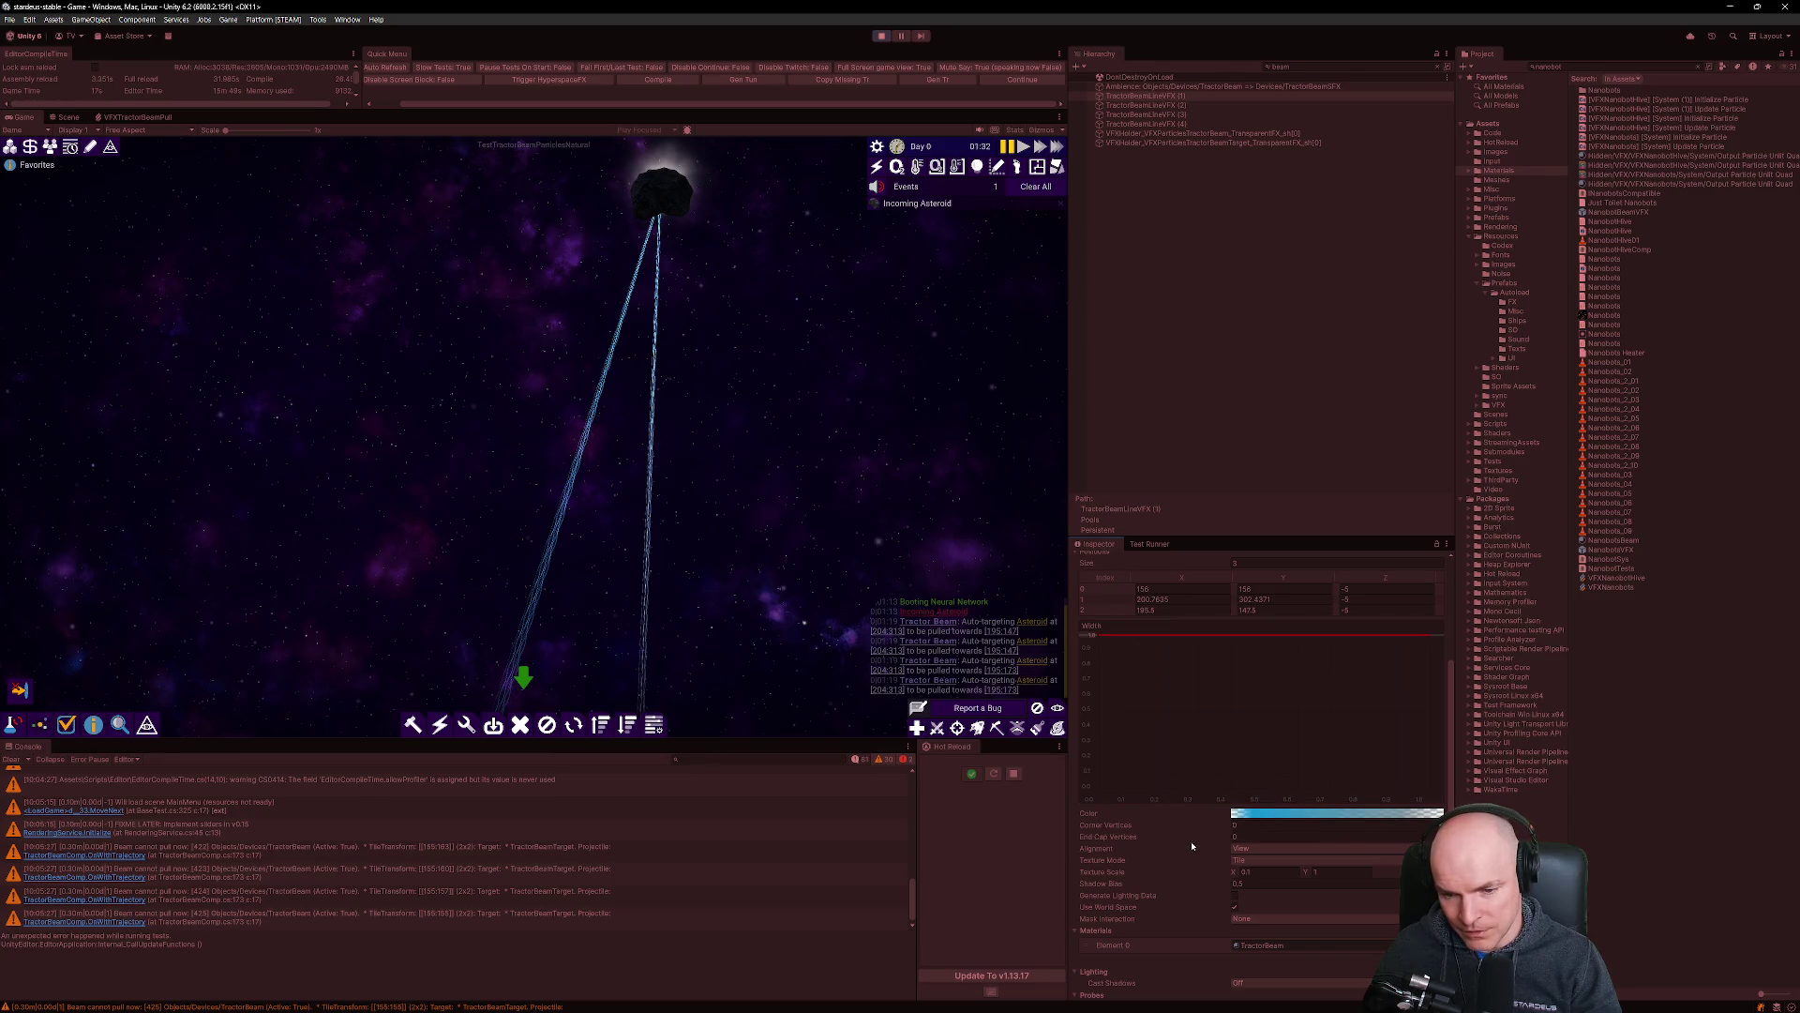
pyautogui.scroll(-2, 1238, 789)
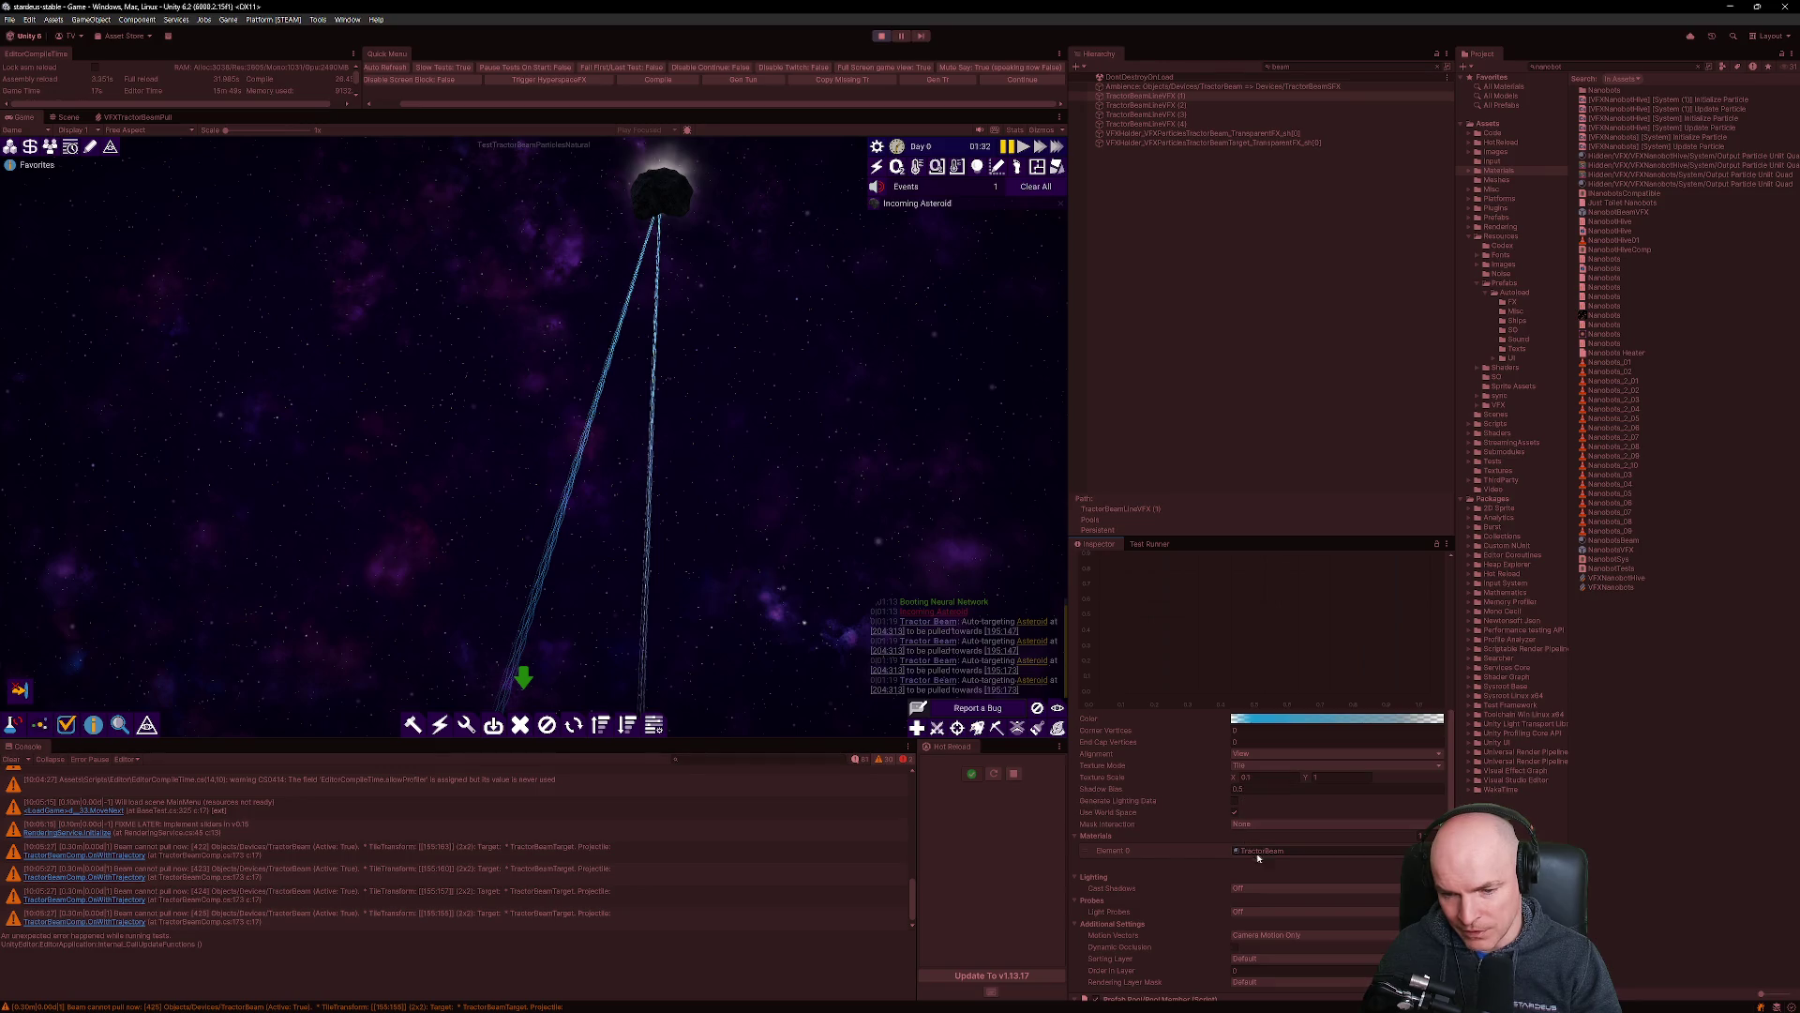
pyautogui.scroll(-2, 1248, 839)
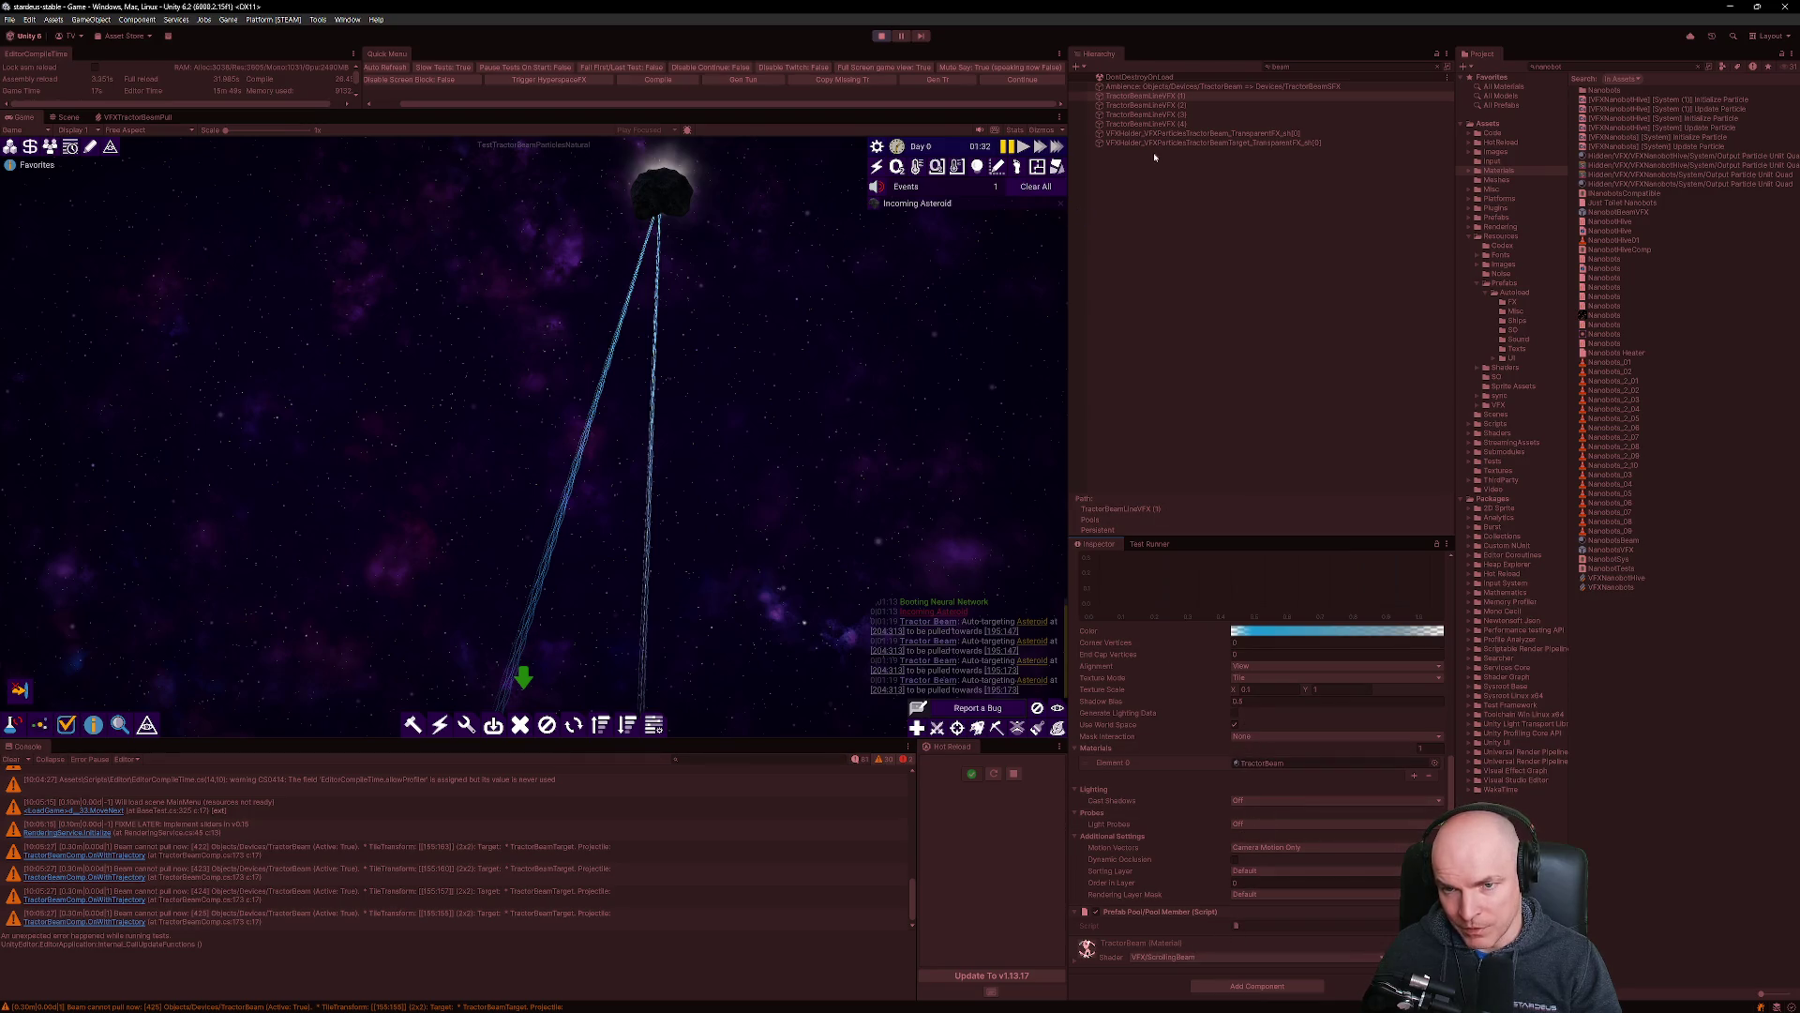
pyautogui.moveTo(824, 494)
pyautogui.mouseDown()
pyautogui.moveTo(935, 369)
pyautogui.moveTo(847, 454)
pyautogui.moveTo(856, 390)
pyautogui.mouseUp()
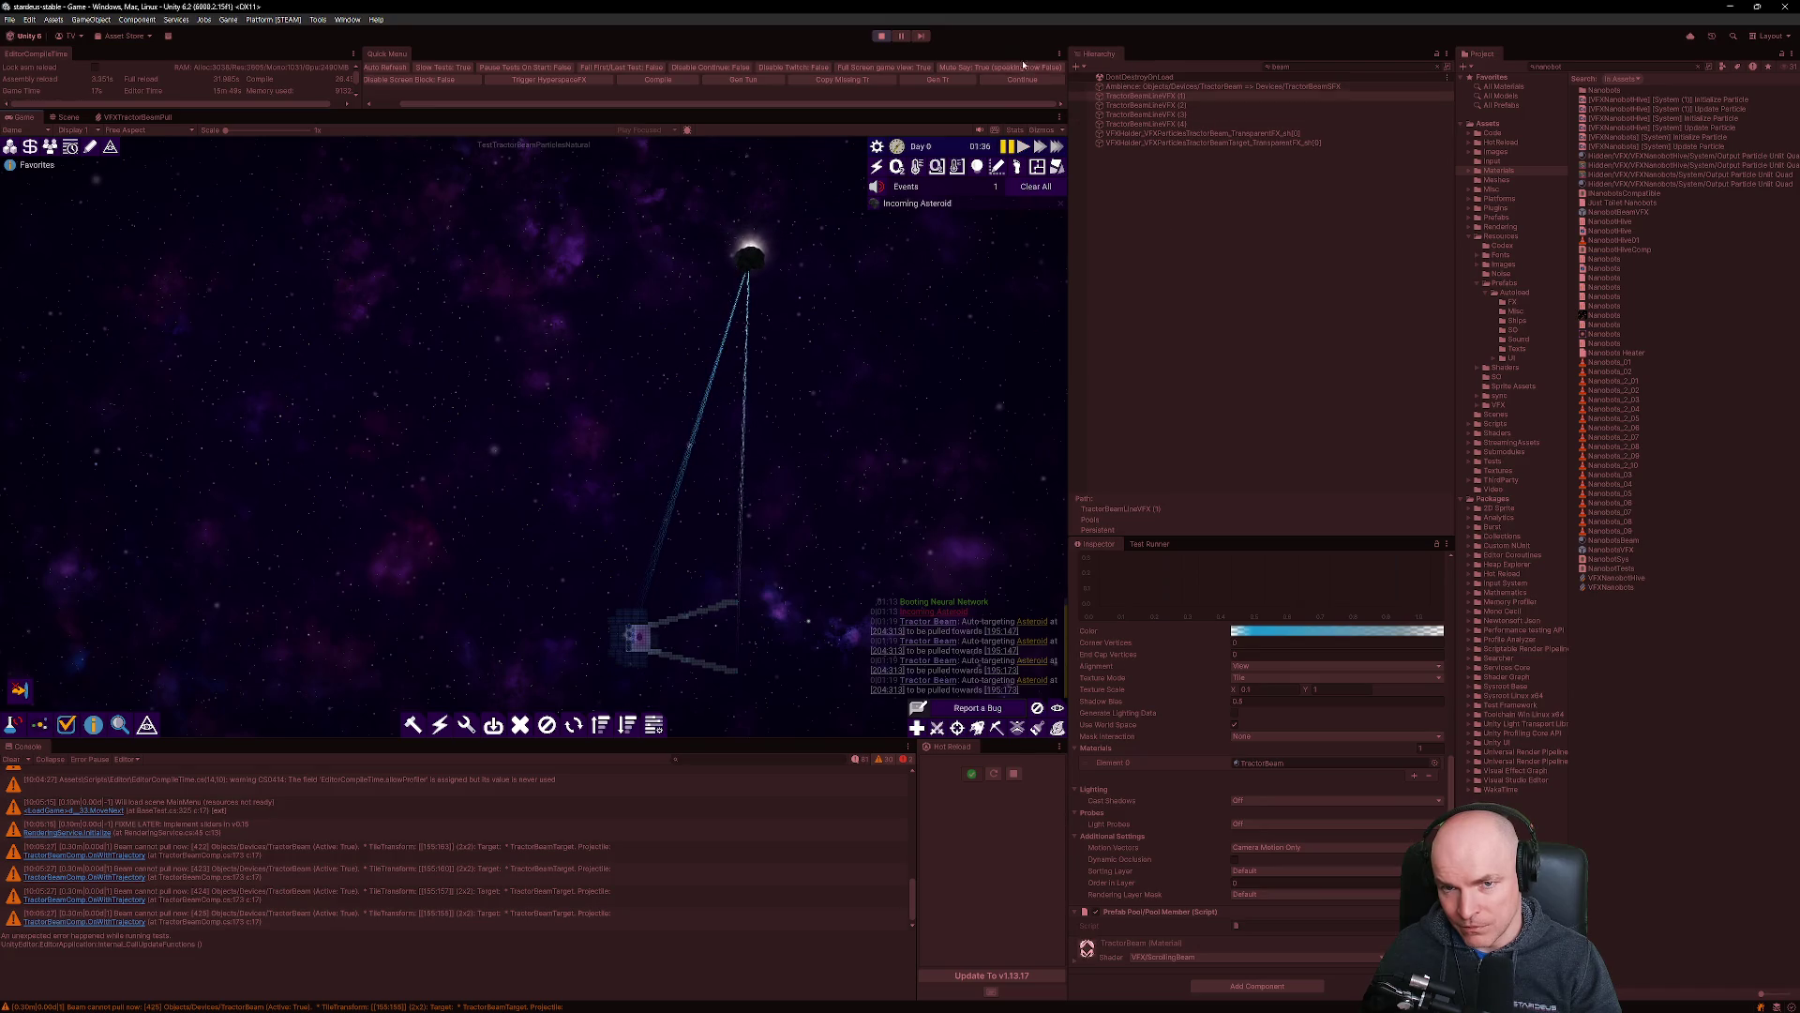
pyautogui.click(882, 36)
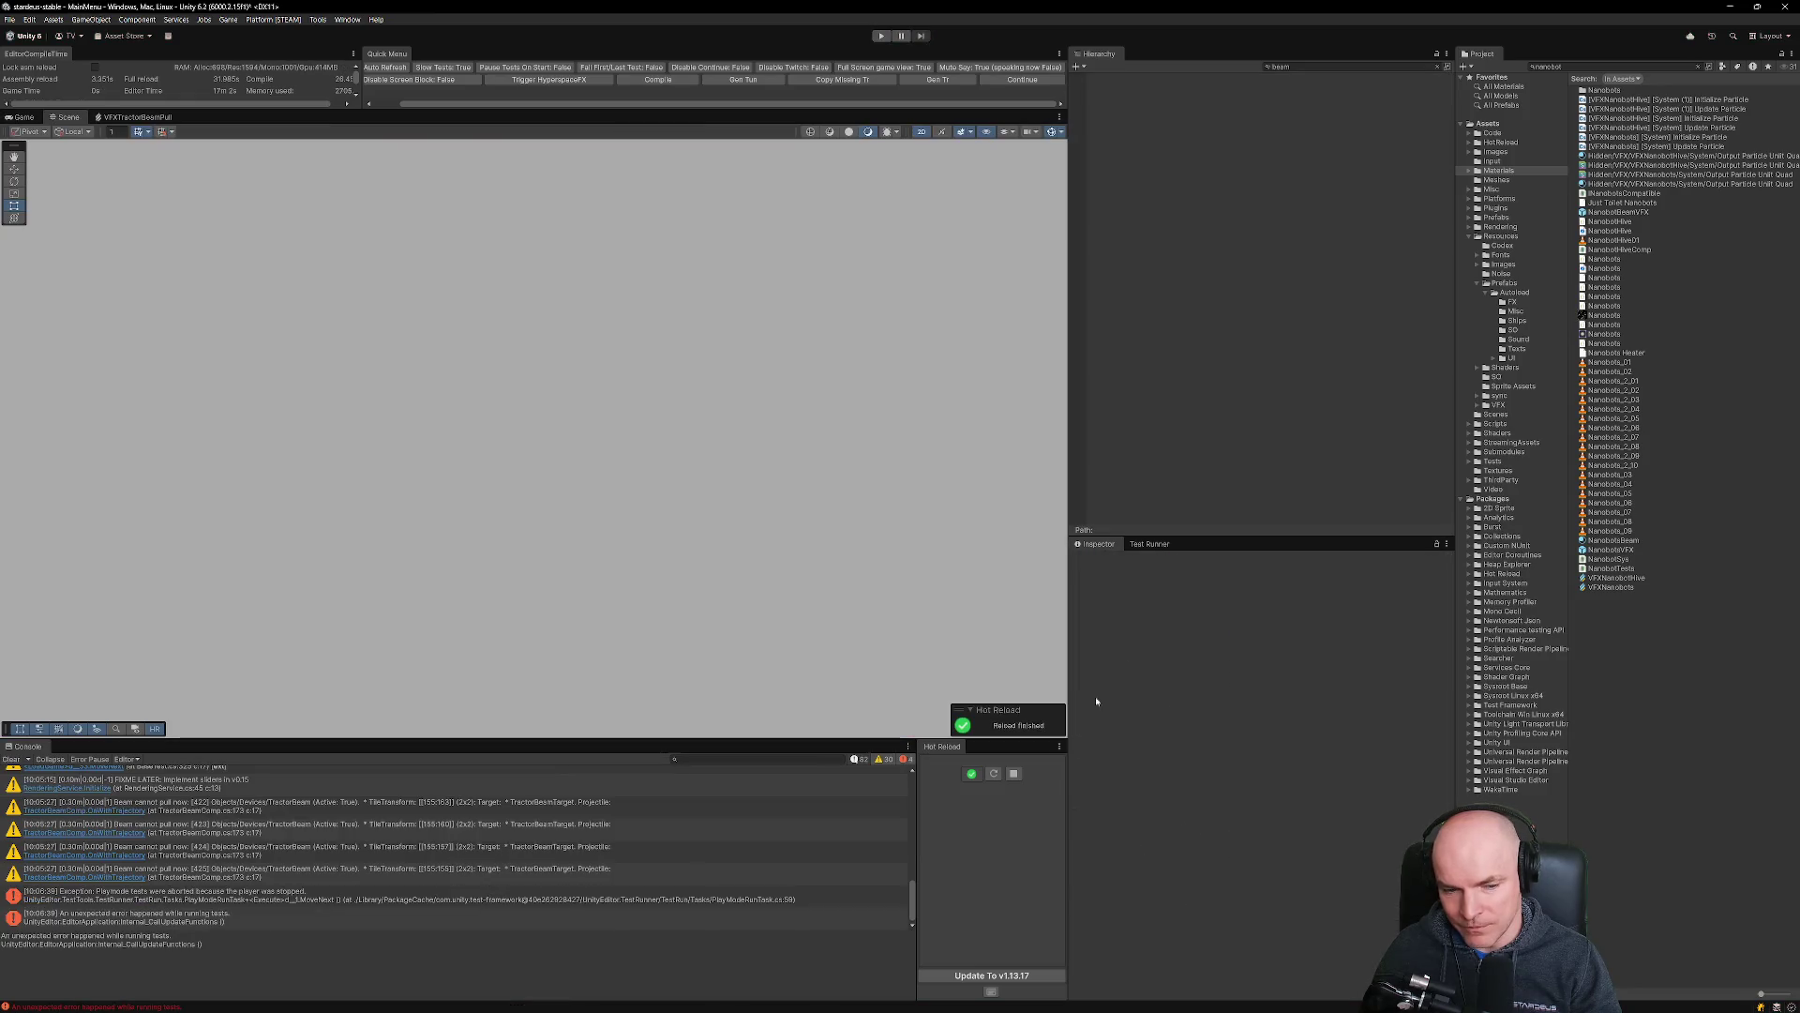
# Filter Test Runner to the Nanobot tests with 'otbo' and run TestNanobotsMultiHive.
pyautogui.click(1152, 545)
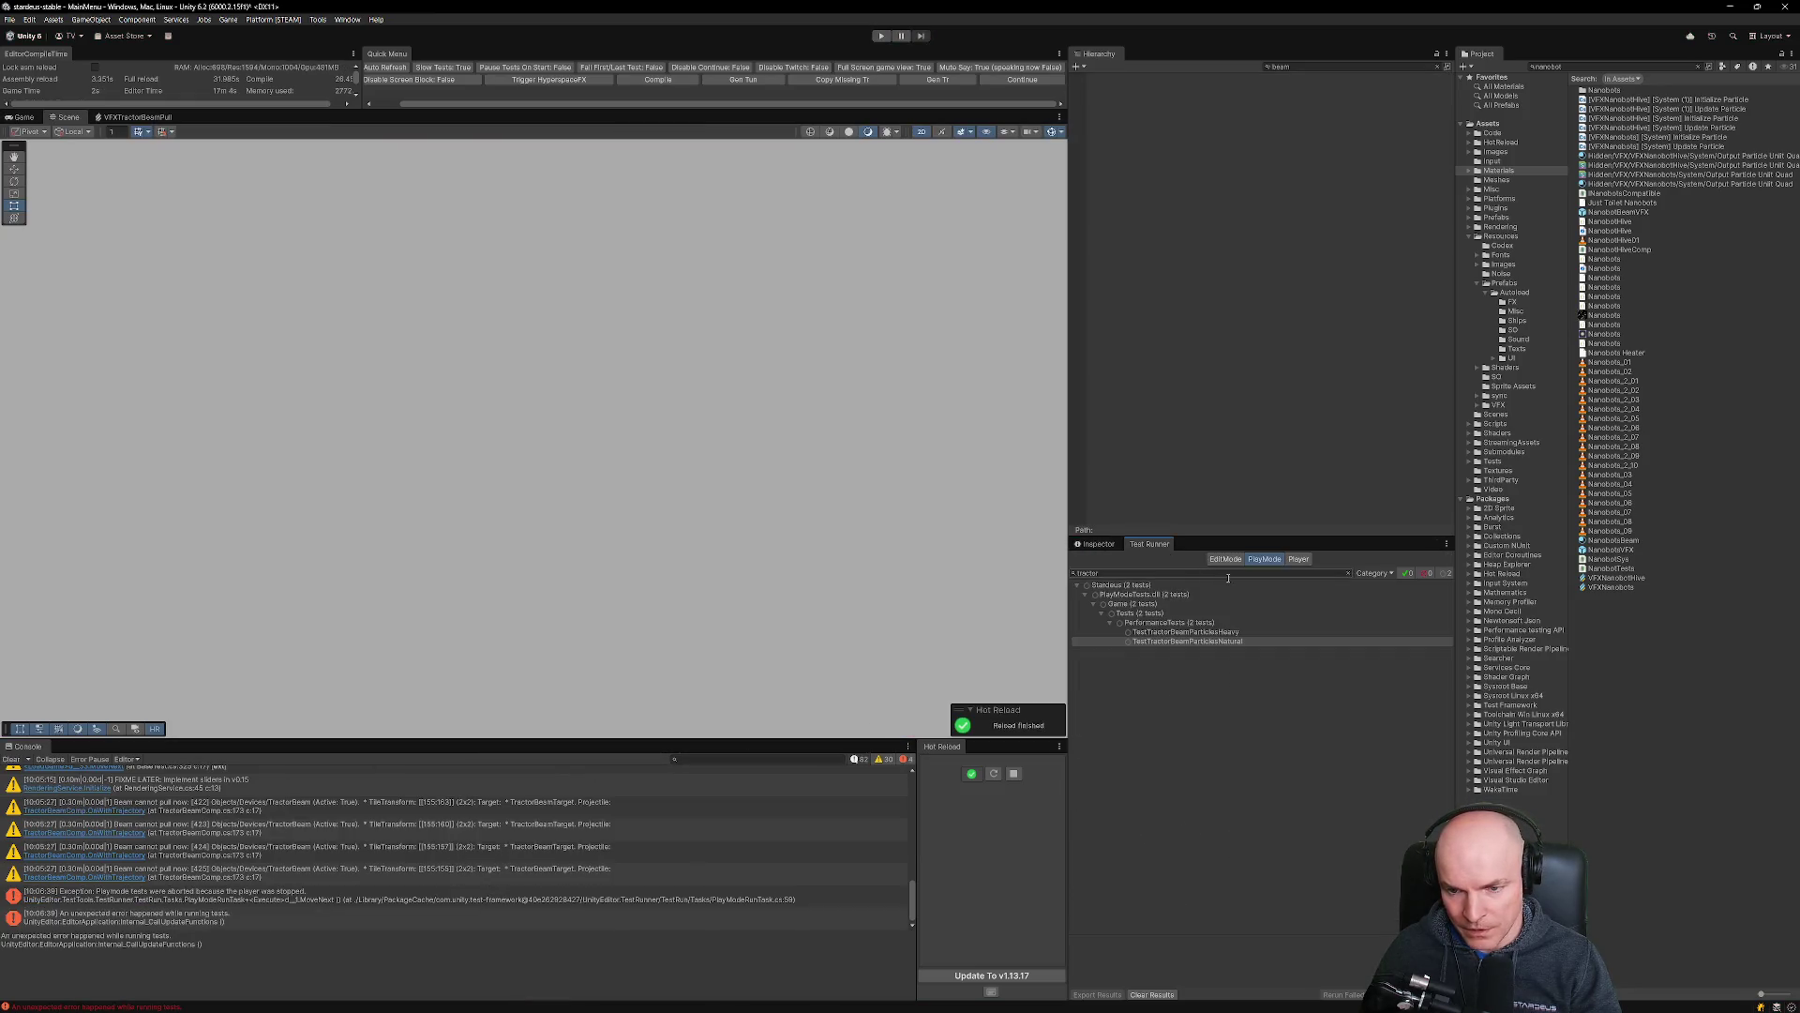
pyautogui.write('nano')
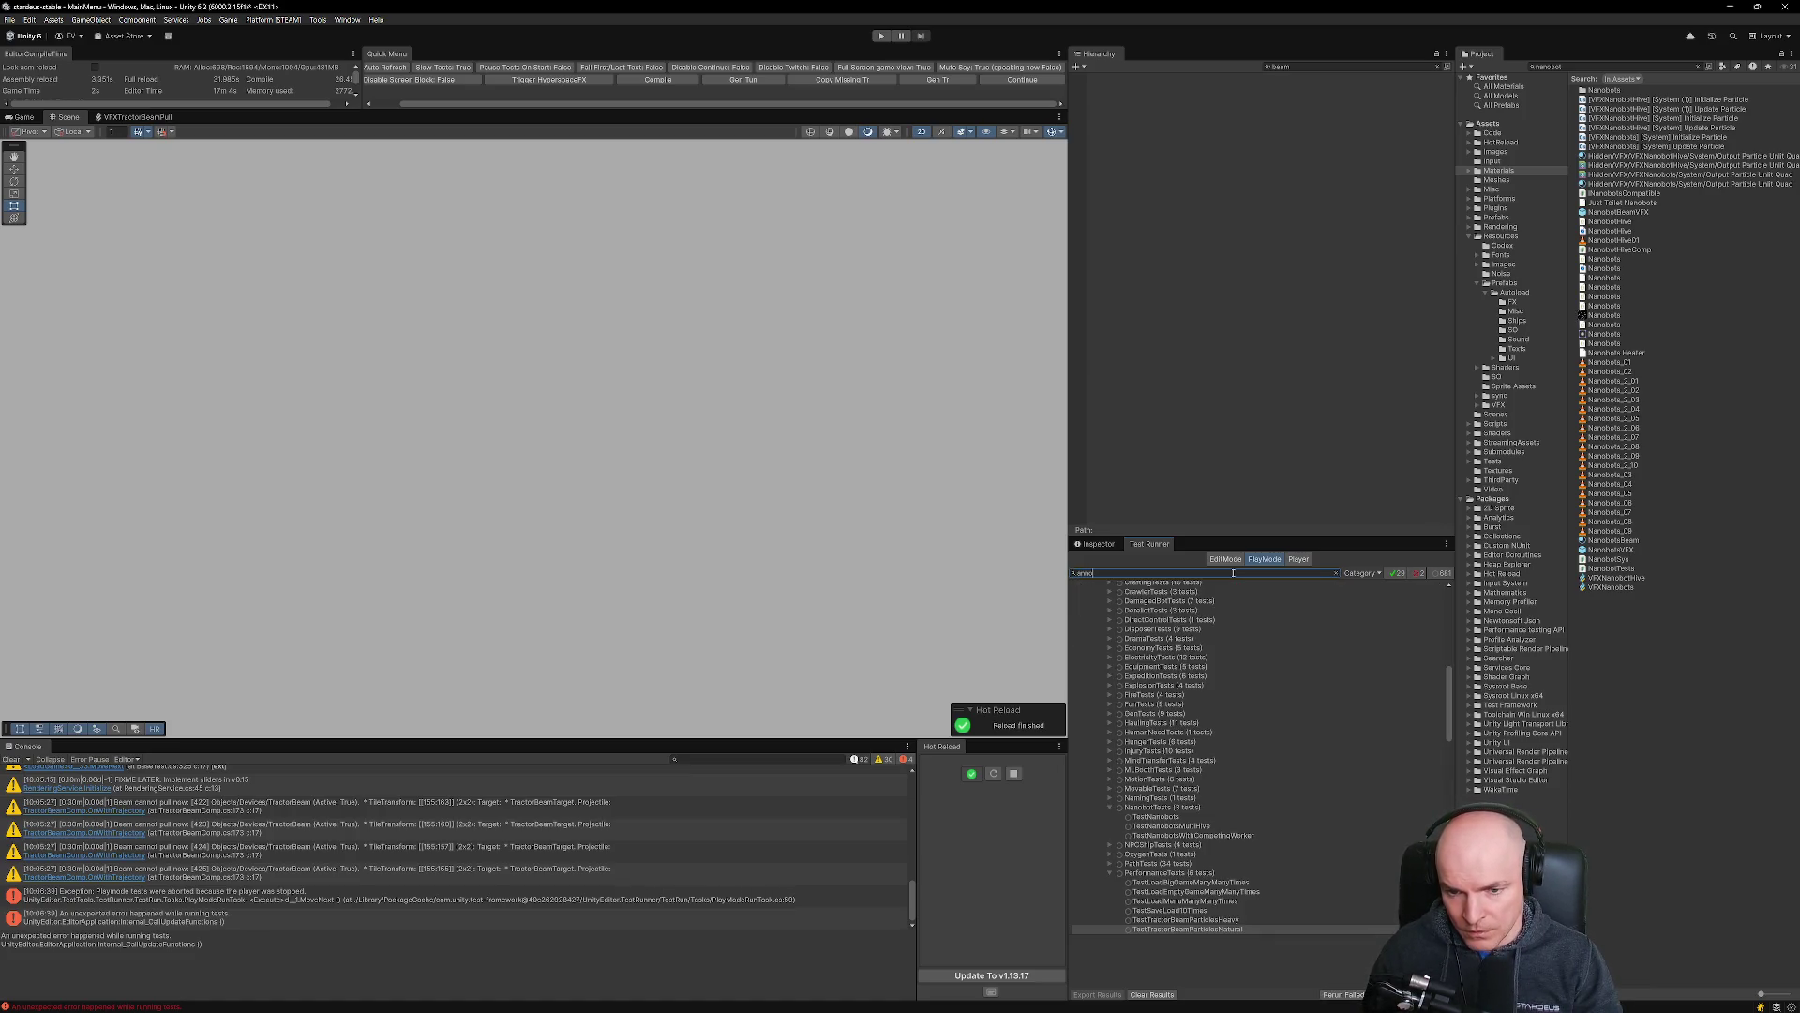
pyautogui.write('tbo')
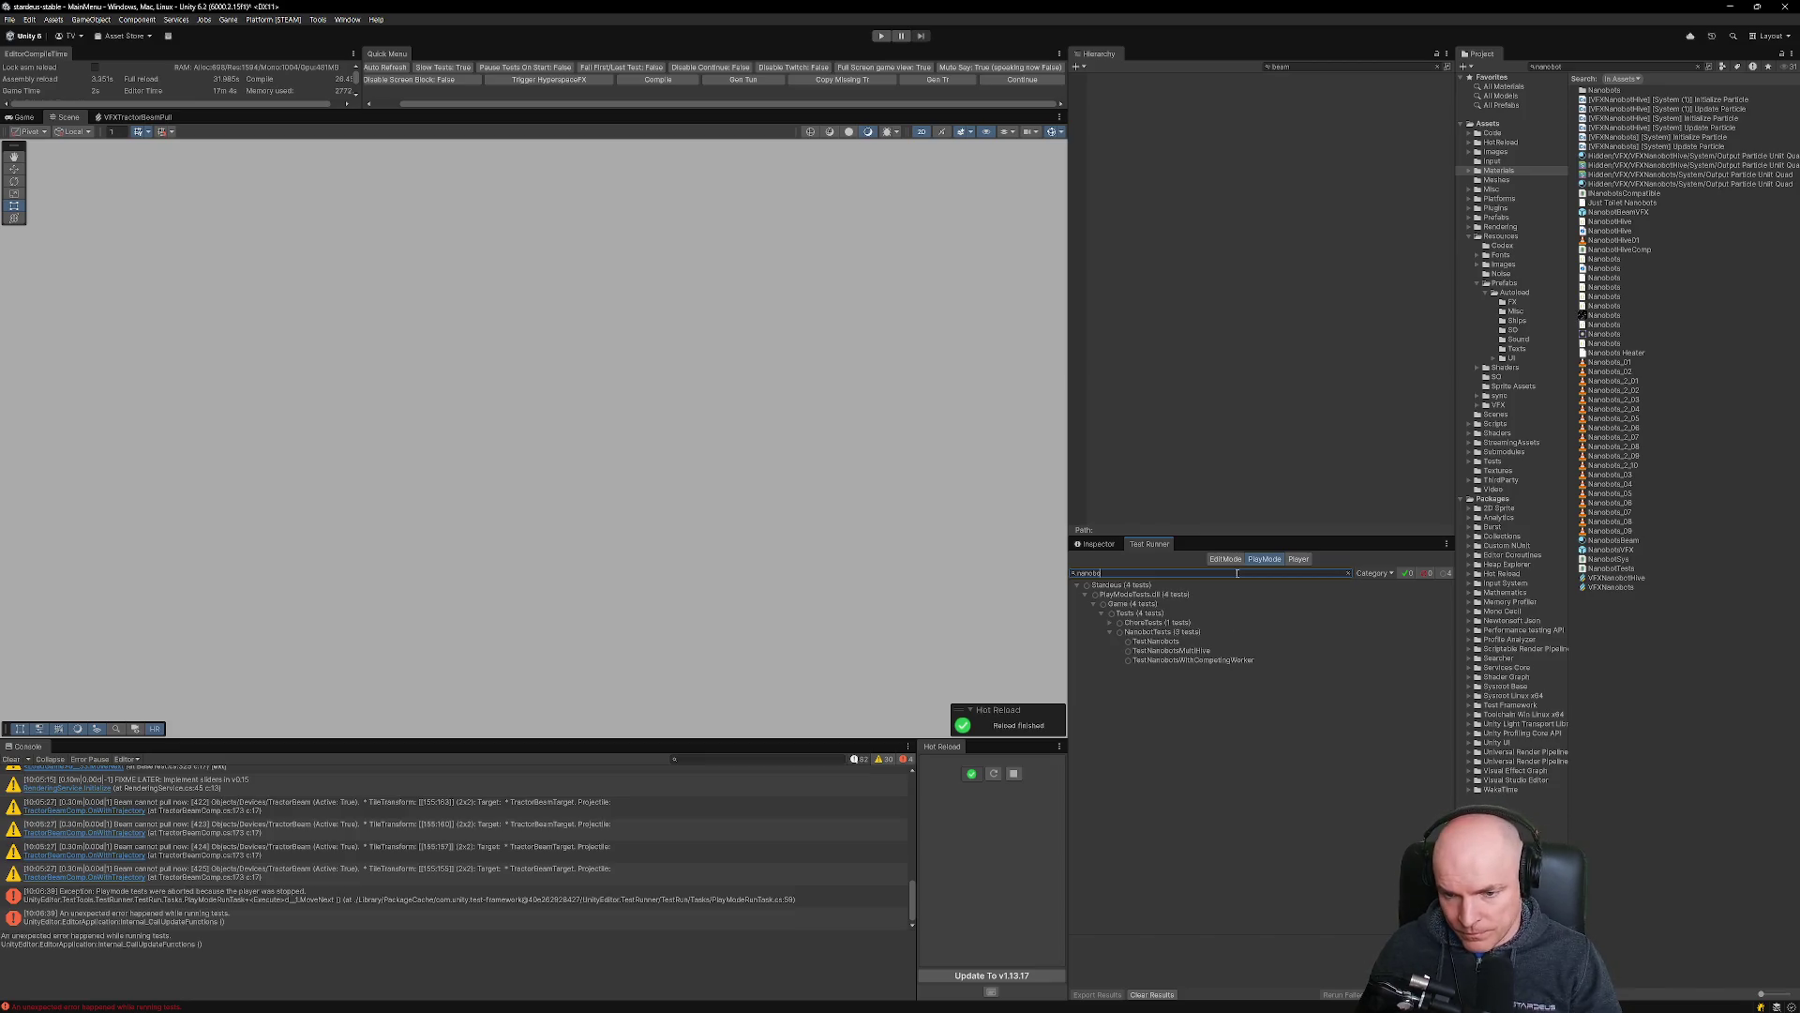
pyautogui.doubleClick(1154, 651)
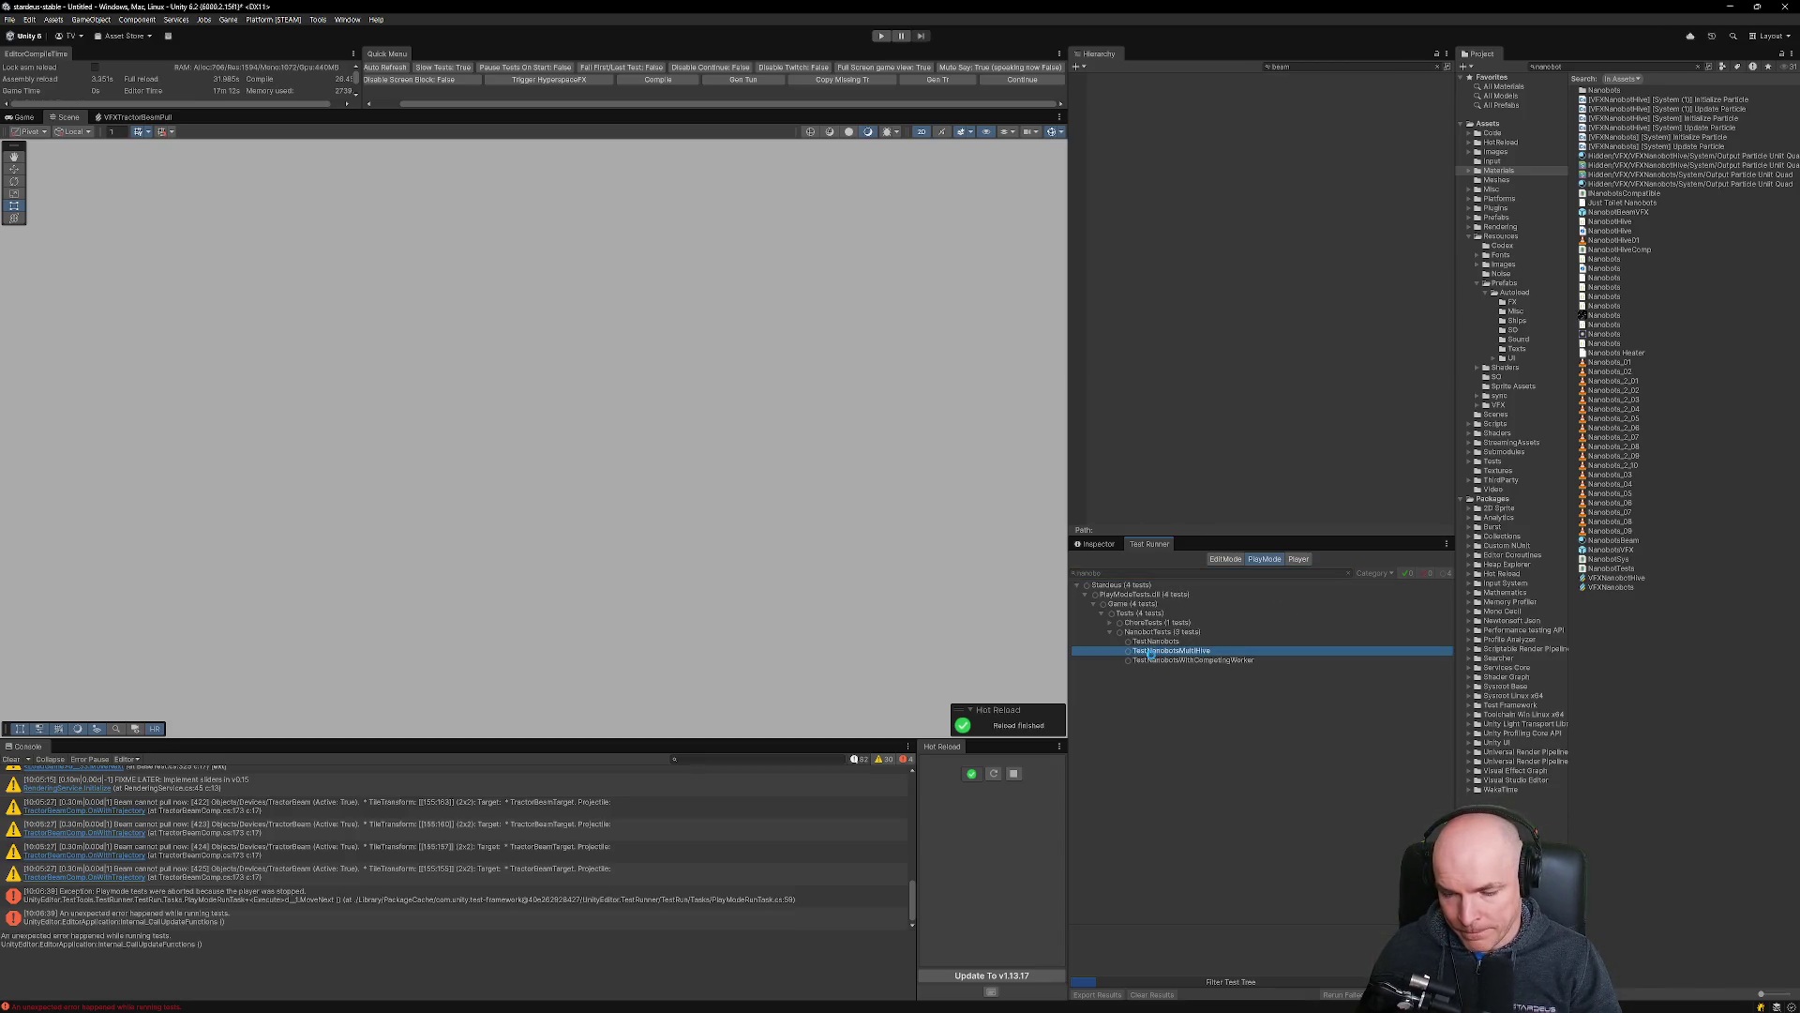
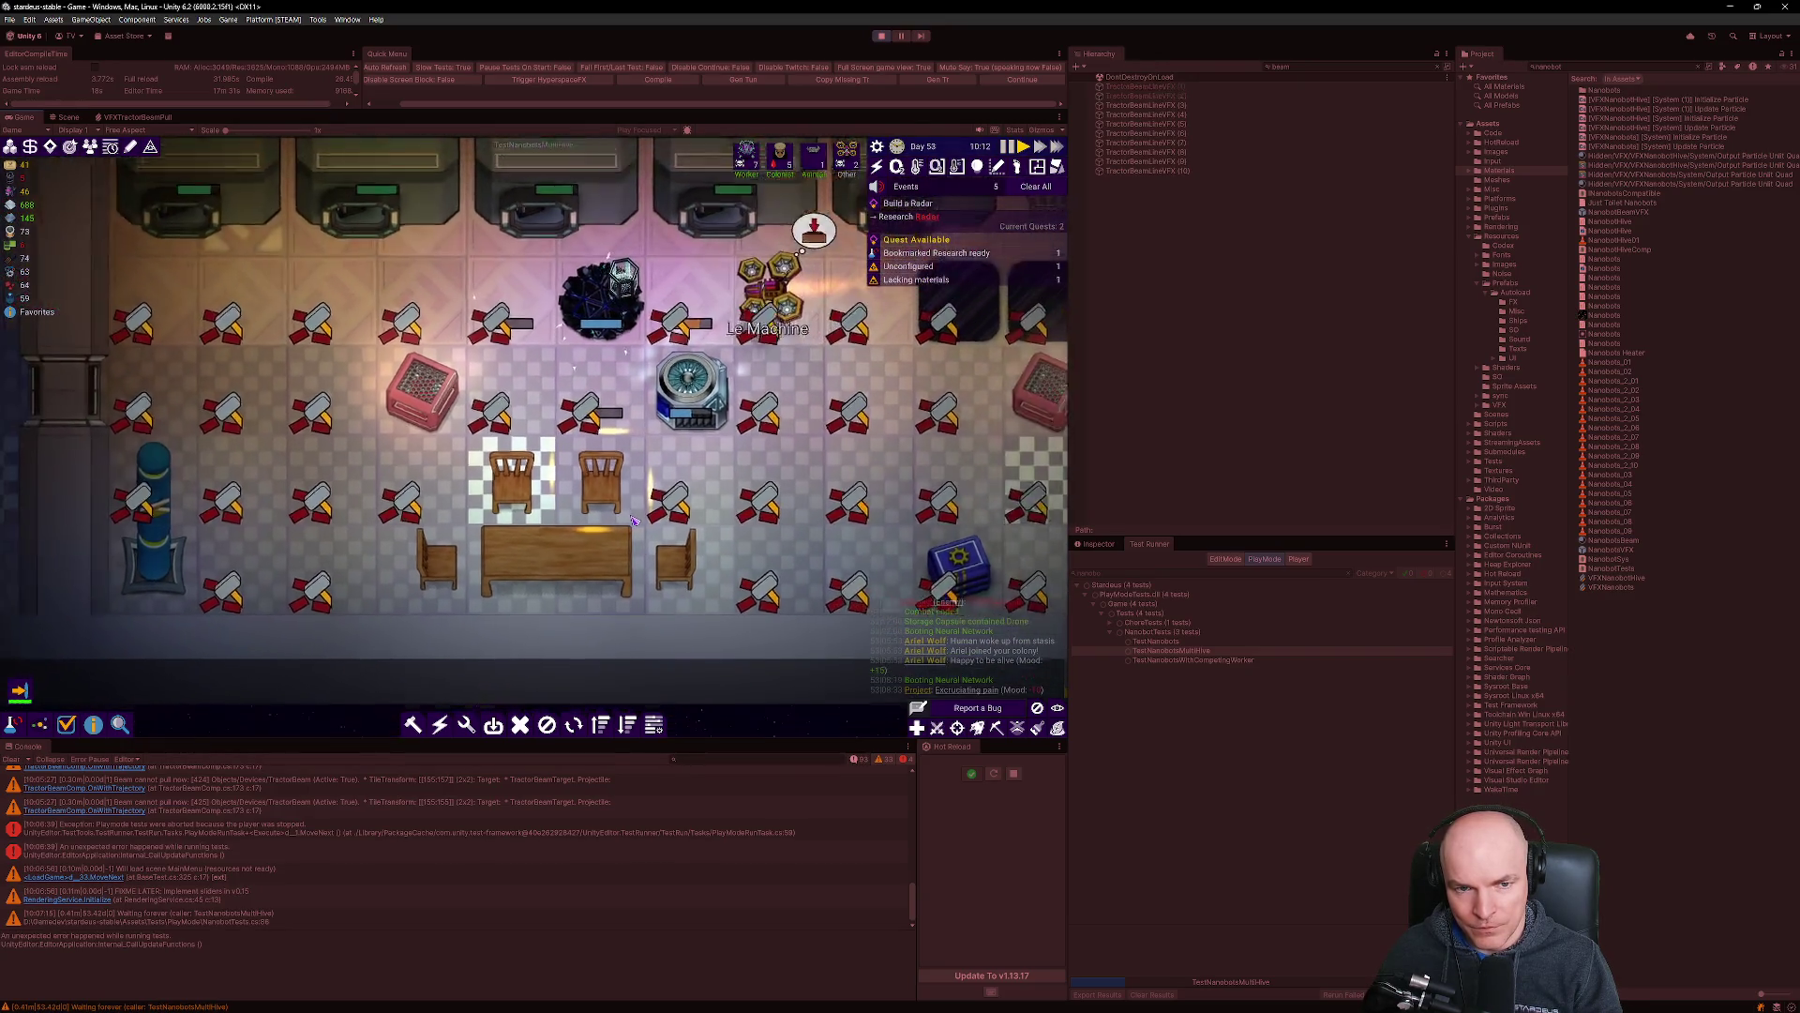
# Select TractorBeamLineVFX (12), review its Inspector settings, and switch to the Scene view.
pyautogui.scroll(-3, 634, 520)
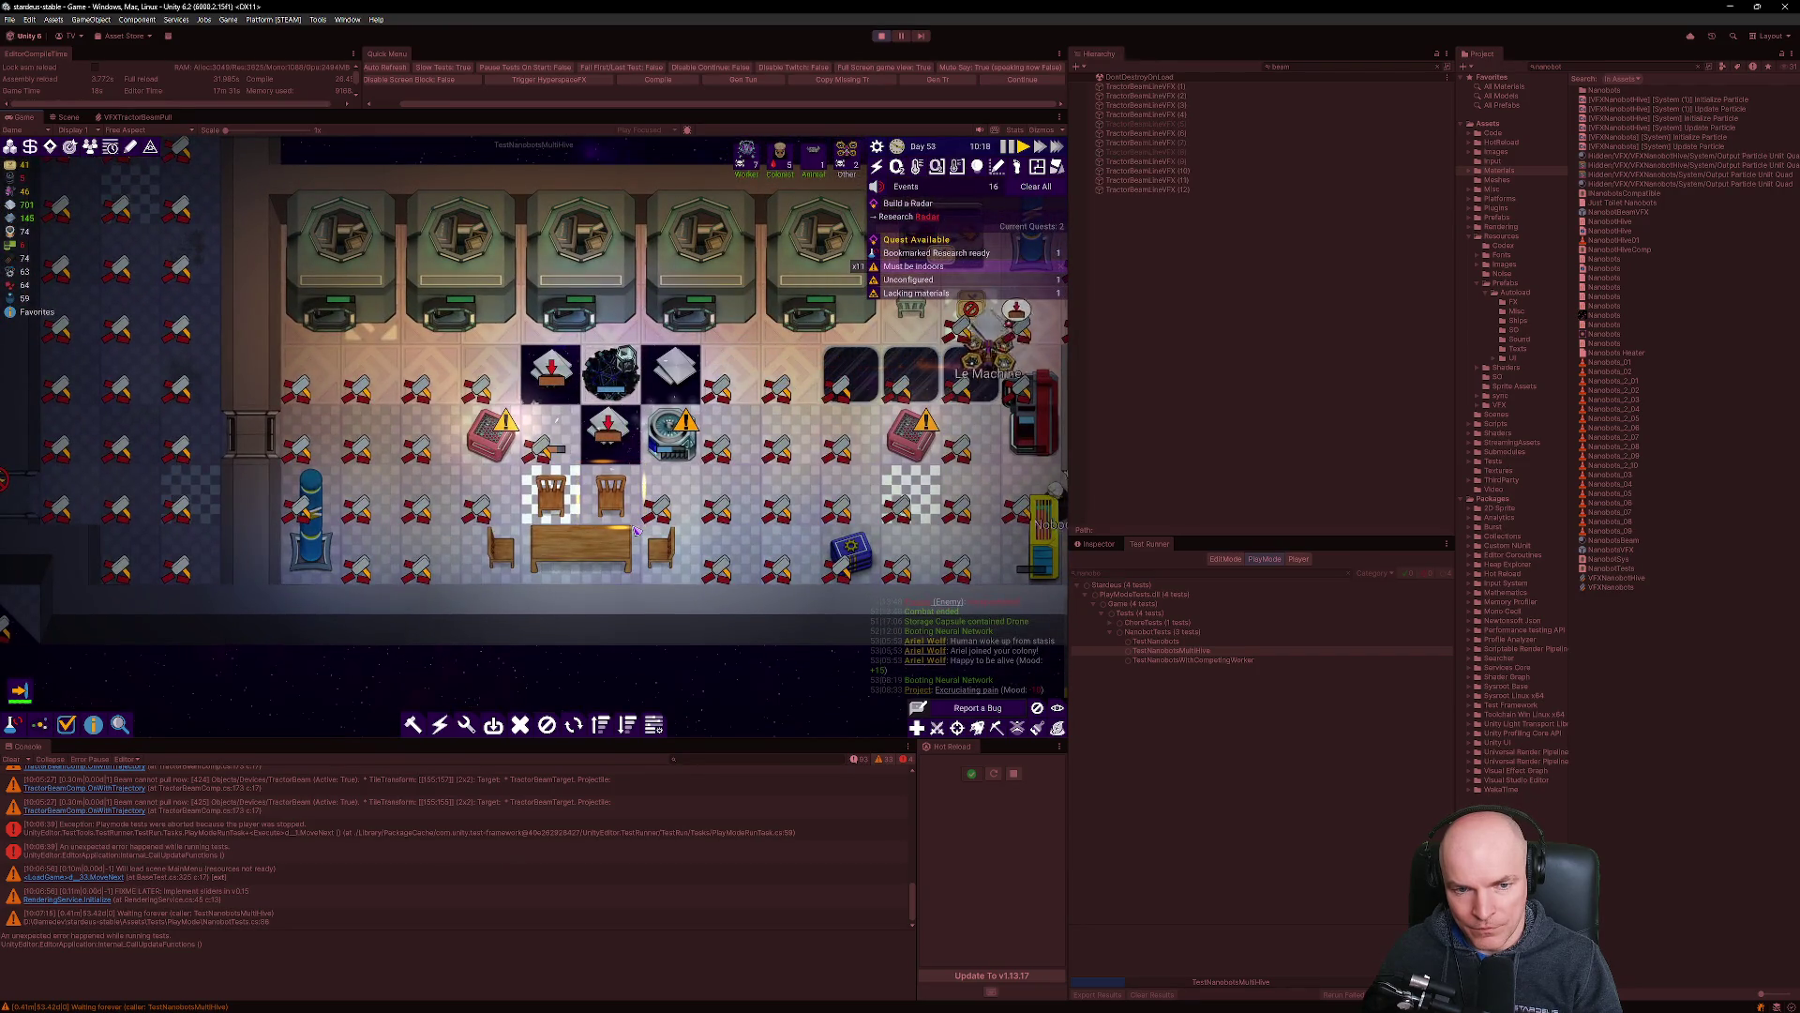
pyautogui.click(1166, 188)
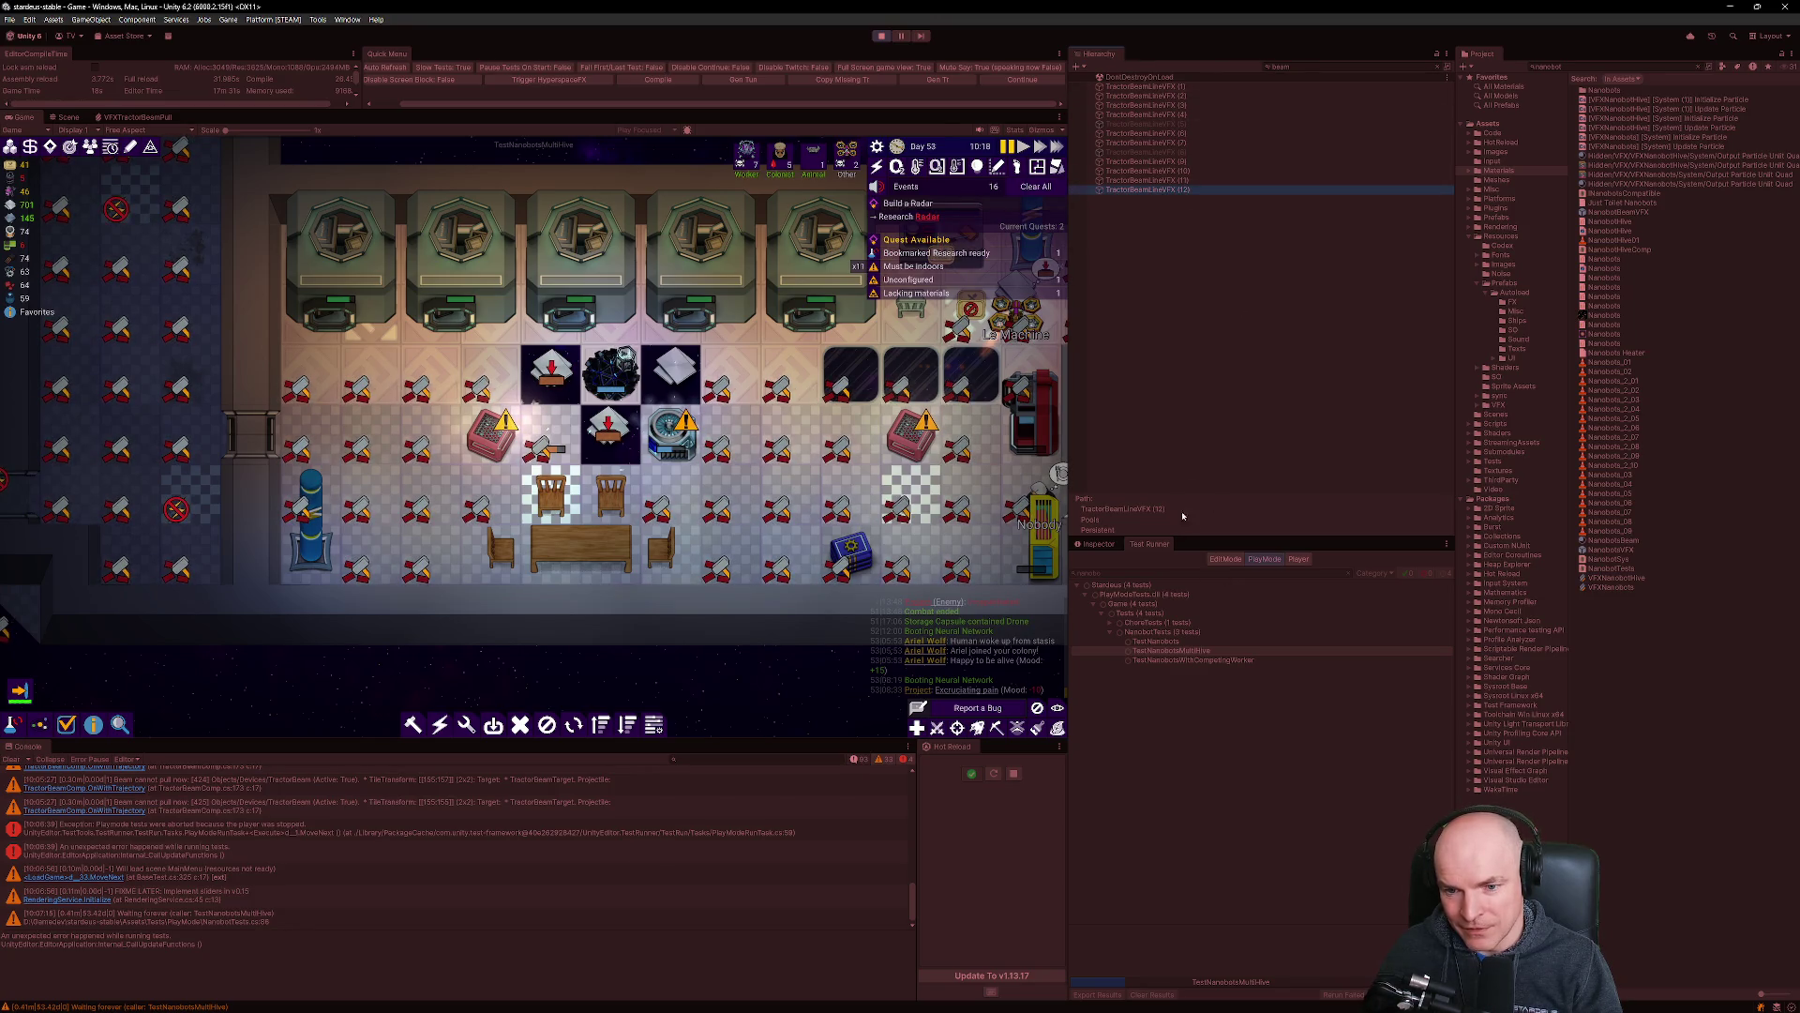
pyautogui.click(1101, 544)
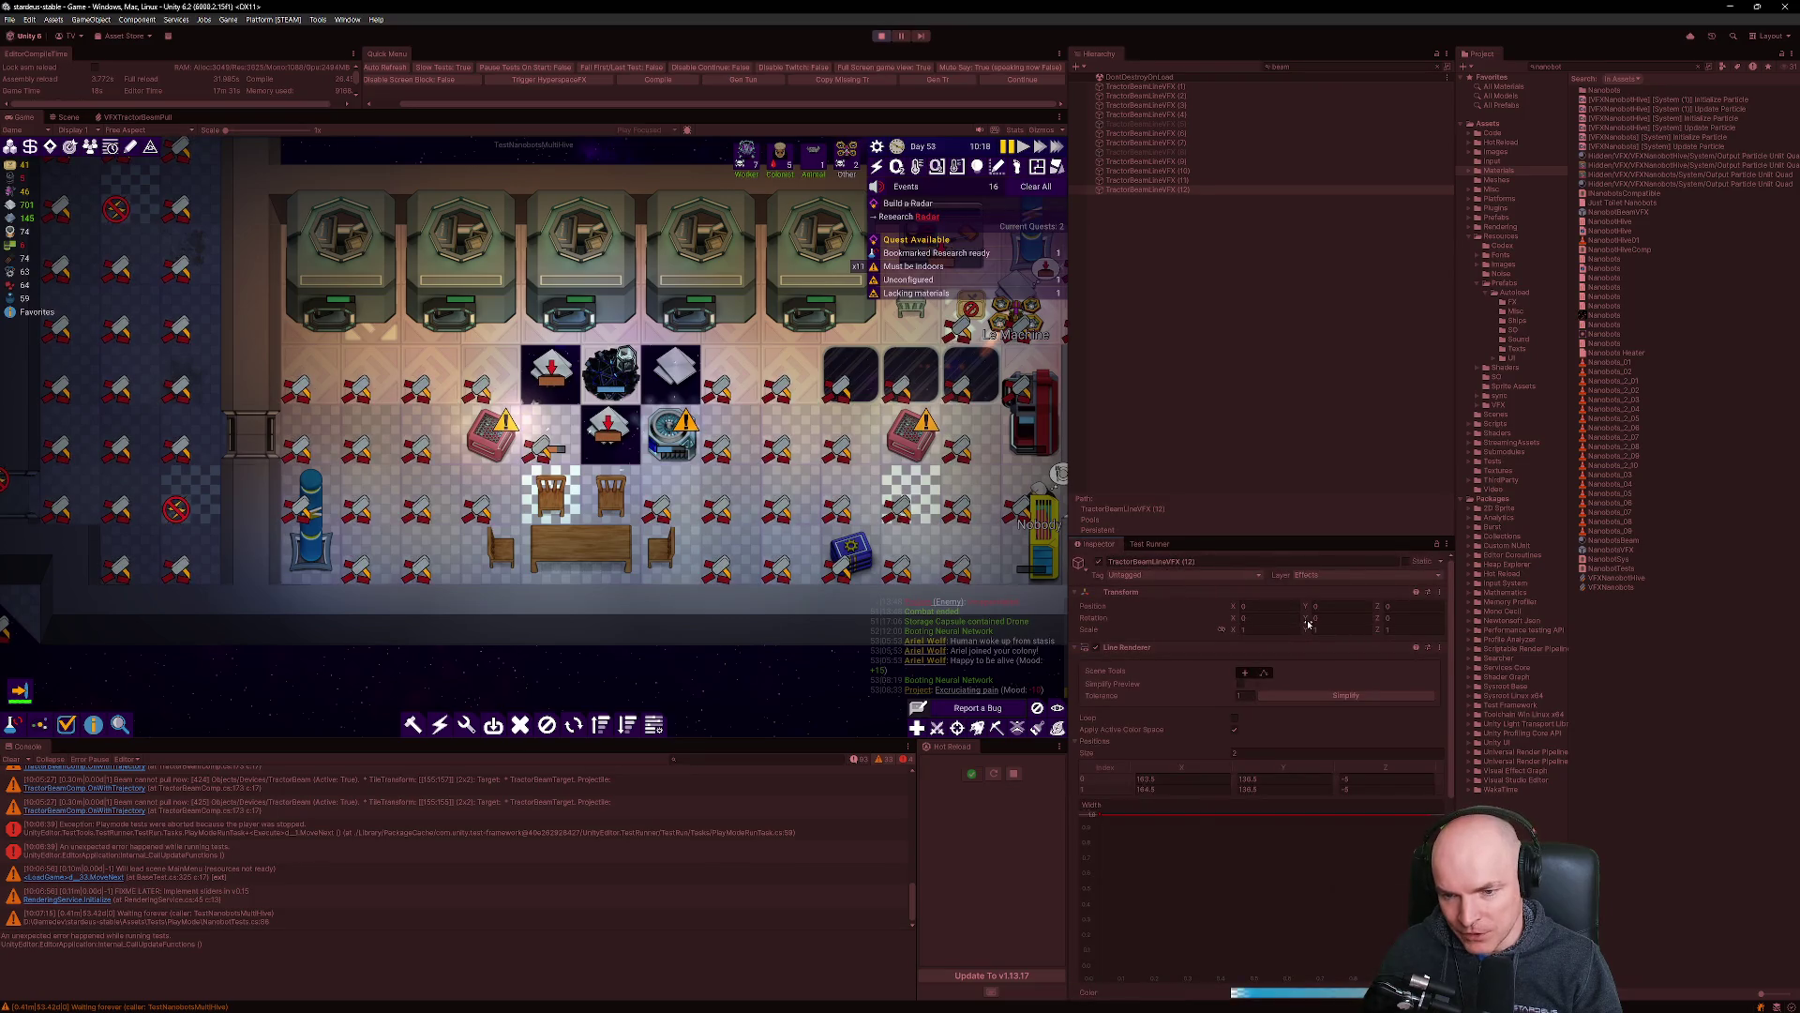
pyautogui.scroll(-3, 1299, 693)
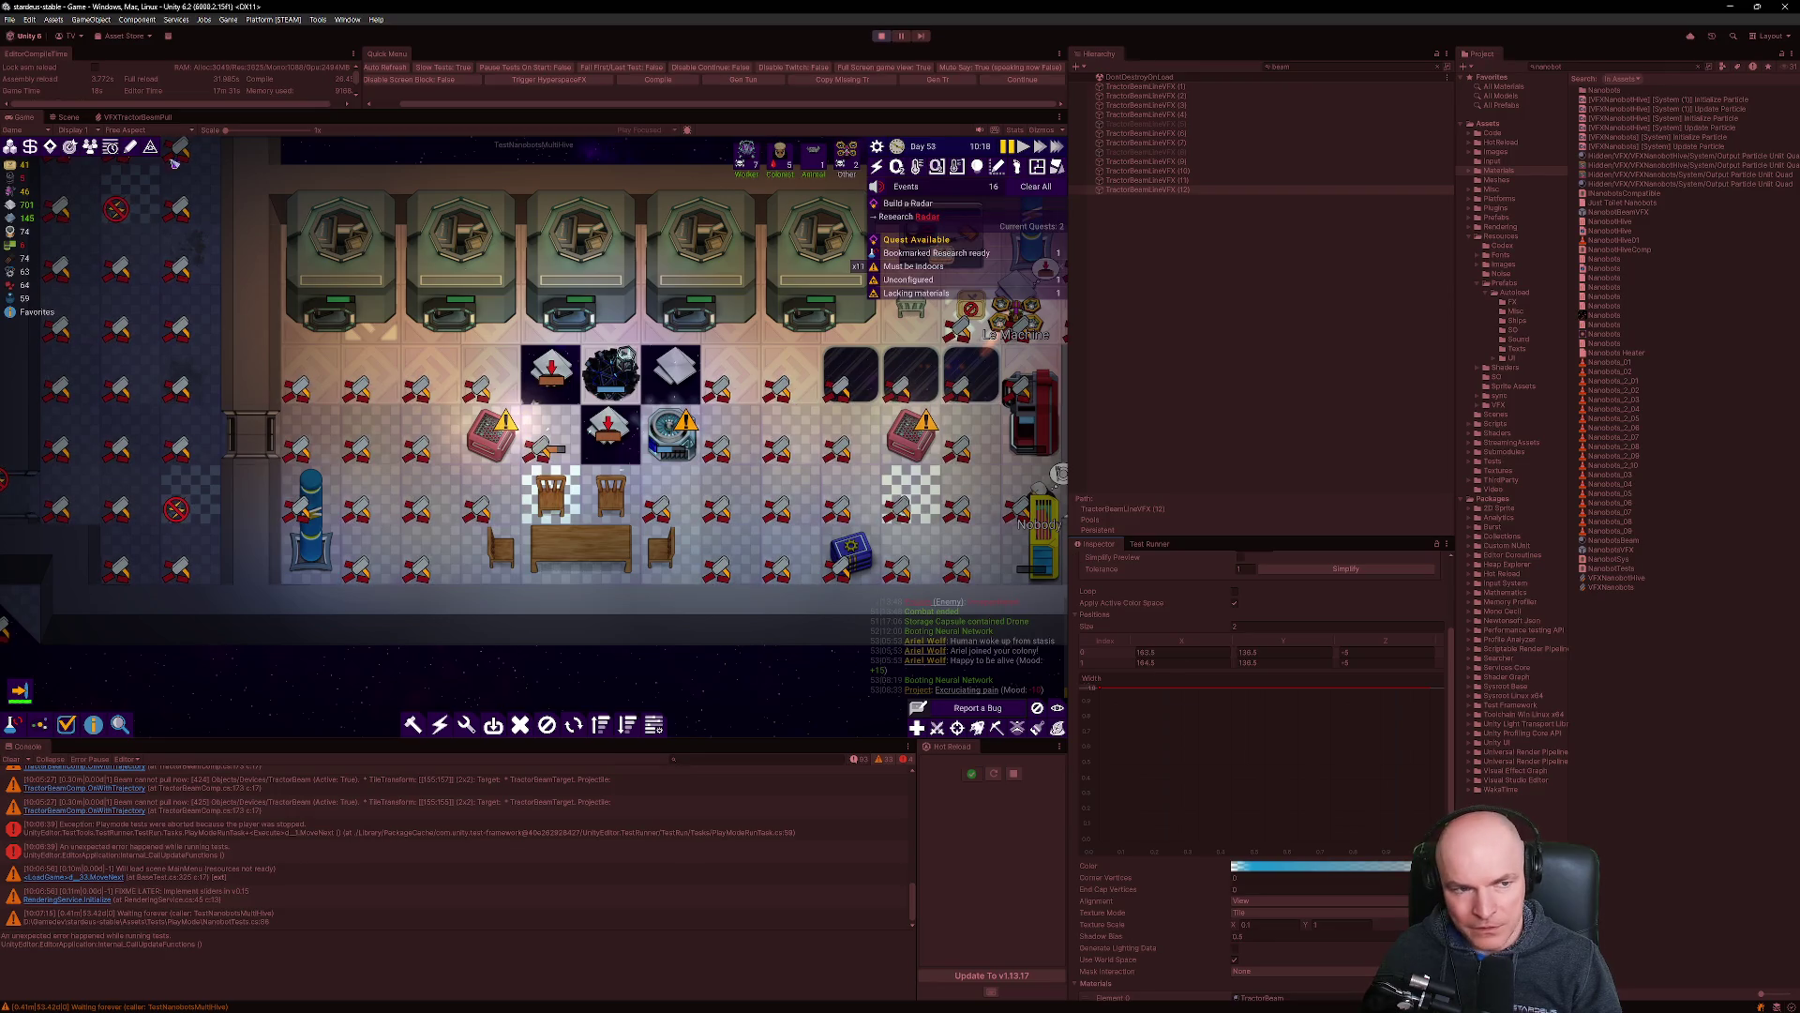
pyautogui.click(68, 116)
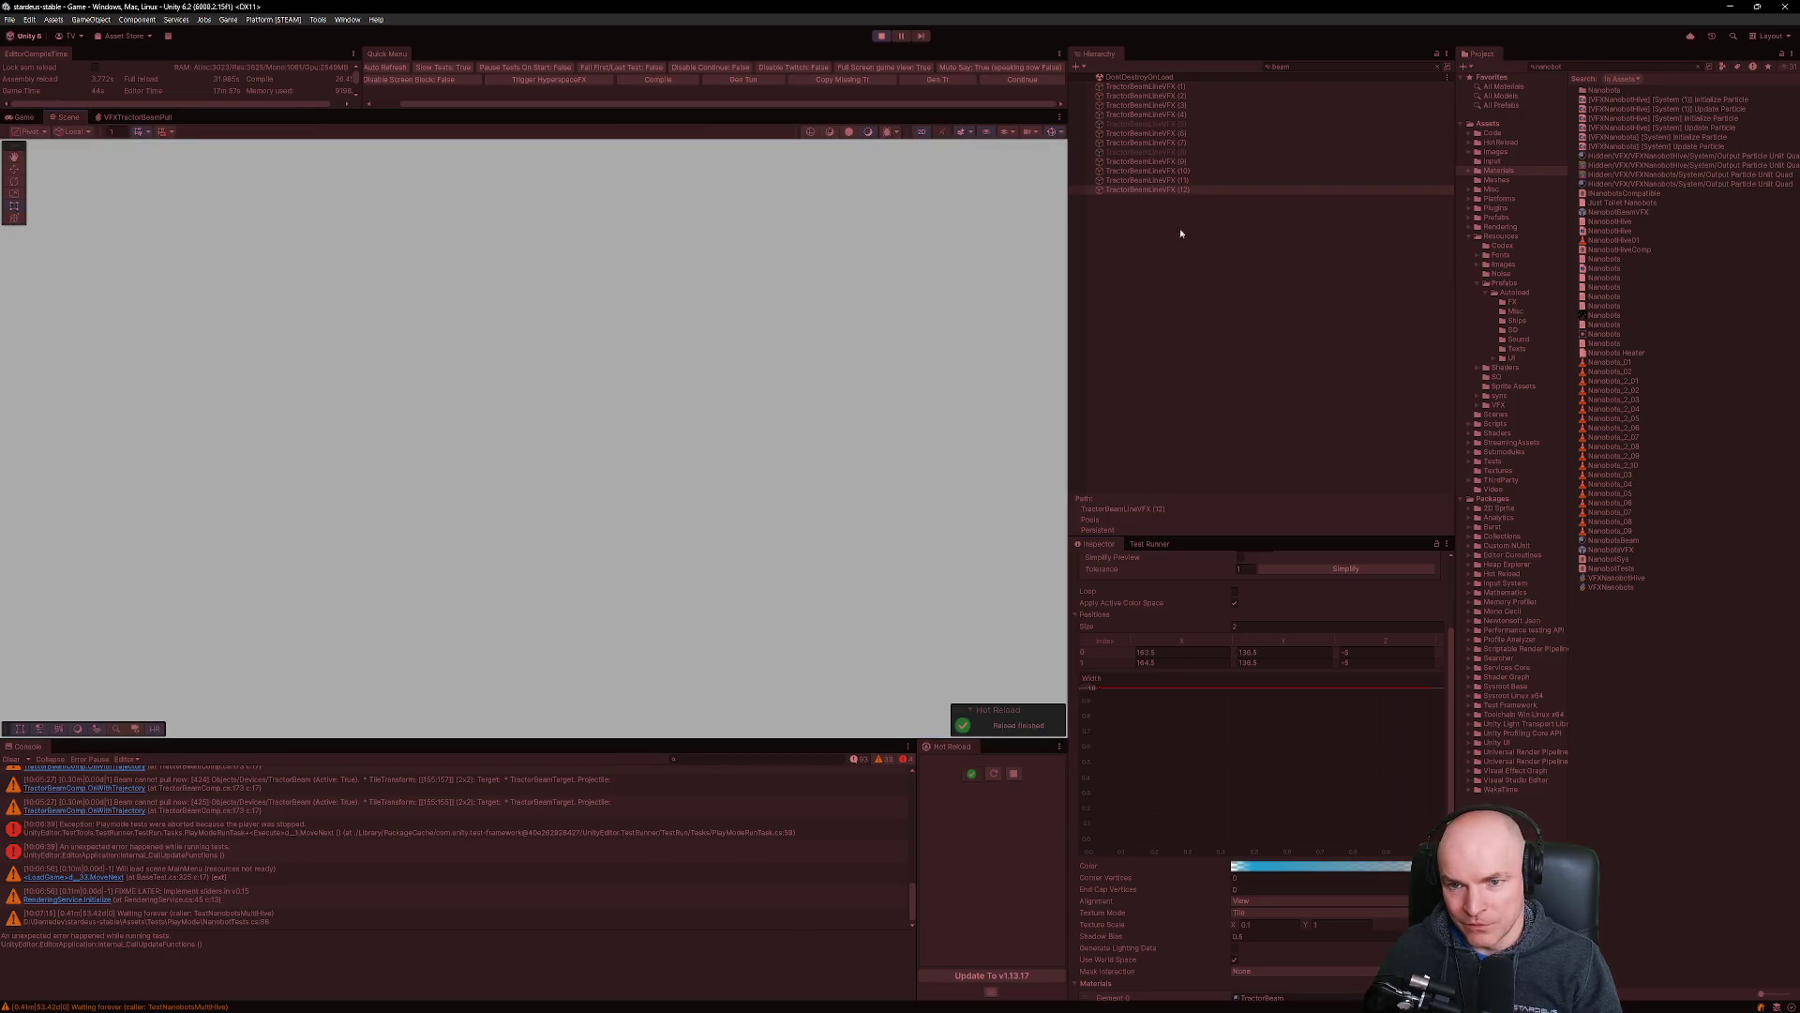
# Select TractorBeamLineVFX (1) through (12) and frame them together in the Scene view.
pyautogui.press('f')
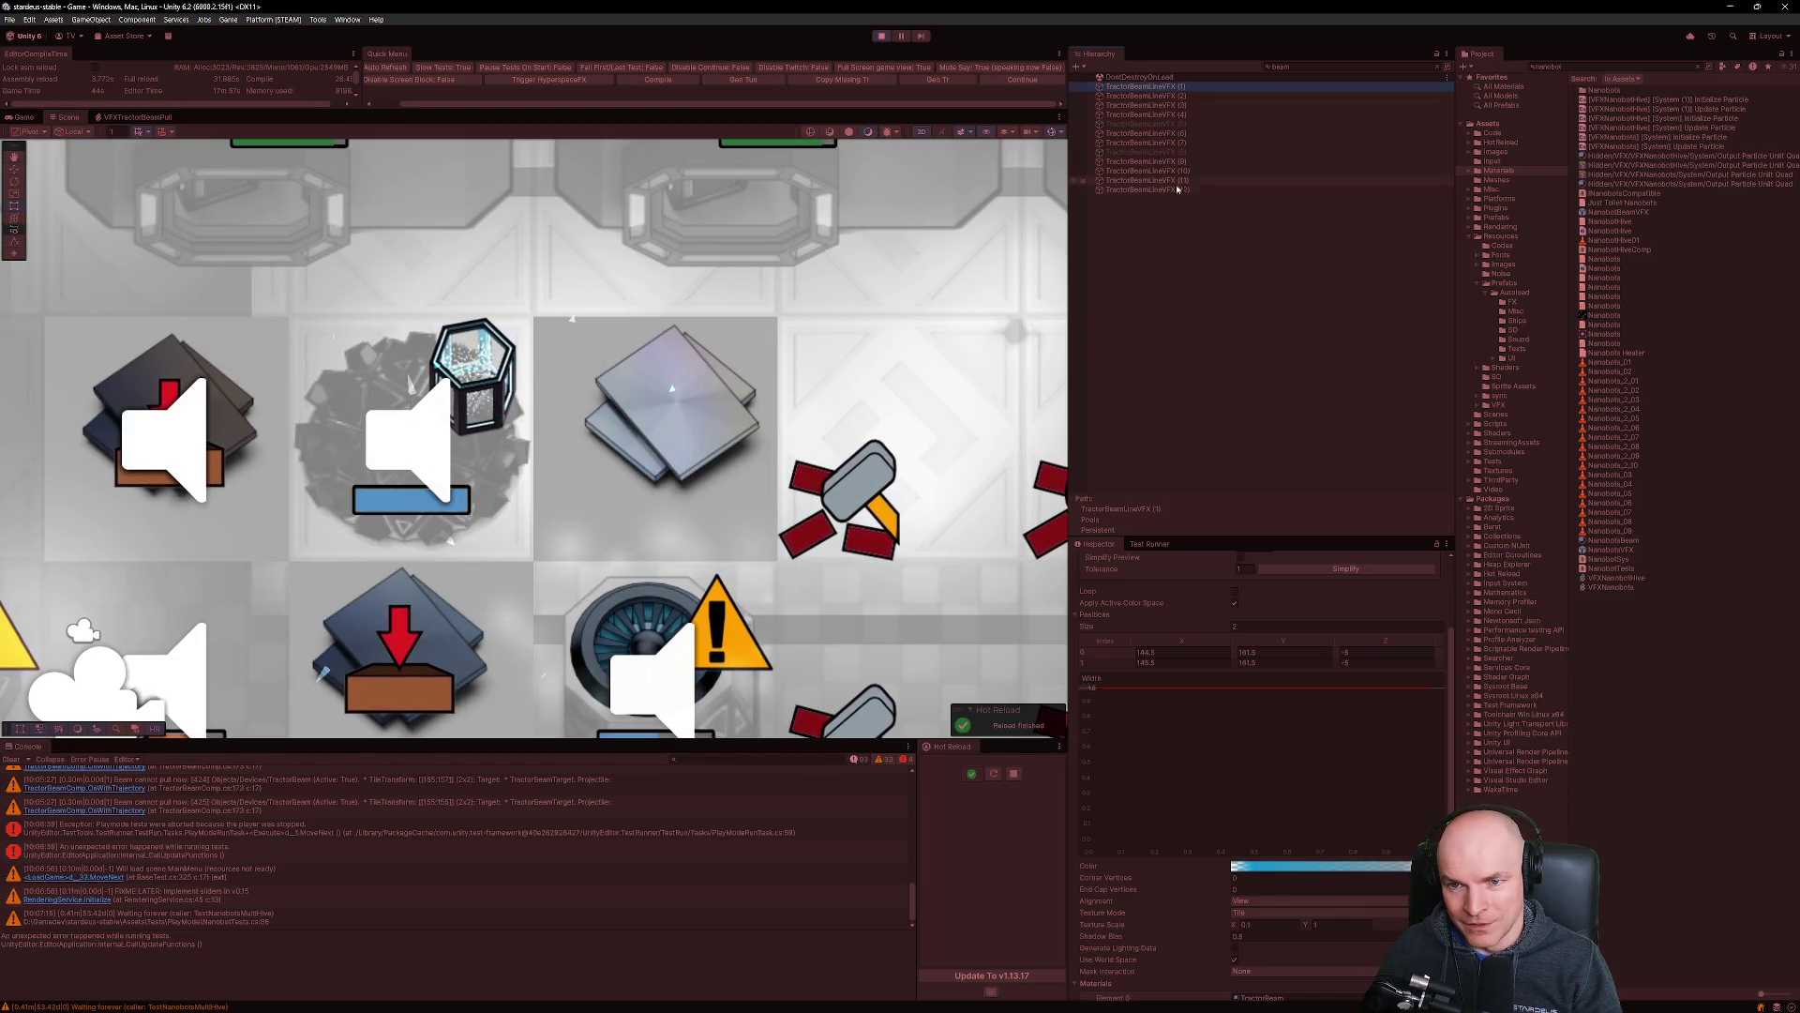
pyautogui.keyDown('shift'); pyautogui.click(1146, 86); pyautogui.keyUp('shift')
pyautogui.press('f')
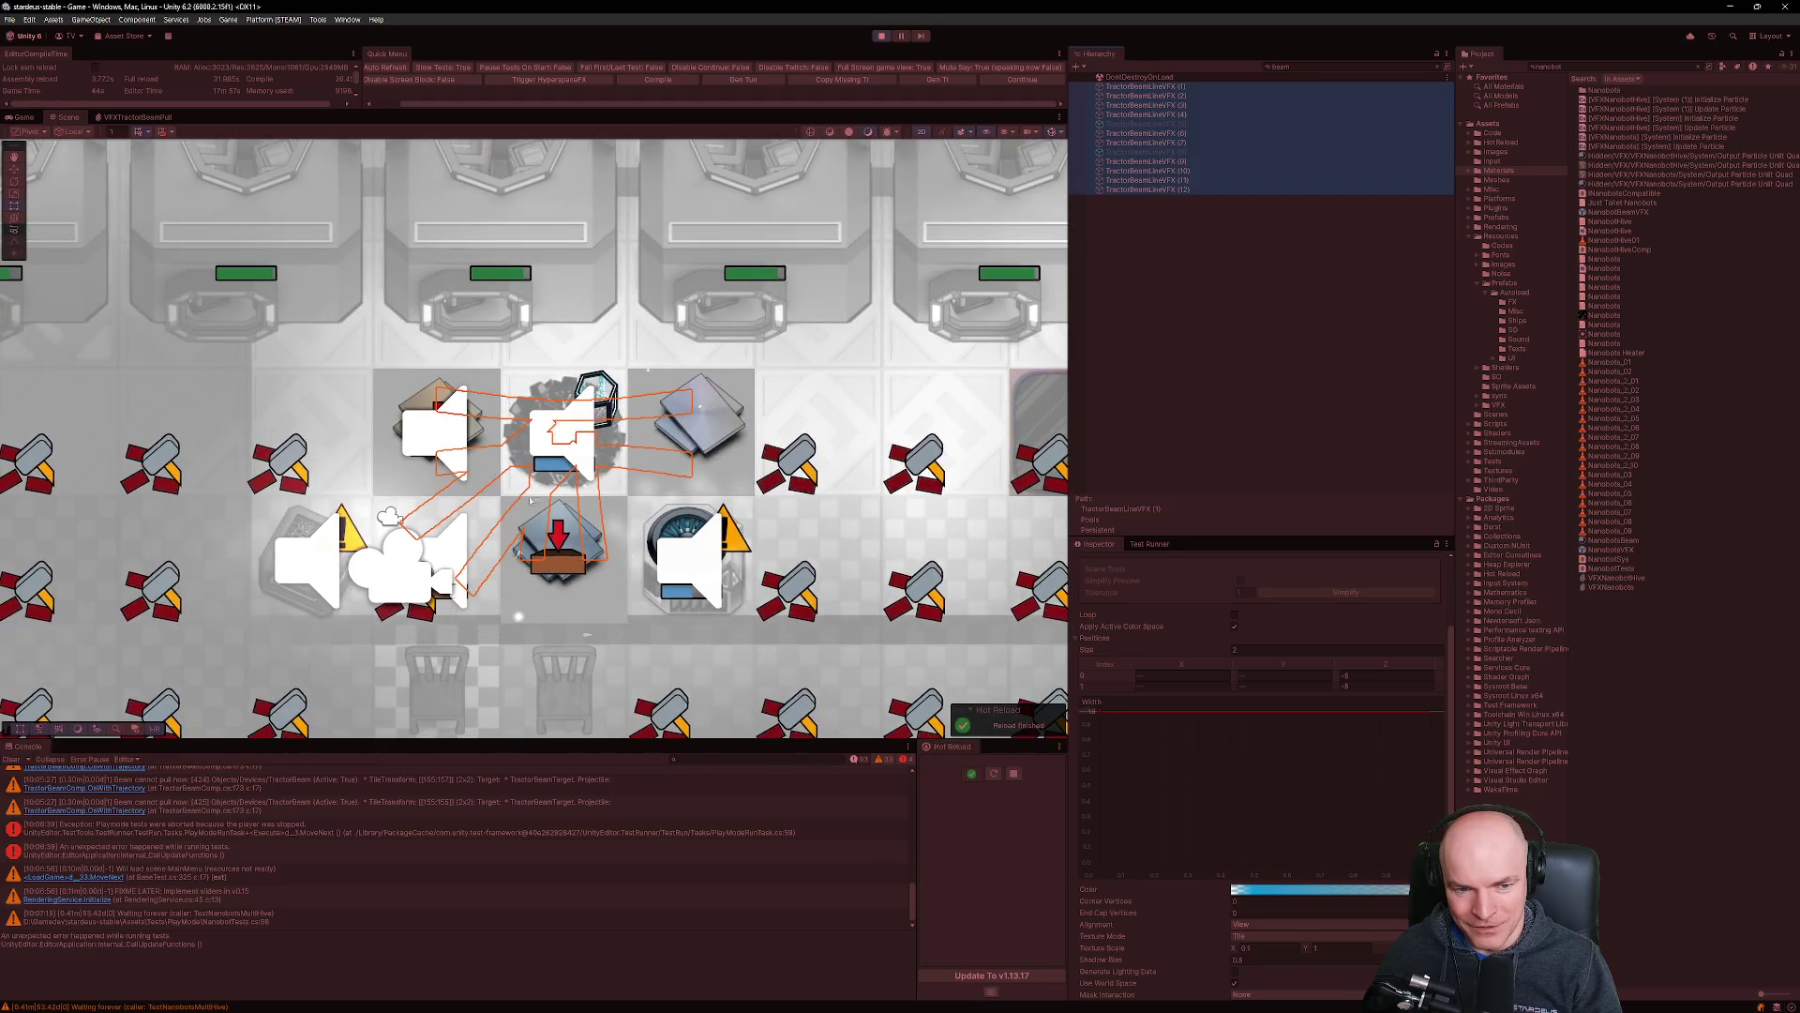
pyautogui.scroll(3, 525, 492)
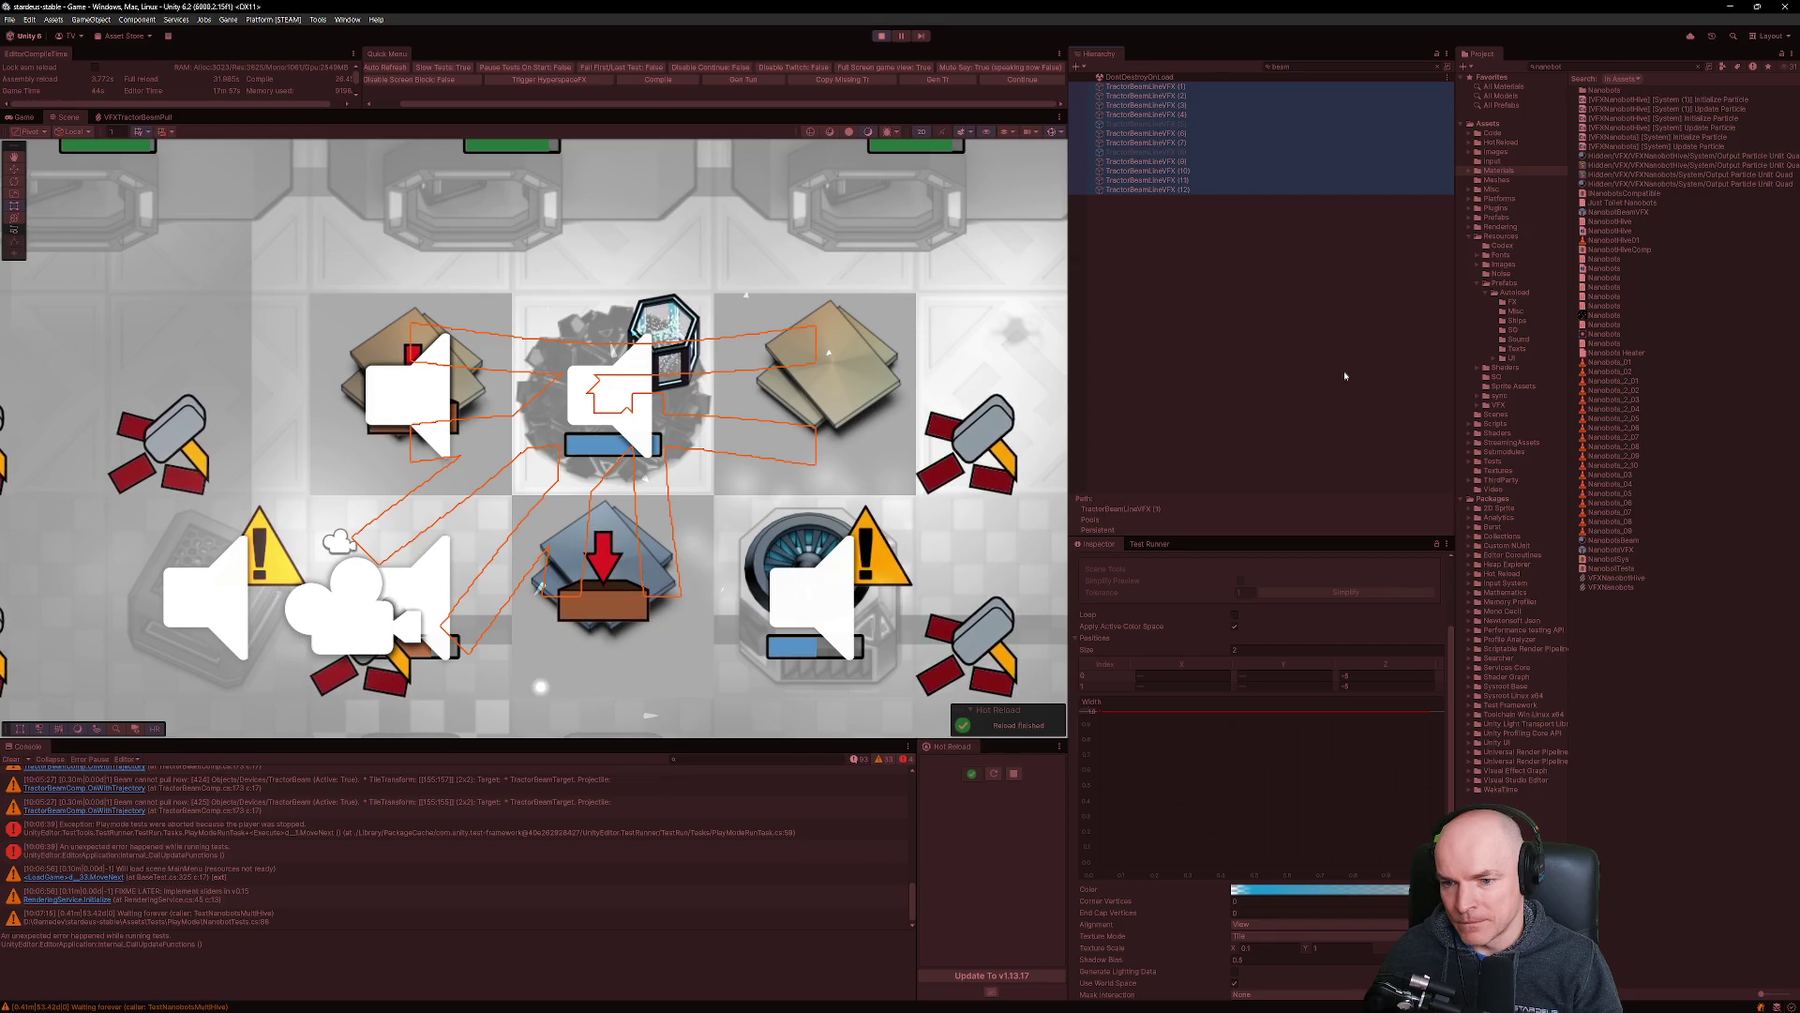
pyautogui.scroll(-5, 1277, 705)
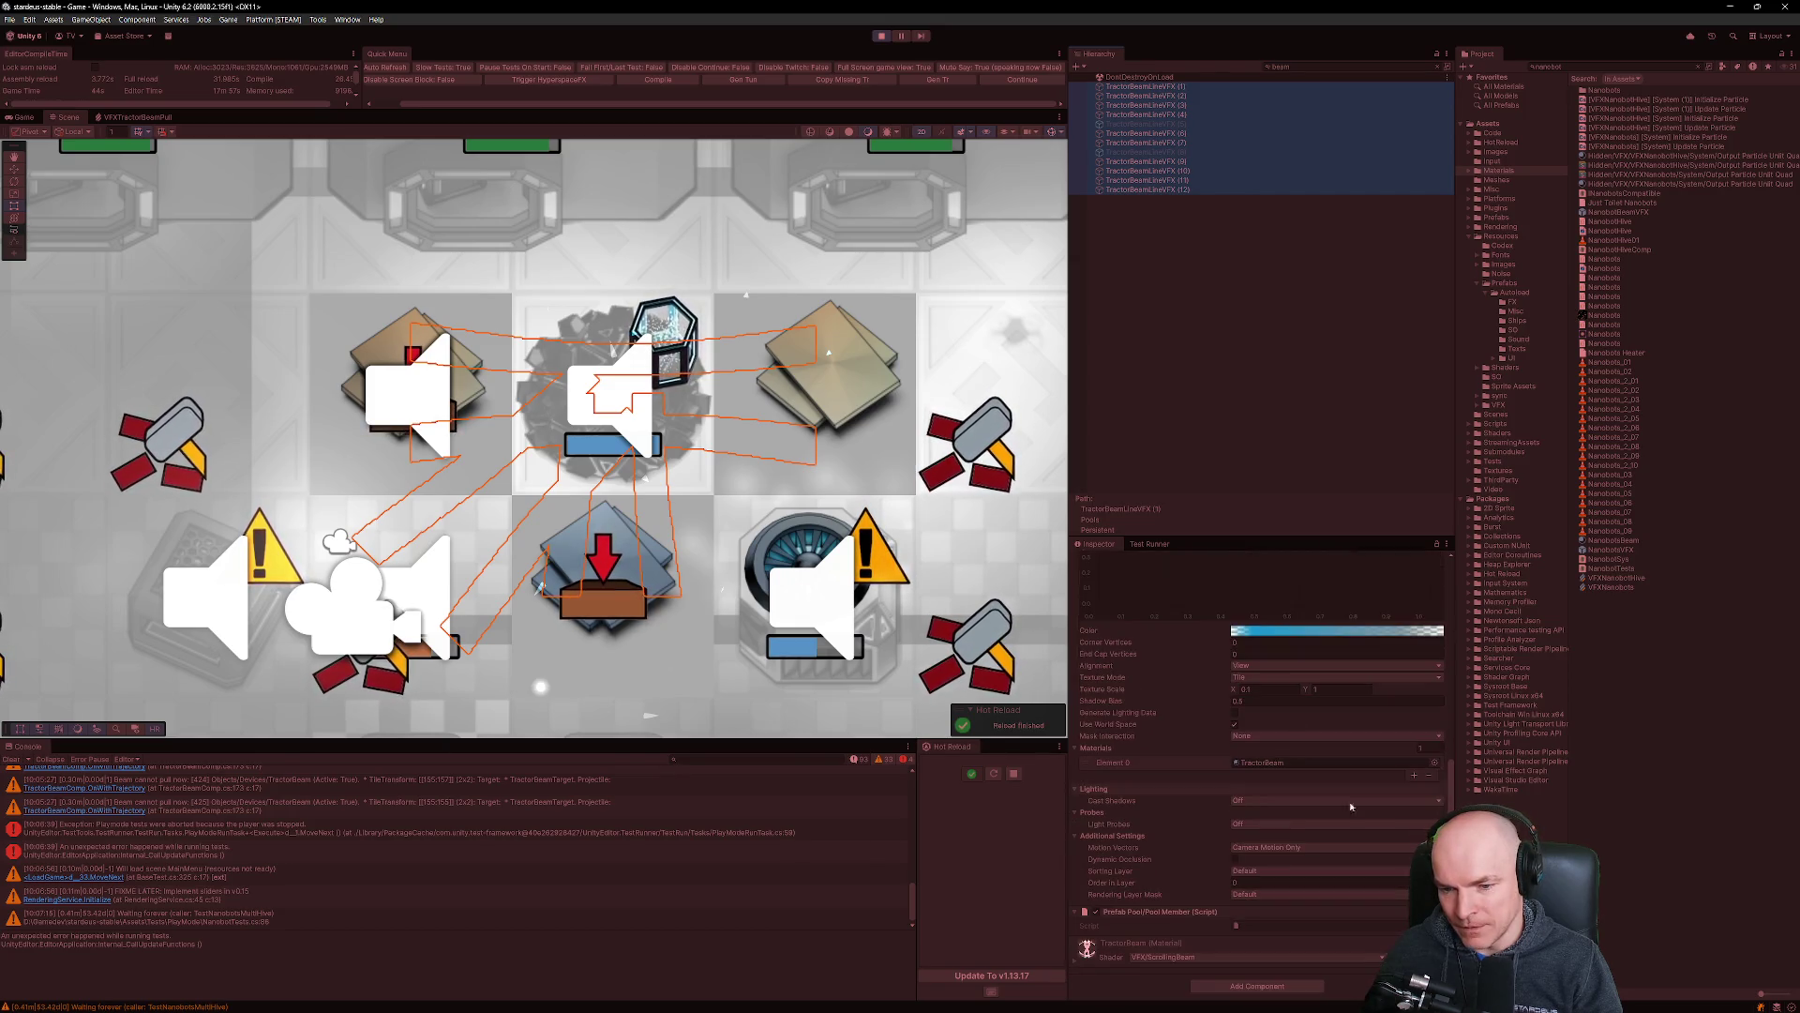
pyautogui.moveTo(595, 1011)
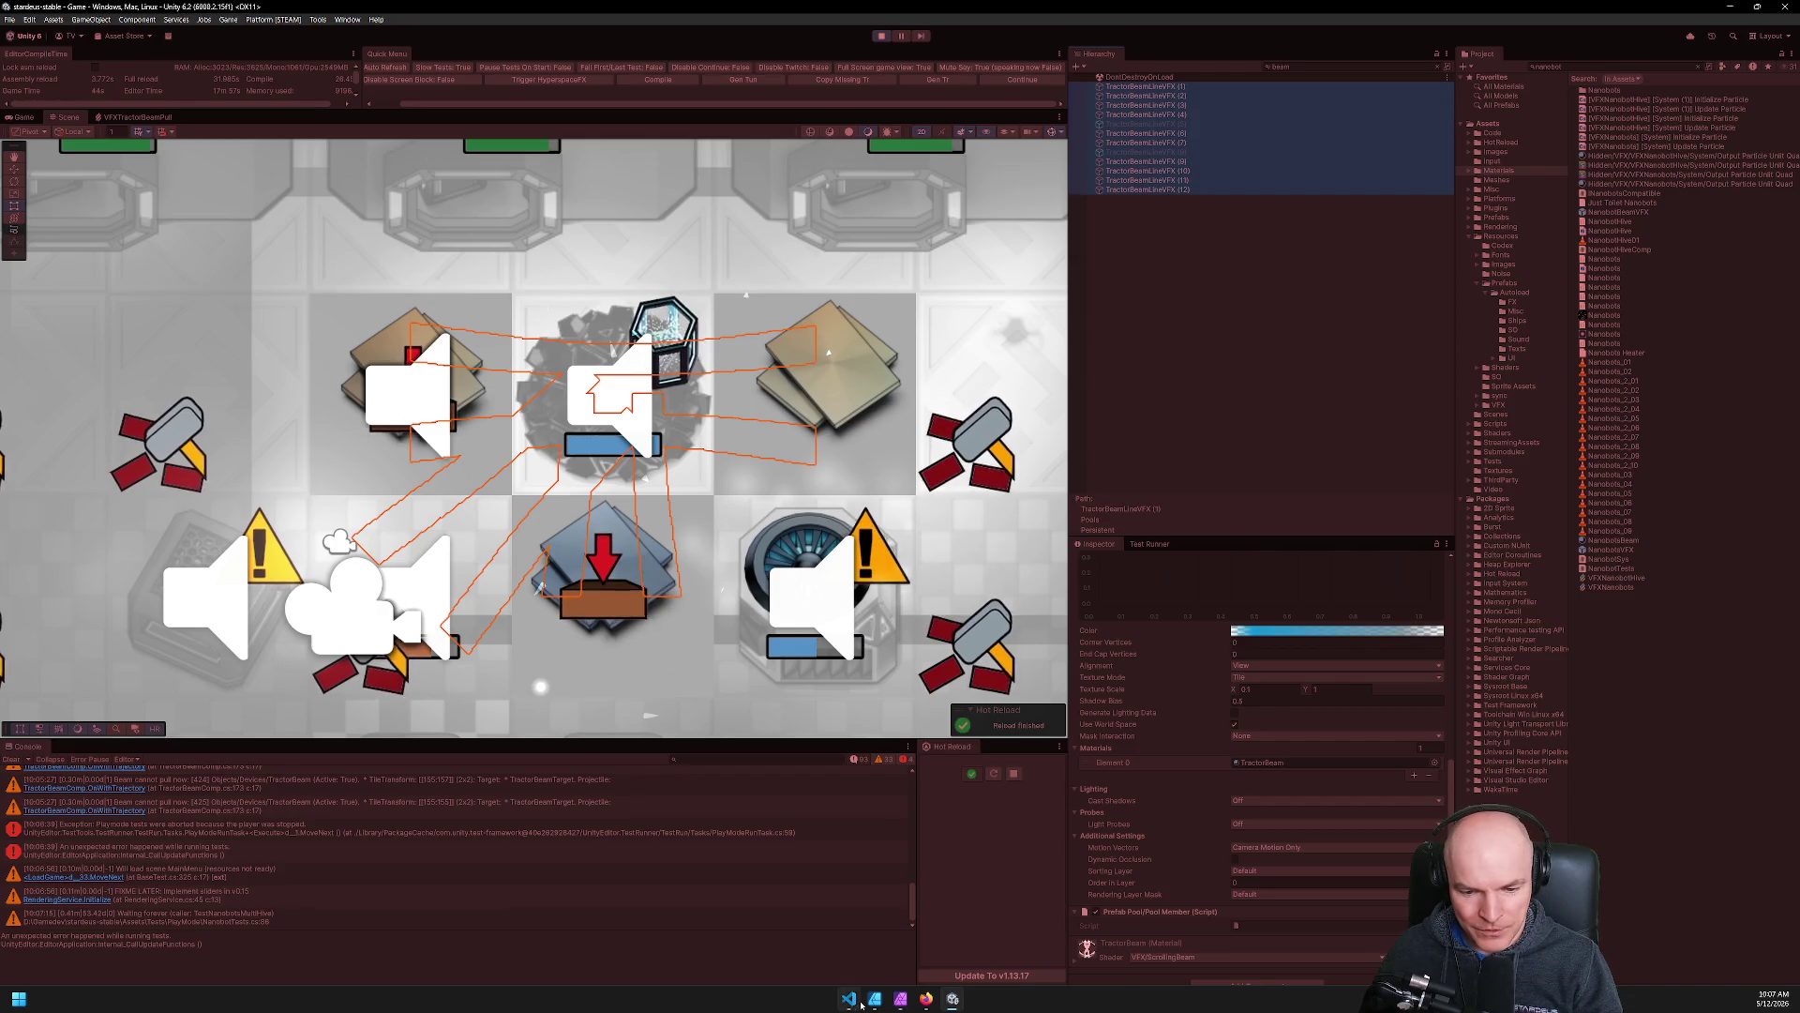
pyautogui.click(848, 998)
# Open NanobotSys.cs, then open TractorBeamComp.cs through a 'tractor' quick-open search.
pyautogui.hotkey('ctrl', 'p')
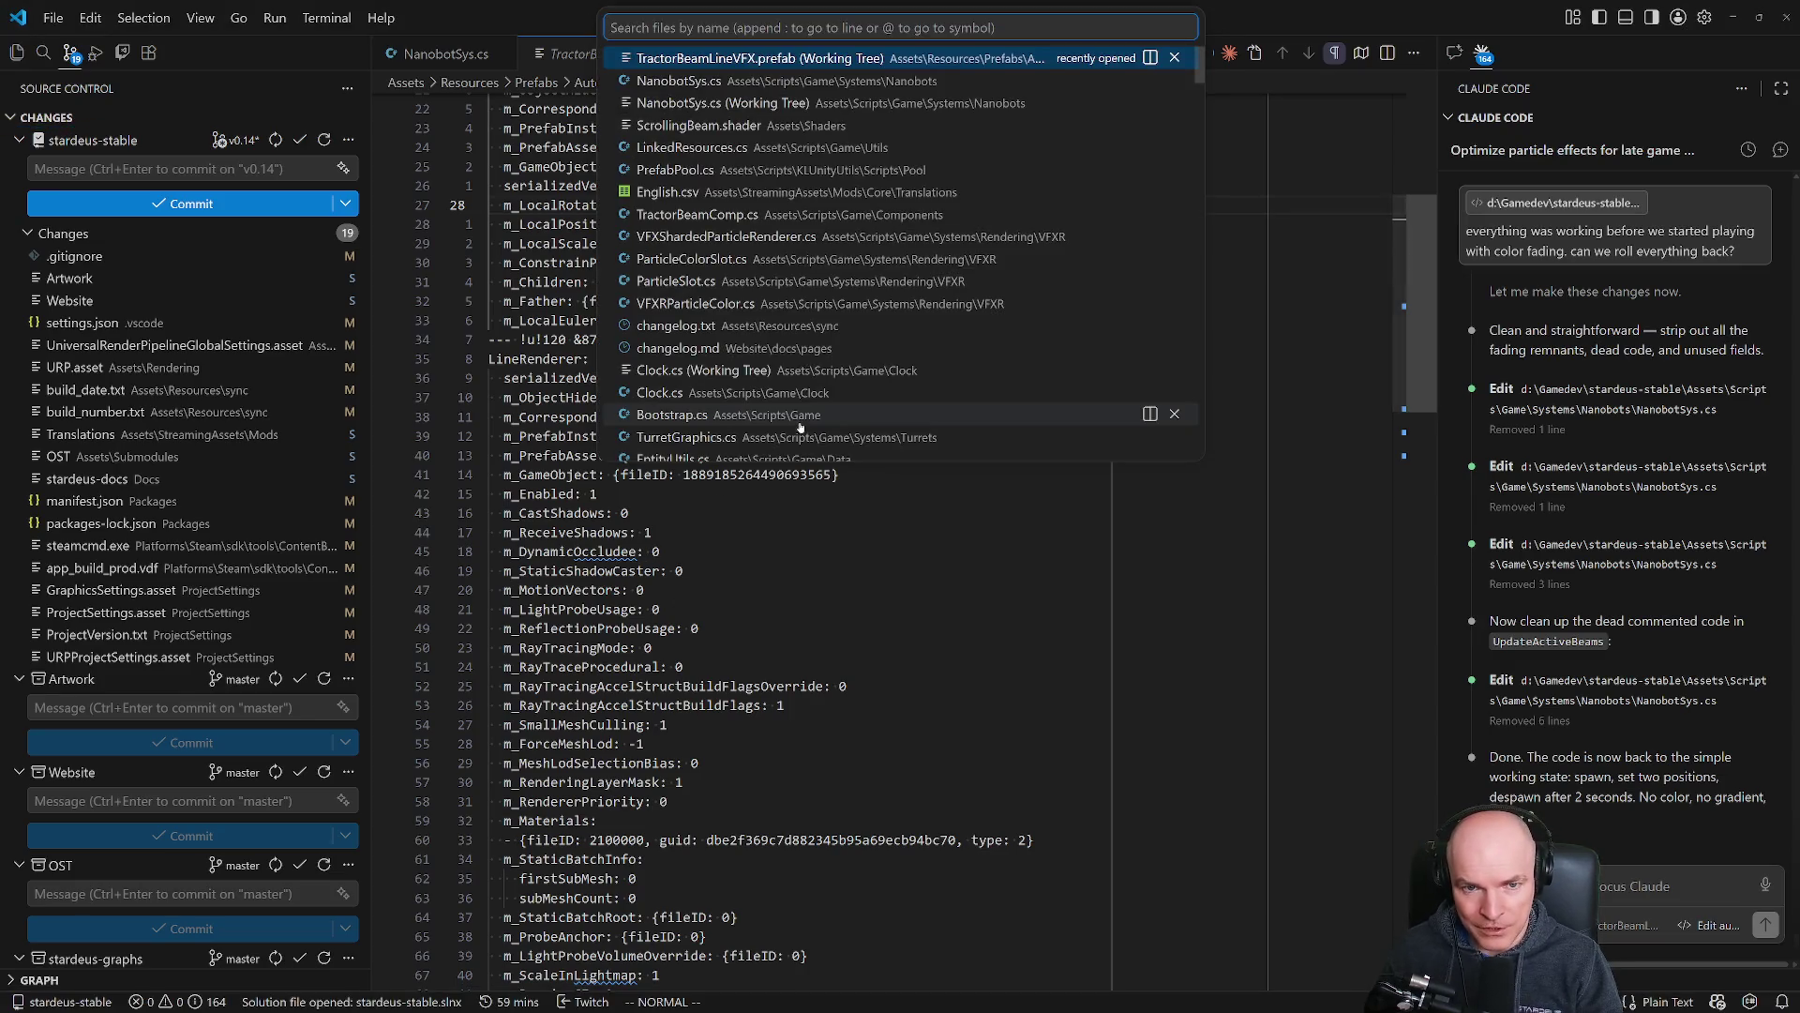
pyautogui.press('Down')
pyautogui.press('Return')
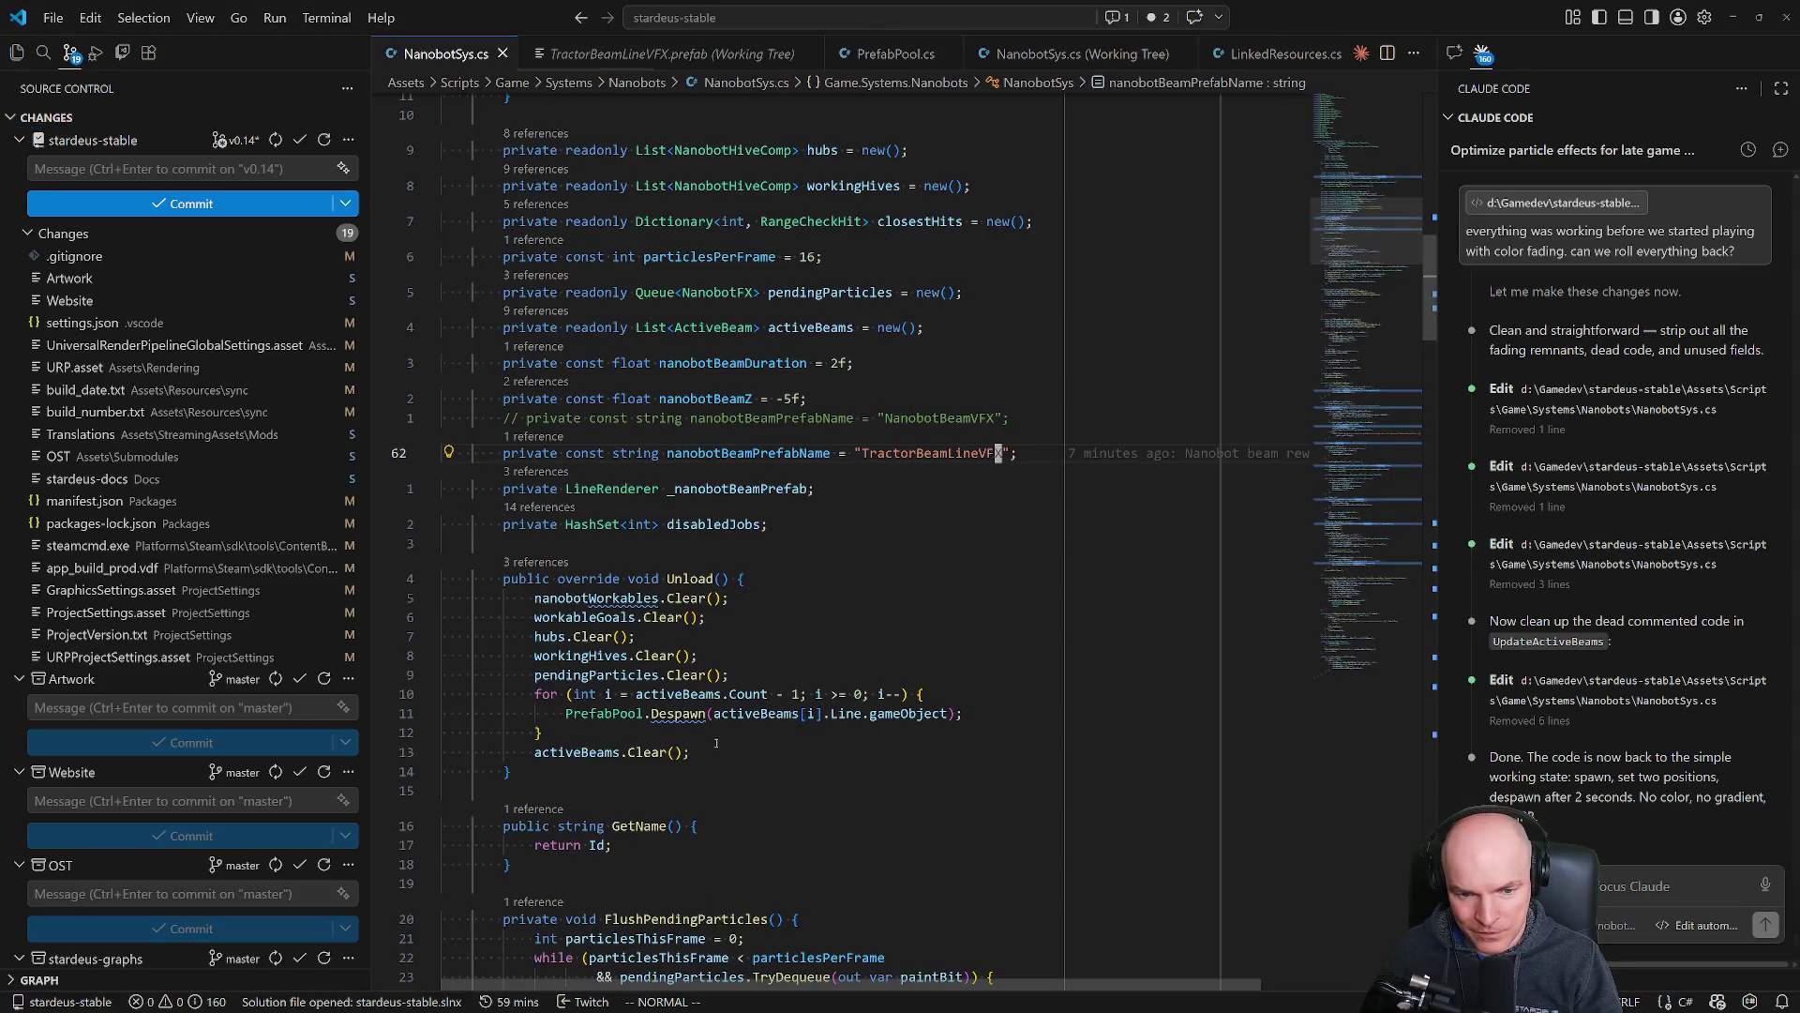
pyautogui.hotkey('ctrl', 'p')
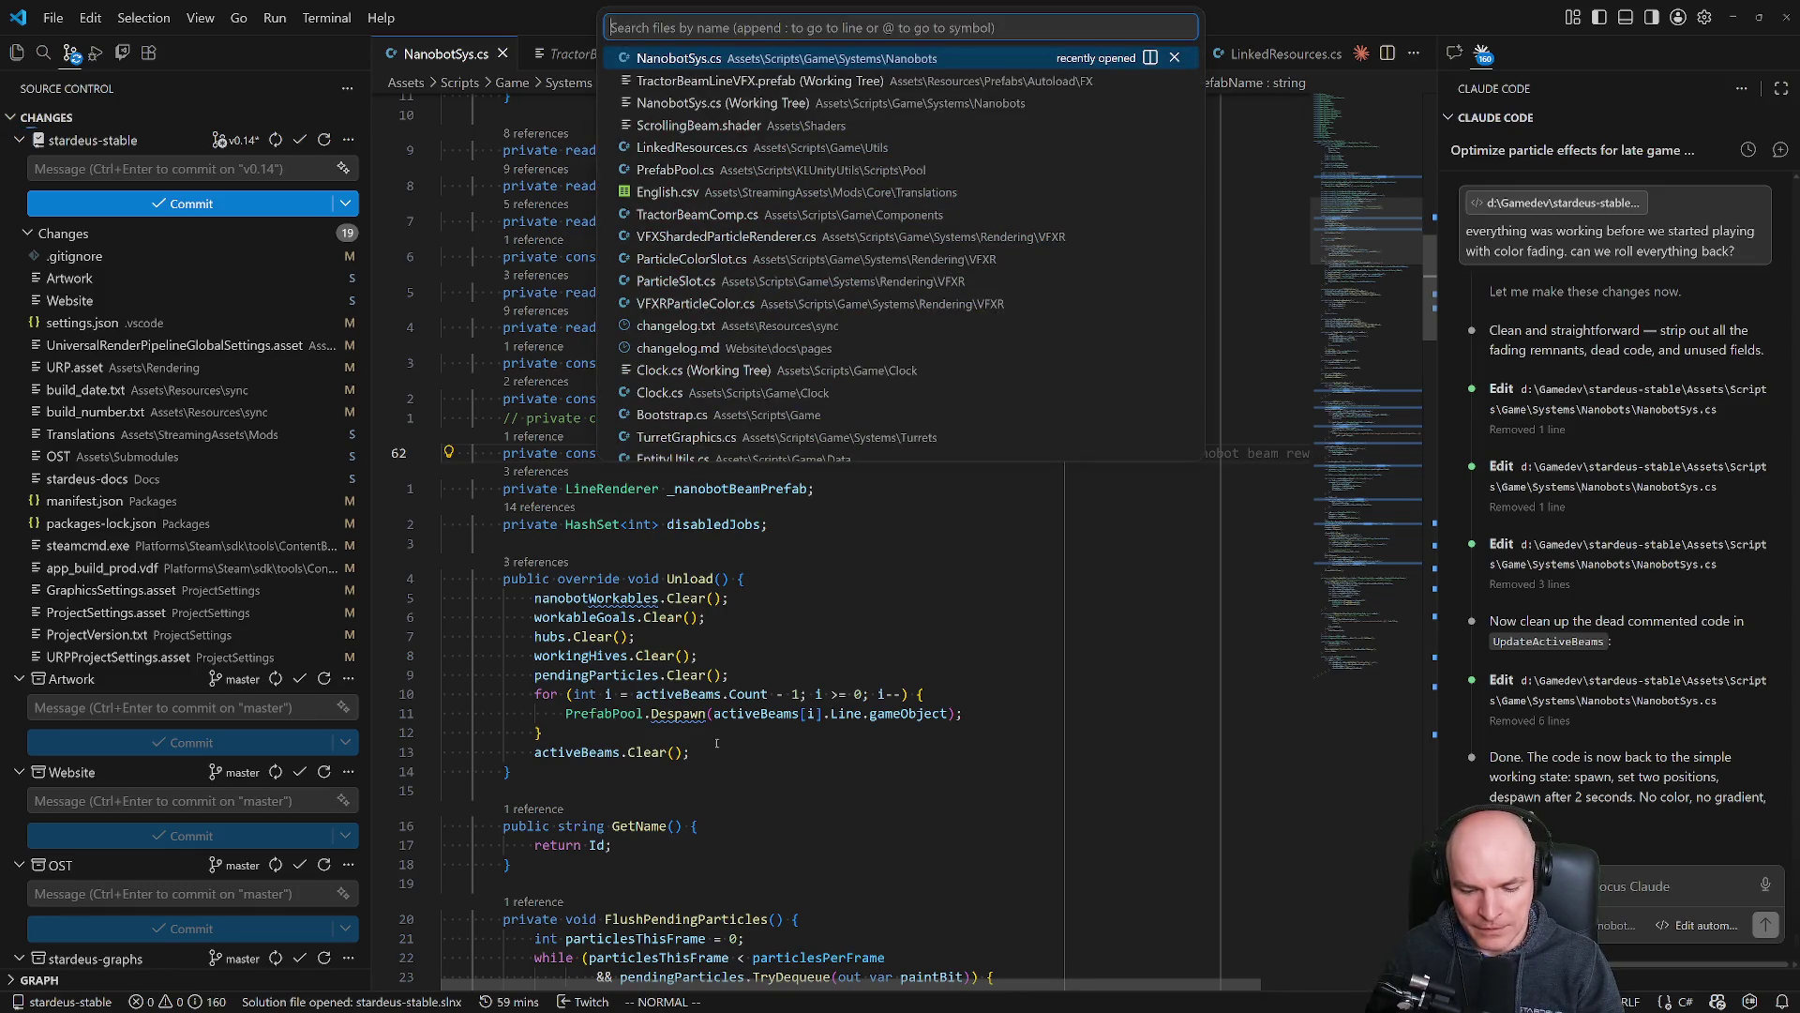
pyautogui.write('tractor')
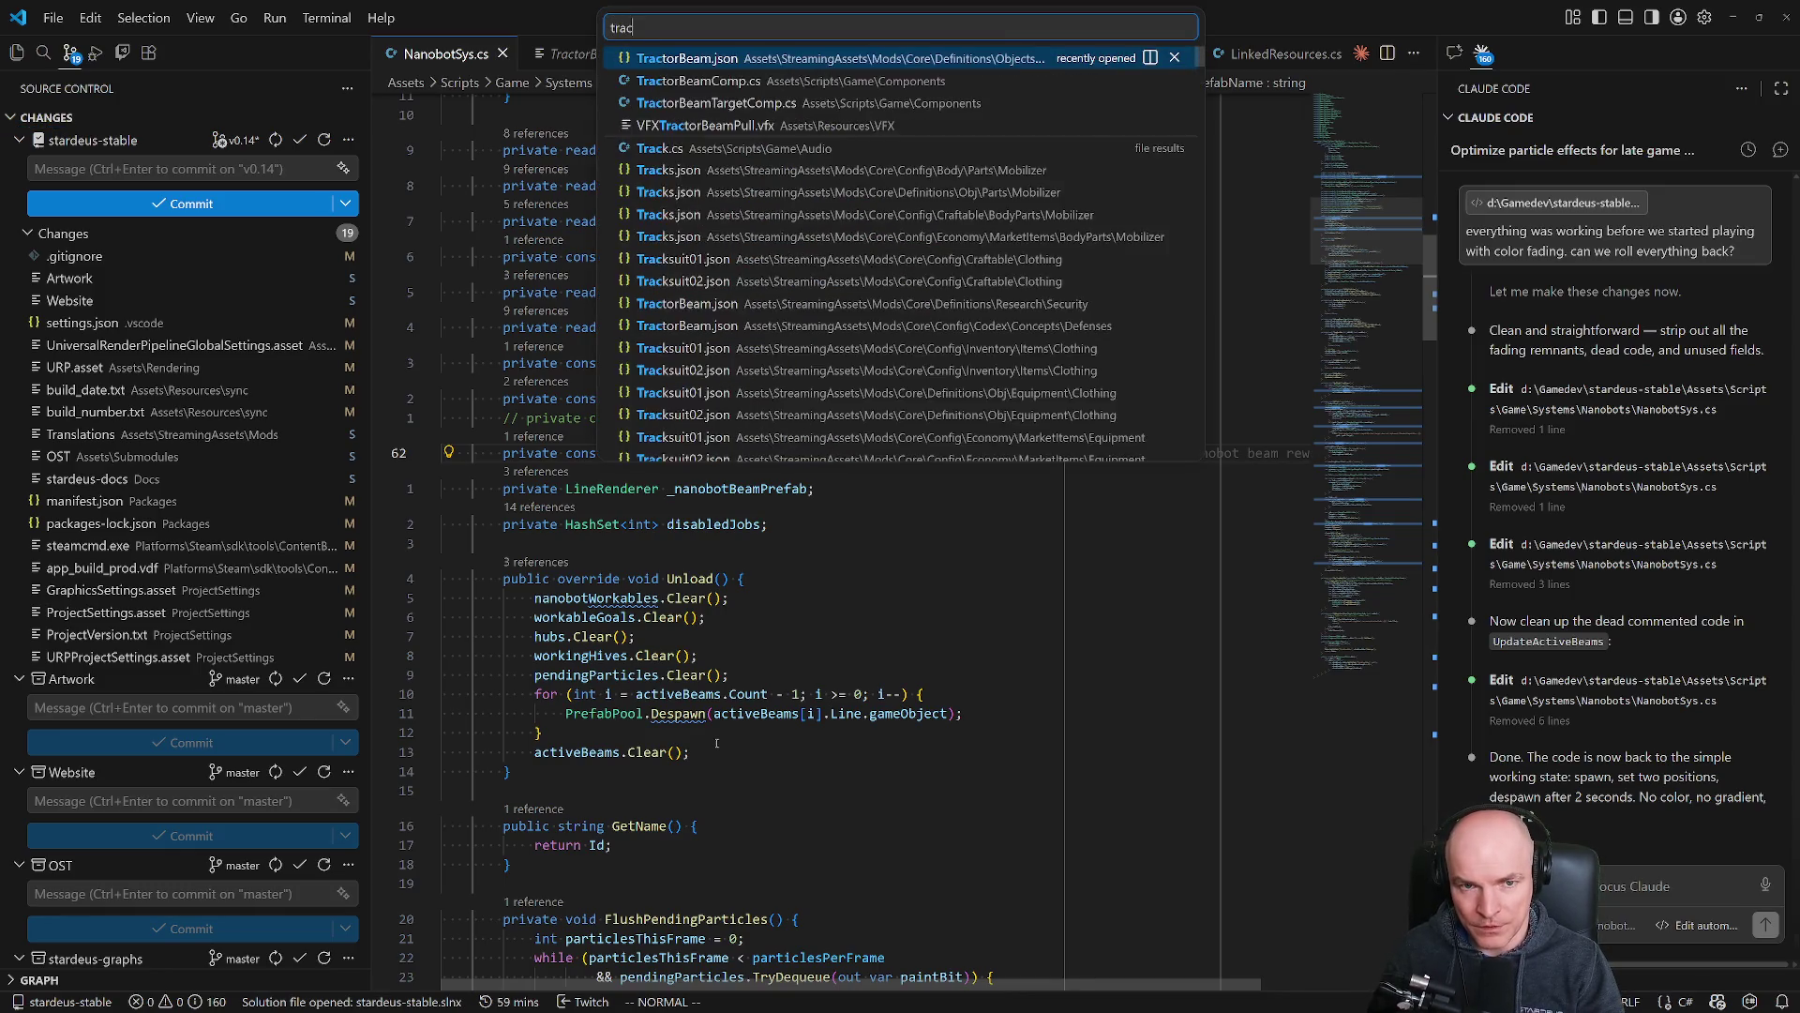
pyautogui.press('Down')
pyautogui.press('Return')
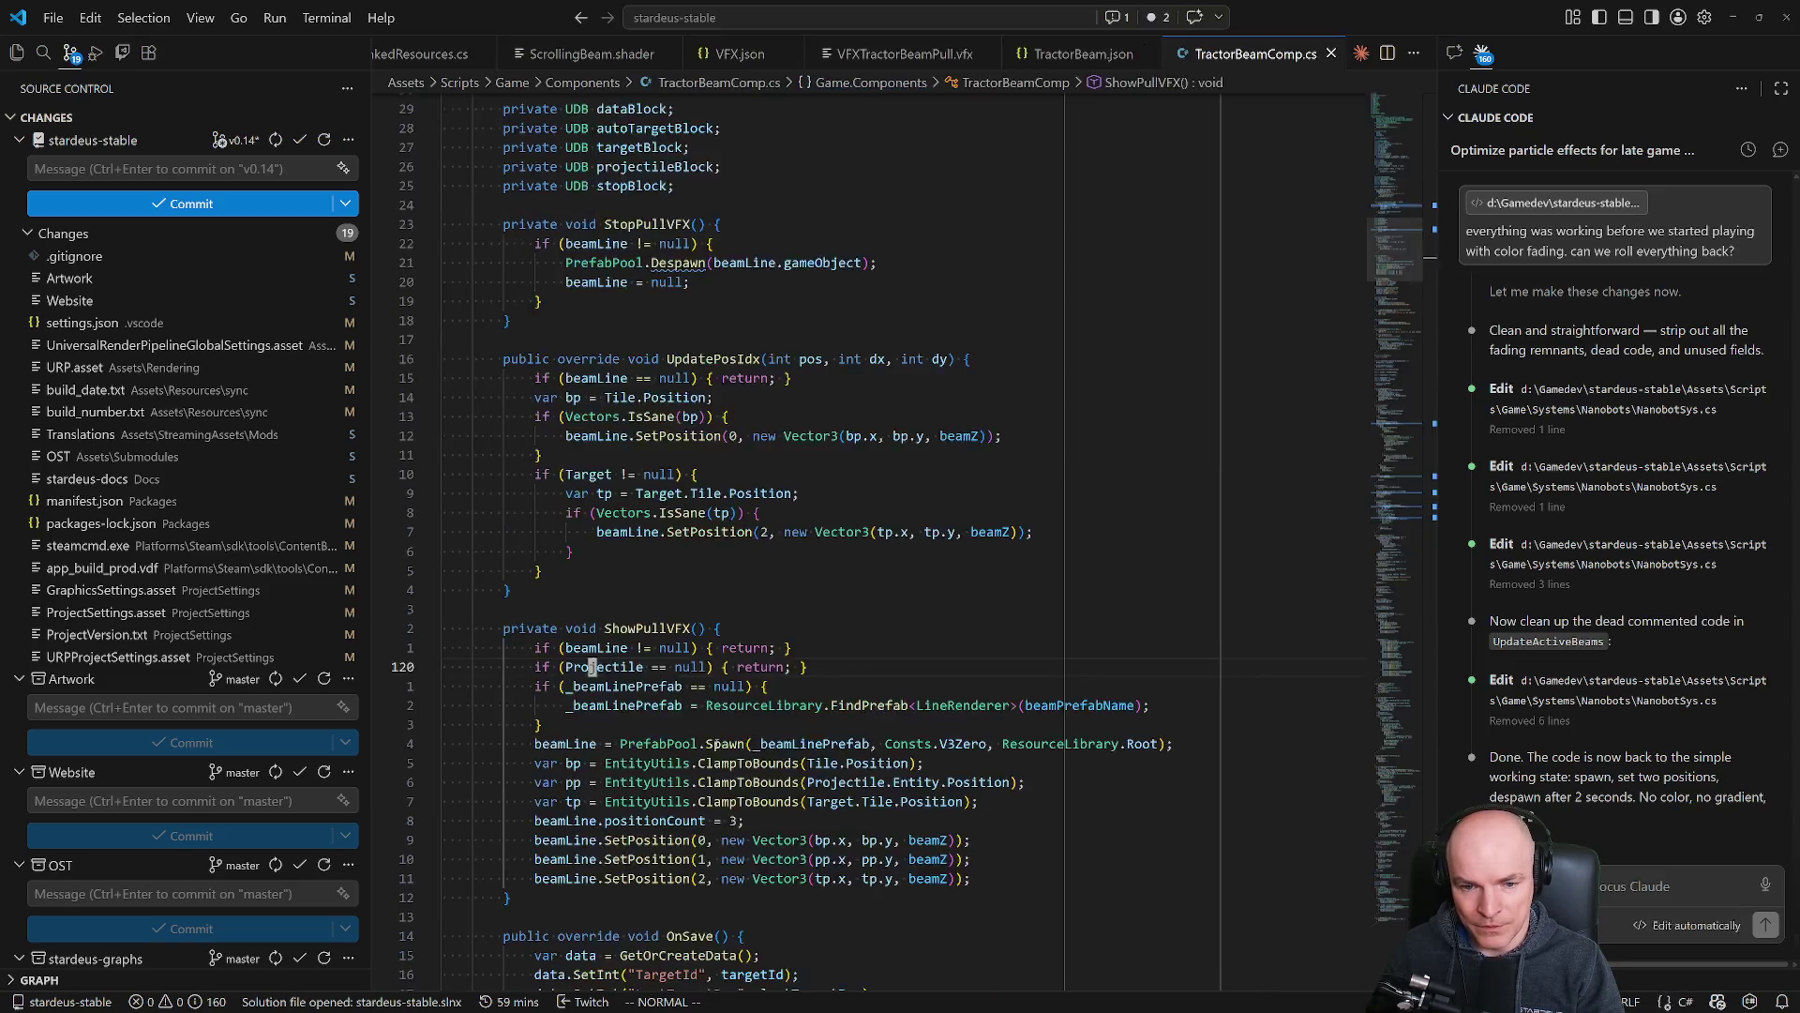
# Inspect the bp clamp and SetPosition calls in ShowPullVFX, then reopen NanobotSys.cs.
pyautogui.scroll(-5, 736, 536)
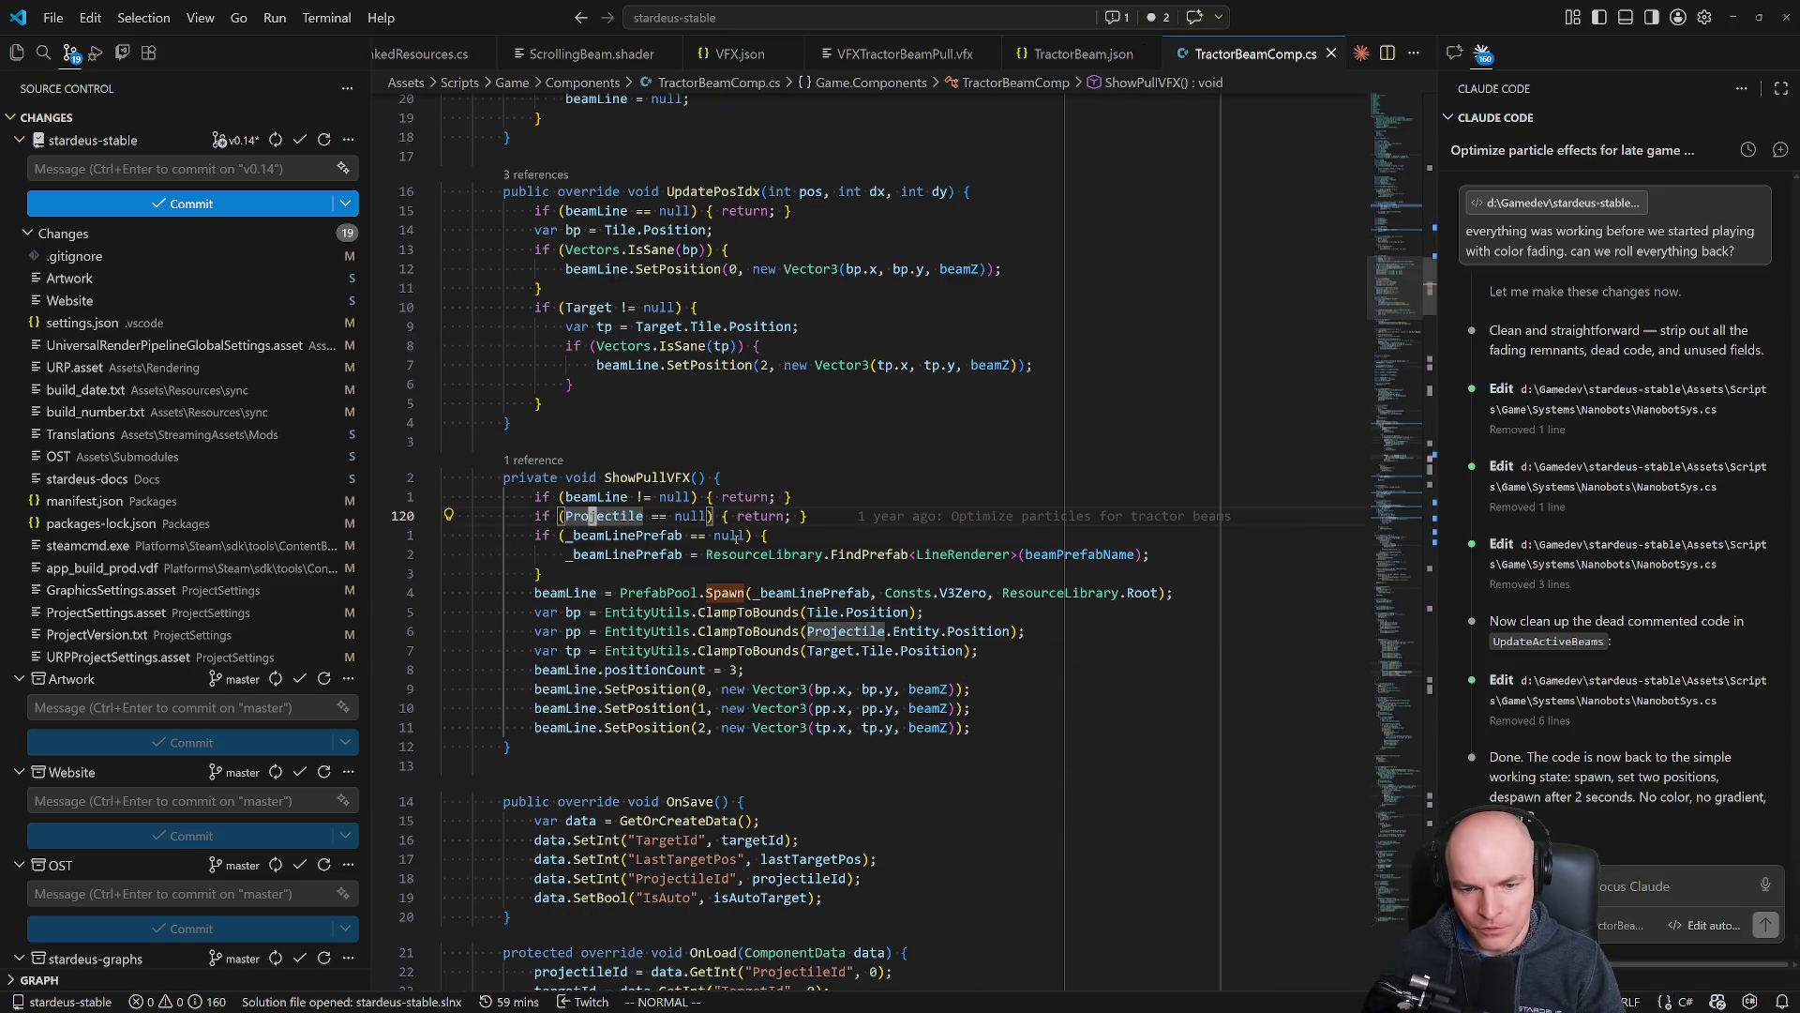
pyautogui.click(574, 612)
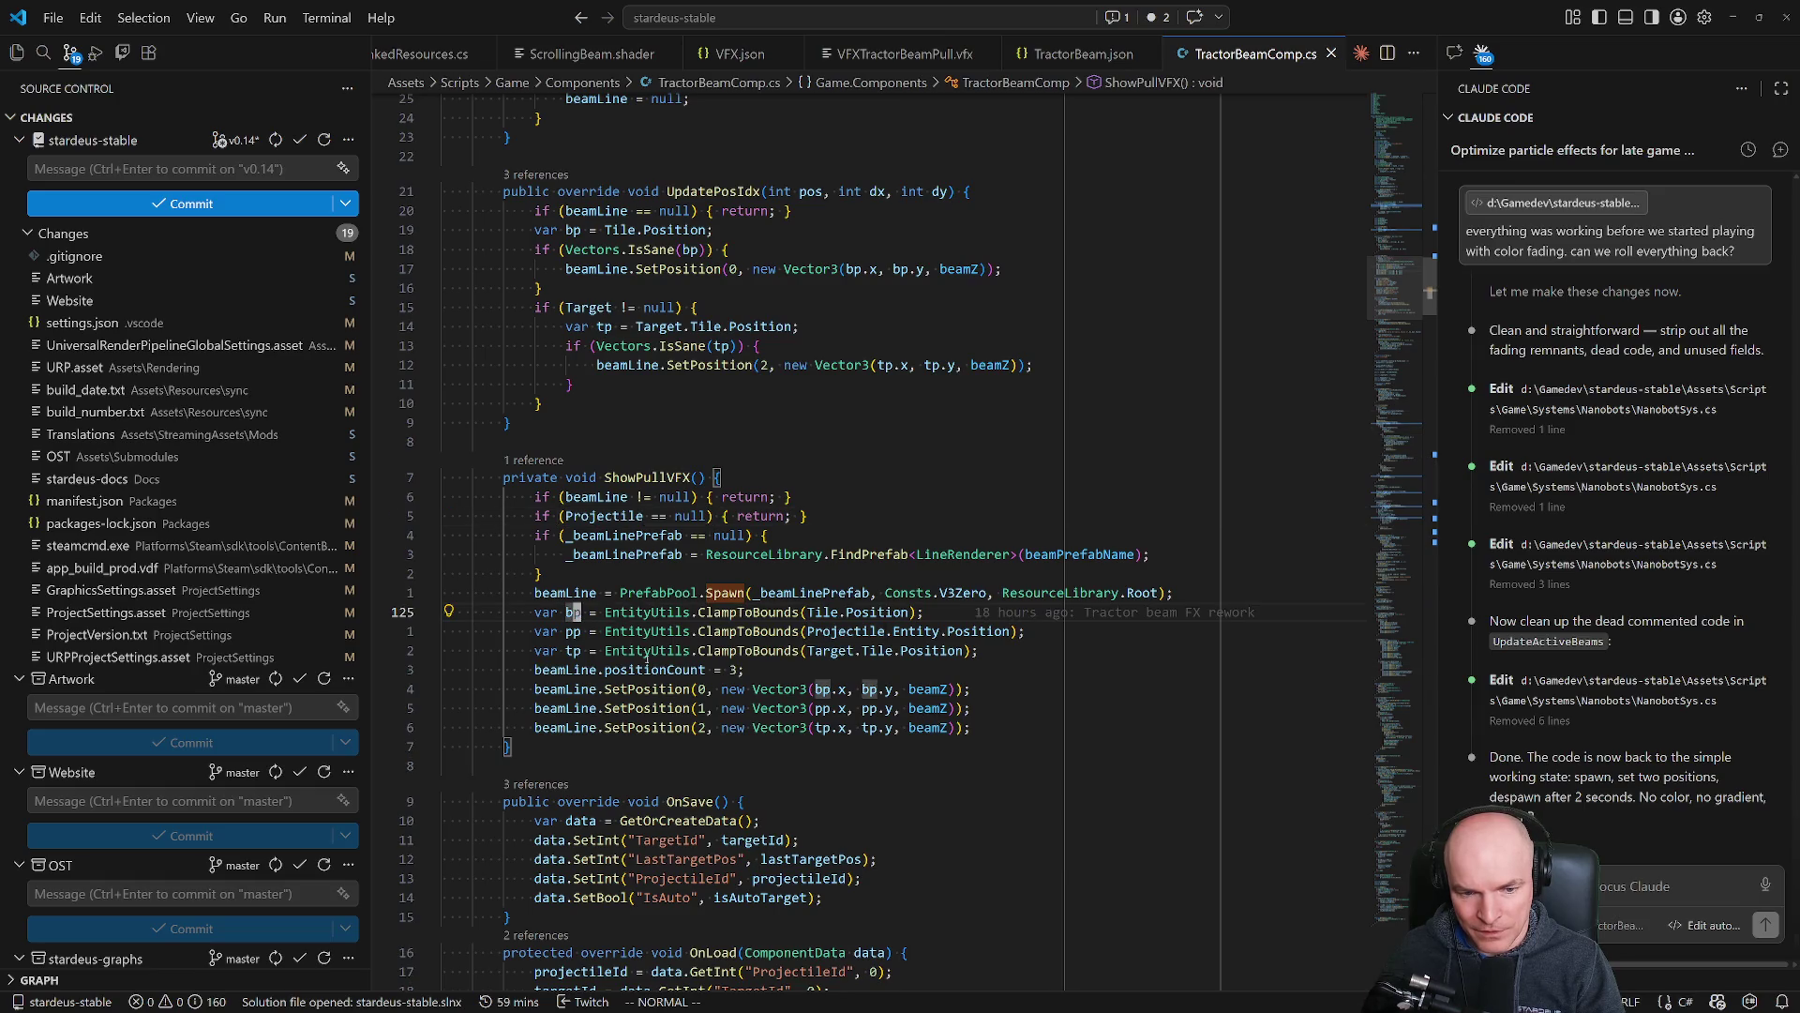
pyautogui.click(645, 689)
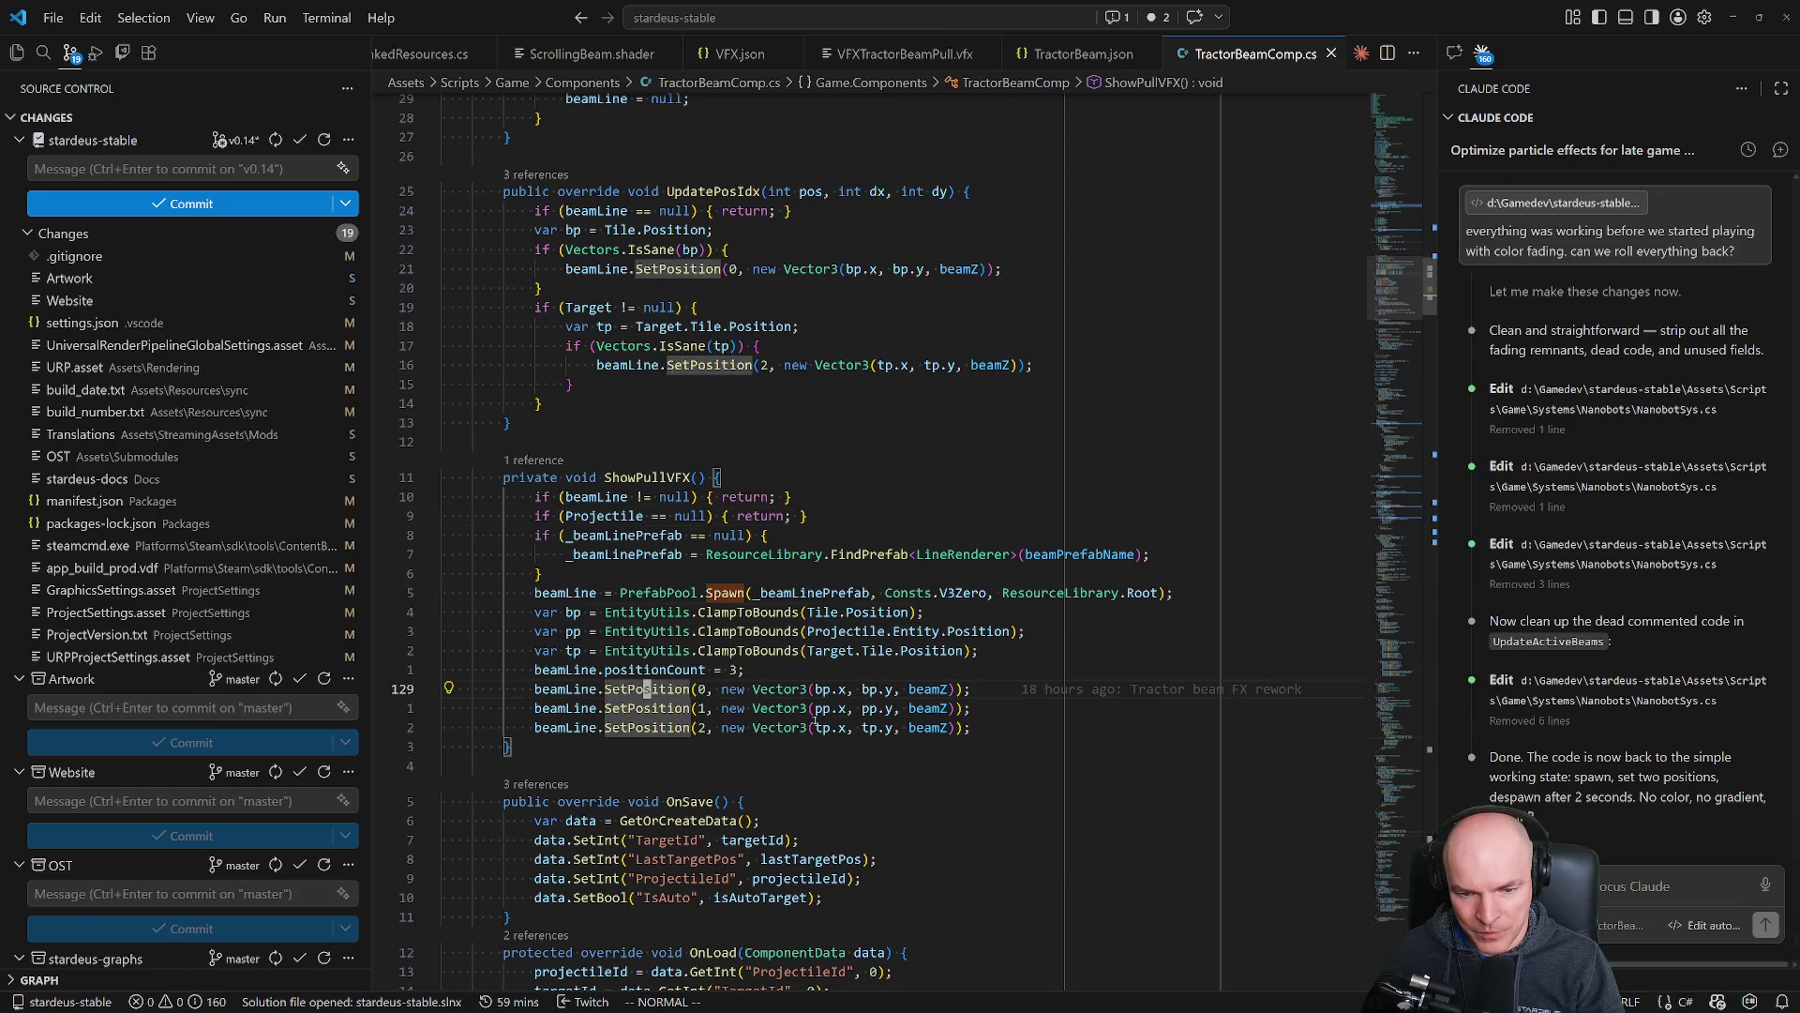
pyautogui.scroll(-3, 740, 720)
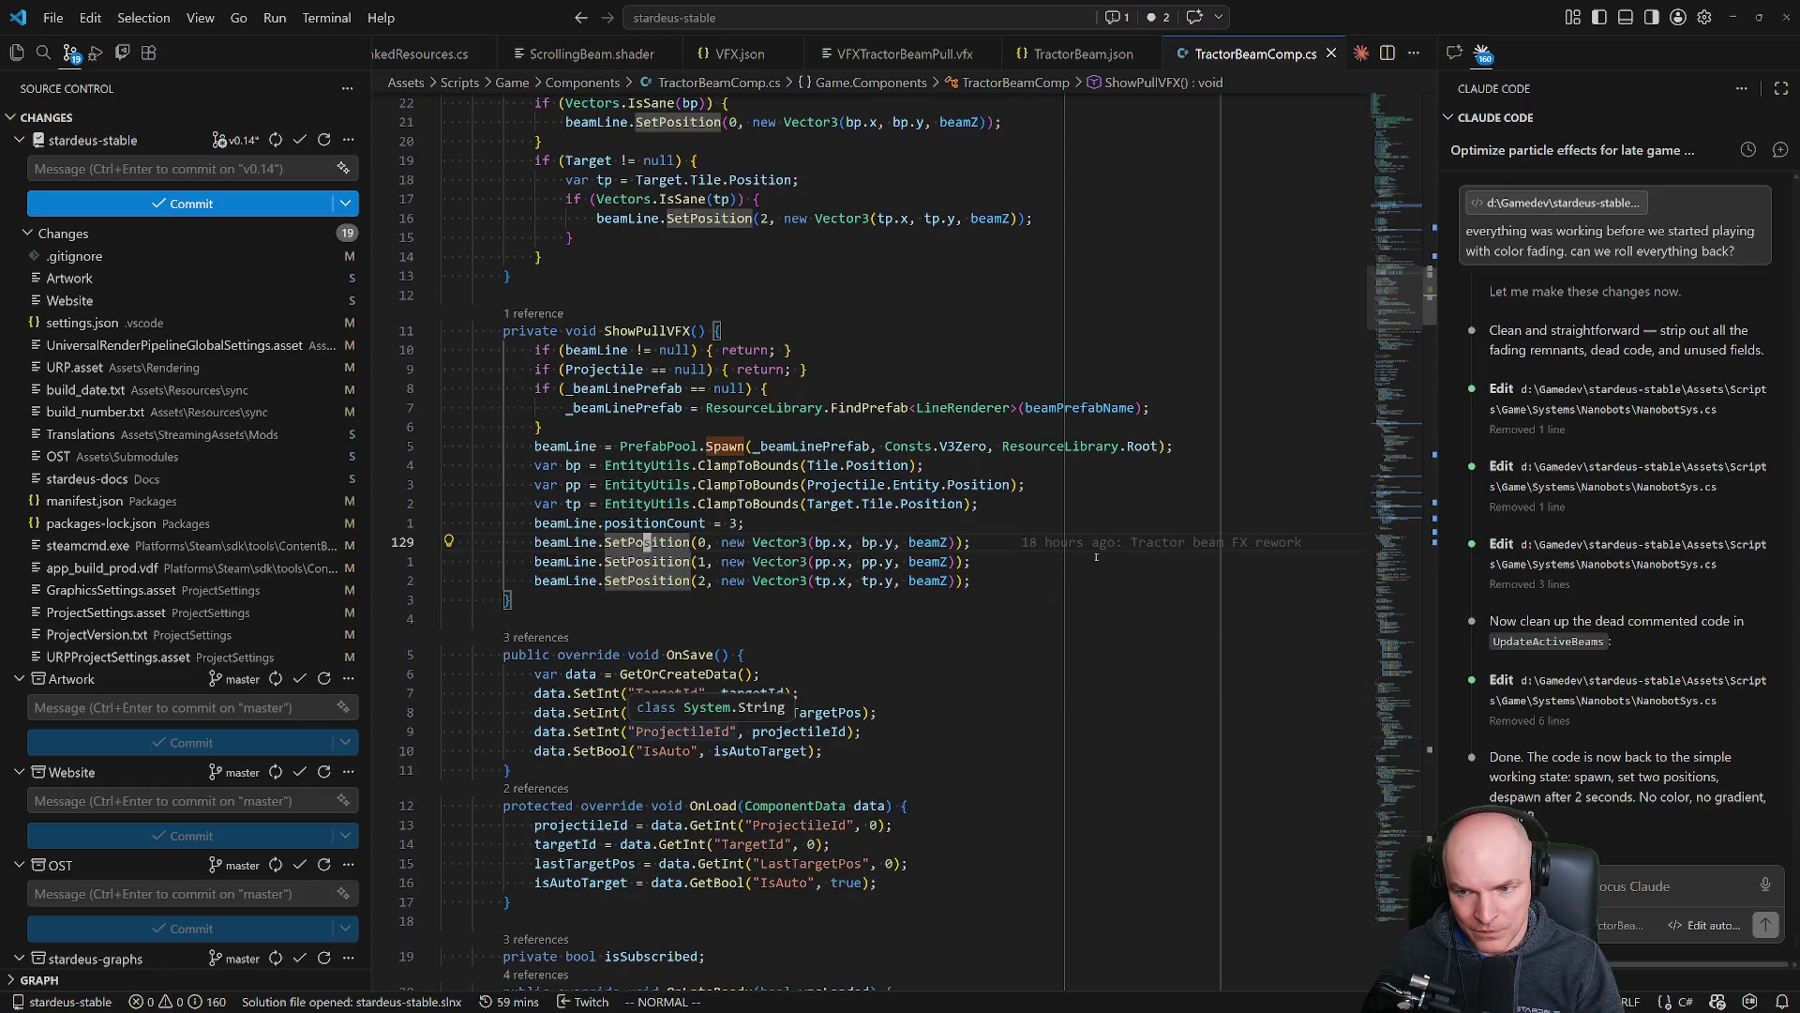
pyautogui.click(1430, 752)
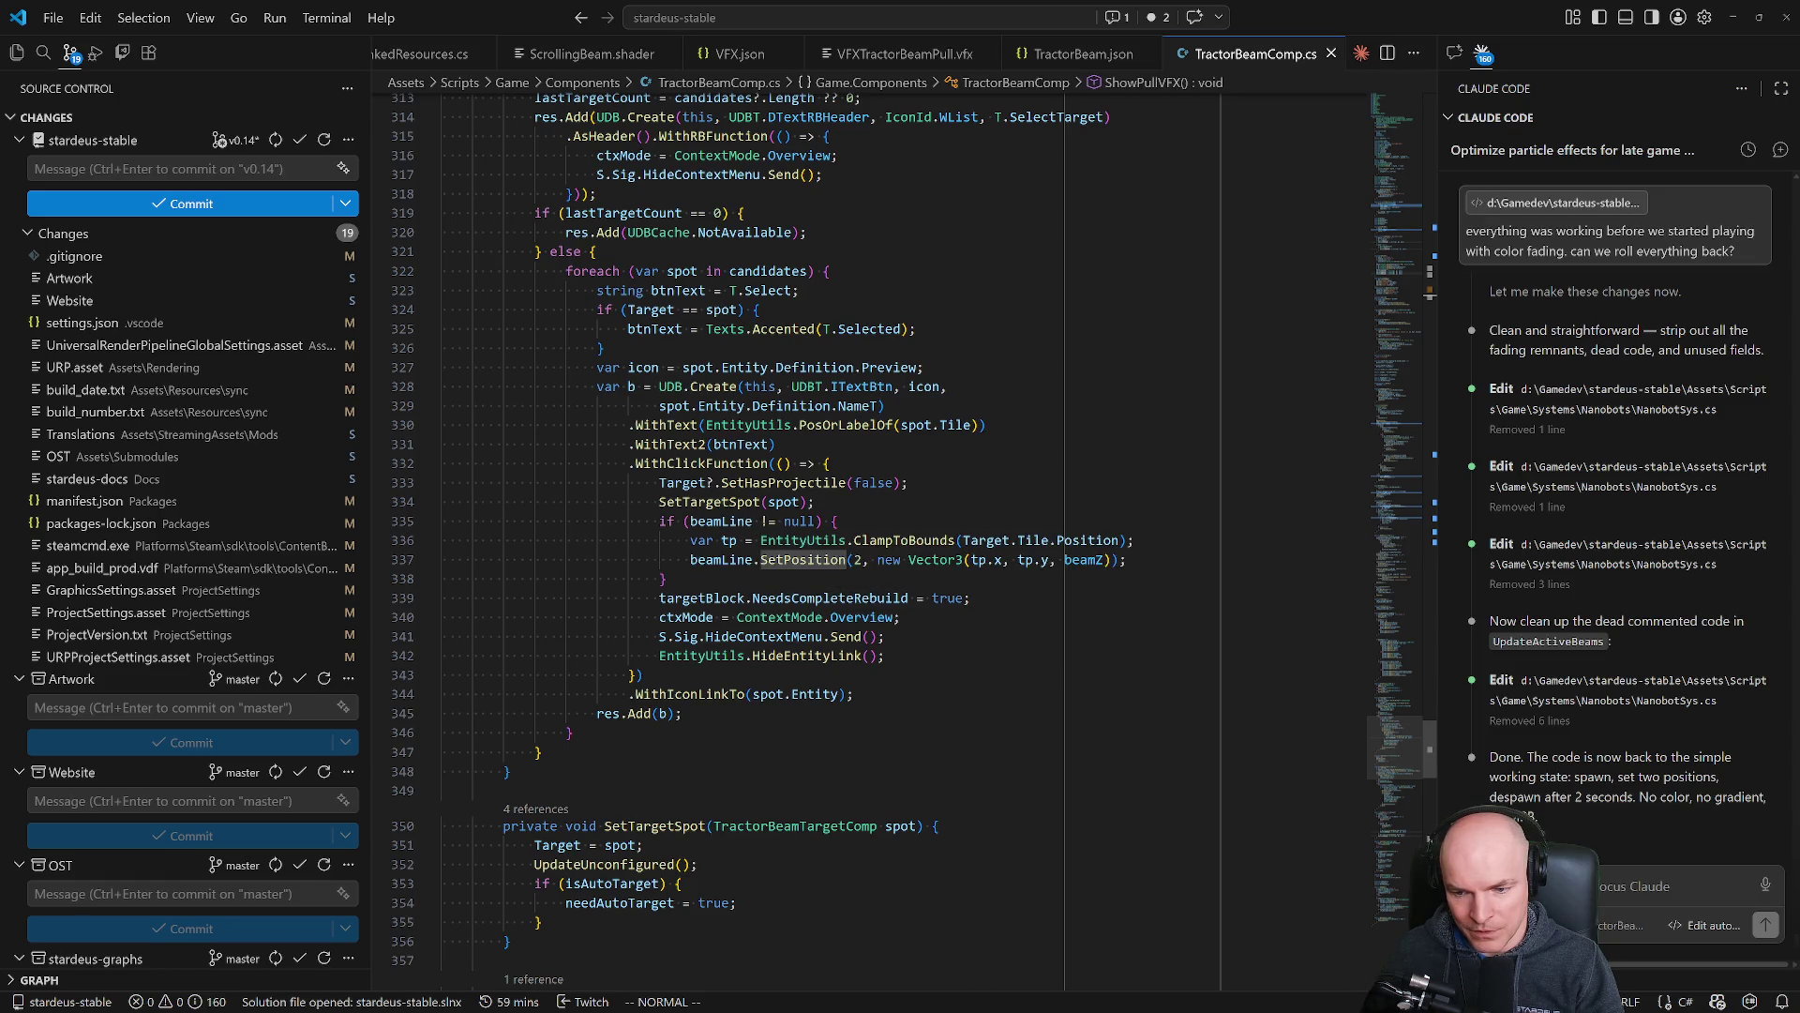
pyautogui.press('n')
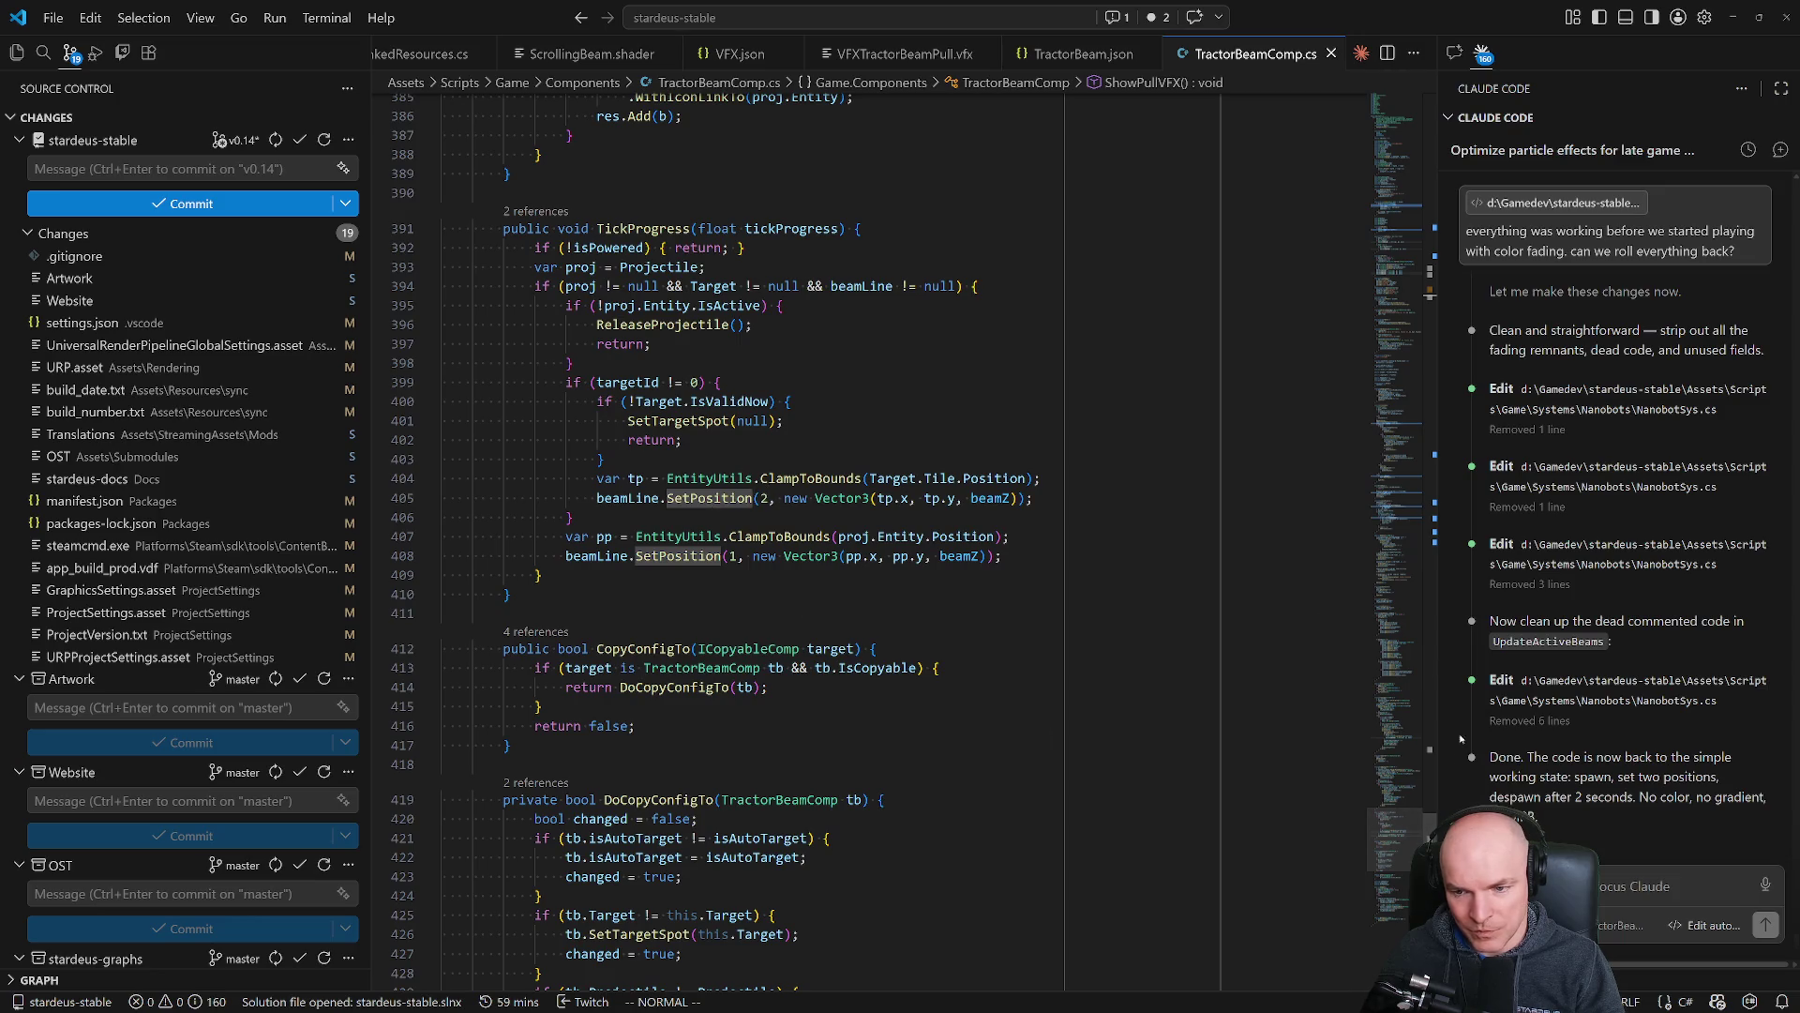
pyautogui.click(1431, 750)
pyautogui.scroll(20, 1093, 229)
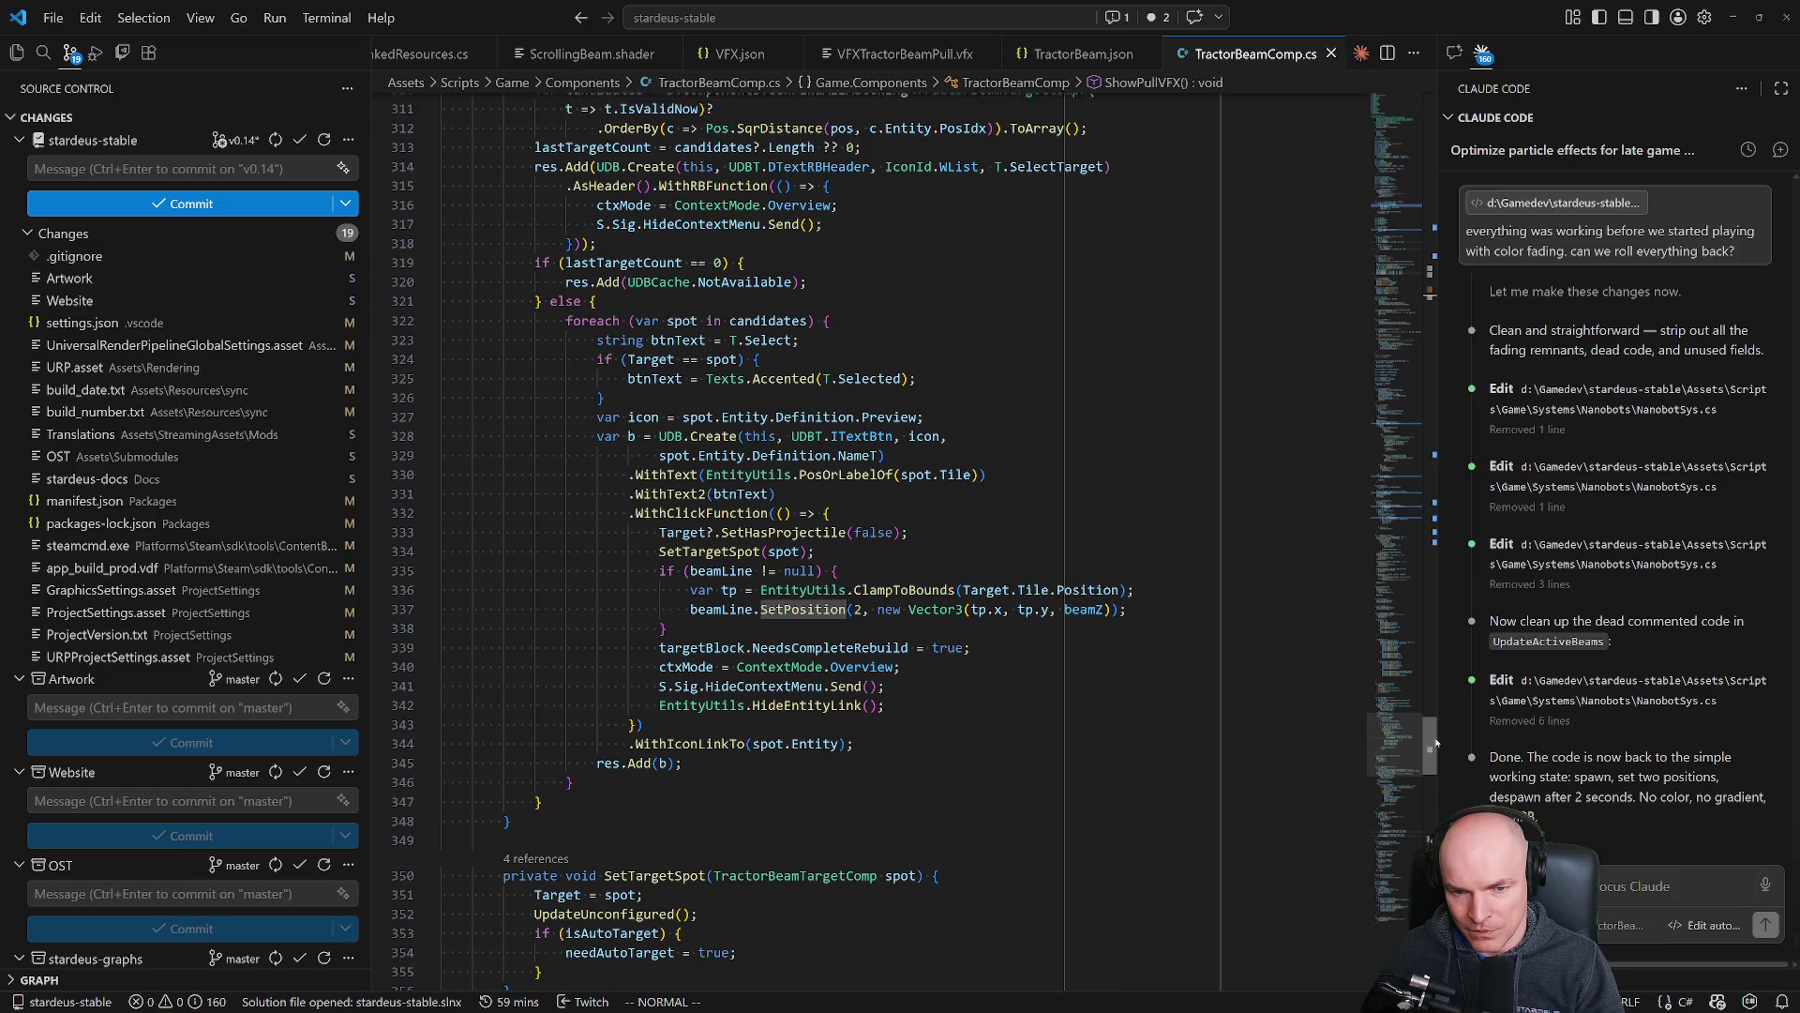
pyautogui.hotkey('ctrl', 'p')
pyautogui.press('Down')
pyautogui.press('Return')
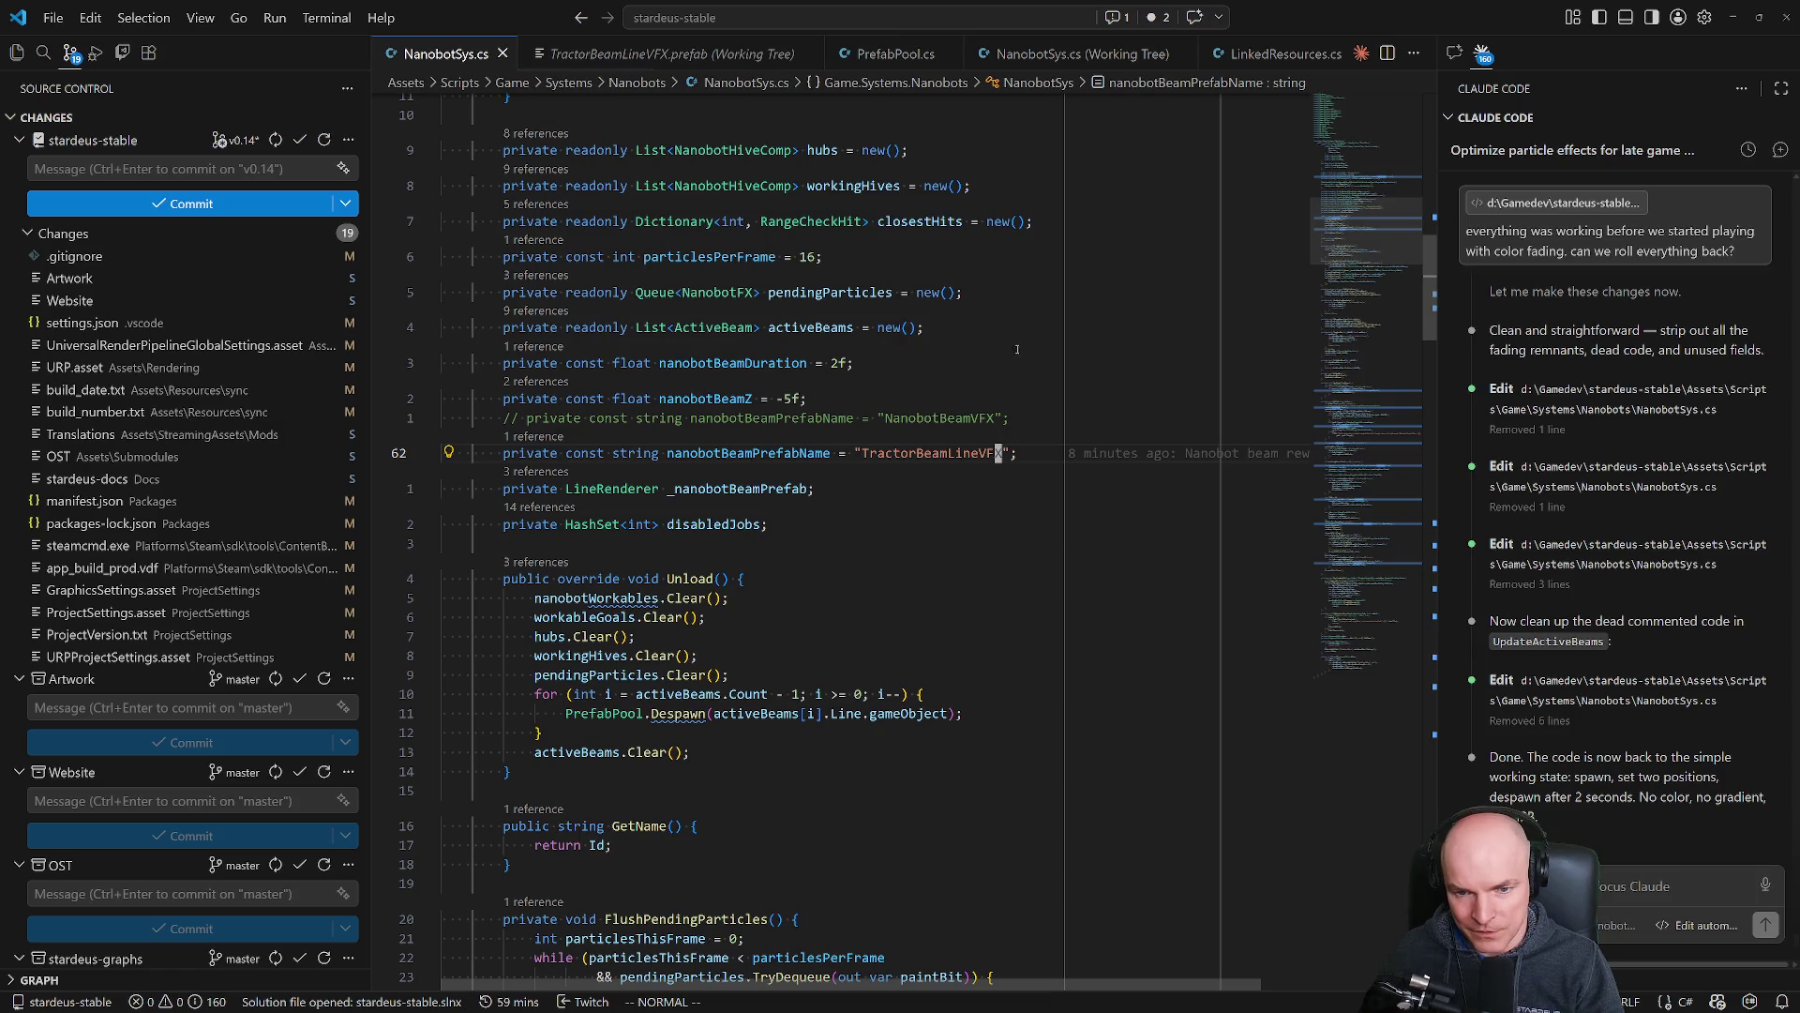
# Review the TractorBeamLineVFX prefab name and the start-position arguments in ShowParticlesAt.
pyautogui.click(737, 452)
pyautogui.moveTo(862, 453); pyautogui.dragTo(1006, 466)
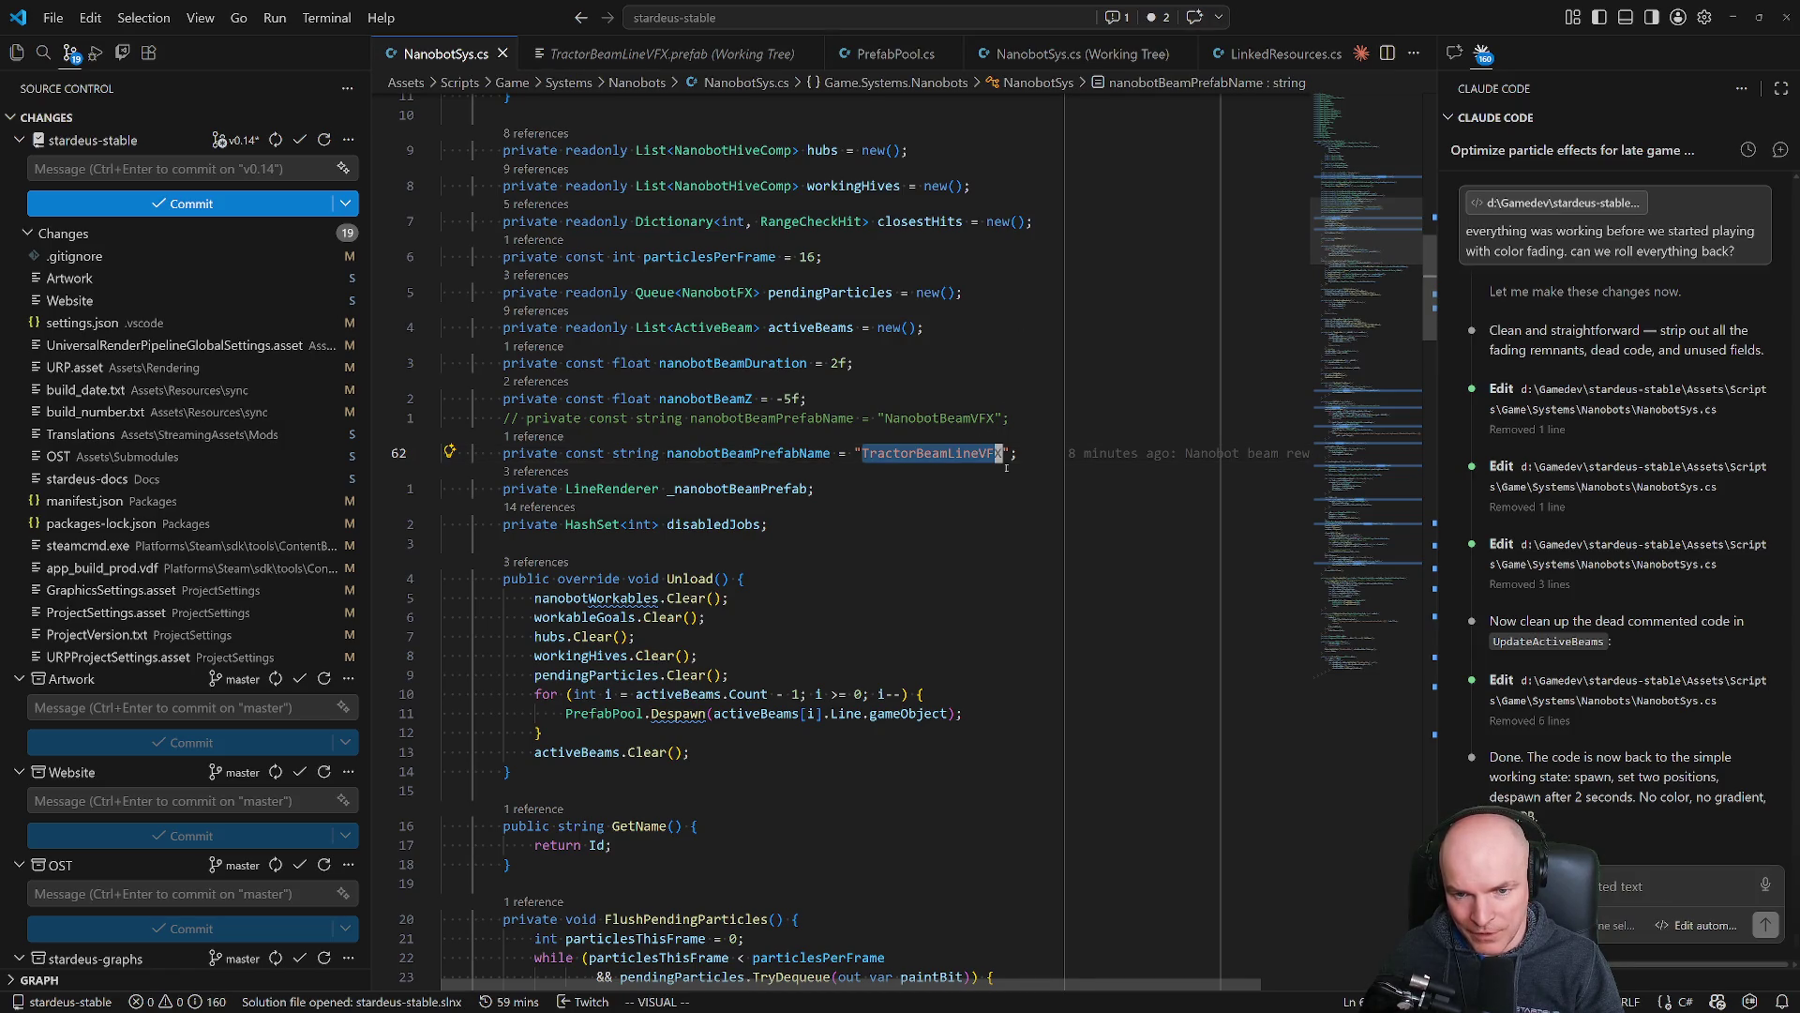
pyautogui.moveTo(1419, 281); pyautogui.dragTo(1430, 385)
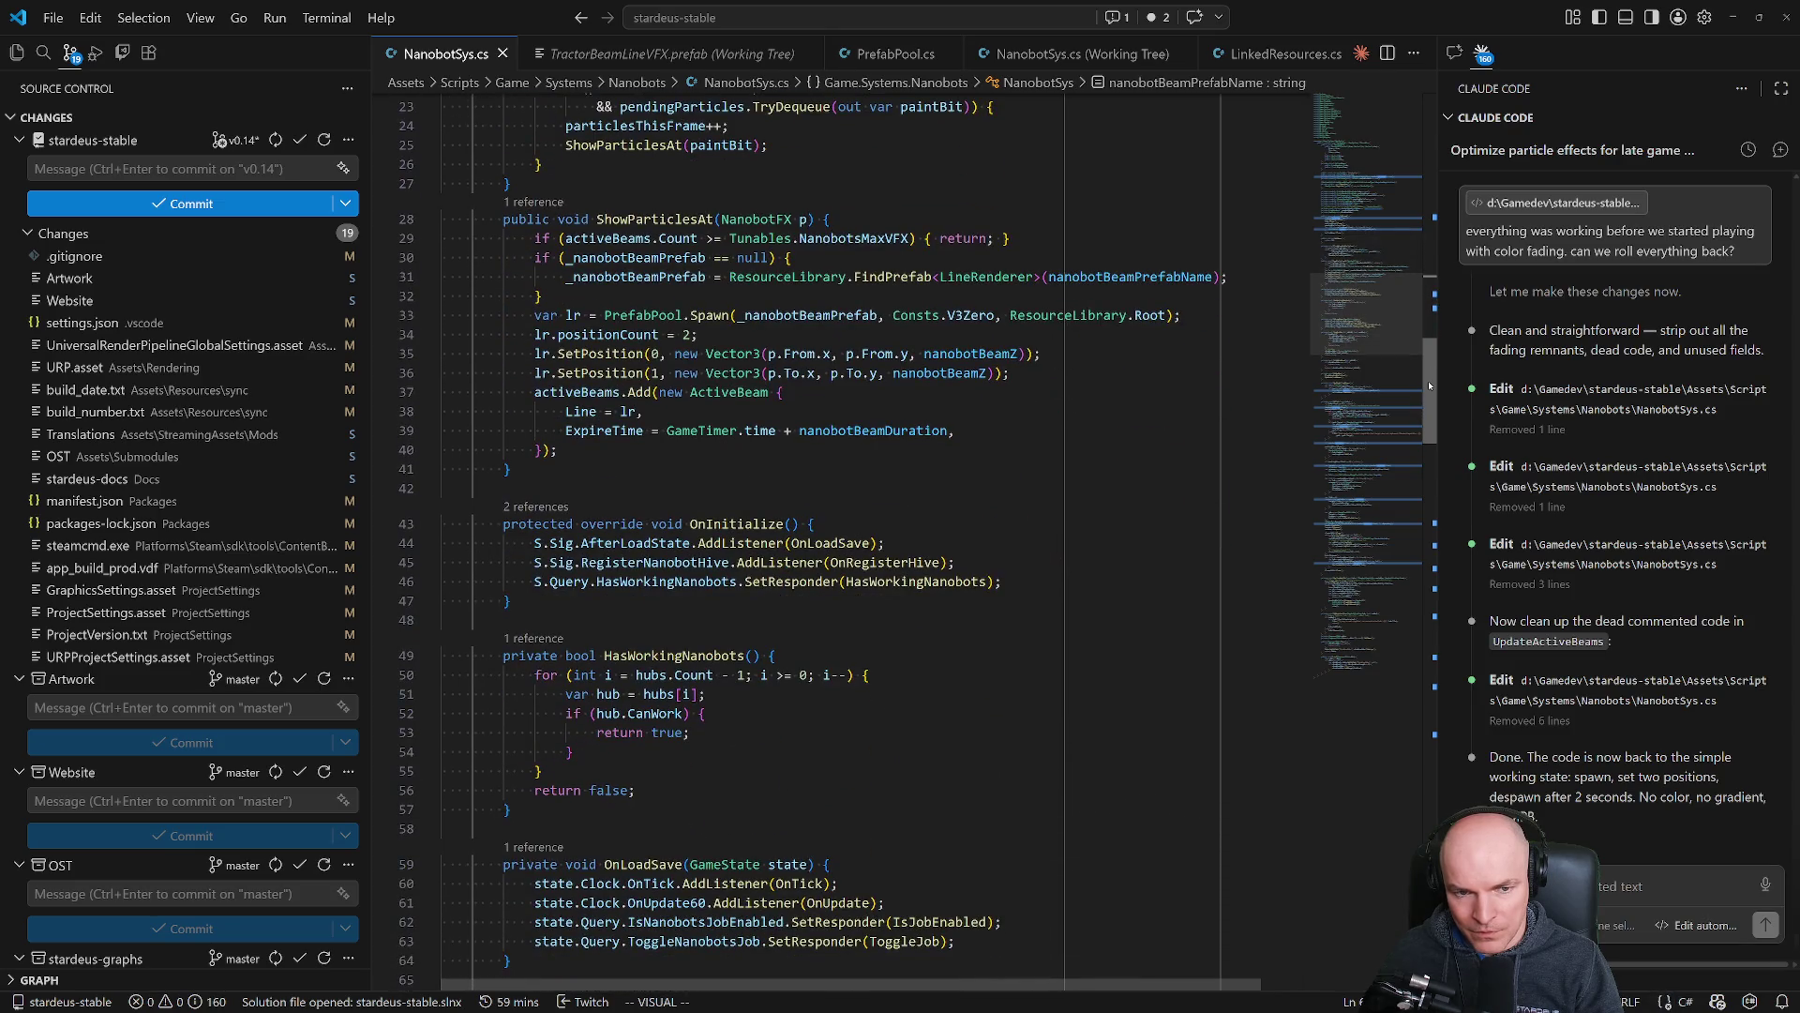
pyautogui.scroll(2, 869, 482)
pyautogui.click(622, 440)
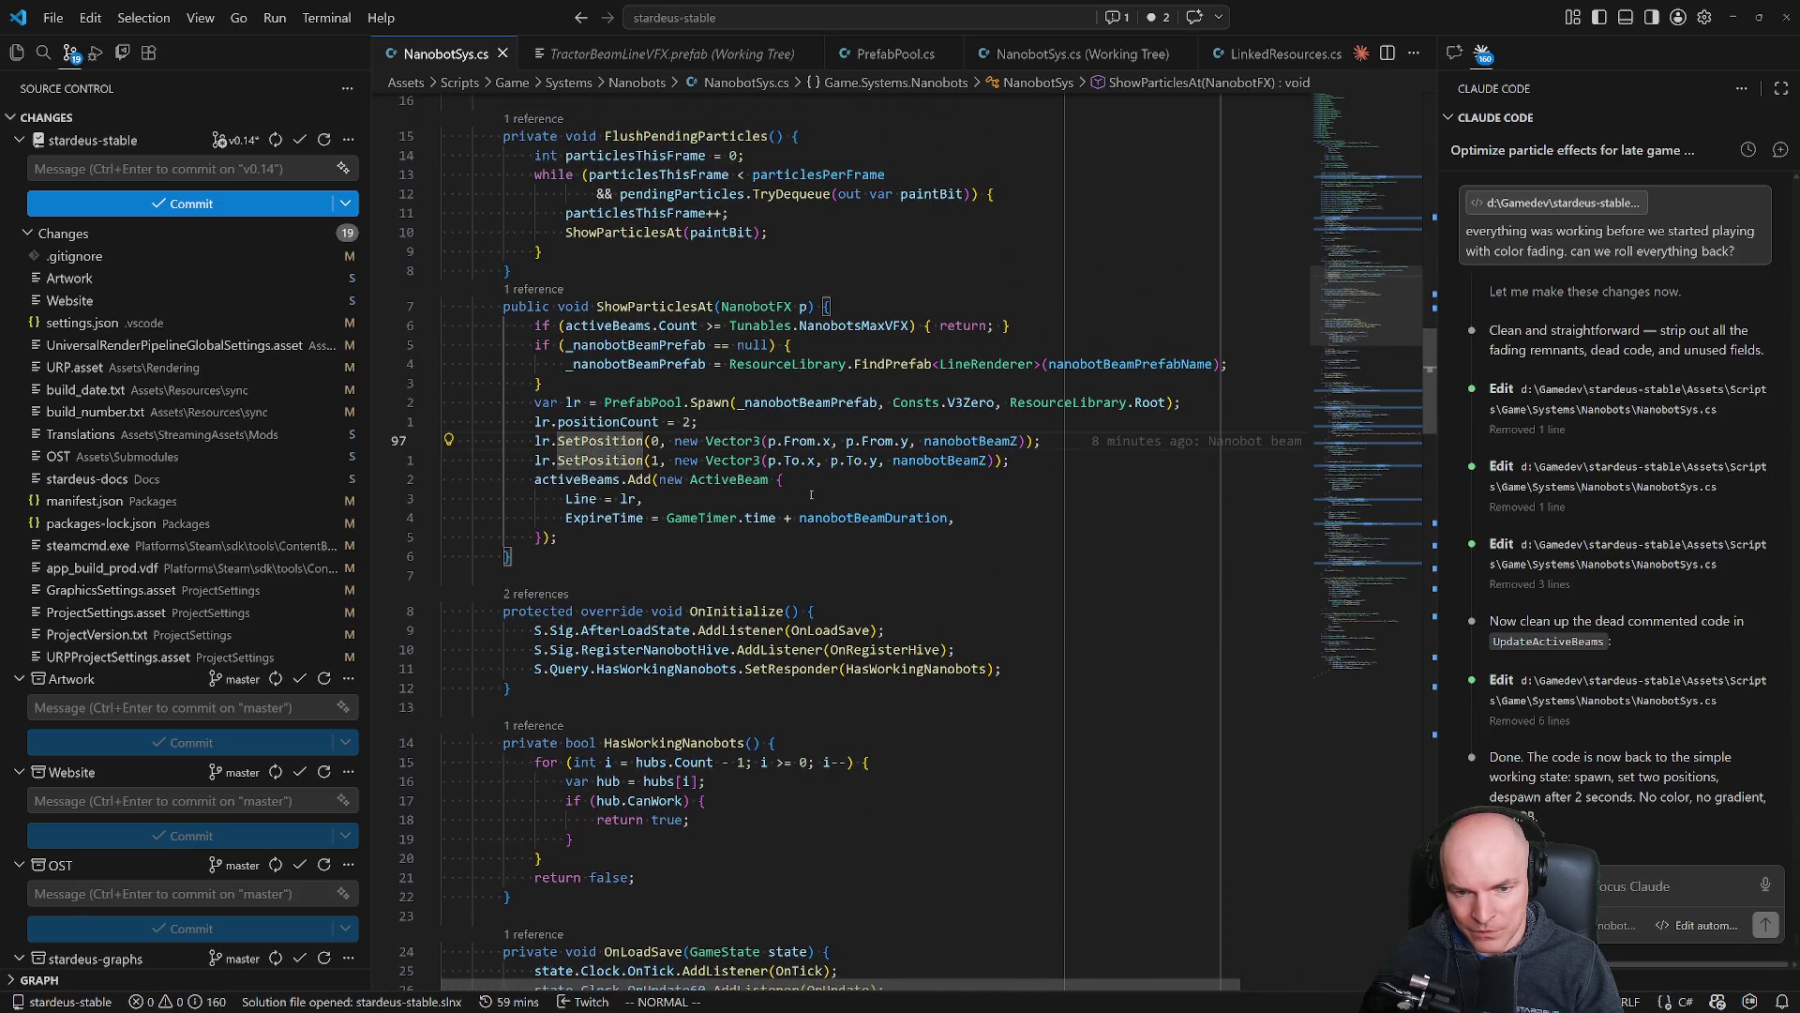
pyautogui.click(947, 442)
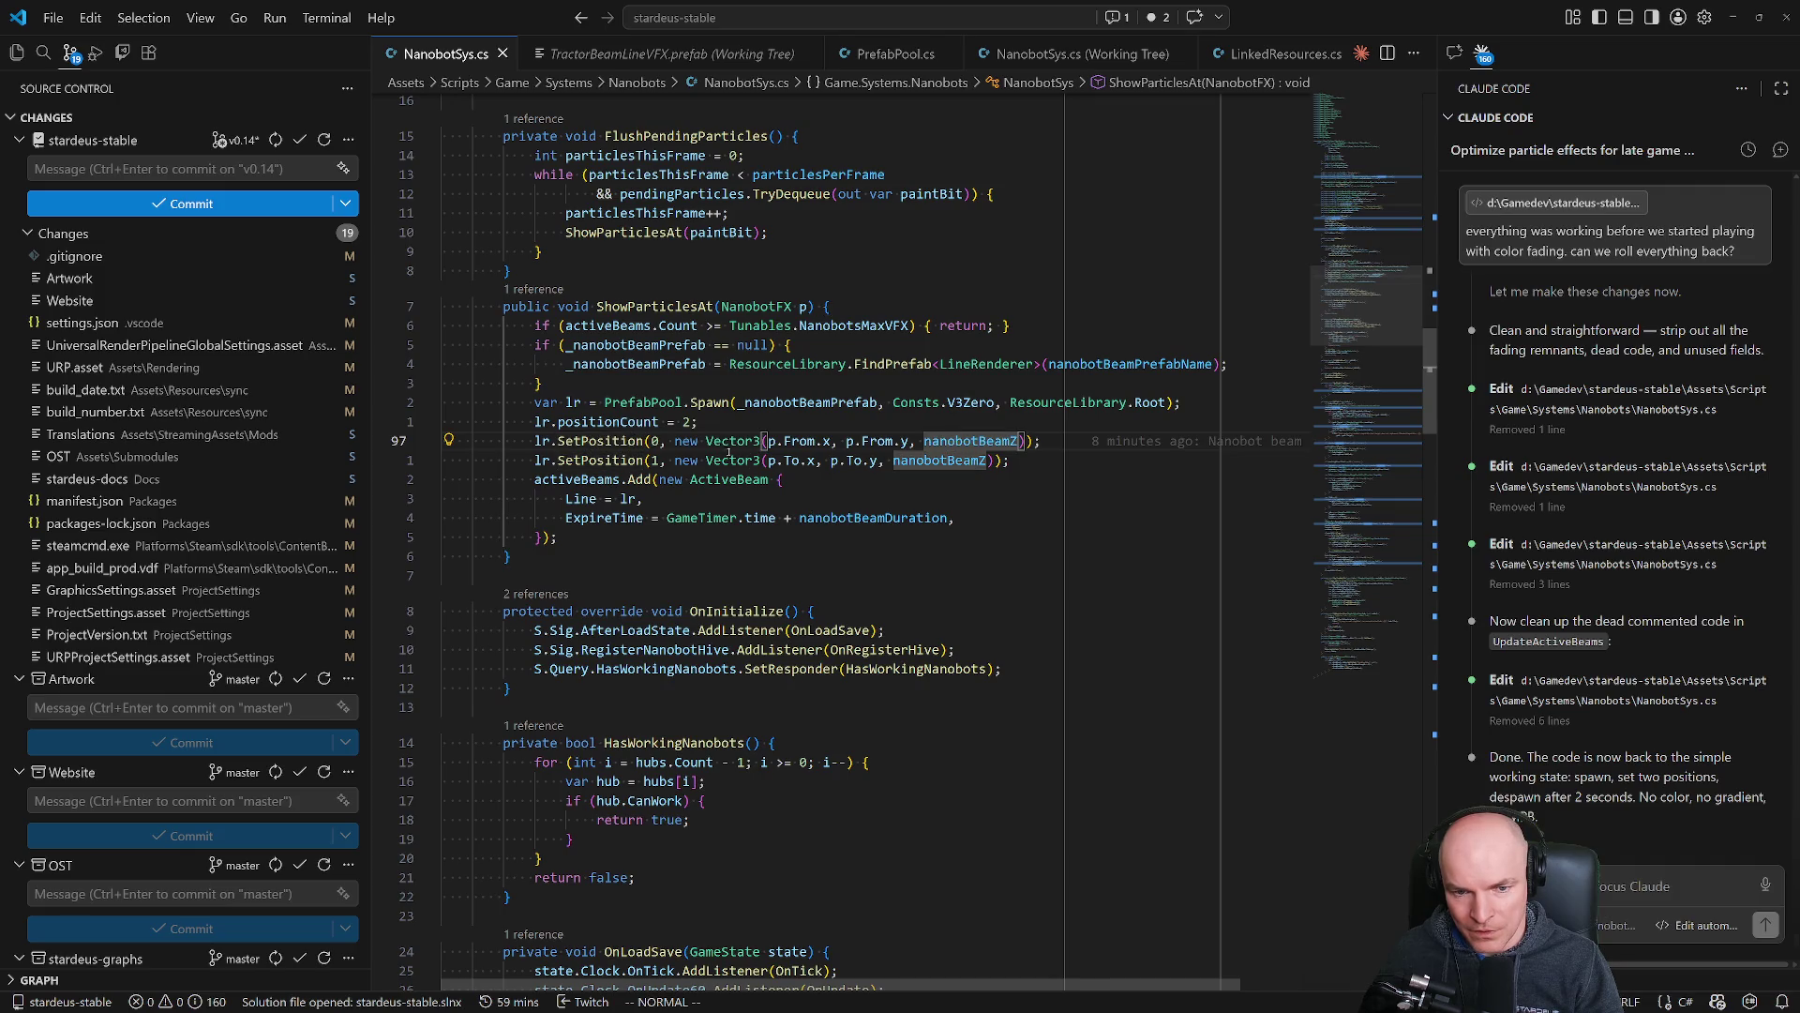
pyautogui.click(889, 441)
# Wrap line 97's start position in EntityUtils.ClampToBounds(...).
pyautogui.click(679, 440)
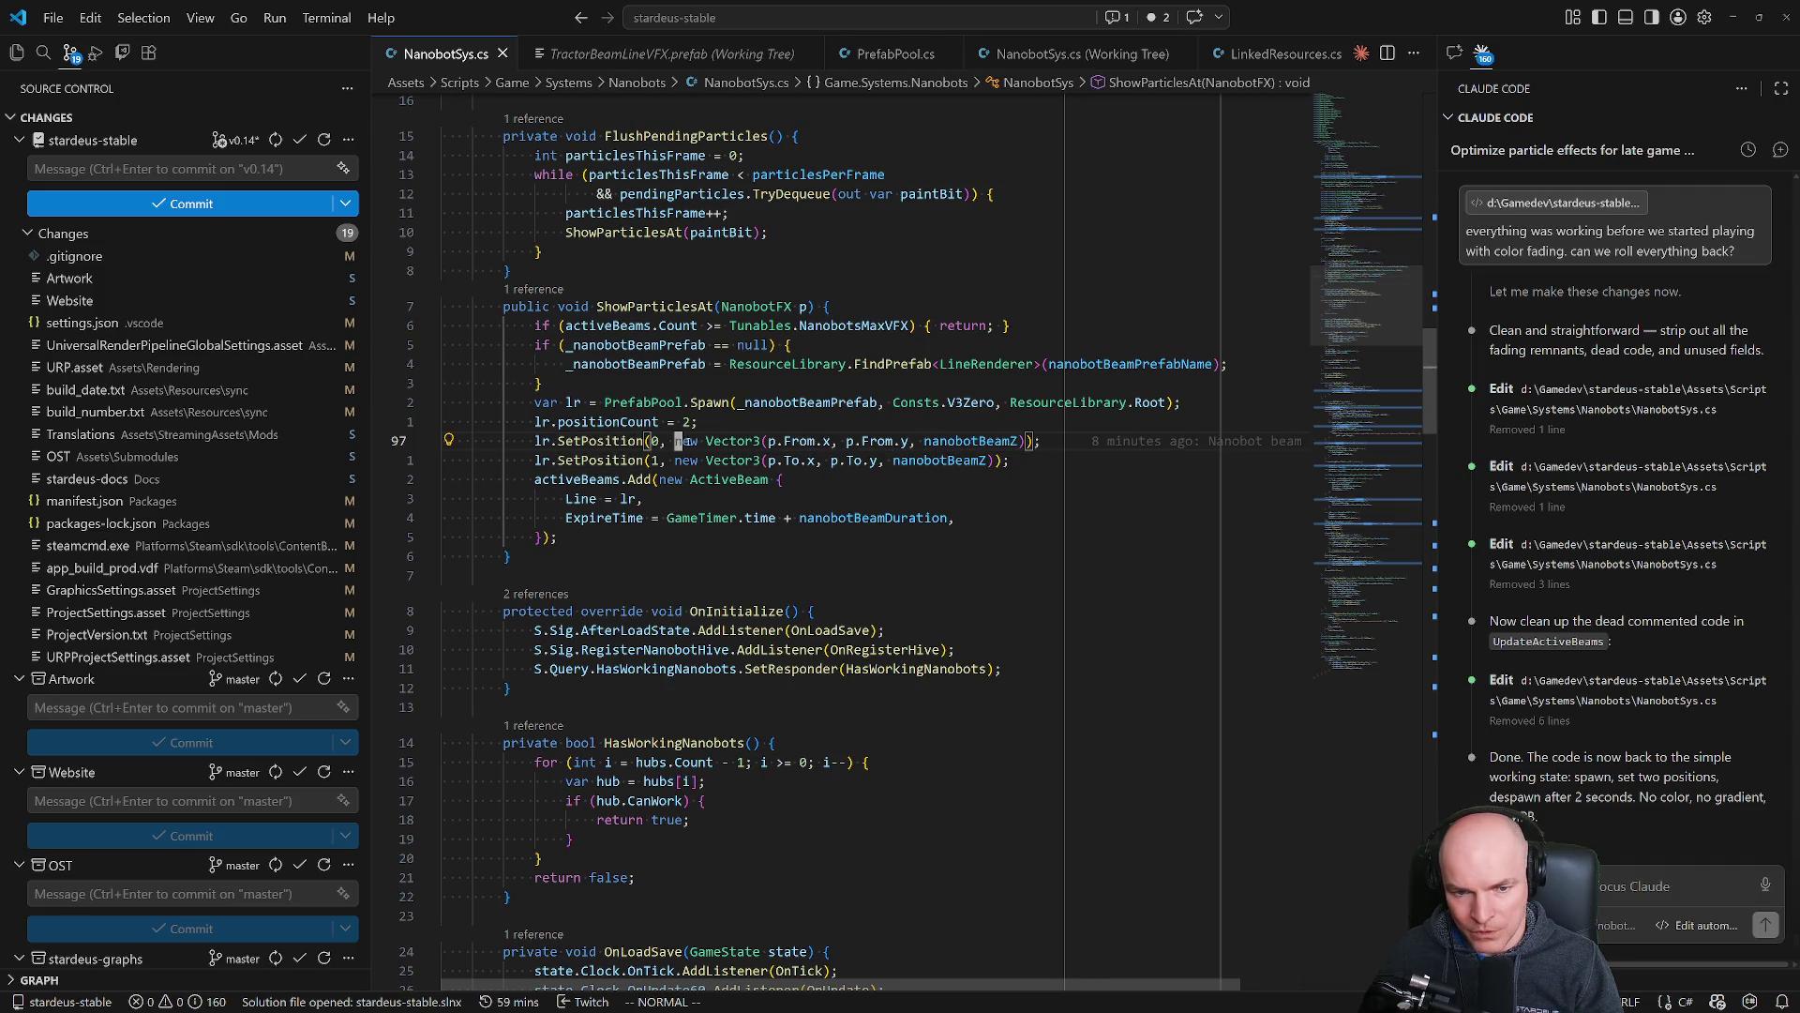
pyautogui.write('ion(0, Entit')
pyautogui.write('yUtils.clam')
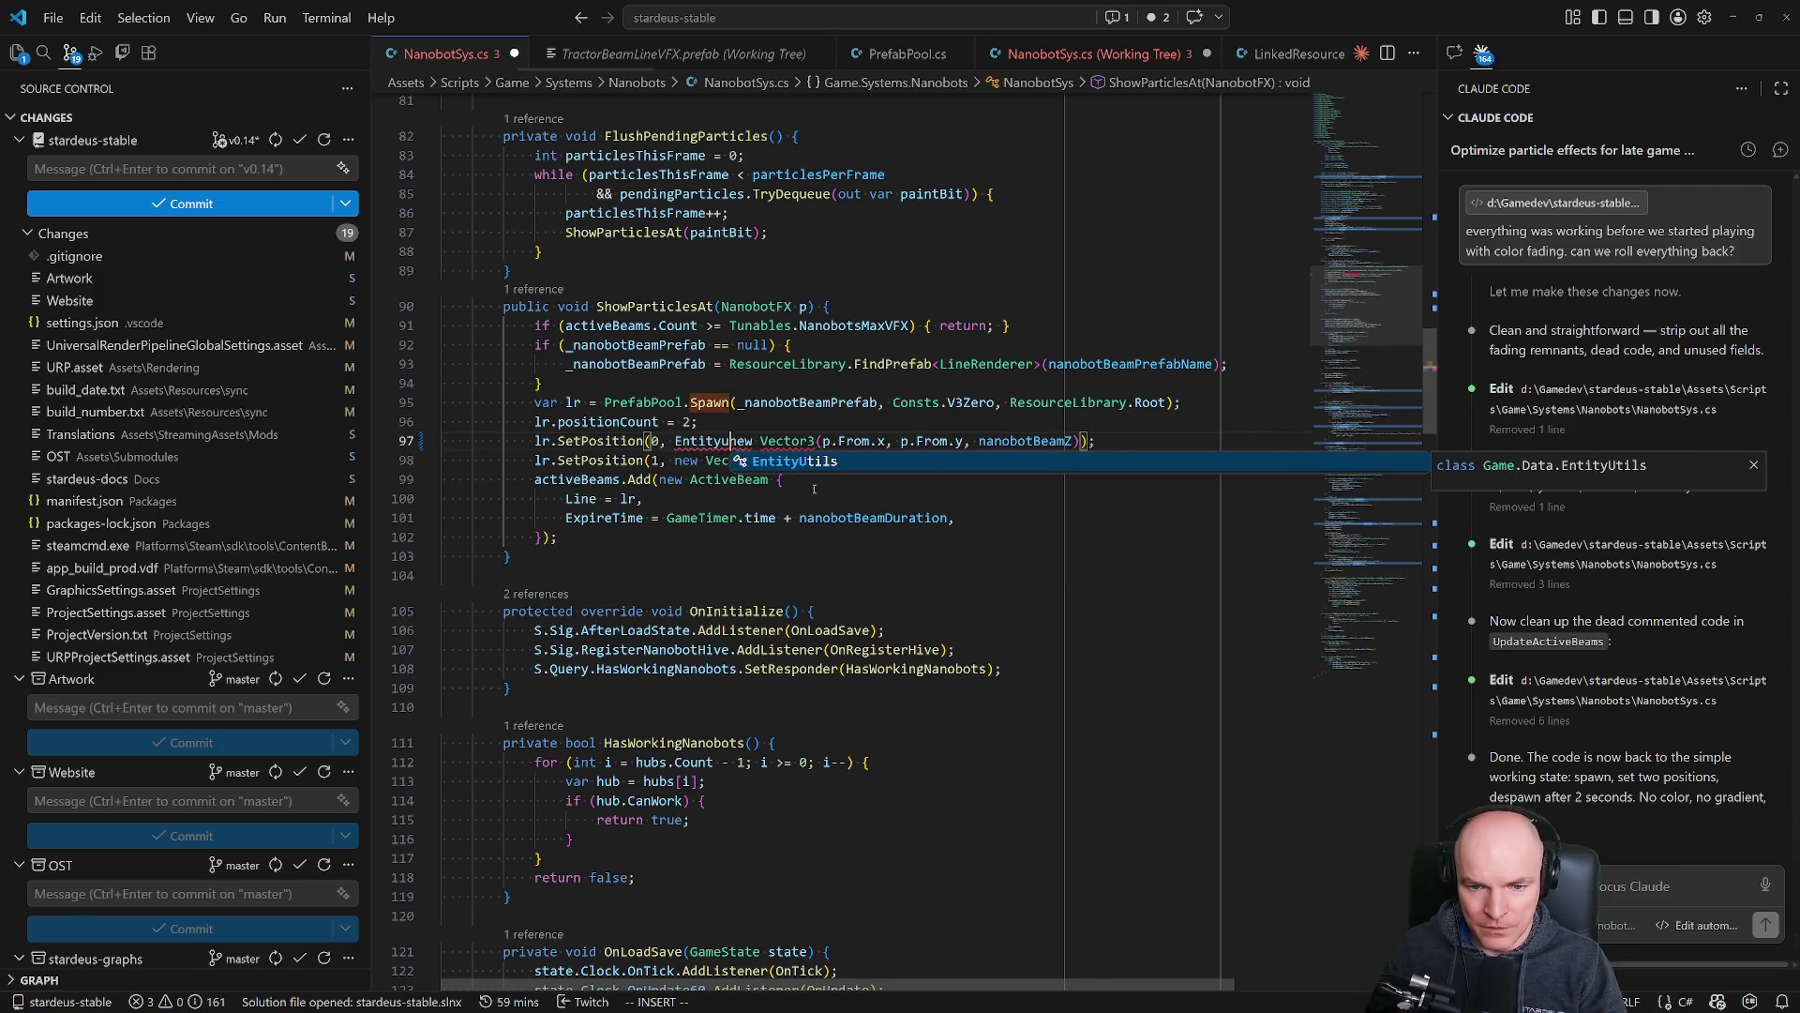
pyautogui.press('Tab')
pyautogui.write('(')
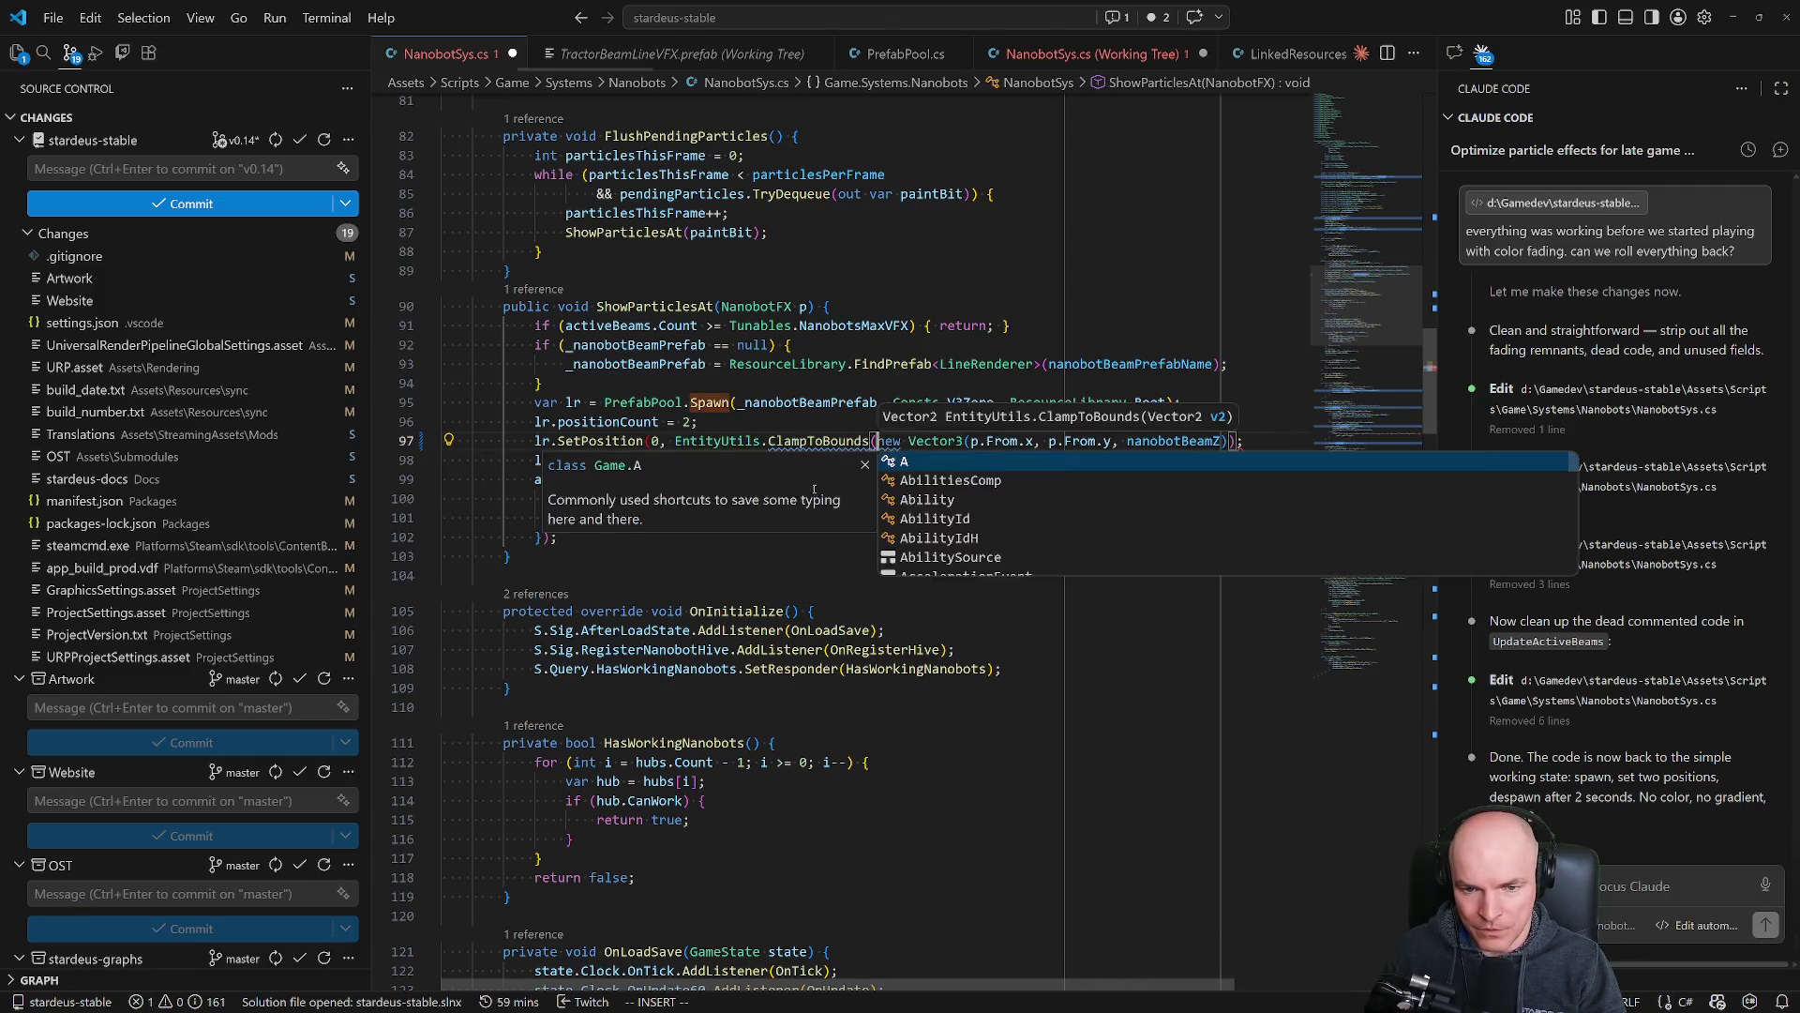
pyautogui.press('Escape')
pyautogui.write(')$x')
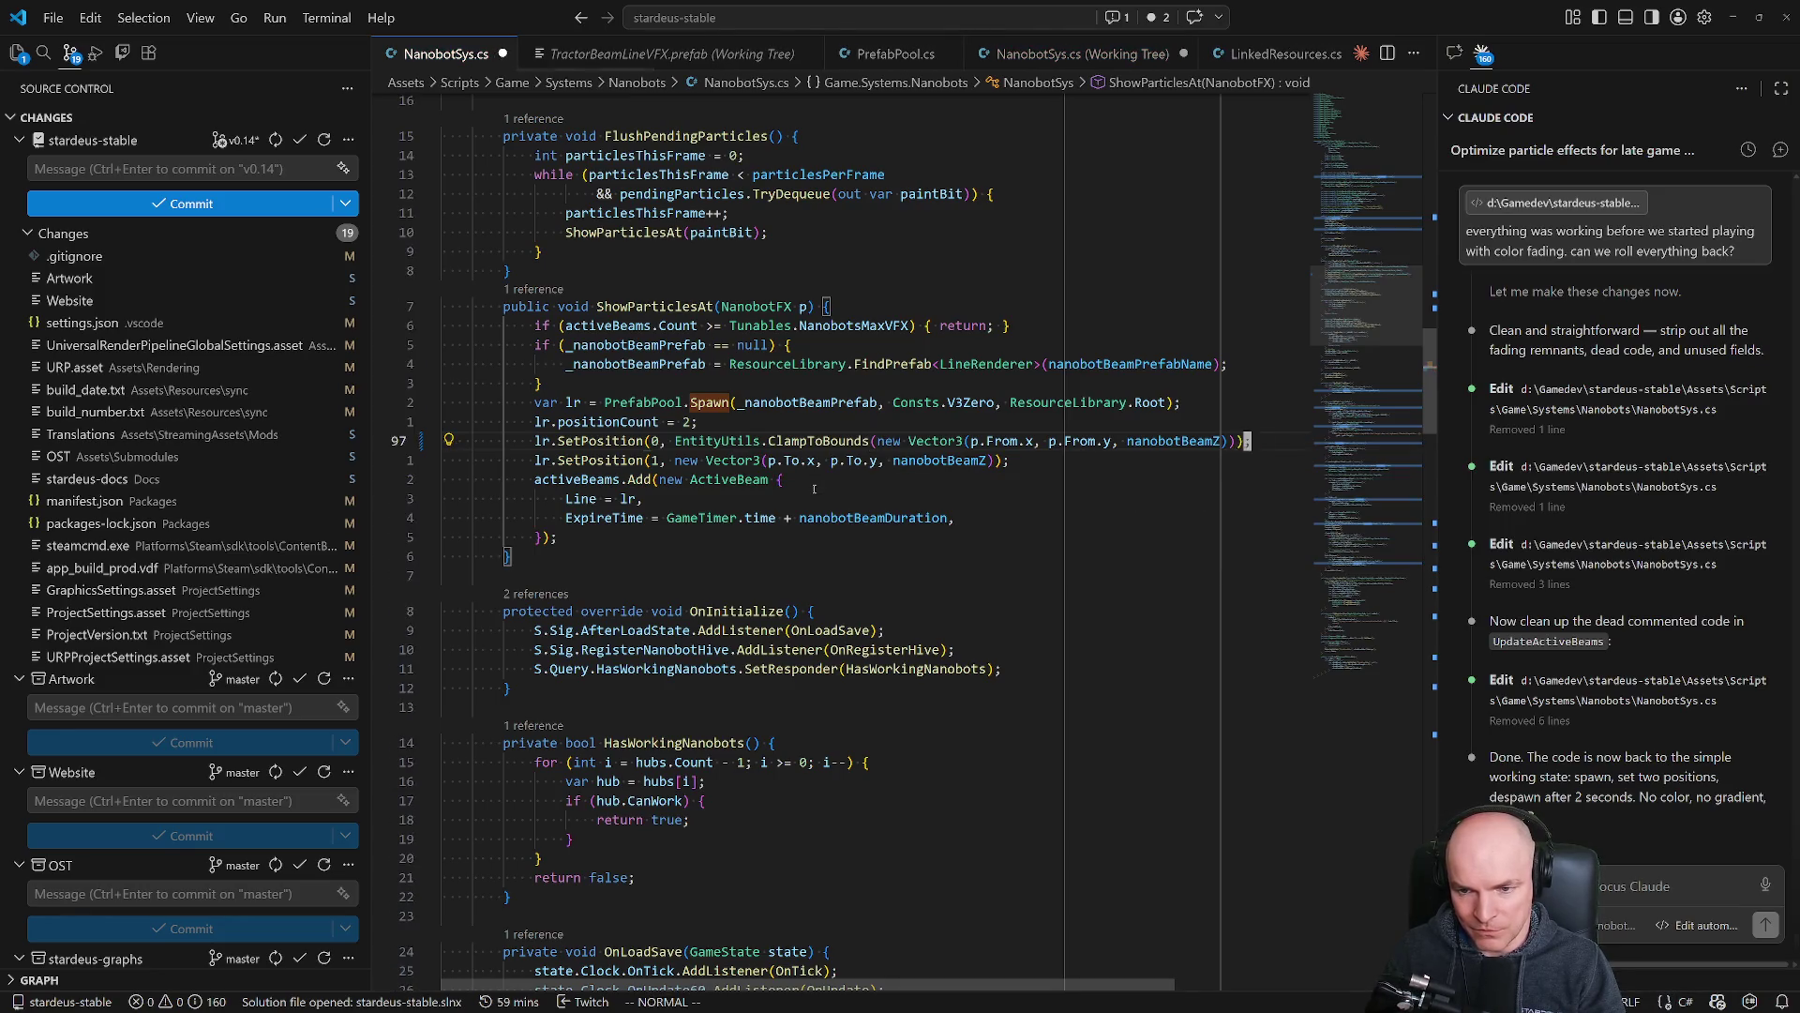
pyautogui.write('j')
# Wrap line 98's end position in EntityUtils.ClampToBounds, balance parentheses, and save NanobotSys.cs.
pyautogui.press('b')
pyautogui.press('b')
pyautogui.write('ion(1, Entity')
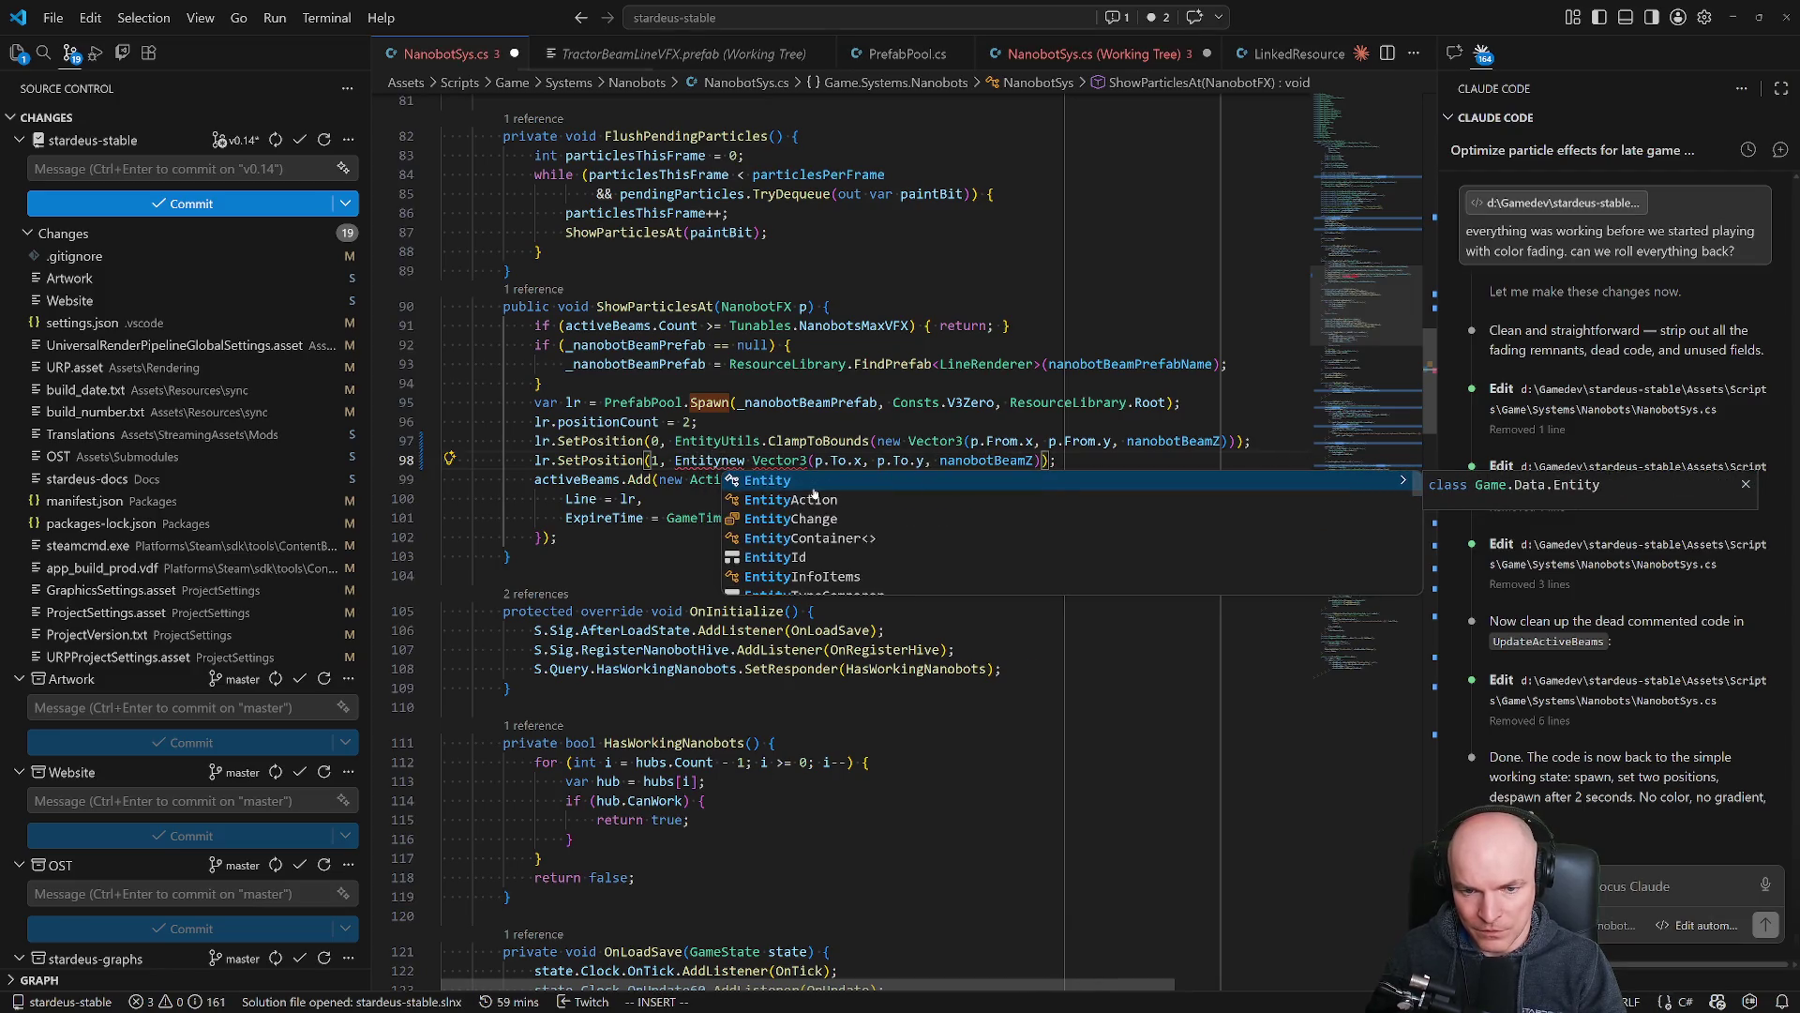
pyautogui.write('Utils.cla')
pyautogui.press('Tab')
pyautogui.write('(')
pyautogui.press('Escape')
pyautogui.write('$i)')
pyautogui.press('Escape')
pyautogui.hotkey('ctrl', 's')
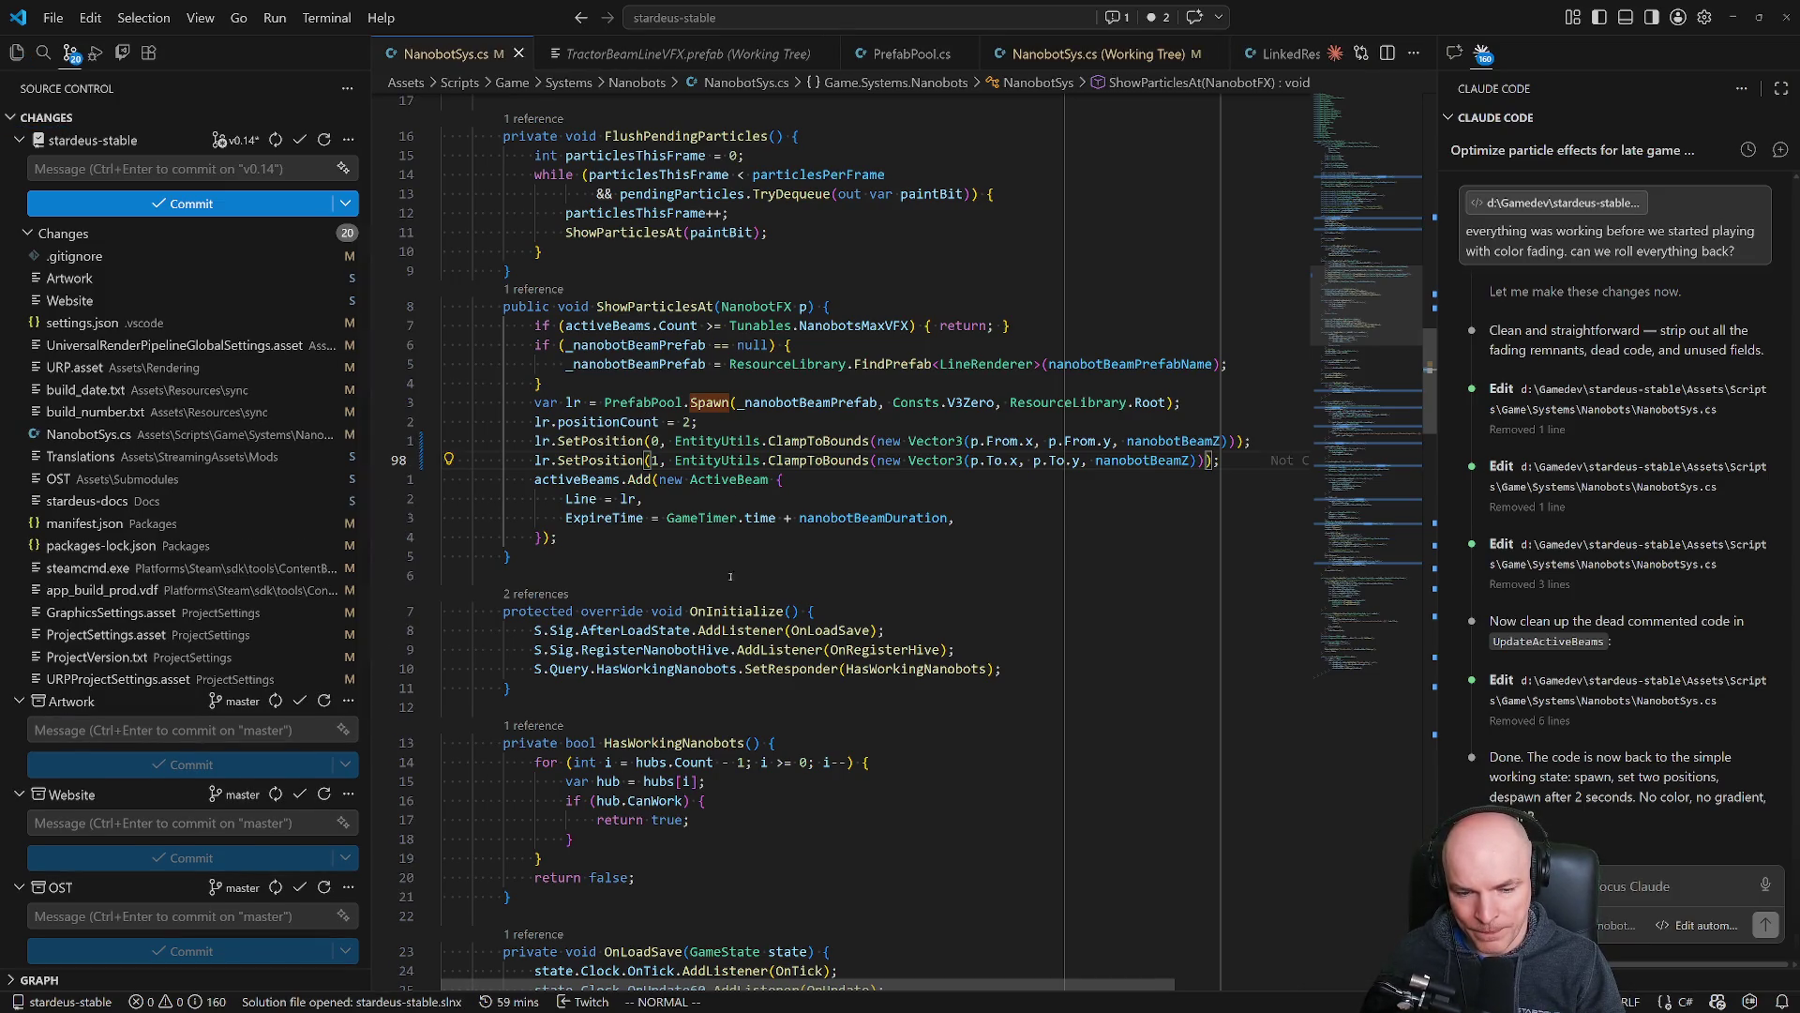
pyautogui.click(600, 480)
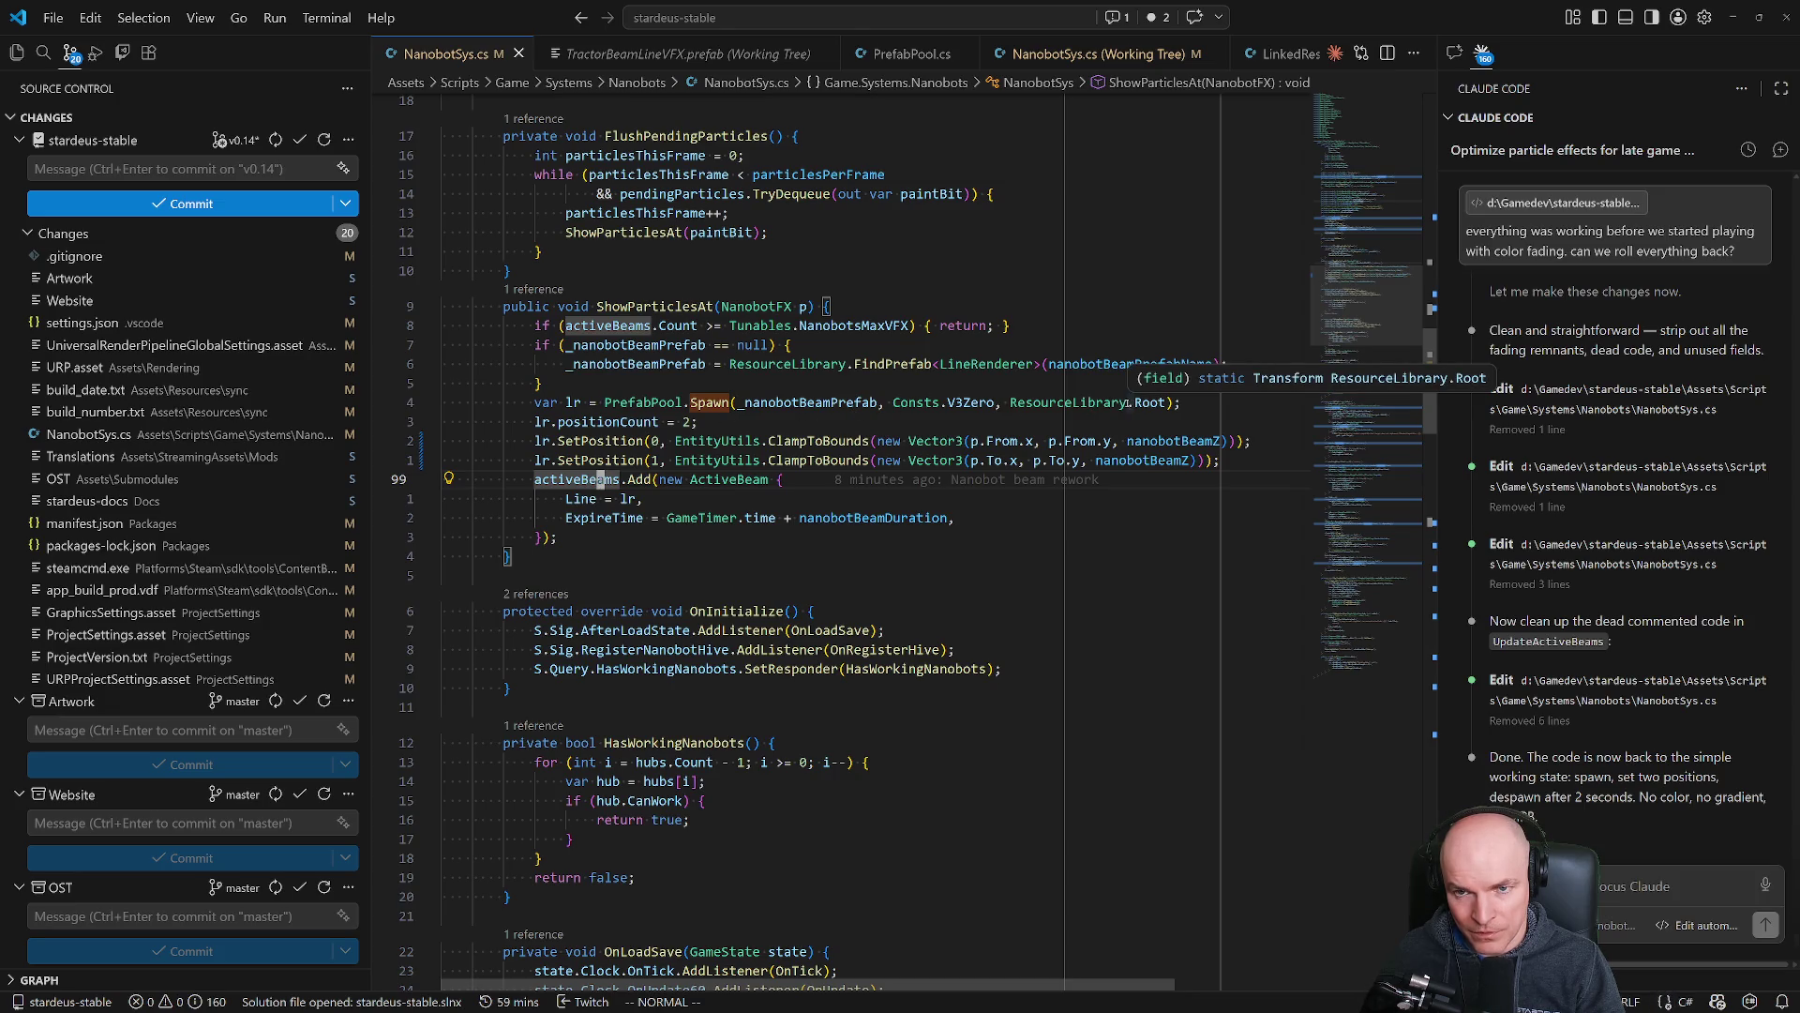
pyautogui.hotkey('ctrl', 'p')
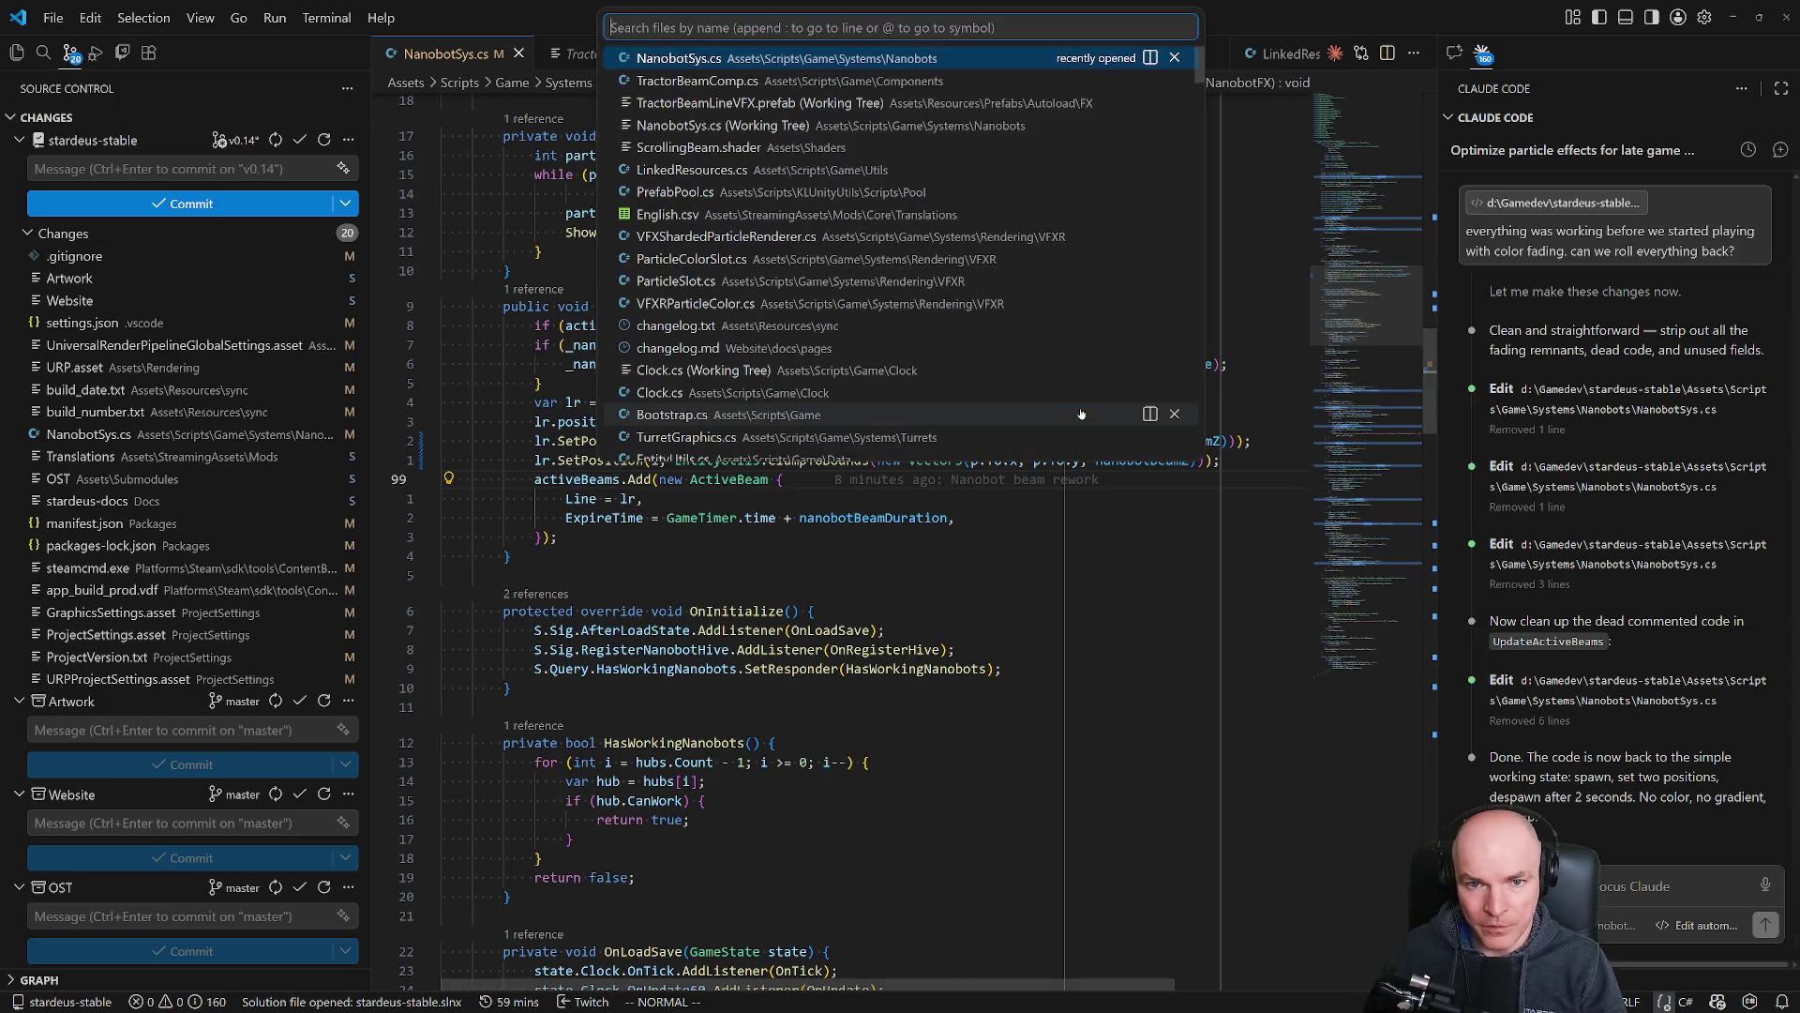
# Review TractorBeamComp.cs's Spawn call and every use of _beamLinePrefab.
pyautogui.press('Down')
pyautogui.press('Return')
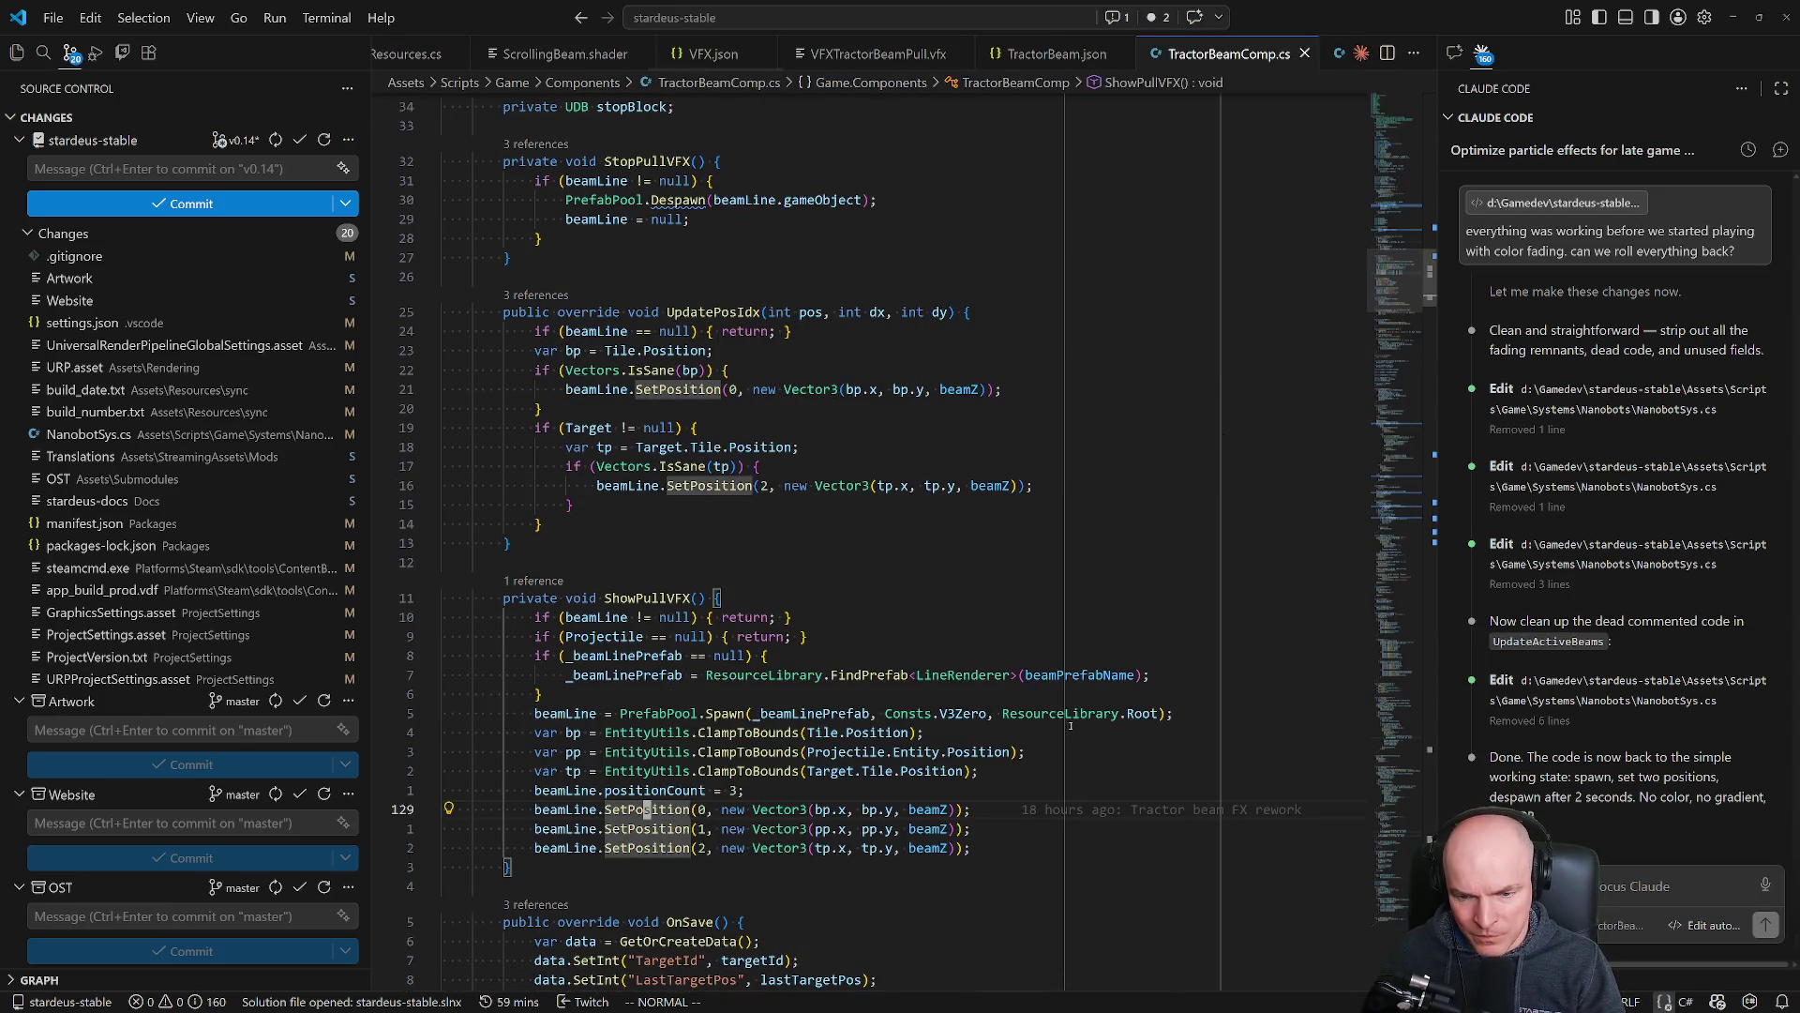
pyautogui.moveTo(1005, 714); pyautogui.dragTo(1160, 713)
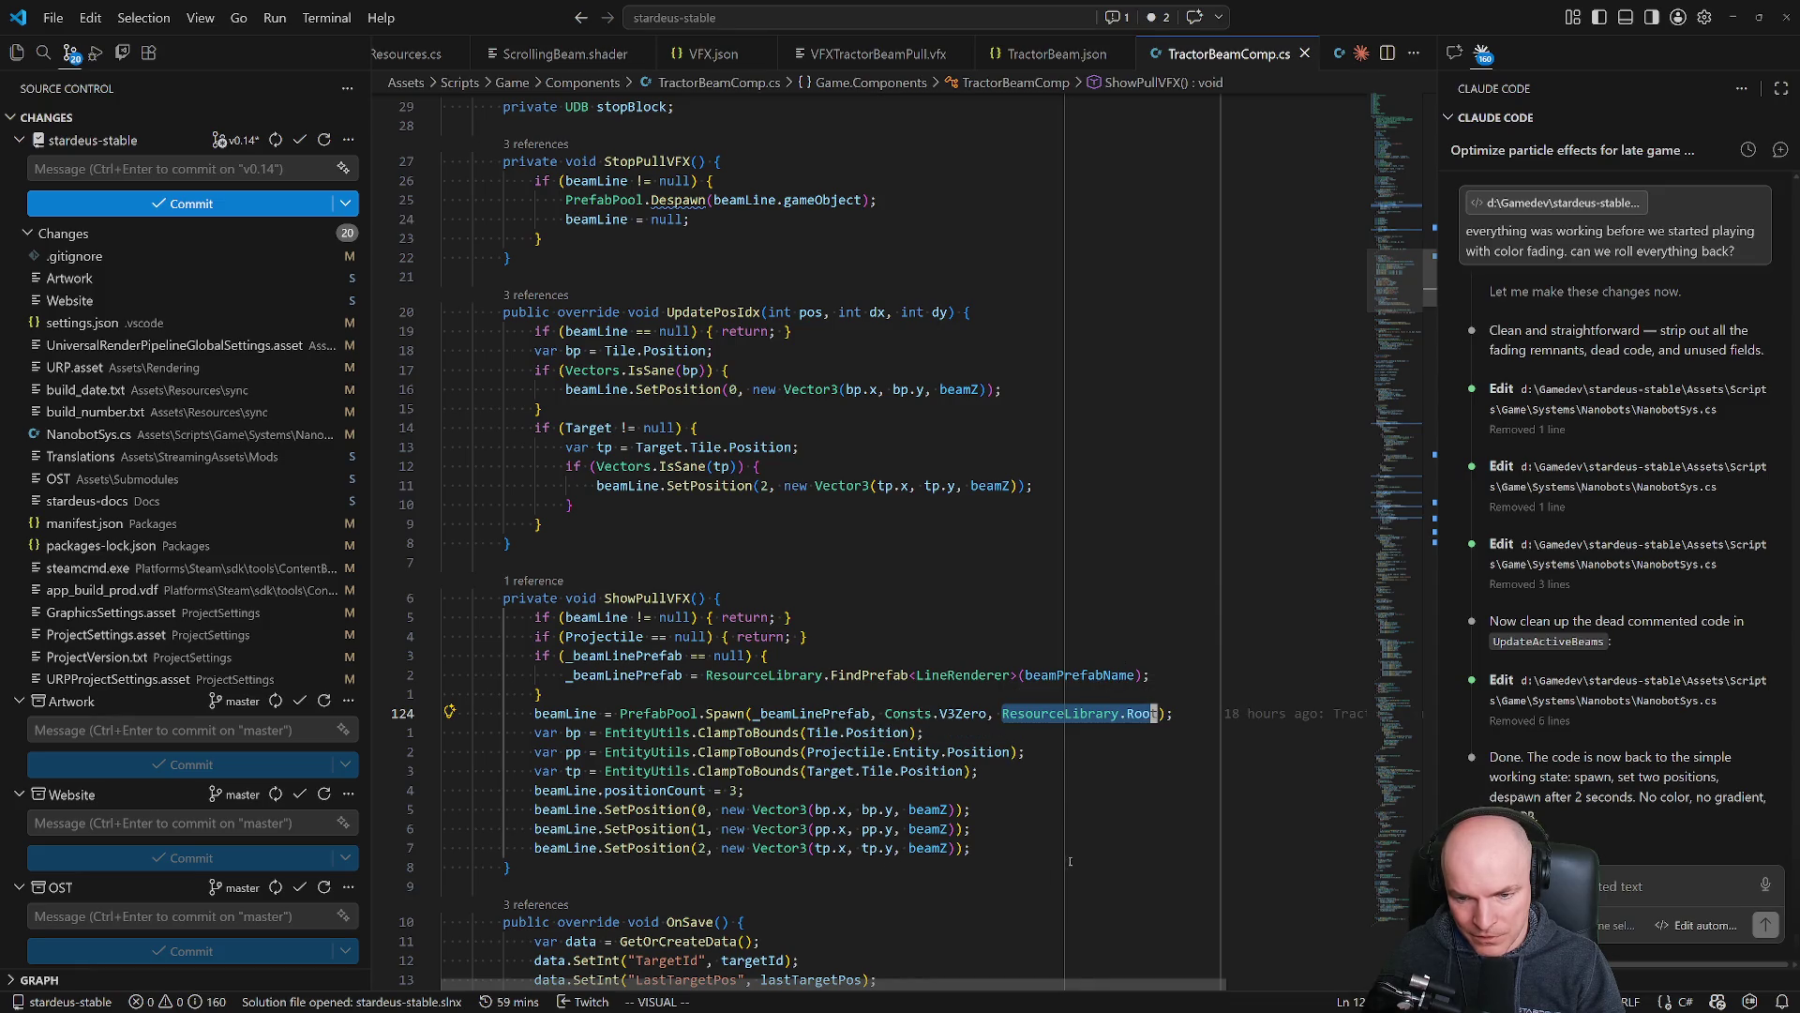
pyautogui.click(818, 713)
pyautogui.click(795, 714)
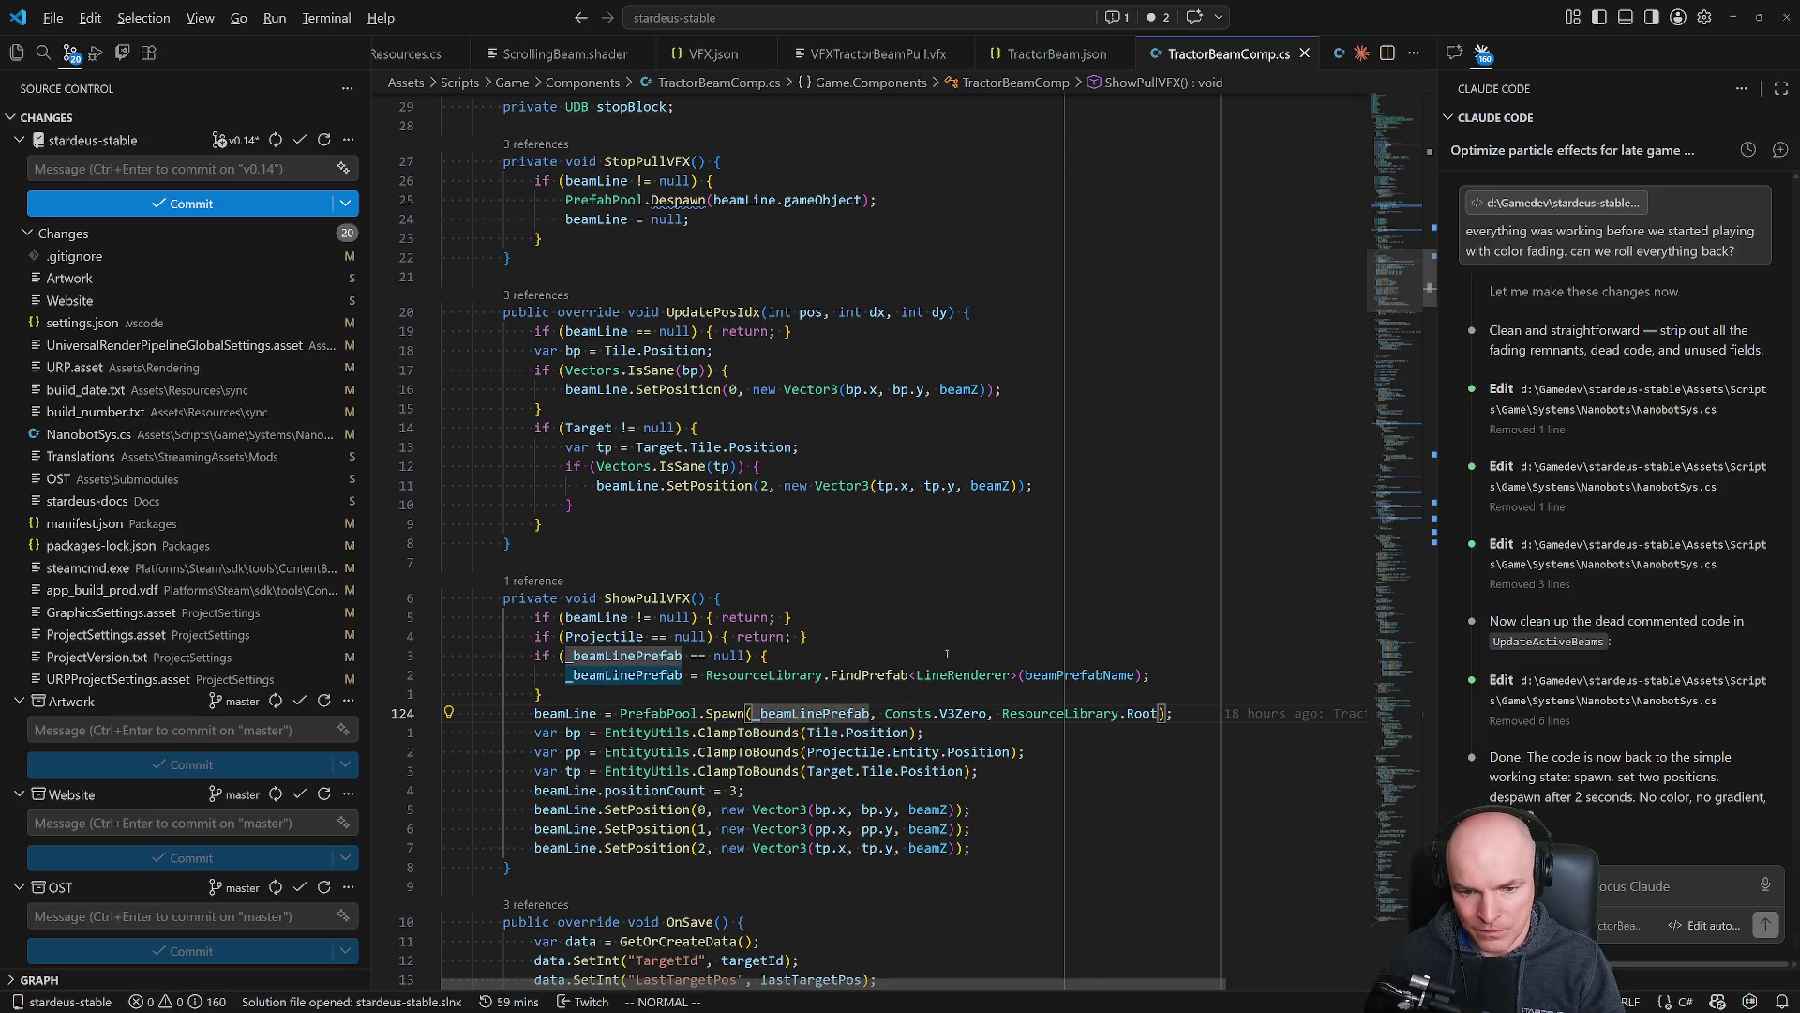
# Back in NanobotSys.cs, comment out the UpdateActiveBeams() call in OnUpdate and return to Unity.
pyautogui.hotkey('ctrl', 'o')
pyautogui.moveTo(531, 344); pyautogui.dragTo(795, 427)
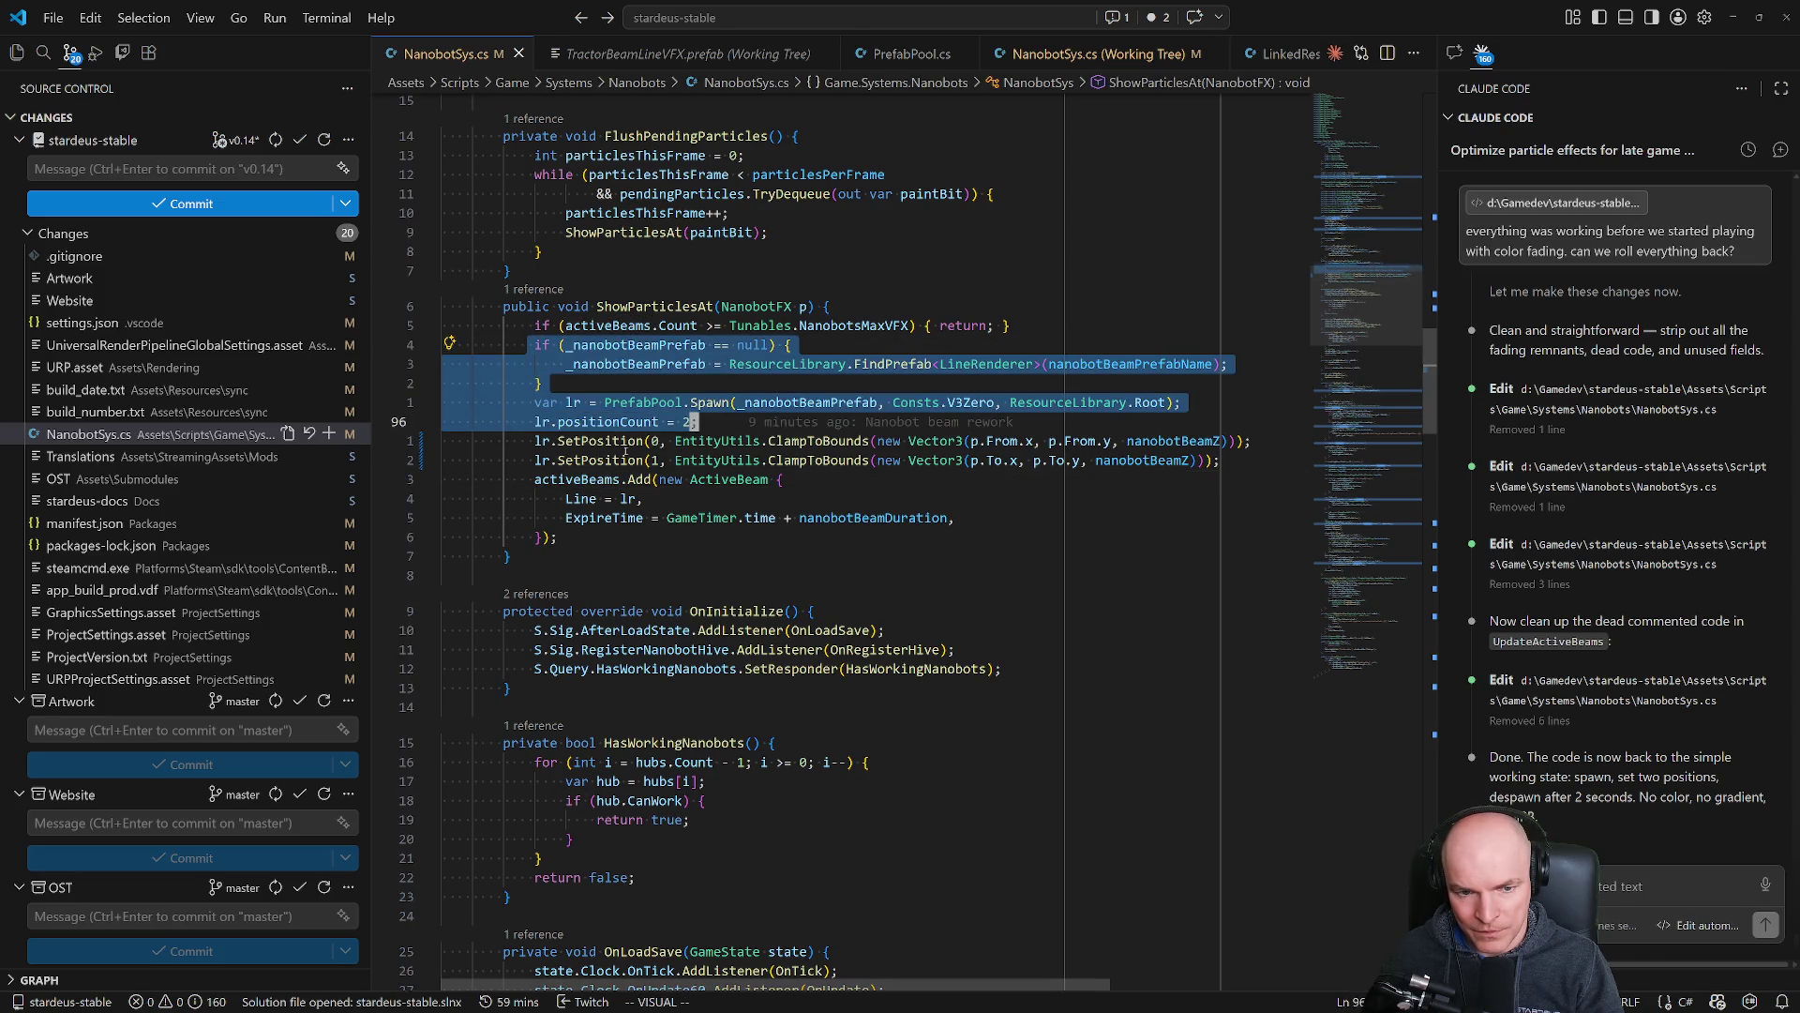
pyautogui.click(628, 446)
pyautogui.click(589, 476)
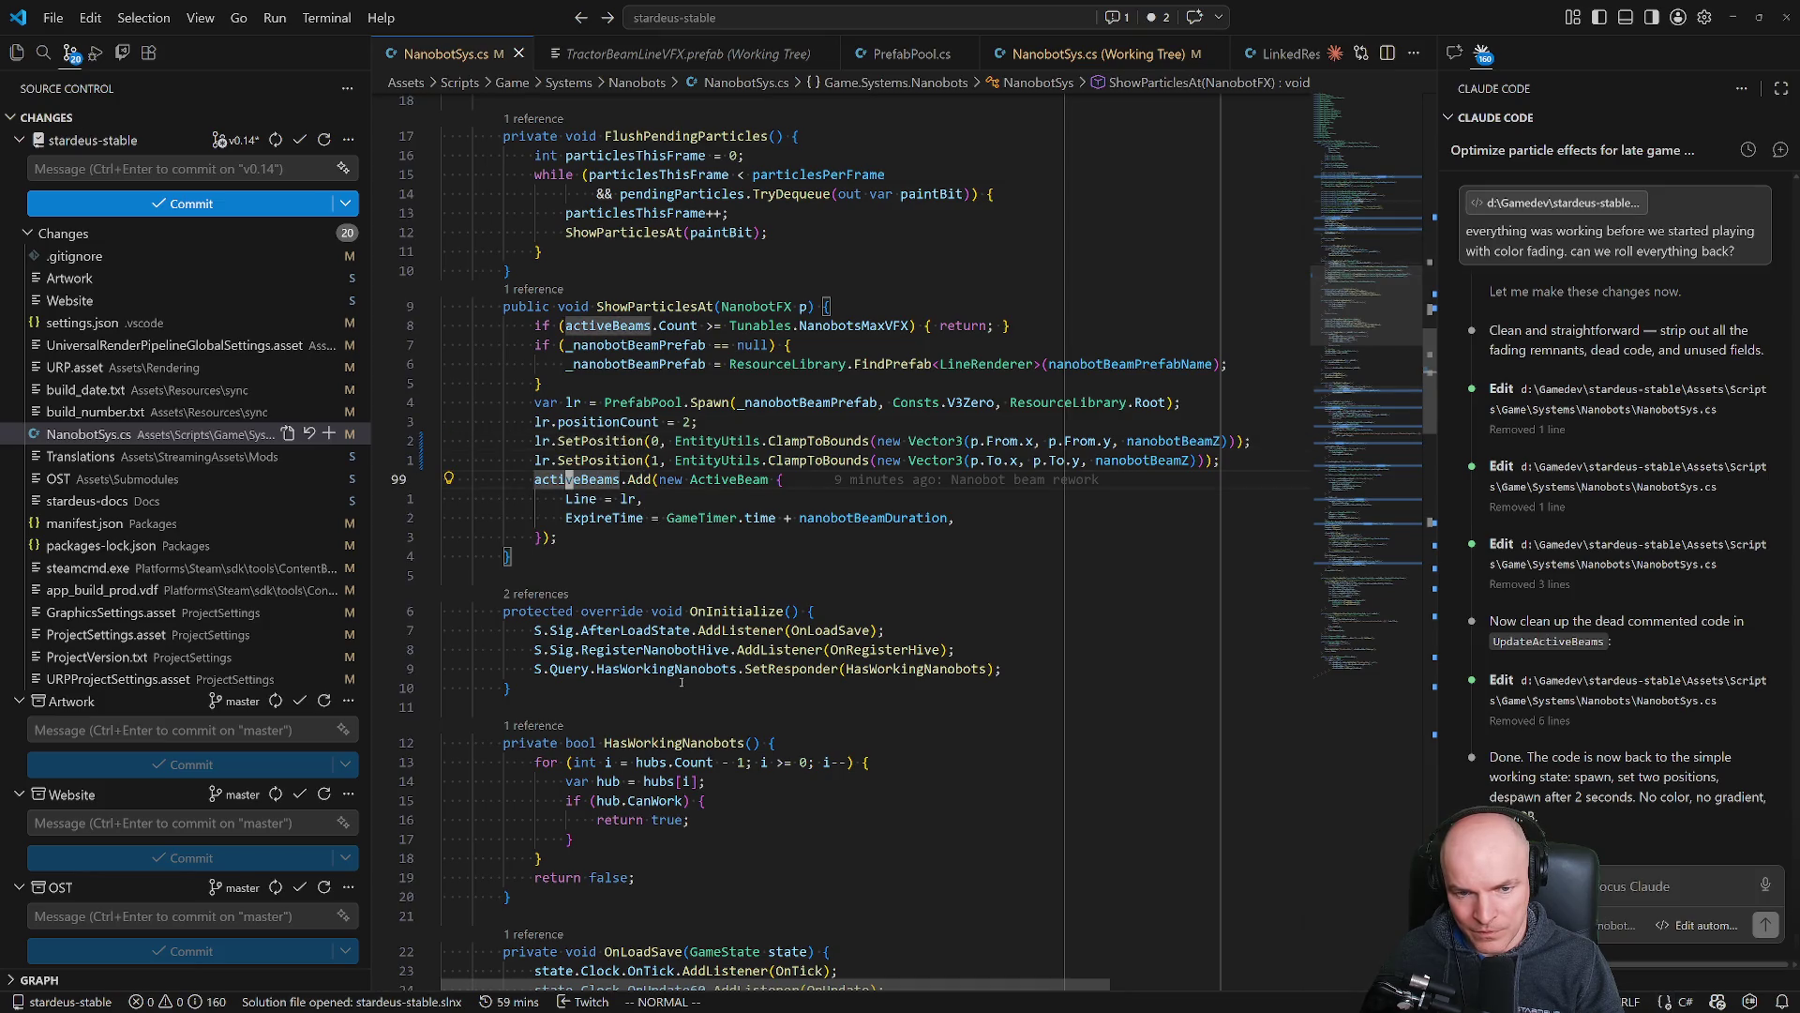
pyautogui.scroll(-14, 681, 681)
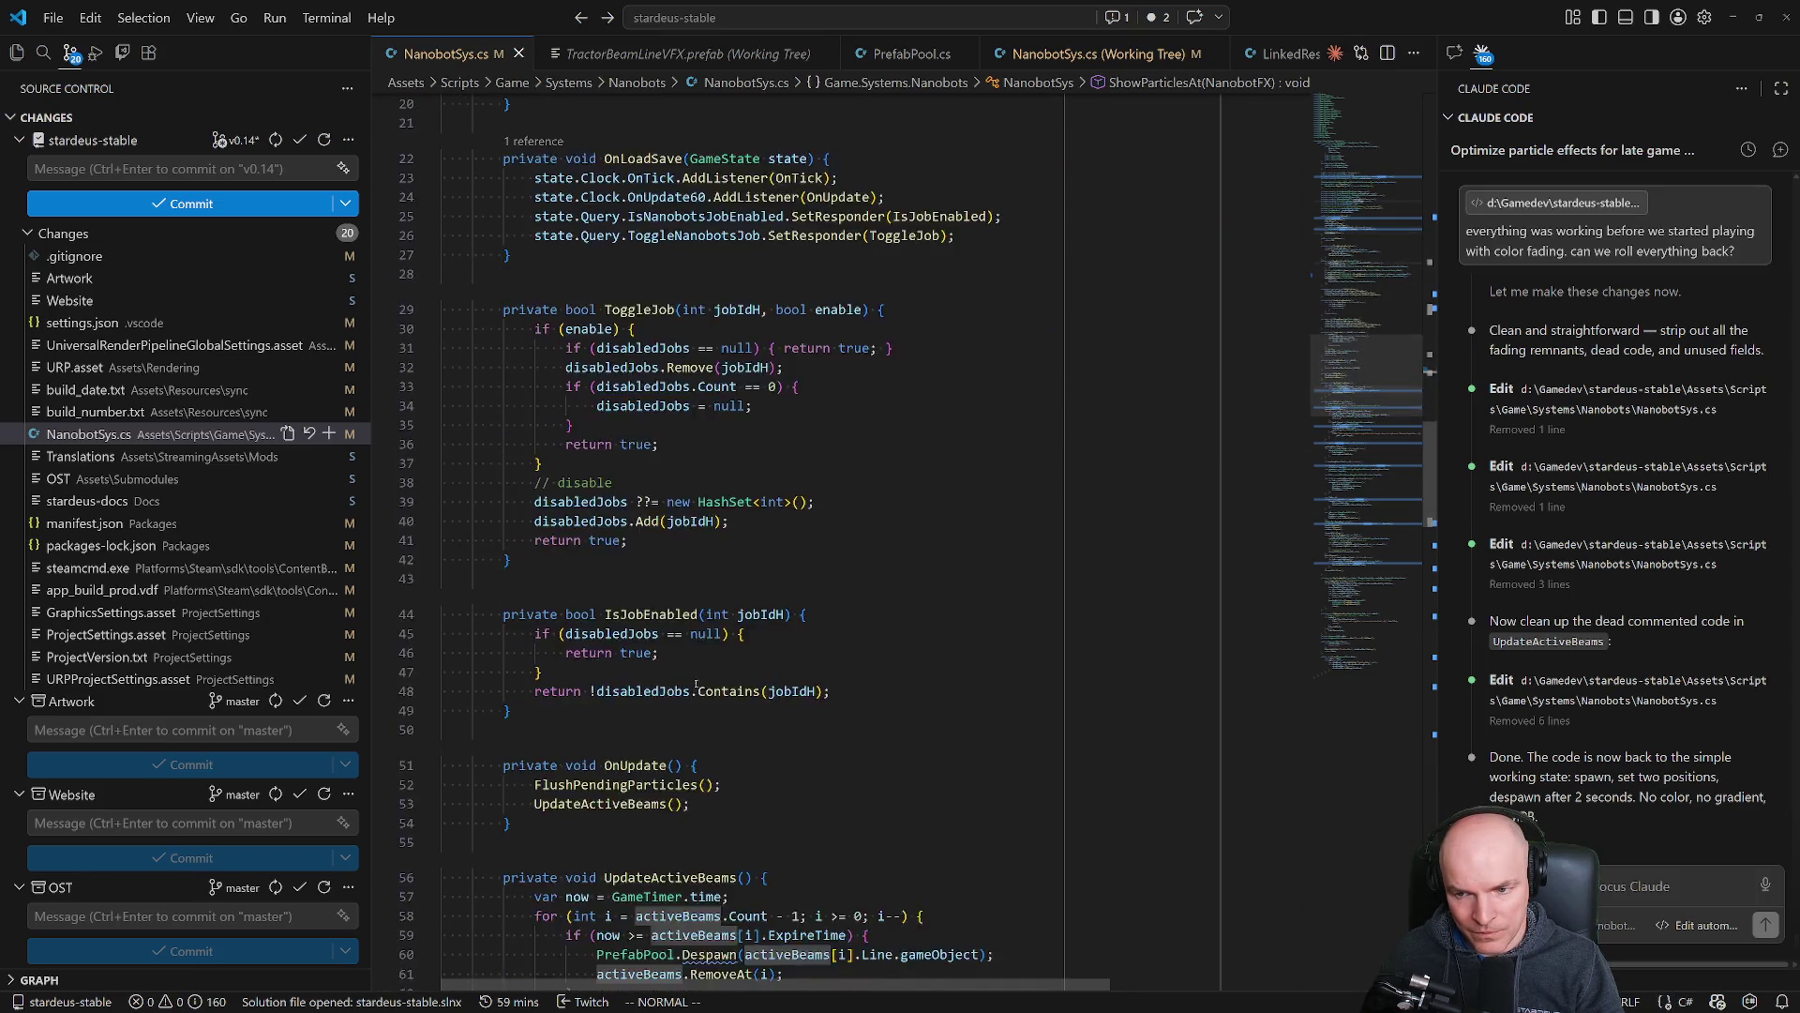
pyautogui.scroll(-6, 695, 685)
pyautogui.click(657, 494)
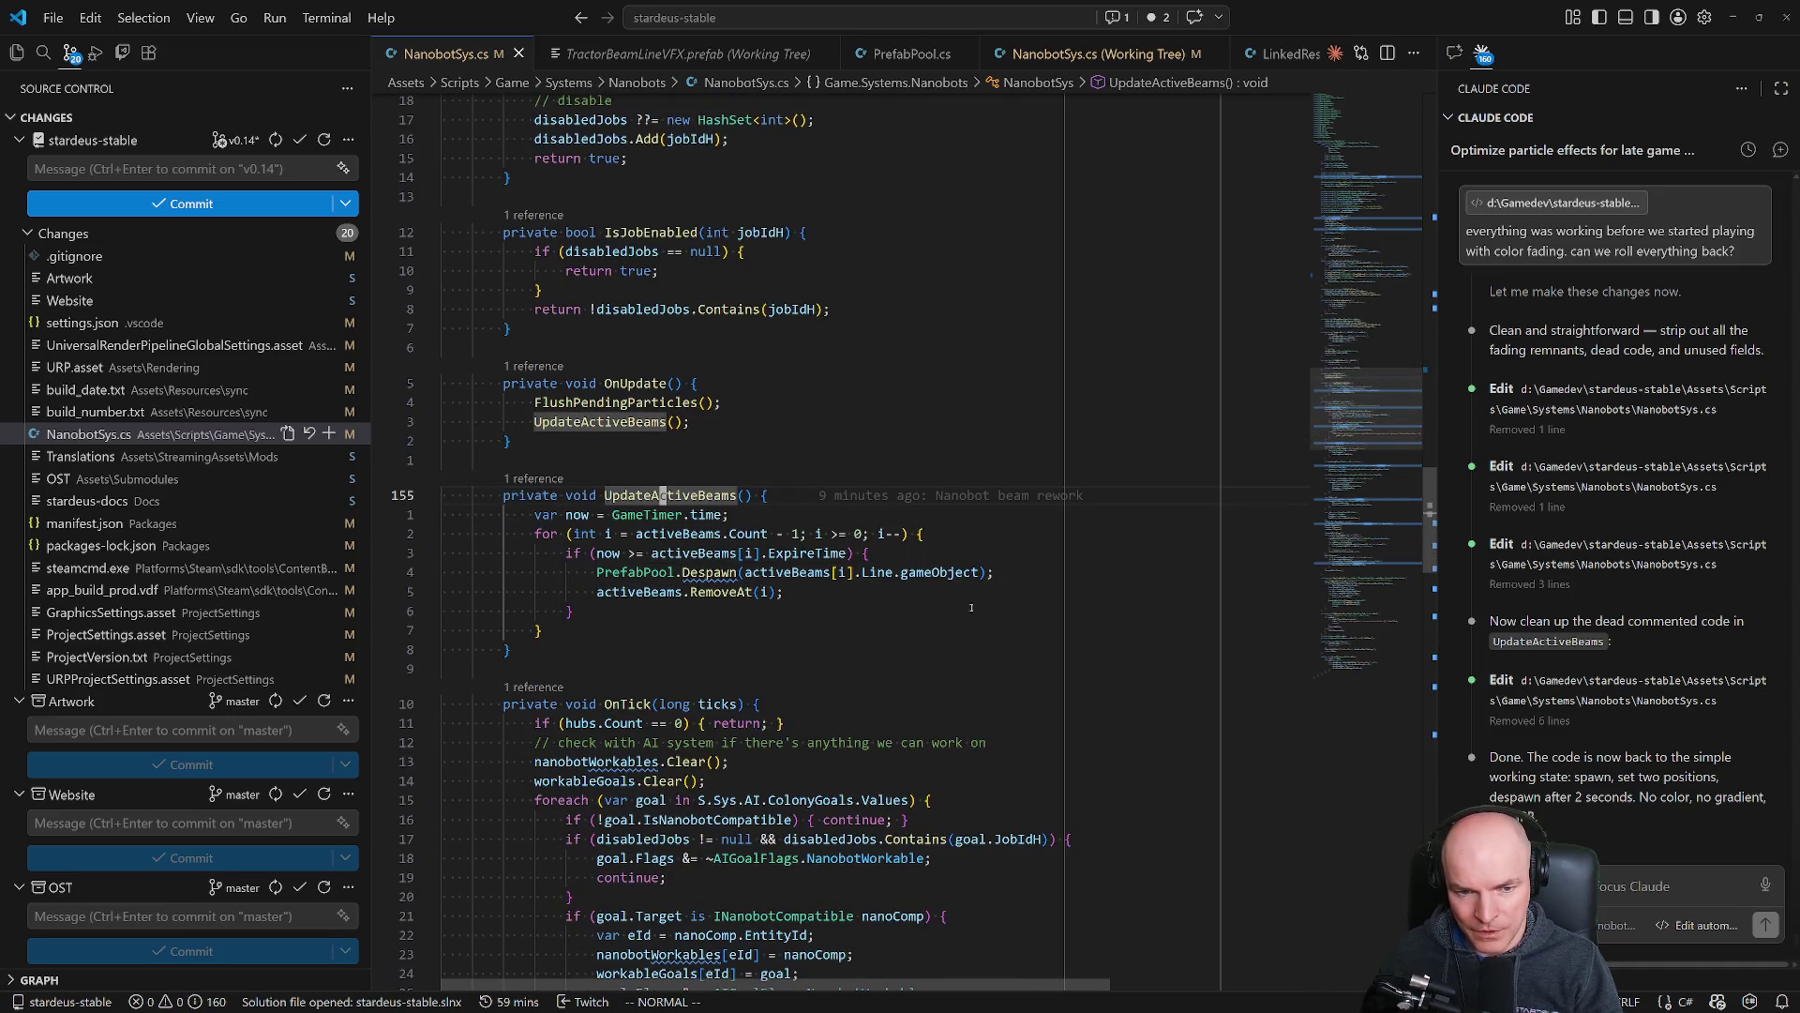
pyautogui.press('k')
pyautogui.press('k')
pyautogui.press('k')
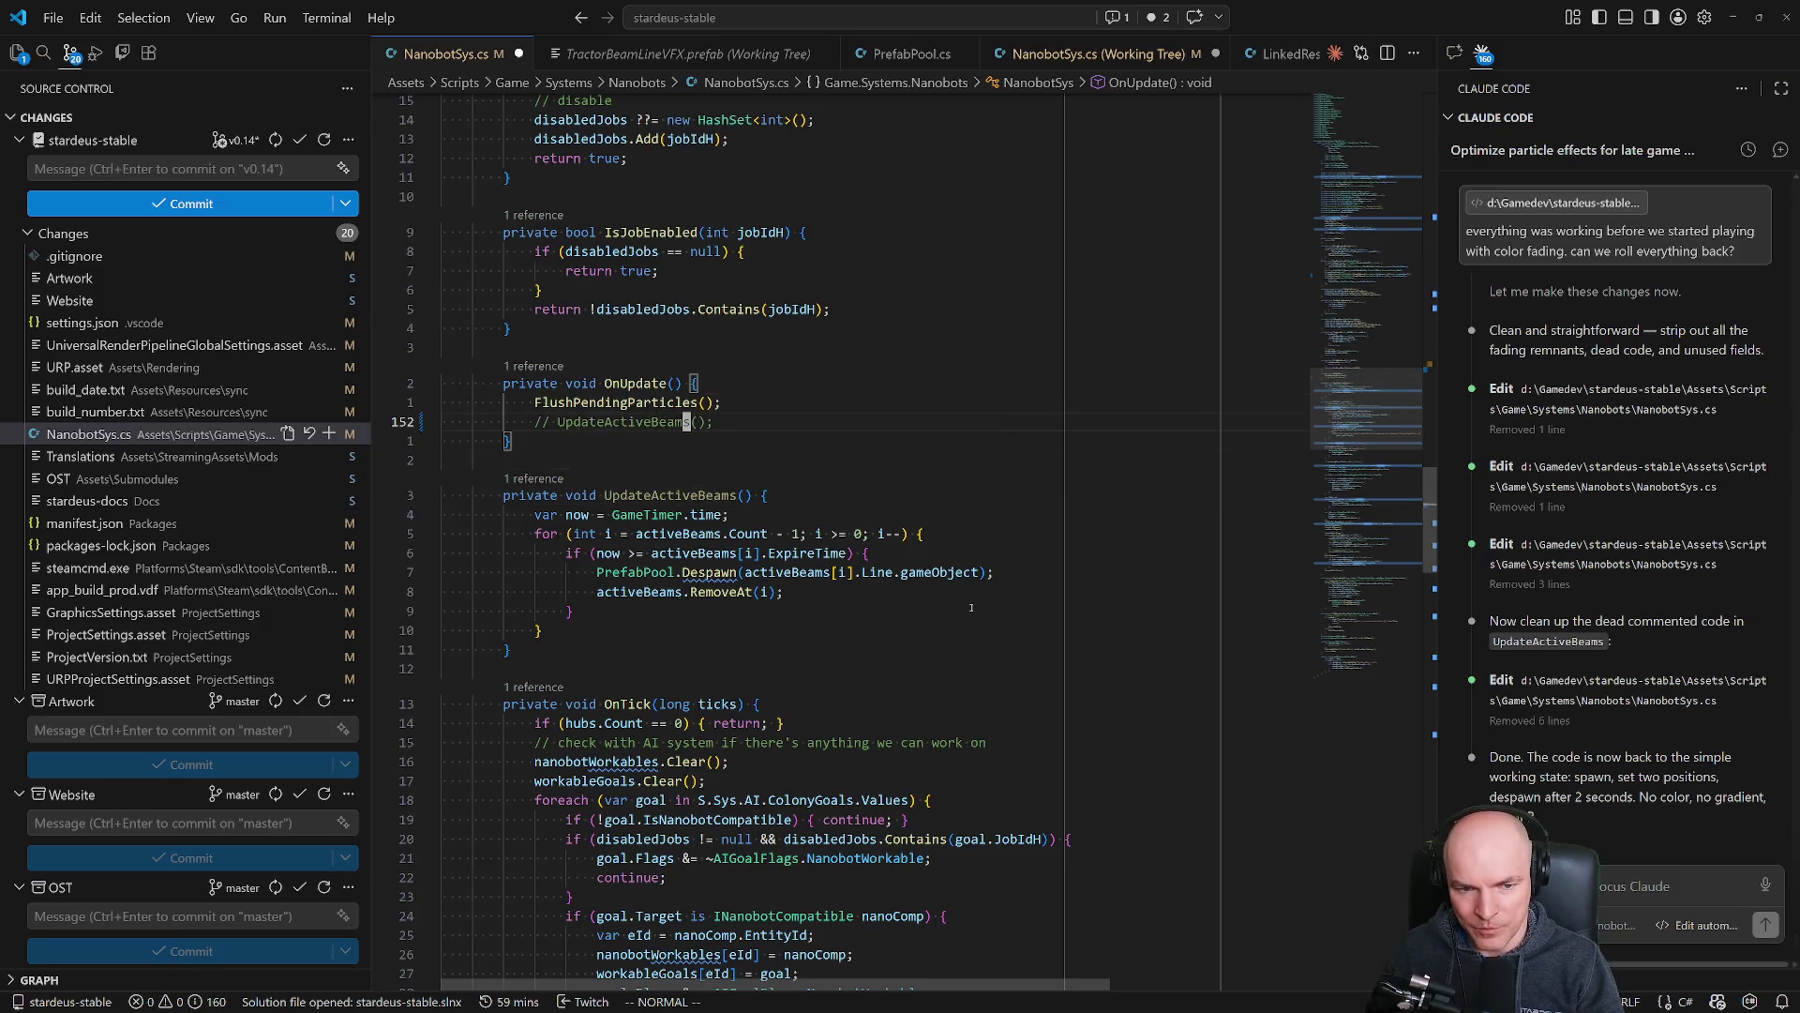
pyautogui.hotkey('alt', 'Tab')
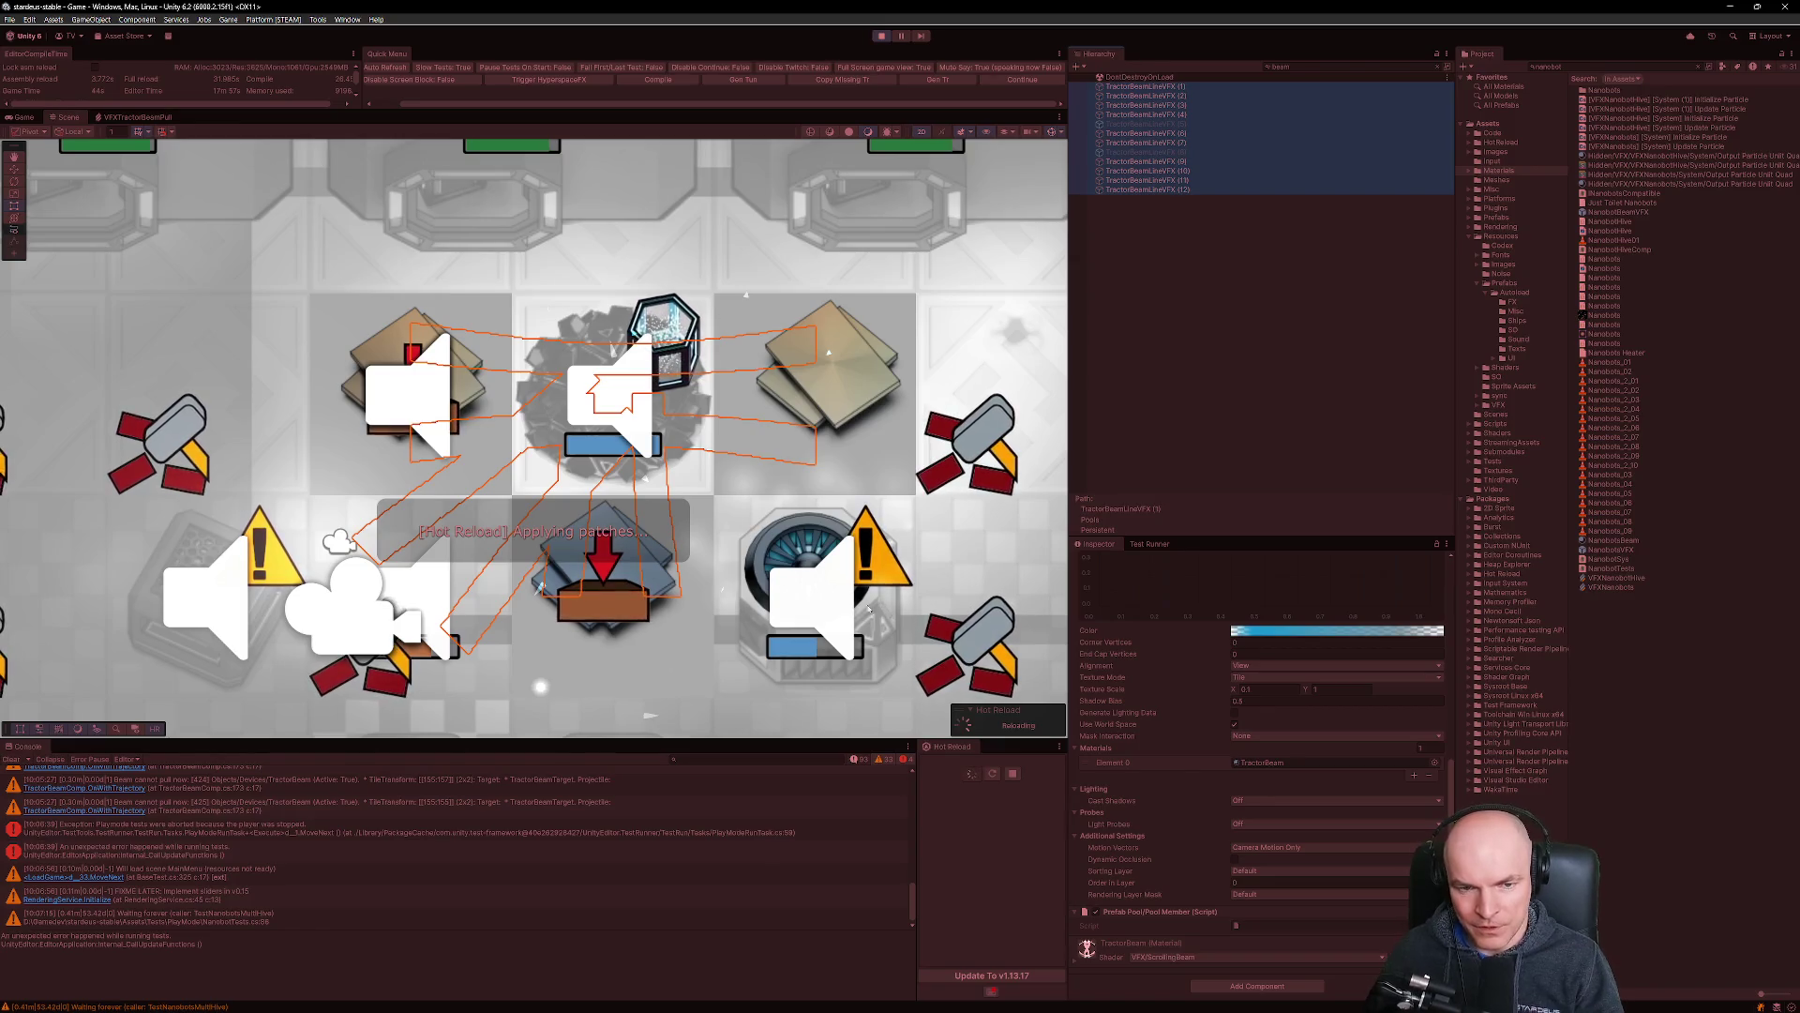
# Check the Hot Reload timeline after the patches apply.
pyautogui.scroll(-2, 684, 581)
pyautogui.scroll(-1, 691, 596)
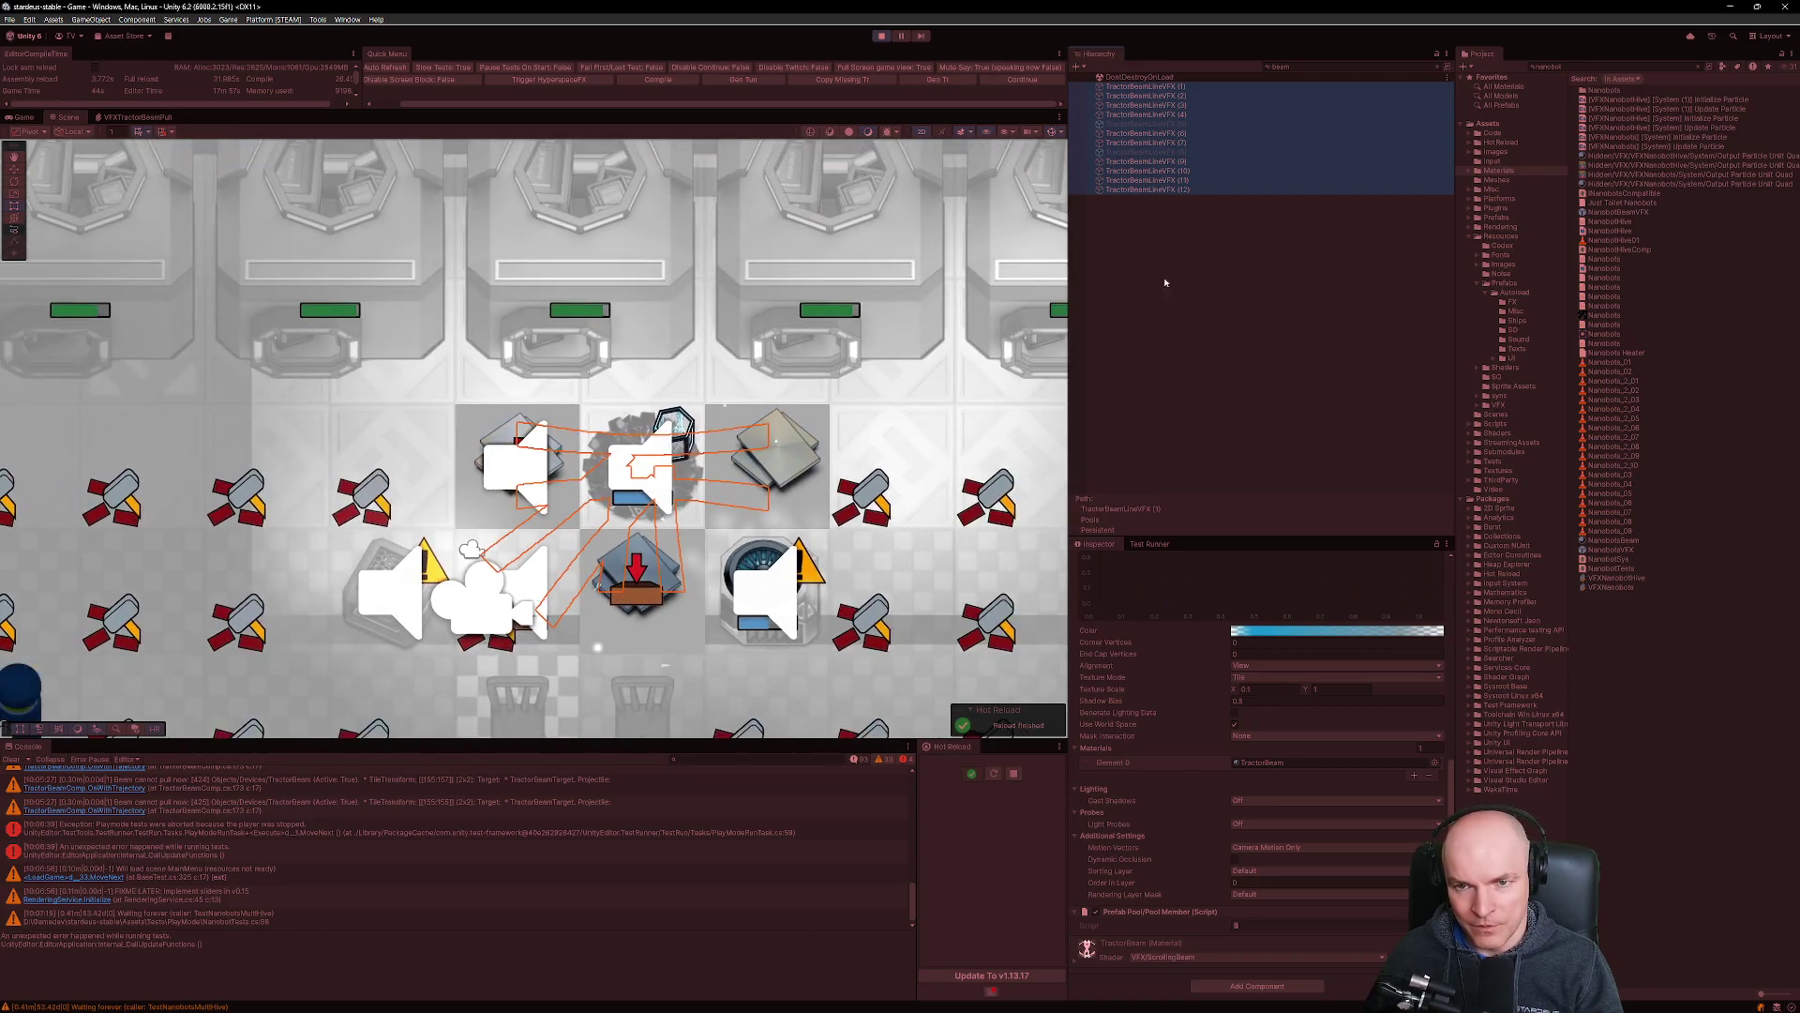
pyautogui.click(993, 992)
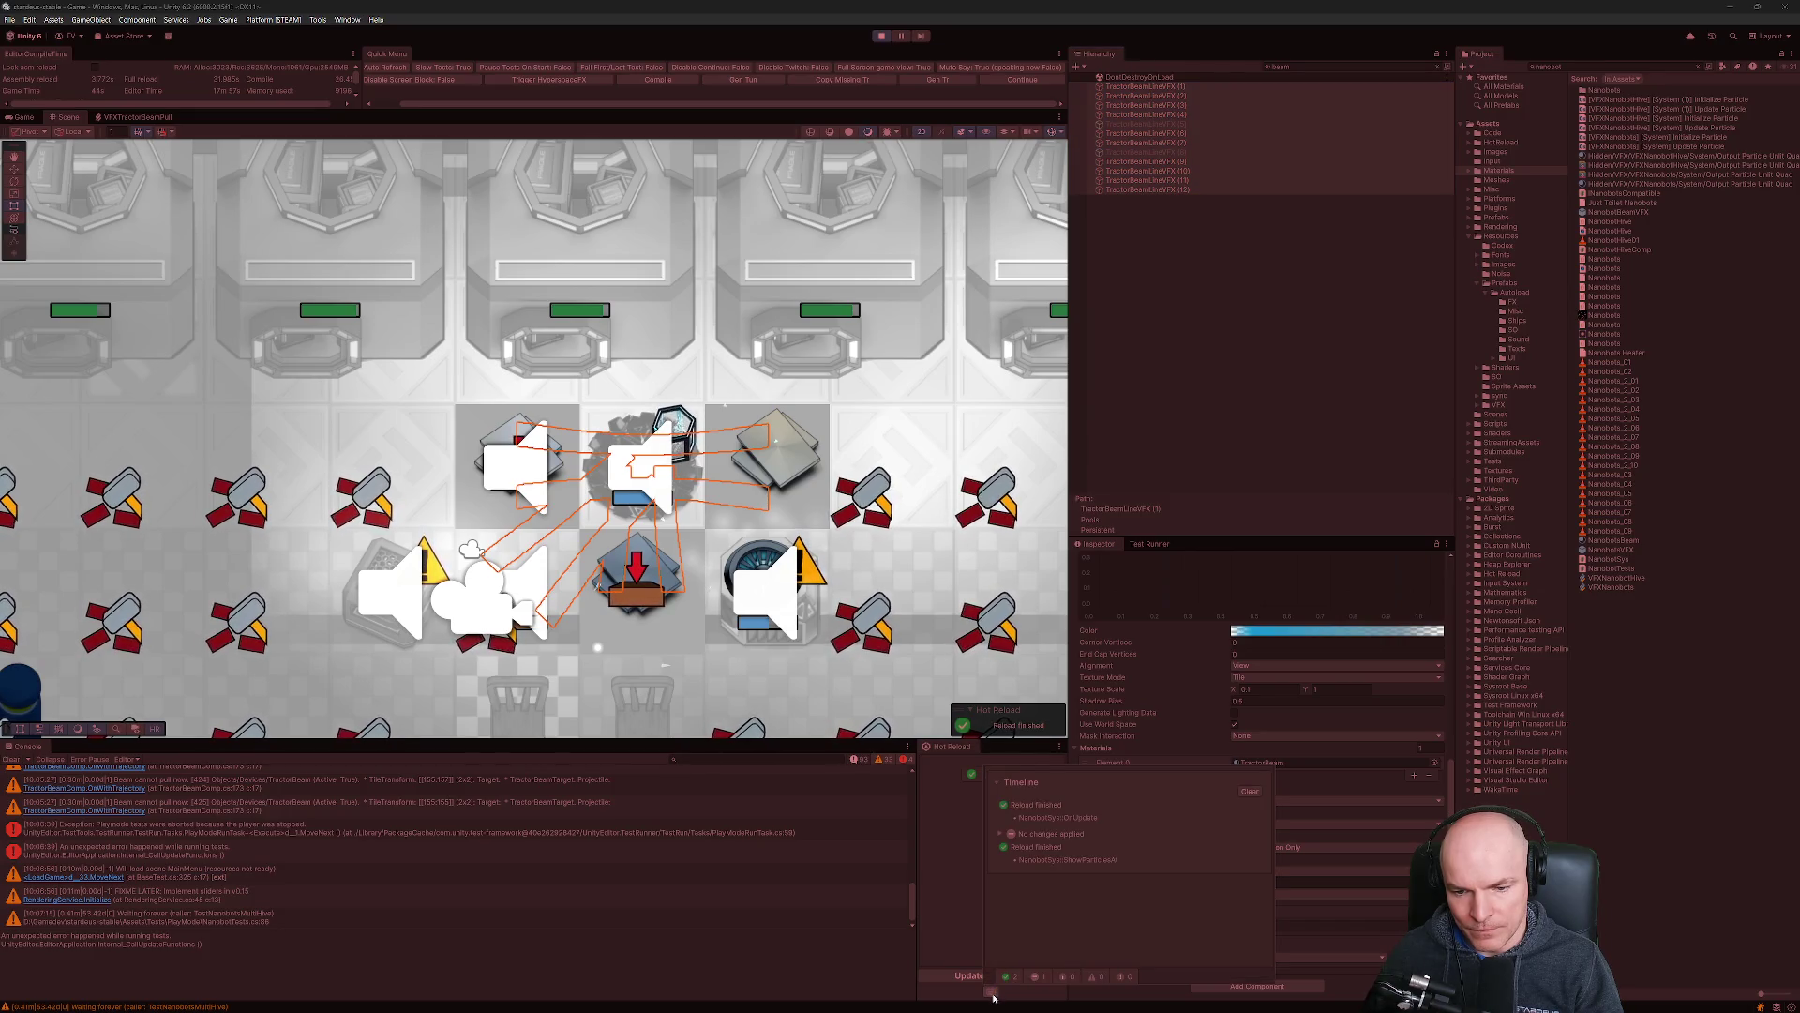
pyautogui.click(823, 659)
# Inspect TractorBeamLineVFX (32) in the running game, then stop Play mode.
pyautogui.scroll(-3, 578, 406)
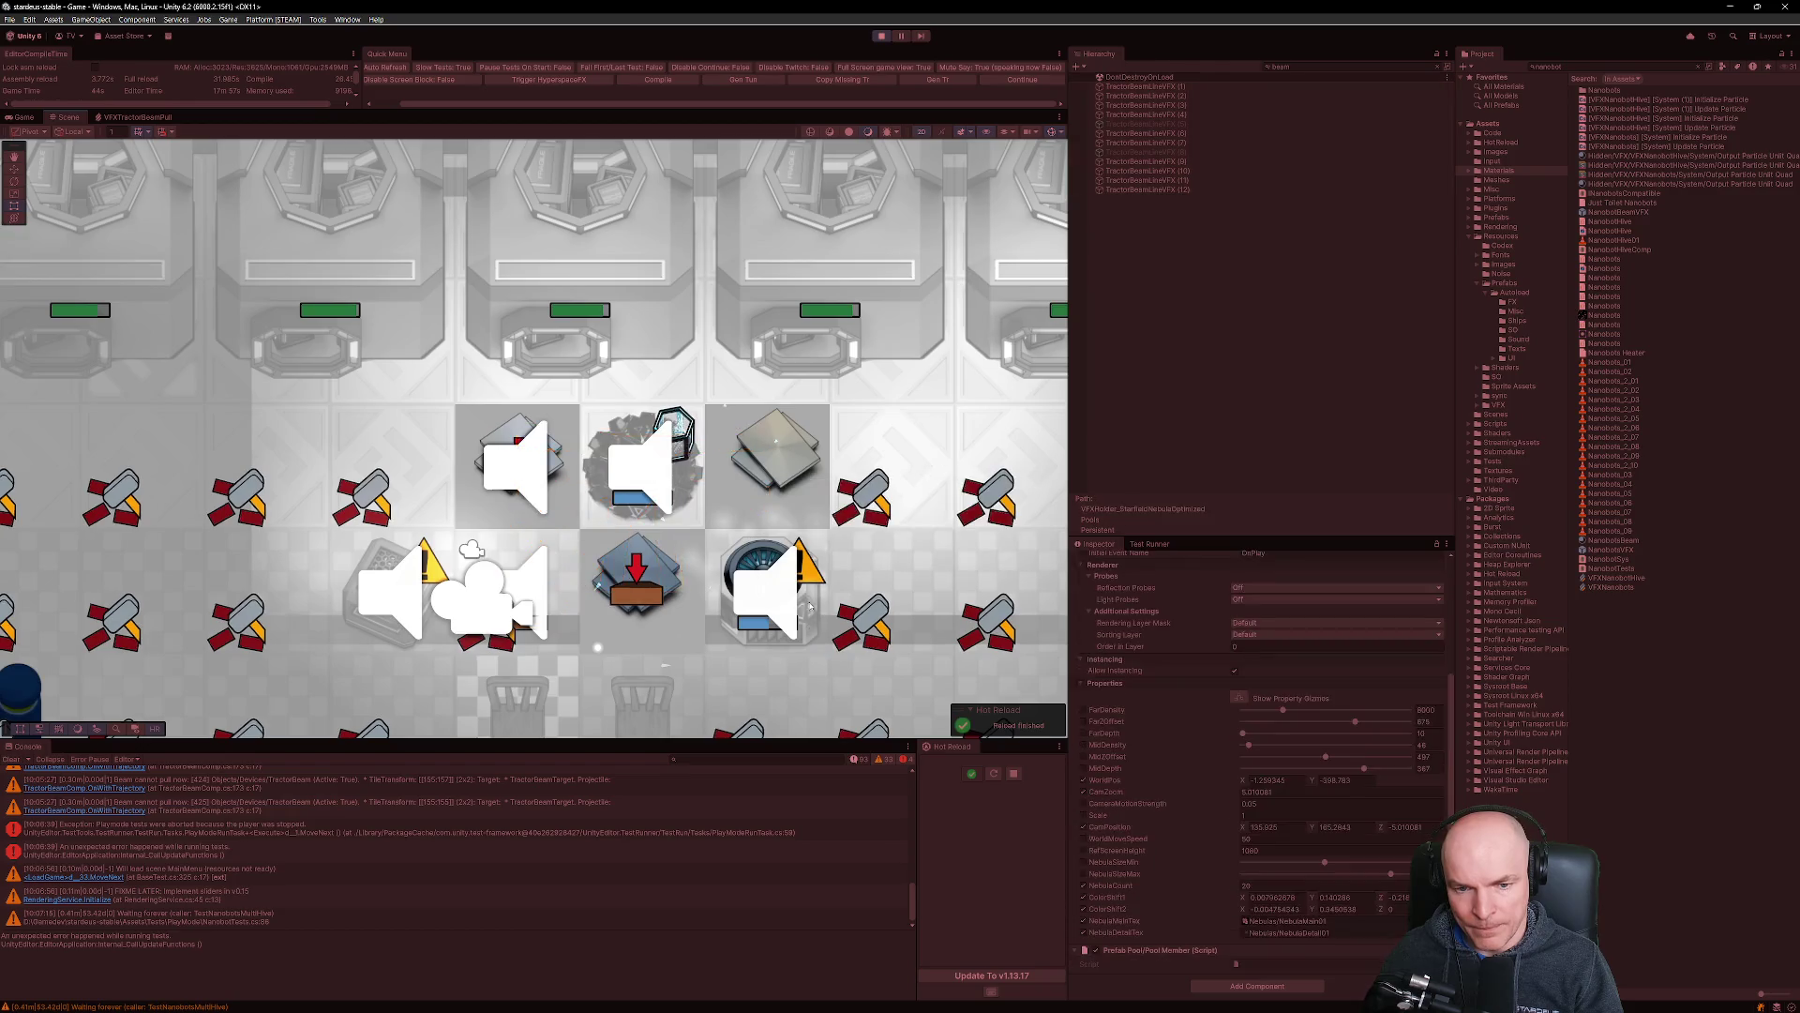
pyautogui.hotkey('ctrl', '2')
pyautogui.scroll(-2, 680, 444)
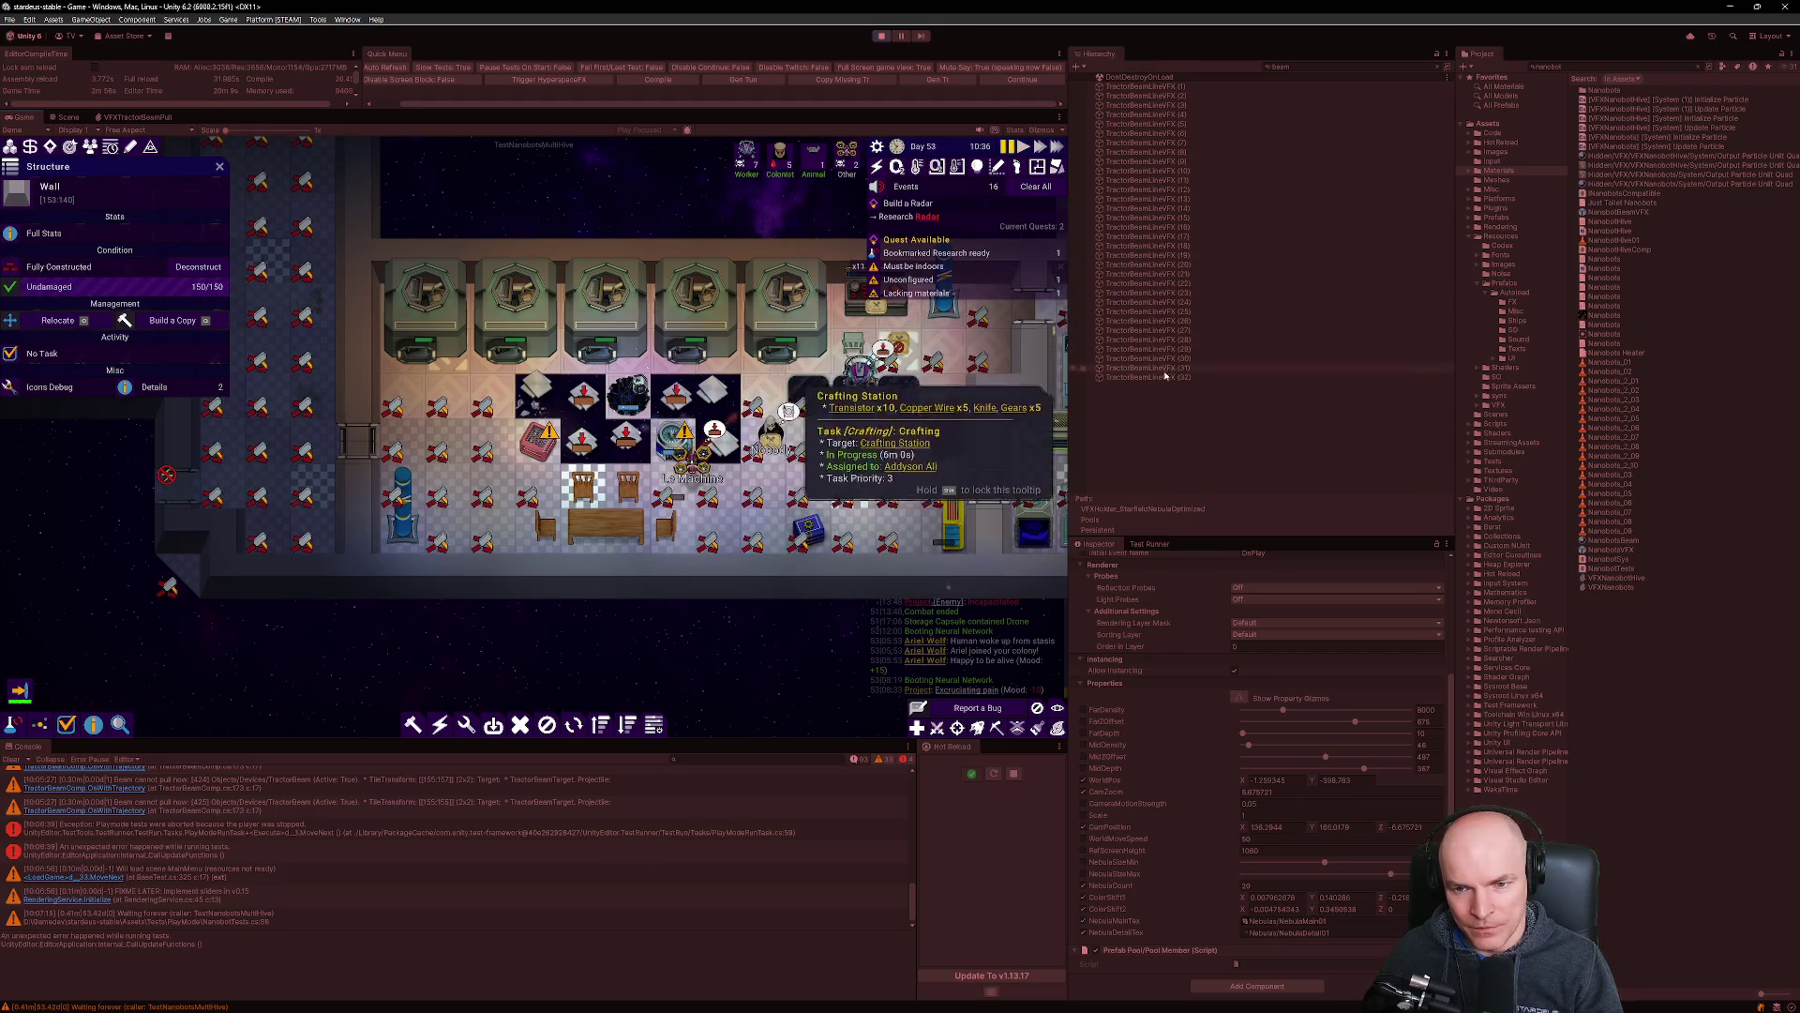
pyautogui.click(1155, 377)
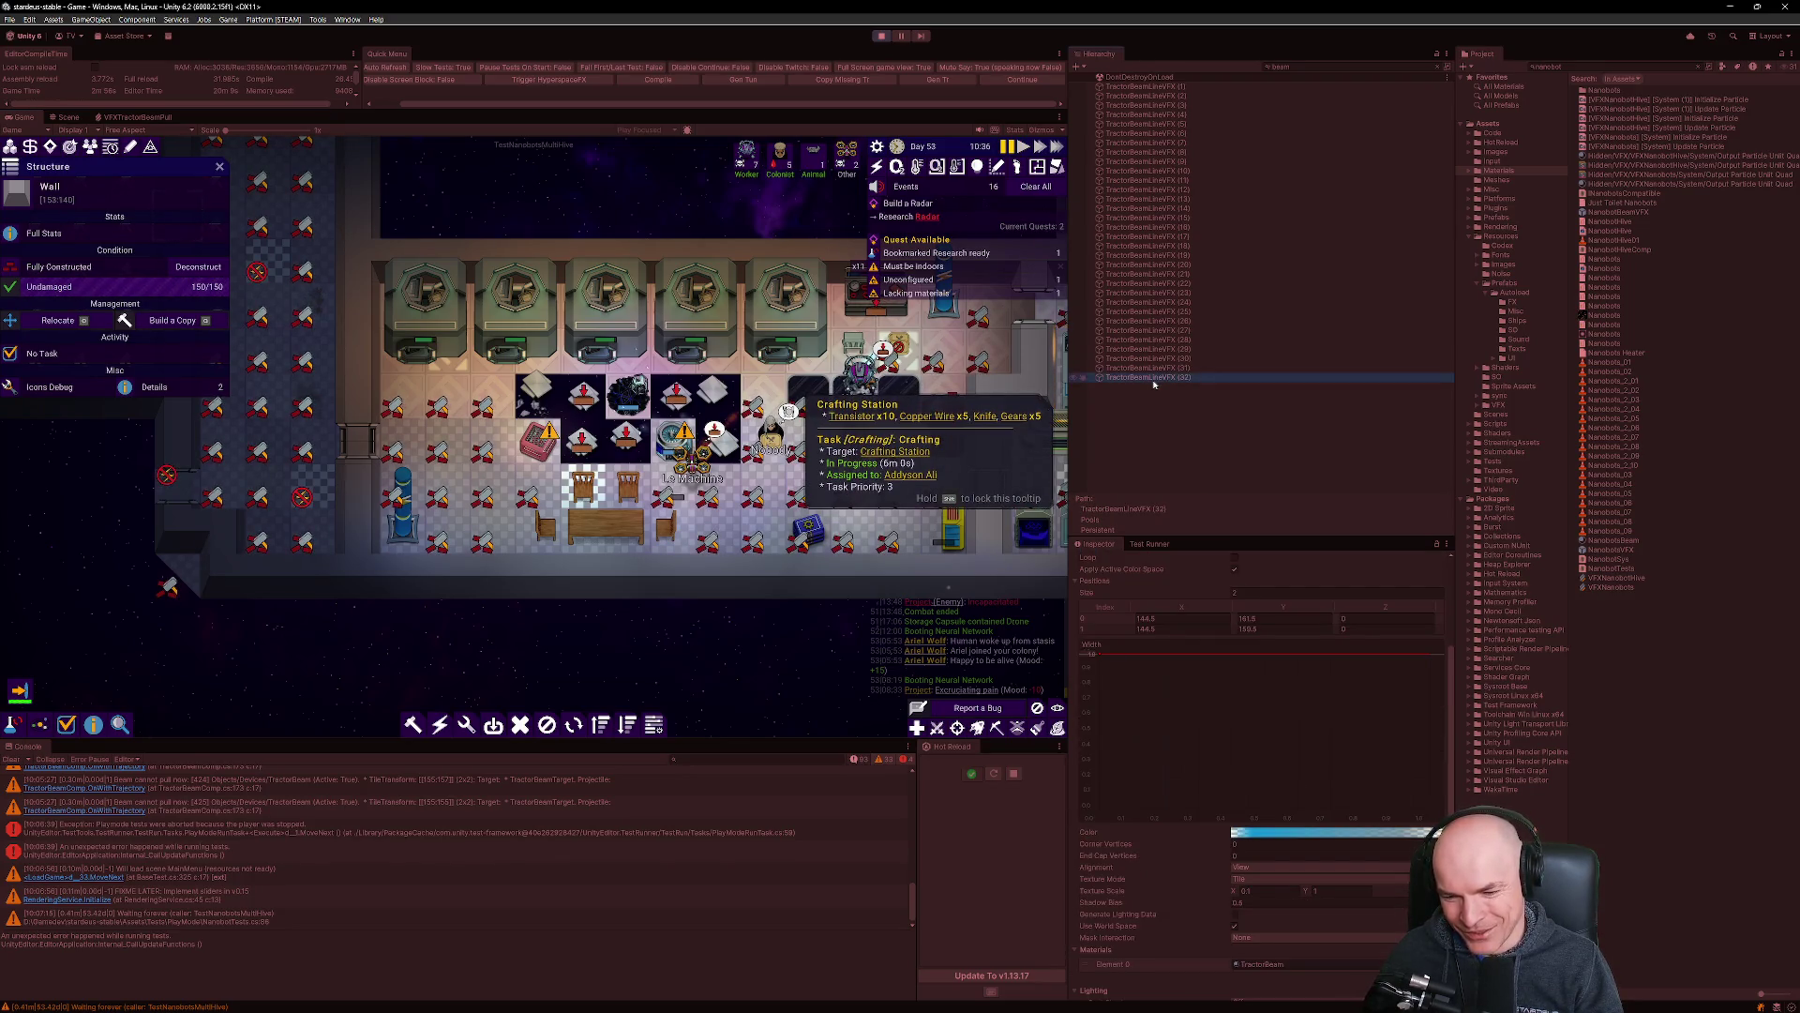
pyautogui.scroll(-3, 1172, 671)
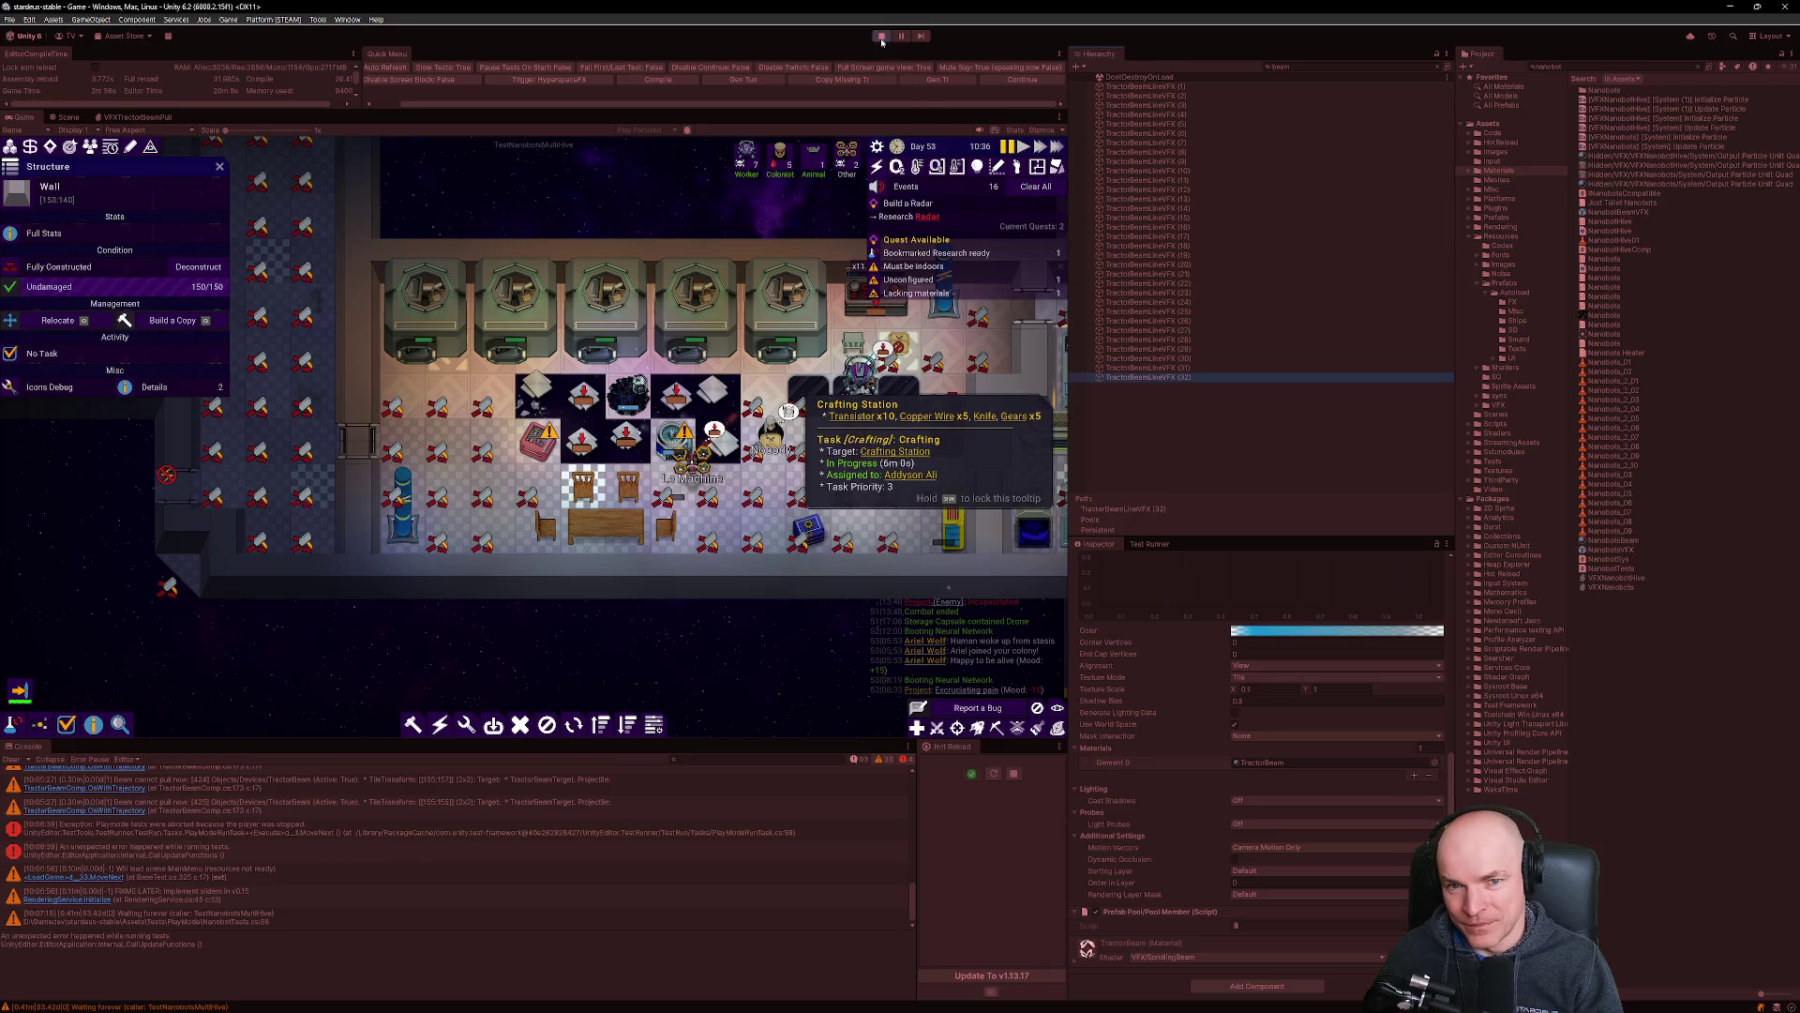
pyautogui.hotkey('ctrl', 'p')
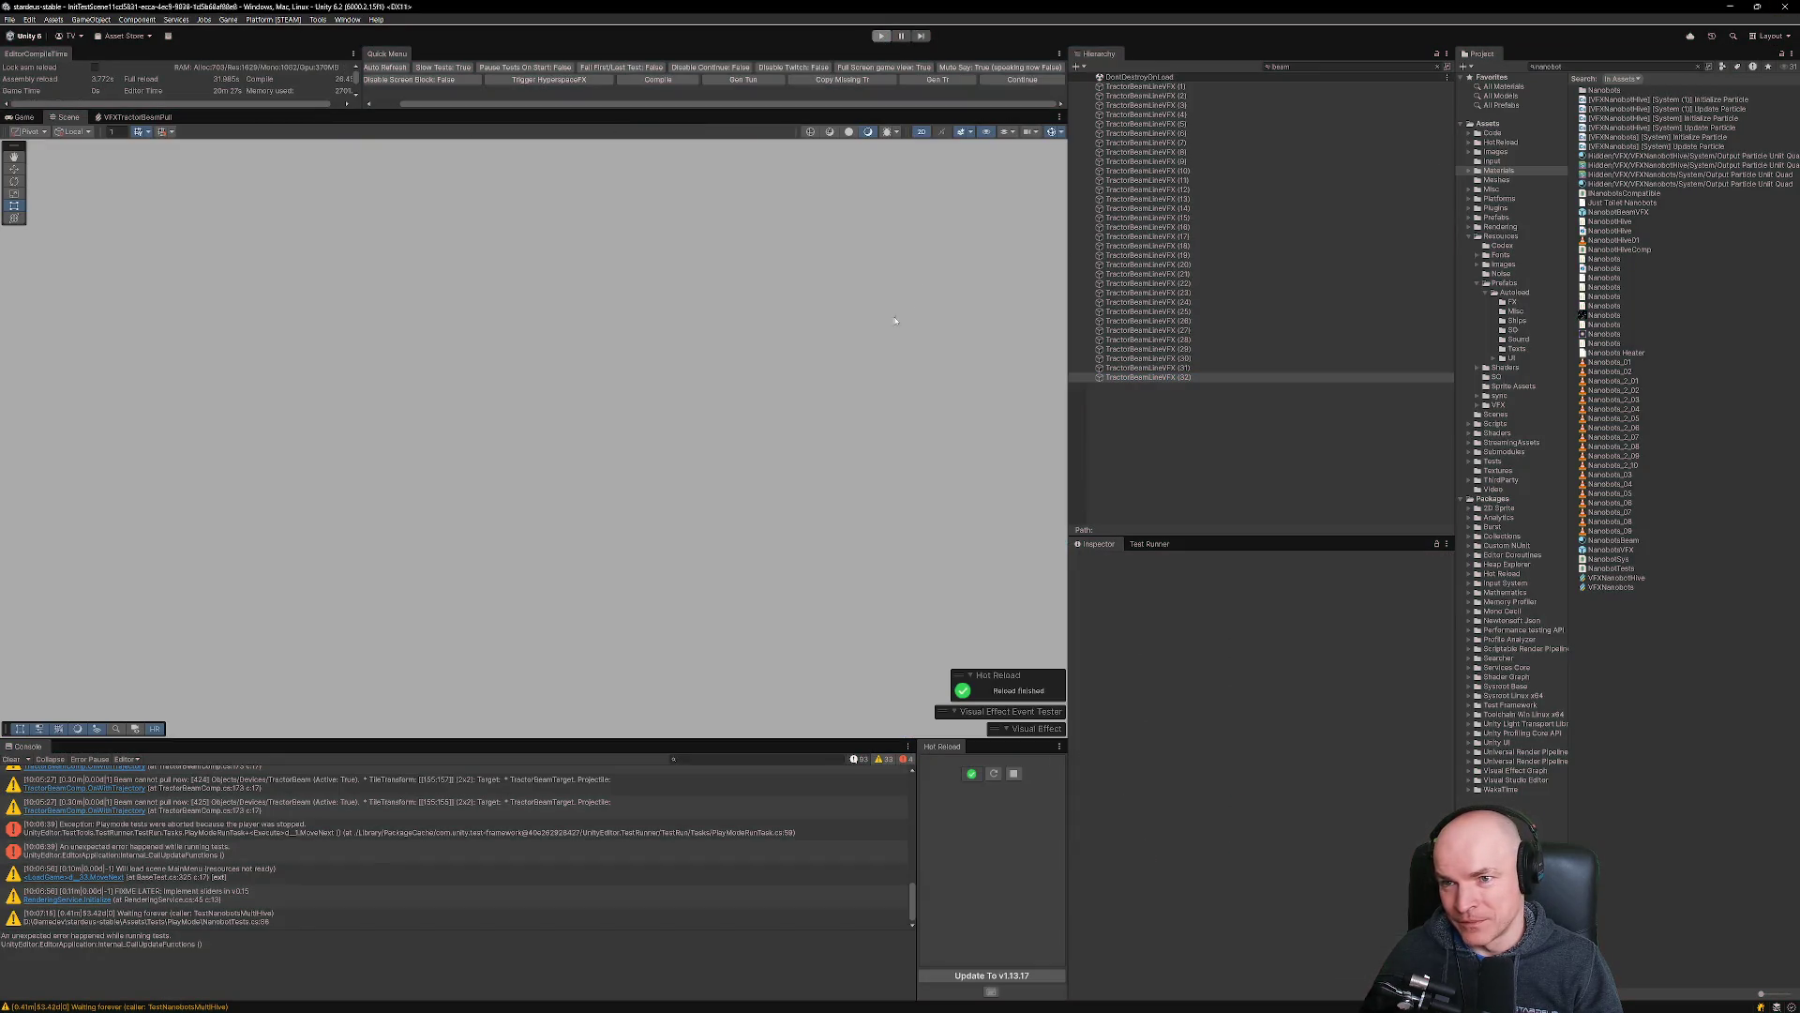
# Close the Unity Hub window and scroll NanobotSys.cs from the NanobotFX Size field to OnUpdate and OnTick.
pyautogui.hotkey('alt', 'Tab')
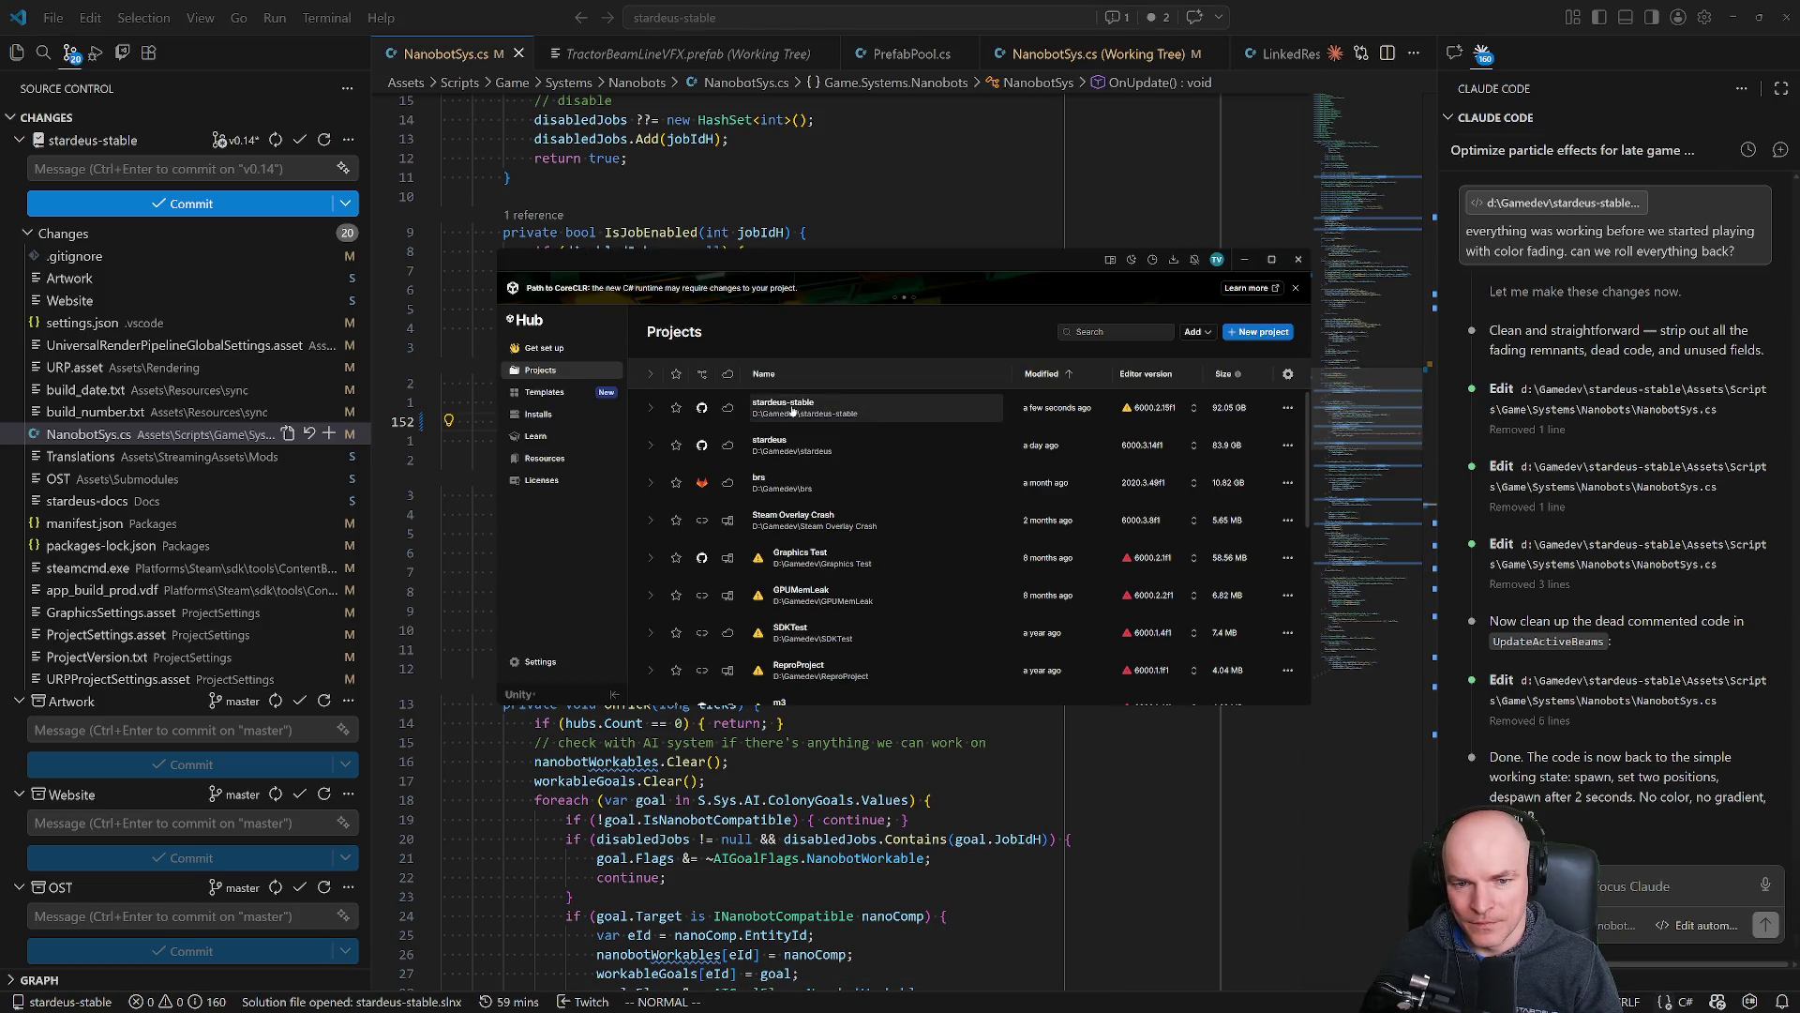
pyautogui.click(793, 411)
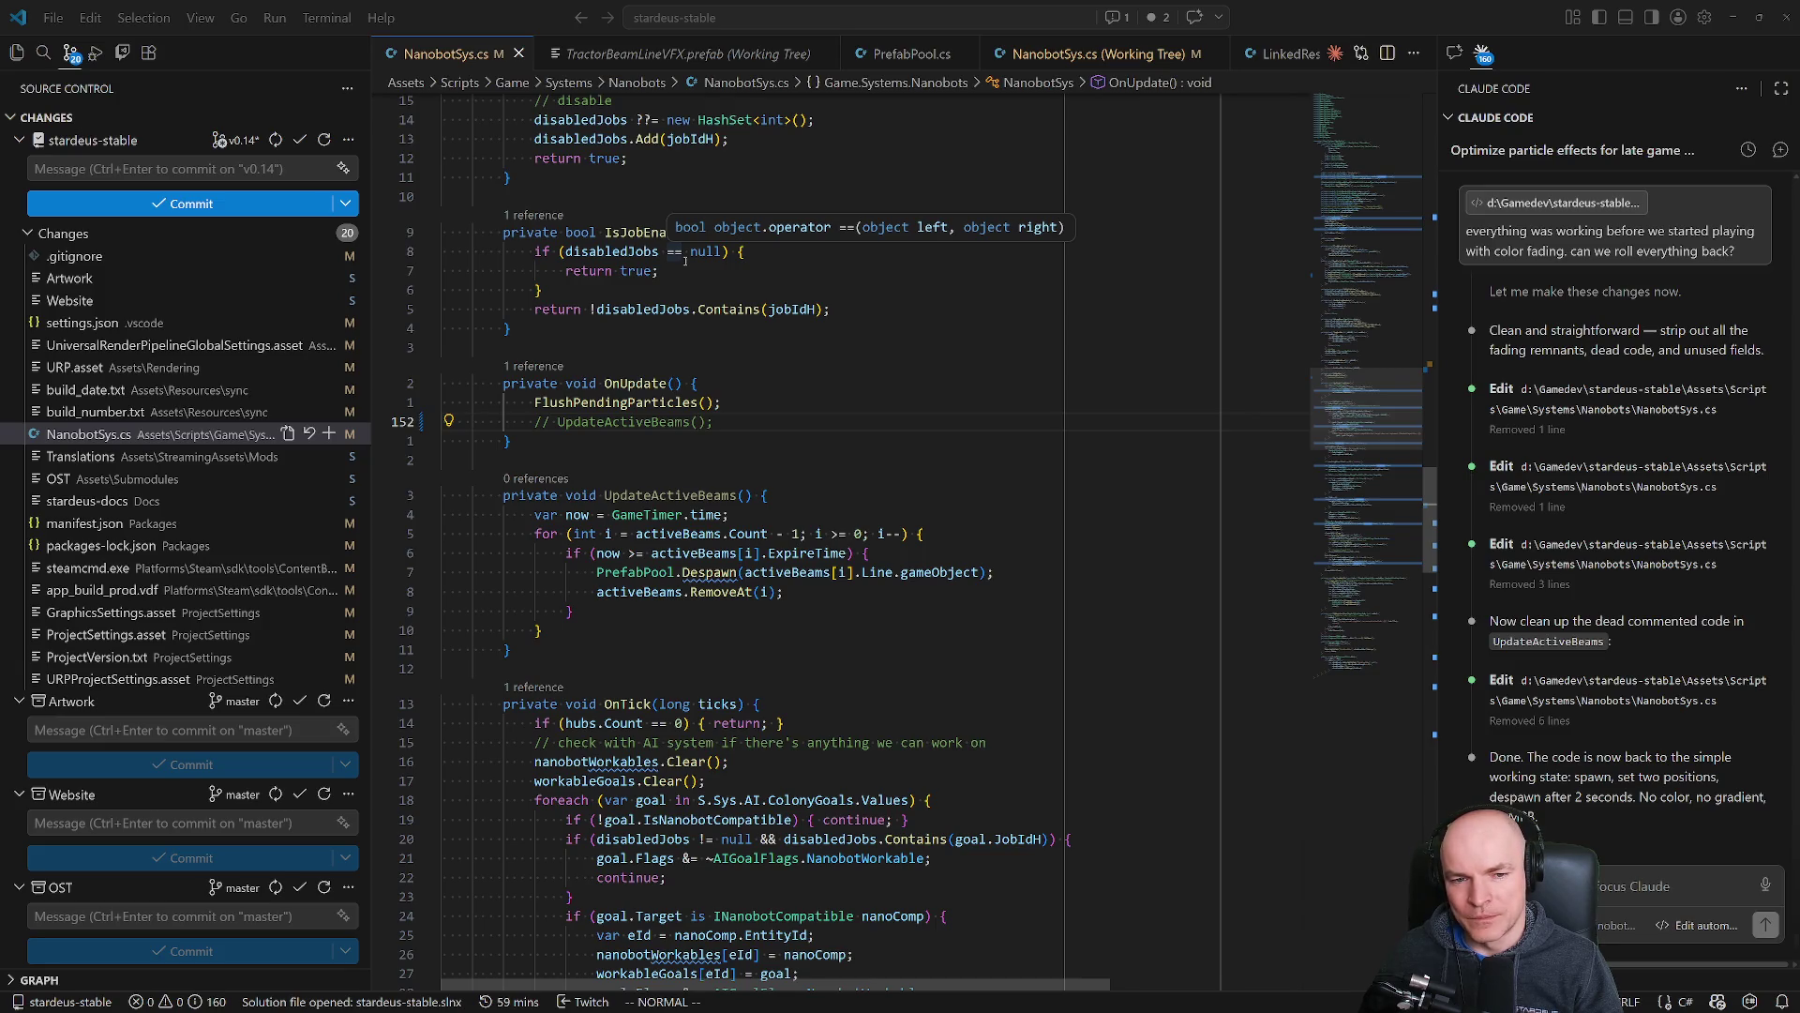
pyautogui.scroll(10, 1367, 301)
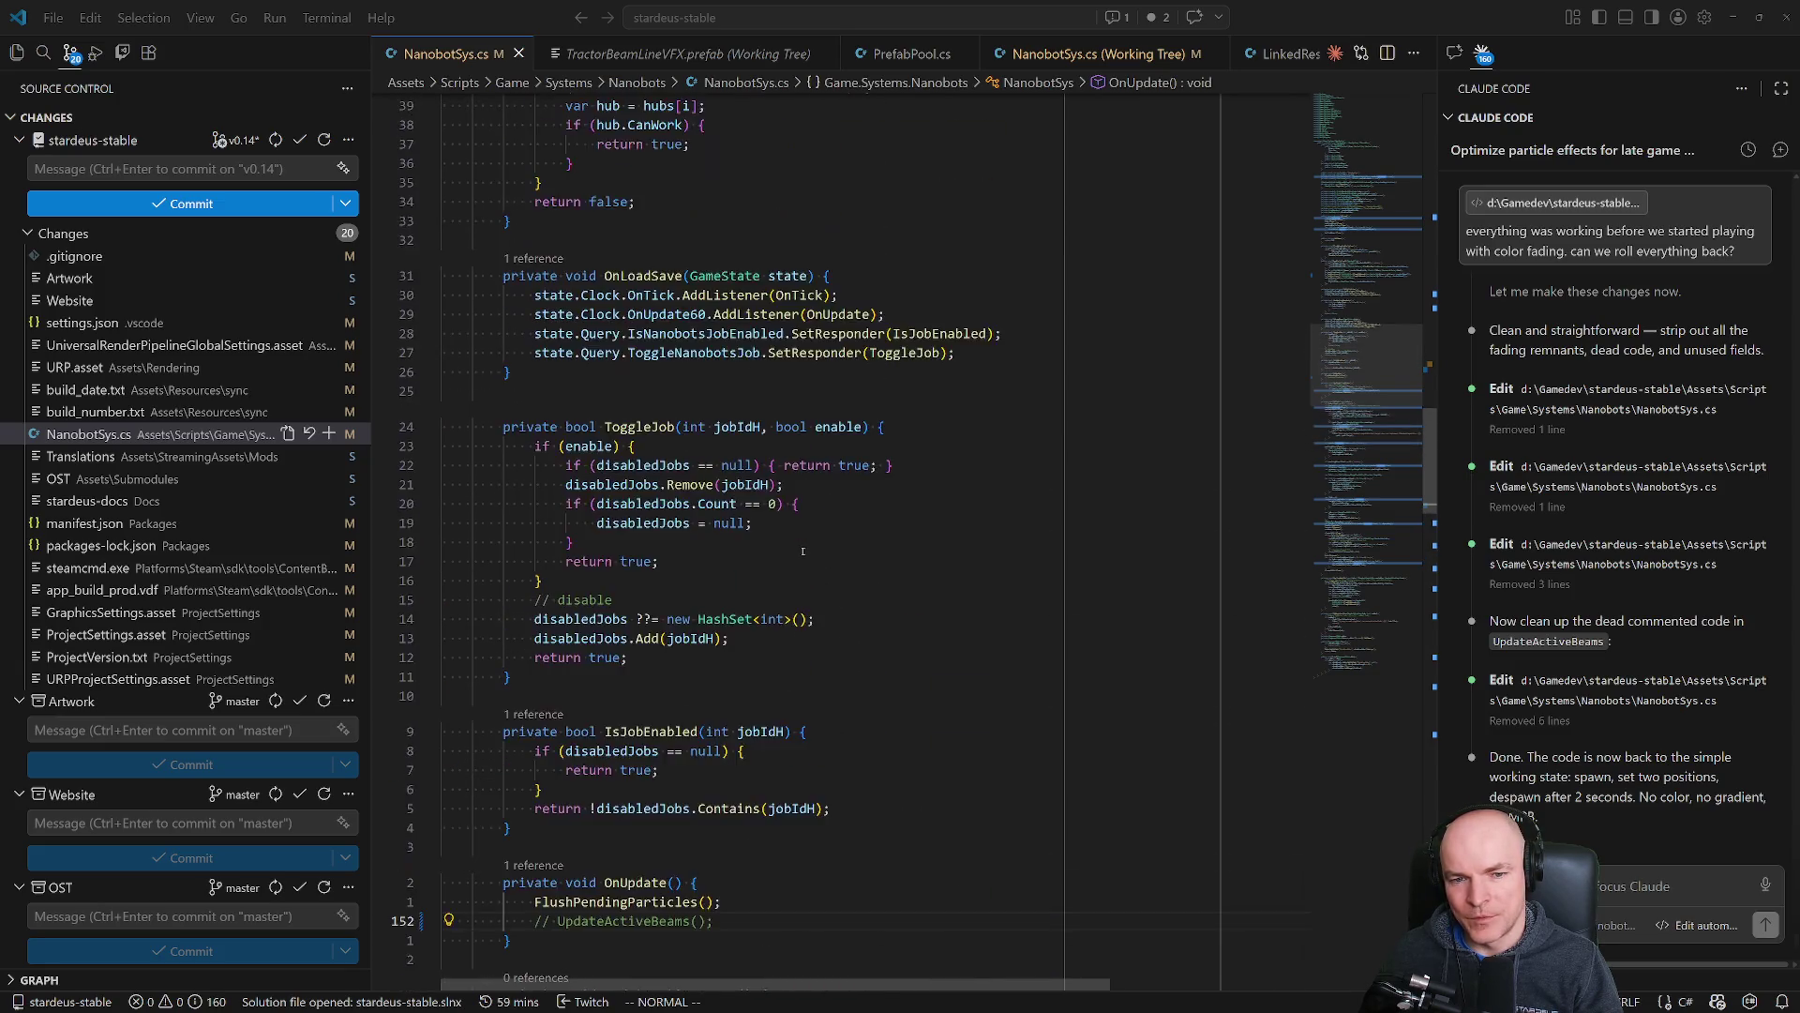
pyautogui.scroll(20, 1368, 301)
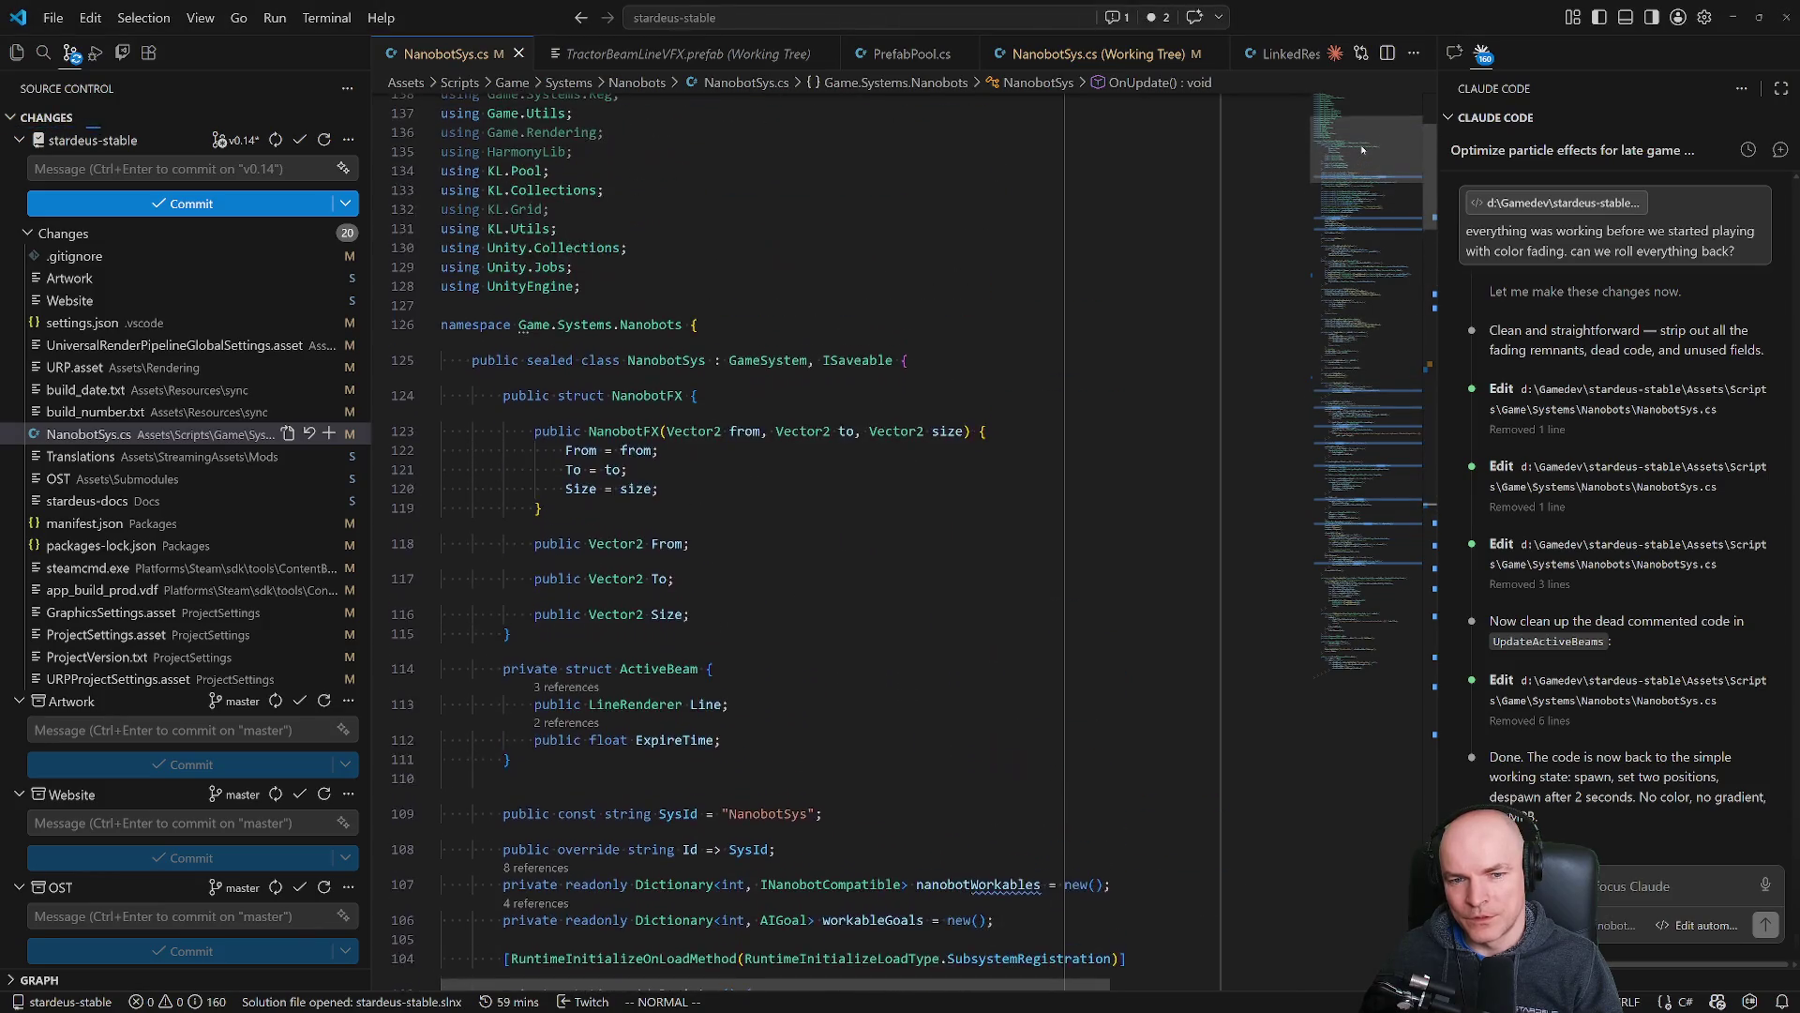
pyautogui.scroll(-1, 1362, 161)
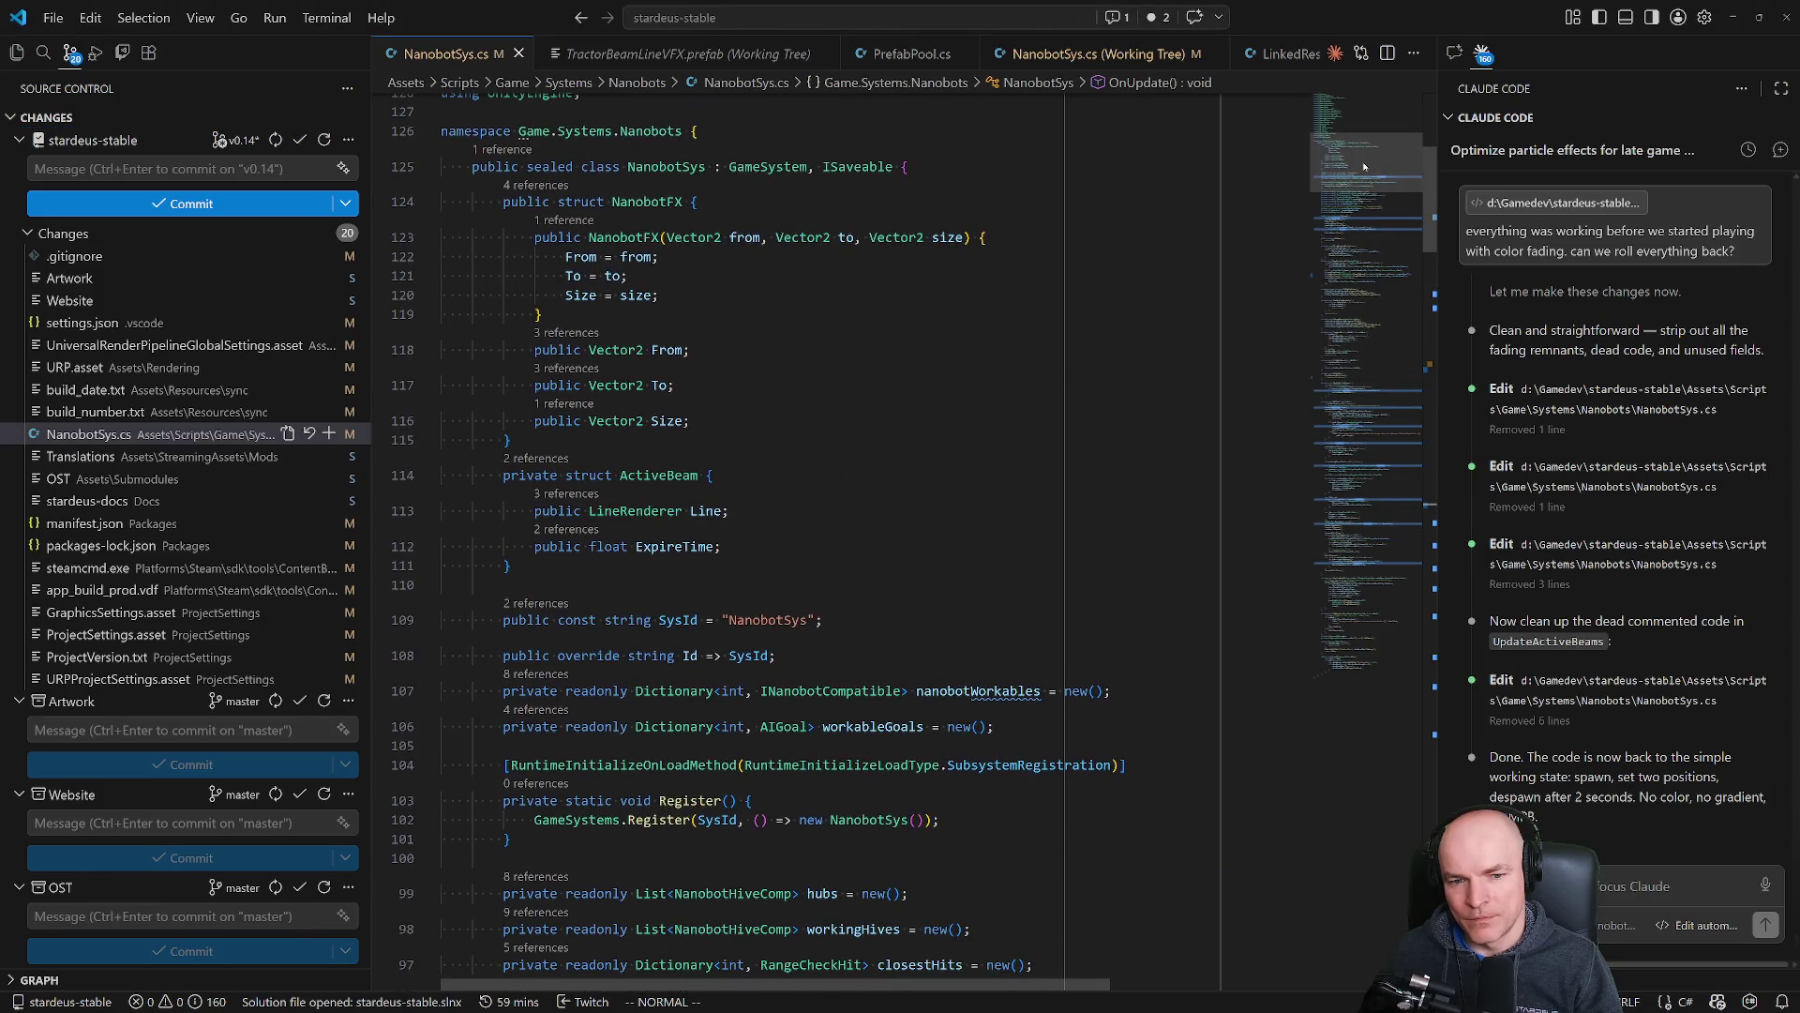
pyautogui.scroll(-2, 664, 350)
pyautogui.click(664, 347)
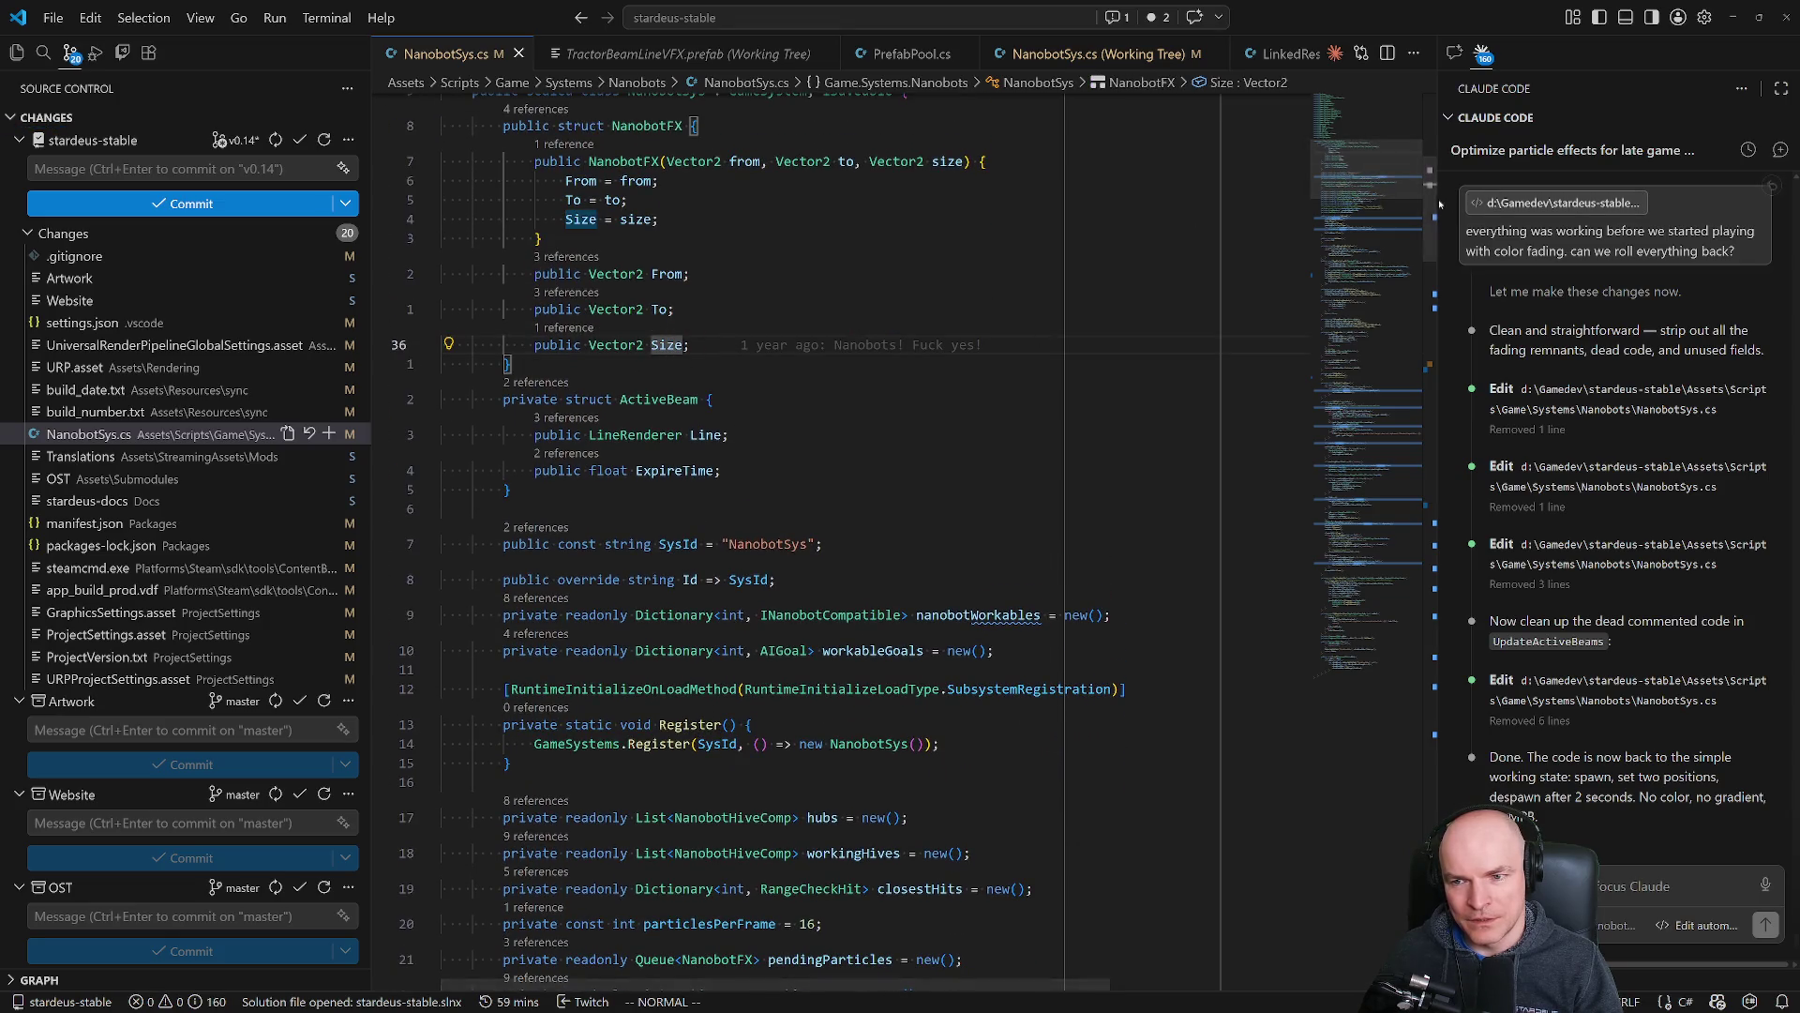
pyautogui.moveTo(1430, 206)
pyautogui.mouseDown()
pyautogui.moveTo(1434, 338)
pyautogui.moveTo(1442, 200)
pyautogui.mouseUp()
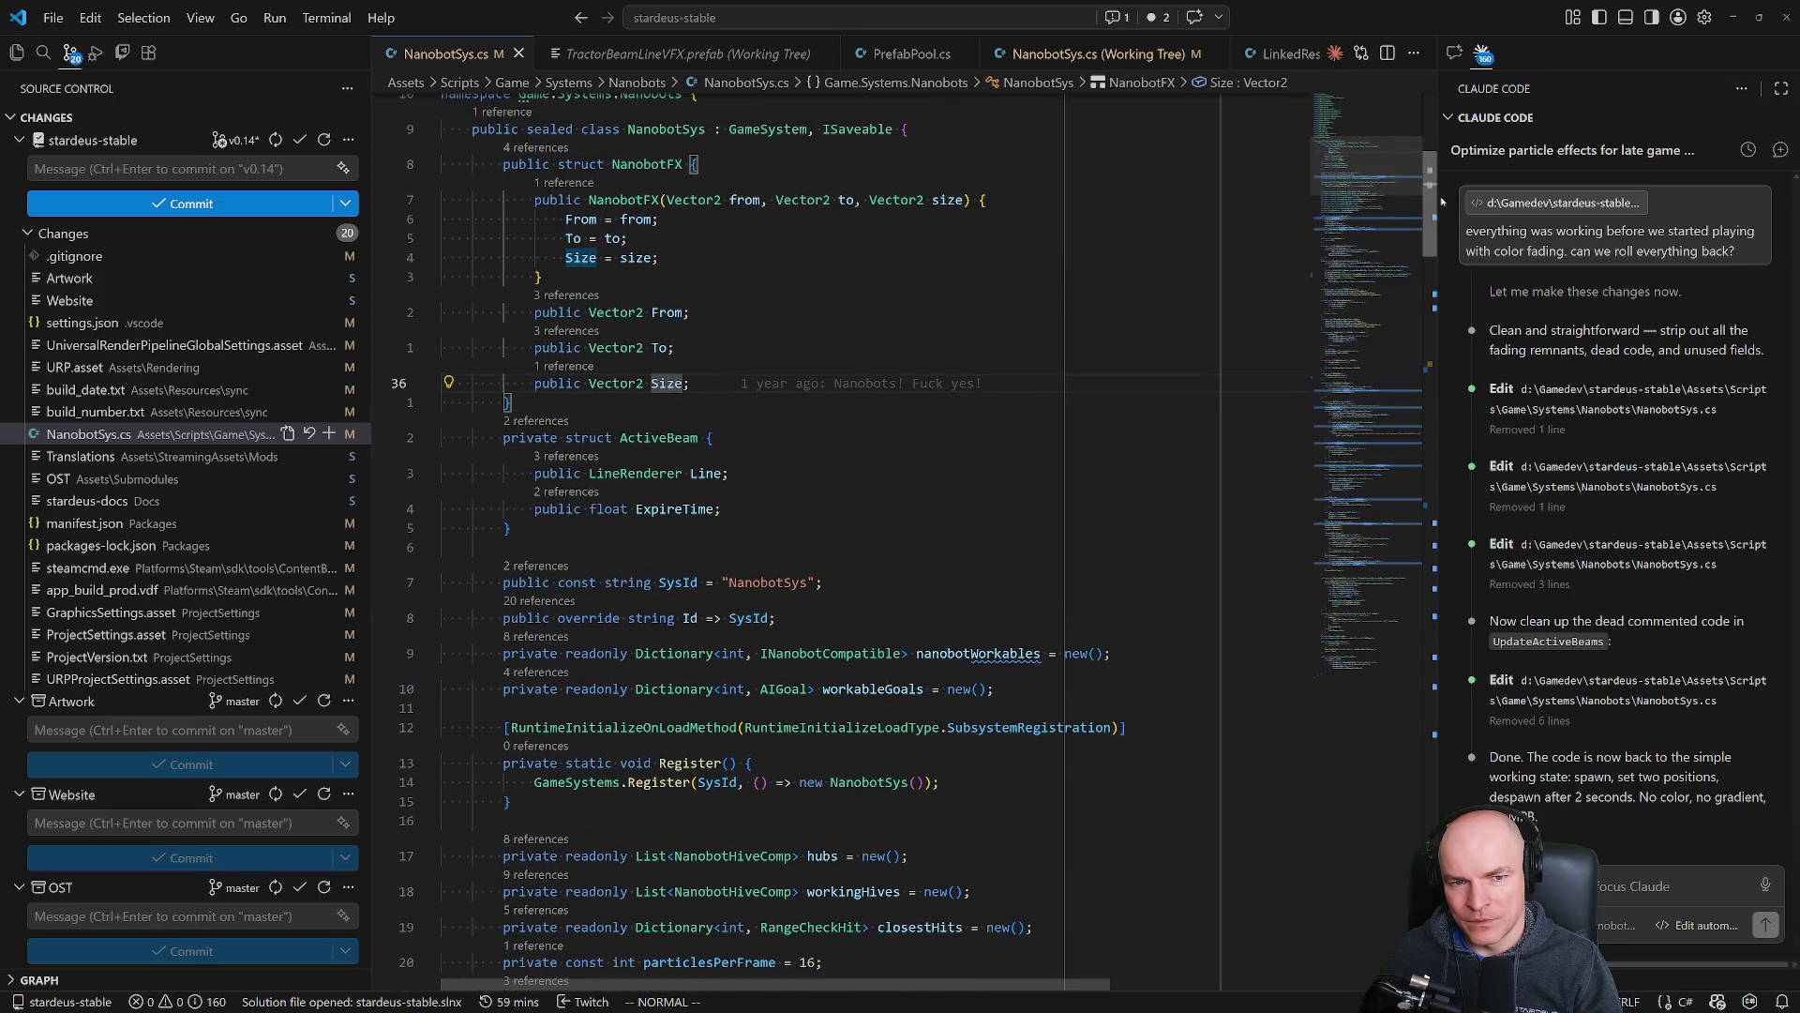
pyautogui.moveTo(1442, 200)
pyautogui.mouseDown()
pyautogui.moveTo(1458, 658)
pyautogui.moveTo(1459, 536)
pyautogui.mouseUp()
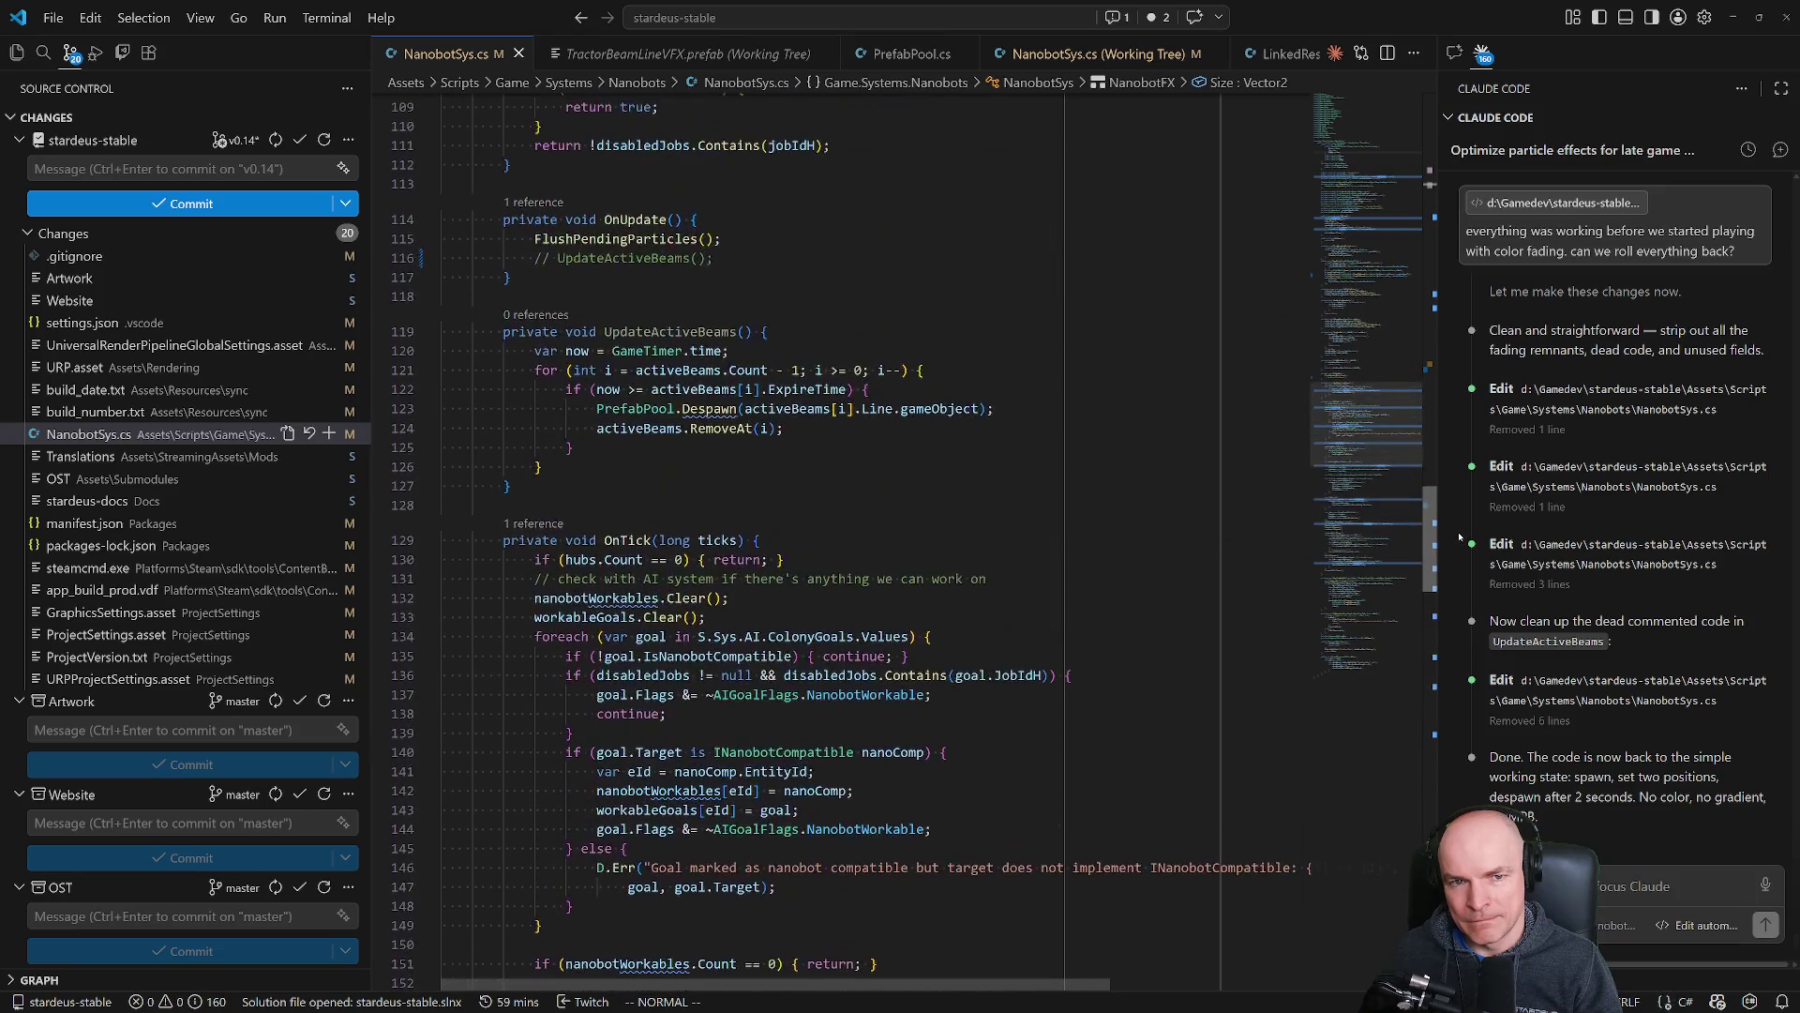
pyautogui.hotkey('ctrl', 'p')
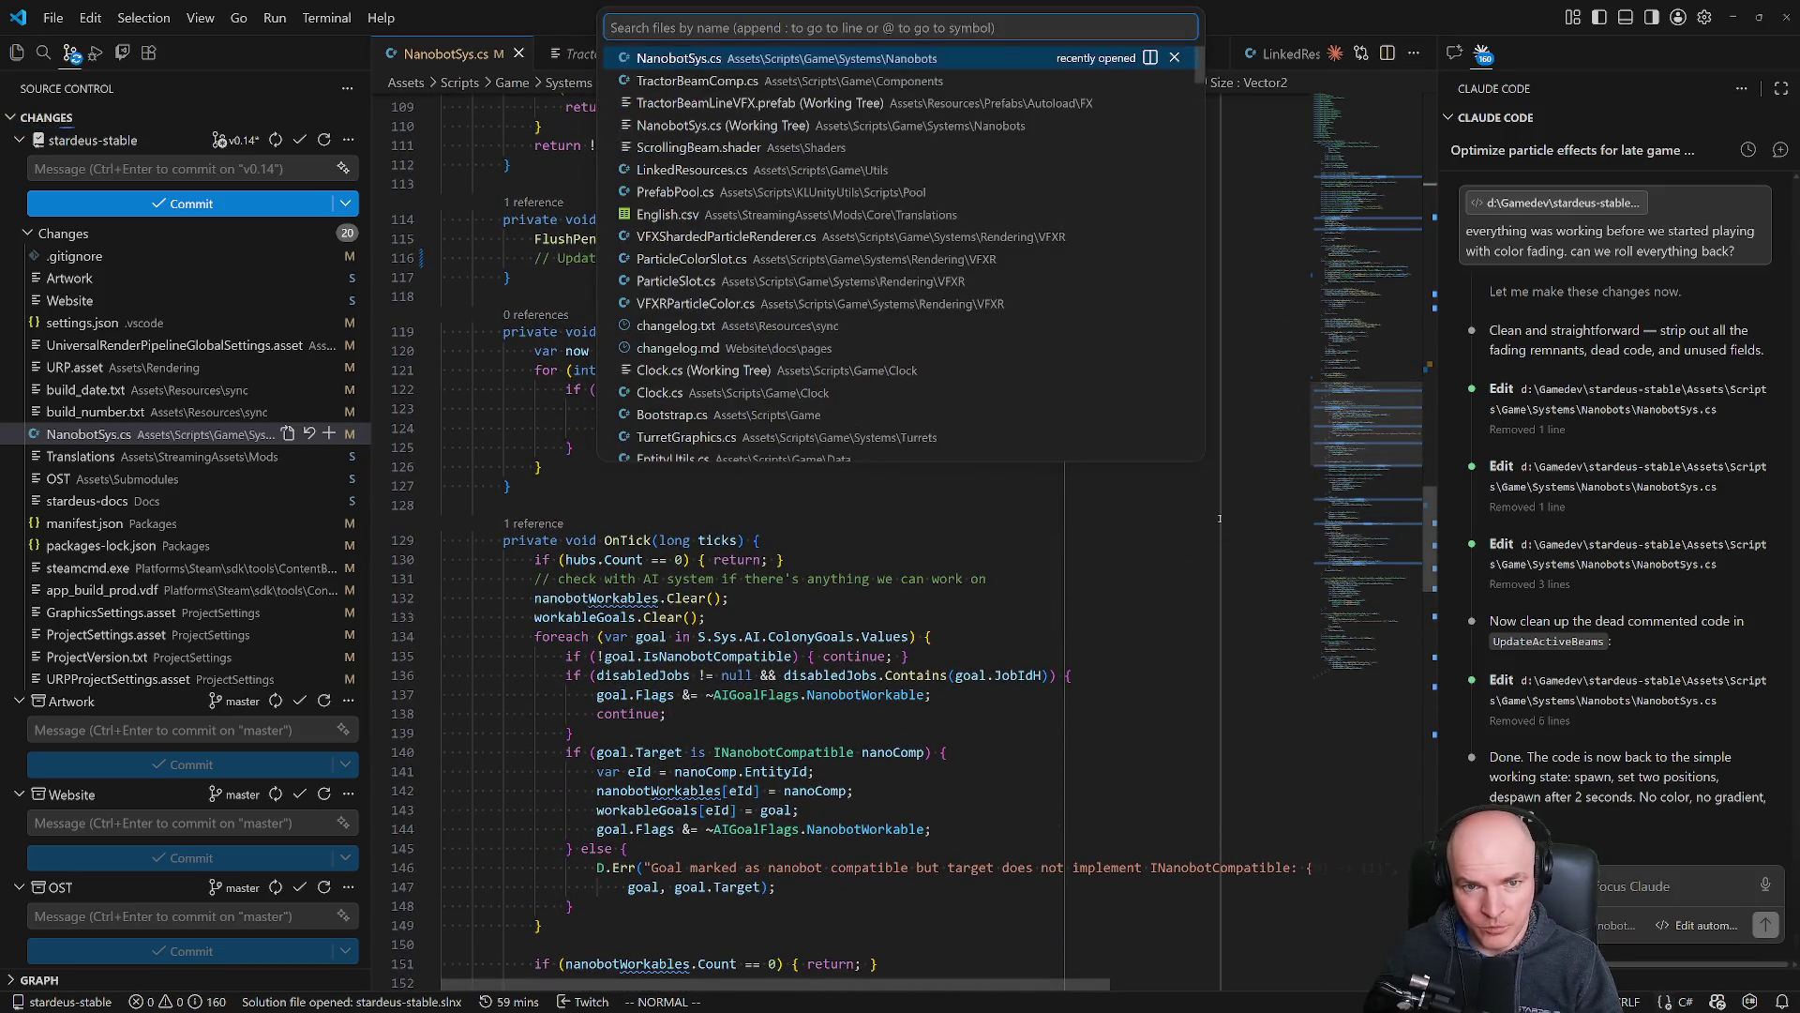
# Check TractorBeamComp.cs's beam positionCount and beamZ definition, then reopen NanobotSys.cs.
pyautogui.press('Down')
pyautogui.press('Return')
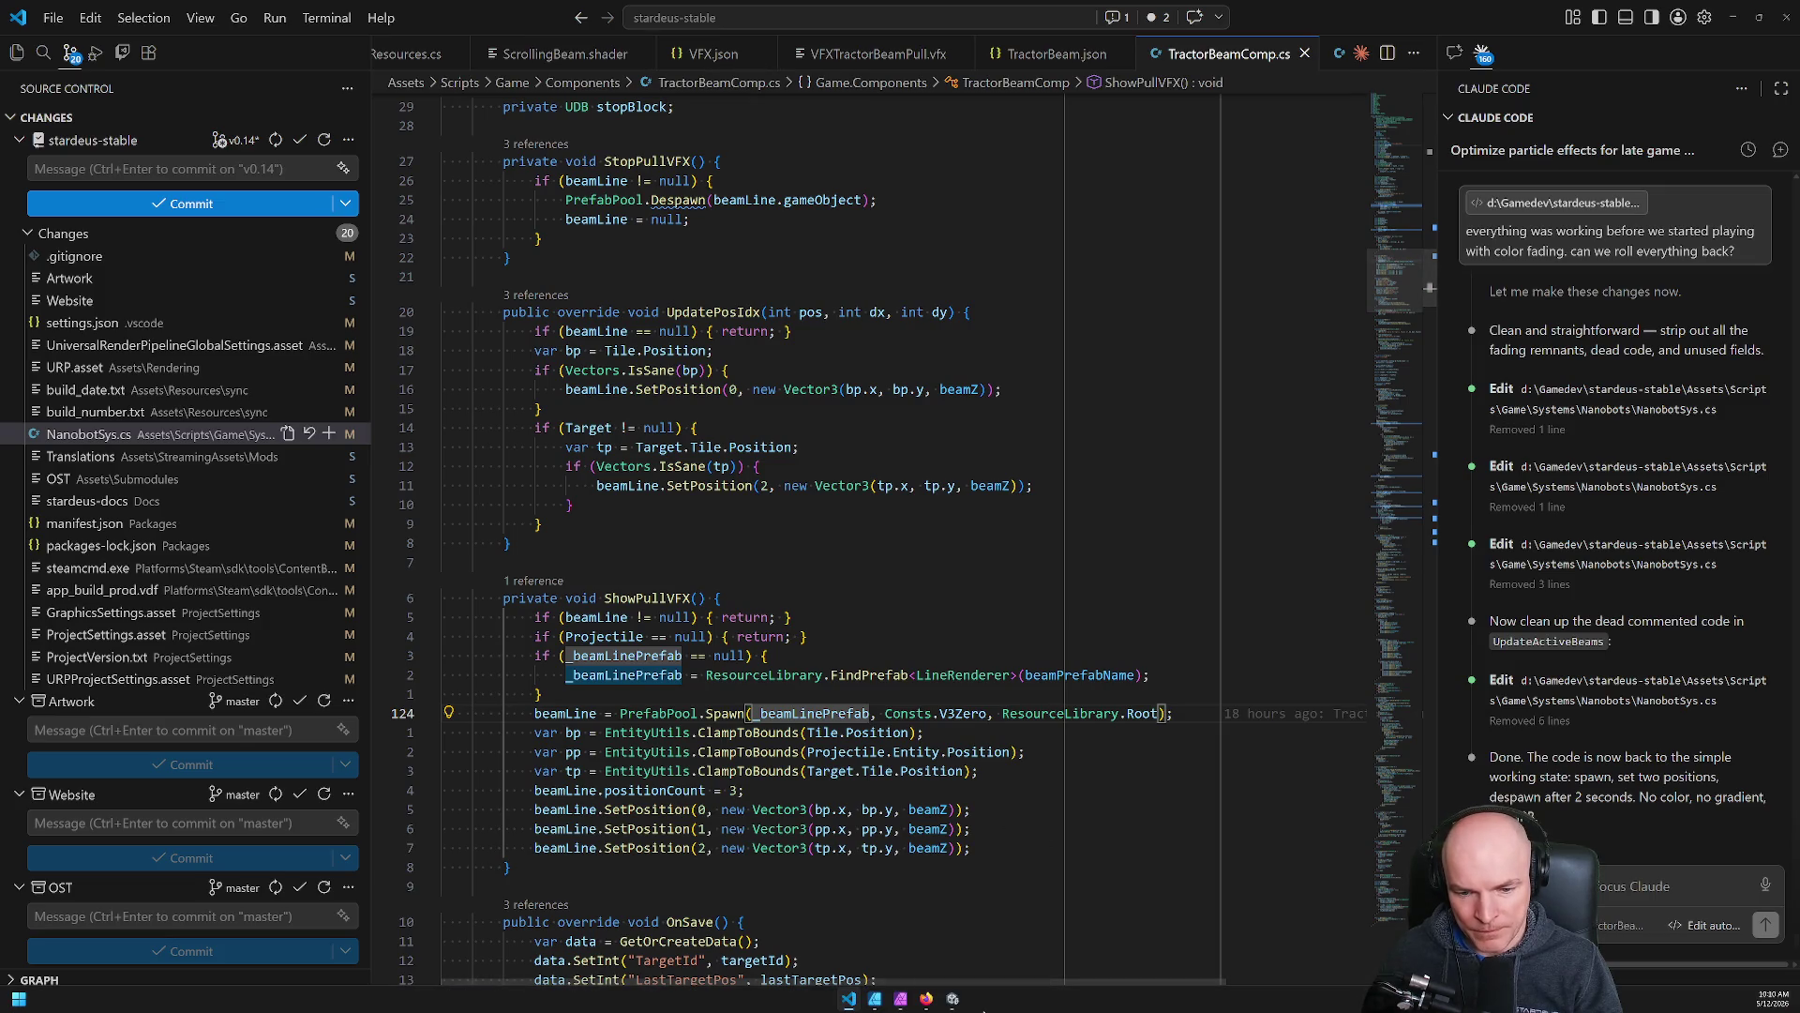
pyautogui.click(951, 1001)
pyautogui.click(848, 999)
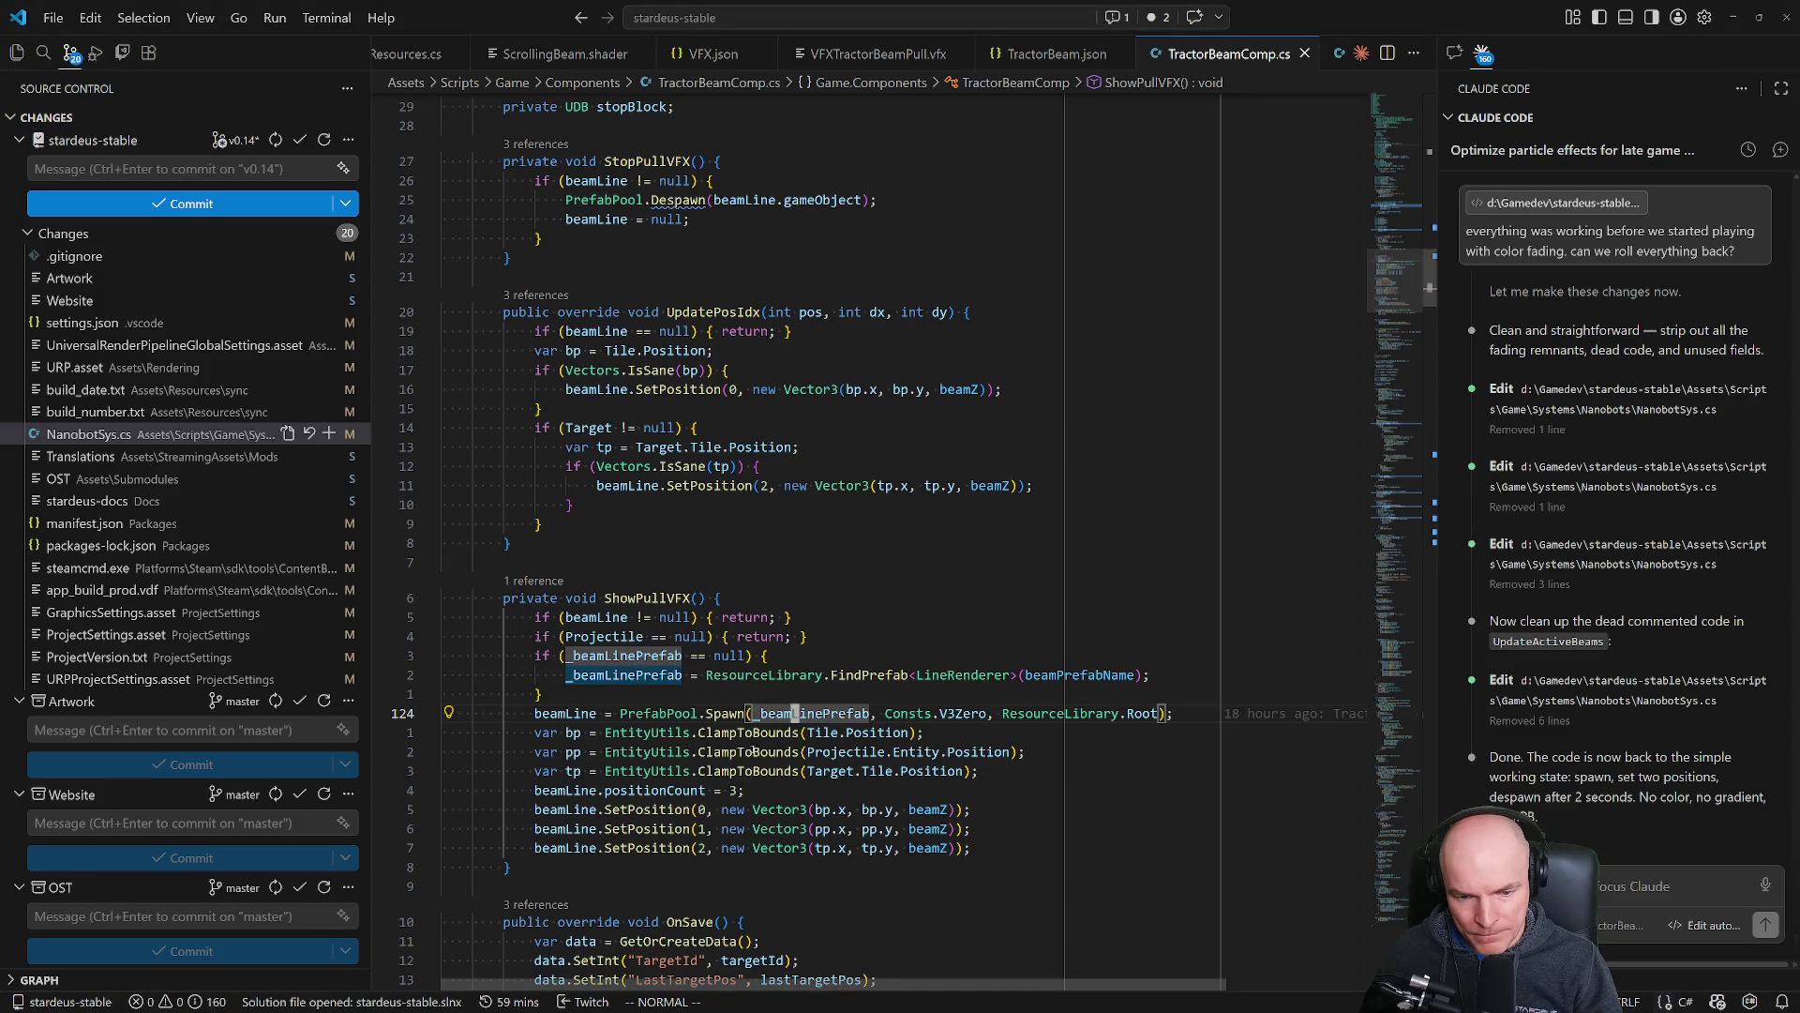
pyautogui.click(641, 790)
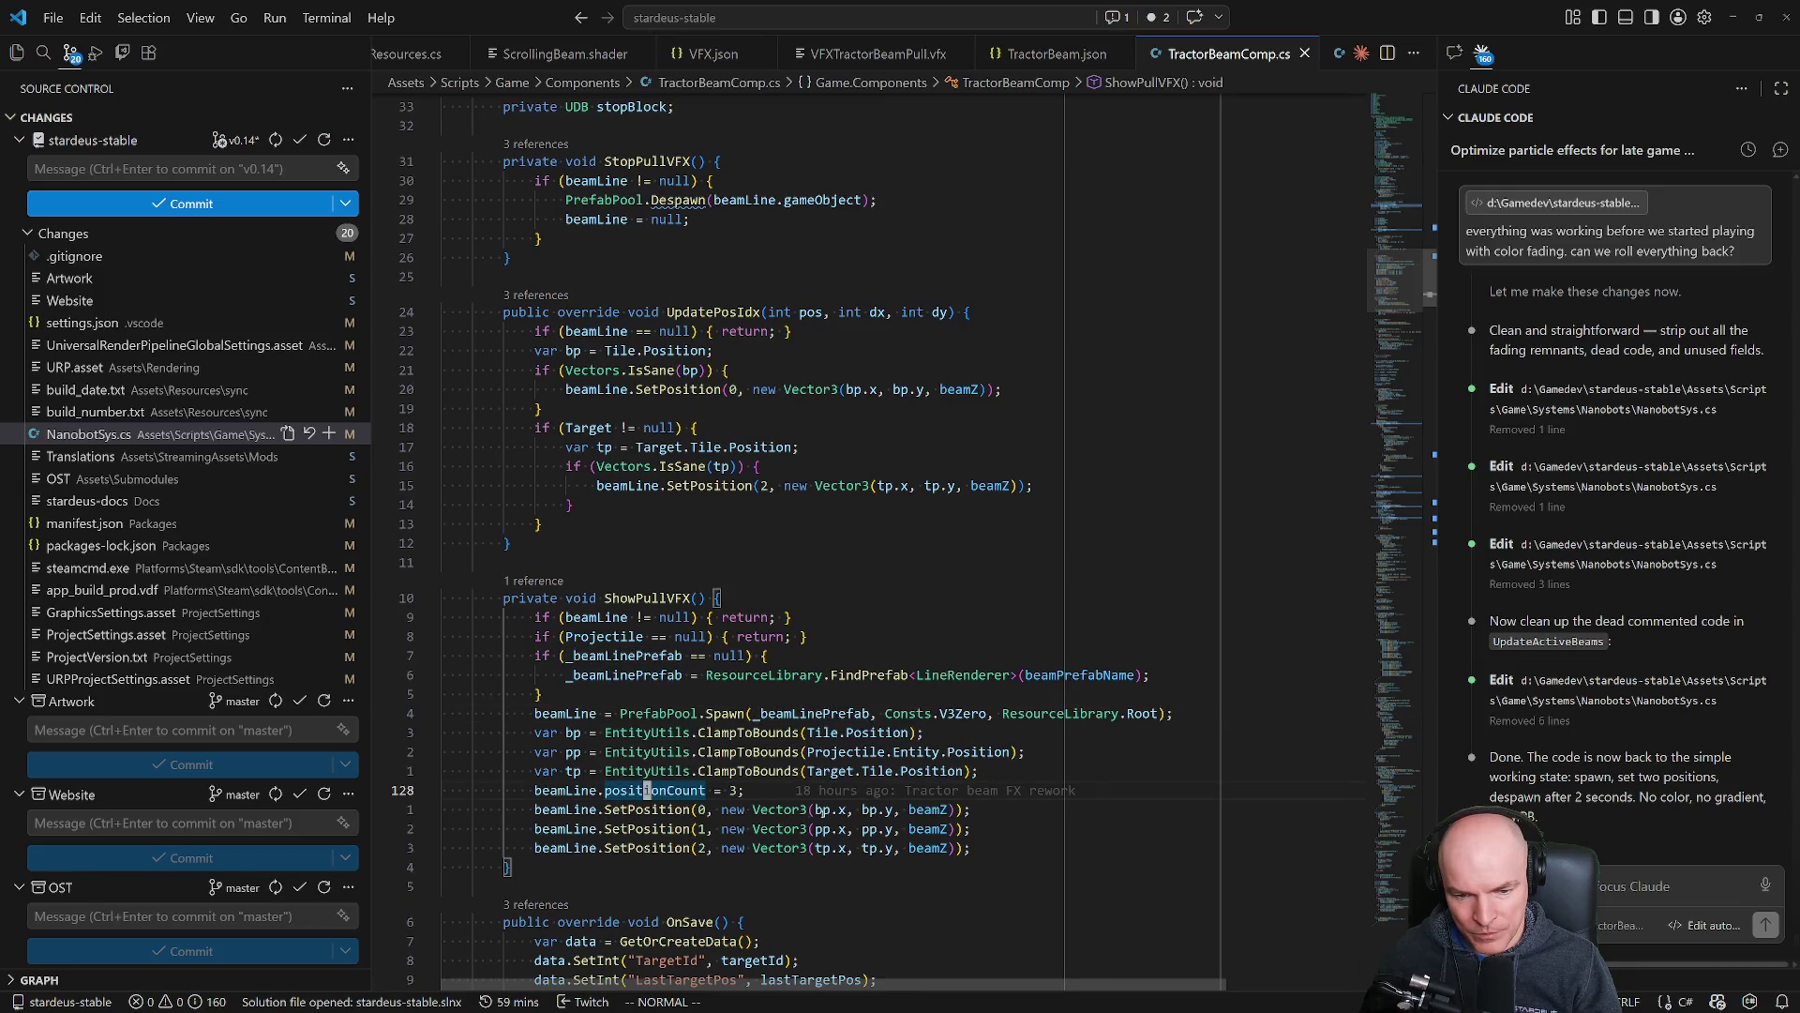
pyautogui.scroll(-5, 816, 809)
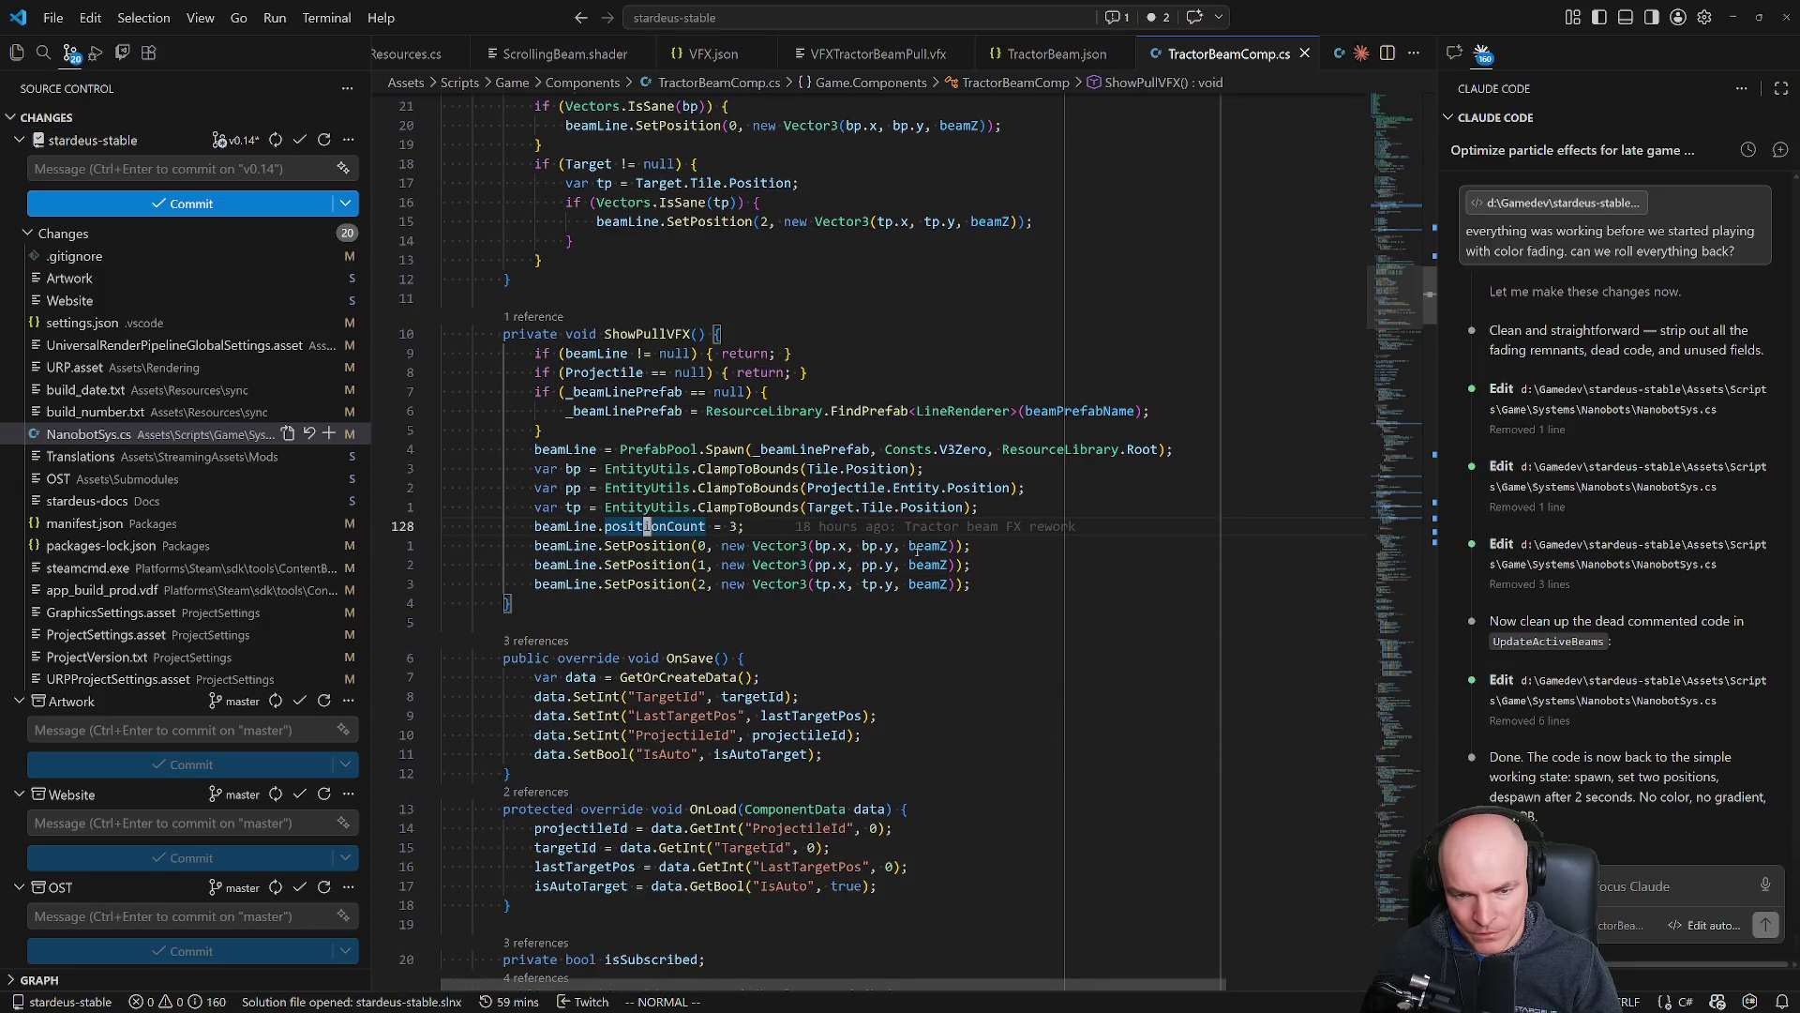
pyautogui.keyDown('ctrl'); pyautogui.click(927, 547); pyautogui.keyUp('ctrl')
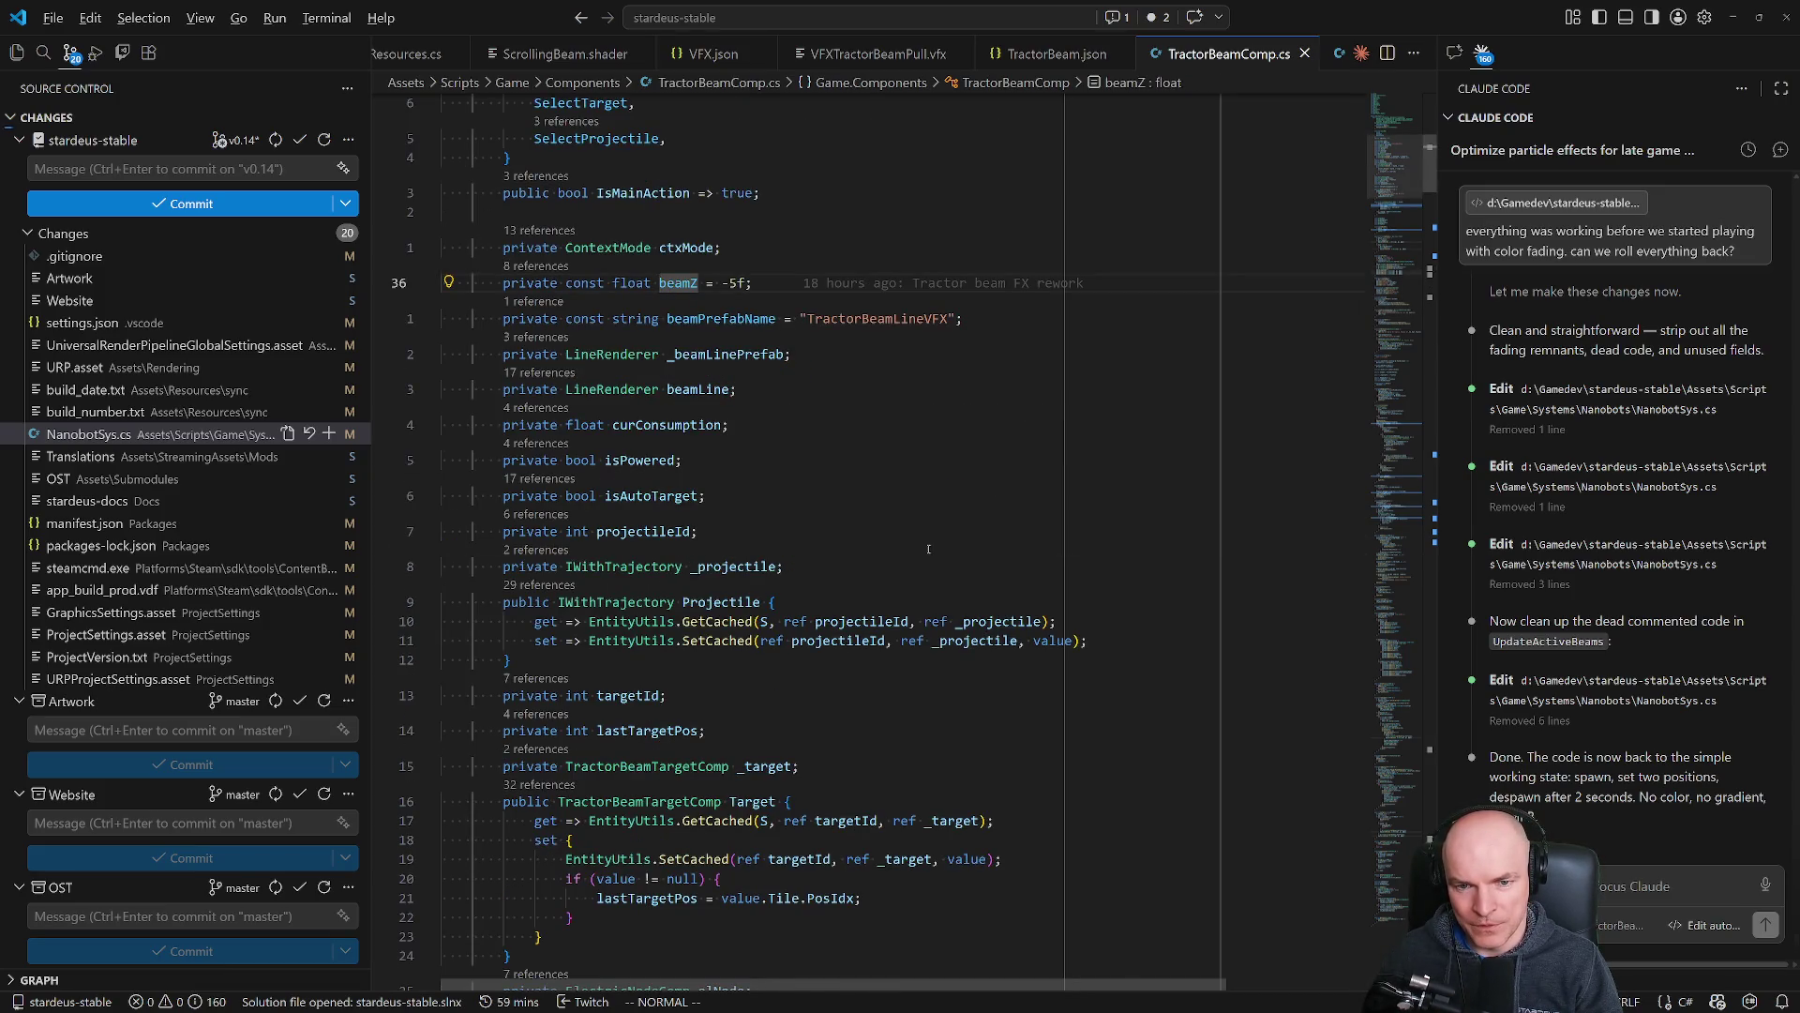
pyautogui.hotkey('ctrl', 'p')
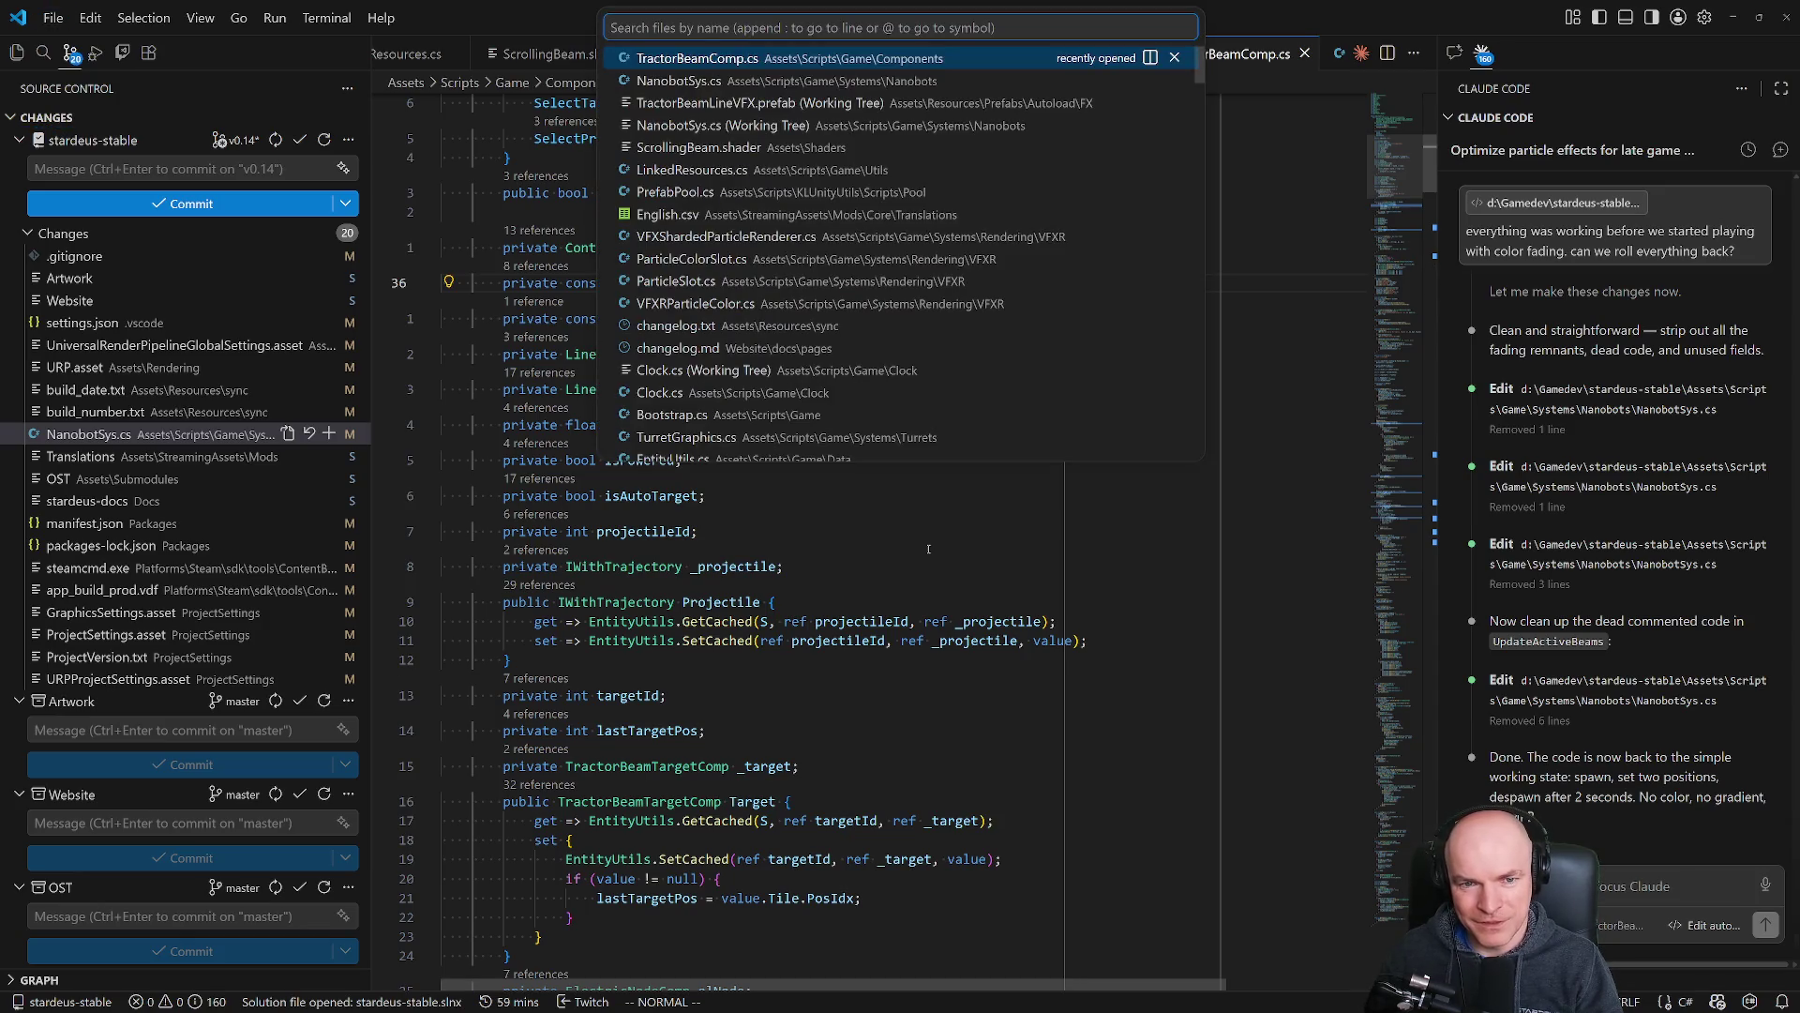
pyautogui.press('Return')
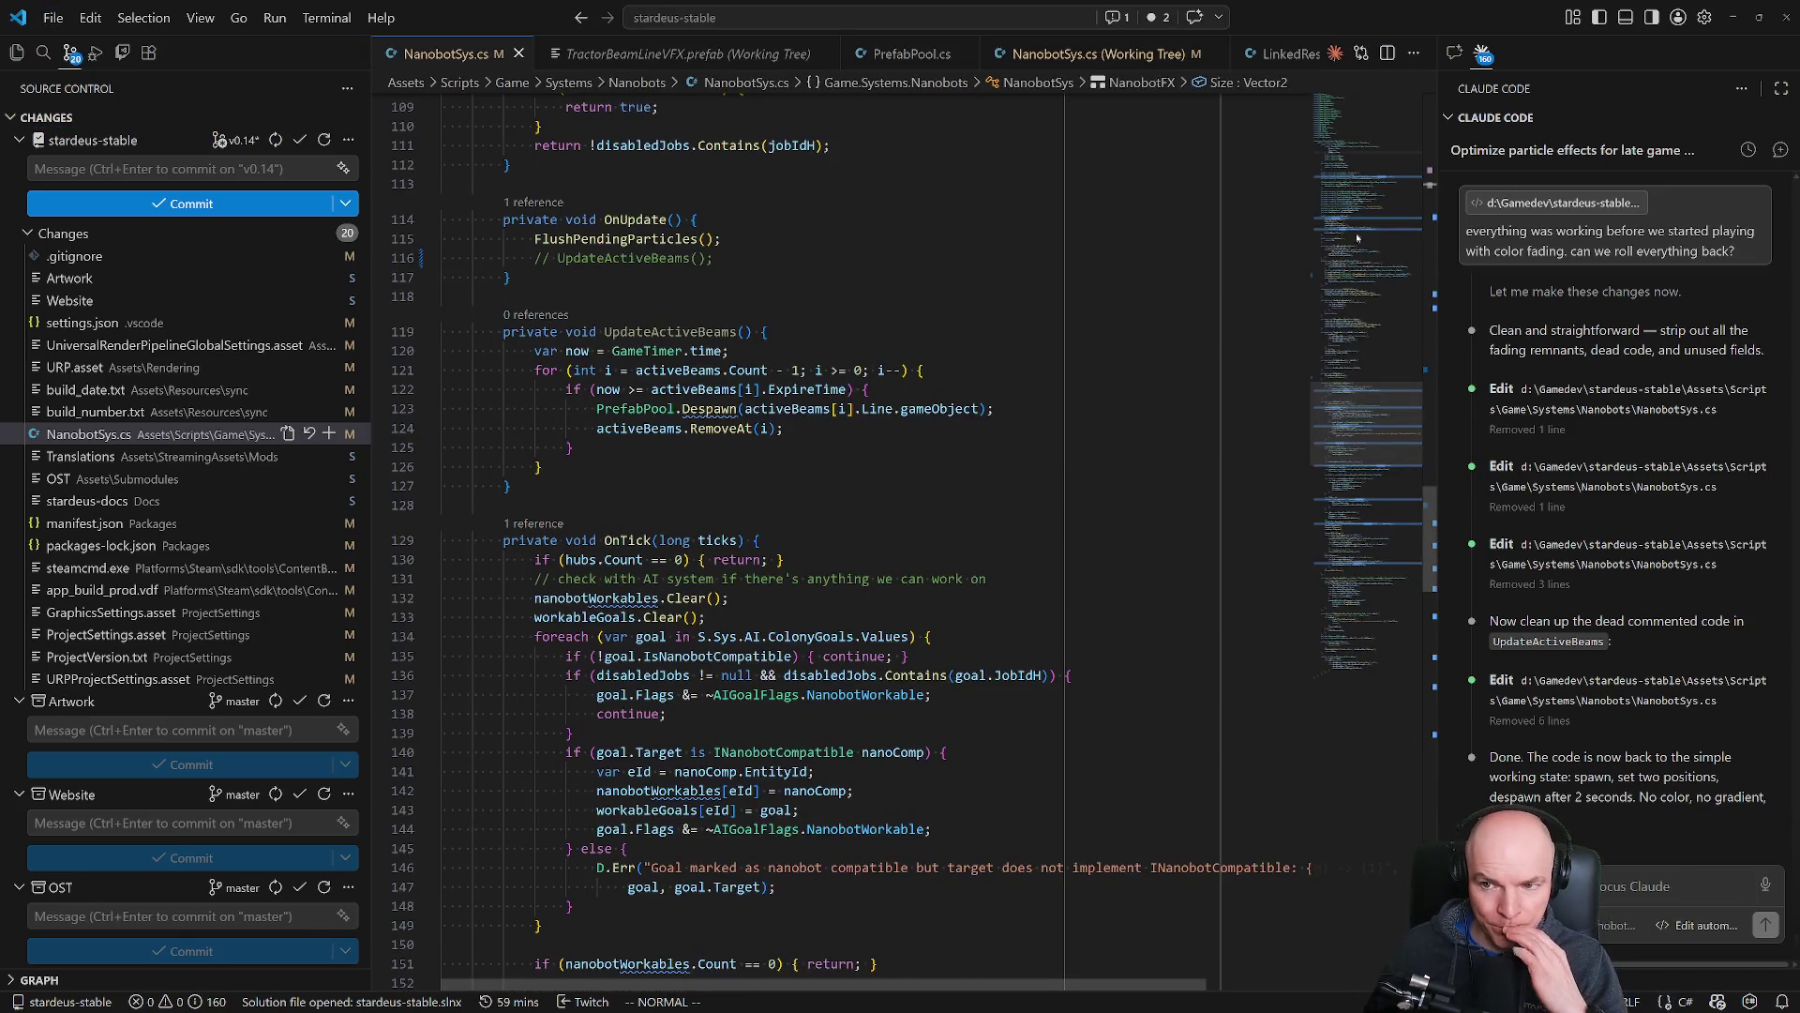
# Review the beam prefab name, nanobotBeamZ (-5f), nanobotBeamDuration, and UpdateActiveBeams' ExpireTime logic.
pyautogui.click(1366, 167)
pyautogui.scroll(-10, 1144, 492)
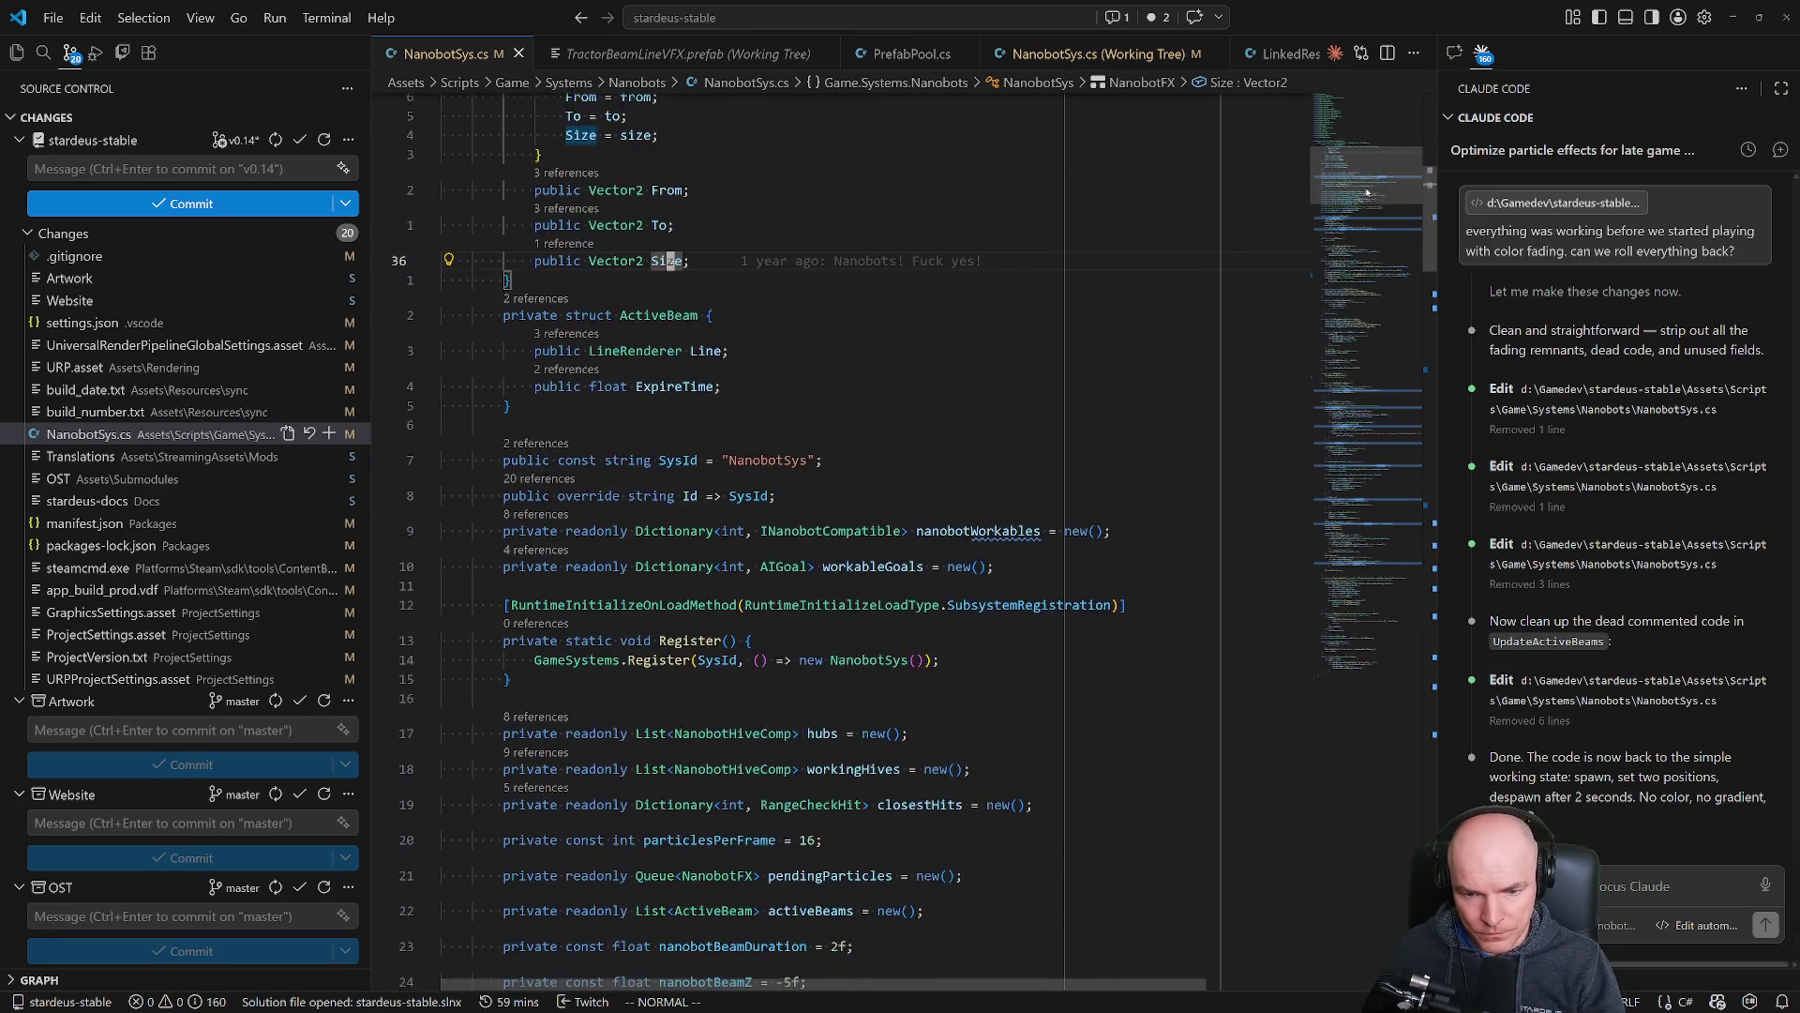
pyautogui.click(935, 589)
pyautogui.click(793, 534)
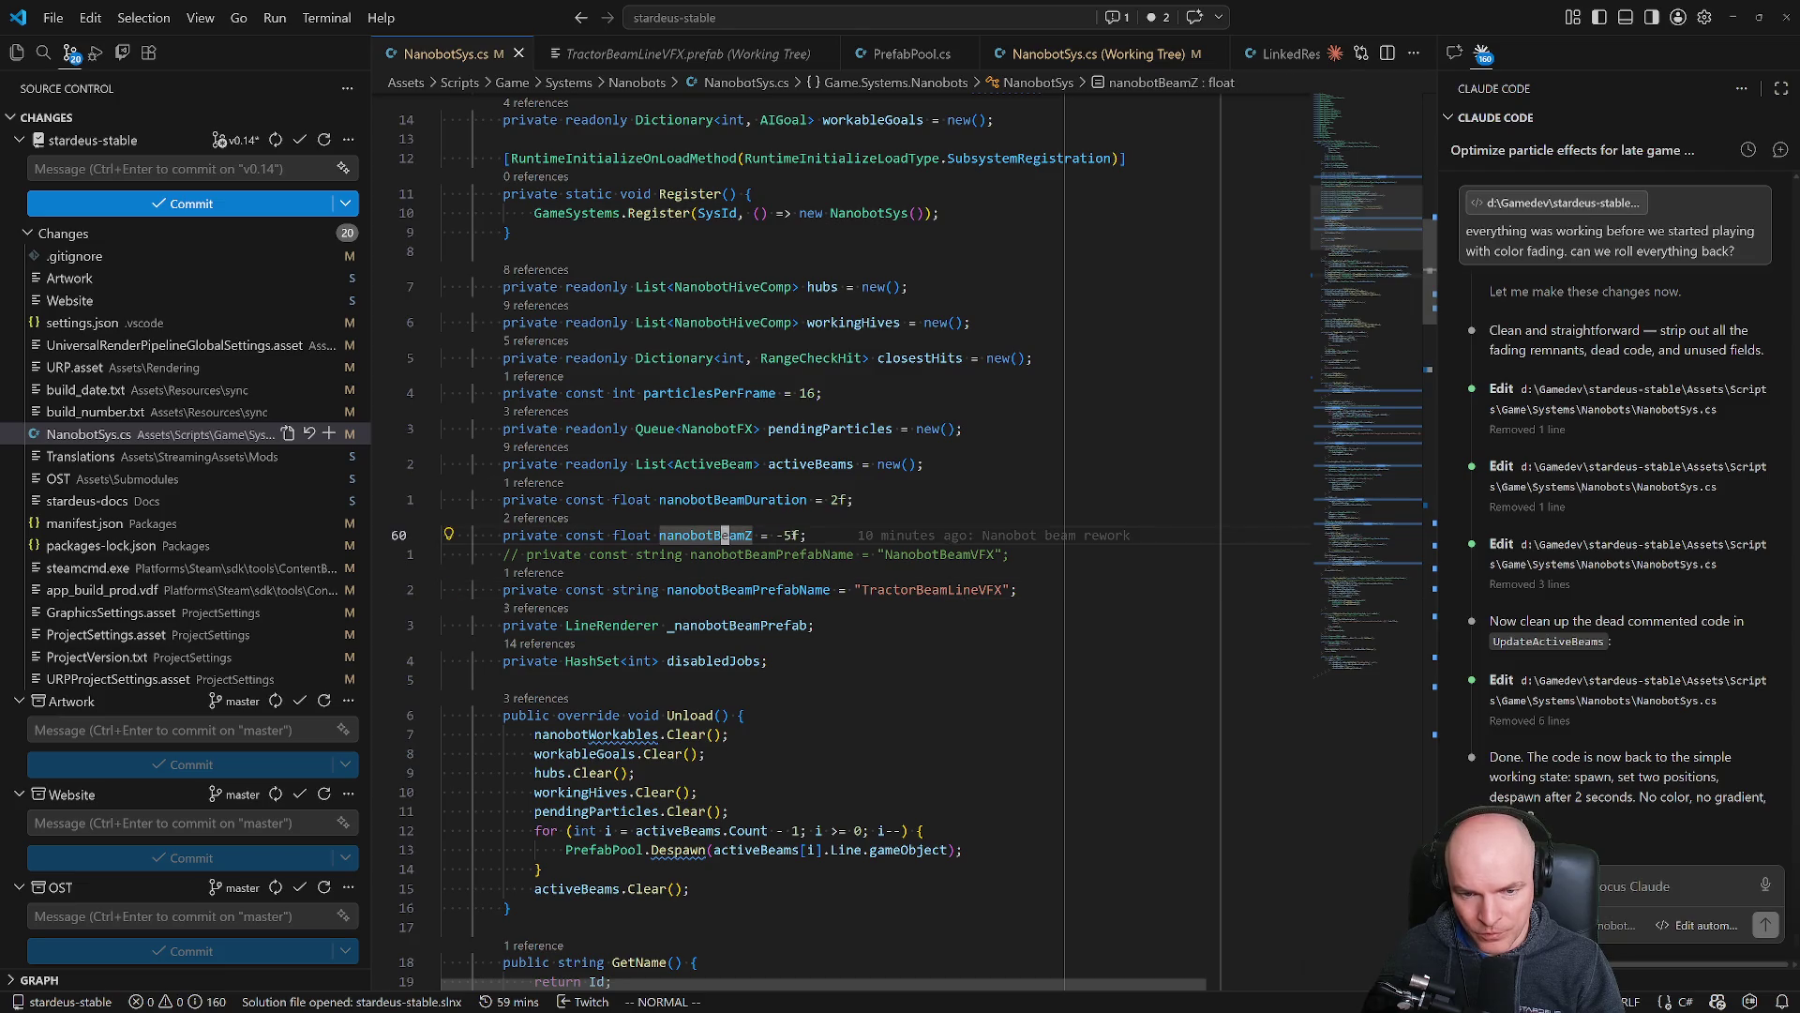
pyautogui.click(749, 497)
pyautogui.scroll(-13, 1435, 397)
pyautogui.moveTo(1434, 397); pyautogui.dragTo(1434, 387)
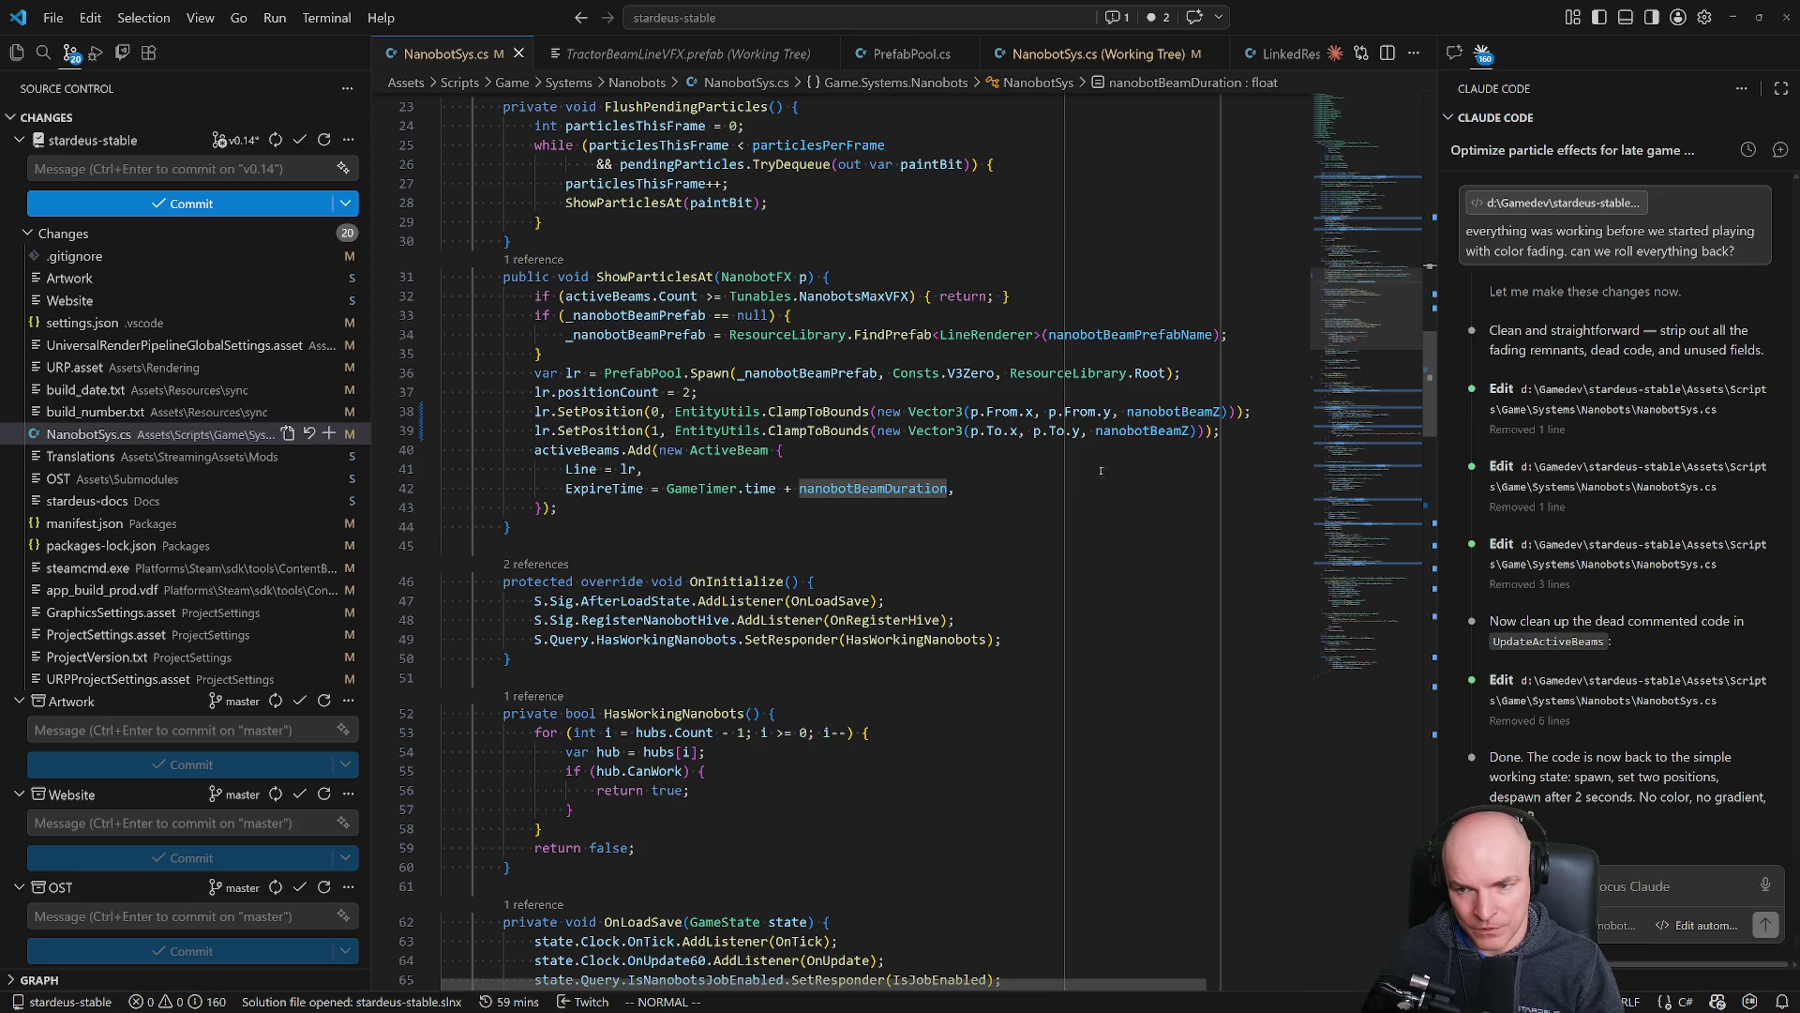
pyautogui.click(621, 489)
pyautogui.moveTo(1429, 403); pyautogui.dragTo(1429, 548)
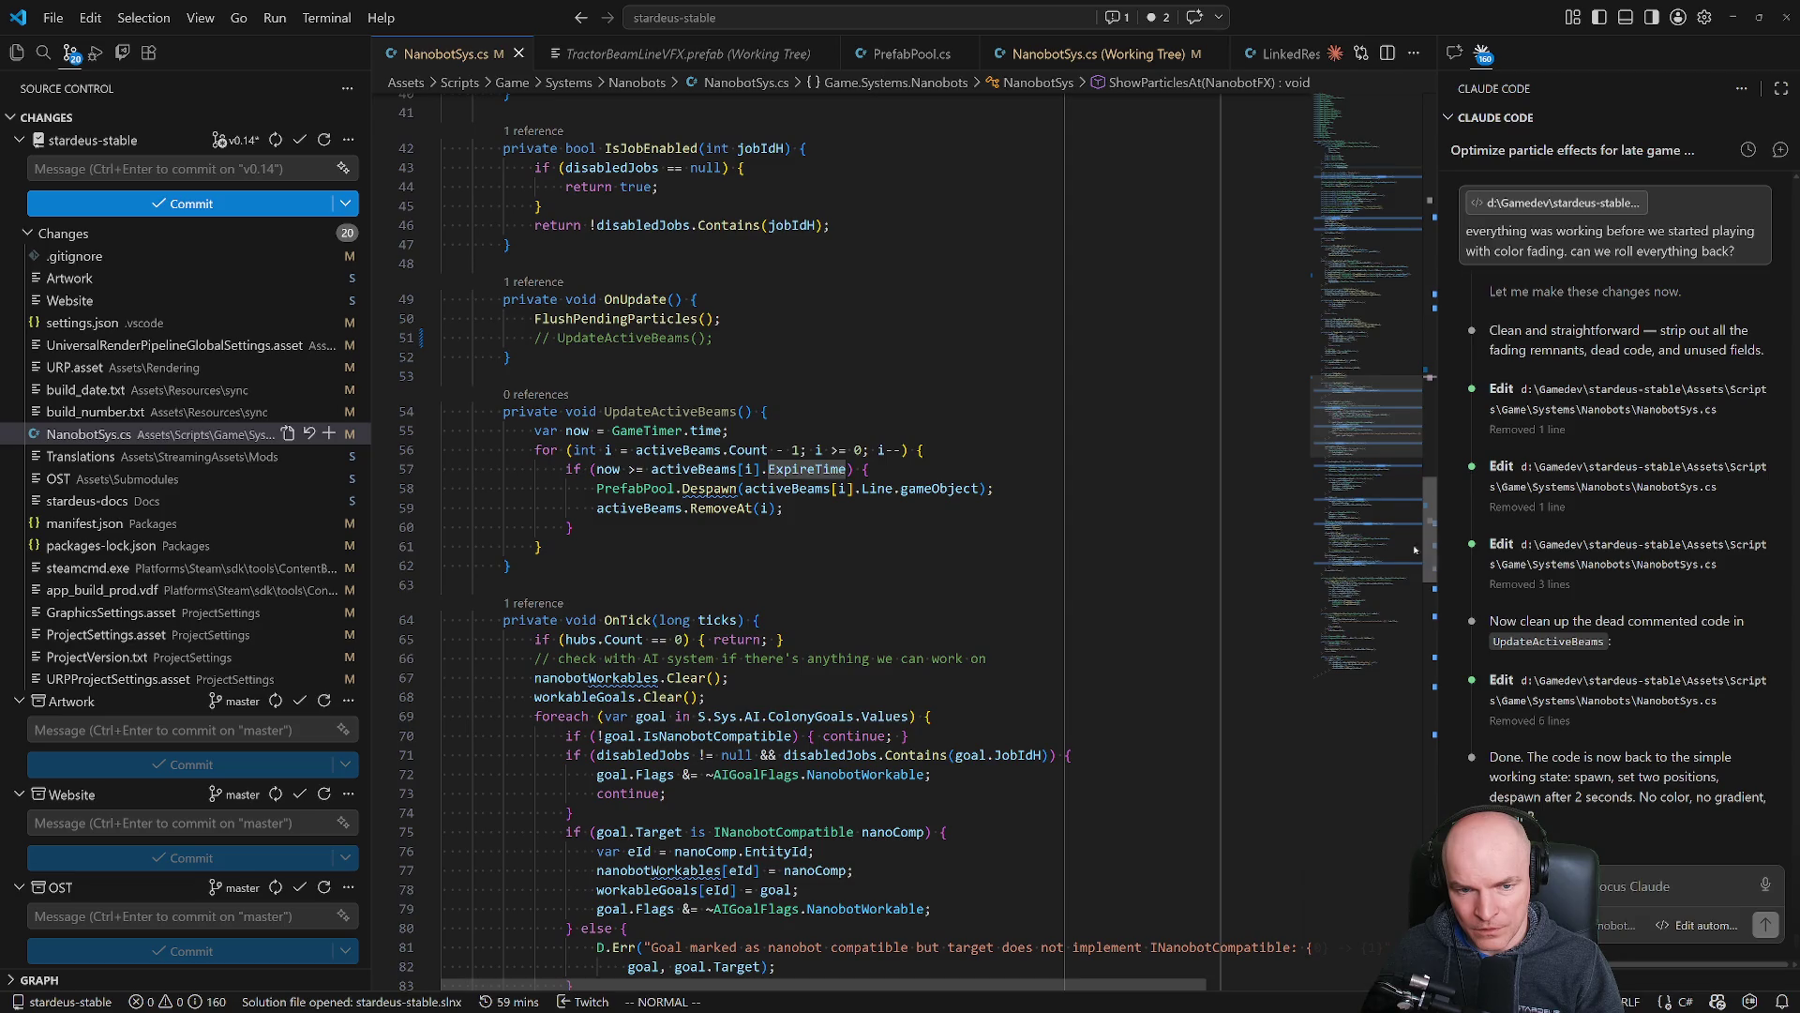
pyautogui.click(671, 412)
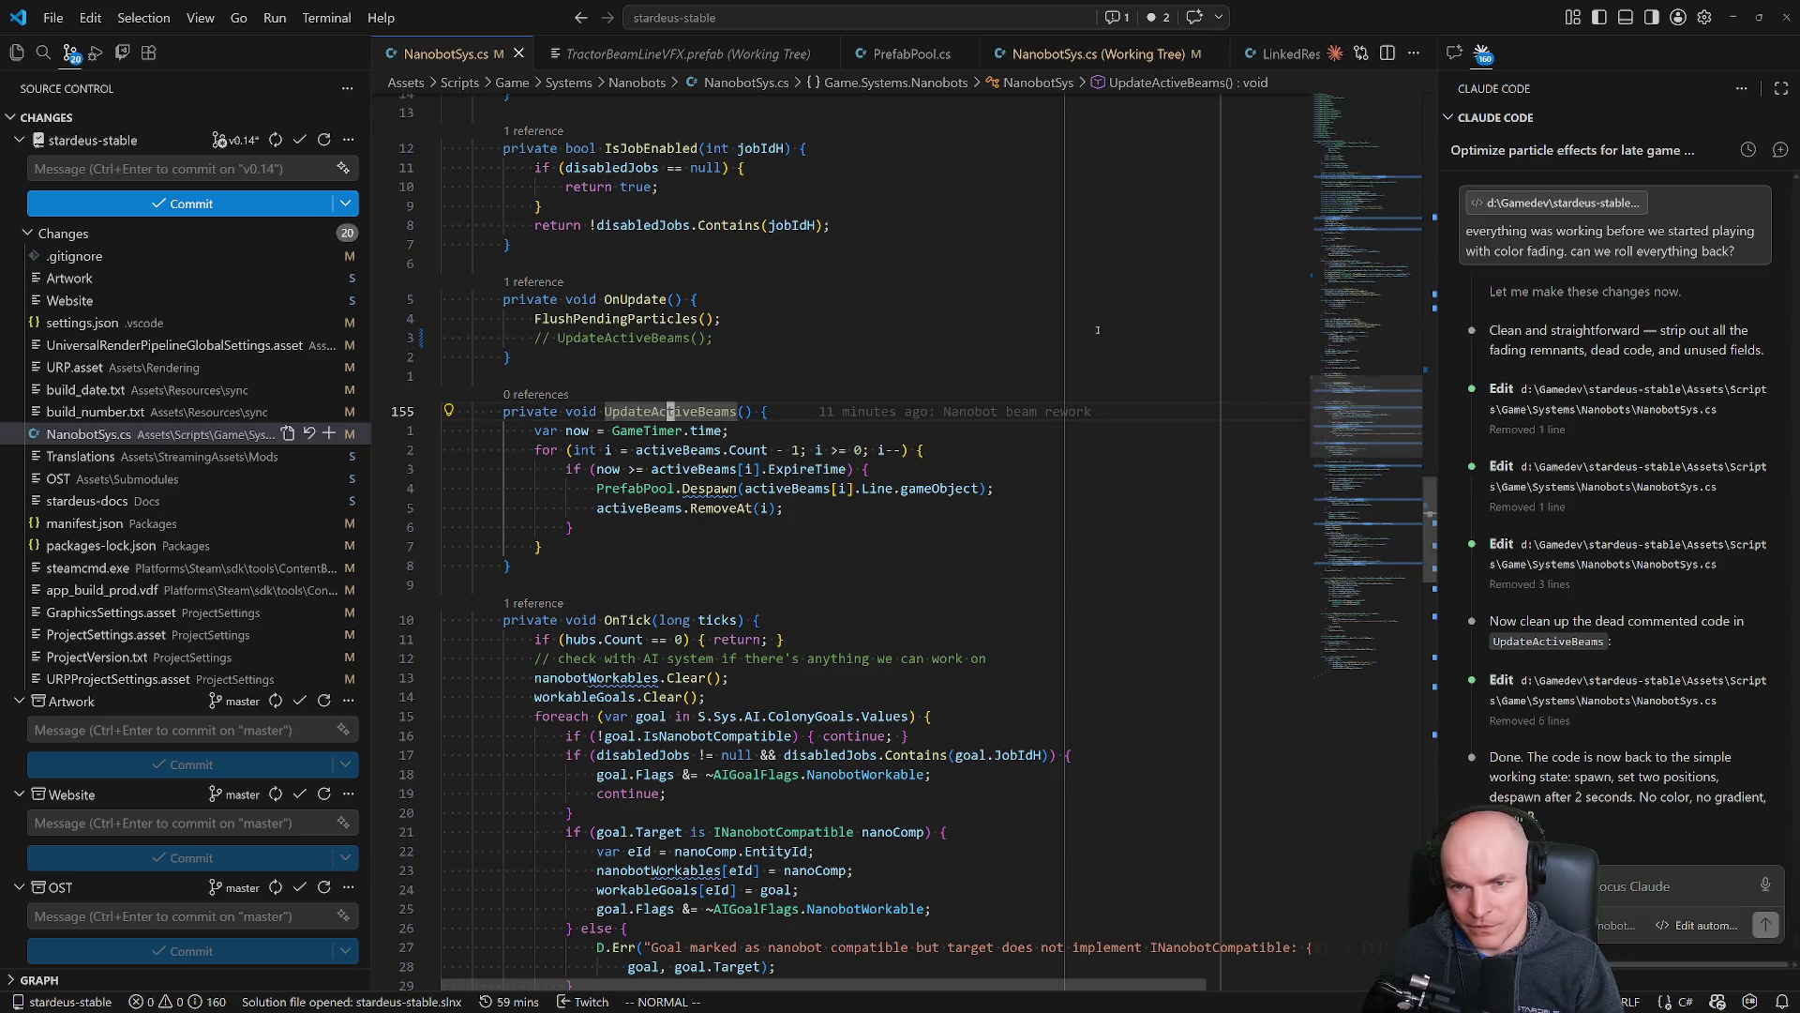
pyautogui.hotkey('alt', 'Tab')
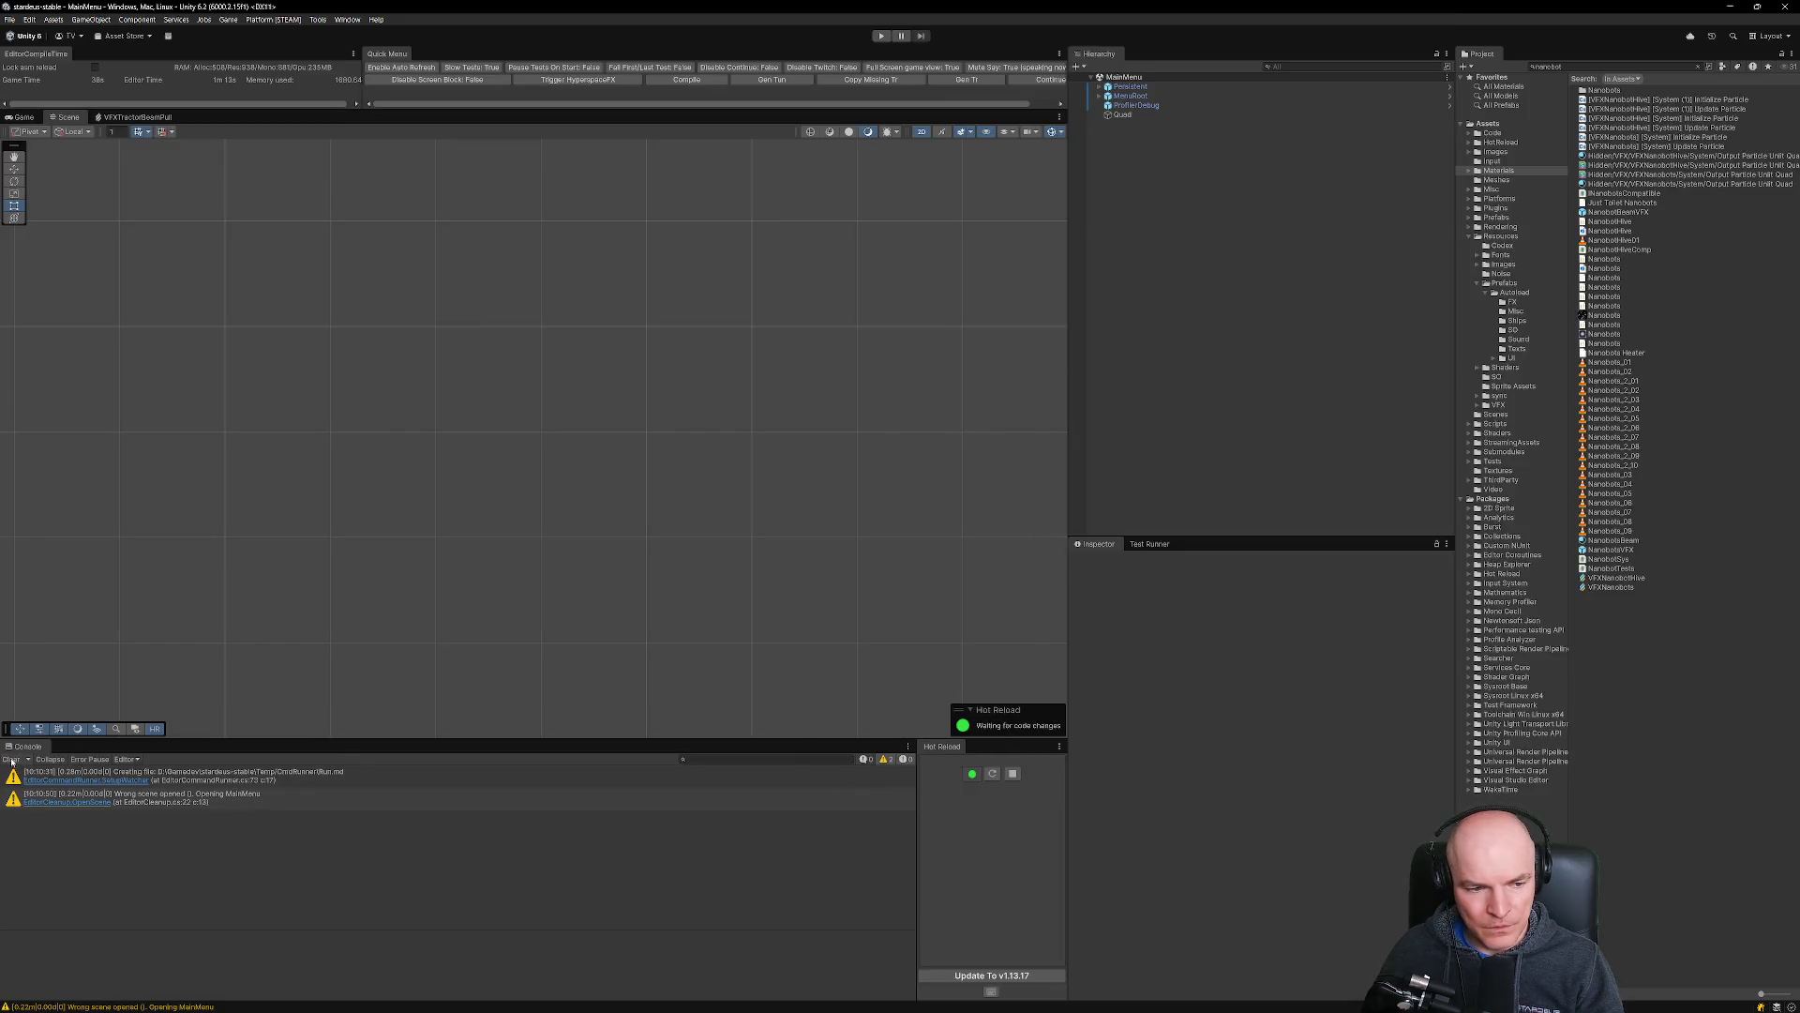
# Clear the Console warnings and start the game in Play mode.
pyautogui.click(12, 760)
pyautogui.click(1045, 84)
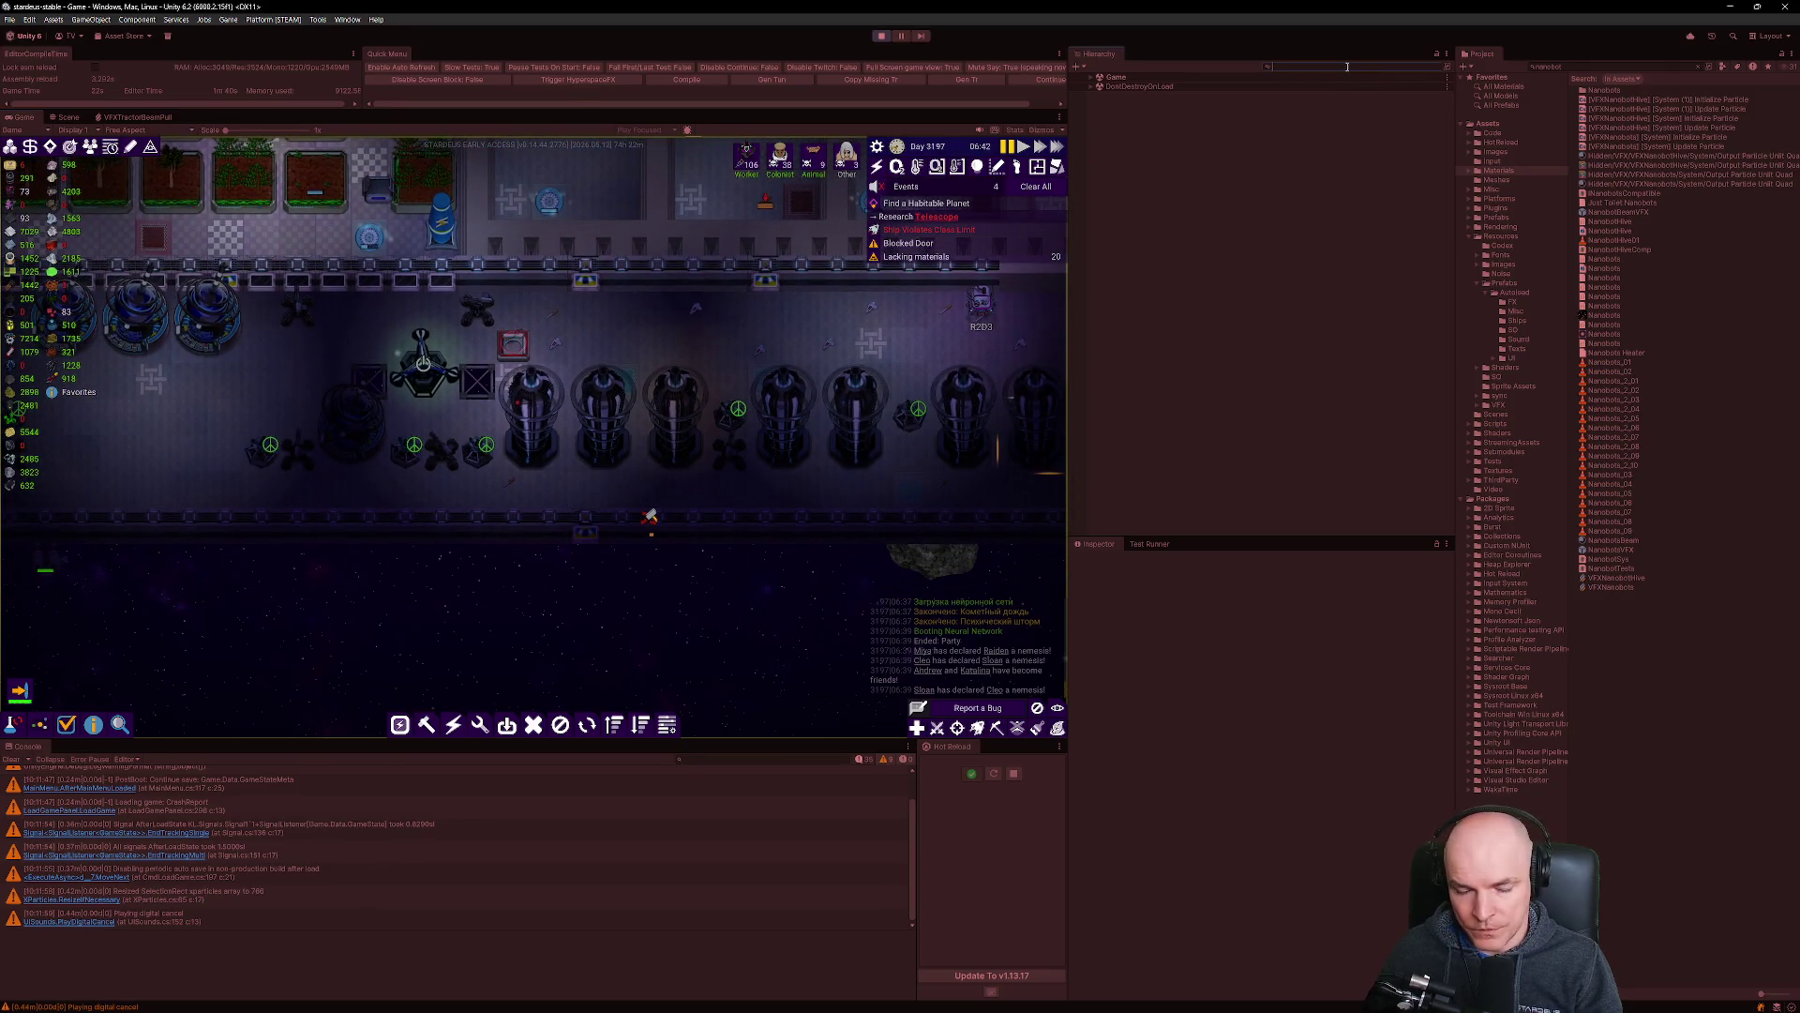
# Filter the Hierarchy by 'camera' and inspect GameCamera's Culling Mask layers.
pyautogui.write('camera')
pyautogui.click(1133, 96)
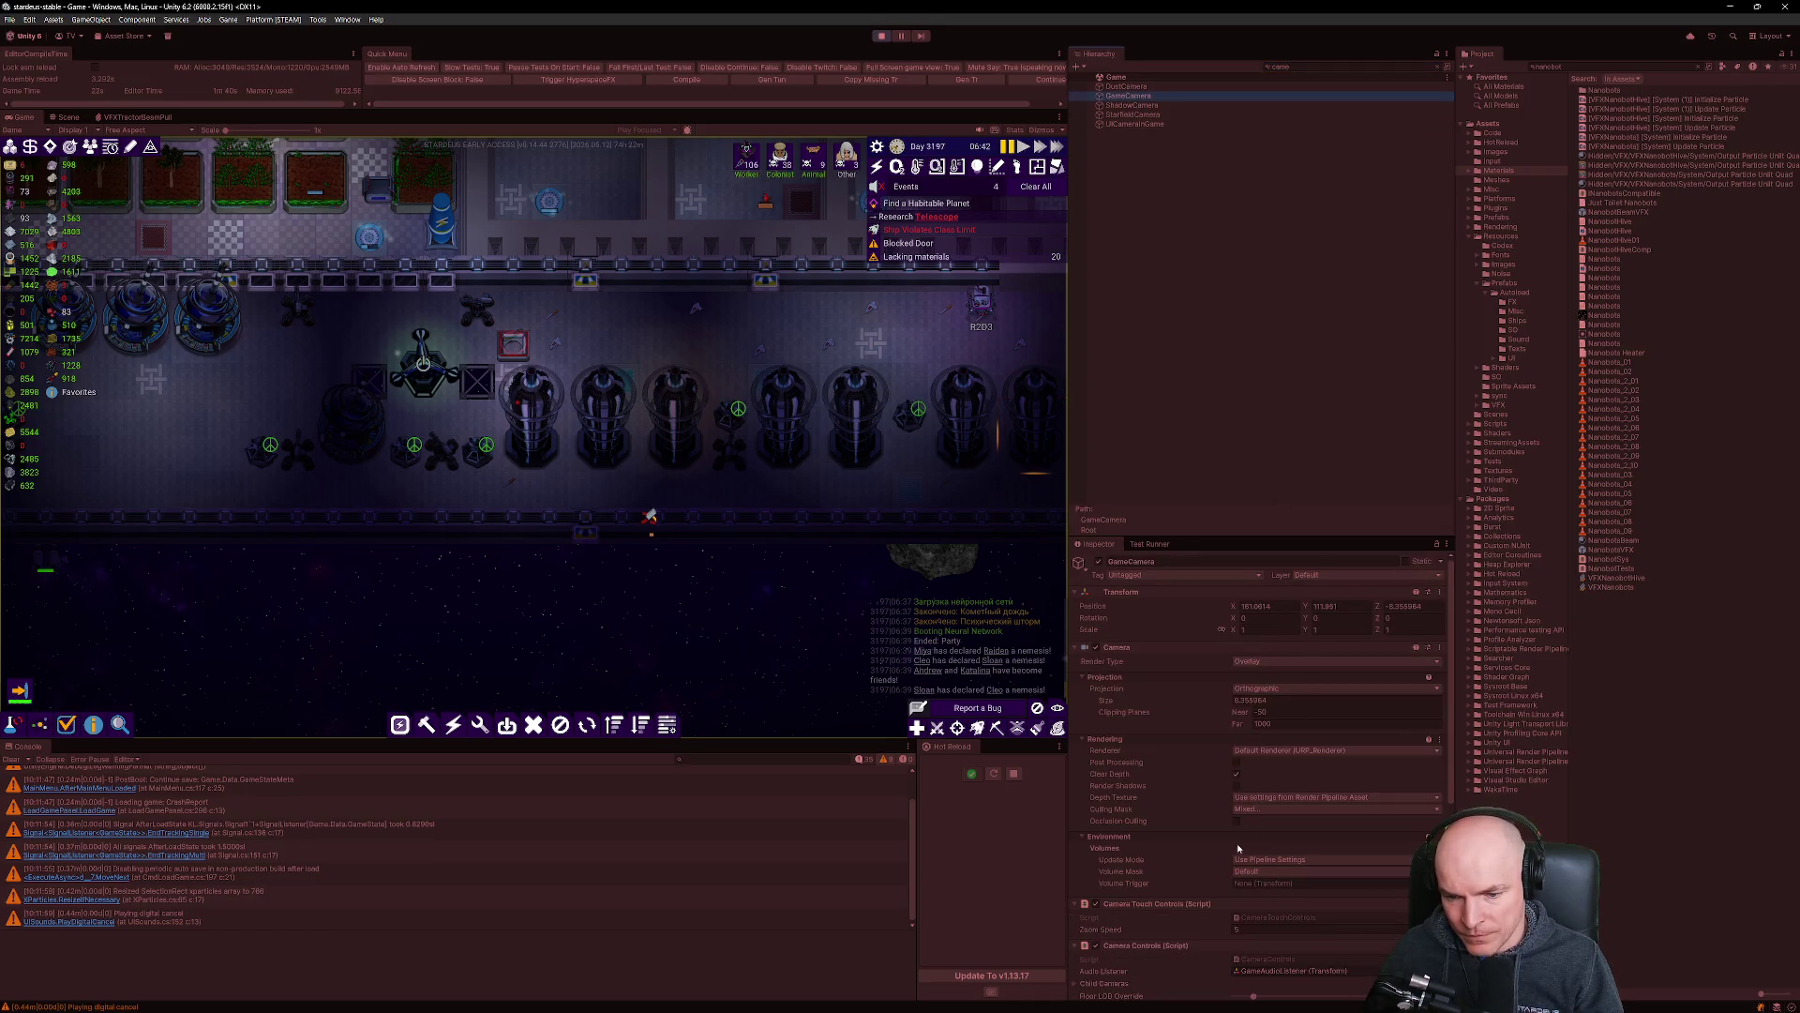
pyautogui.scroll(-3, 1238, 848)
pyautogui.click(1252, 714)
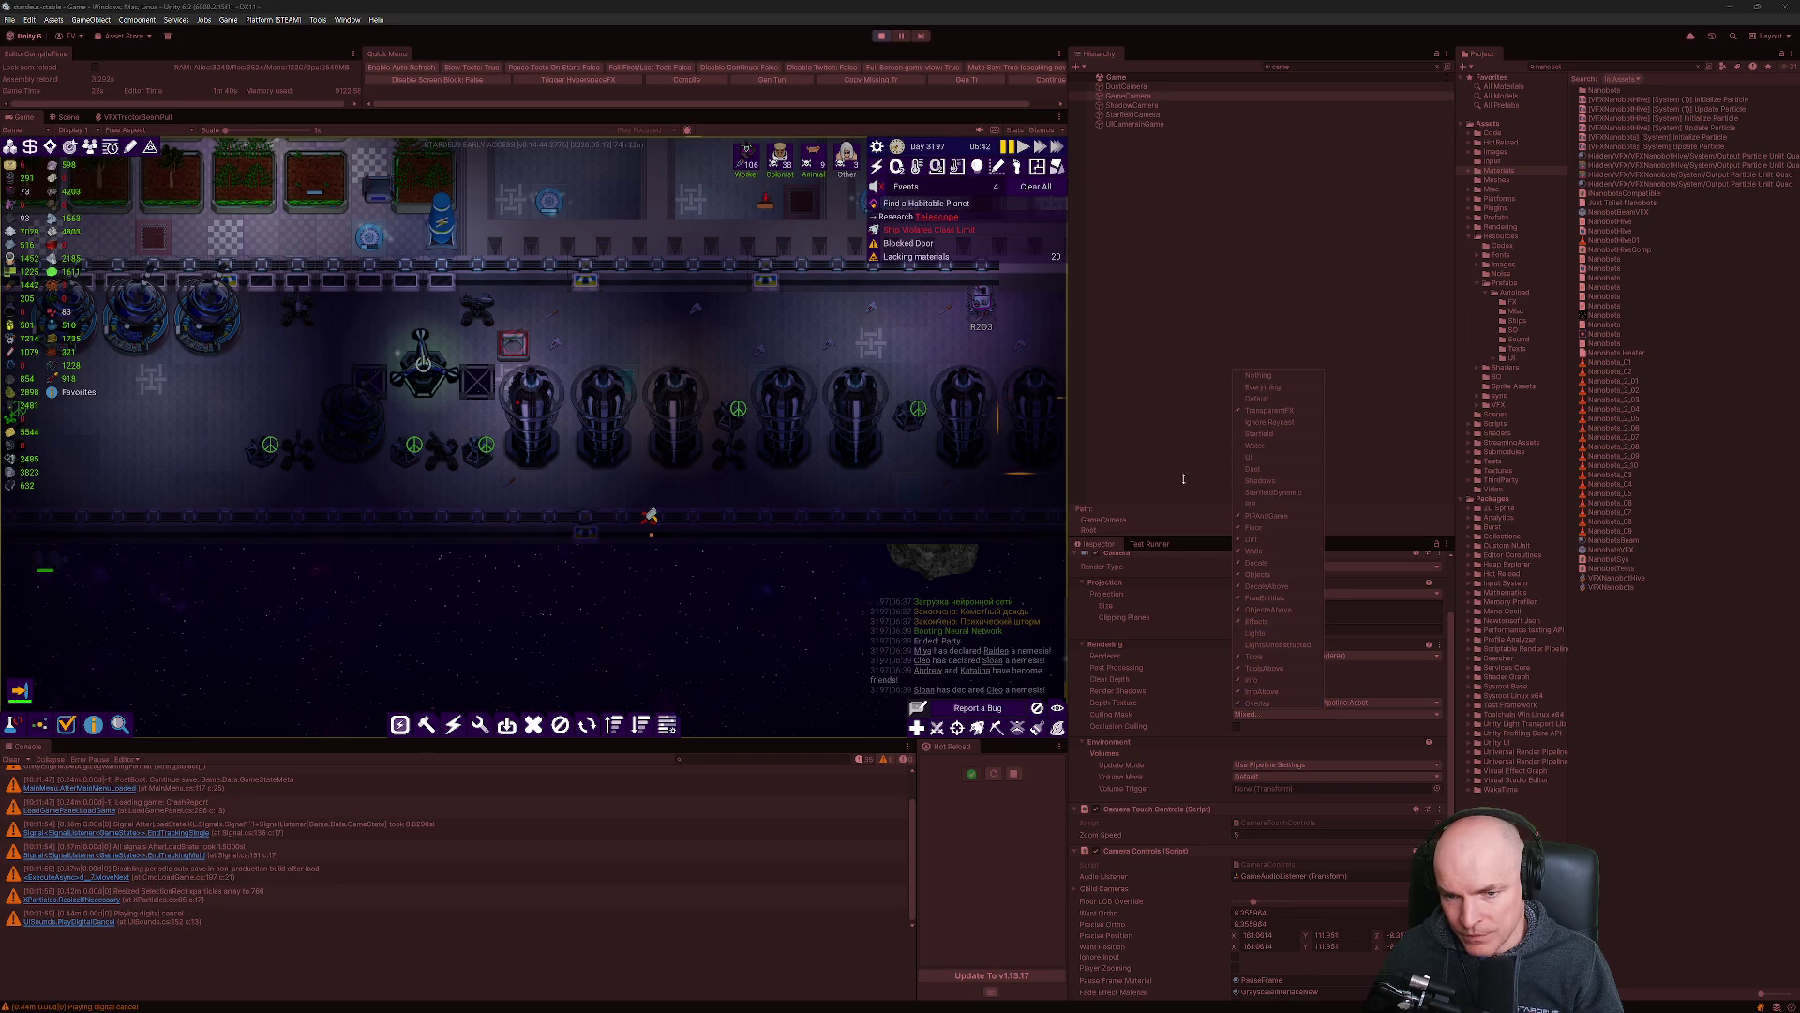
pyautogui.click(1310, 67)
# Filter the Hierarchy by 'line' and select the TractorBeamLineVFX objects to view their Visual Effect.
pyautogui.press('BackSpace')
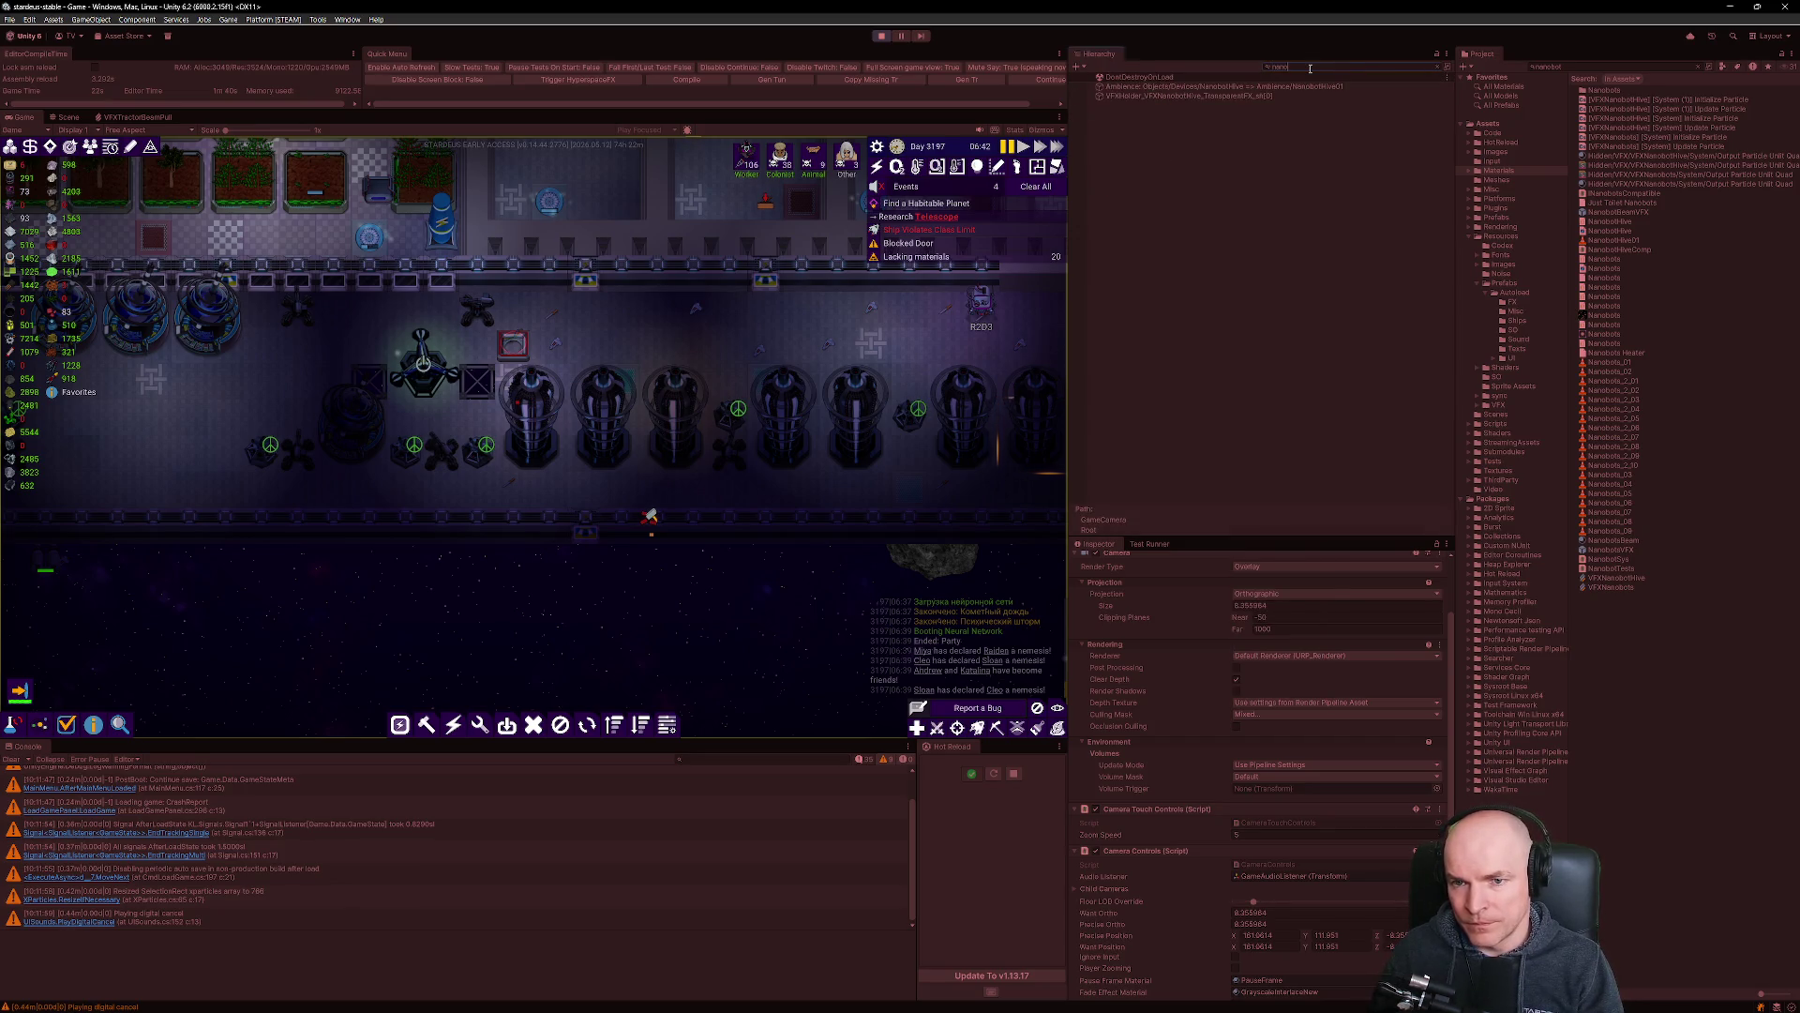
pyautogui.write('bo')
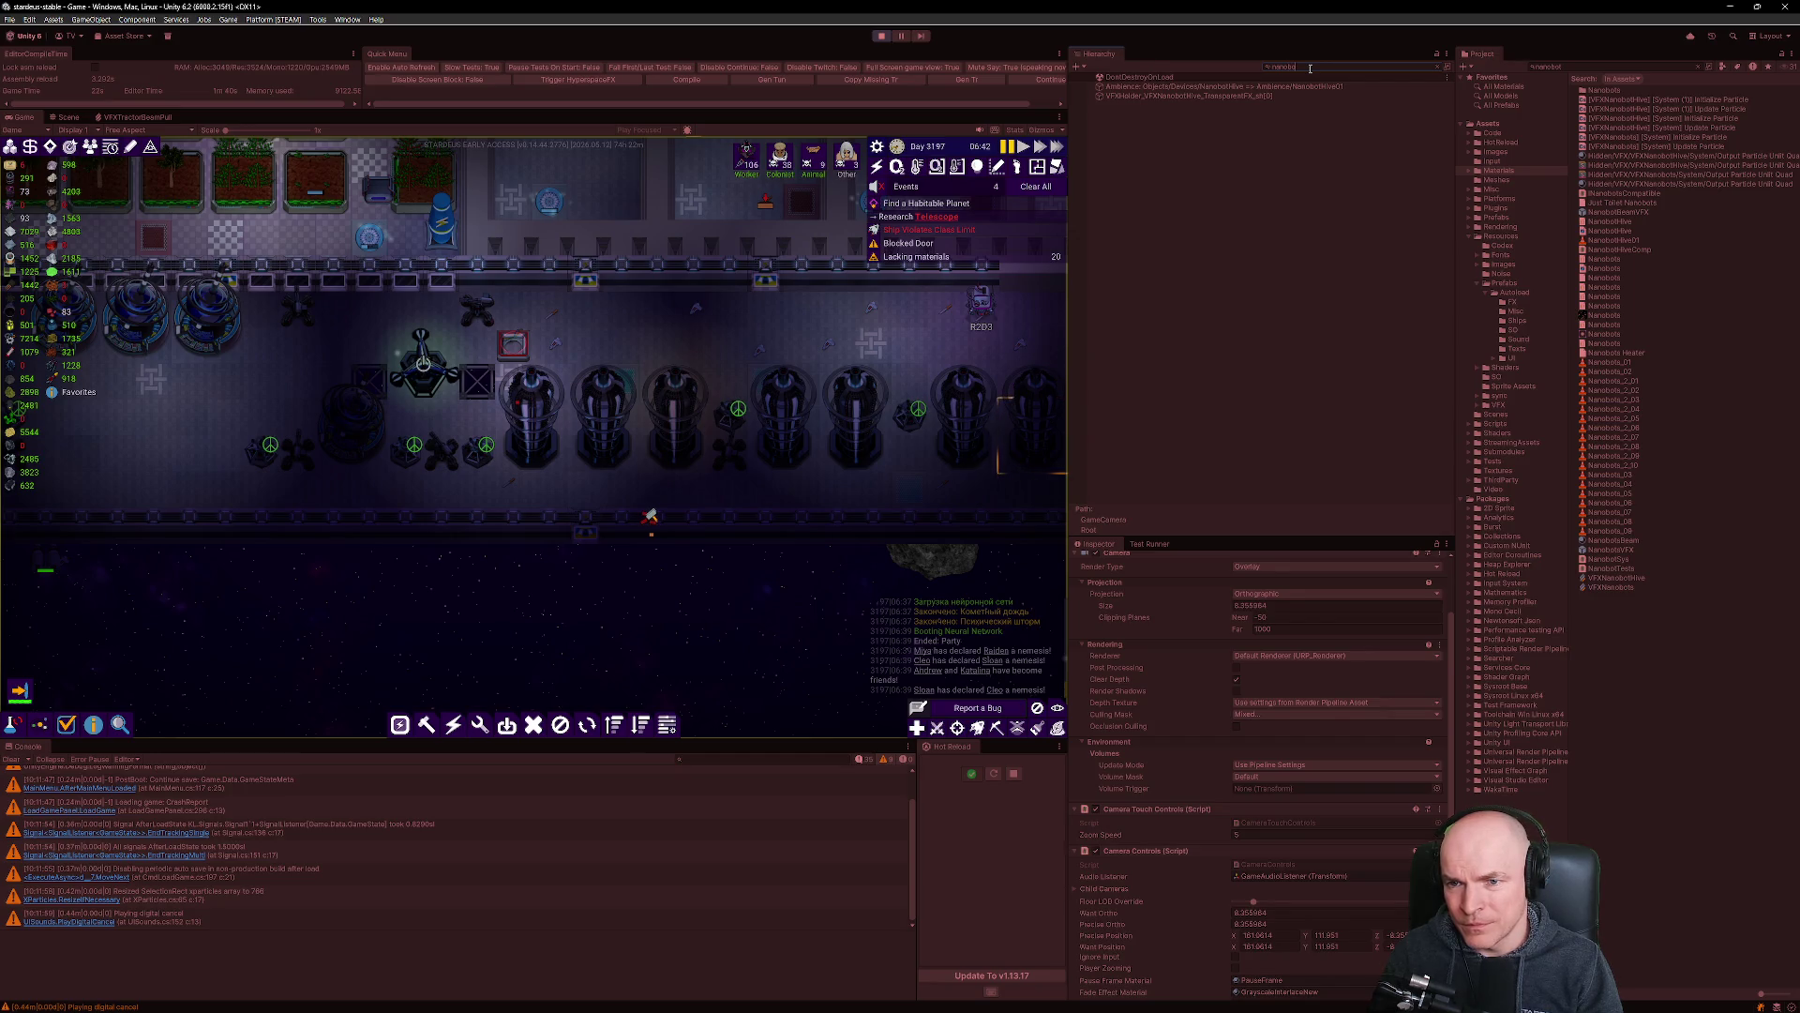
pyautogui.press('BackSpace')
pyautogui.write('line')
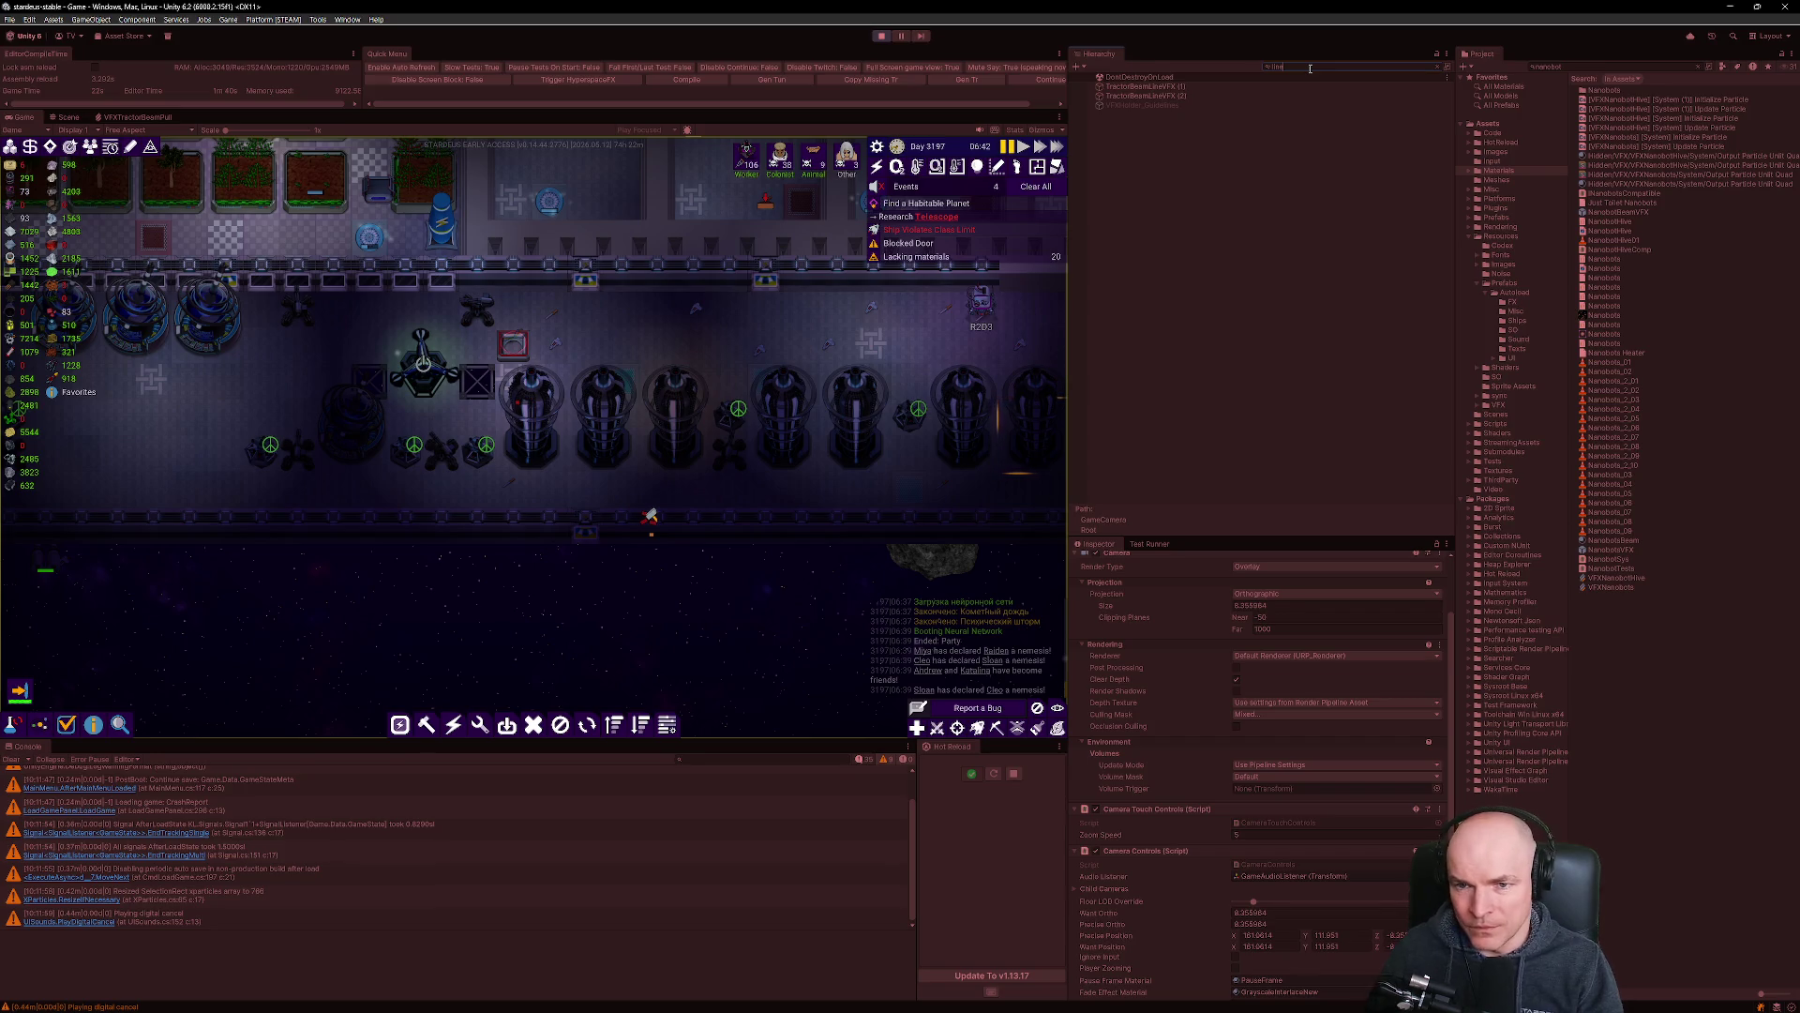
pyautogui.click(1146, 87)
pyautogui.click(1158, 105)
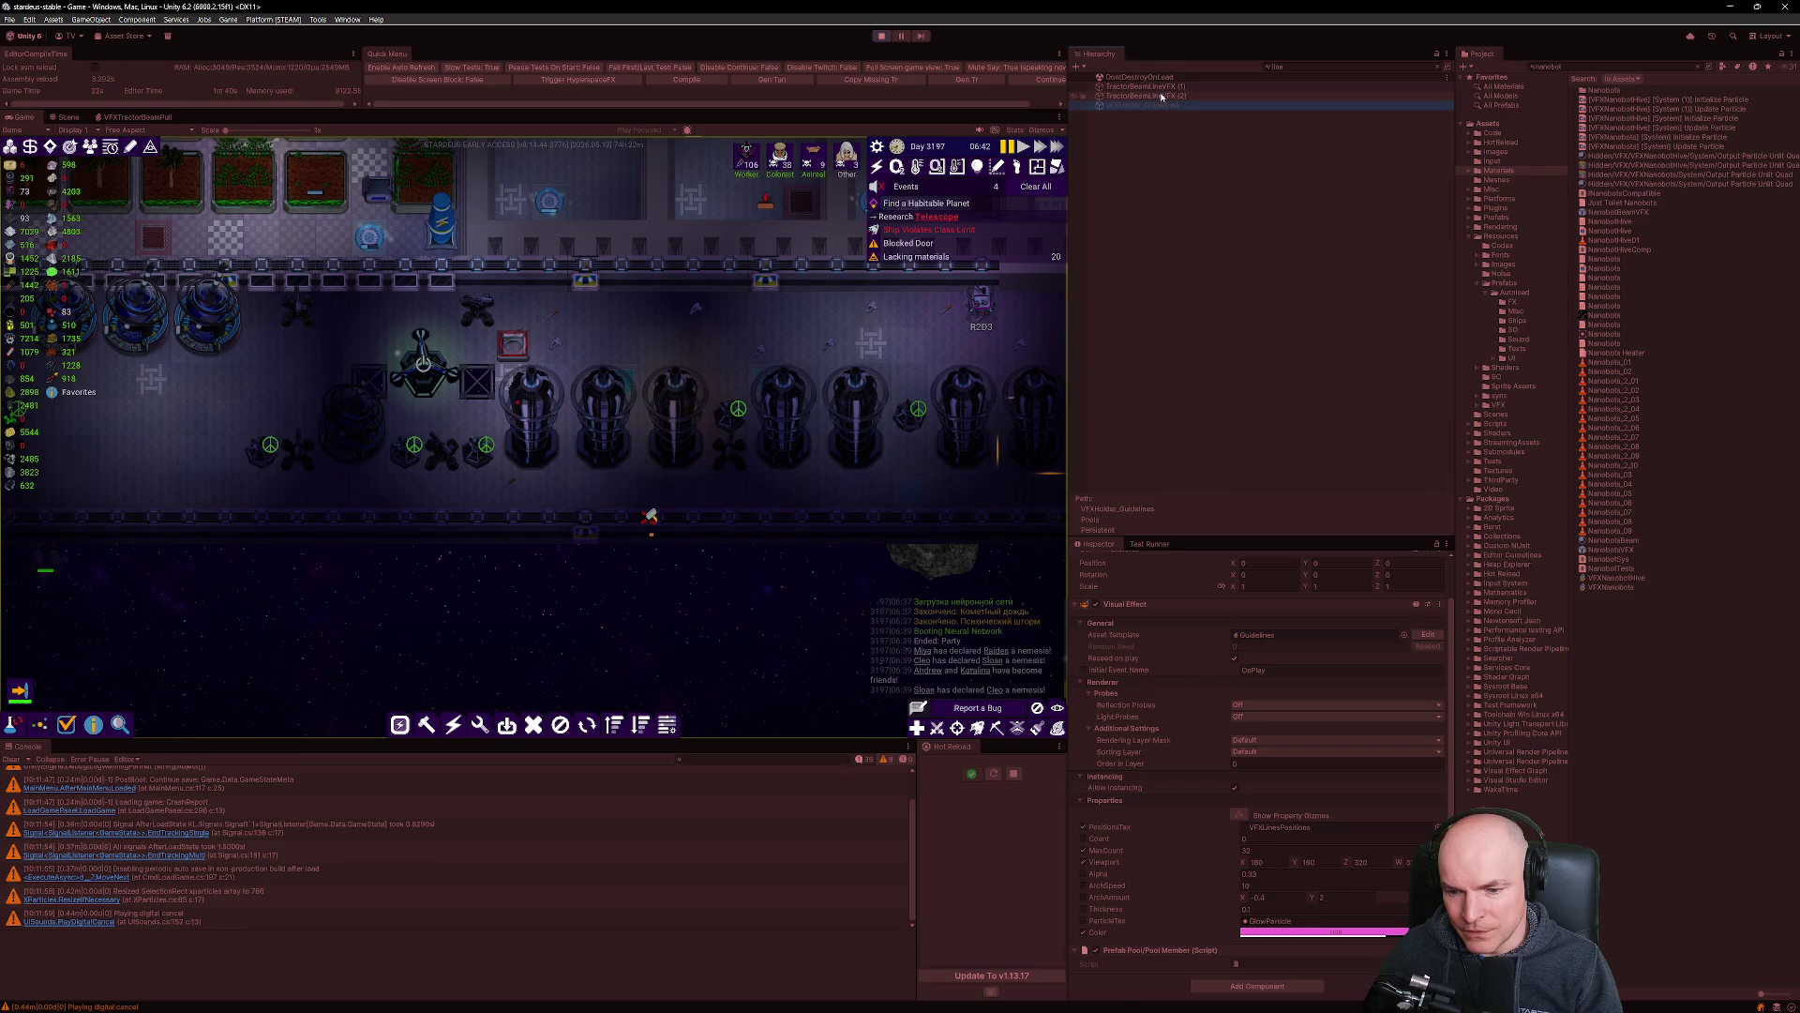
# Select TractorBeamLineVFX (1) and then (2) in the Hierarchy.
pyautogui.click(1162, 97)
pyautogui.scroll(2, 1288, 764)
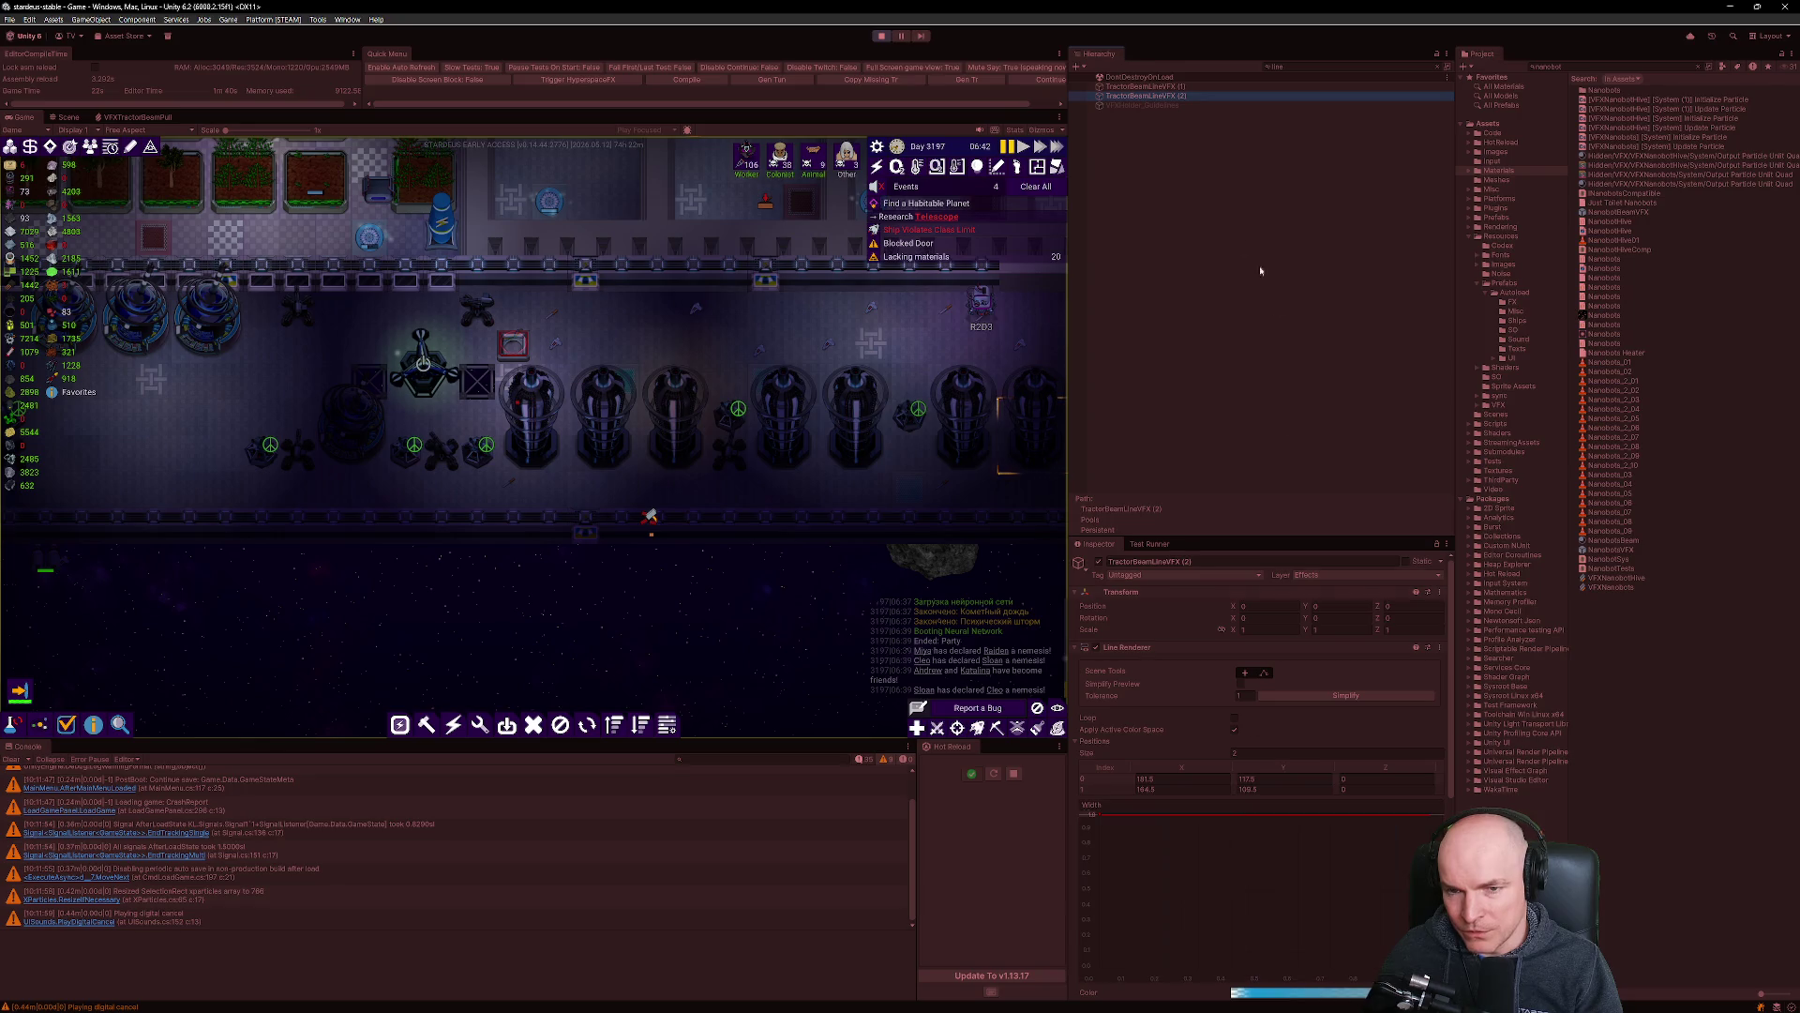
pyautogui.click(1161, 87)
pyautogui.click(1161, 97)
# Frame the beam line in the Scene view, compare both instances, and bring up Inspector options.
pyautogui.hotkey('ctrl', '1')
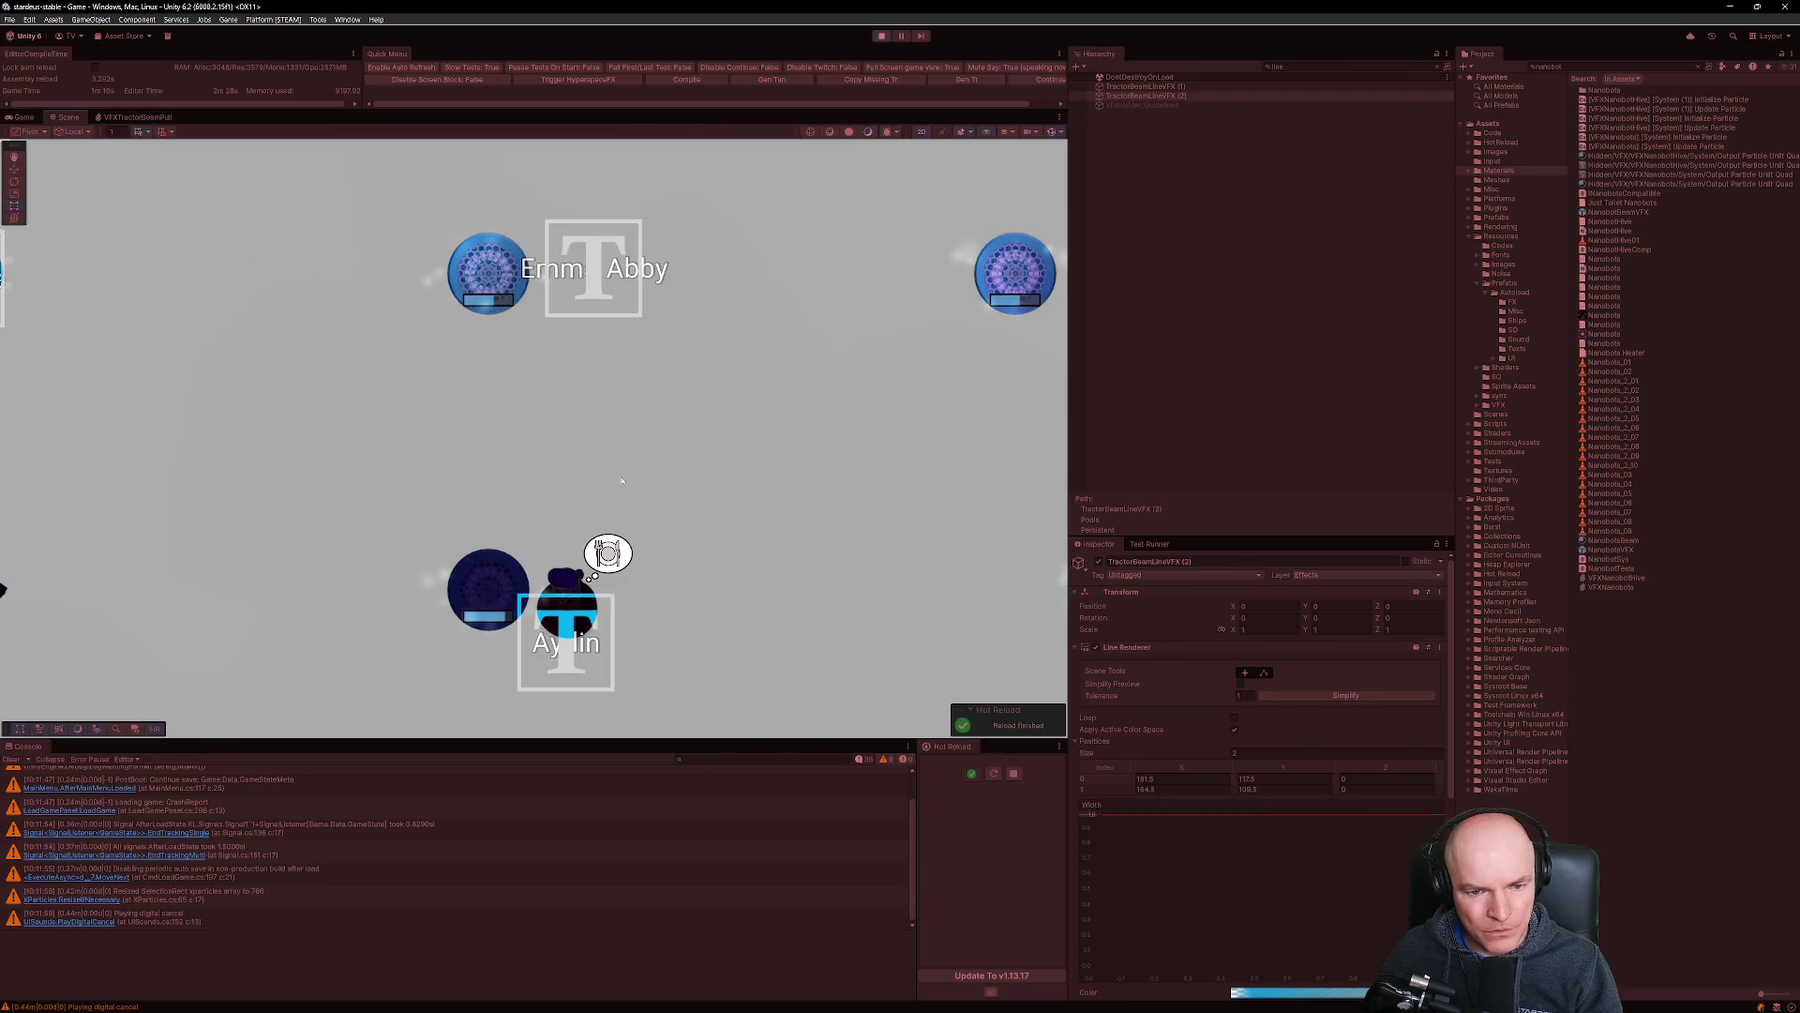
pyautogui.press('f')
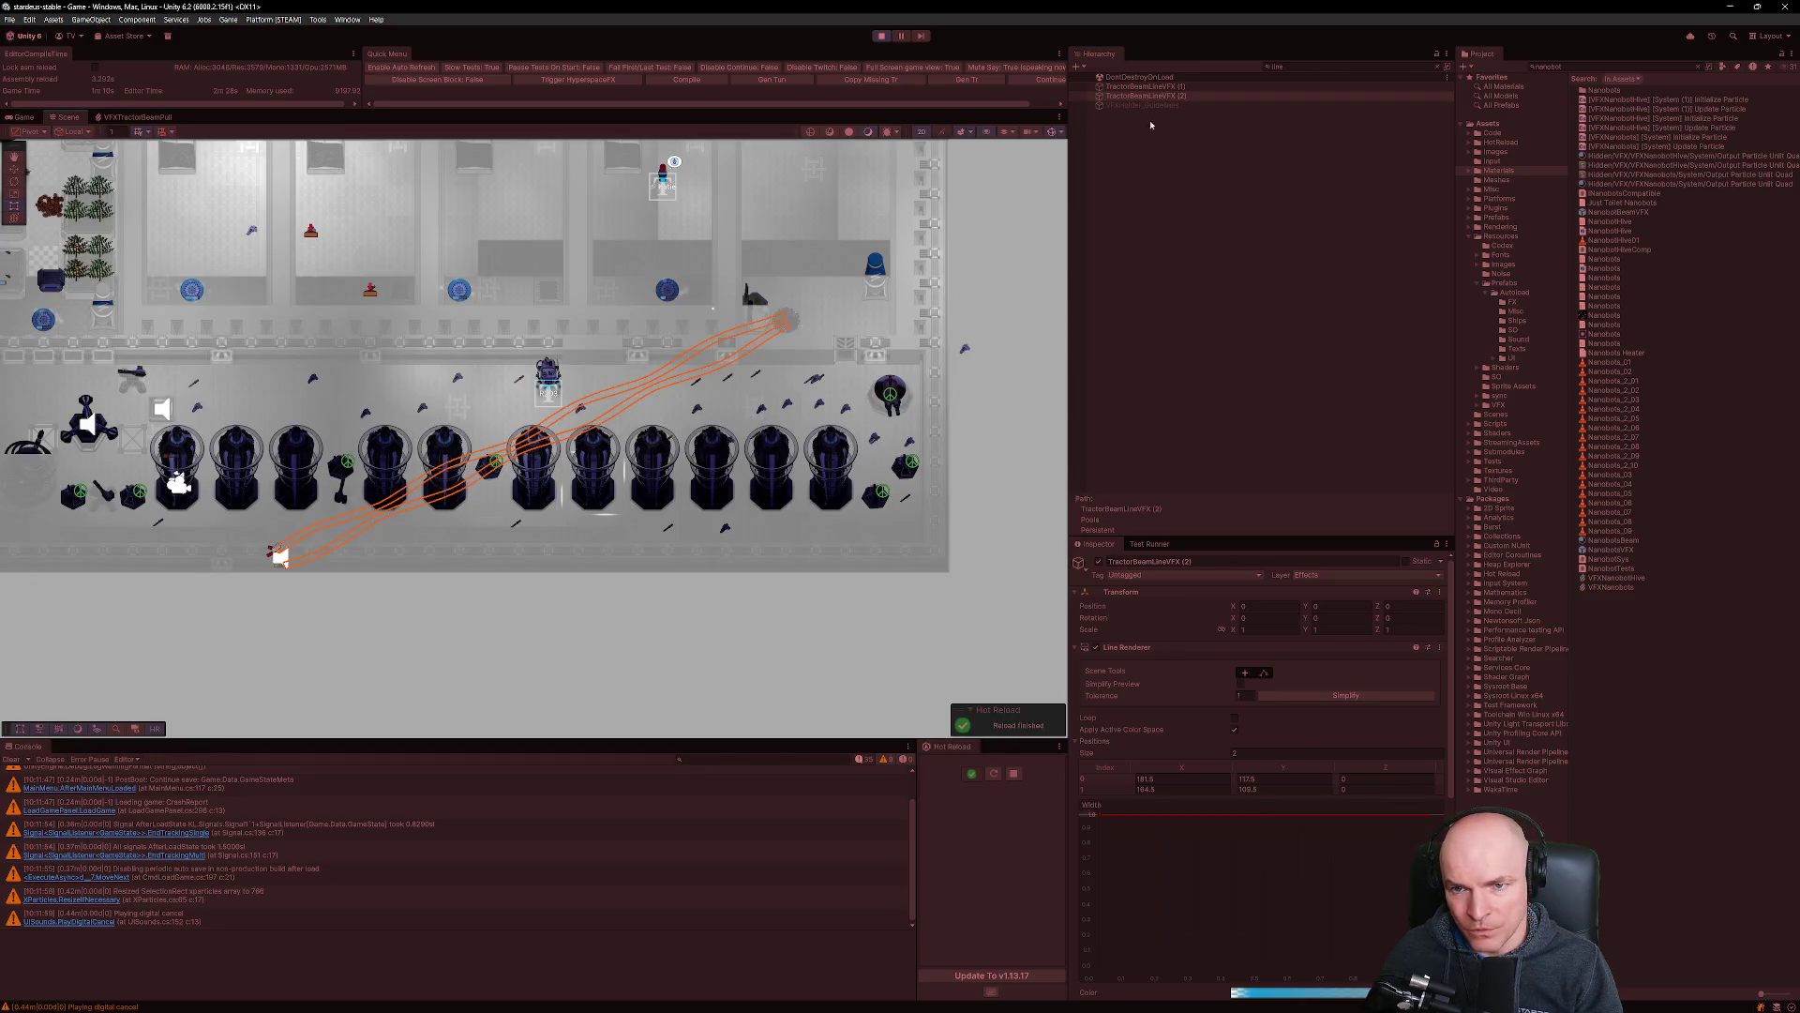
pyautogui.press('Up')
pyautogui.scroll(-3, 462, 450)
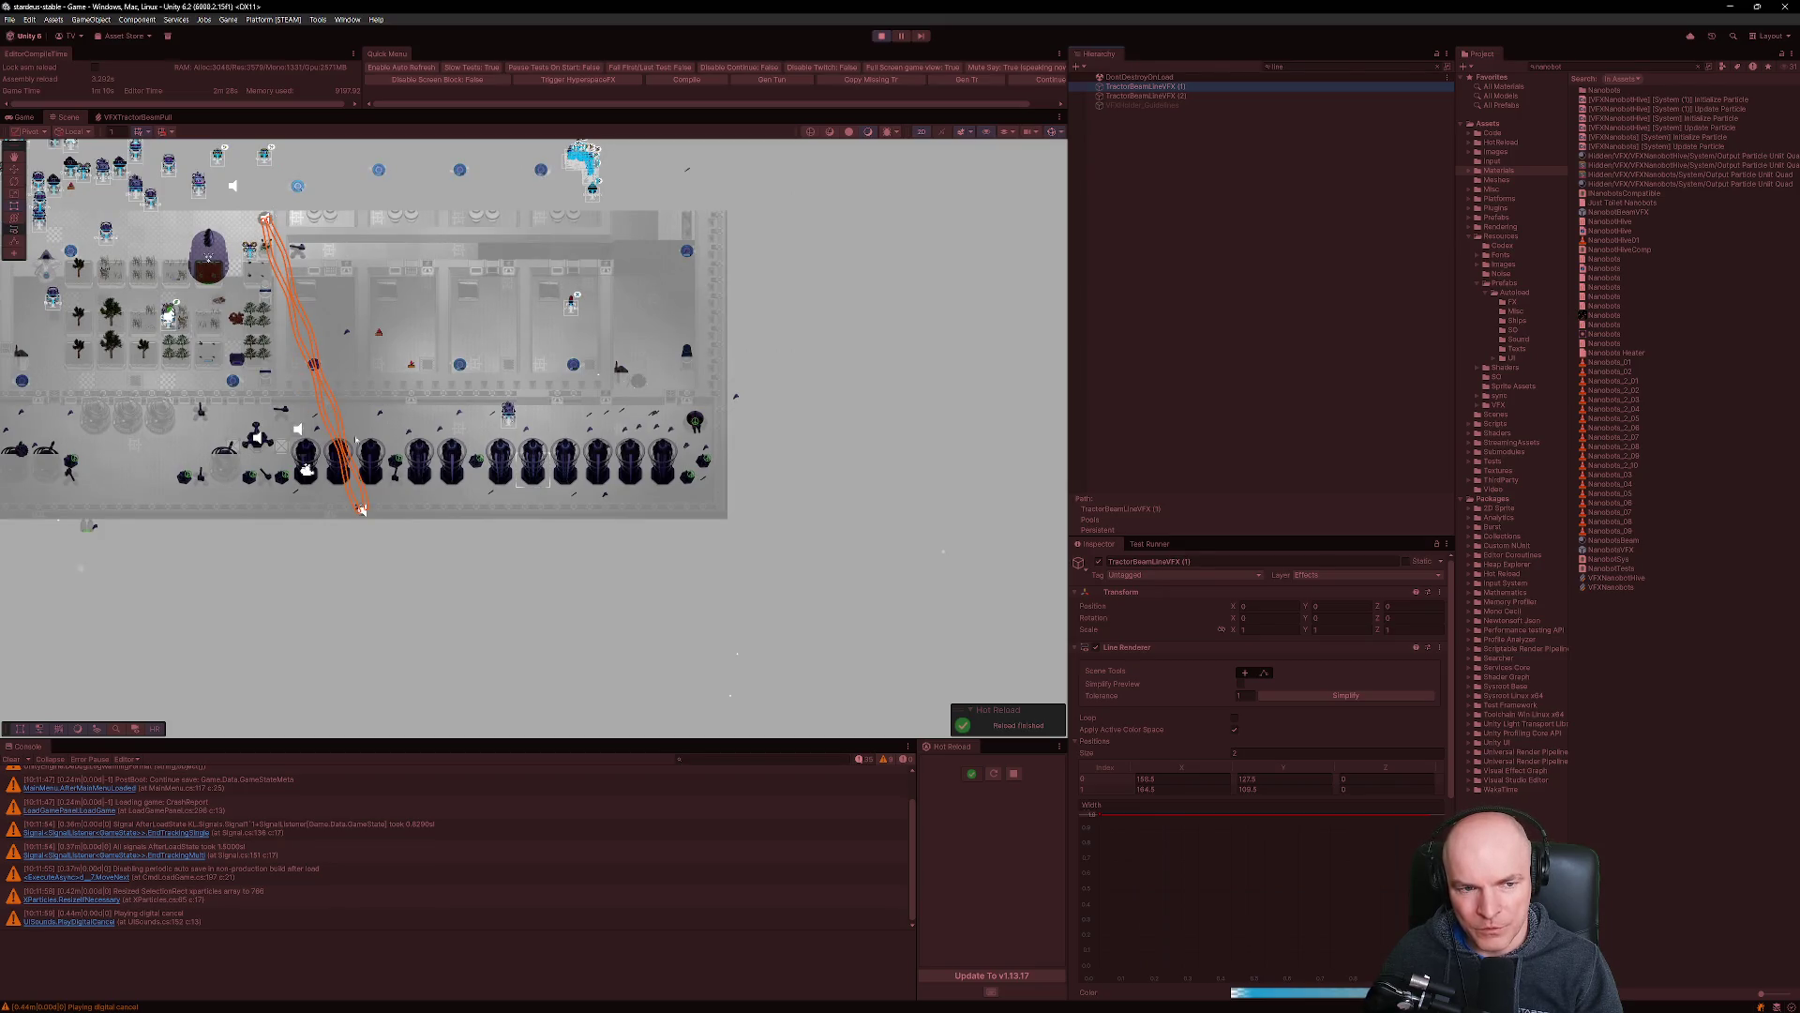
pyautogui.scroll(5, 357, 441)
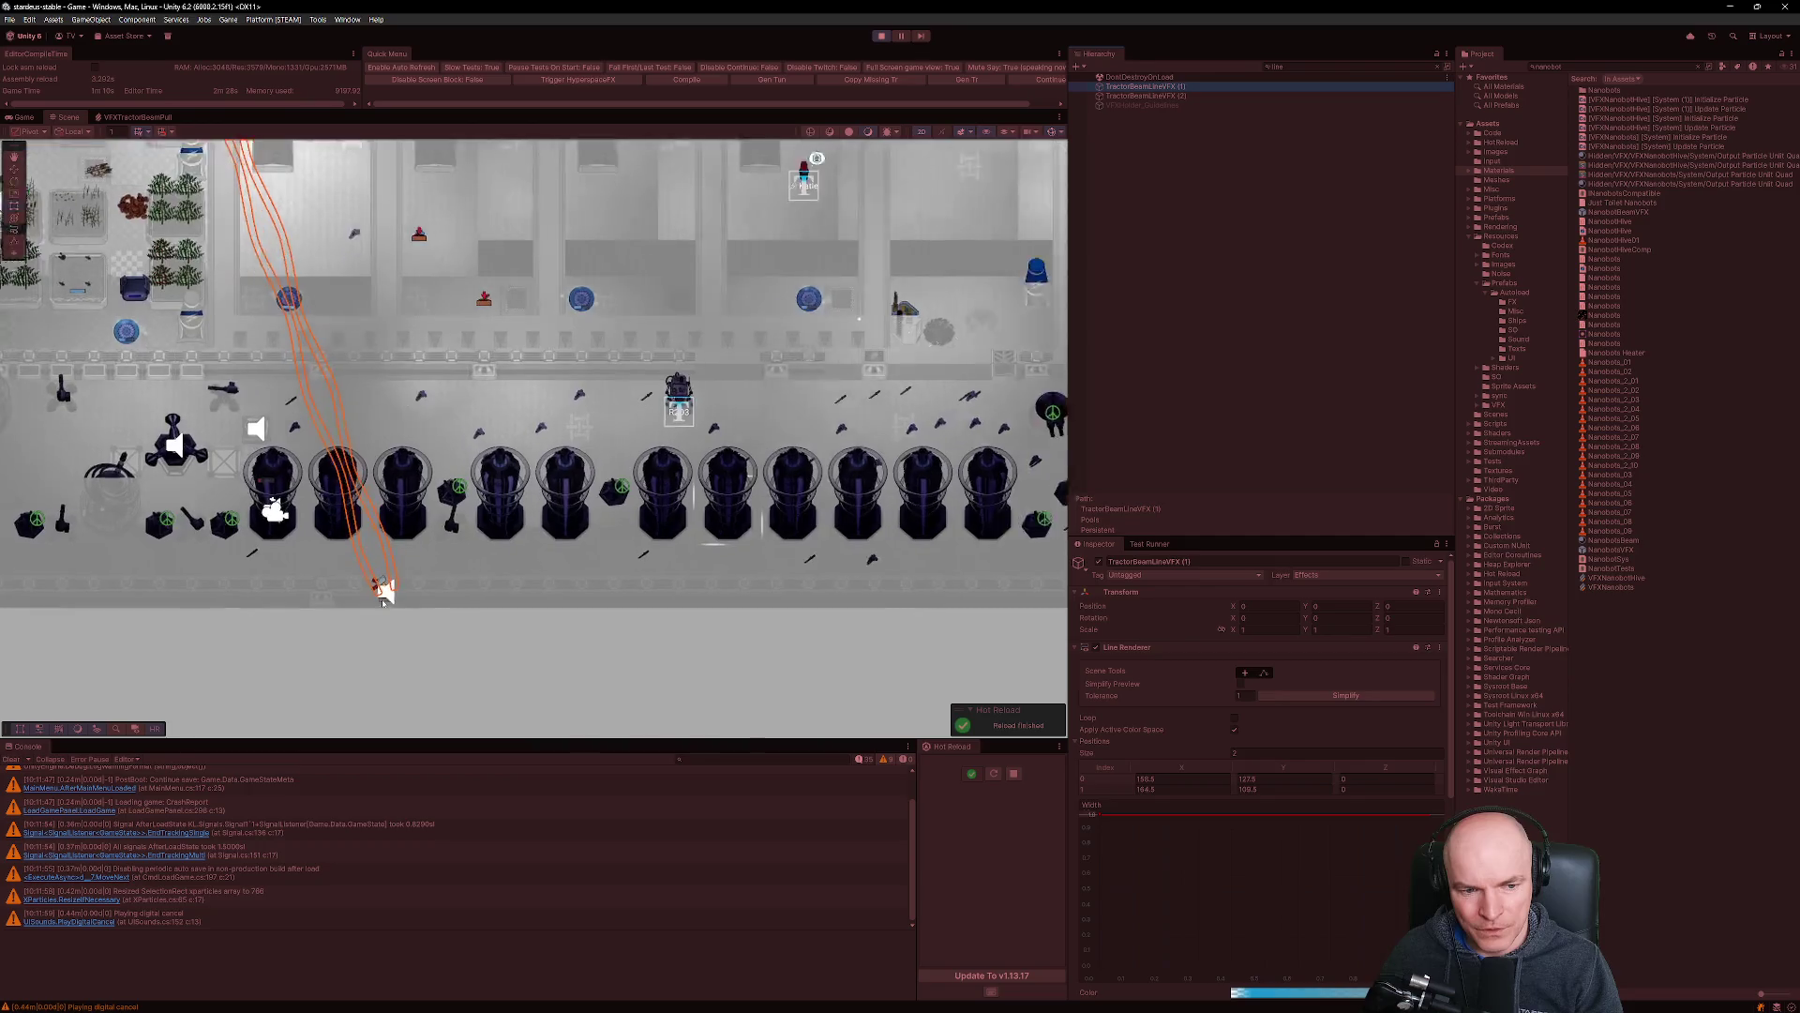
pyautogui.scroll(-3, 383, 596)
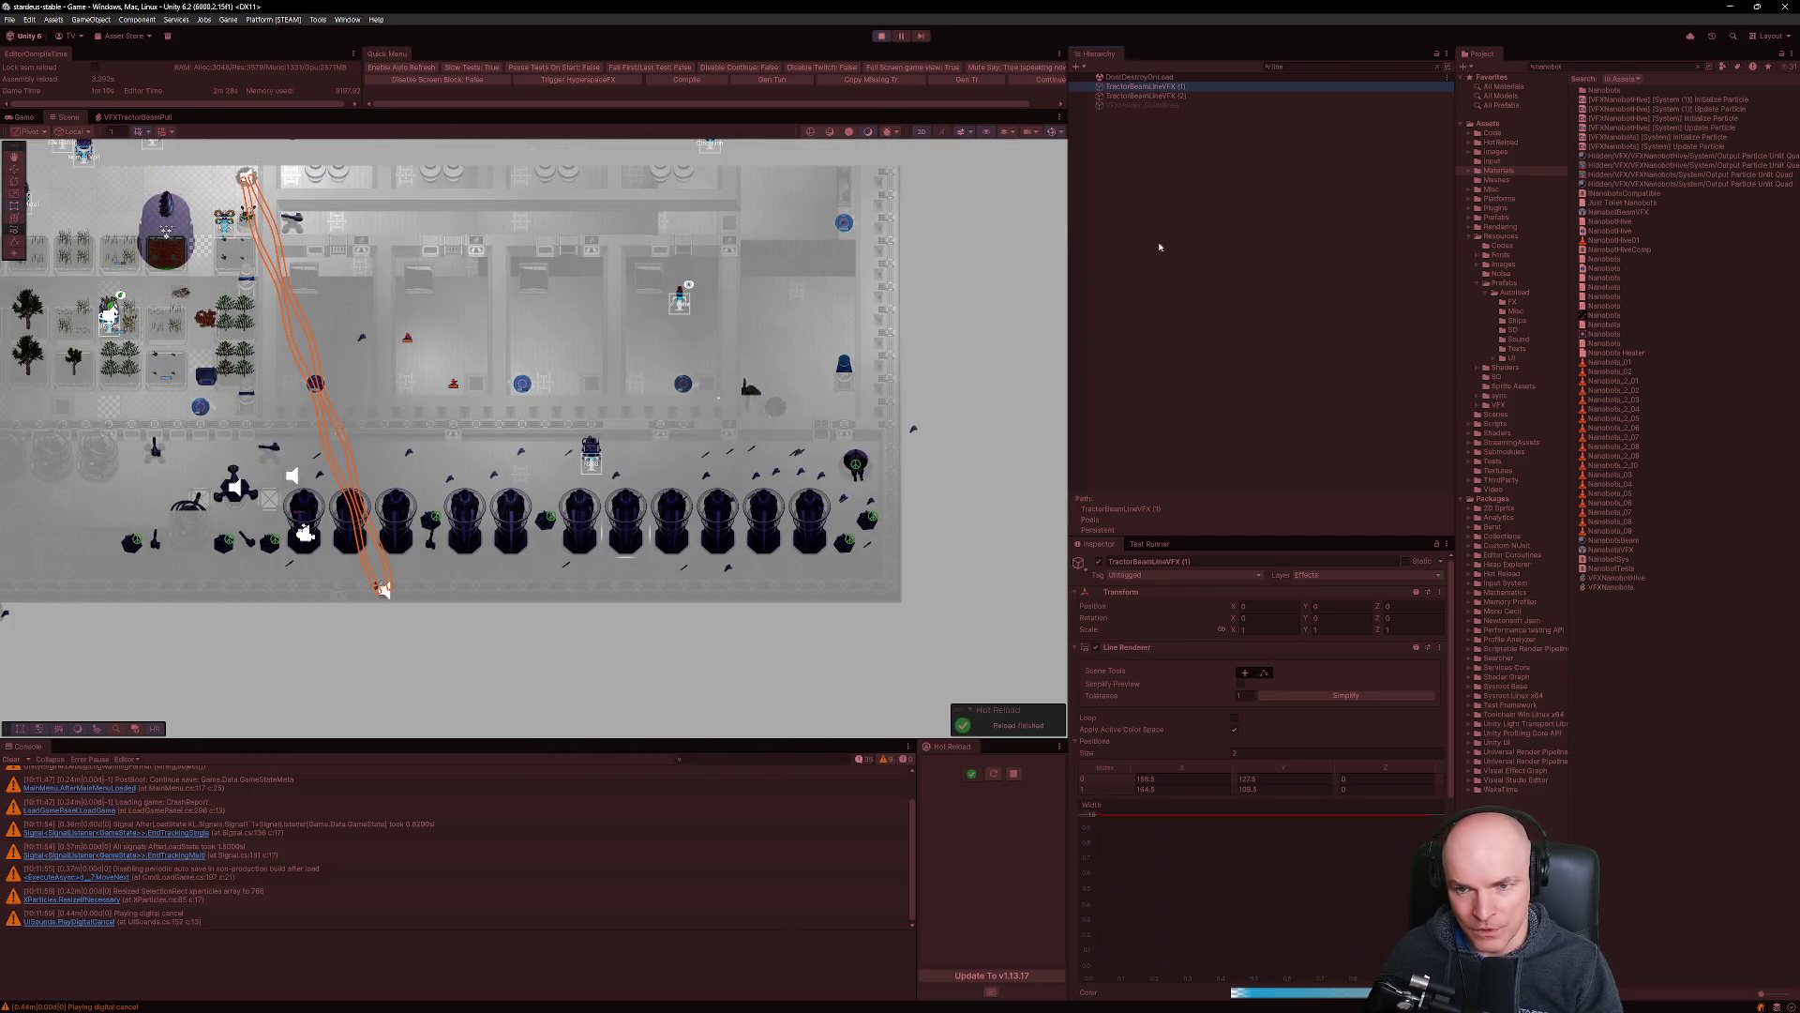
pyautogui.click(1155, 98)
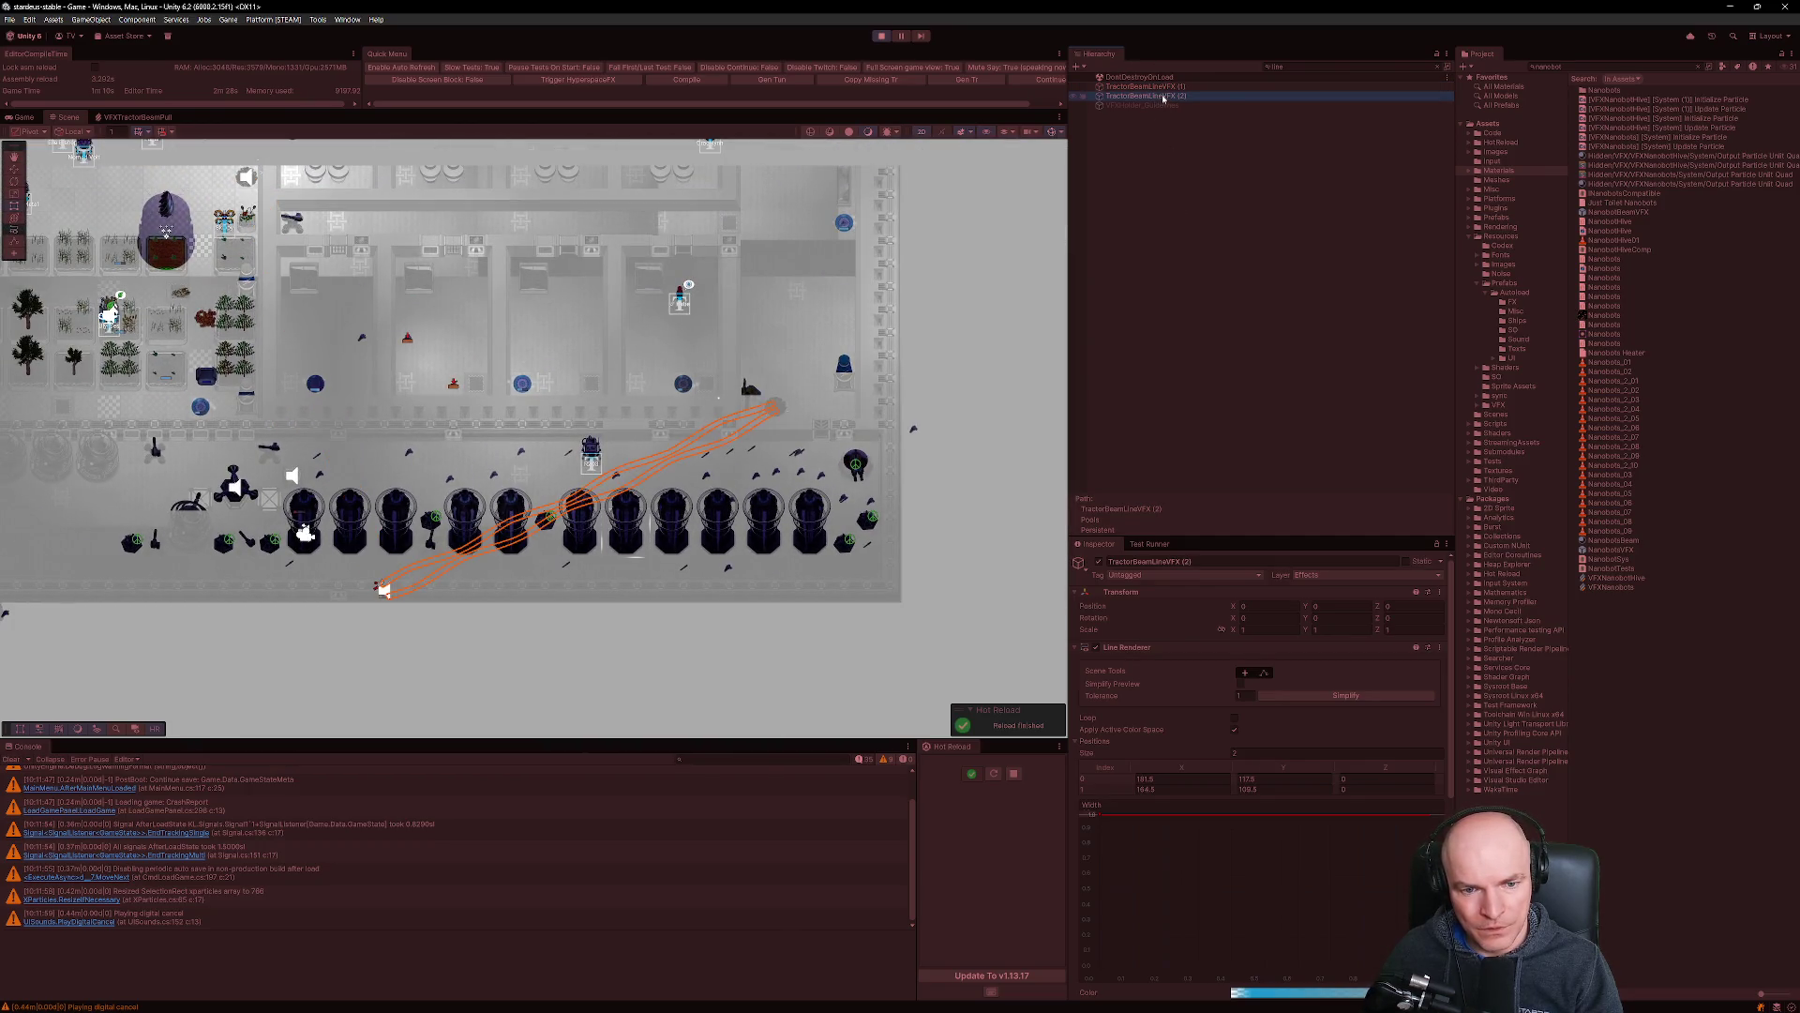
pyautogui.scroll(10, 775, 402)
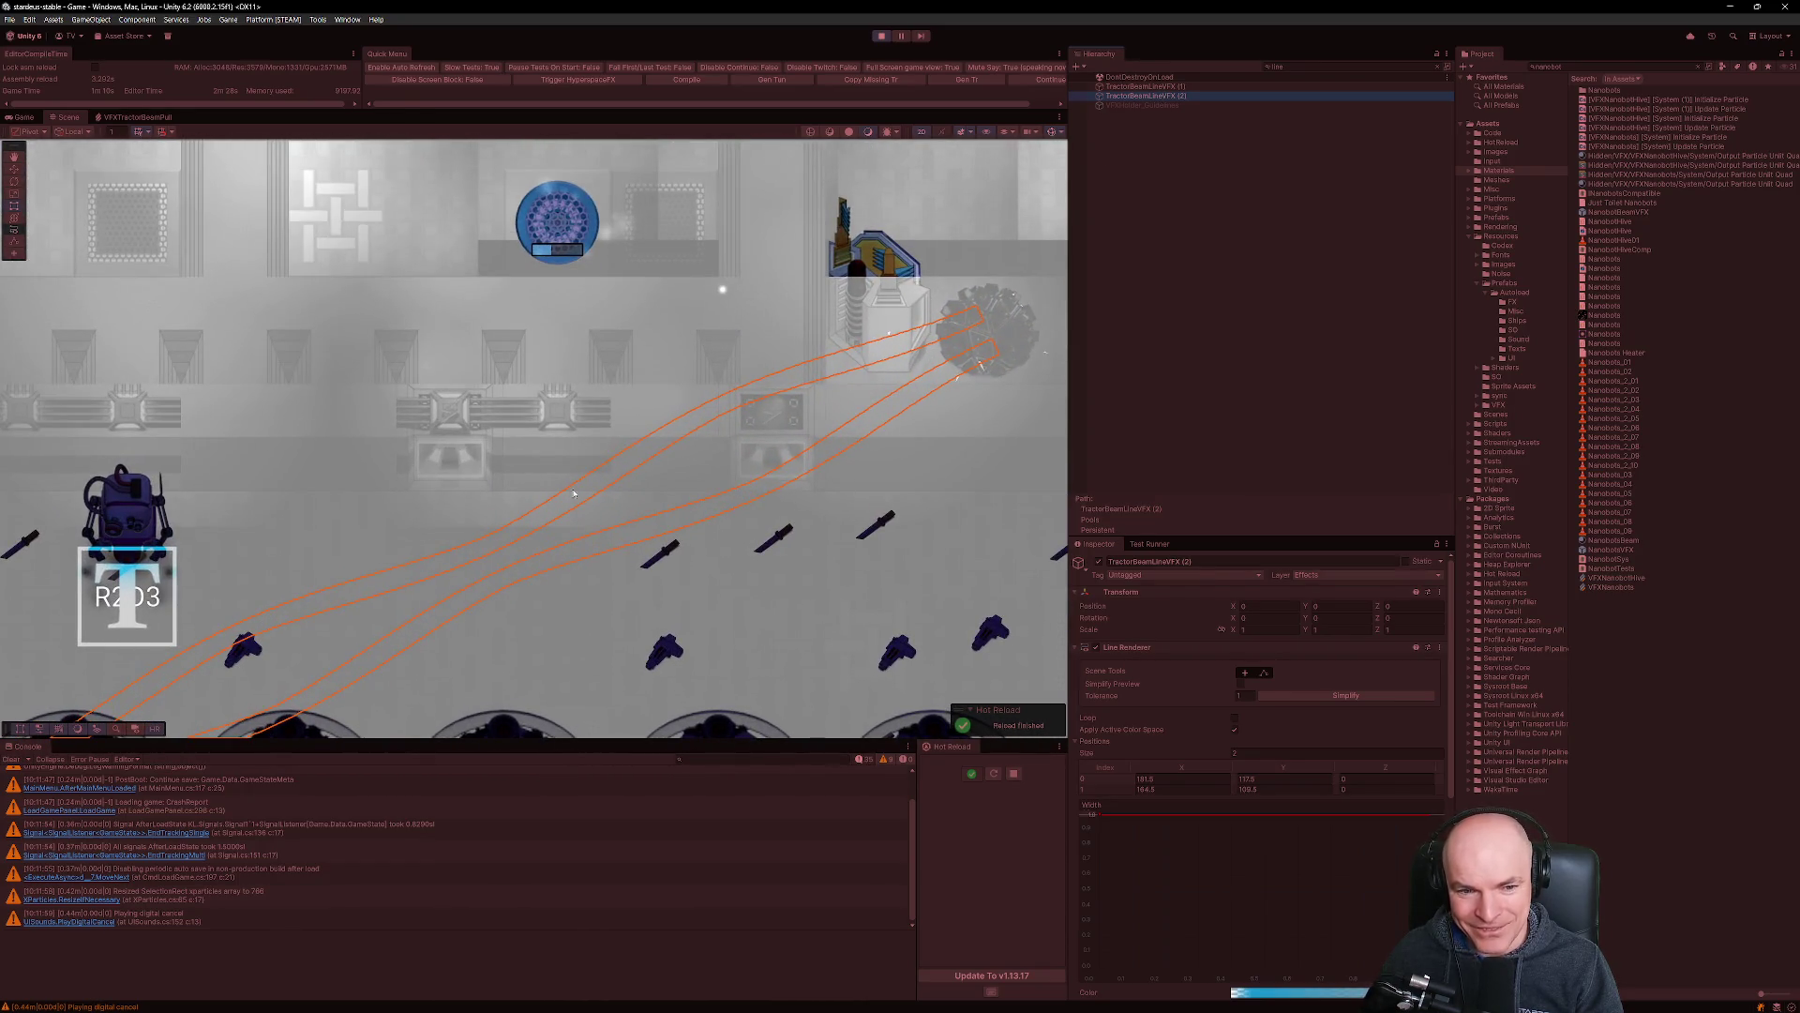
pyautogui.scroll(-5, 488, 469)
pyautogui.scroll(-3, 439, 522)
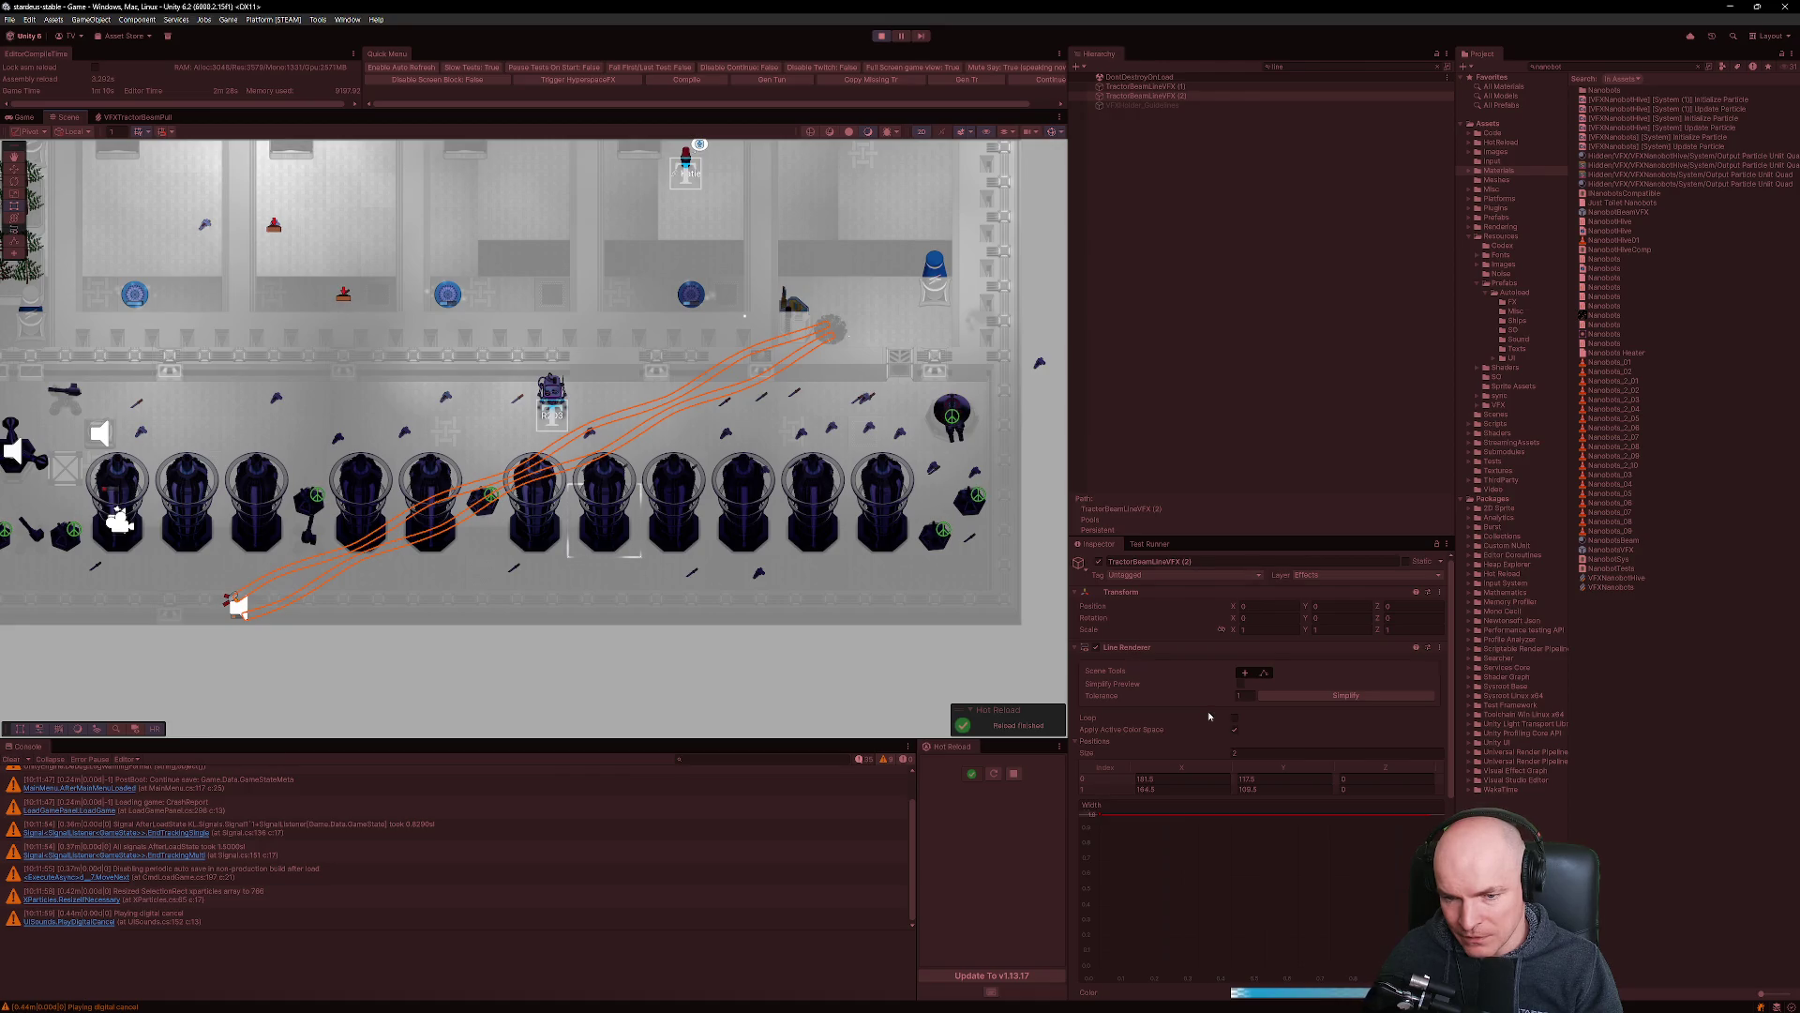
pyautogui.rightClick(1092, 548)
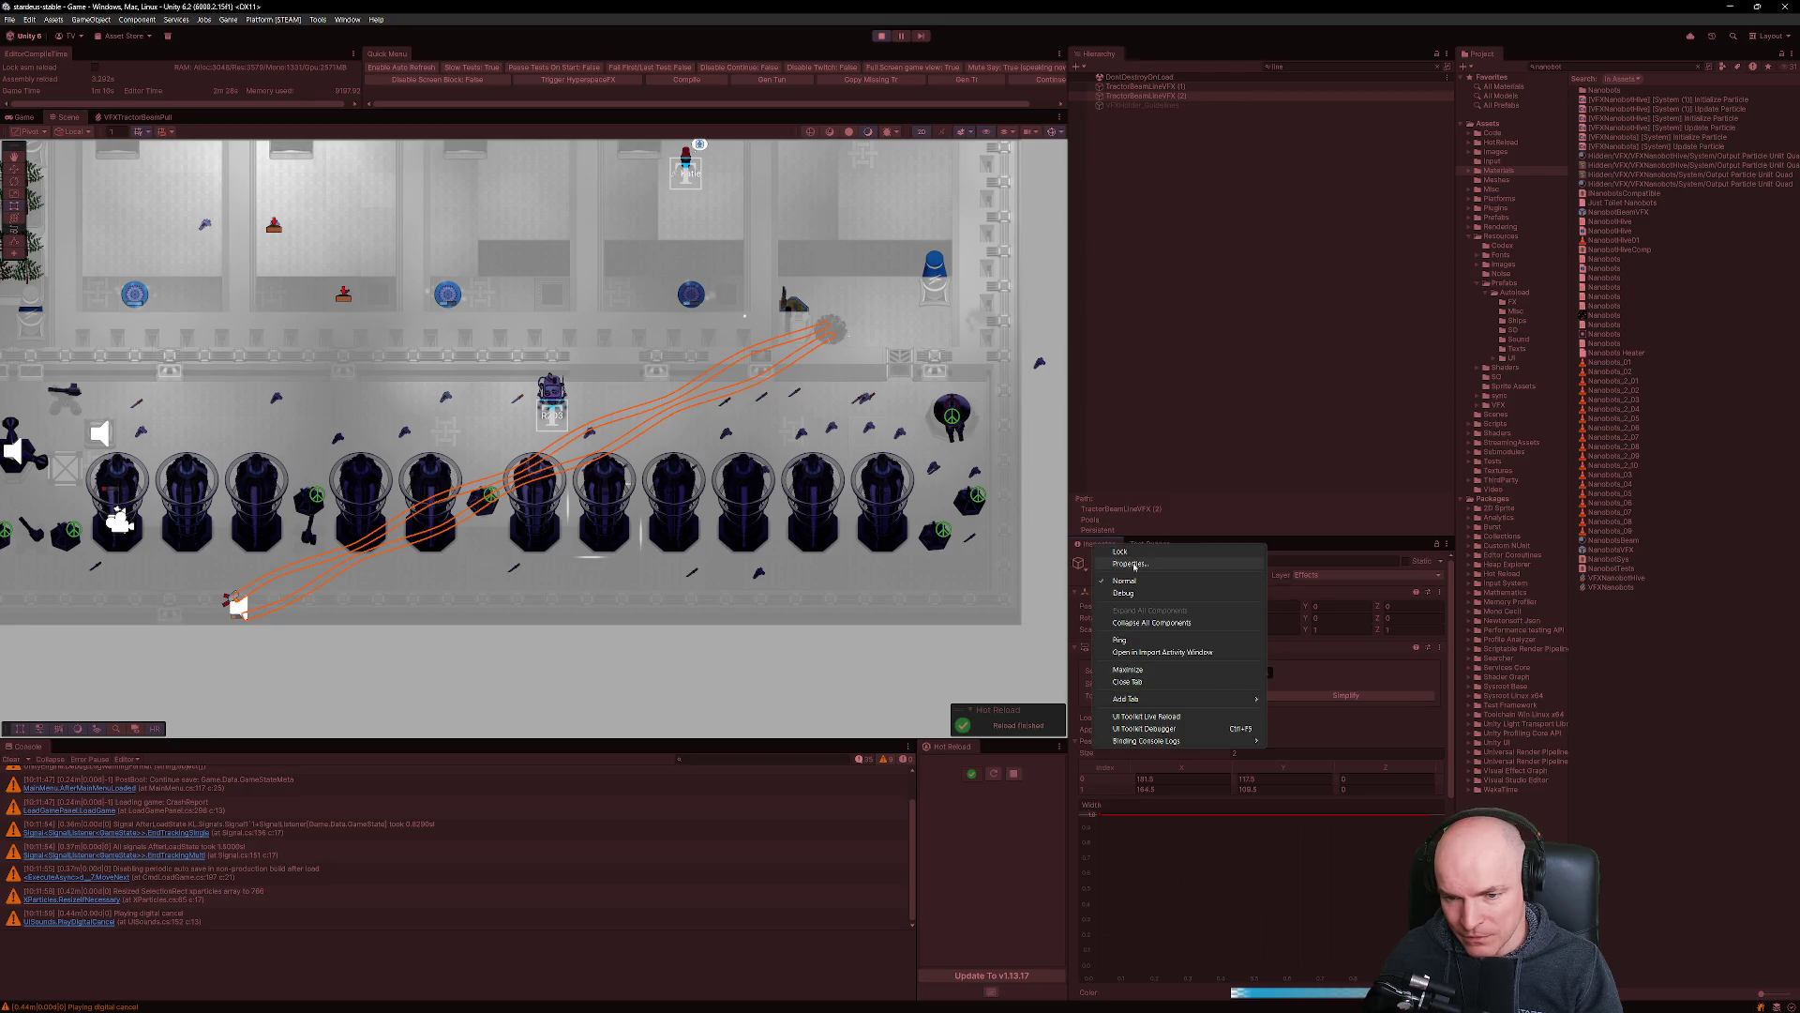
# Switch the Inspector to Debug and review TractorBeamLineVFX (1) and (2).
pyautogui.click(1123, 593)
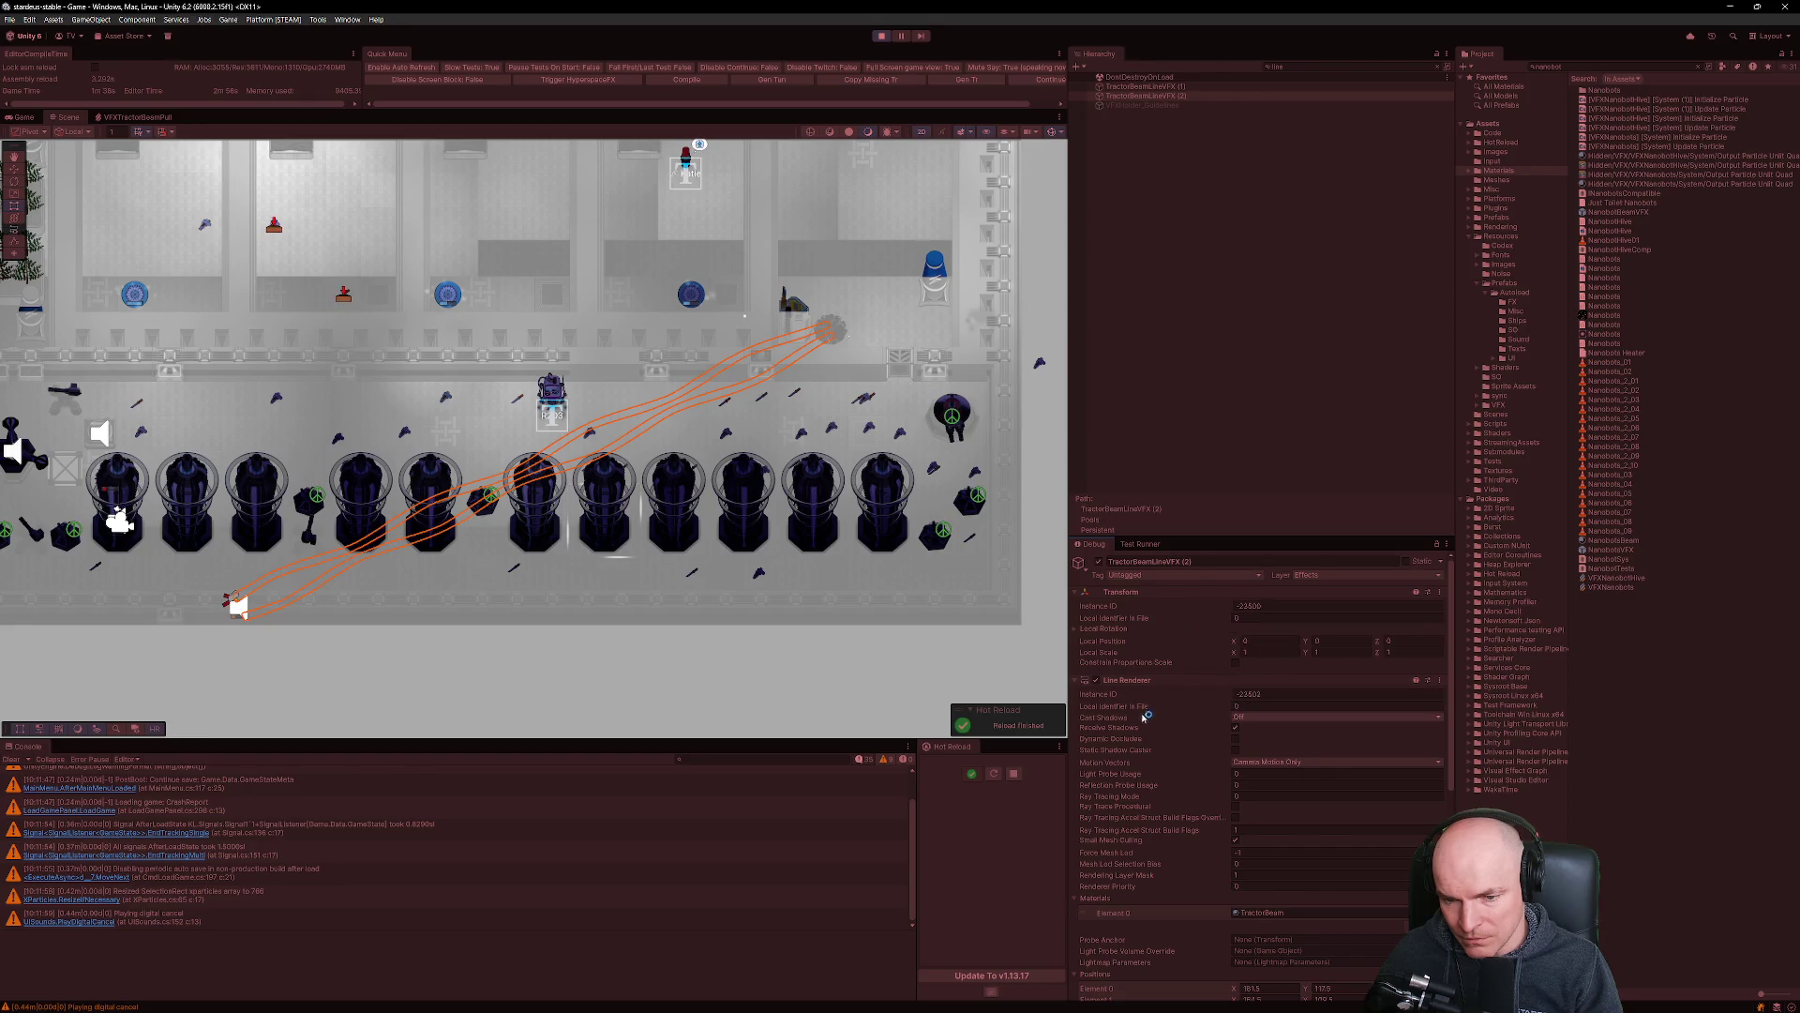
pyautogui.click(1163, 86)
pyautogui.click(1173, 97)
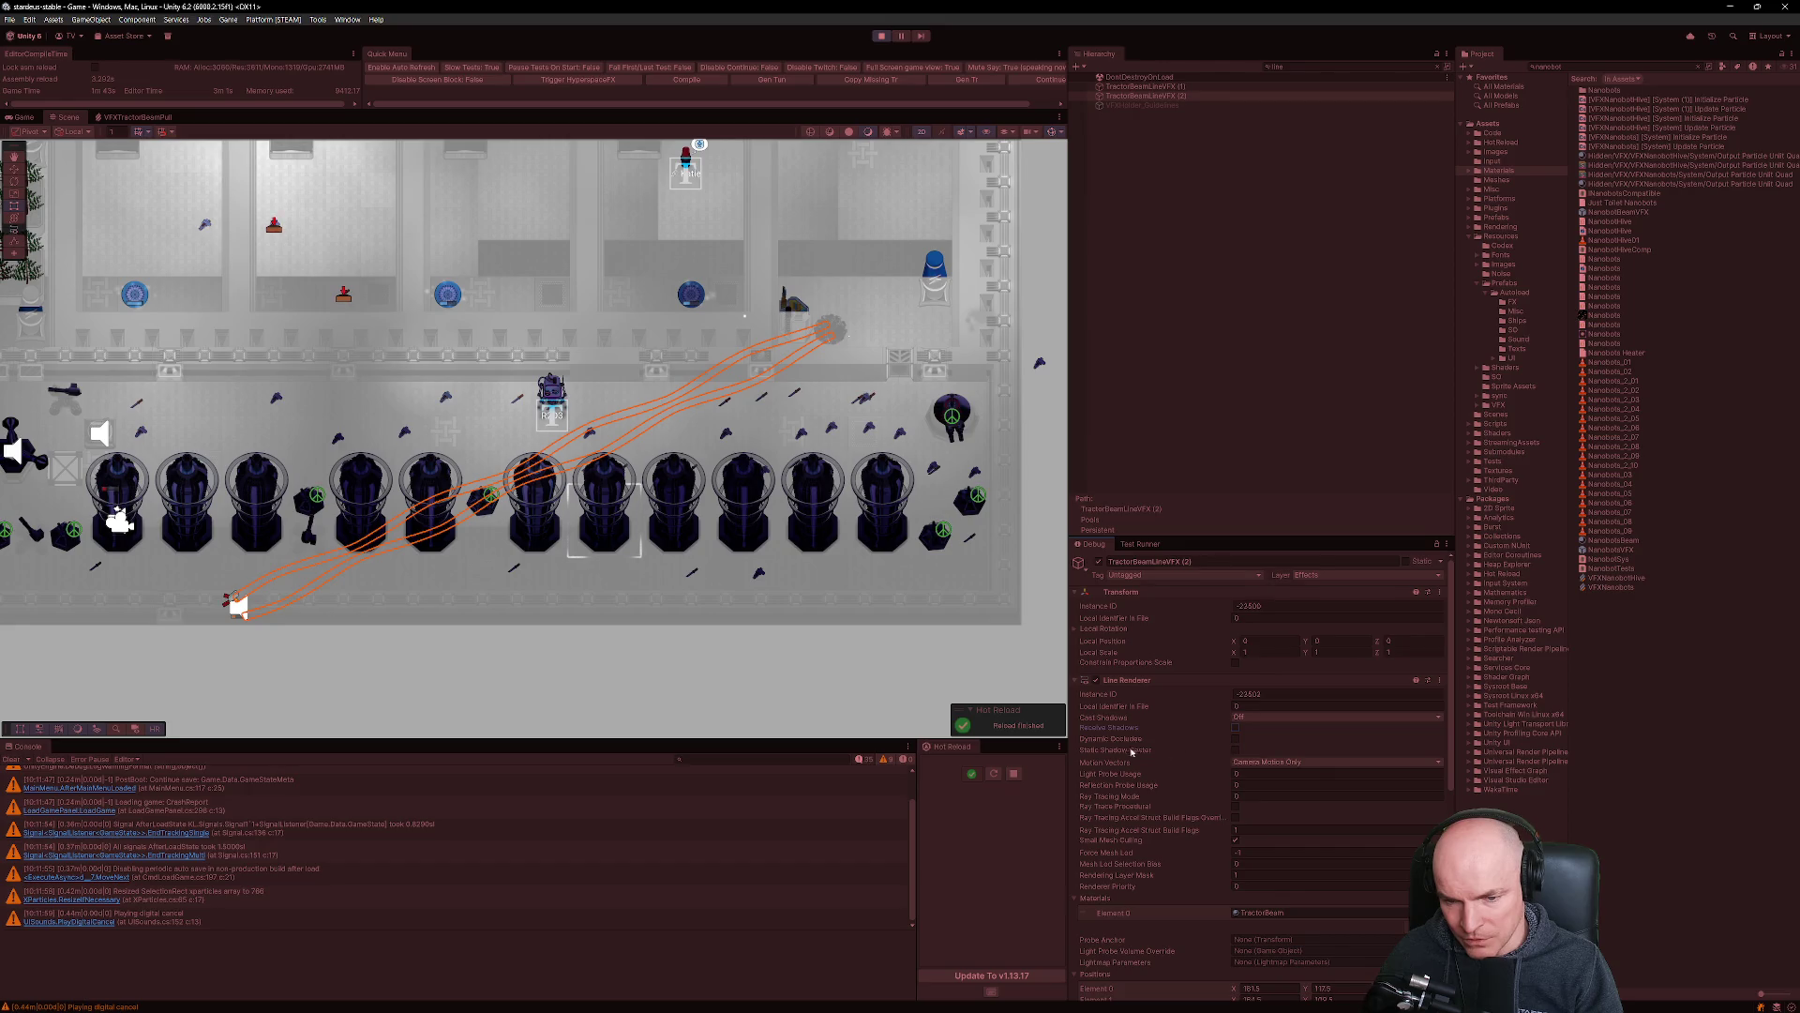
# Leave Motion Vectors at Camera Motion Only, scan the renderer fields, and stop Play mode.
pyautogui.click(1255, 763)
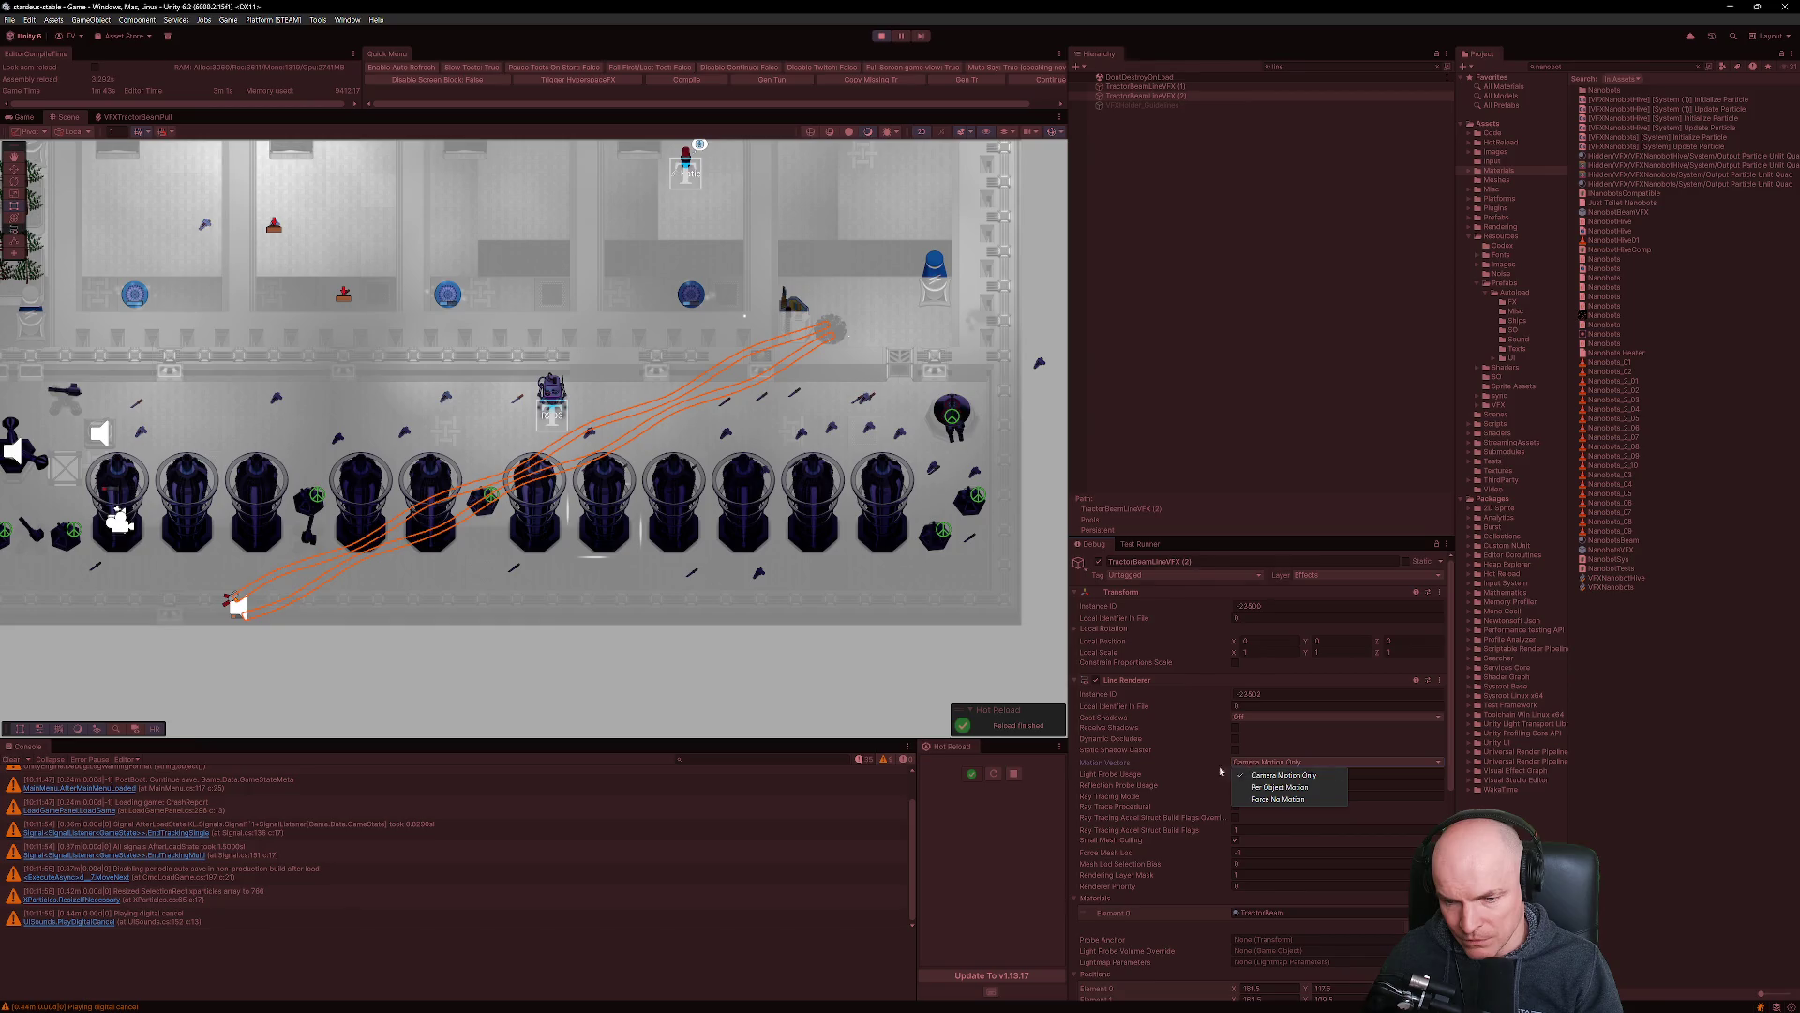
pyautogui.click(1210, 772)
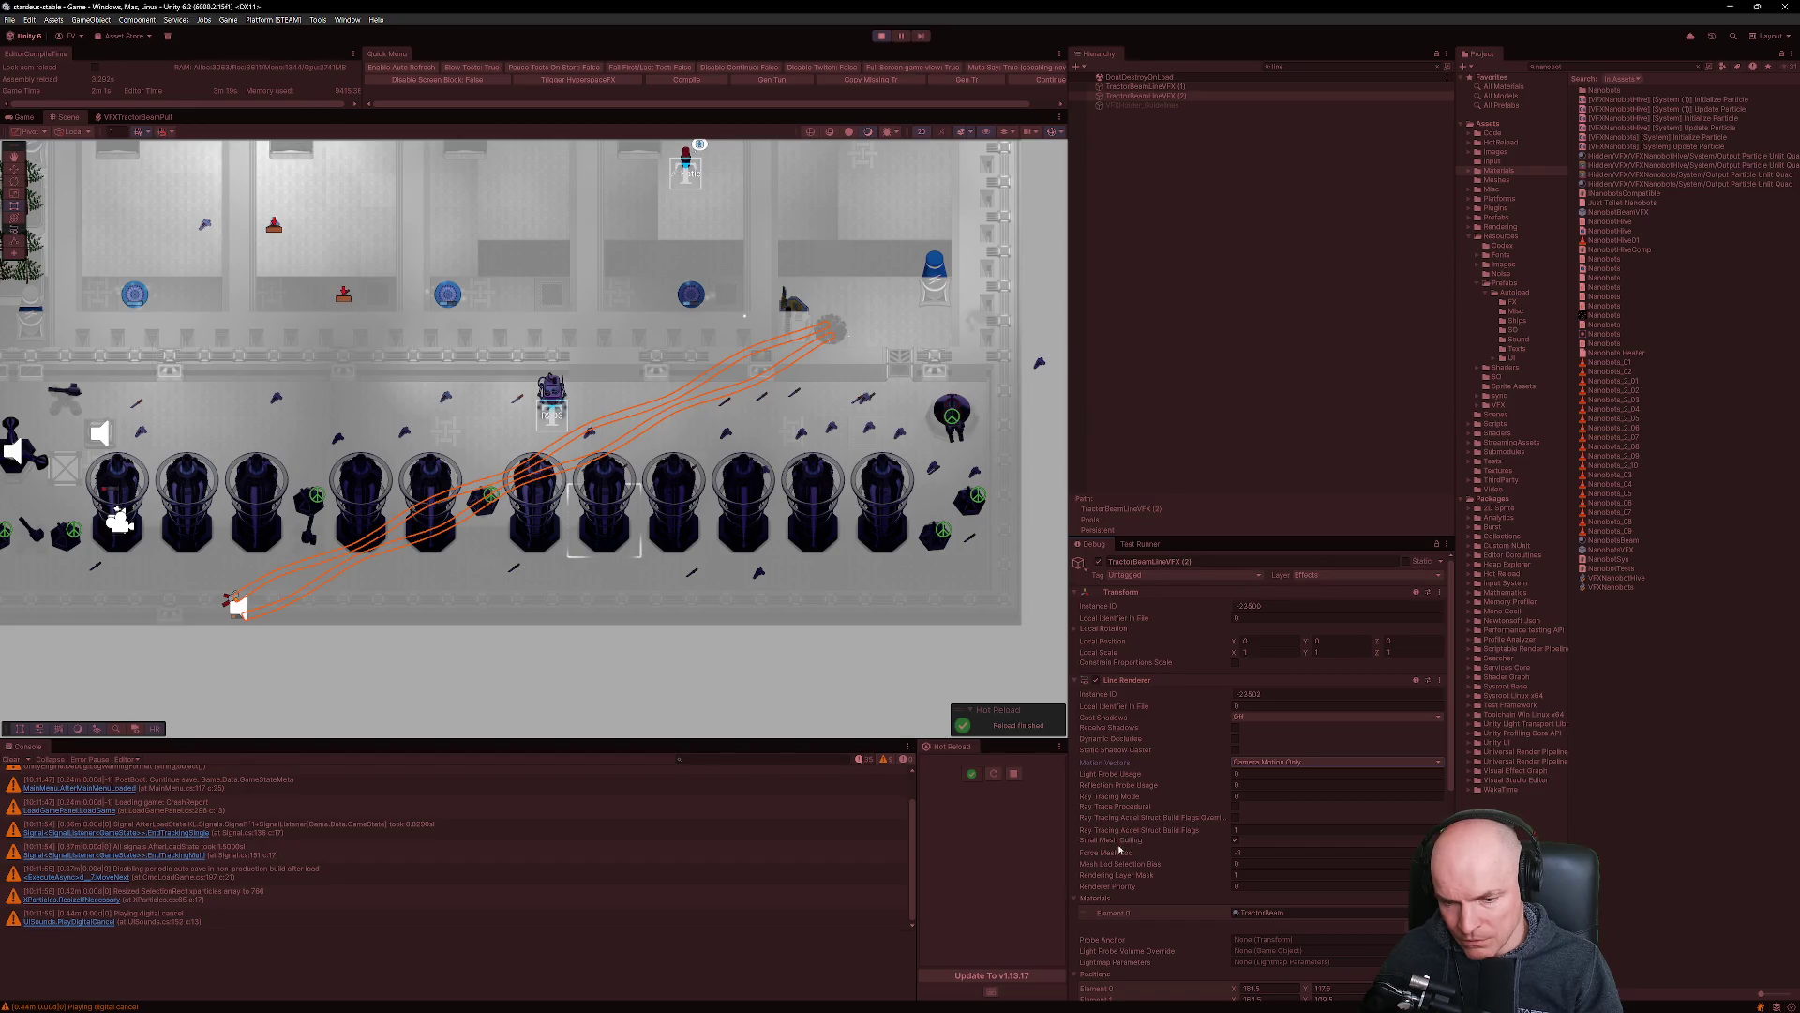
pyautogui.scroll(-3, 1121, 835)
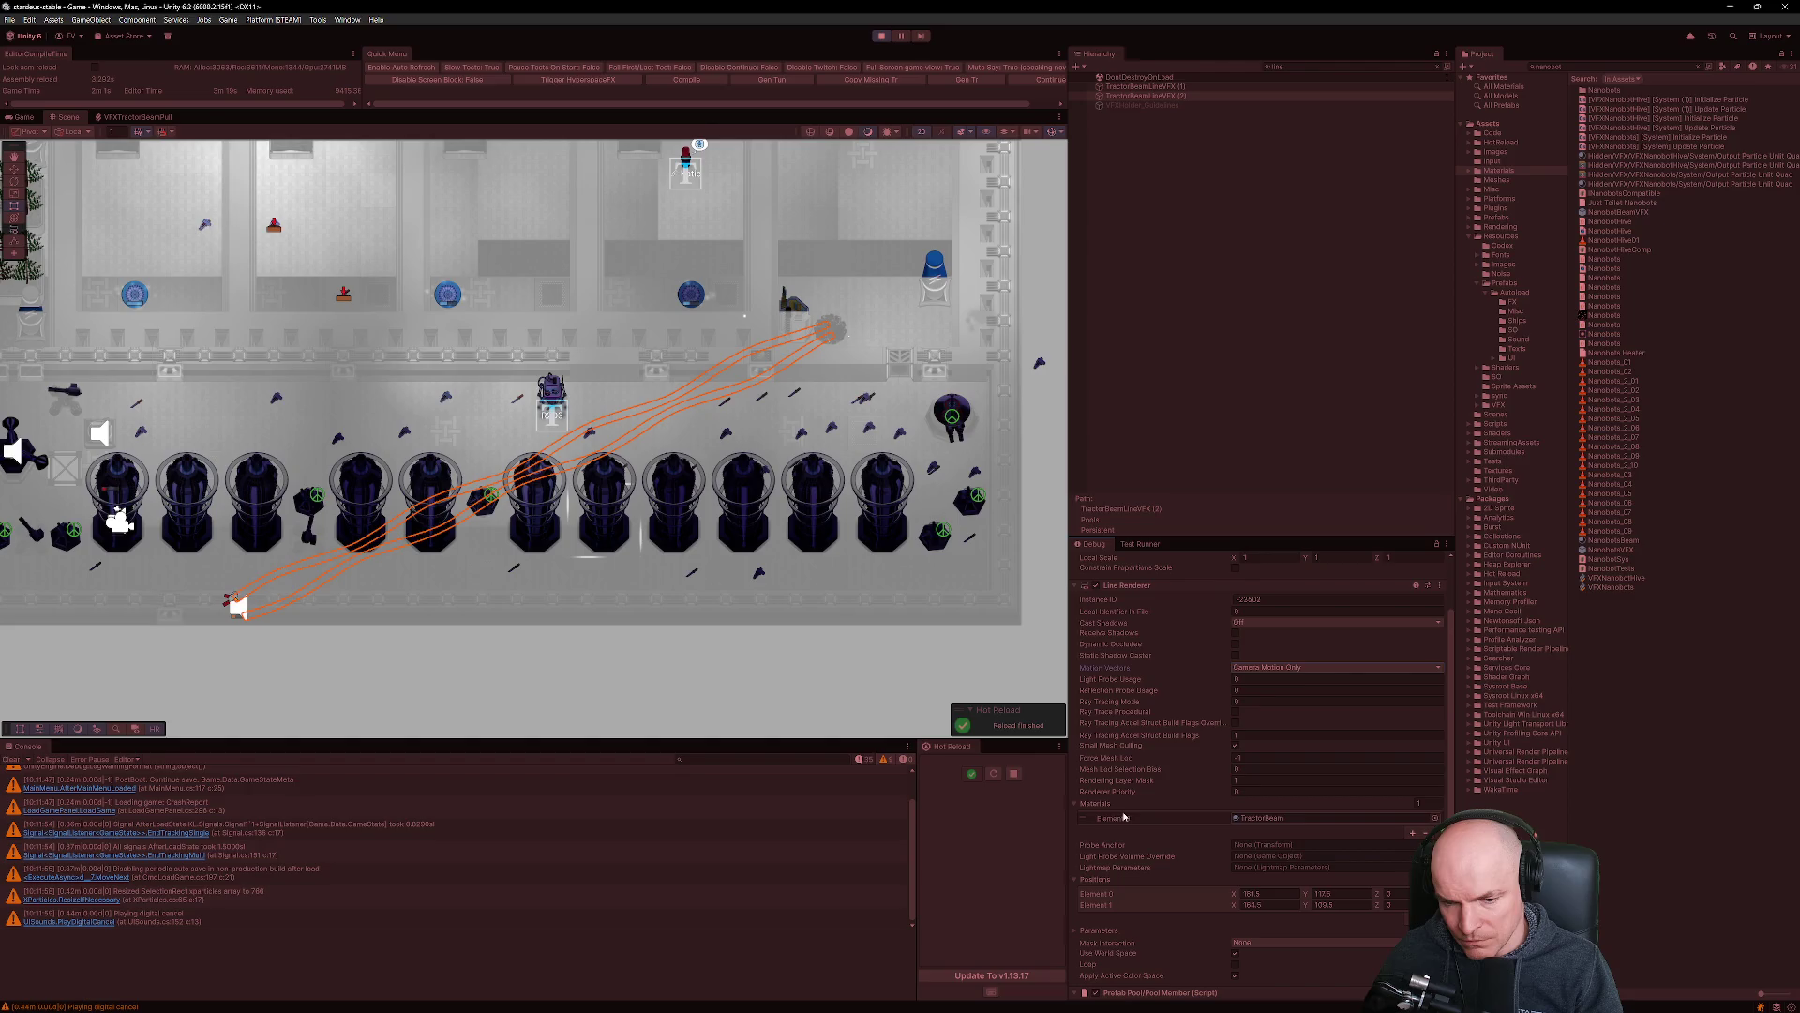
pyautogui.scroll(-5, 1257, 795)
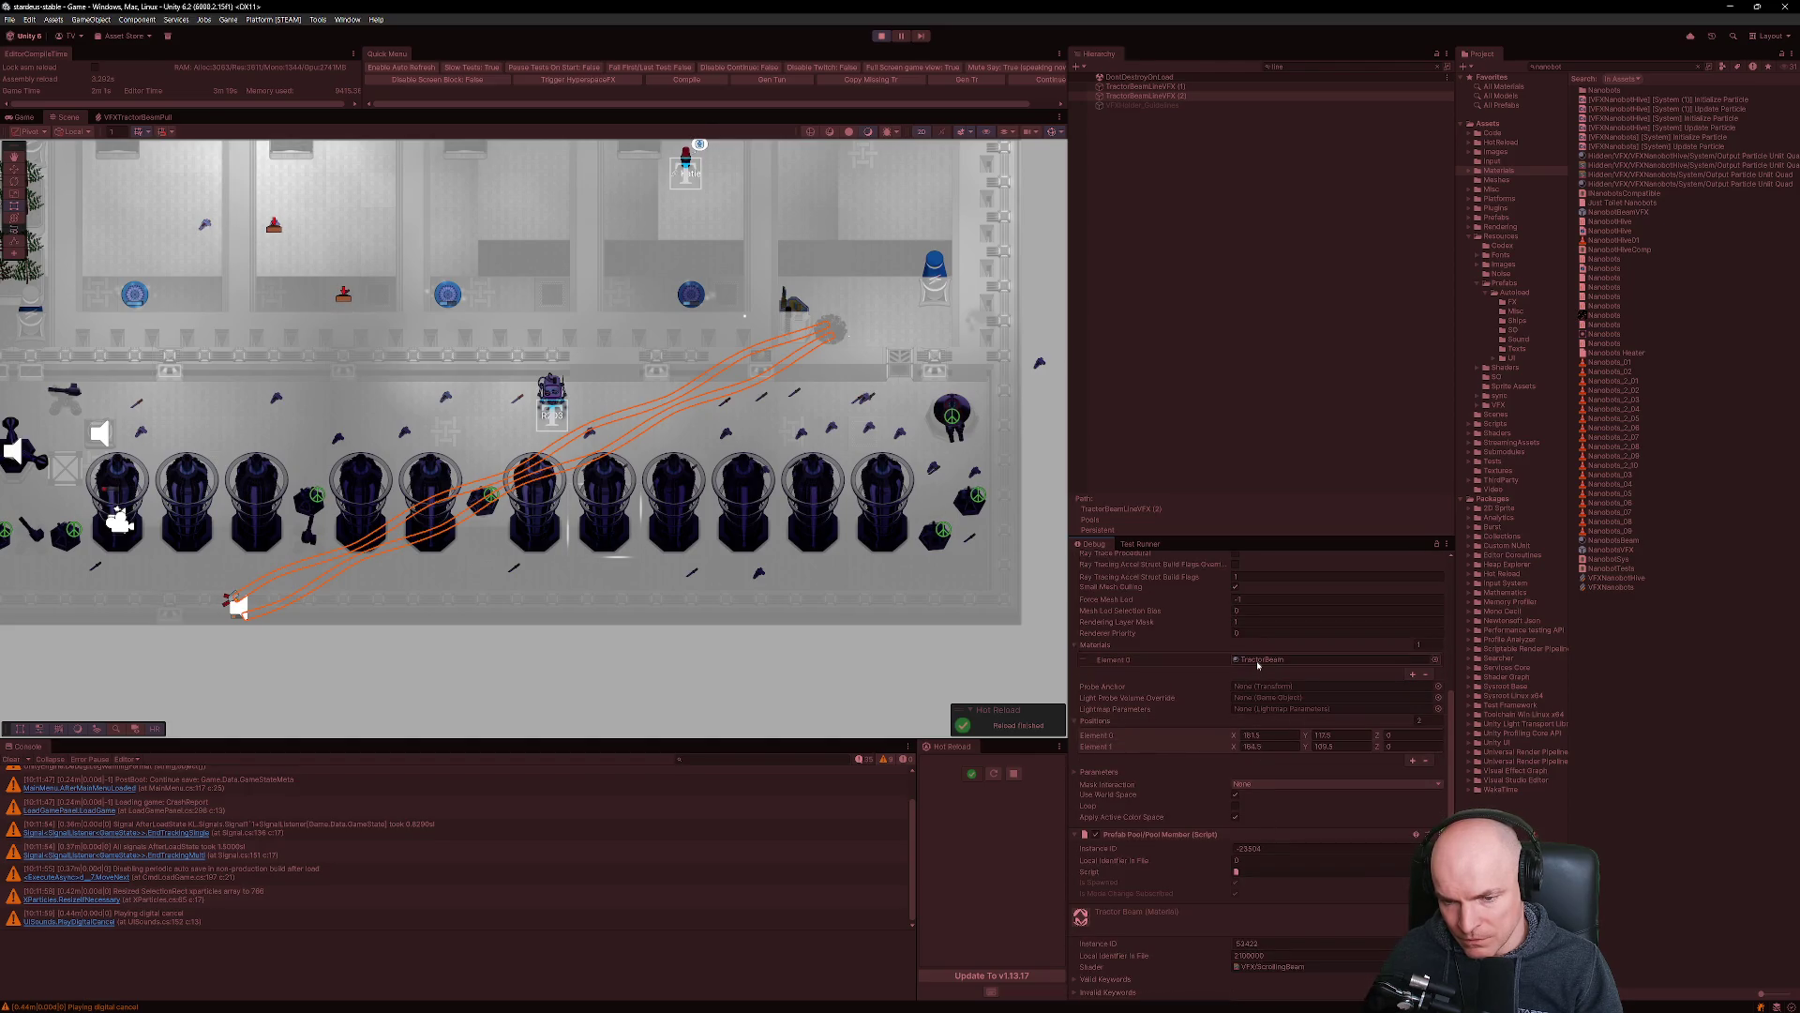
pyautogui.click(883, 36)
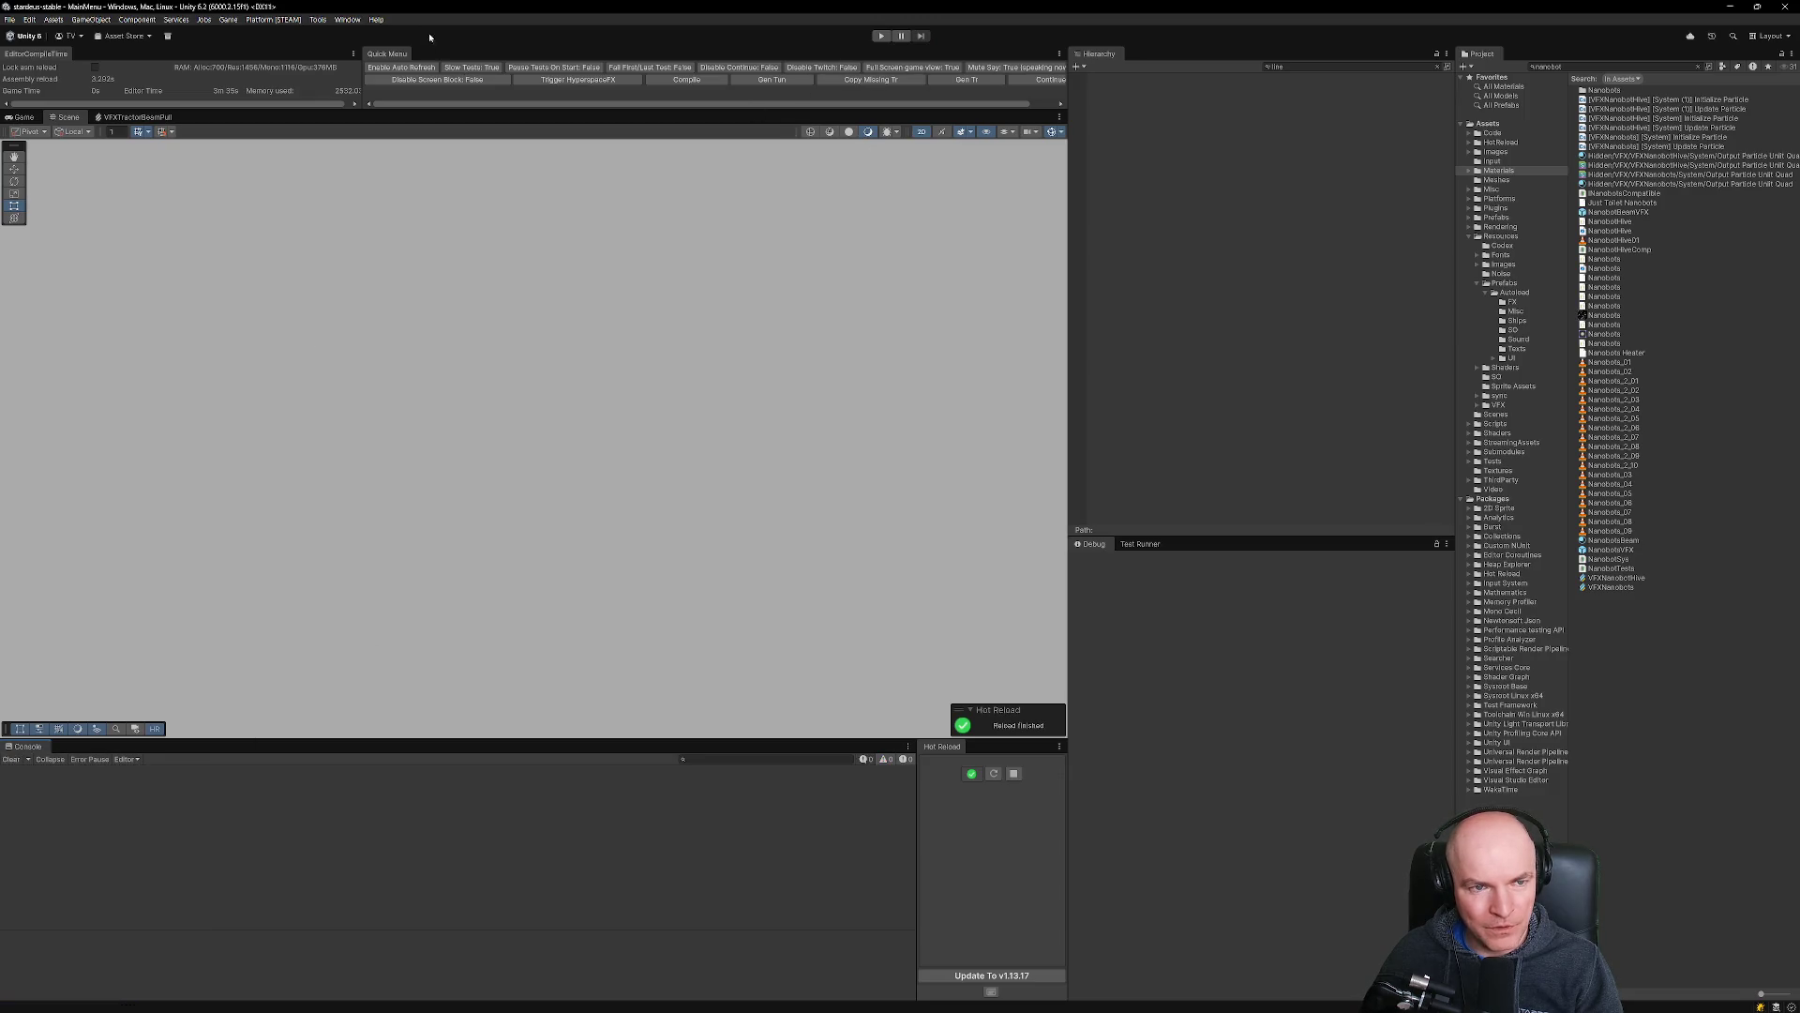
# Start a Platform (STEAM) Win64 build, choosing Don't update on the version mismatch and proceeding.
pyautogui.click(268, 20)
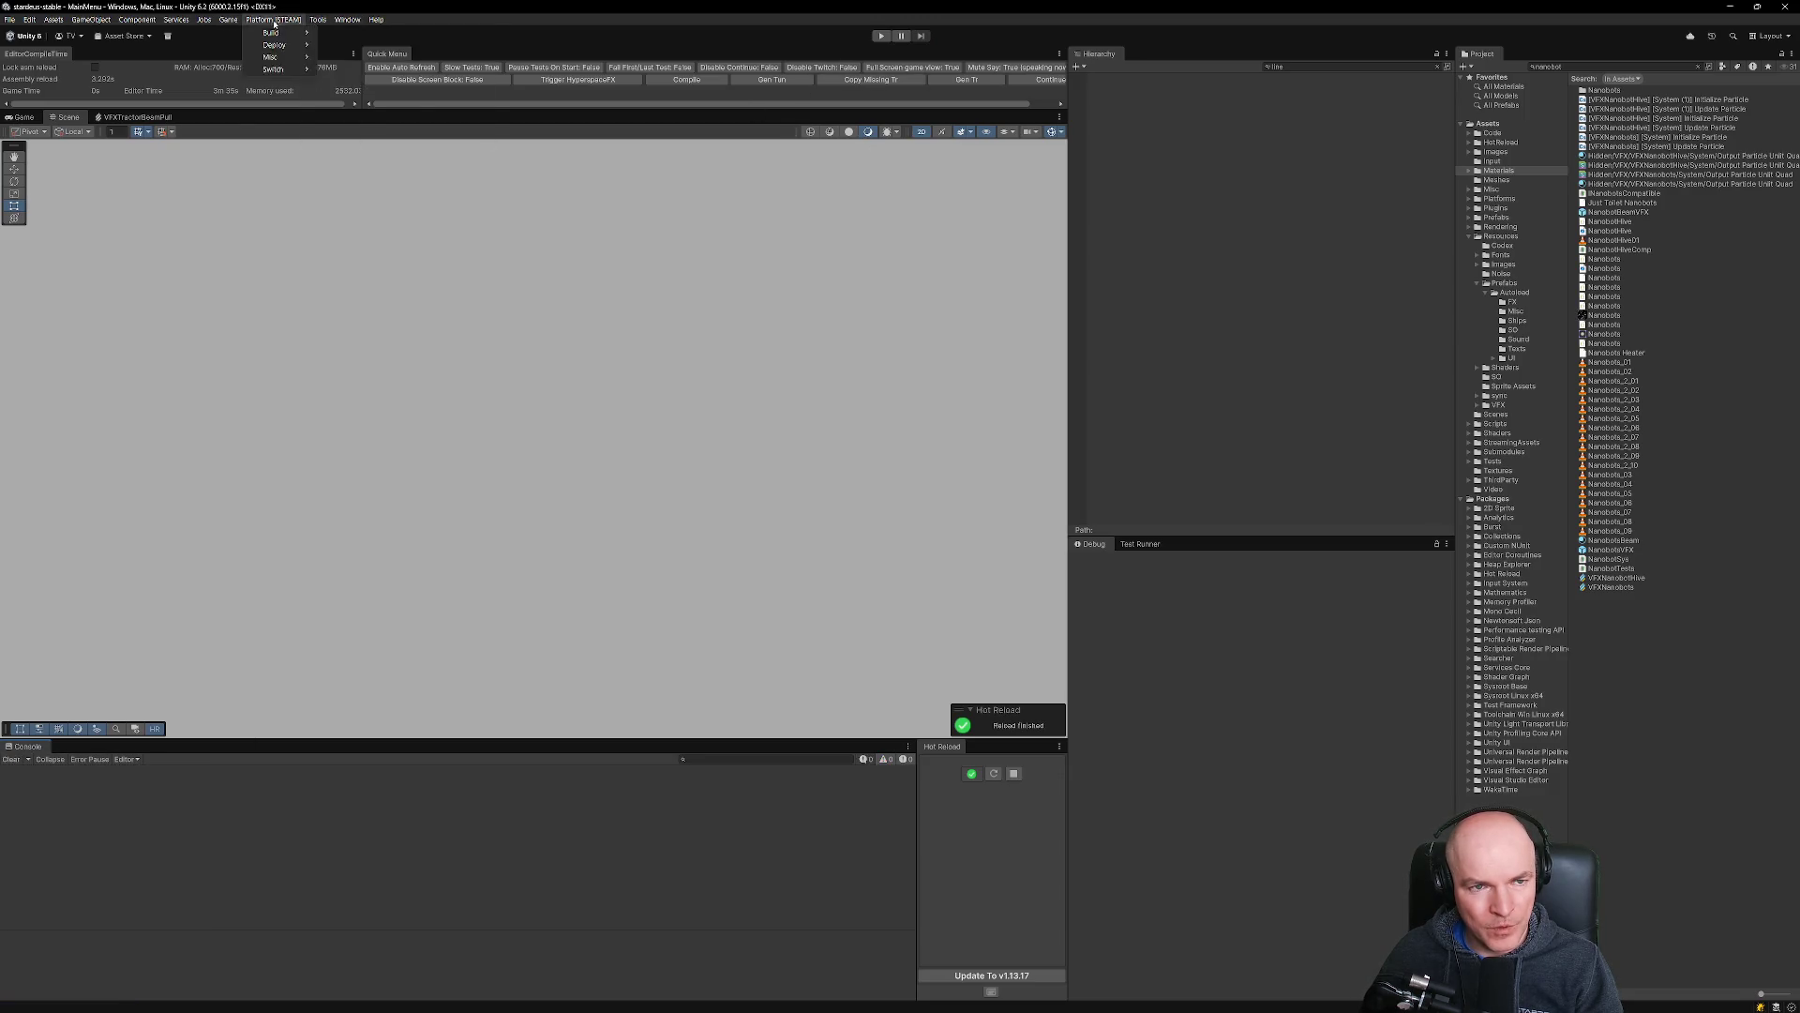
pyautogui.moveTo(286, 32)
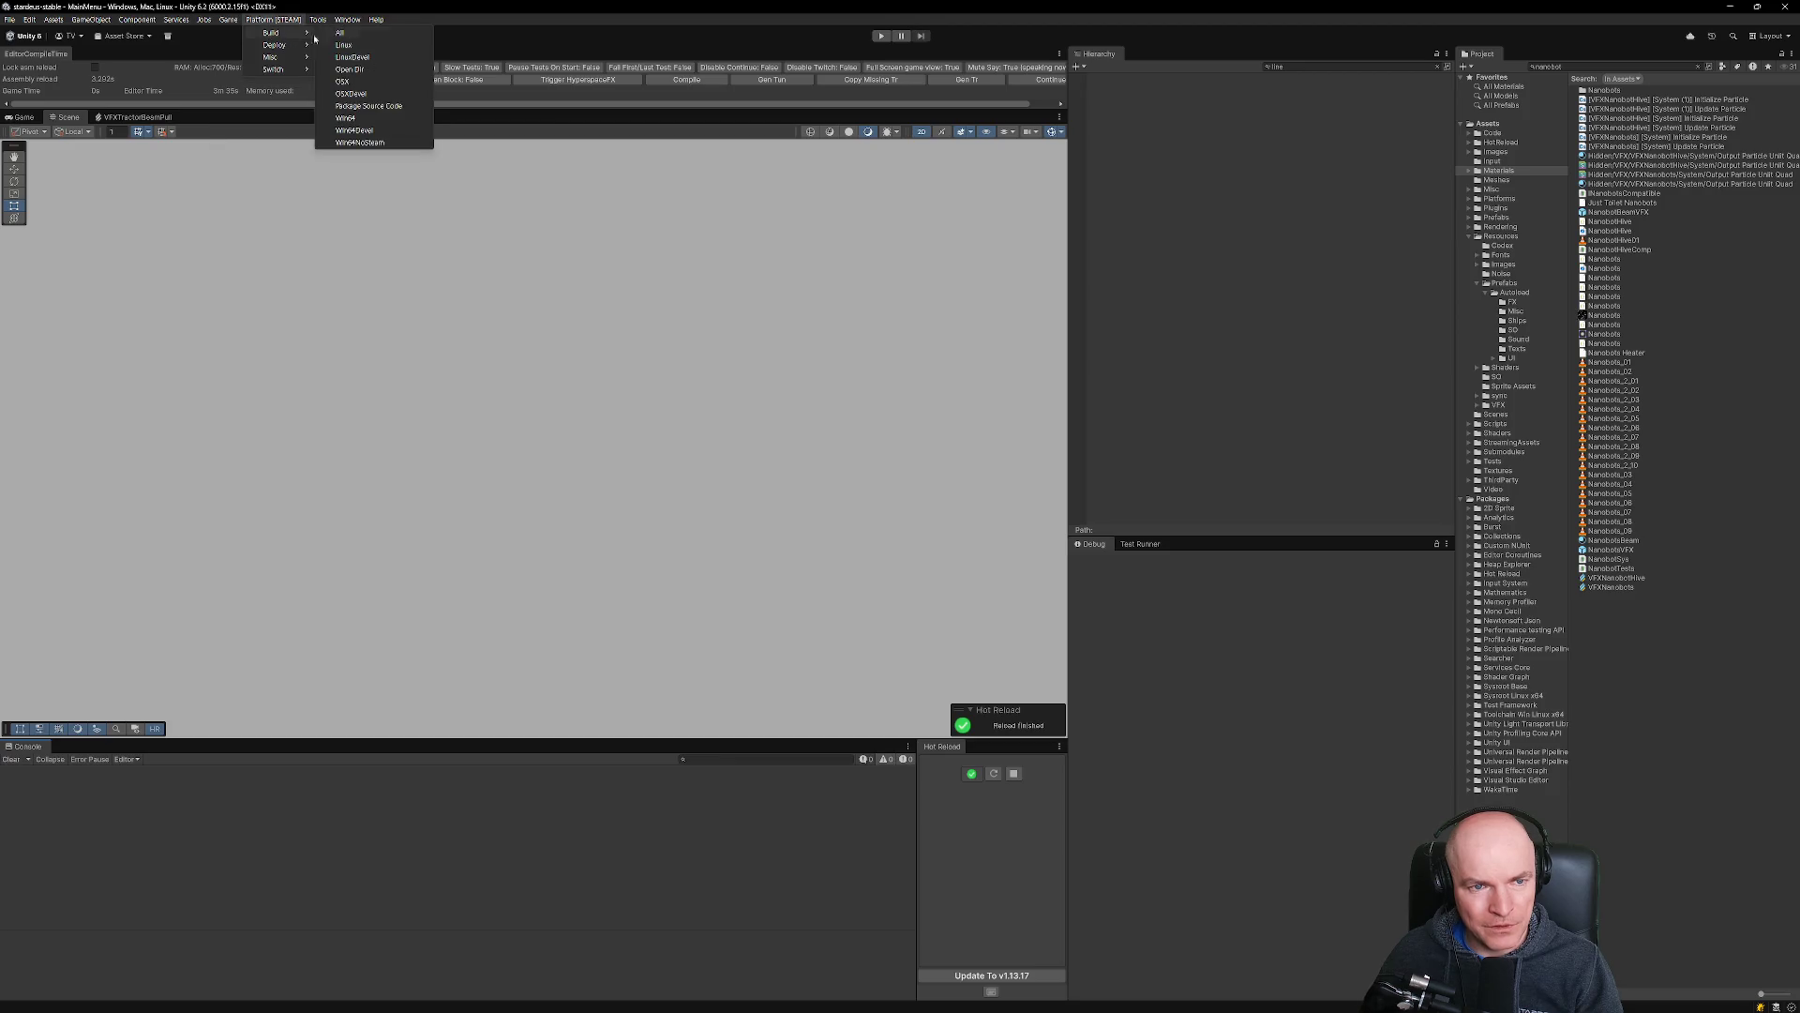
pyautogui.click(349, 120)
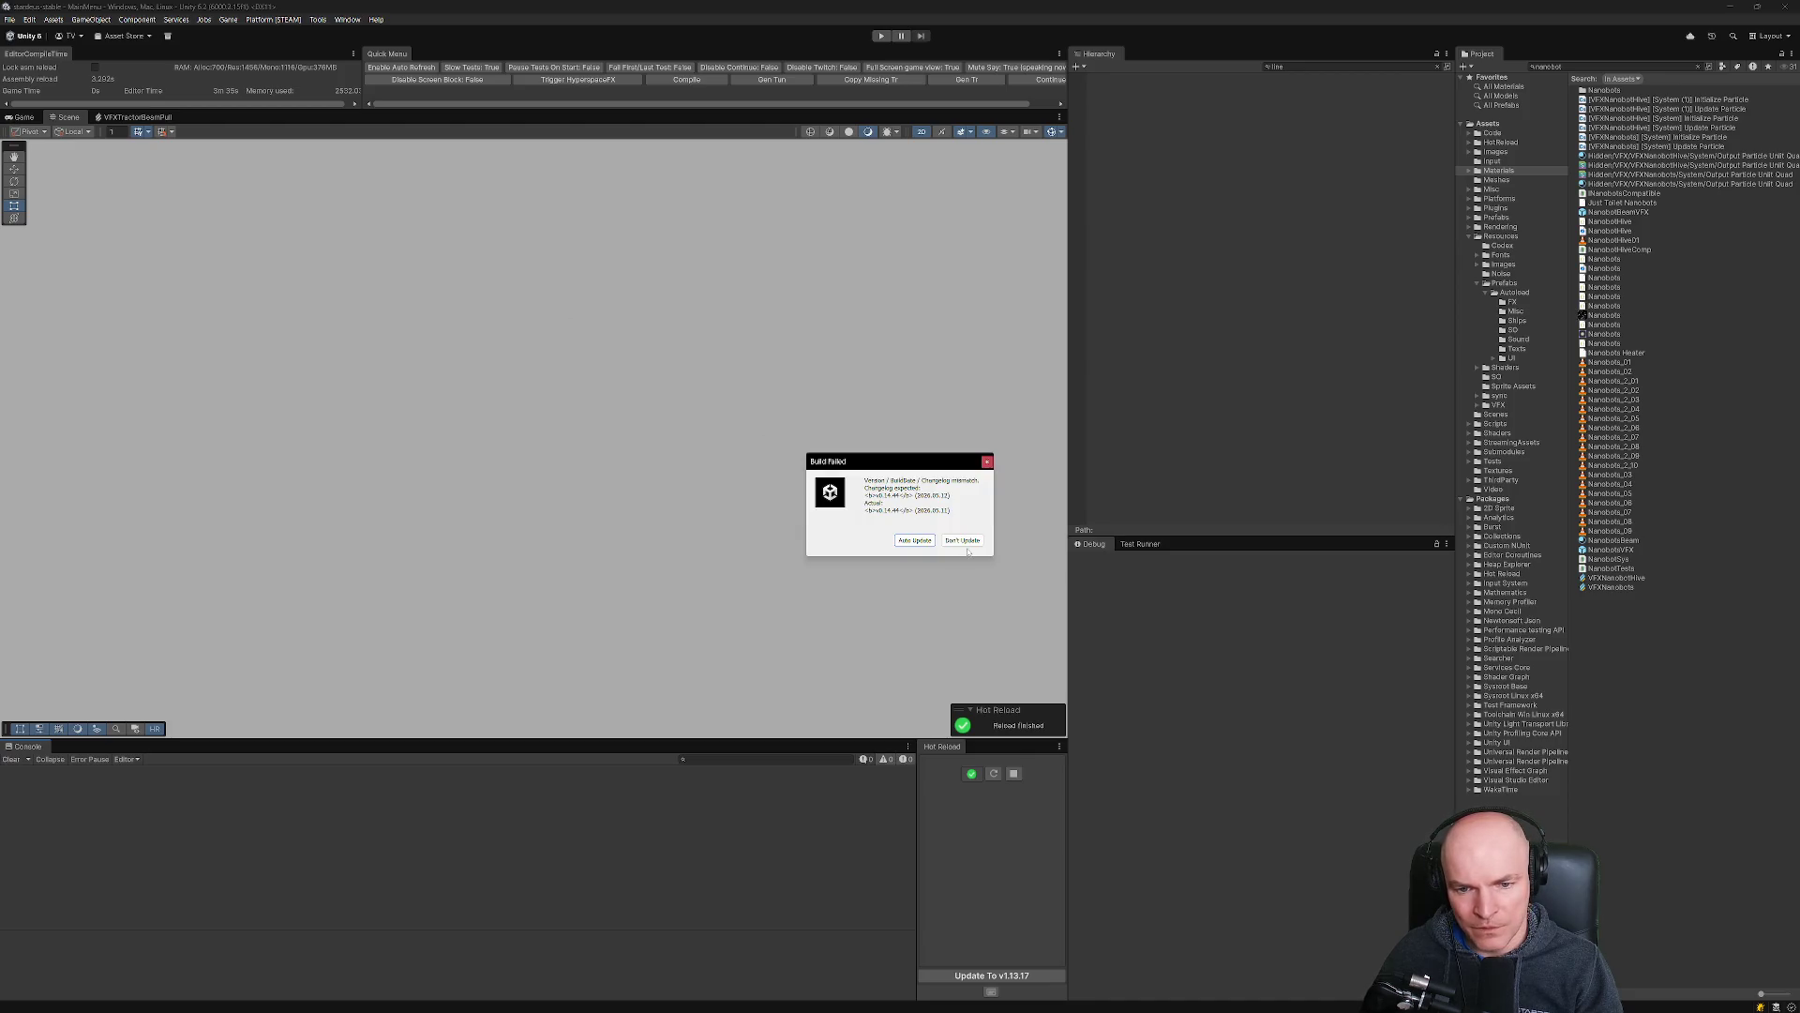
pyautogui.click(965, 542)
pyautogui.click(903, 532)
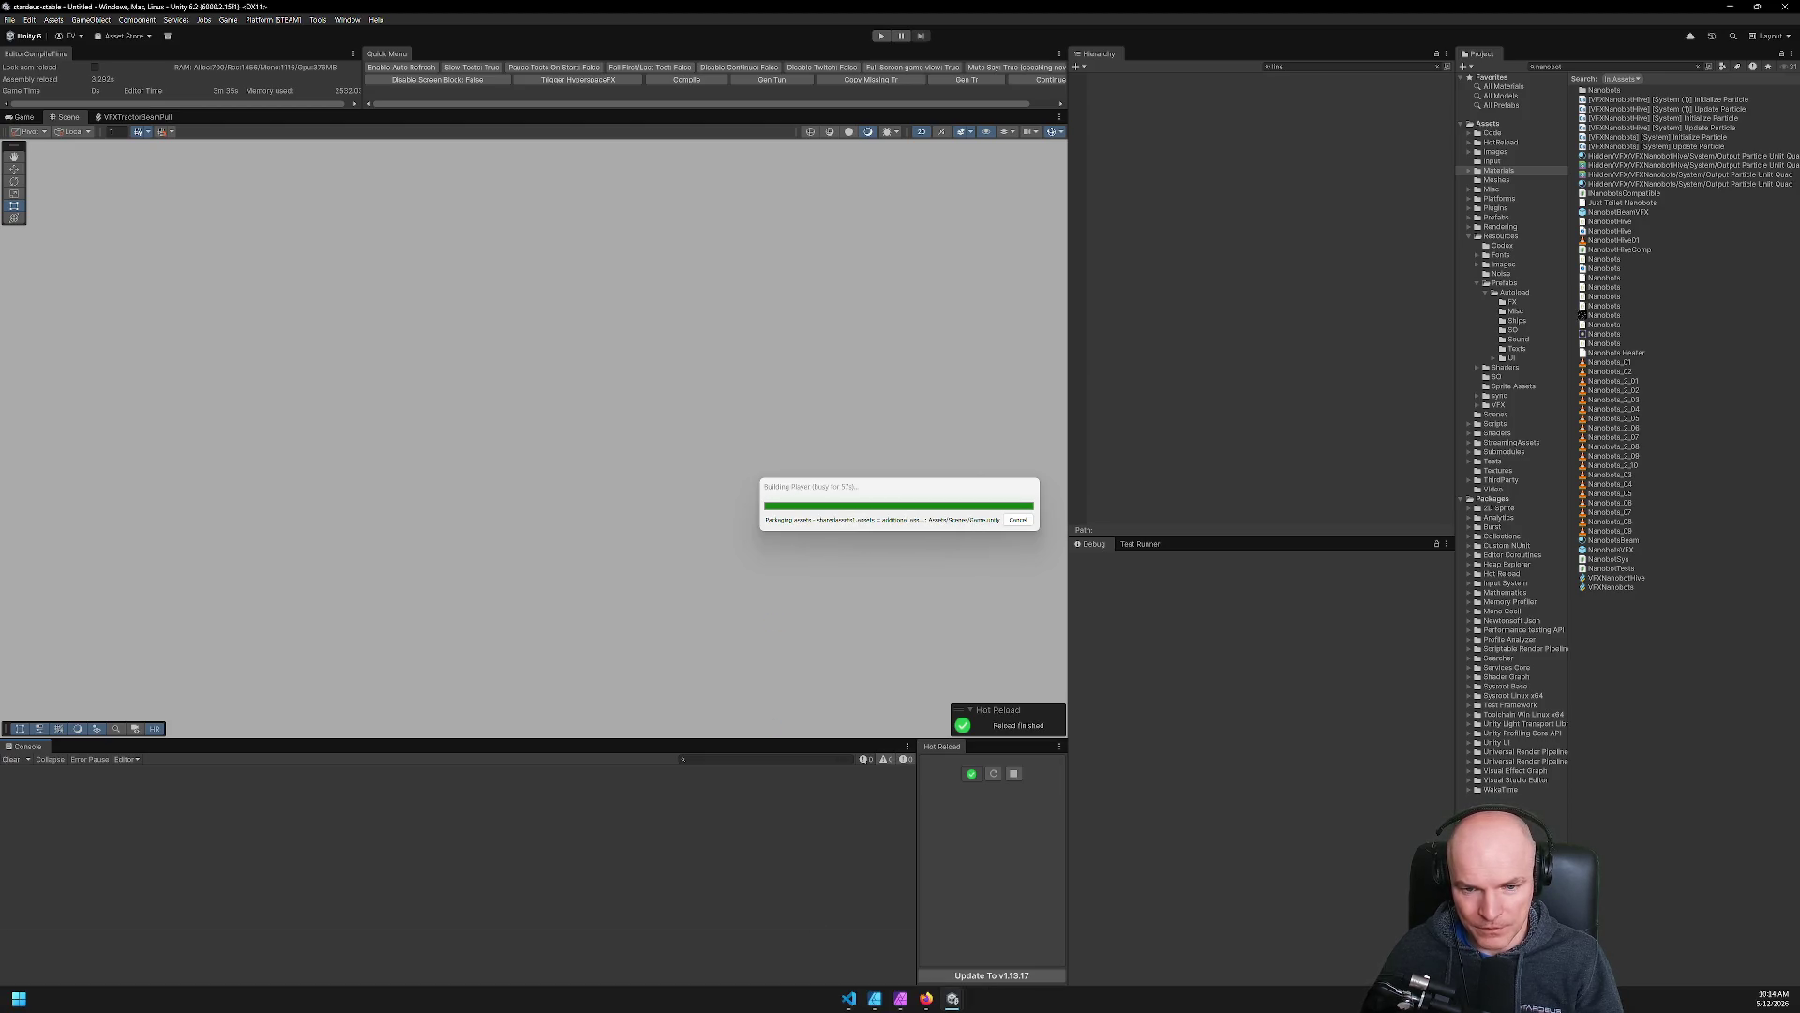
# Wait for the Win64 player build to finish Burst compilation and the backend.
pyautogui.moveTo(848, 1001)
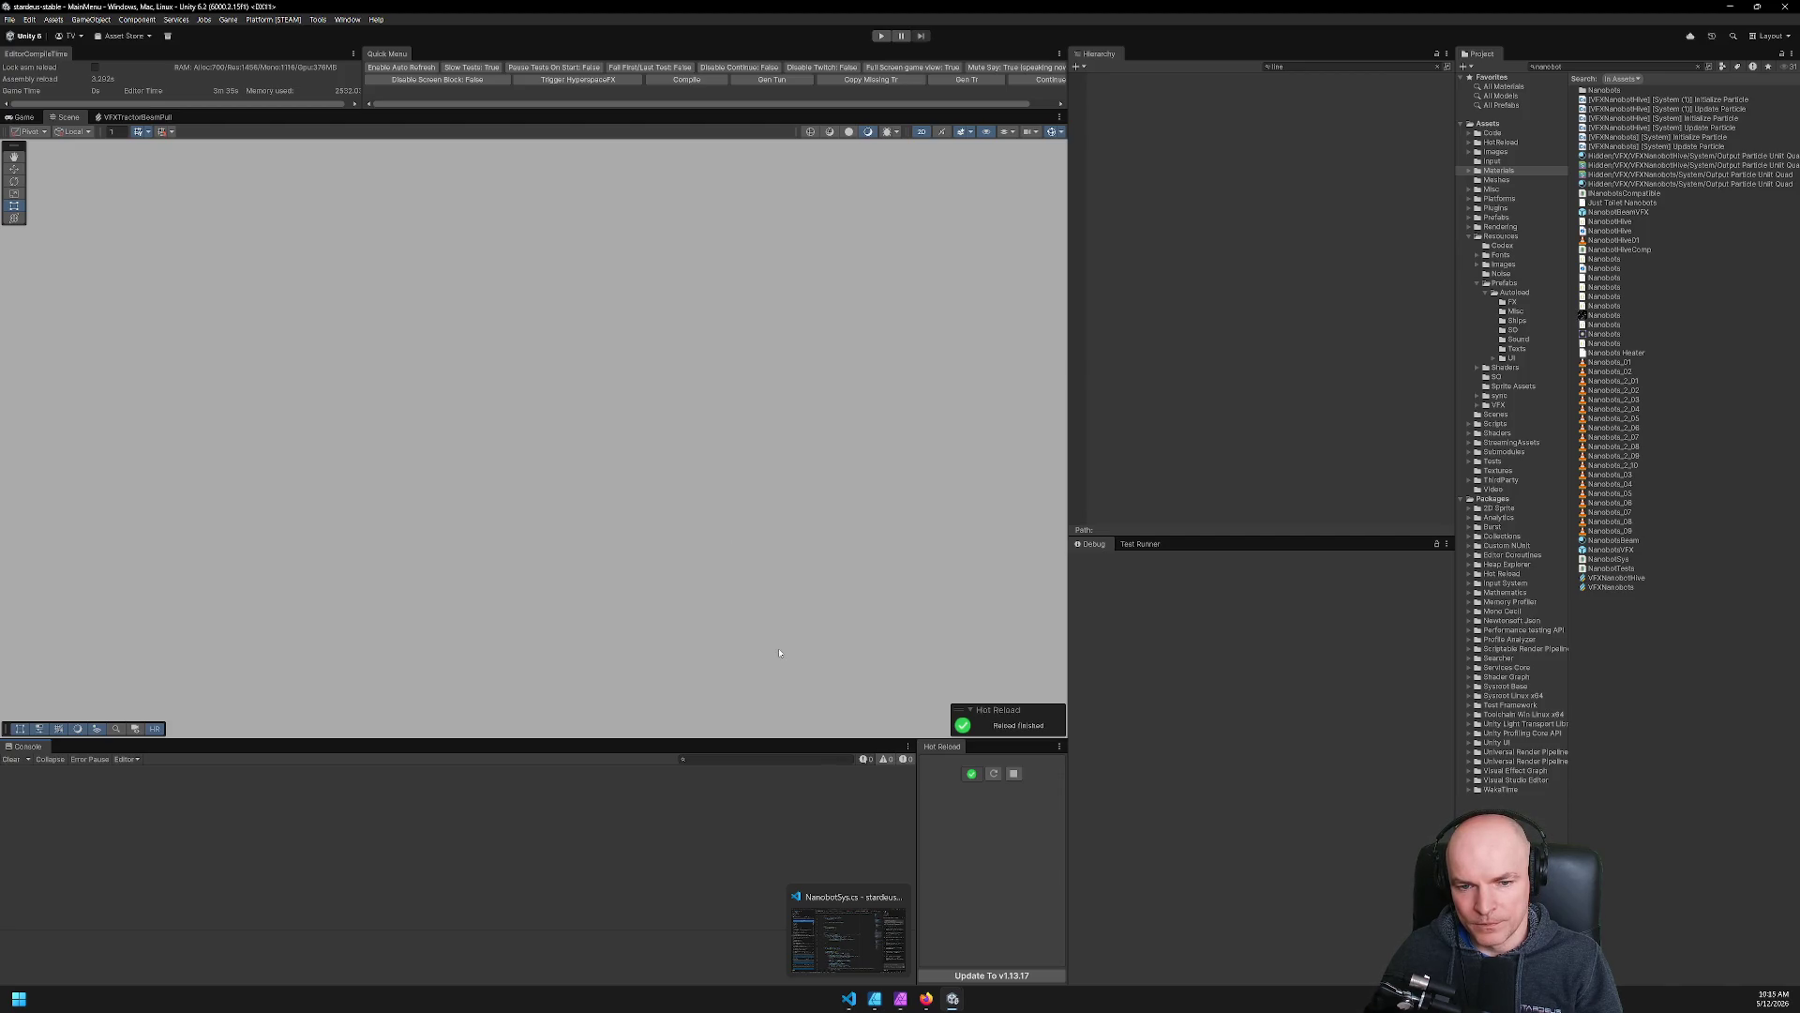
# Bring the newly launched Stardeus game window to the front from the taskbar.
pyautogui.moveTo(927, 1005)
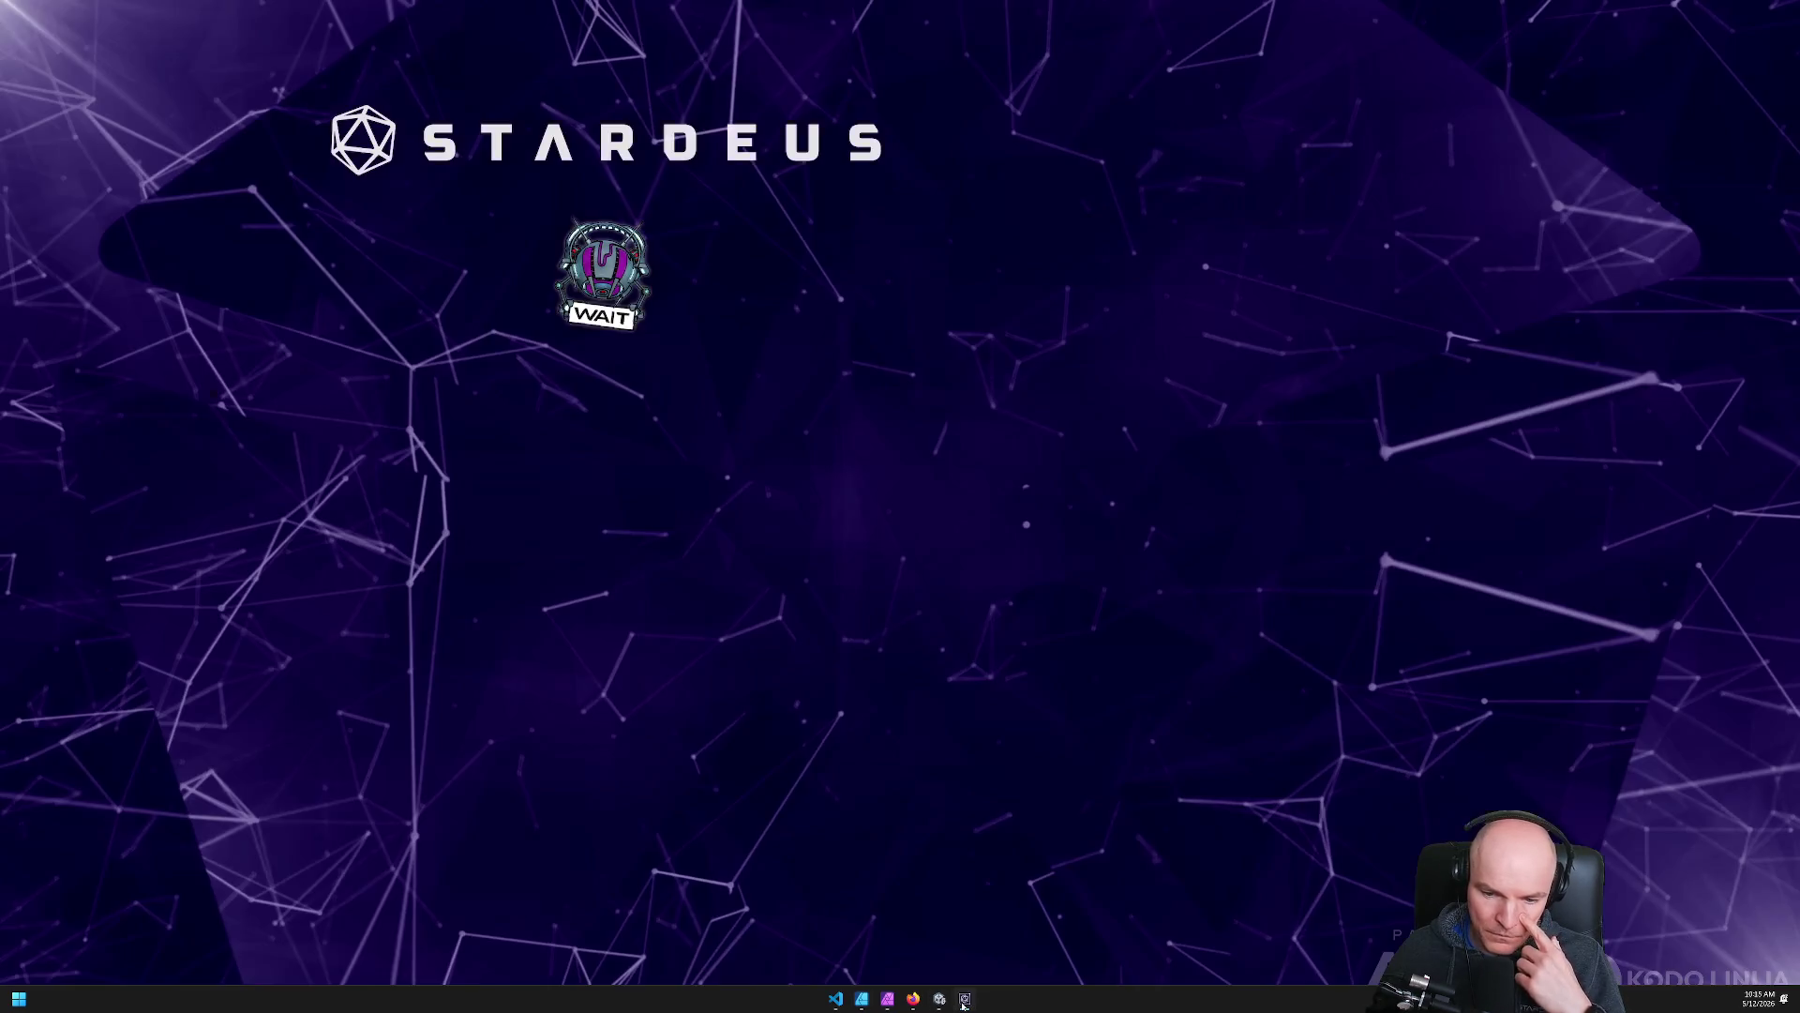
pyautogui.click(965, 1000)
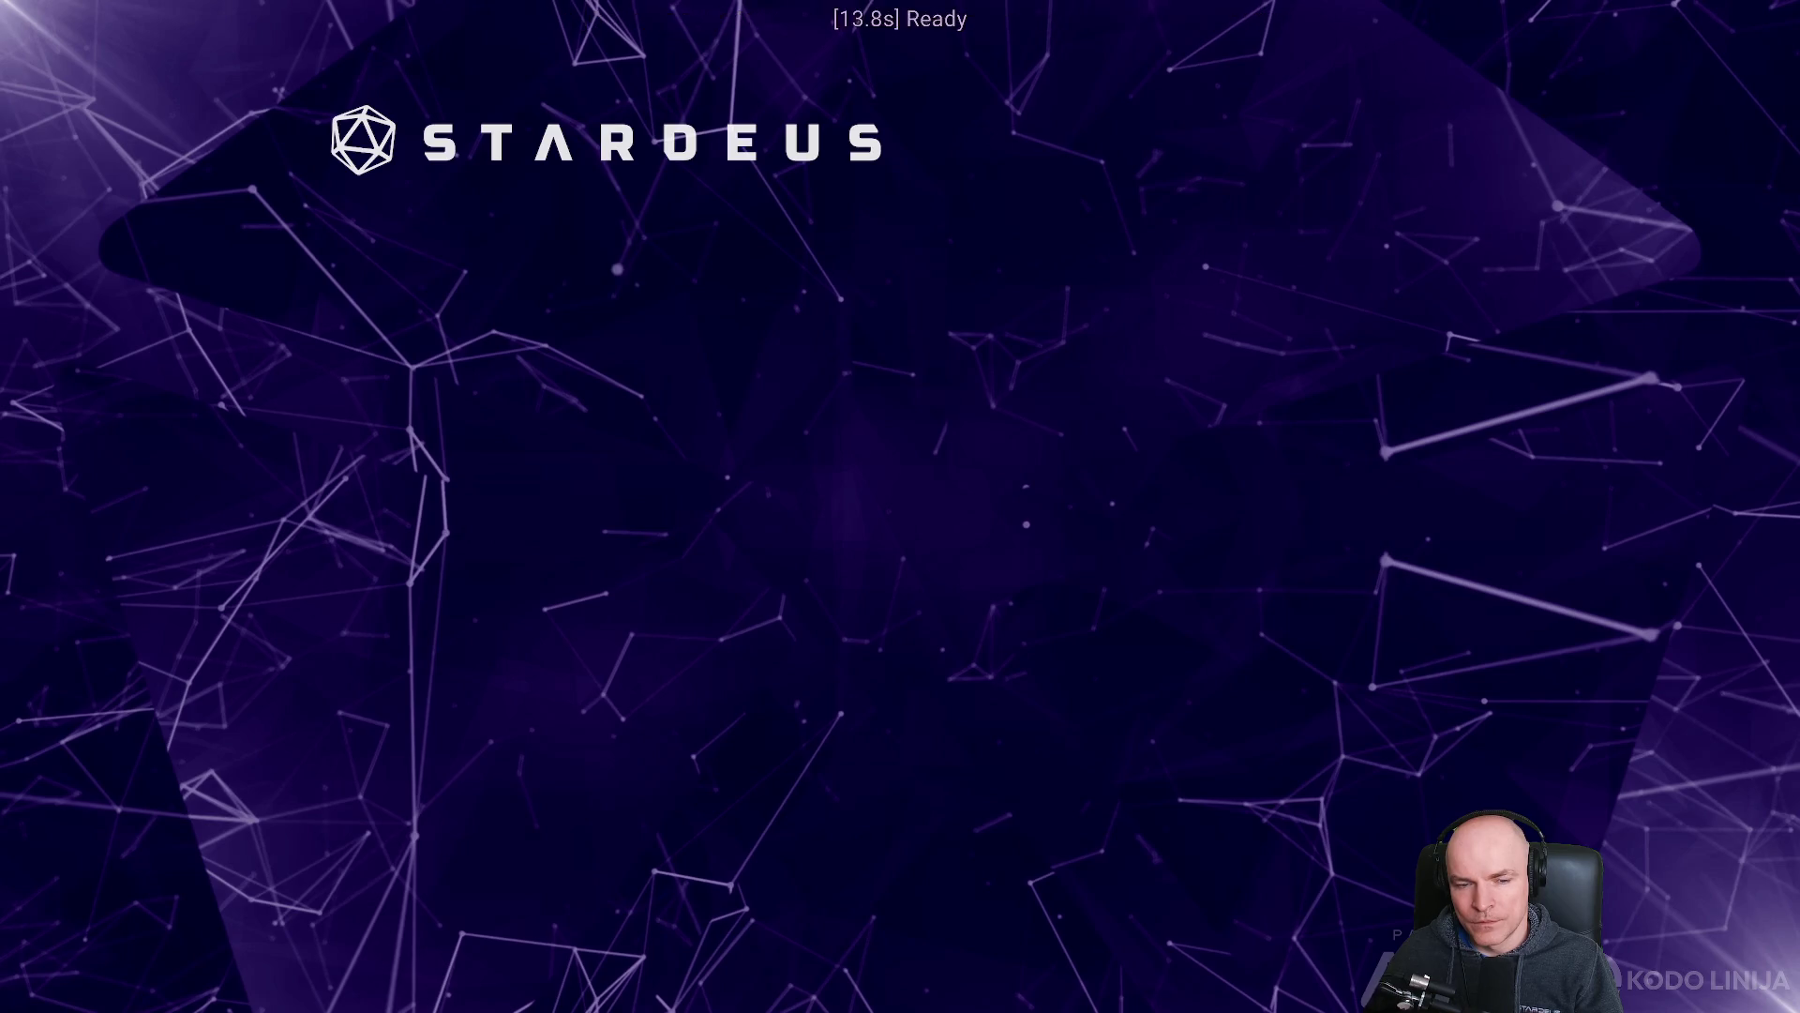
# Get past the start screen and Steam warning, then load the Nebulancer Vesper CrashReport2 save.
pyautogui.click(677, 804)
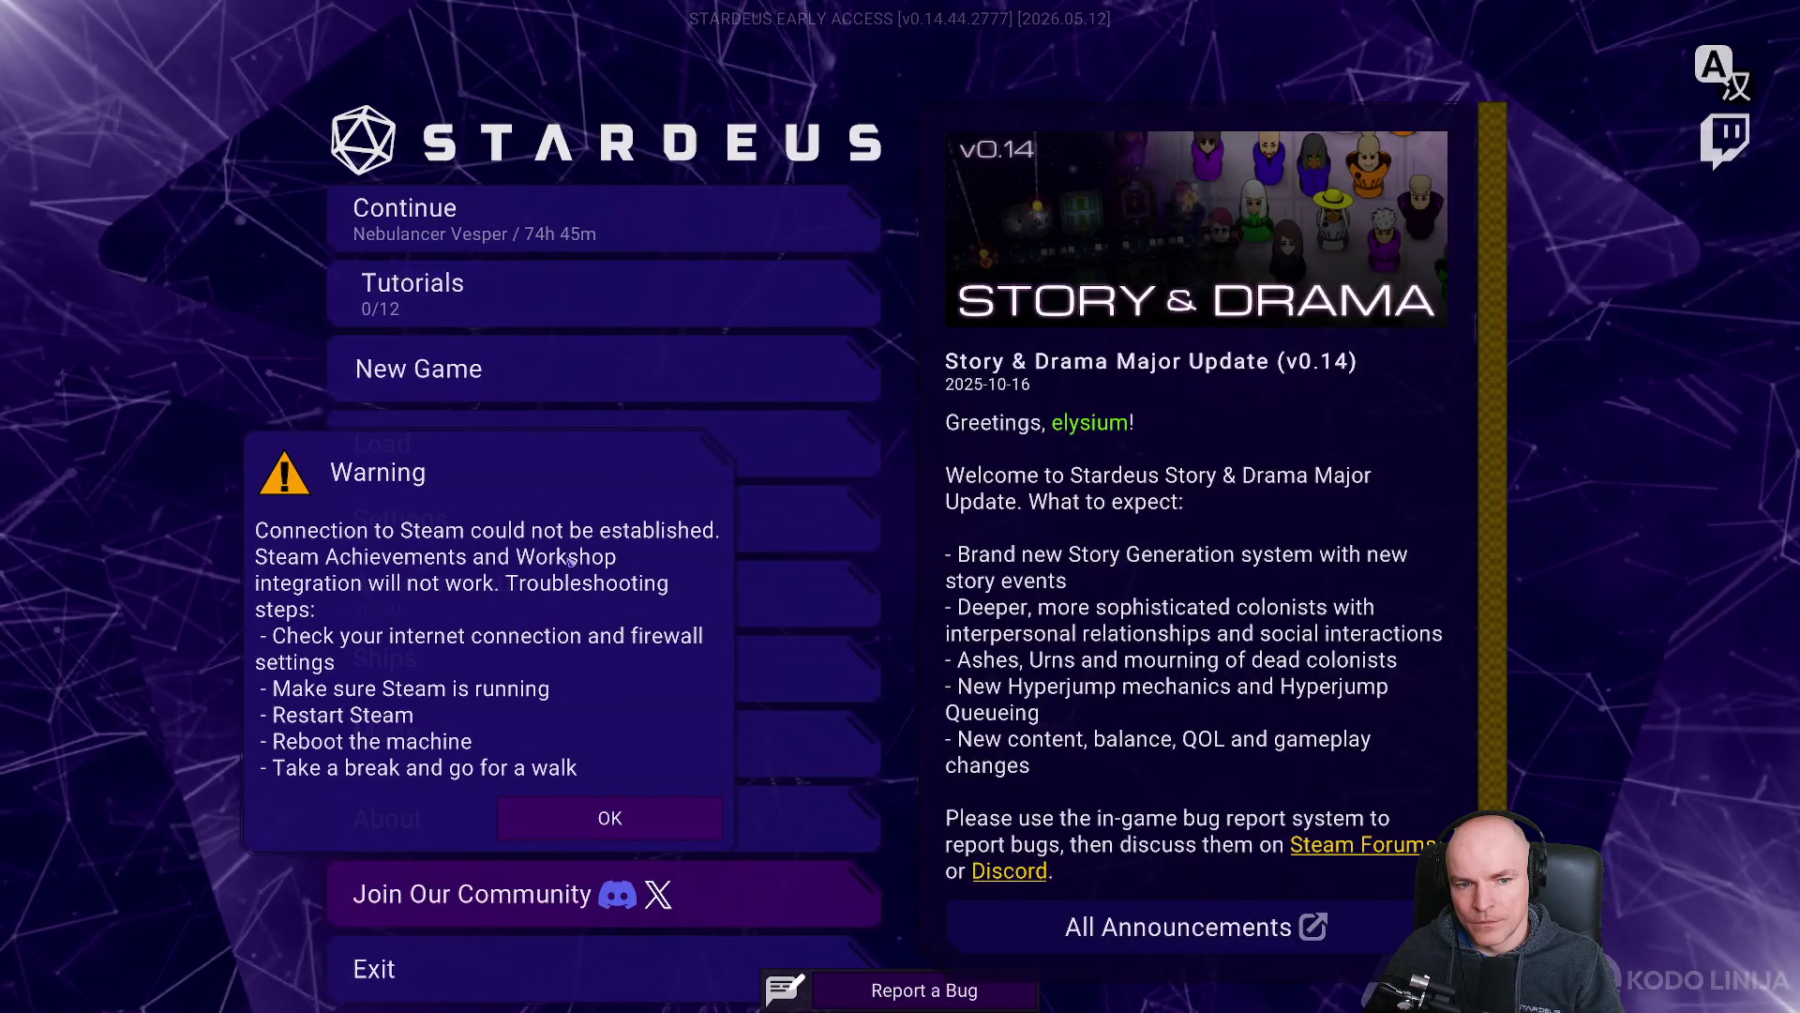
pyautogui.click(611, 816)
pyautogui.click(562, 221)
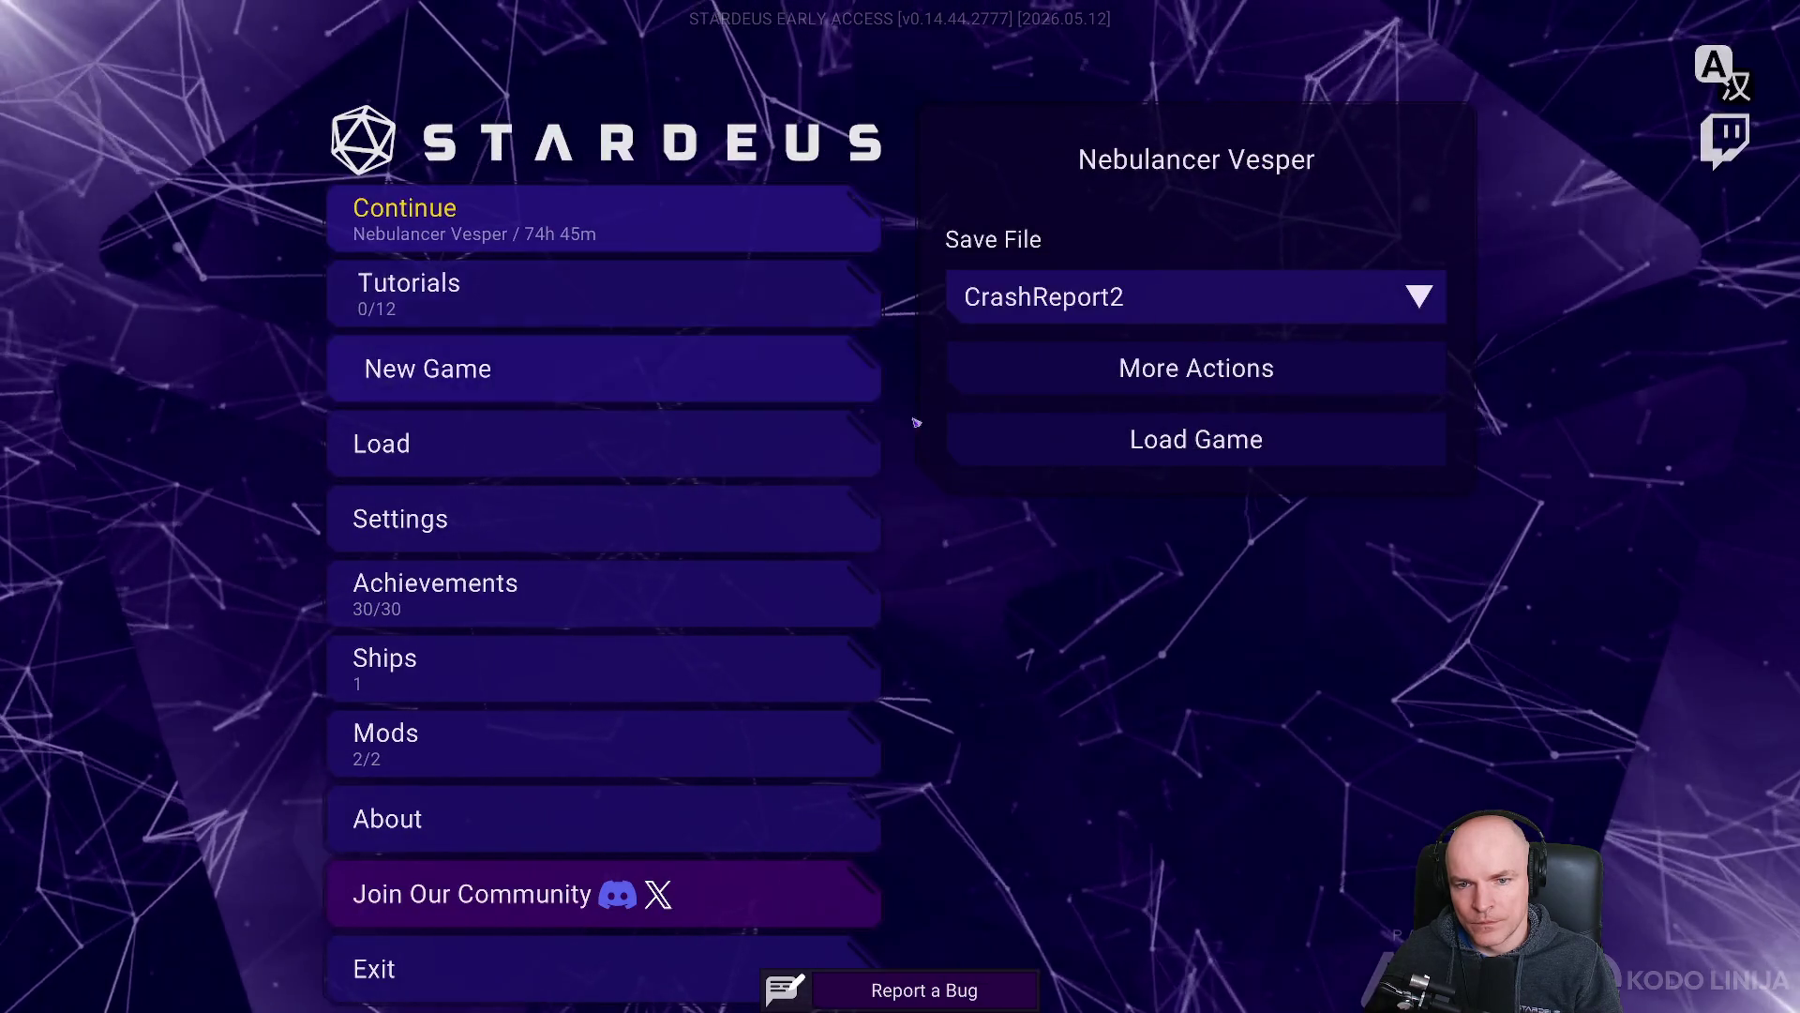
pyautogui.click(1113, 450)
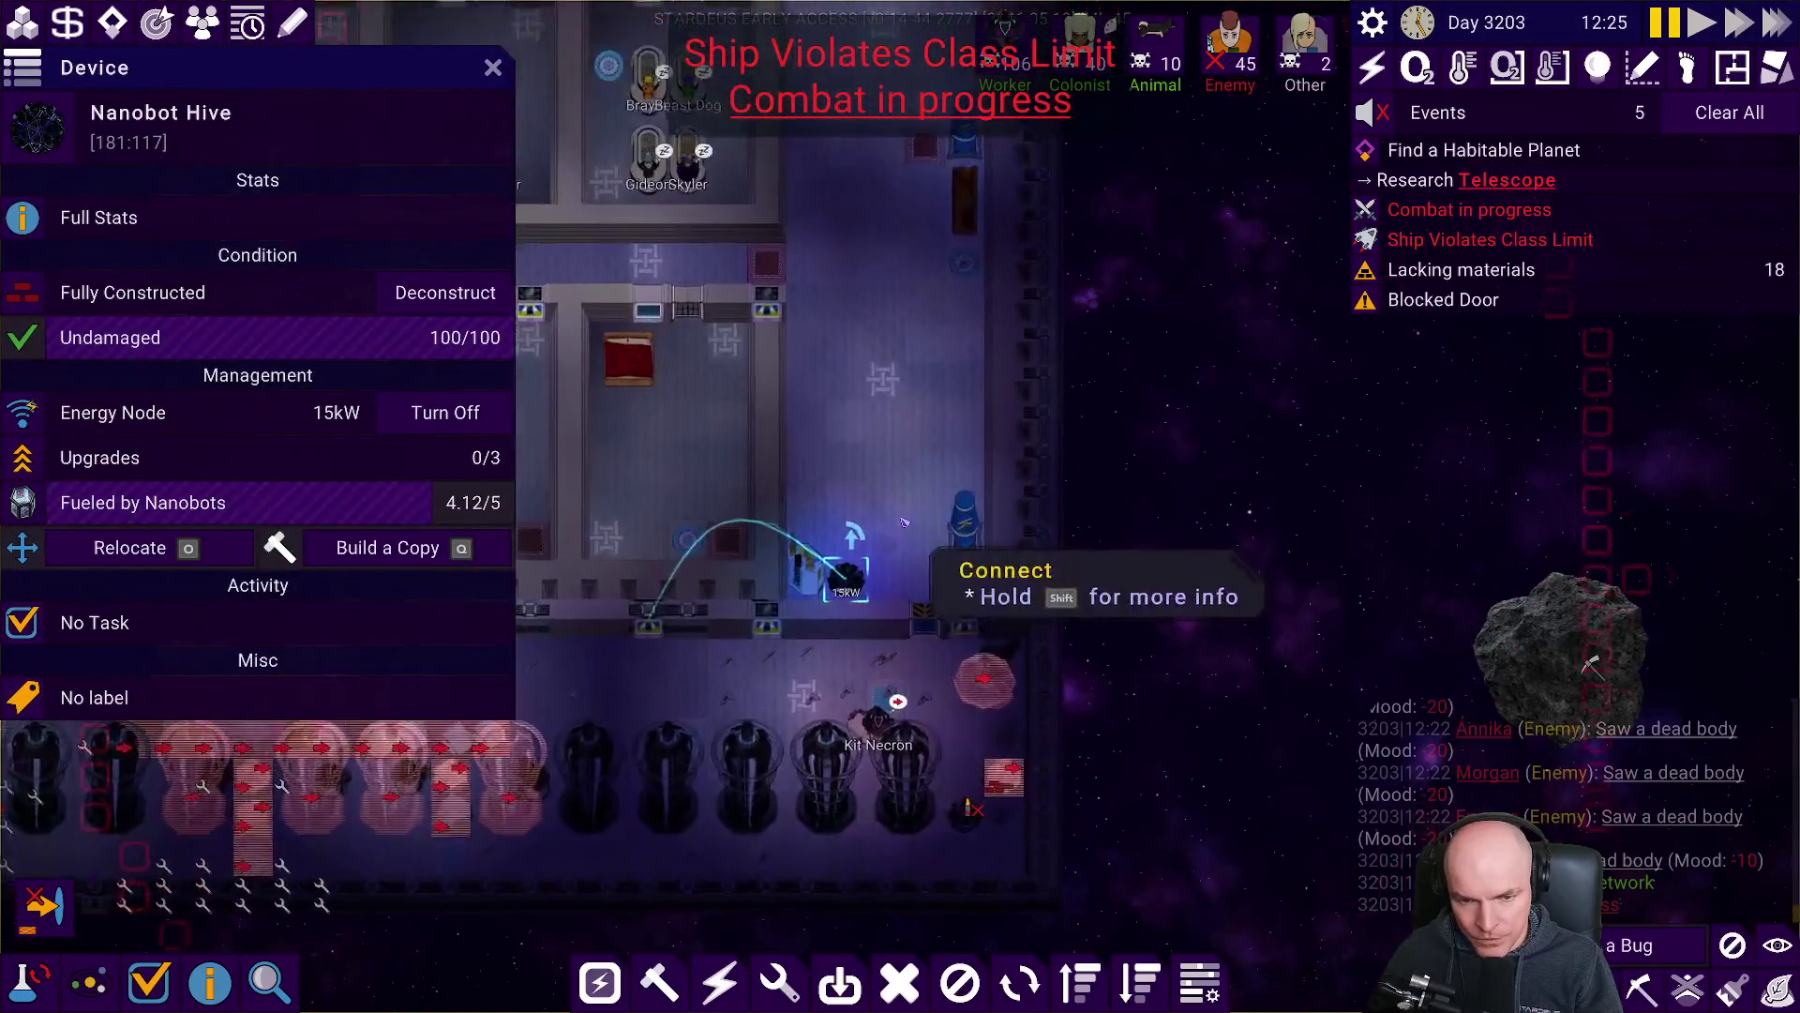
# Inspect the Nanobot Hive and Tractor Beam details, then open the pause menu.
pyautogui.press('Escape')
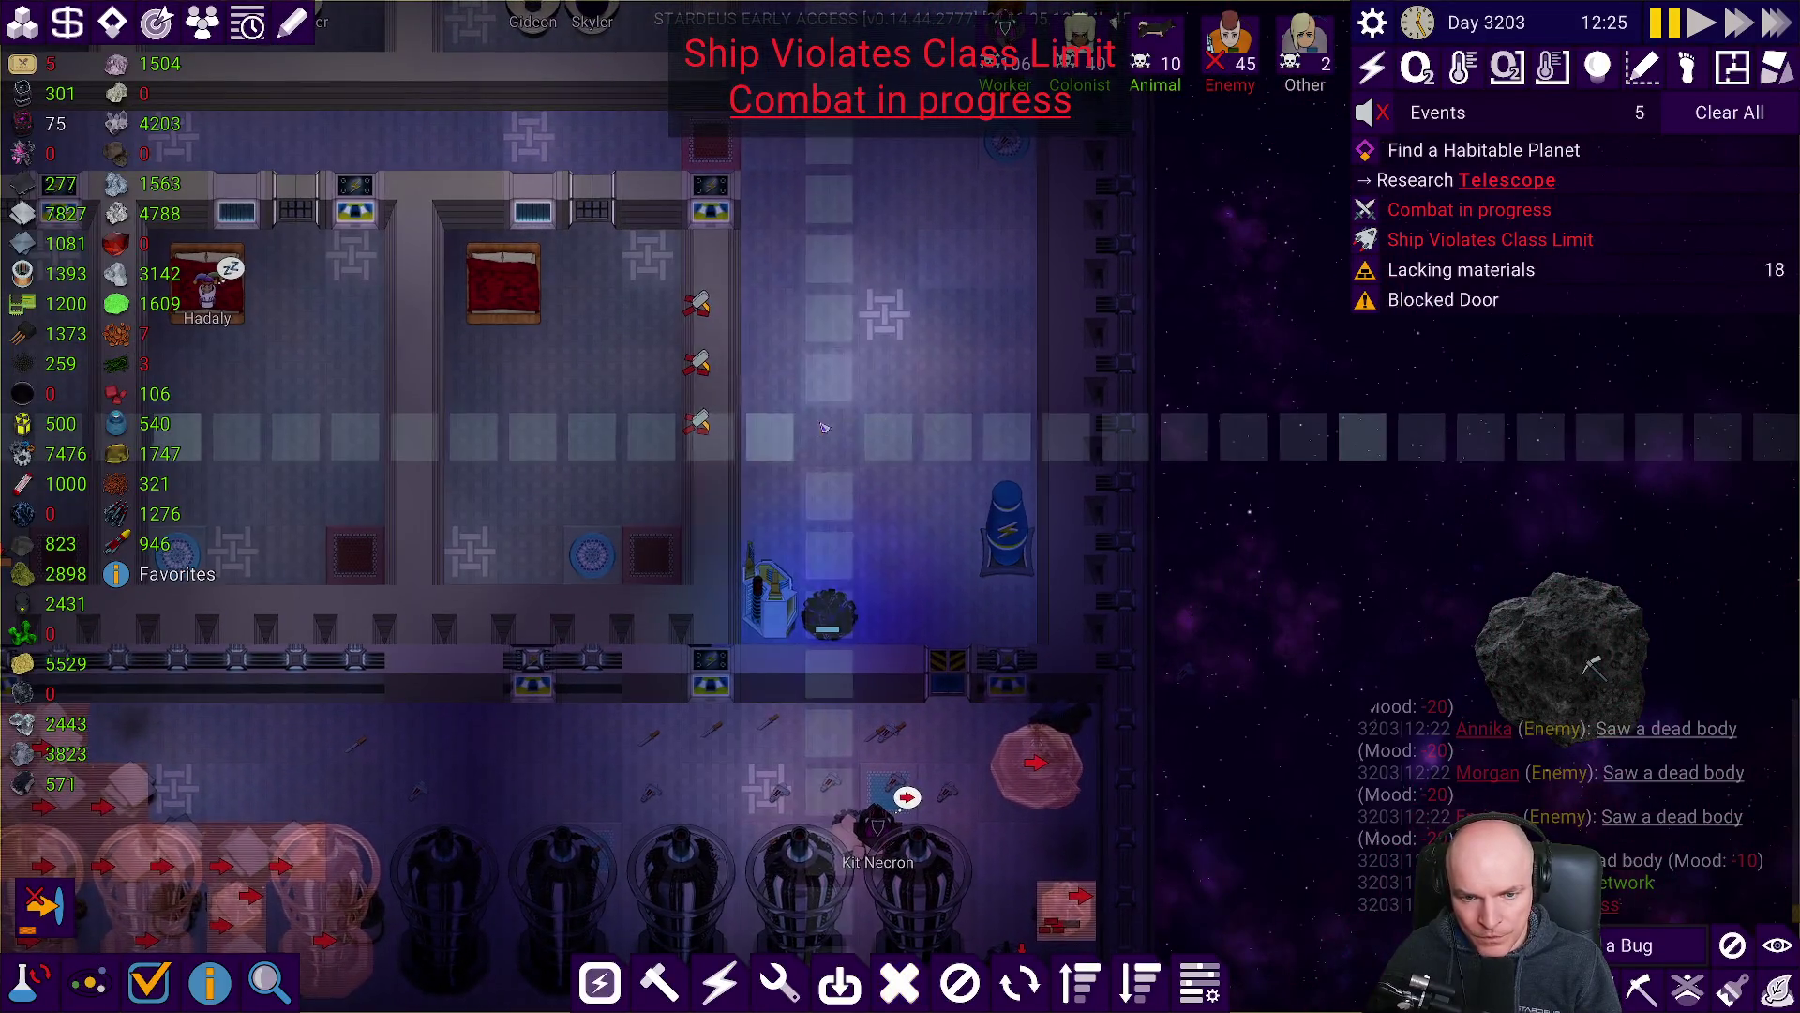
pyautogui.press('space')
pyautogui.scroll(2, 846, 533)
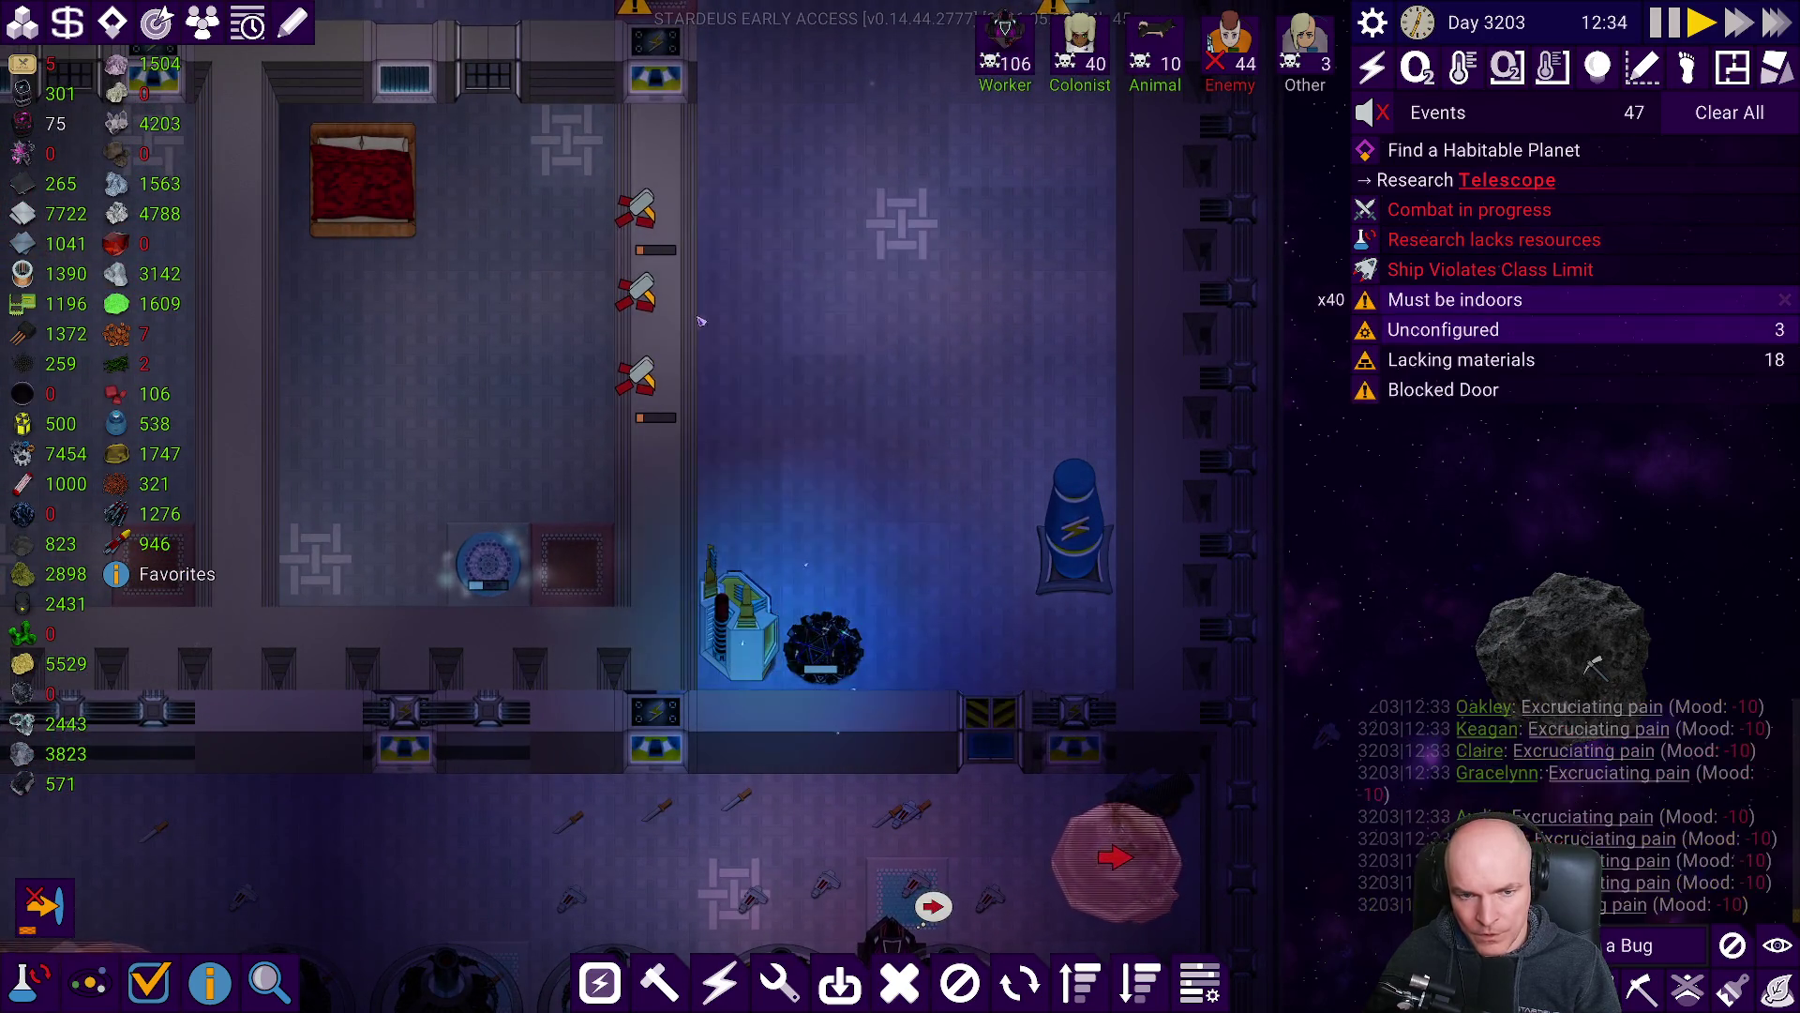
pyautogui.press('space')
pyautogui.scroll(-2, 830, 647)
pyautogui.click(842, 633)
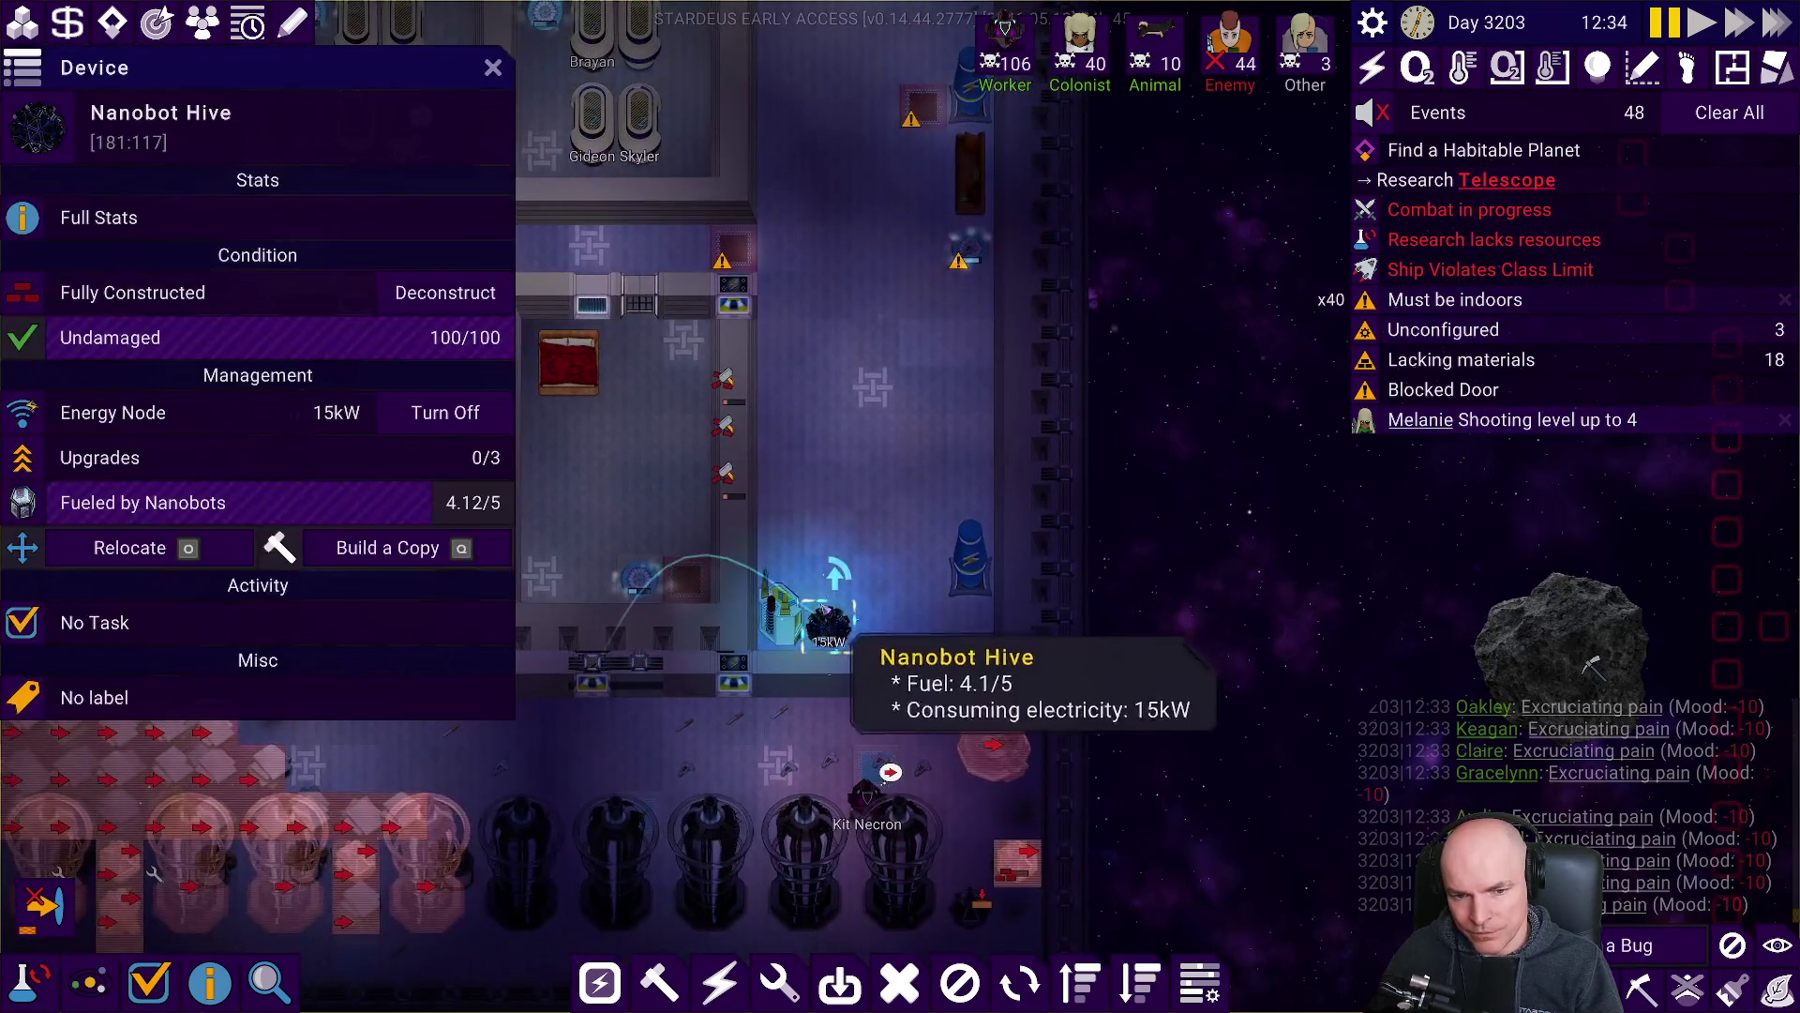
pyautogui.scroll(-3, 1163, 441)
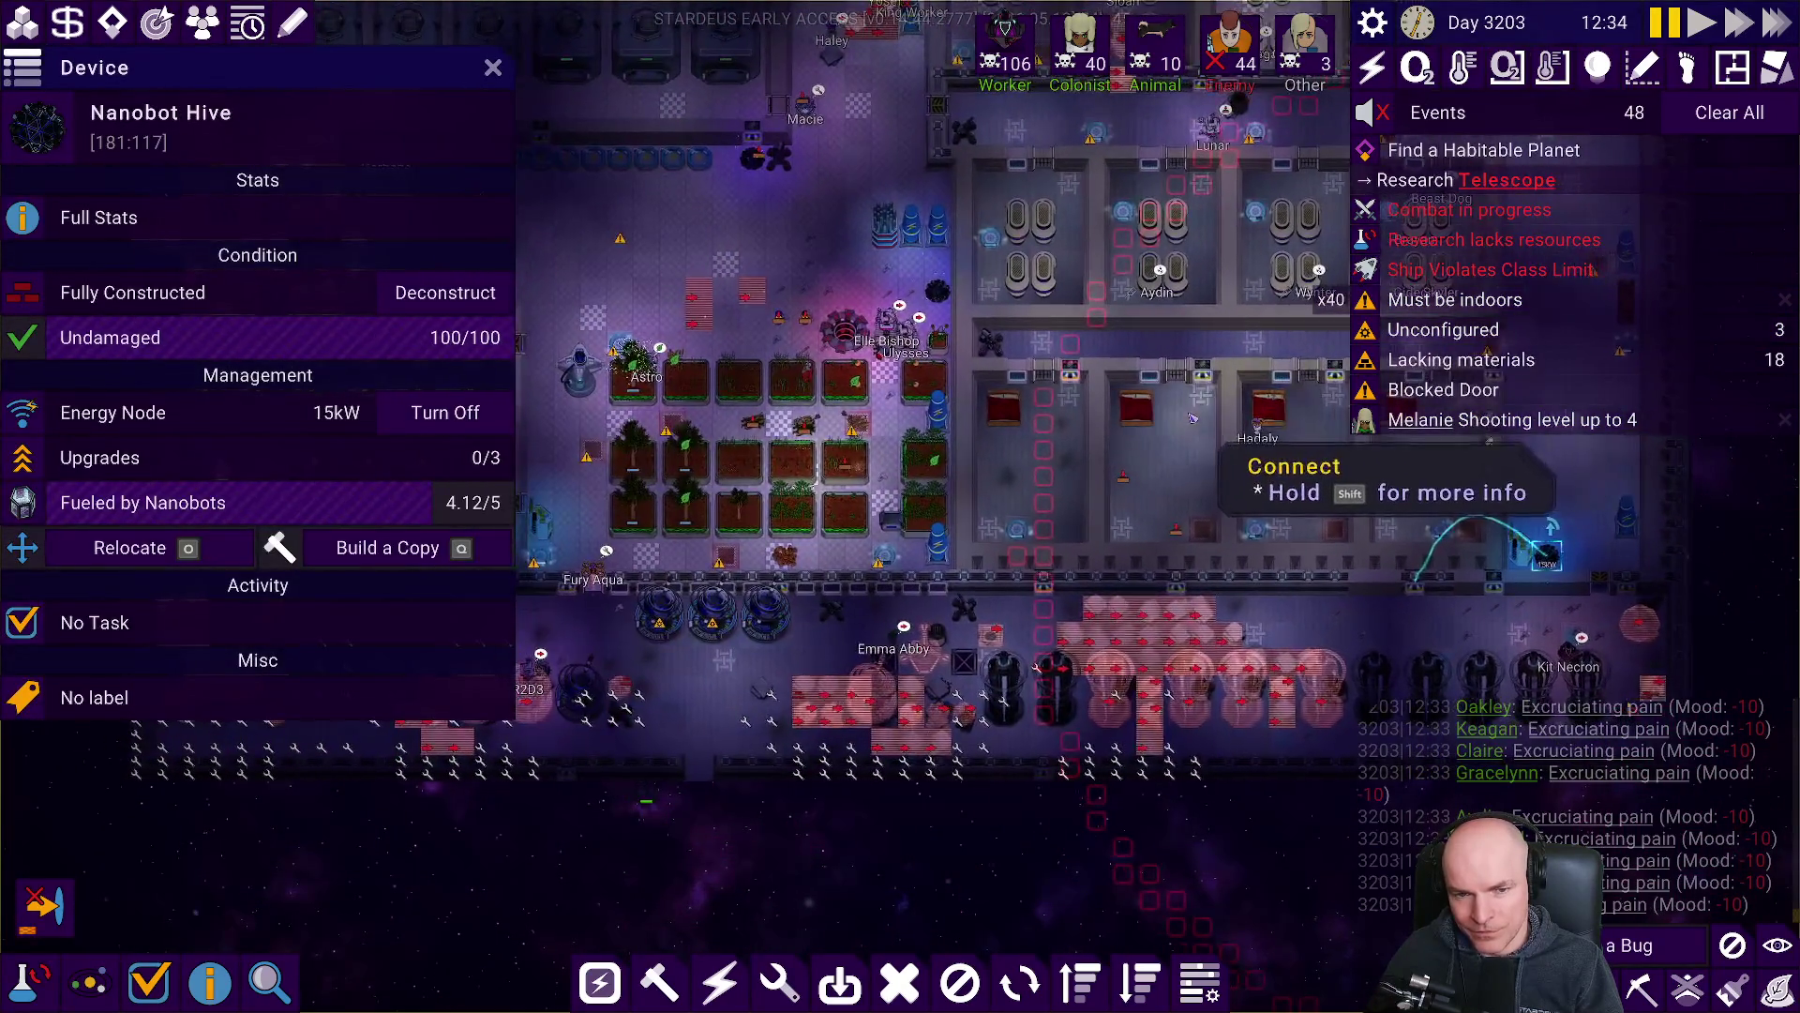
pyautogui.scroll(-2, 1186, 422)
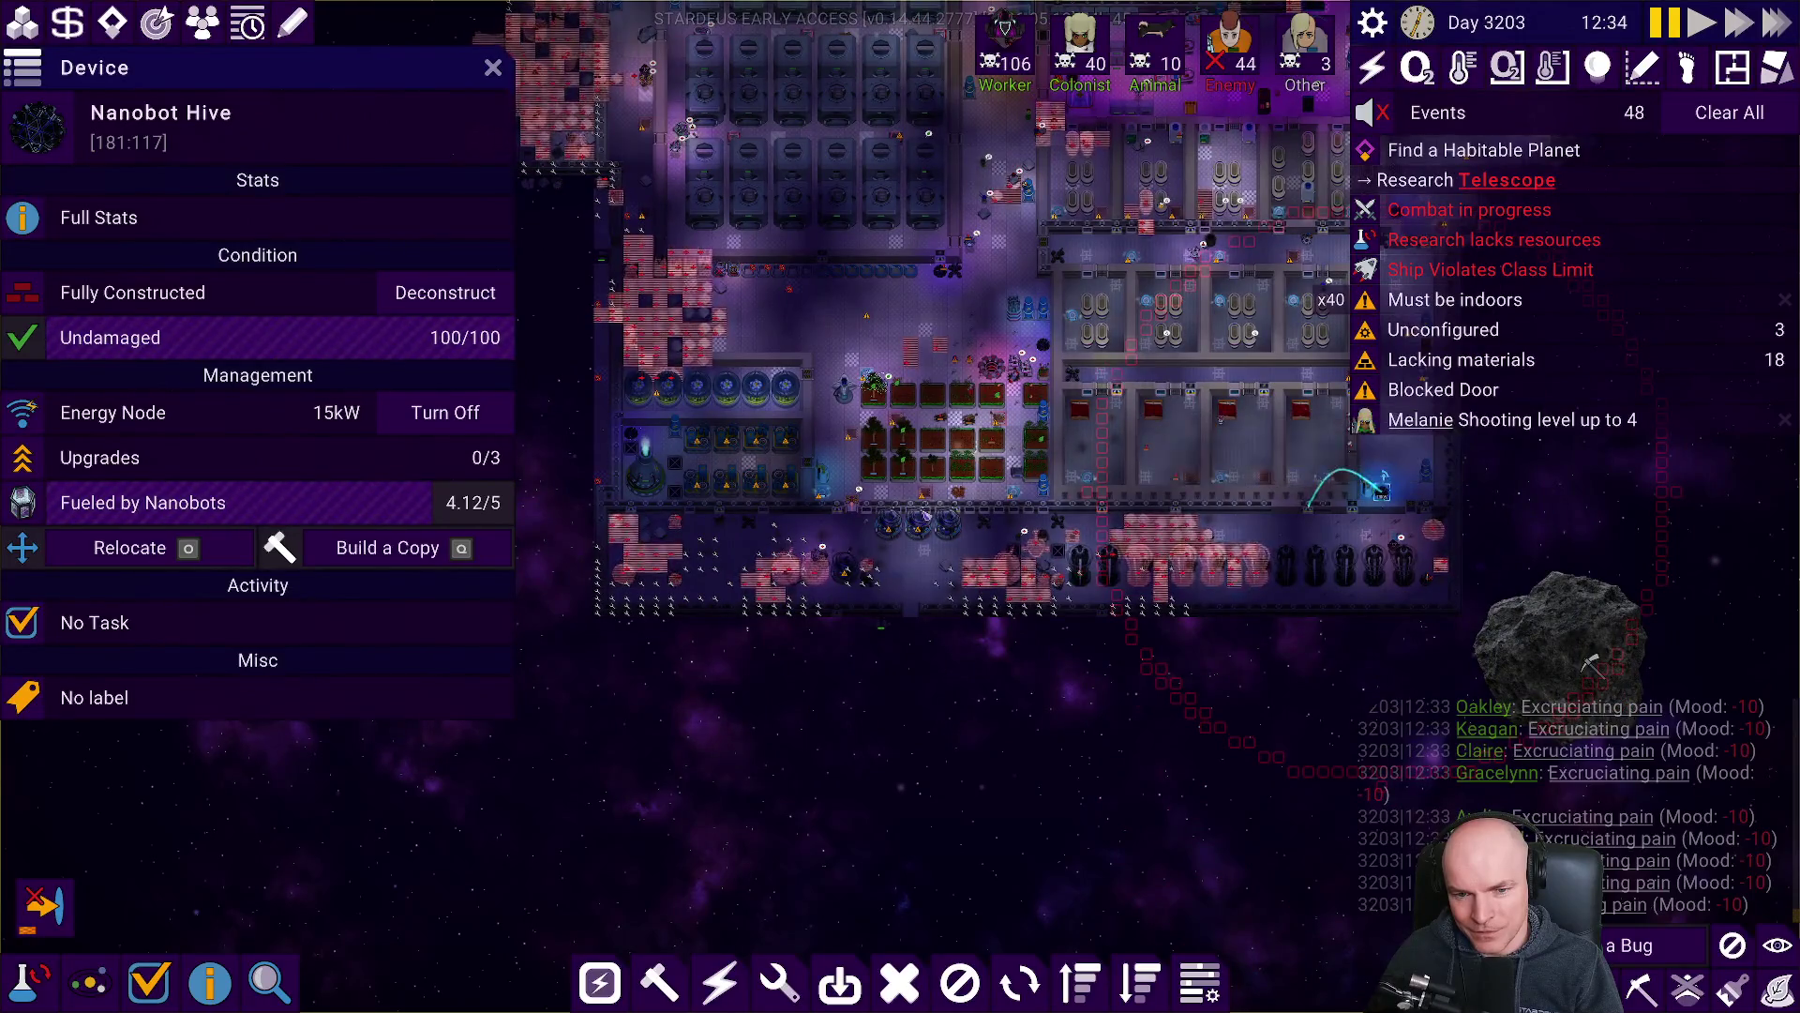
pyautogui.click(922, 537)
pyautogui.scroll(-3, 957, 572)
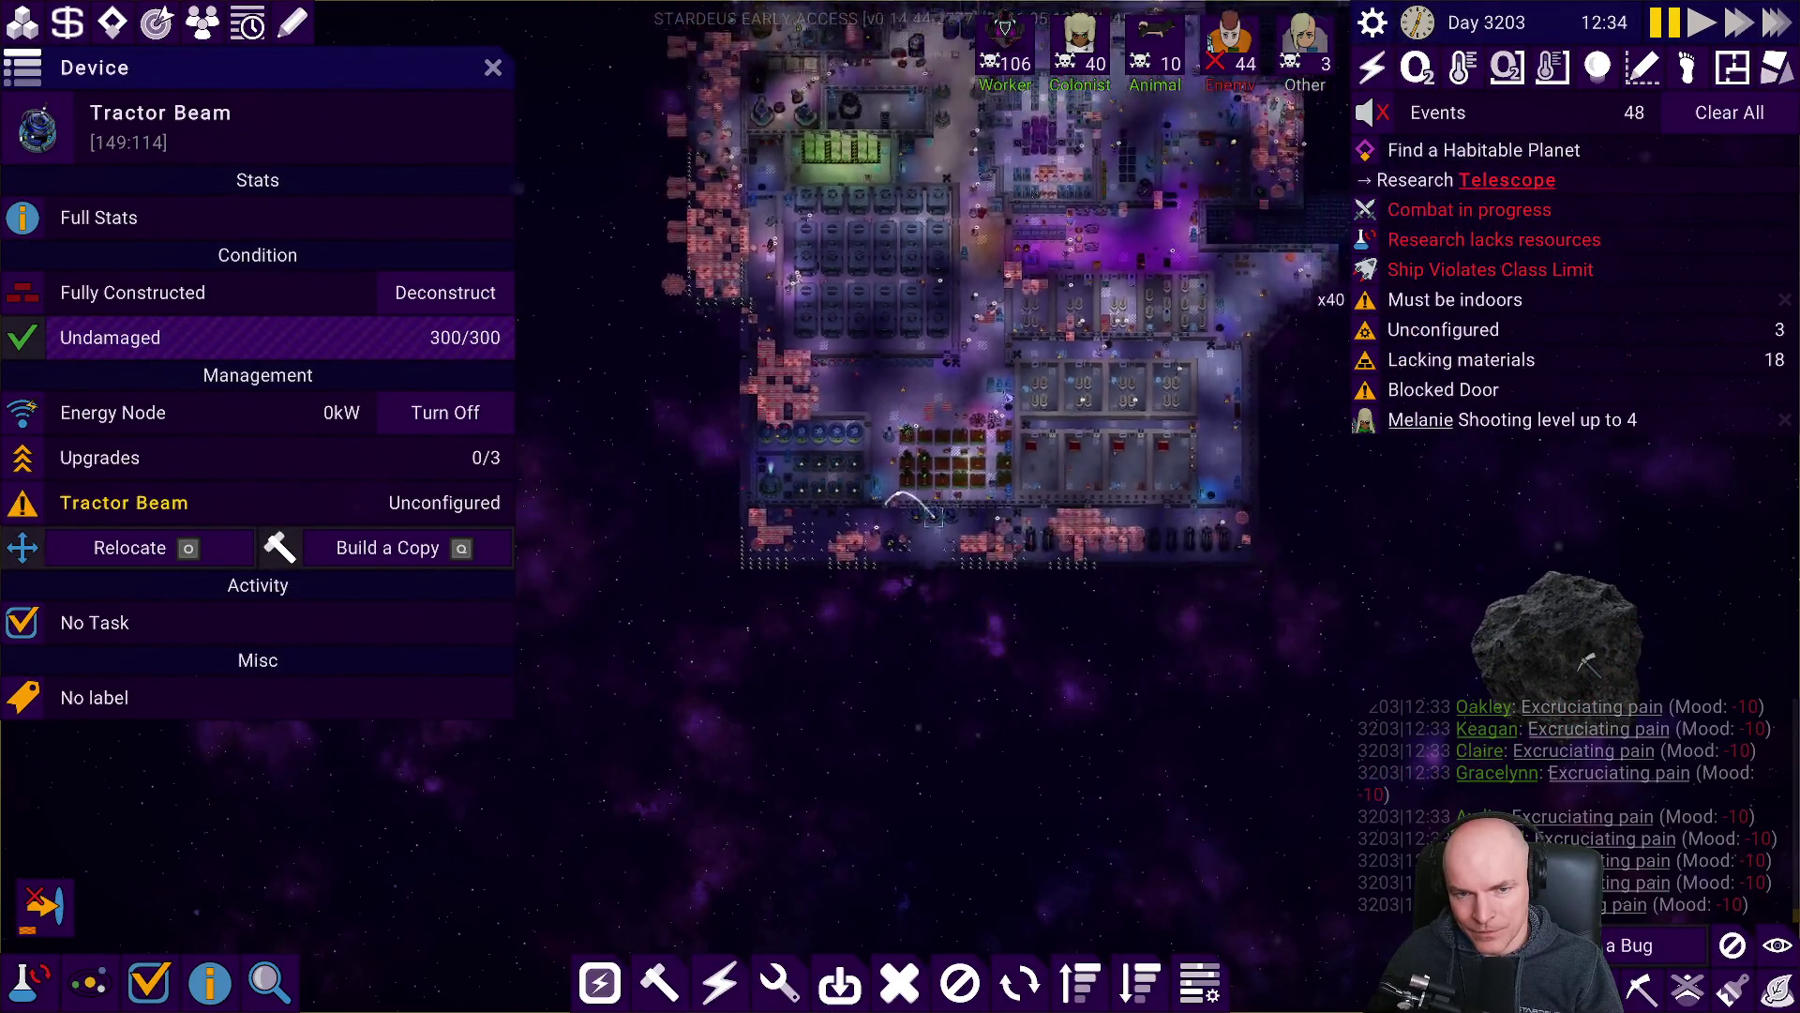
pyautogui.scroll(5, 886, 690)
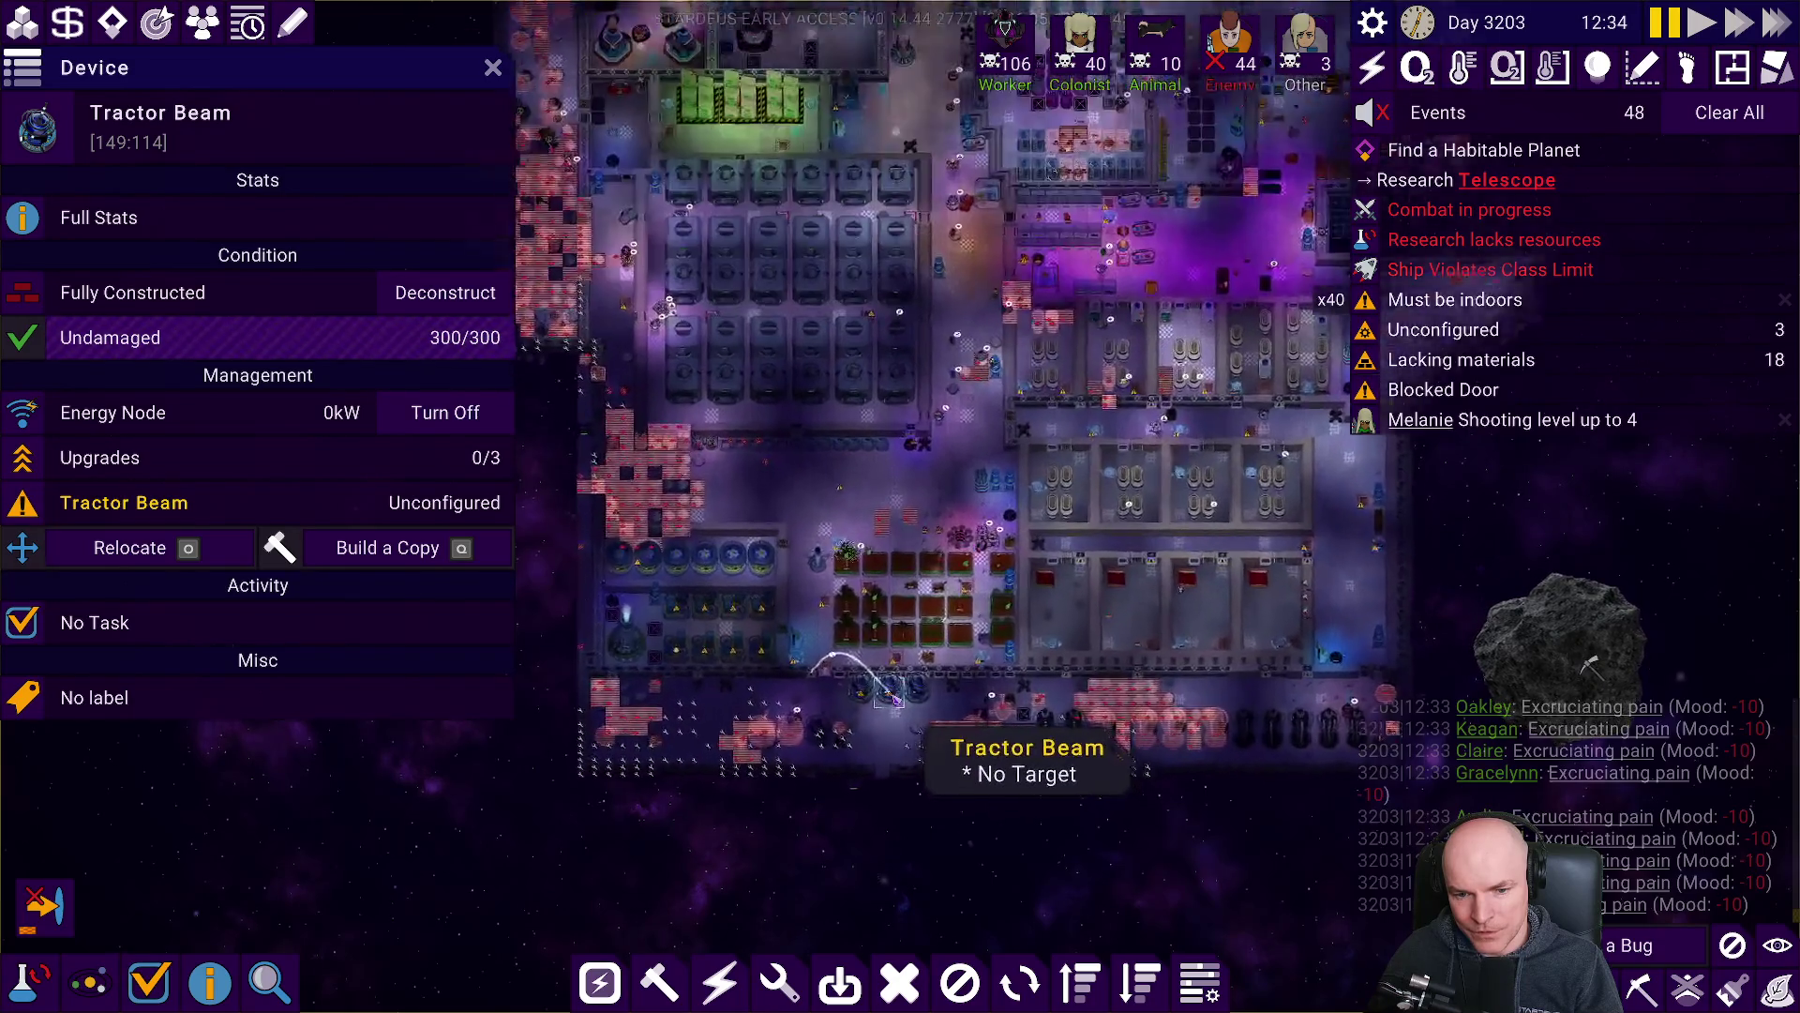
pyautogui.press('Escape')
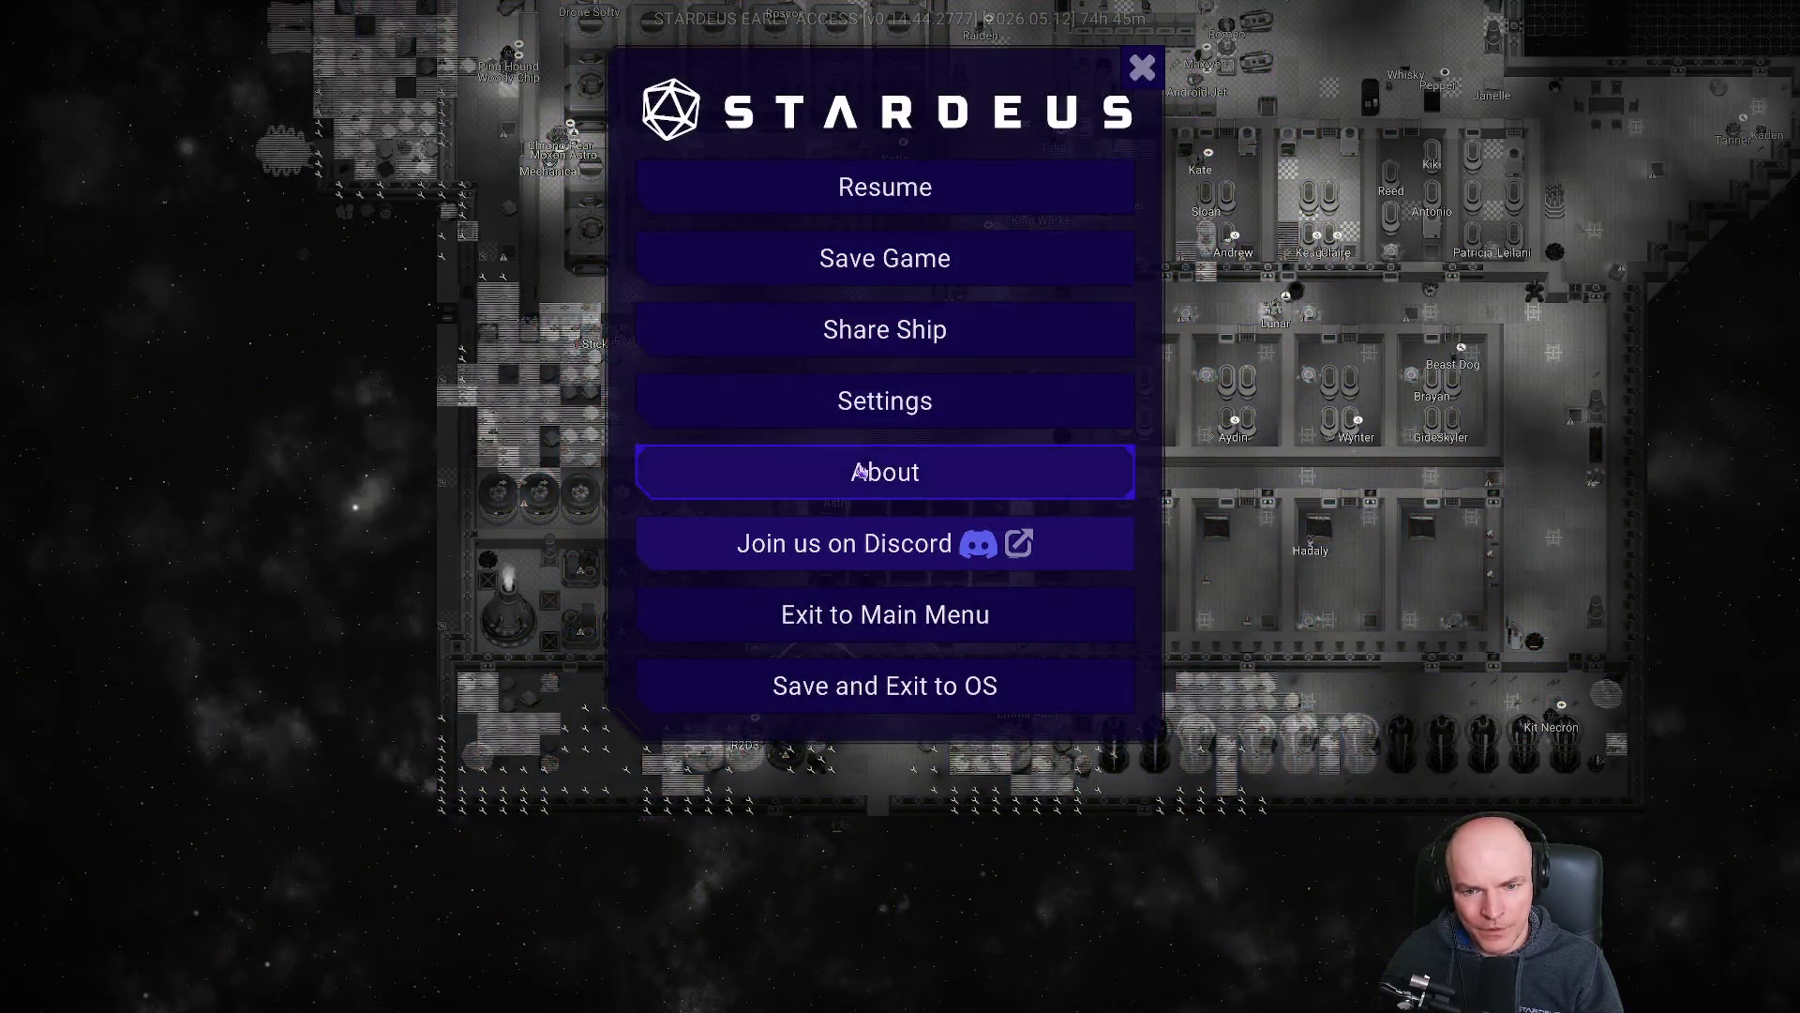
# Exit to the main menu without saving and load the Nebulancer Vesper CrashReportRepro save.
pyautogui.click(868, 614)
pyautogui.click(831, 890)
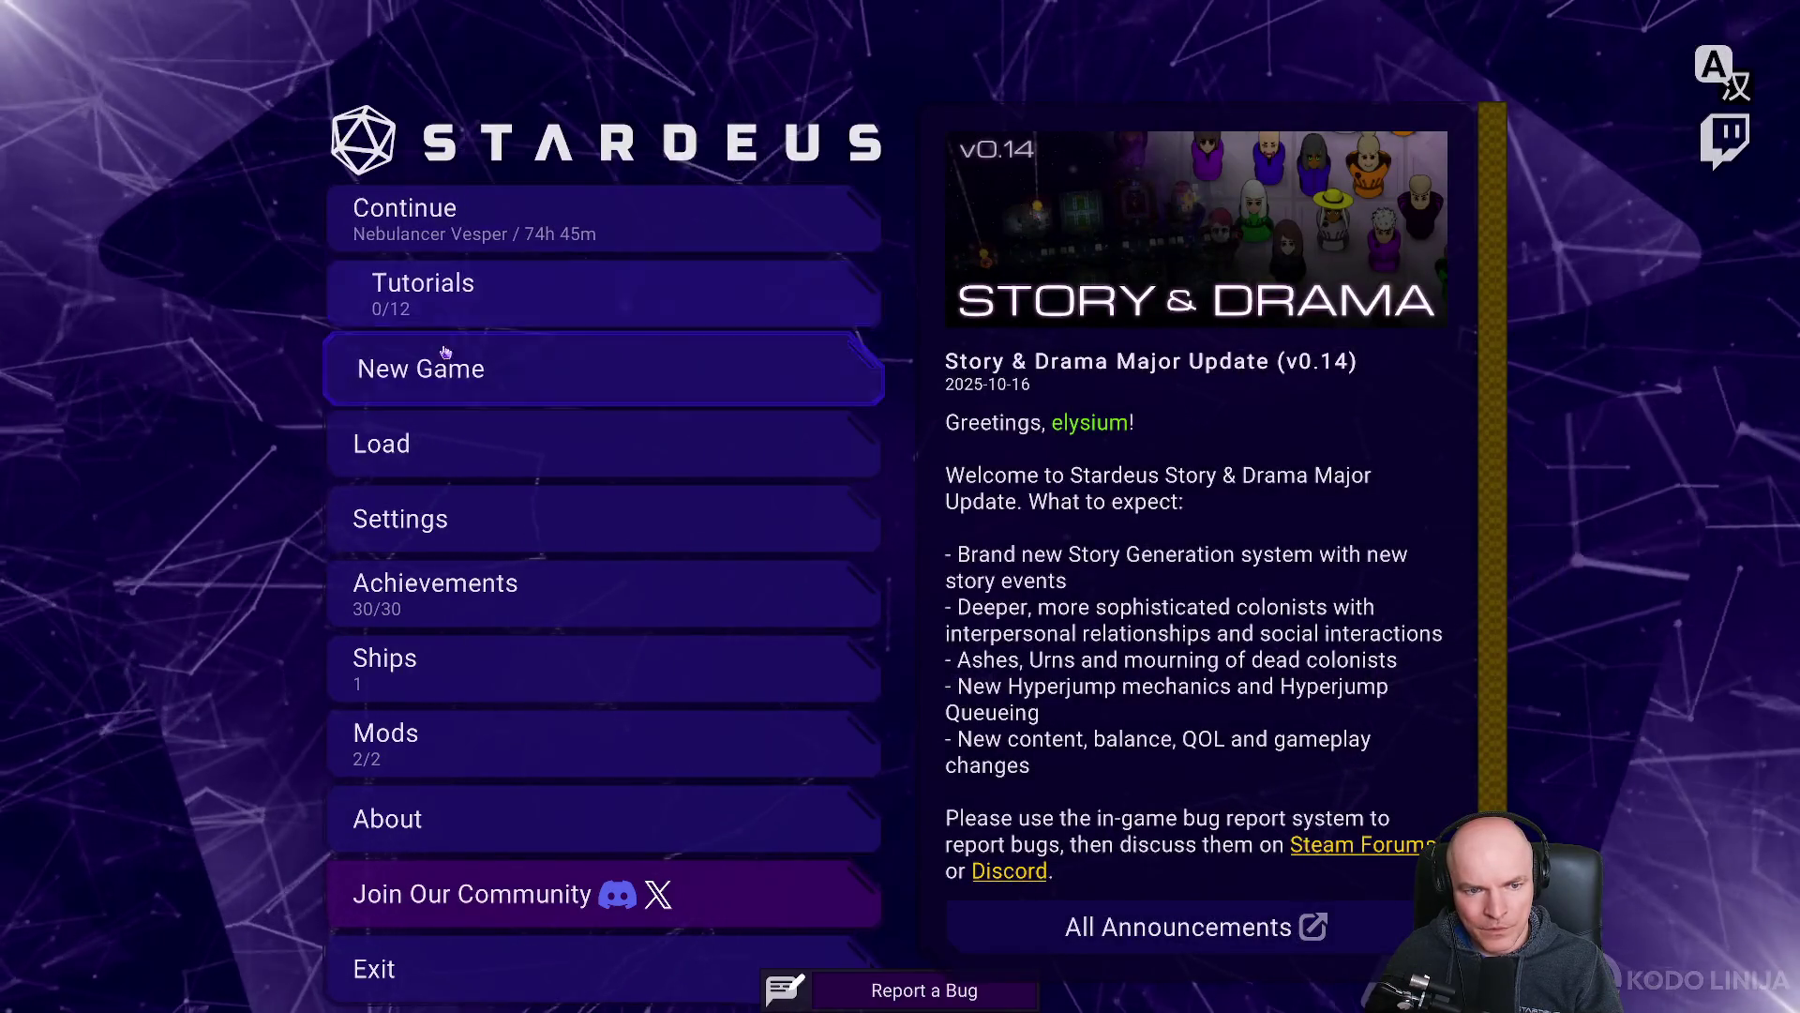
pyautogui.click(391, 442)
pyautogui.click(1043, 312)
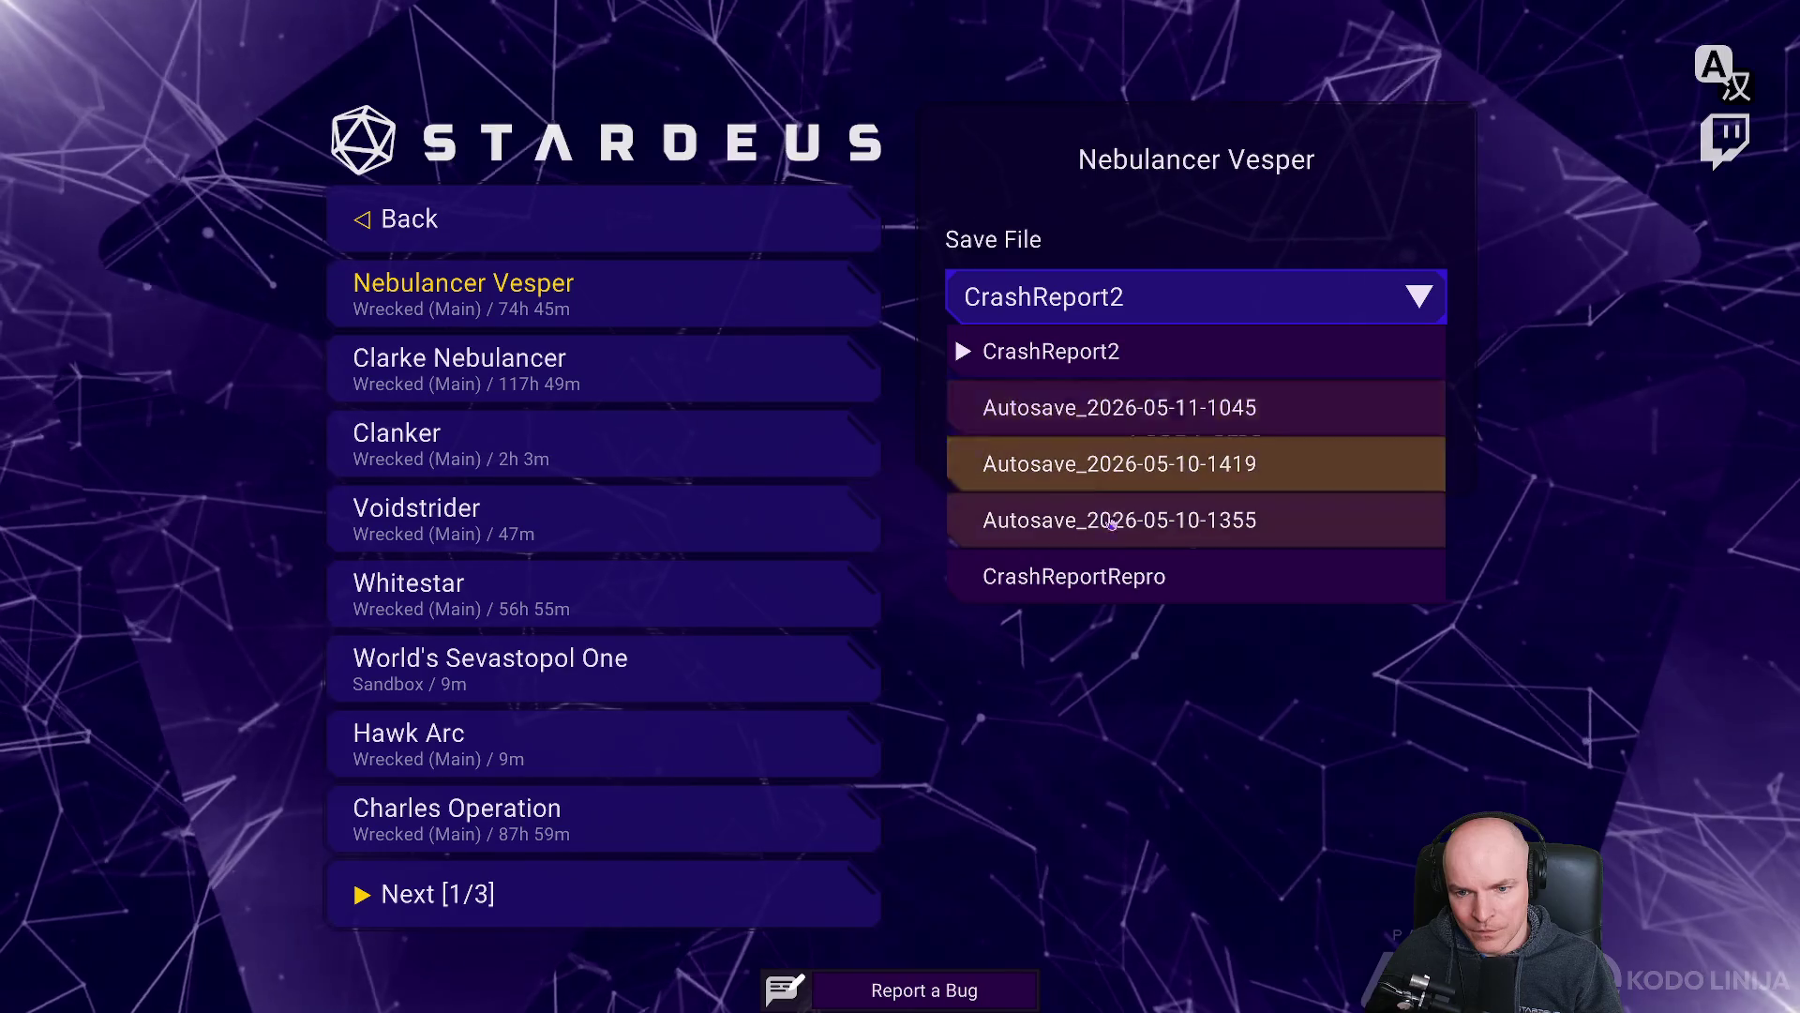
pyautogui.click(1172, 574)
pyautogui.click(1187, 463)
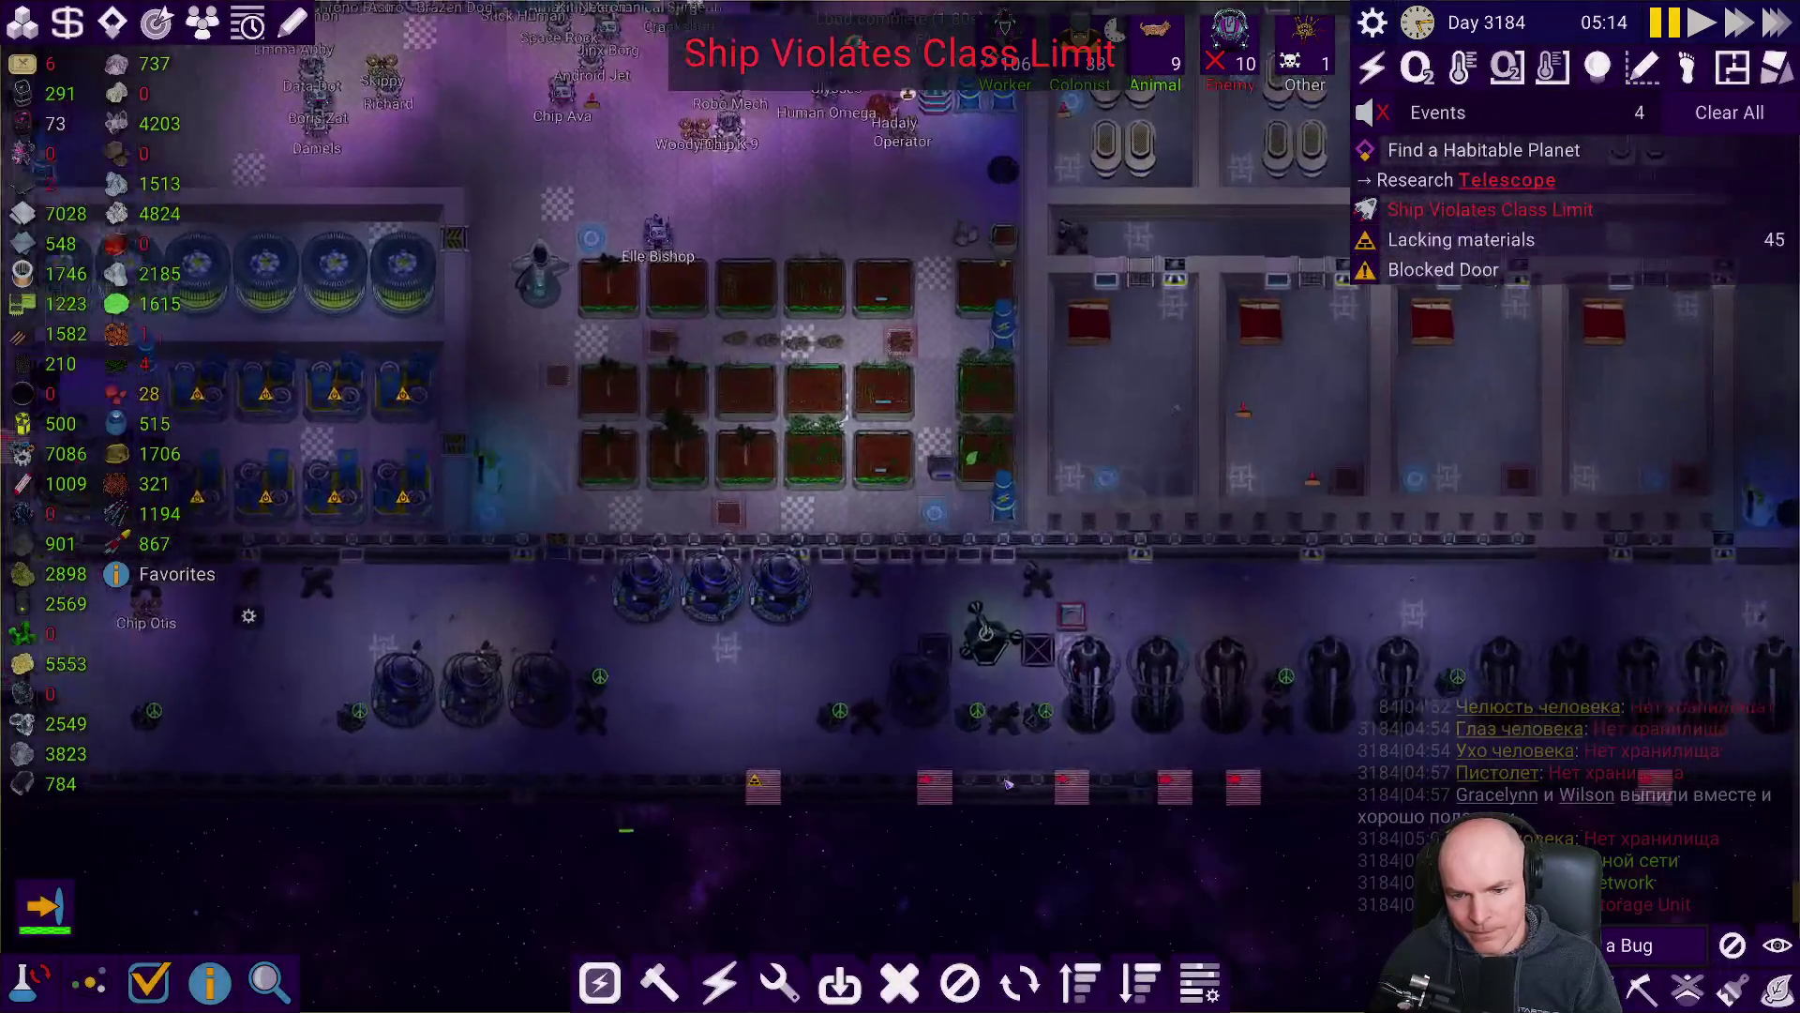
# Unpause the game and select the Tractor Beam to view its details.
pyautogui.scroll(-5, 892, 615)
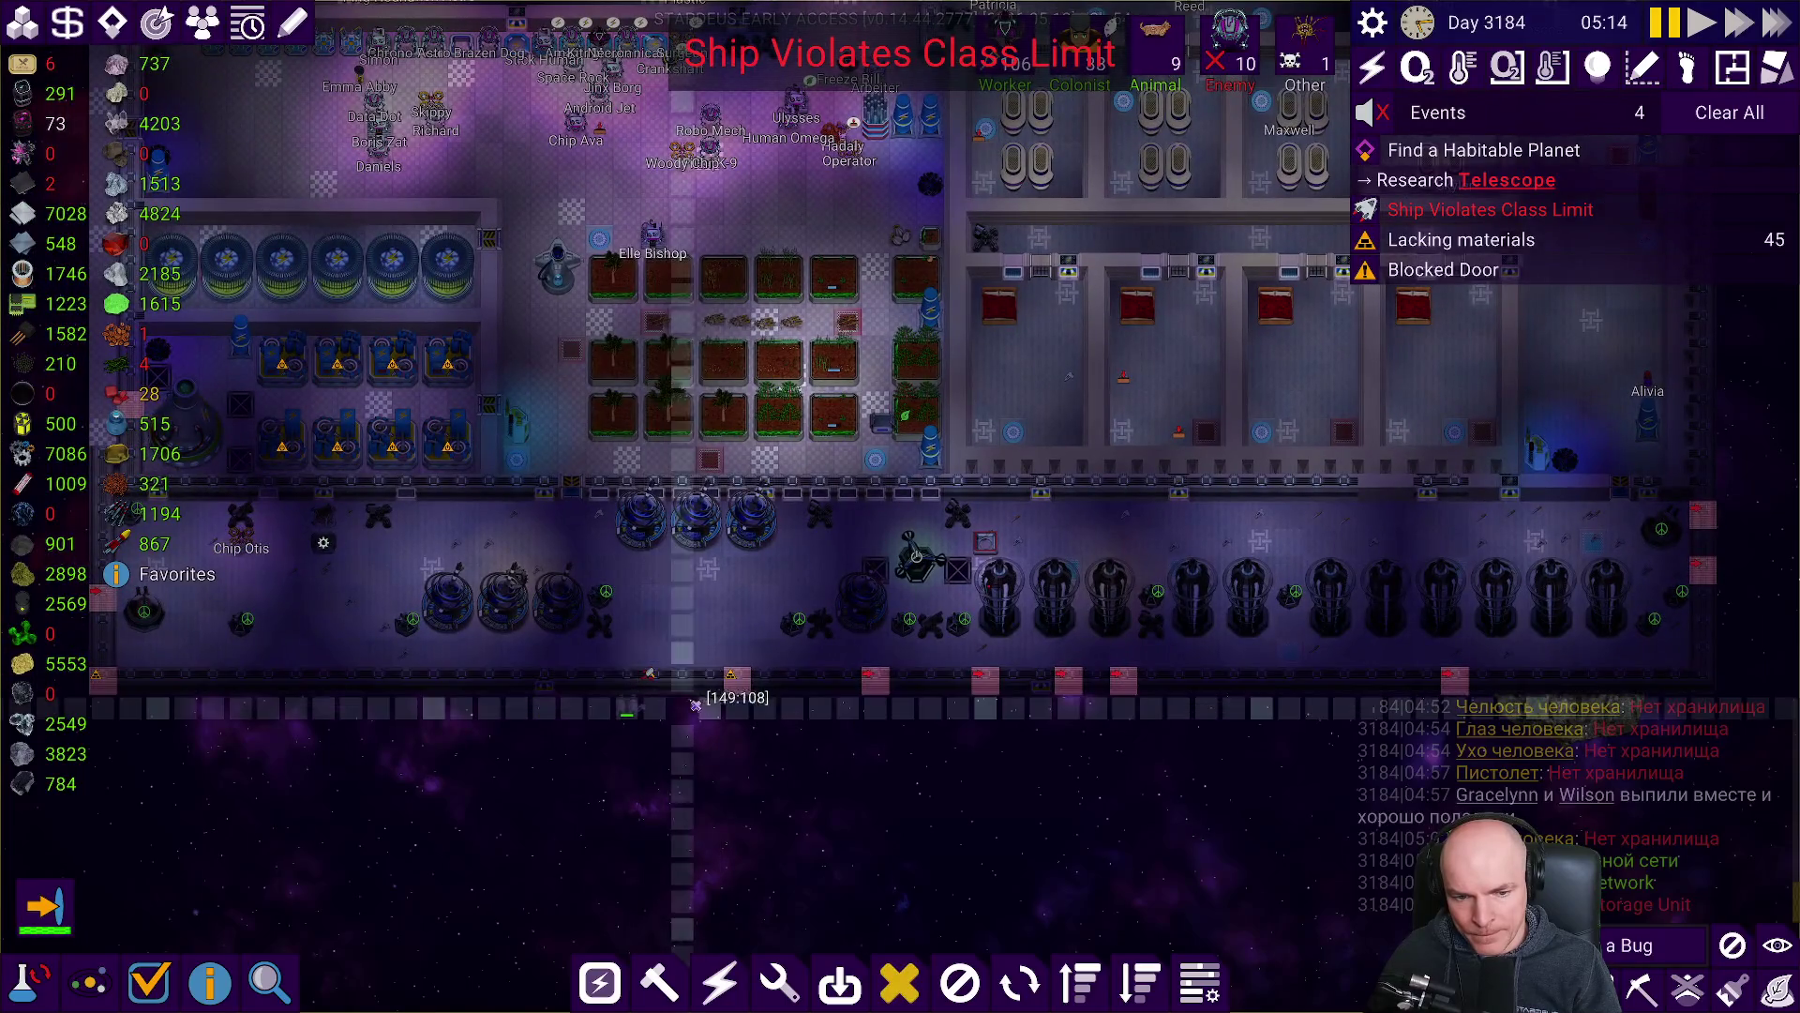
pyautogui.scroll(3, 695, 704)
pyautogui.press('space')
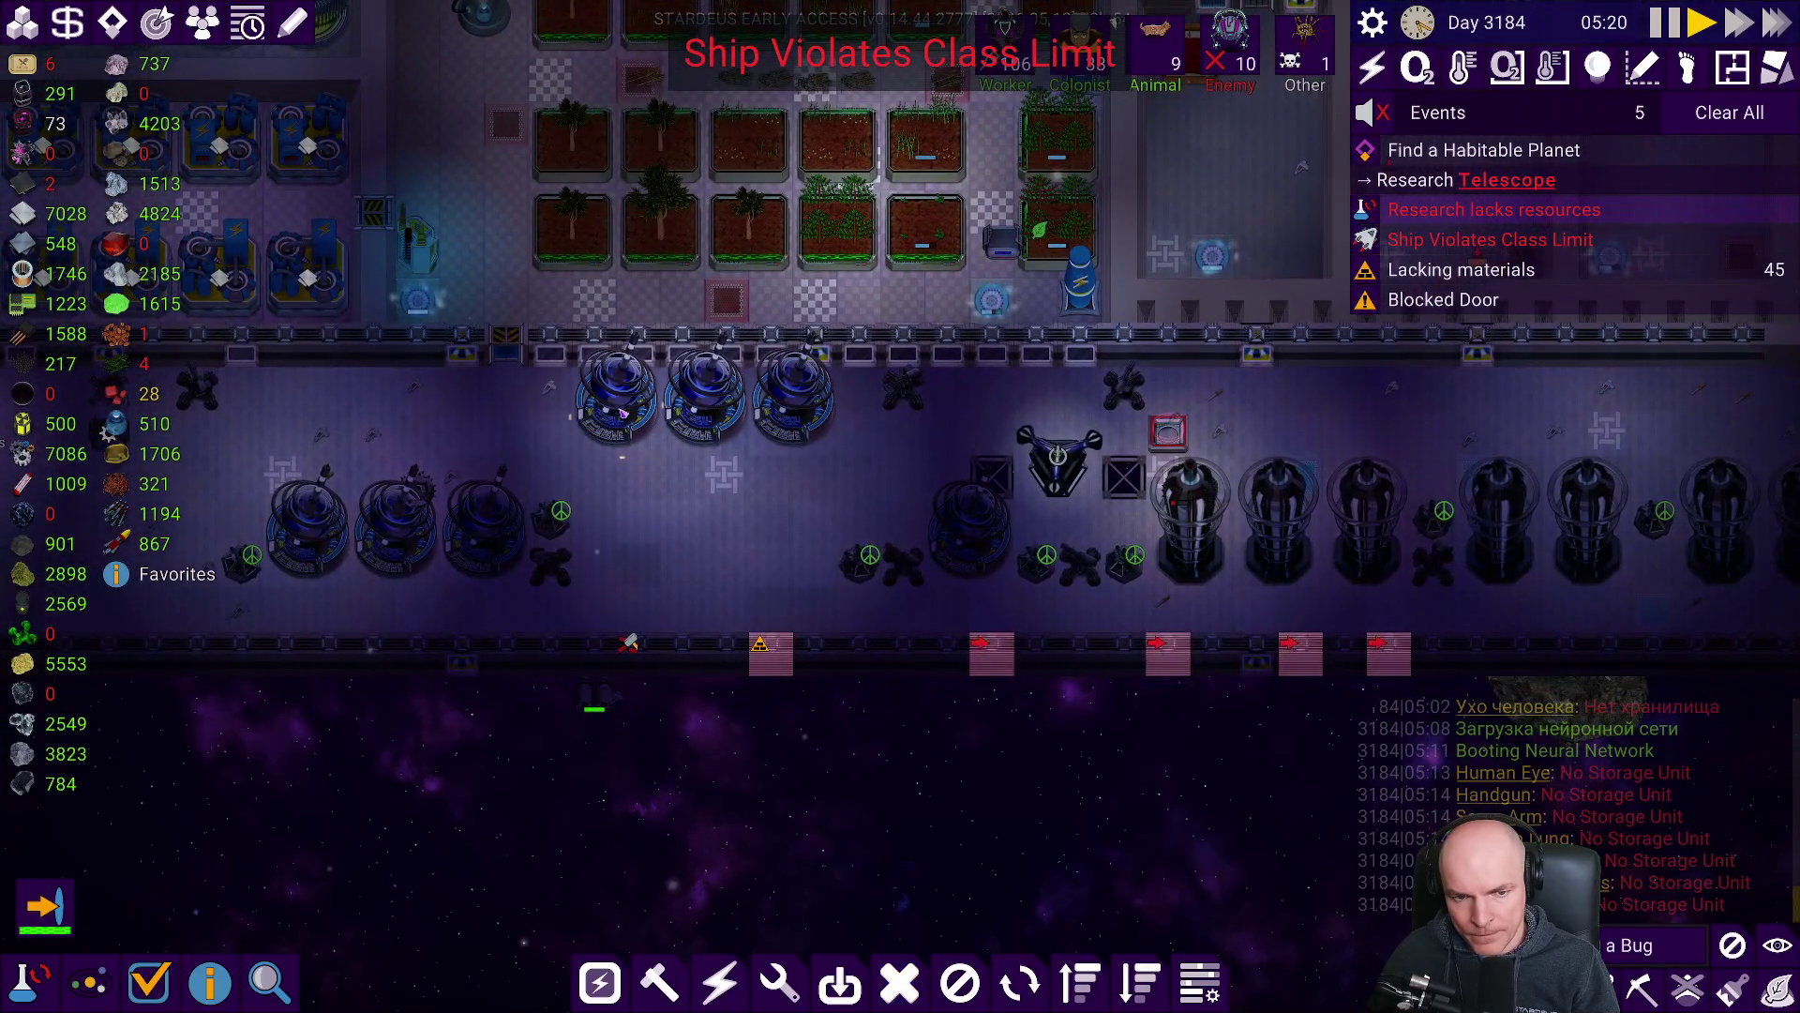
pyautogui.click(614, 399)
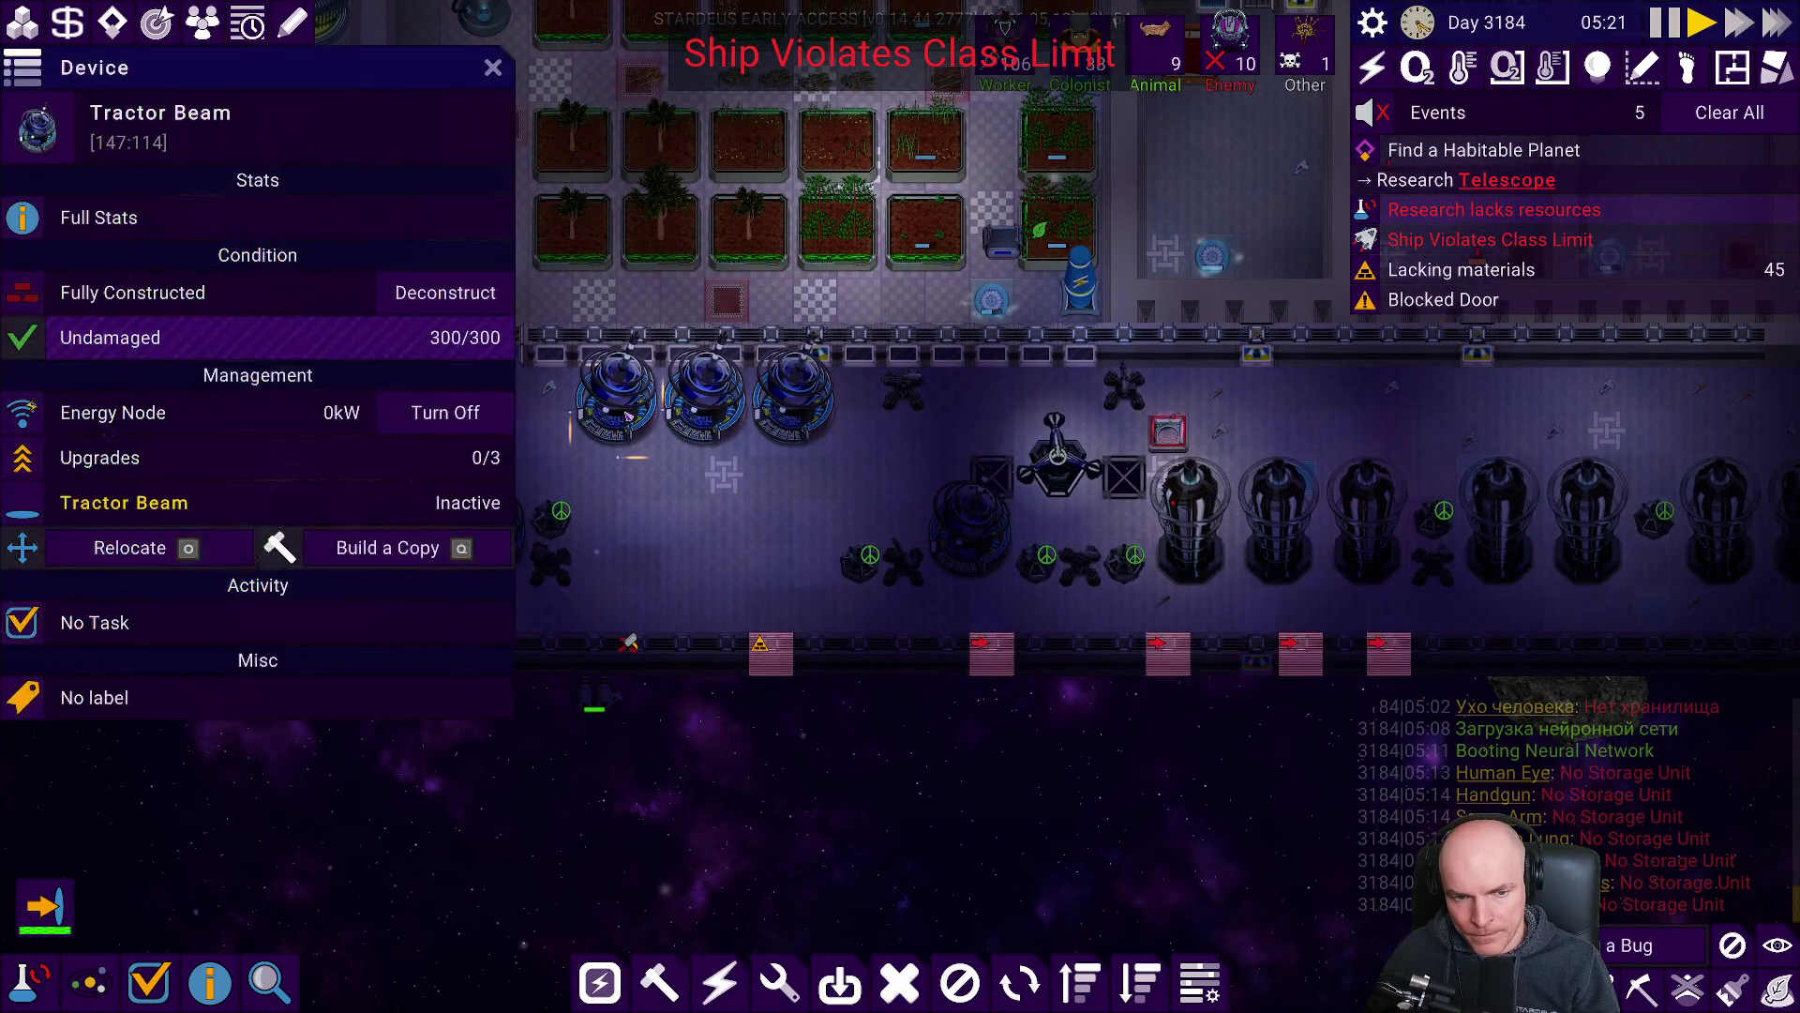
pyautogui.scroll(-2, 763, 516)
pyautogui.scroll(-2, 762, 516)
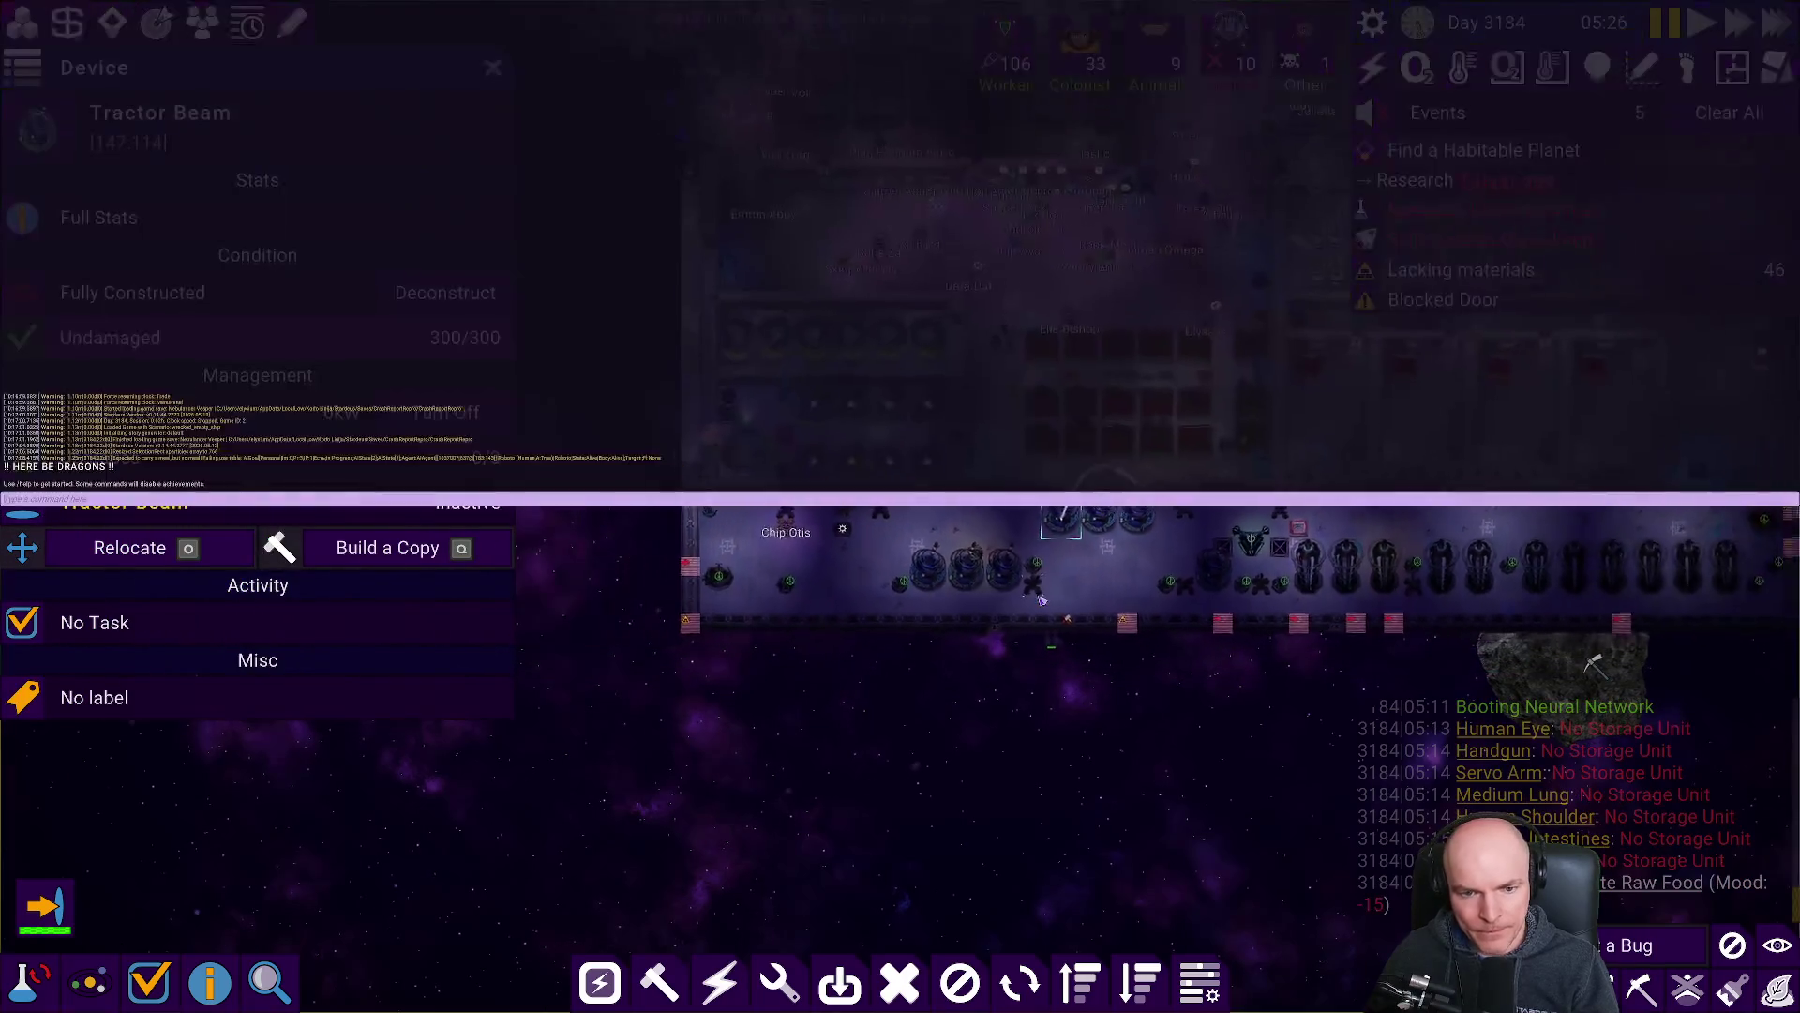
# Rerun the story trigger command in the dev console to start a Meteoroid Shower, dismissing its alert.
pyautogui.press('`')
pyautogui.press('Up')
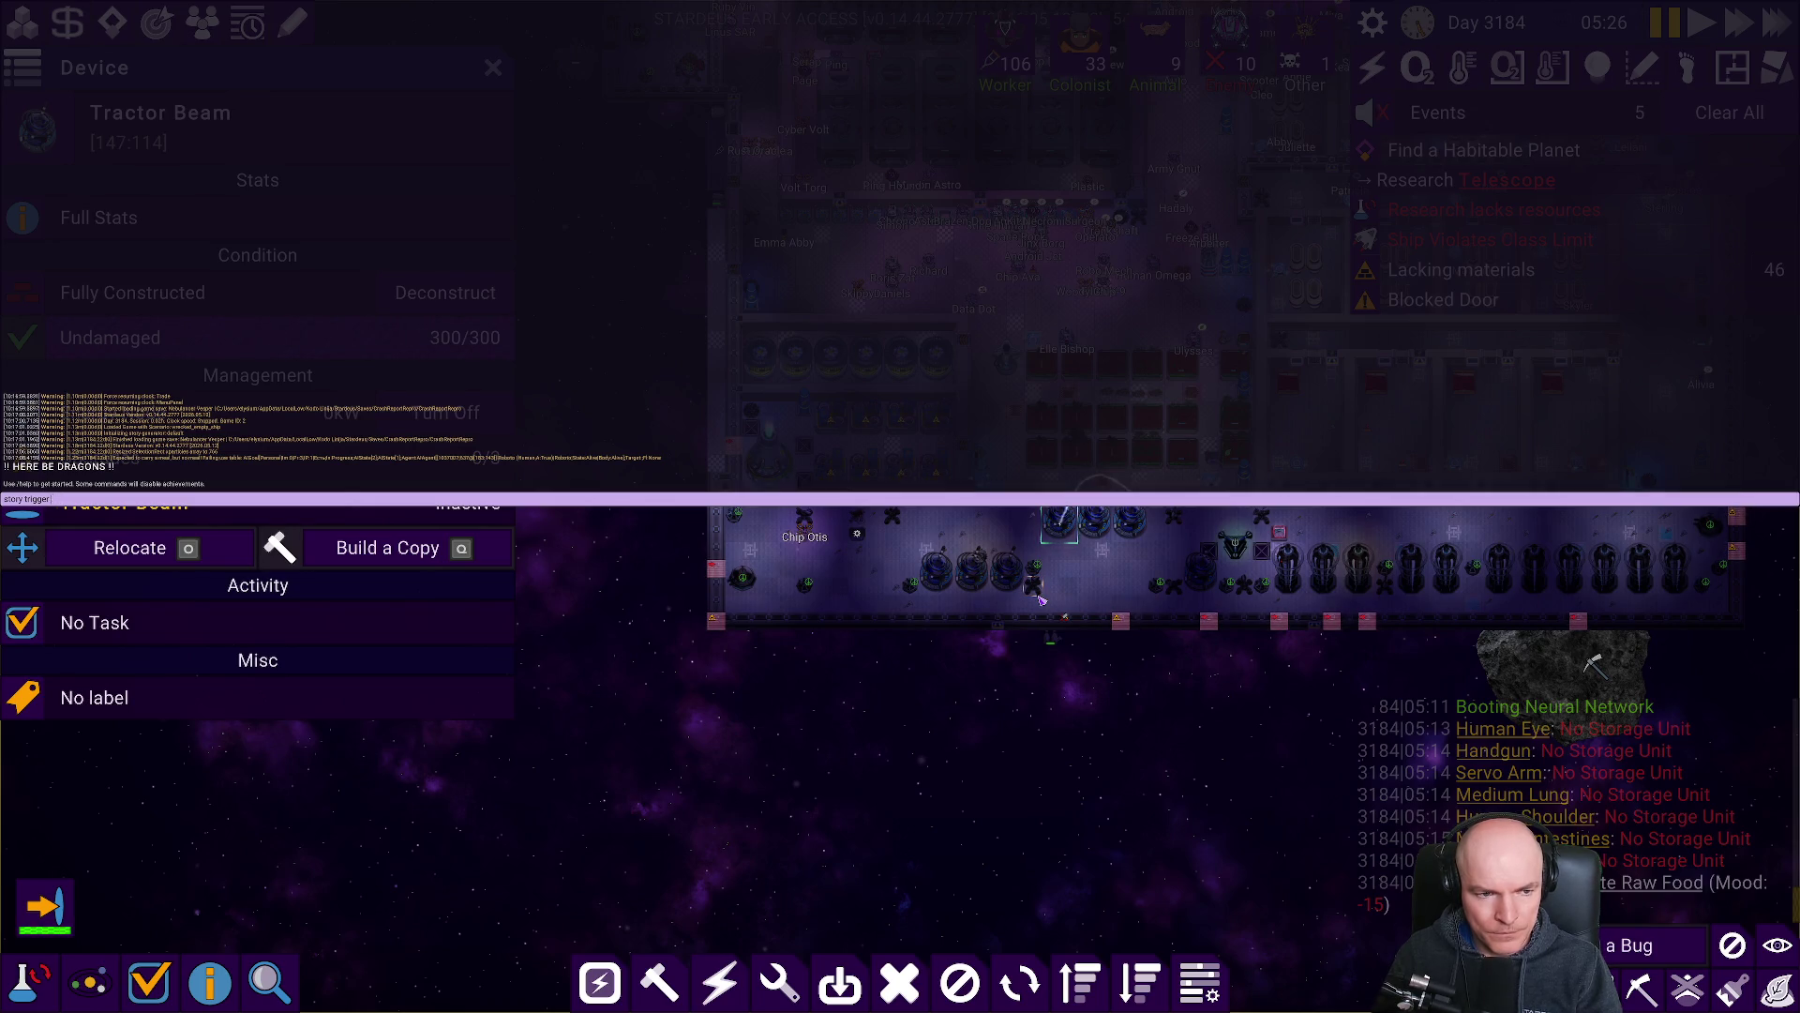
pyautogui.press('Return')
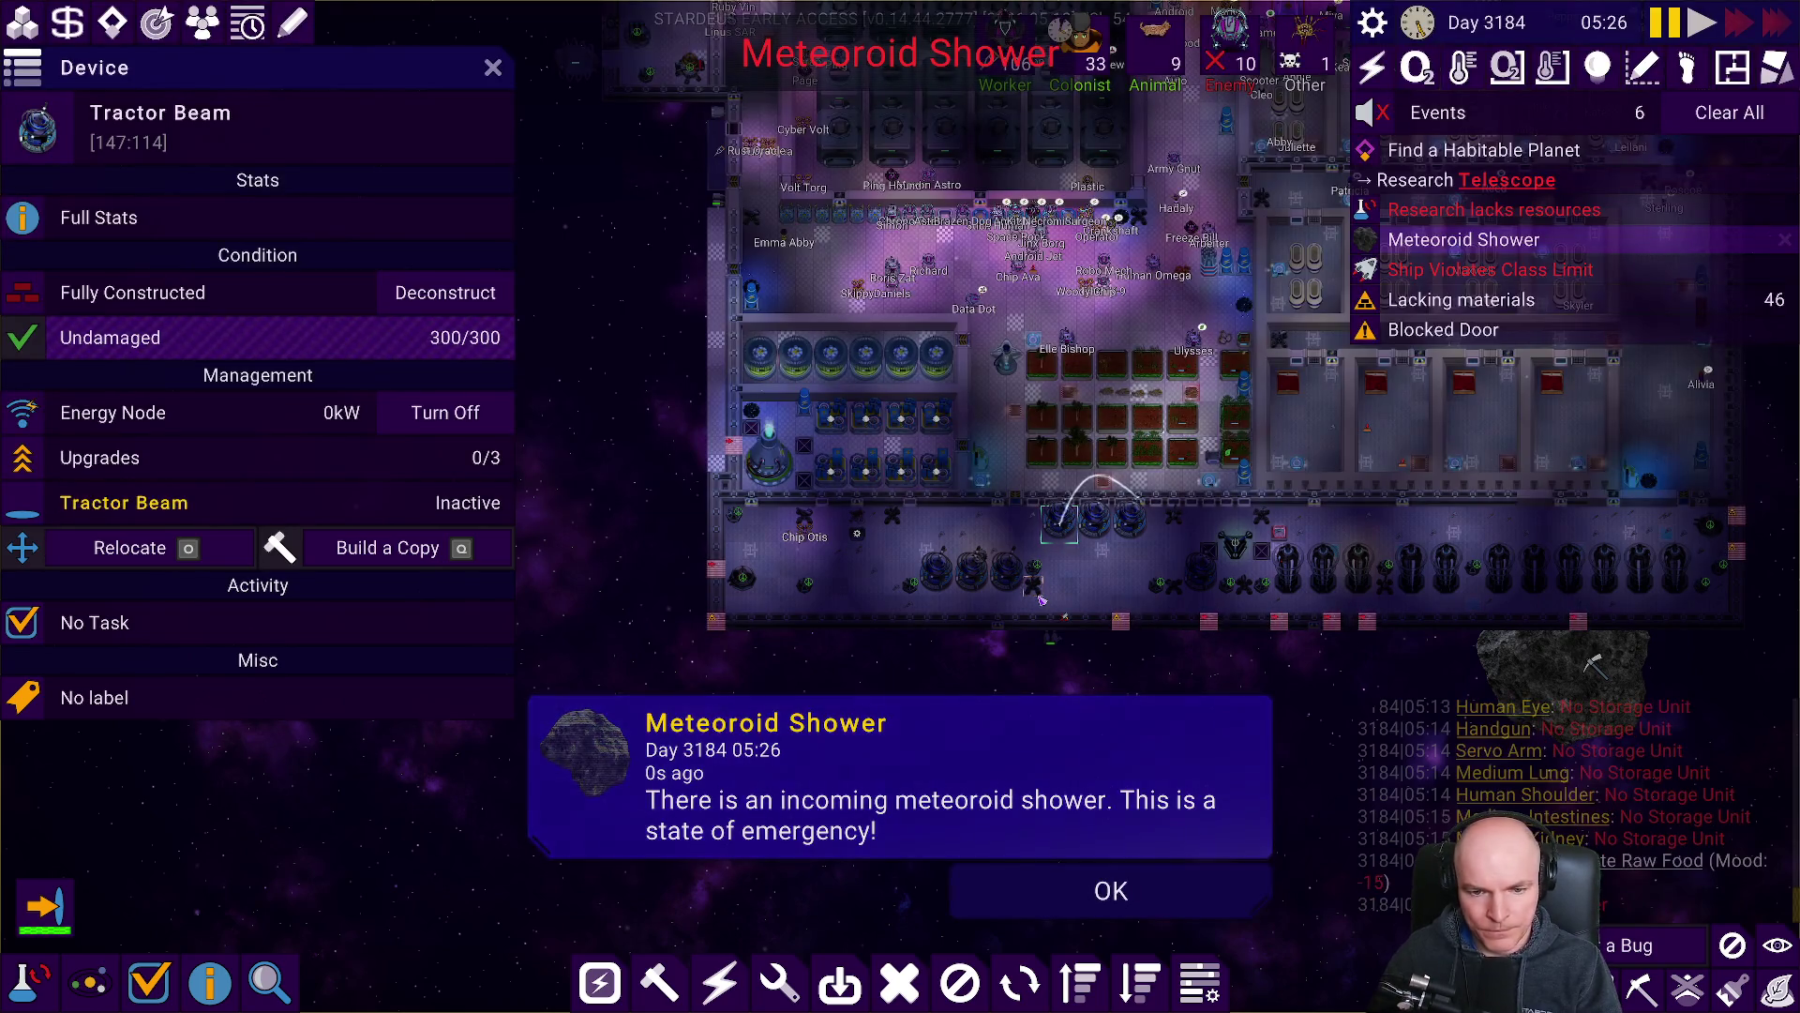
pyautogui.click(1241, 880)
# Follow the tractor beams to their targeted meteoroids and back to the ship, pausing as needed.
pyautogui.press('space')
pyautogui.scroll(-5, 1085, 603)
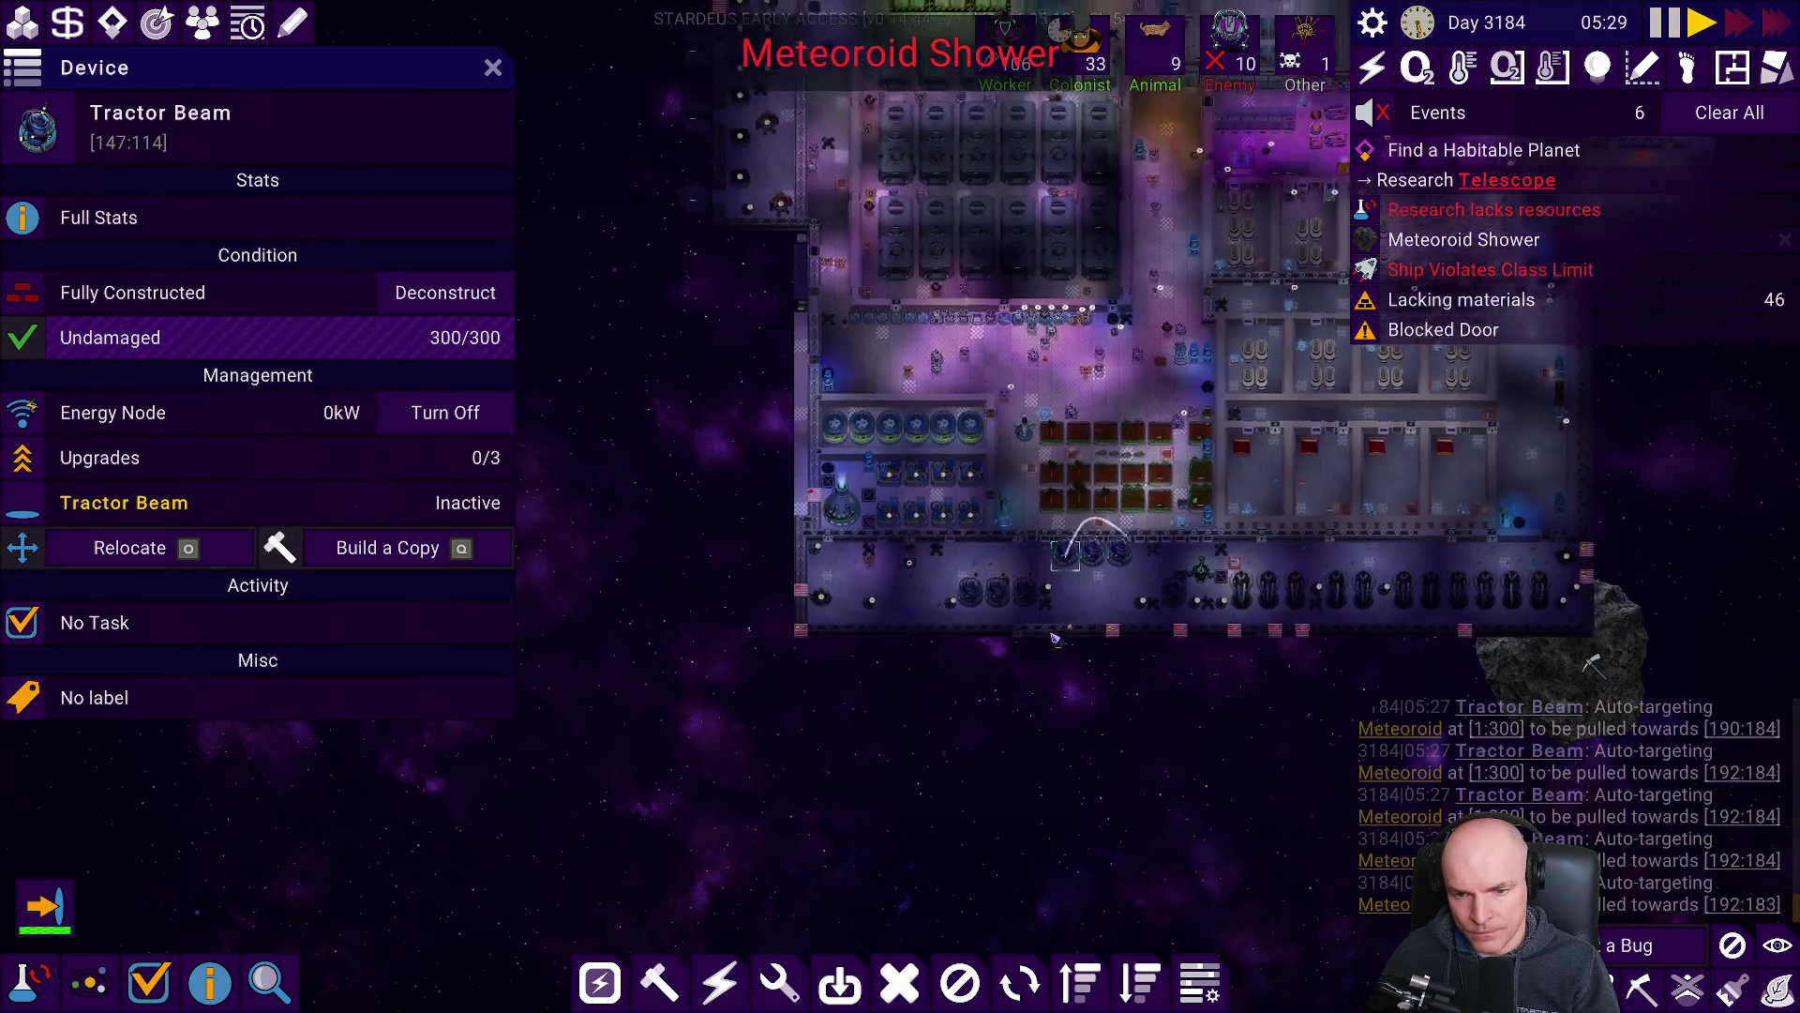
pyautogui.press('space')
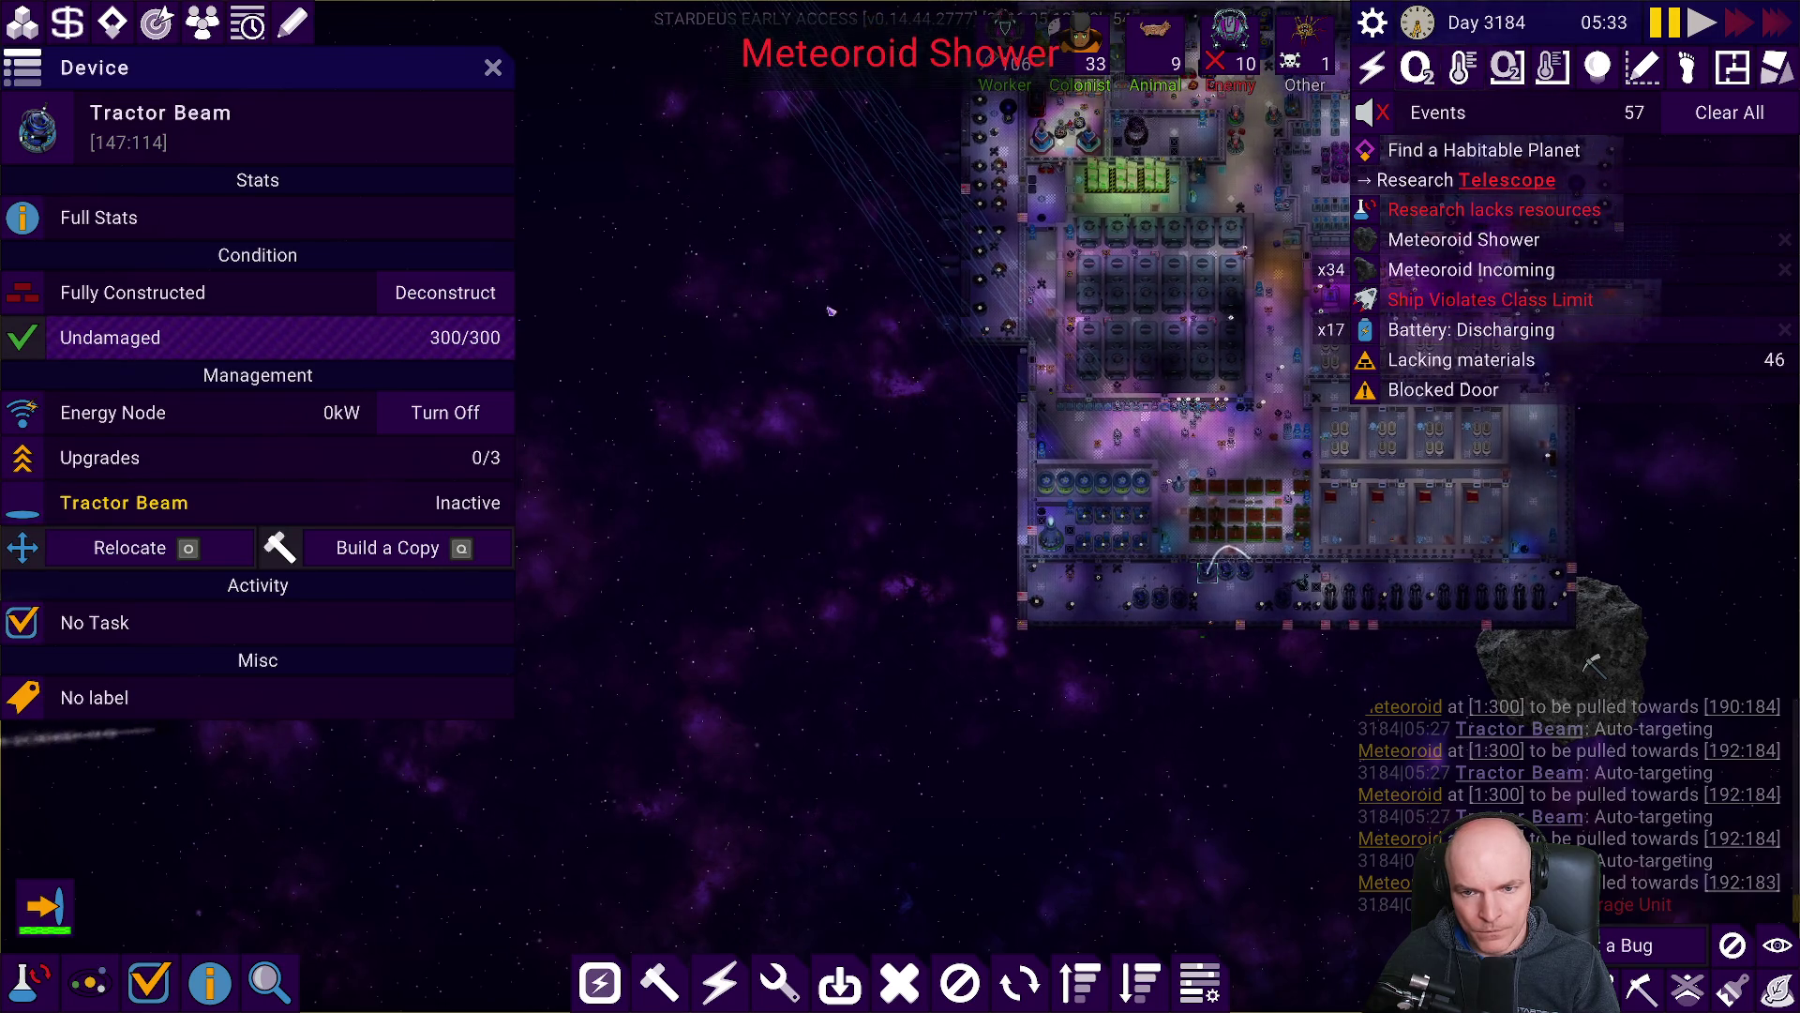
pyautogui.press('a')
pyautogui.press('w')
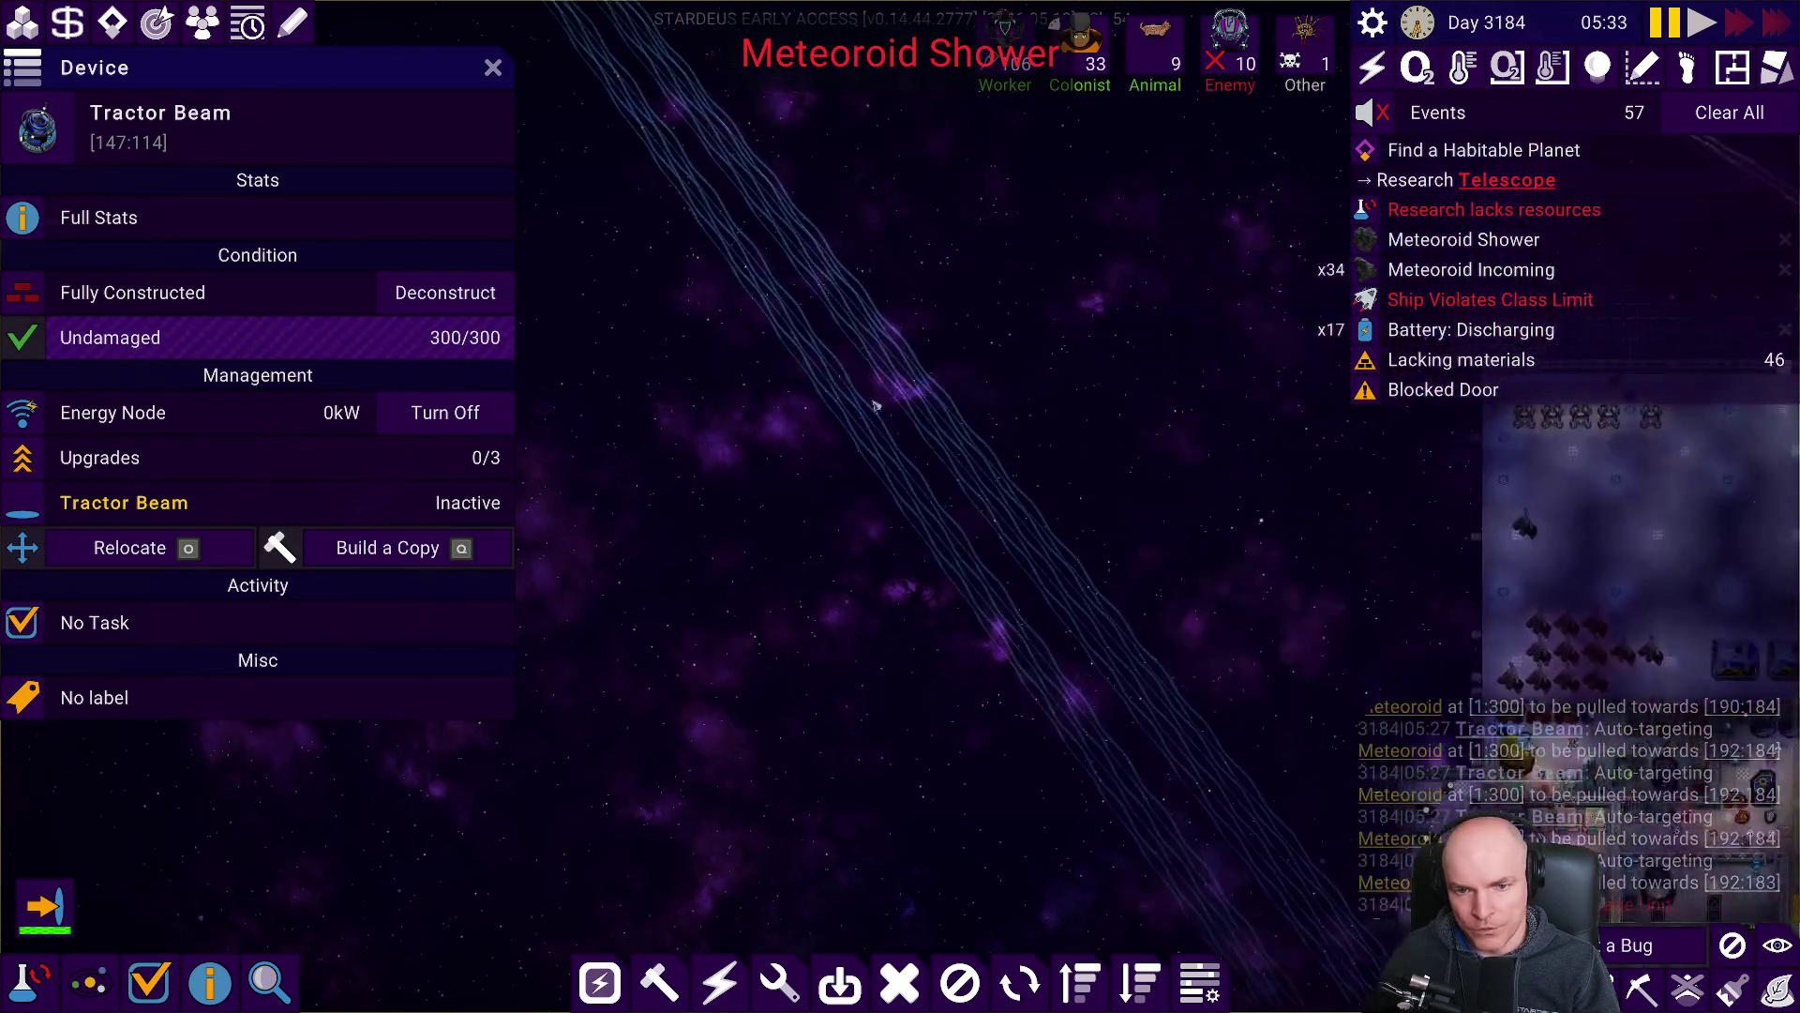
pyautogui.press('a')
pyautogui.press('w')
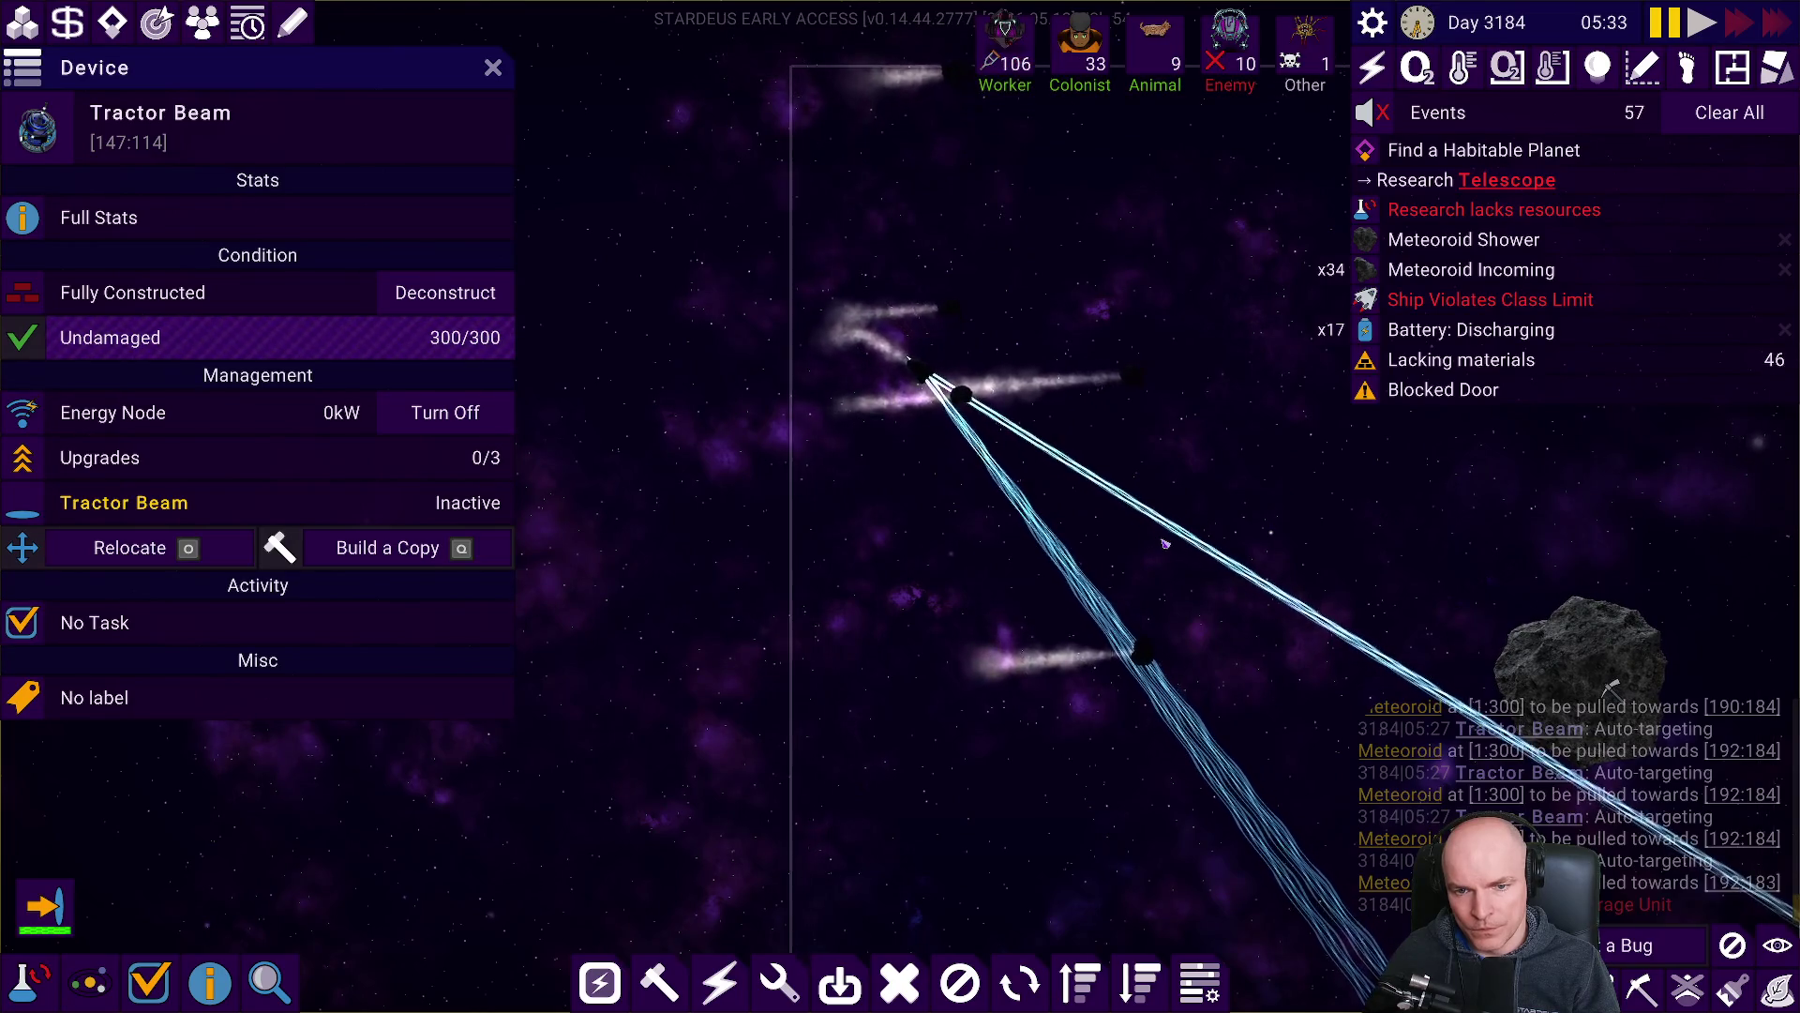
pyautogui.press('d')
pyautogui.press('s')
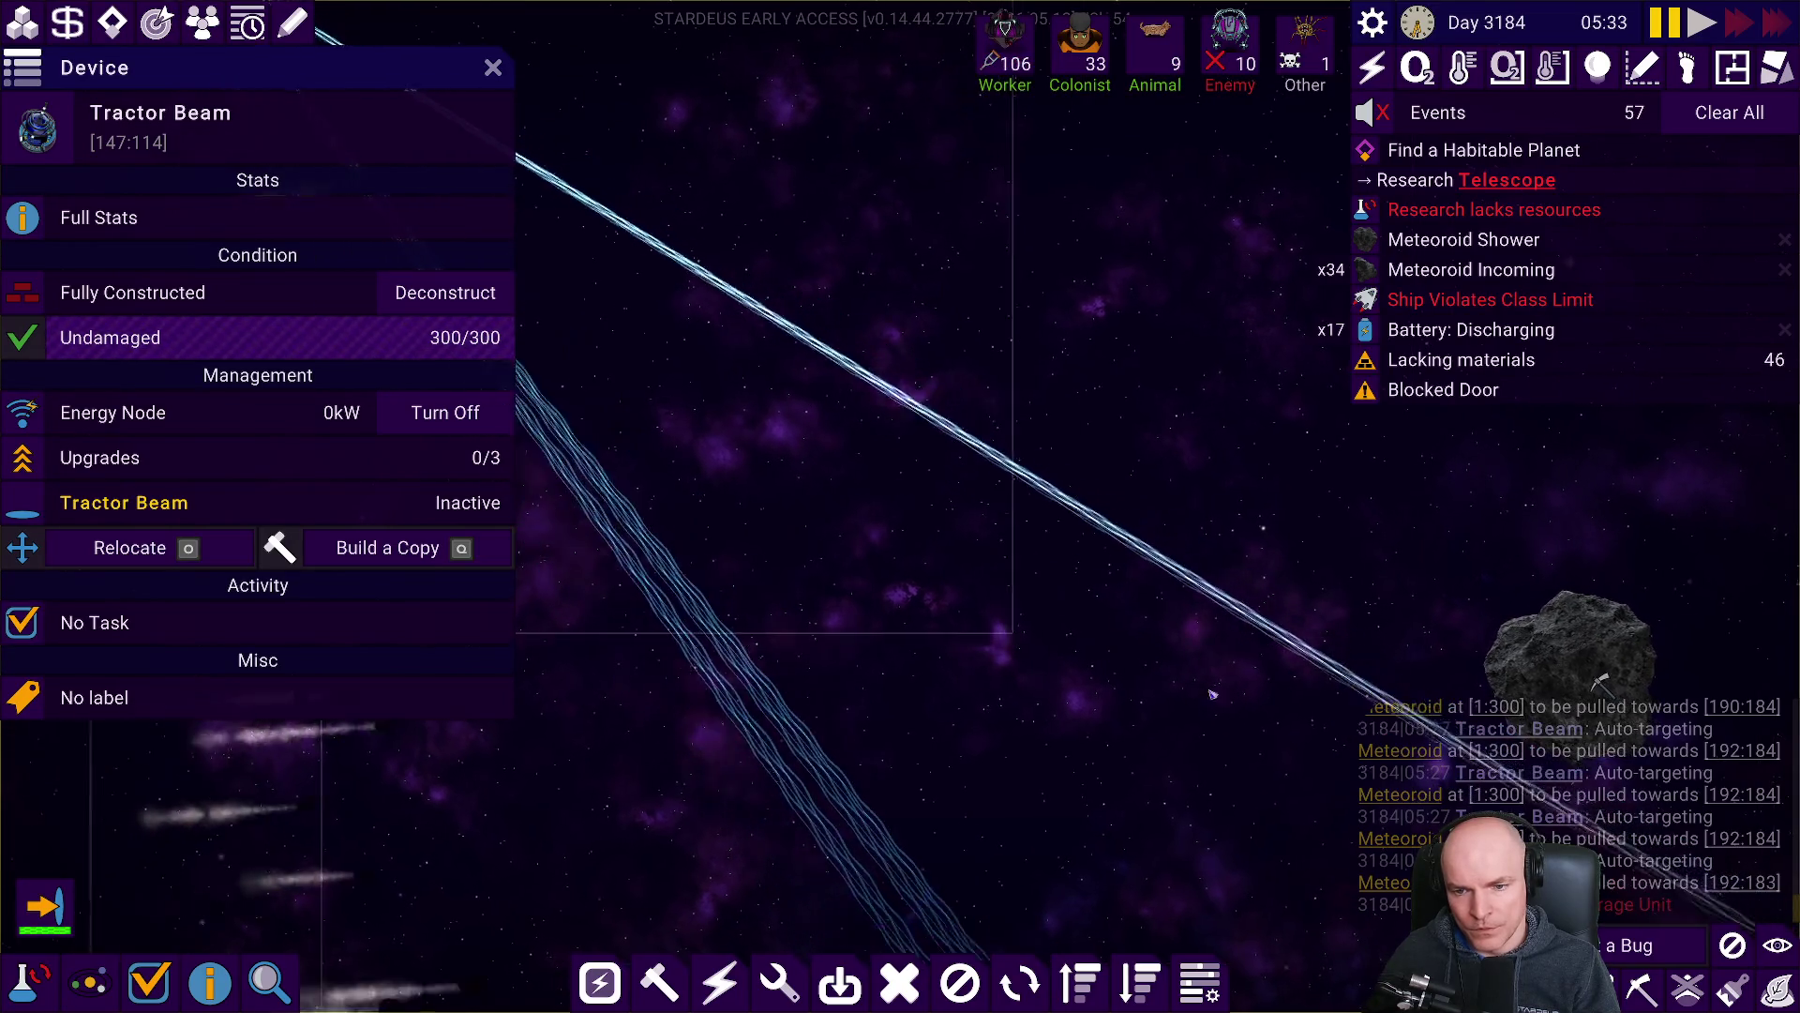
pyautogui.press('space')
pyautogui.press('d')
pyautogui.press('s')
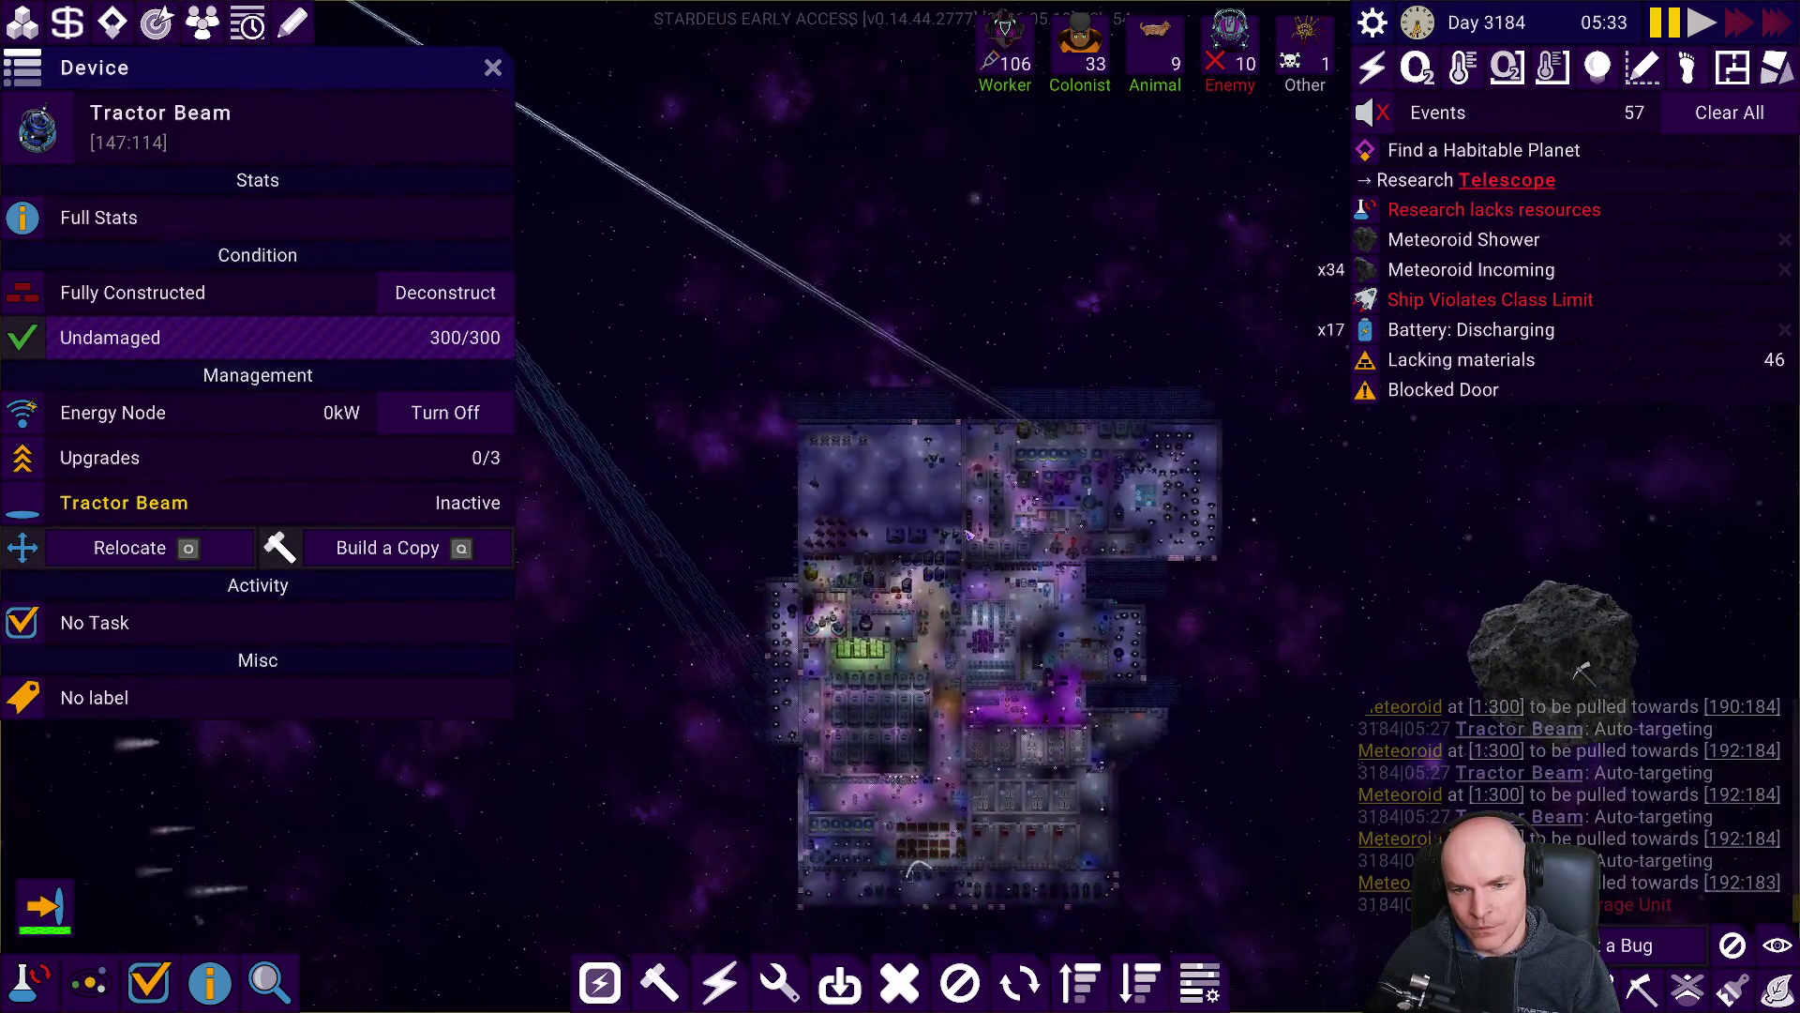
# Zoom out on the incoming meteoroids, select the Nanobot Hive, then switch back to Unity.
pyautogui.press('a')
pyautogui.scroll(-2, 1069, 534)
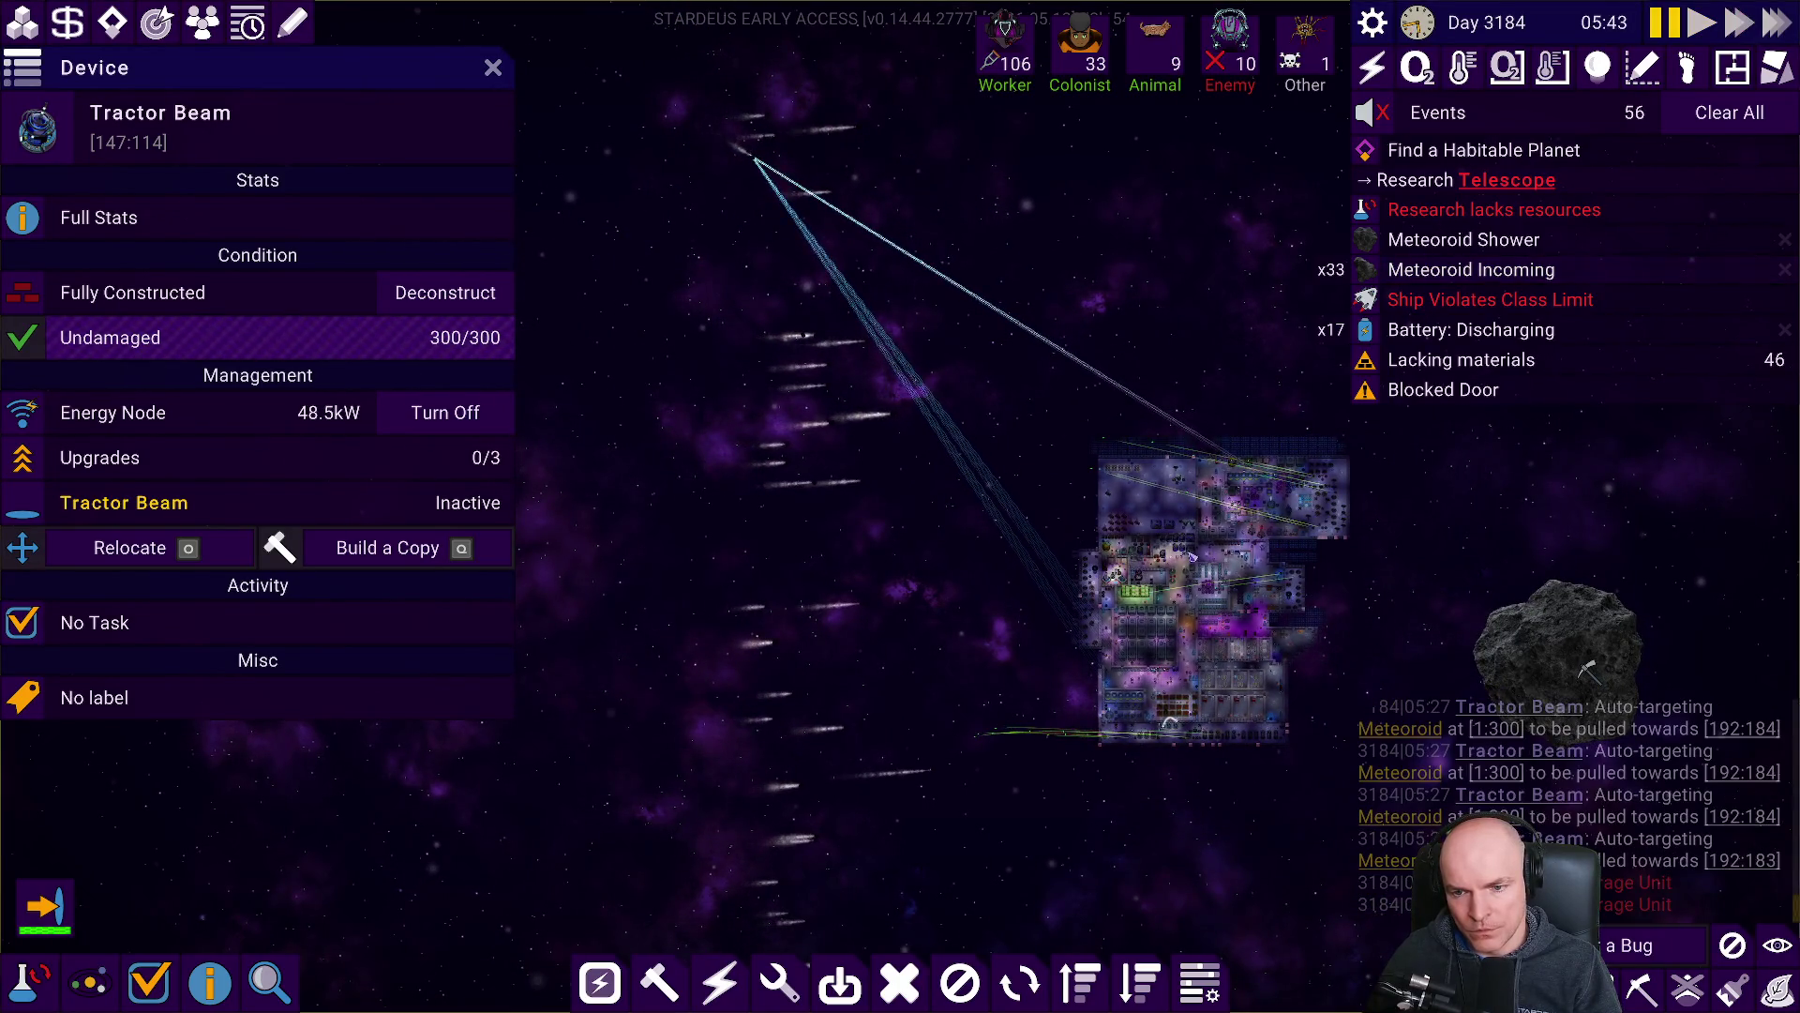
pyautogui.press('d')
pyautogui.press('space')
pyautogui.scroll(5, 1013, 549)
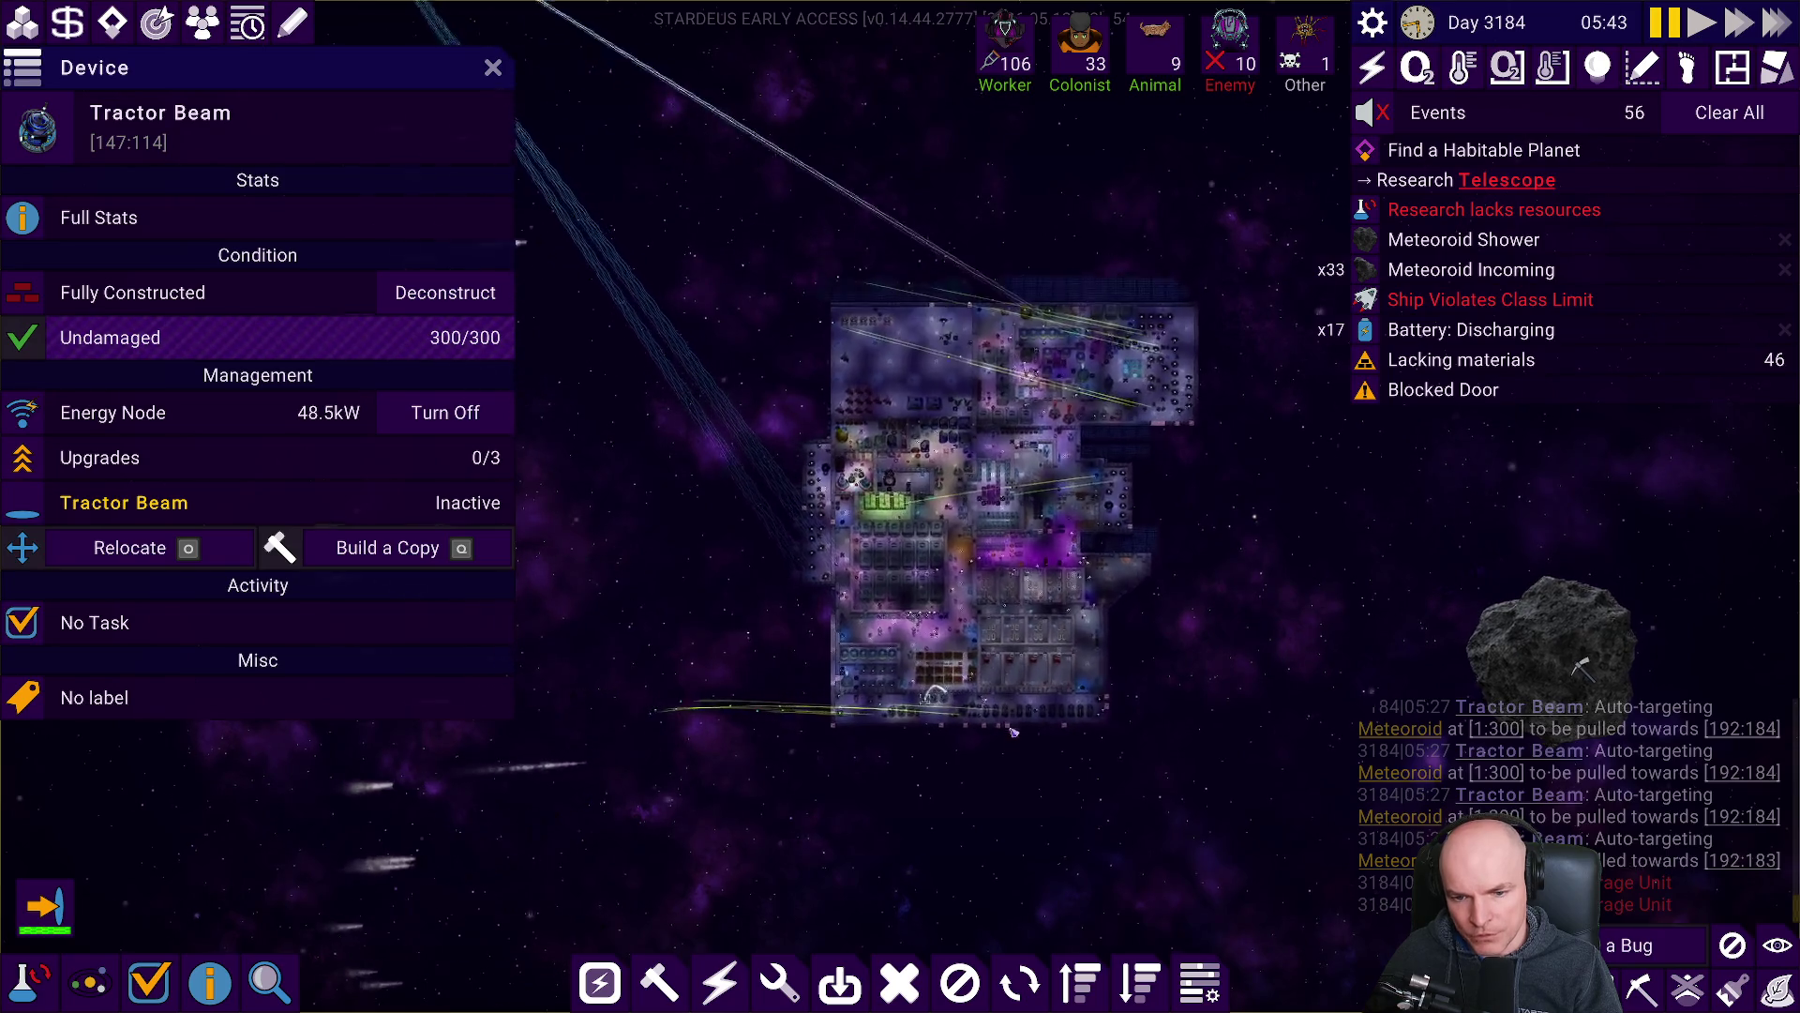
pyautogui.scroll(3, 1064, 696)
pyautogui.click(1168, 630)
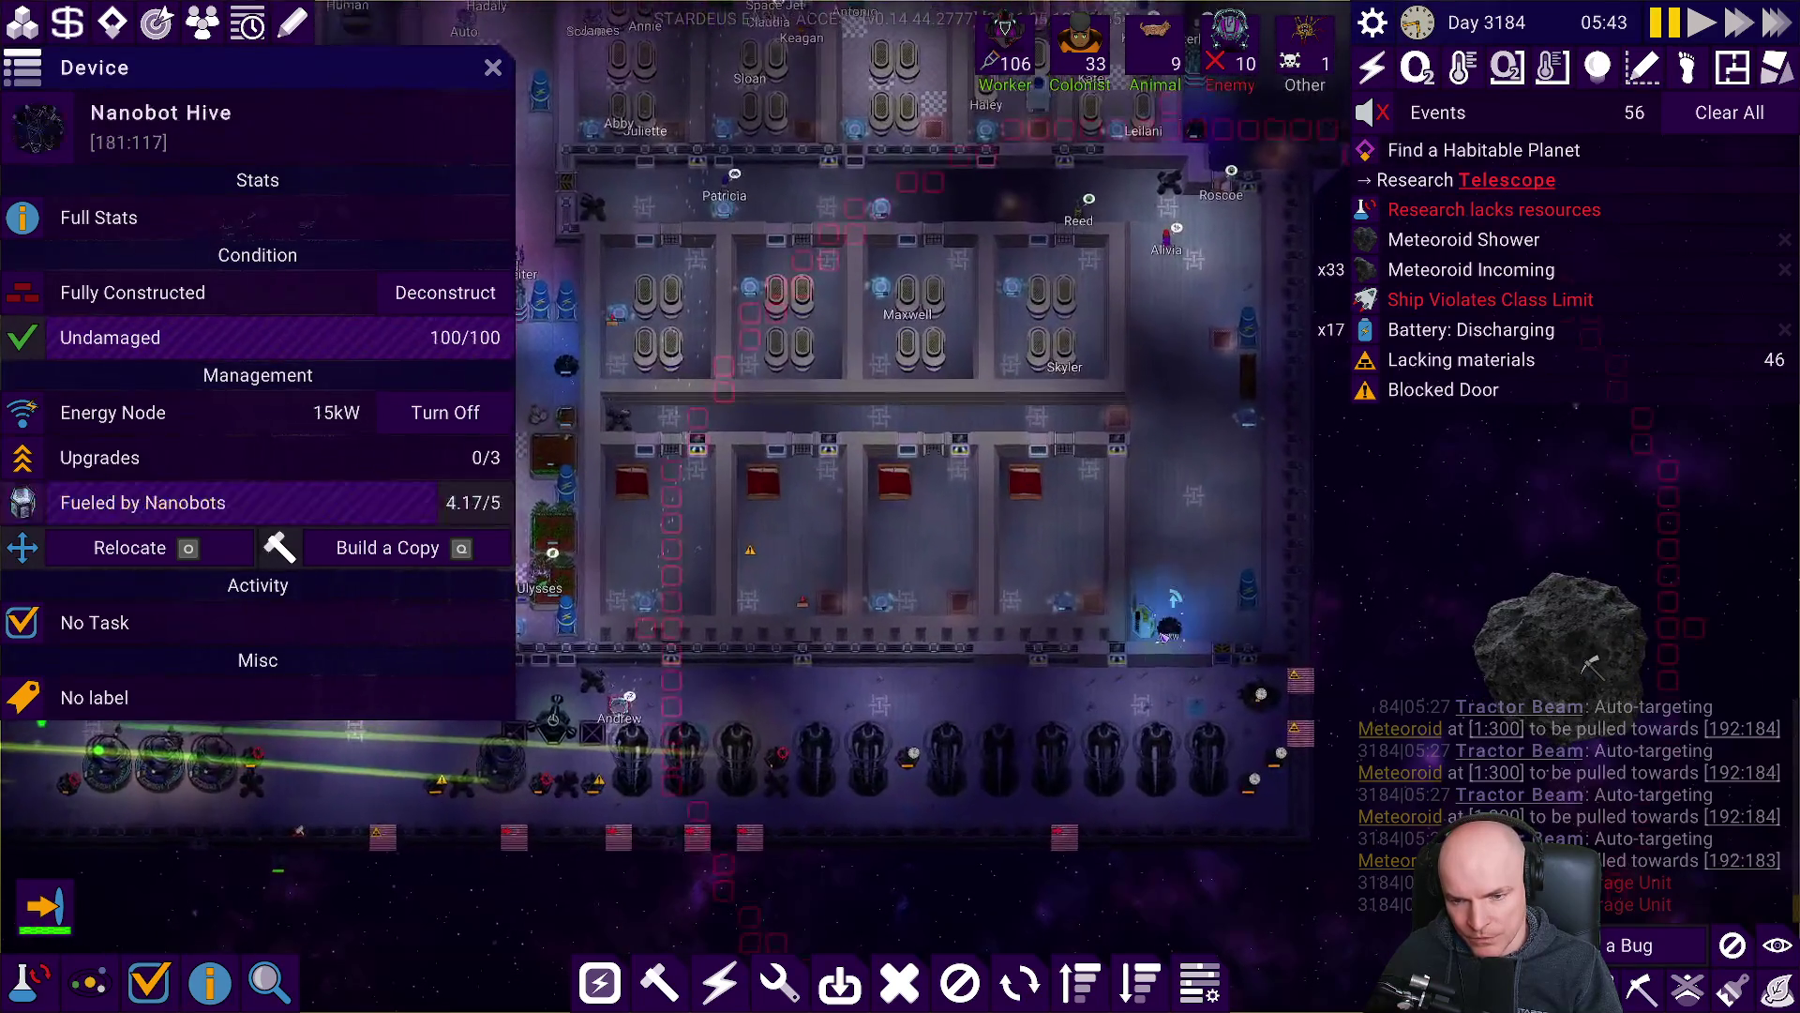
pyautogui.hotkey('alt', 'Tab')
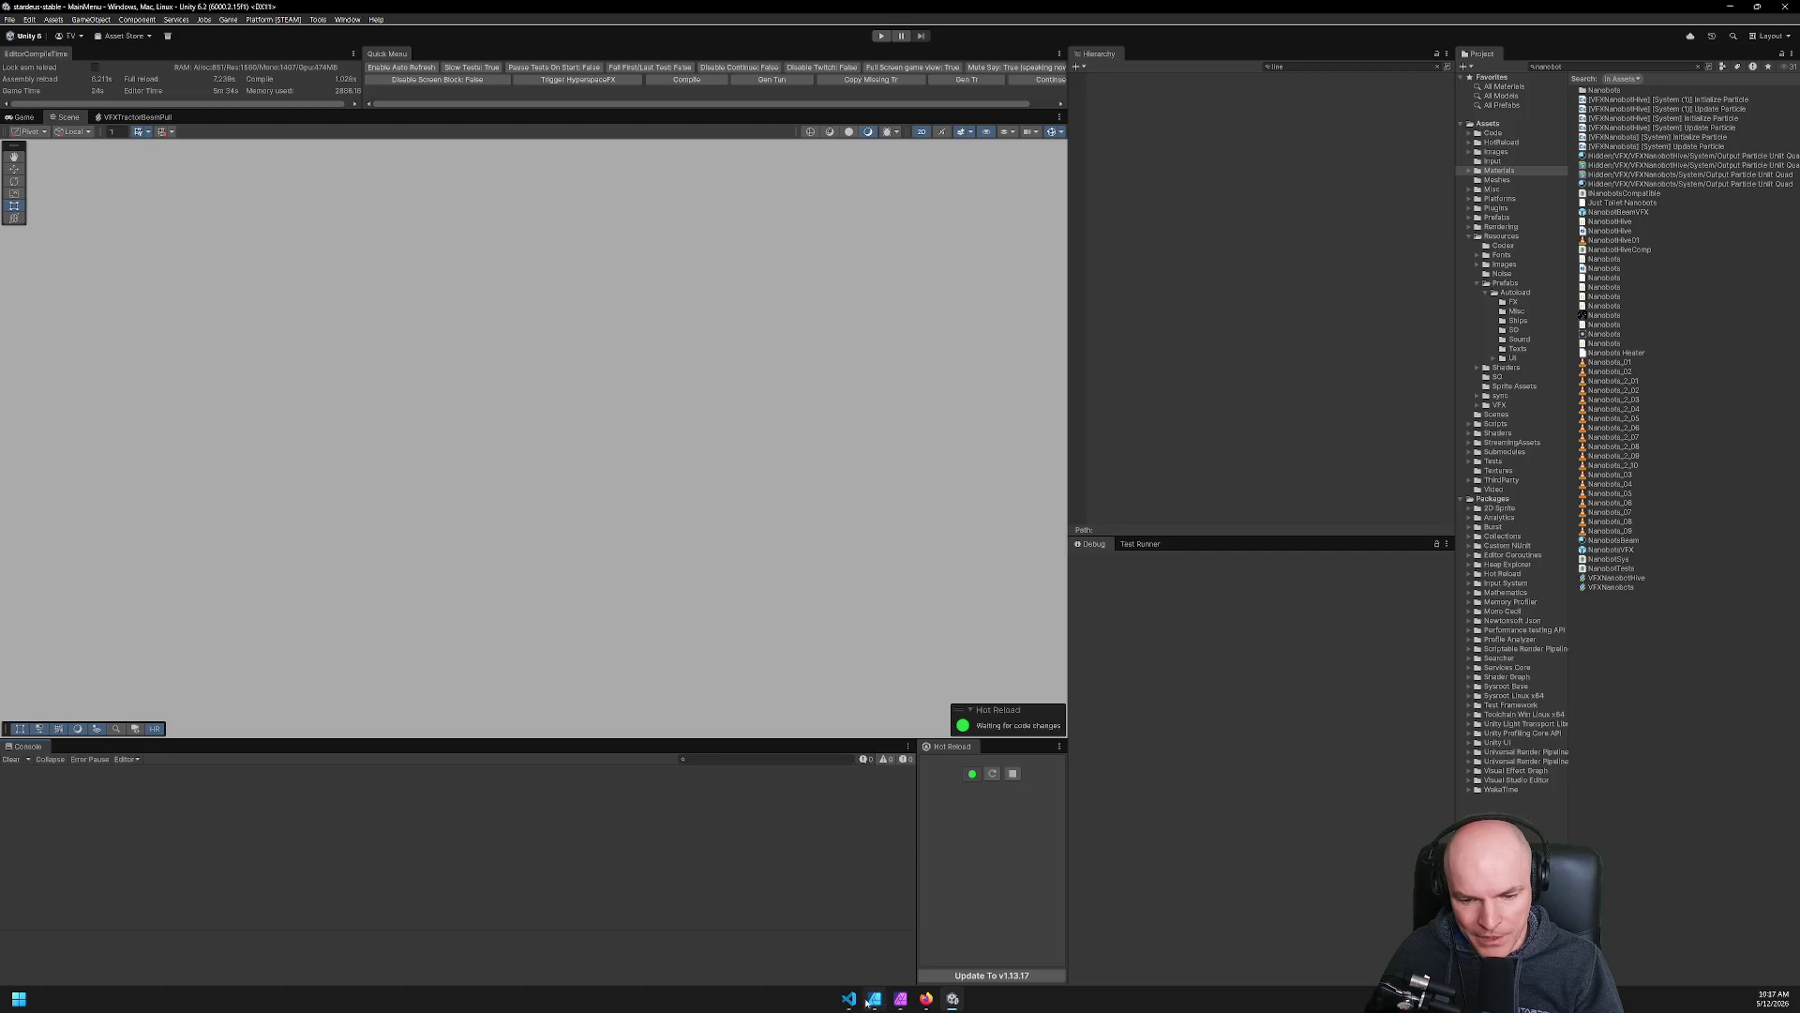
# Bring VS Code with NanobotSys.cs forward and clear a stray 't' from the Claude chat input.
pyautogui.click(849, 999)
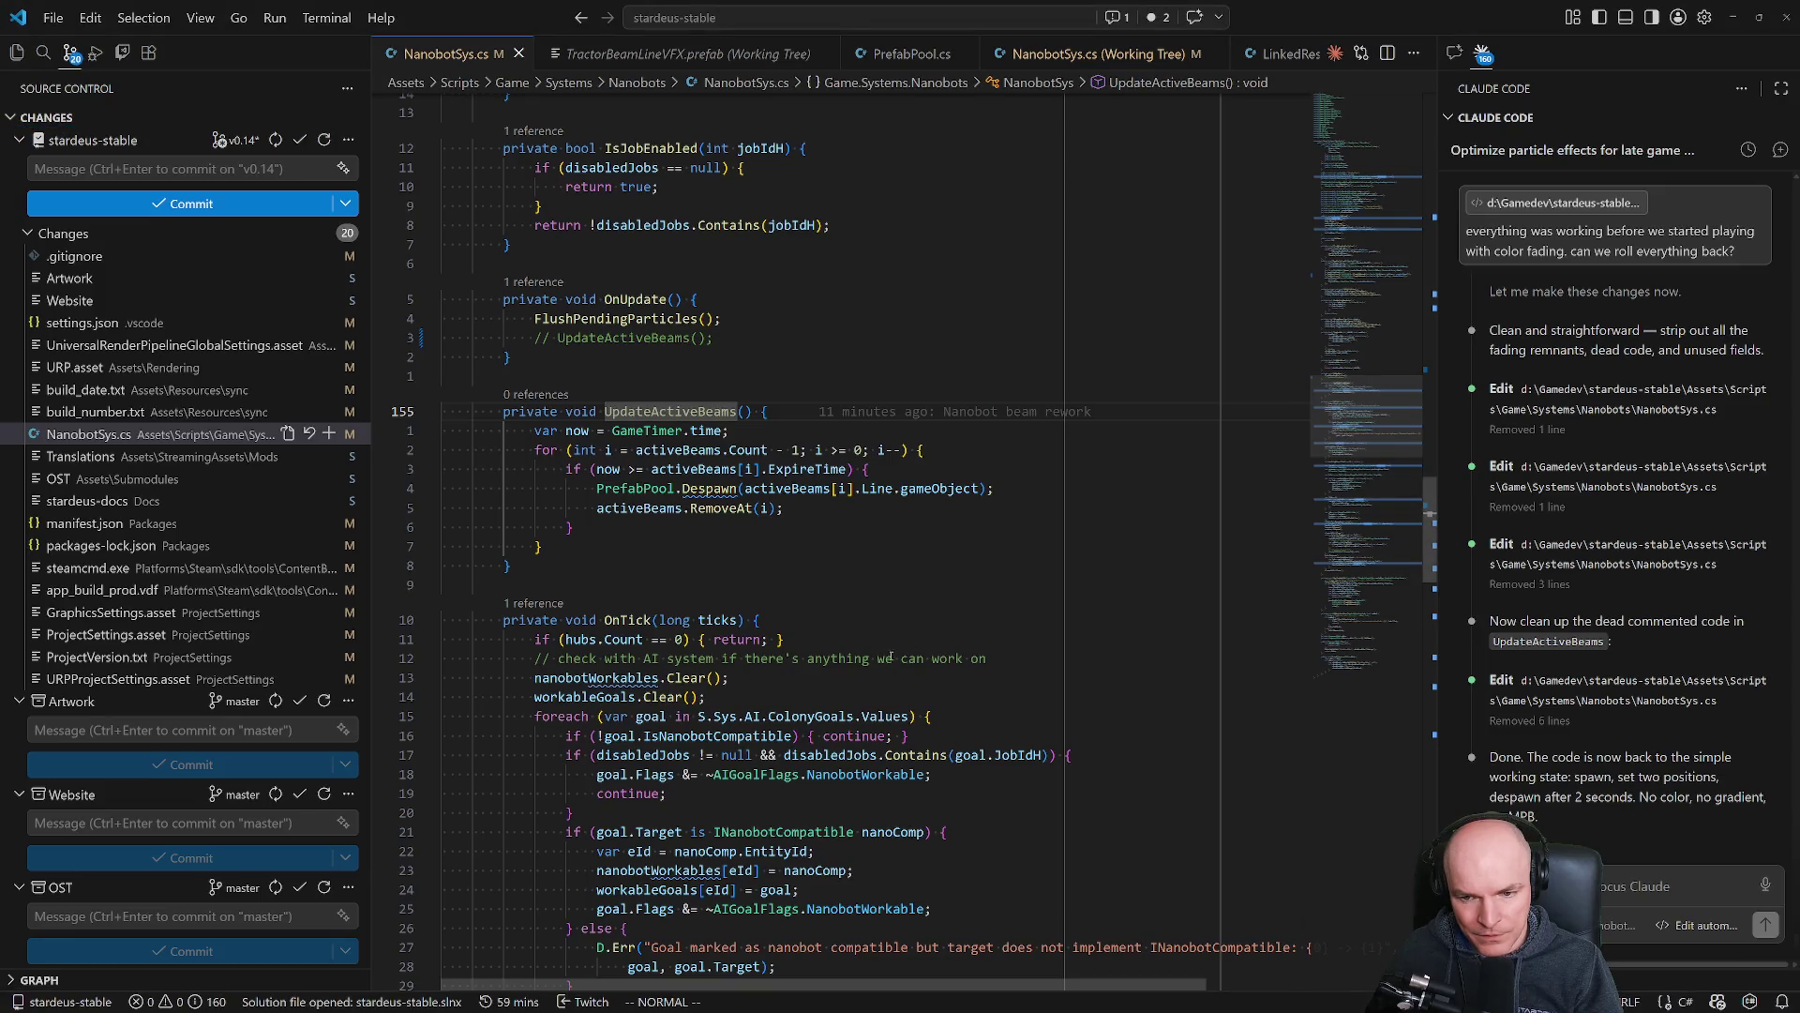
pyautogui.click(1519, 900)
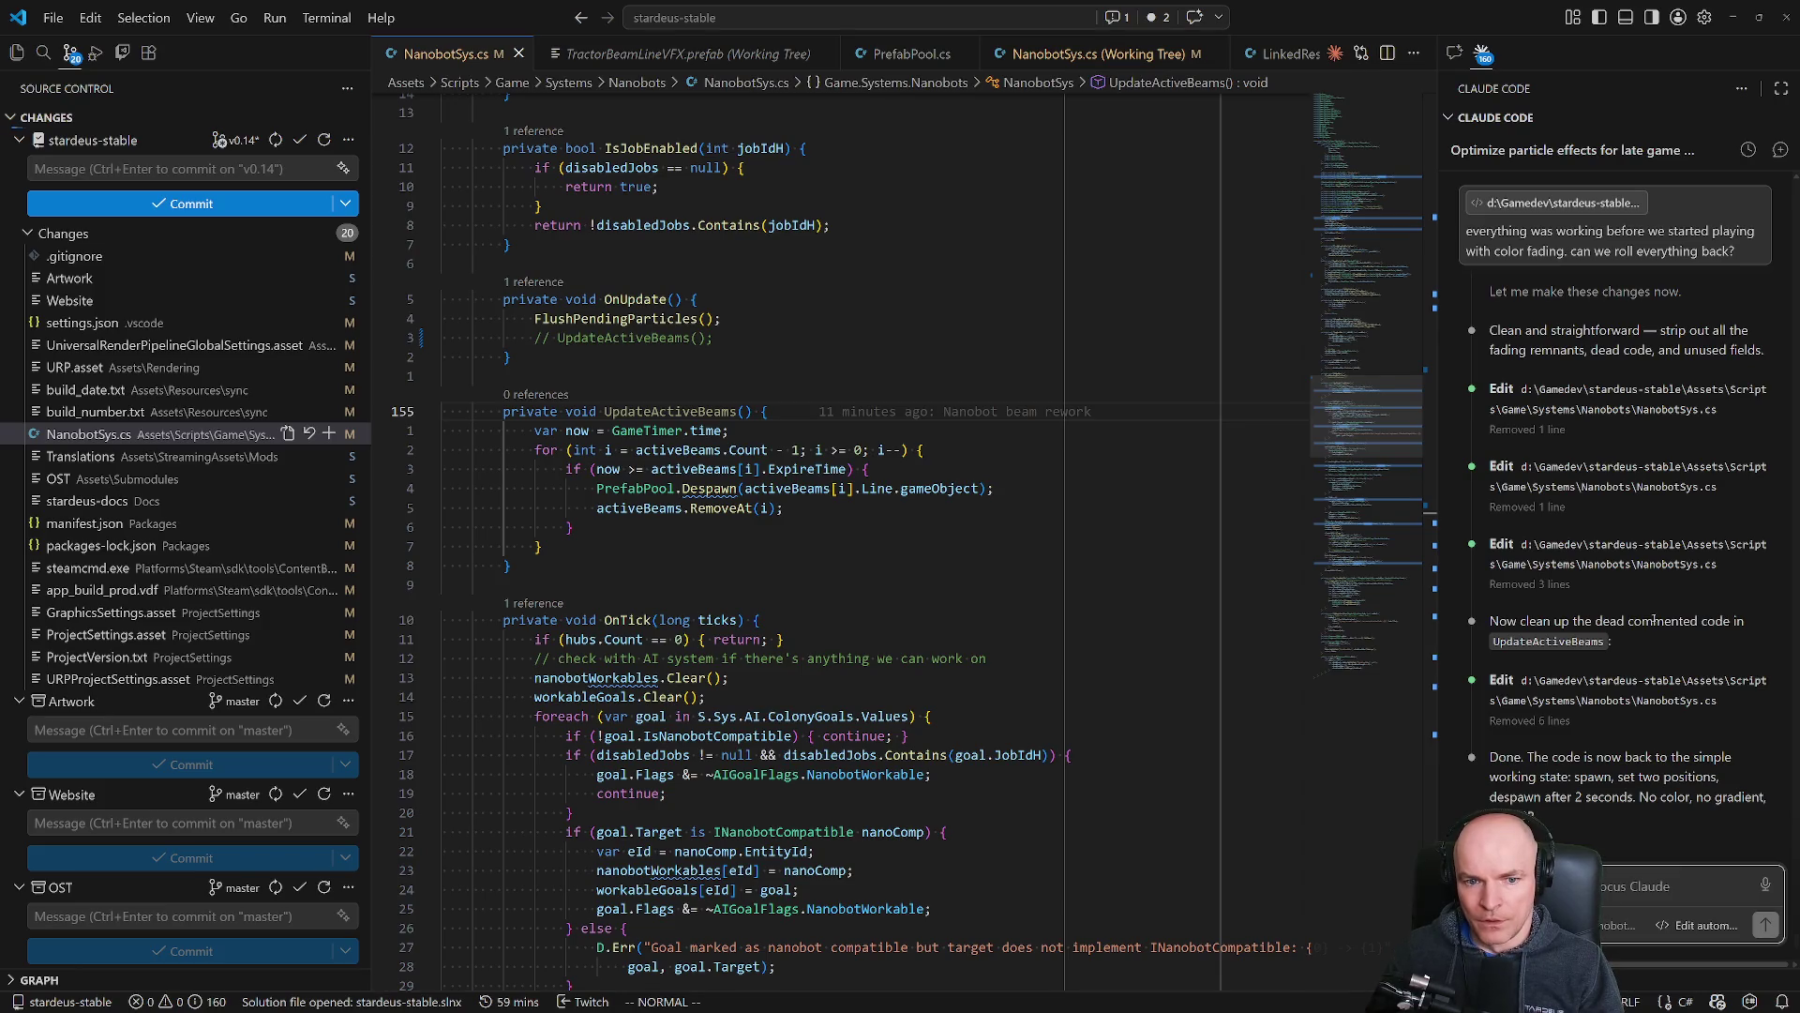
pyautogui.write('t')
pyautogui.press('BackSpace')
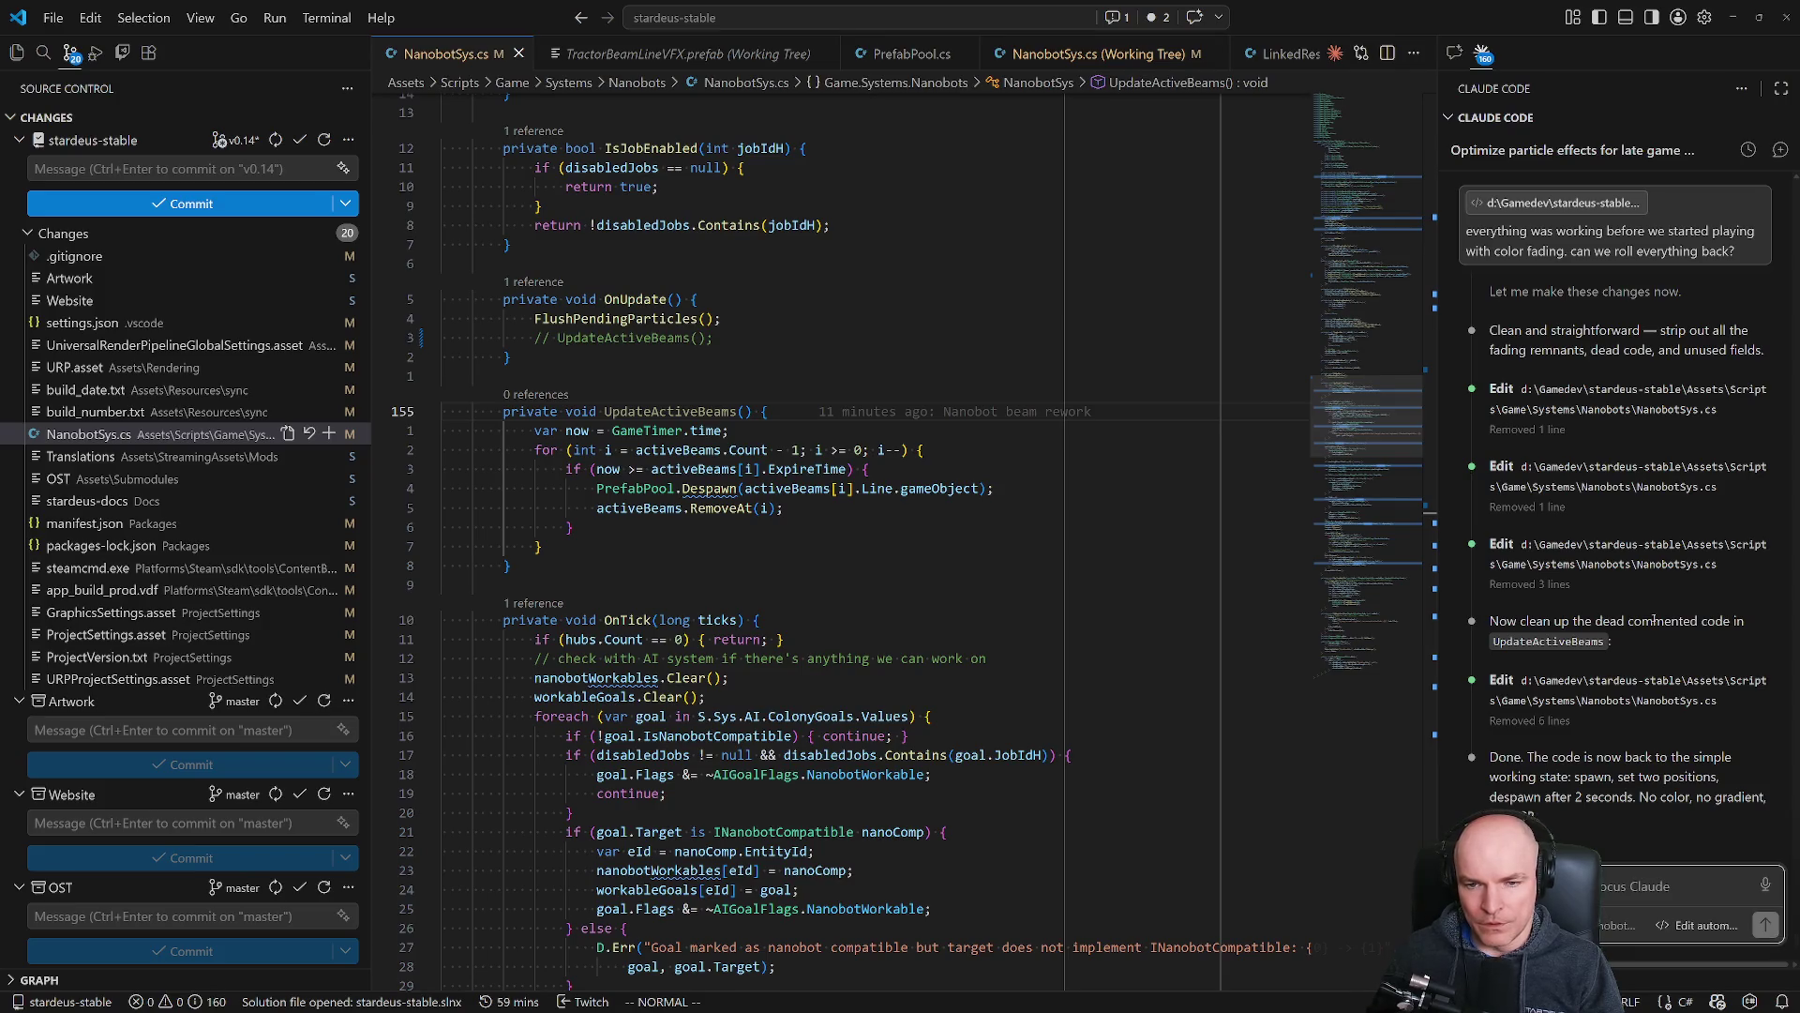
pyautogui.scroll(20, 1263, 302)
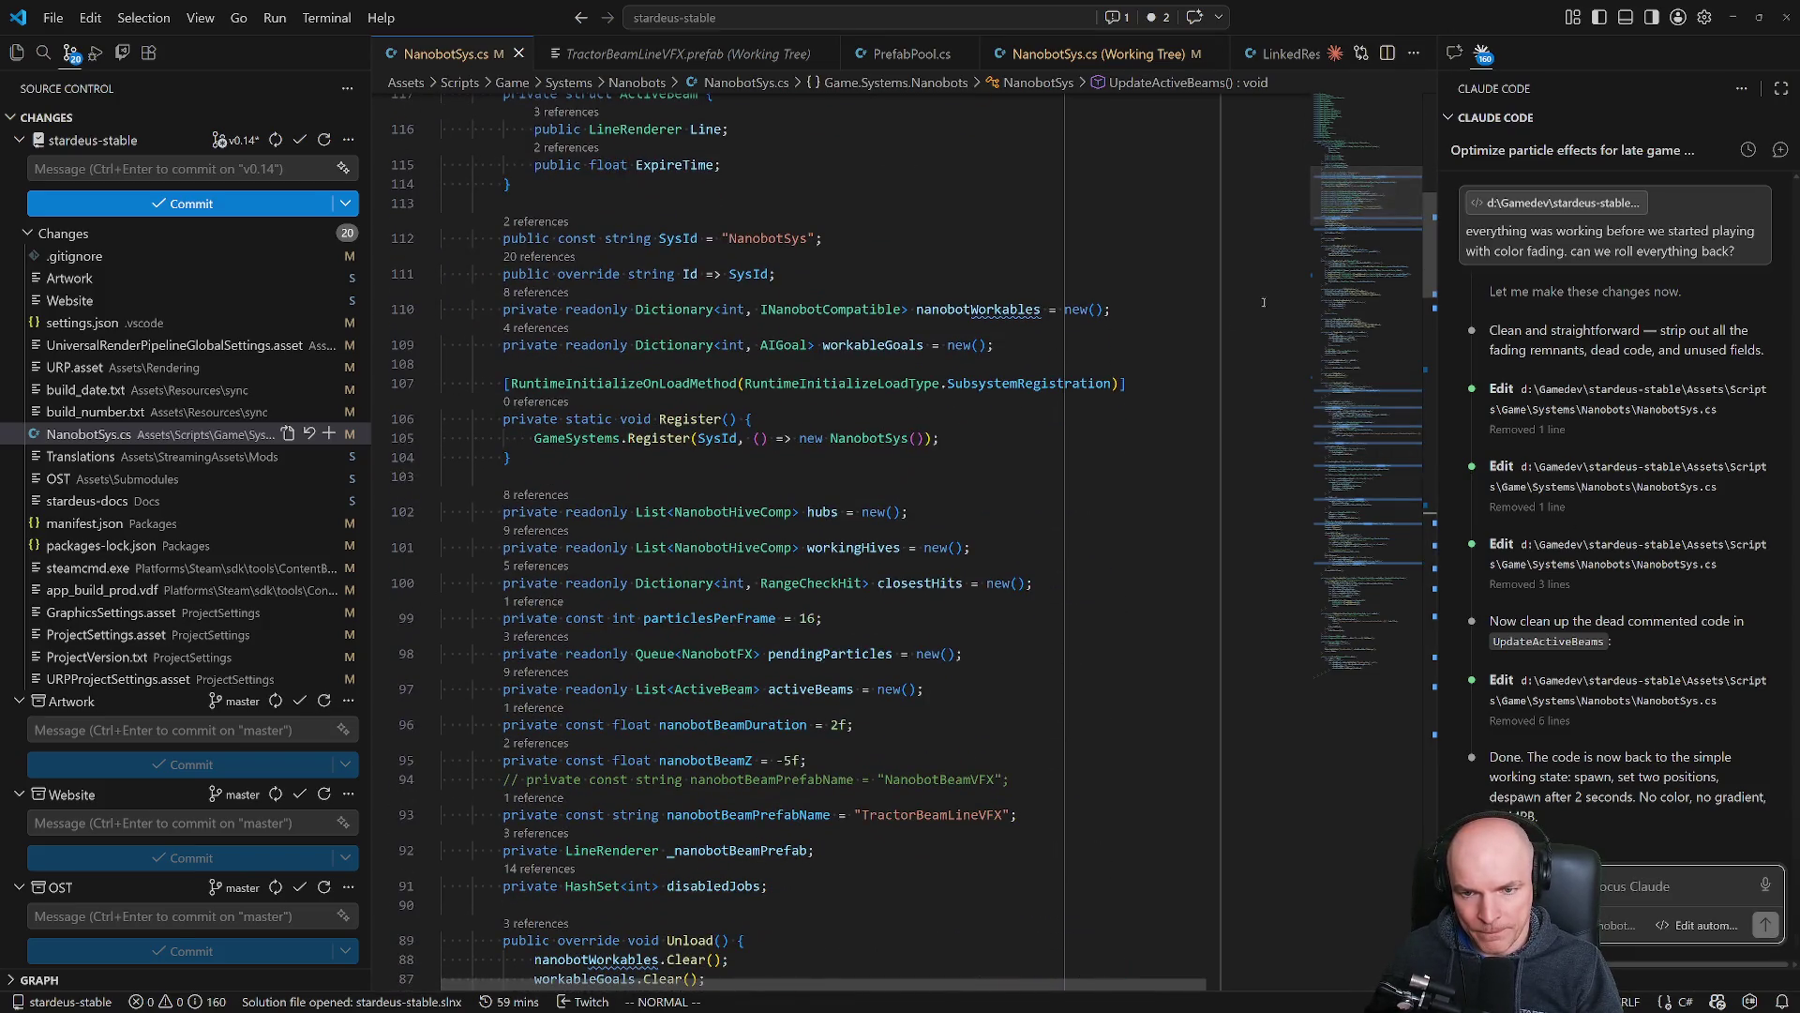
pyautogui.scroll(-4, 887, 503)
# Delete the TractorBeamLineVFX prefab-name line and uncomment the NanobotBeamVFX line in NanobotSys.cs.
pyautogui.click(818, 574)
pyautogui.press('j')
pyautogui.press('d')
pyautogui.press('d')
pyautogui.press('k')
pyautogui.hotkey('ctrl', '/')
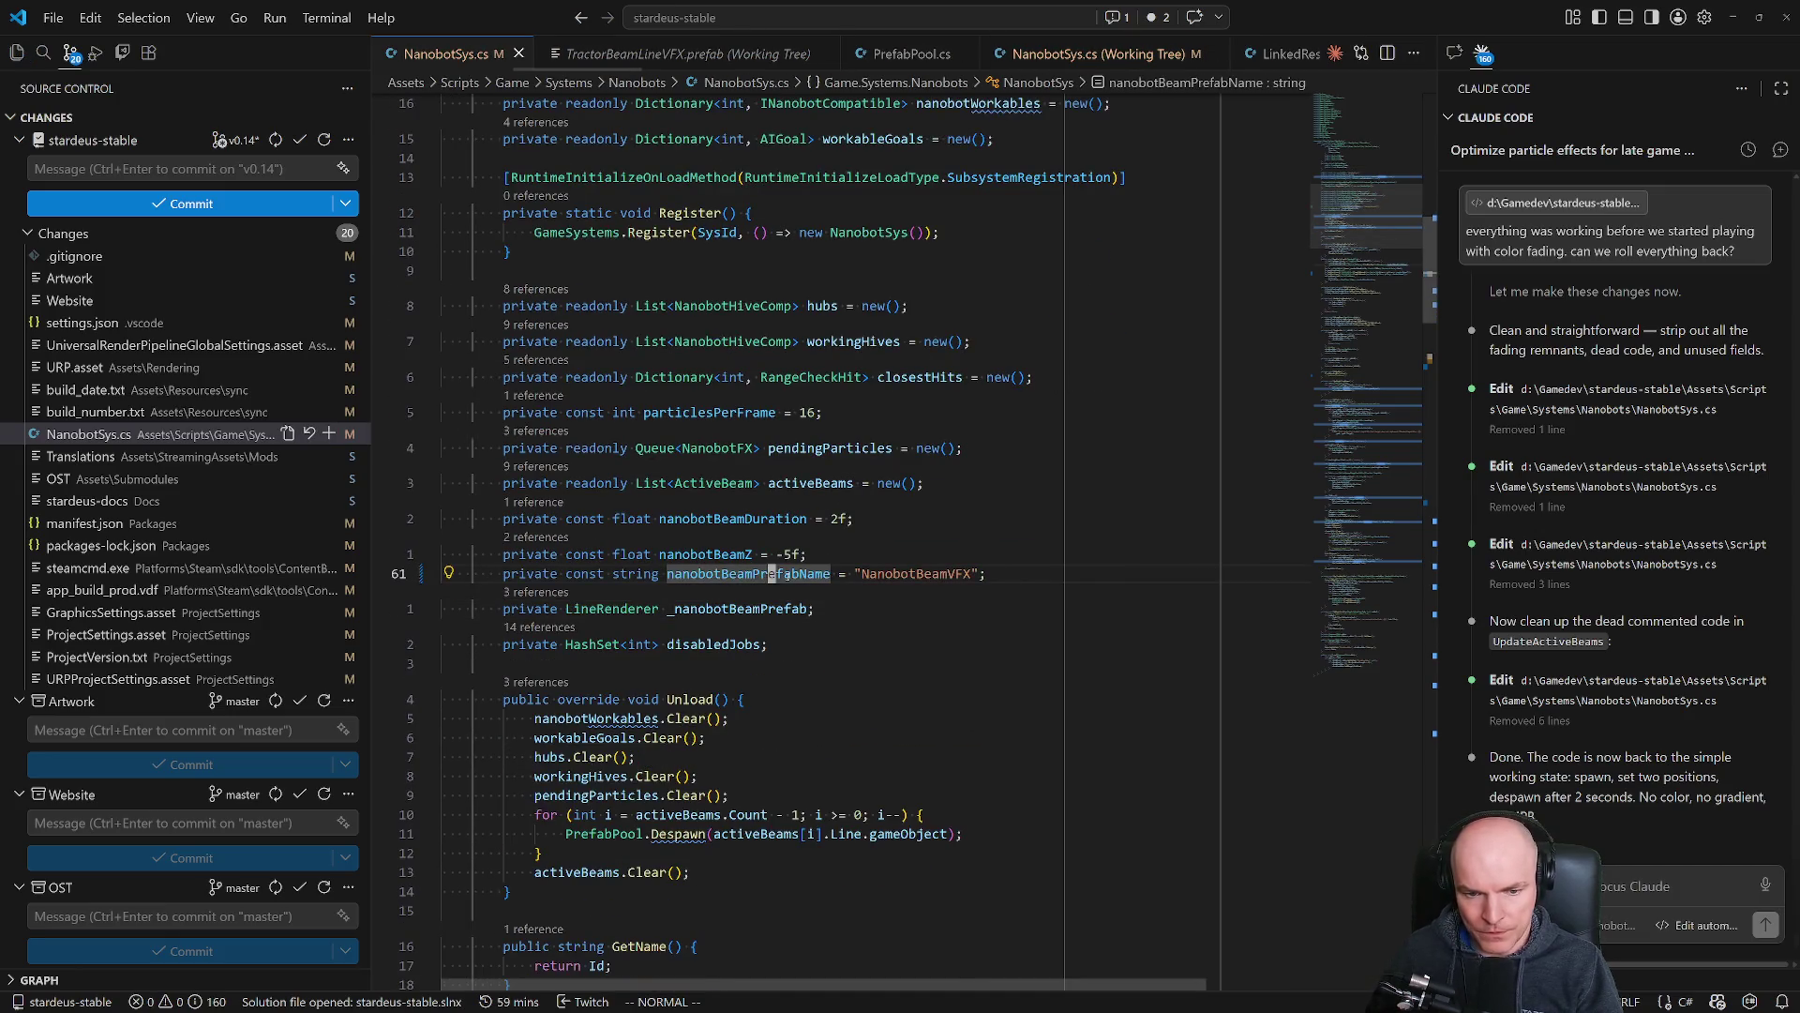
pyautogui.press('j')
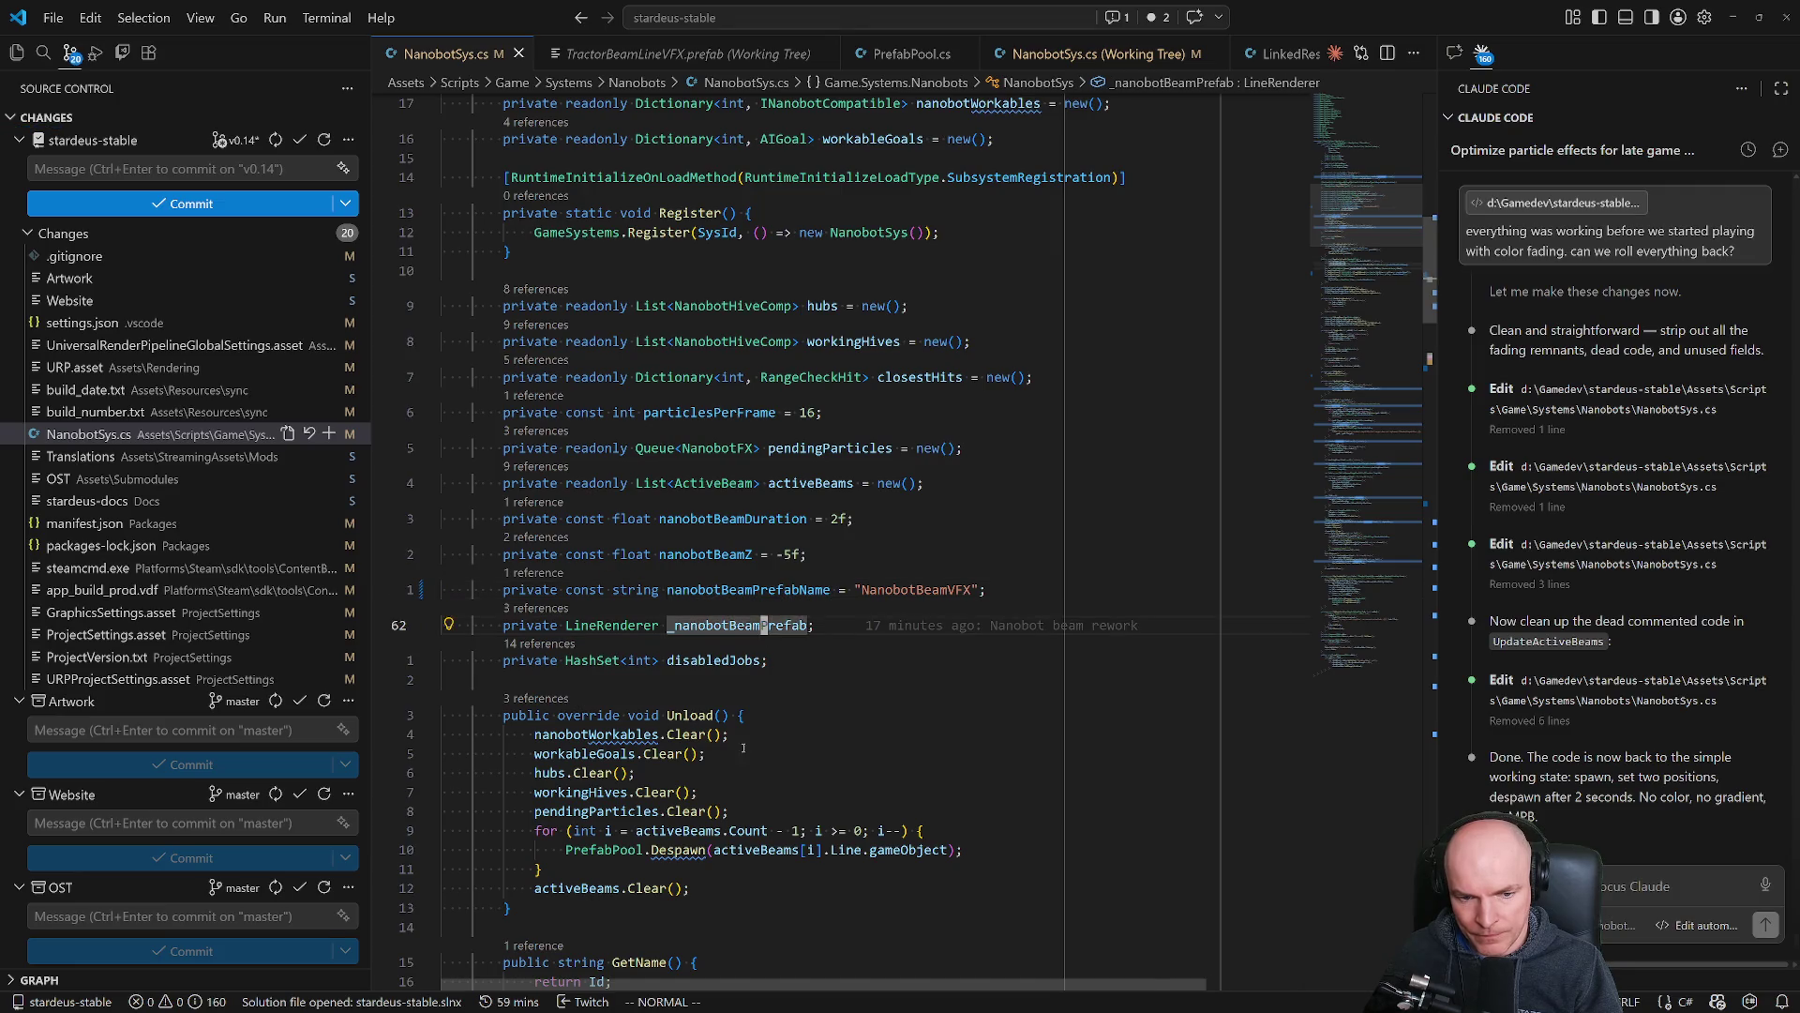
pyautogui.scroll(-14, 903, 642)
pyautogui.scroll(-3, 903, 641)
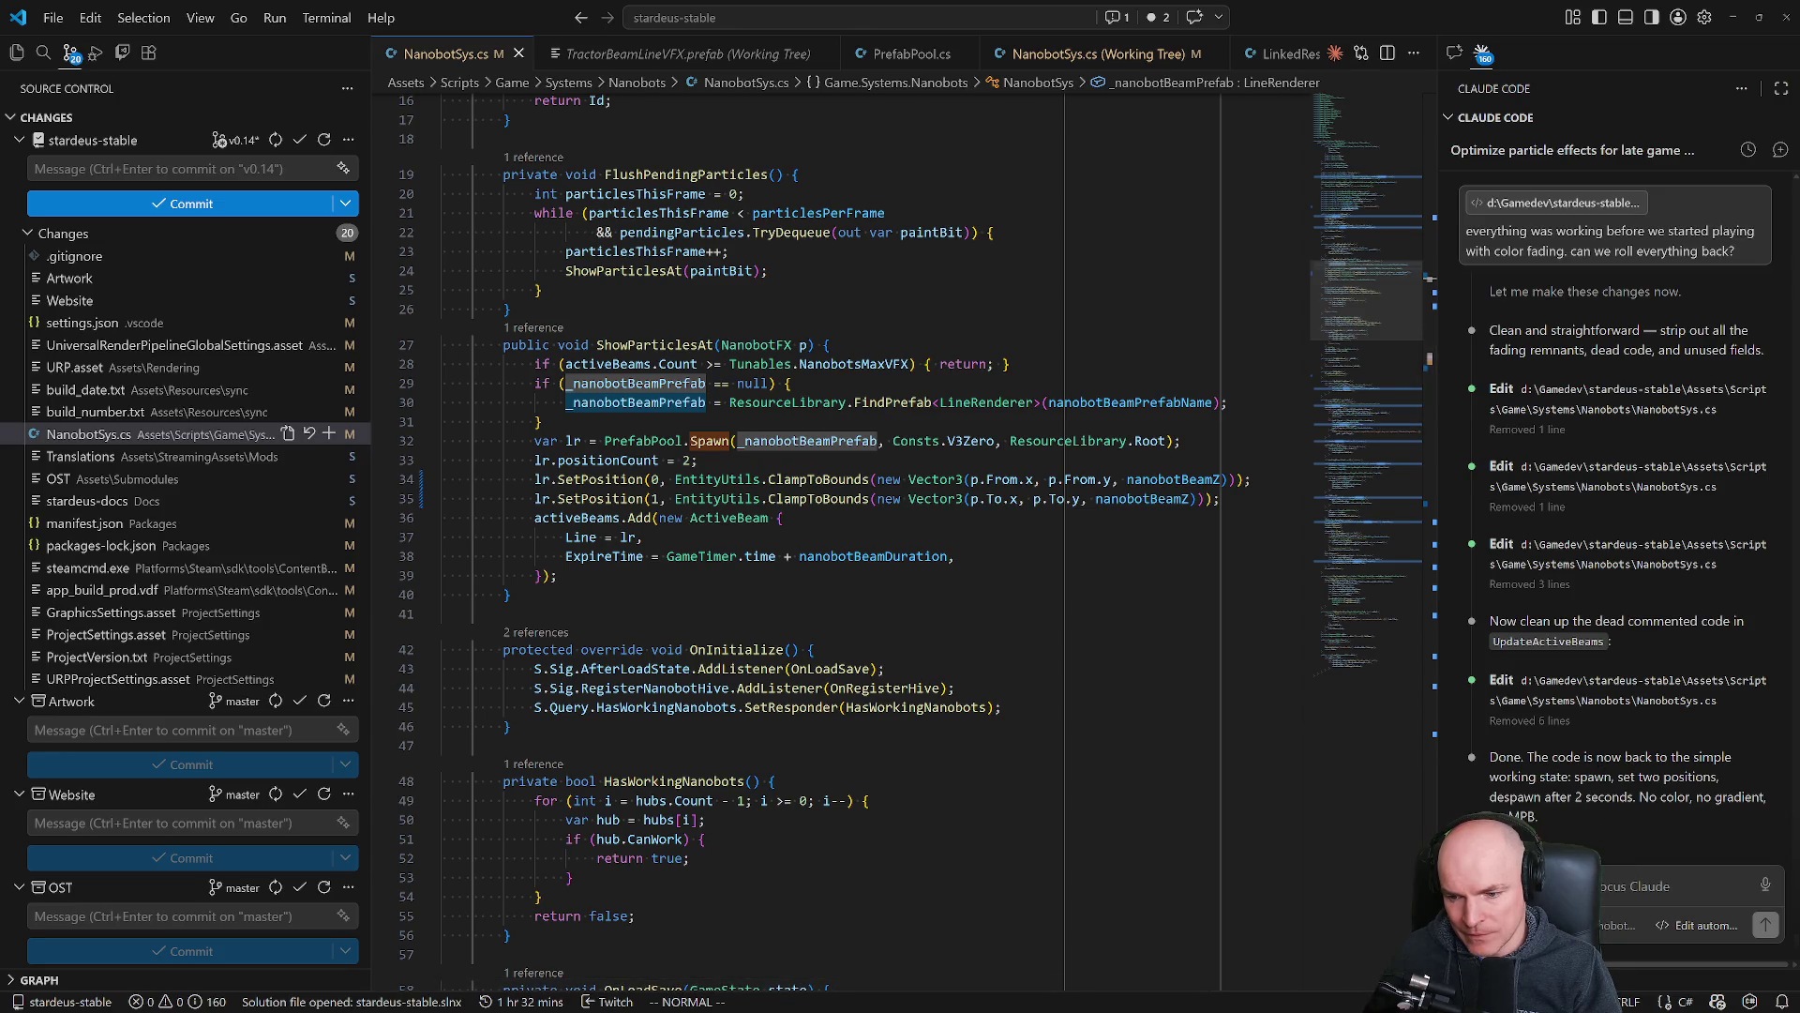
# Browse NanobotSys.cs's file options in the Explorer tree, then open a command prompt.
pyautogui.click(1679, 886)
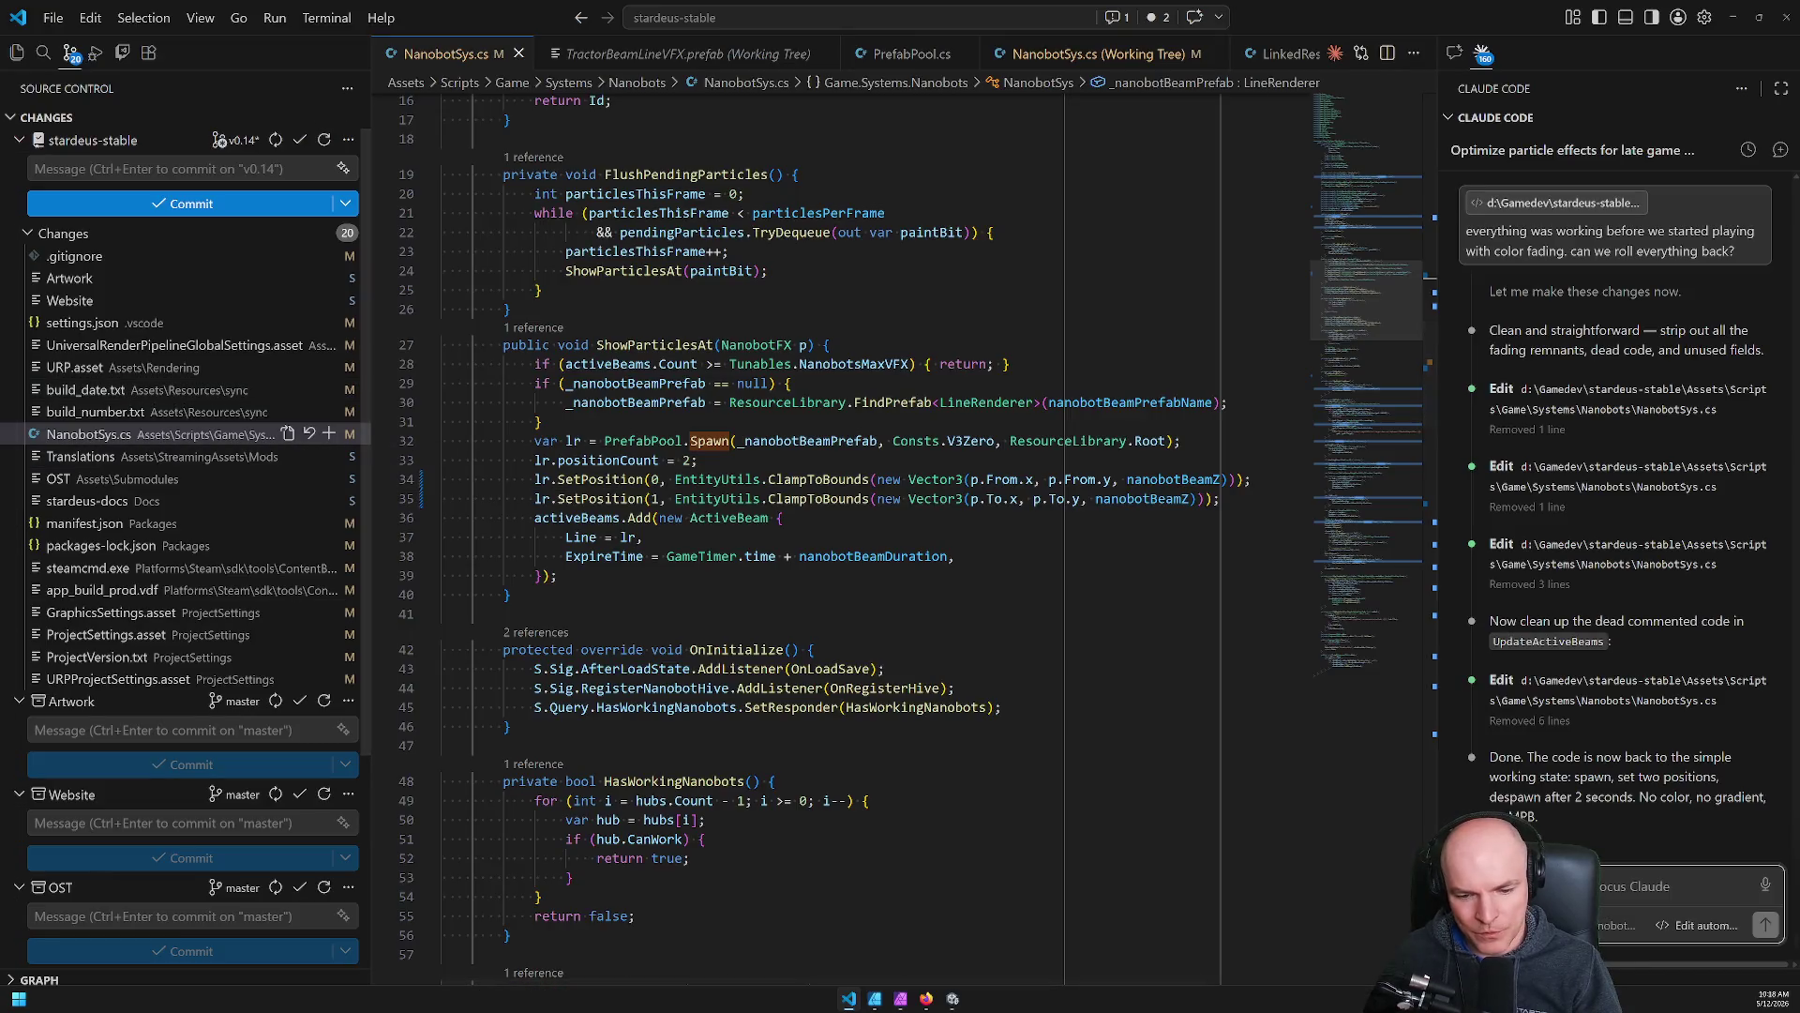
pyautogui.moveTo(851, 1001)
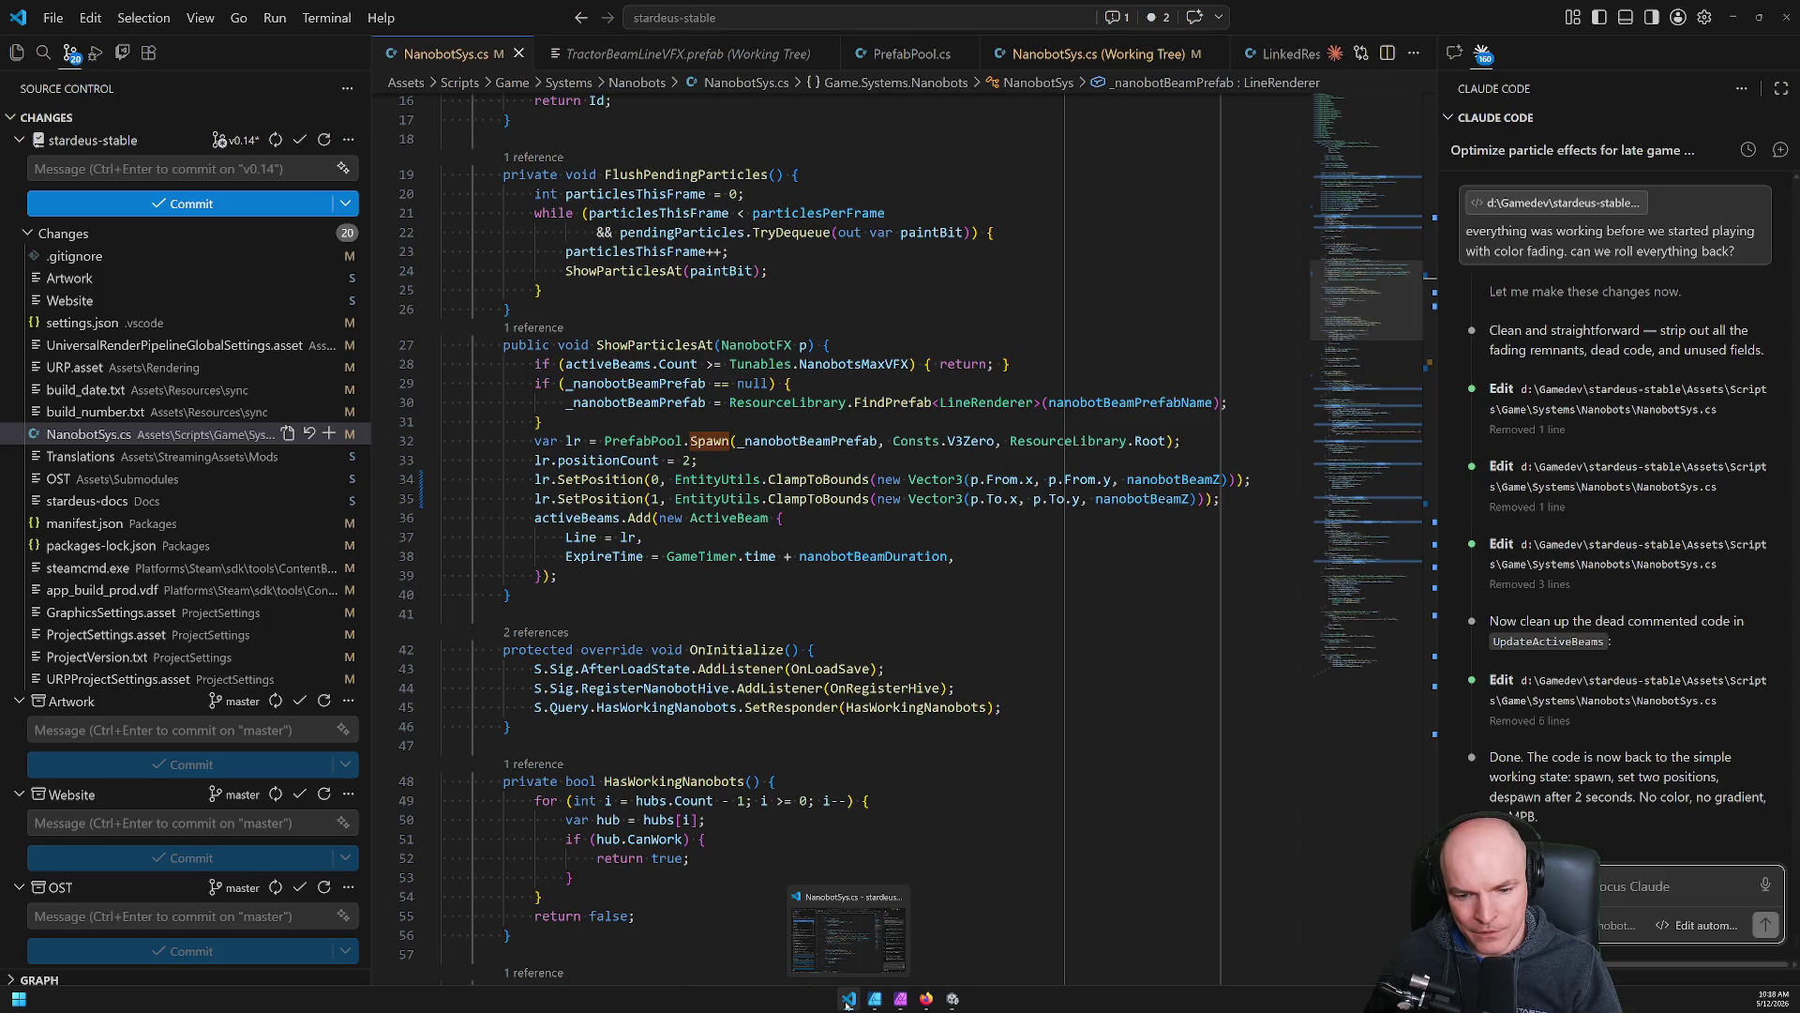
pyautogui.rightClick(137, 437)
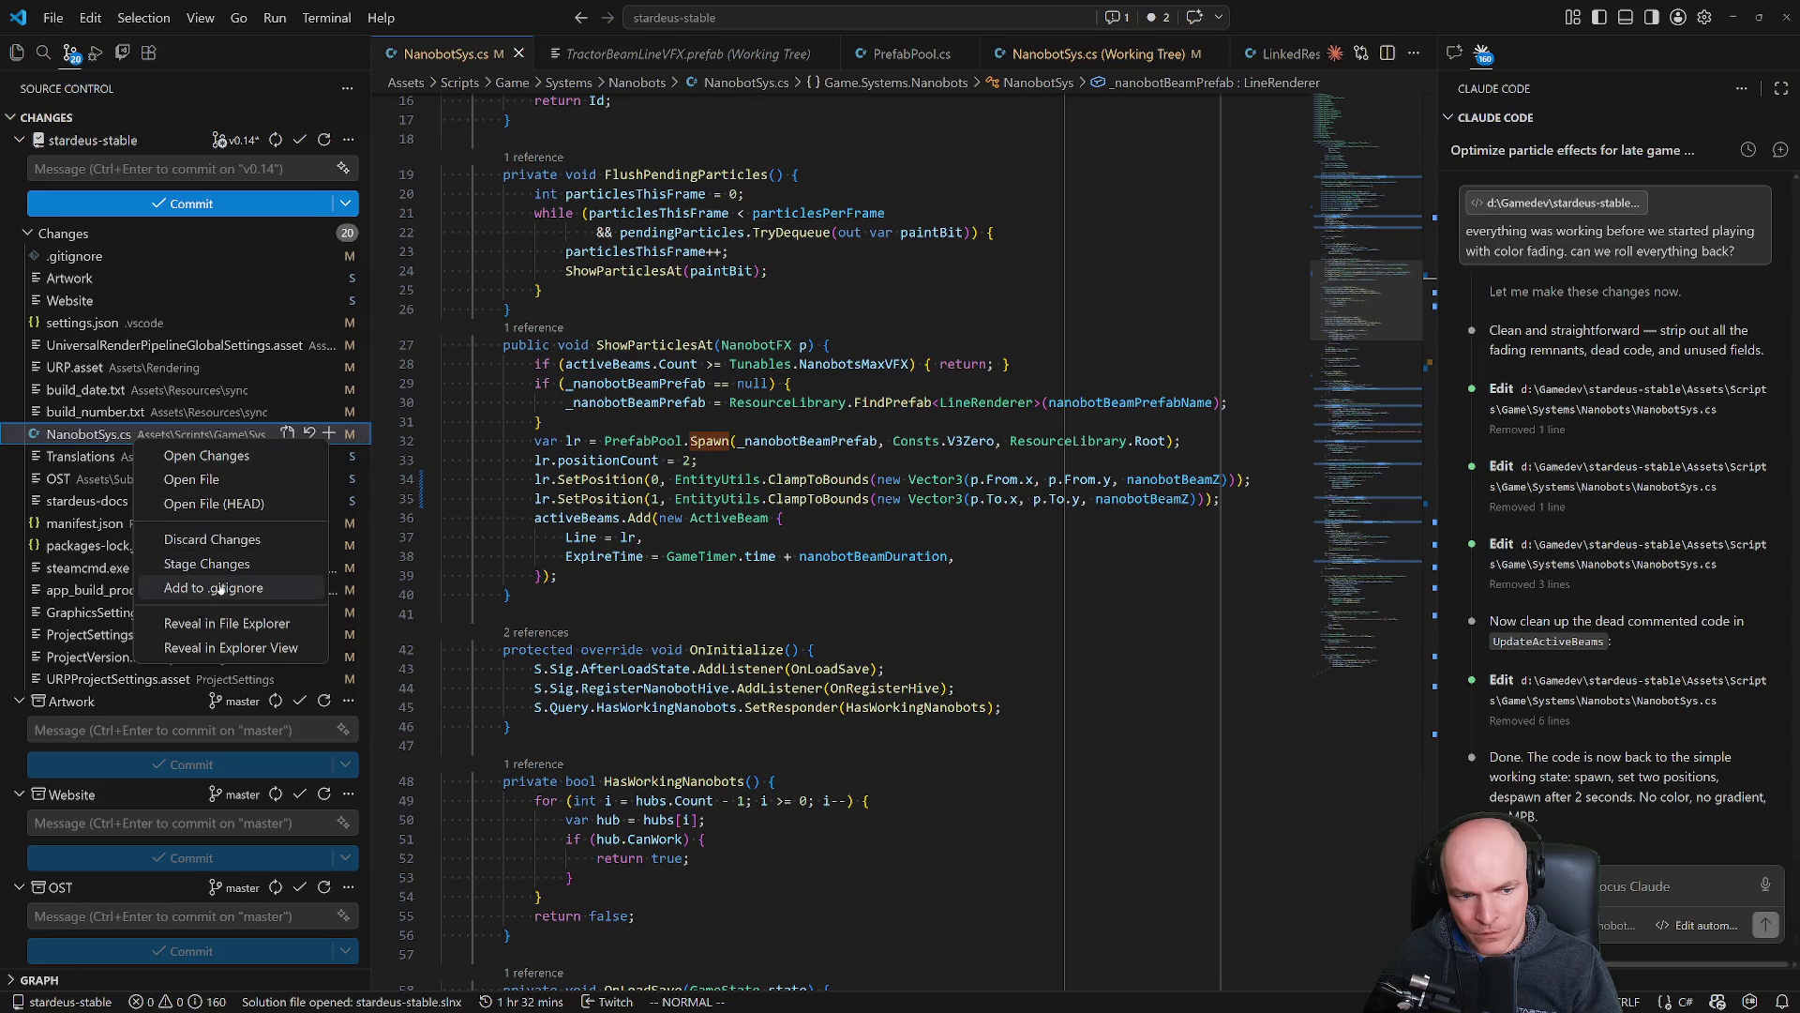
pyautogui.click(705, 616)
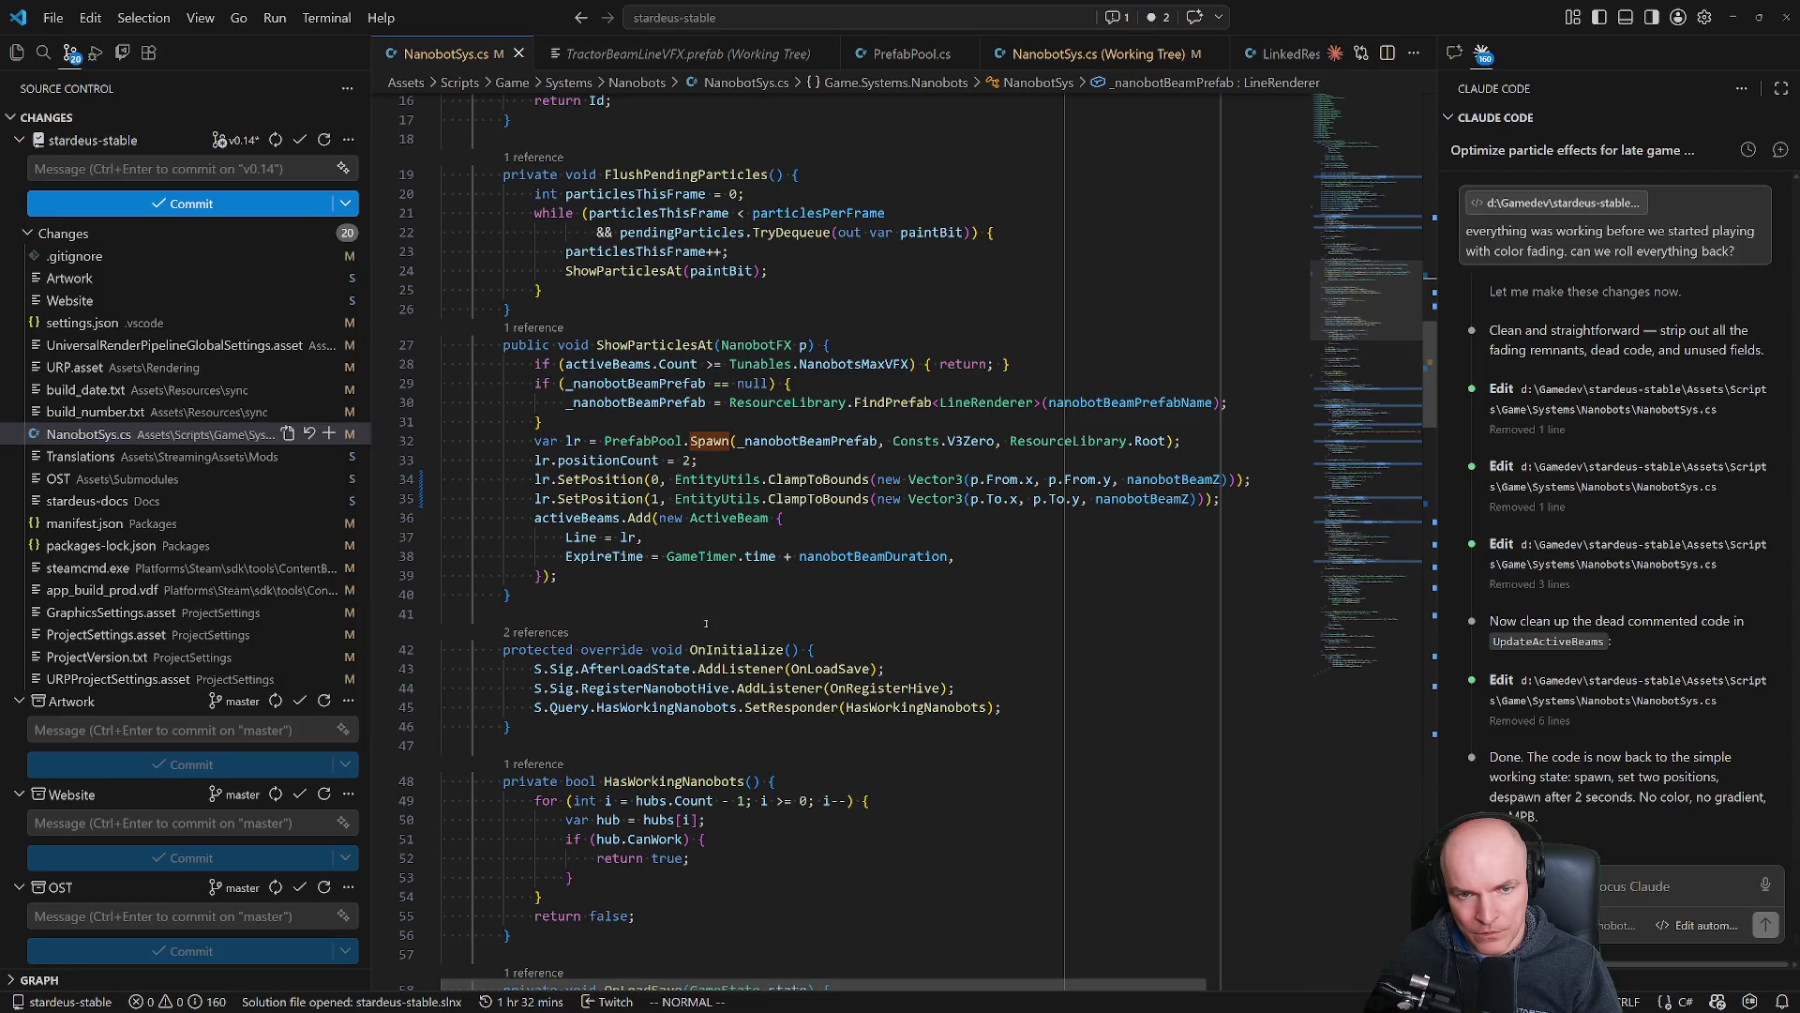
pyautogui.moveTo(805, 999)
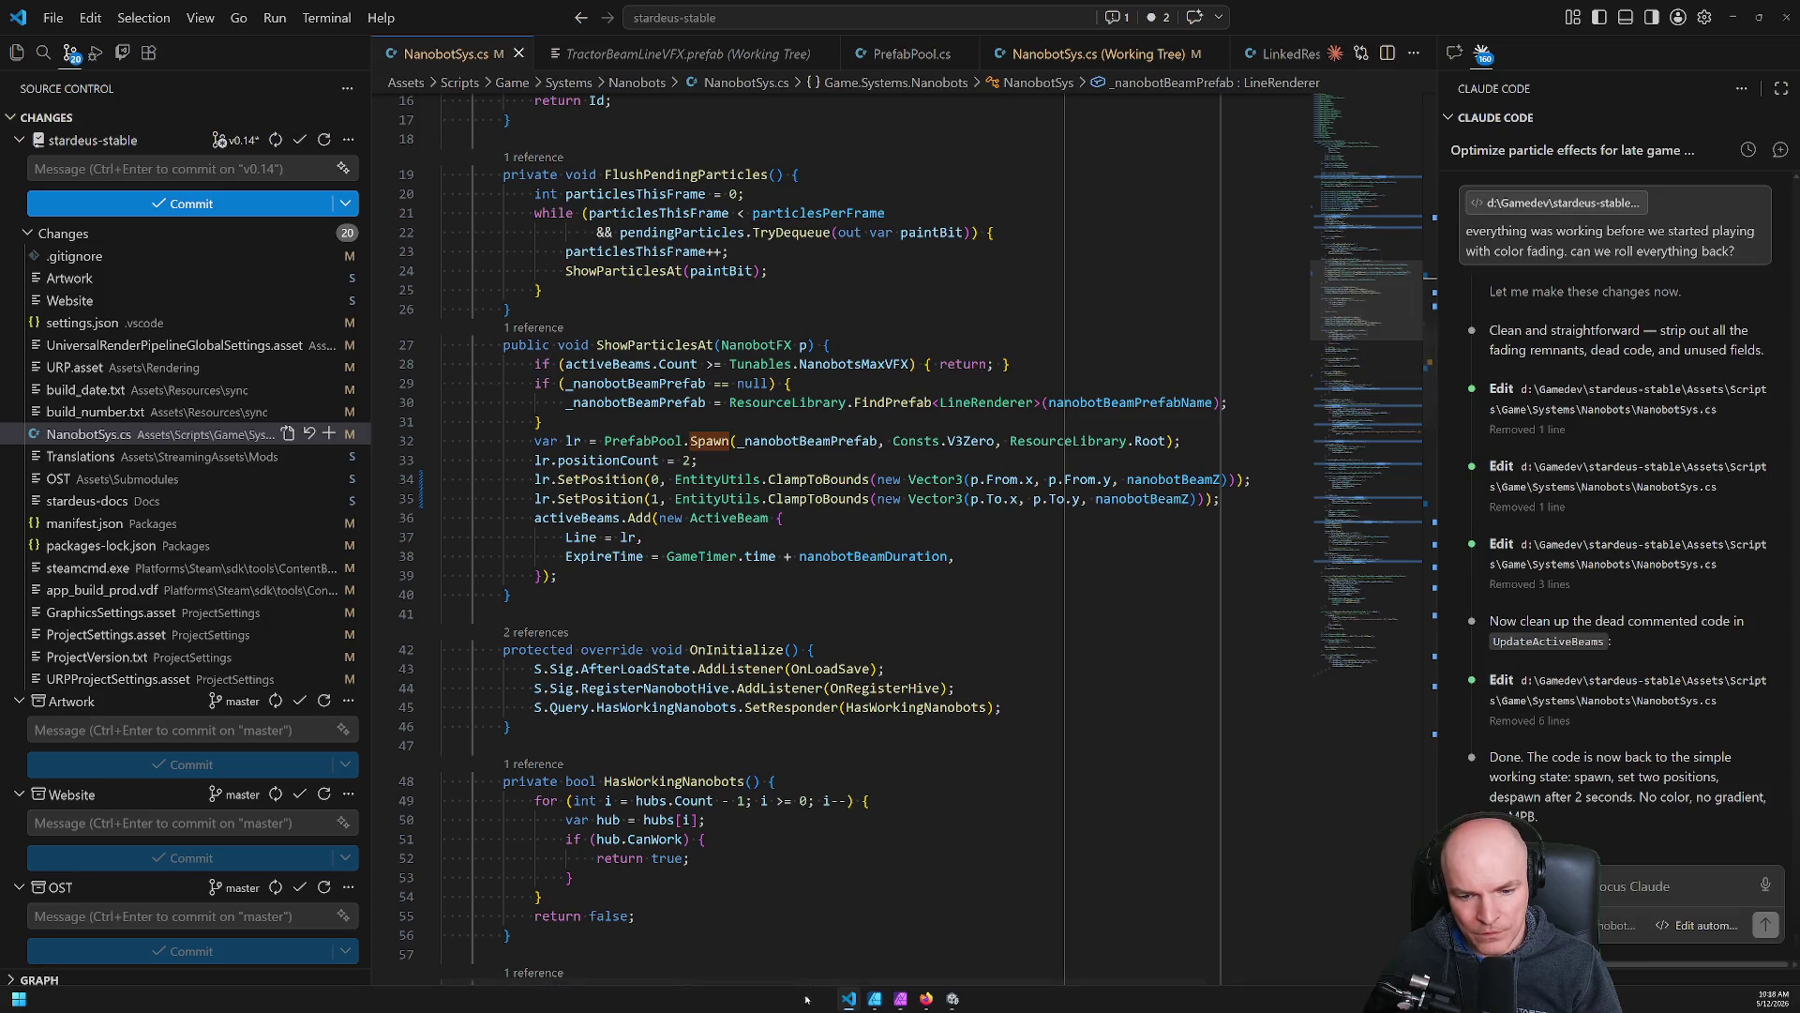
pyautogui.rightClick(872, 354)
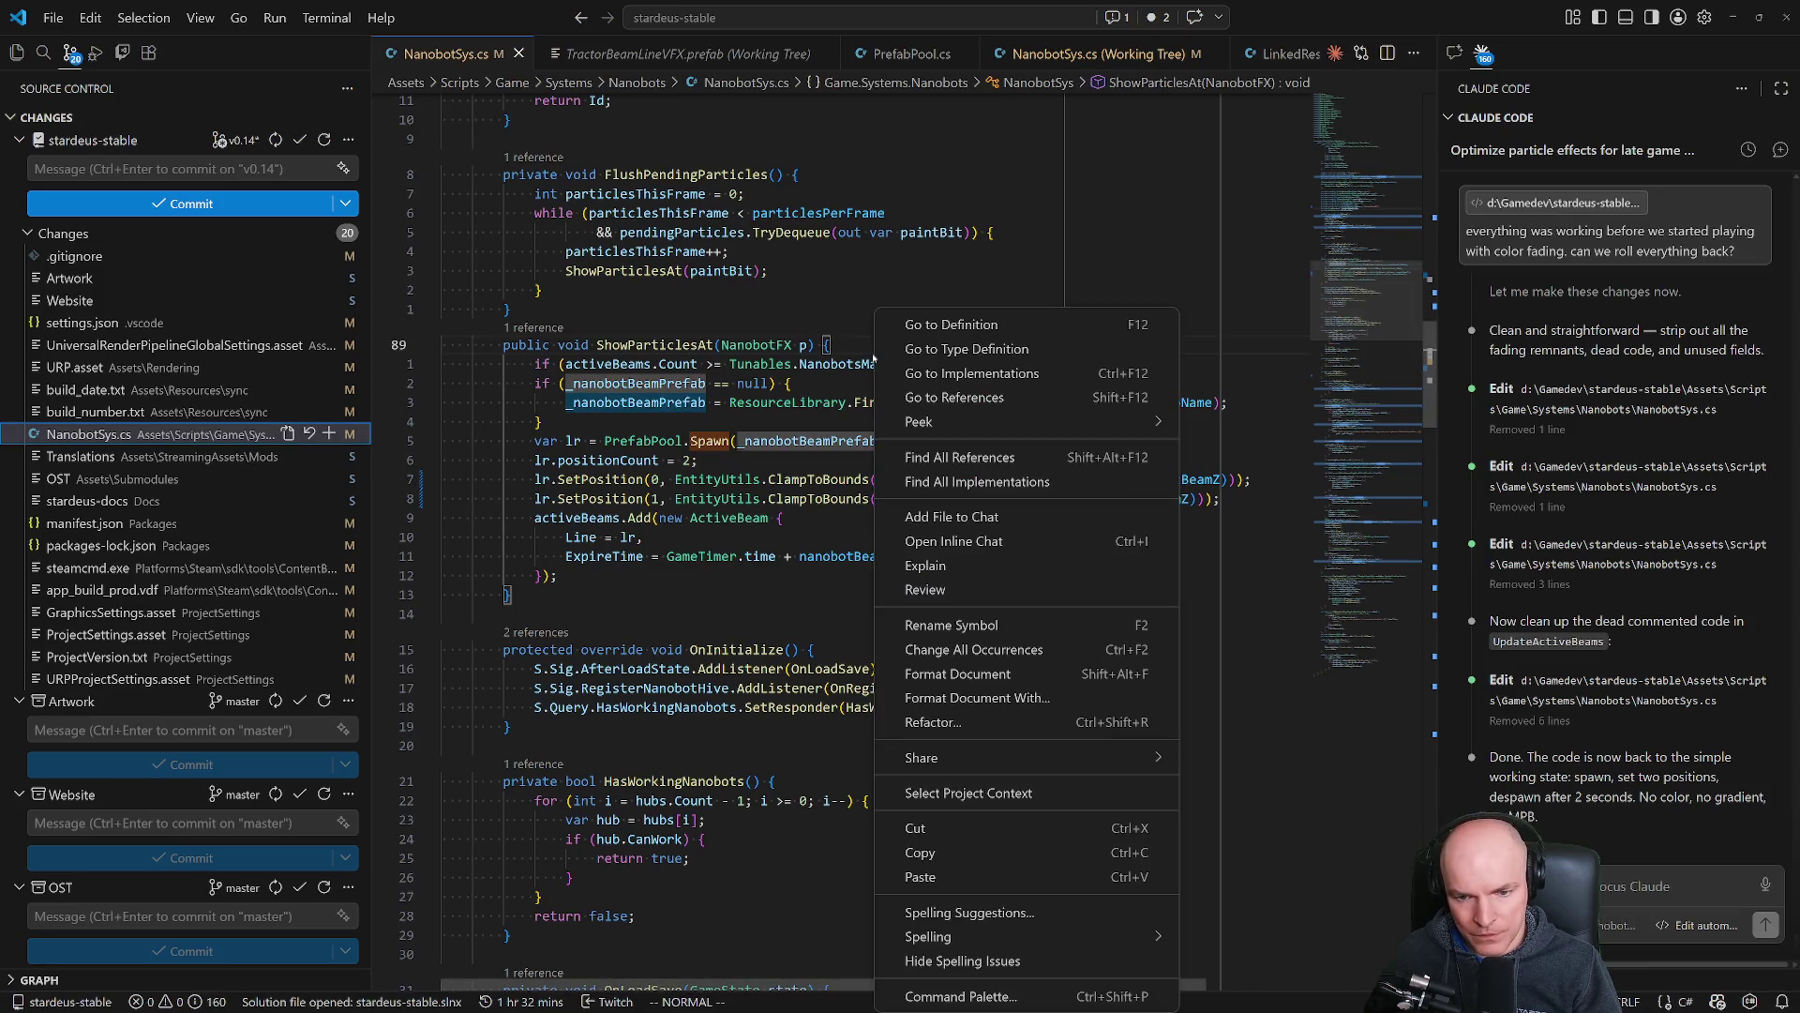
pyautogui.press('Escape')
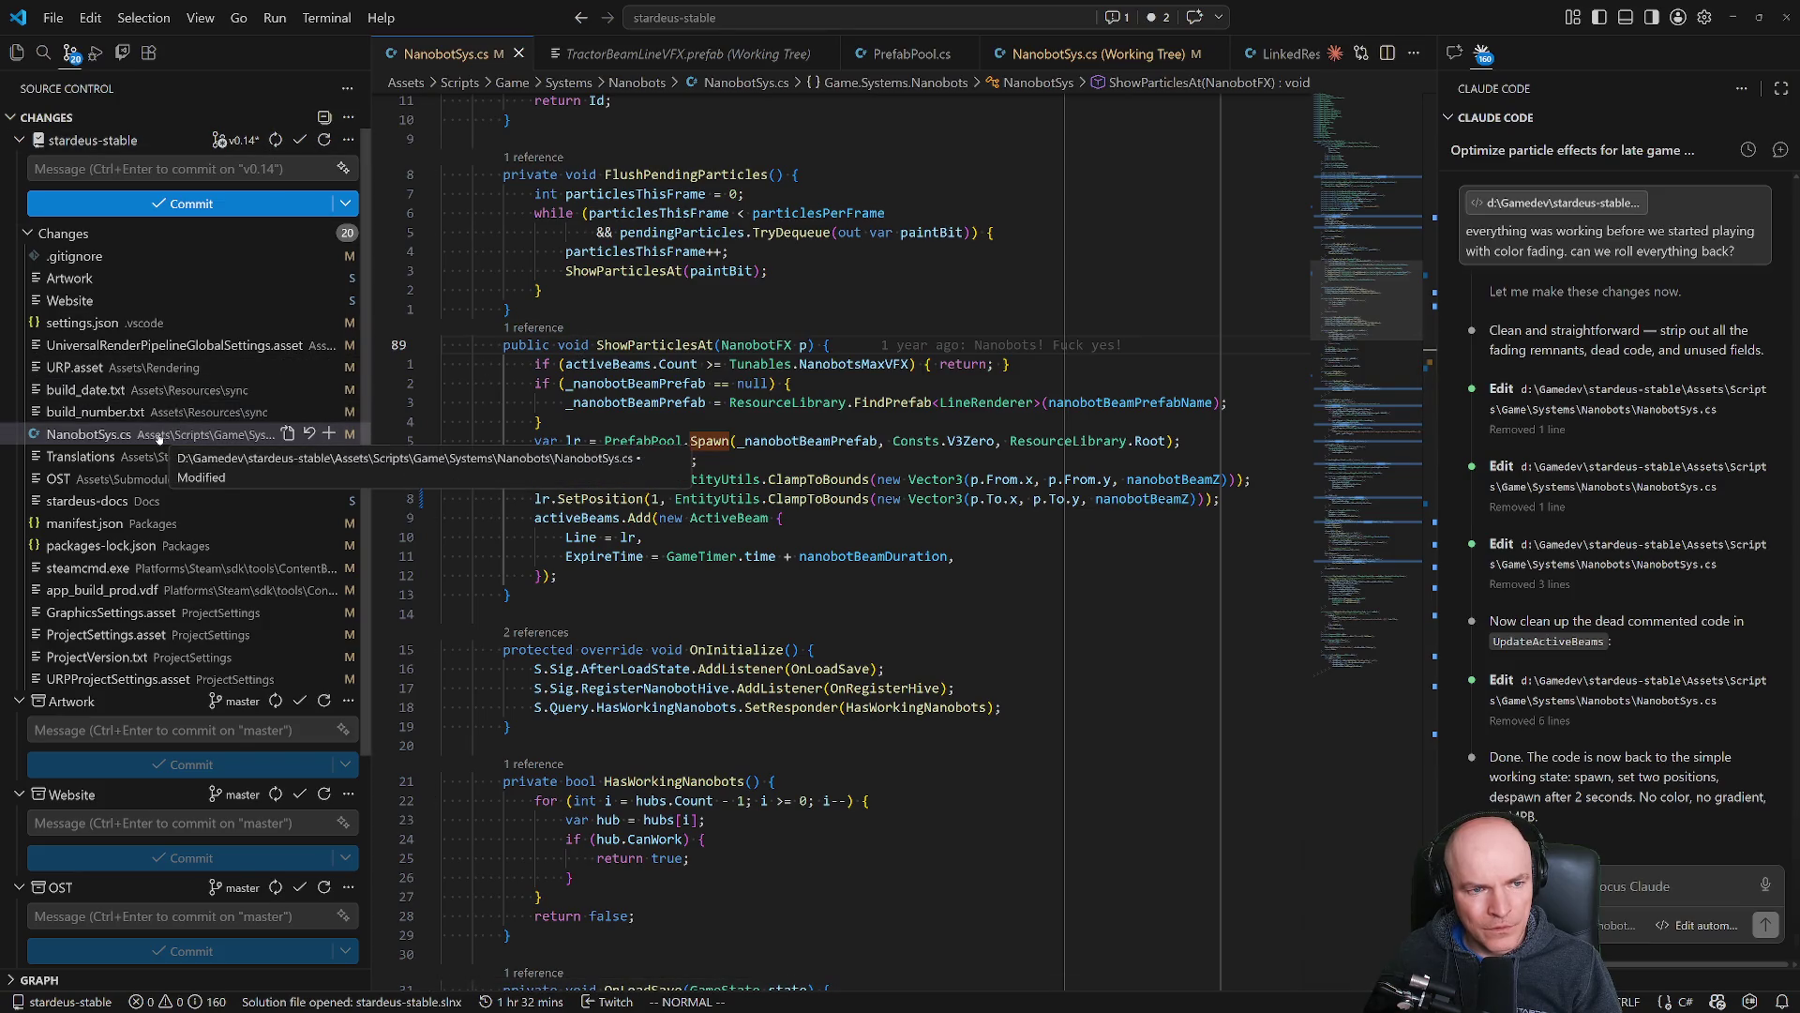
pyautogui.click(16, 52)
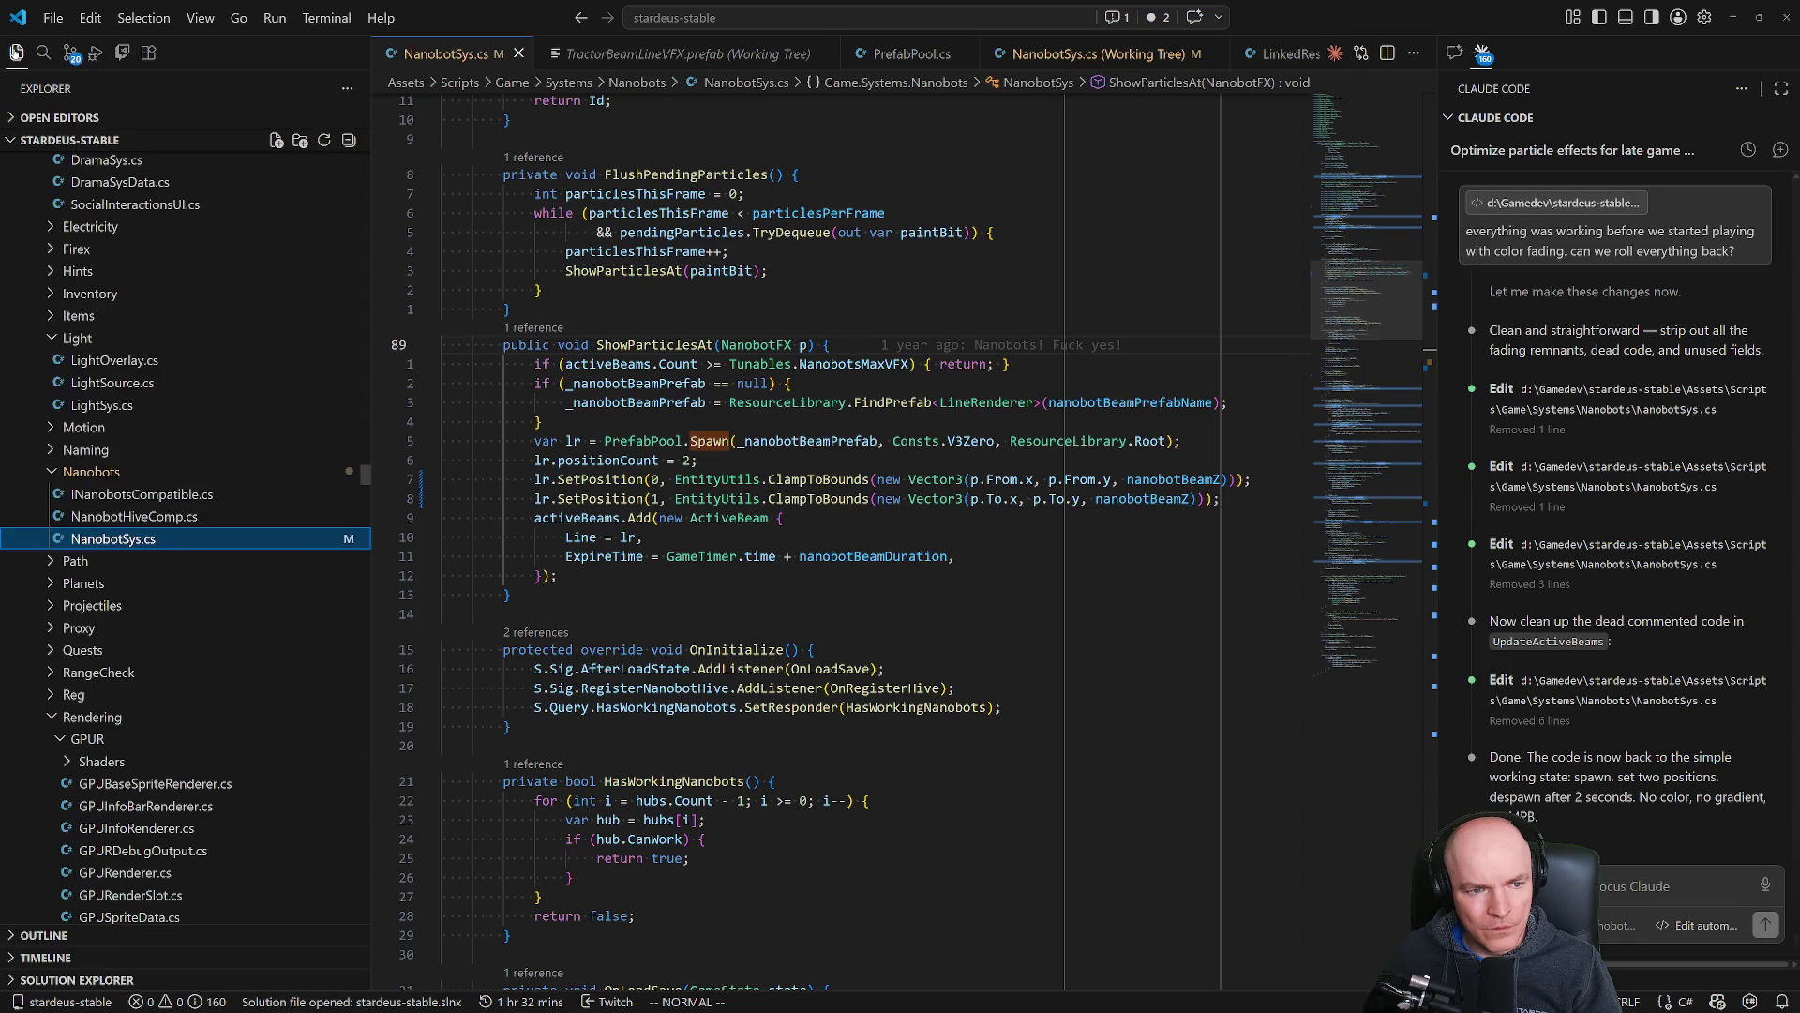
pyautogui.rightClick(150, 539)
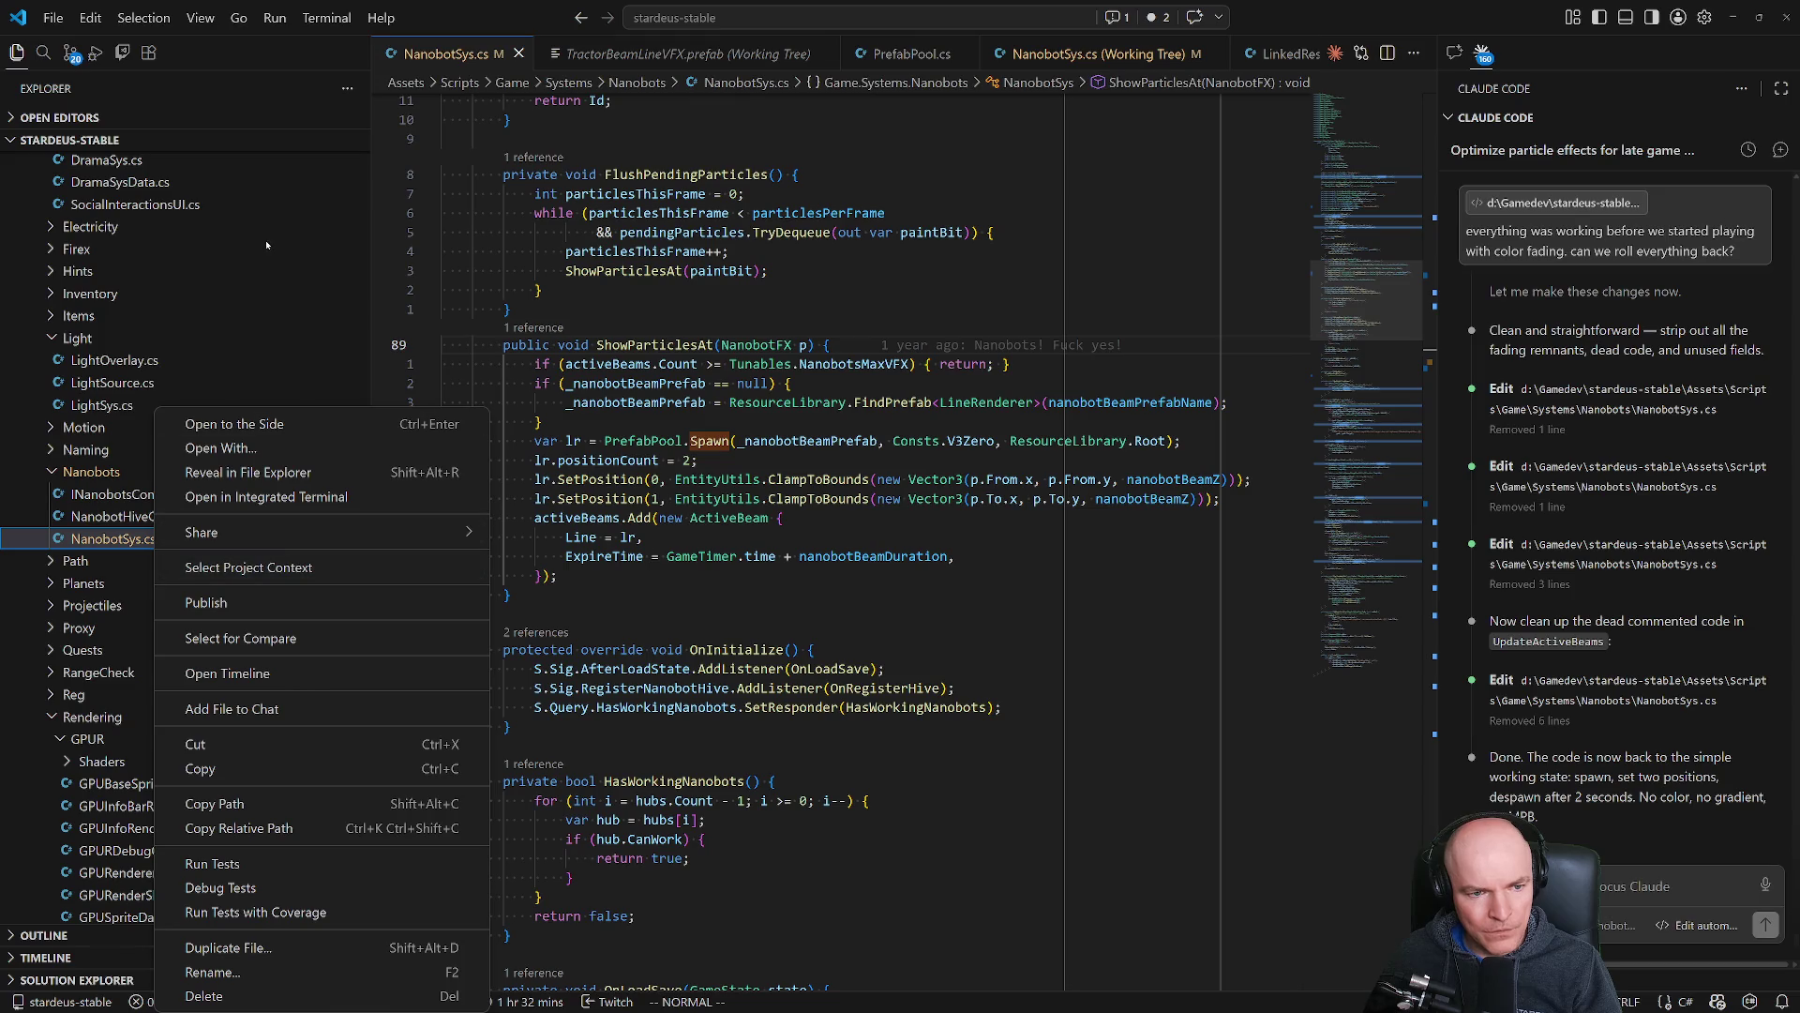
pyautogui.moveTo(848, 1002)
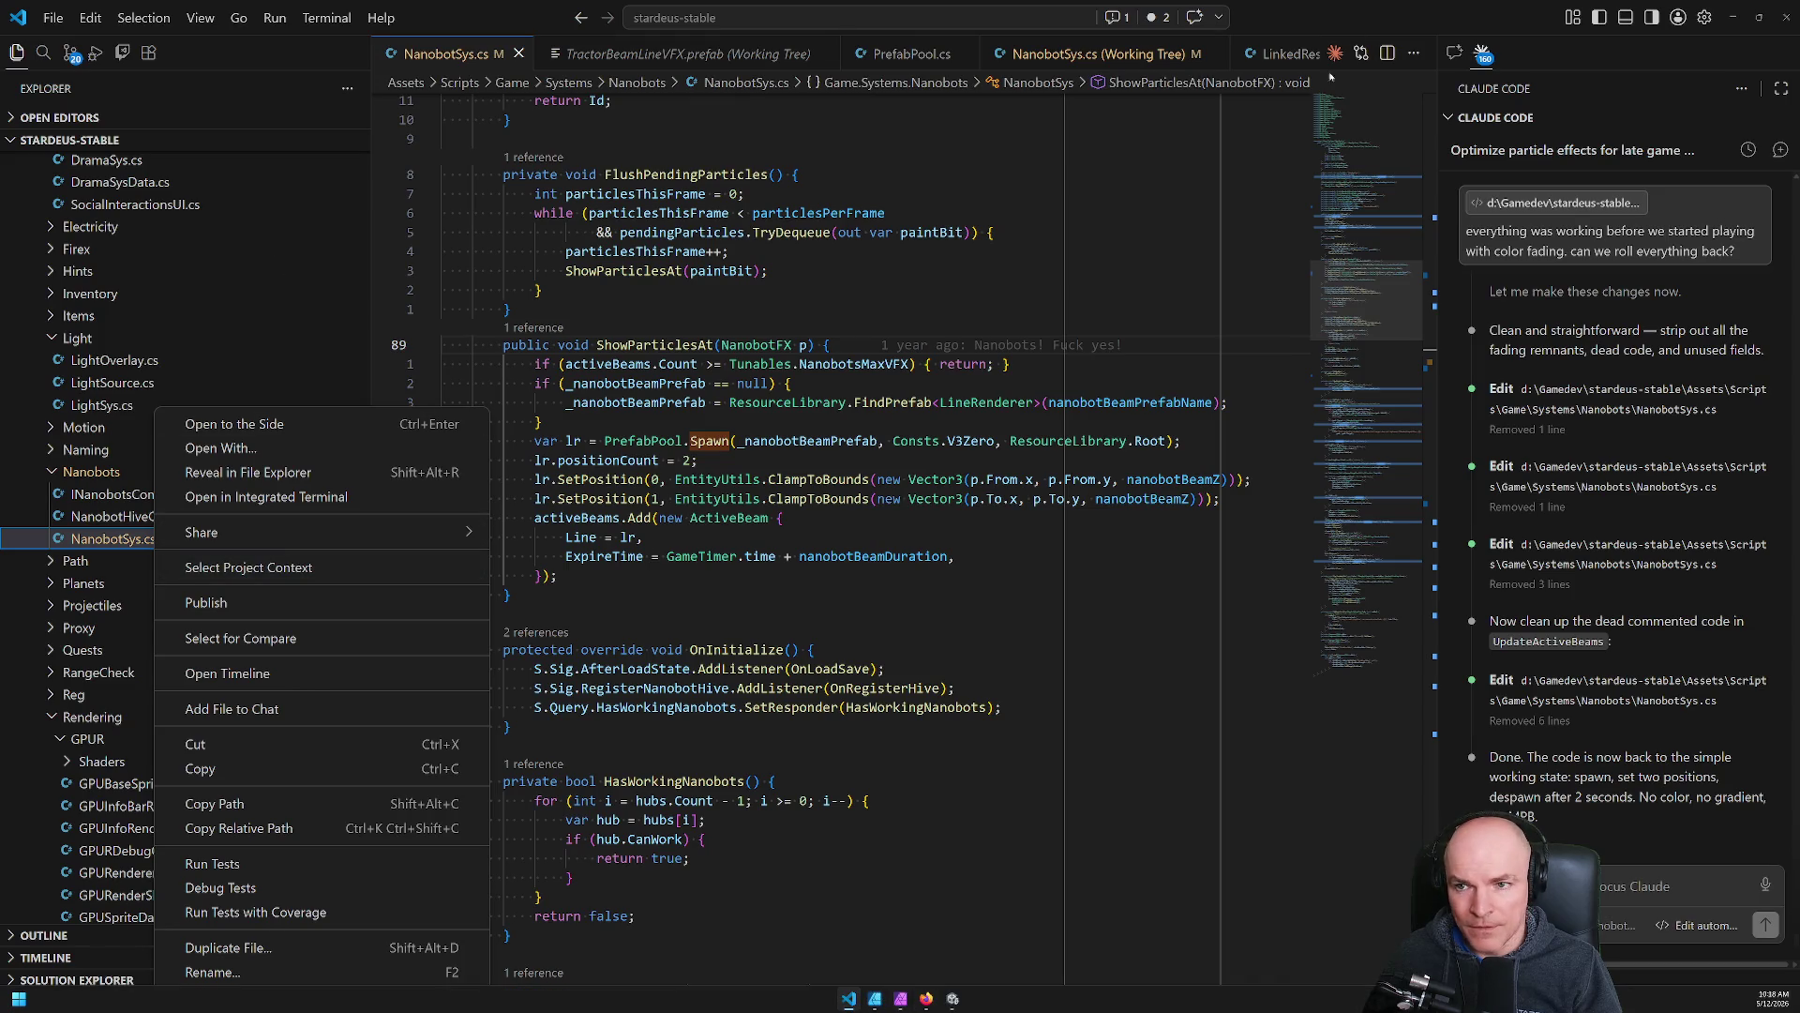
pyautogui.hotkey('ctrl', '`')
pyautogui.write('git log')
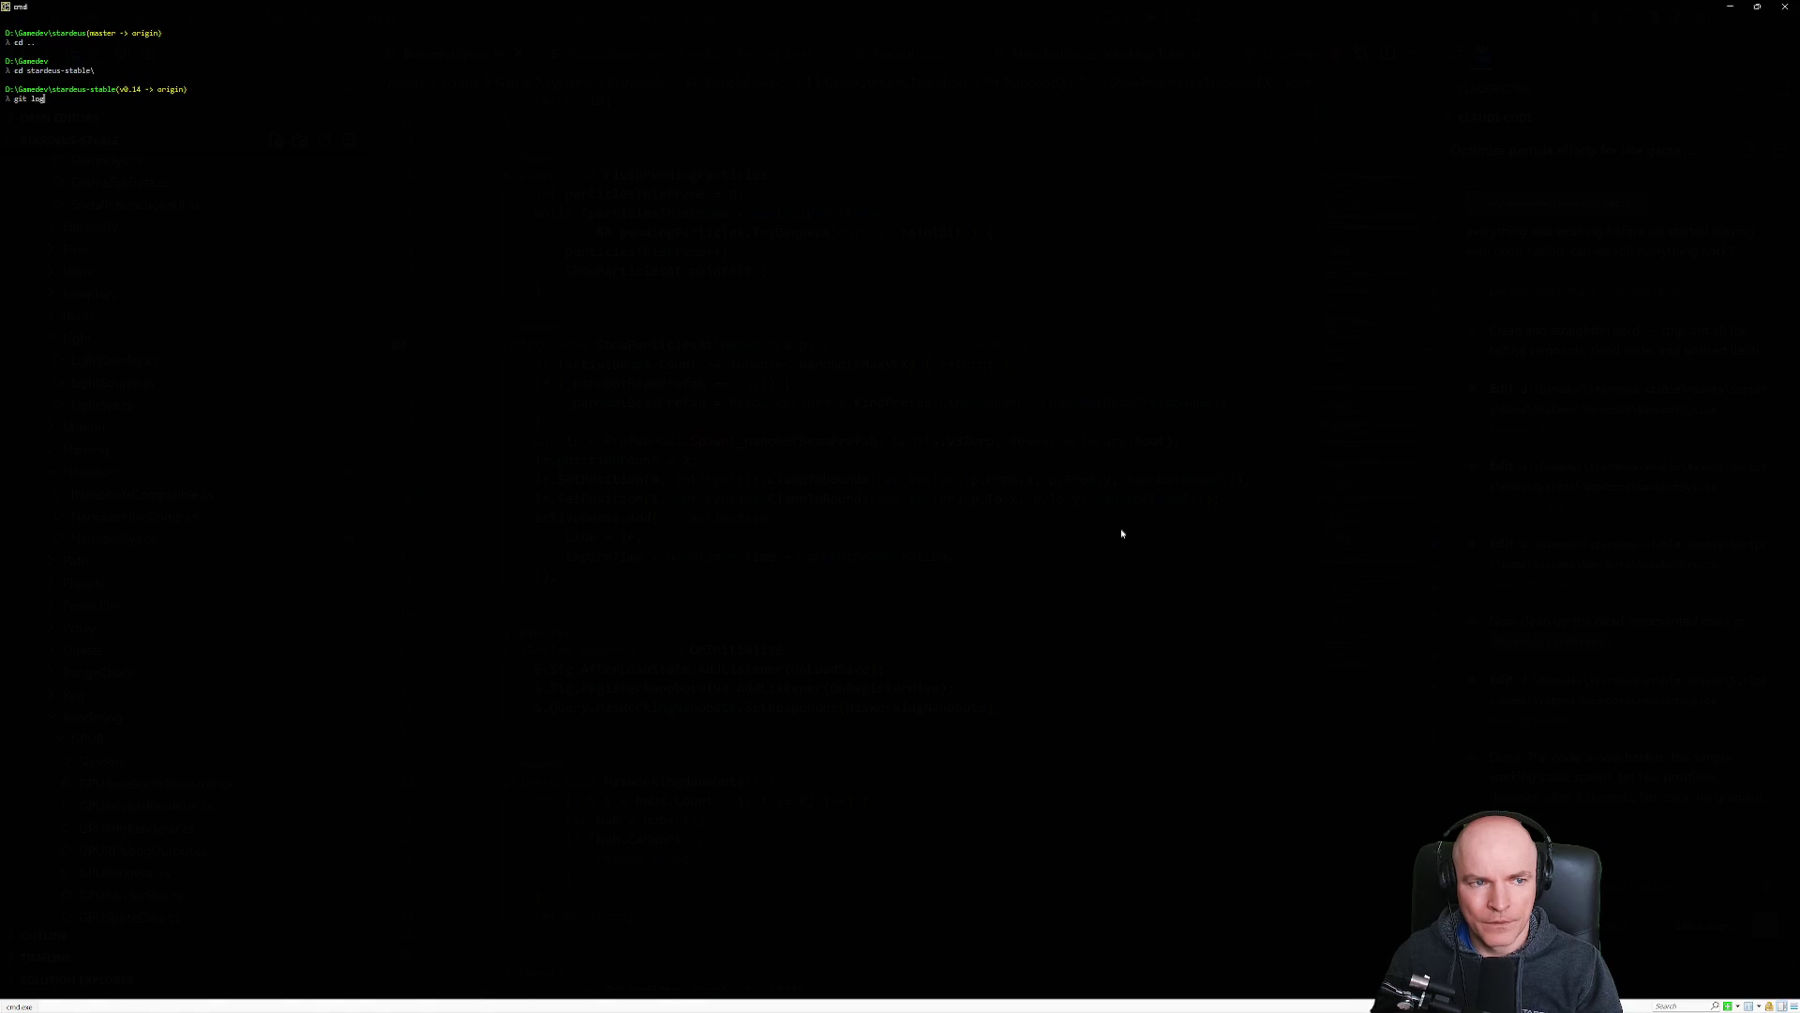
# Review git log, then diff NanobotSys.cs against commit 4847f8546b using its copied path.
pyautogui.press('Return')
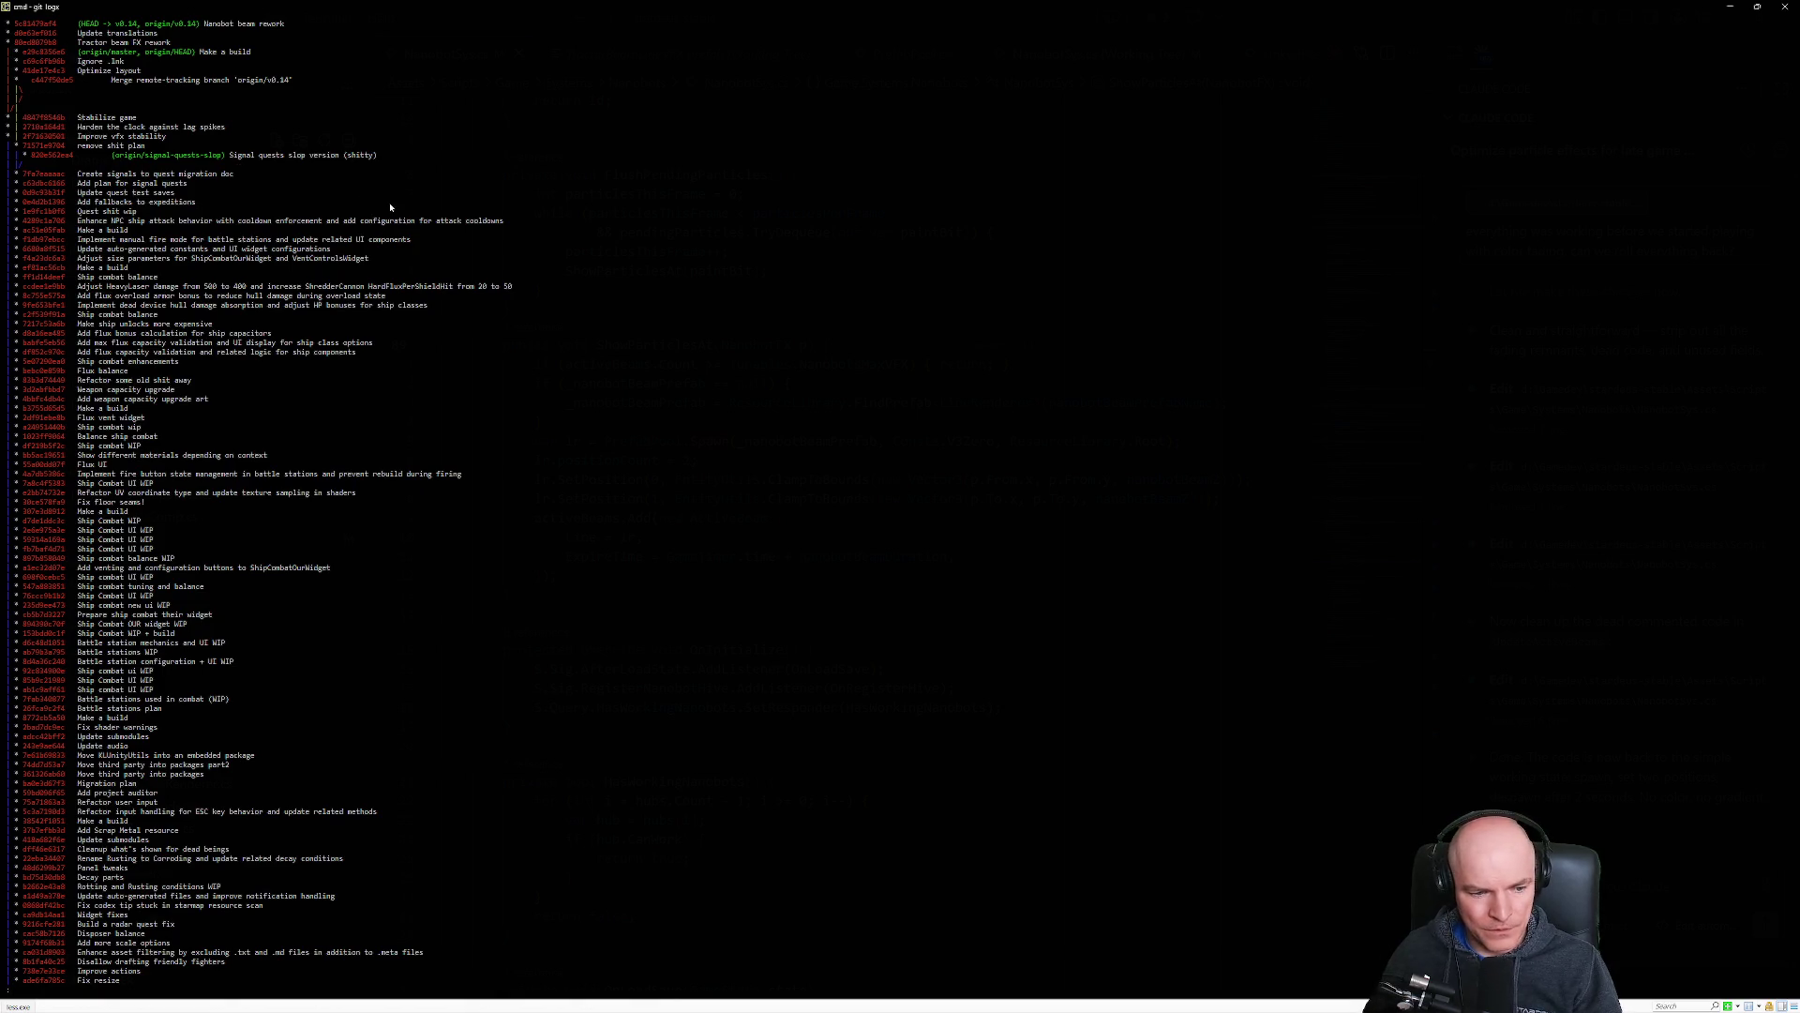
pyautogui.press('q')
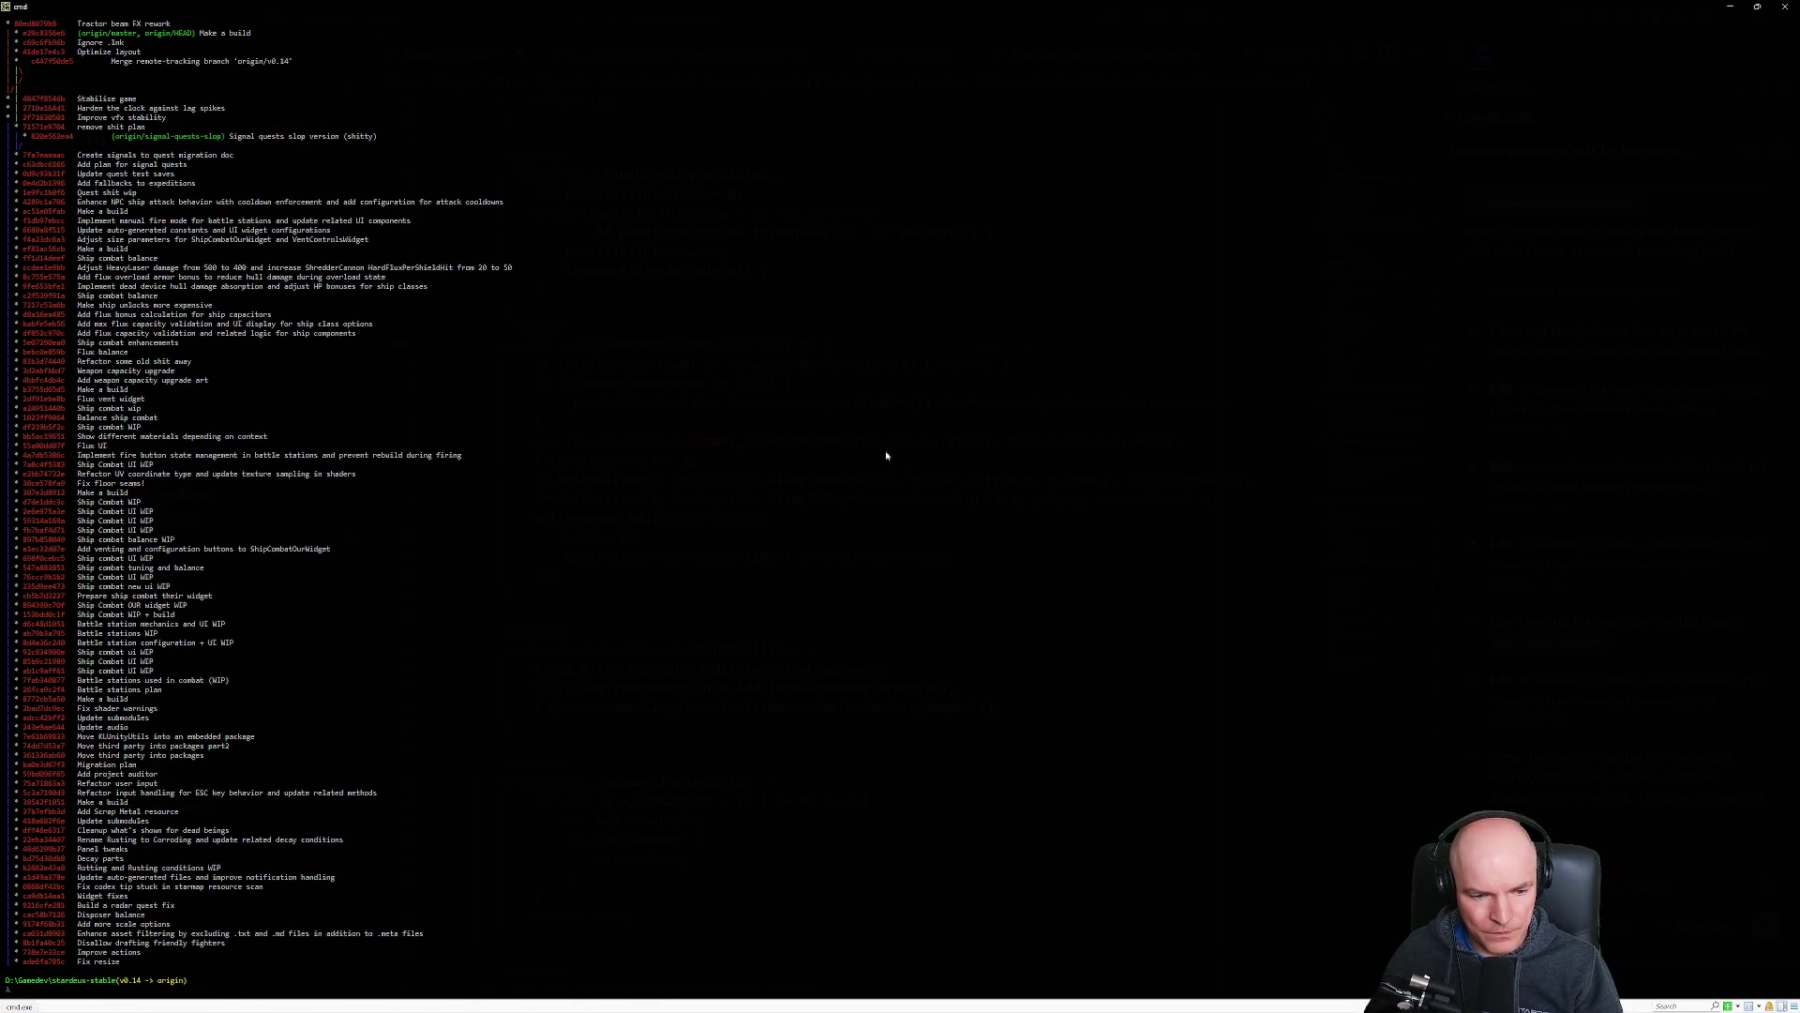
pyautogui.write('git diff 4847f8546b')
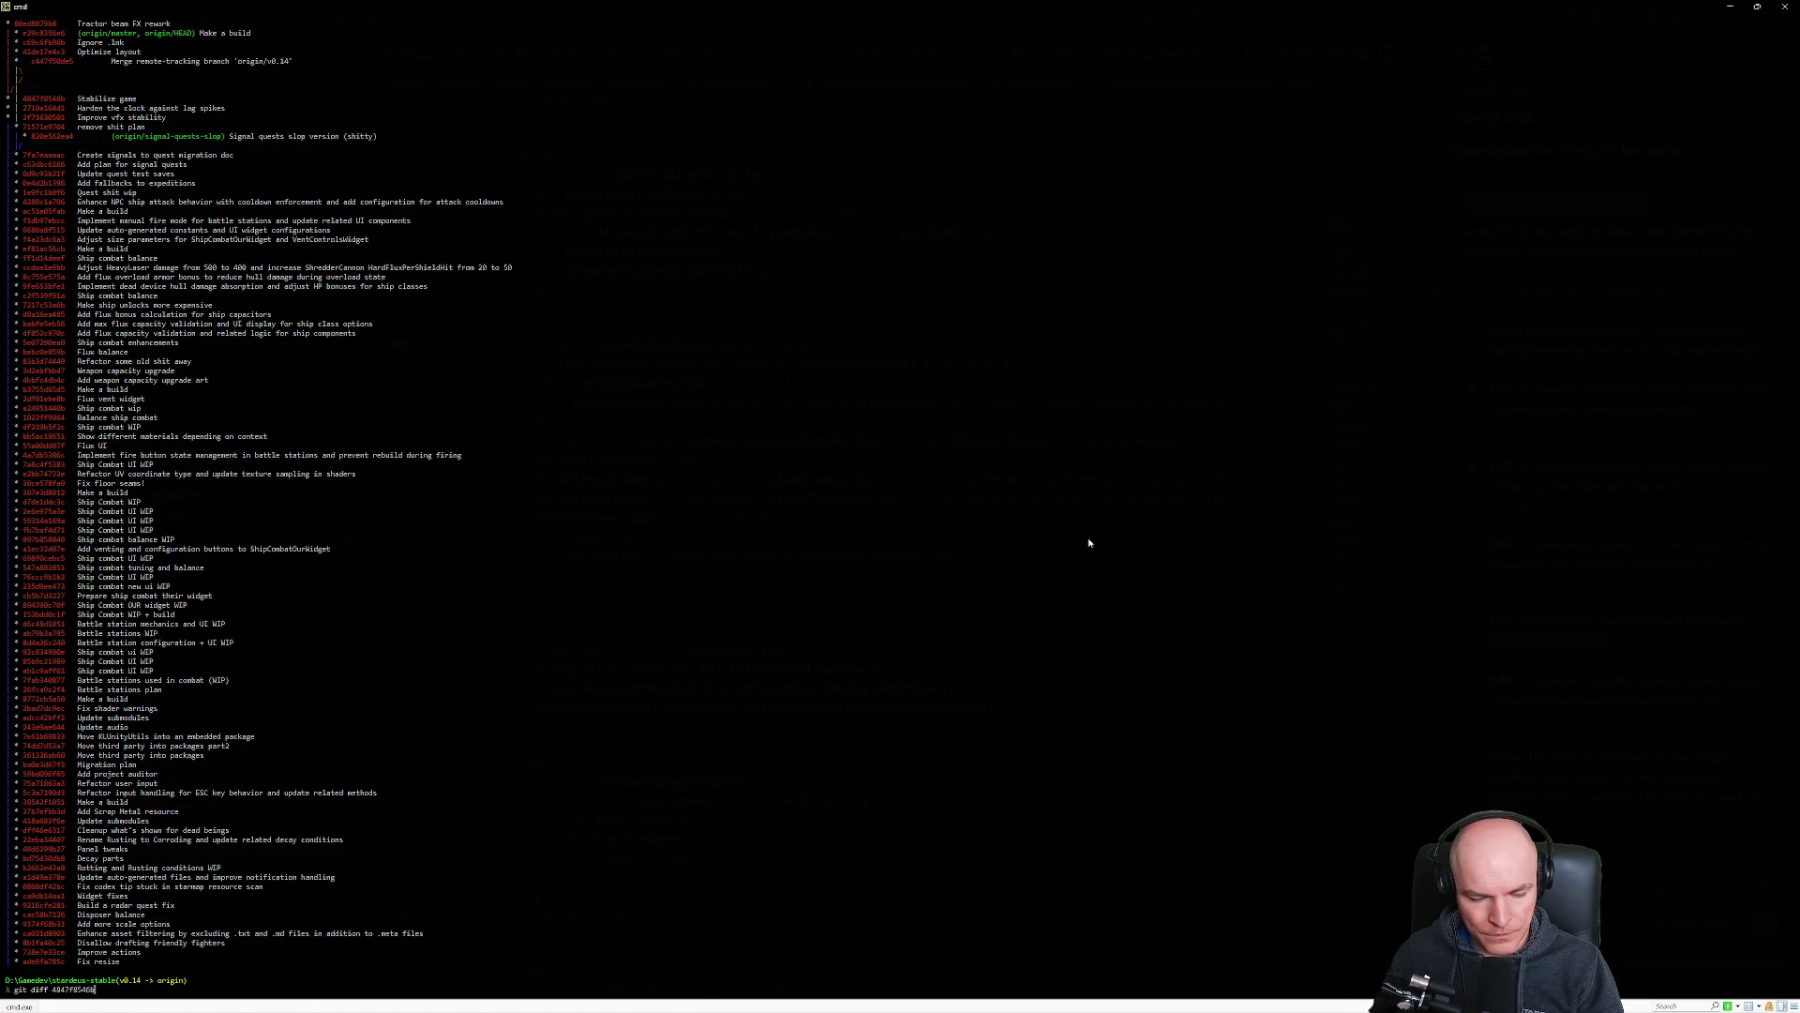
pyautogui.hotkey('alt', 'Tab')
pyautogui.rightClick(1090, 543)
pyautogui.rightClick(430, 59)
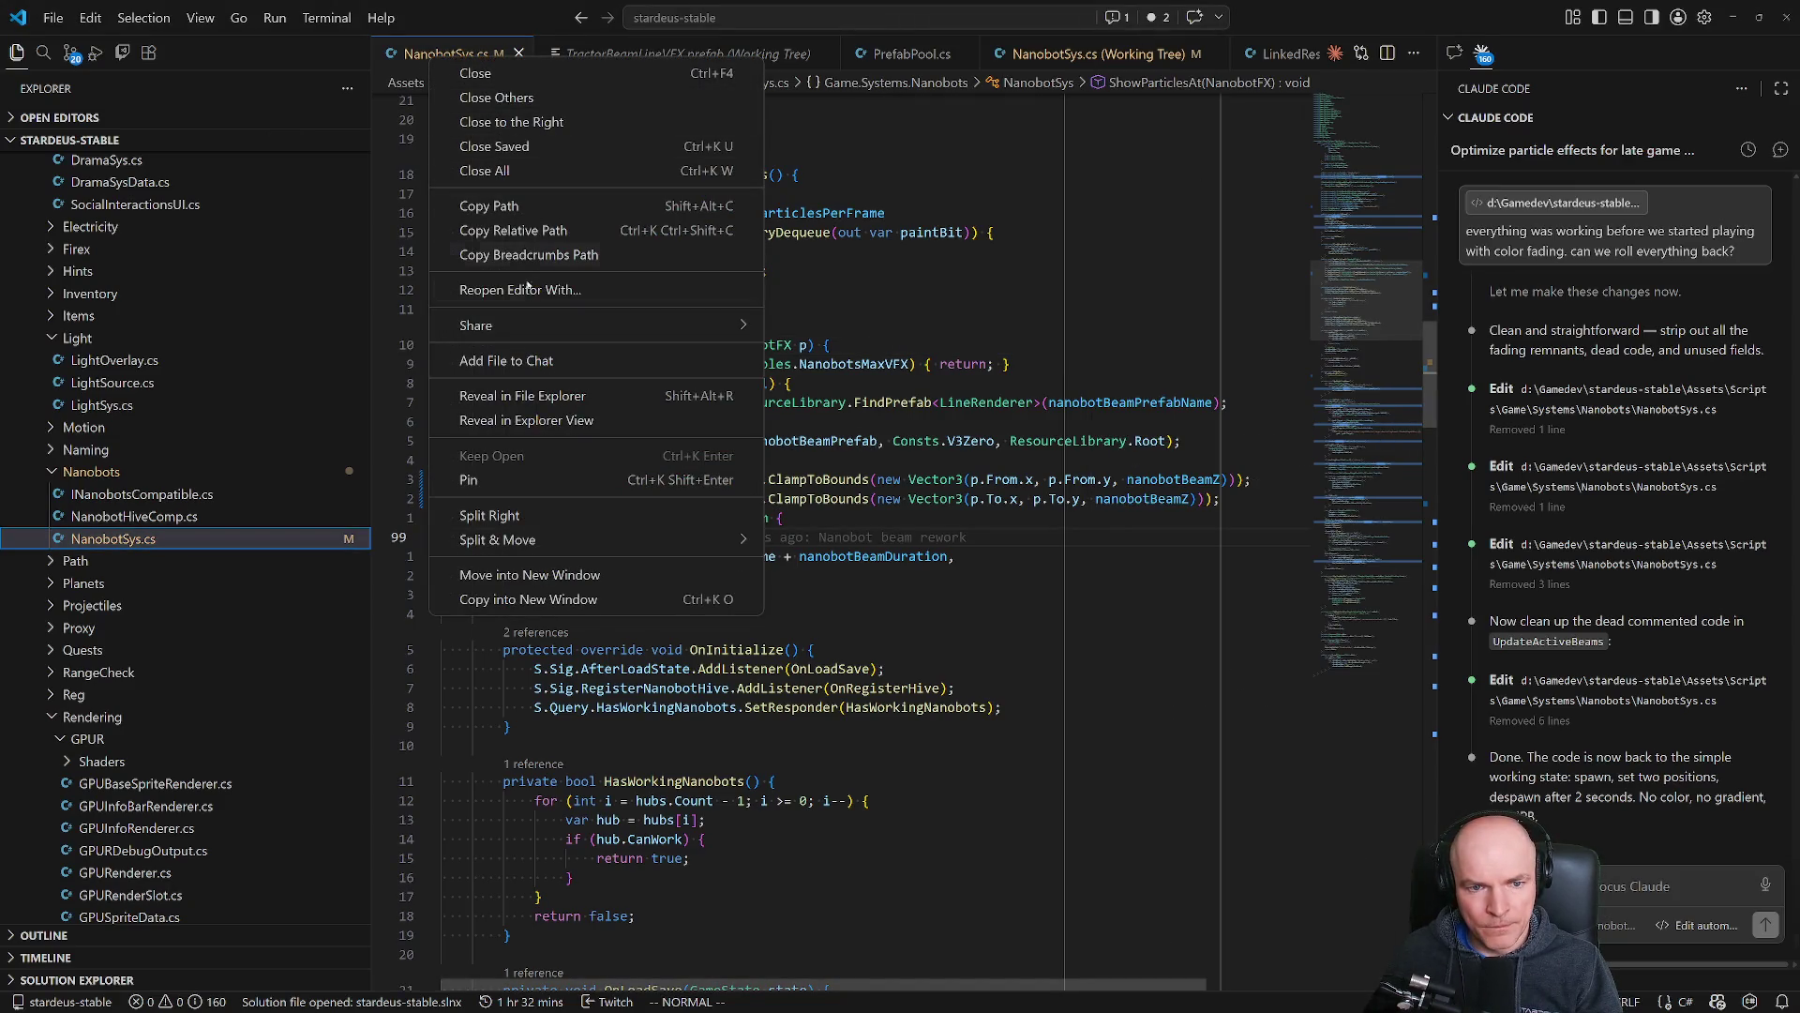
pyautogui.click(497, 229)
pyautogui.hotkey('alt', 'Tab')
pyautogui.write('Assets\\Scripts\\Game\\Systems\\Nanobots\\NanobotSys.cs')
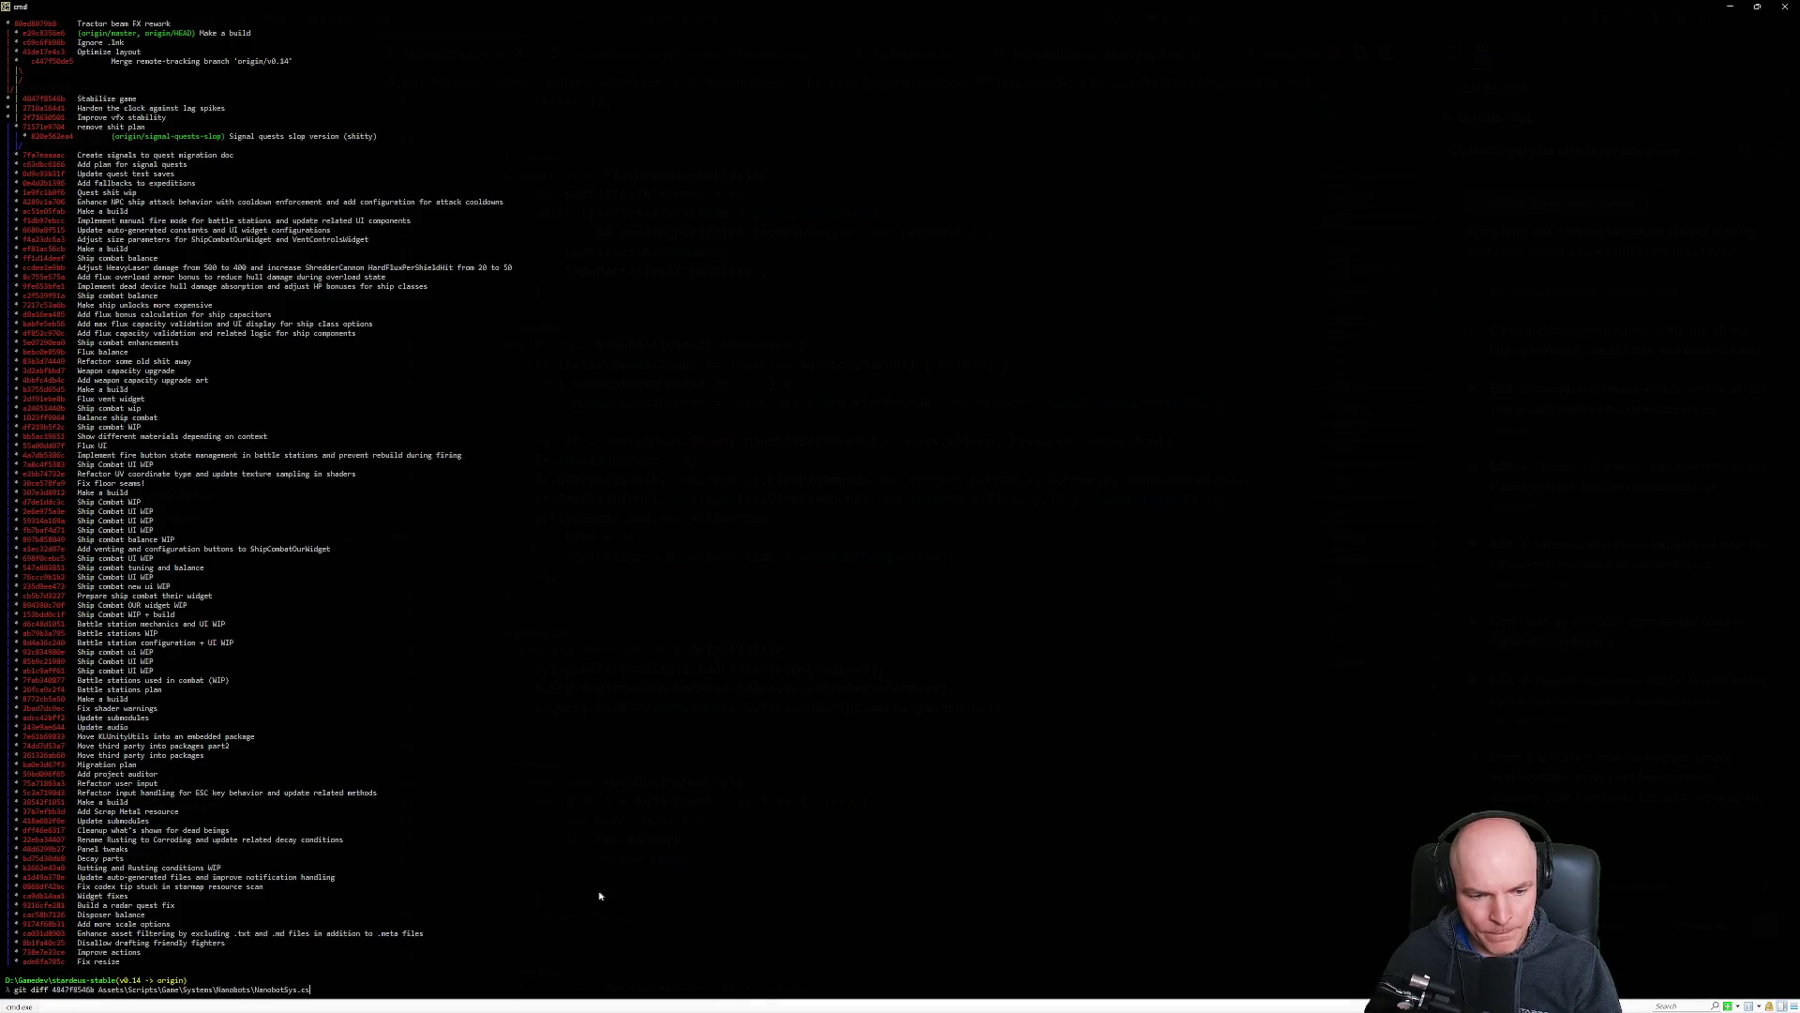
pyautogui.press('Return')
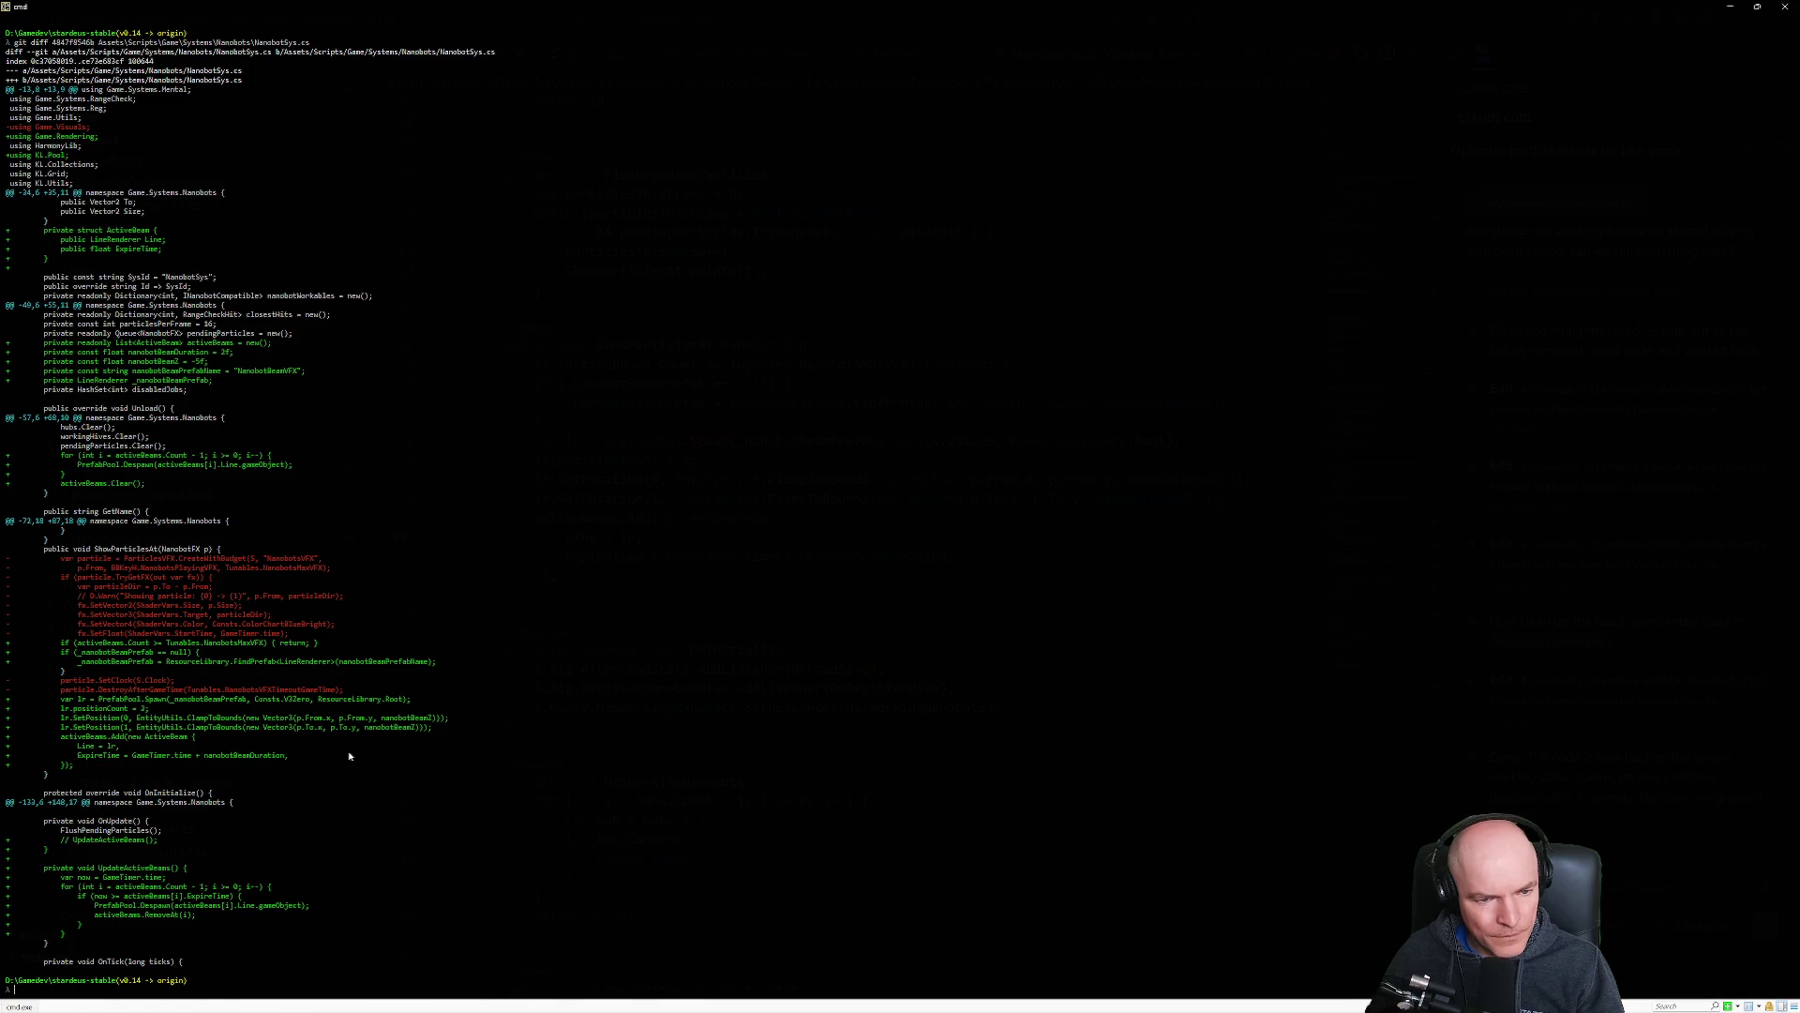
# Run git checkout 4847f8546b on NanobotSys.cs and return to the code editor.
pyautogui.hotkey('alt', 'Tab')
pyautogui.hotkey('alt', 'Tab')
pyautogui.press('Up')
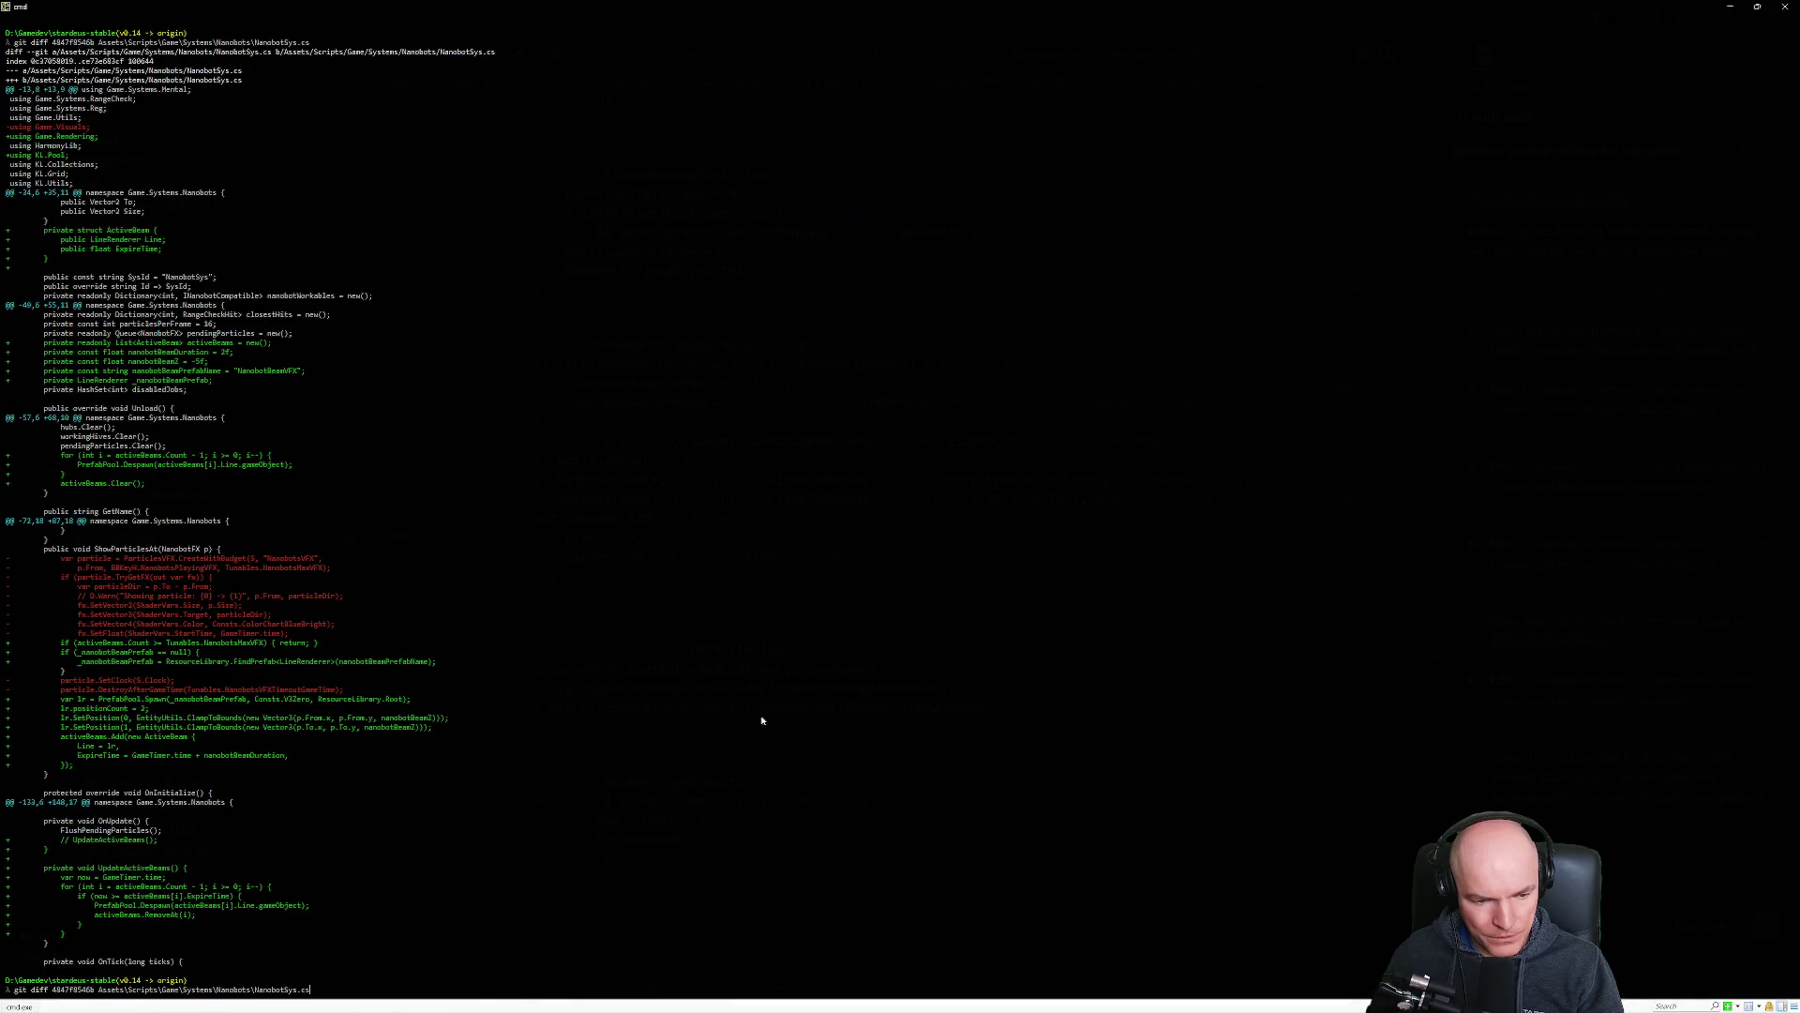
pyautogui.press('Delete')
pyautogui.press('Delete')
pyautogui.press('Delete')
pyautogui.write('checkout')
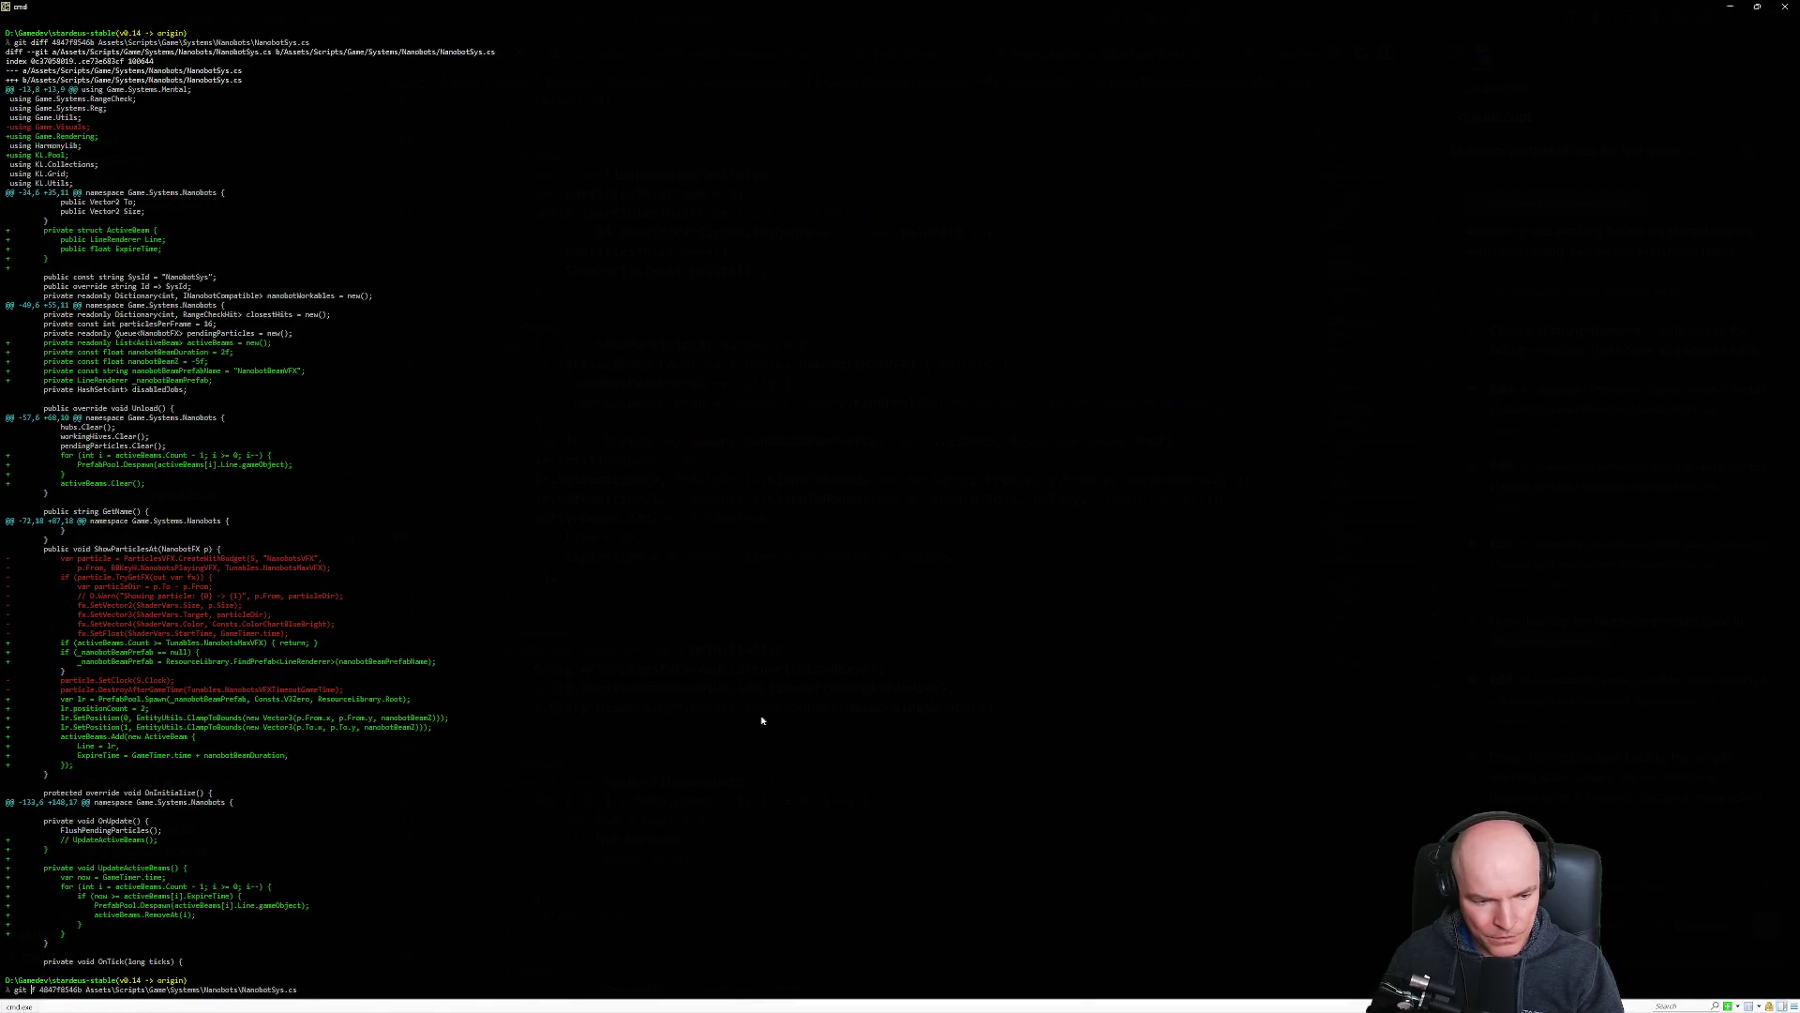
pyautogui.press('BackSpace')
pyautogui.press('BackSpace')
pyautogui.write('ut')
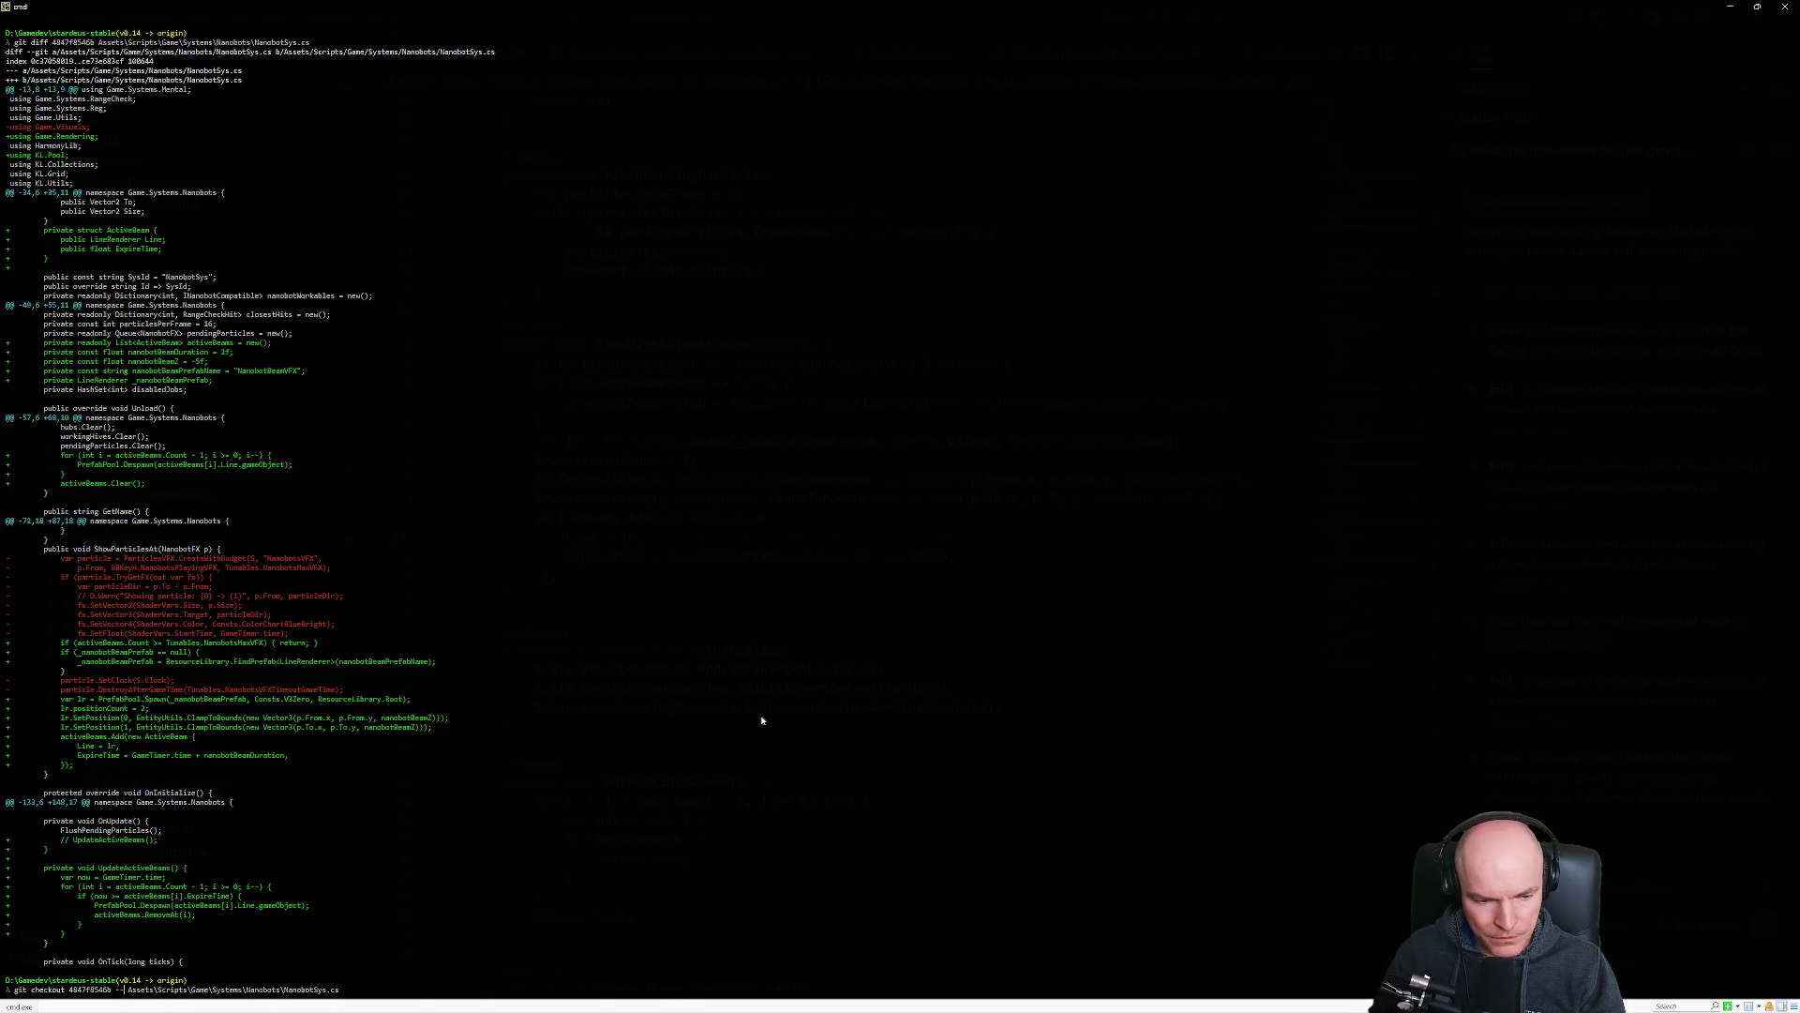
pyautogui.press('Return')
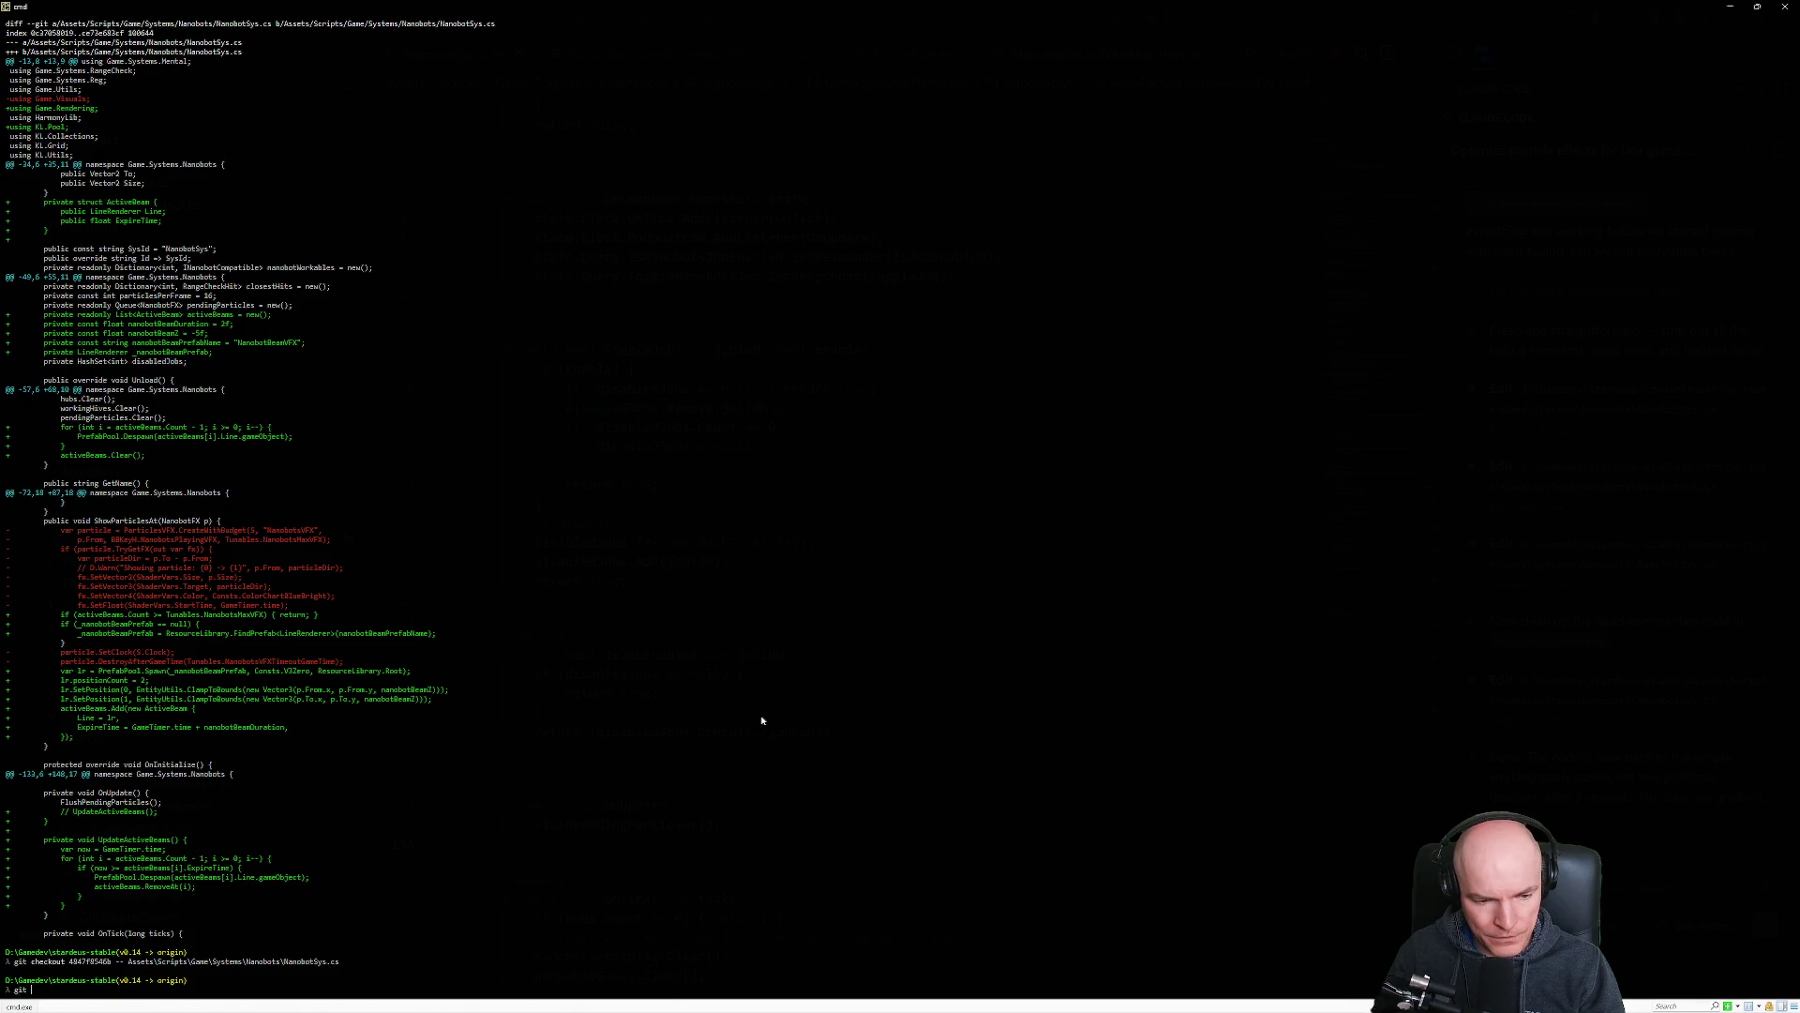
pyautogui.hotkey('alt', 'Tab')
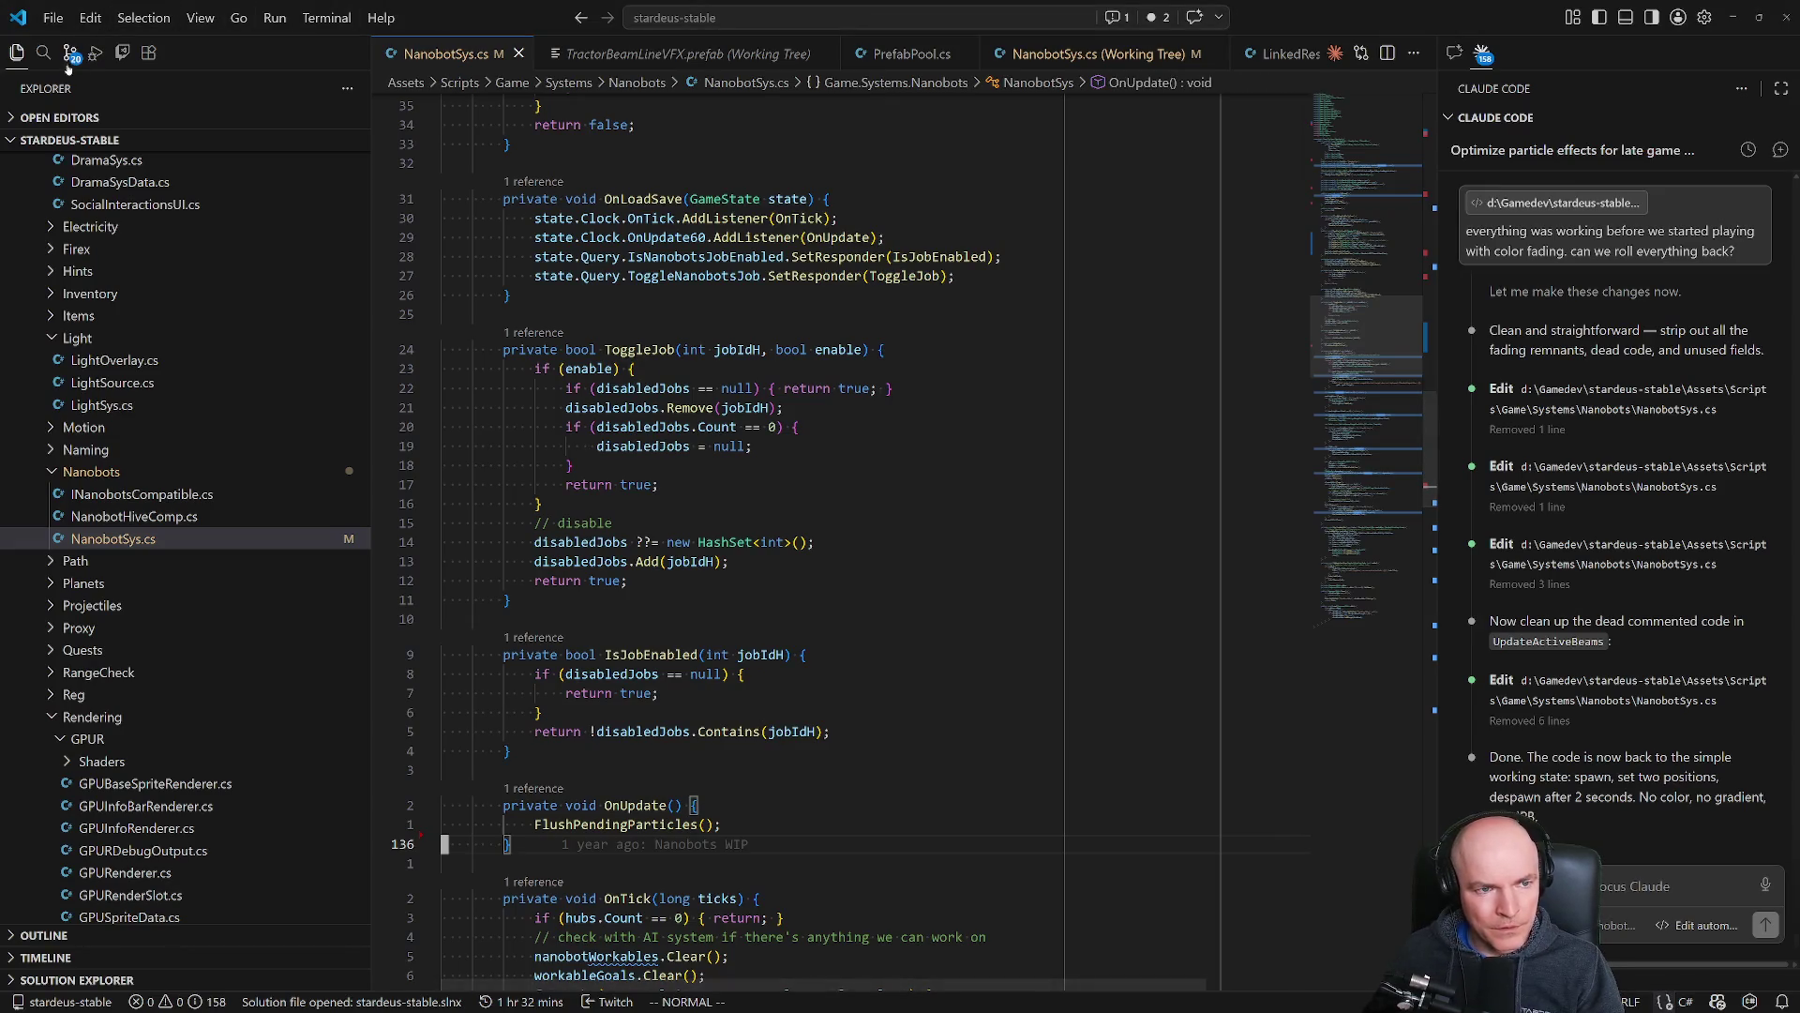
# Review the staged NanobotSys.cs diff, where the beam code is replaced by particle effect code.
pyautogui.click(69, 53)
pyautogui.click(89, 256)
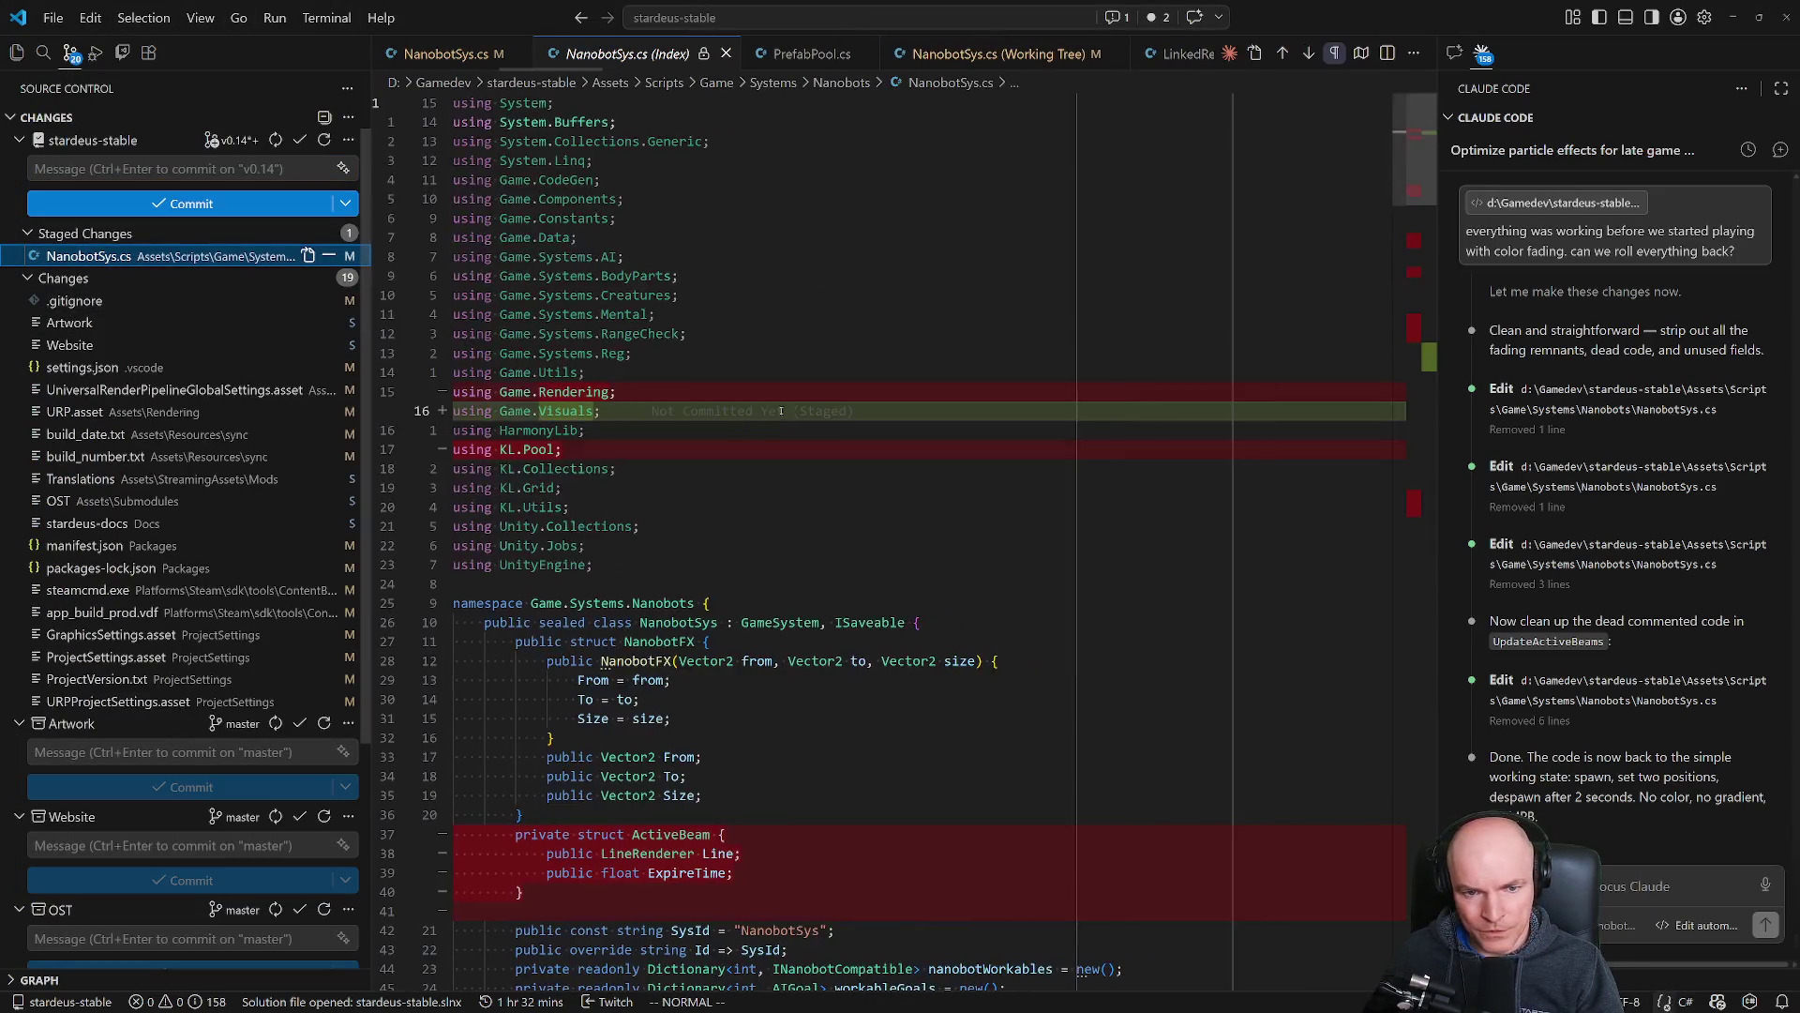
pyautogui.scroll(-10, 891, 609)
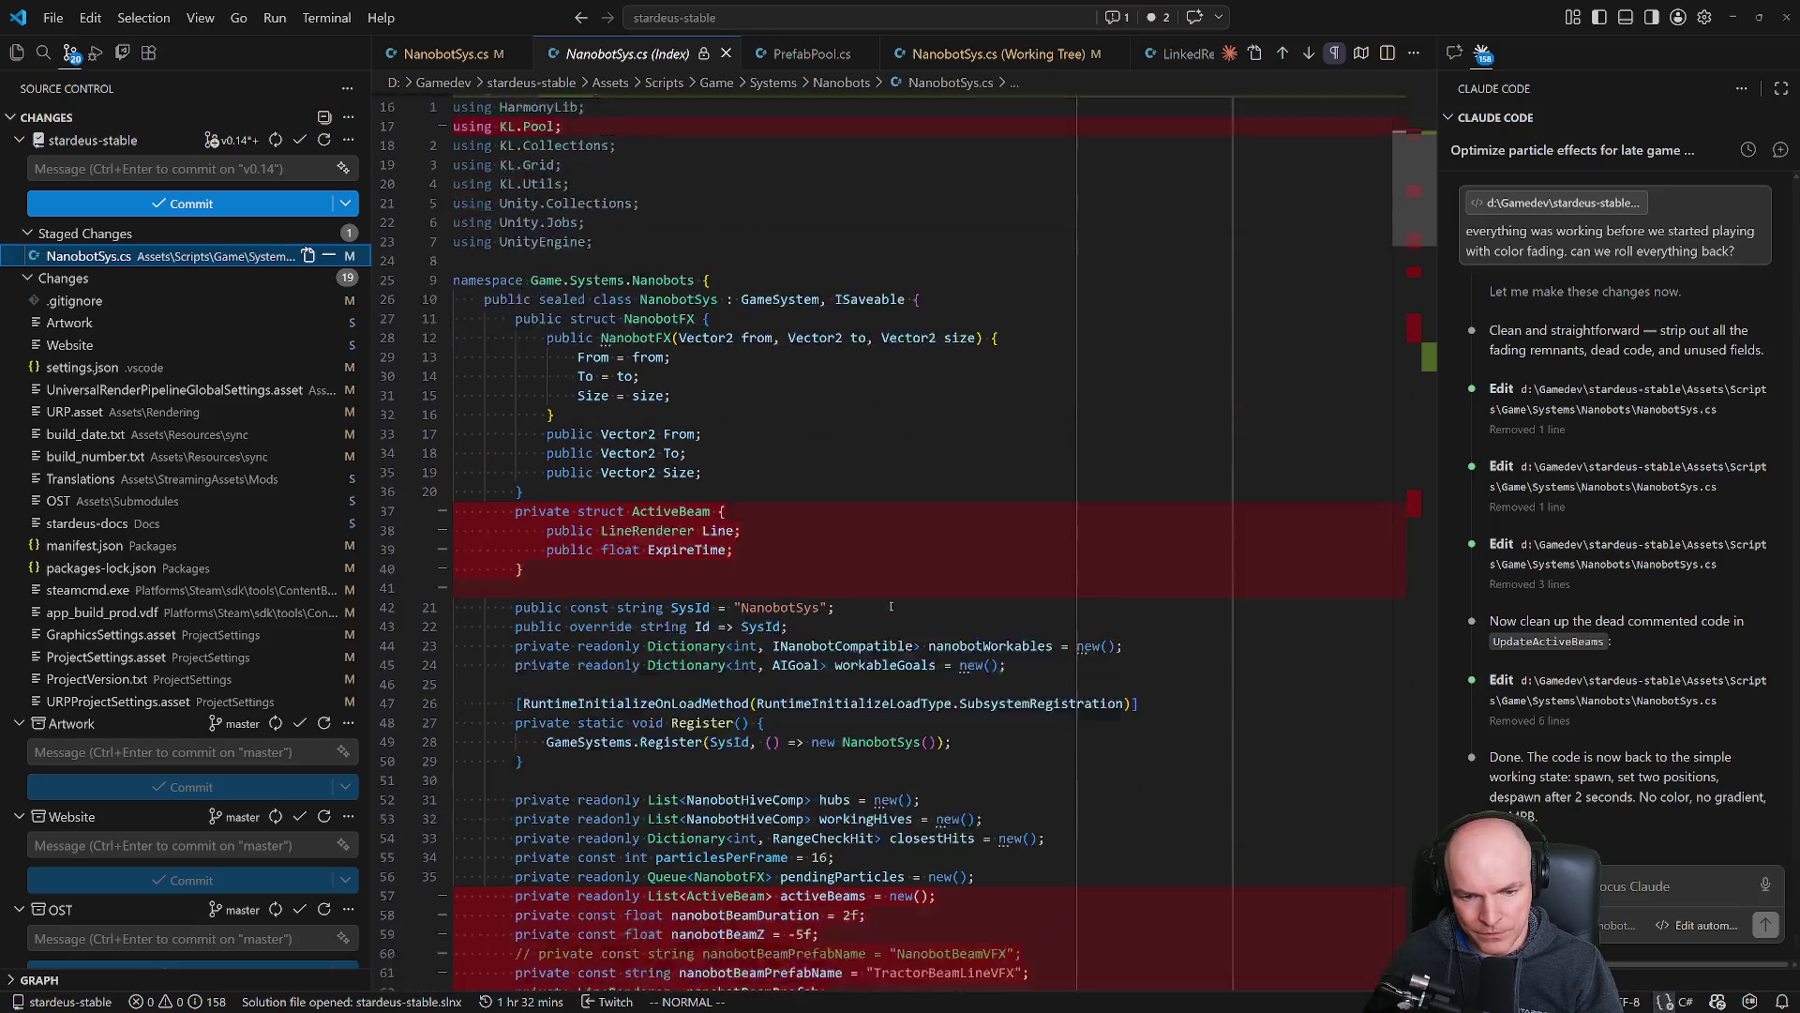
pyautogui.scroll(-10, 1363, 360)
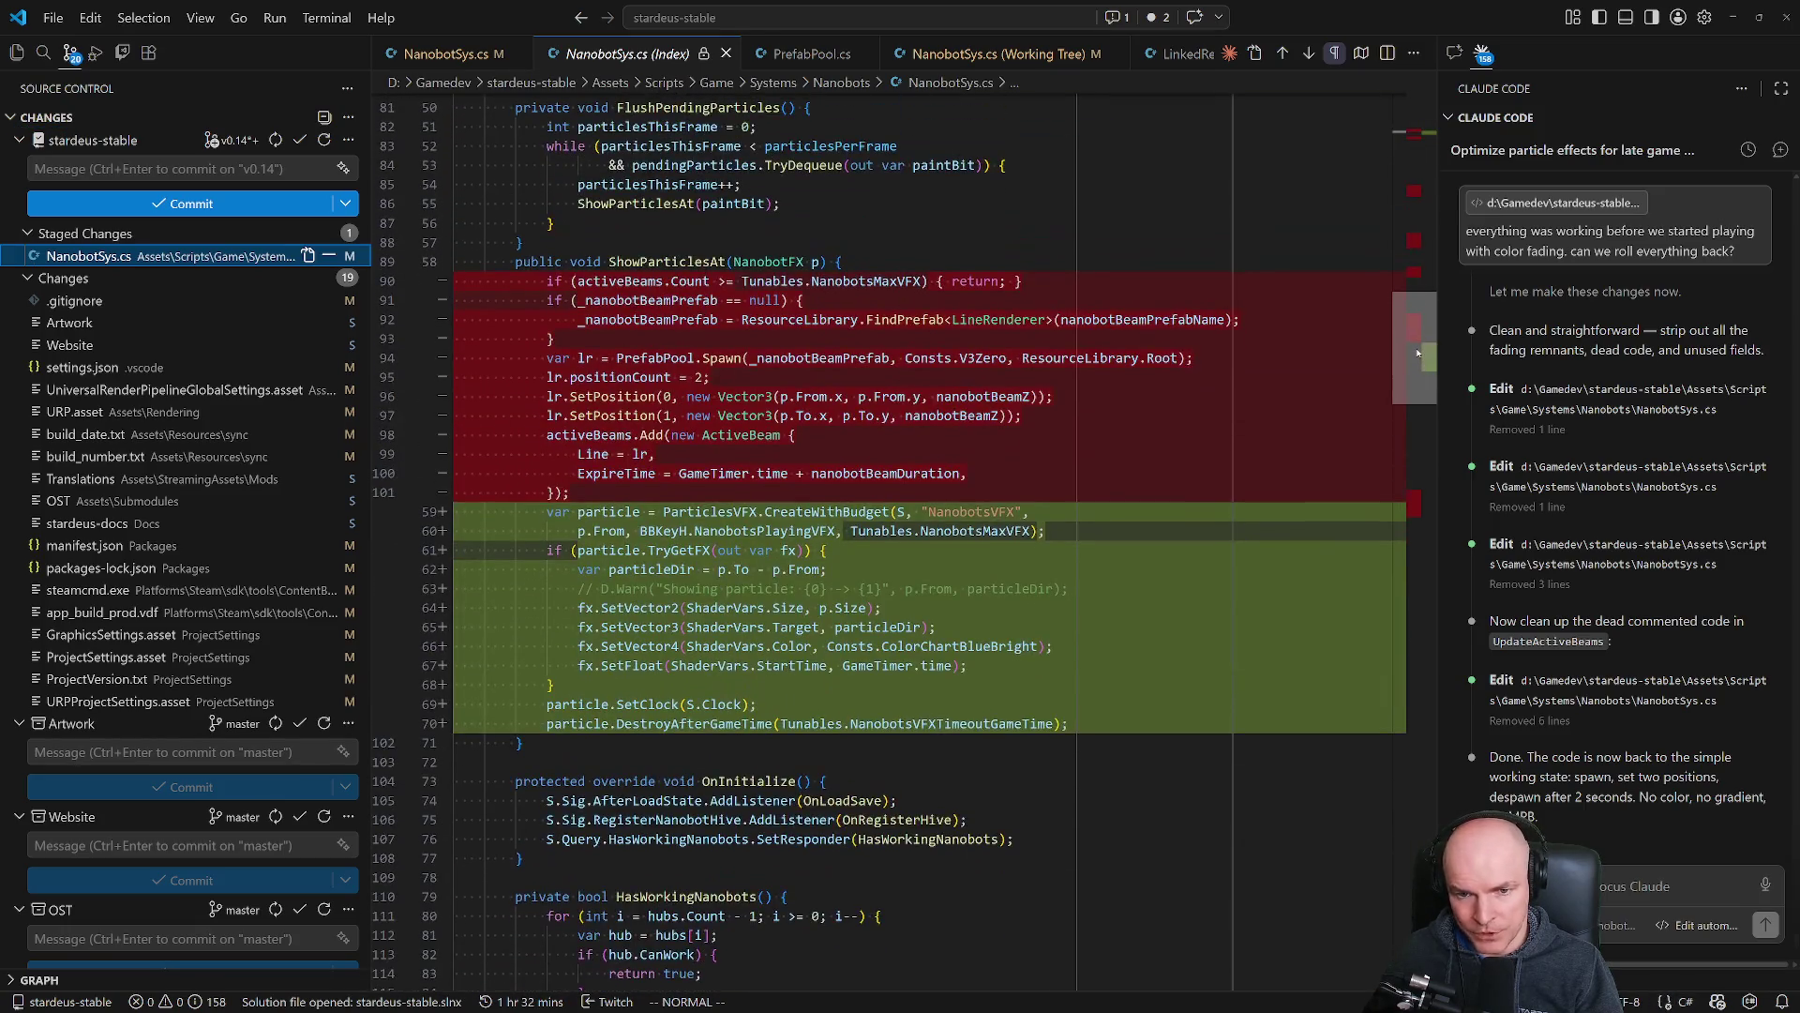
pyautogui.hotkey('alt', 'Tab')
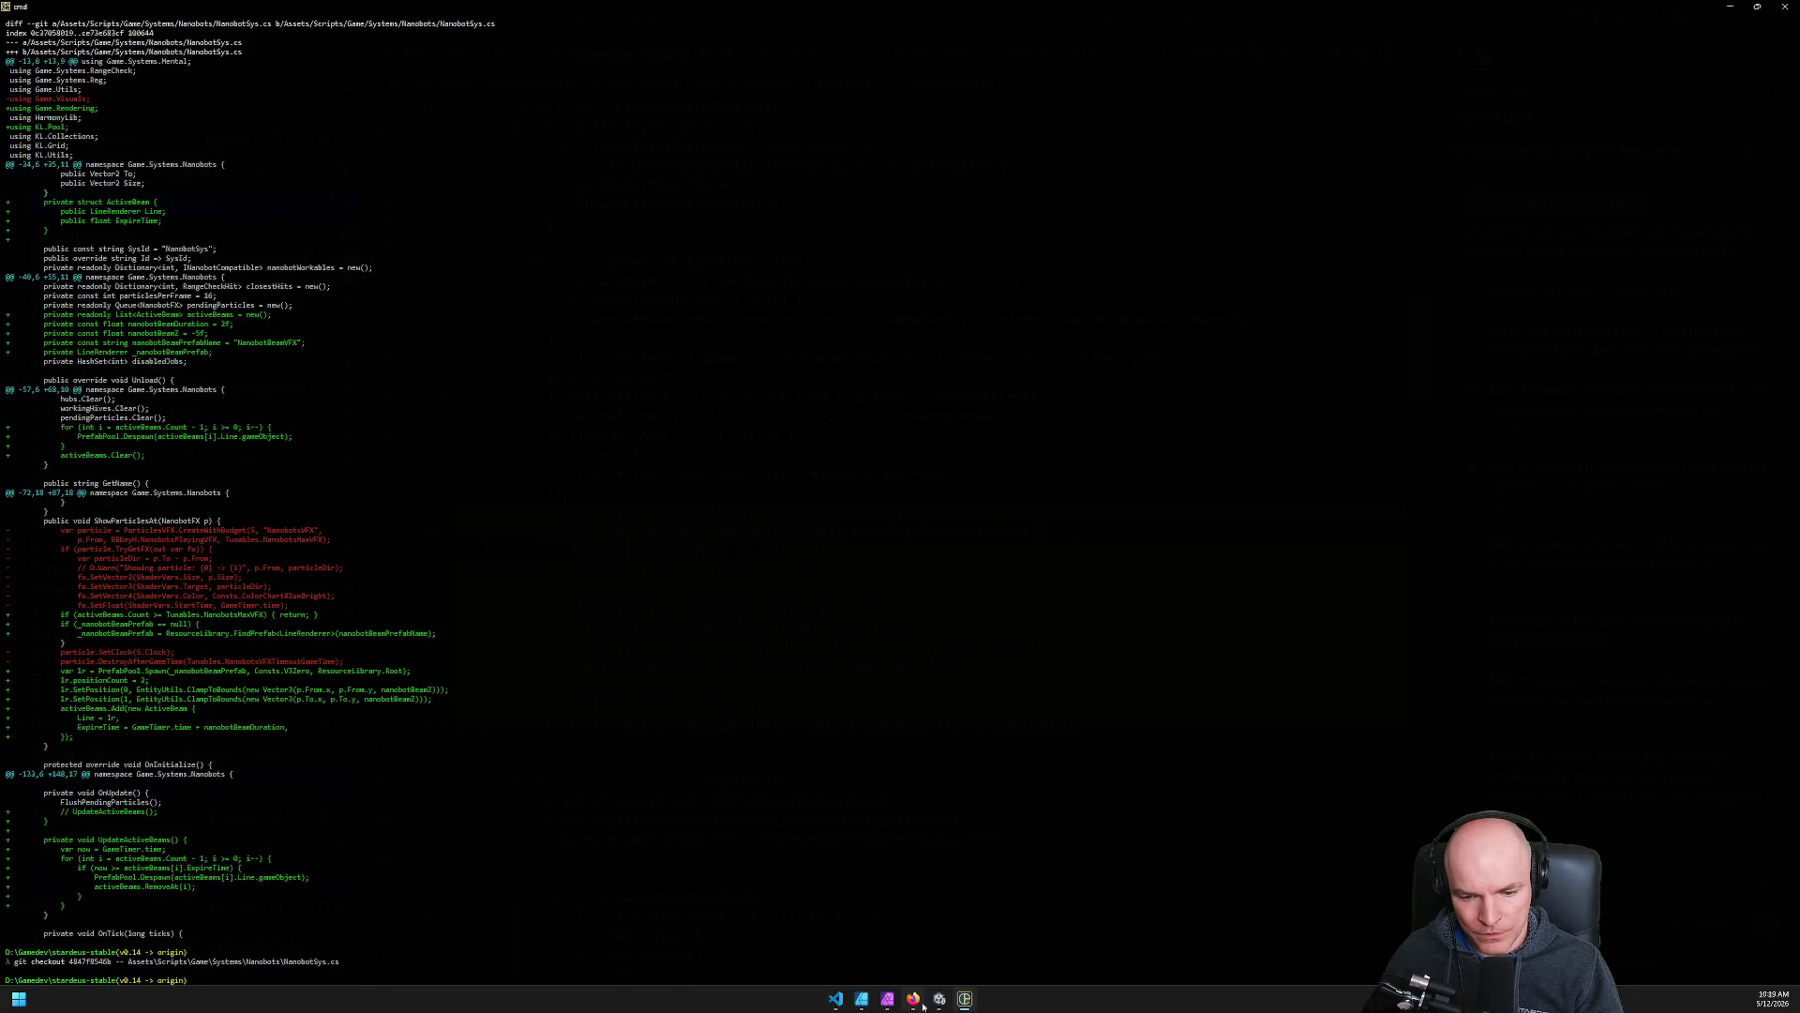
pyautogui.click(939, 999)
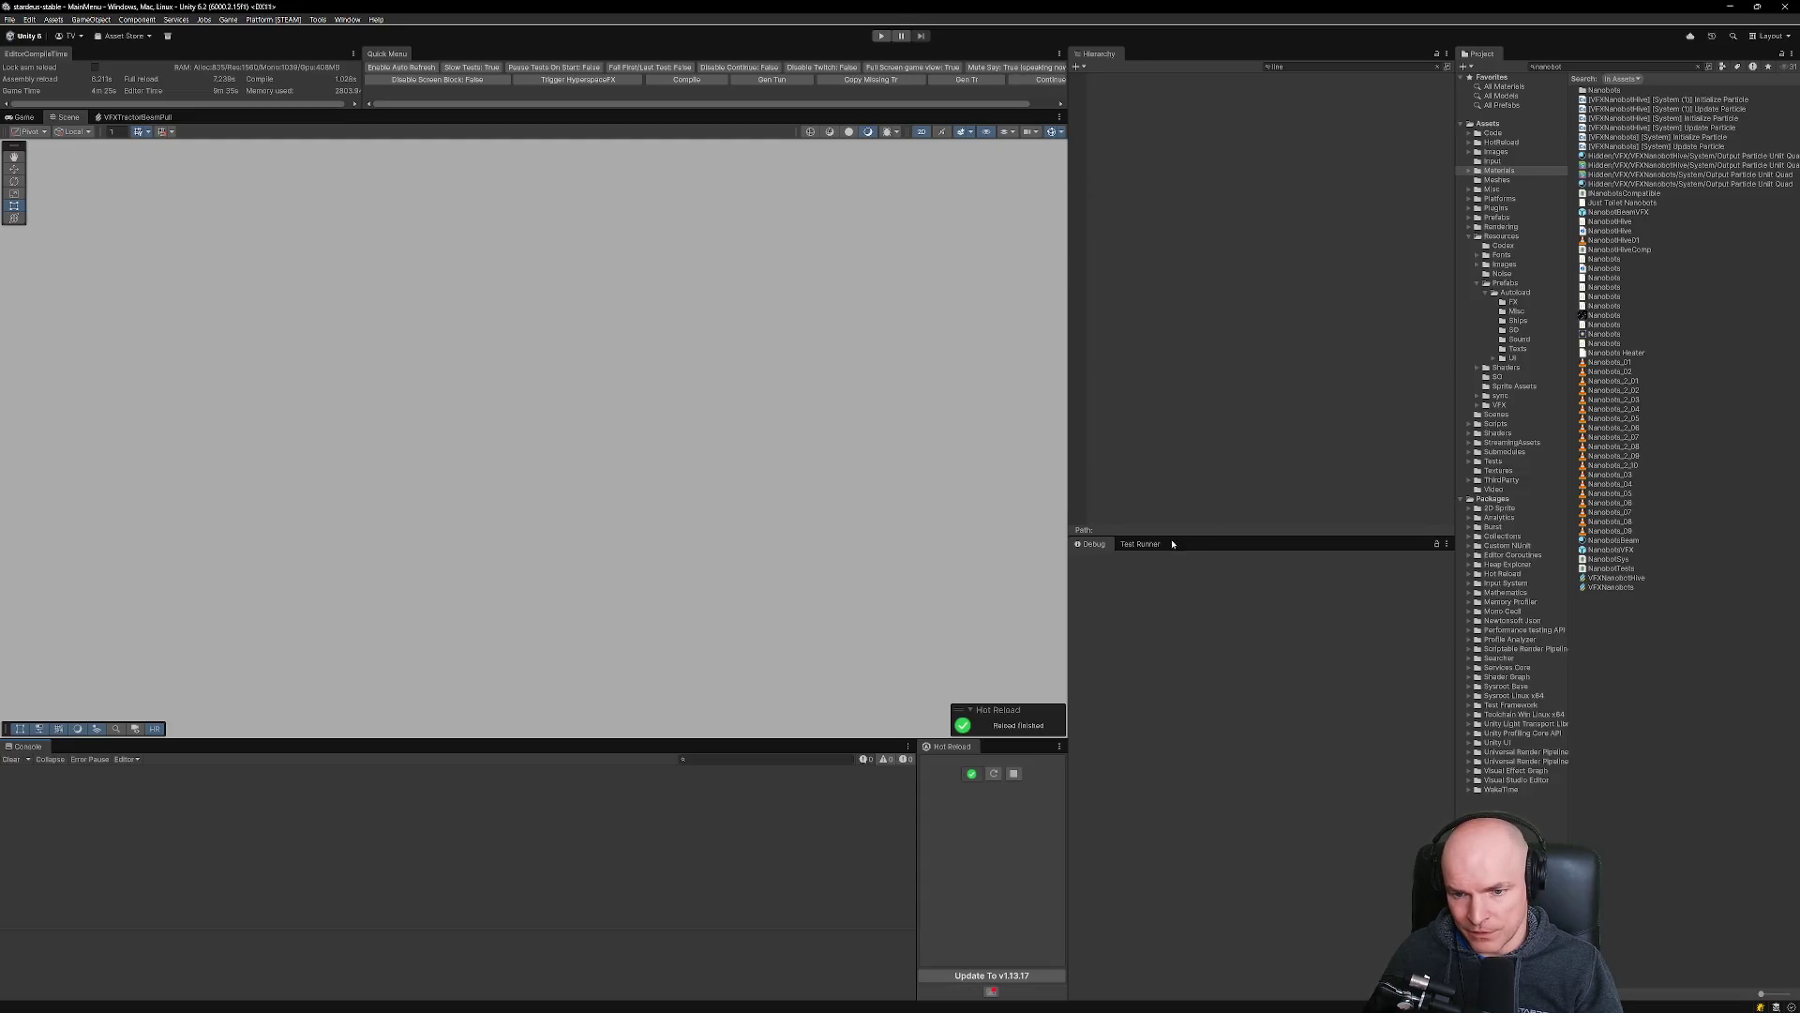
# Run the PlayMode TestNanobots test from Unity's Test Runner.
pyautogui.click(1142, 547)
pyautogui.click(1180, 652)
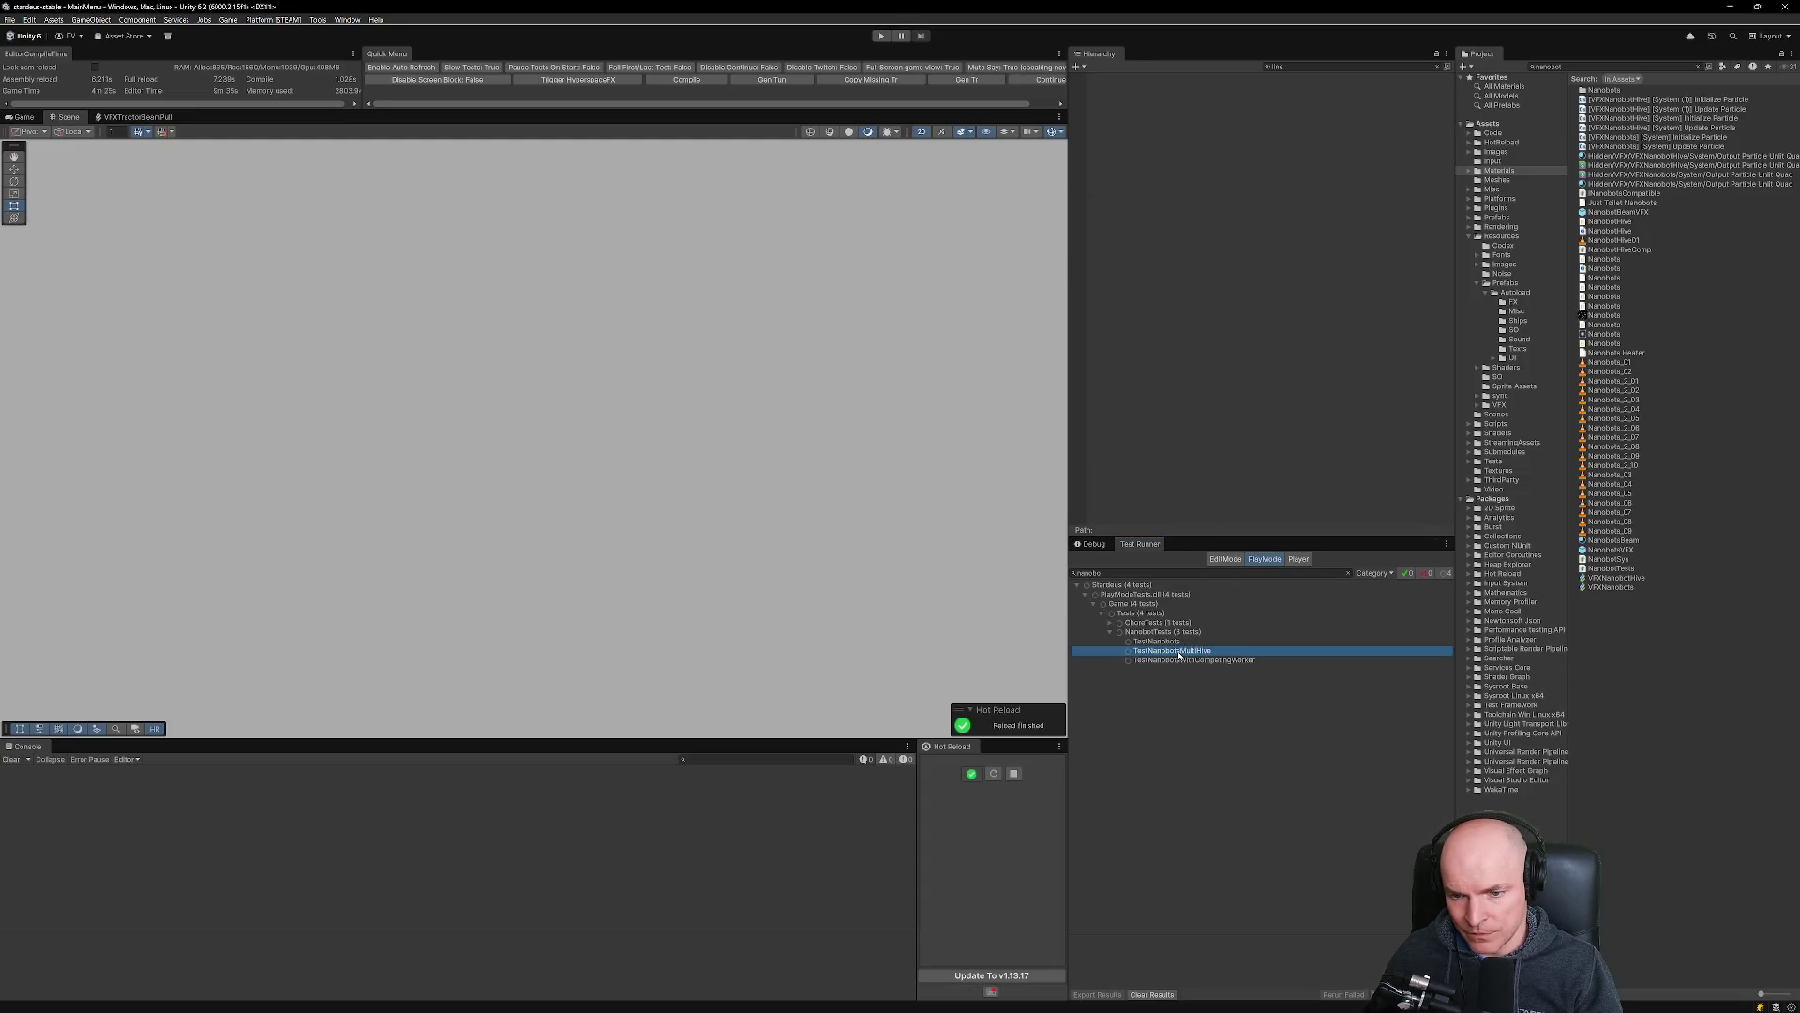
pyautogui.doubleClick(1159, 642)
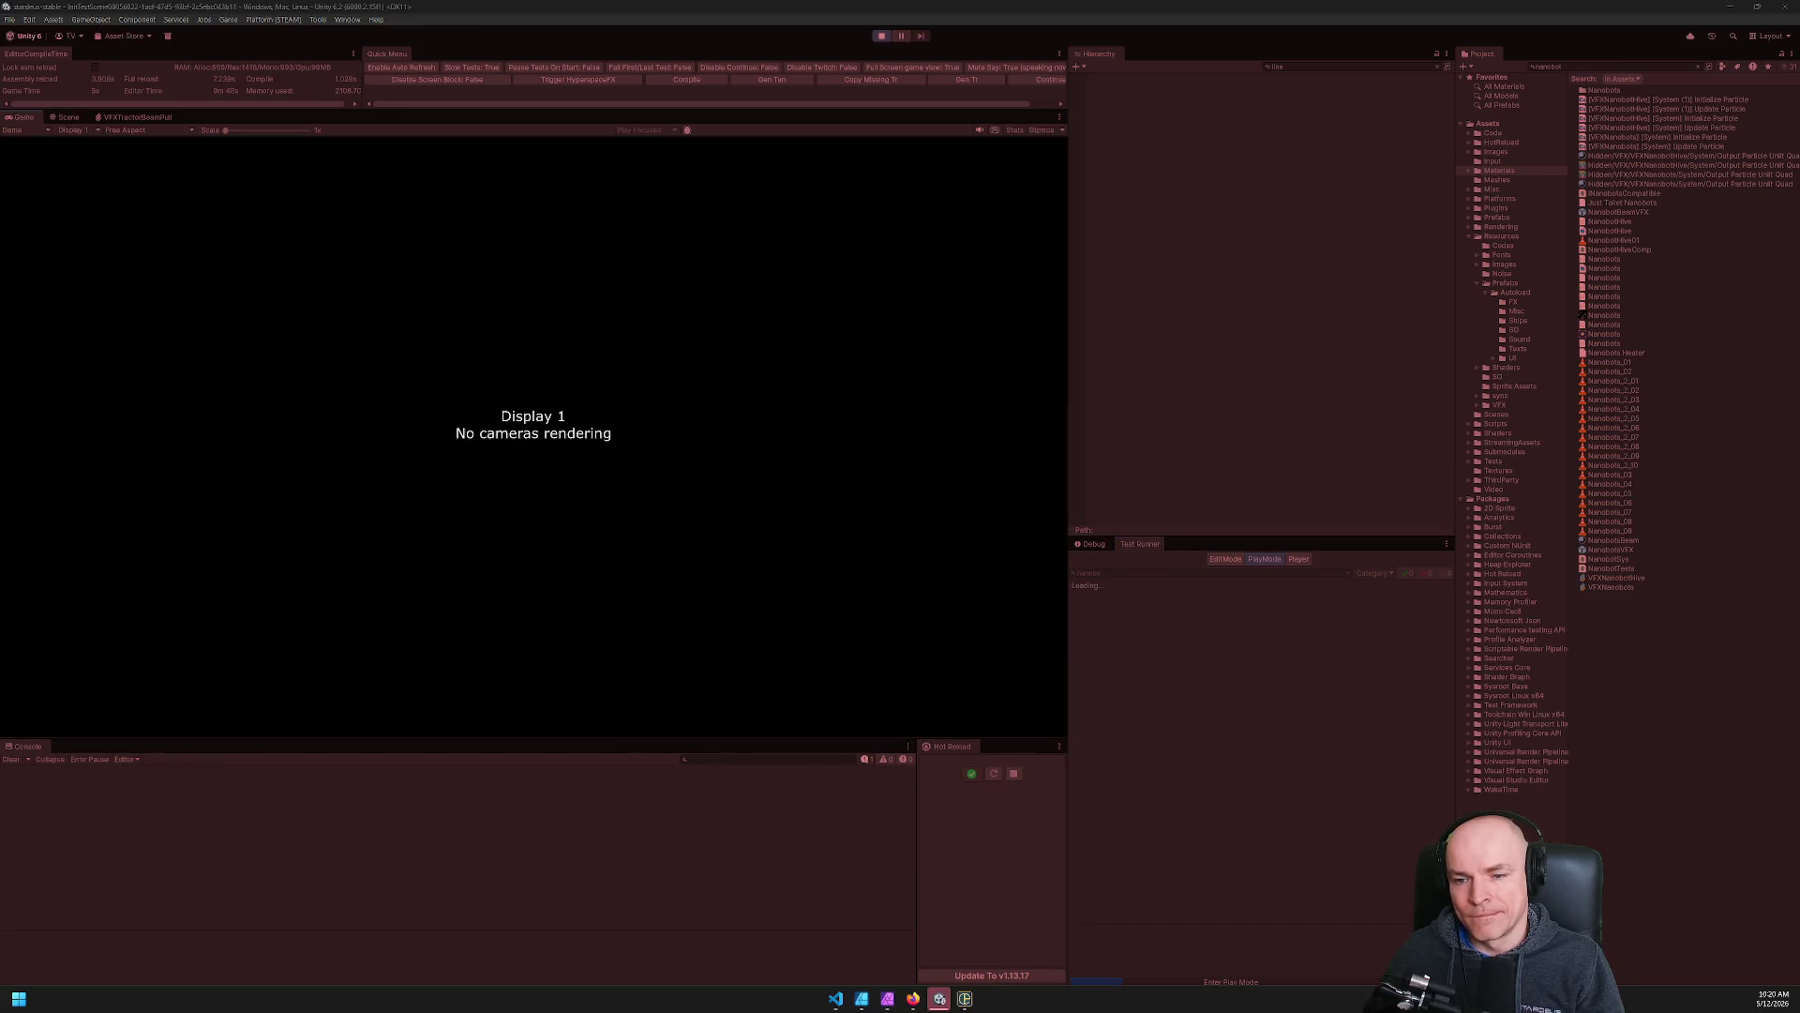
pyautogui.click(837, 999)
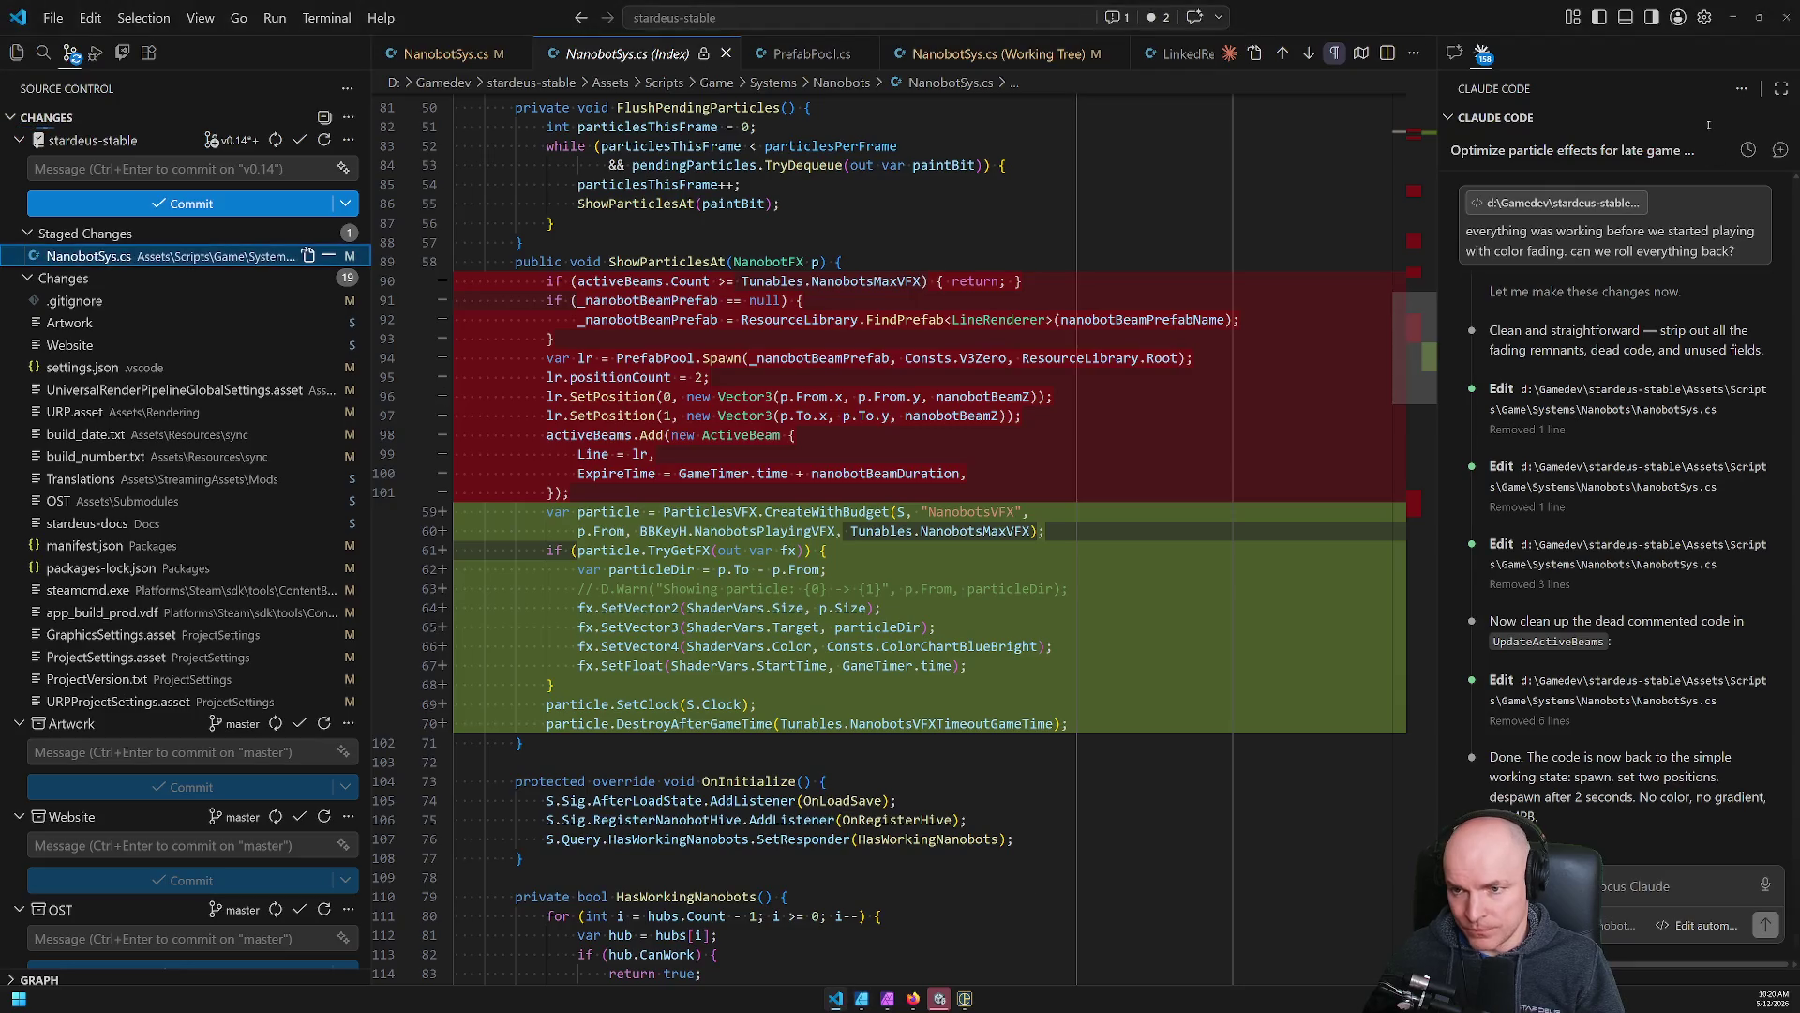
# Start a new, untitled Claude Code conversation in Visual Studio Code.
pyautogui.click(1780, 151)
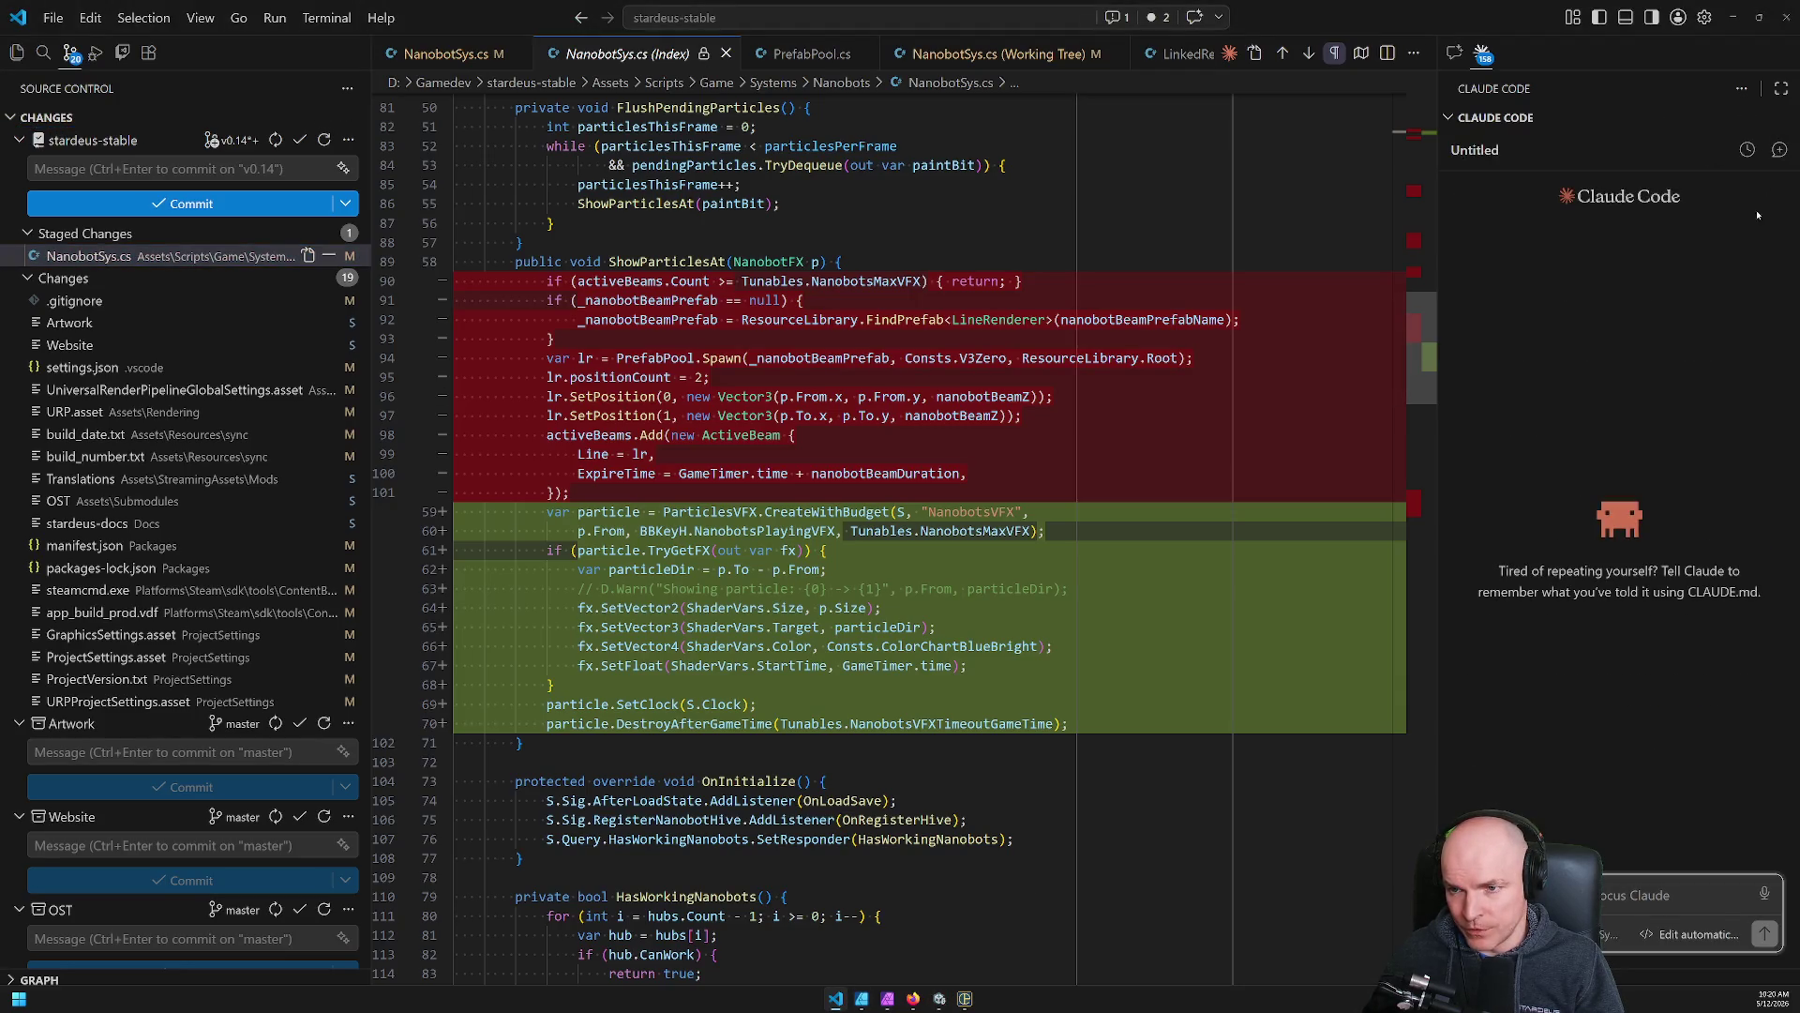
pyautogui.click(940, 1000)
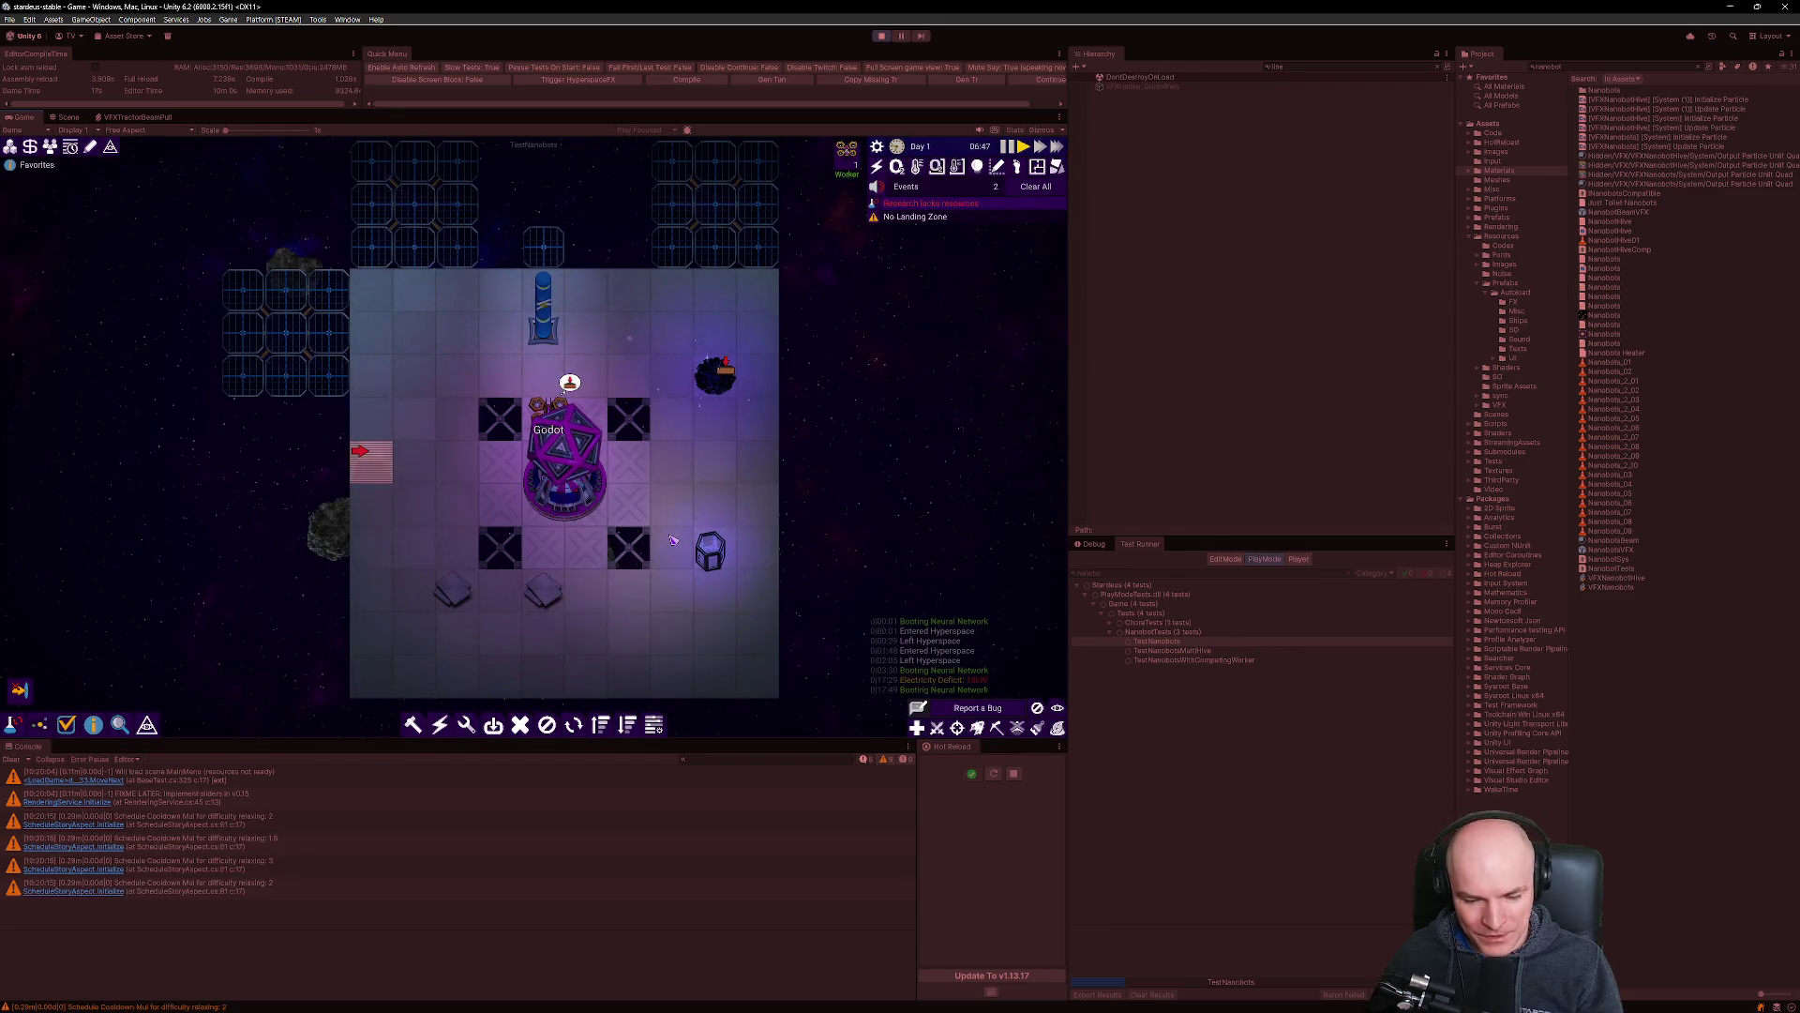
# Dismiss the four stacked task warnings, including Construct Wall and Repair Wall, in the running game.
pyautogui.scroll(3, 647, 483)
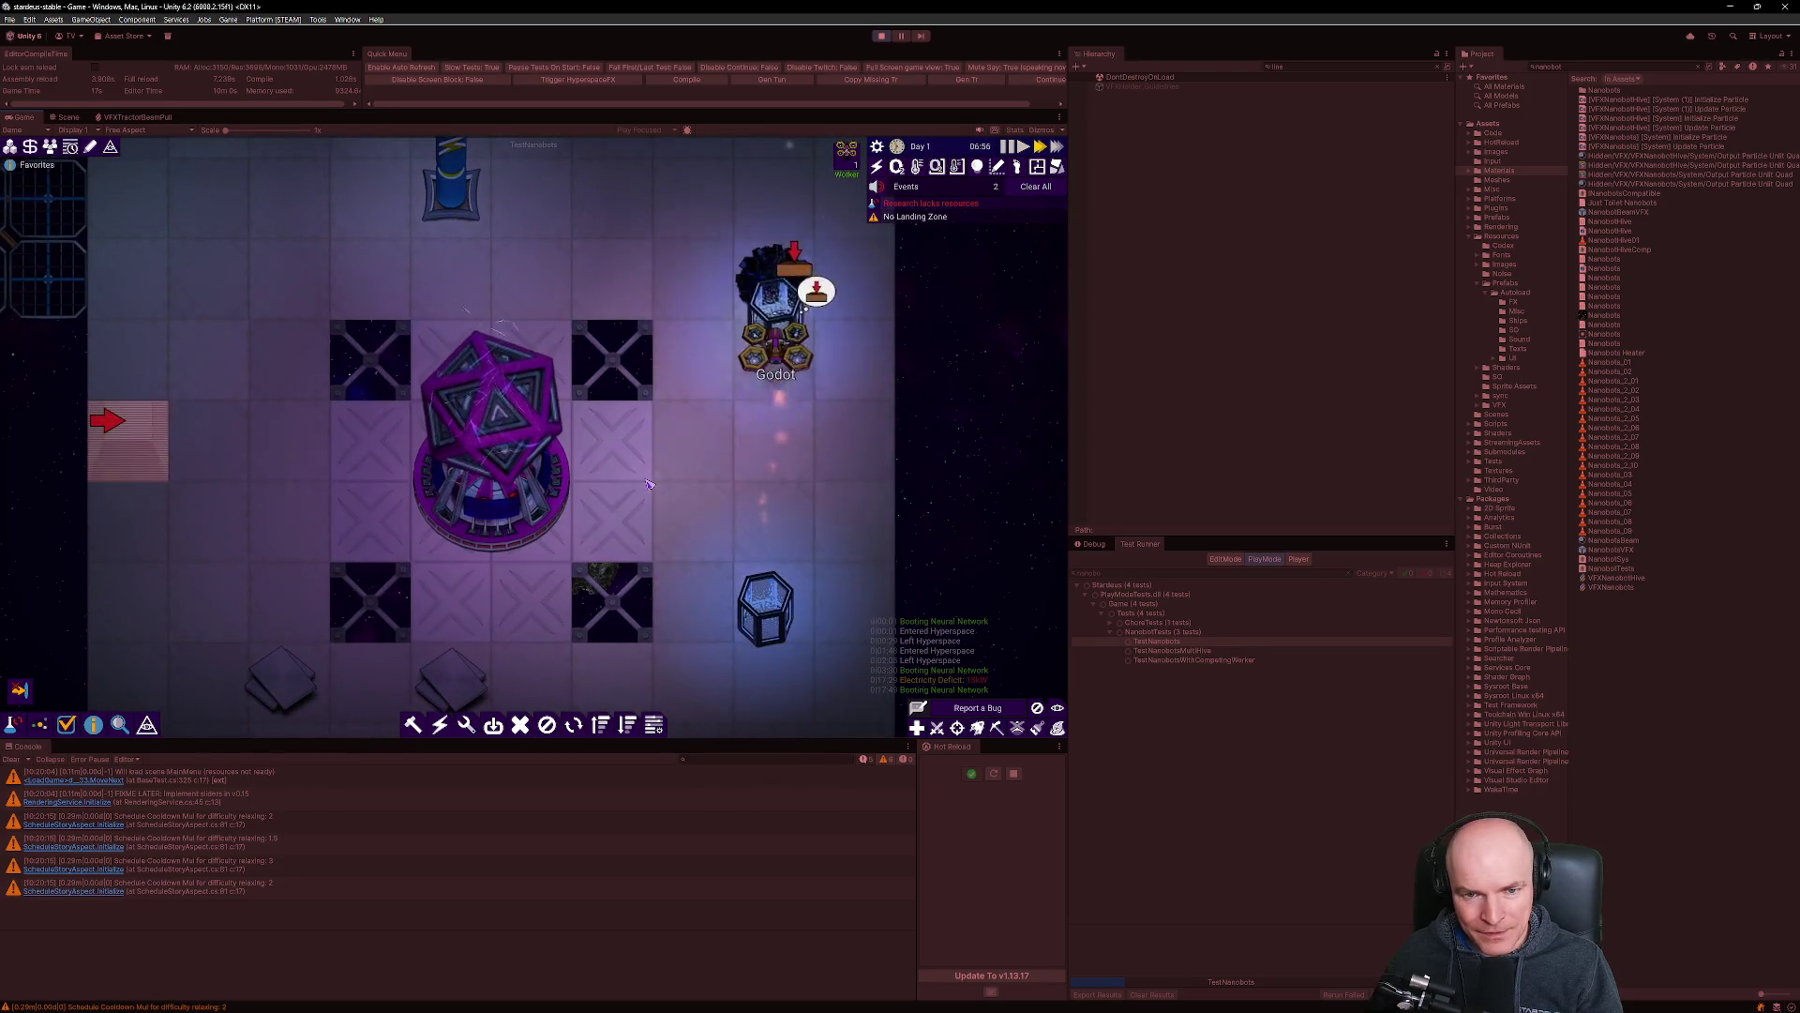
pyautogui.scroll(-1, 647, 483)
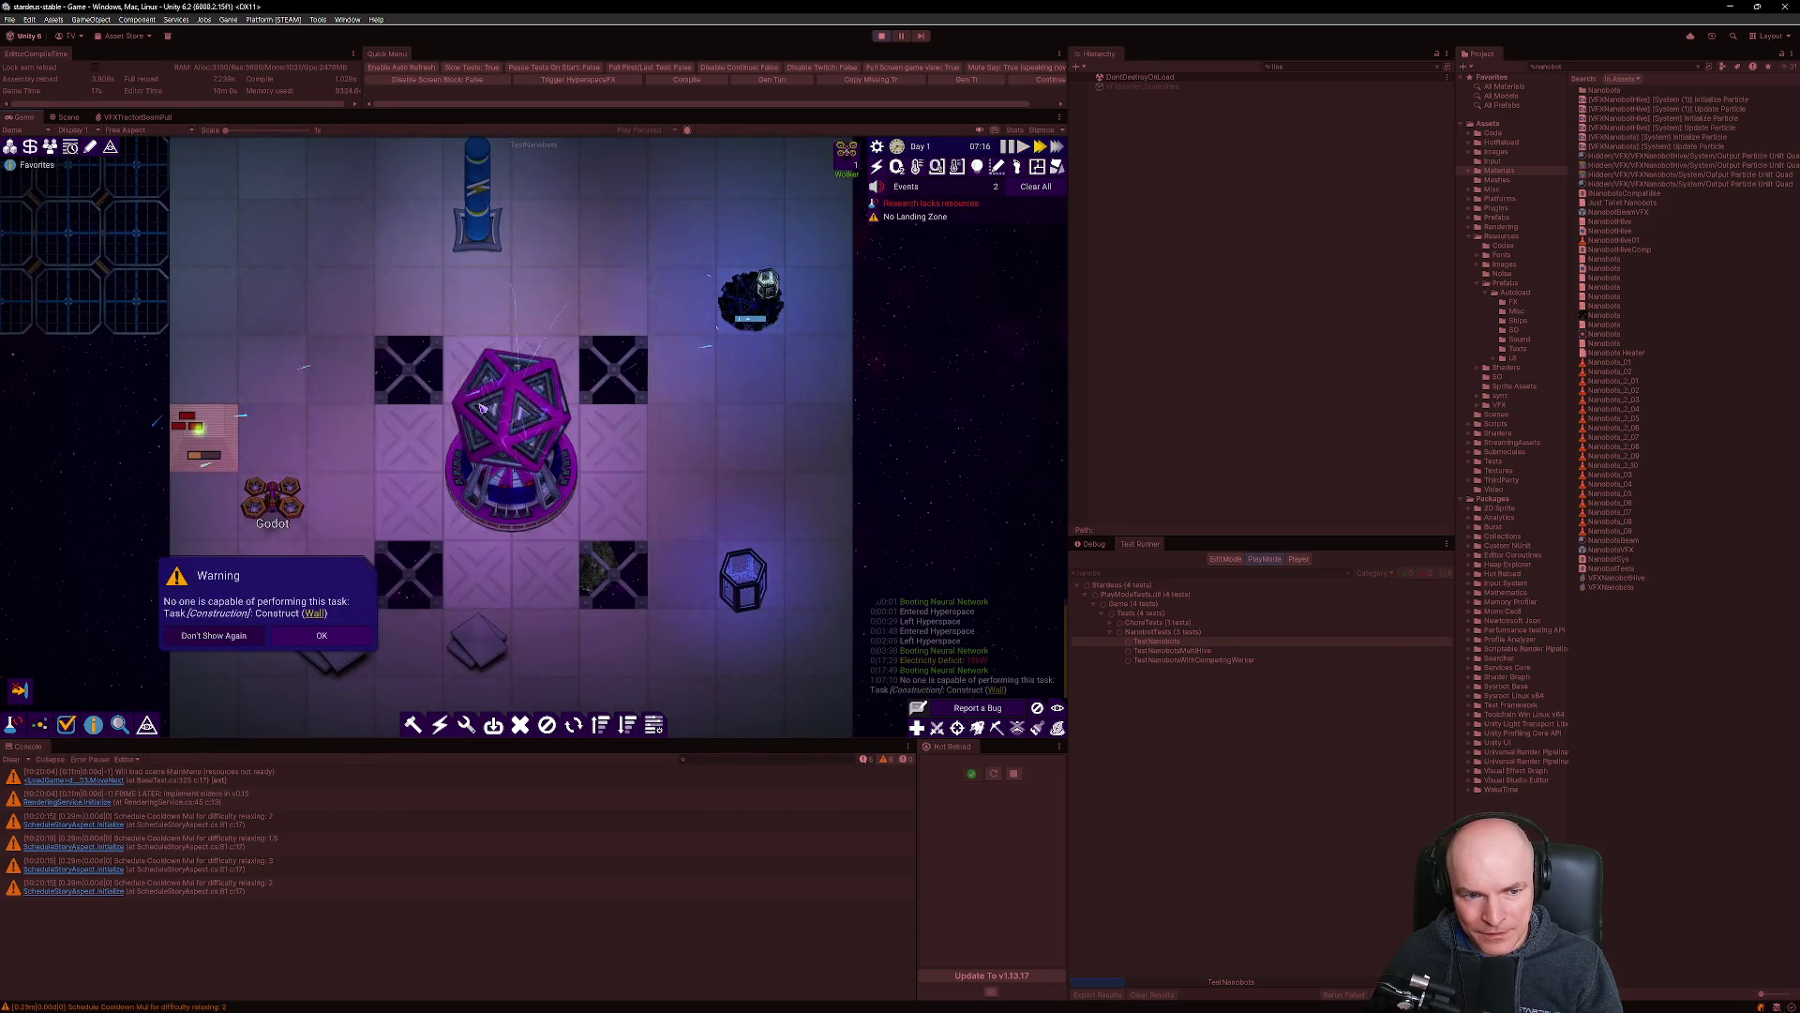
pyautogui.scroll(2, 282, 431)
pyautogui.scroll(-2, 256, 435)
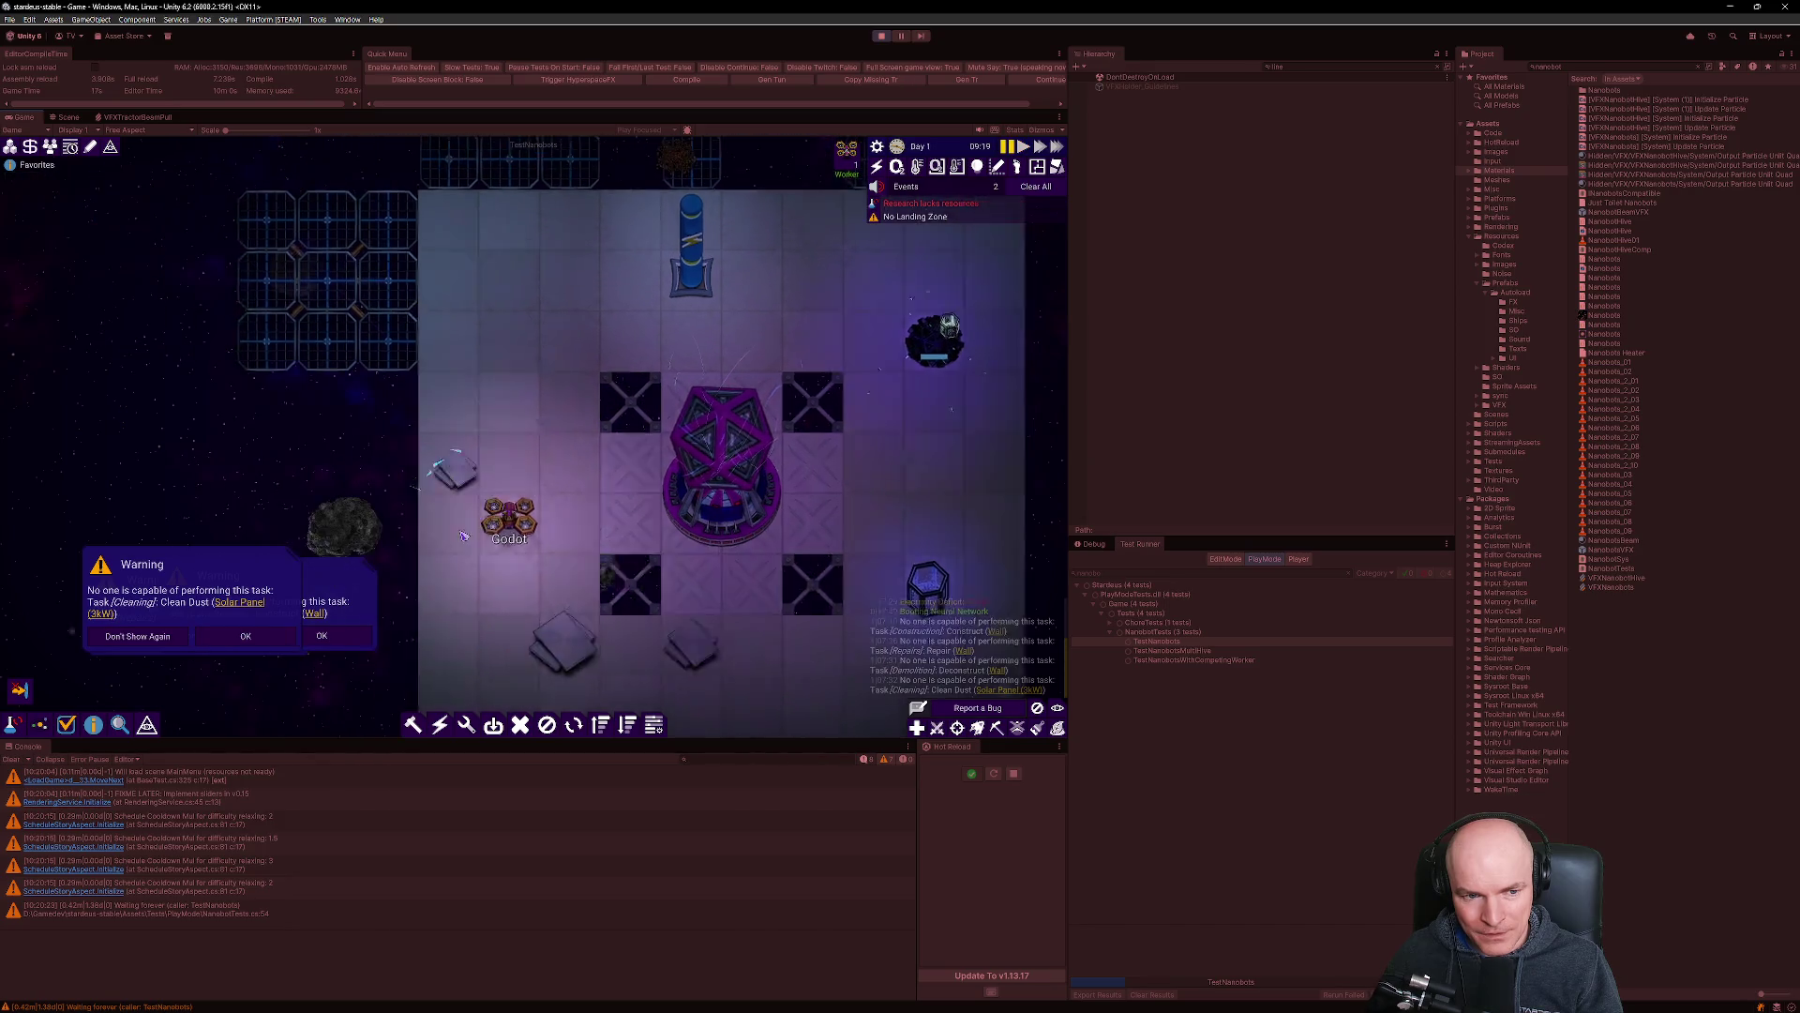
pyautogui.click(245, 636)
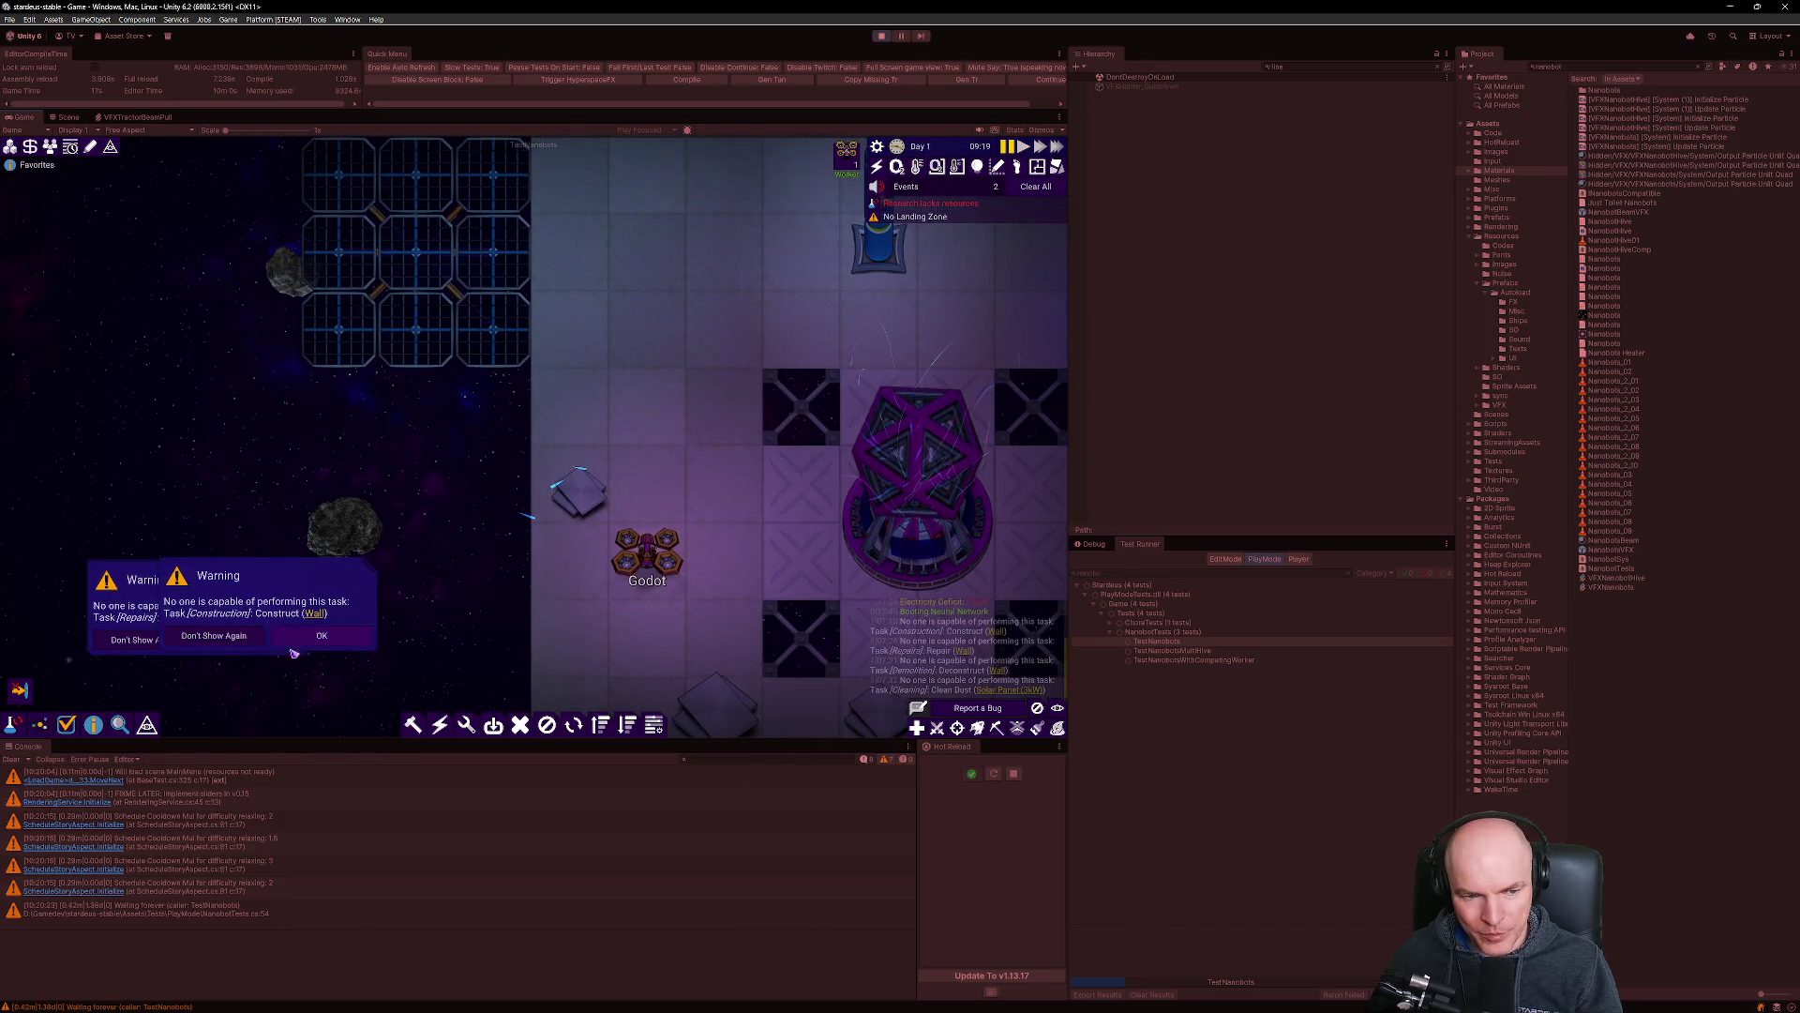
pyautogui.click(321, 635)
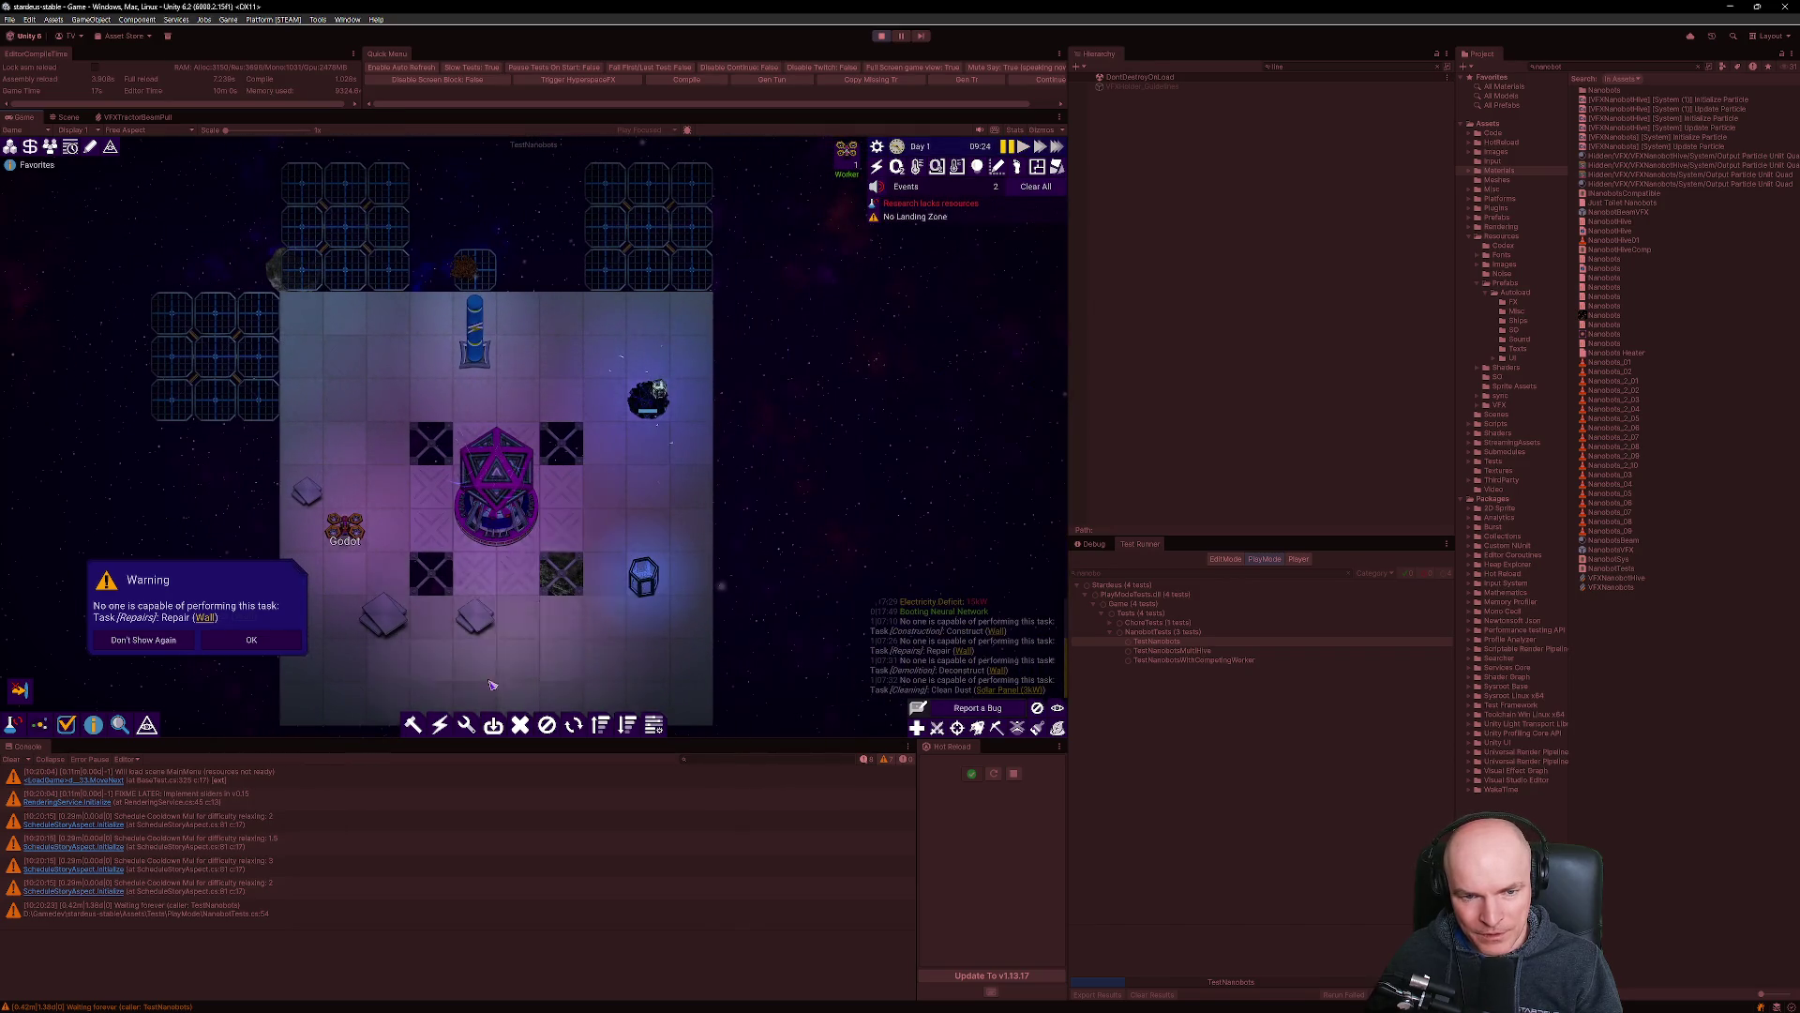
pyautogui.click(251, 640)
pyautogui.click(266, 650)
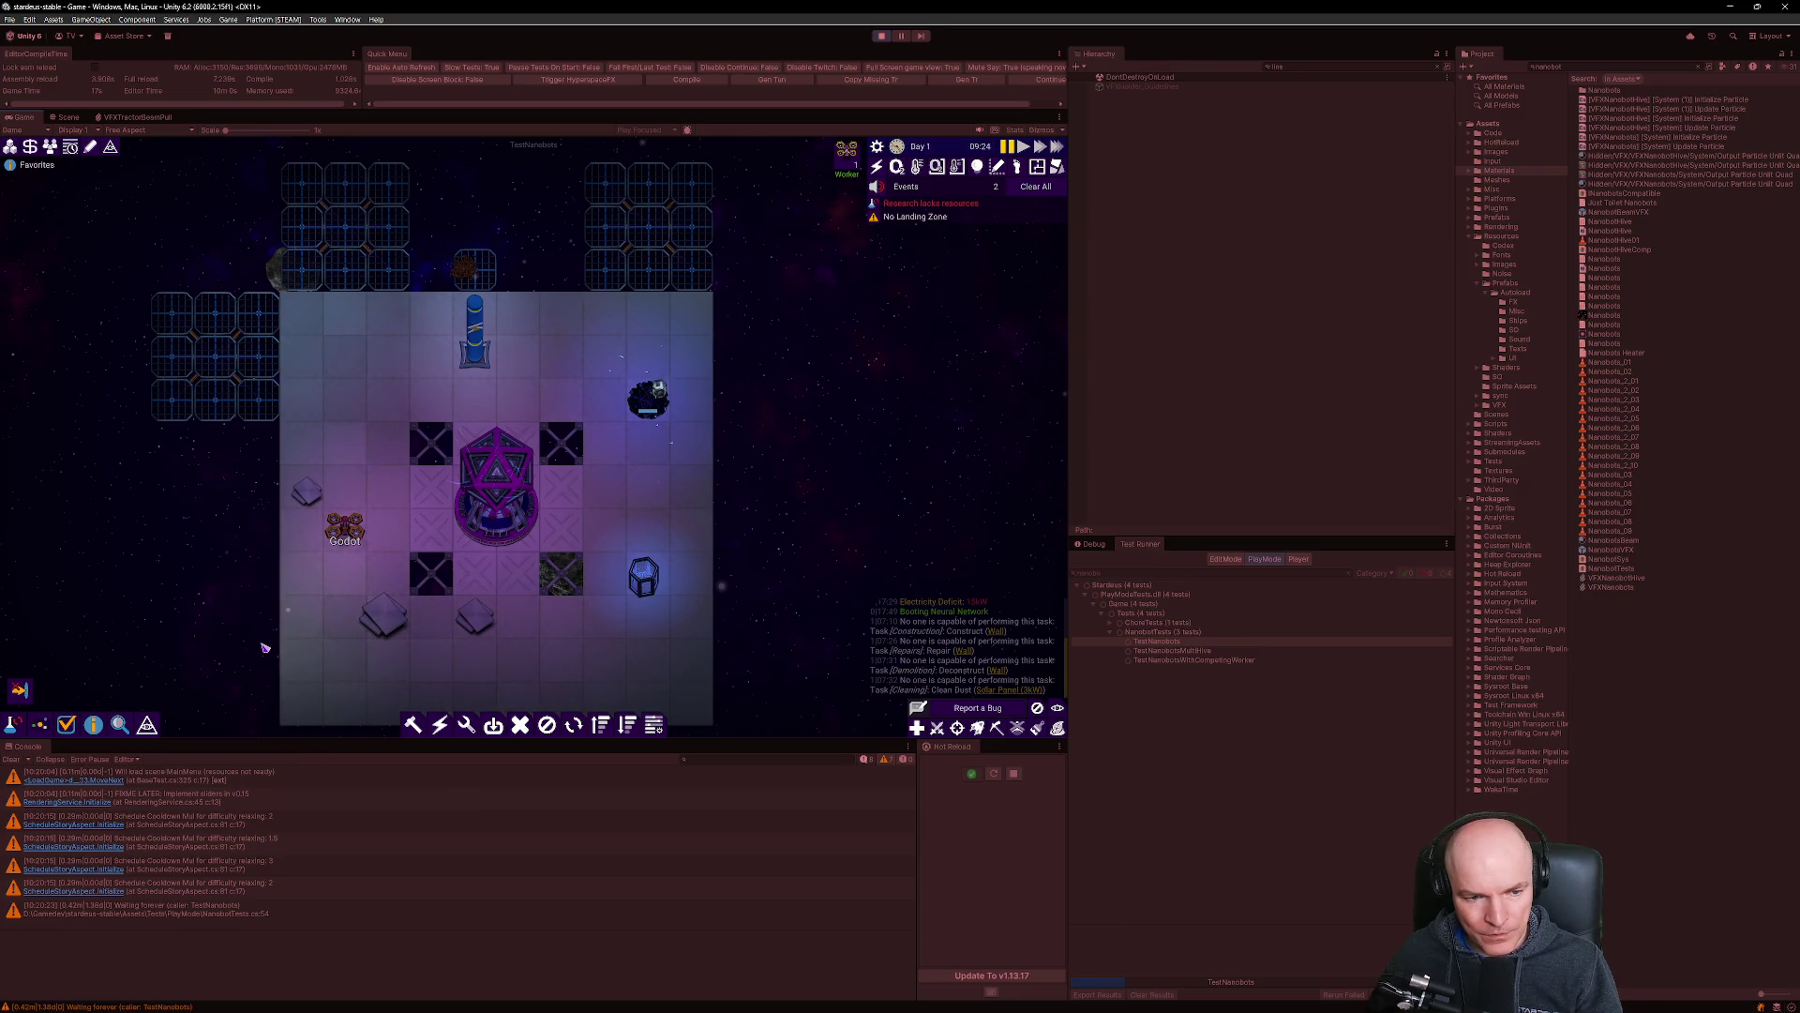
pyautogui.scroll(2, 563, 572)
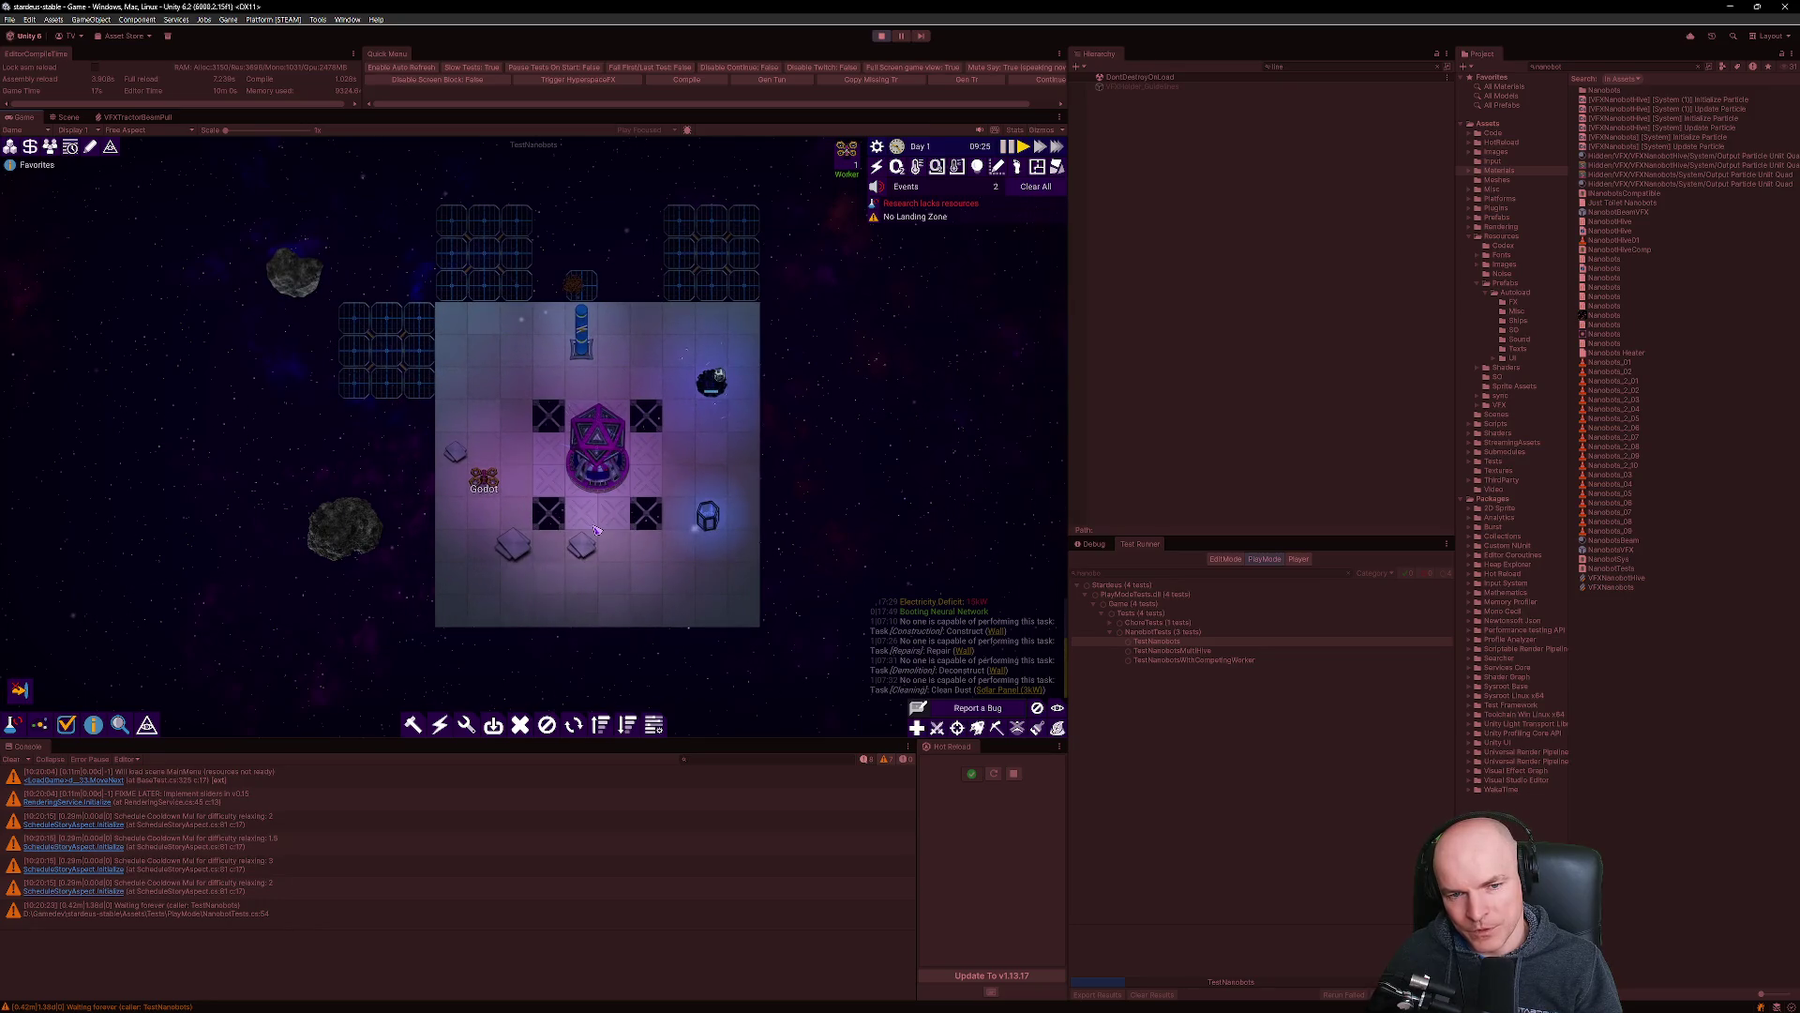
# Mark a 3x4 block of top-left floor tiles for deconstruction.
pyautogui.press('x')
pyautogui.moveTo(440, 309); pyautogui.dragTo(517, 415)
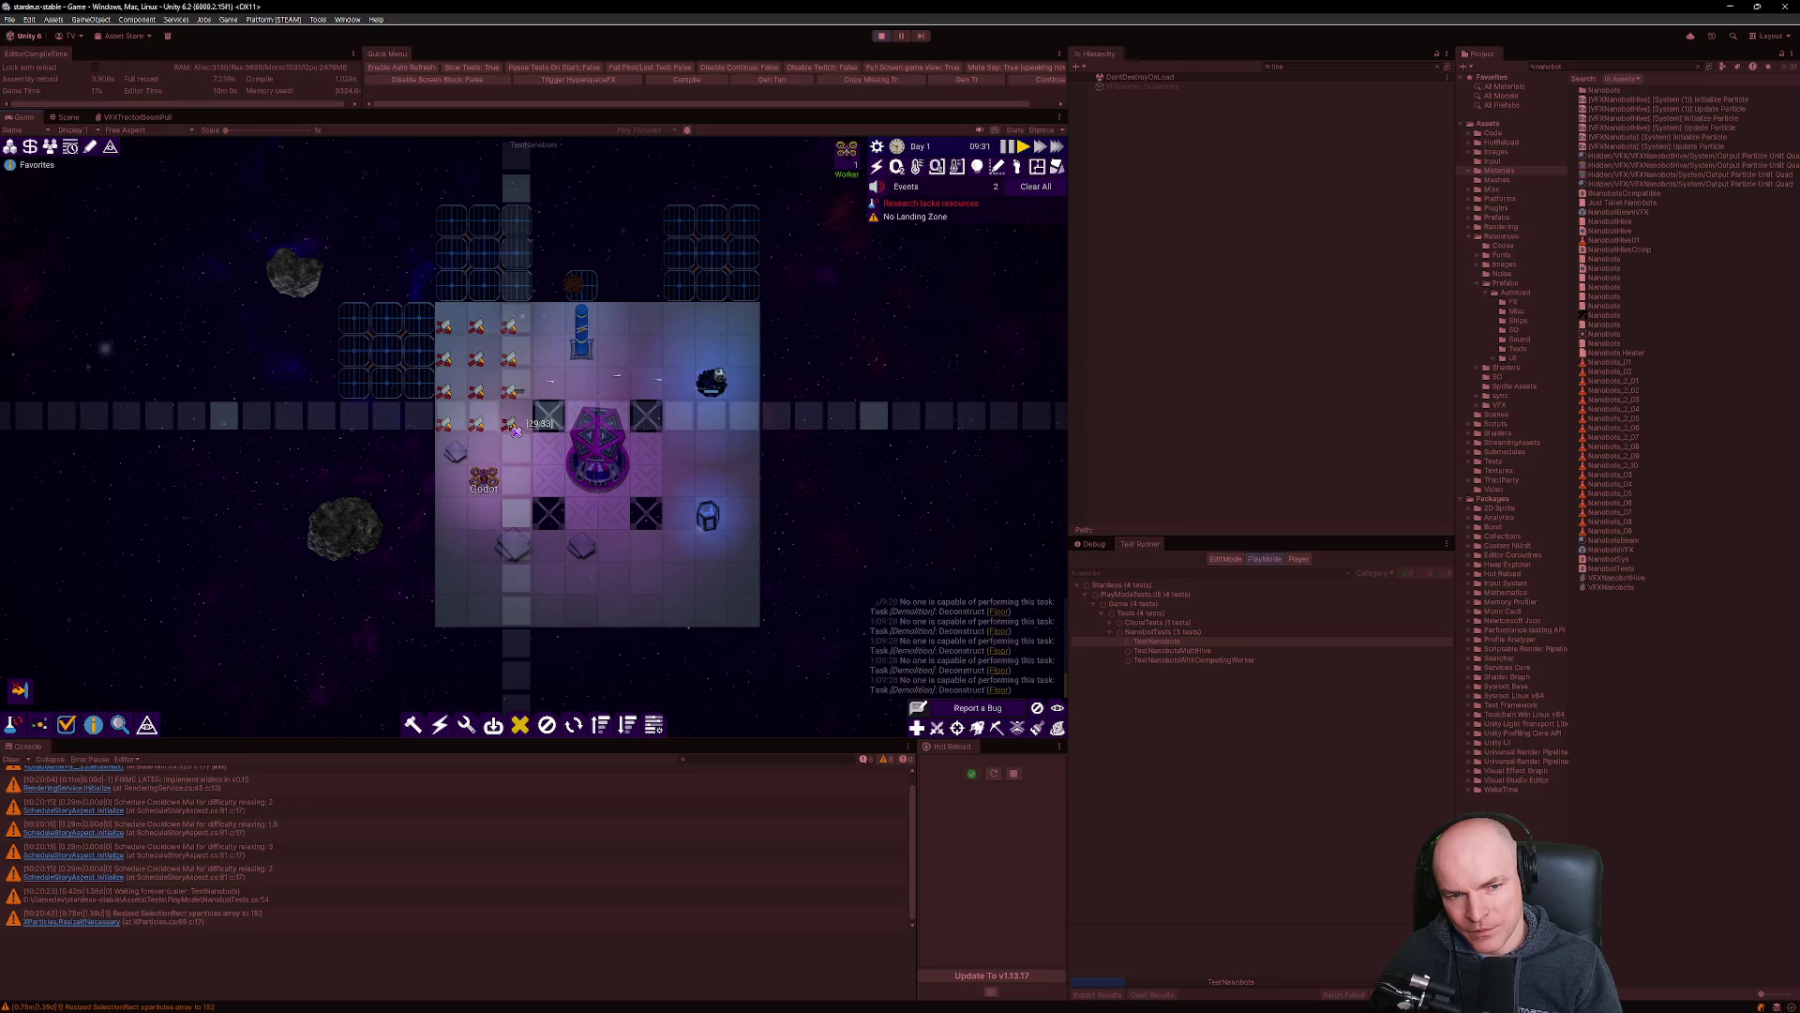
pyautogui.scroll(1, 515, 433)
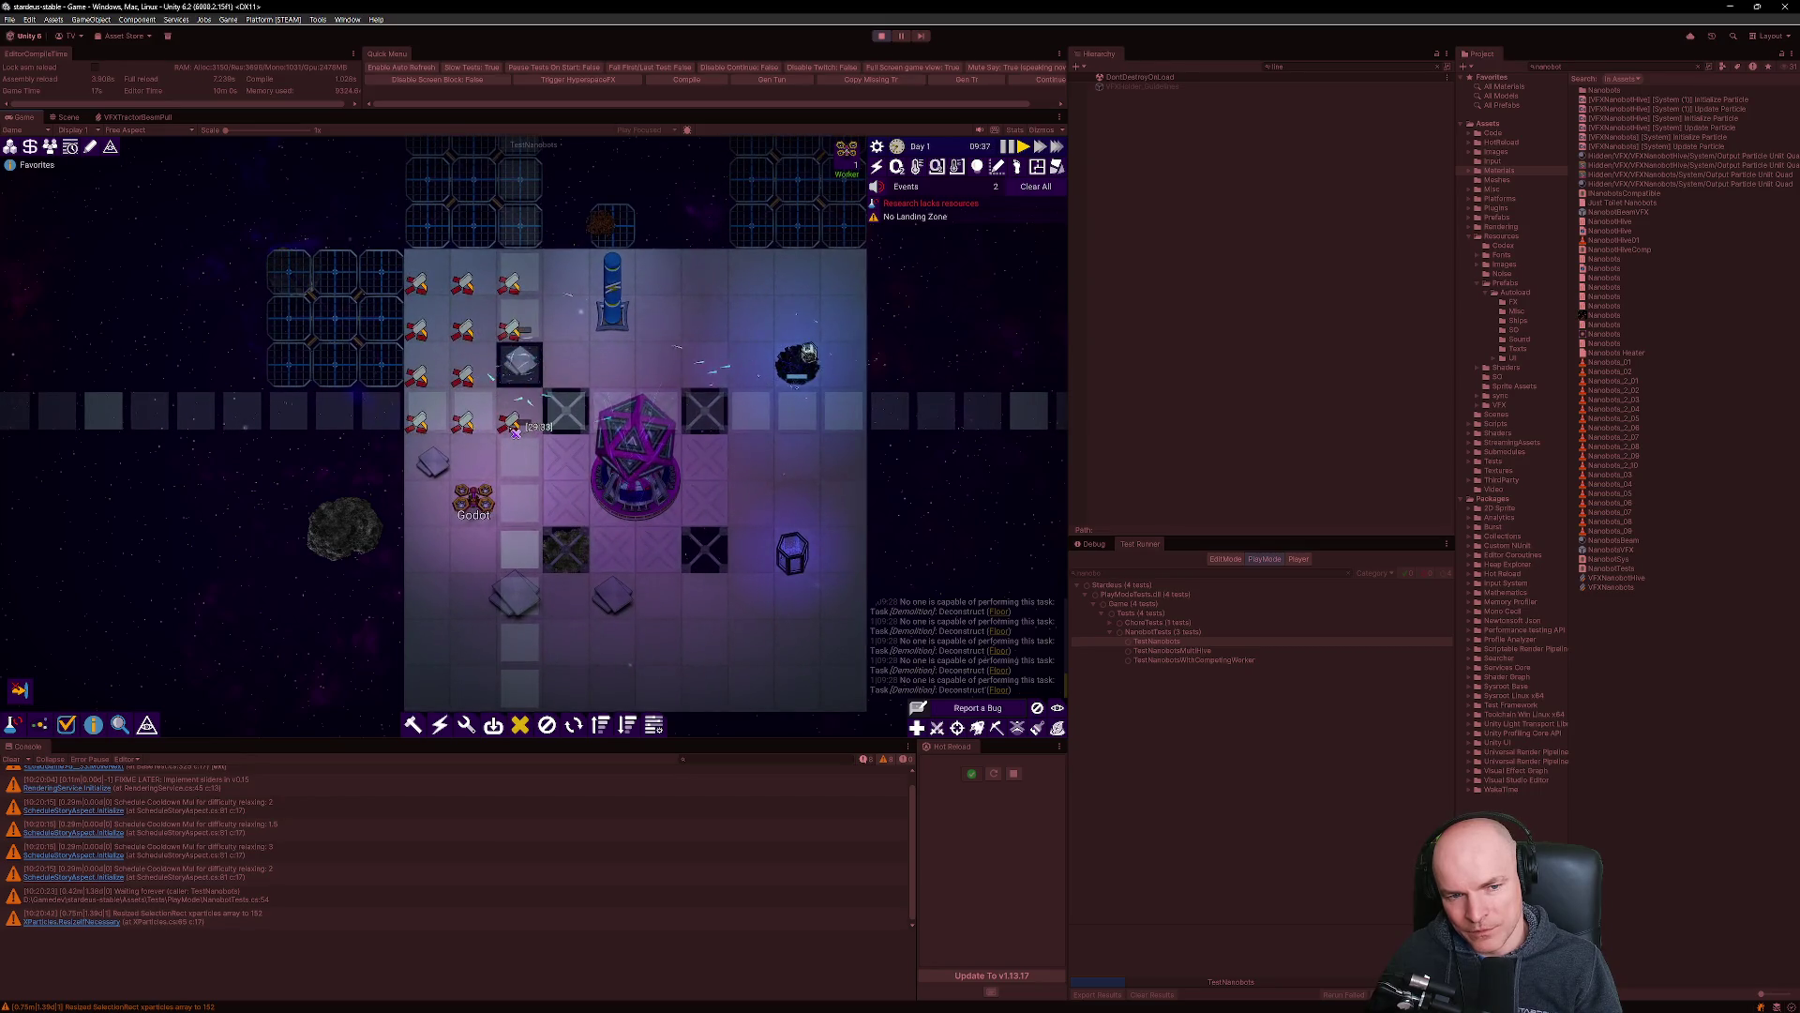
pyautogui.scroll(1, 515, 434)
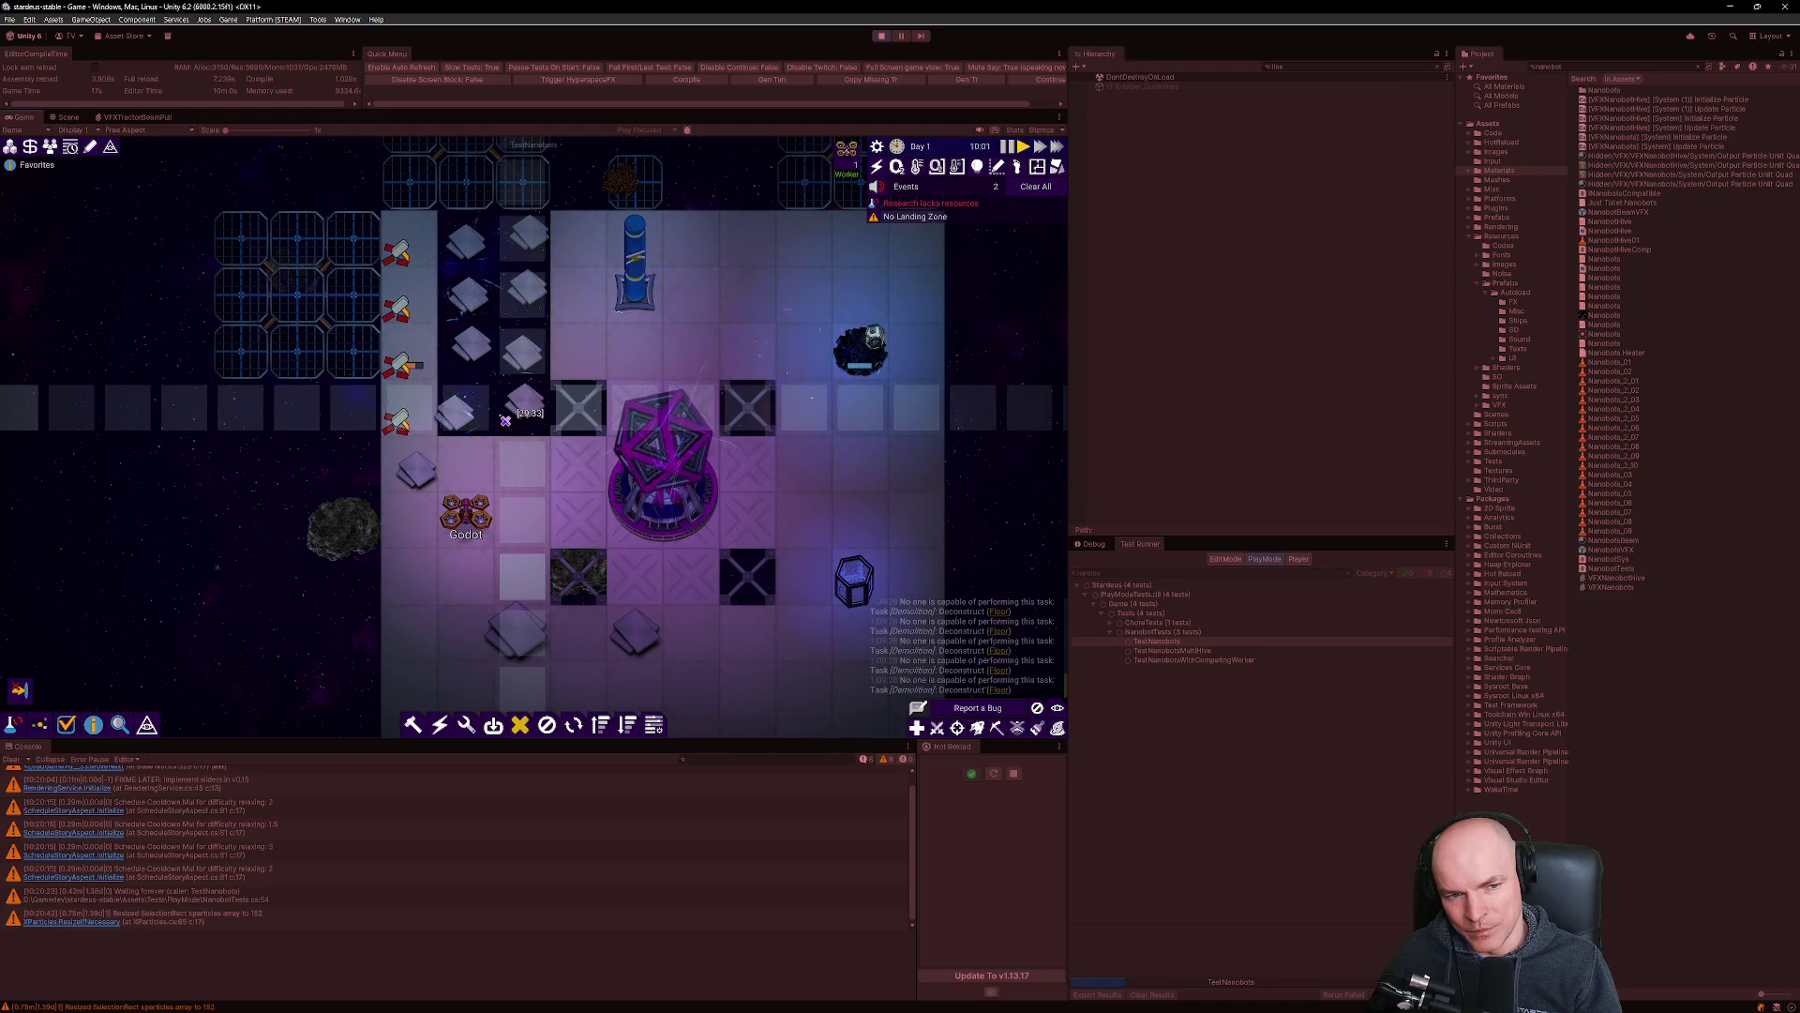
pyautogui.scroll(1, 505, 420)
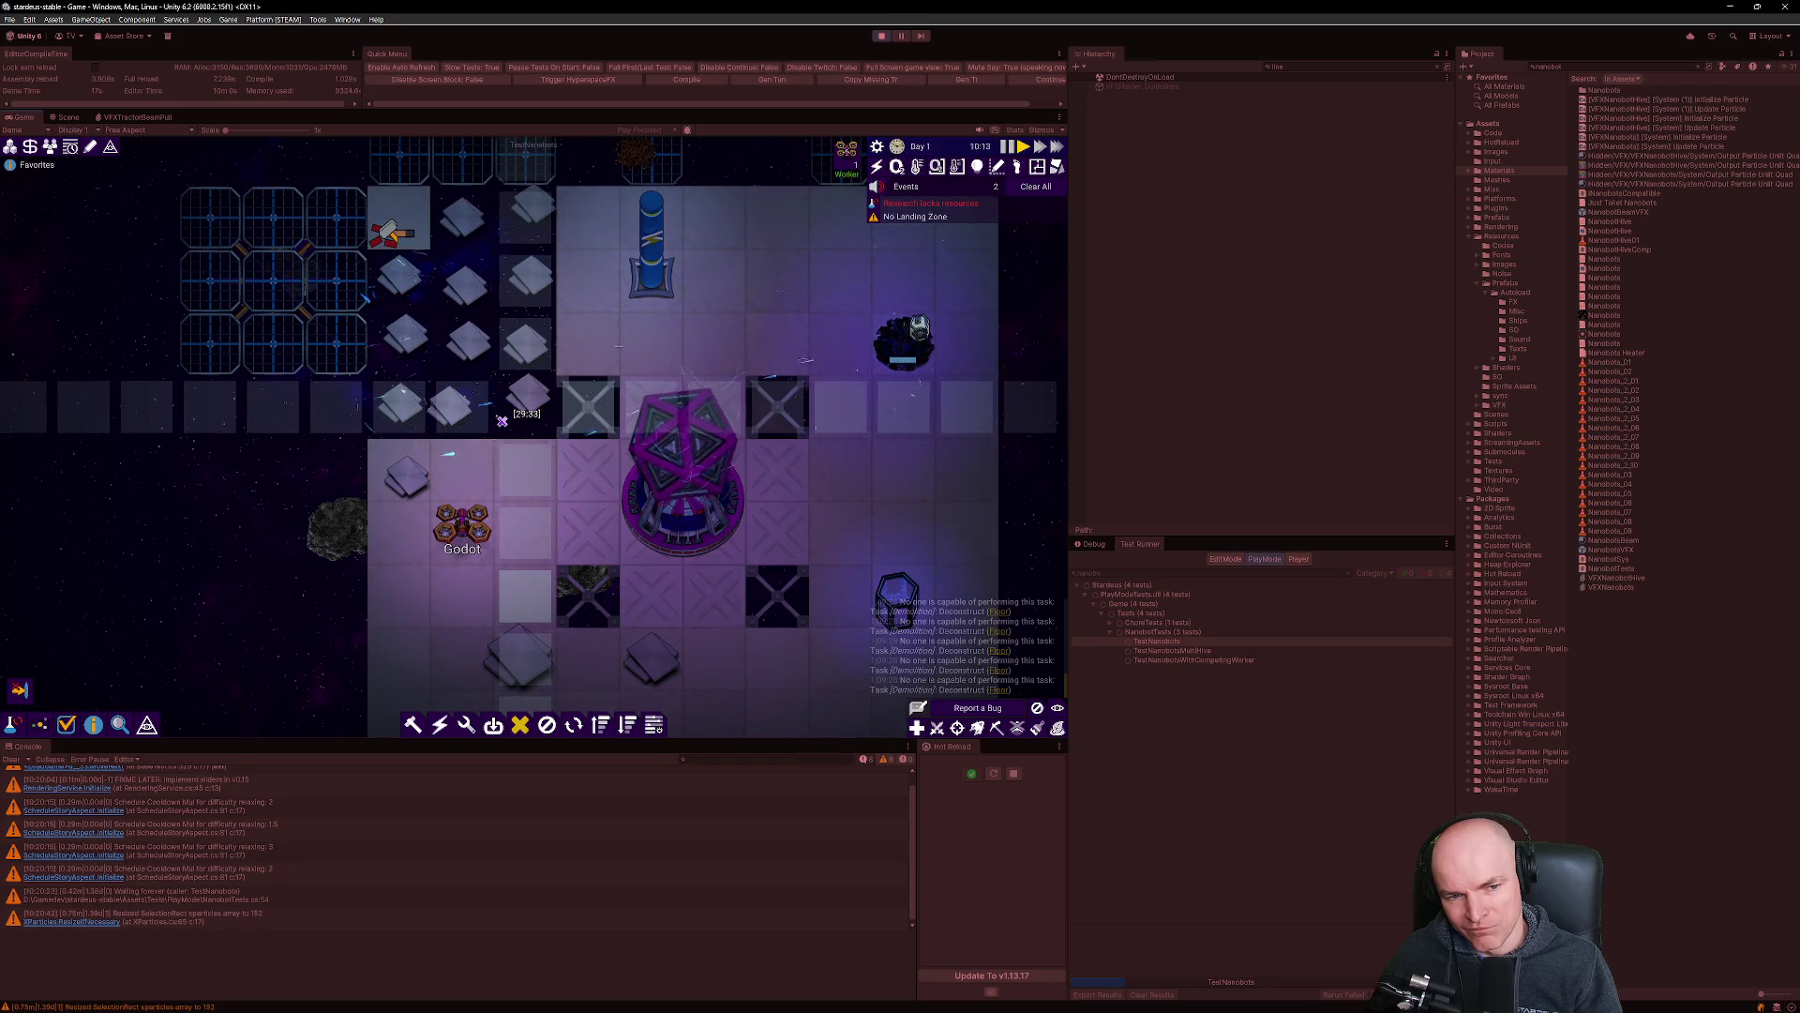
pyautogui.scroll(-3, 488, 469)
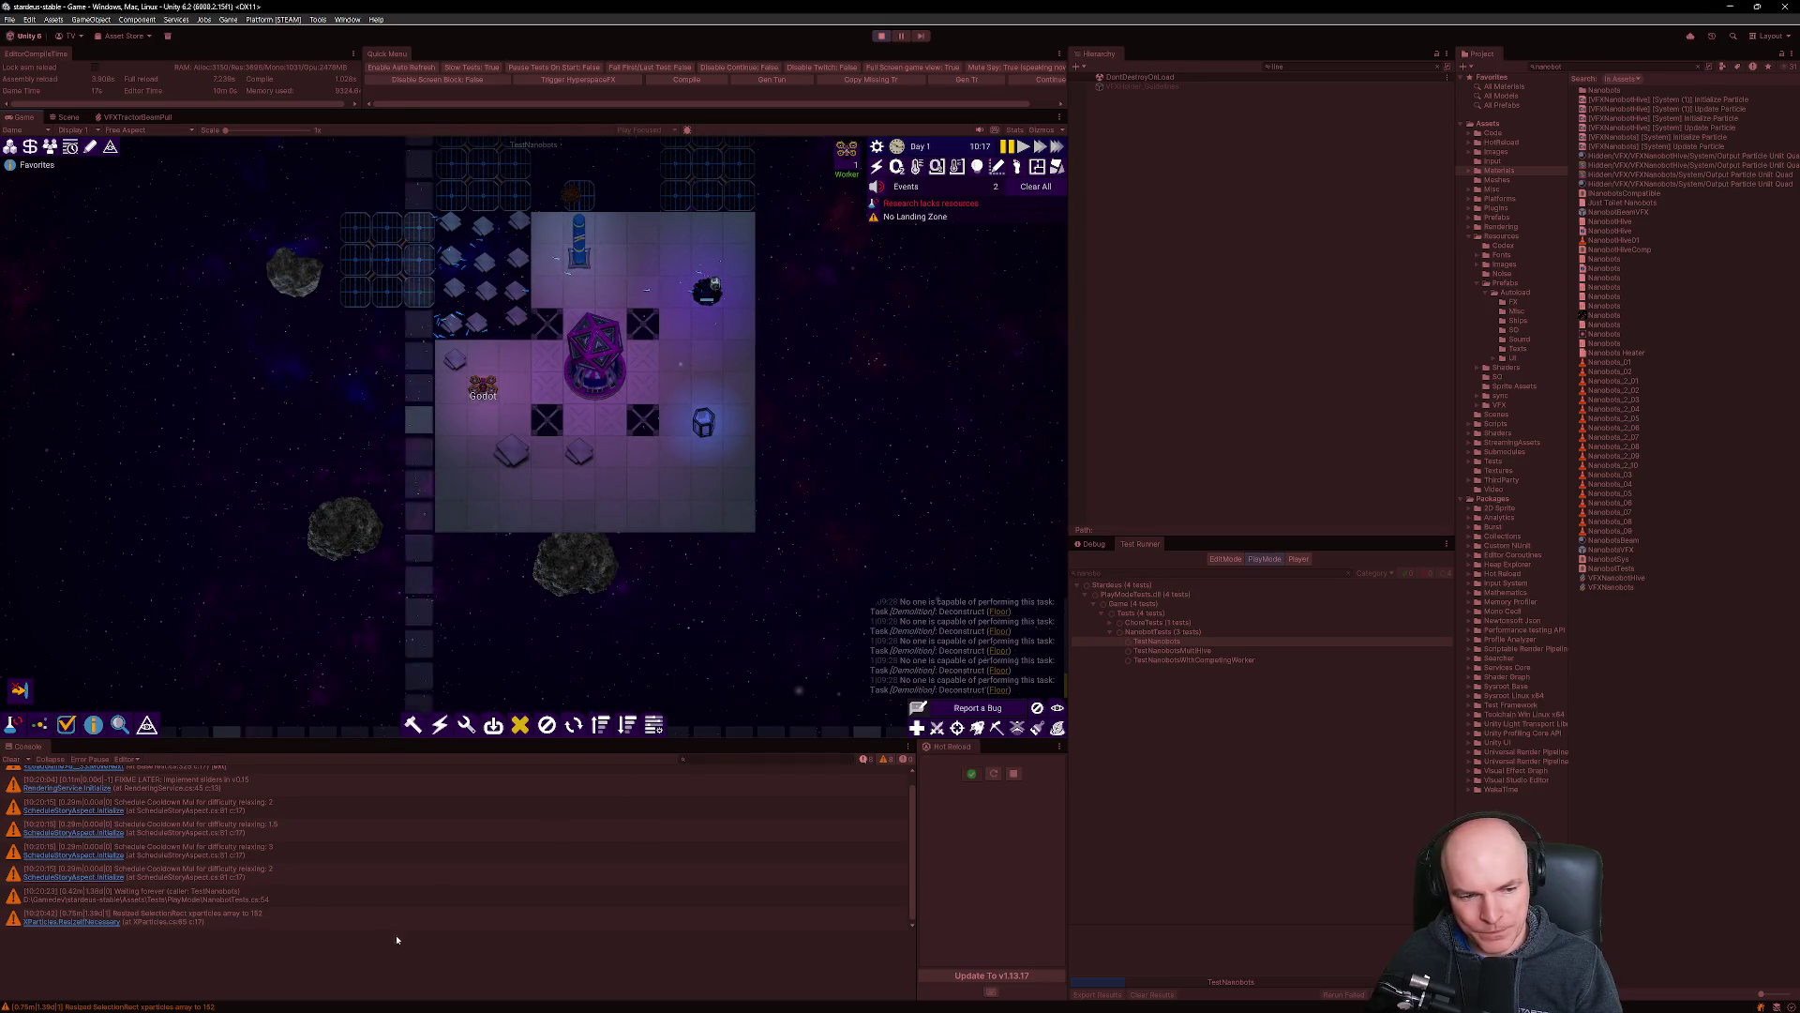
# Cancel the demolition tool and stop Play mode with Ctrl+P.
pyautogui.rightClick(748, 508)
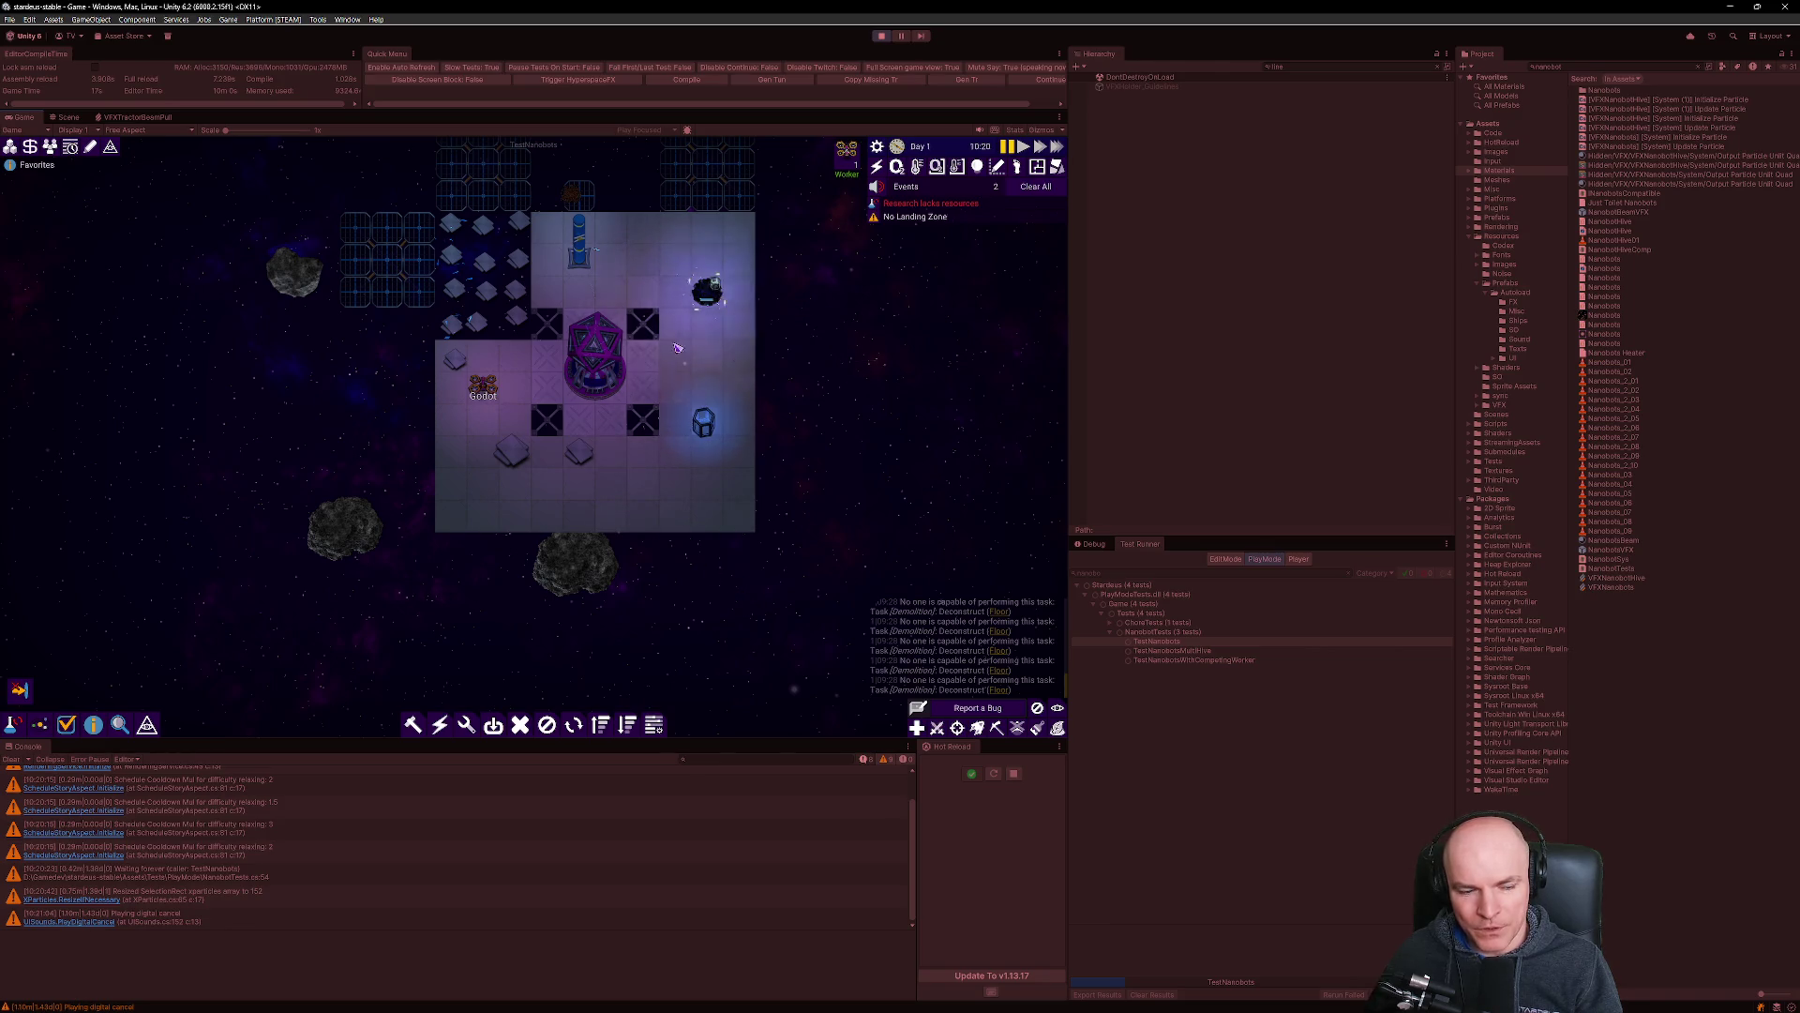
pyautogui.moveTo(750, 1011)
pyautogui.moveTo(938, 1000)
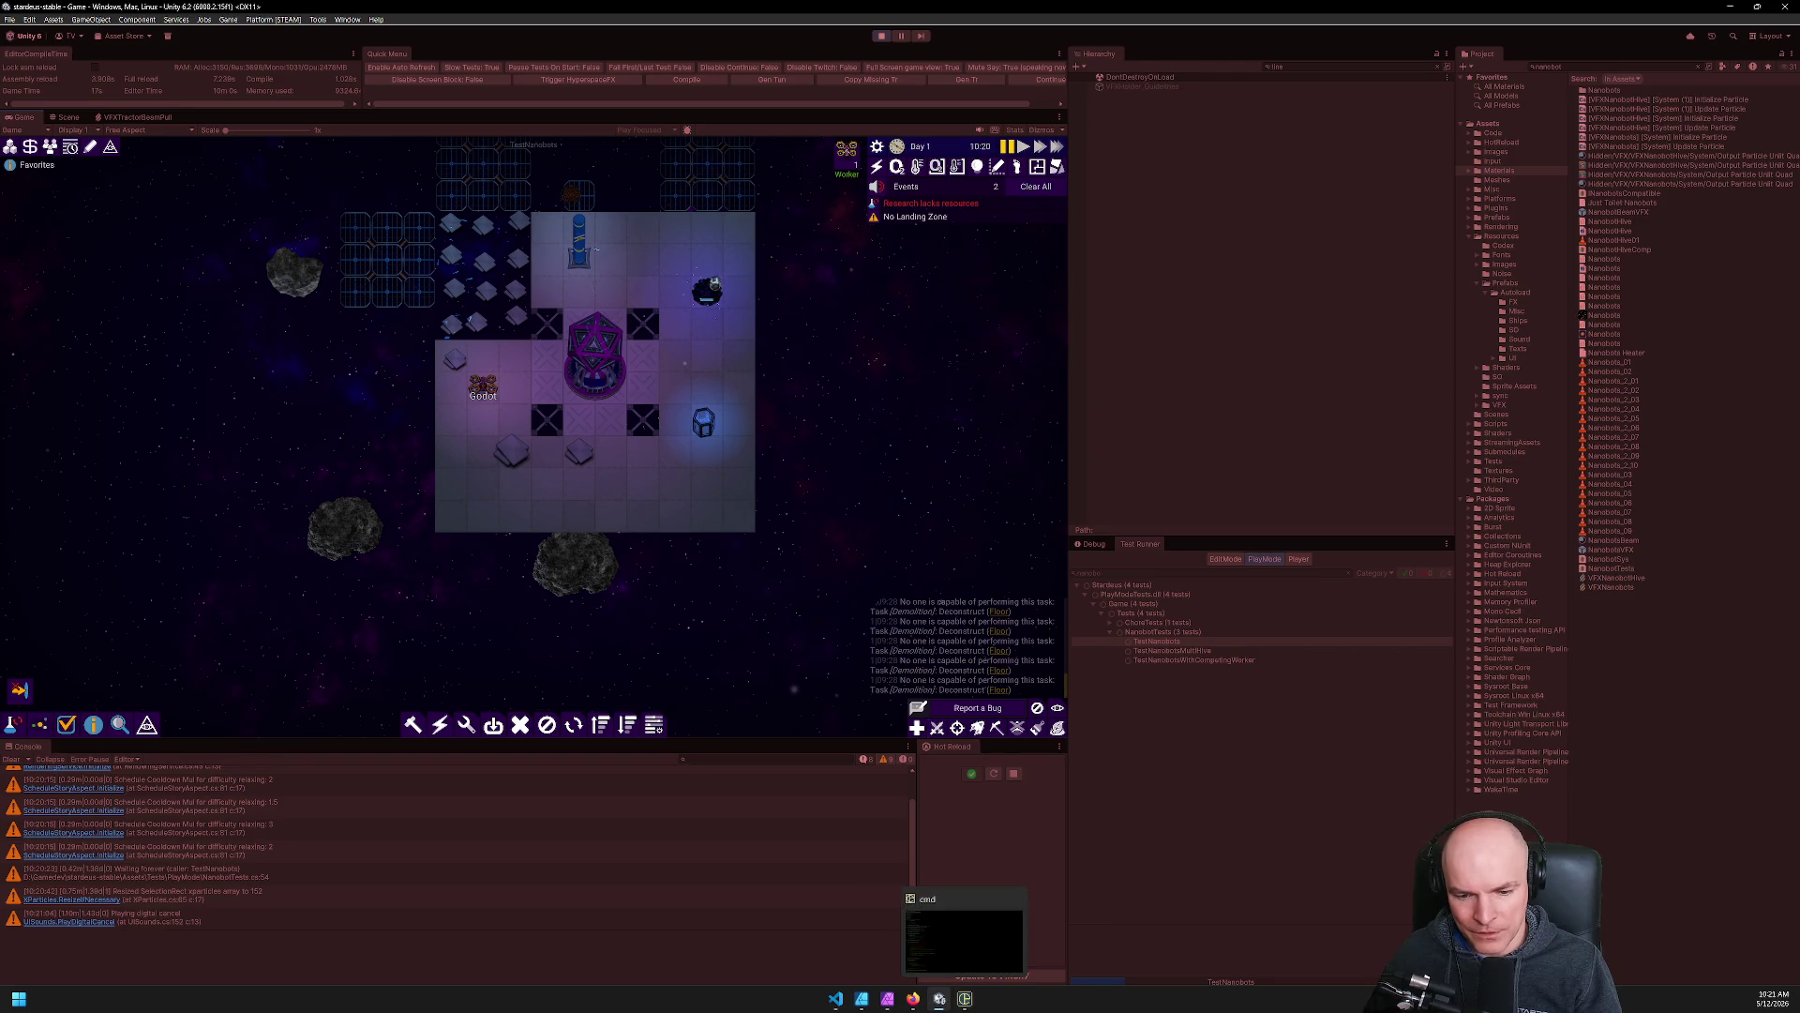
pyautogui.scroll(-2, 816, 466)
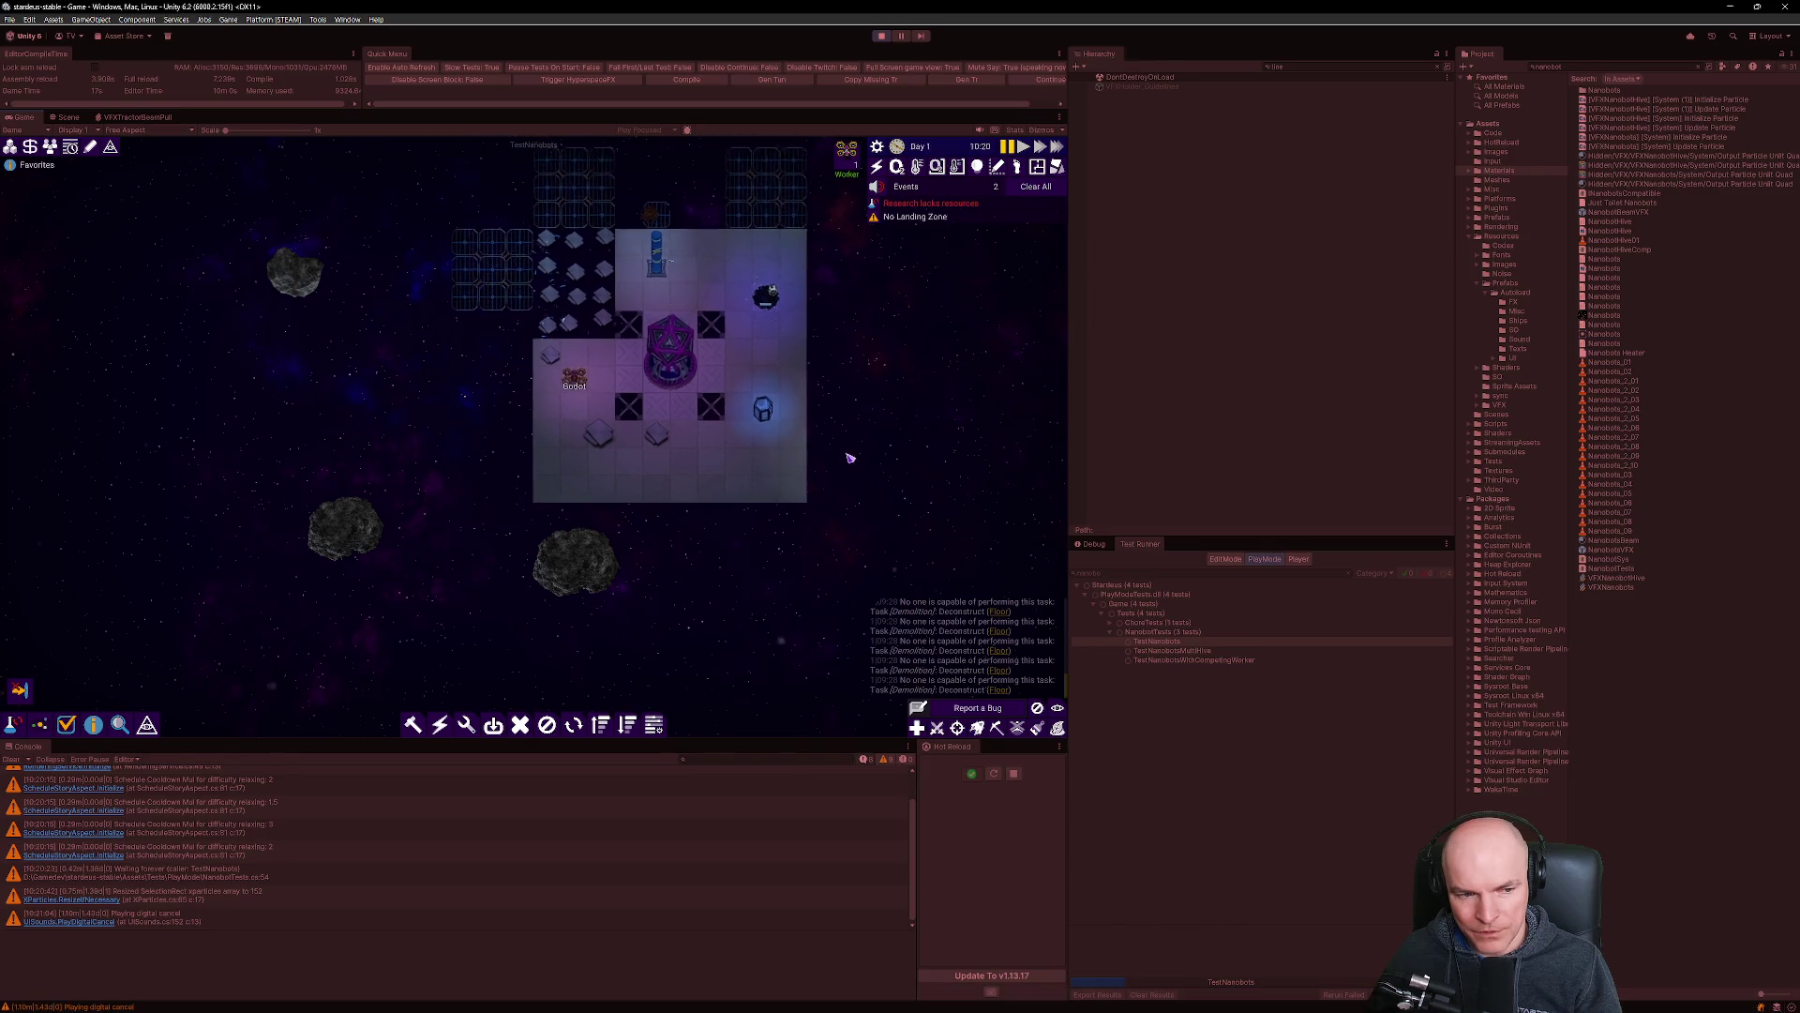
pyautogui.scroll(2, 823, 454)
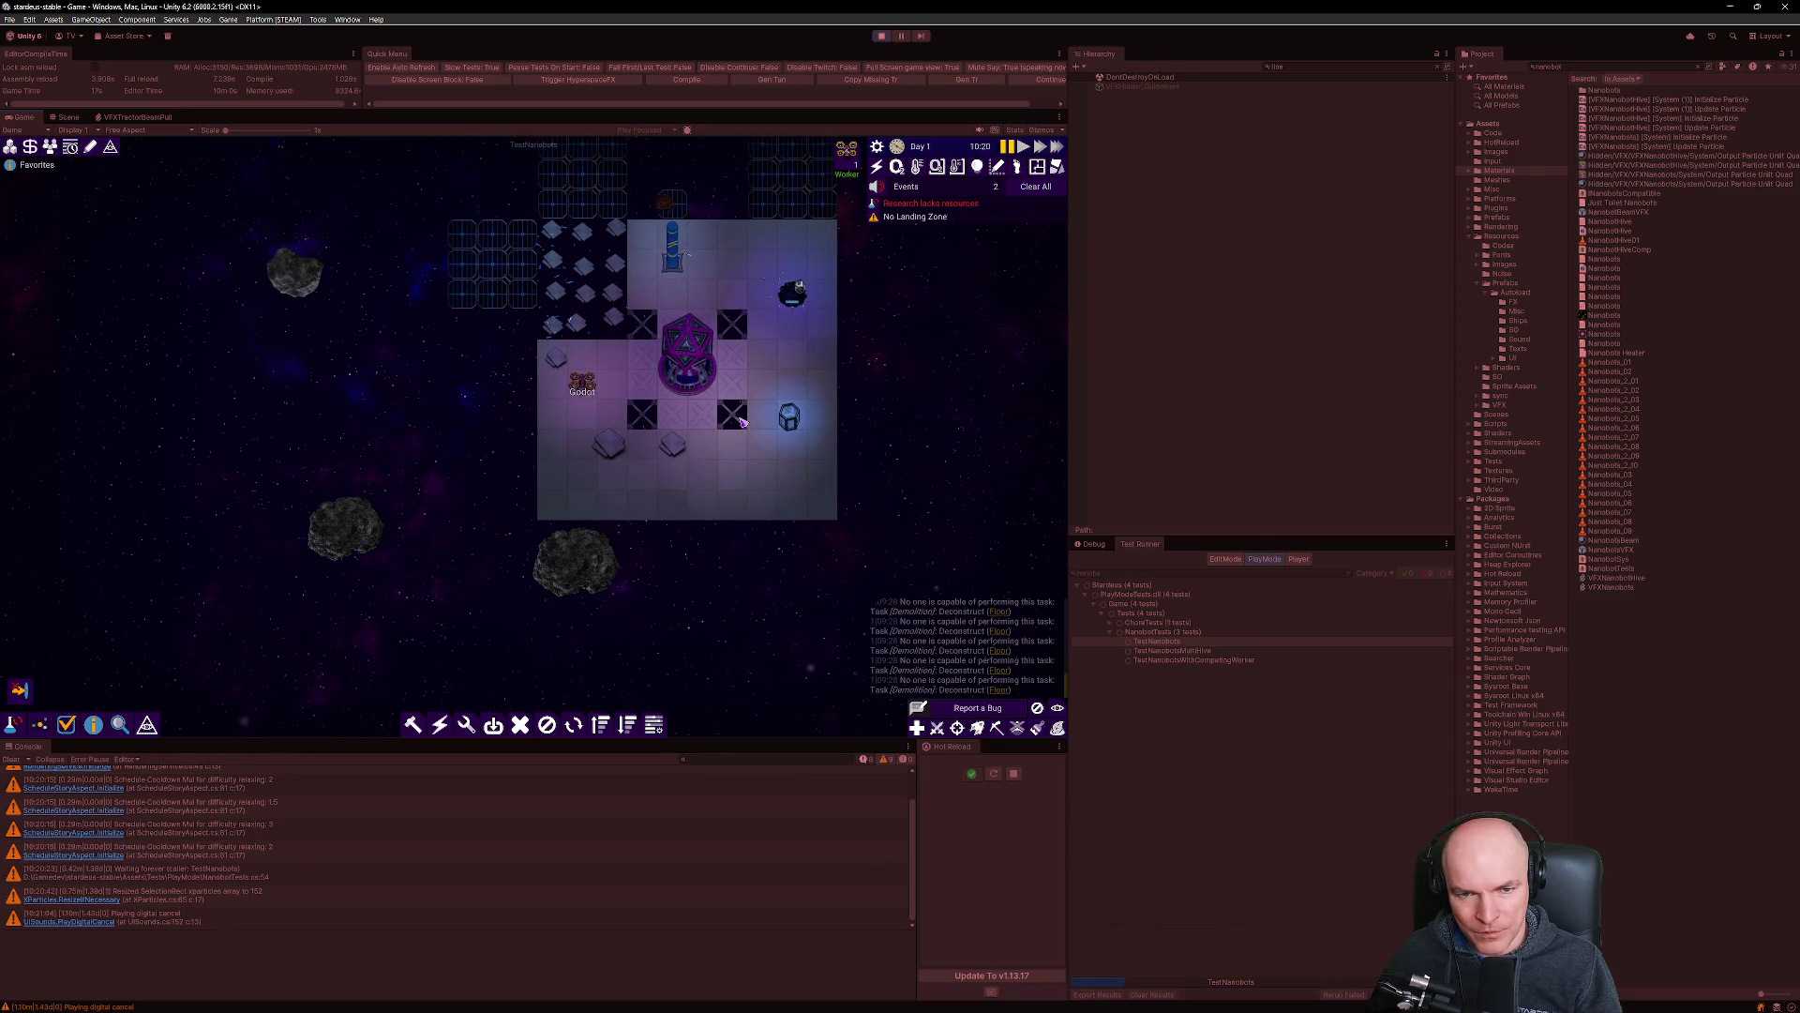
pyautogui.scroll(4, 742, 423)
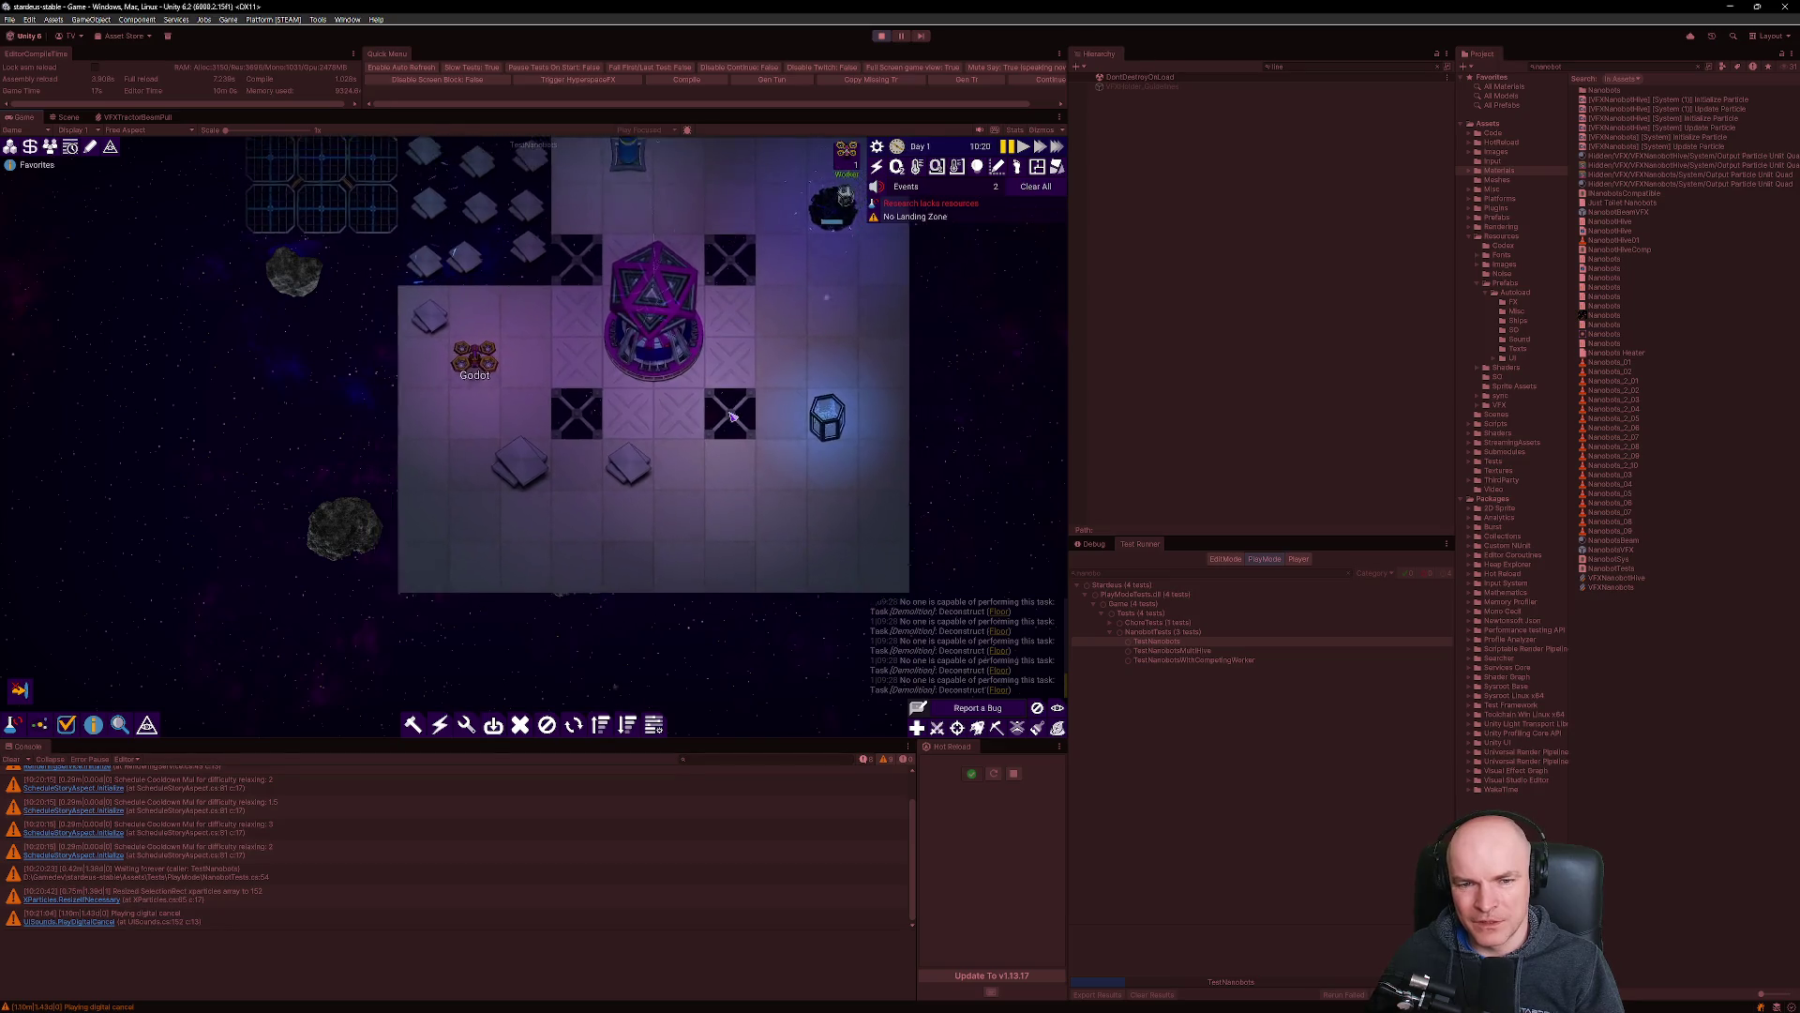
pyautogui.scroll(-4, 733, 416)
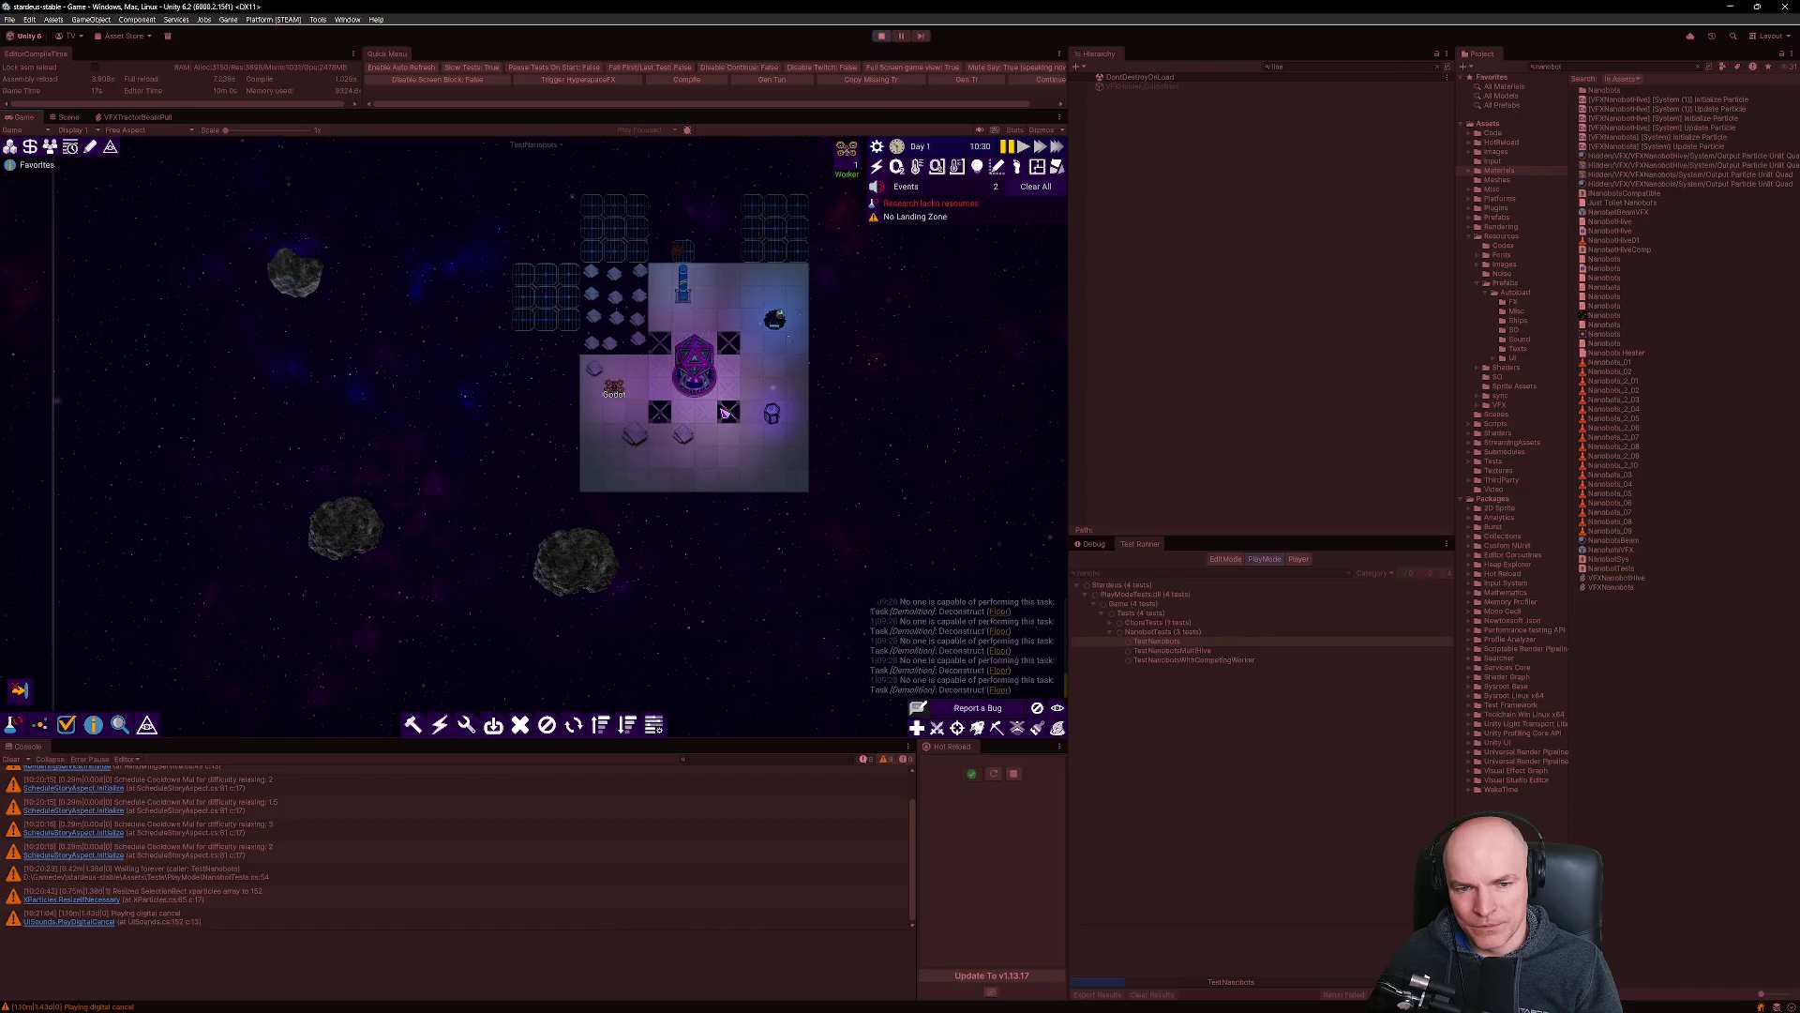
pyautogui.hotkey('ctrl', 'p')
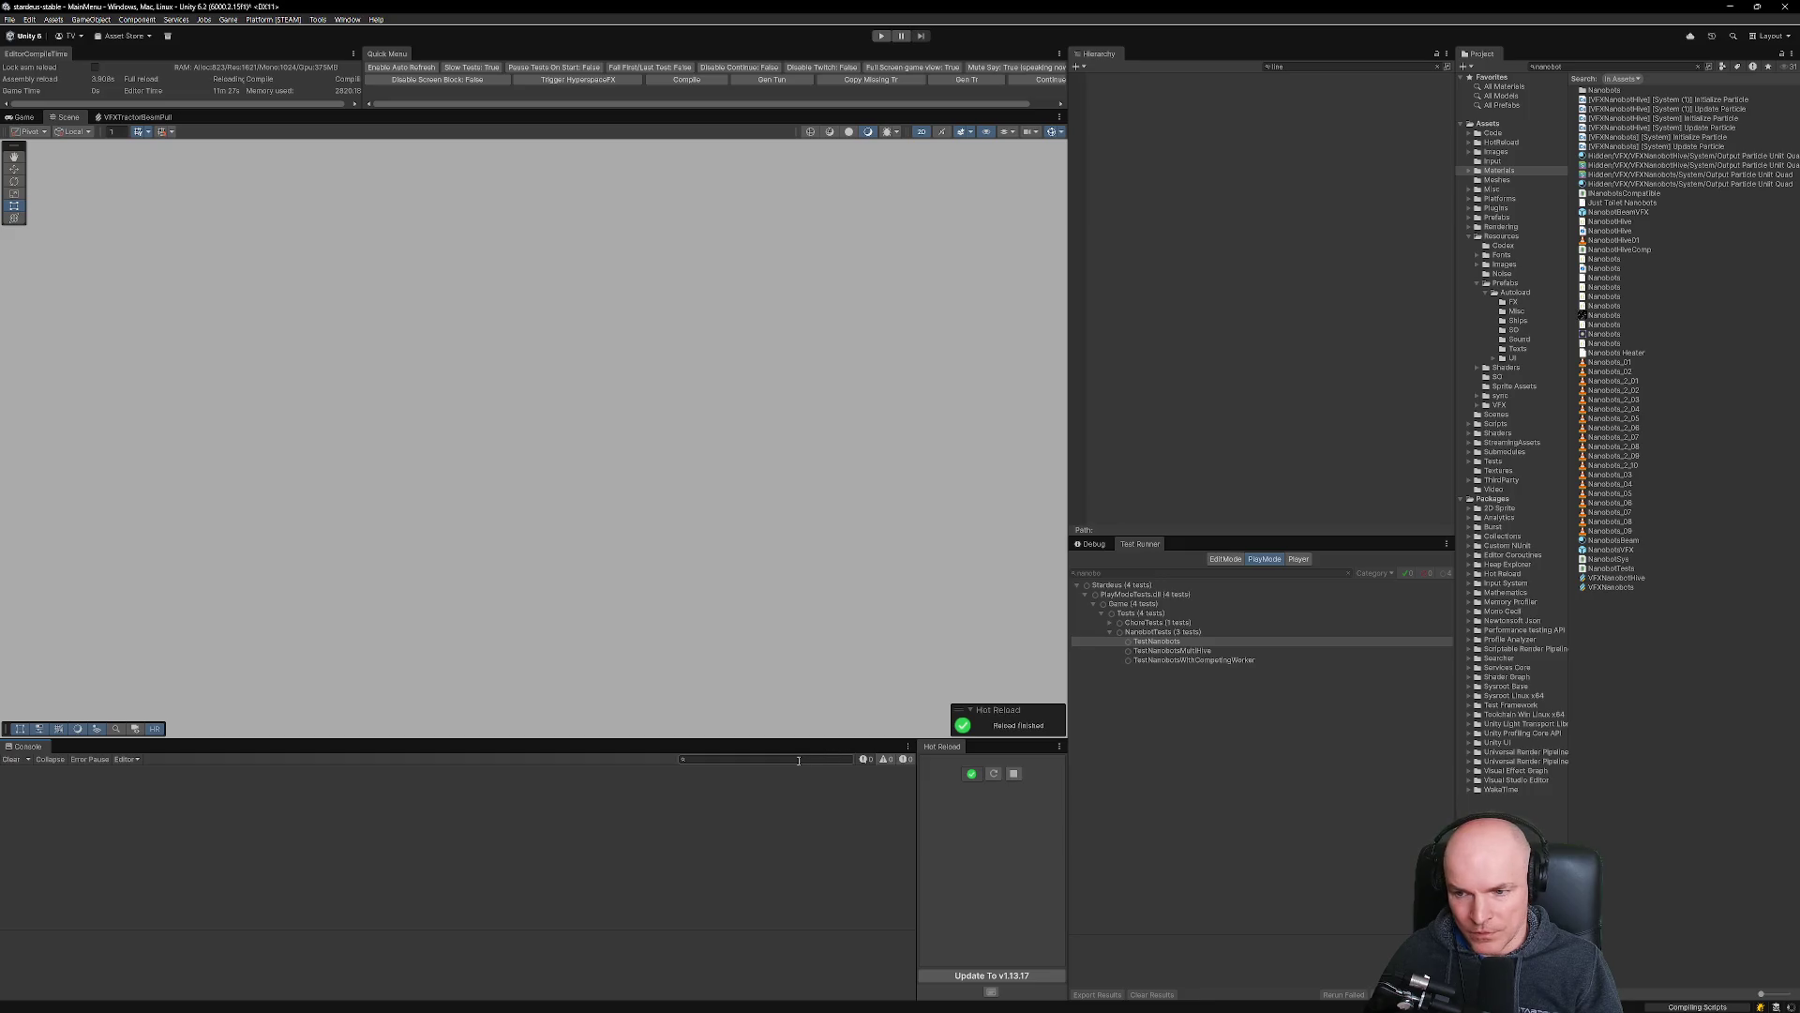
# Open the NanobotsVFX prefab and select the Clamp (float) node in the VFXTractorBeamPull graph.
pyautogui.doubleClick(1613, 550)
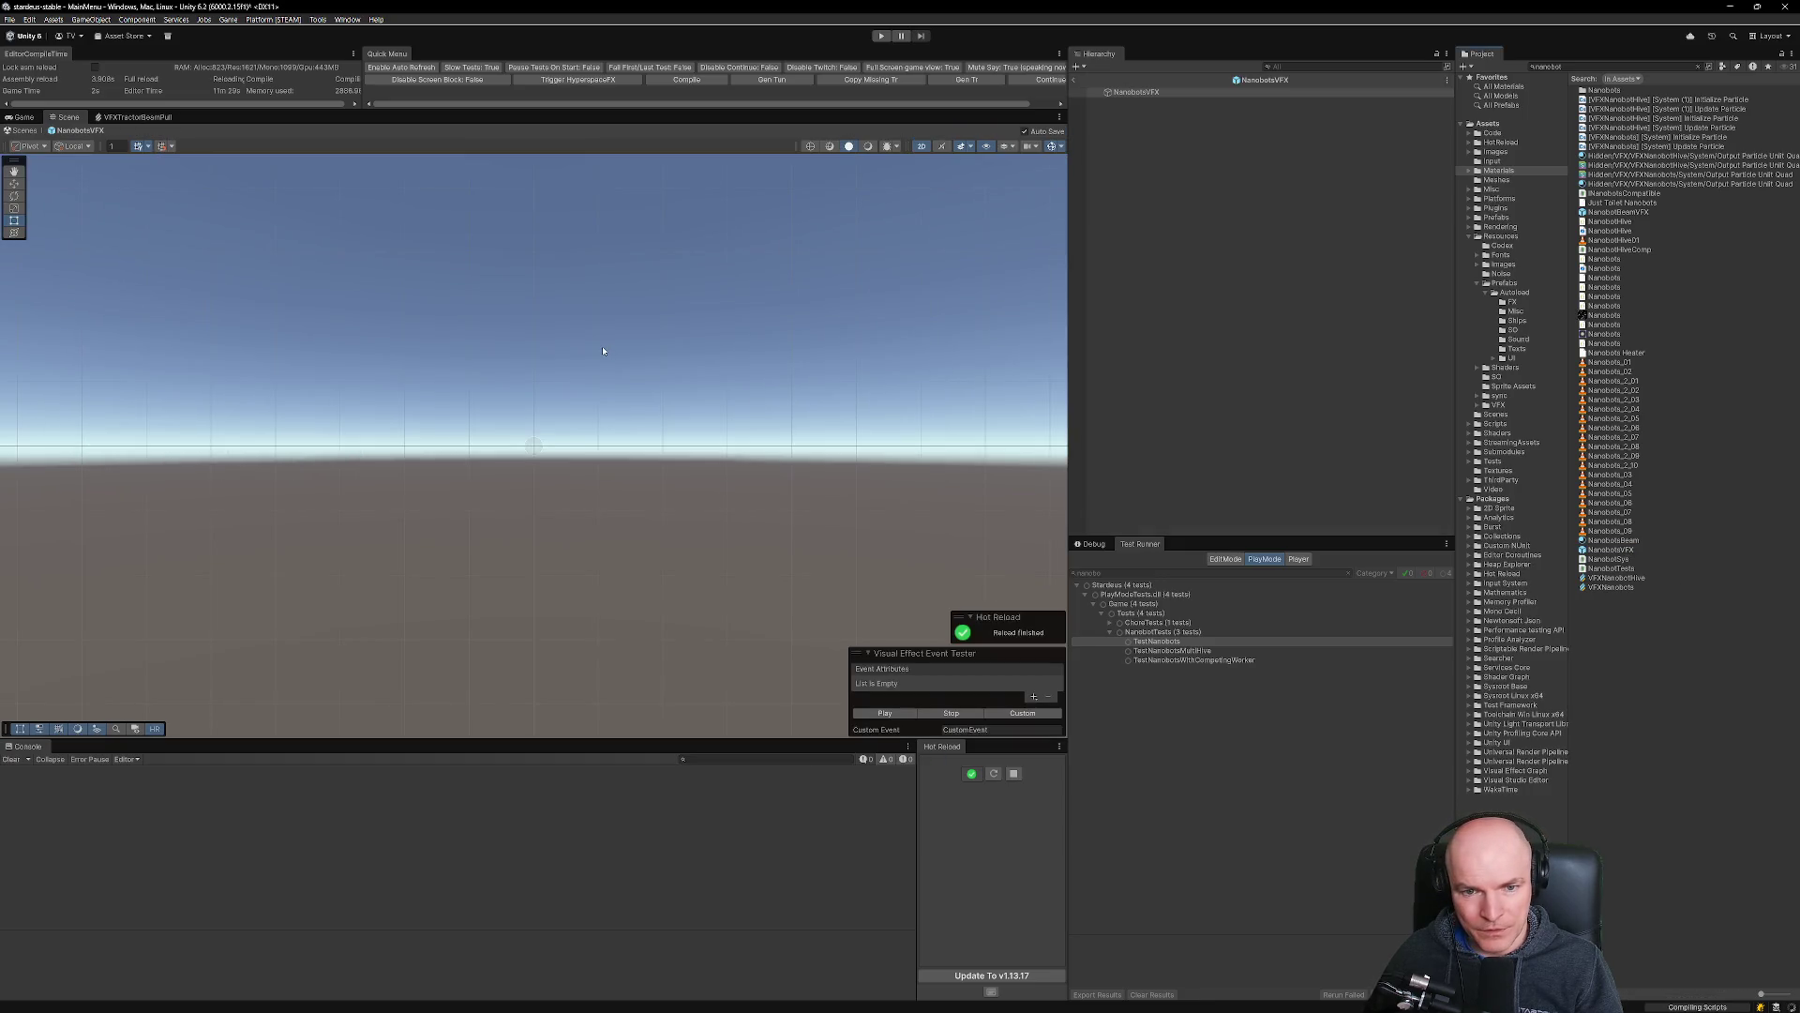
pyautogui.click(83, 120)
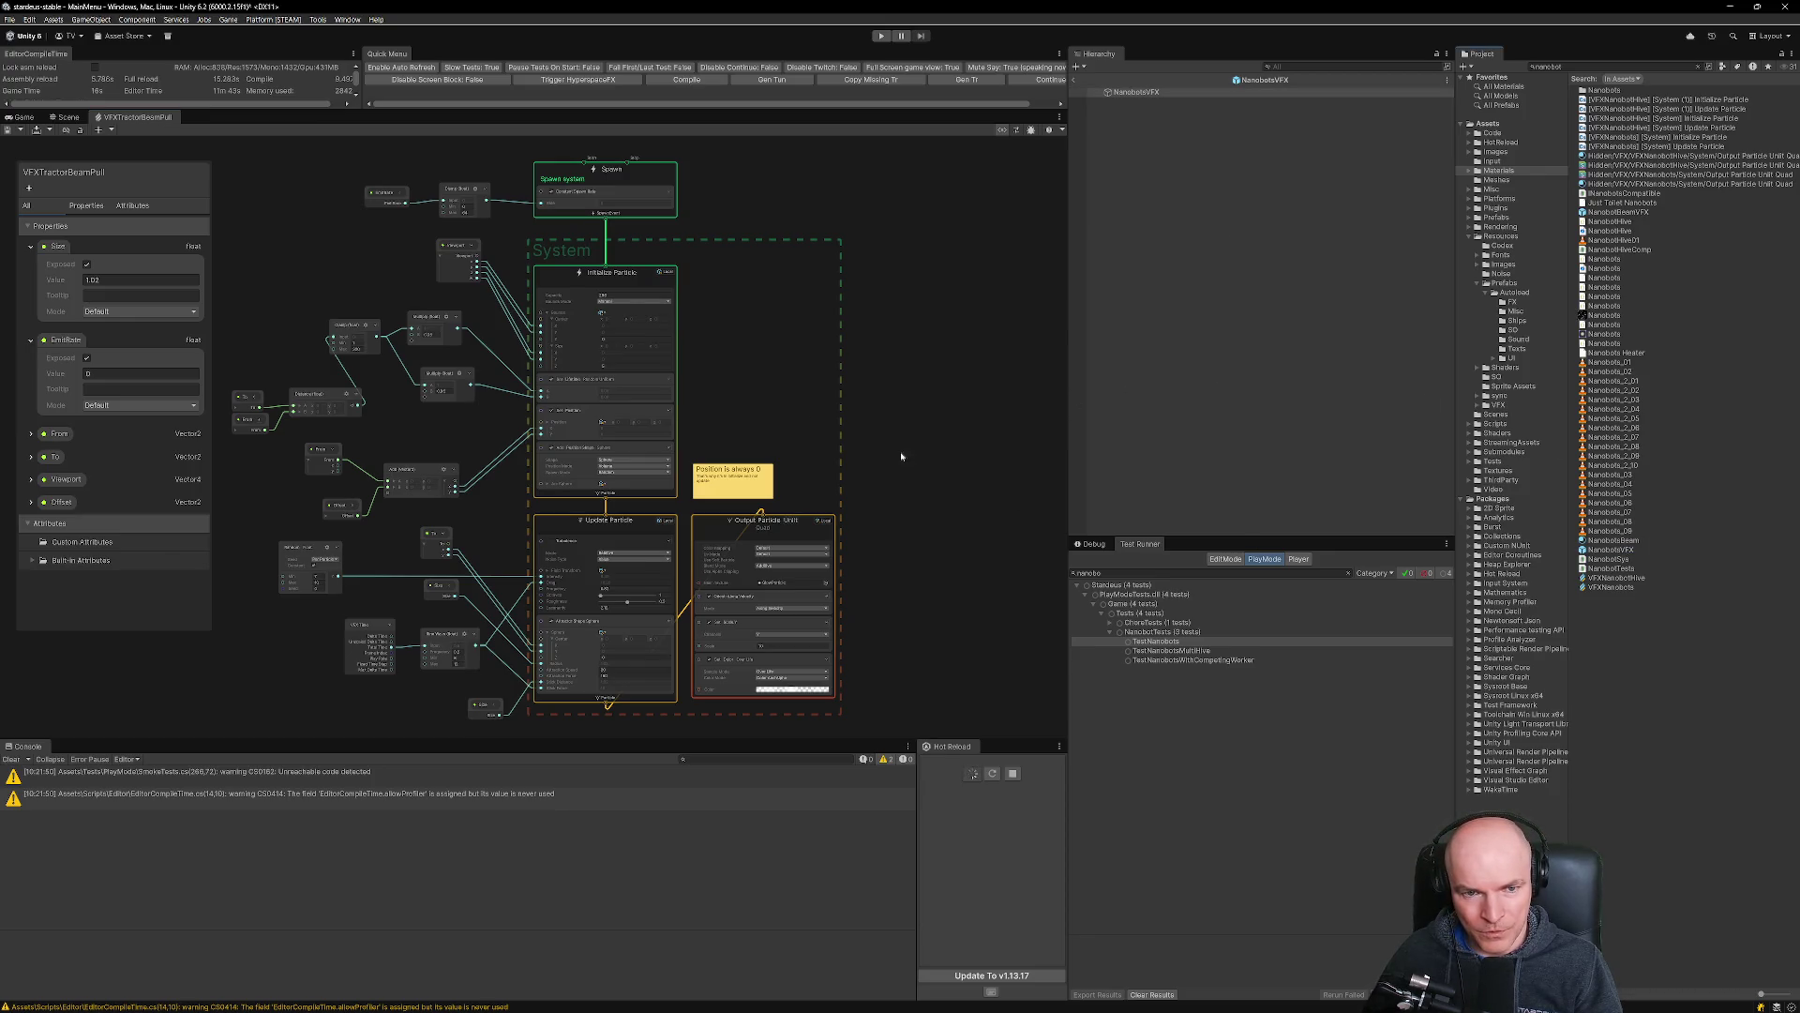
pyautogui.scroll(3, 591, 281)
pyautogui.scroll(1, 591, 280)
pyautogui.moveTo(426, 161); pyautogui.dragTo(554, 403)
pyautogui.scroll(-2, 554, 402)
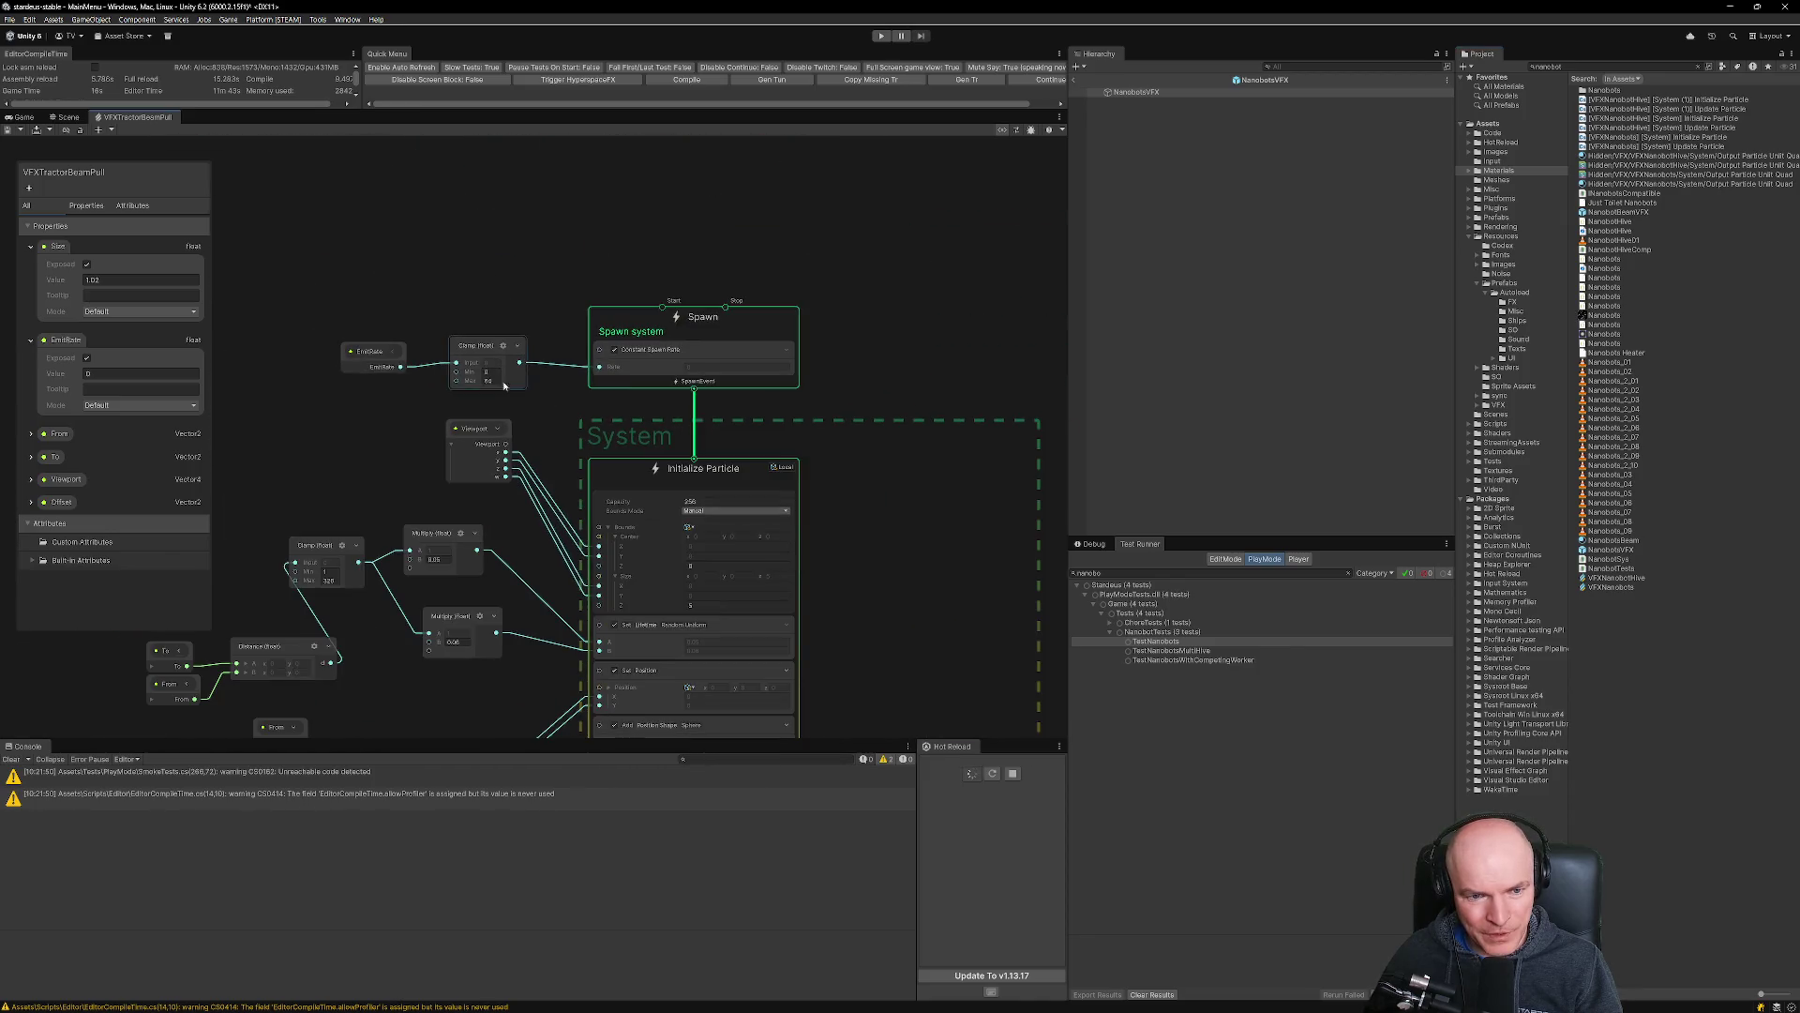
pyautogui.scroll(4, 481, 382)
pyautogui.scroll(-3, 481, 381)
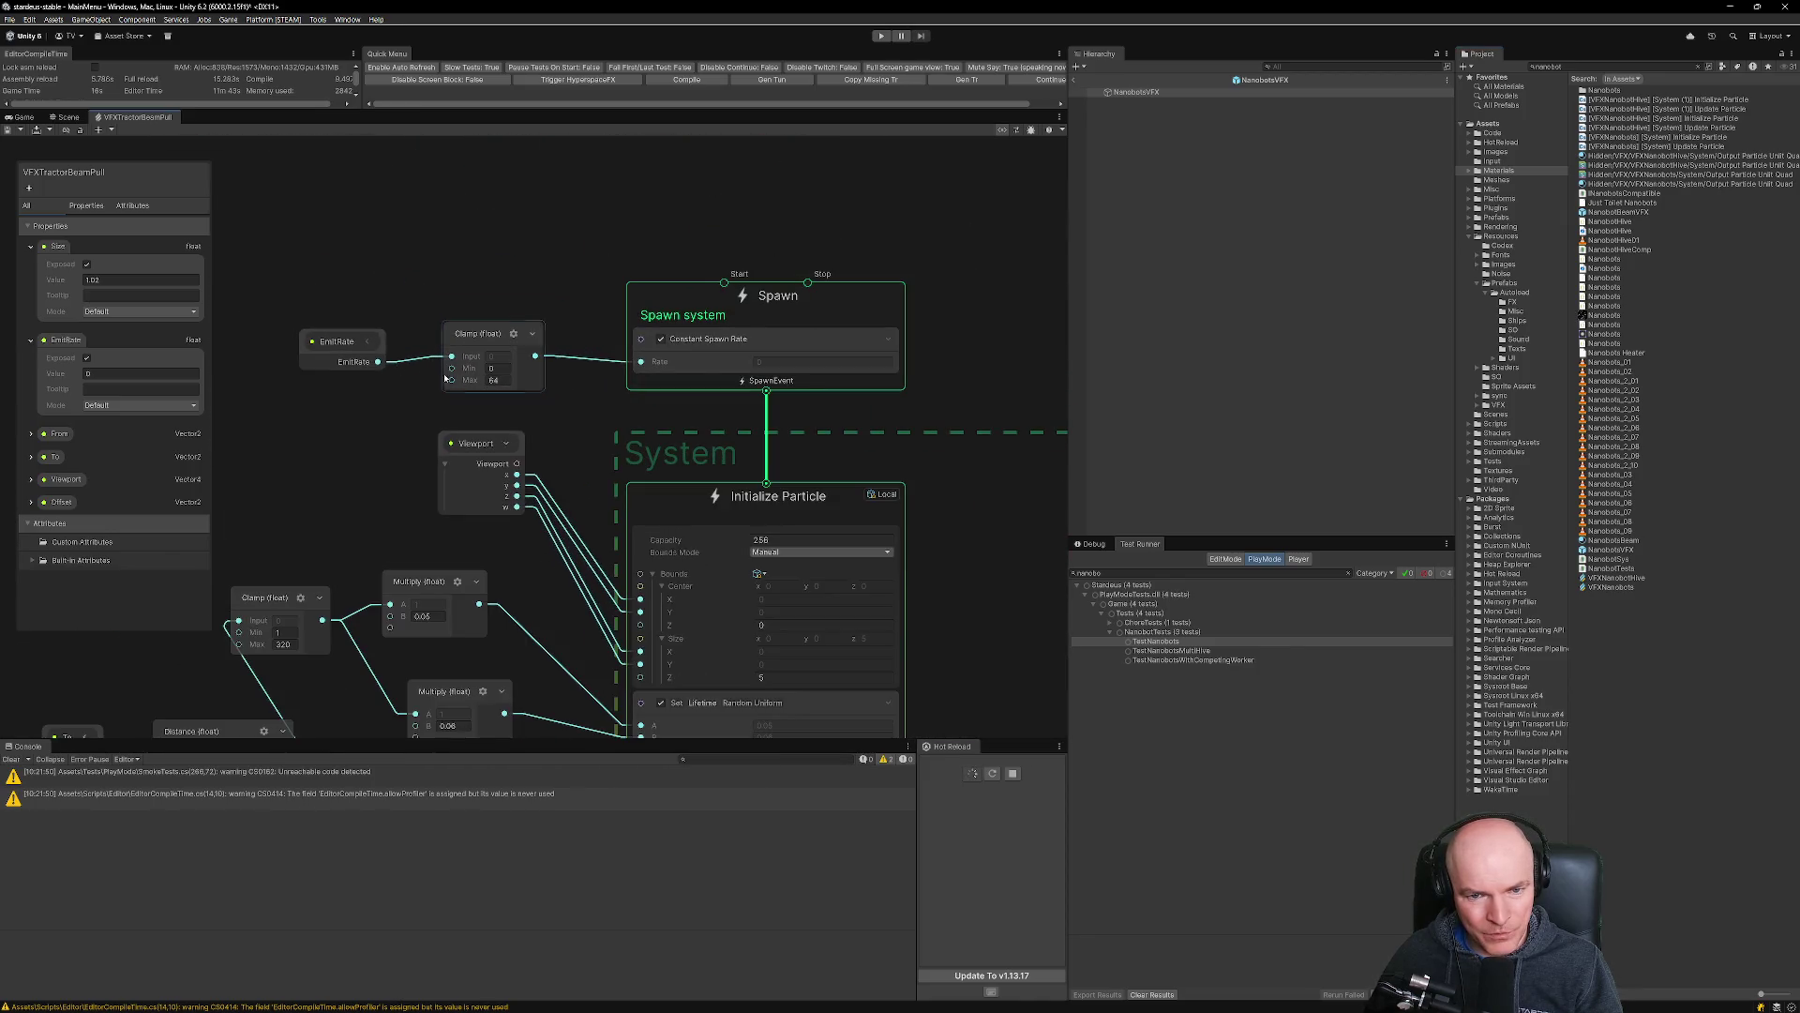
pyautogui.moveTo(624, 442); pyautogui.dragTo(641, 199)
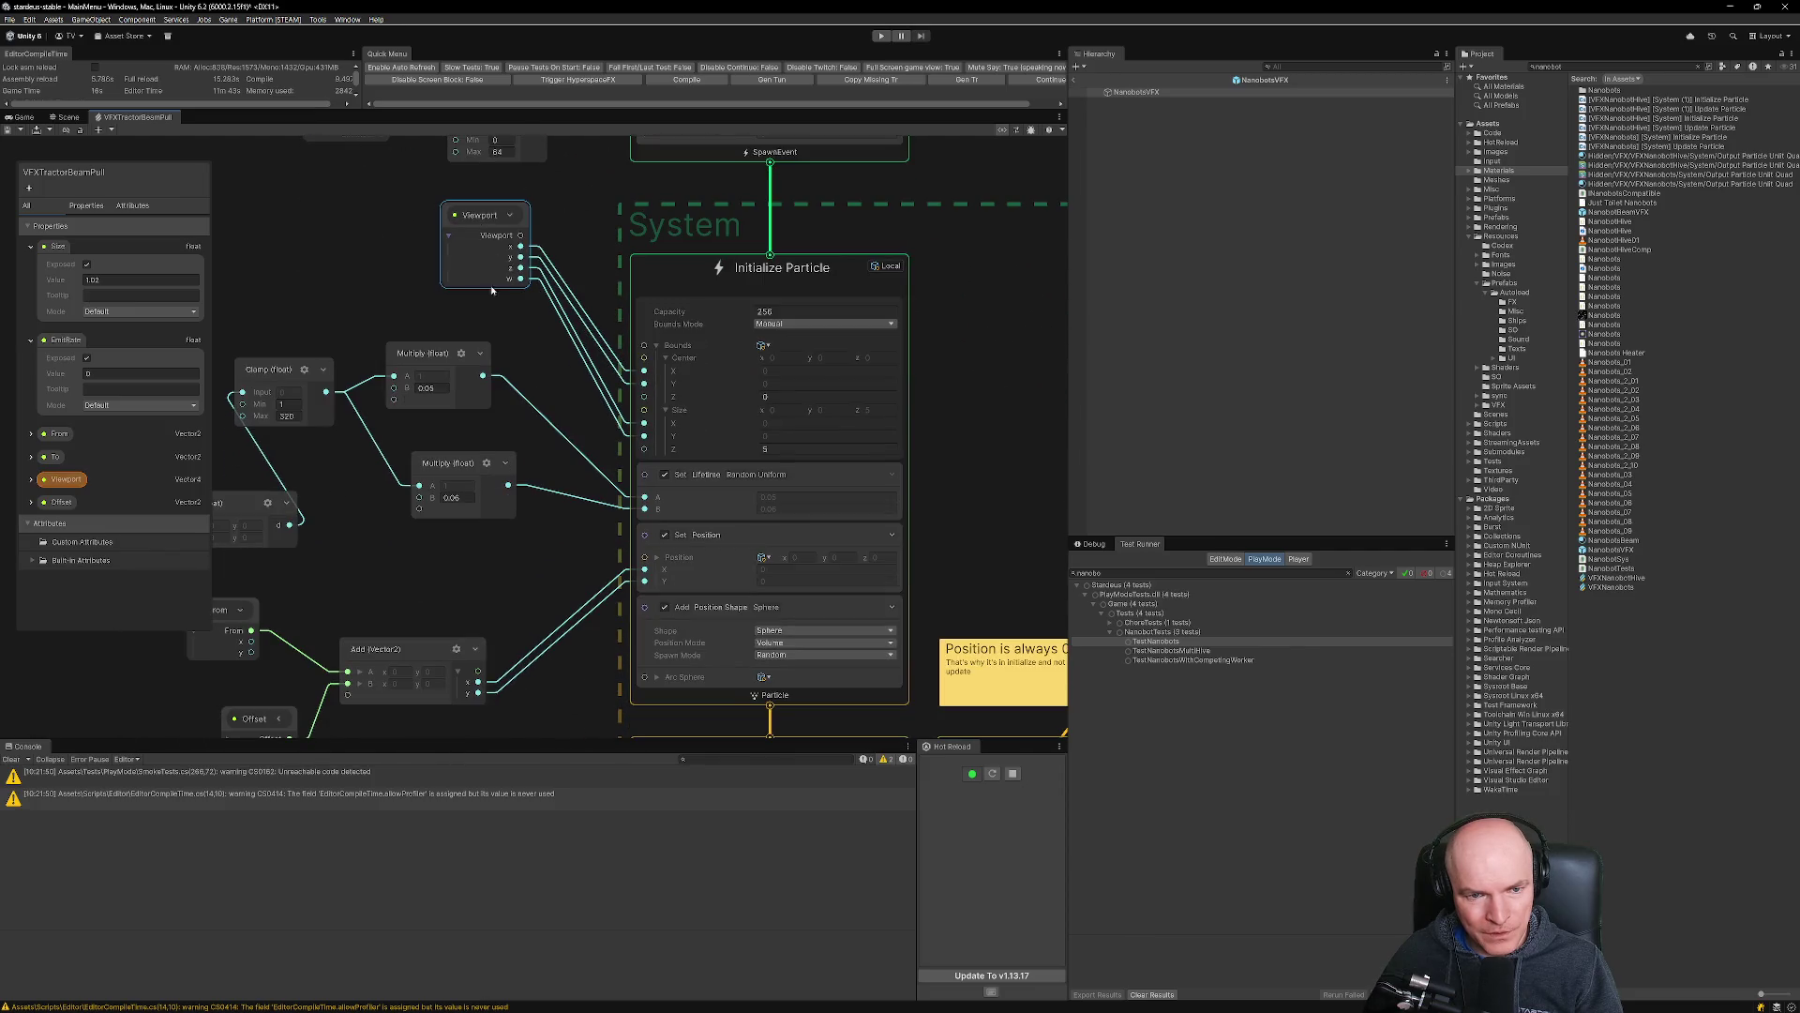
pyautogui.scroll(-2, 585, 357)
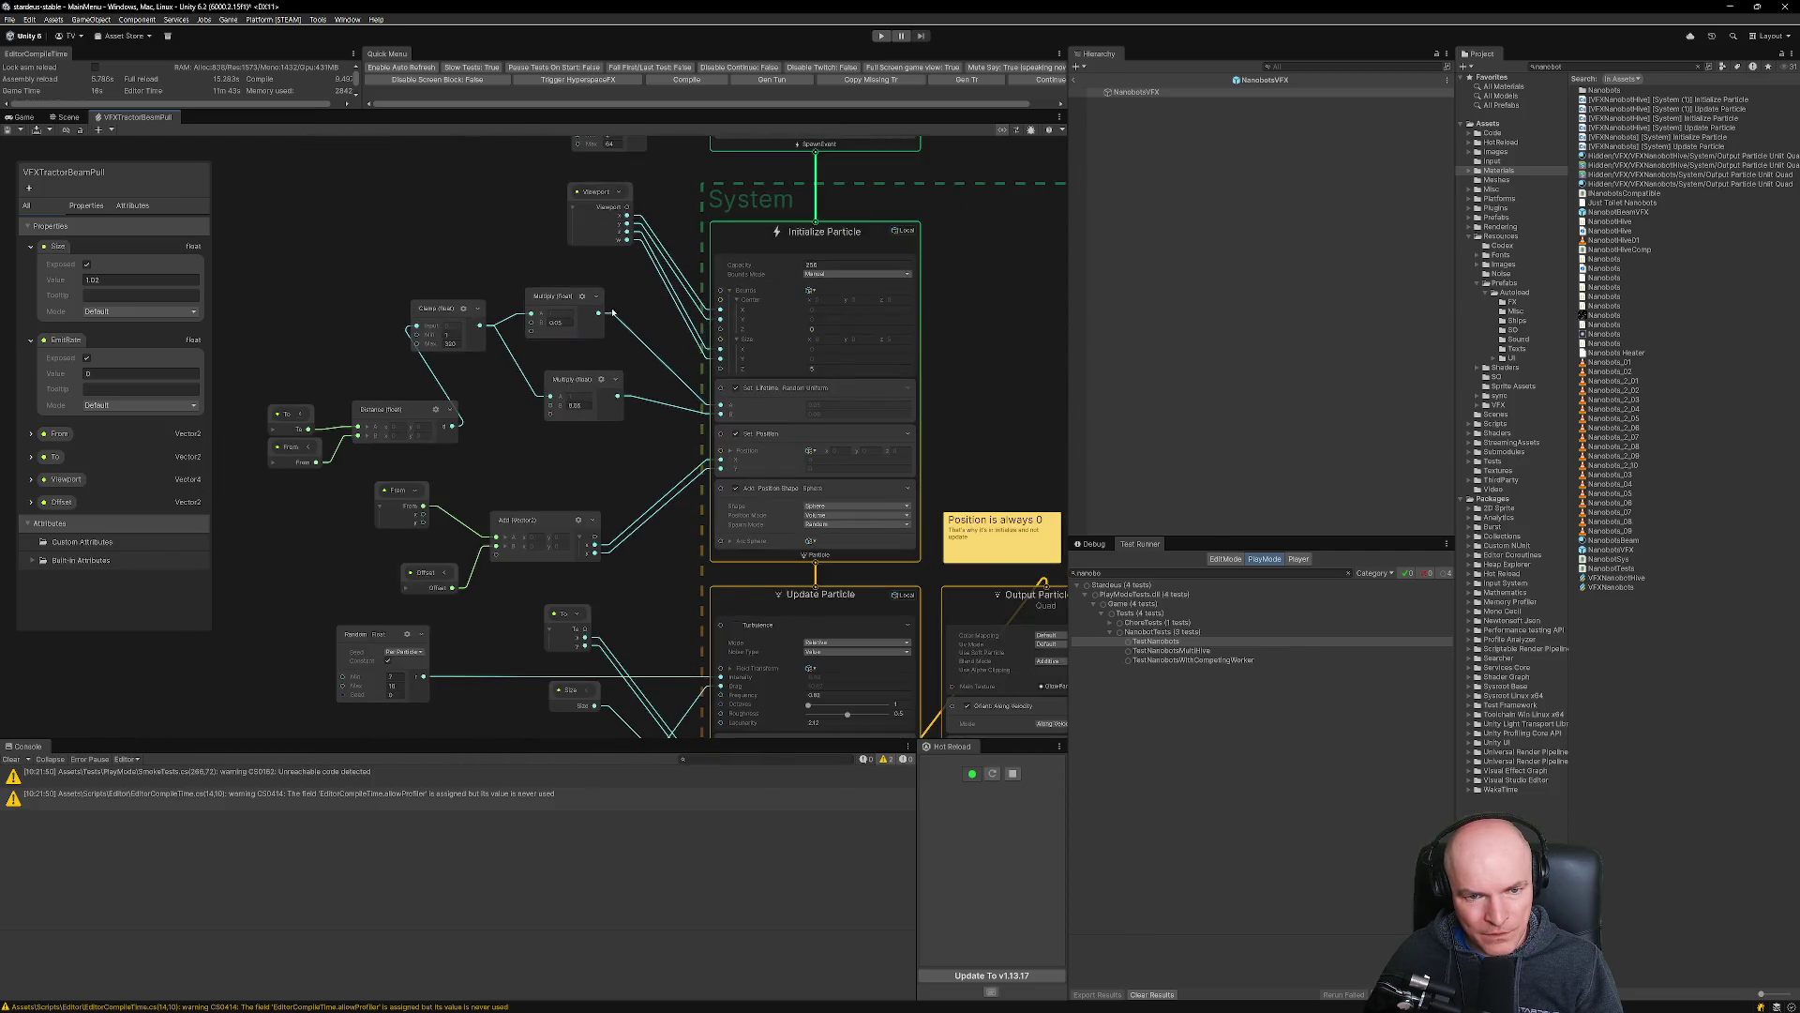
pyautogui.scroll(2, 563, 366)
pyautogui.scroll(2, 576, 356)
pyautogui.scroll(-1, 576, 356)
pyautogui.click(555, 237)
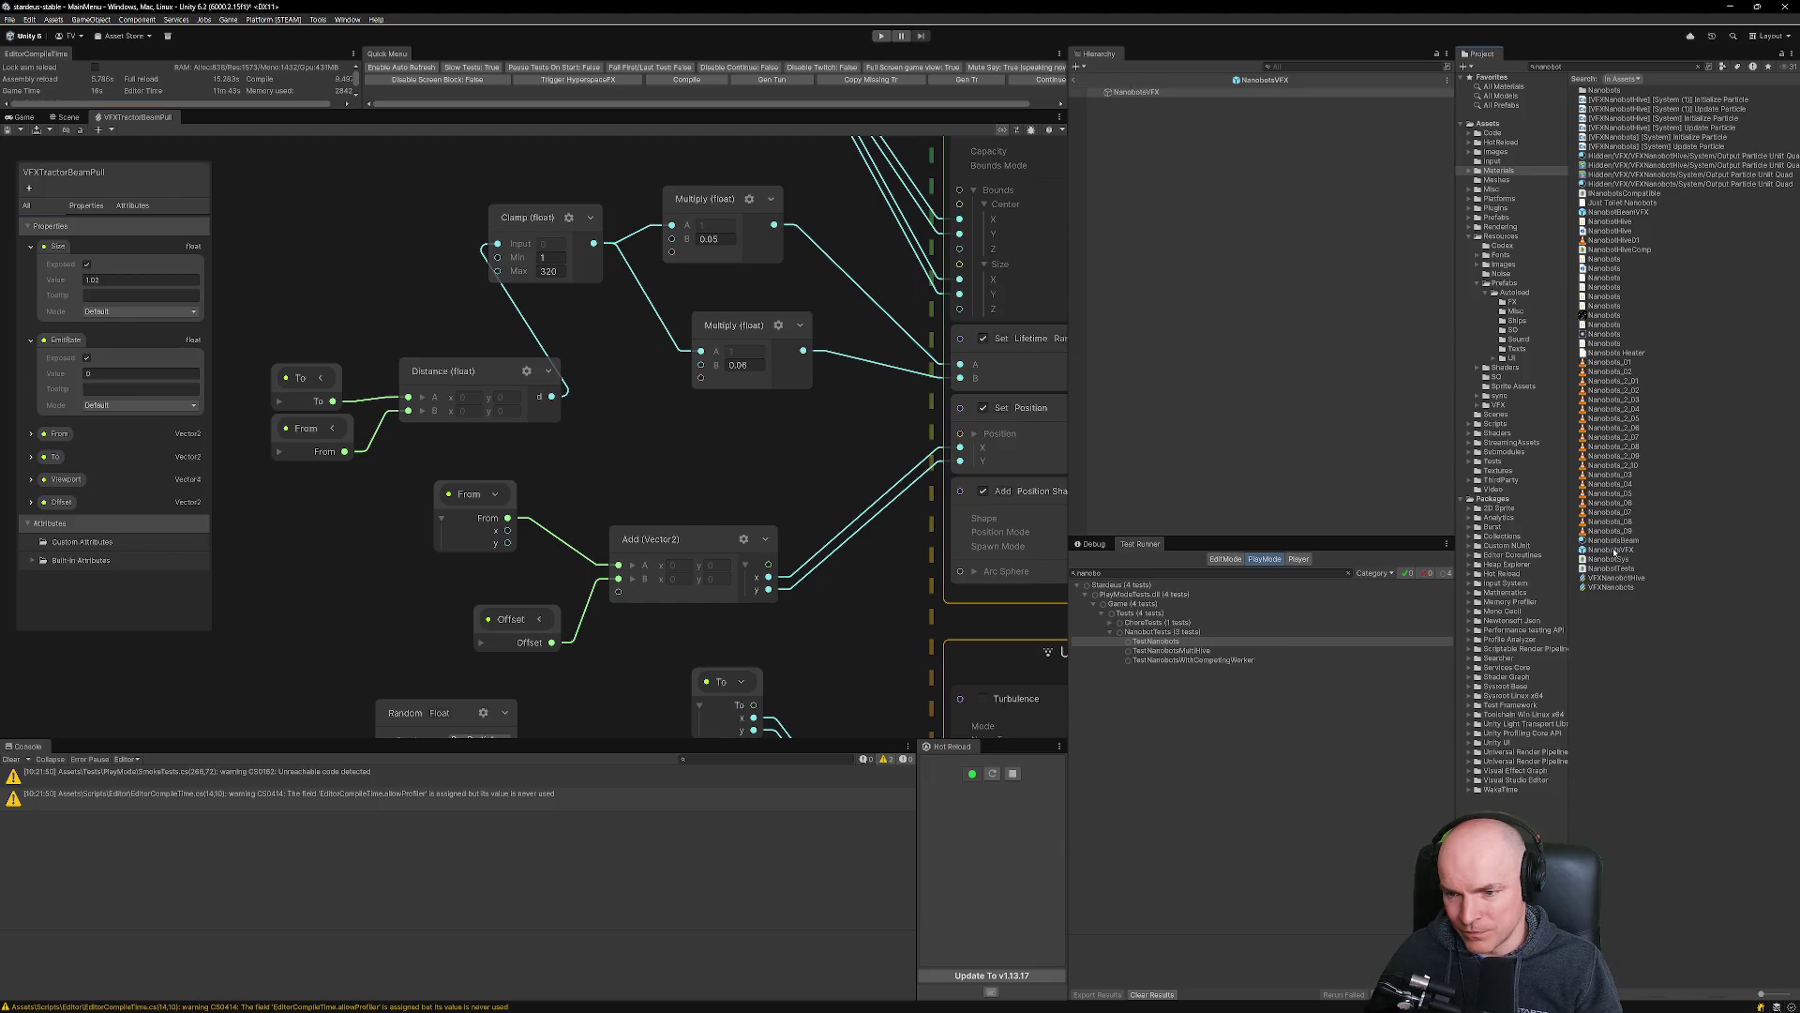
# Show NanobotsVFX's Visual Effect settings with the Inspector in Normal mode.
pyautogui.click(1135, 92)
pyautogui.click(1091, 544)
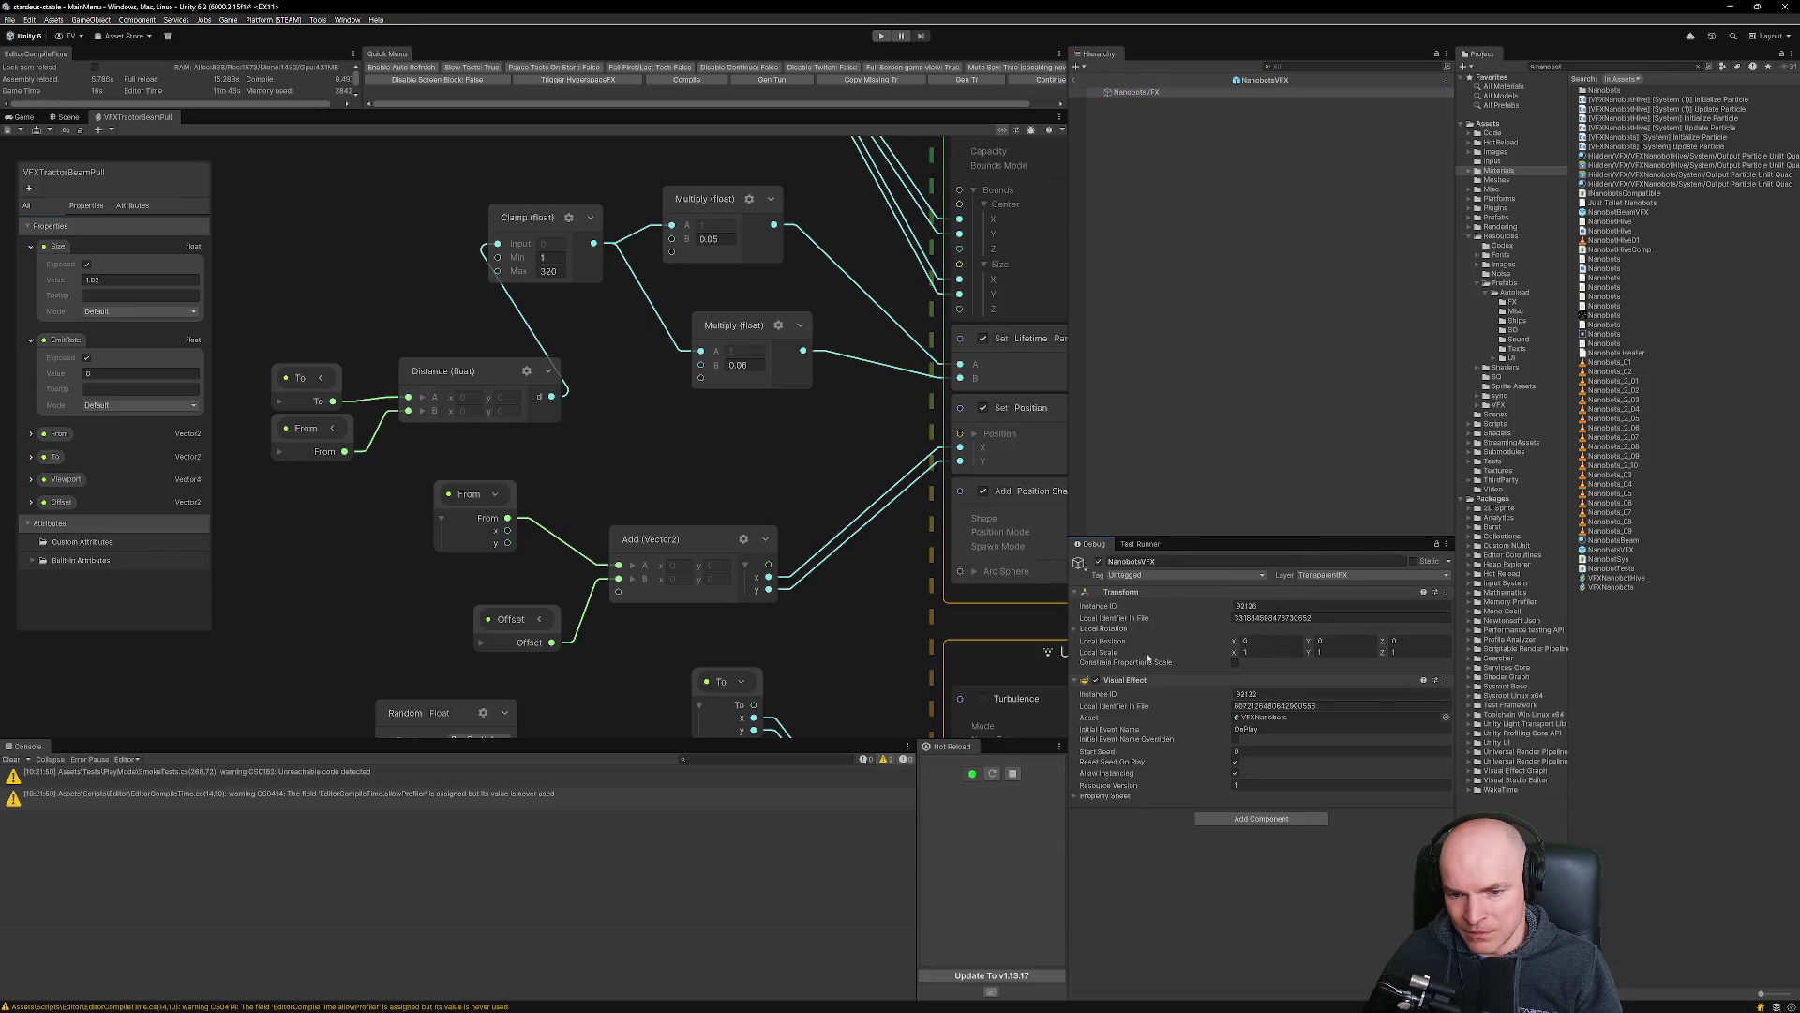
pyautogui.rightClick(1094, 544)
pyautogui.click(1139, 580)
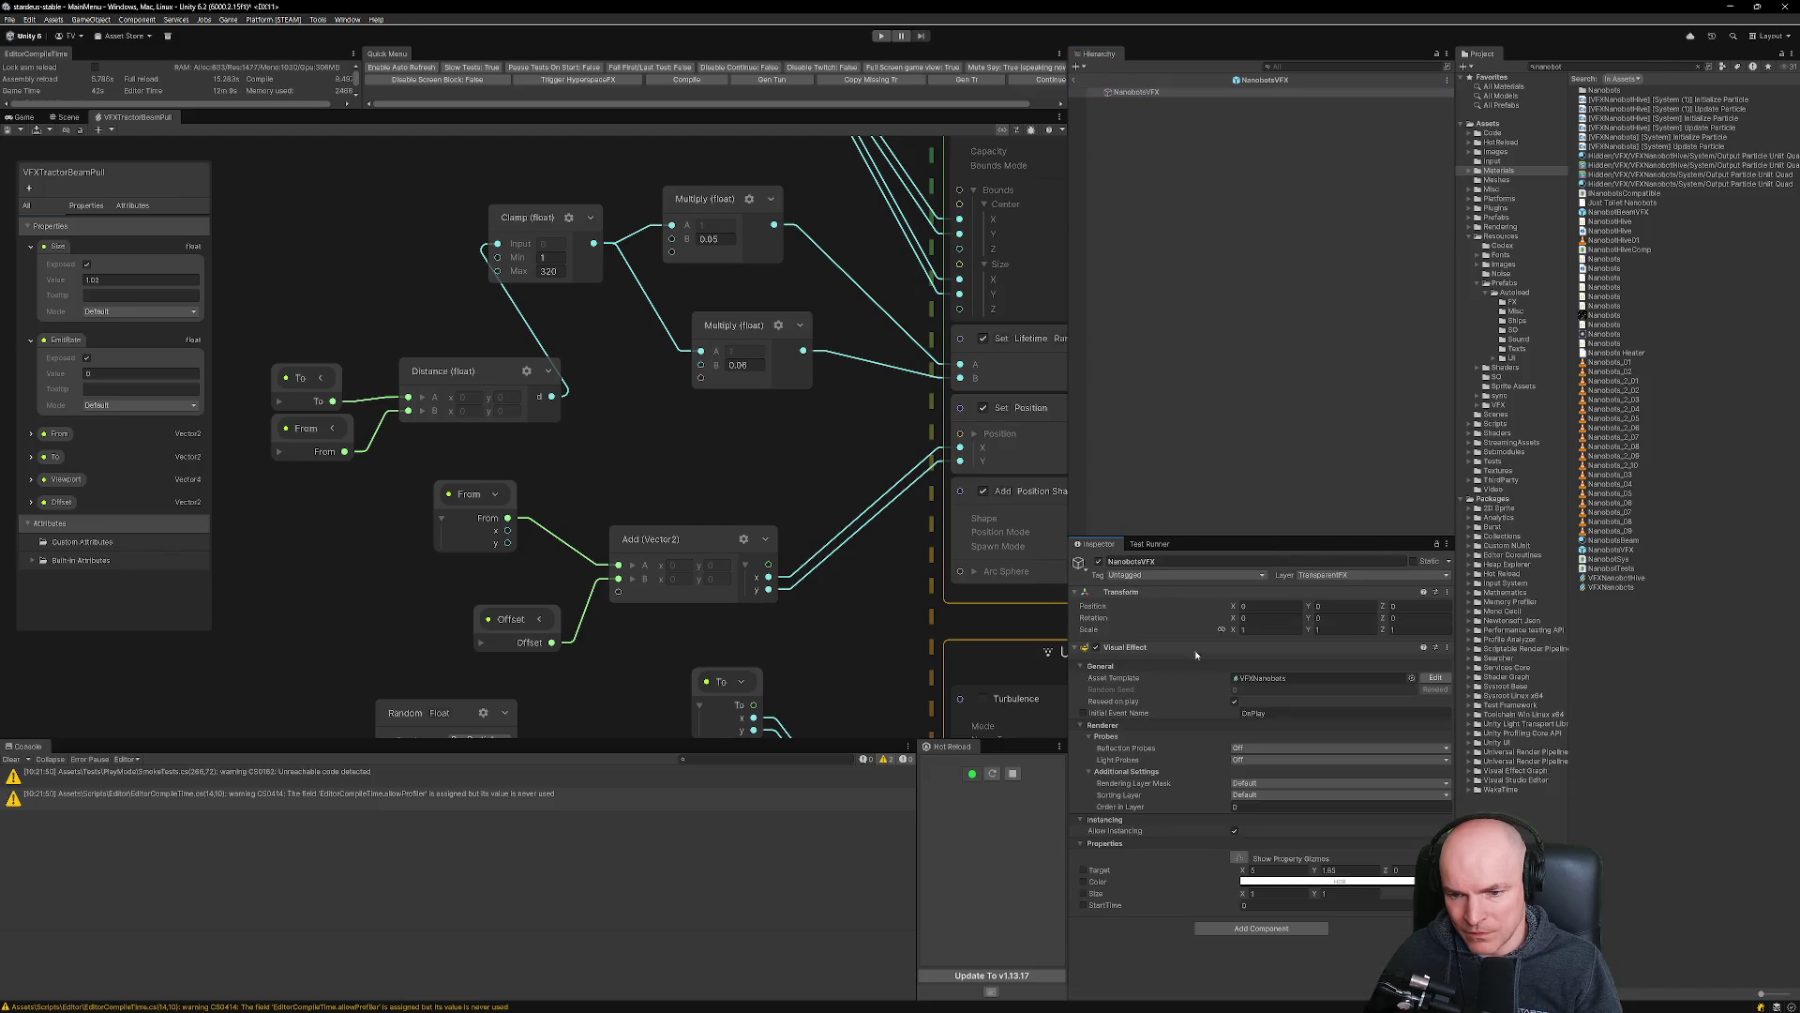
# Open the VFXNanobots graph and shift all its nodes slightly right.
pyautogui.doubleClick(1275, 678)
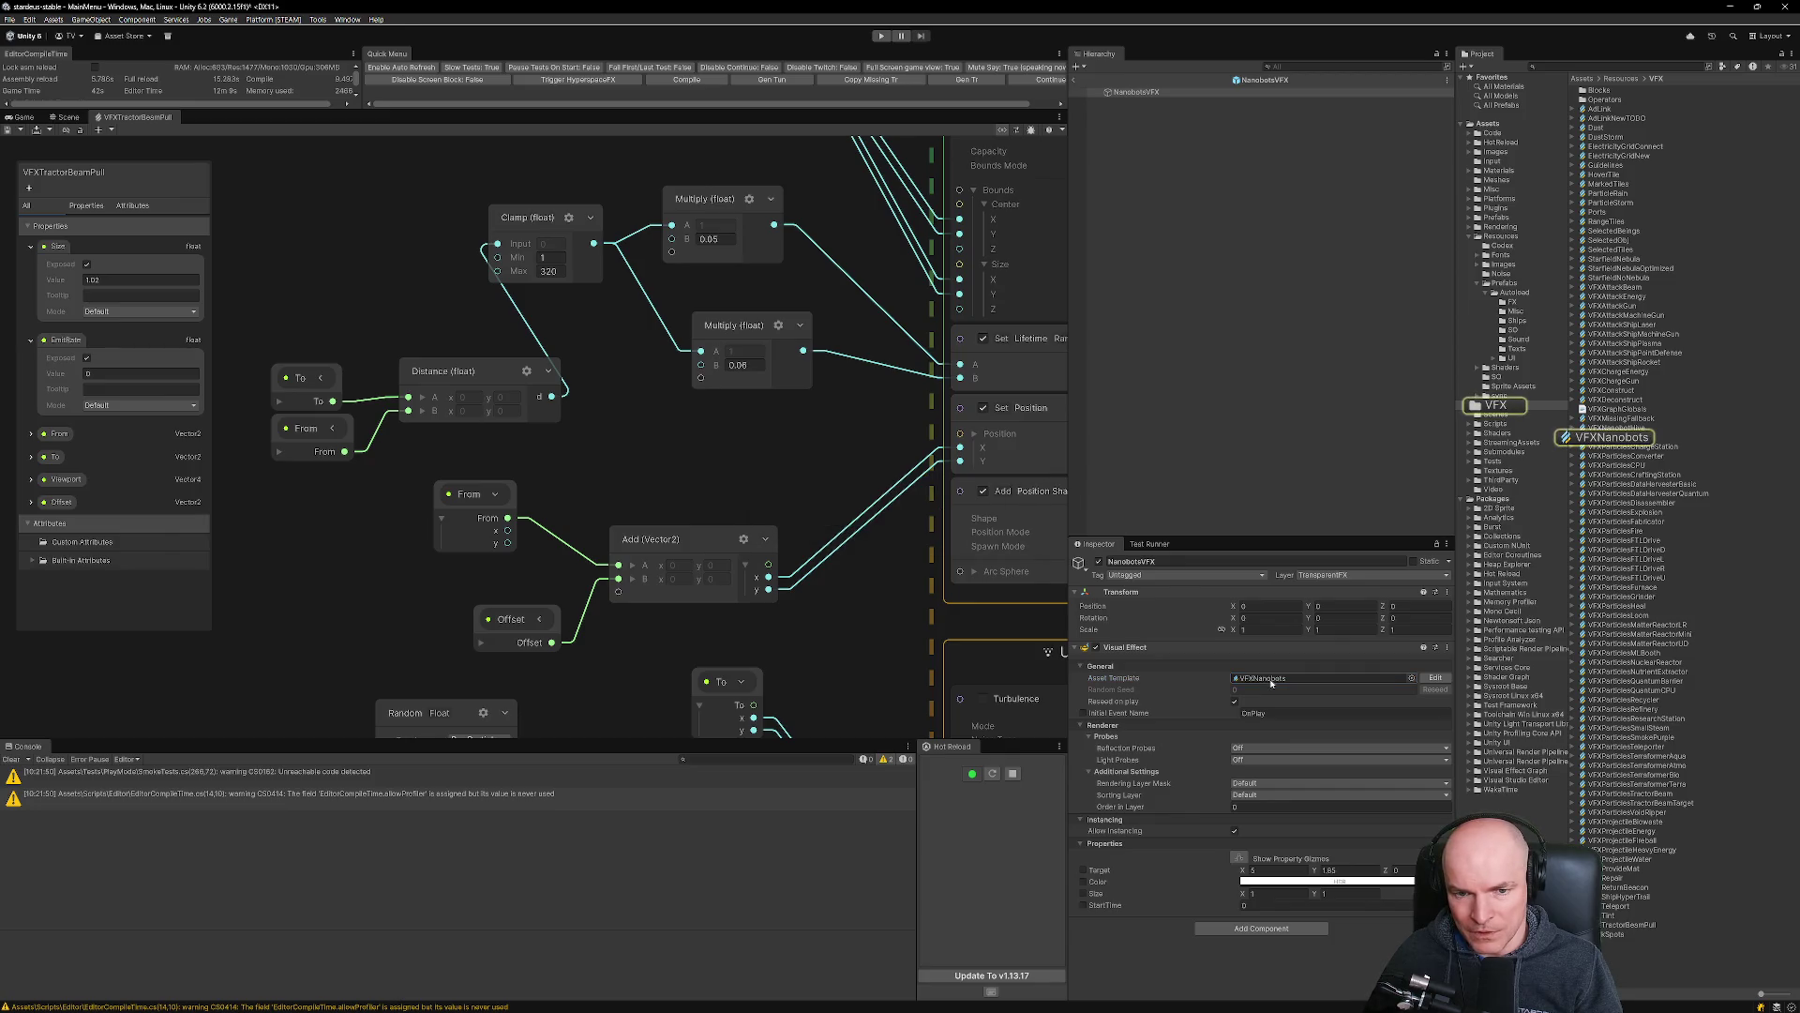
pyautogui.scroll(6, 743, 509)
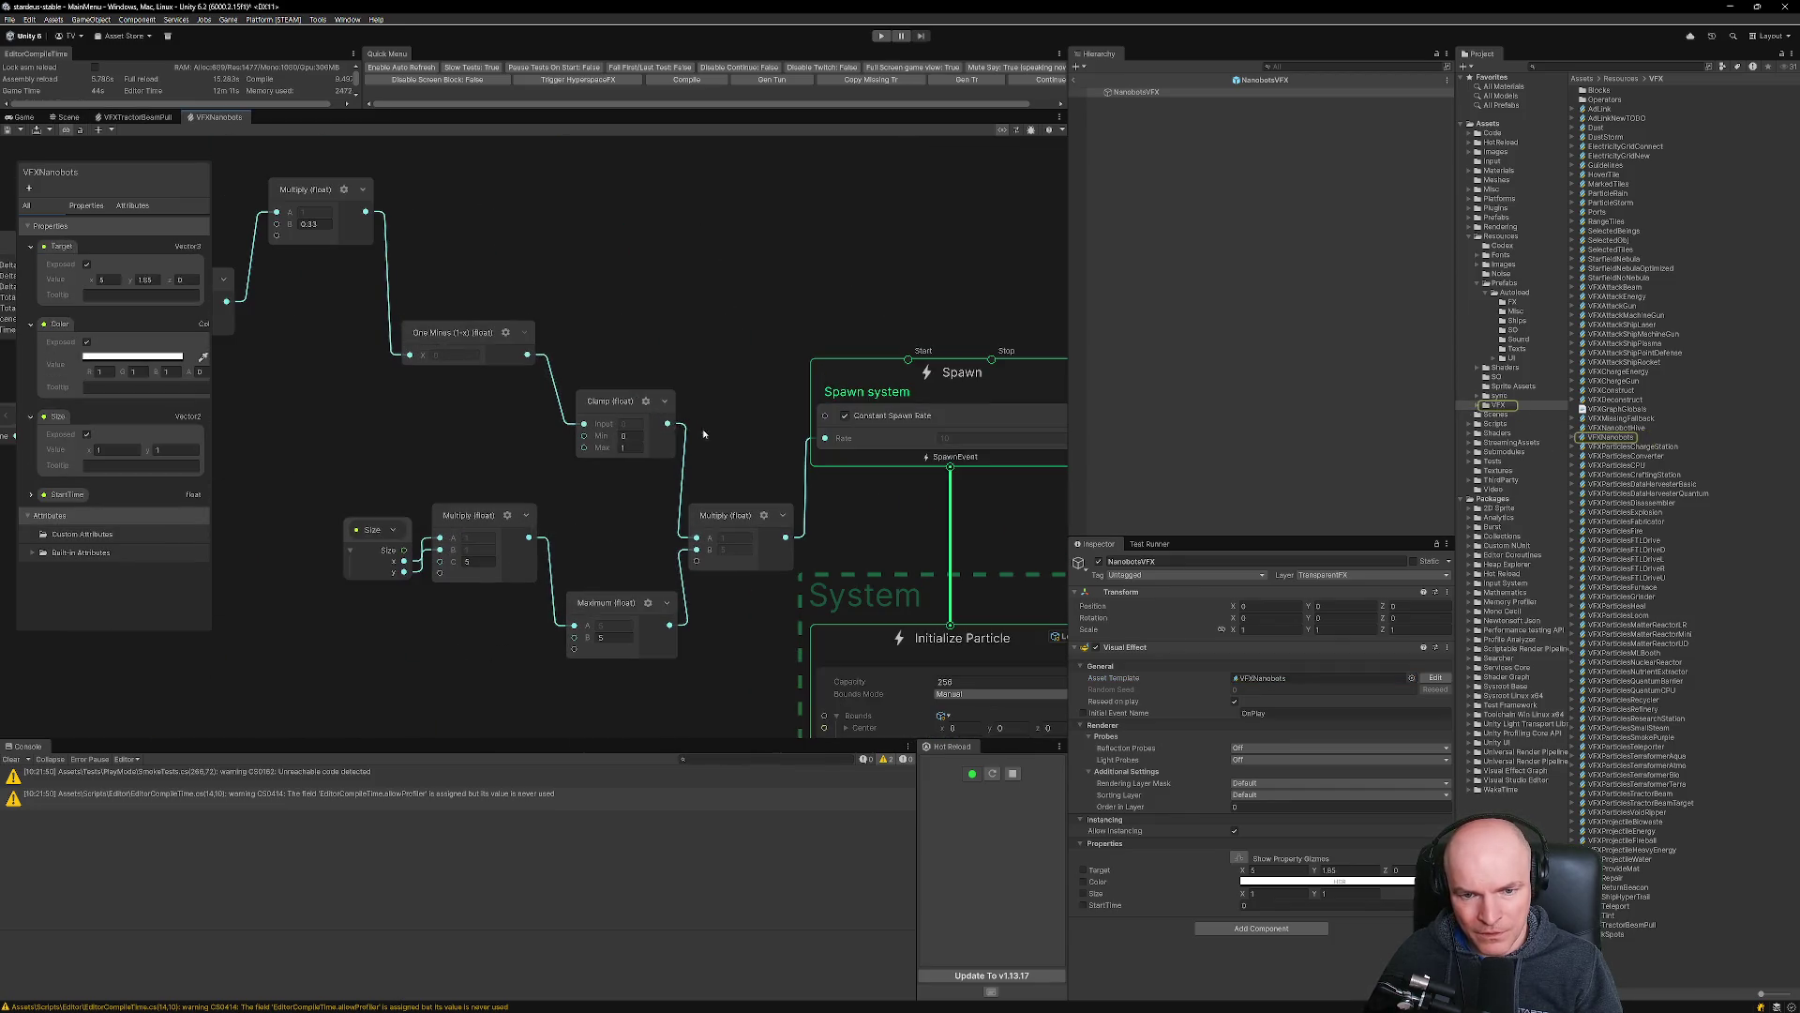
pyautogui.scroll(-3, 744, 509)
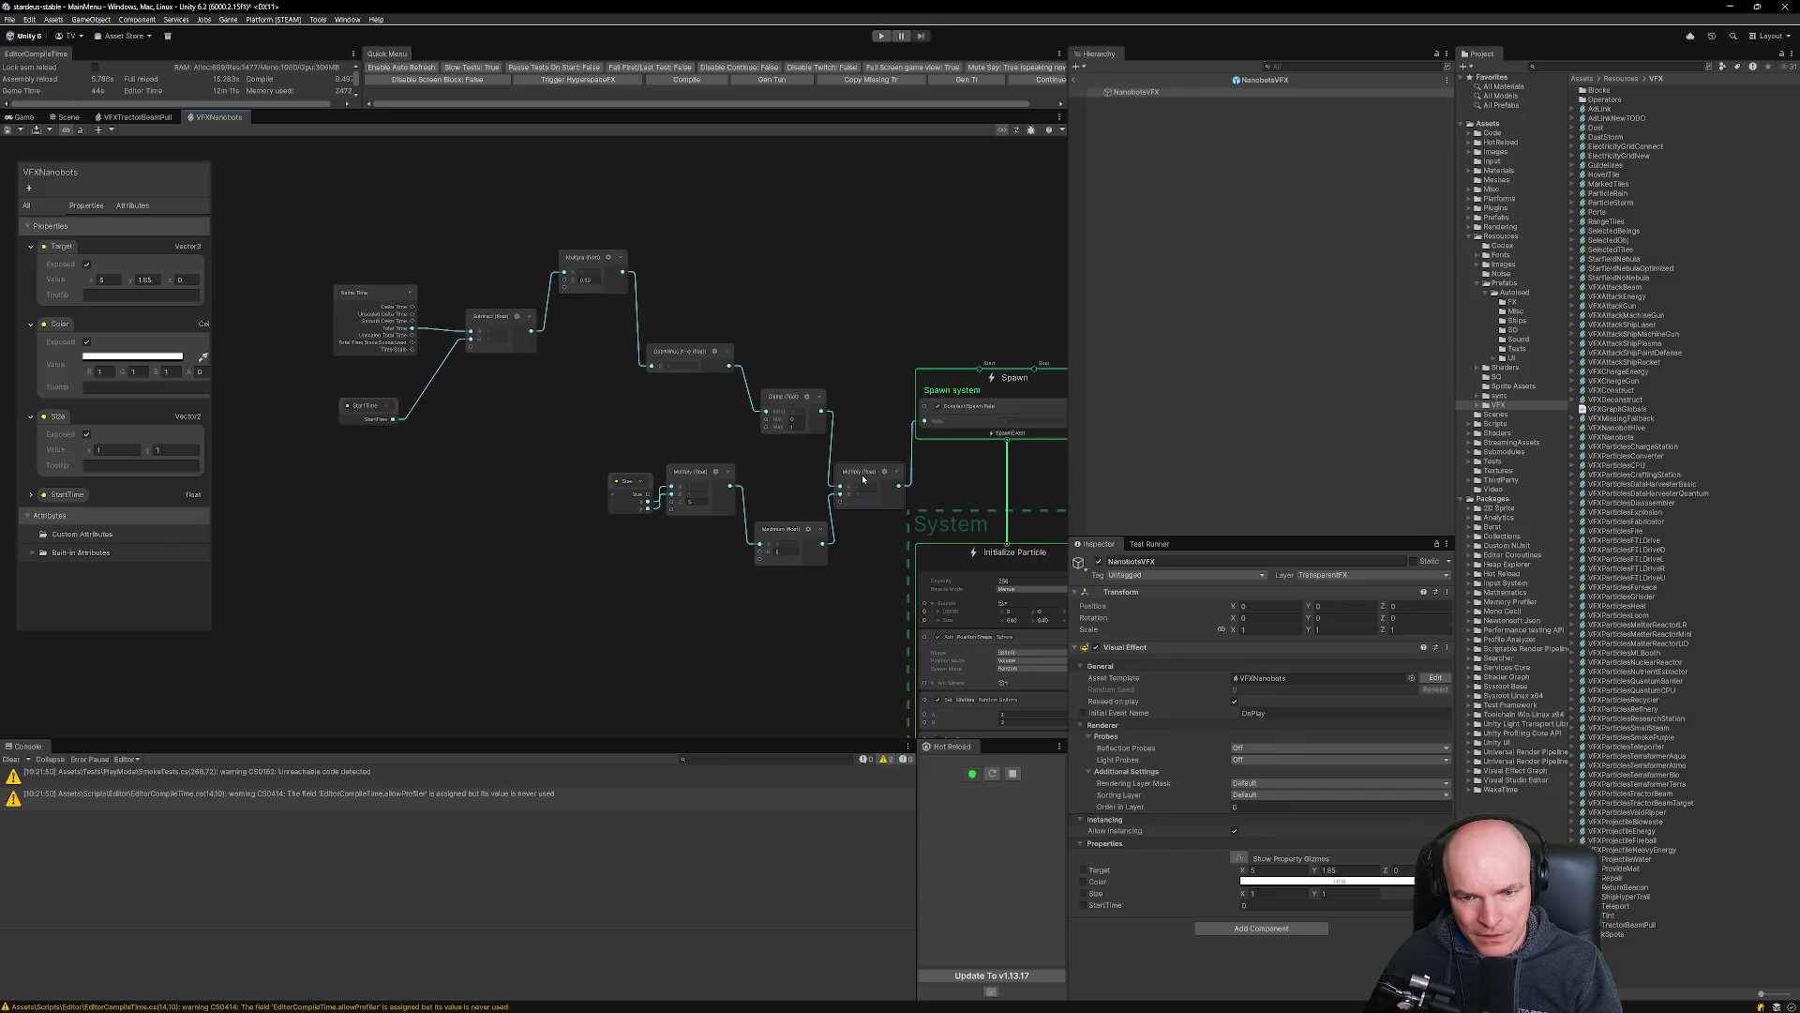
pyautogui.scroll(-1, 860, 477)
pyautogui.moveTo(363, 245); pyautogui.dragTo(912, 572)
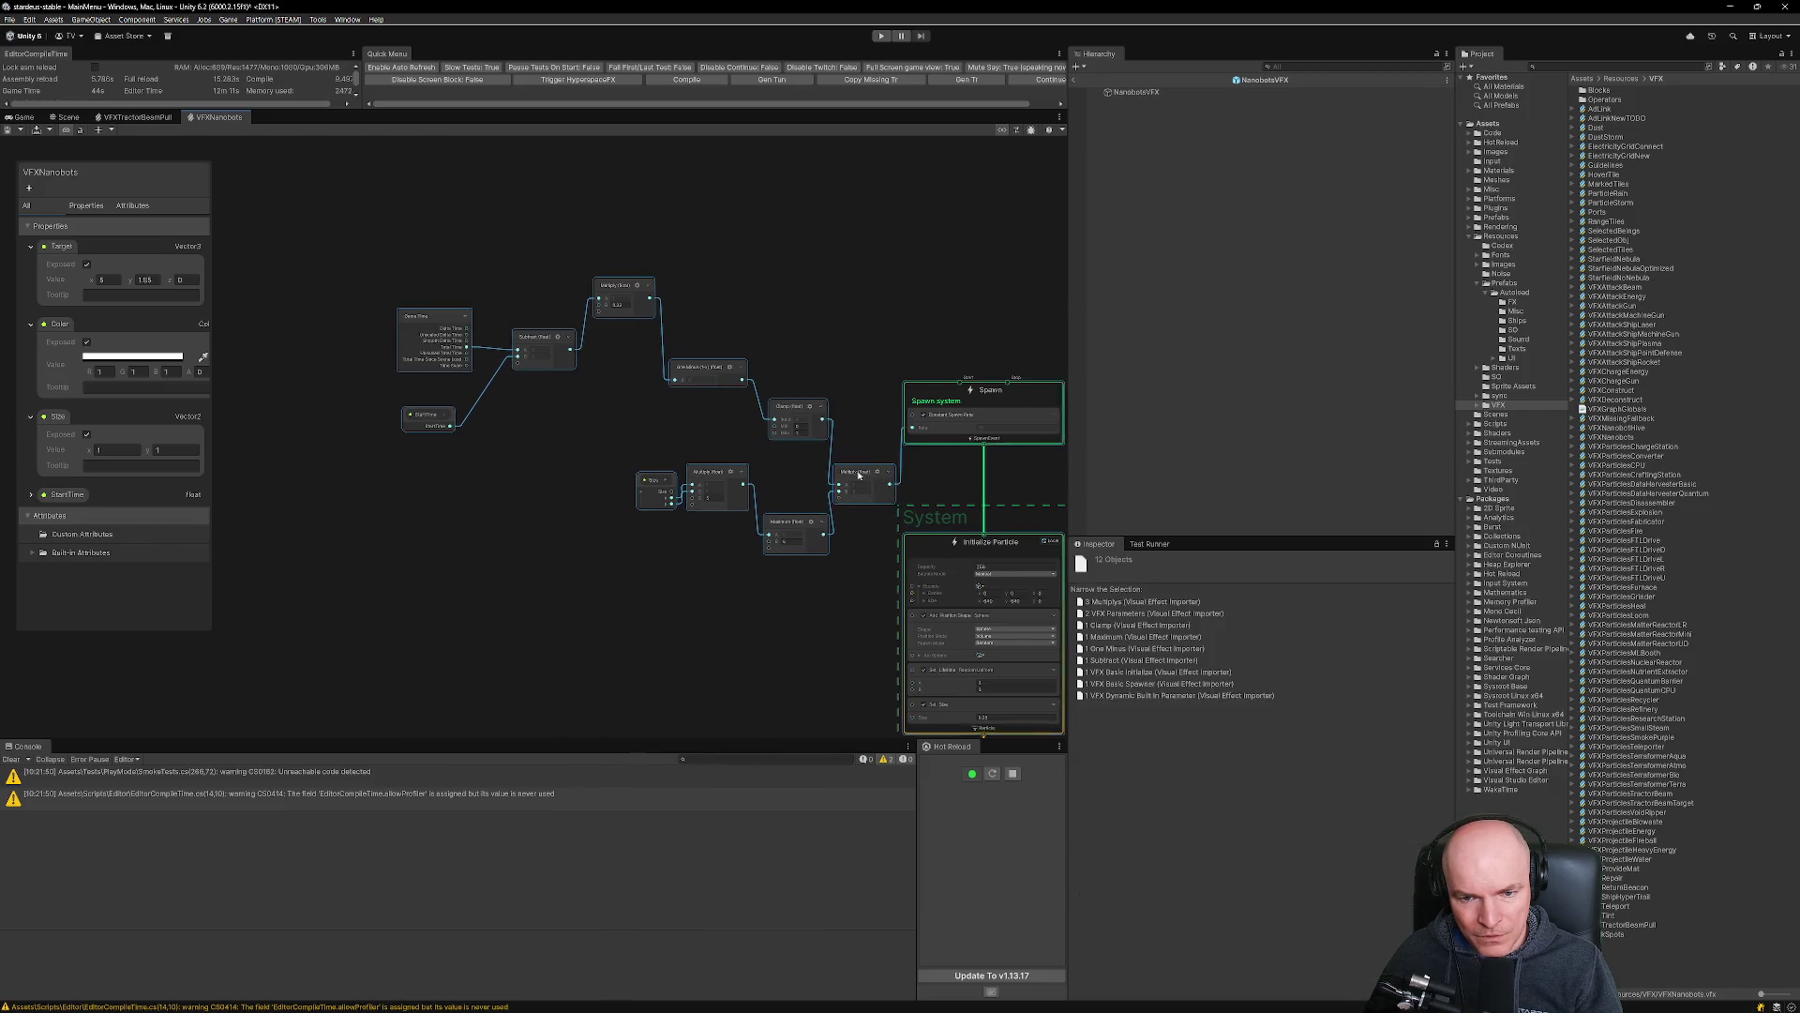
pyautogui.moveTo(858, 475); pyautogui.dragTo(861, 476)
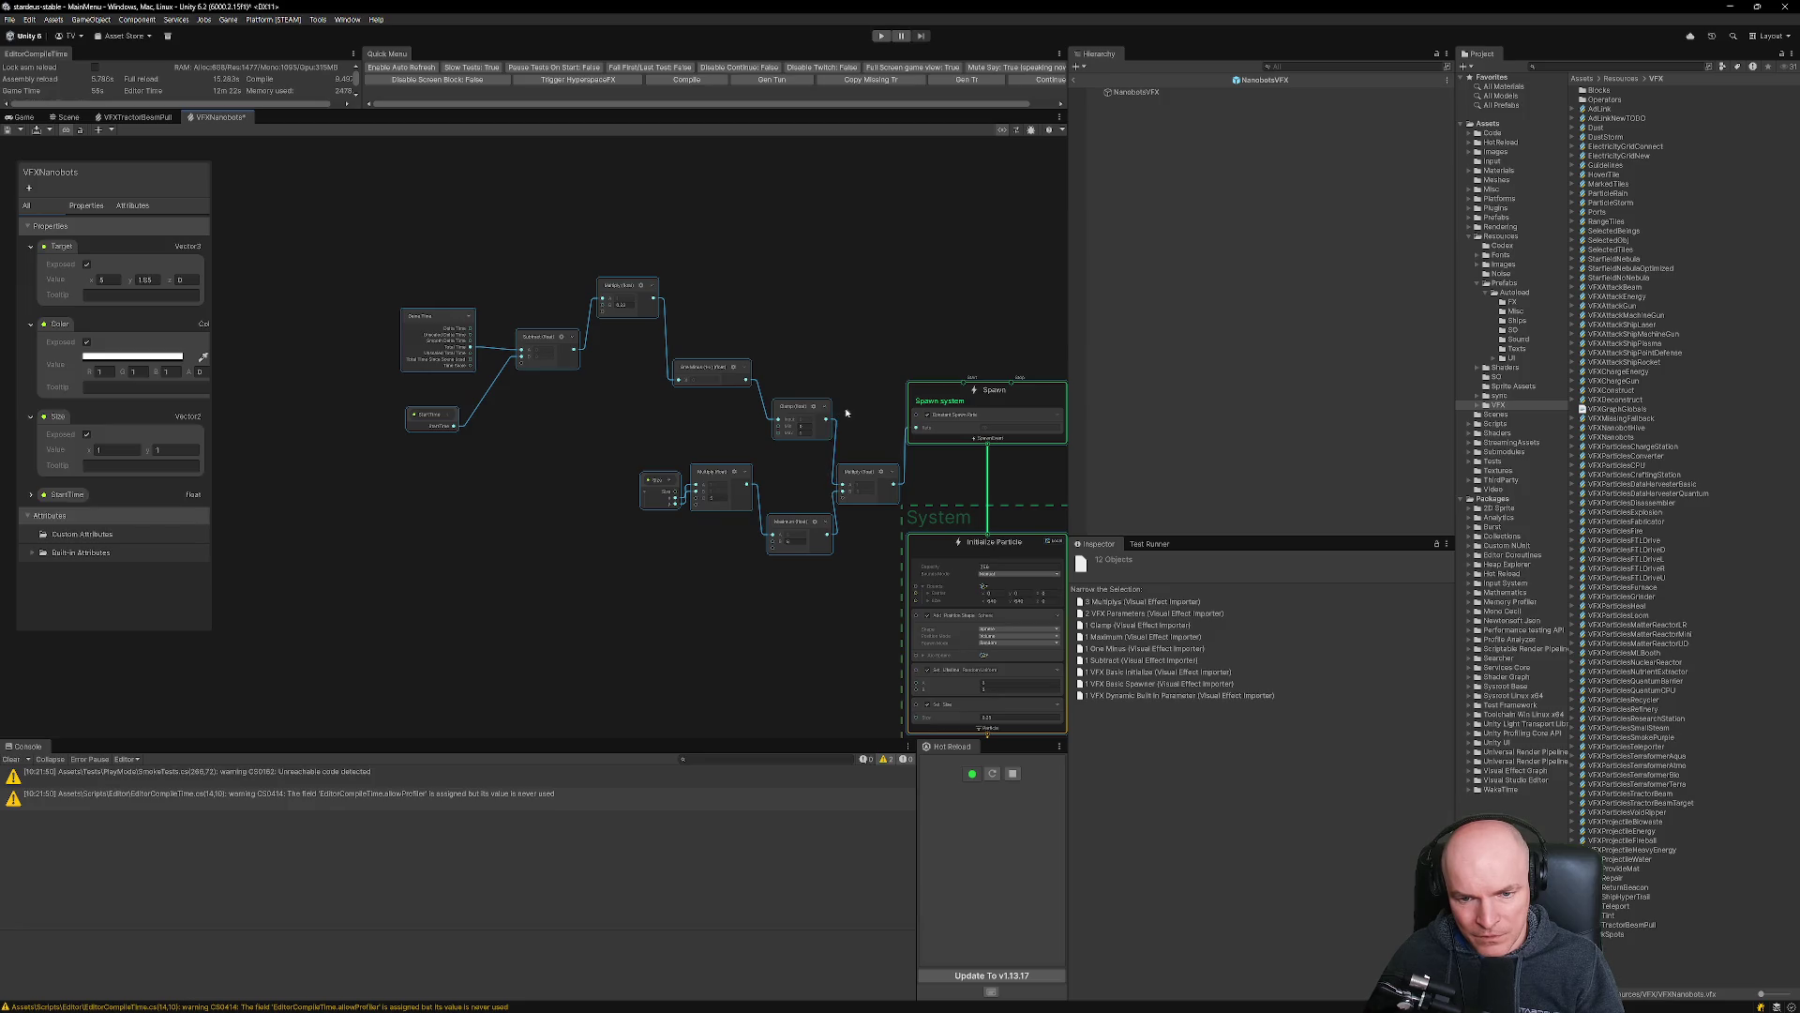
pyautogui.moveTo(431, 583); pyautogui.dragTo(873, 230)
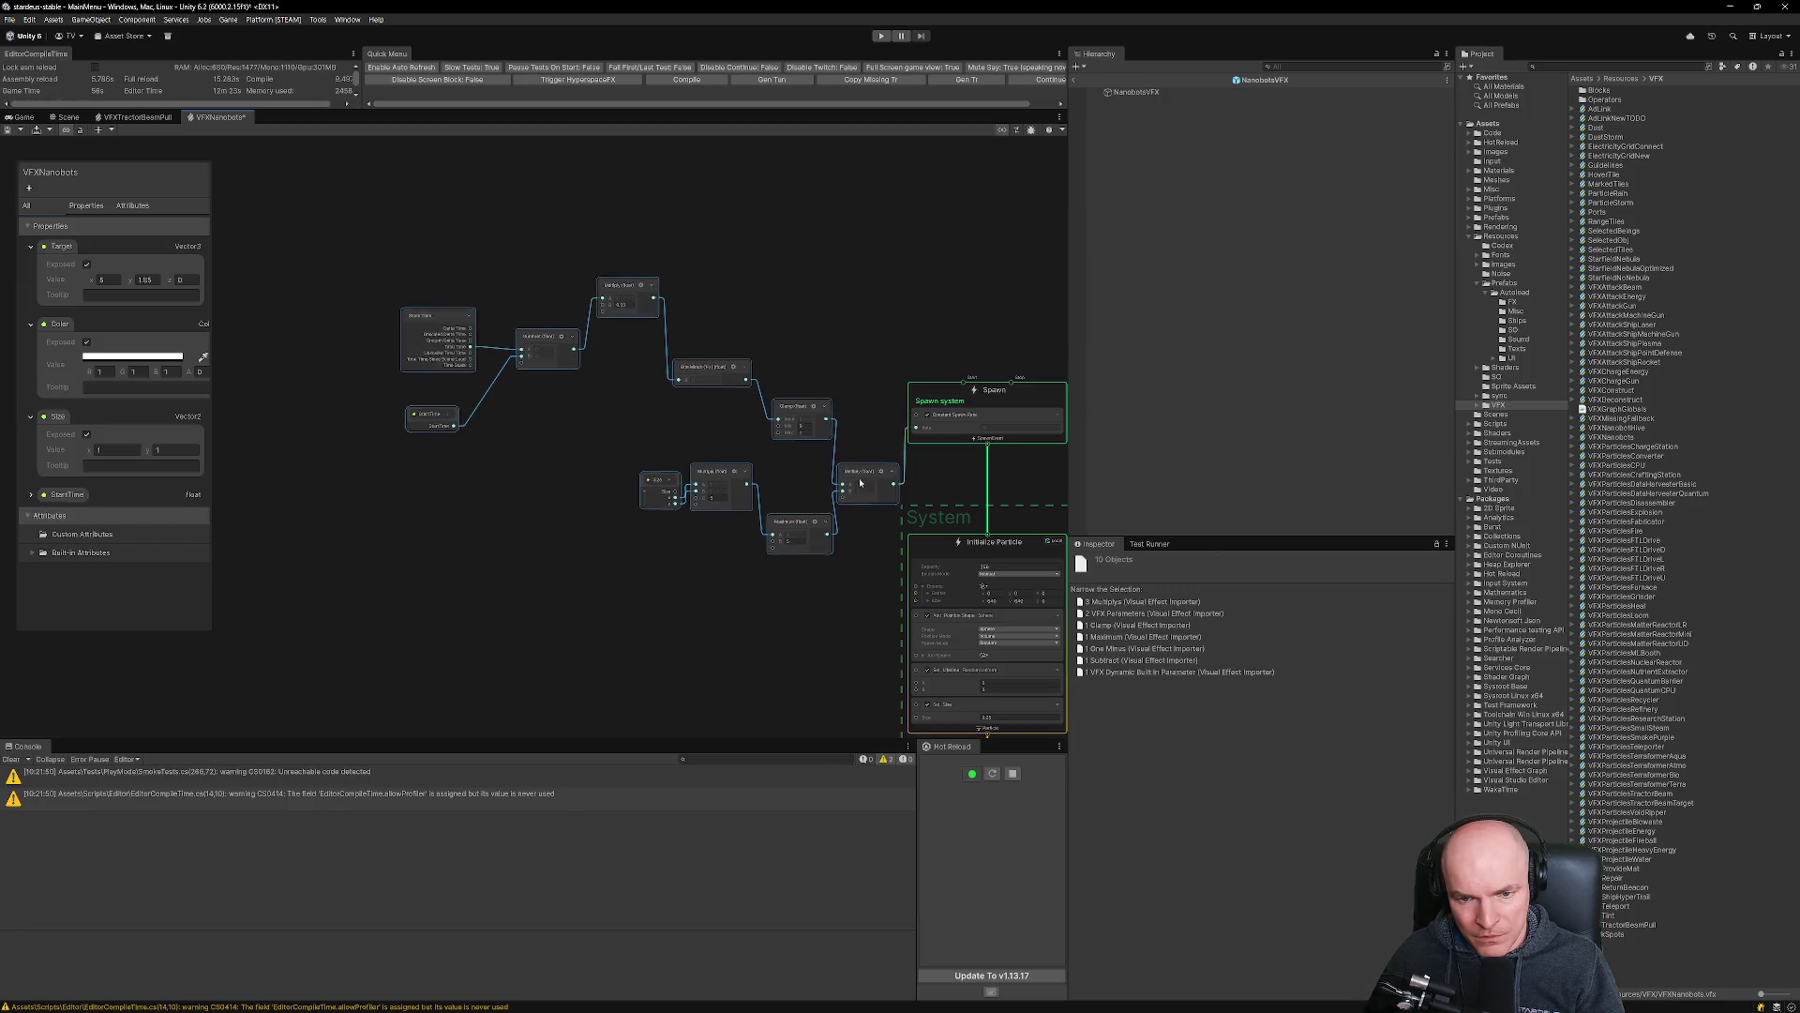
pyautogui.scroll(5, 848, 431)
pyautogui.click(834, 445)
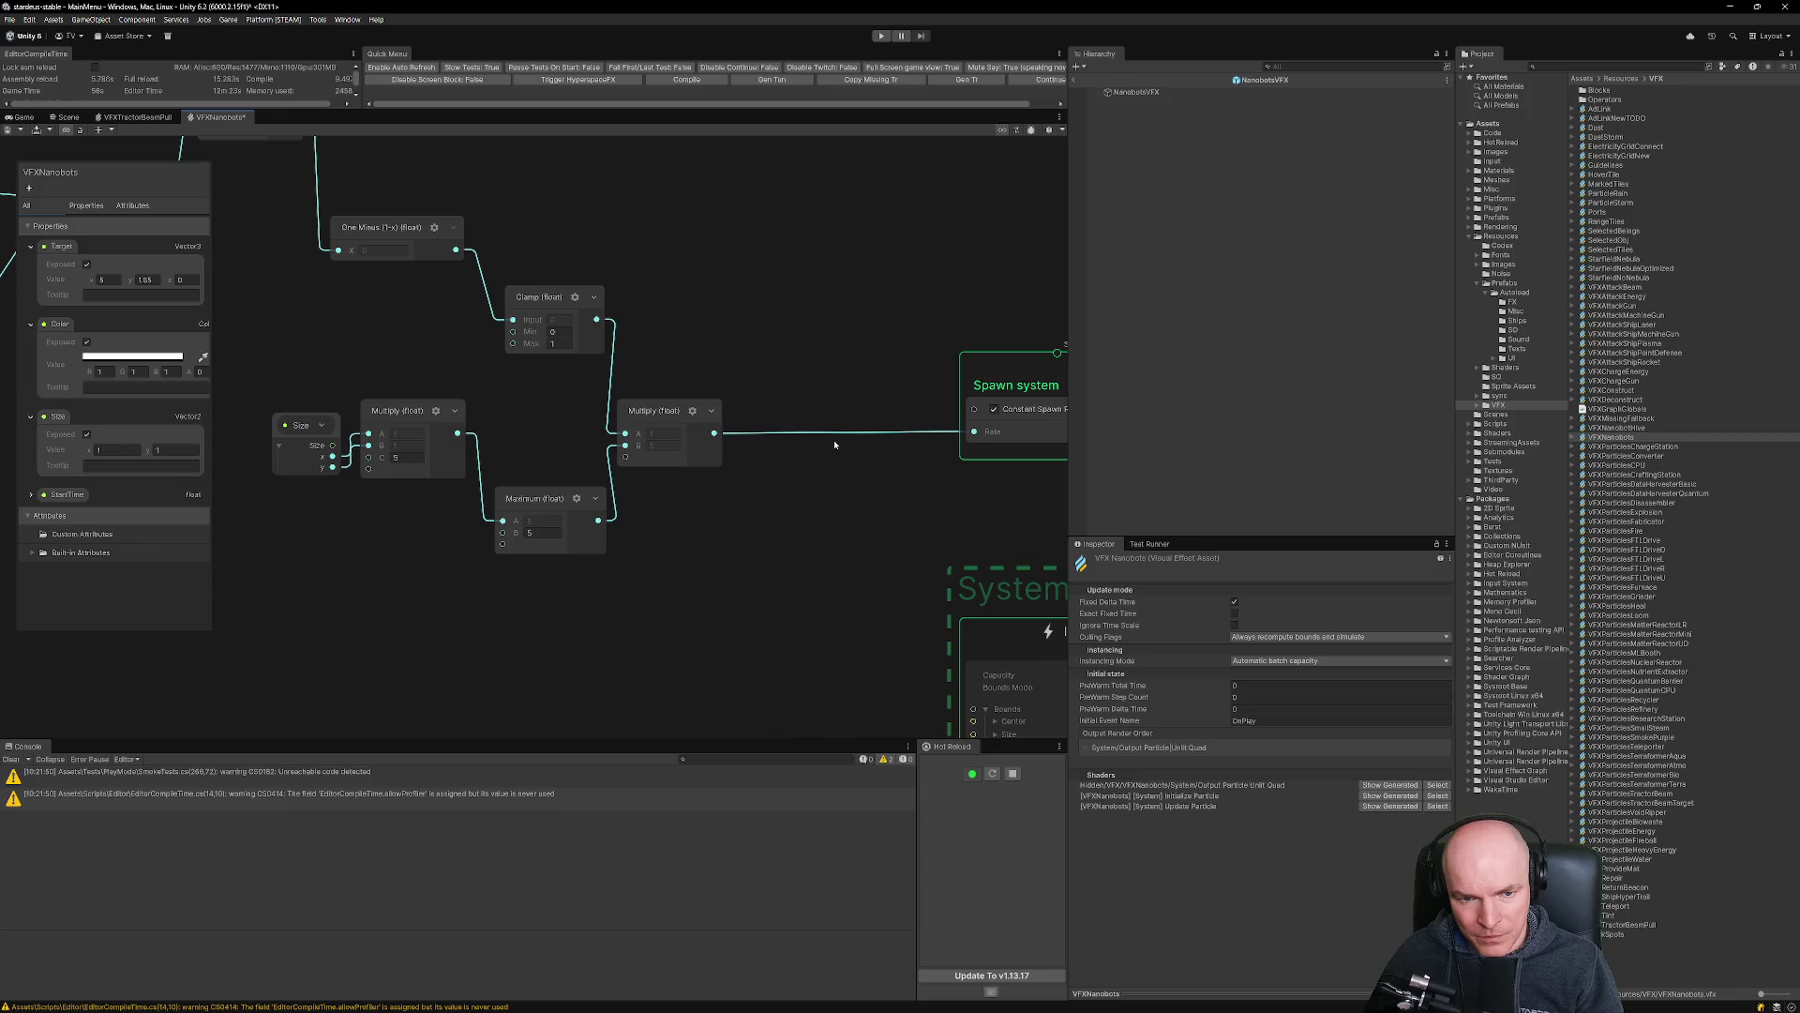
pyautogui.hotkey('shift', 'F7')
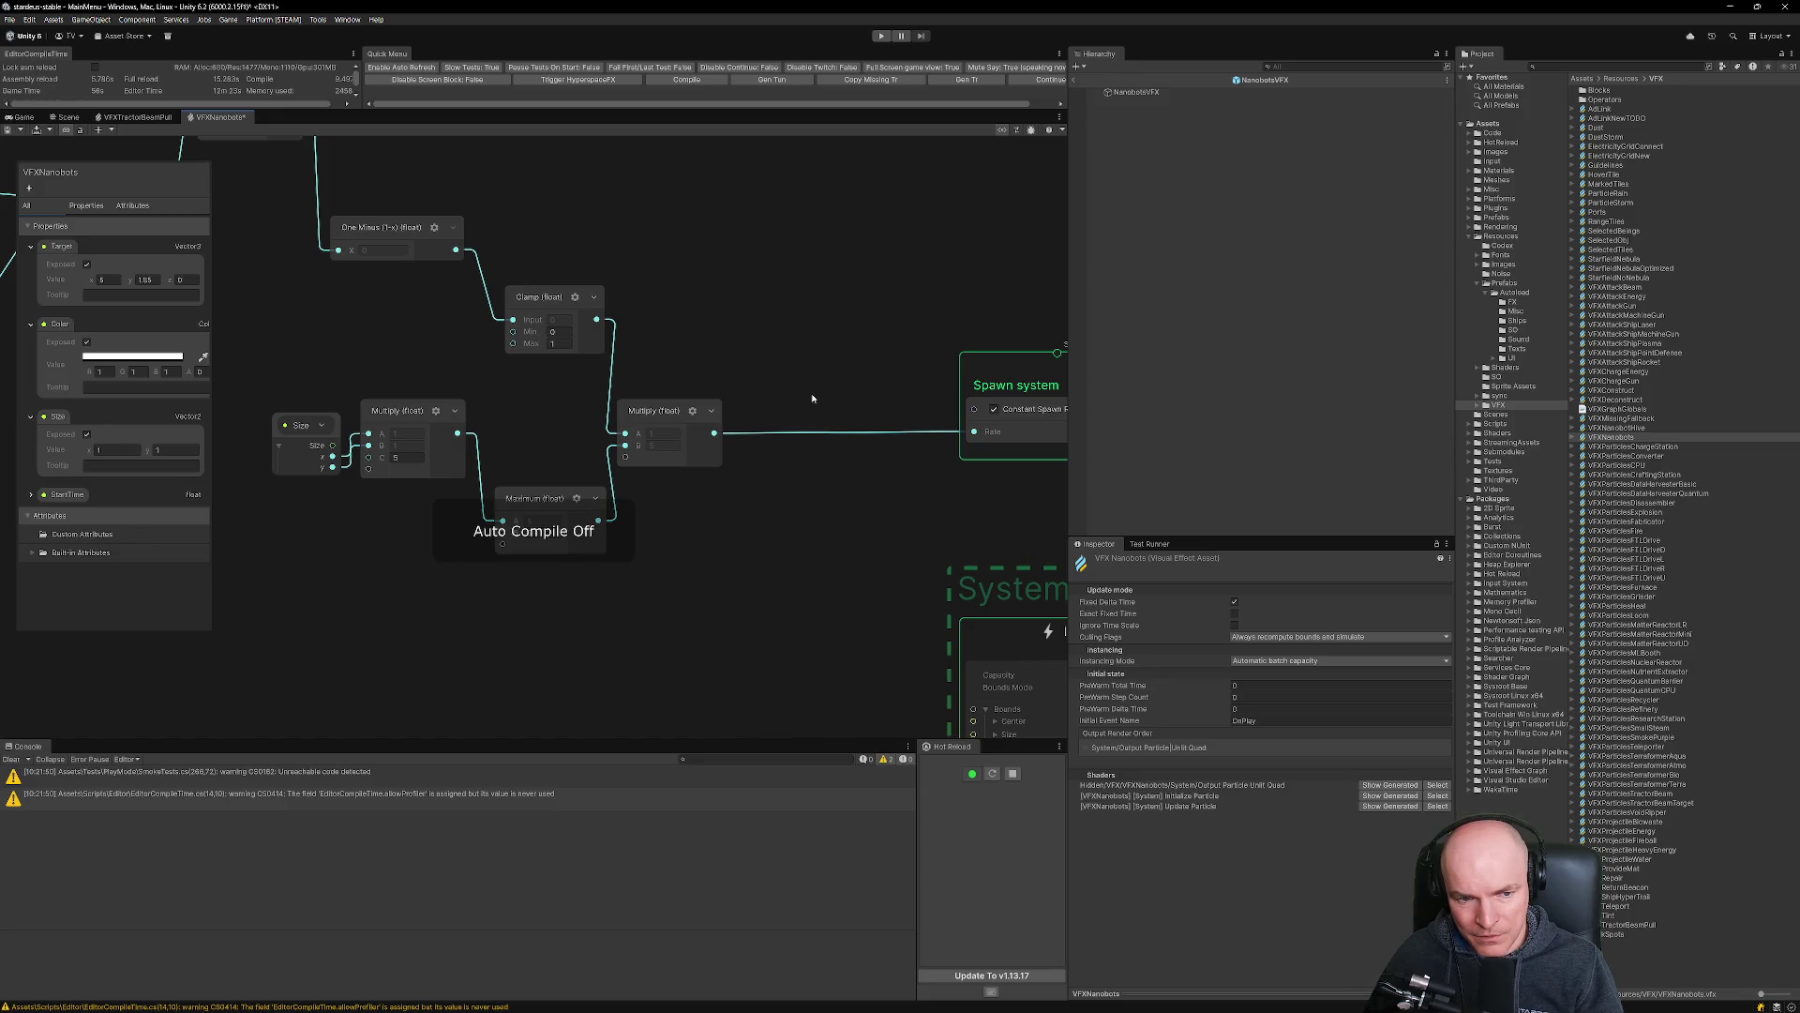
pyautogui.hotkey('shift', 'F7')
# Add a Clamp (float) node after Multiply, beside the Spawn context, with maximum 256.
pyautogui.rightClick(812, 398)
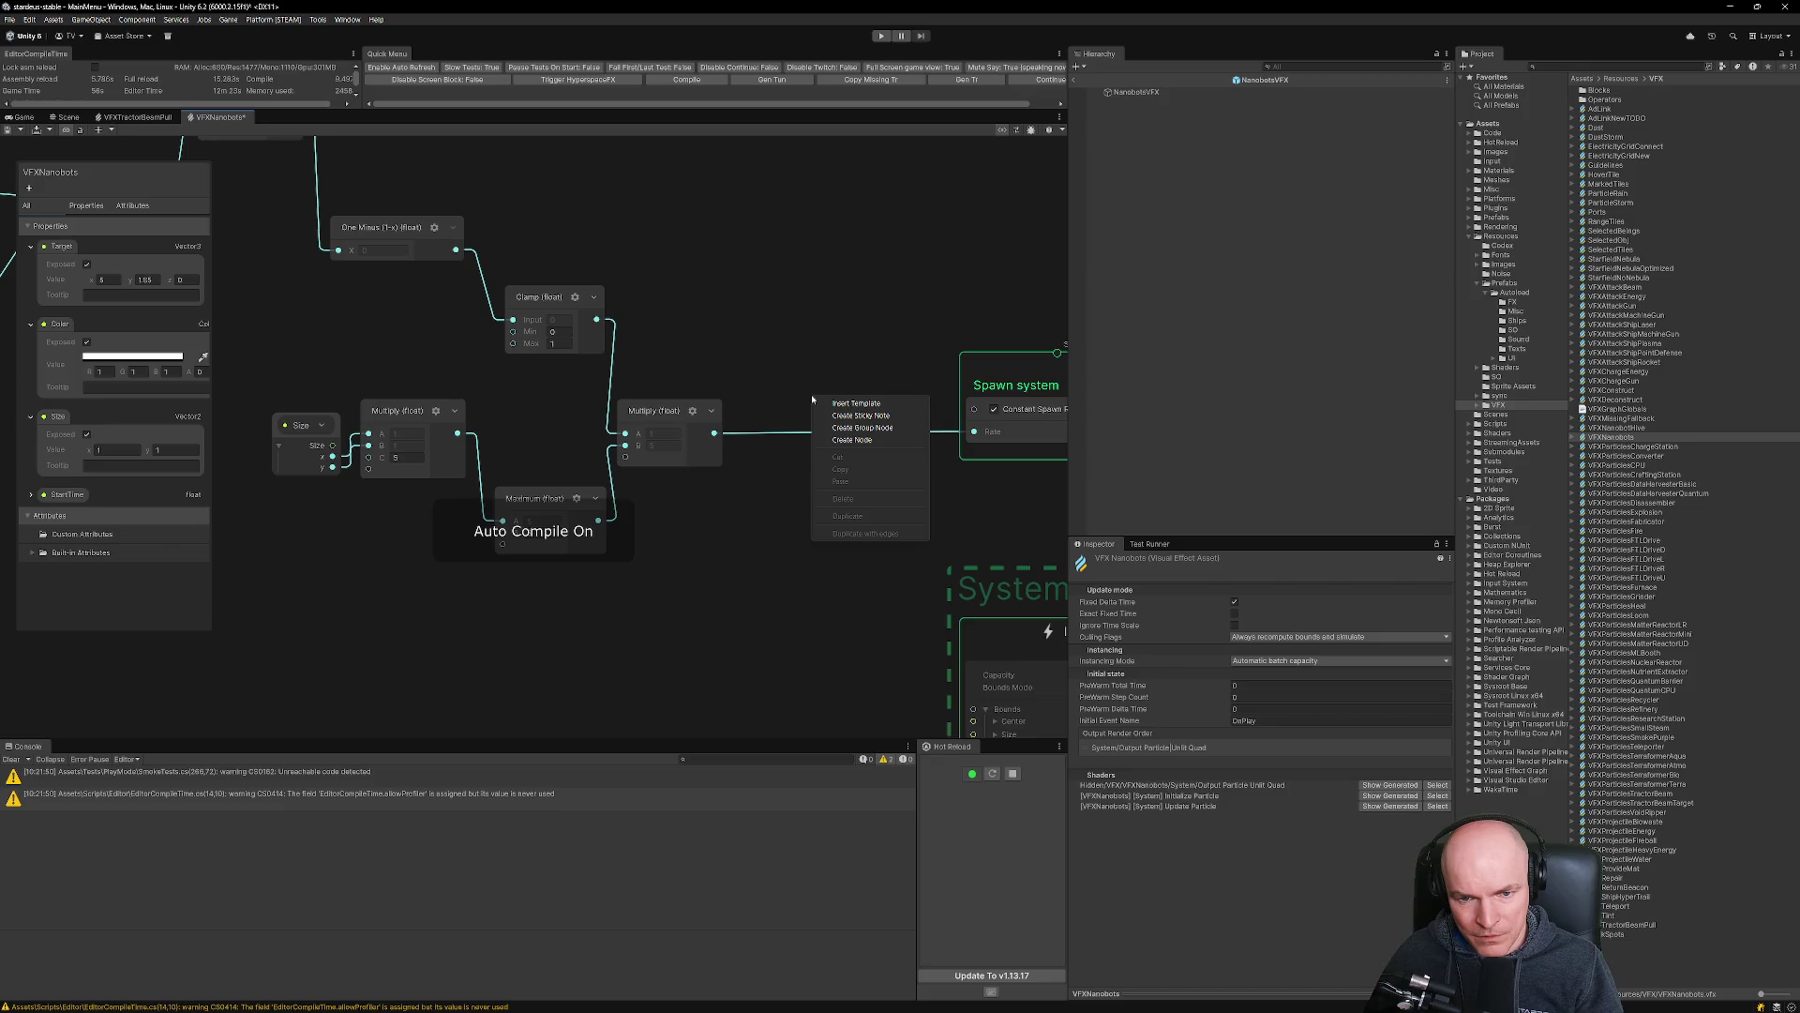
pyautogui.press('Escape')
pyautogui.press('space')
pyautogui.write('ca')
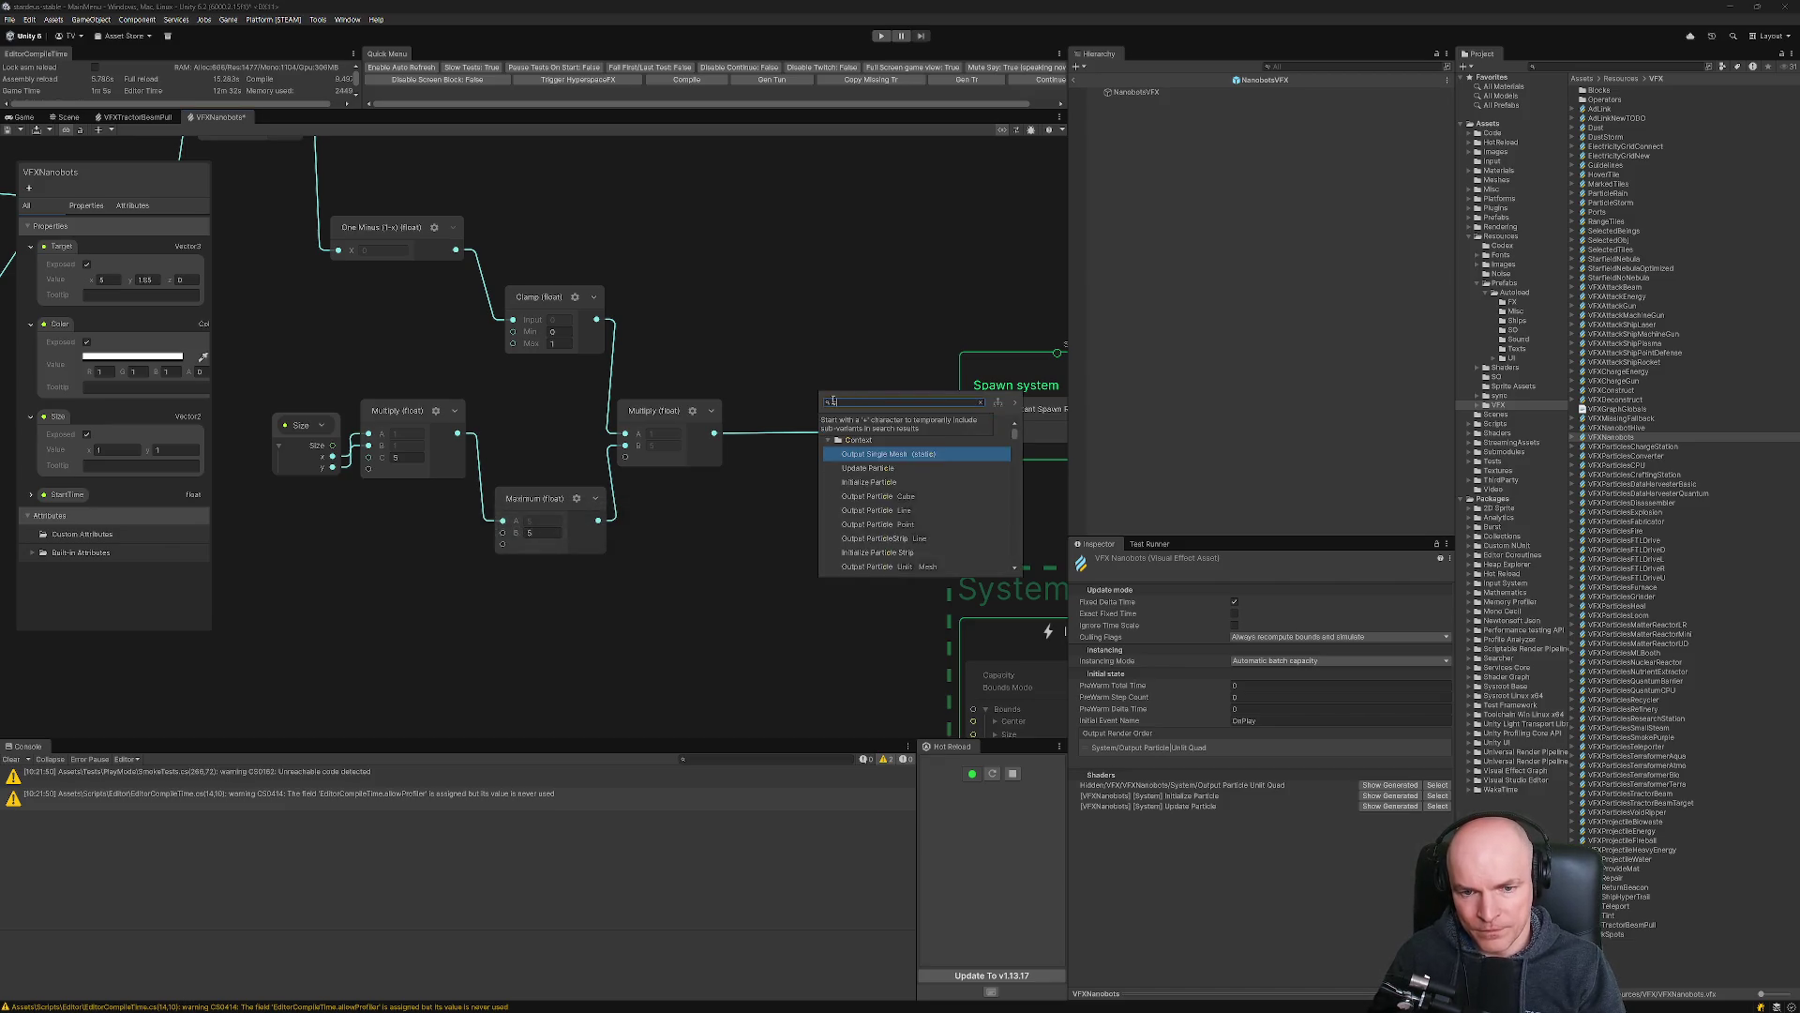
pyautogui.press('BackSpace')
pyautogui.write('lamp')
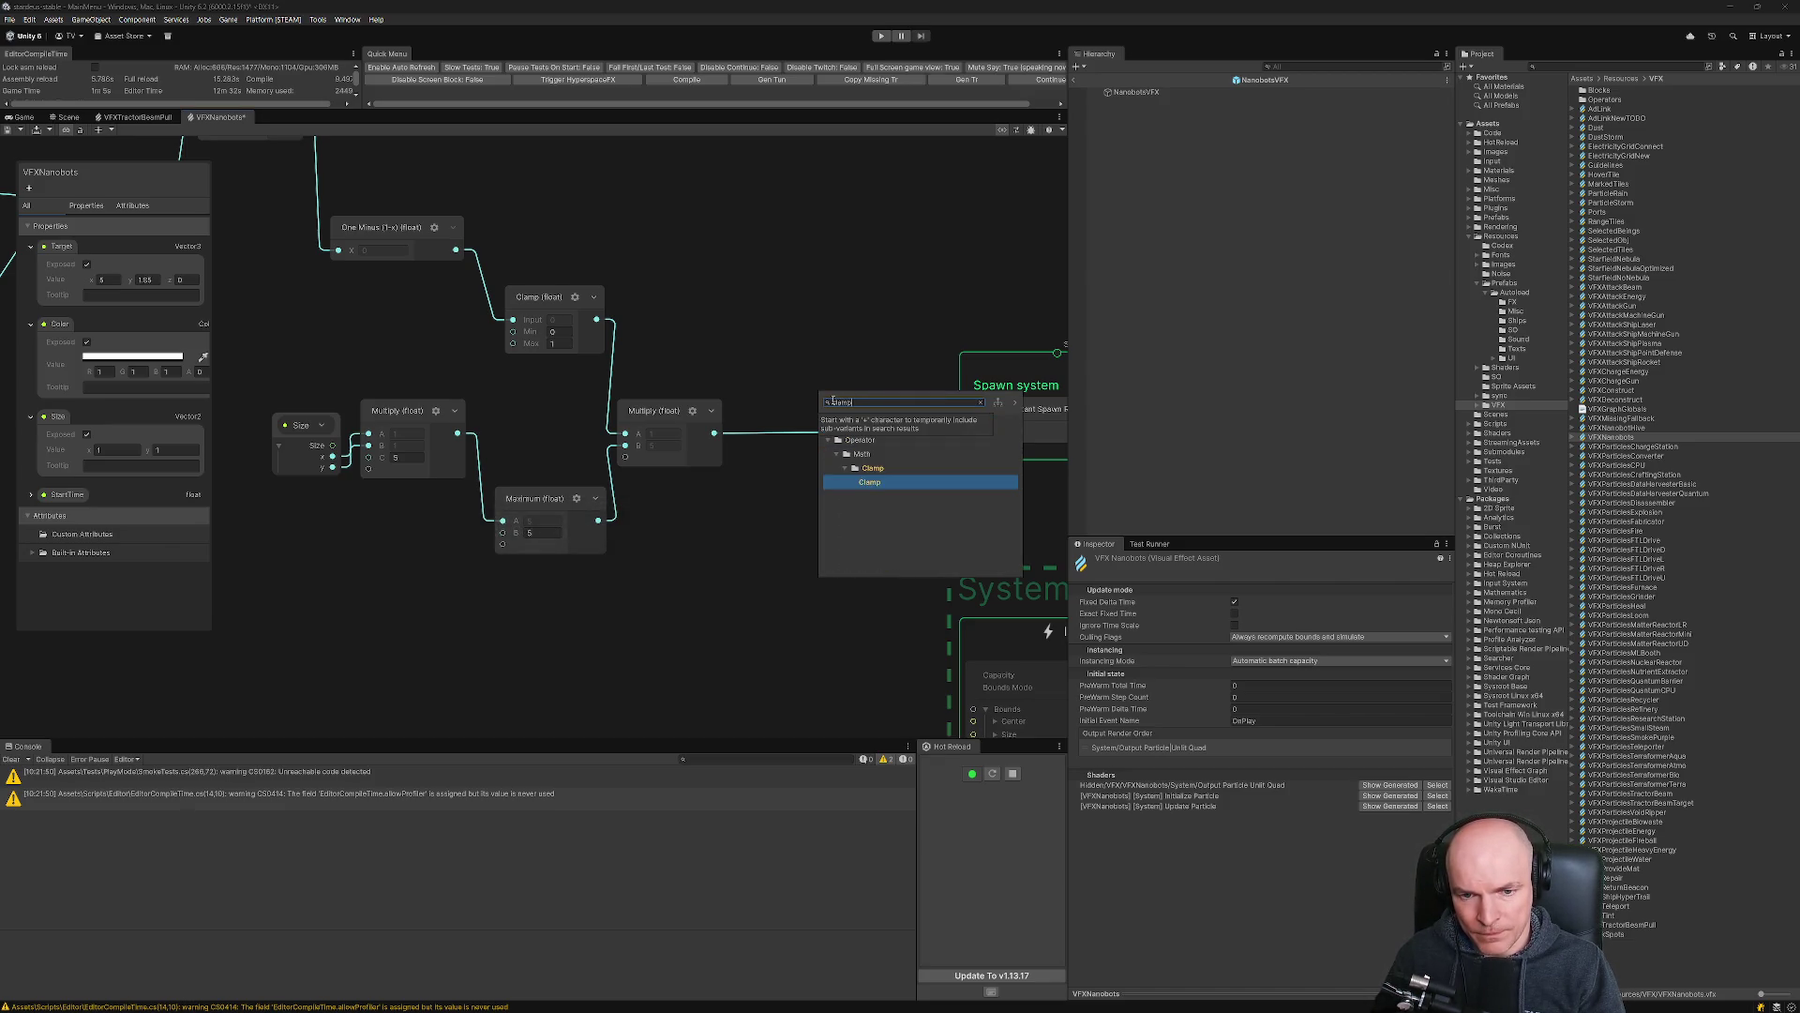
pyautogui.press('Return')
pyautogui.moveTo(714, 433)
pyautogui.mouseDown()
pyautogui.moveTo(843, 463)
pyautogui.moveTo(974, 431)
pyautogui.mouseUp()
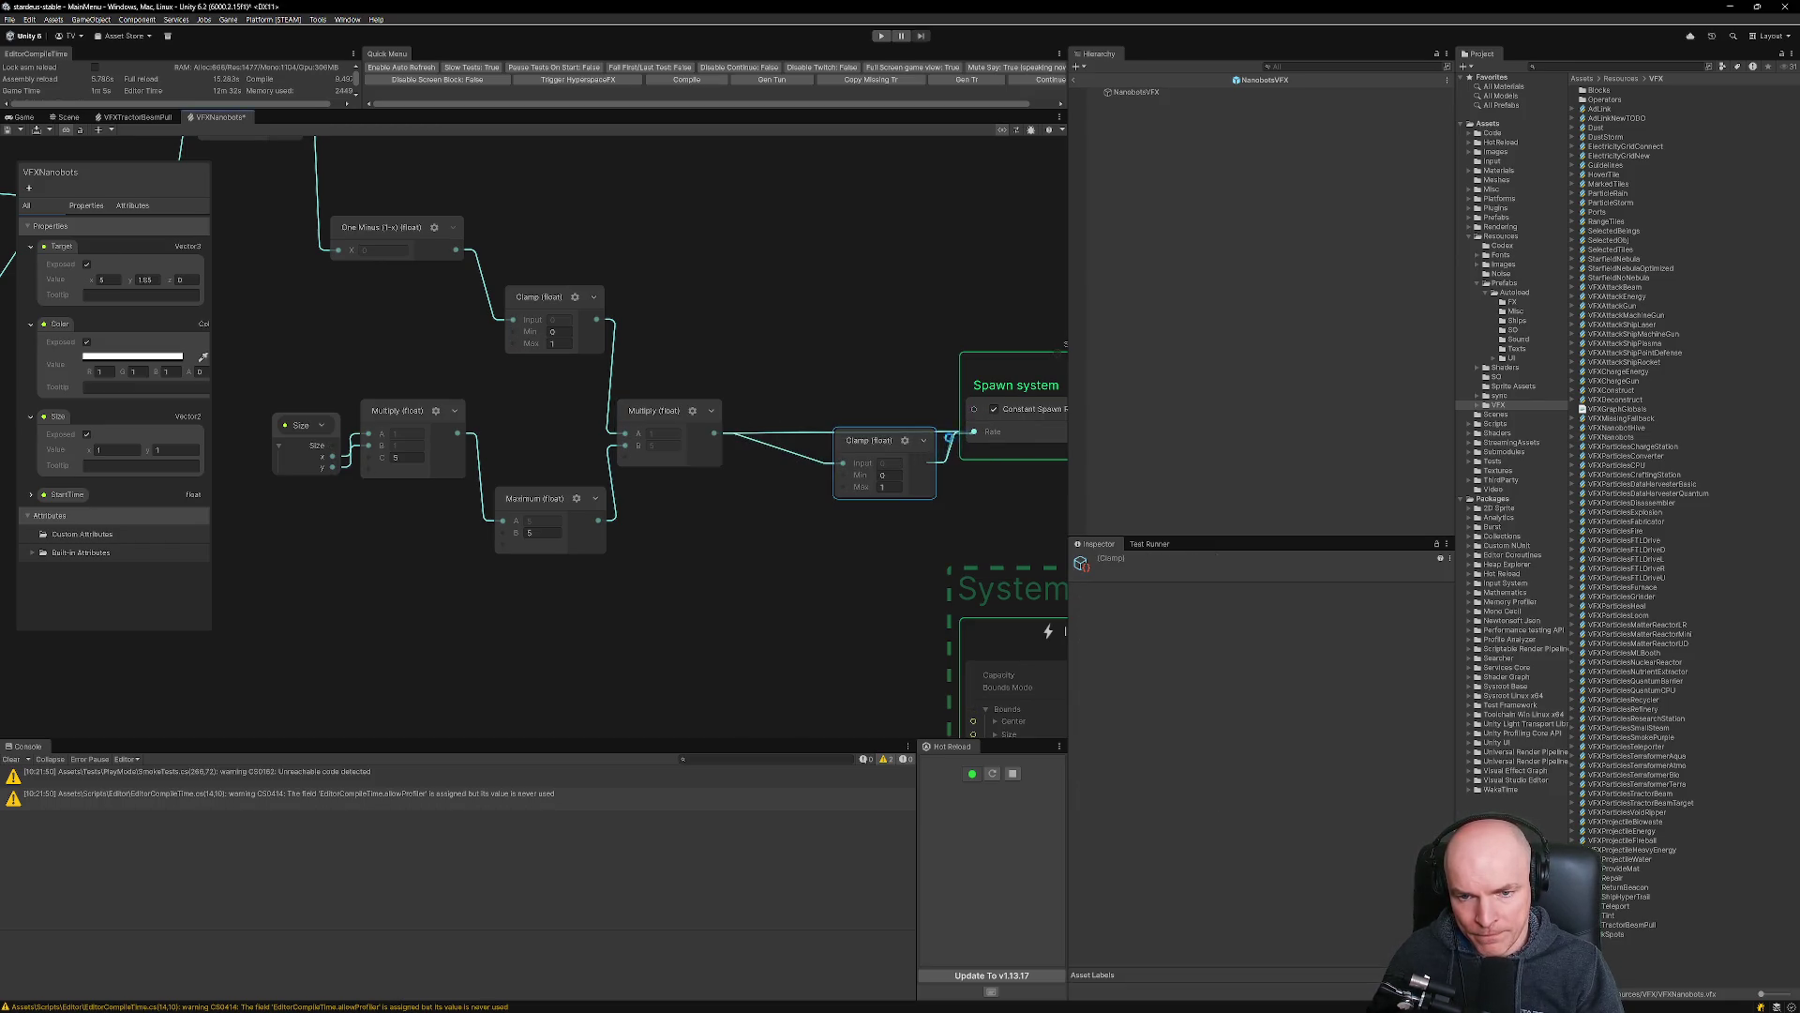
pyautogui.moveTo(897, 487); pyautogui.dragTo(857, 456)
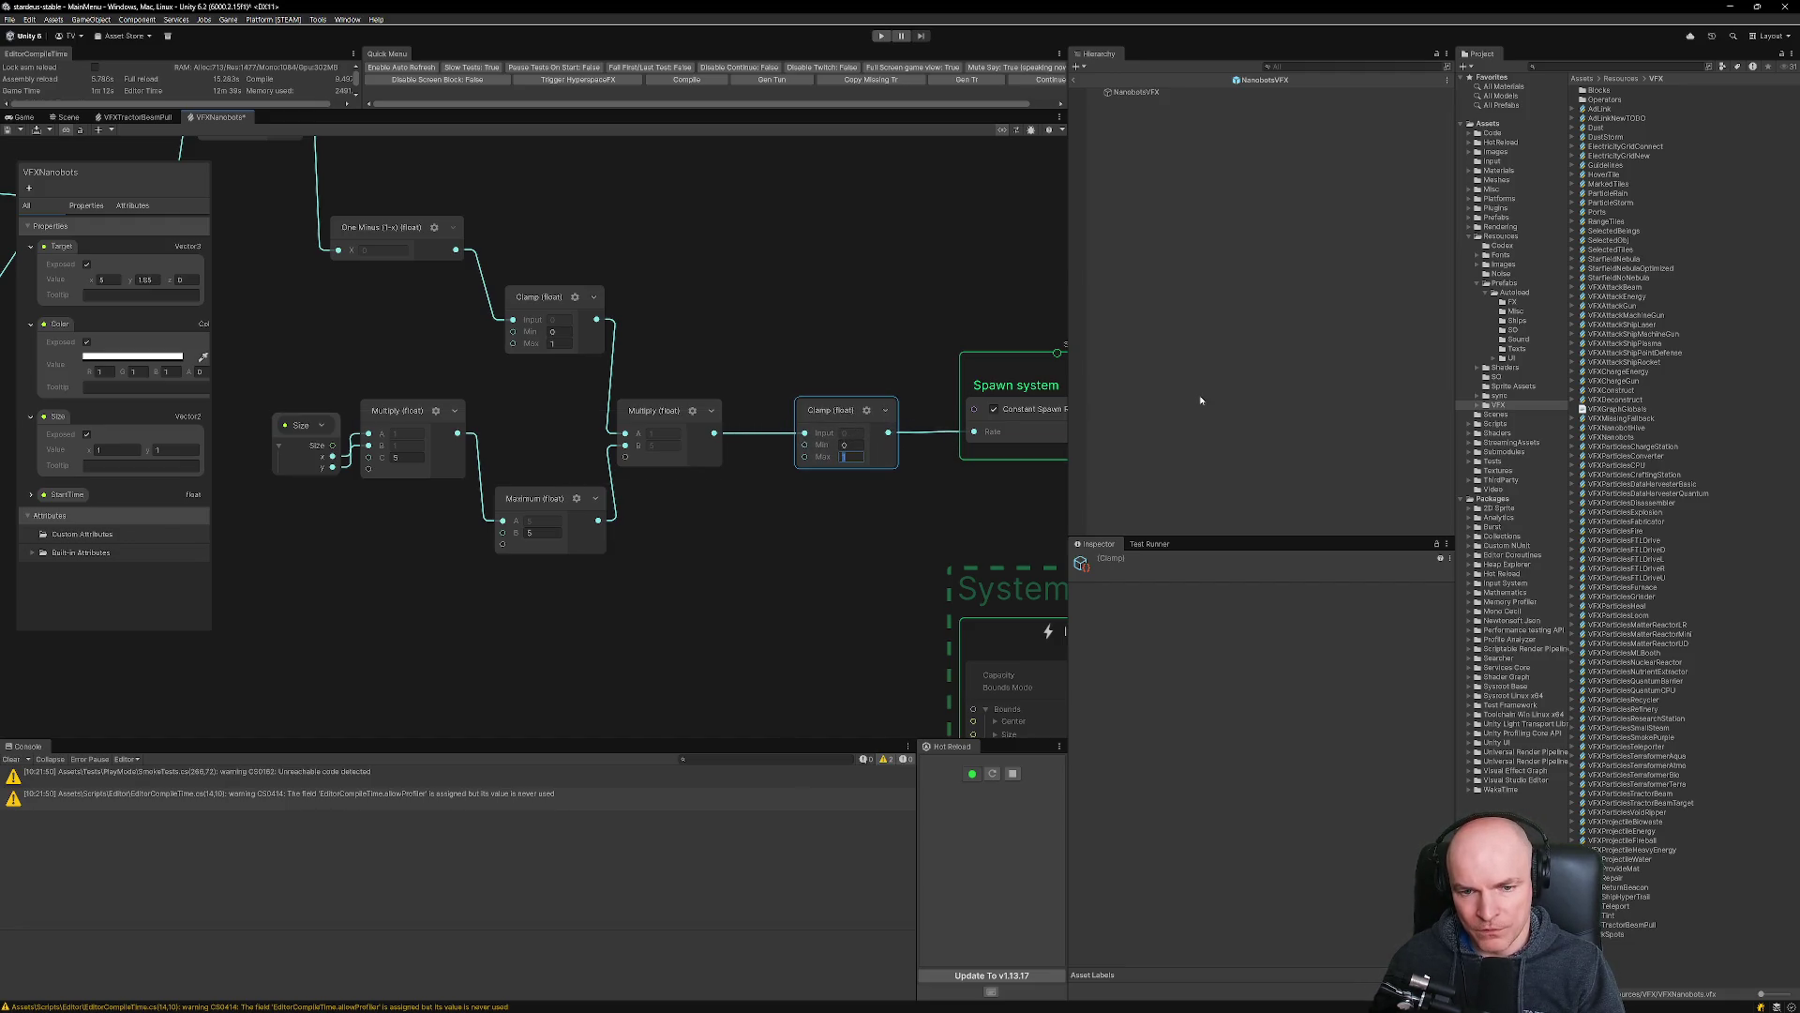
pyautogui.moveTo(872, 587); pyautogui.dragTo(681, 522)
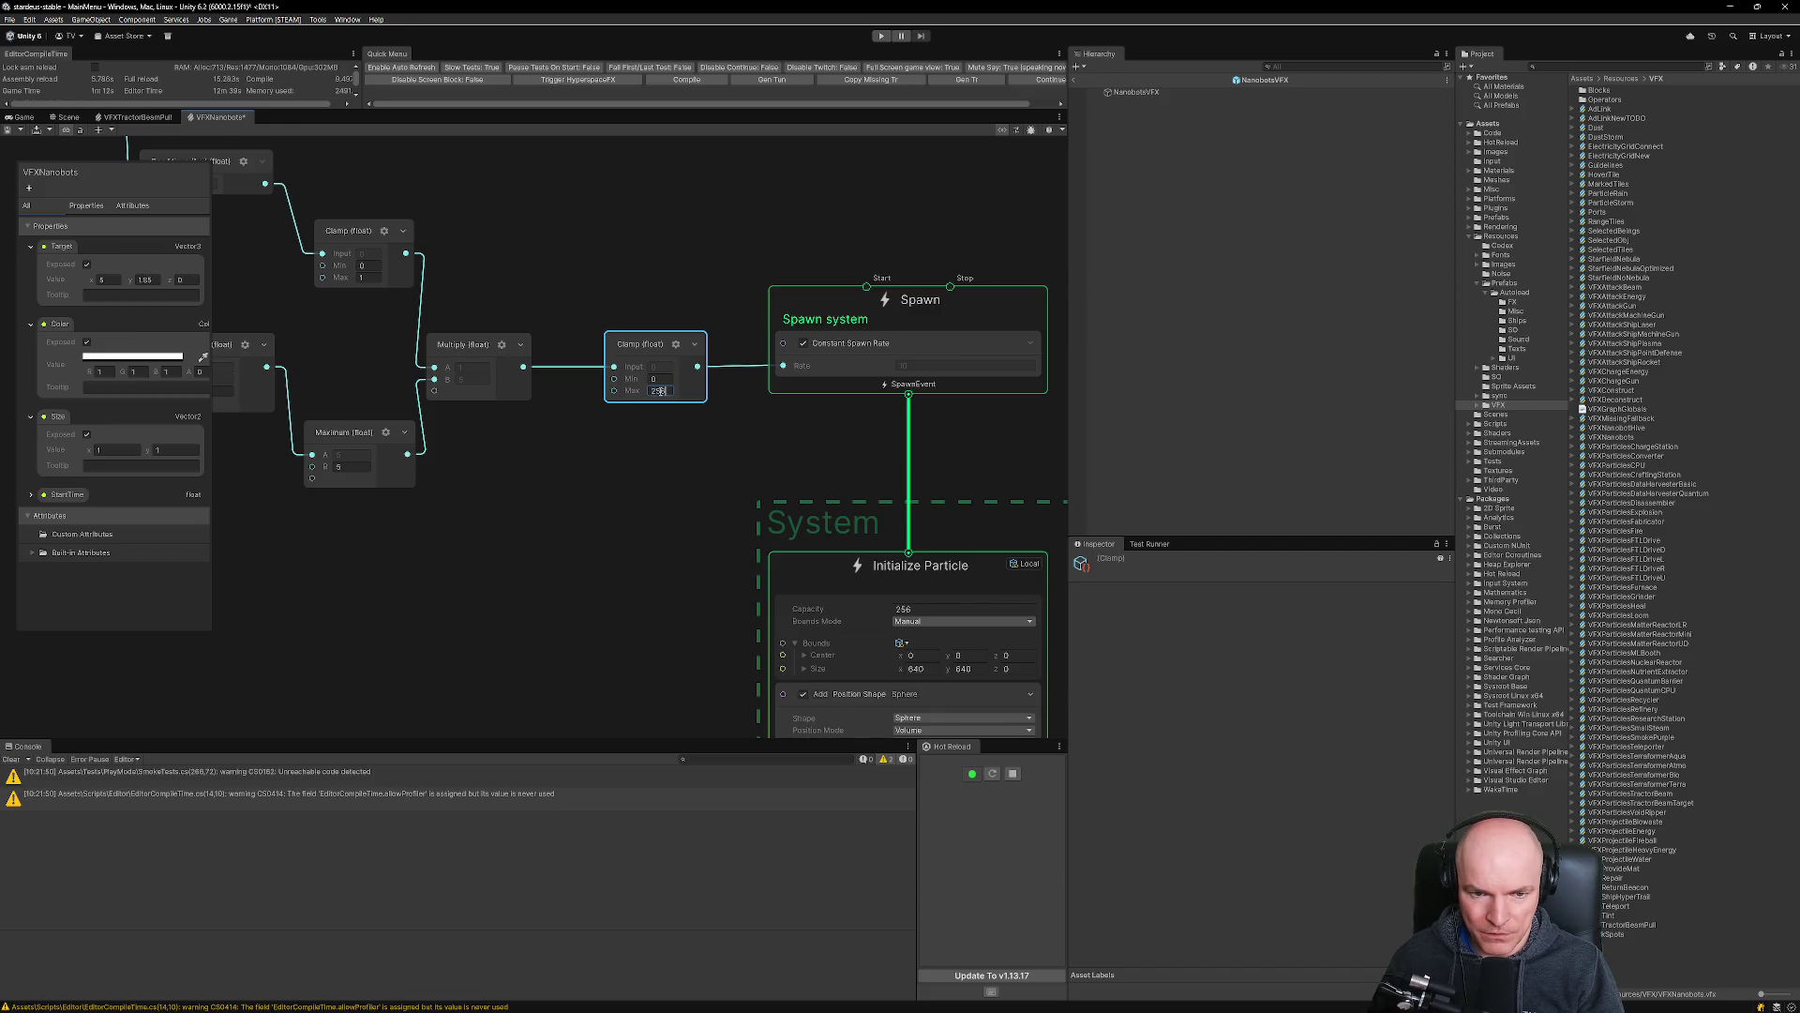
pyautogui.click(624, 450)
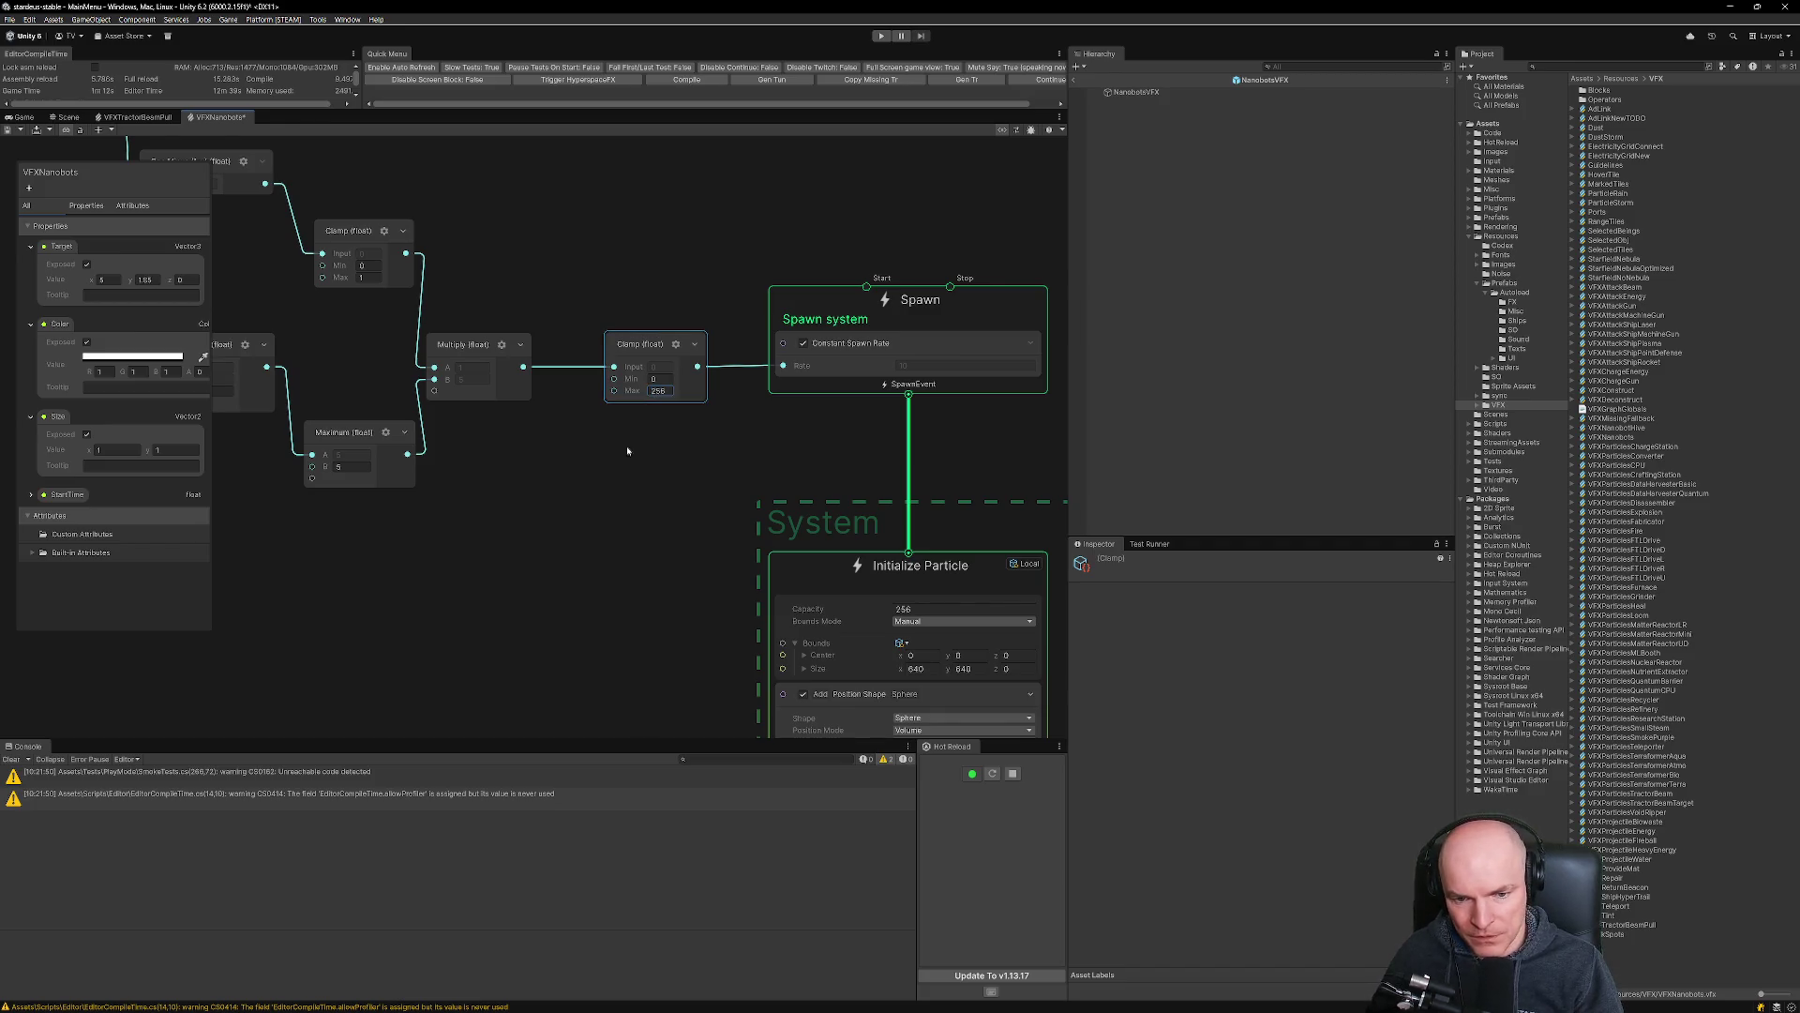
pyautogui.scroll(-3, 664, 508)
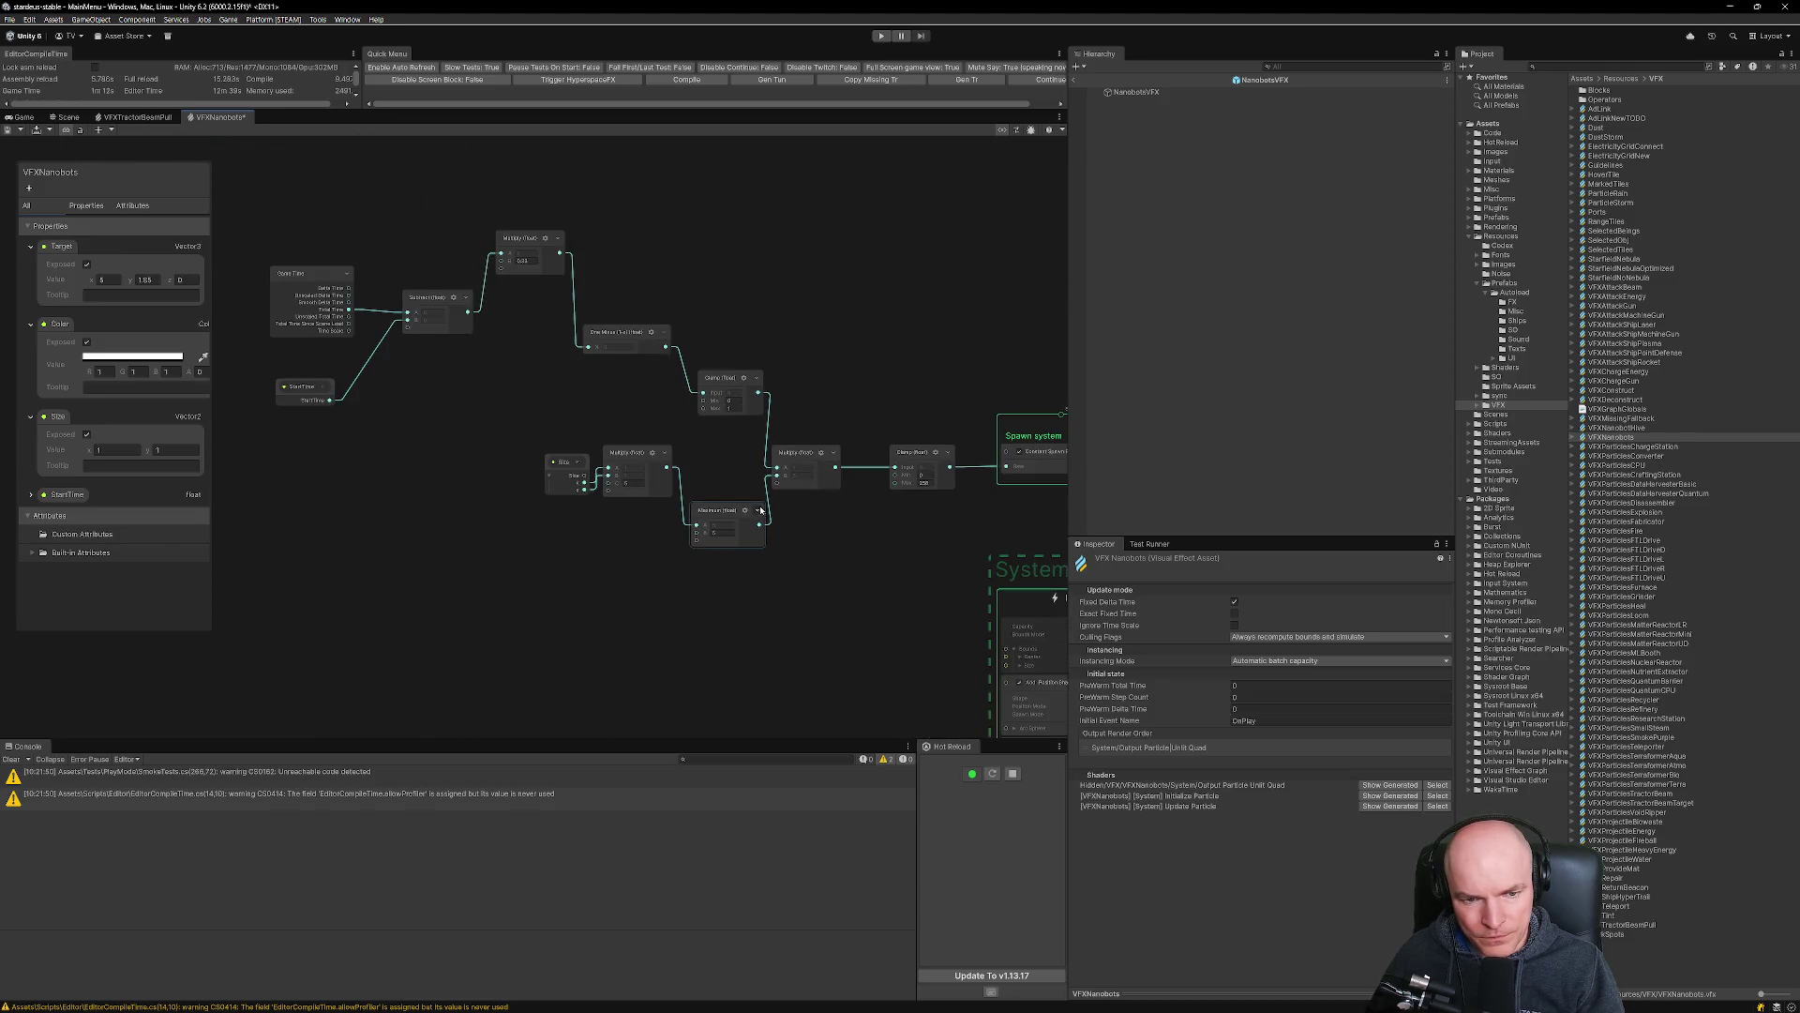
# Re-edit and confirm the Clamp node's maximum value.
pyautogui.scroll(5, 776, 574)
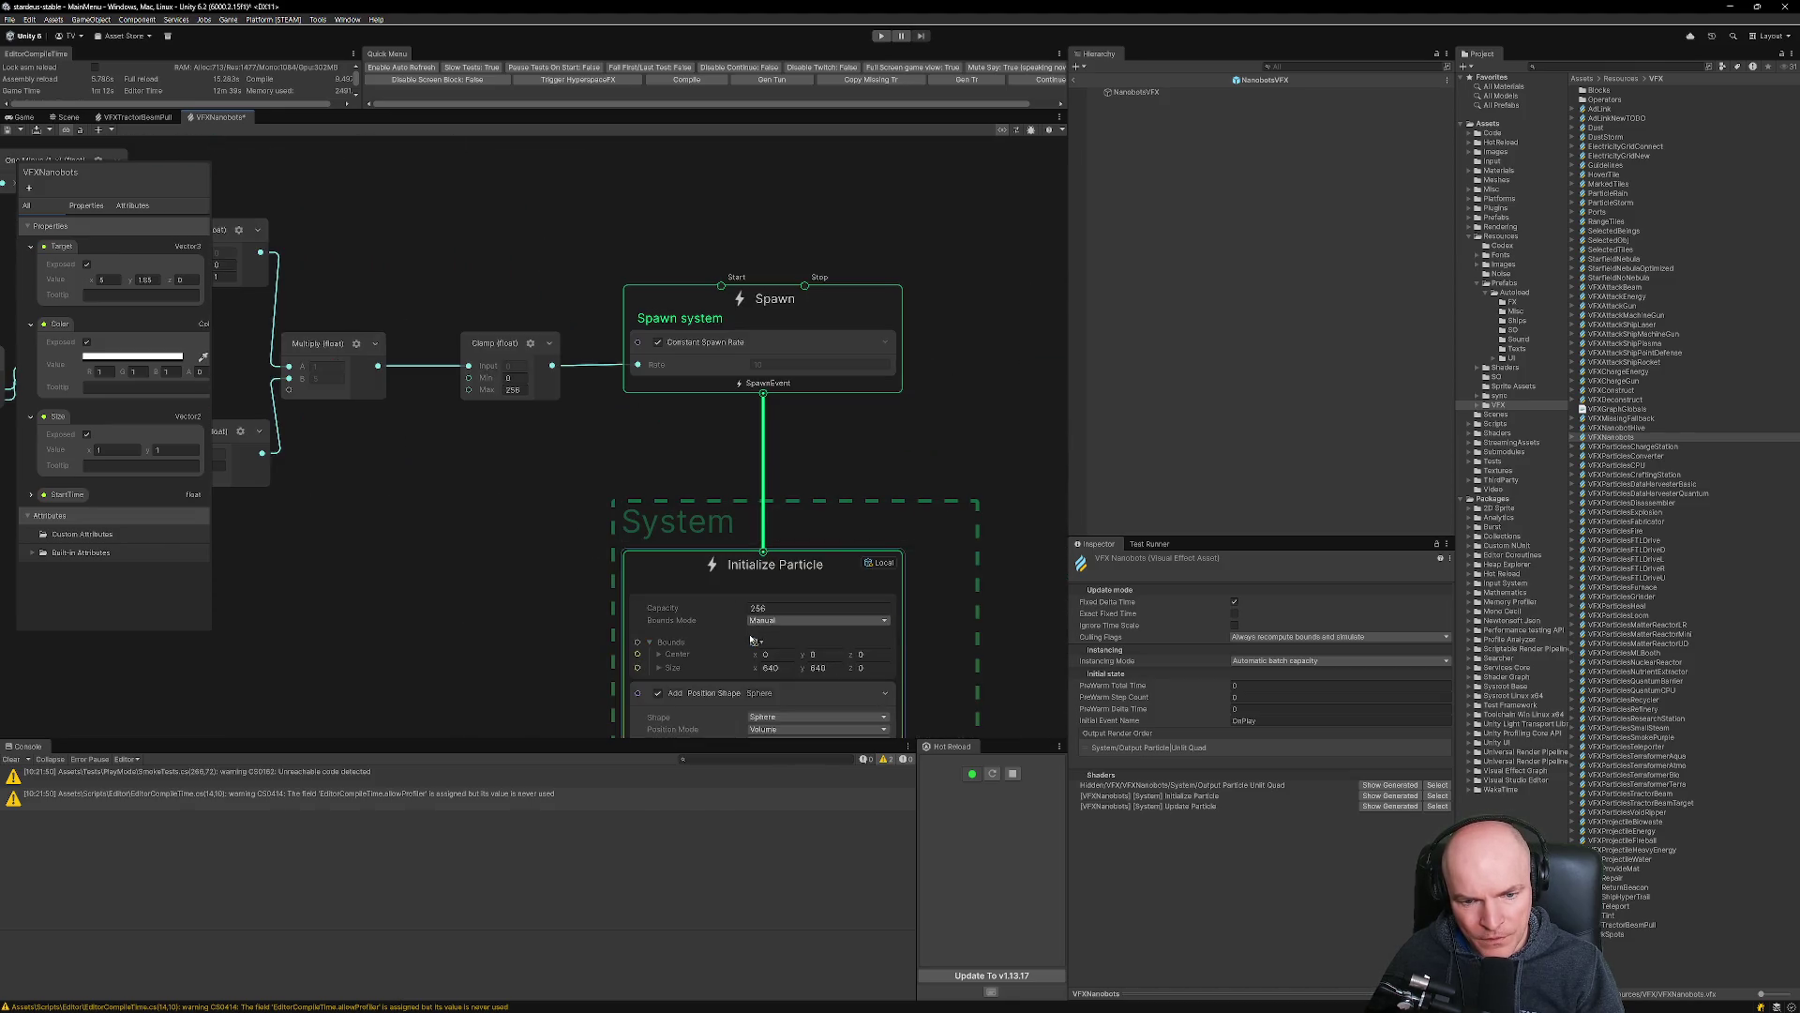
pyautogui.scroll(-3, 752, 641)
pyautogui.scroll(3, 686, 613)
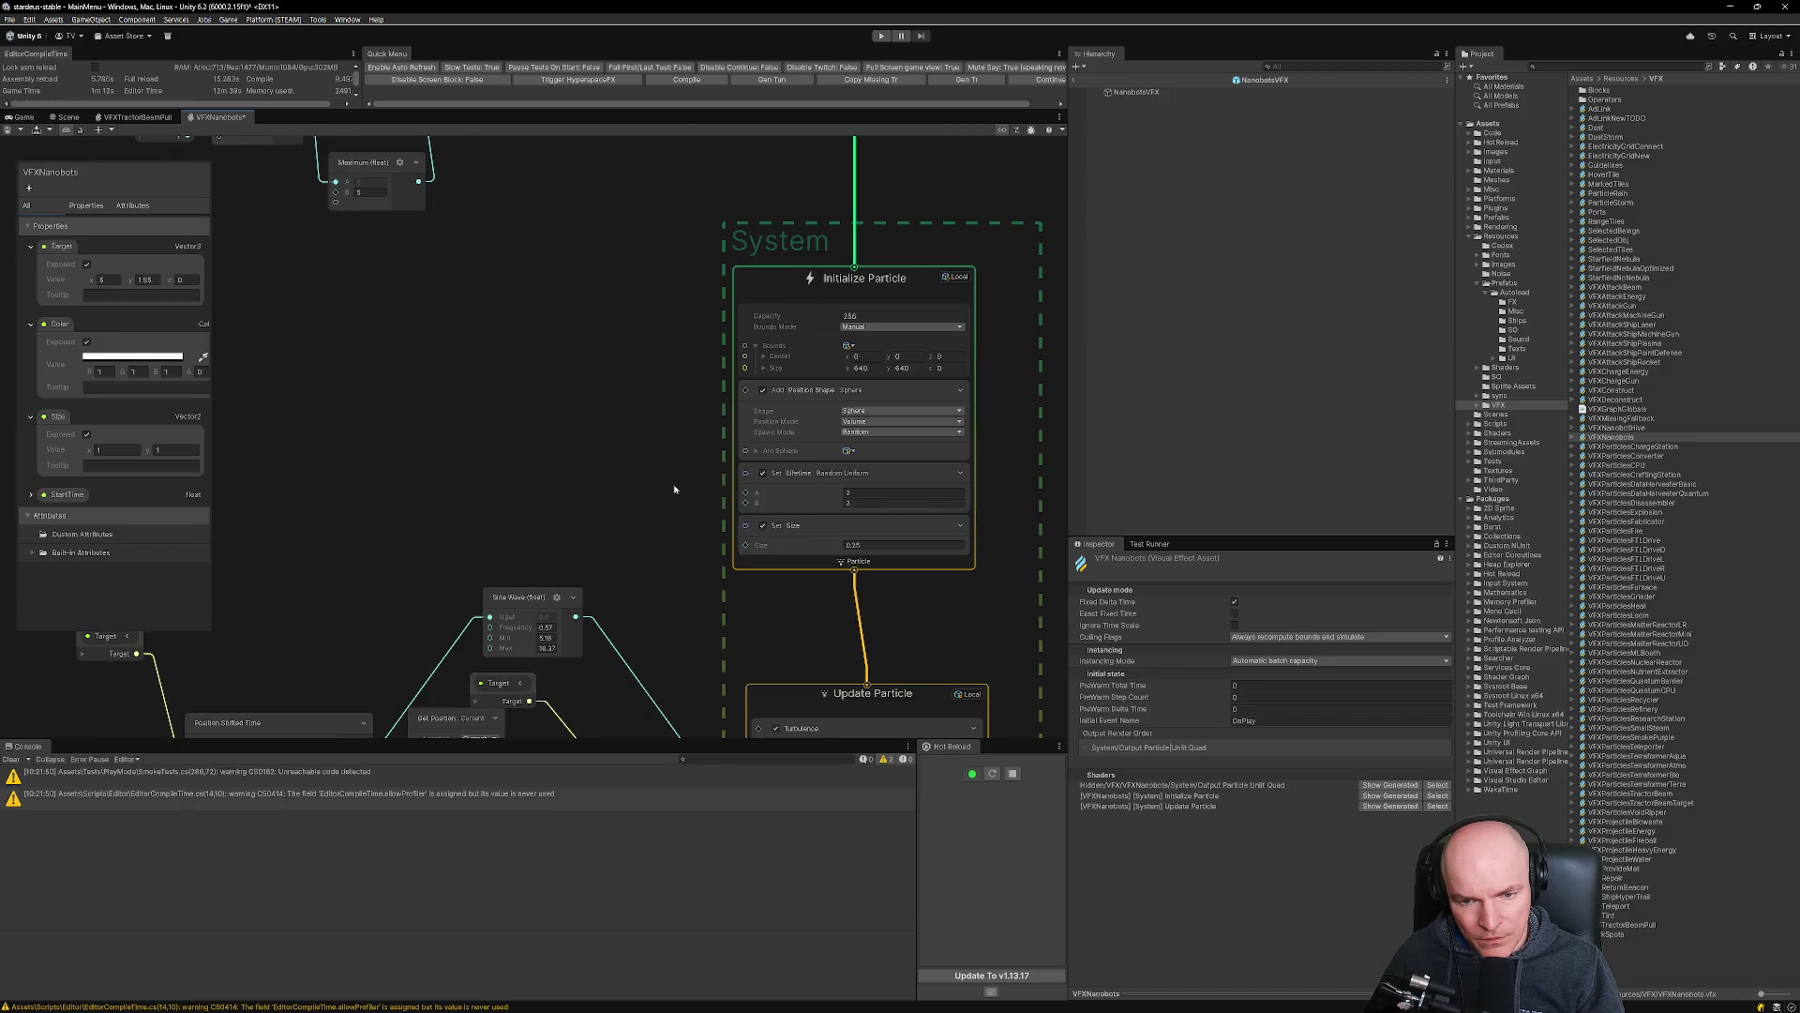
pyautogui.click(650, 394)
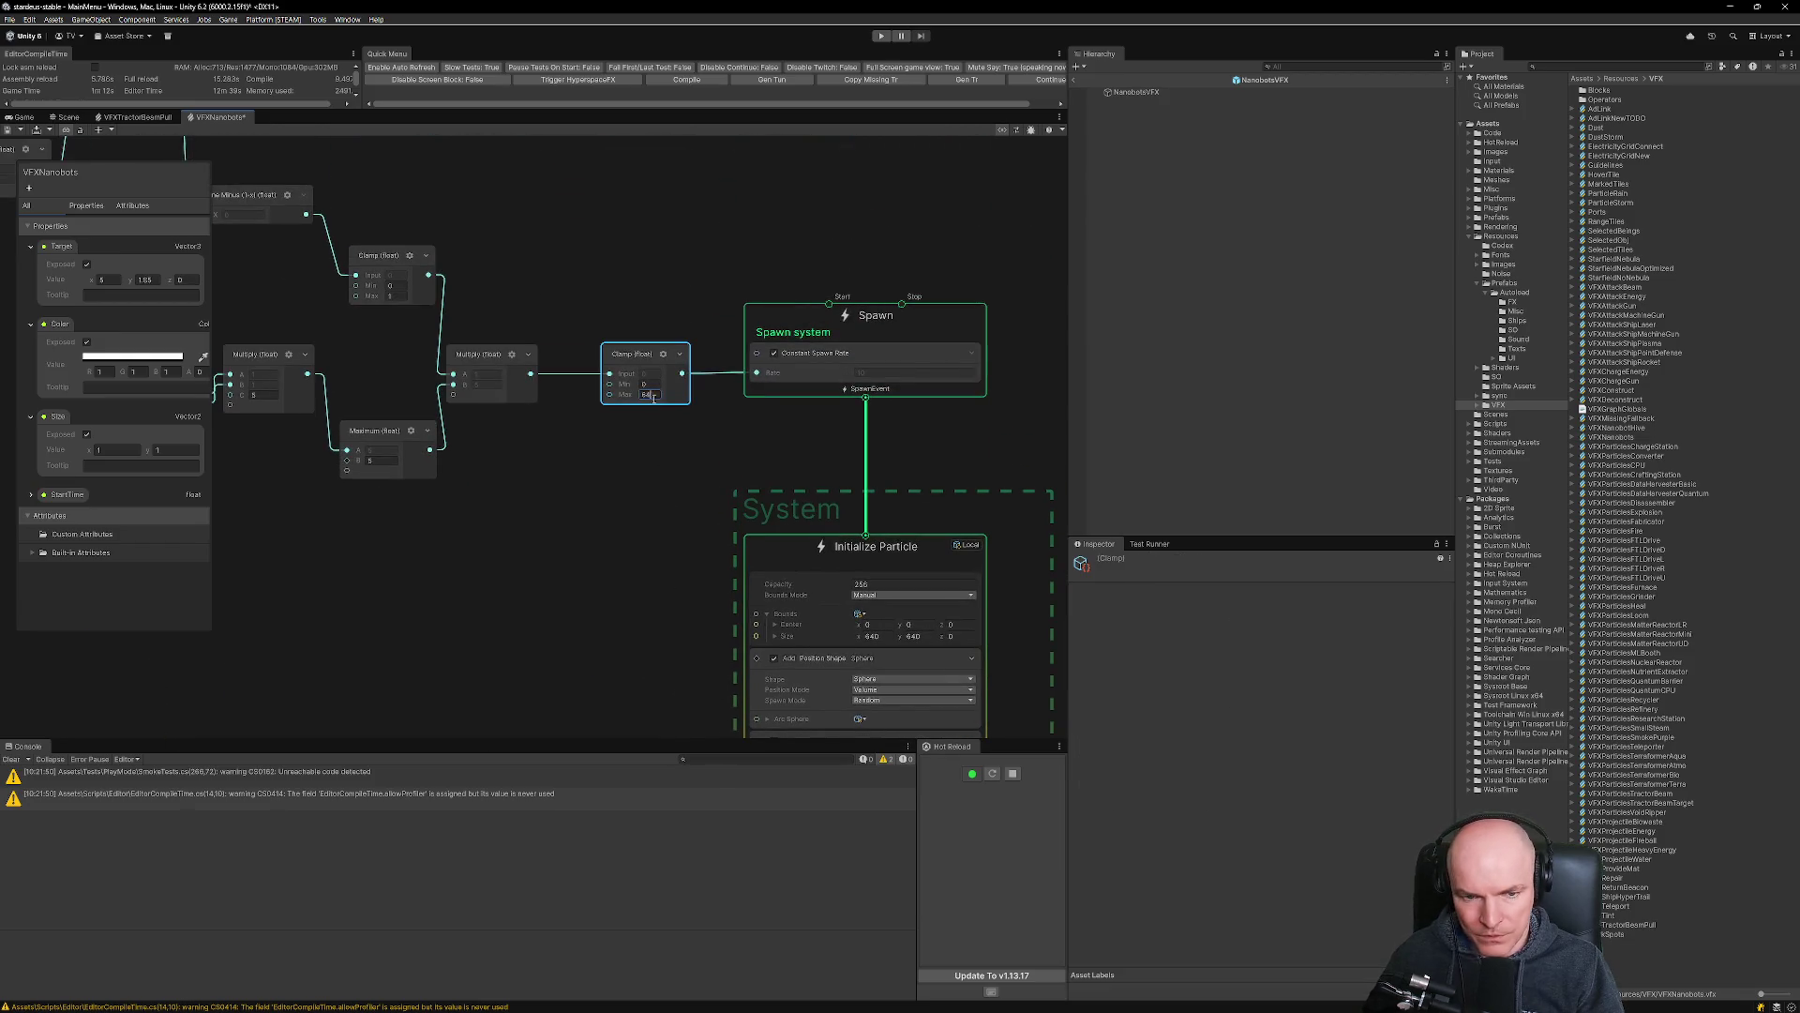
pyautogui.click(628, 529)
pyautogui.scroll(-2, 628, 450)
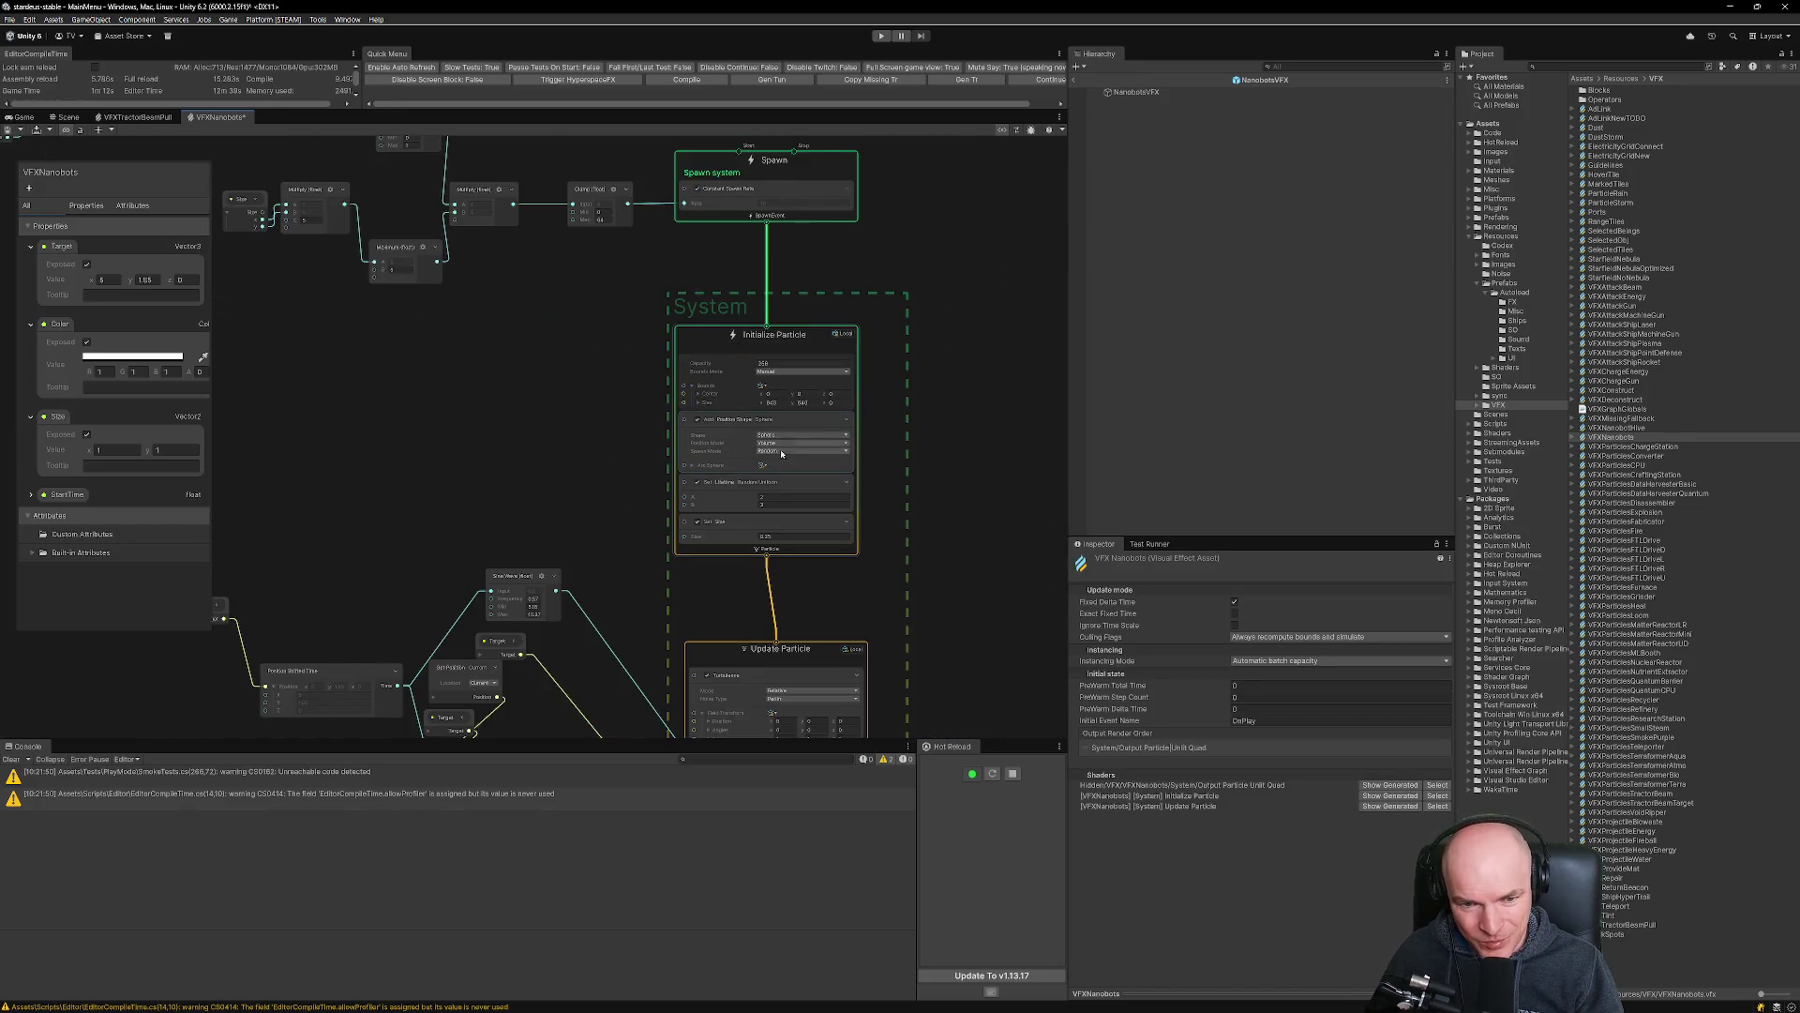
pyautogui.scroll(3, 771, 445)
pyautogui.scroll(-4, 663, 396)
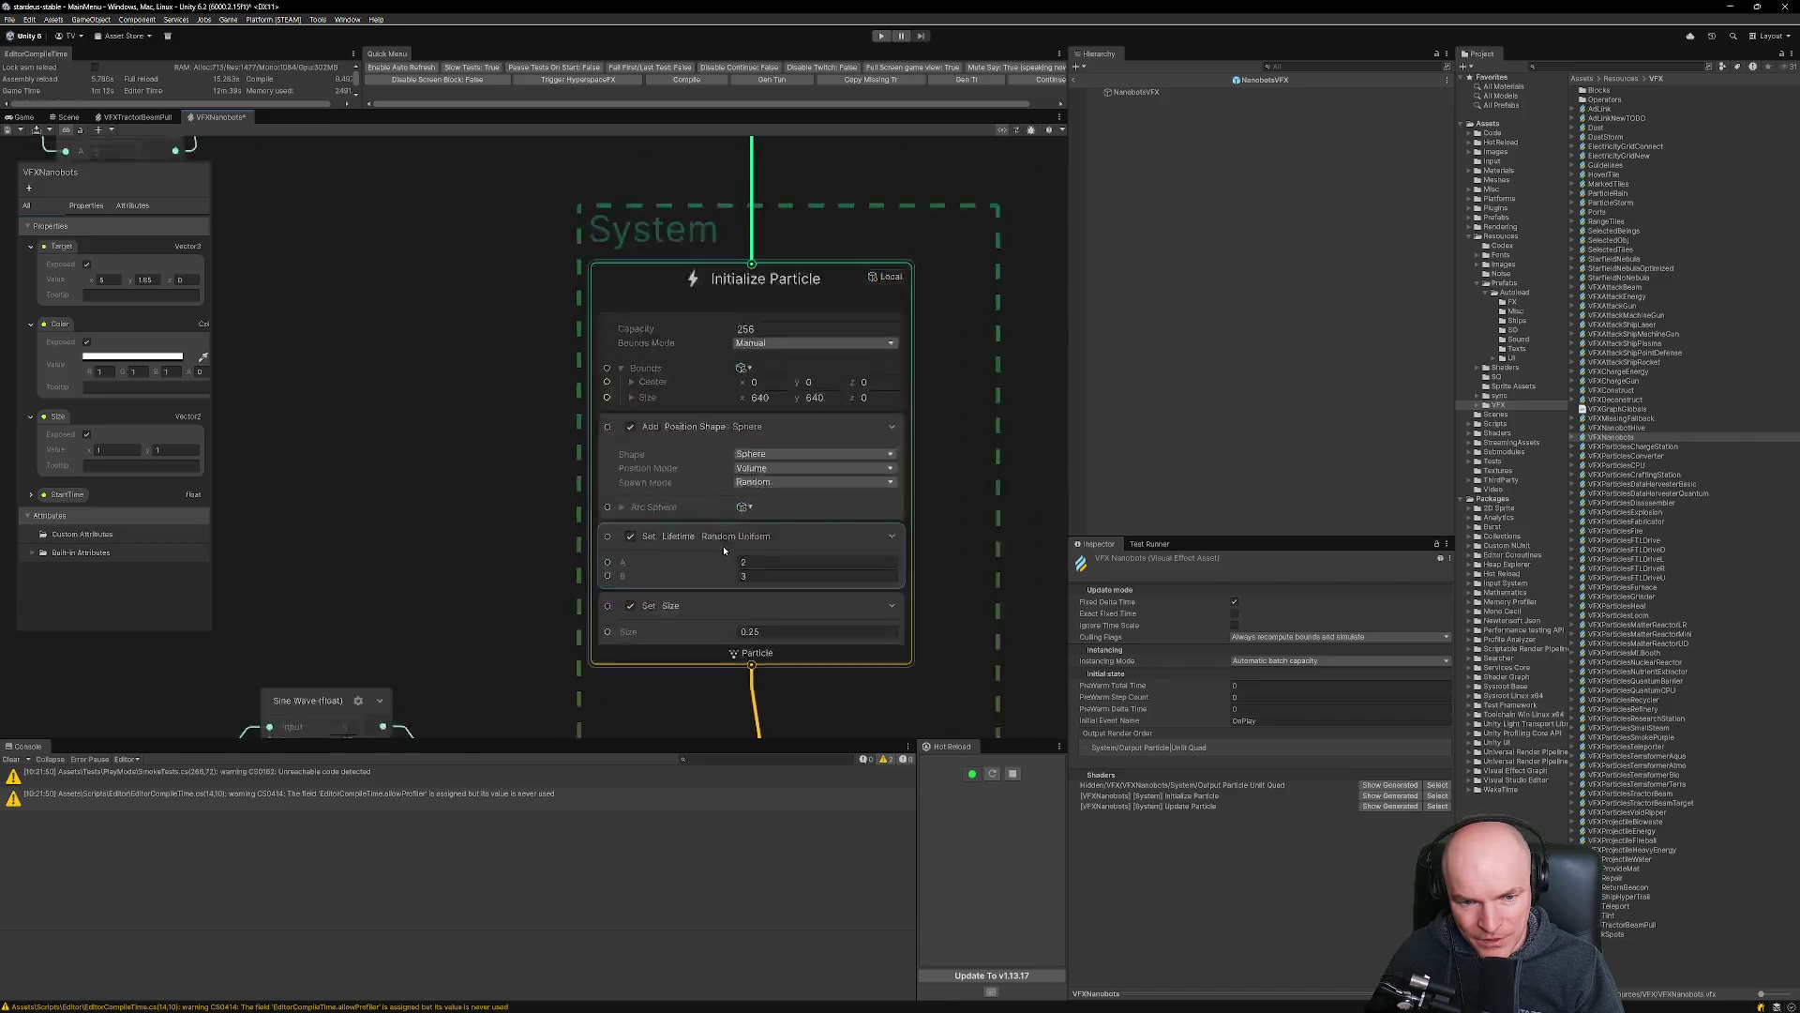
# Move Get Position and Target down-left, lower the Multiply and Maximum nodes, and select both.
pyautogui.moveTo(768, 452)
pyautogui.mouseDown()
pyautogui.moveTo(785, 329)
pyautogui.moveTo(787, 382)
pyautogui.mouseUp()
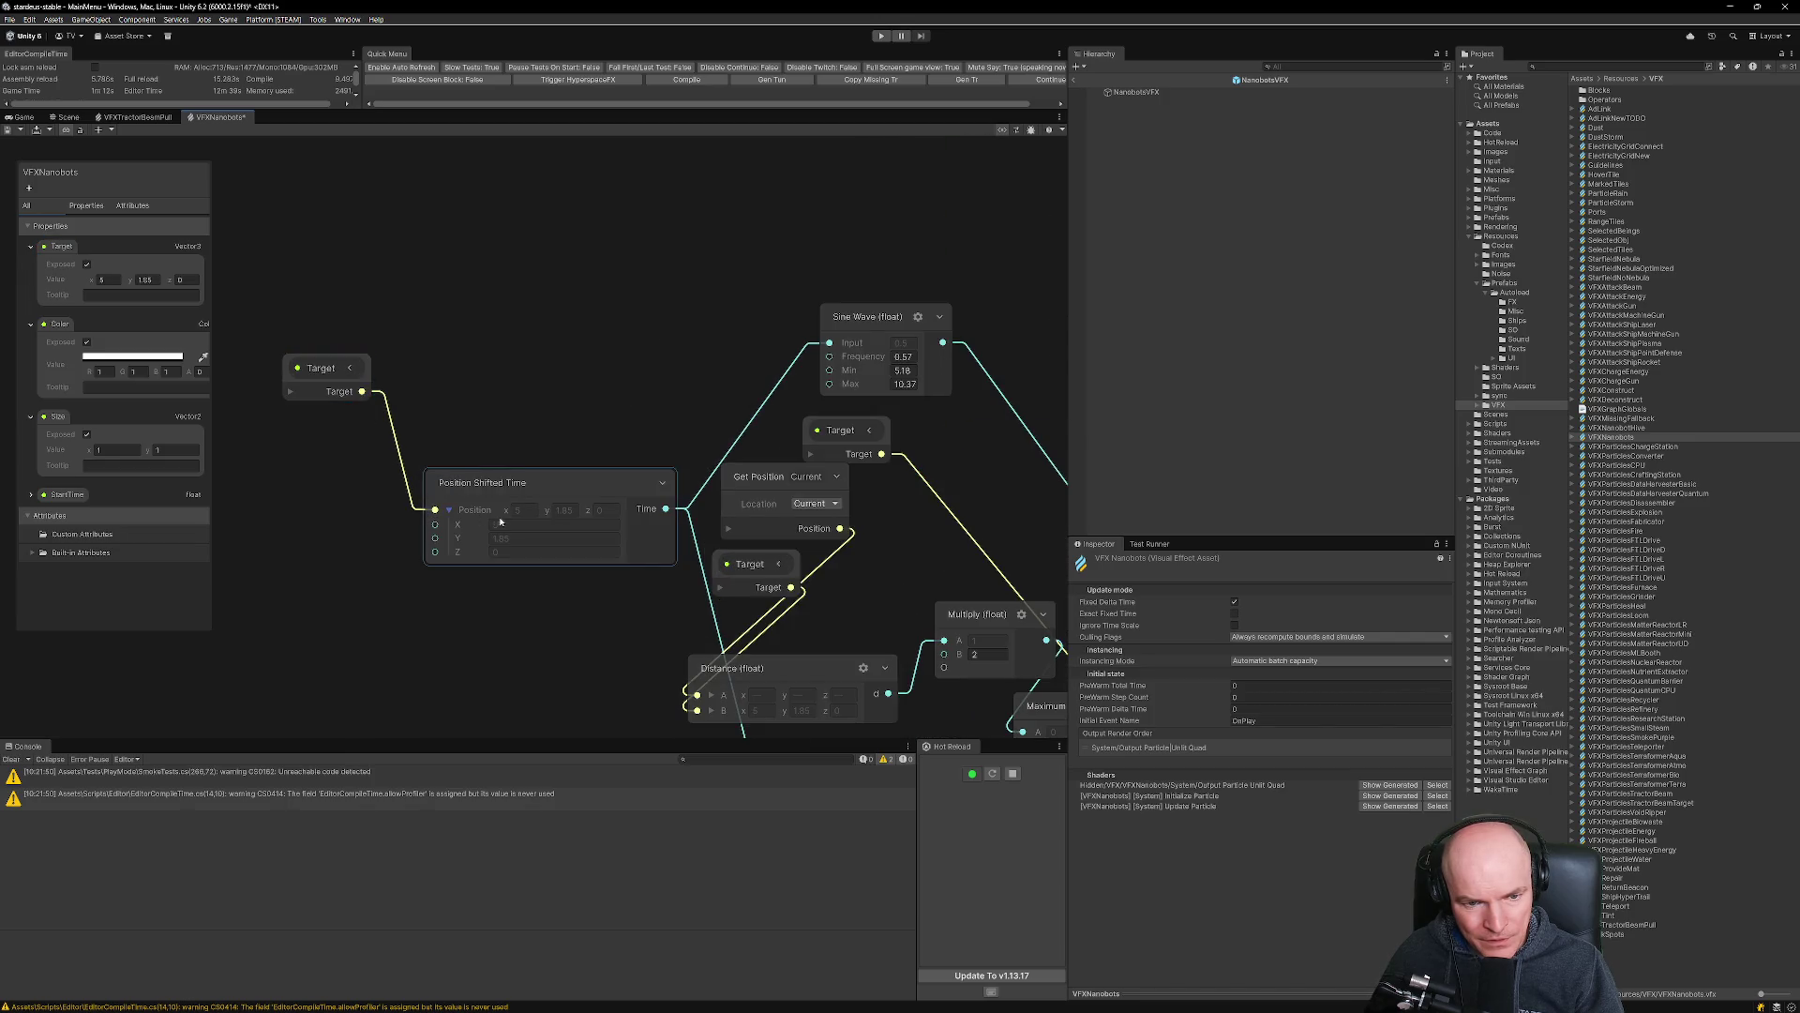
pyautogui.scroll(-3, 382, 430)
pyautogui.scroll(2, 707, 424)
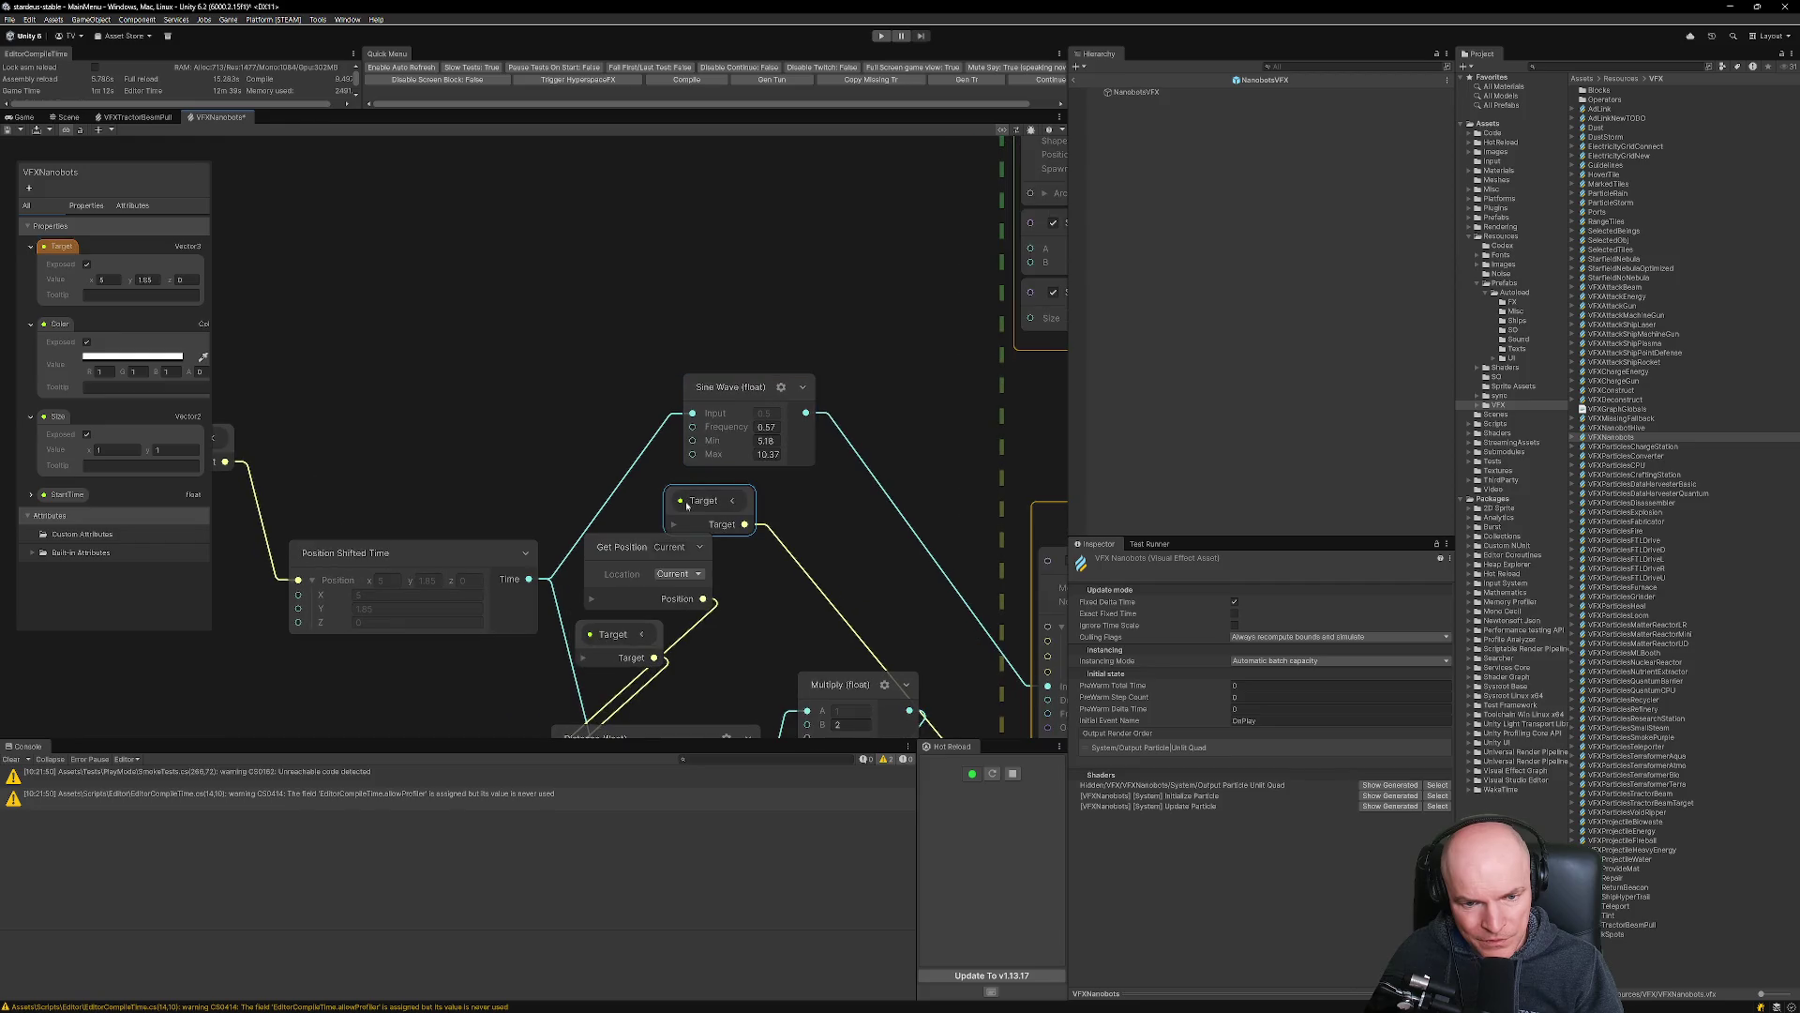
pyautogui.scroll(1, 581, 387)
pyautogui.moveTo(603, 374); pyautogui.dragTo(365, 561)
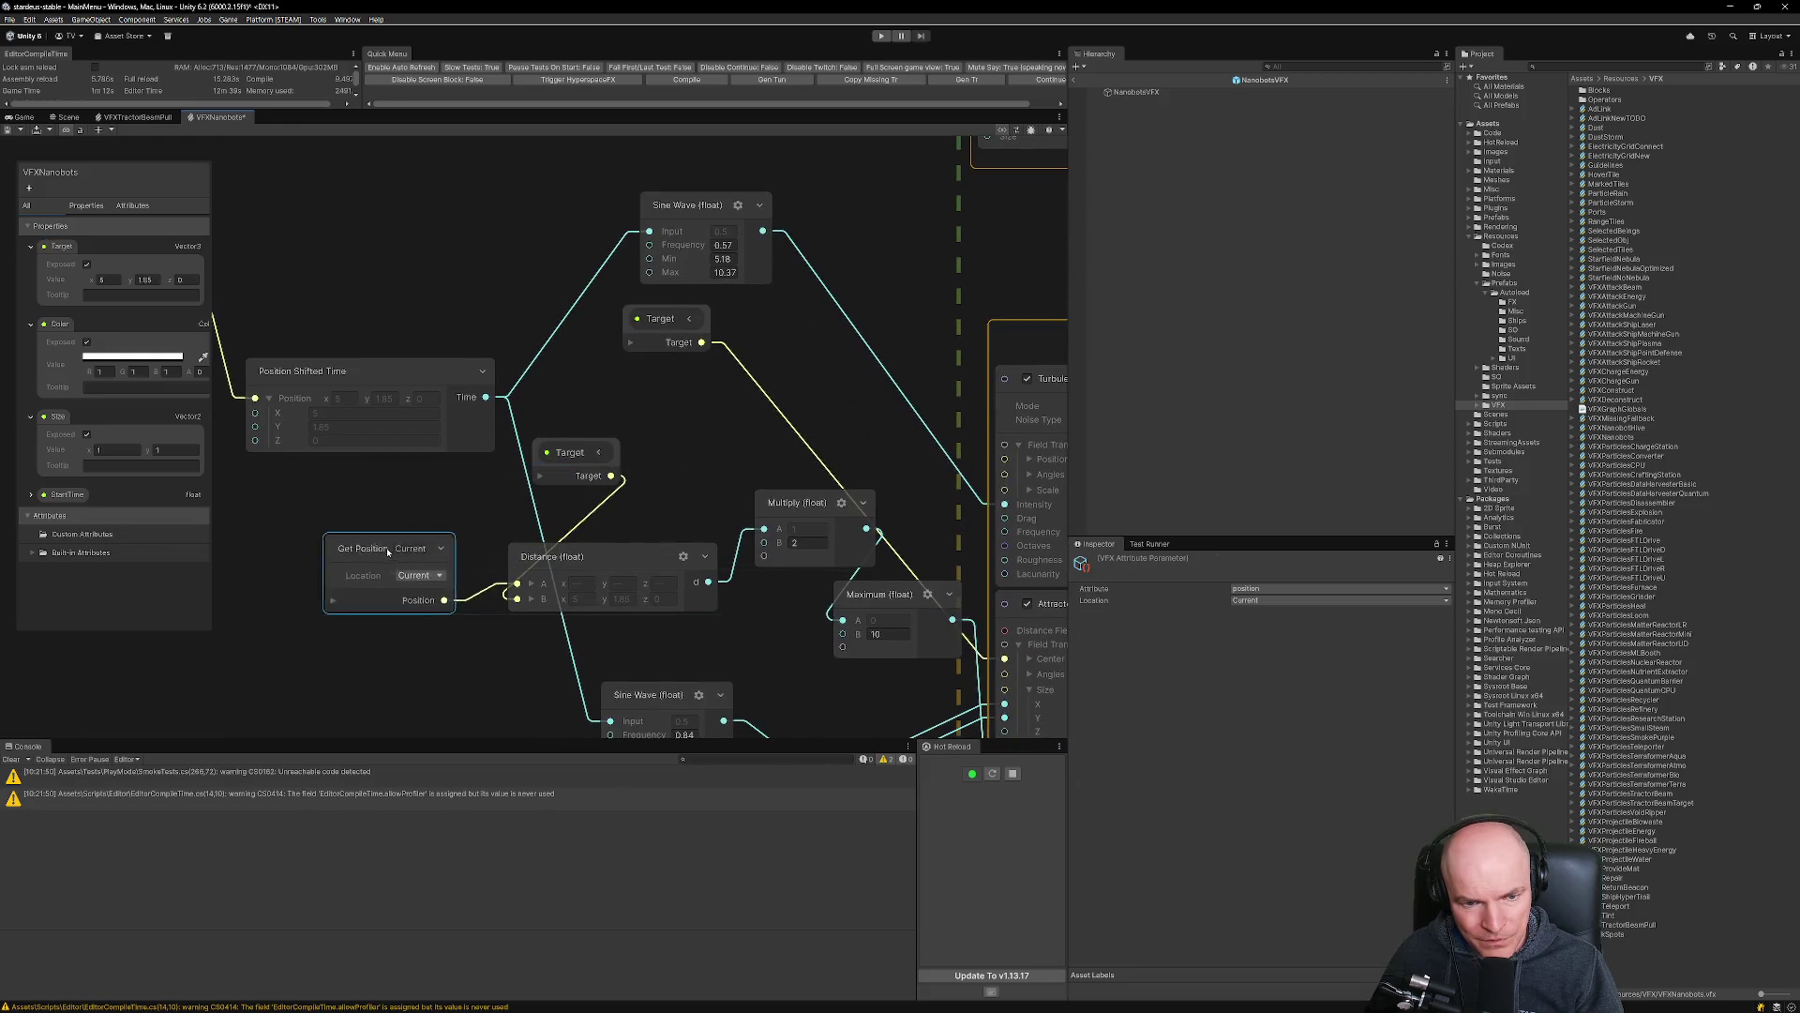
pyautogui.moveTo(569, 452); pyautogui.dragTo(351, 654)
pyautogui.scroll(-3, 454, 569)
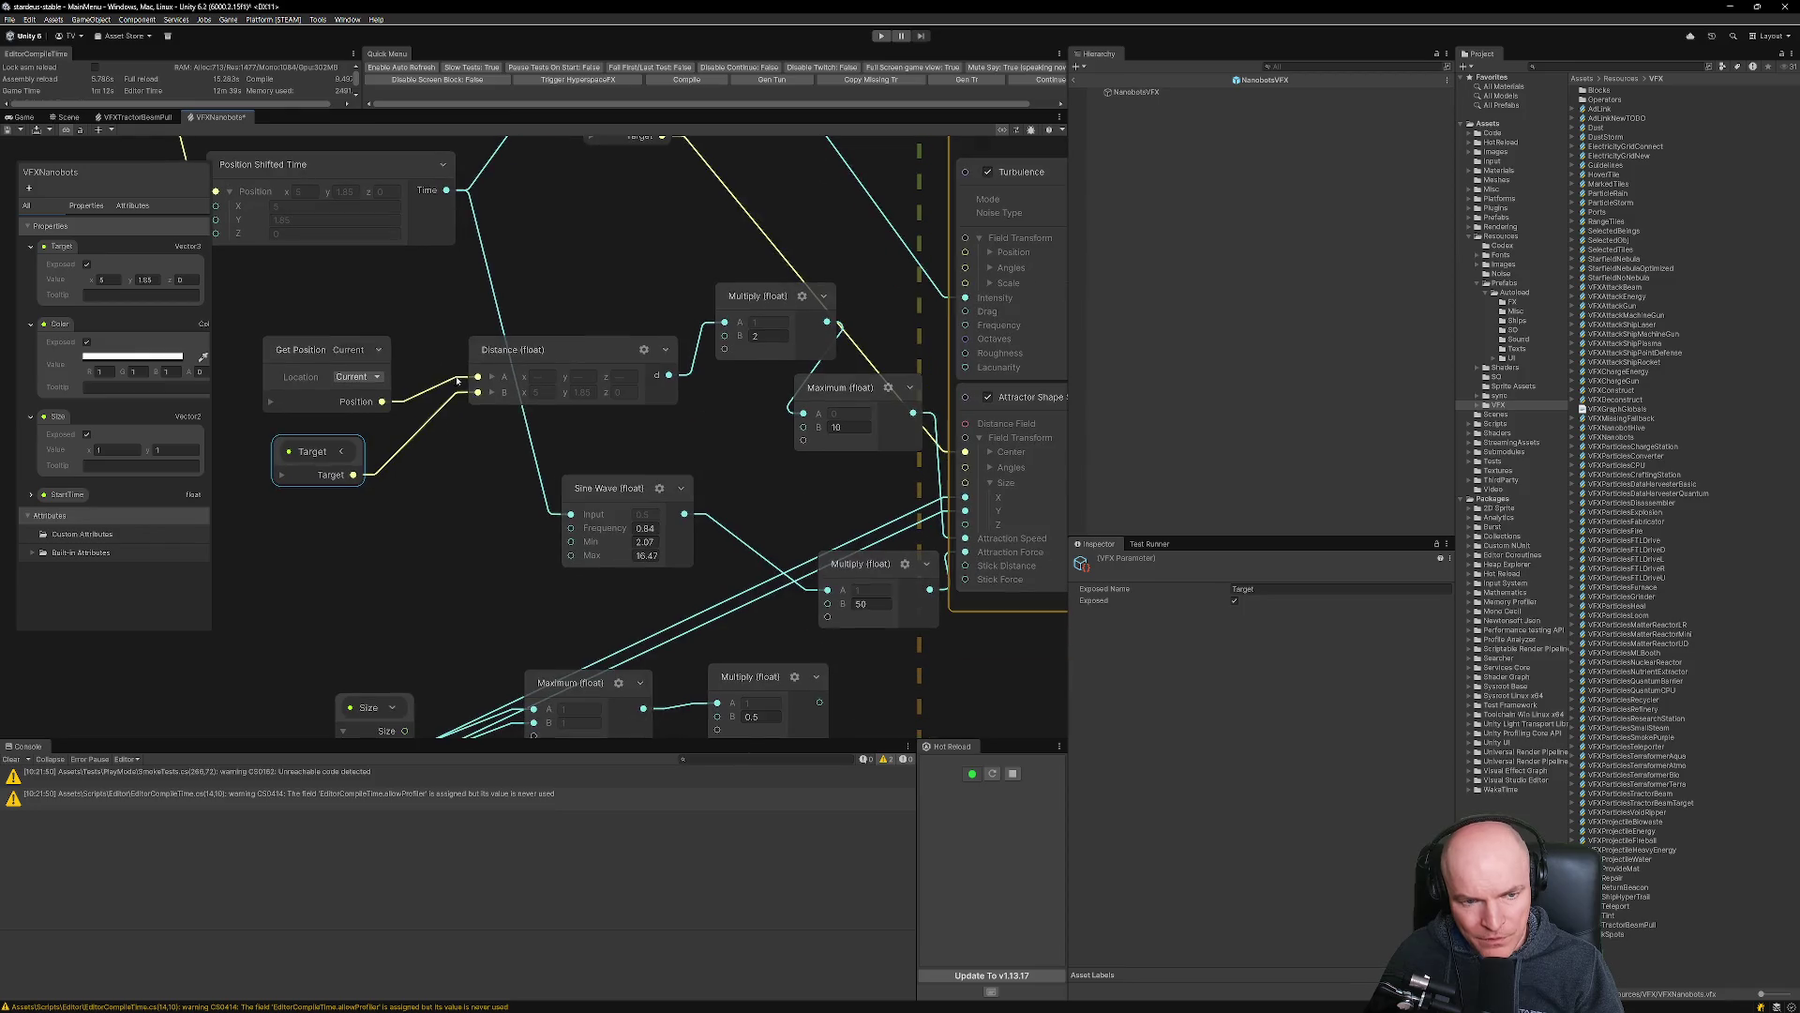
pyautogui.scroll(2, 658, 386)
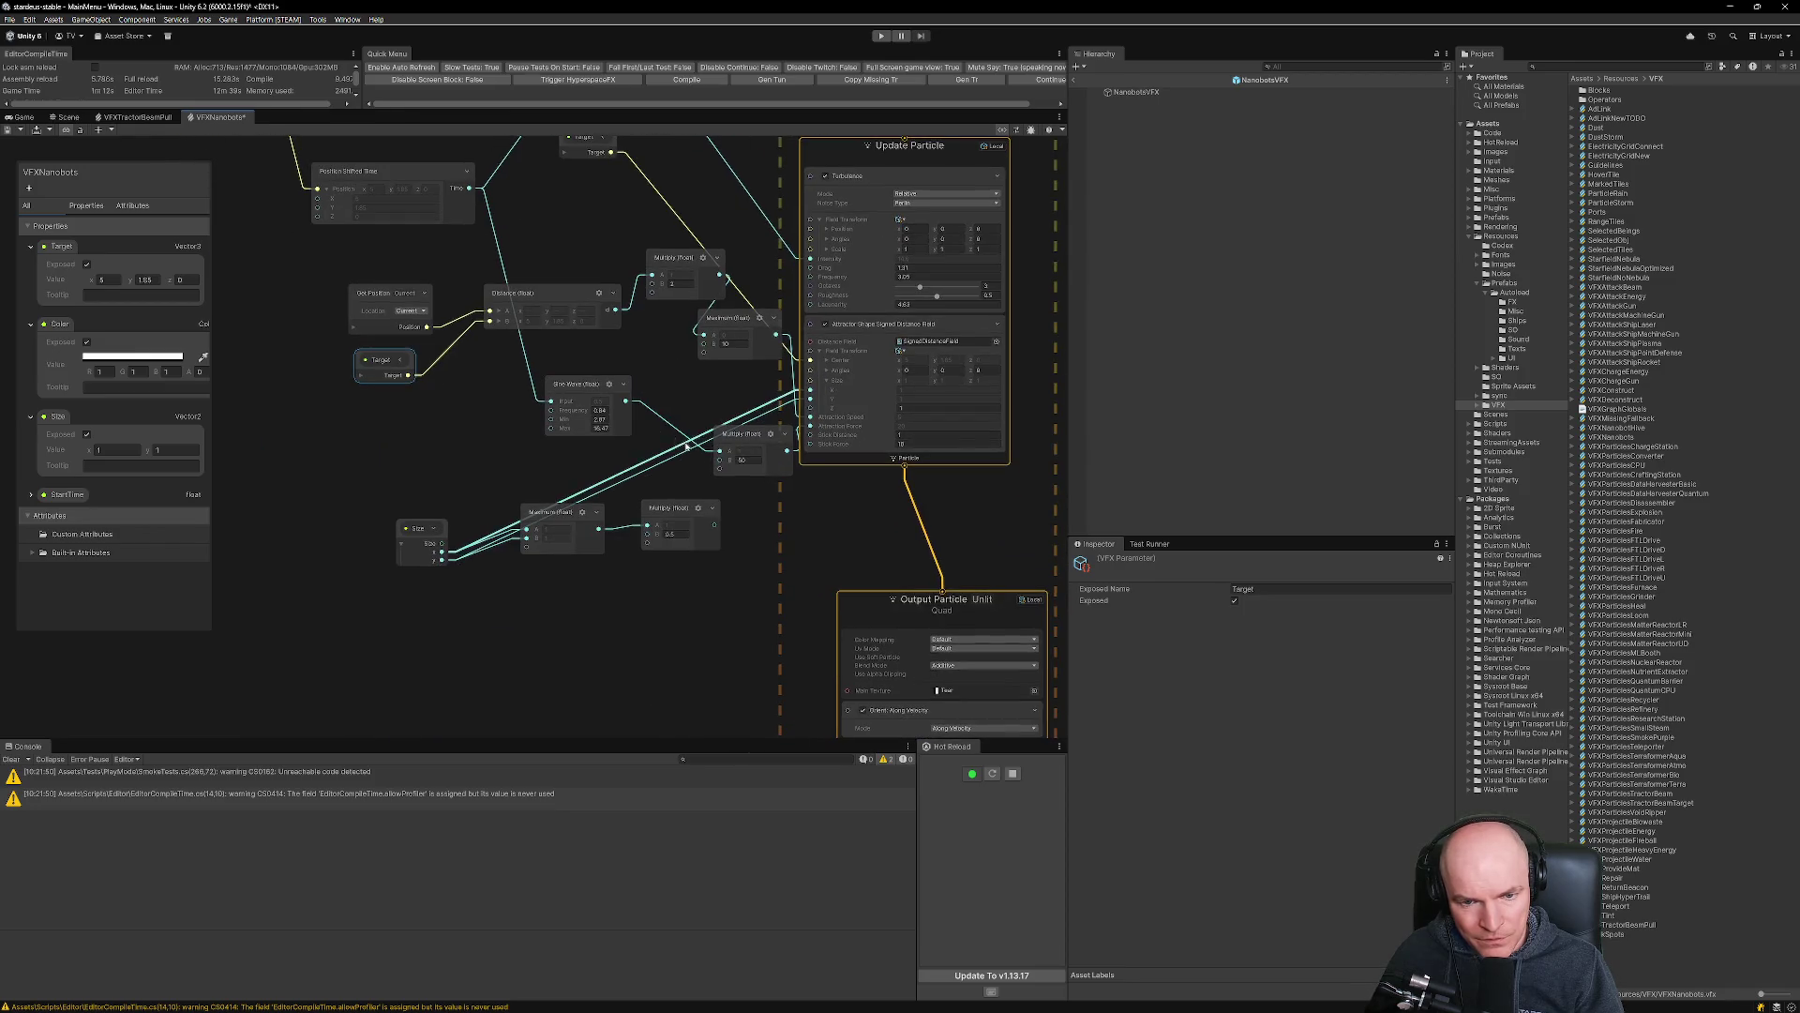
pyautogui.moveTo(750, 437)
pyautogui.mouseDown()
pyautogui.moveTo(679, 436)
pyautogui.moveTo(703, 435)
pyautogui.mouseUp()
pyautogui.moveTo(608, 368)
pyautogui.mouseDown()
pyautogui.moveTo(614, 460)
pyautogui.moveTo(632, 396)
pyautogui.mouseUp()
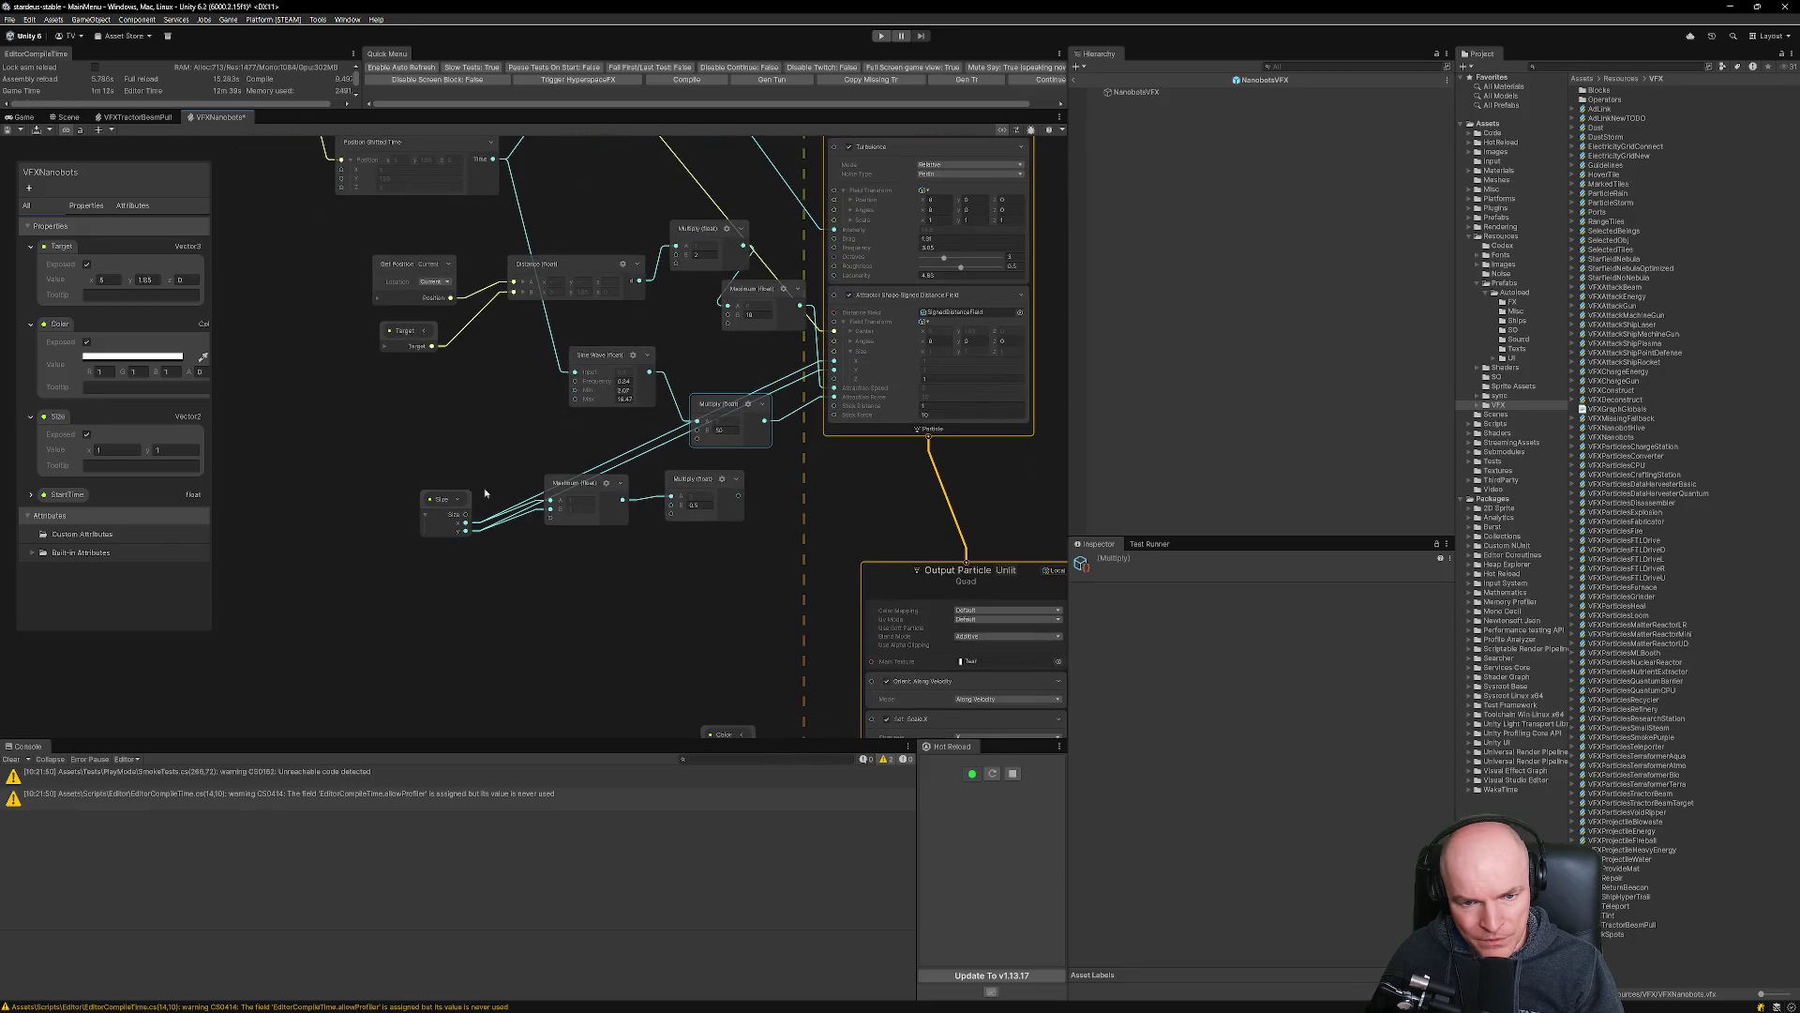
pyautogui.scroll(2, 634, 502)
pyautogui.moveTo(736, 471); pyautogui.dragTo(731, 549)
pyautogui.moveTo(577, 485); pyautogui.dragTo(580, 524)
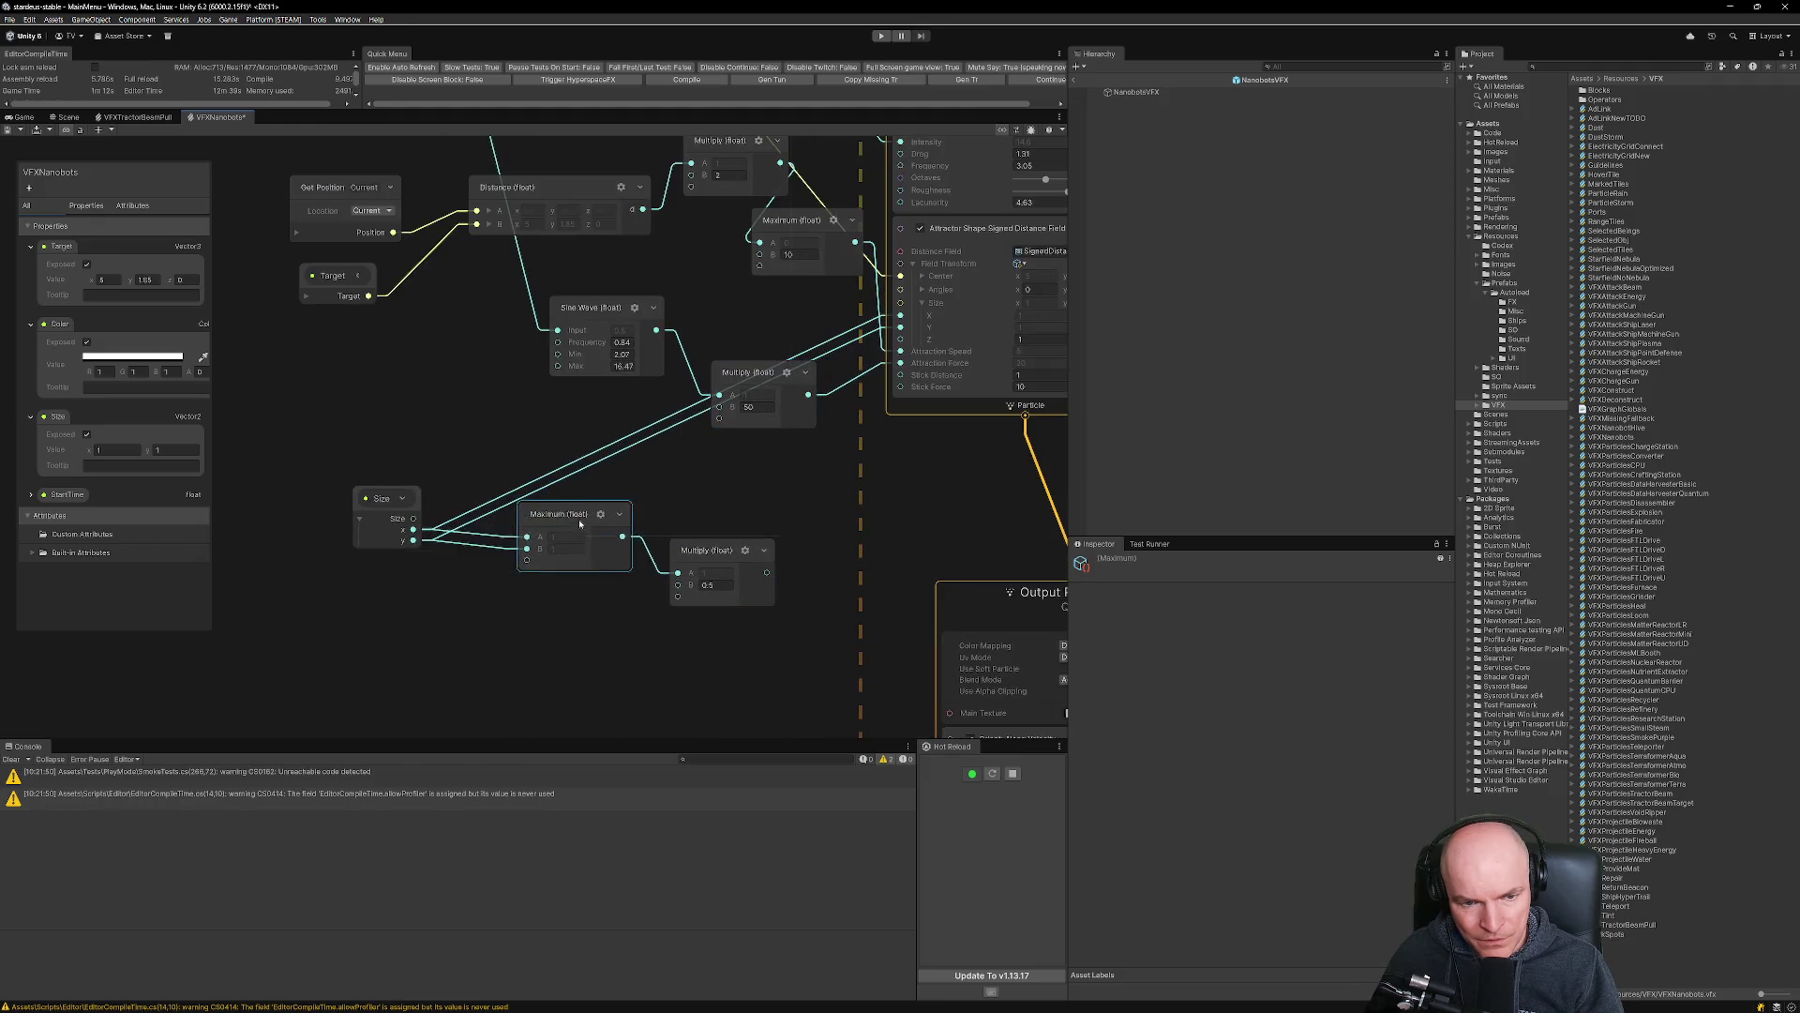
pyautogui.scroll(-3, 658, 483)
pyautogui.moveTo(670, 489)
pyautogui.mouseDown()
pyautogui.moveTo(581, 422)
pyautogui.moveTo(461, 396)
pyautogui.mouseUp()
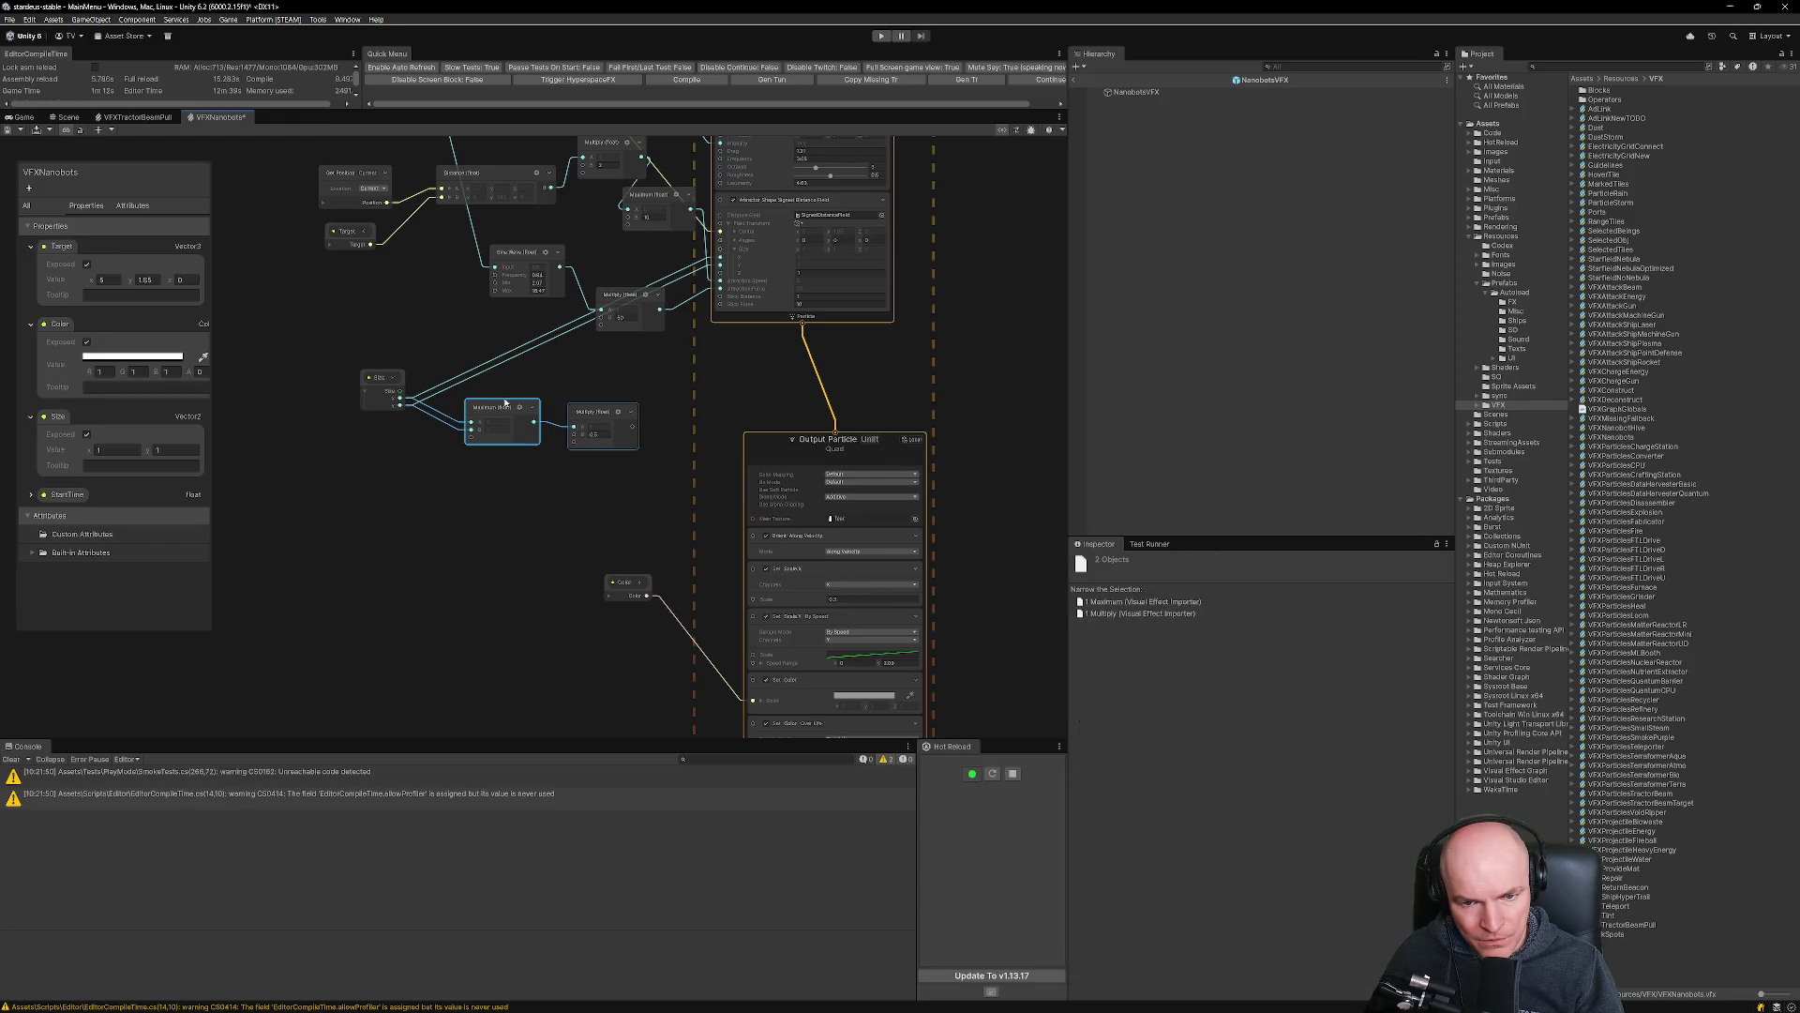
# Delete the Maximum and Multiply nodes, move the Color node lower, and review Update Particle.
pyautogui.press('Delete')
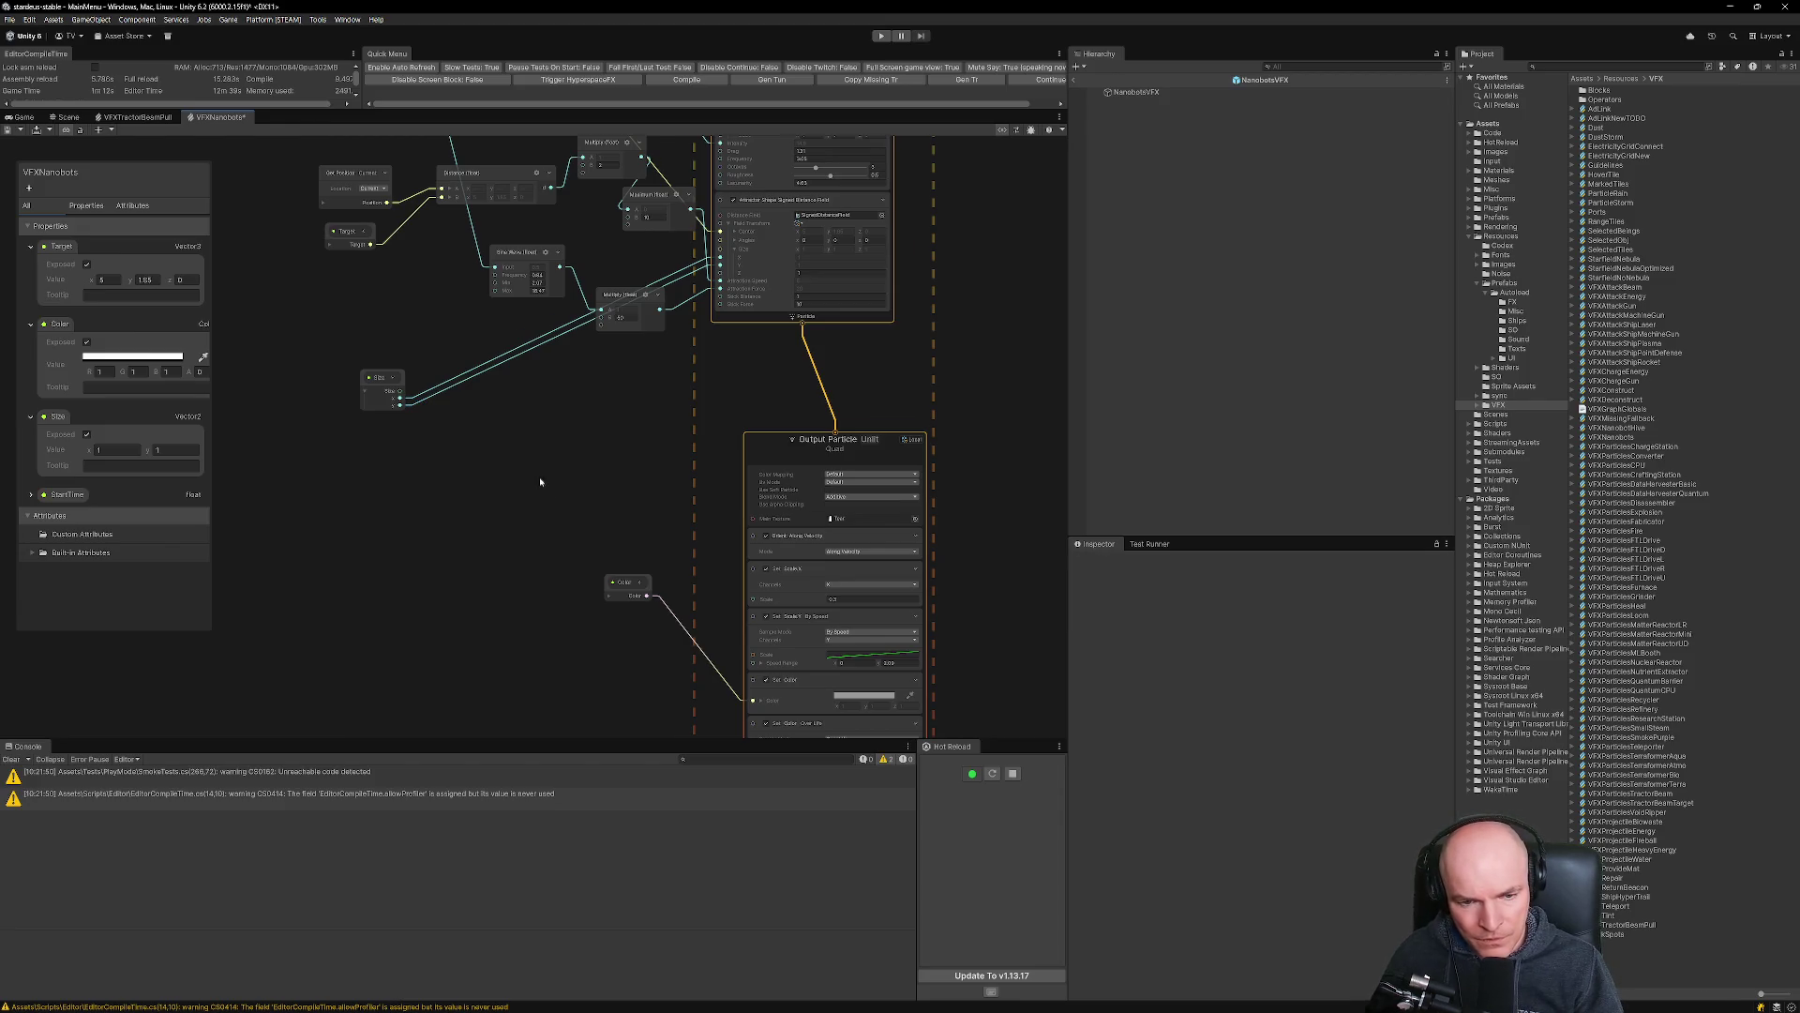
pyautogui.scroll(3, 540, 482)
pyautogui.moveTo(596, 456); pyautogui.dragTo(603, 618)
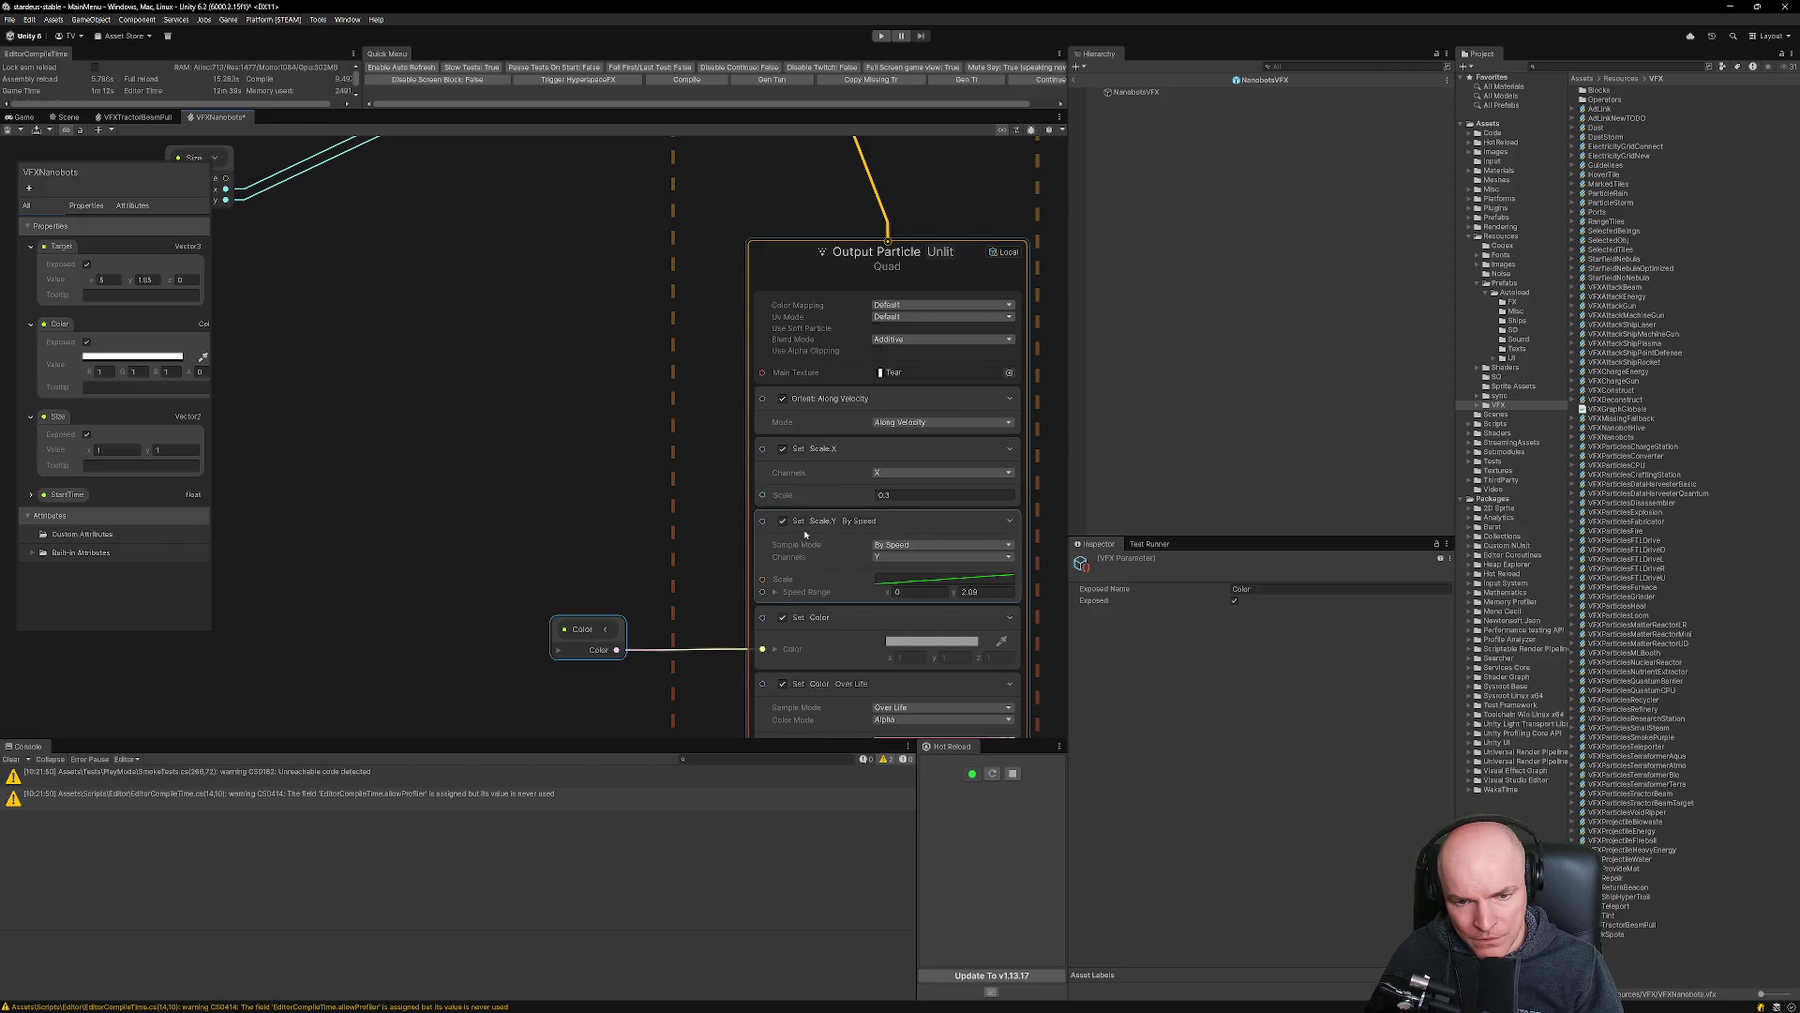
pyautogui.moveTo(679, 535)
pyautogui.mouseDown()
pyautogui.moveTo(656, 506)
pyautogui.moveTo(675, 394)
pyautogui.mouseUp()
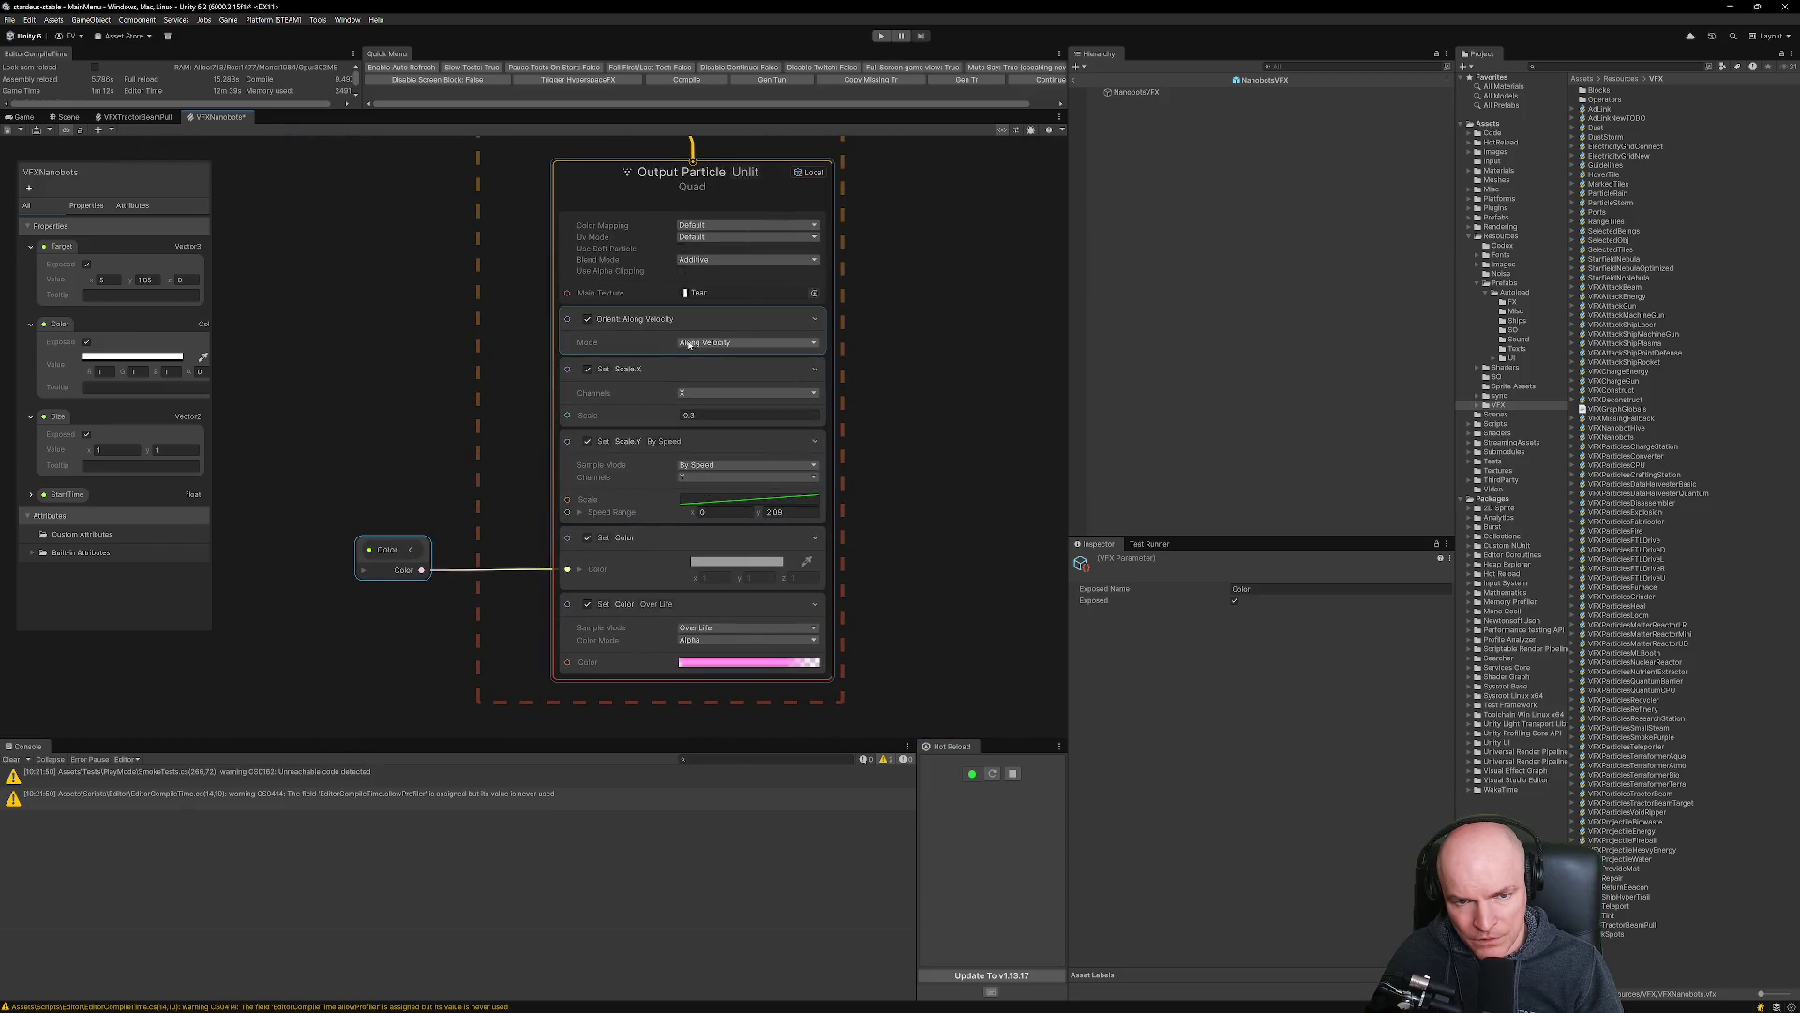
pyautogui.scroll(-10, 503, 643)
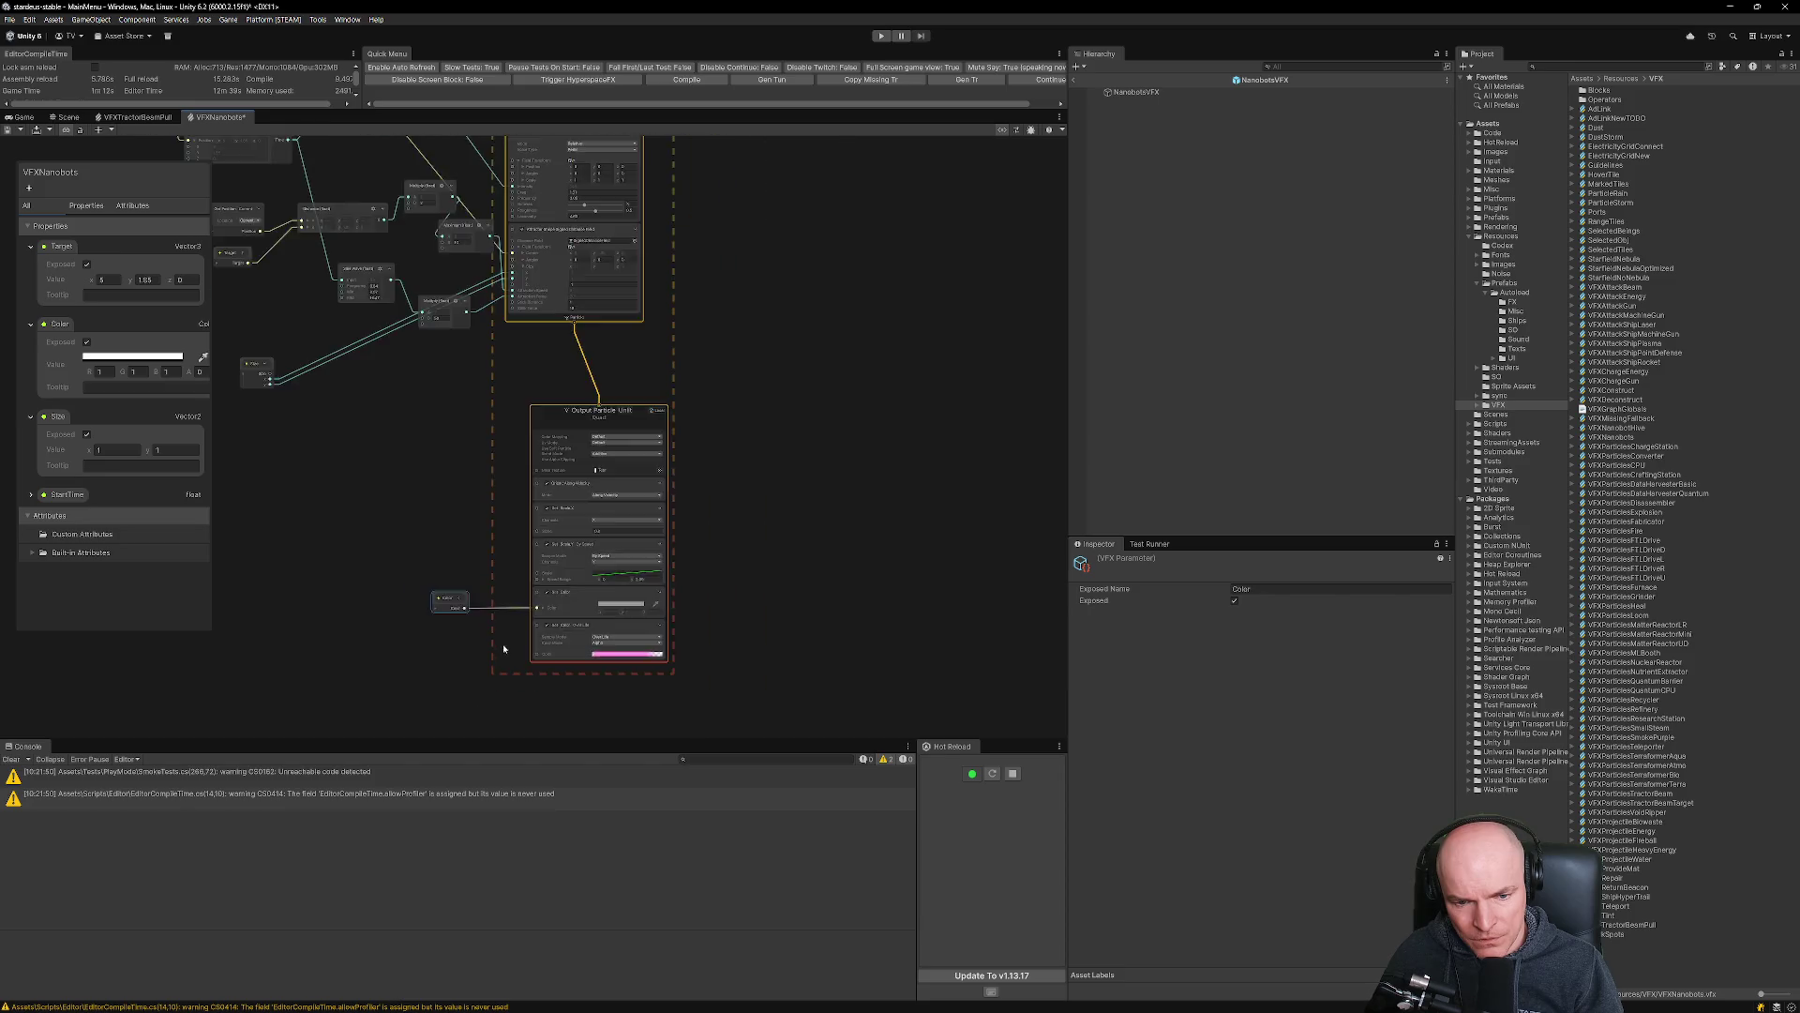
pyautogui.scroll(-5, 513, 410)
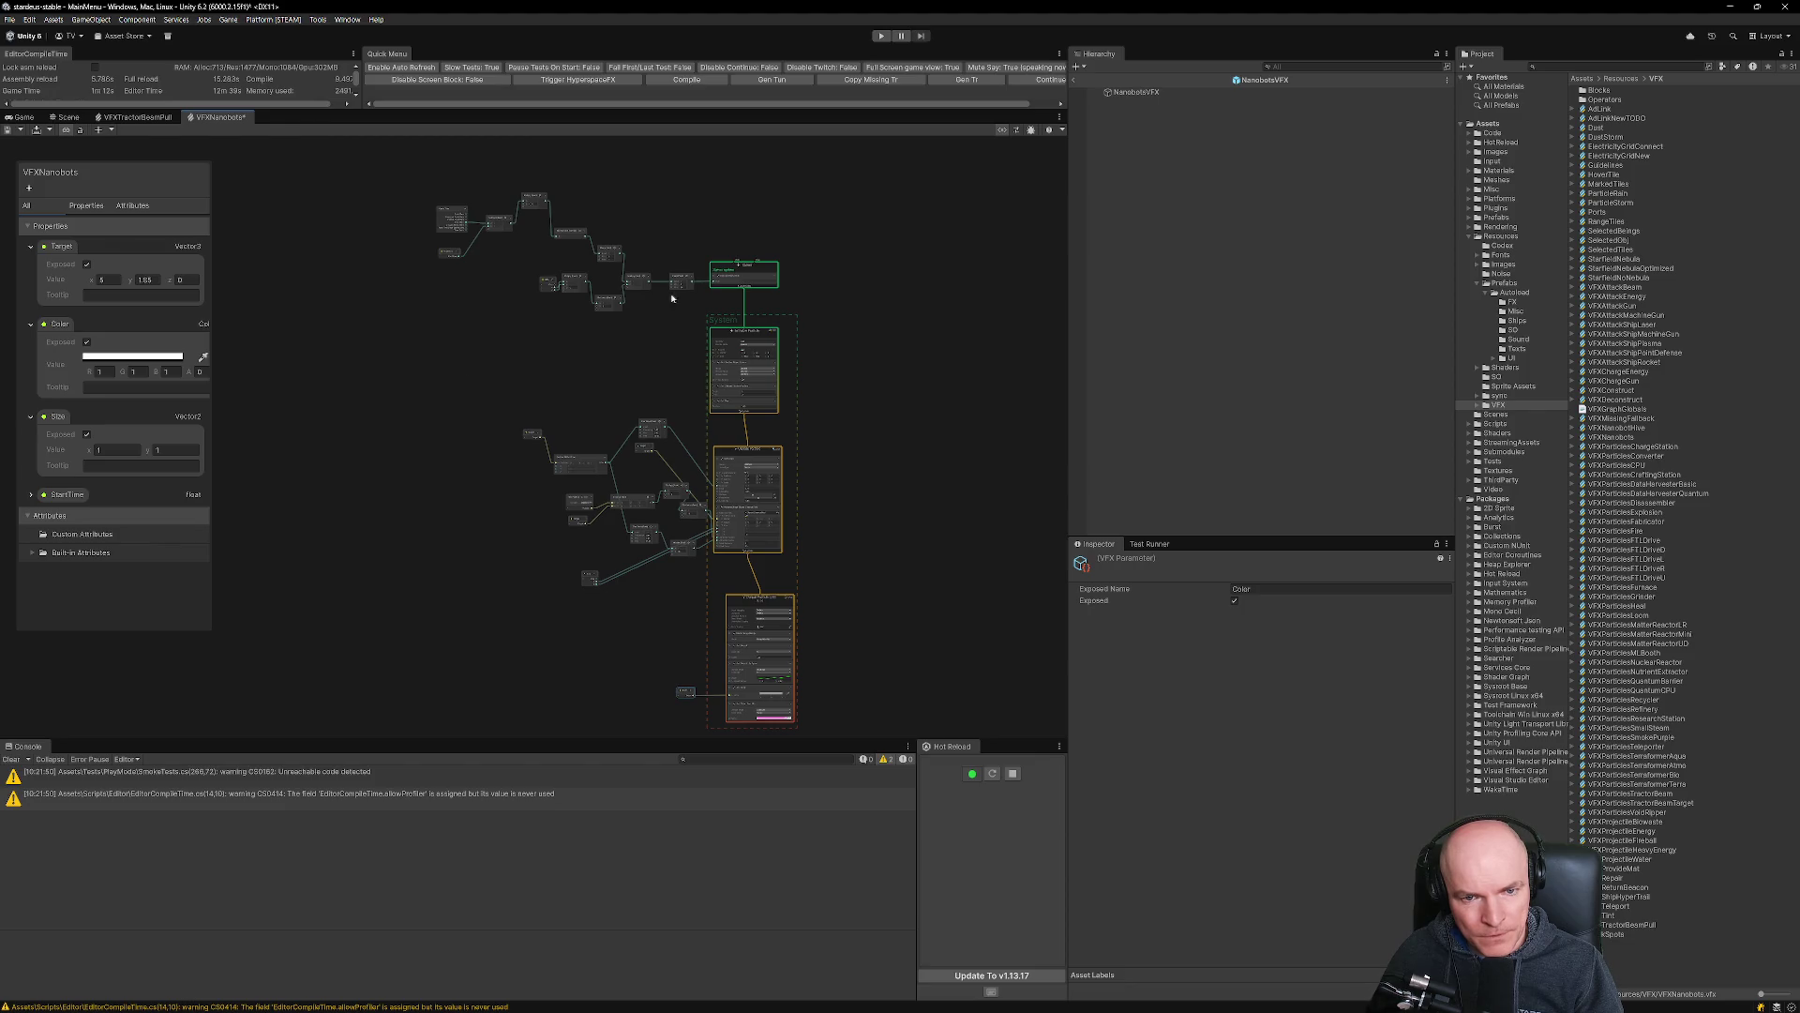
pyautogui.scroll(3, 671, 290)
pyautogui.scroll(2, 670, 358)
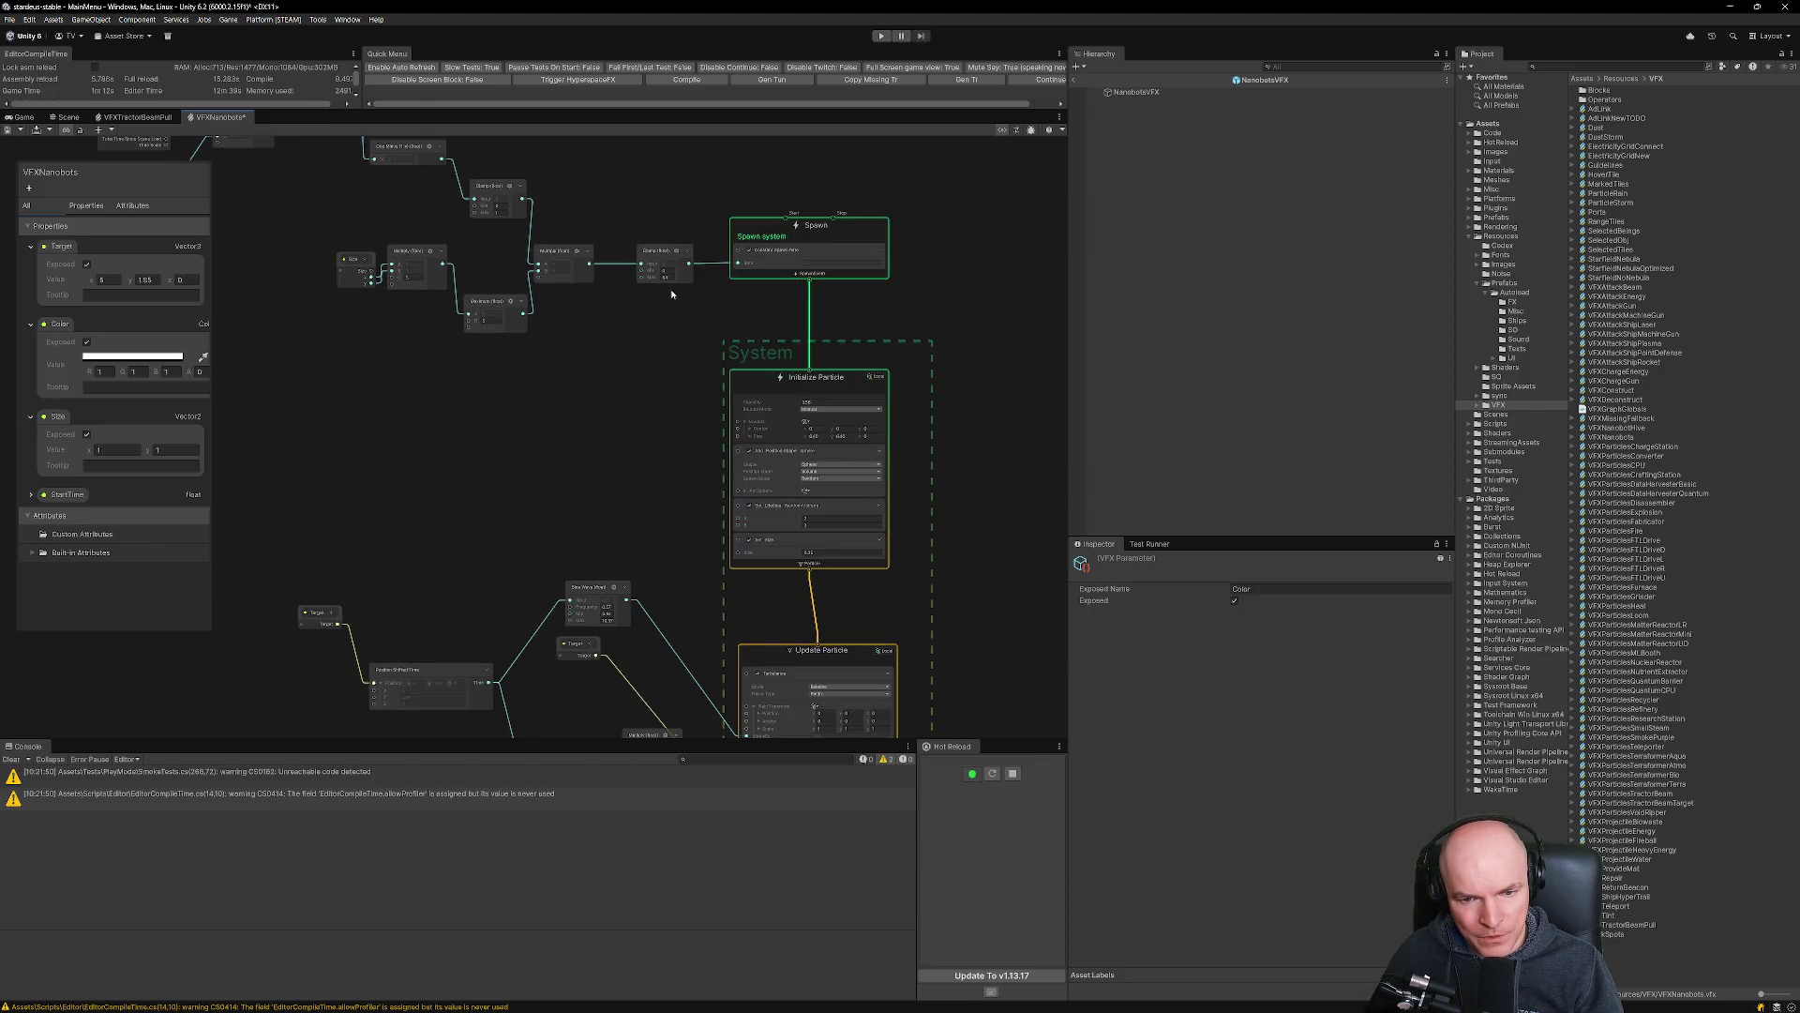
pyautogui.scroll(-2, 663, 397)
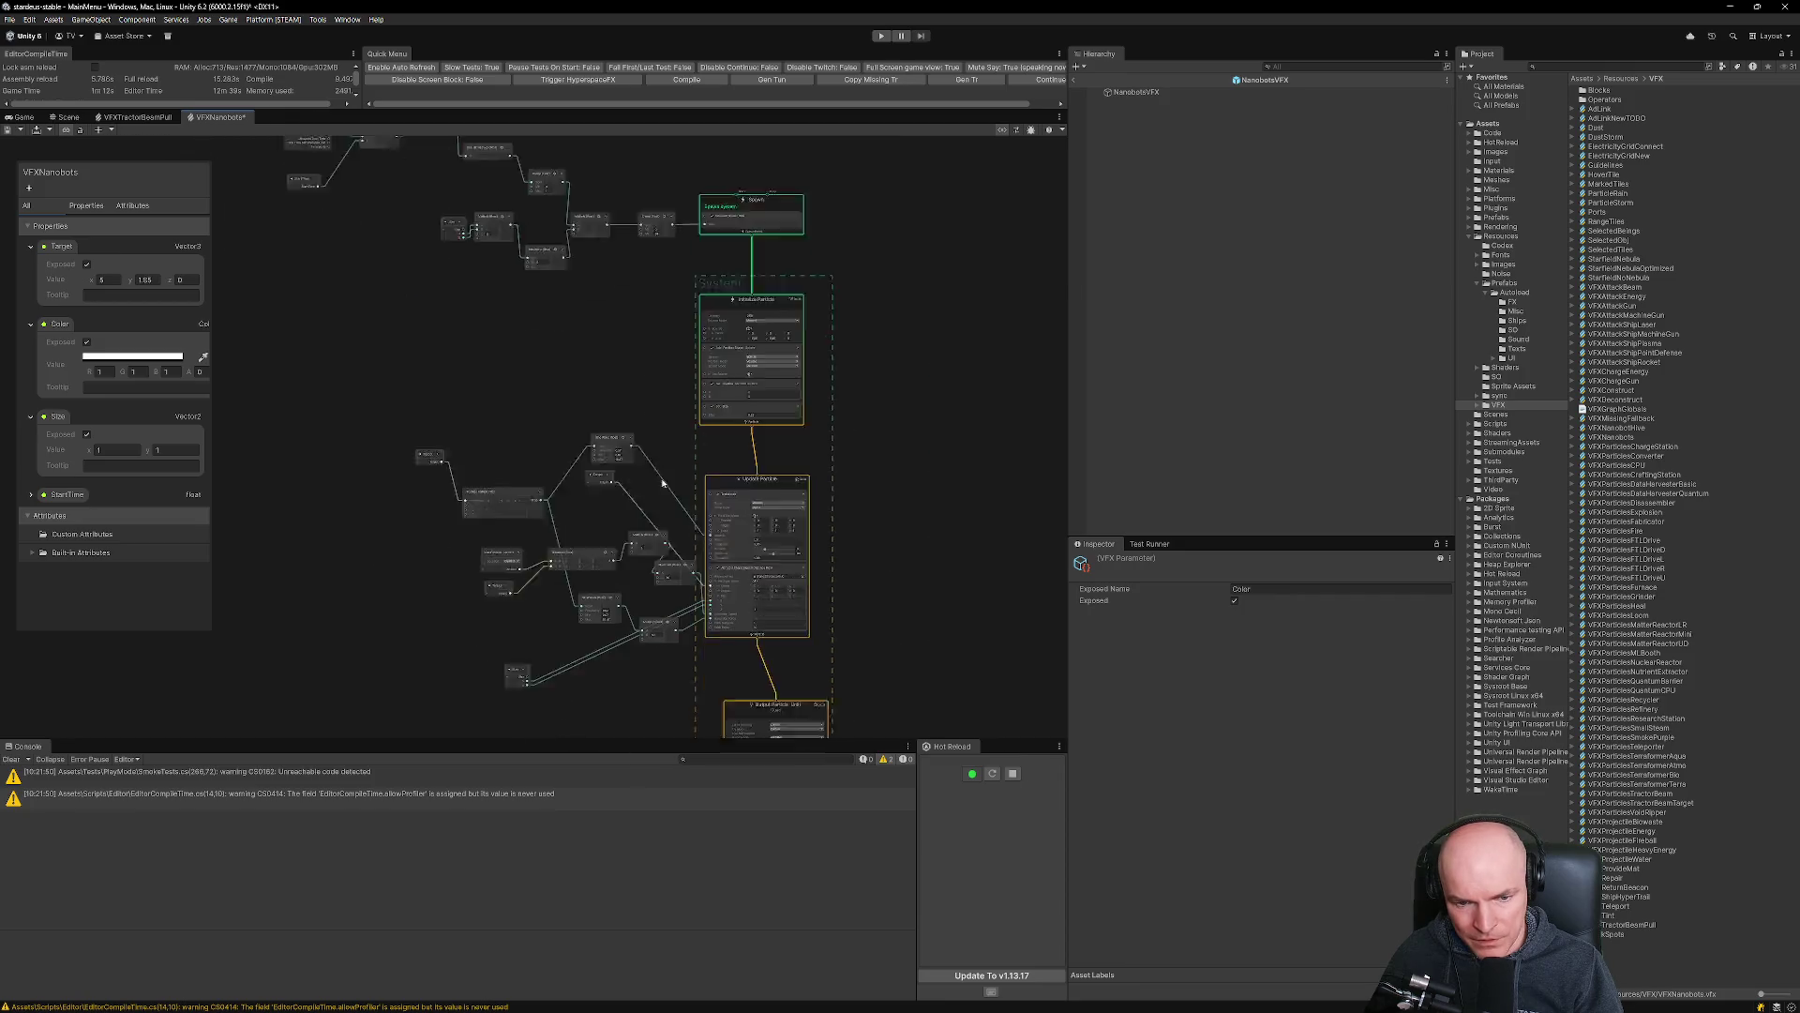
pyautogui.scroll(5, 724, 456)
pyautogui.scroll(2, 725, 456)
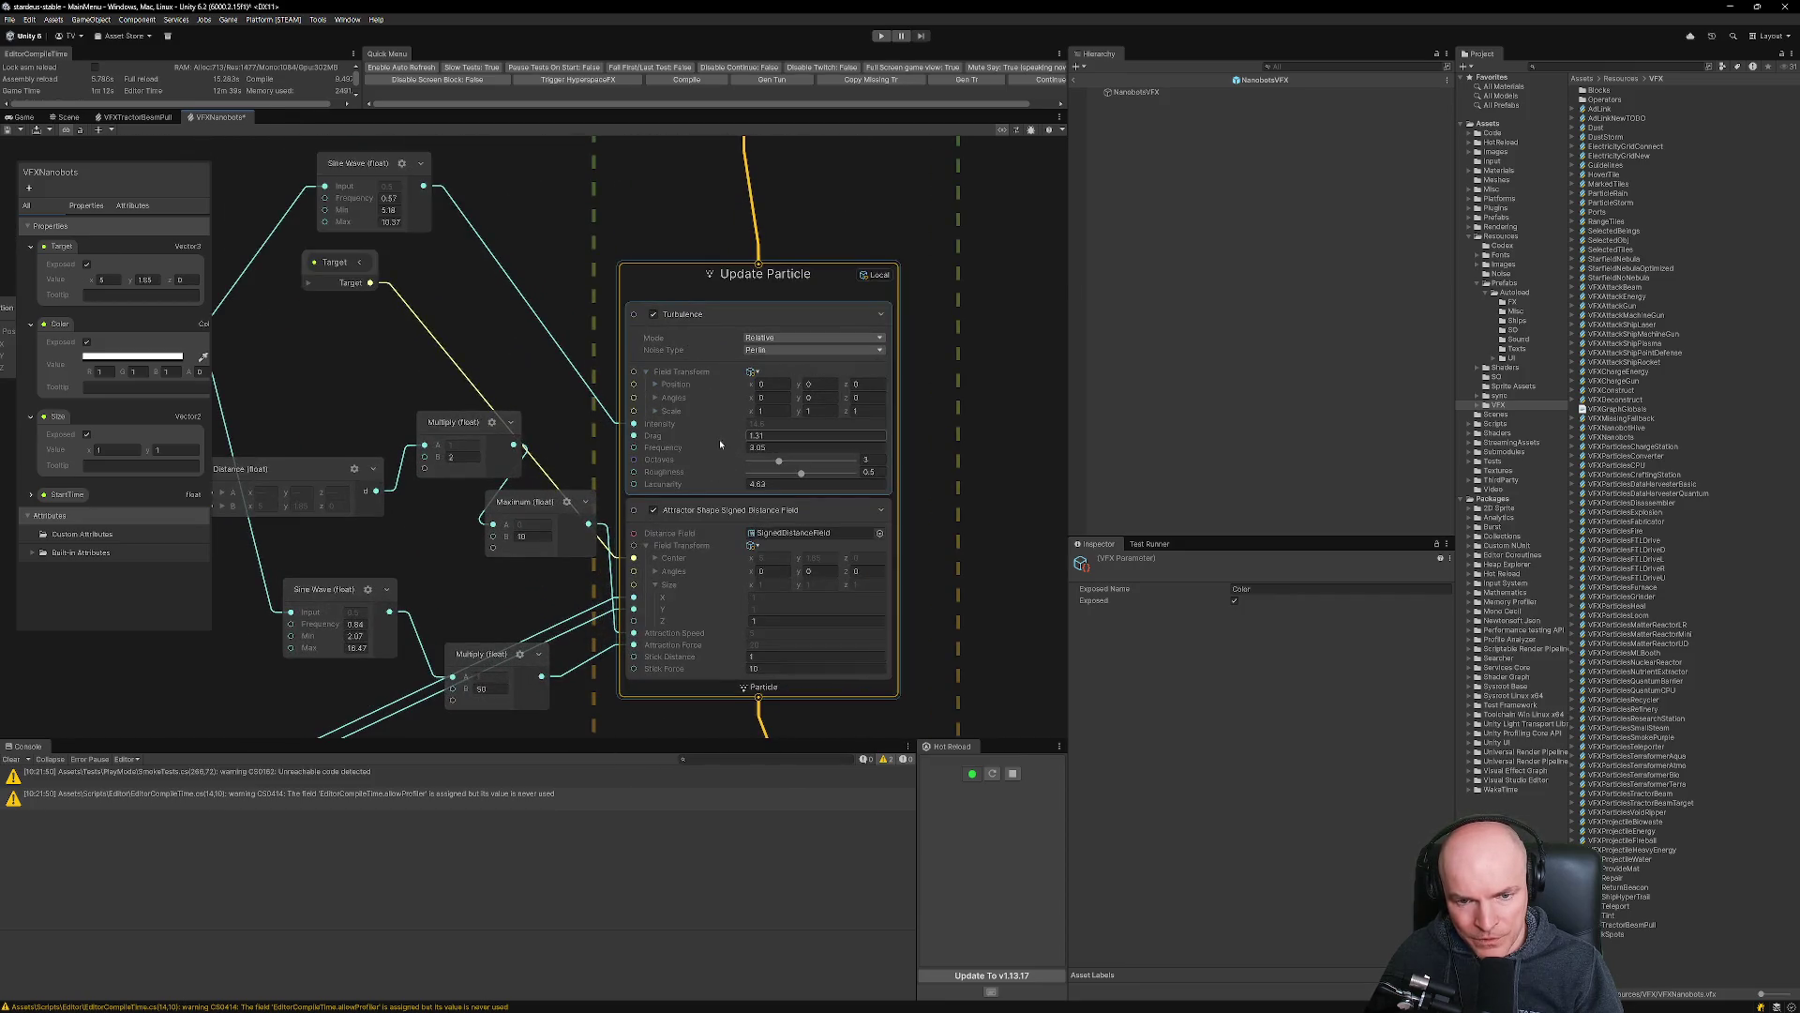
pyautogui.moveTo(513, 366); pyautogui.dragTo(594, 402)
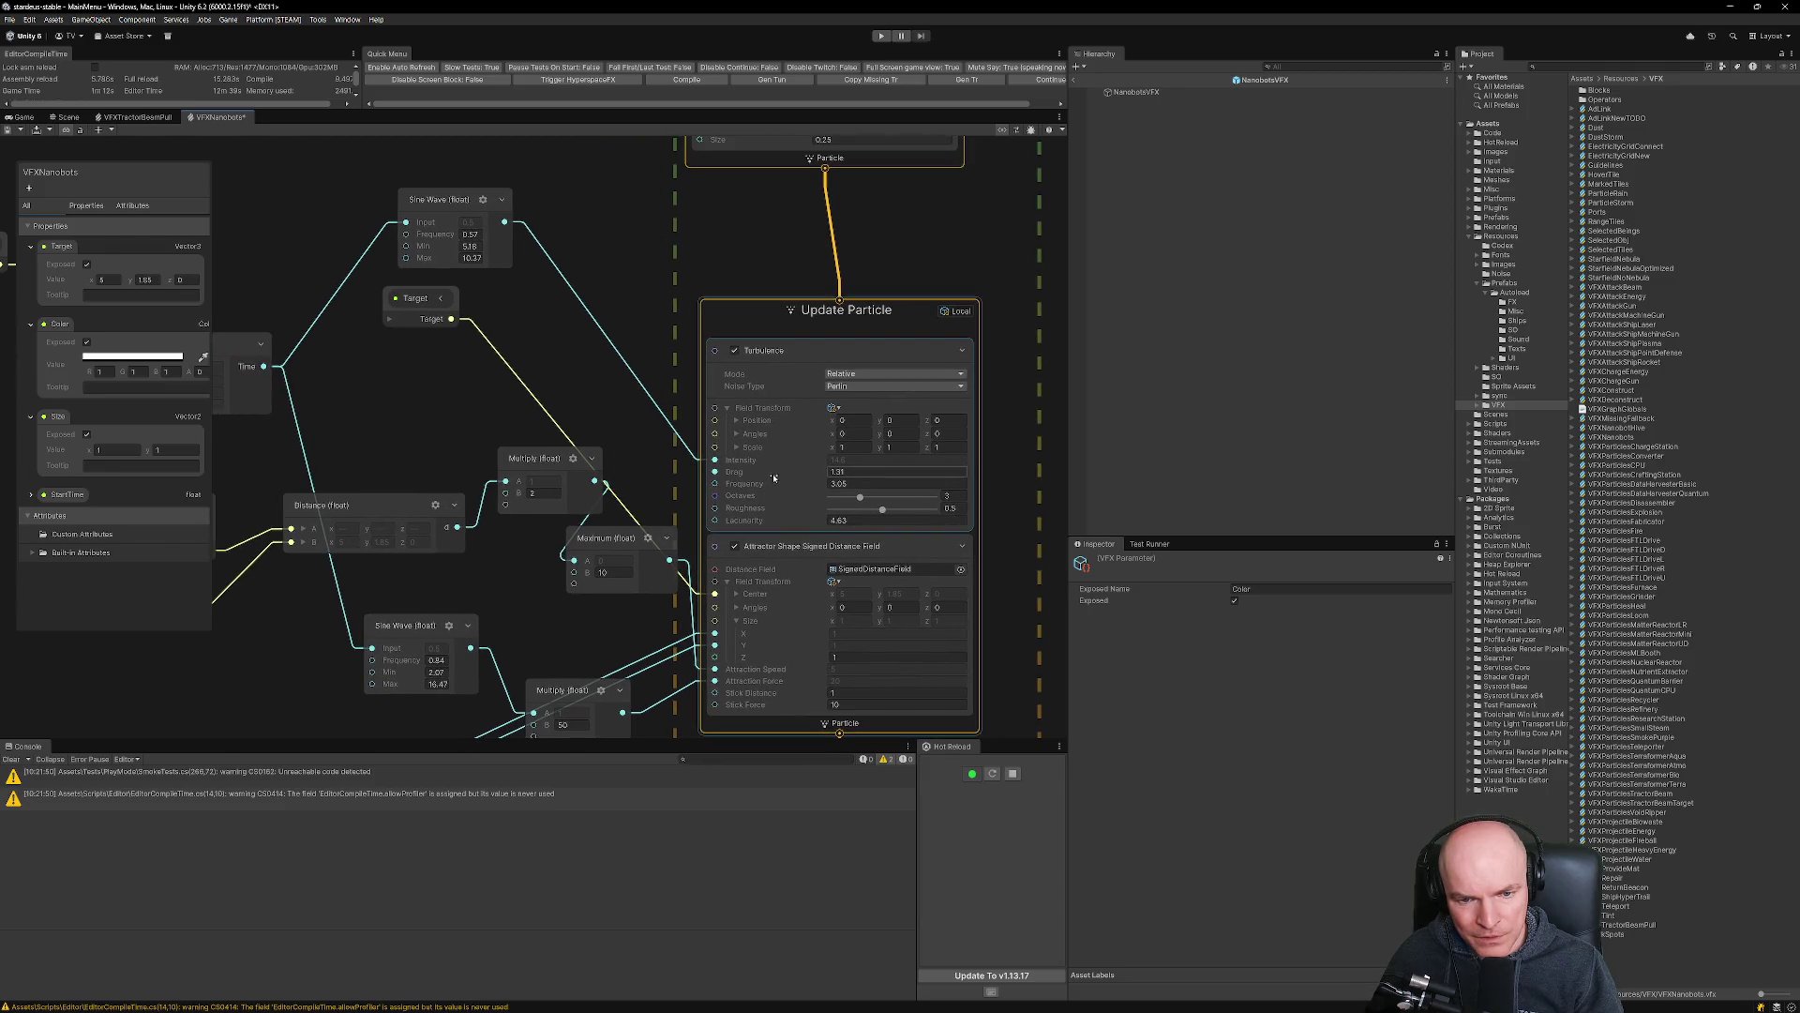
pyautogui.moveTo(762, 465)
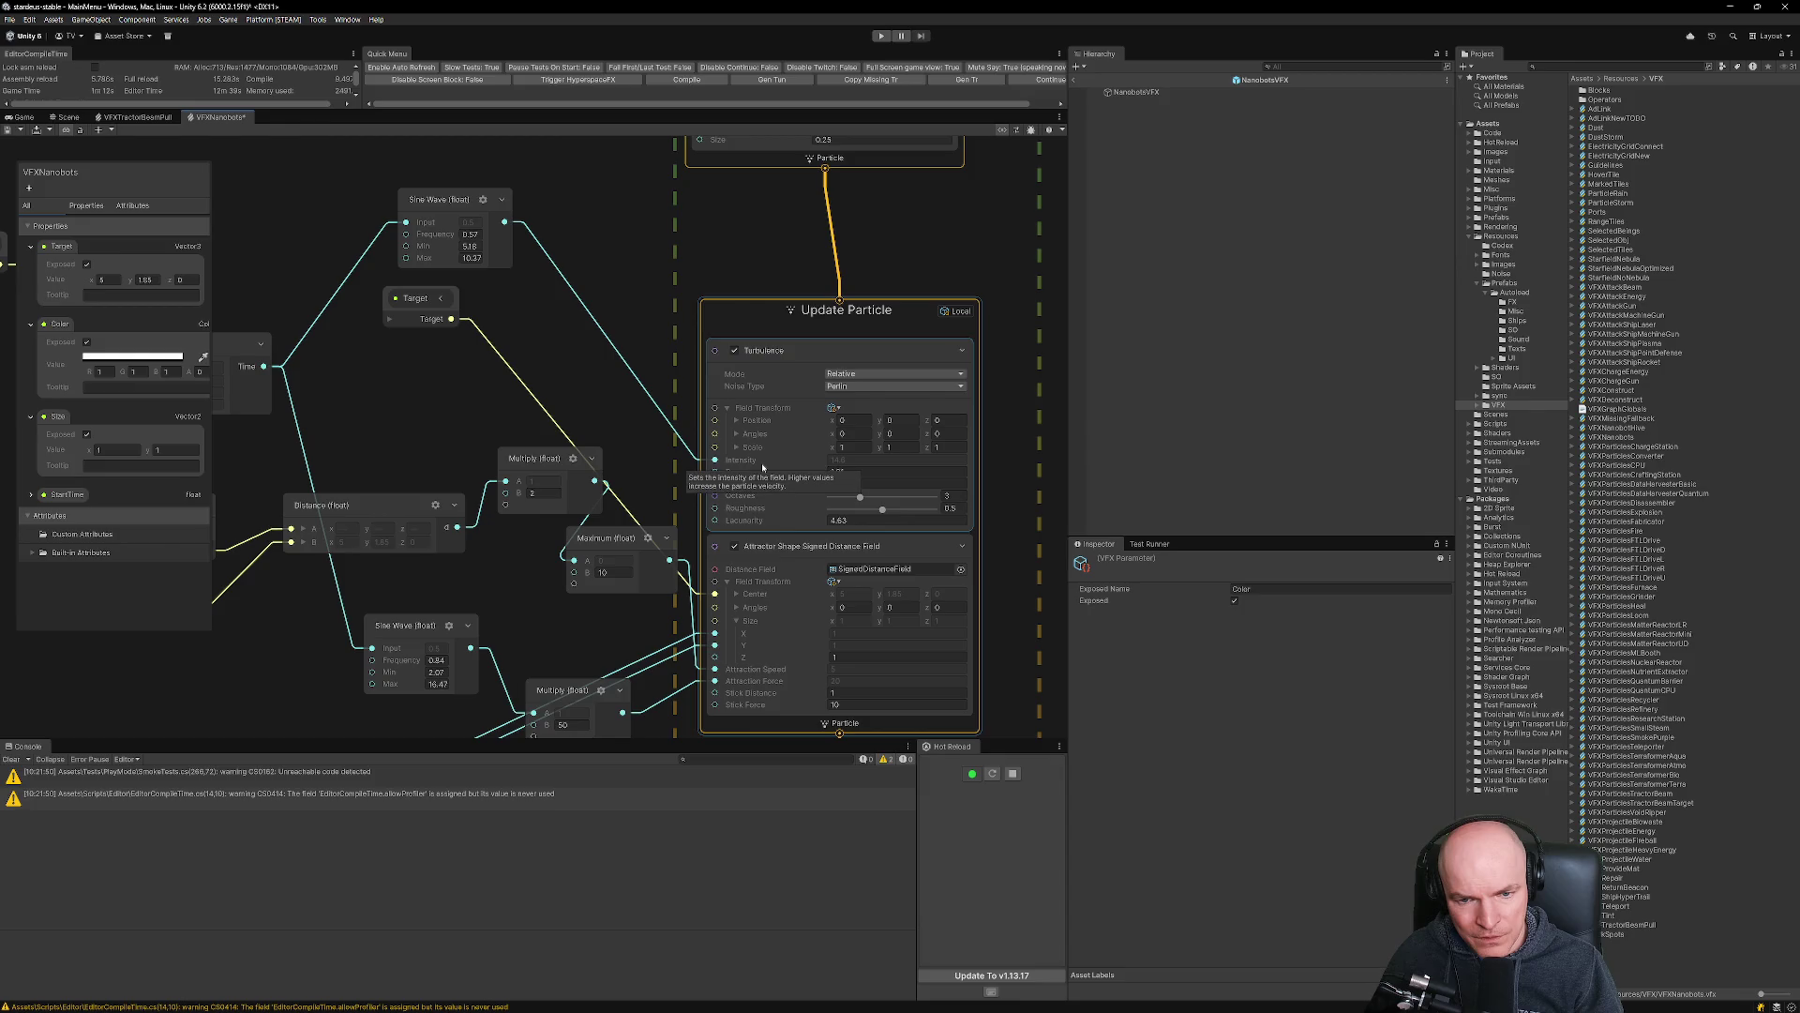
pyautogui.scroll(-5, 763, 466)
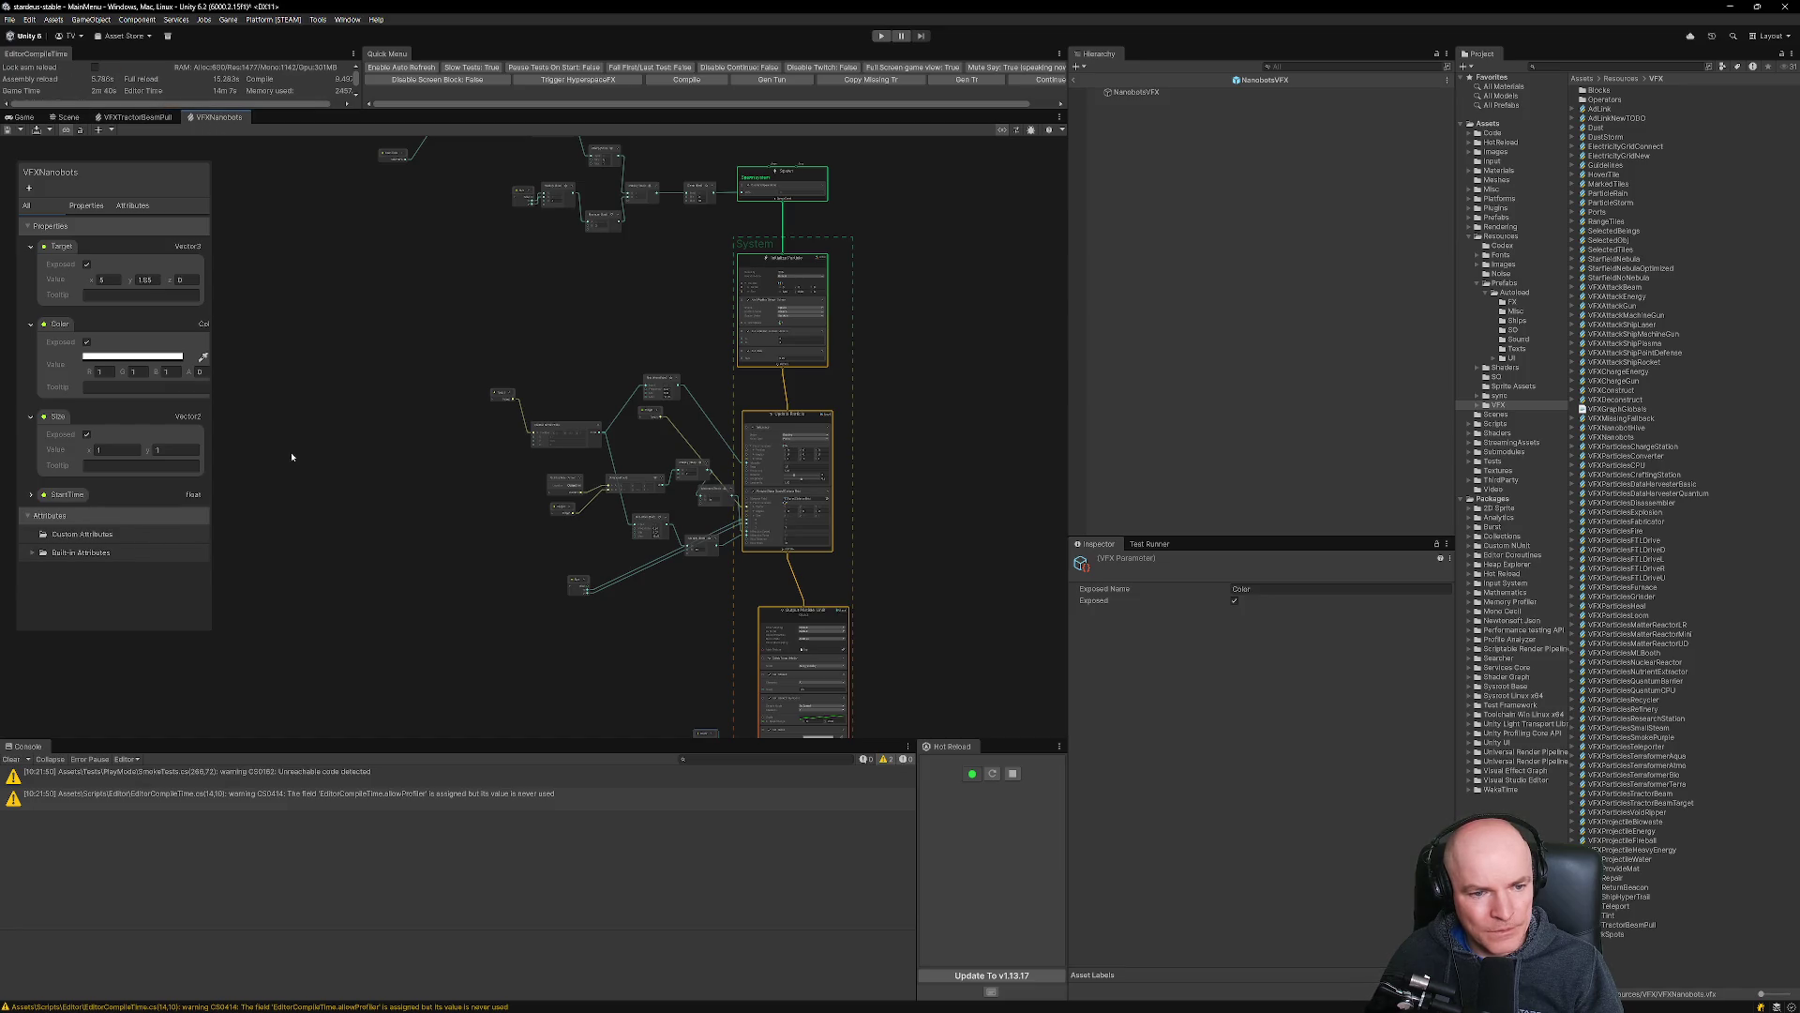
# Open the project's version.txt in Visual Studio Code using quick-open search for 'version'.
pyautogui.moveTo(604, 1008)
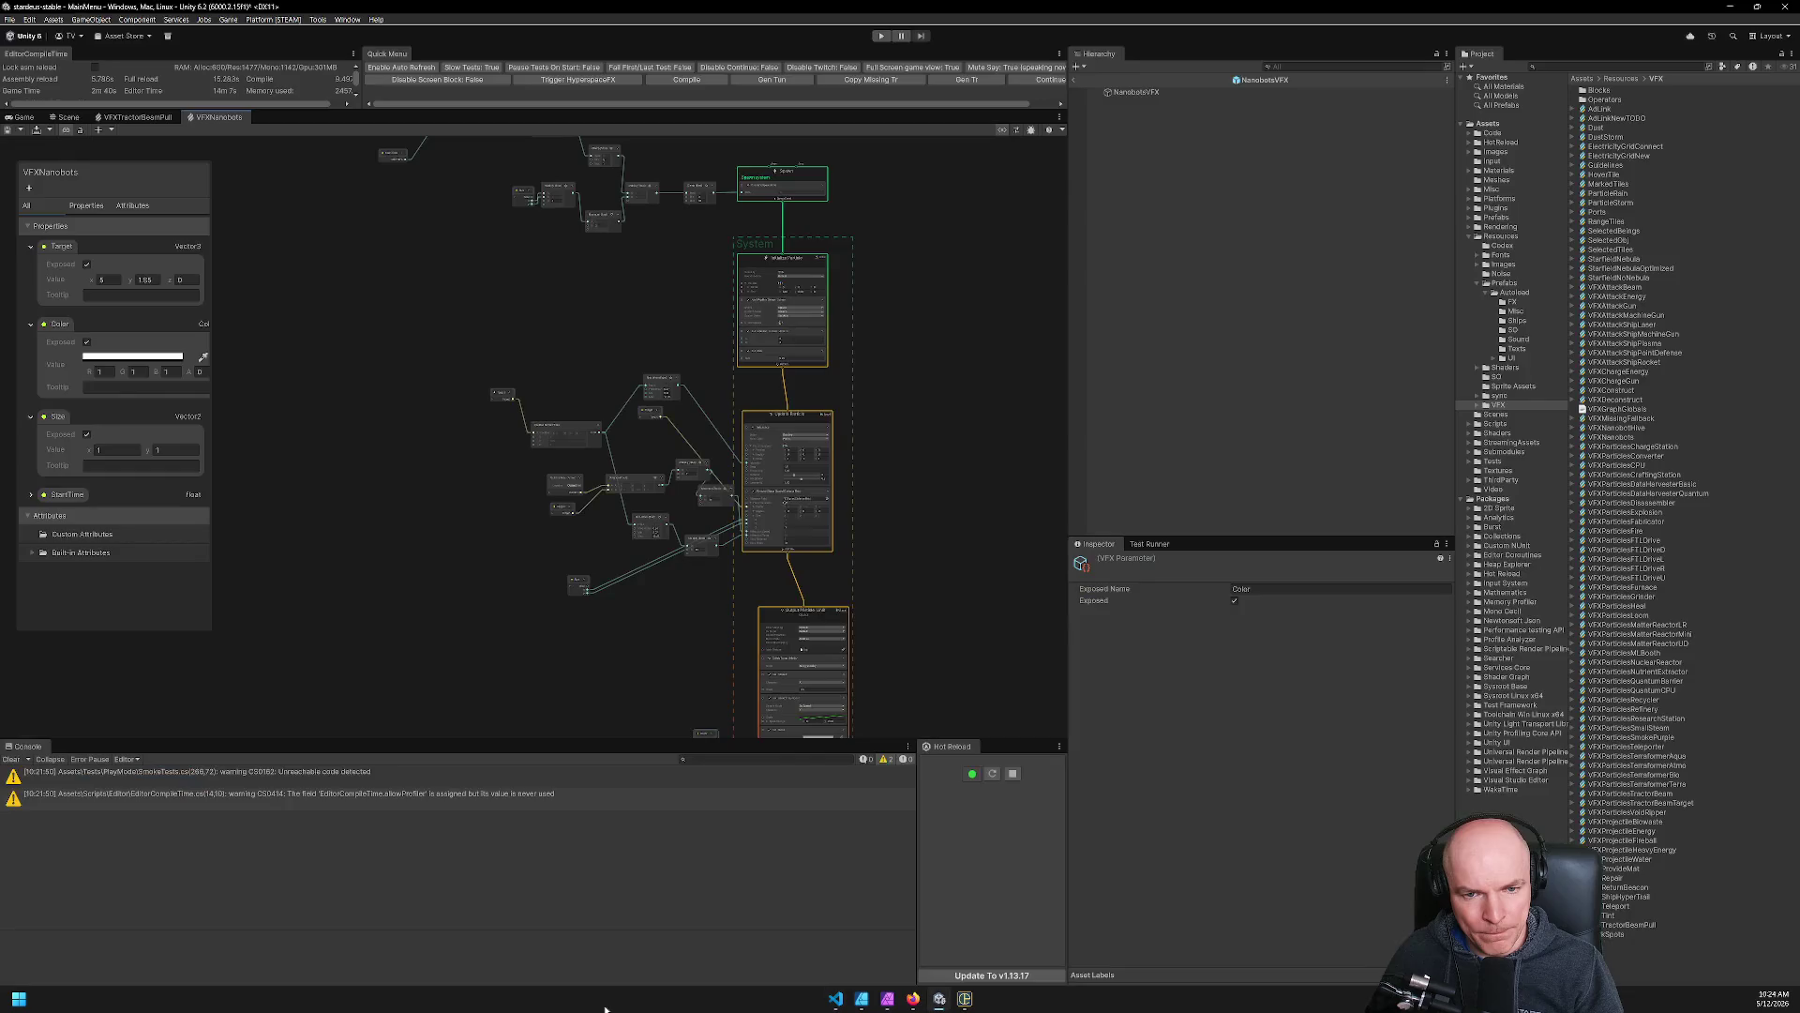
pyautogui.hotkey('alt', 'Tab')
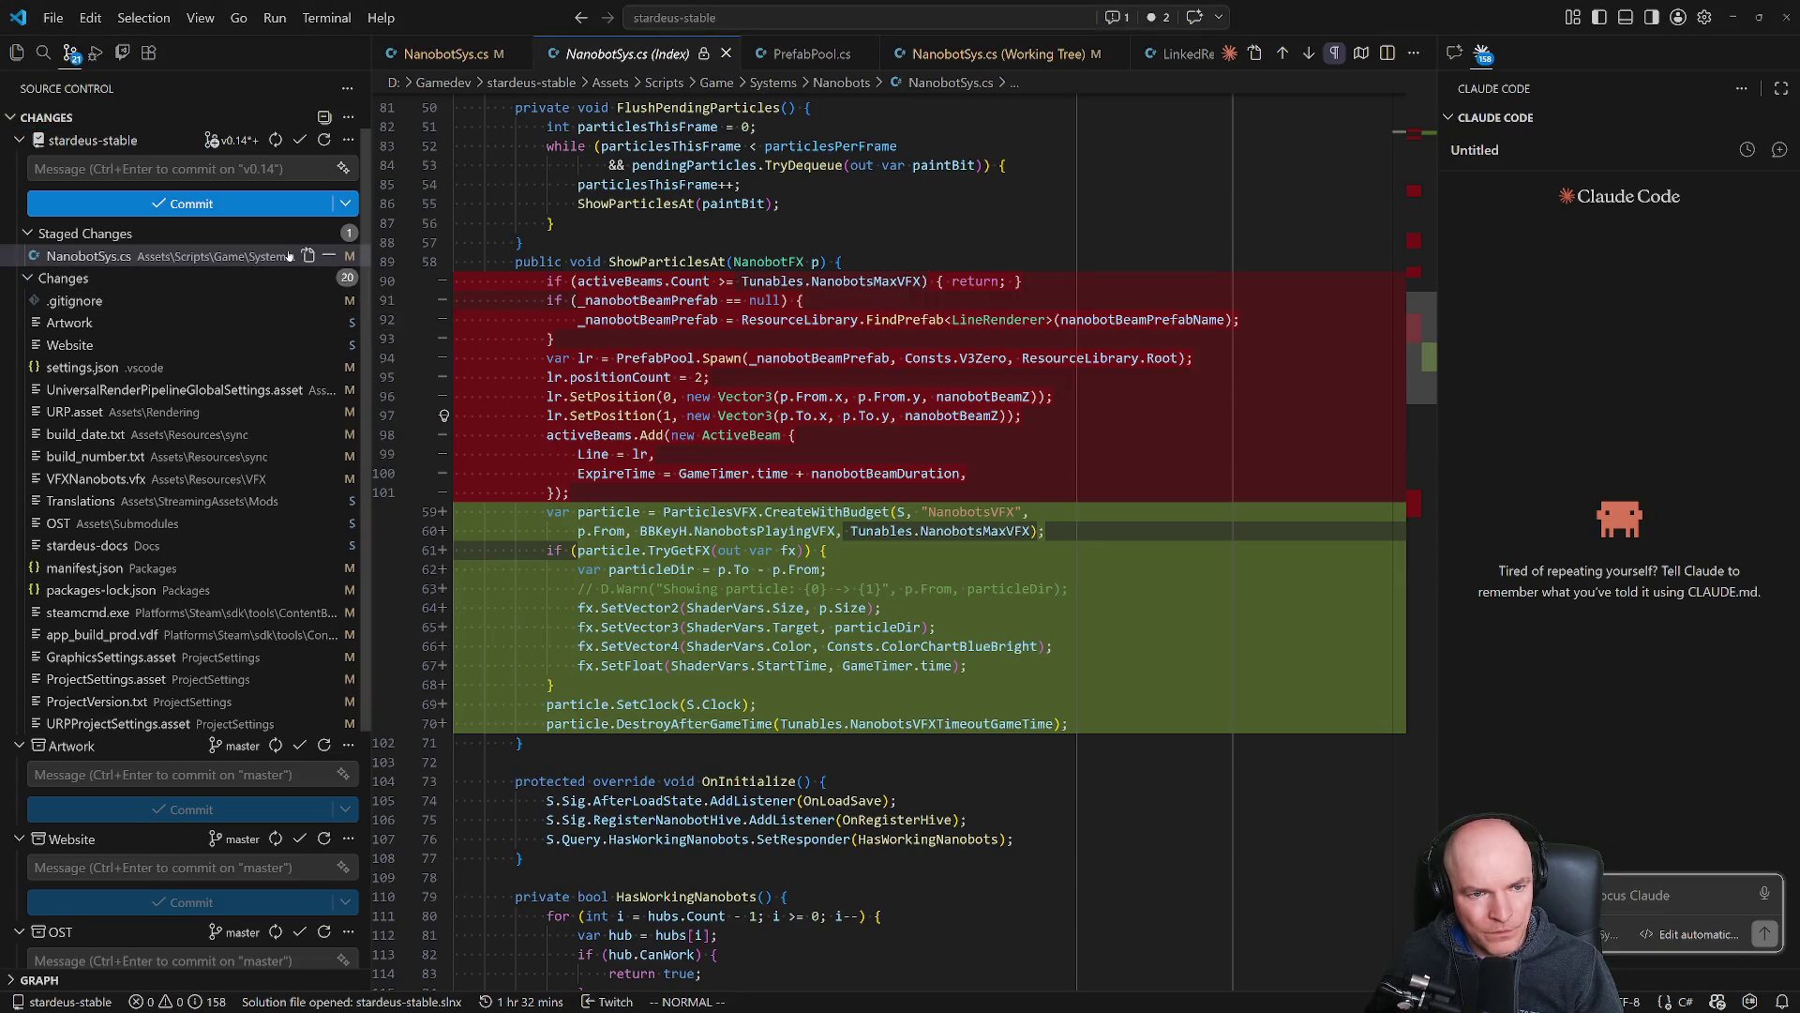
pyautogui.hotkey('alt', 'Tab')
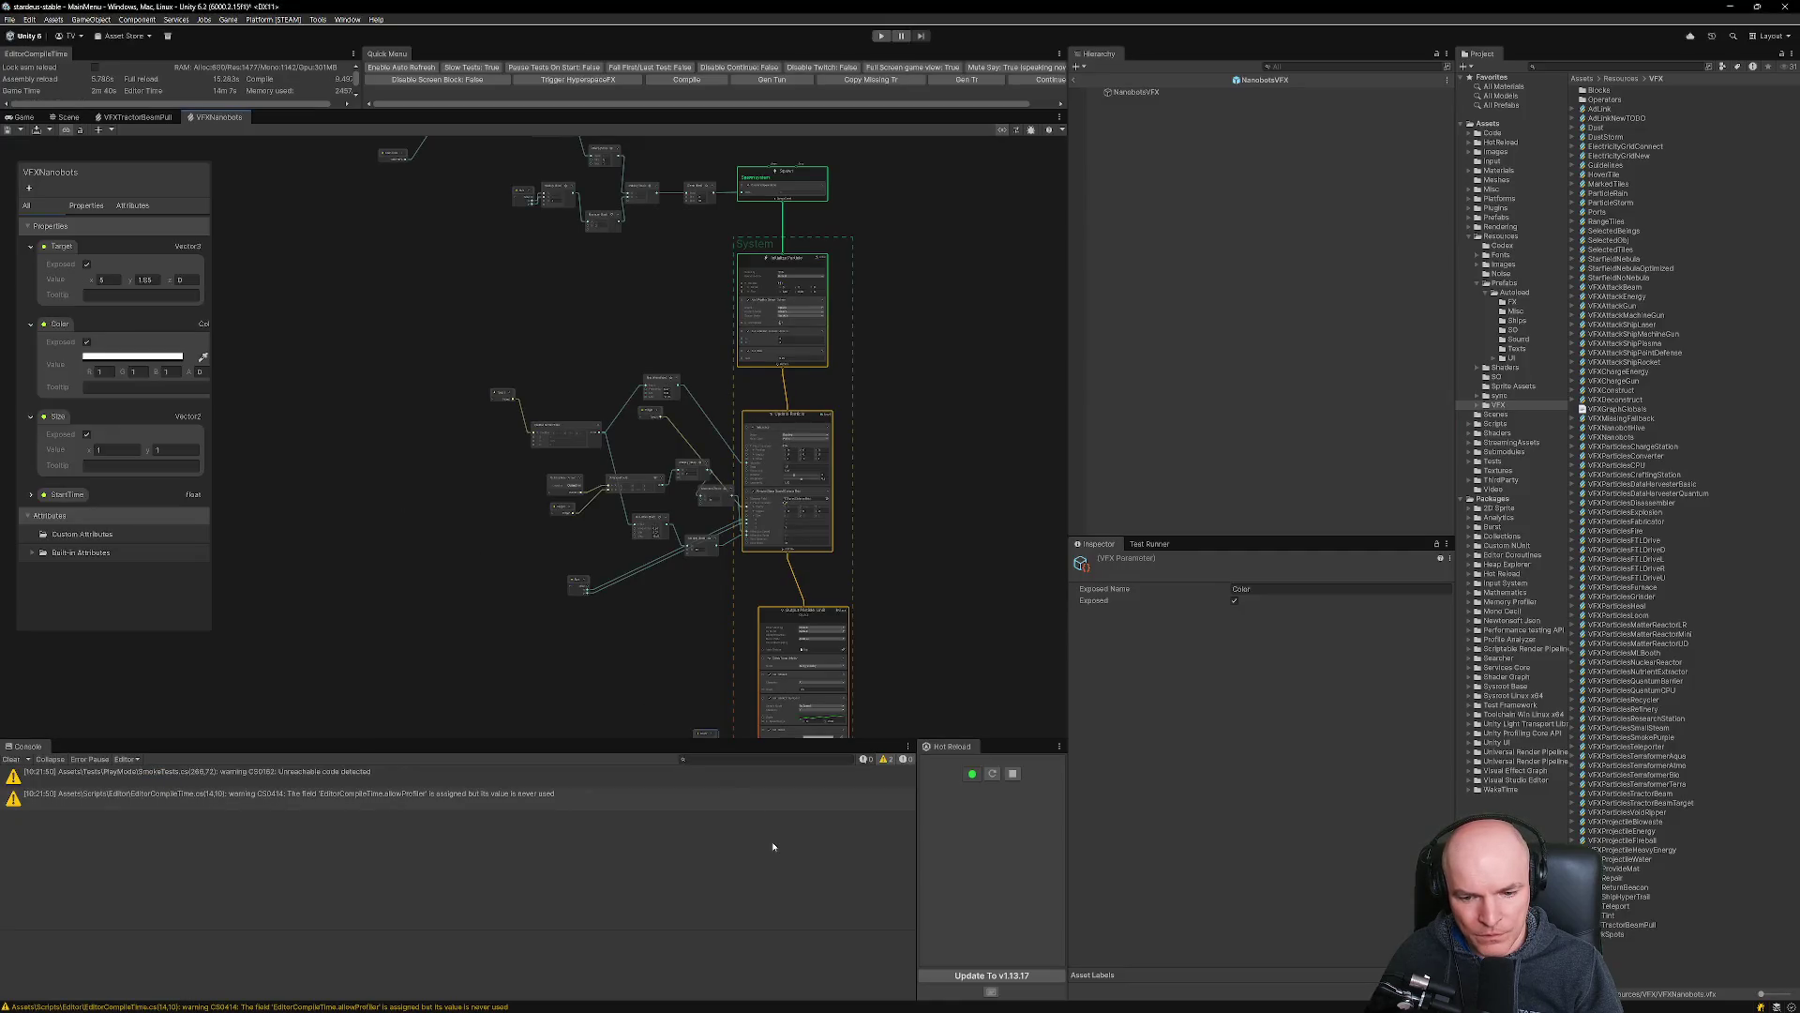
pyautogui.hotkey('alt', 'Tab')
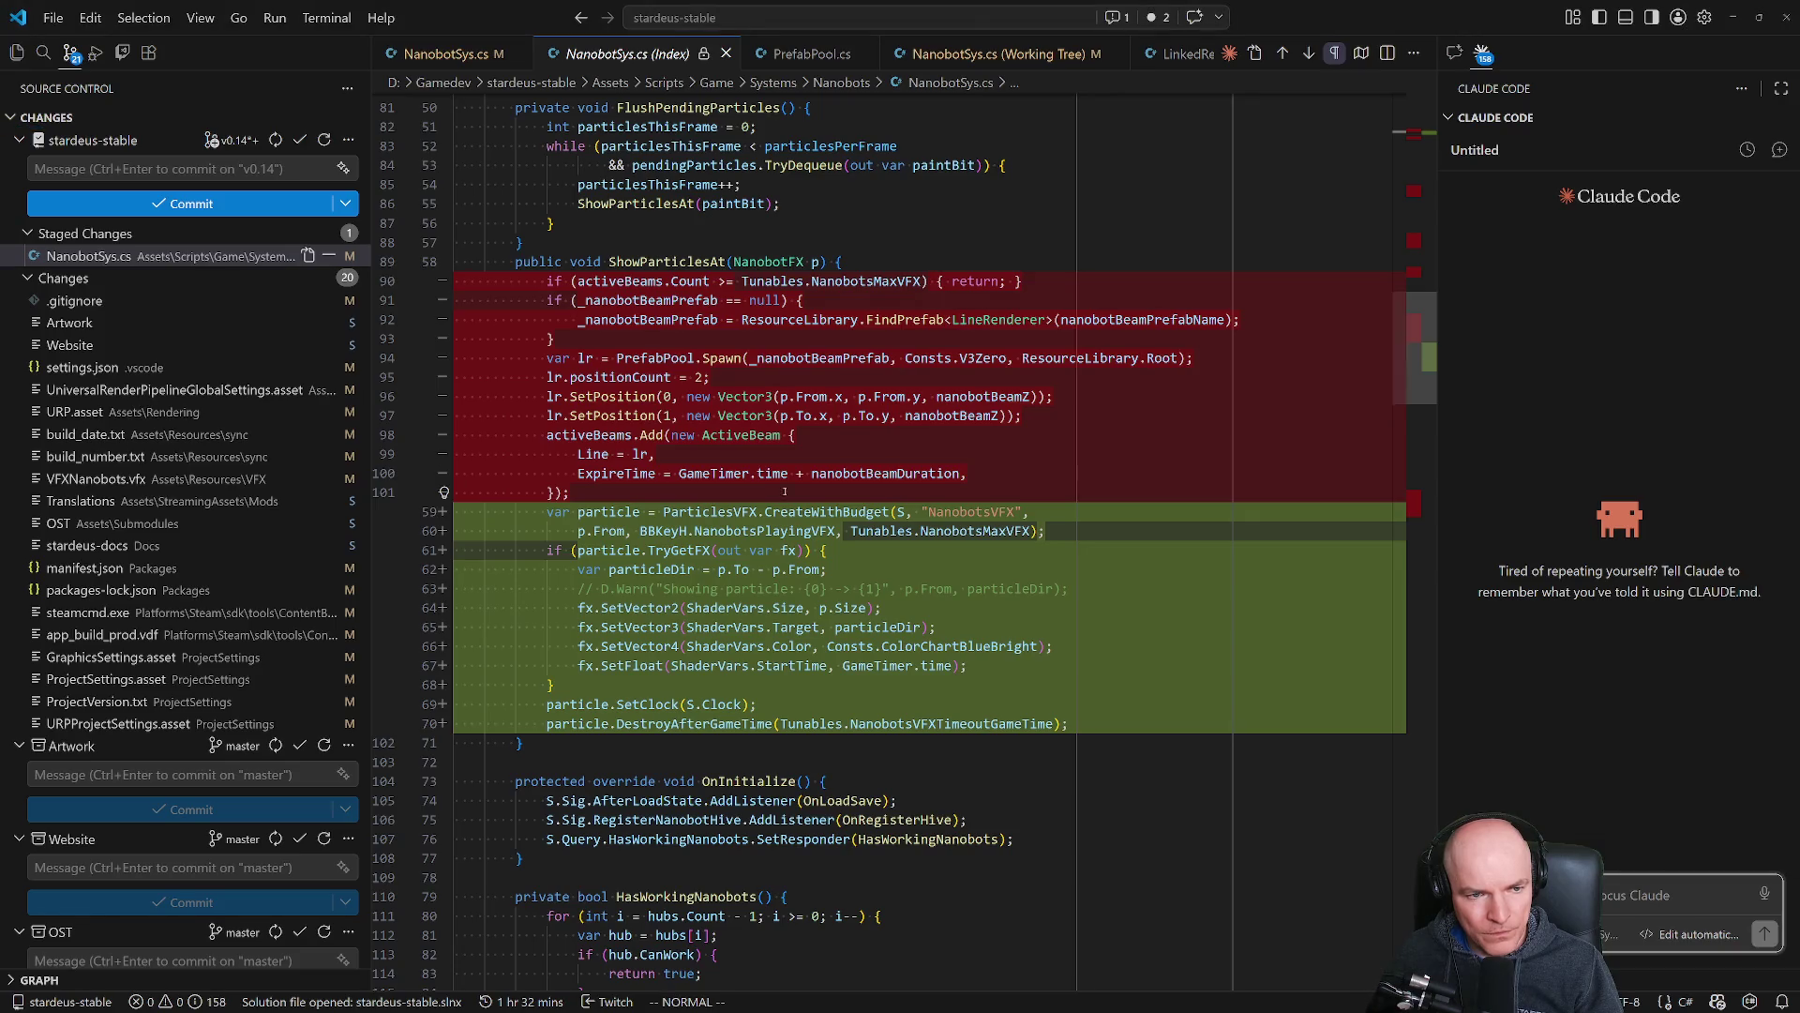
pyautogui.hotkey('ctrl', 'p')
pyautogui.write('version')
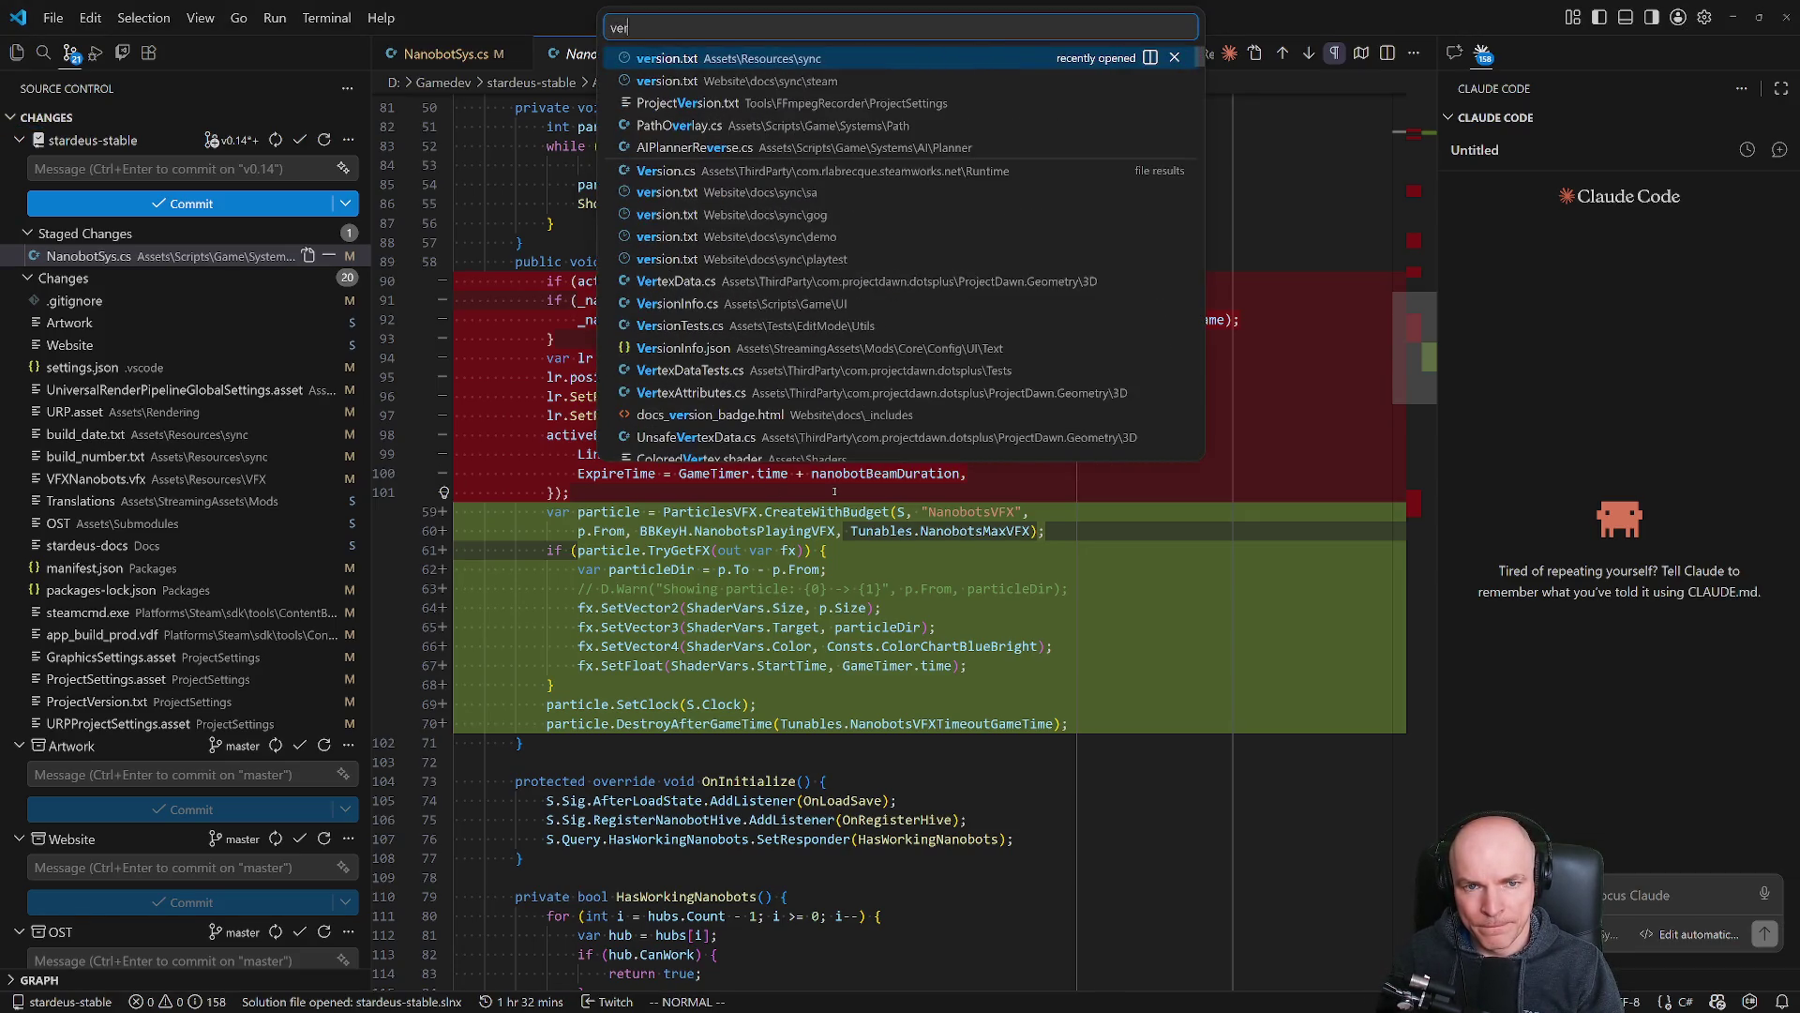
pyautogui.press('Return')
pyautogui.hotkey('alt', 'Tab')
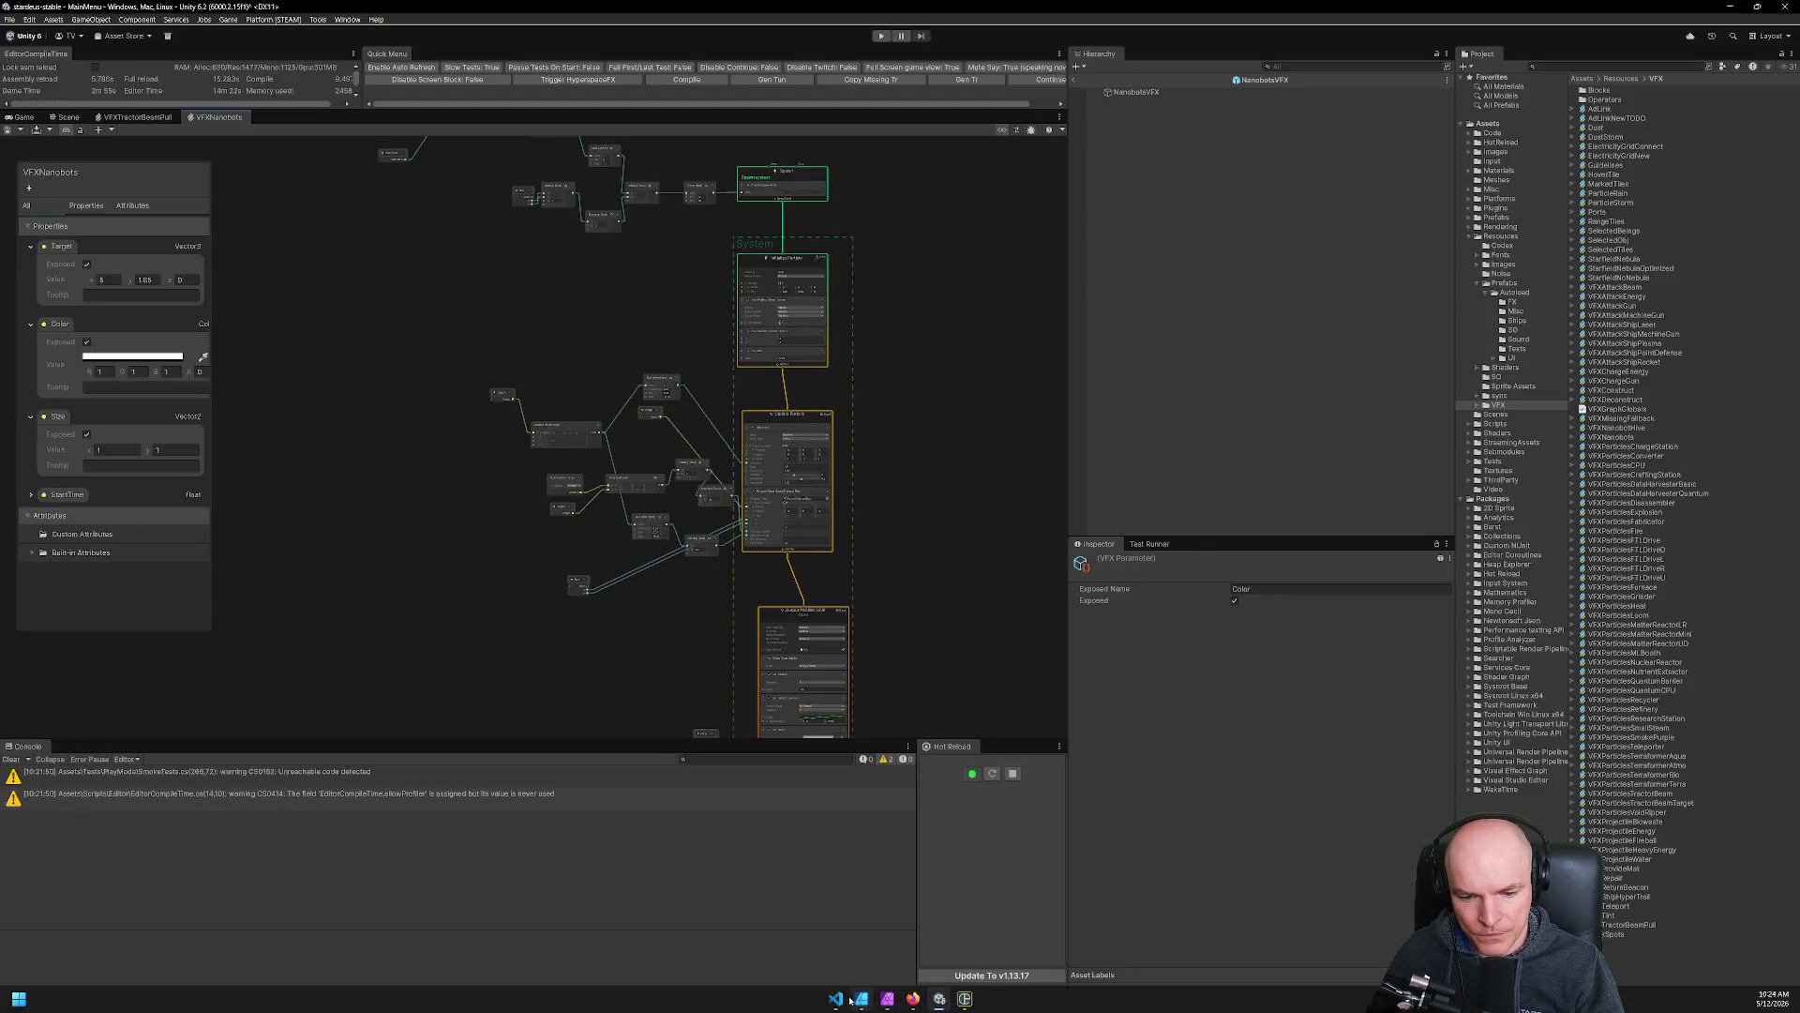
# Launch the Platform (STEAM) Win64 build, dismiss the version-mismatch warning, and confirm Proceed with build.
pyautogui.moveTo(845, 999)
pyautogui.click(319, 20)
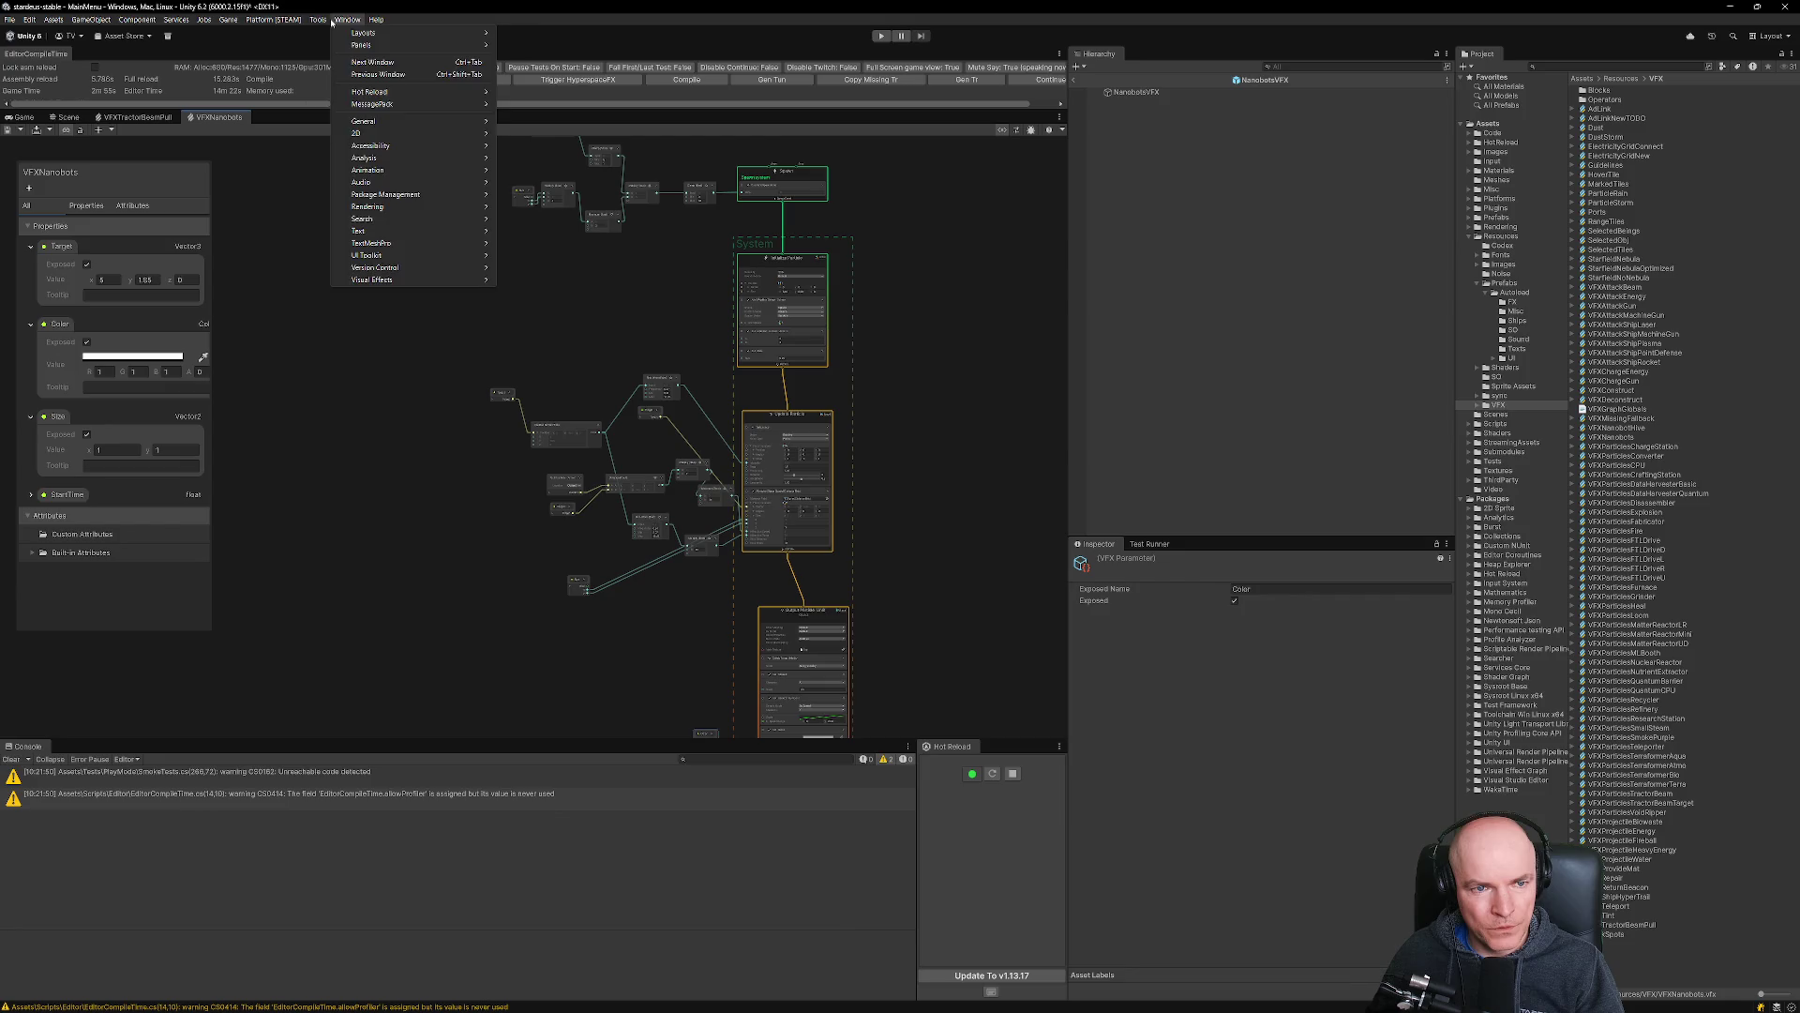
pyautogui.moveTo(303, 21)
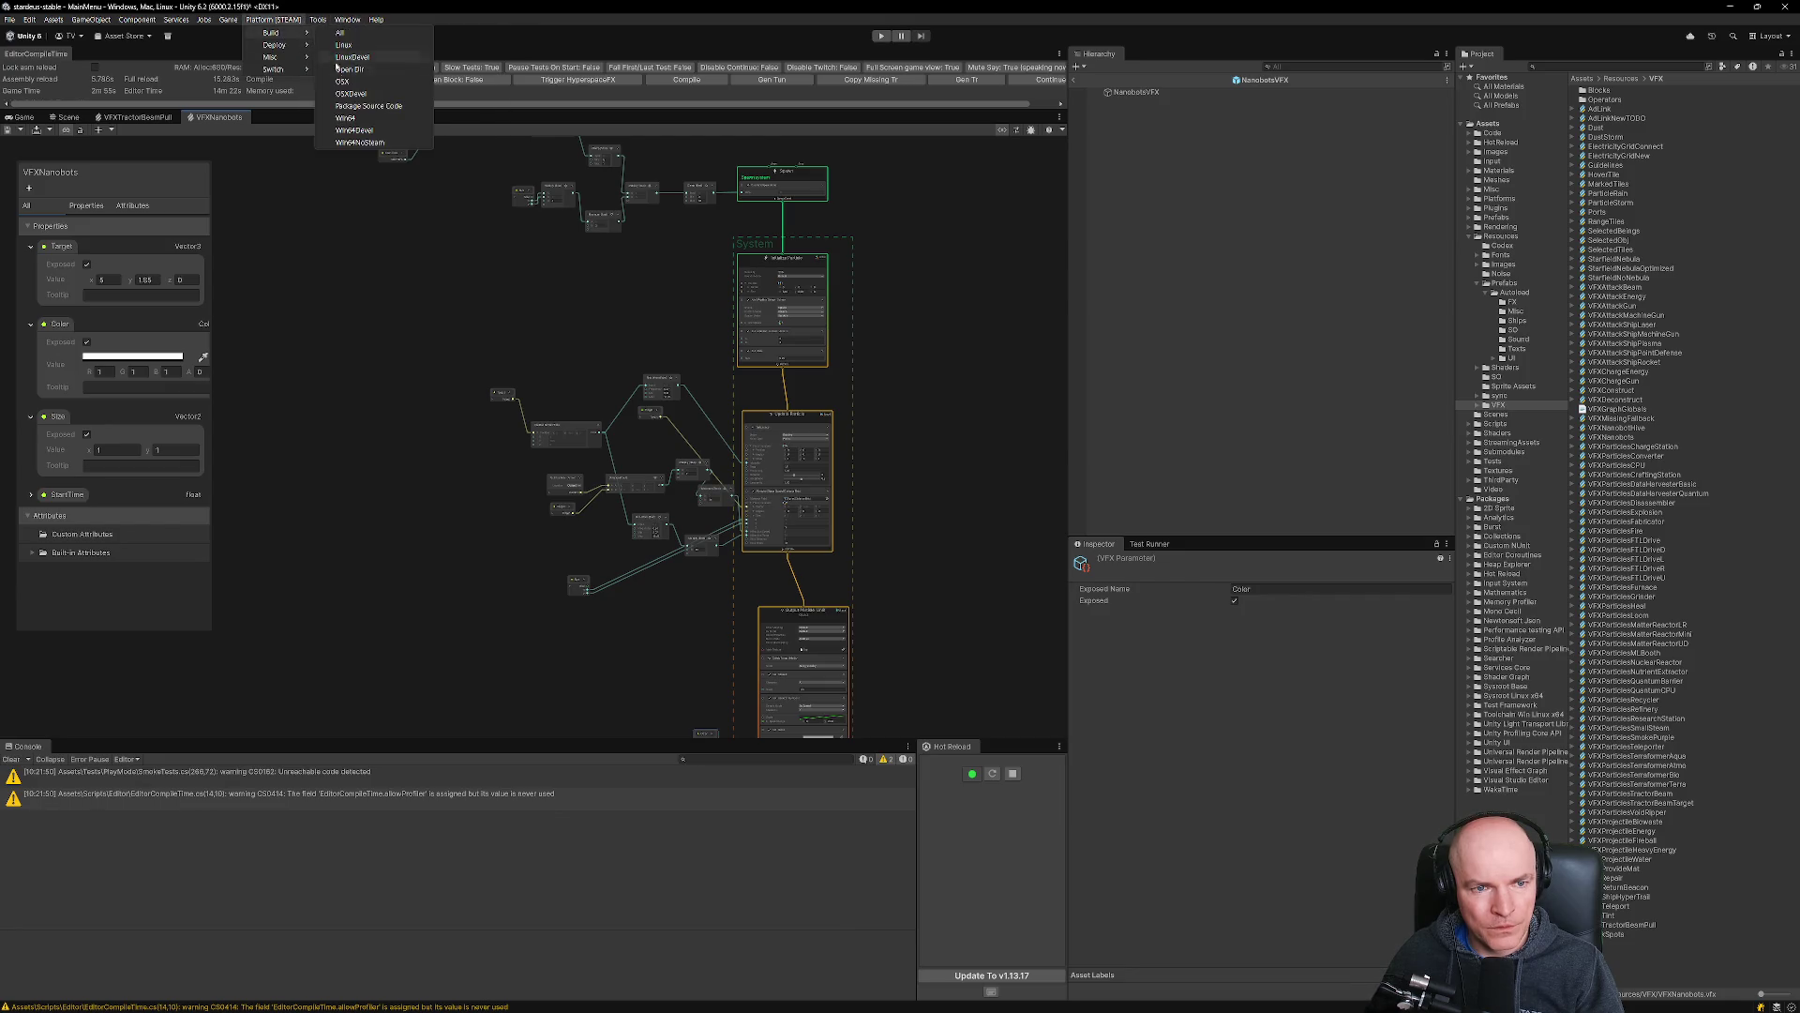
pyautogui.click(347, 118)
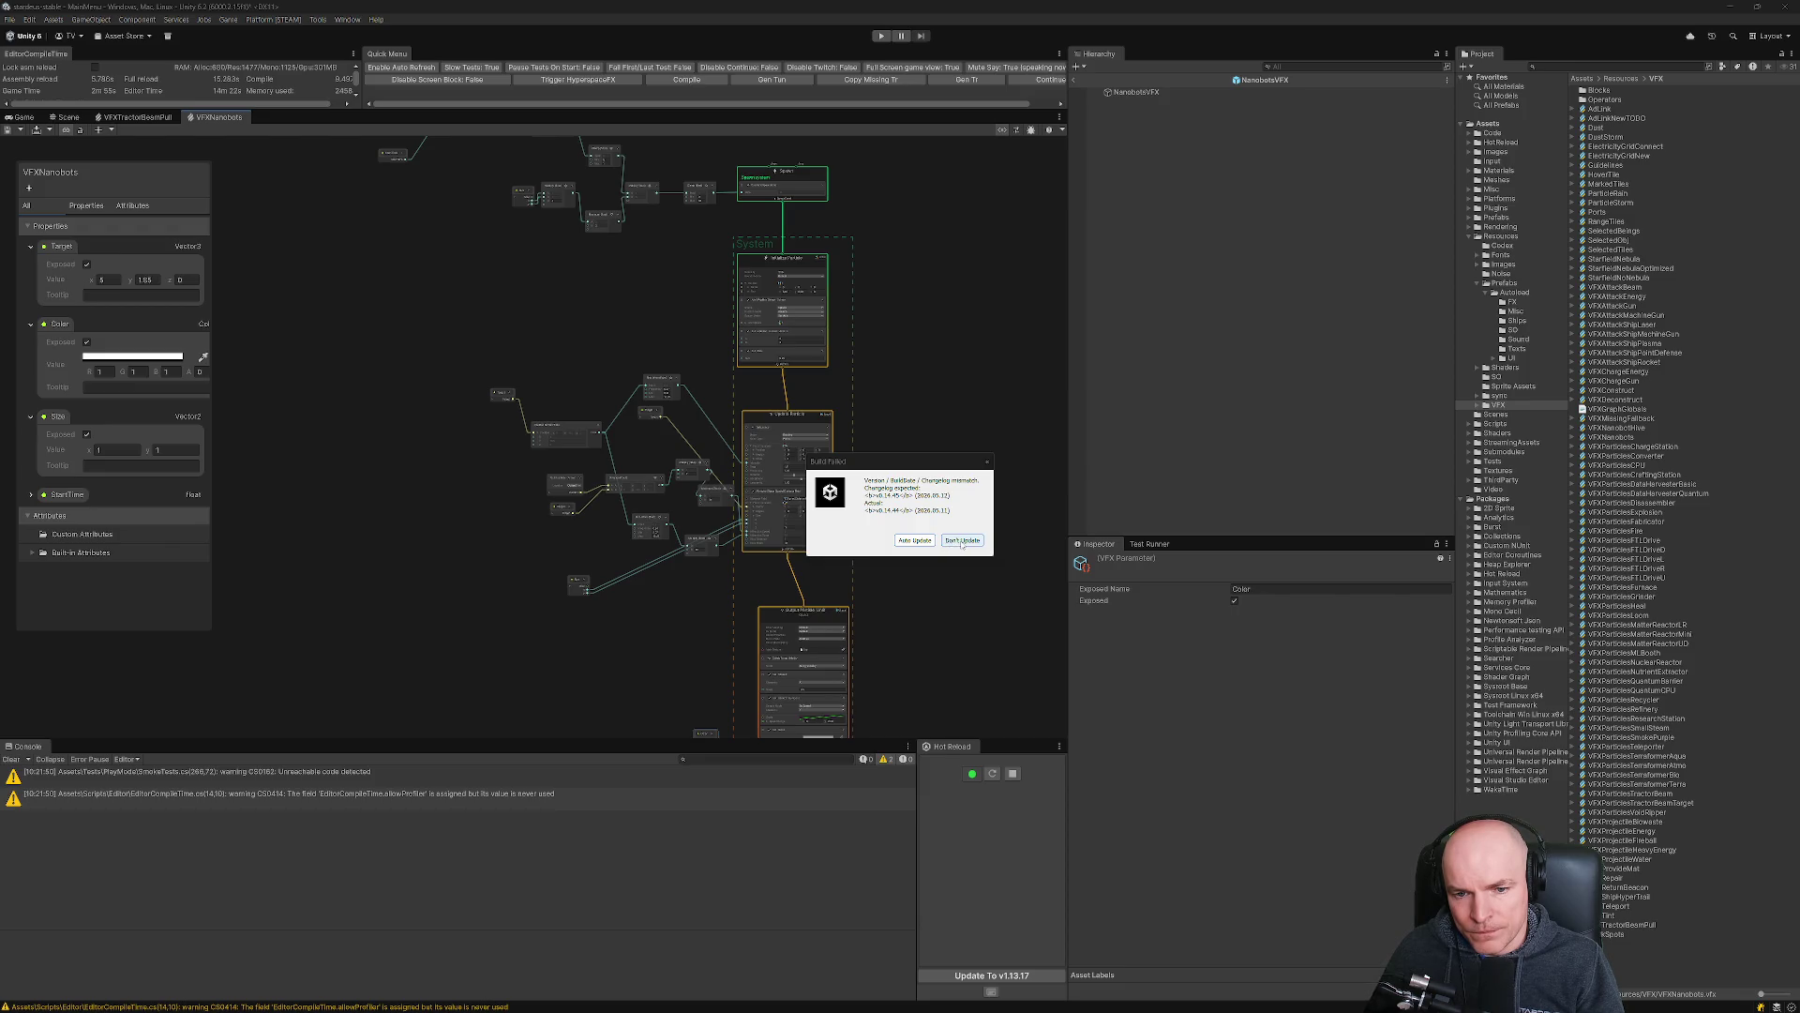
pyautogui.click(961, 541)
pyautogui.click(903, 532)
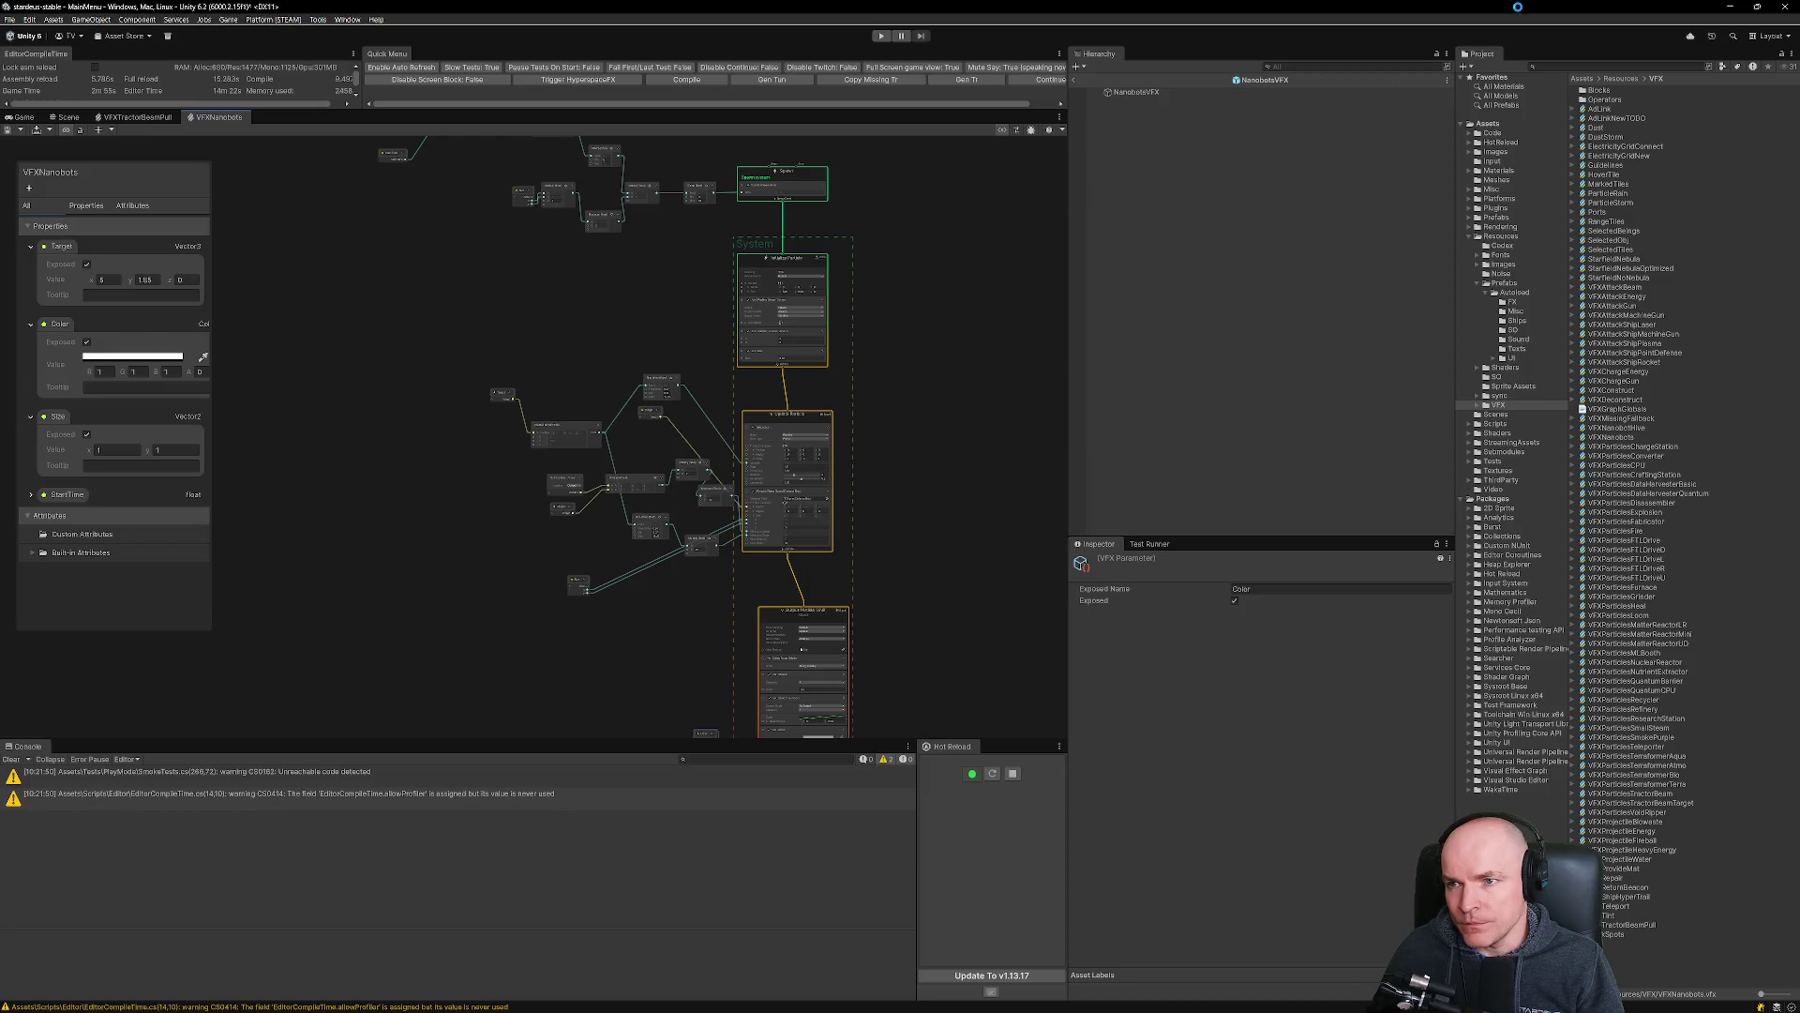
pyautogui.click(837, 999)
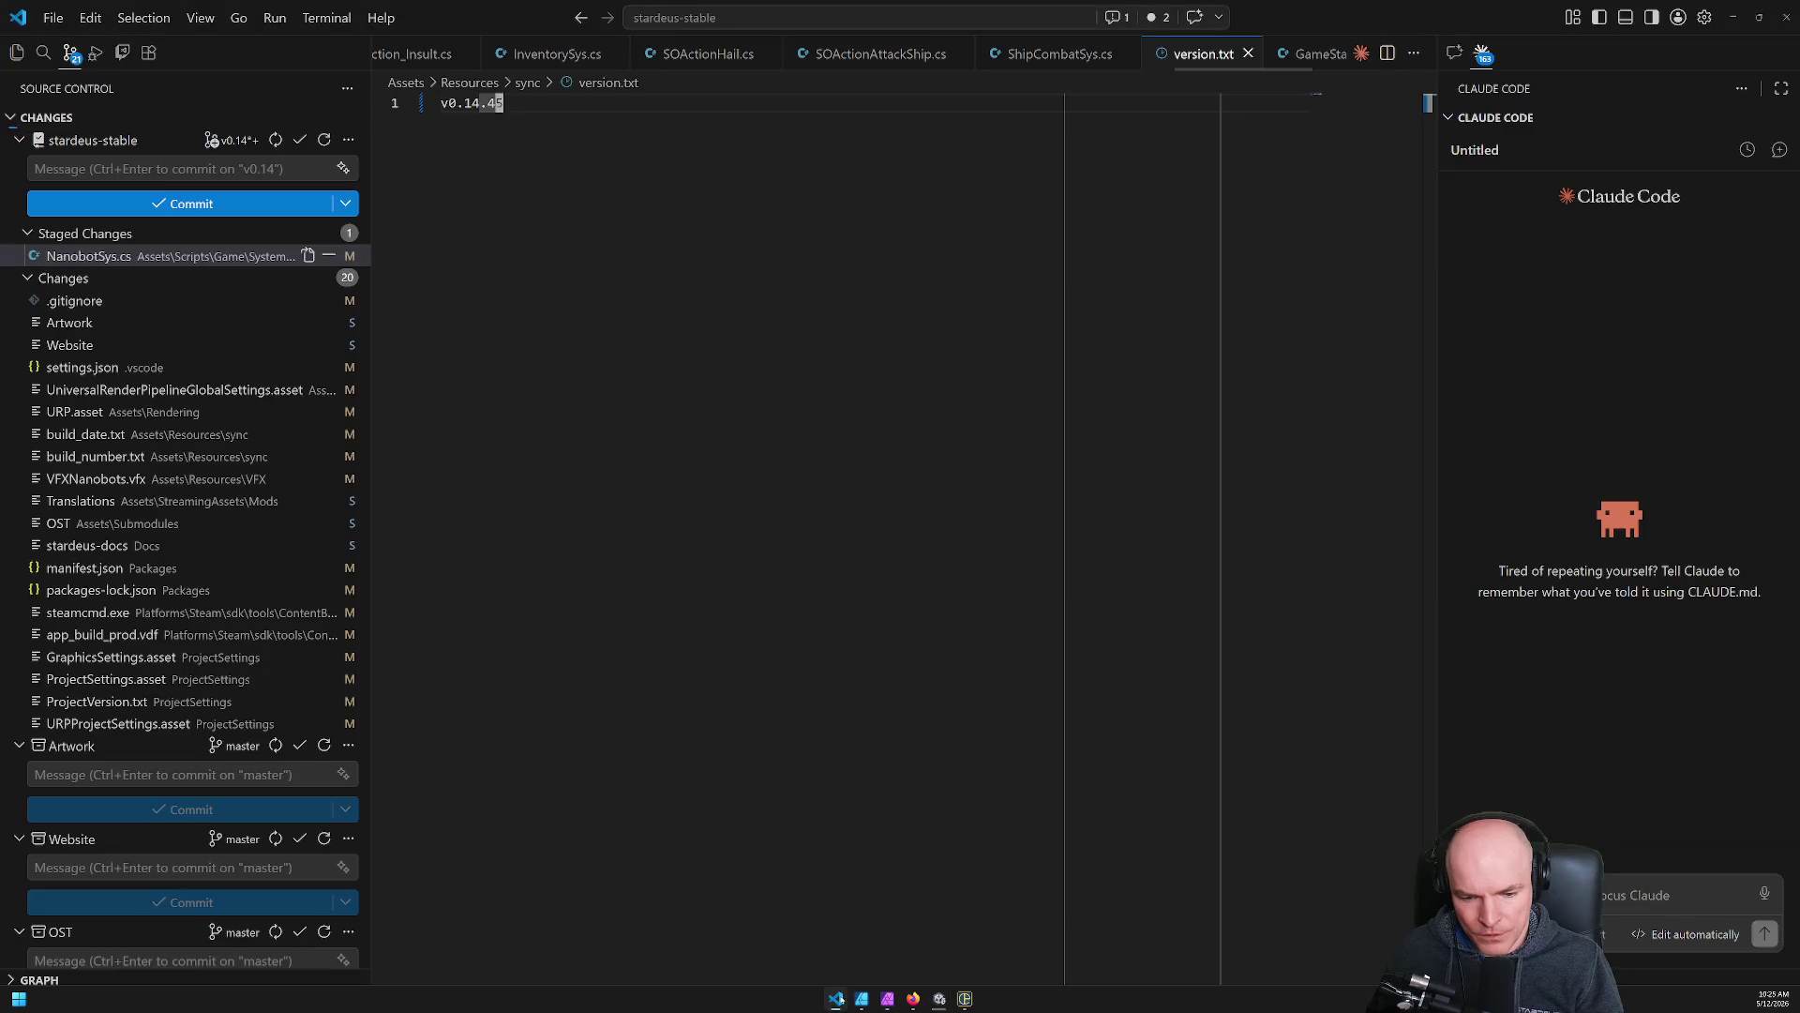
# Open VFX.json through the 'vfx' quick file search and scroll toward its end.
pyautogui.hotkey('ctrl', 'p')
pyautogui.write('vfx')
pyautogui.press('Return')
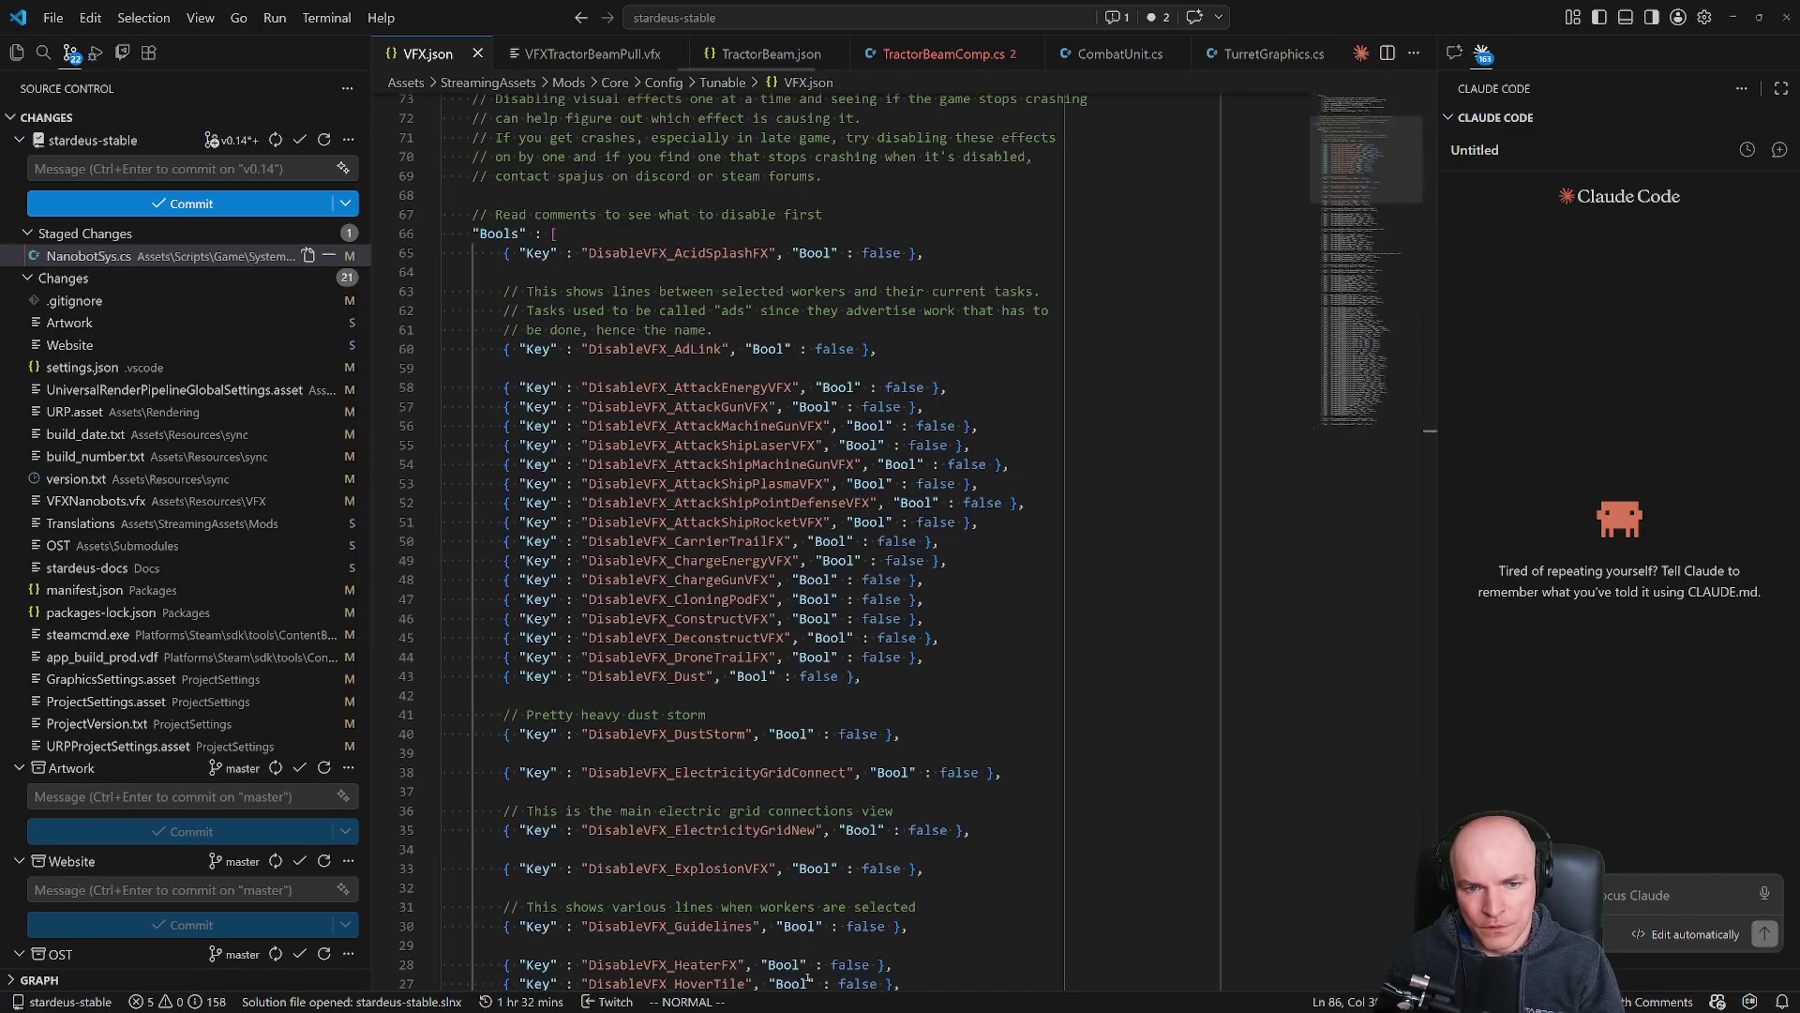
pyautogui.scroll(-10, 942, 544)
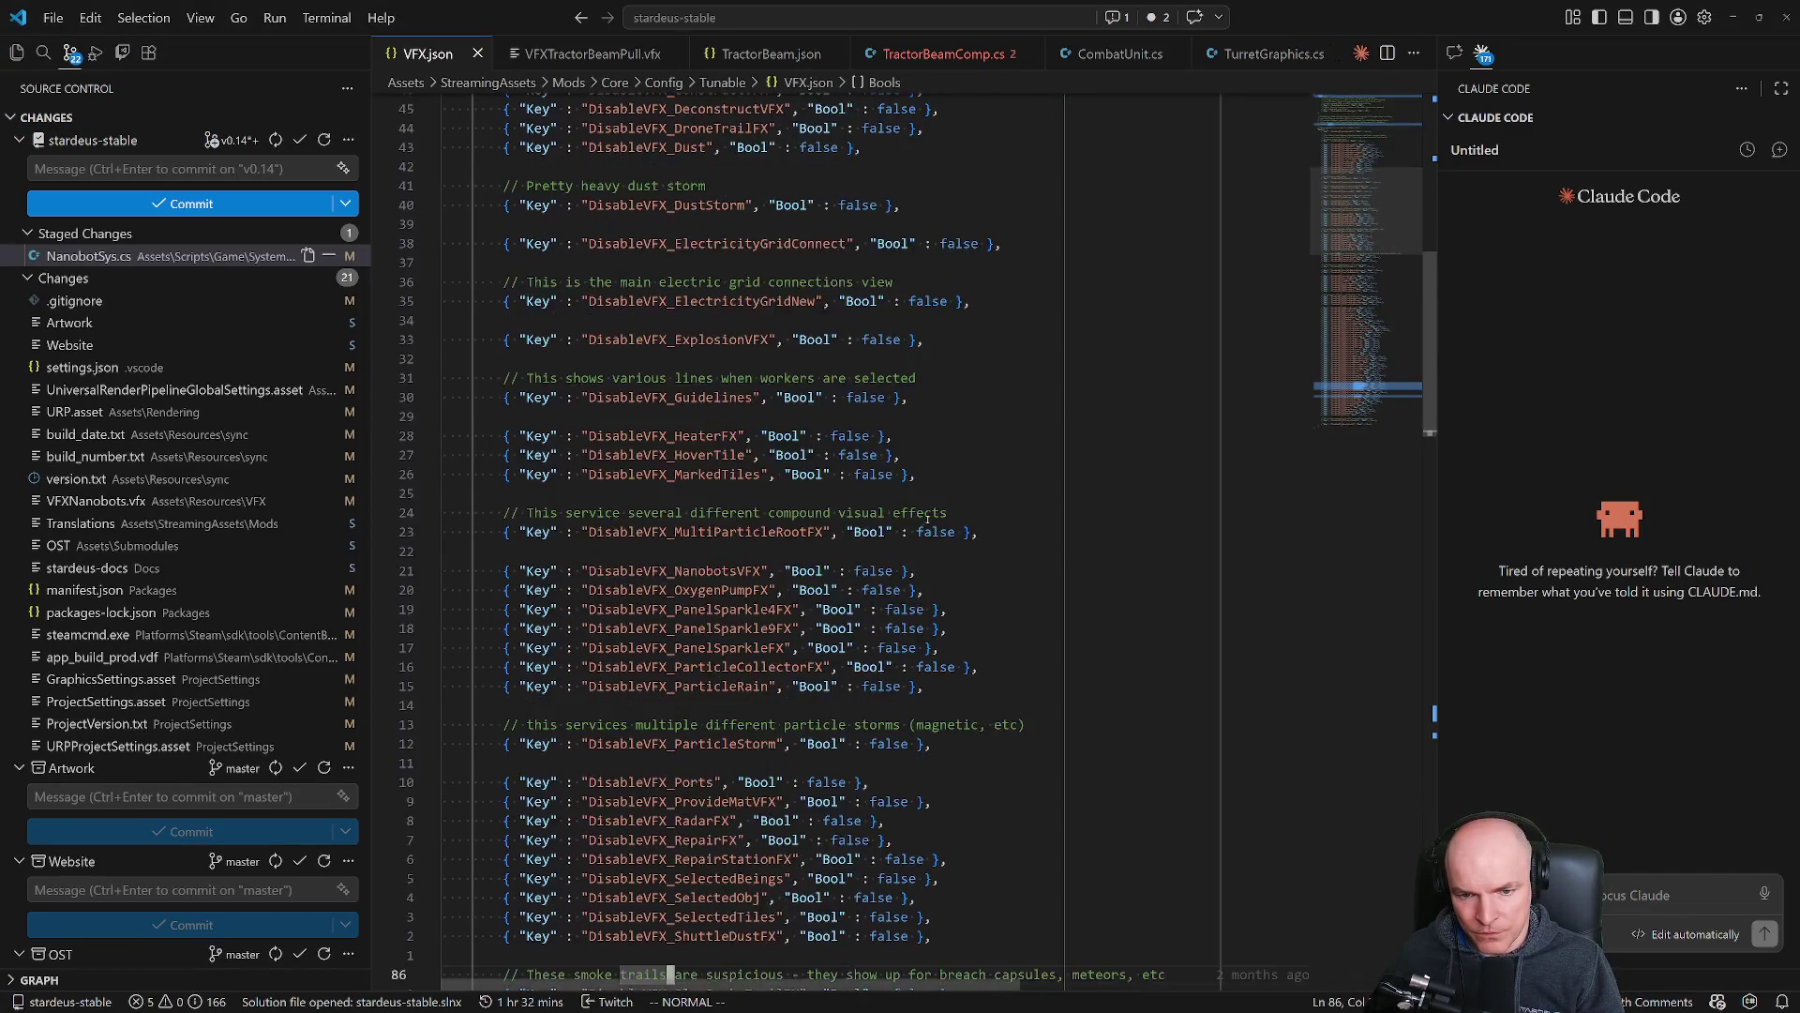
pyautogui.scroll(-15, 943, 544)
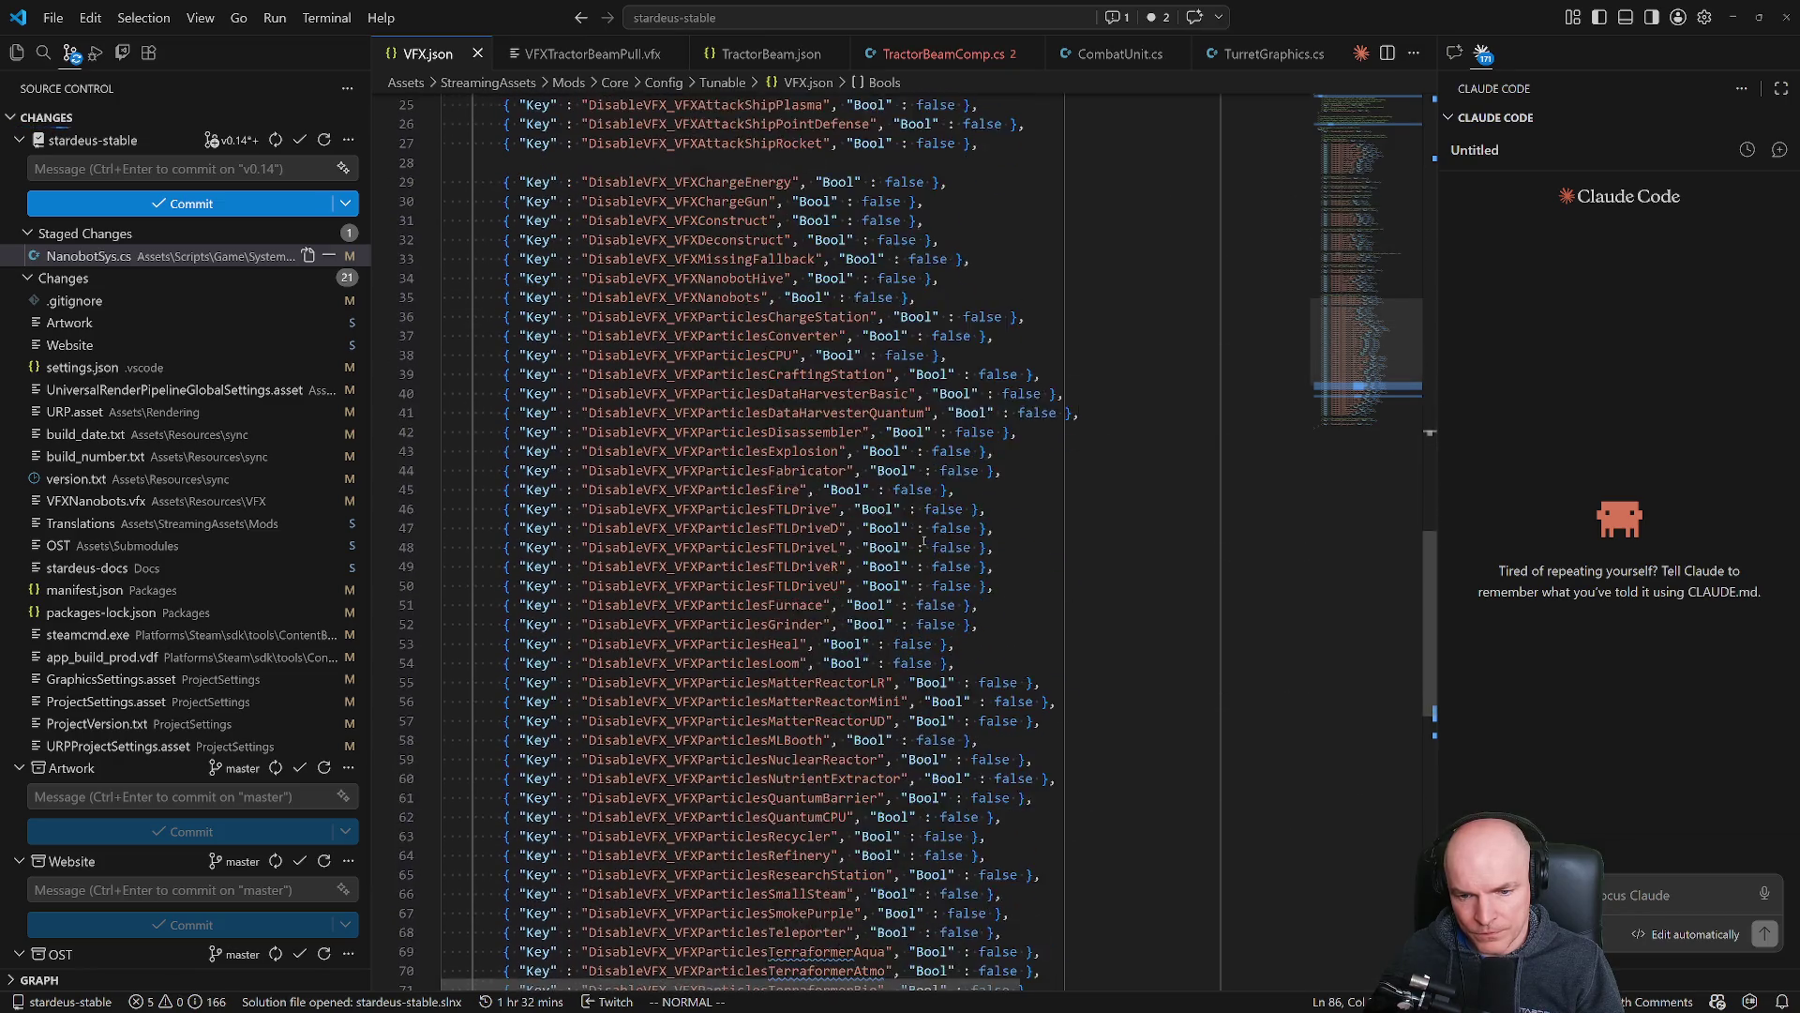
pyautogui.scroll(-5, 923, 542)
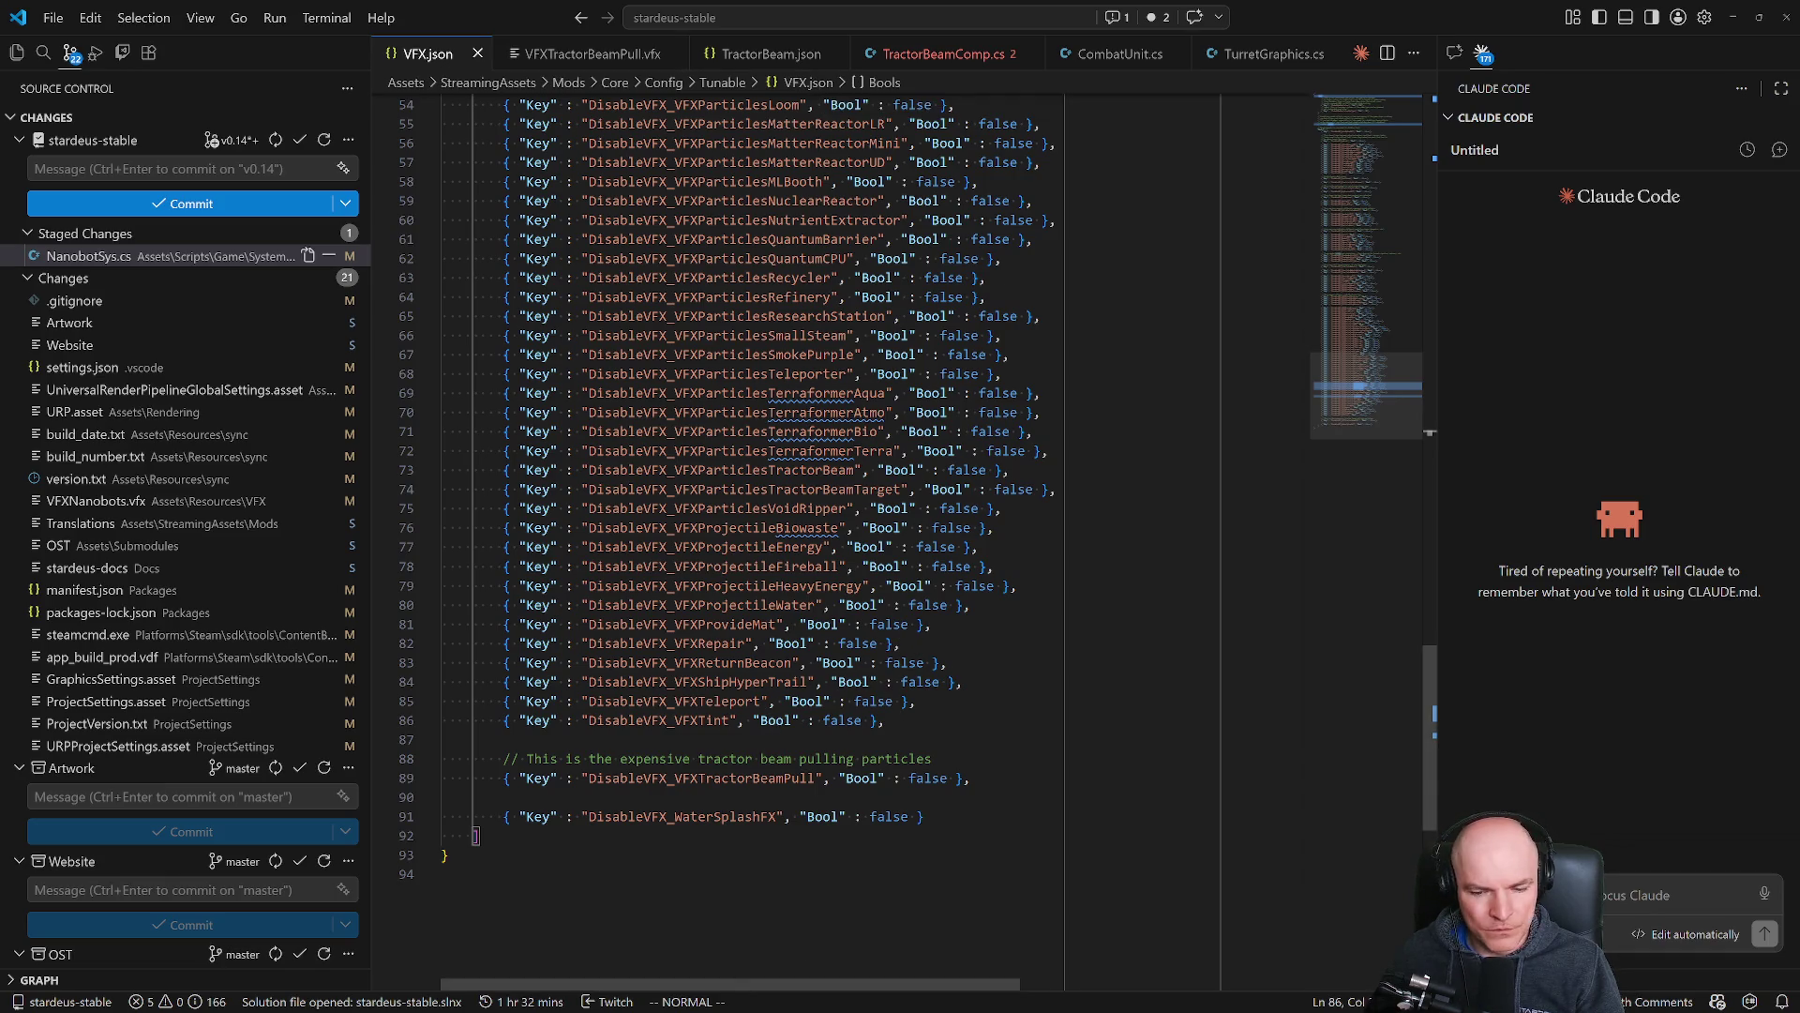
# Select the closing DisableVFX_WaterSplashFX and tractor beam entries to review them, ending with WaterSplashFX line-selected.
pyautogui.moveTo(911, 999)
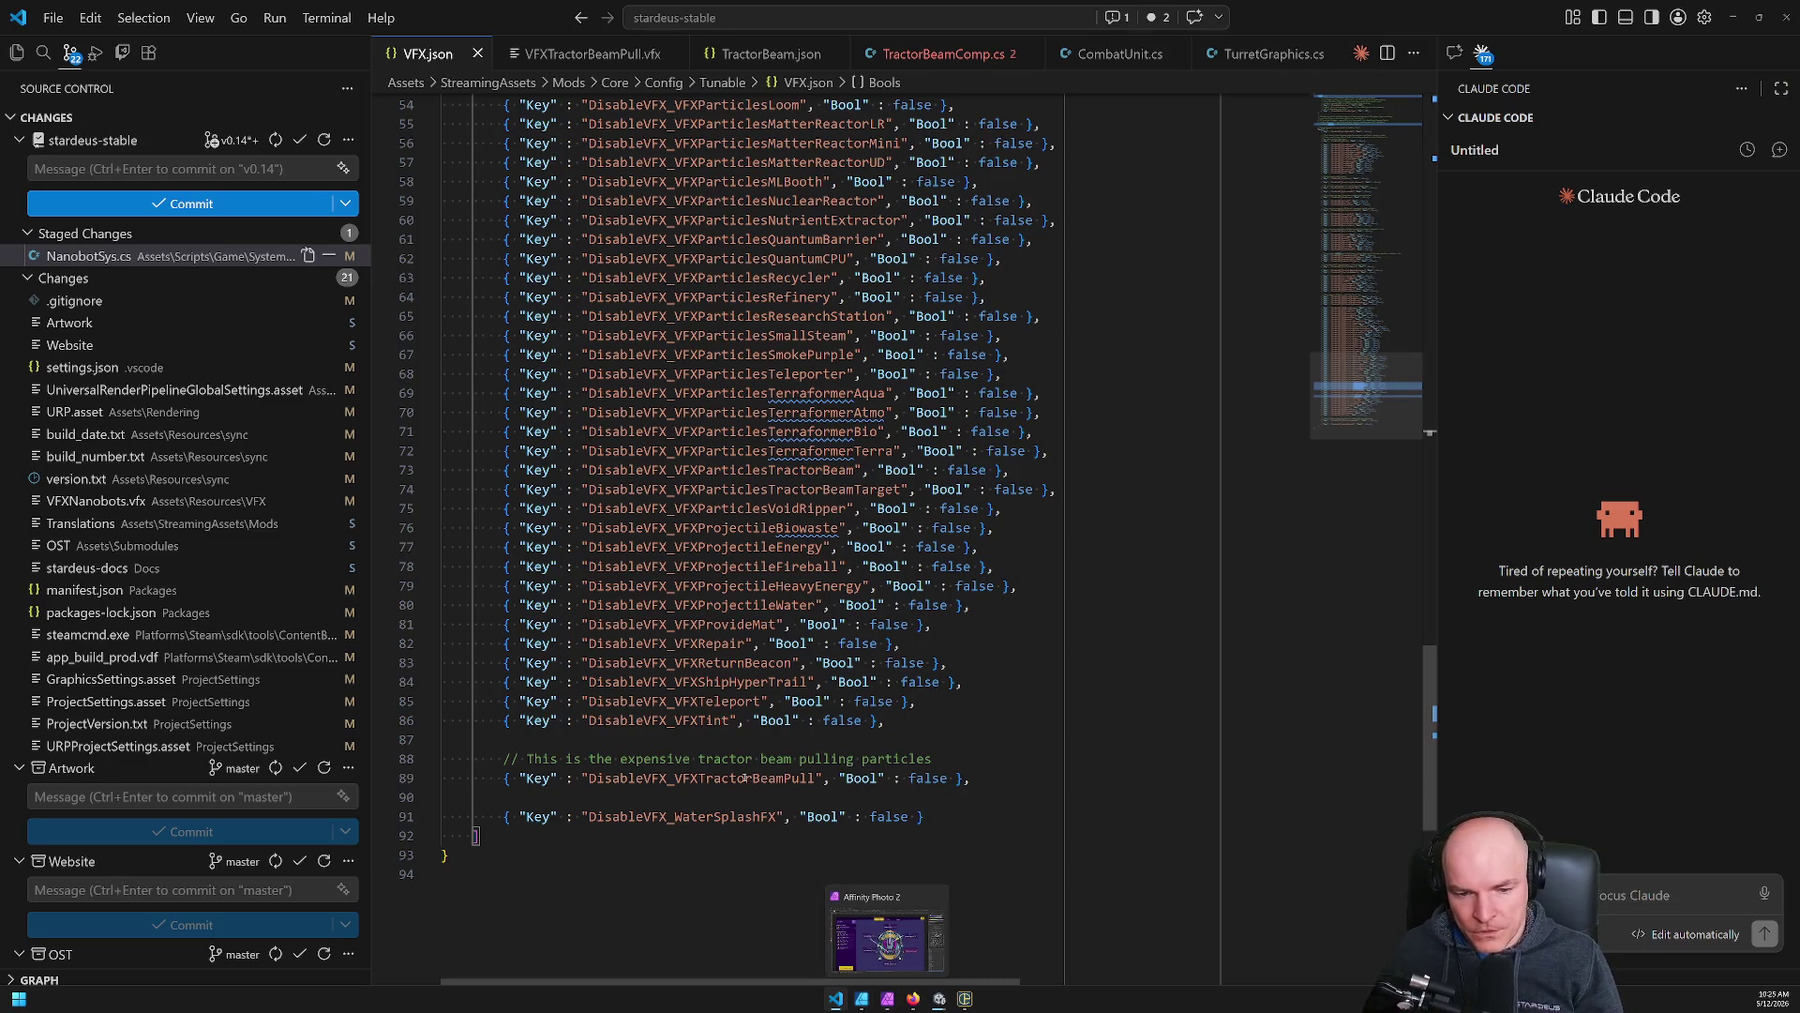
pyautogui.moveTo(504, 817); pyautogui.dragTo(928, 820)
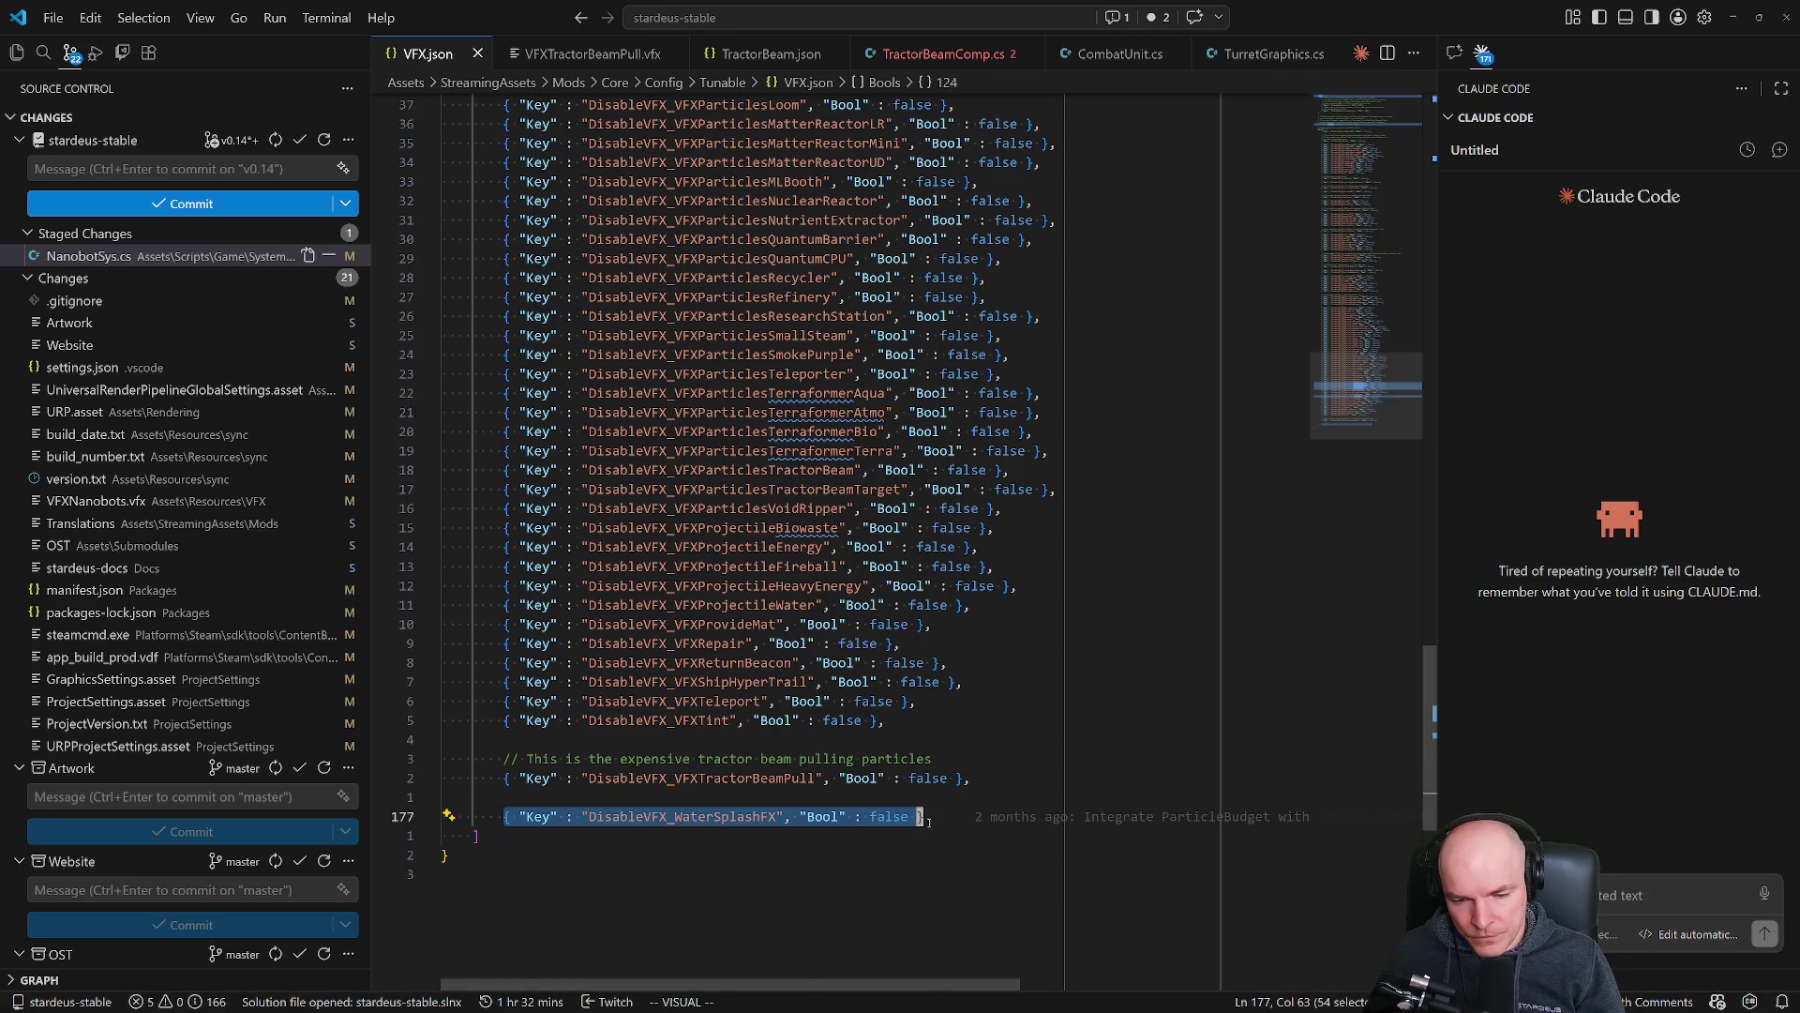
pyautogui.scroll(-3, 879, 687)
pyautogui.moveTo(507, 611); pyautogui.dragTo(977, 632)
pyautogui.click(756, 670)
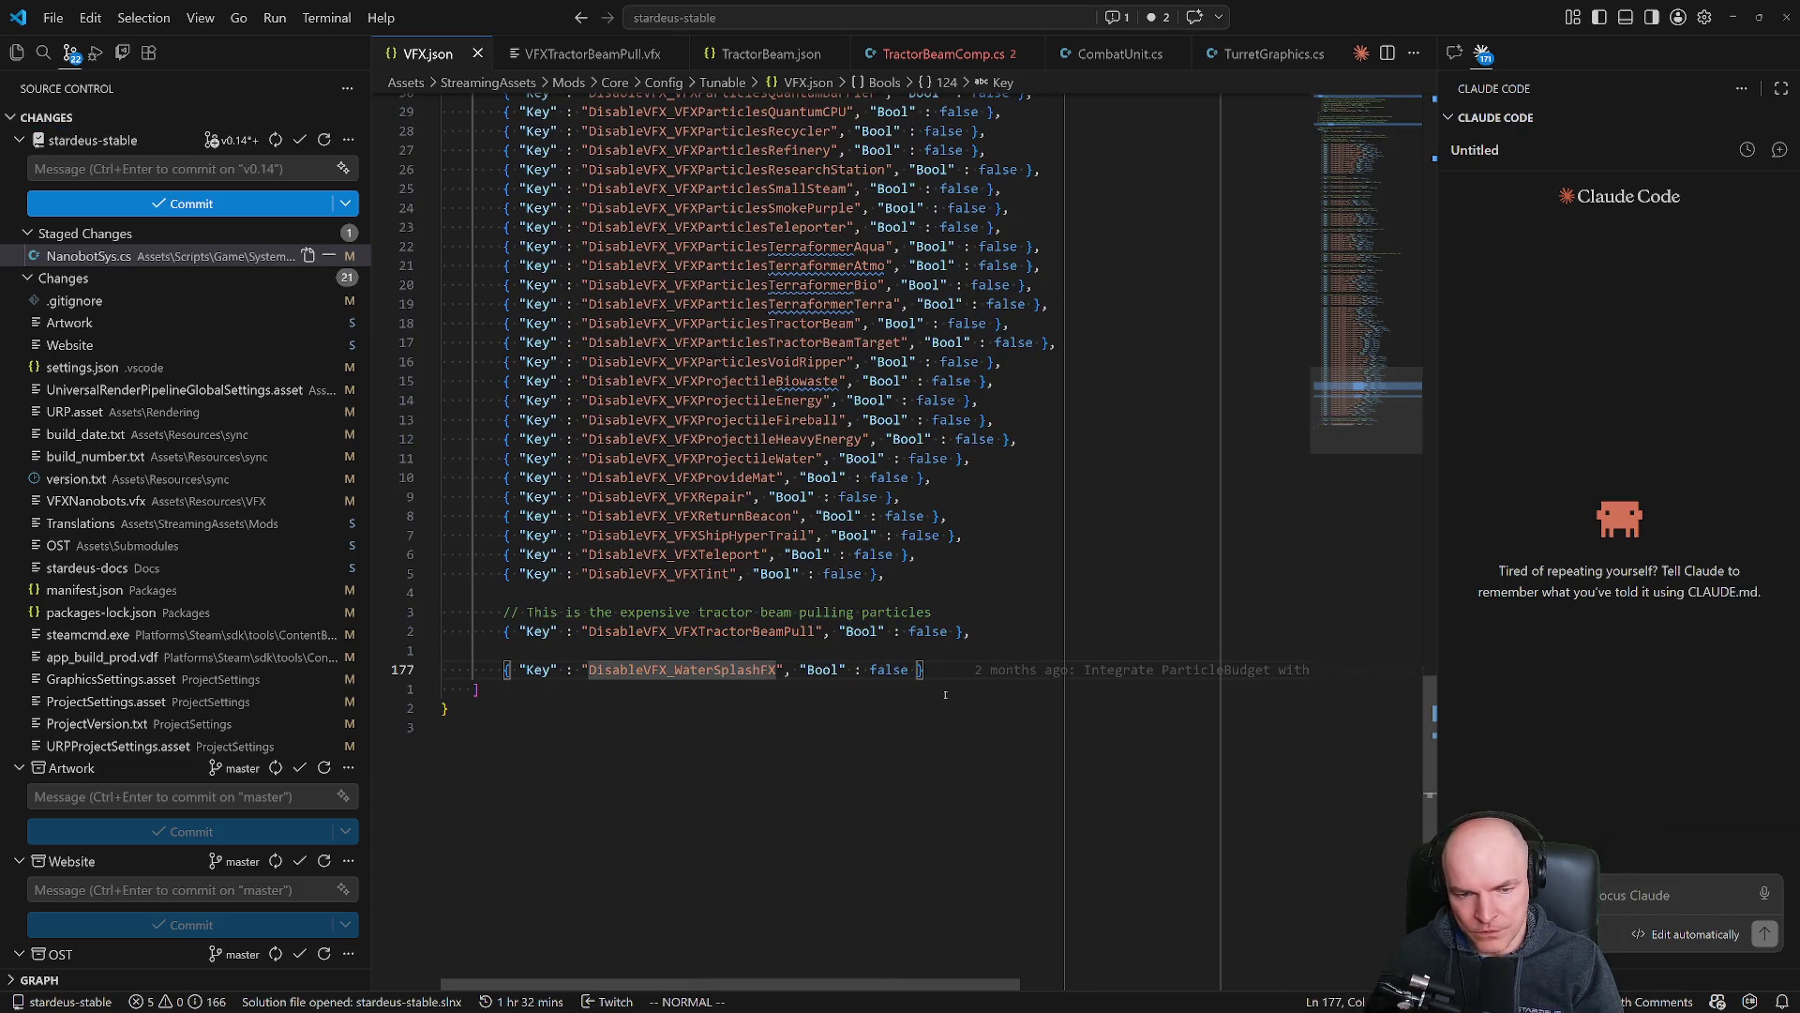
pyautogui.press('k')
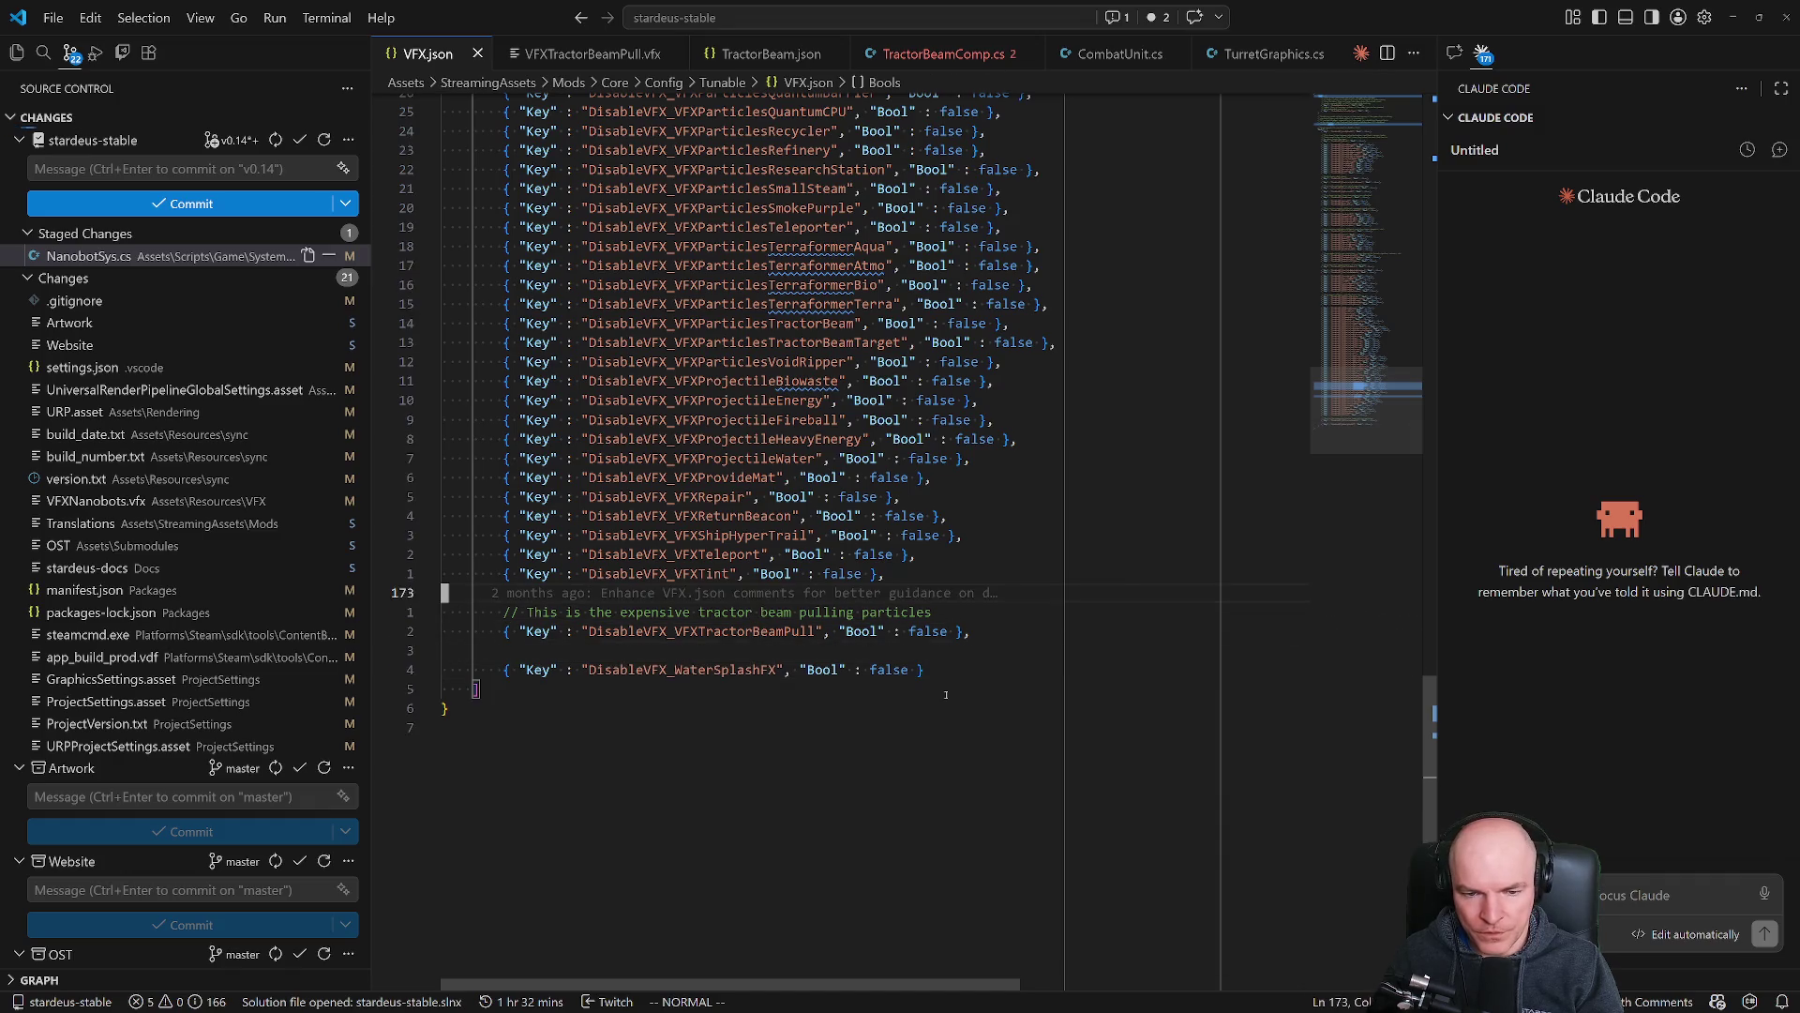
pyautogui.press('j')
pyautogui.press('k')
pyautogui.press('k')
pyautogui.press('j')
pyautogui.press('j')
pyautogui.hotkey('shift', 'v')
pyautogui.press('Escape')
pyautogui.hotkey('shift', 'v')
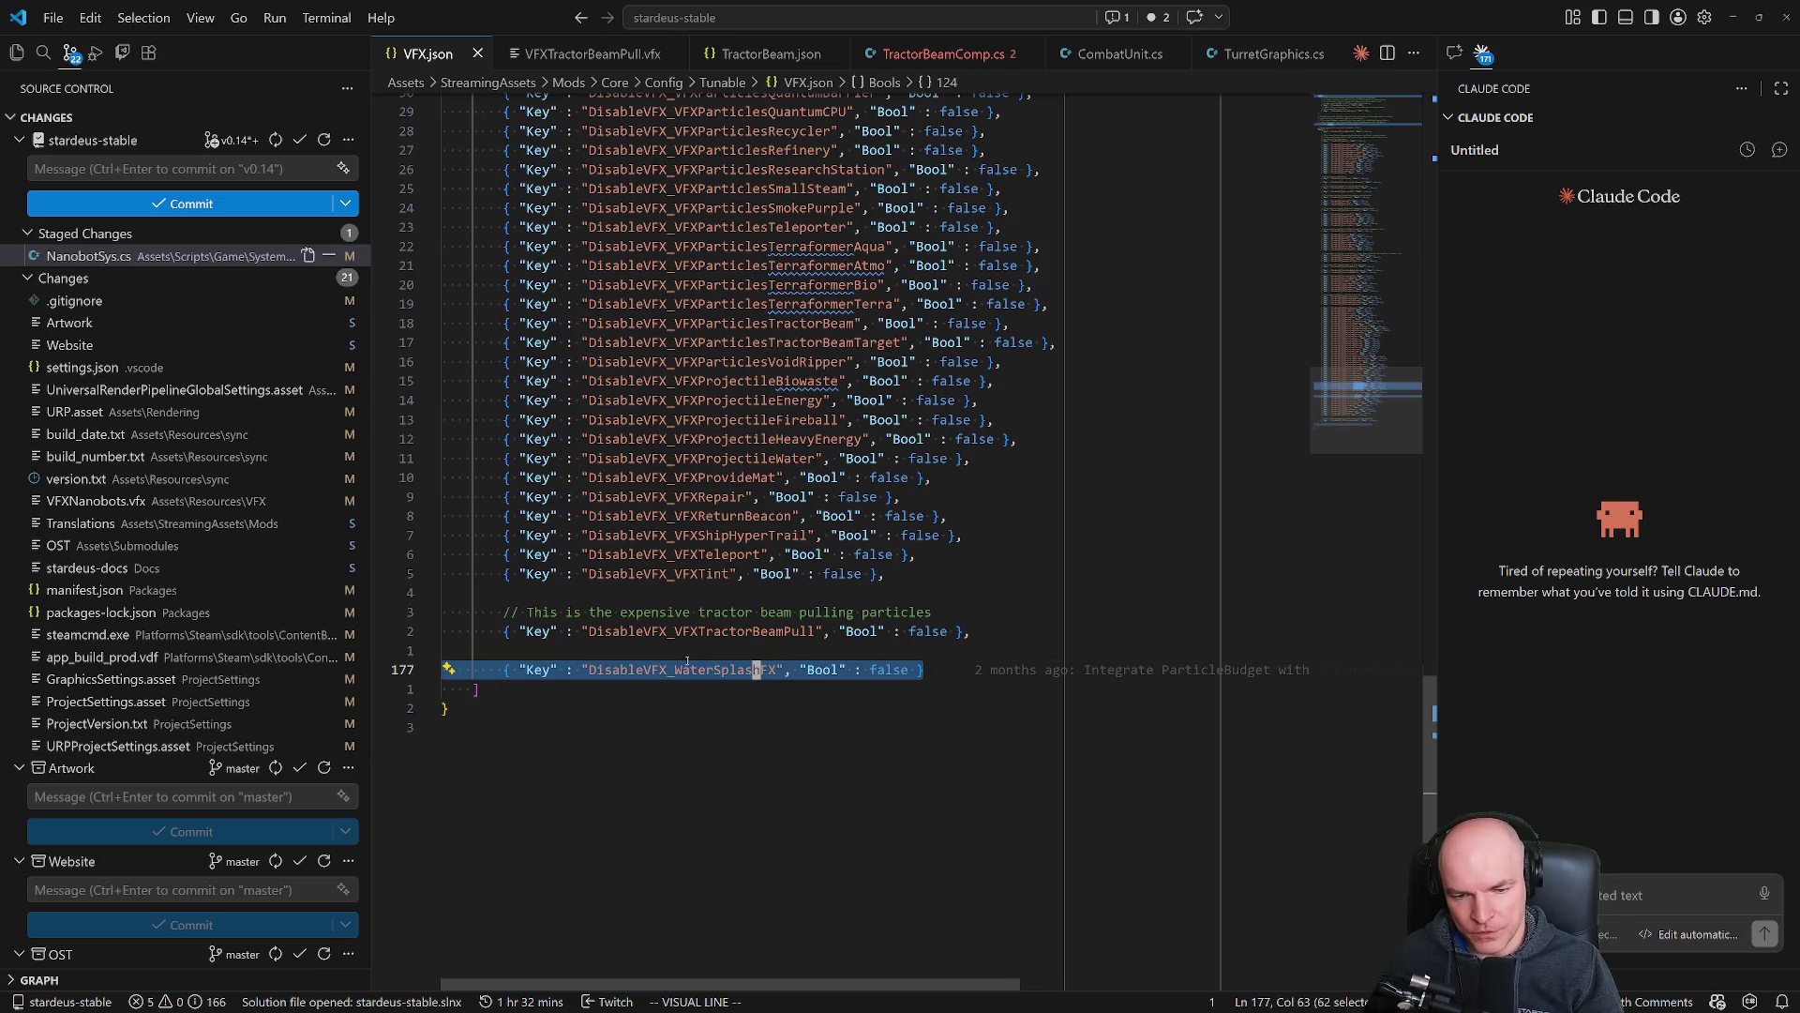
# Inspect the DisableVFX_VFXTractorBeamPull entry and its comment near the end of VFX.json.
pyautogui.click(922, 670)
pyautogui.scroll(2, 969, 715)
pyautogui.doubleClick(918, 750)
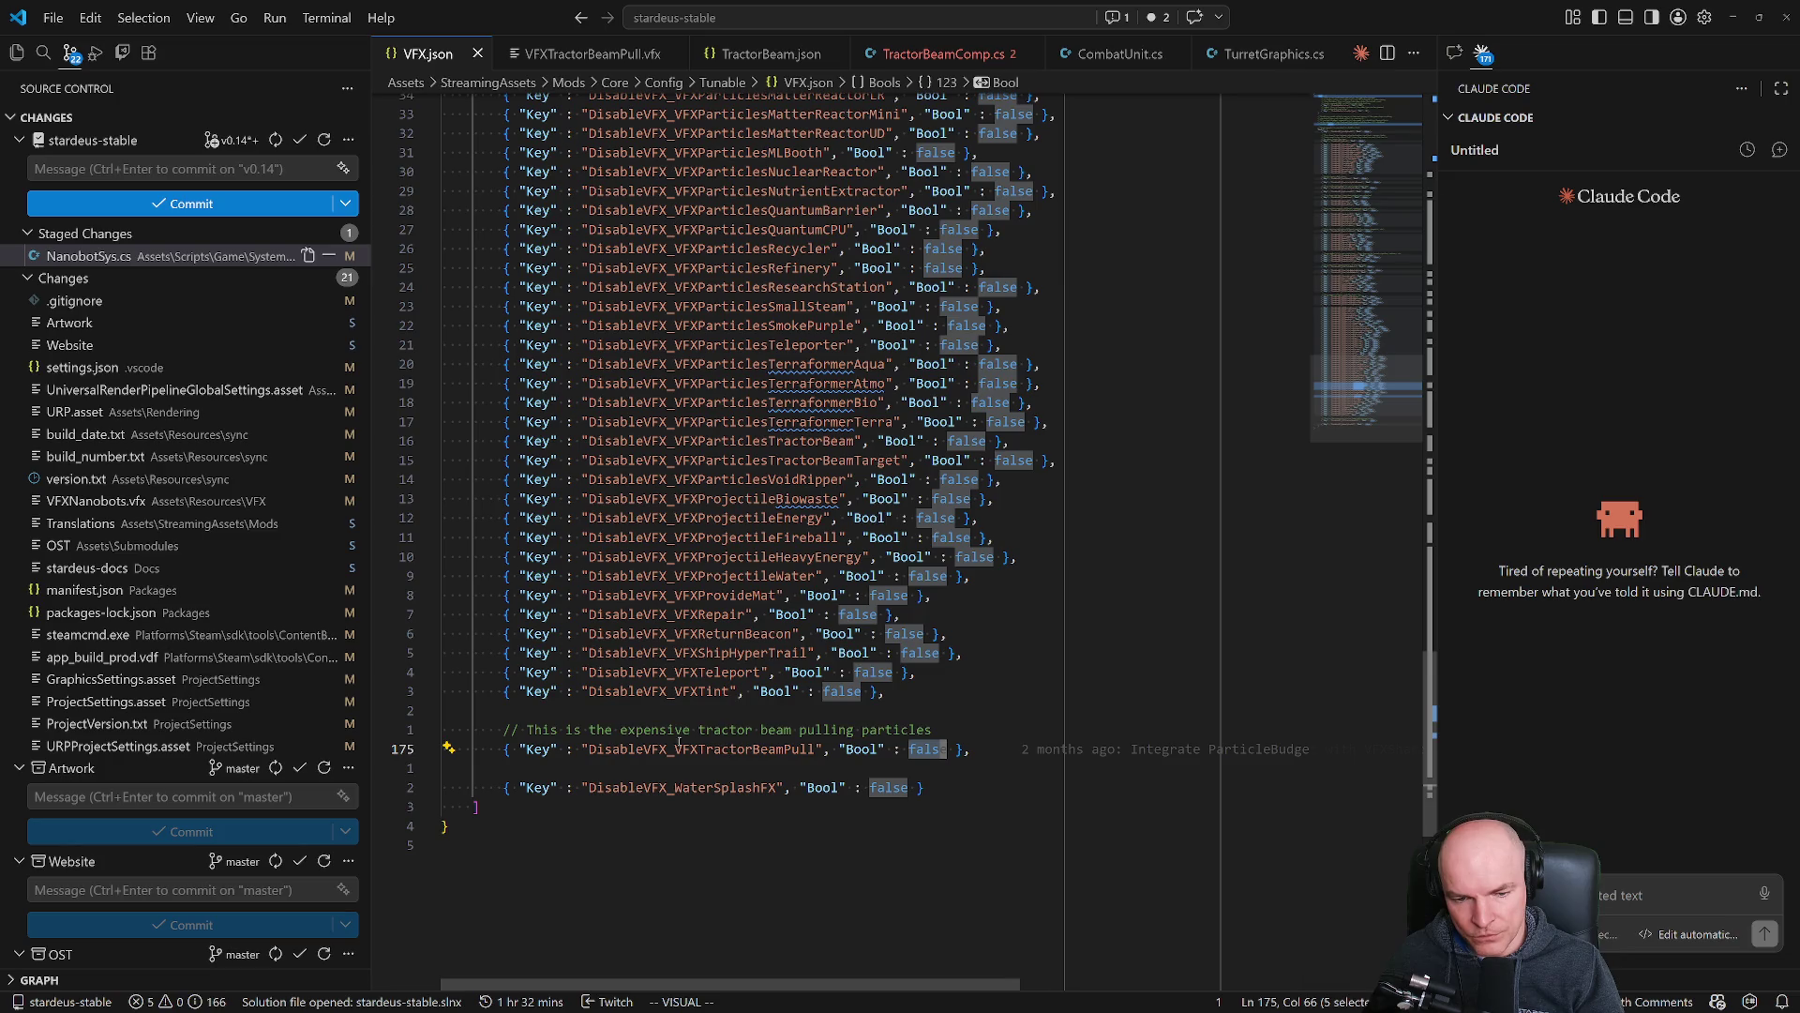
pyautogui.moveTo(513, 729); pyautogui.dragTo(968, 749)
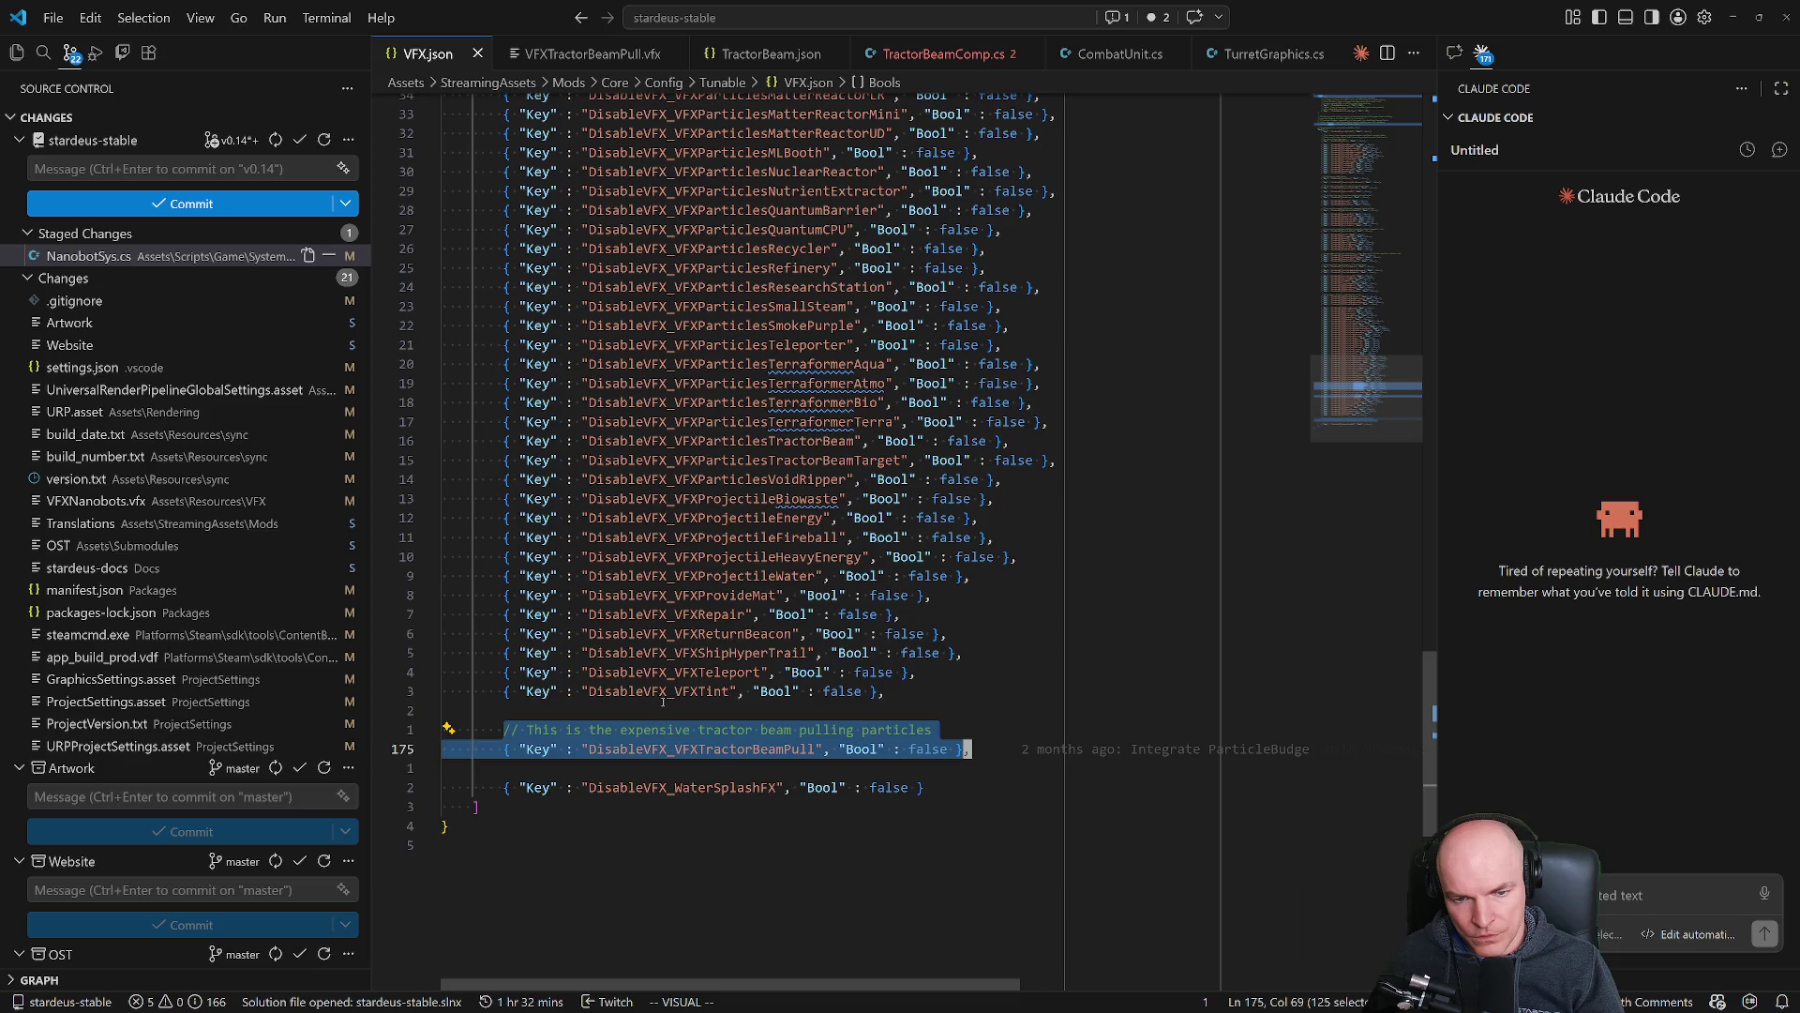
pyautogui.scroll(8, 663, 701)
pyautogui.scroll(10, 666, 708)
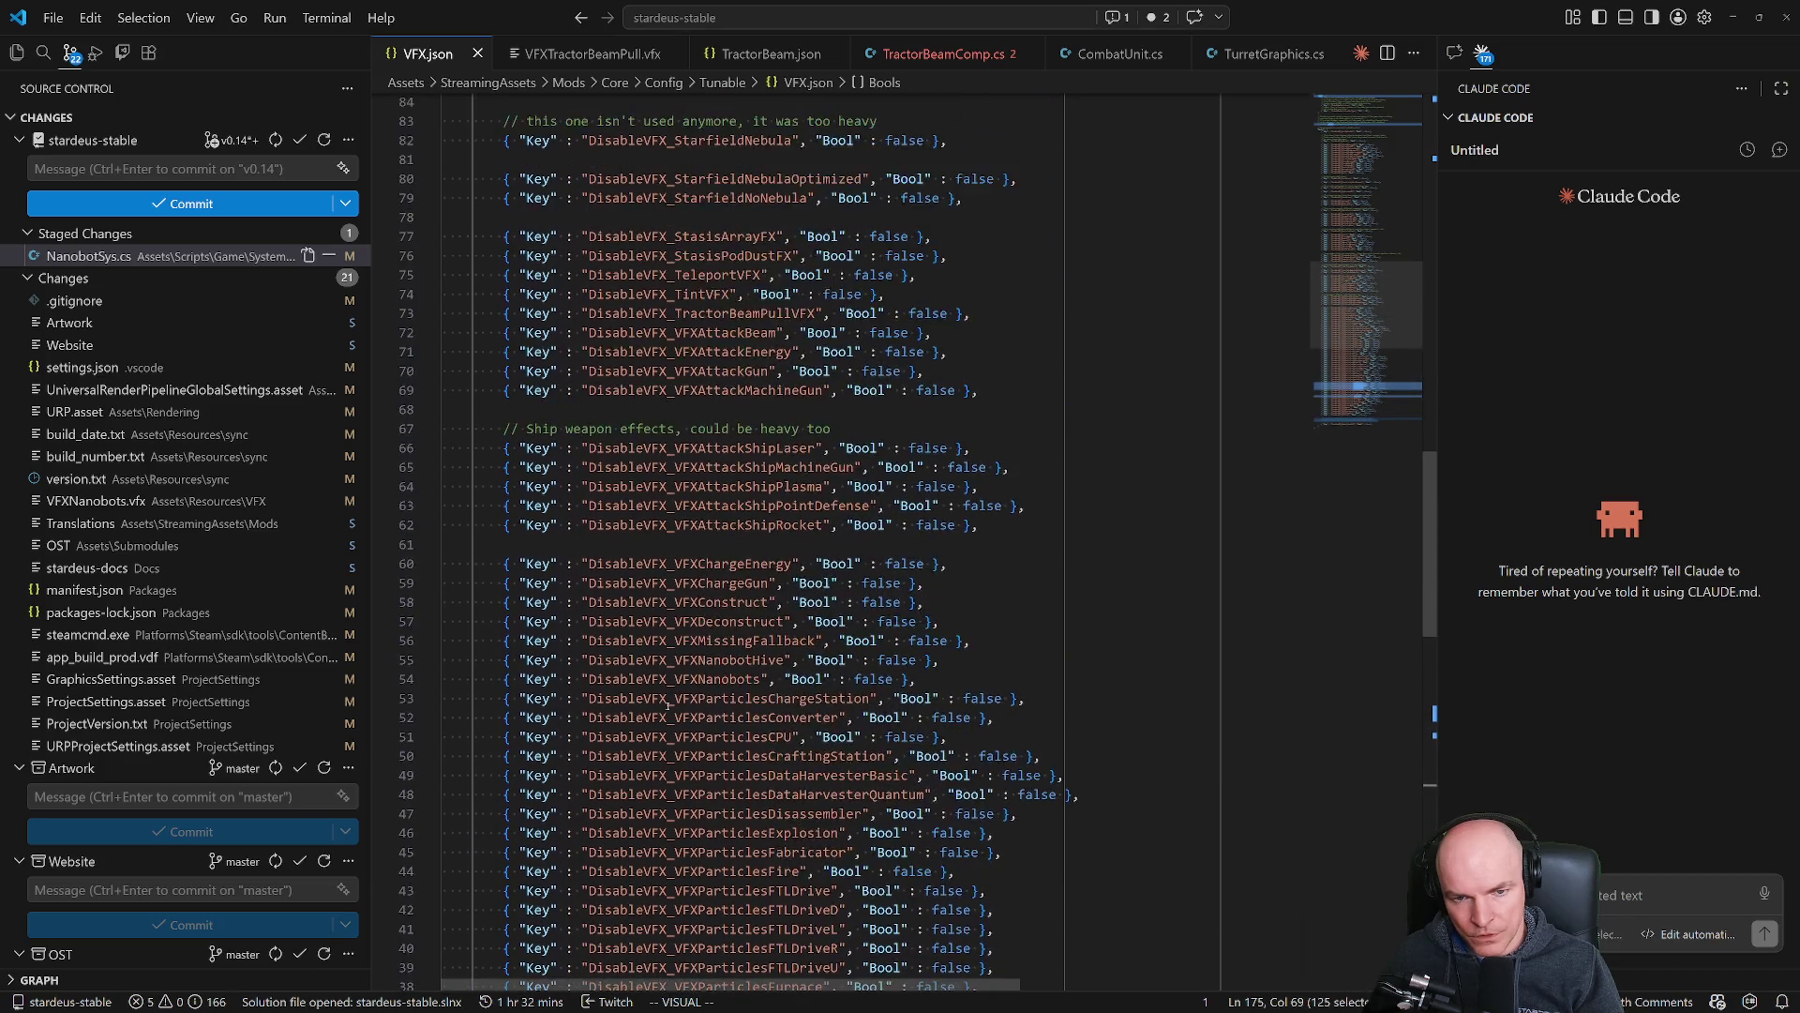
pyautogui.scroll(5, 667, 701)
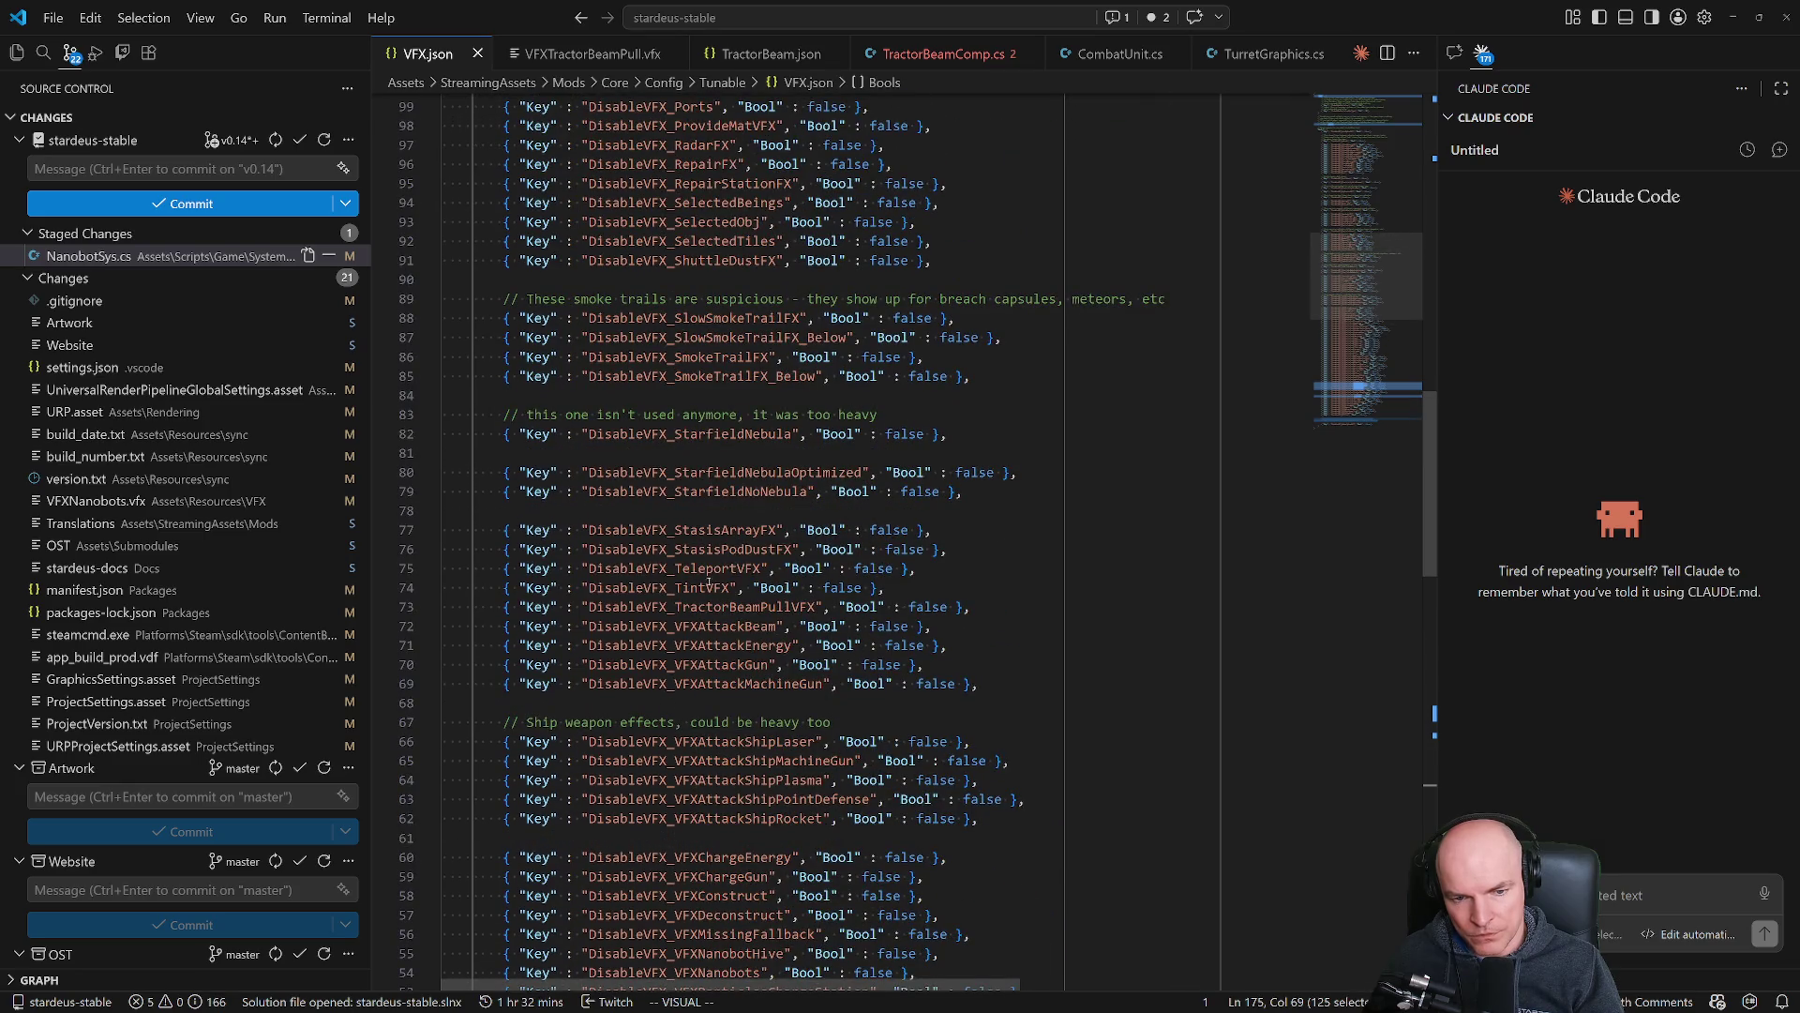
# Compare it against DisableVFX_TractorBeamPullVFX on line 102 and delete that redundant line with dd.
pyautogui.click(718, 607)
pyautogui.doubleClick(724, 606)
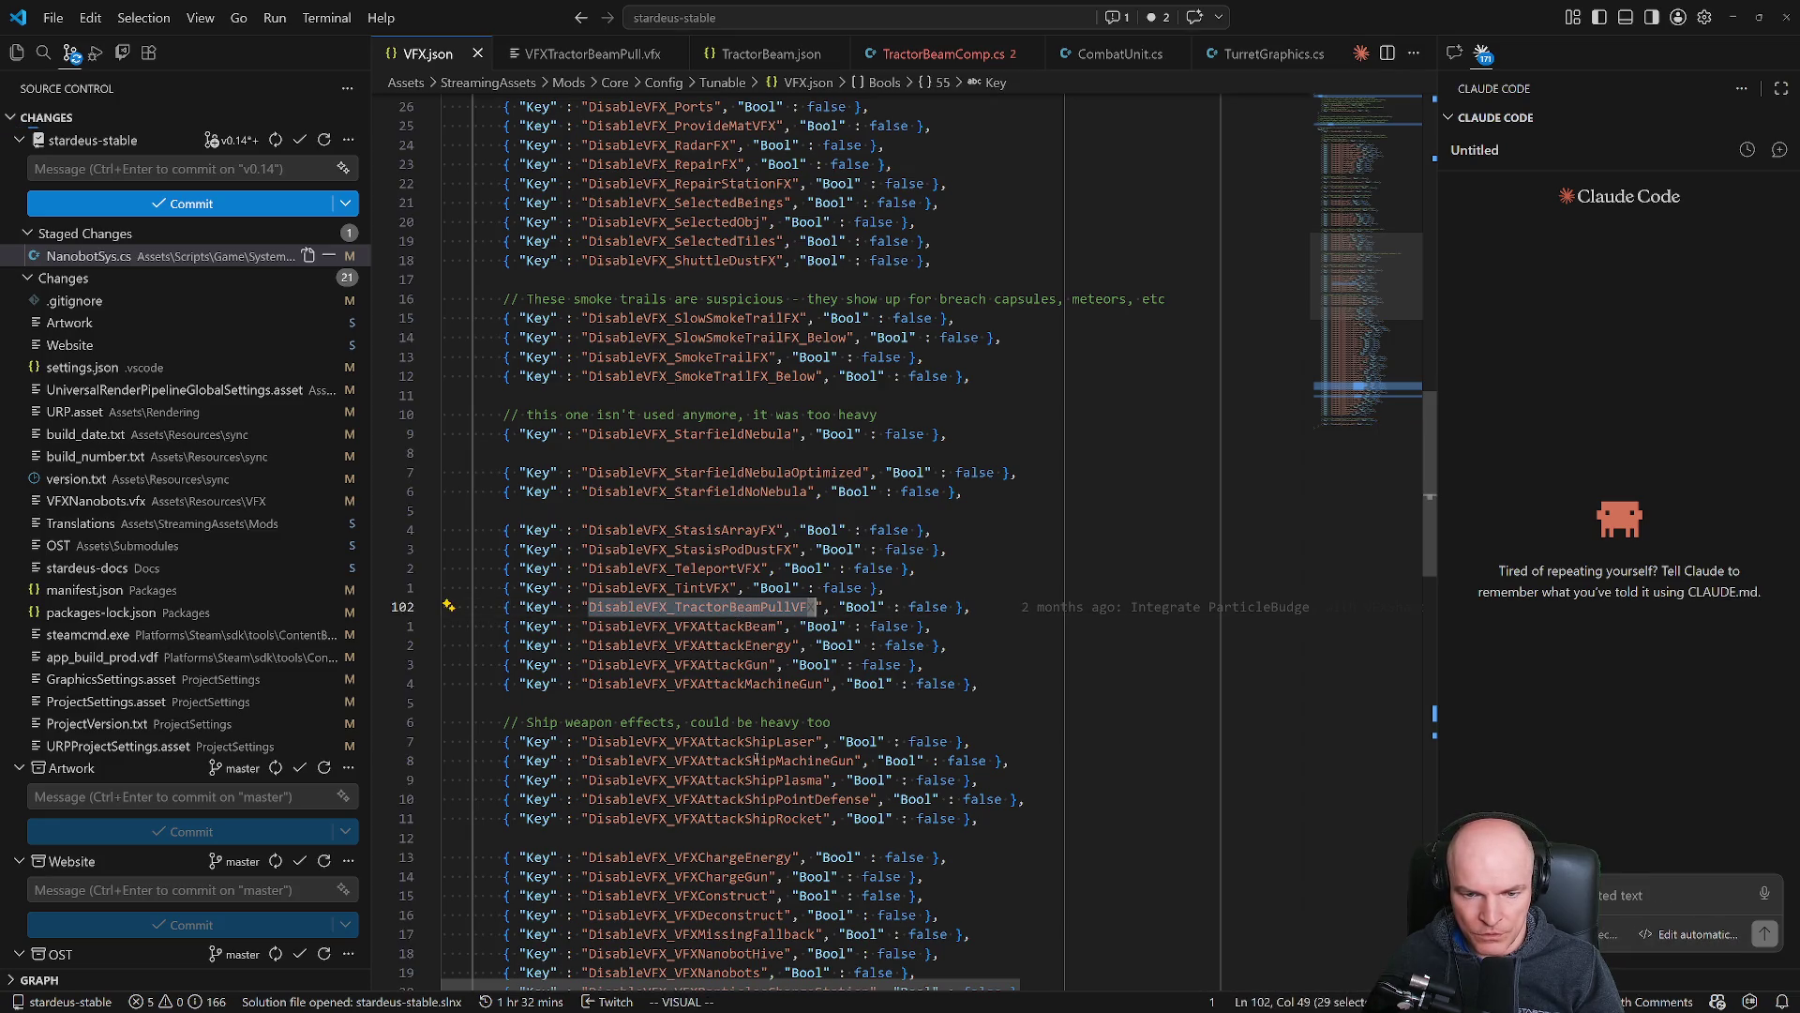
pyautogui.scroll(-20, 757, 759)
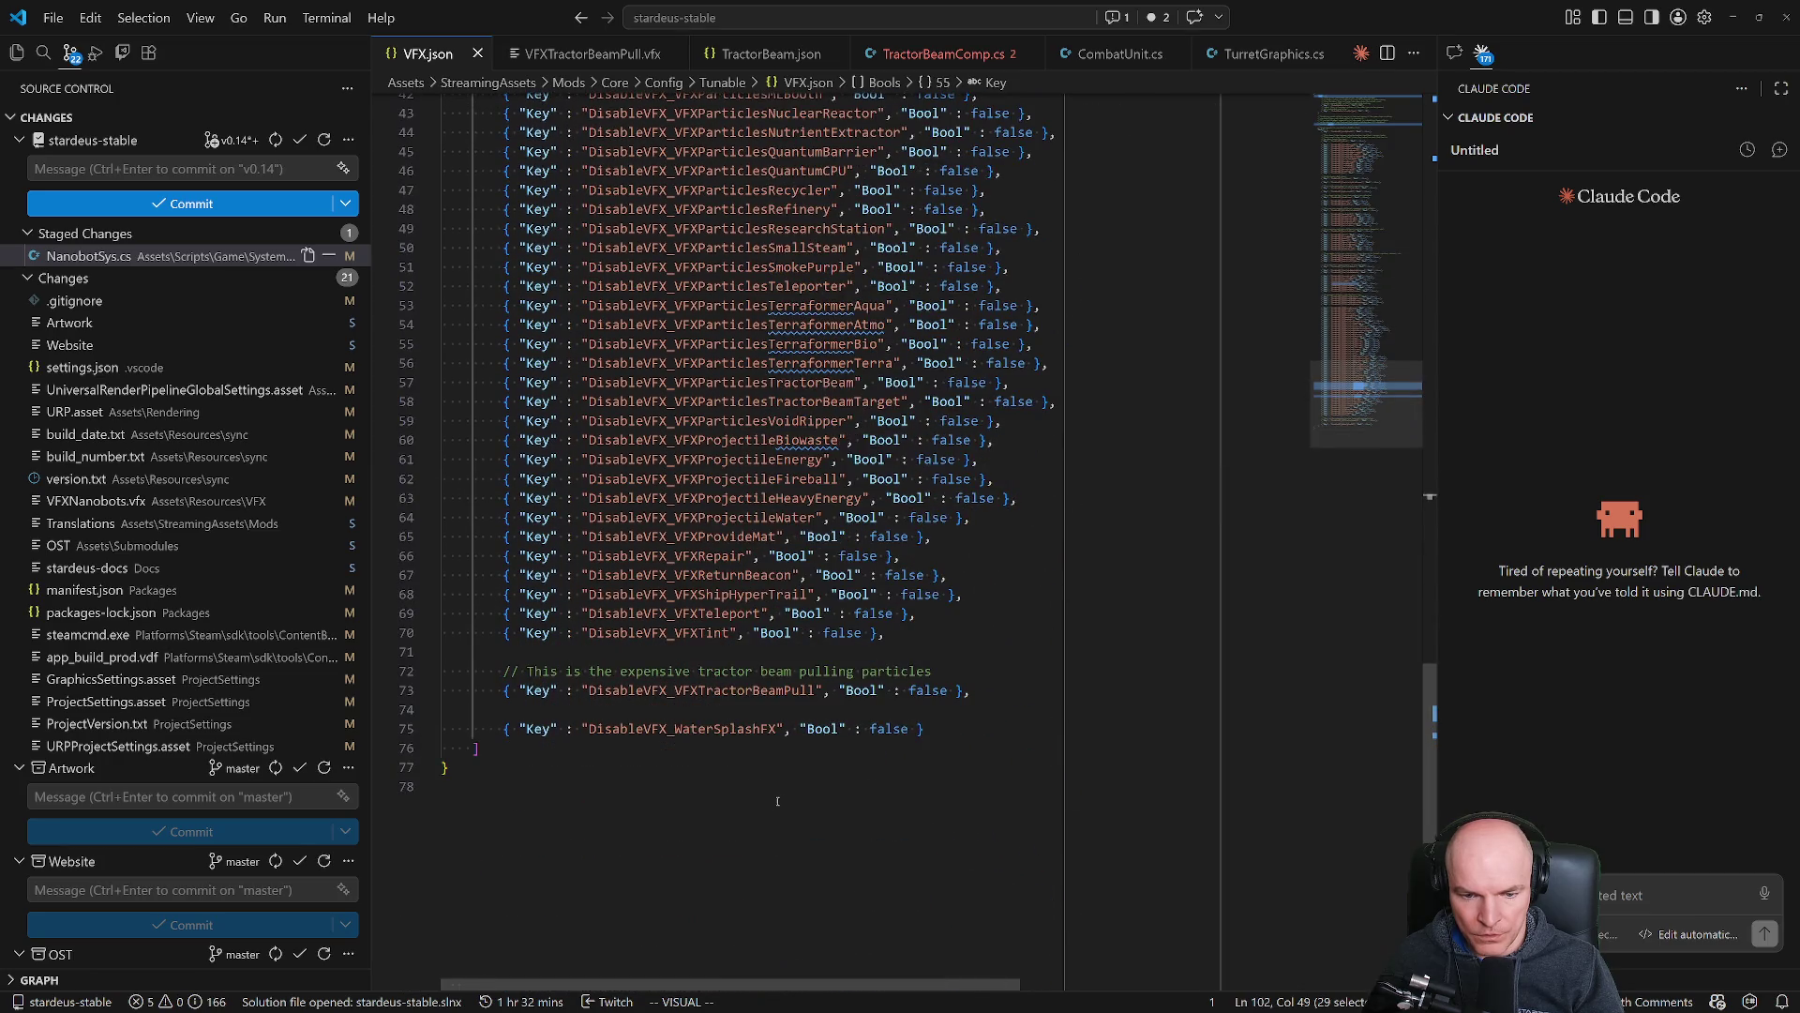
pyautogui.doubleClick(743, 691)
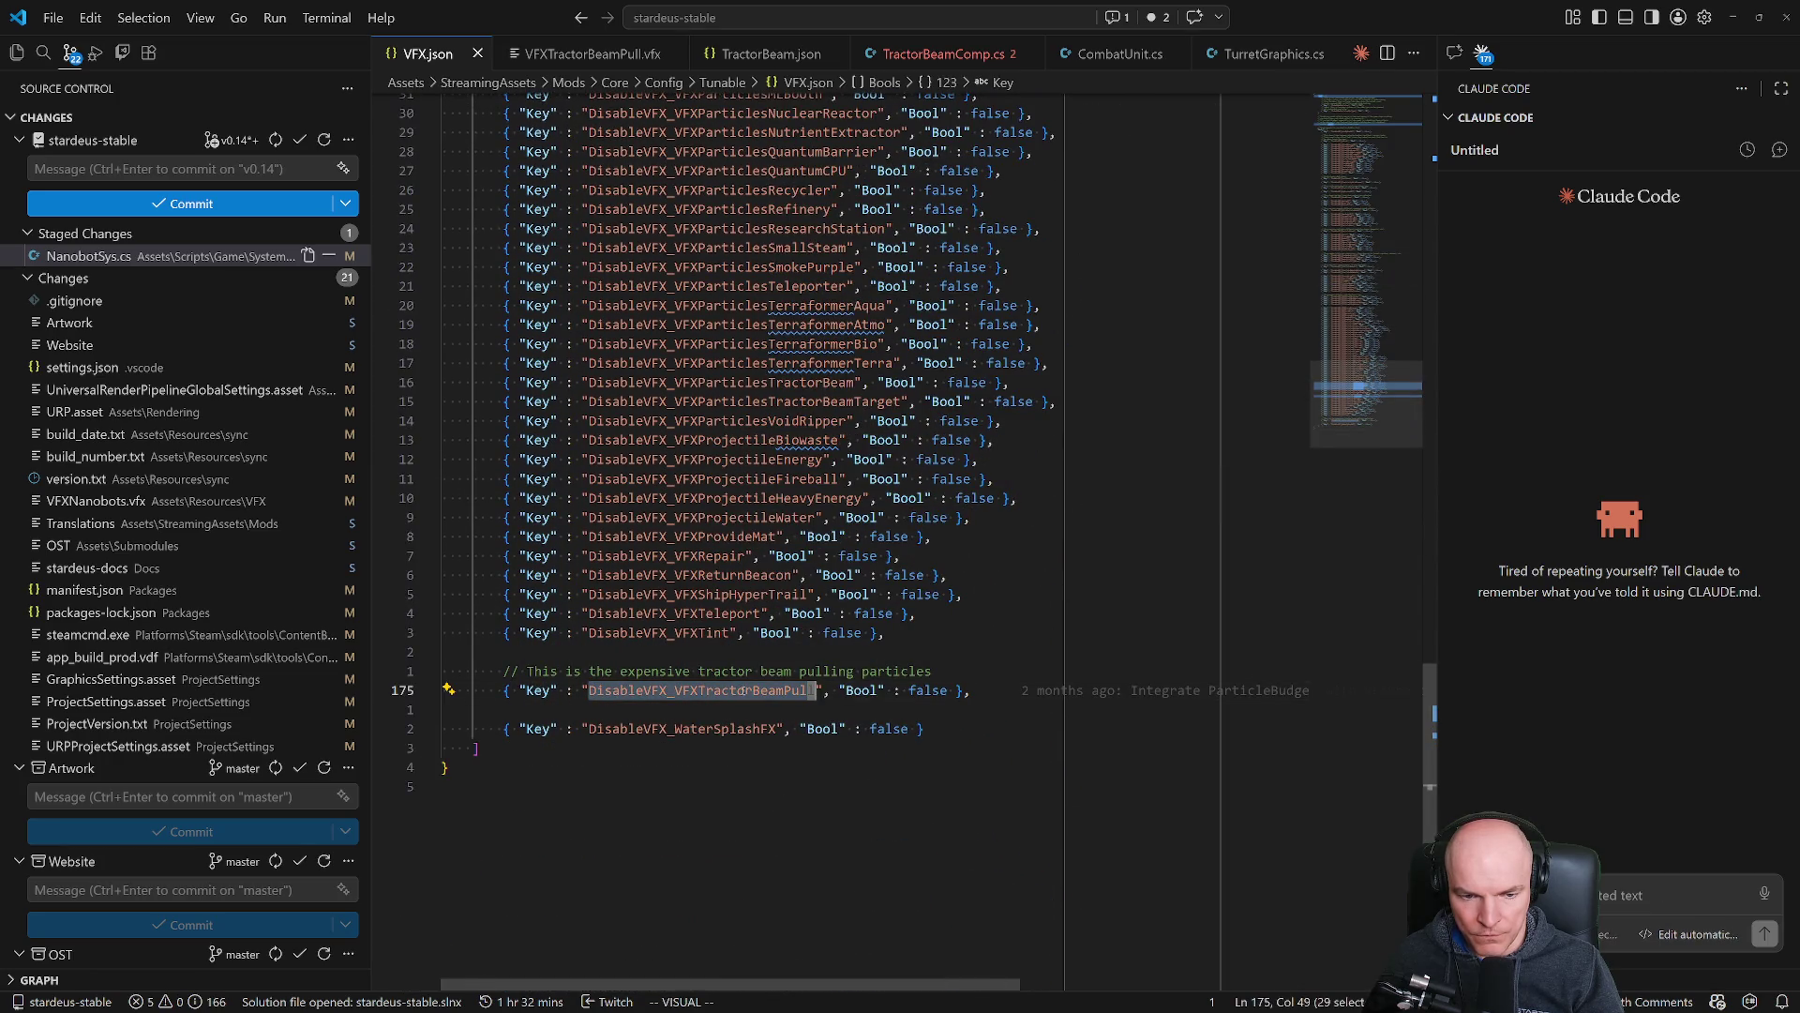
pyautogui.scroll(14, 730, 731)
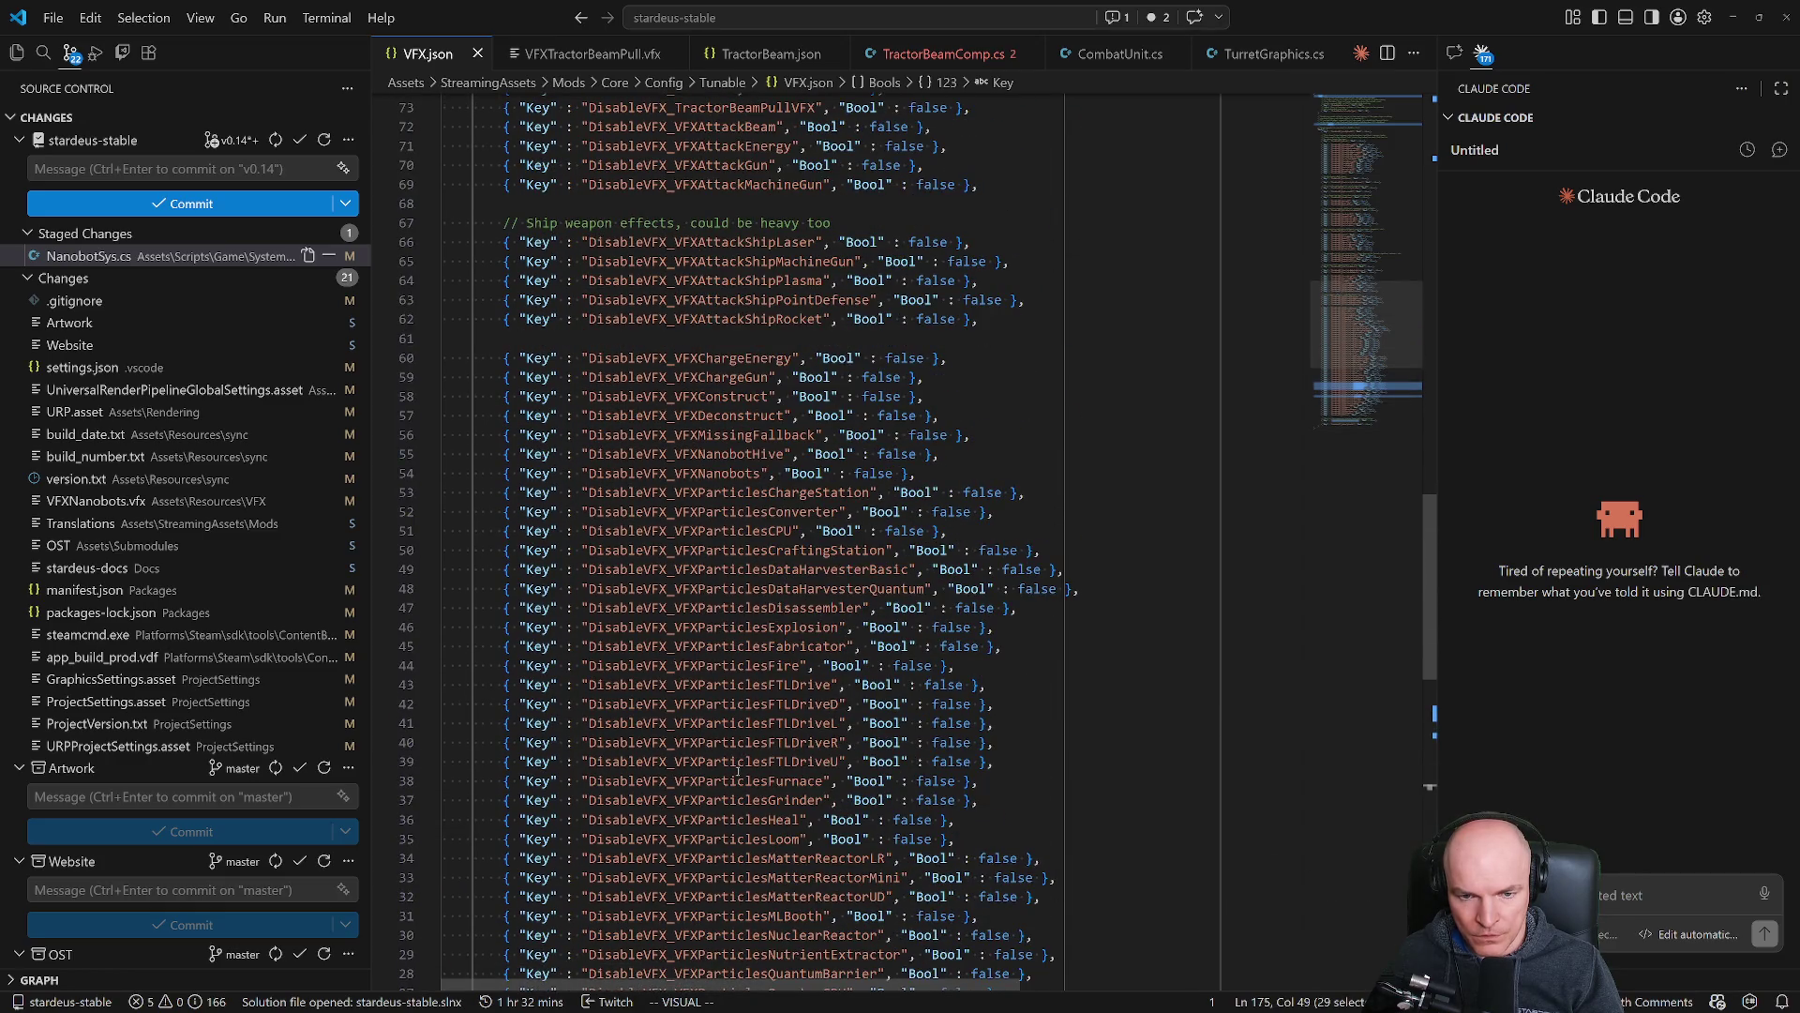
pyautogui.scroll(4, 738, 771)
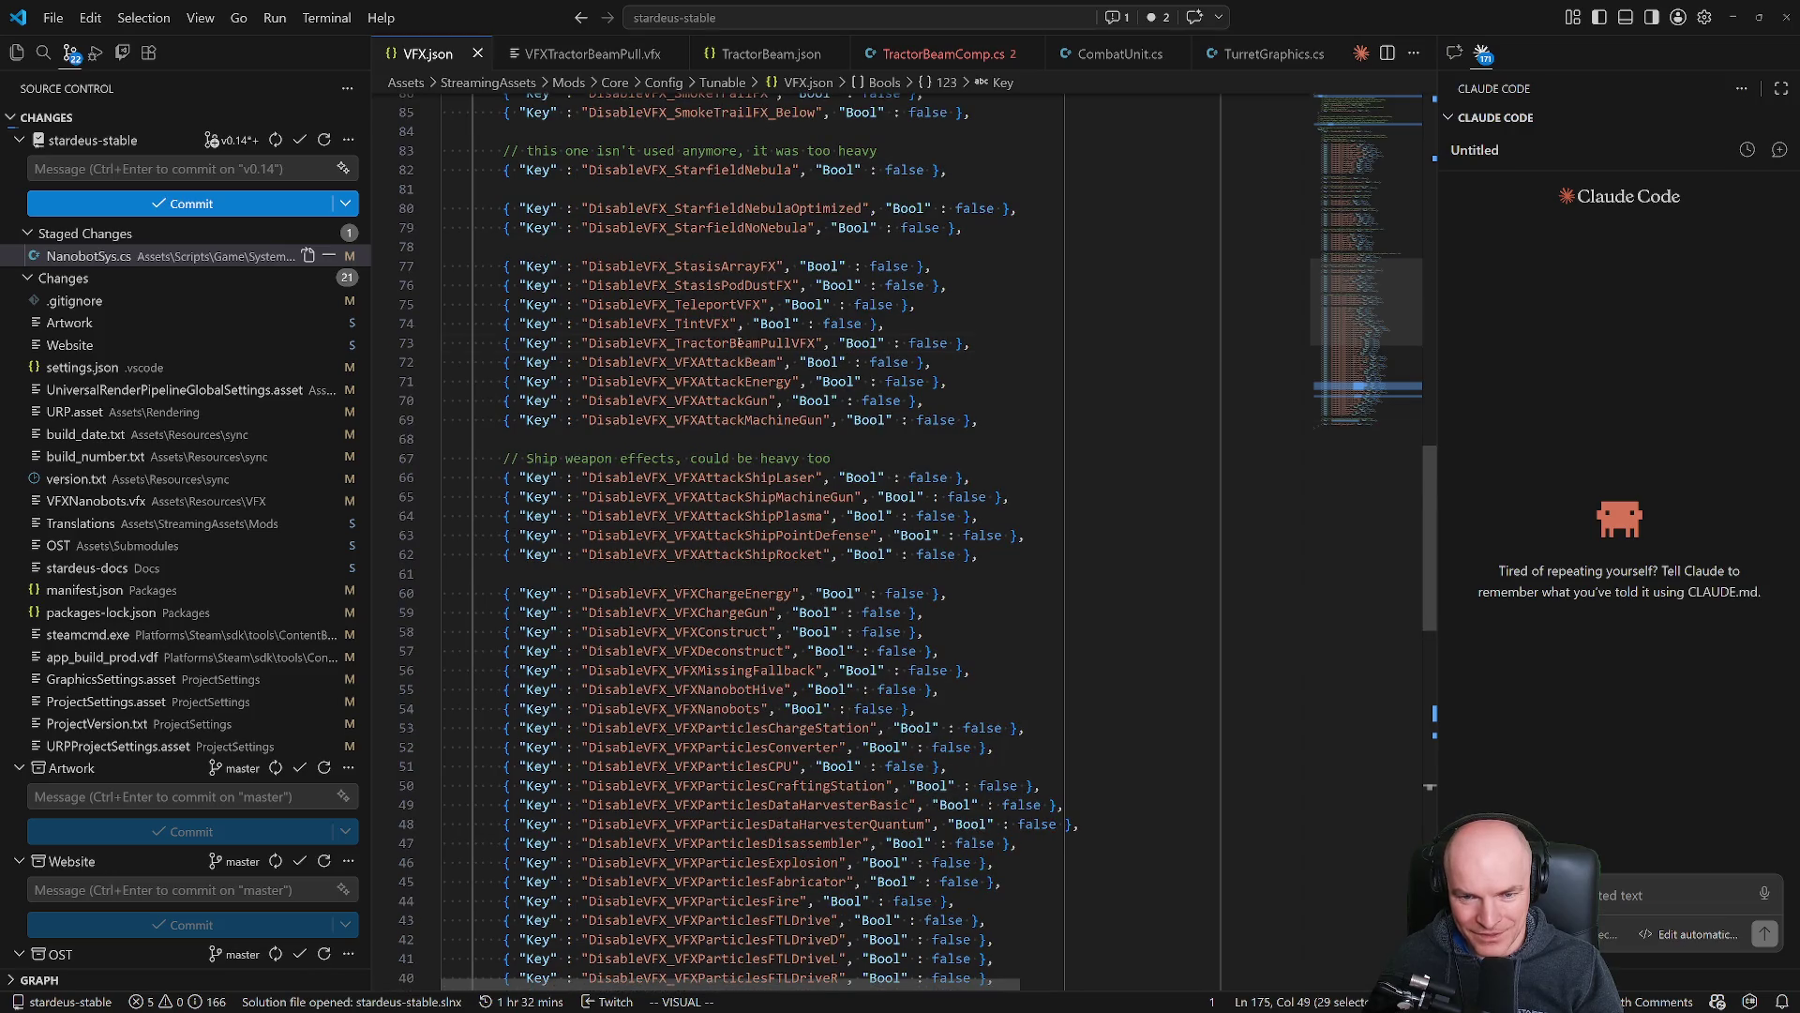
pyautogui.click(740, 342)
pyautogui.press('d')
pyautogui.press('d')
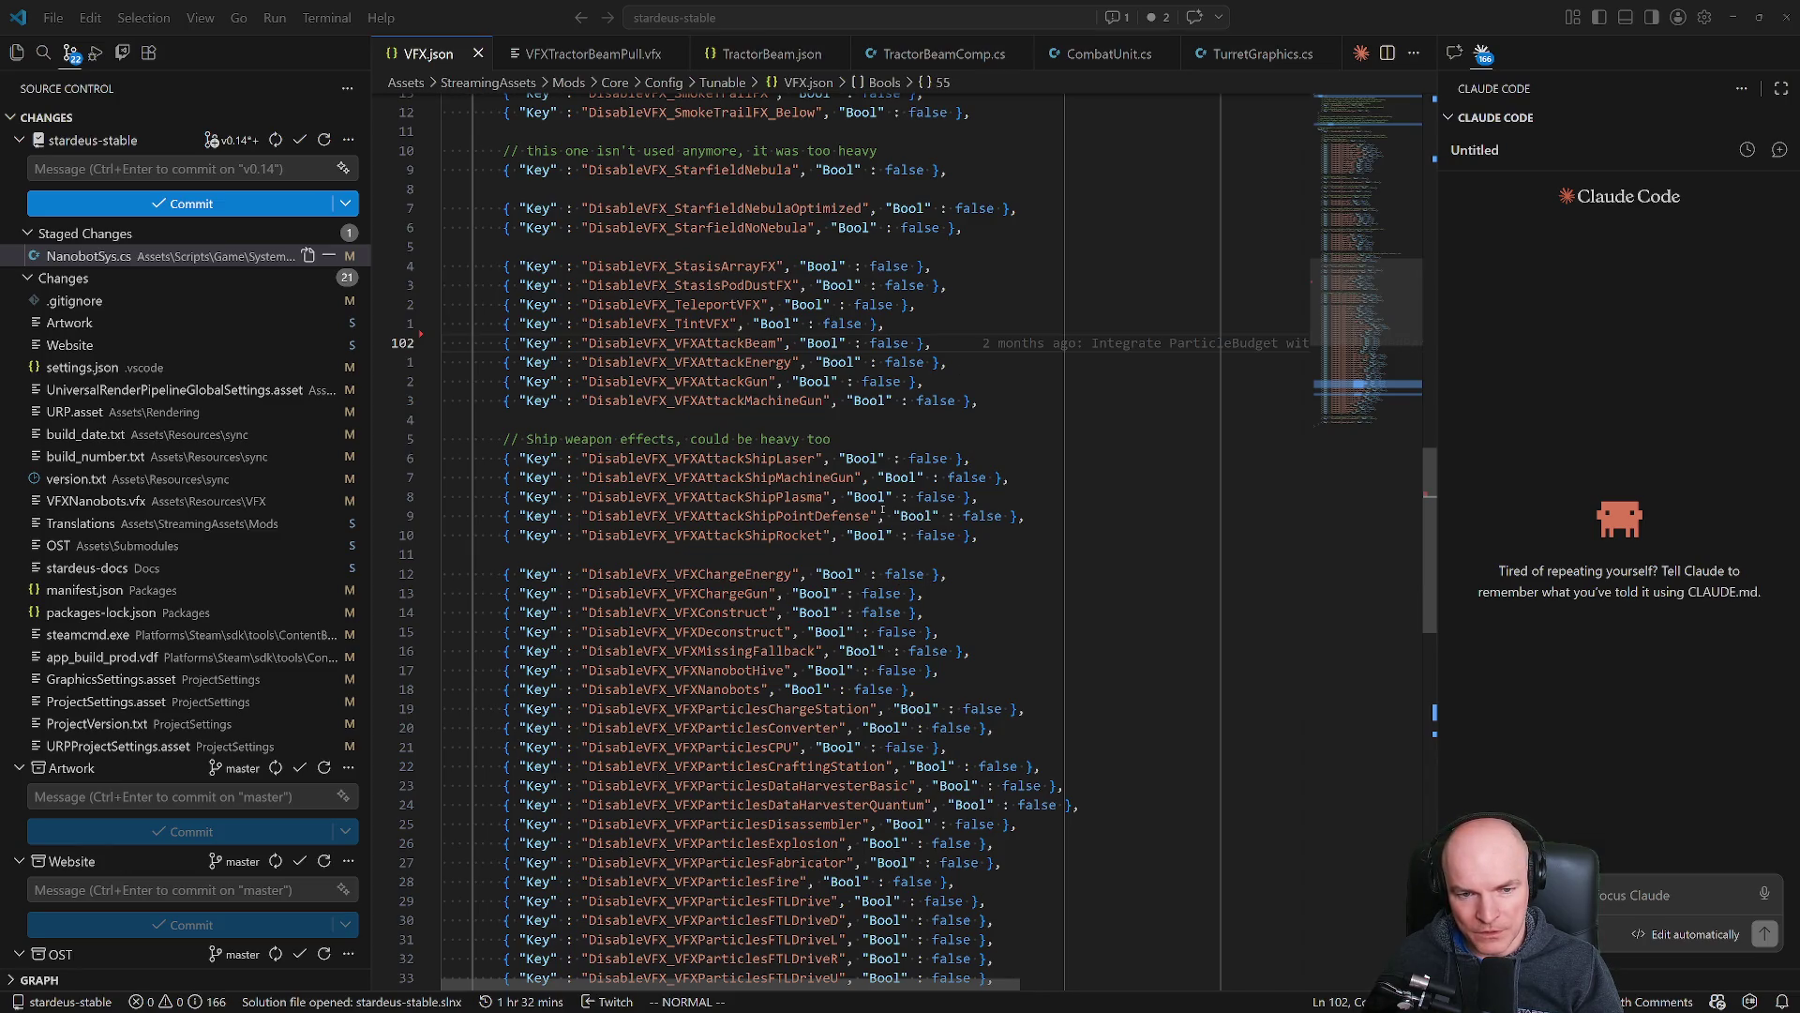
pyautogui.scroll(5, 882, 511)
pyautogui.scroll(-5, 857, 507)
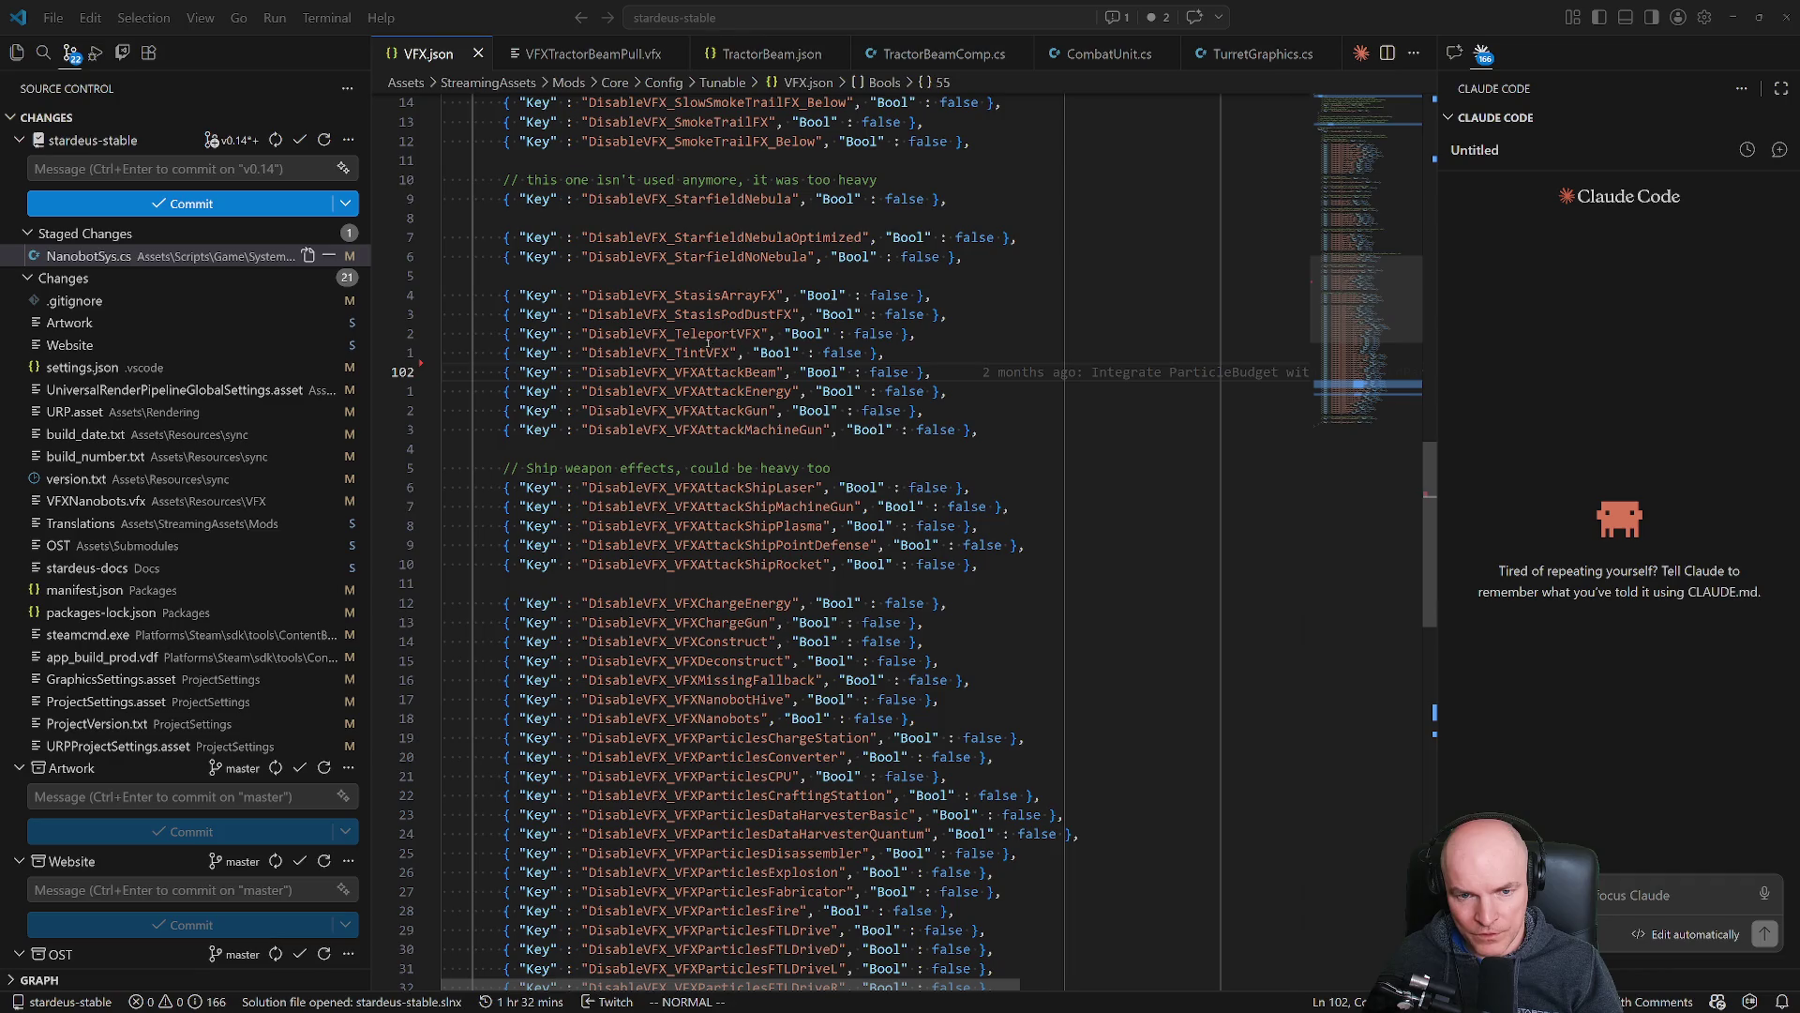
pyautogui.doubleClick(699, 333)
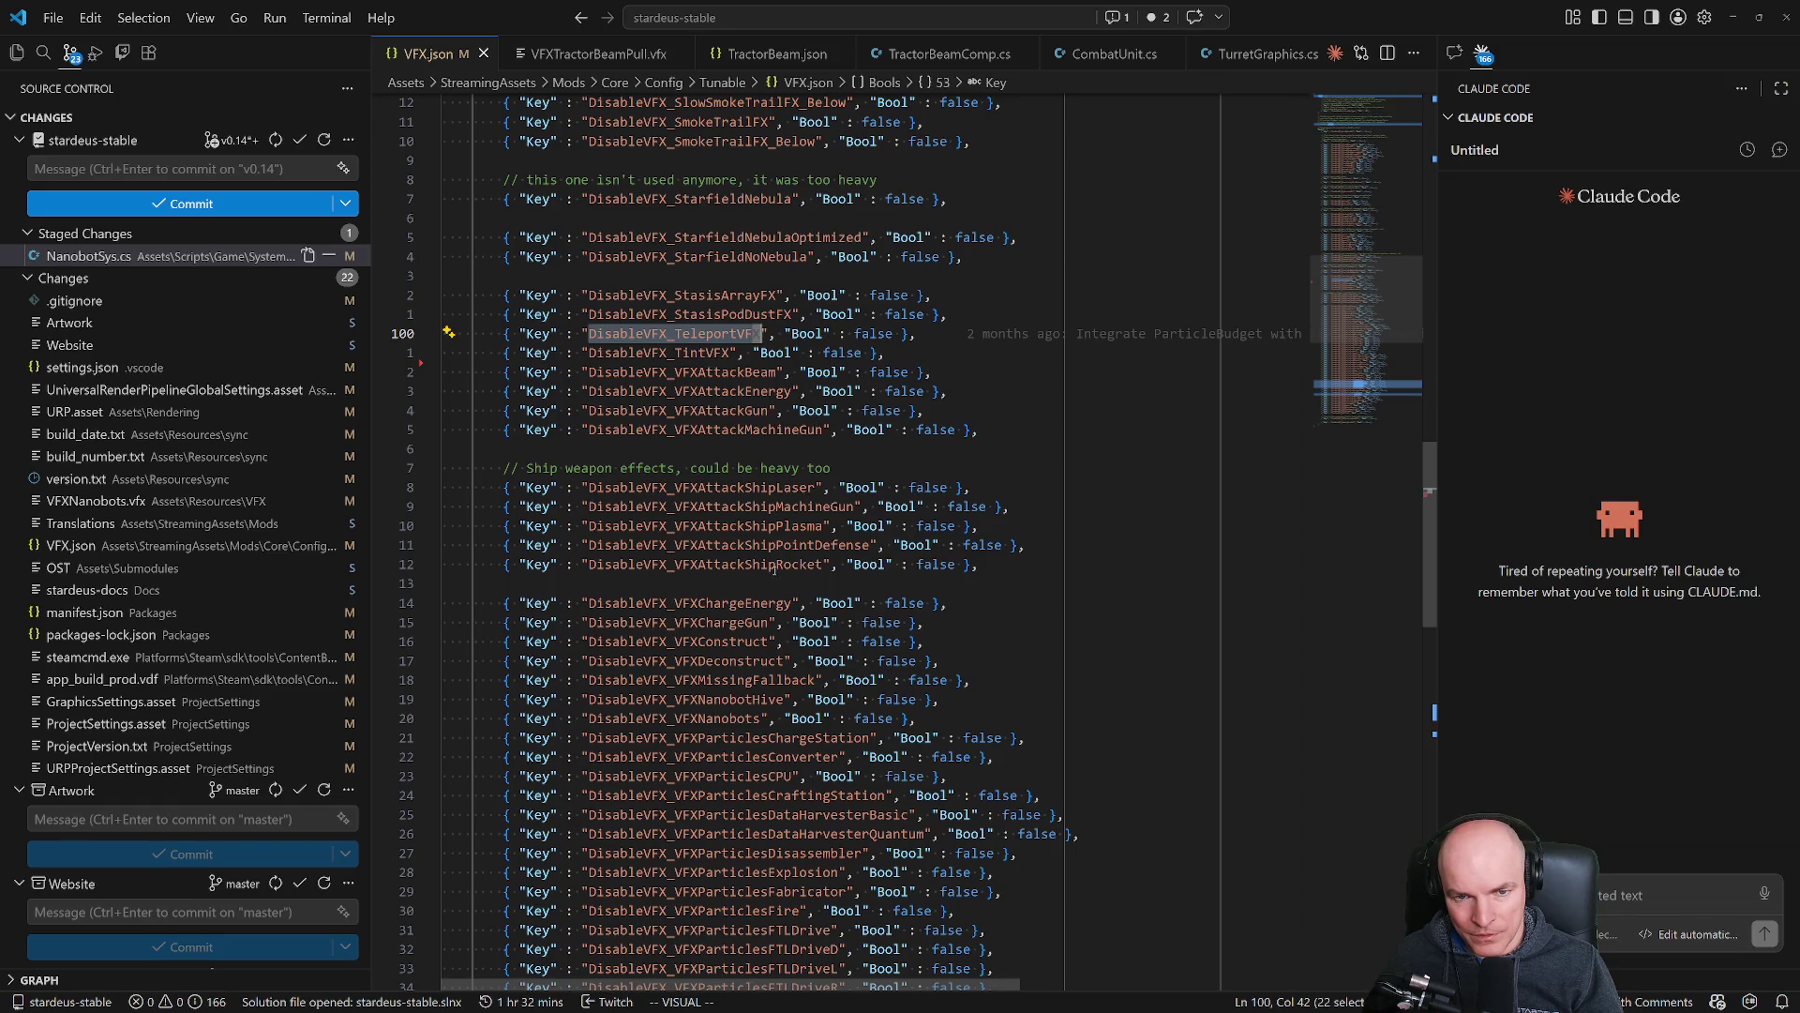
pyautogui.scroll(5, 772, 577)
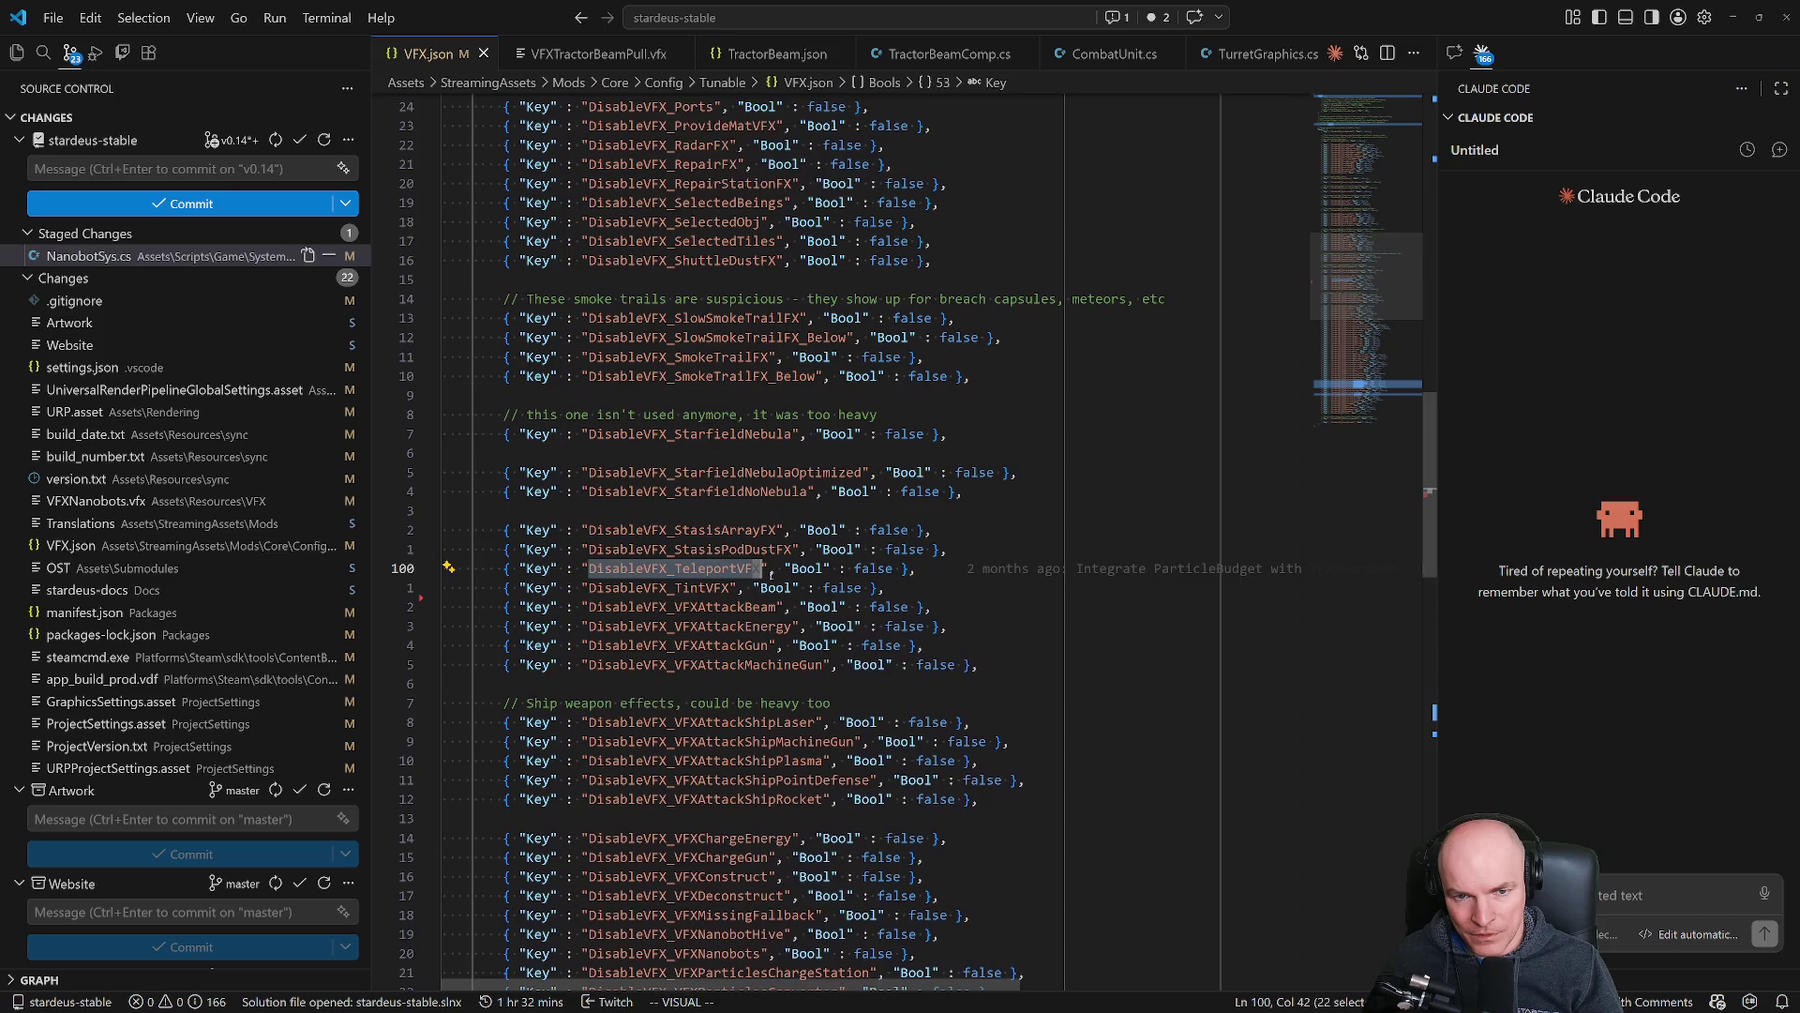
pyautogui.scroll(-6, 769, 576)
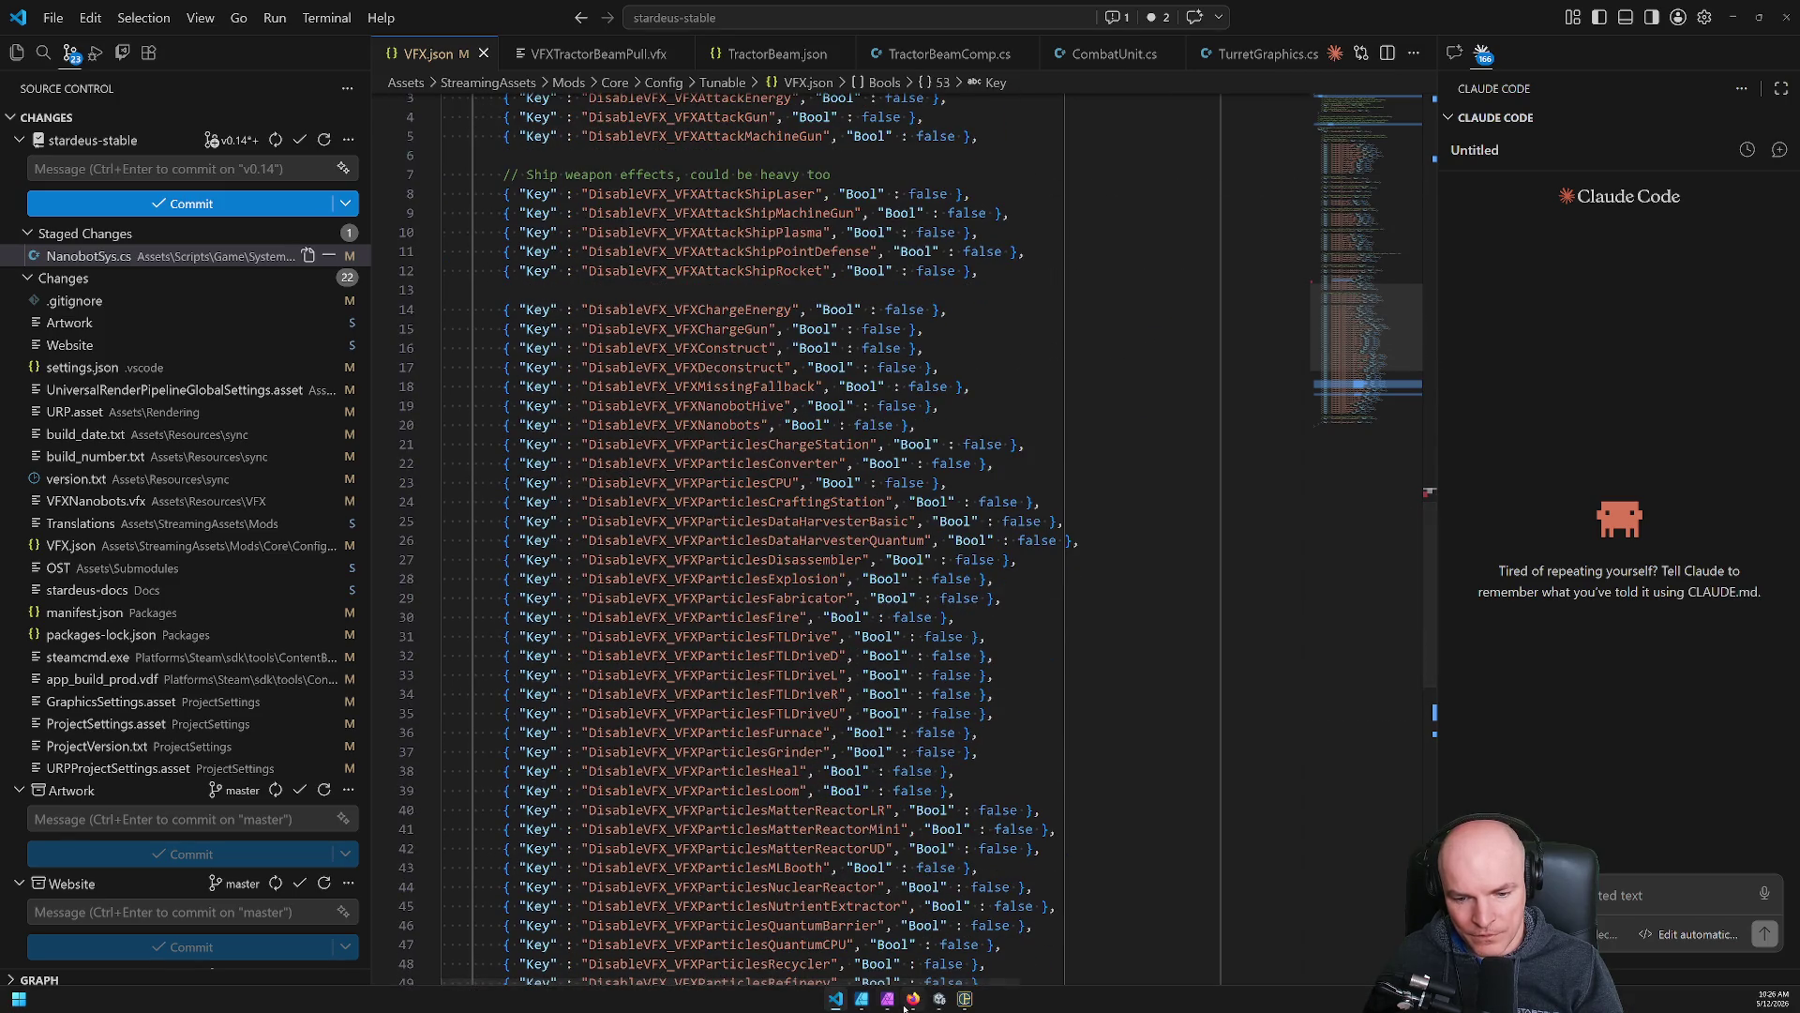
pyautogui.hotkey('alt', 'Tab')
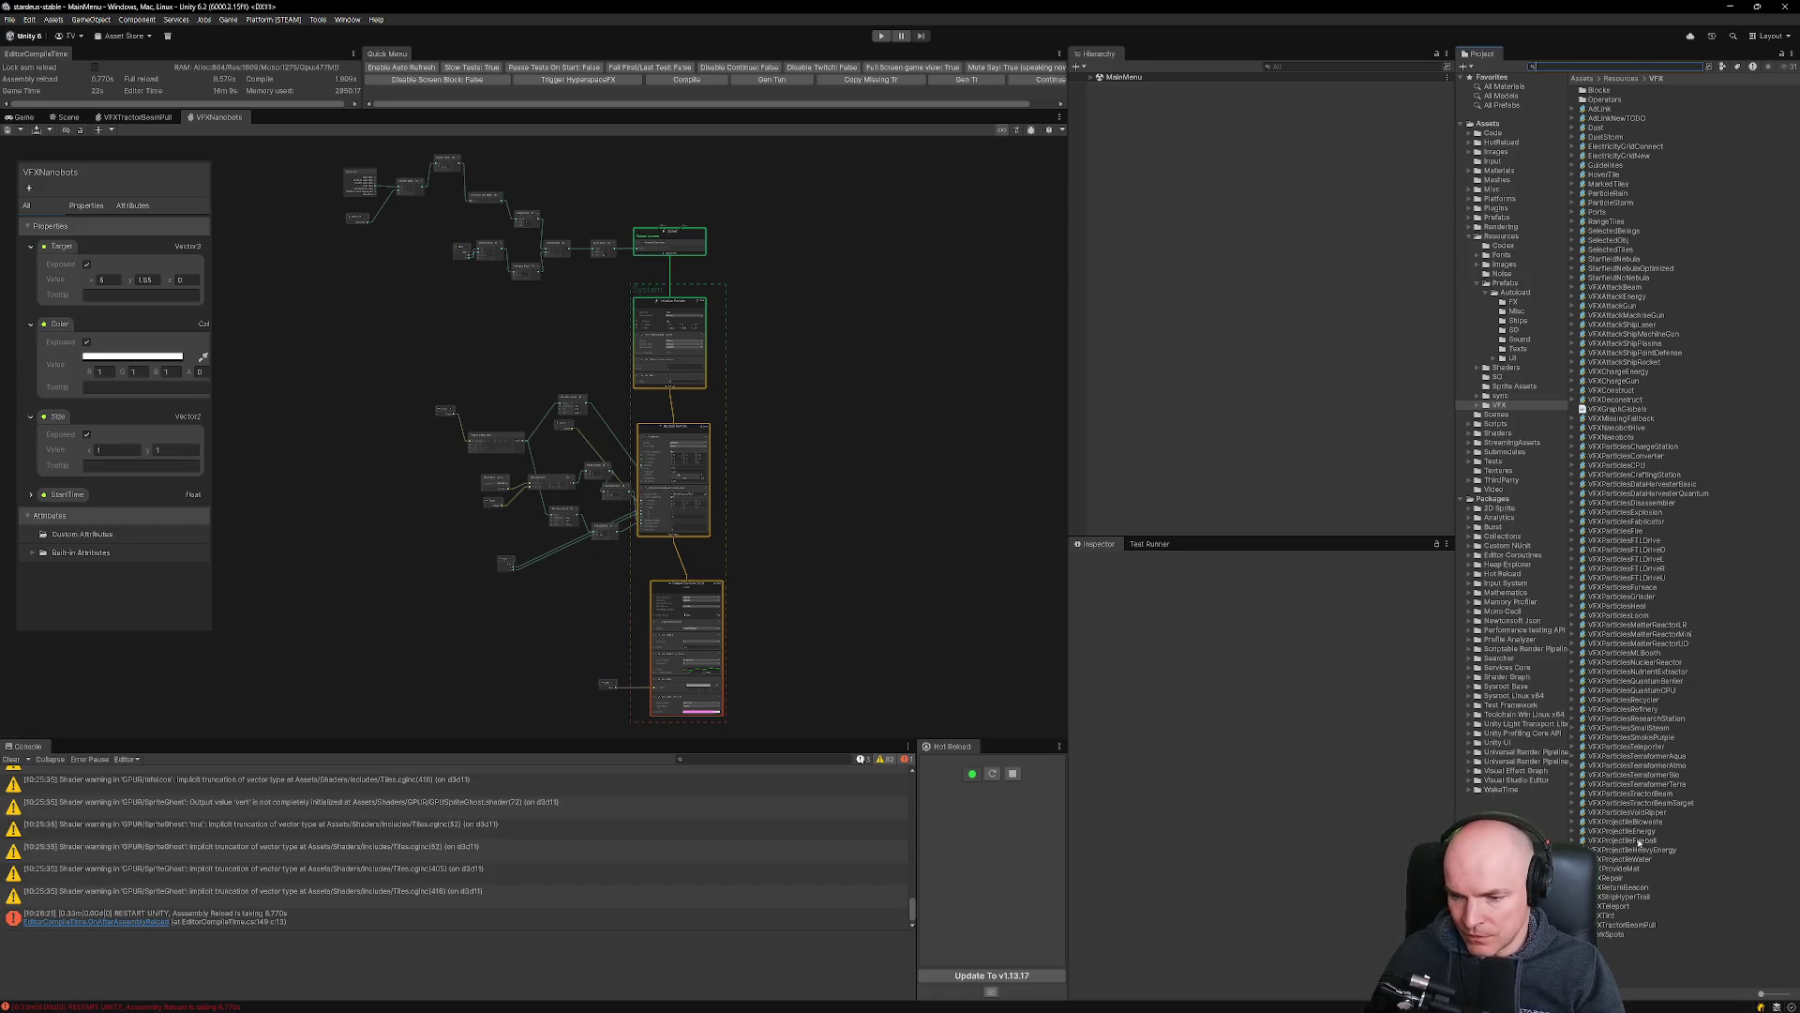
# Open the VFXTeleport effect graph and bring its Spawn and System blocks into view.
pyautogui.doubleClick(1615, 906)
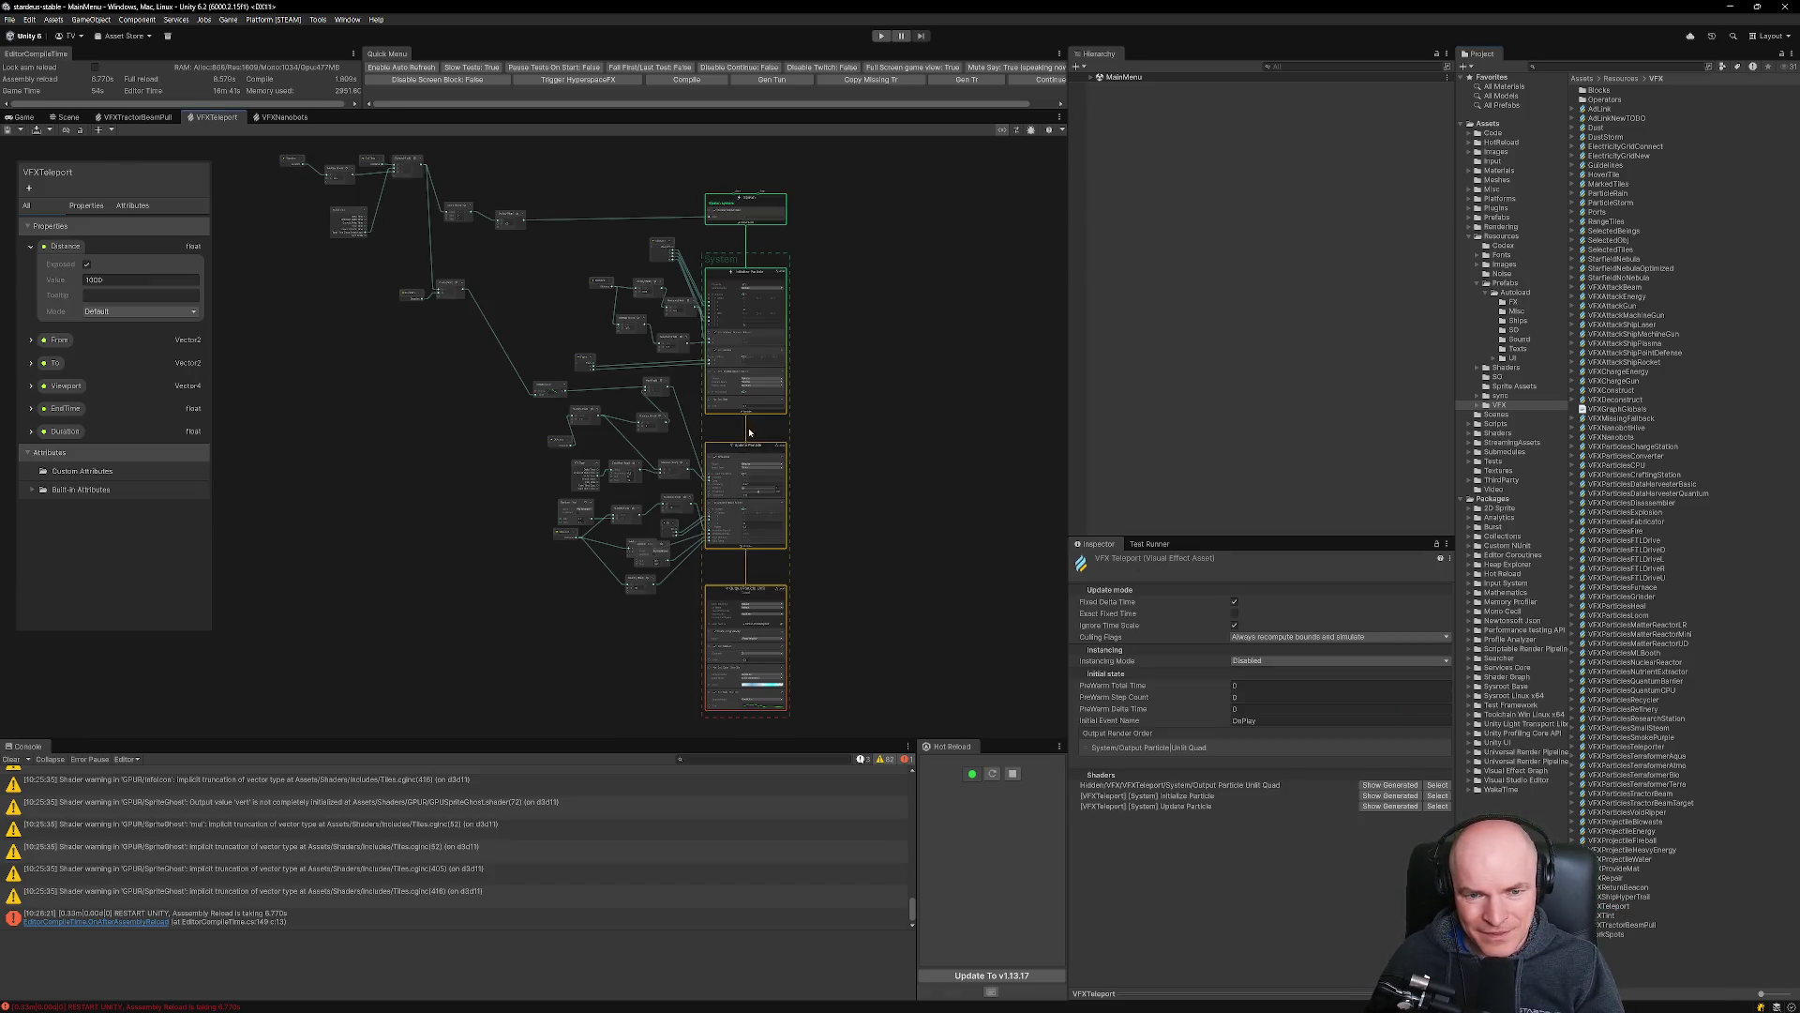
pyautogui.scroll(4, 591, 202)
pyautogui.scroll(-4, 589, 225)
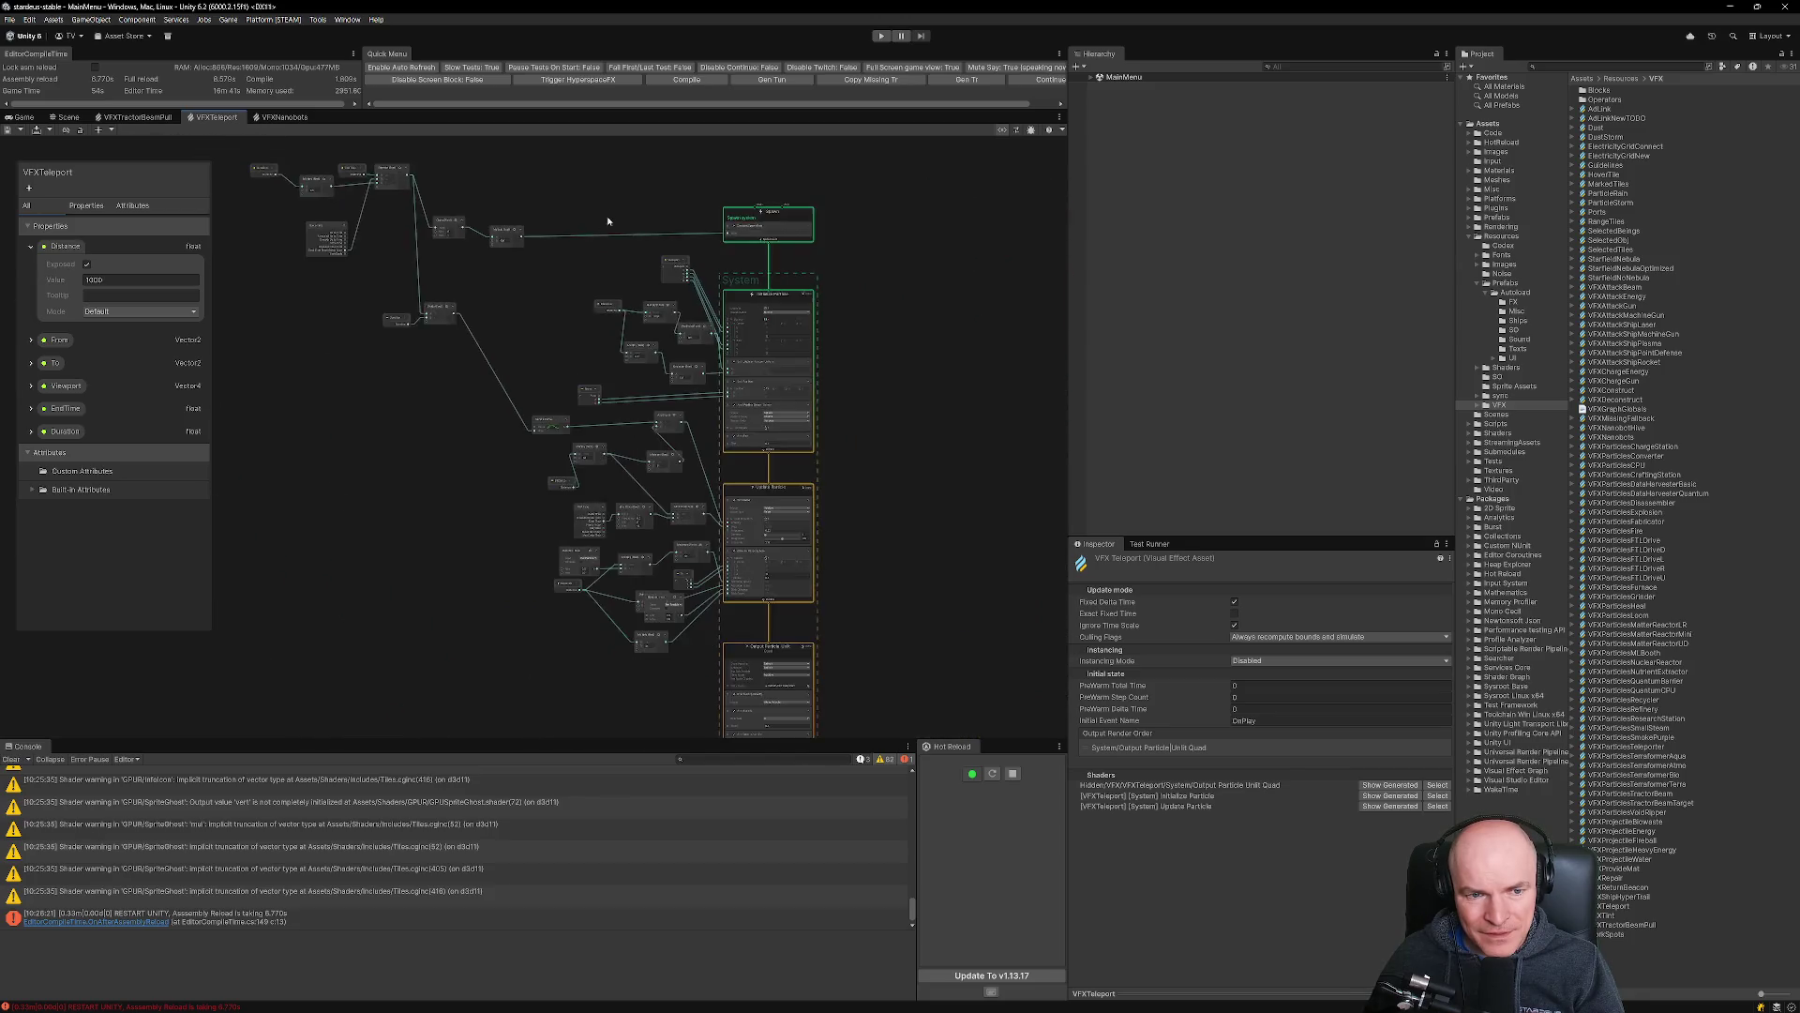
pyautogui.moveTo(563, 230); pyautogui.dragTo(623, 335)
pyautogui.scroll(2, 655, 331)
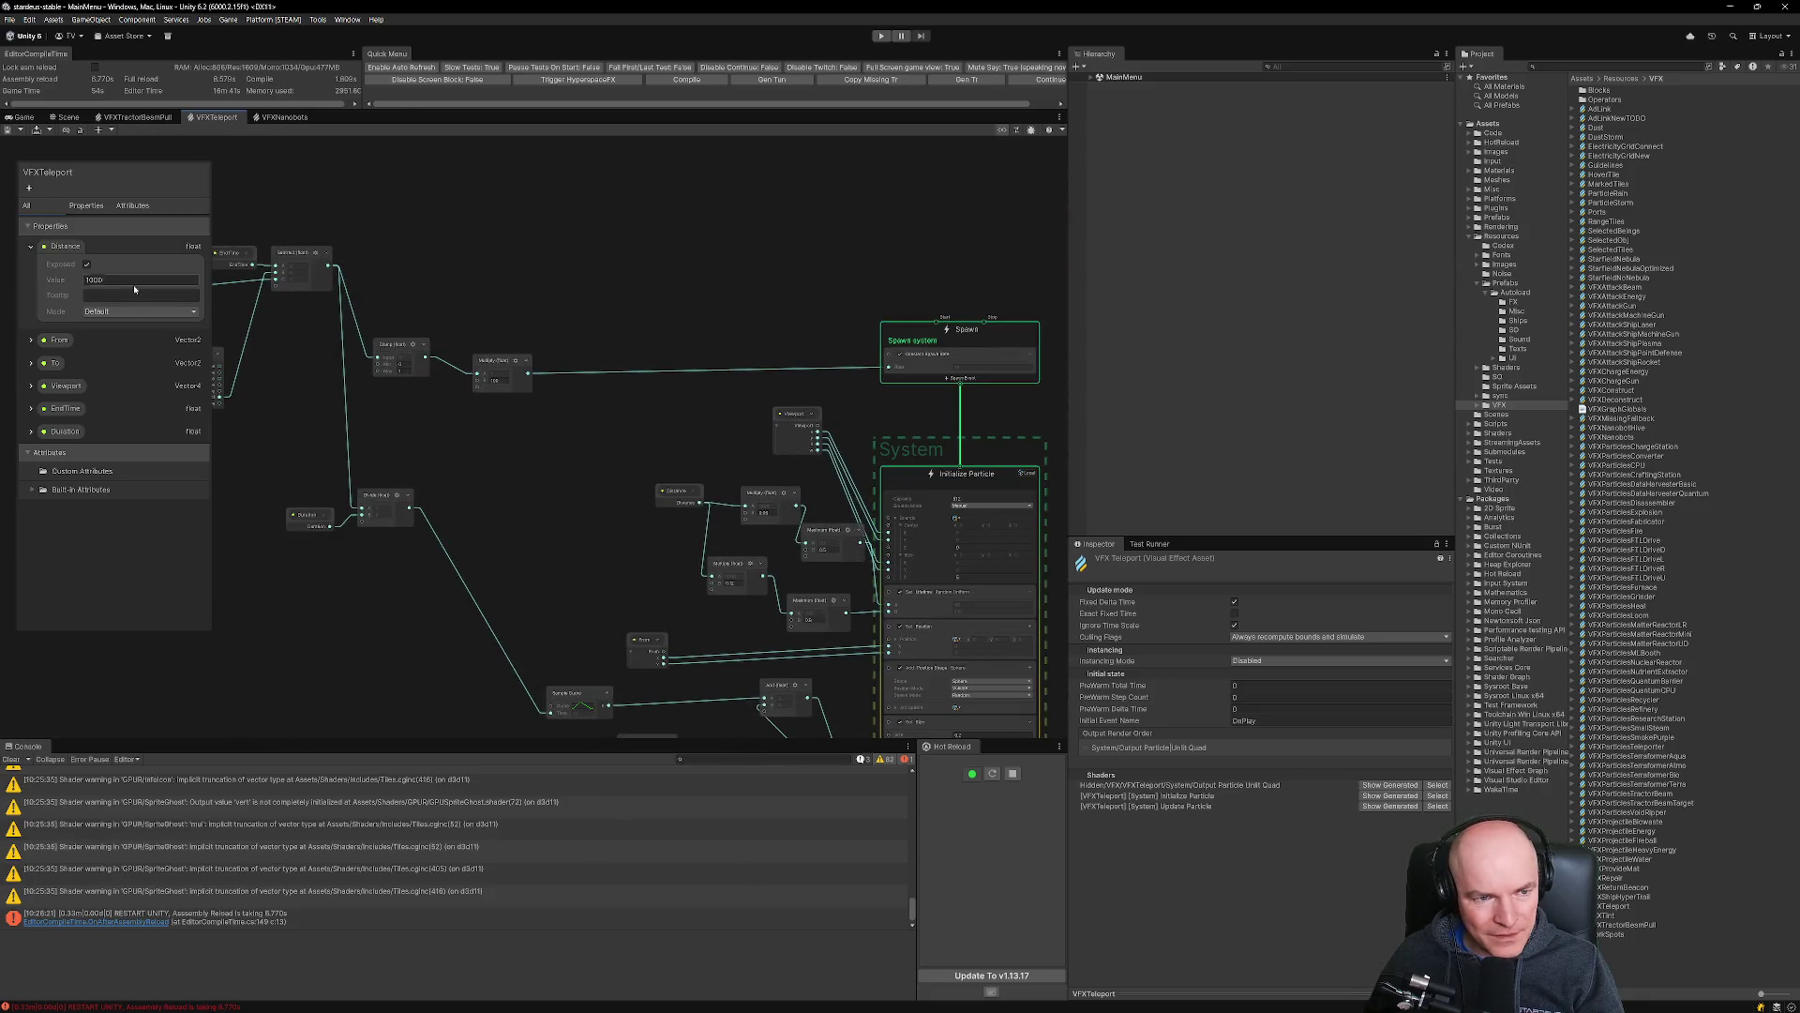
pyautogui.hotkey('shift', 'F7')
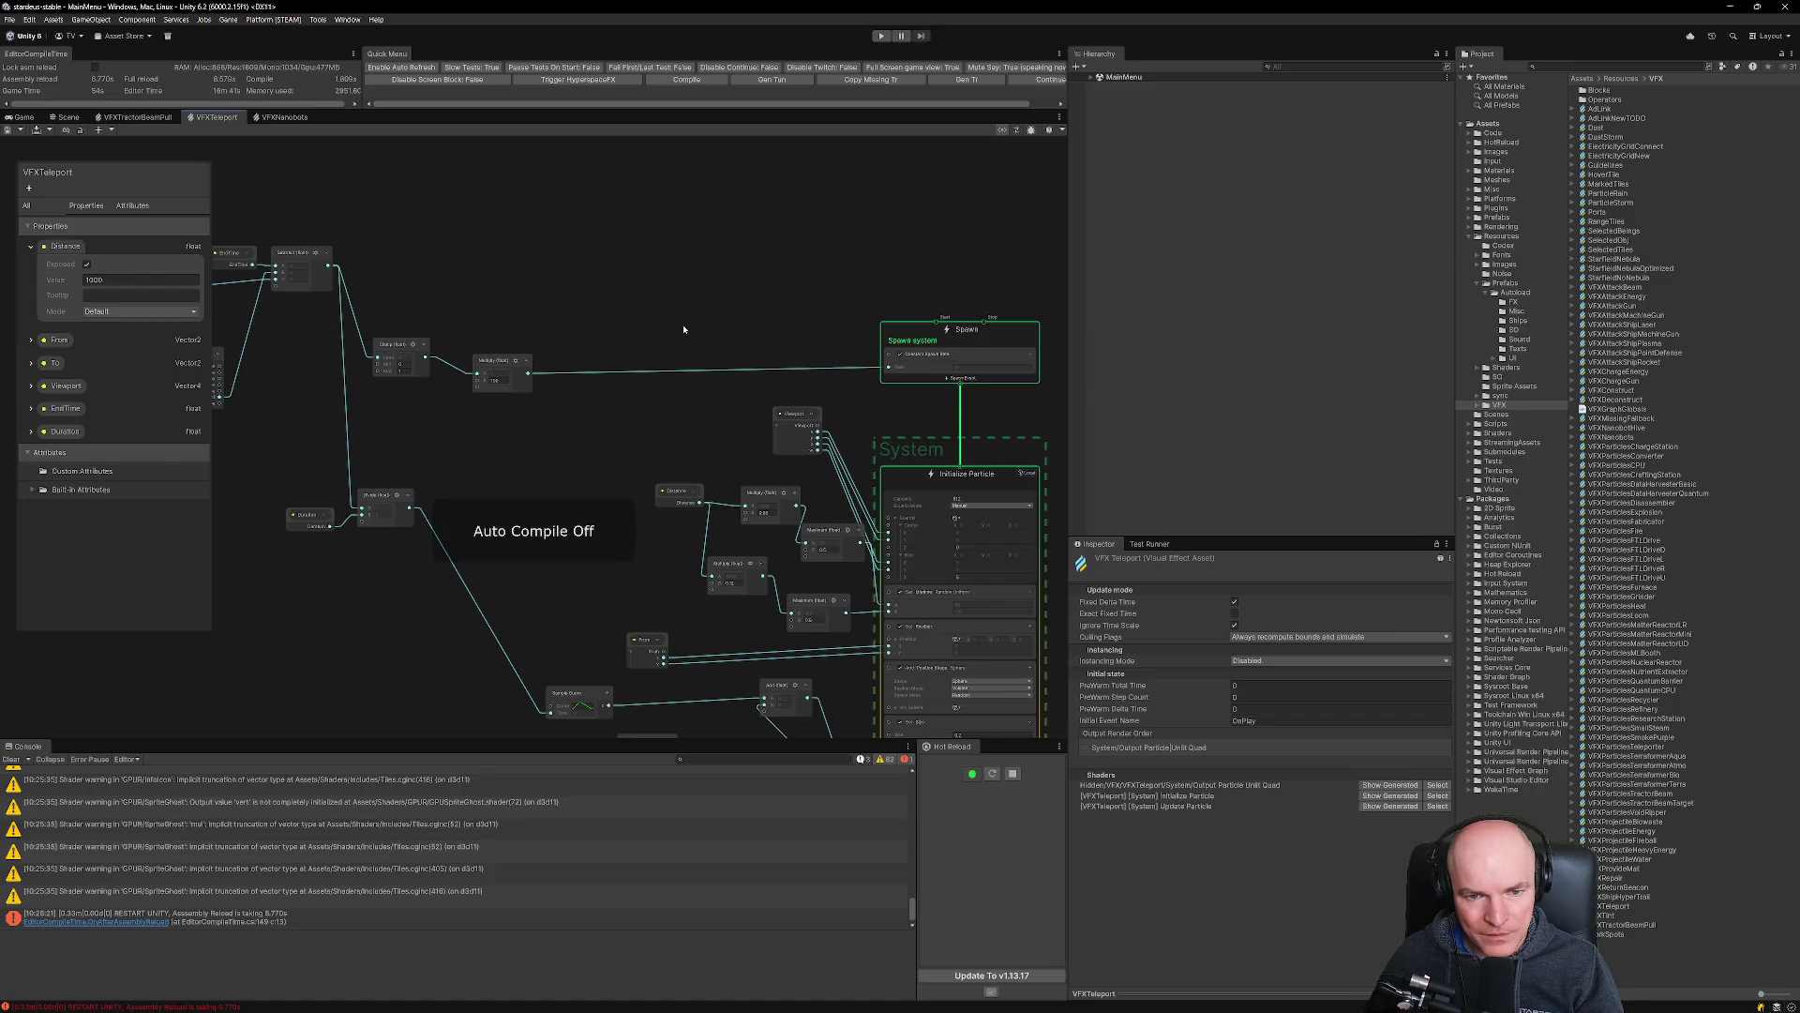
pyautogui.hotkey('shift', 'F7')
# Add a Clamp (Float) node via the 'clamp' search and feed the Multiply result into it.
pyautogui.press('space')
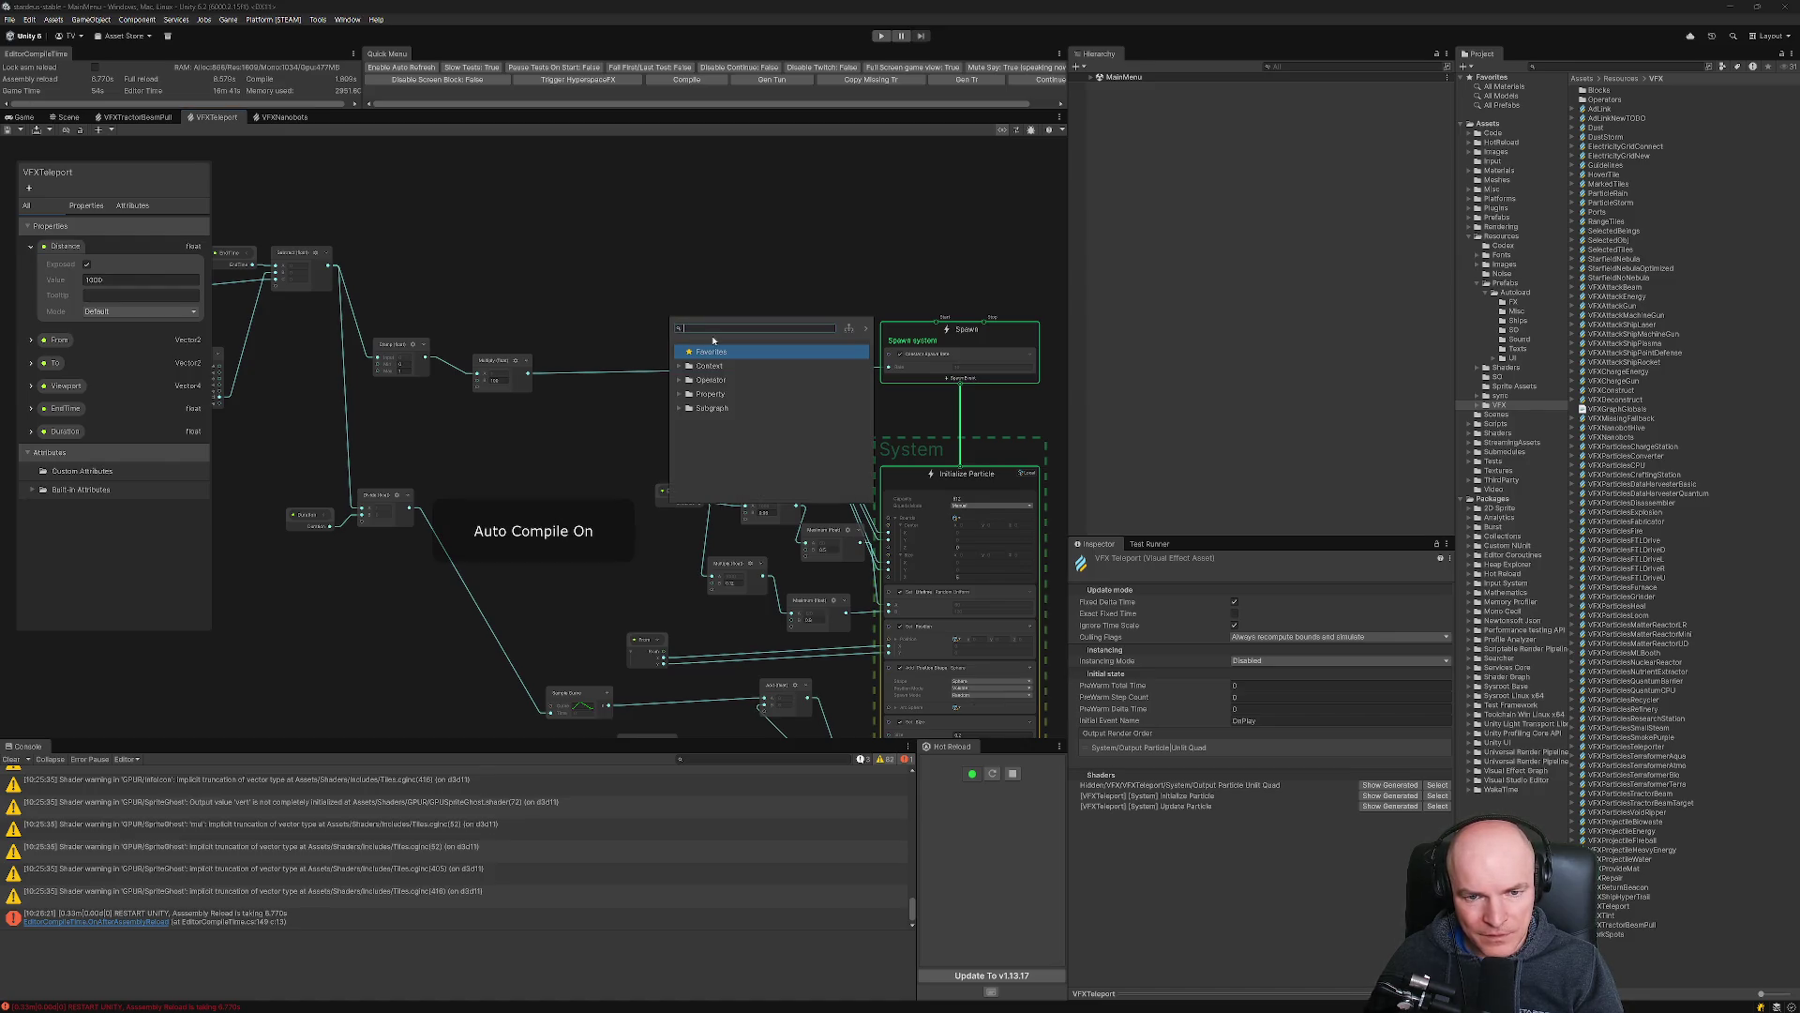
pyautogui.write('clamp')
pyautogui.press('Return')
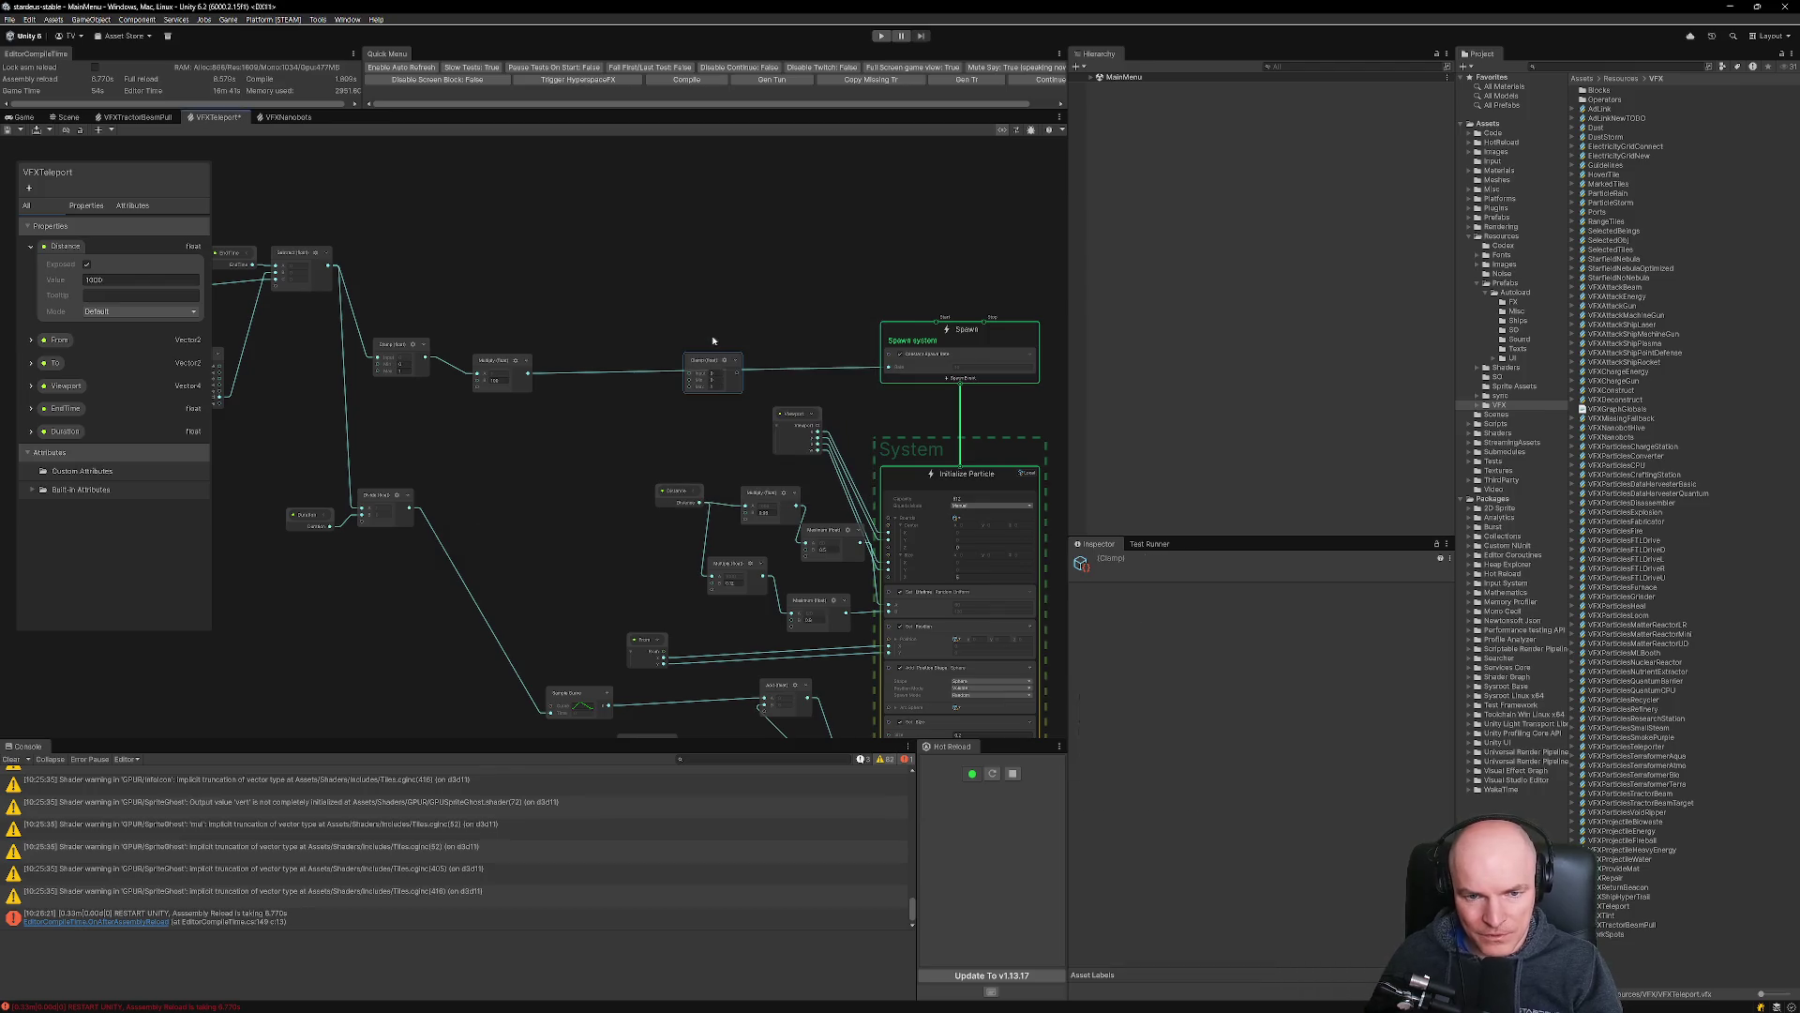
pyautogui.moveTo(559, 378); pyautogui.dragTo(886, 355)
# Set the Clamp node's Max to 64 and nudge the node slightly upward.
pyautogui.scroll(5, 704, 382)
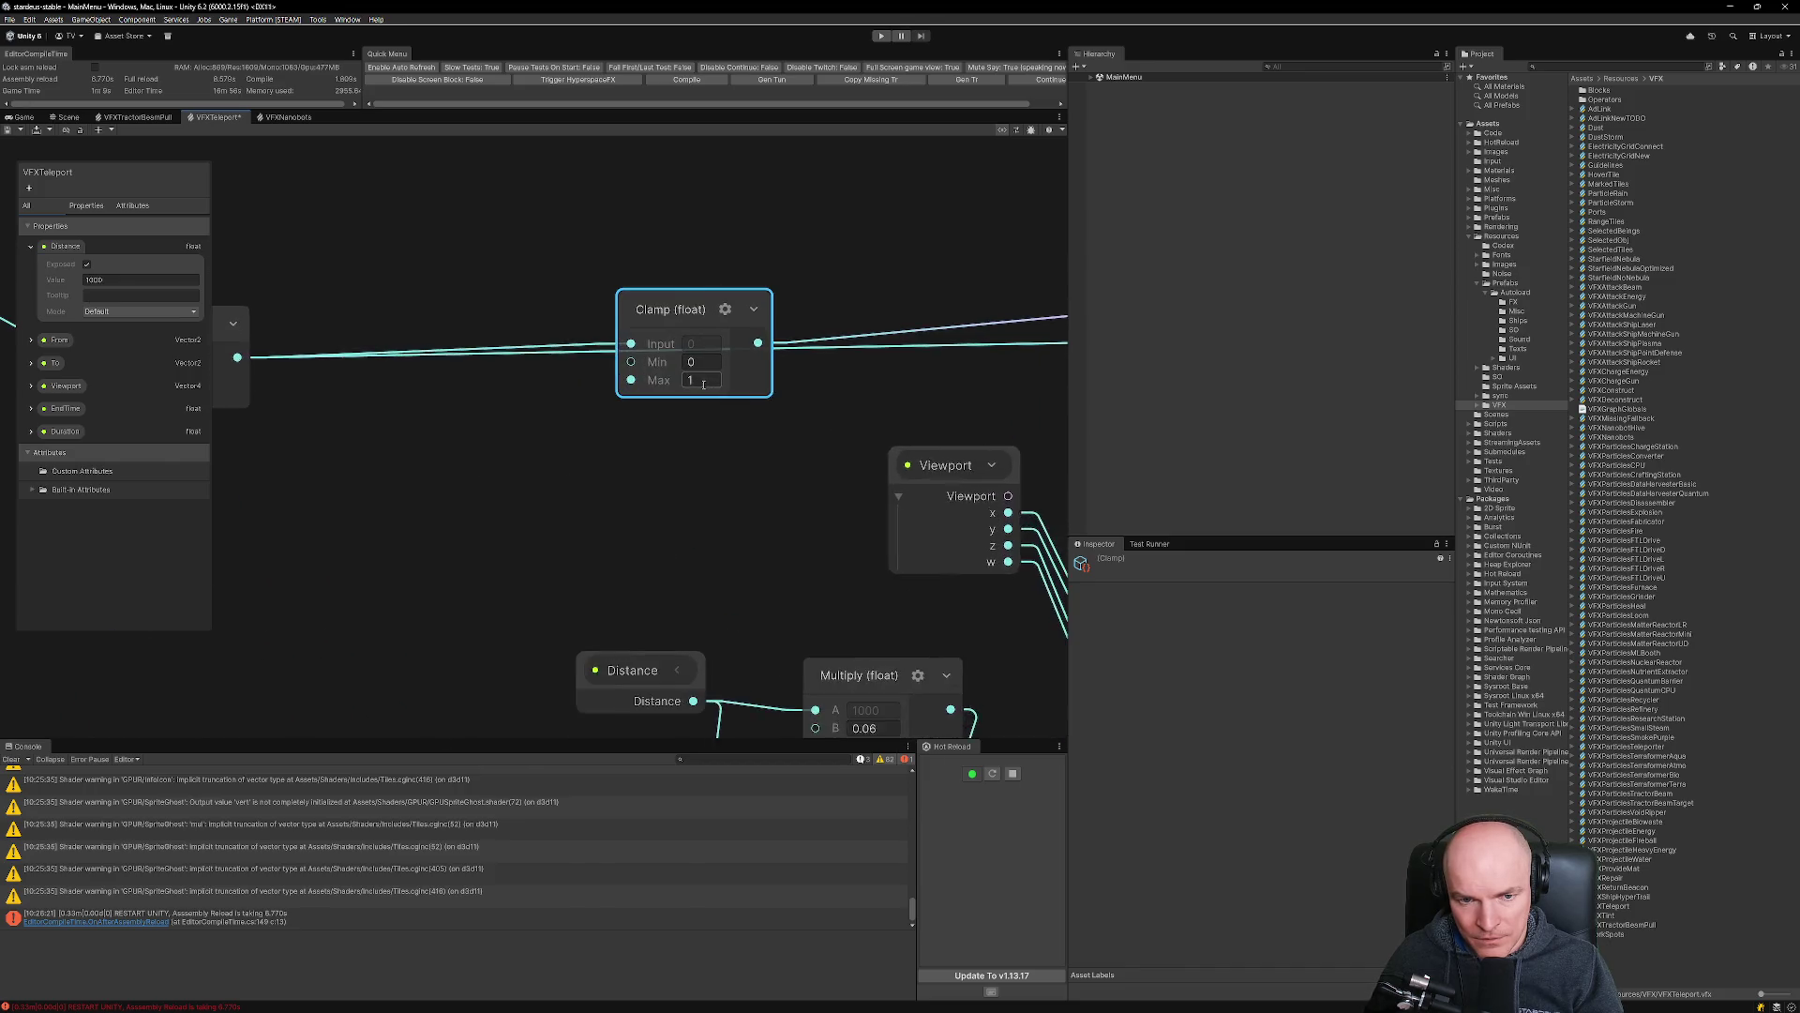
pyautogui.click(702, 378)
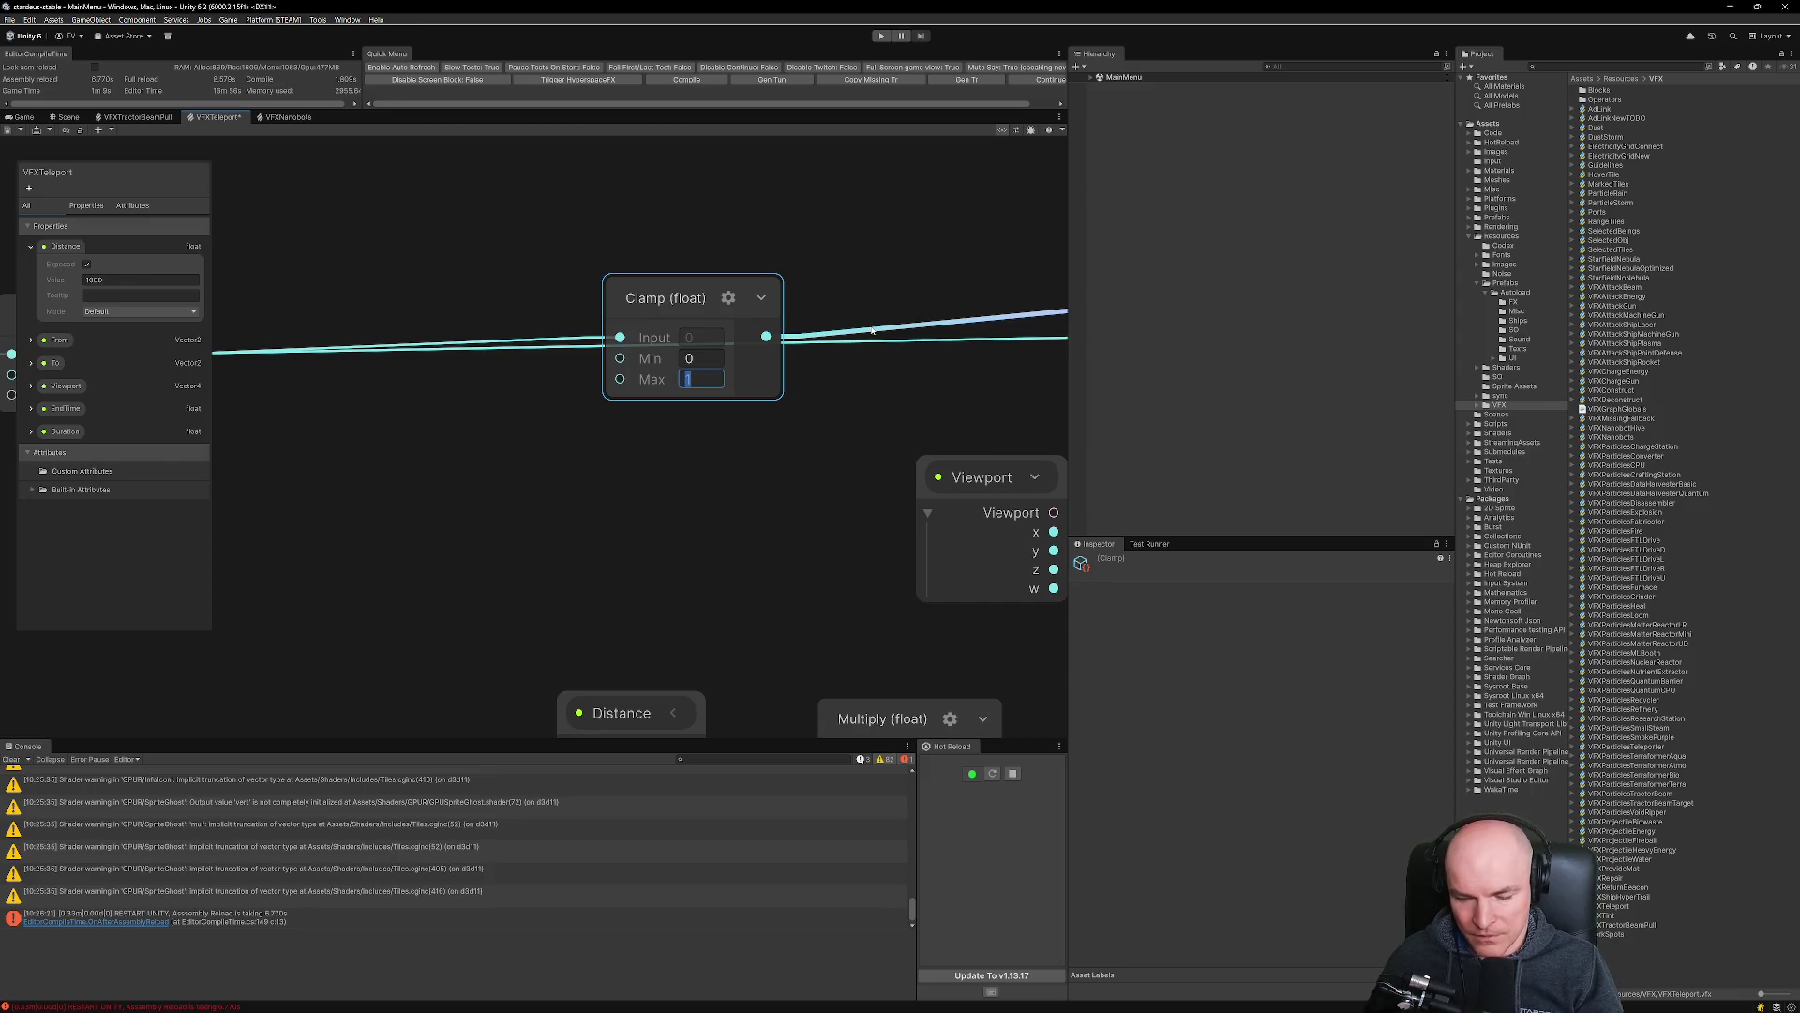
pyautogui.write('0.4')
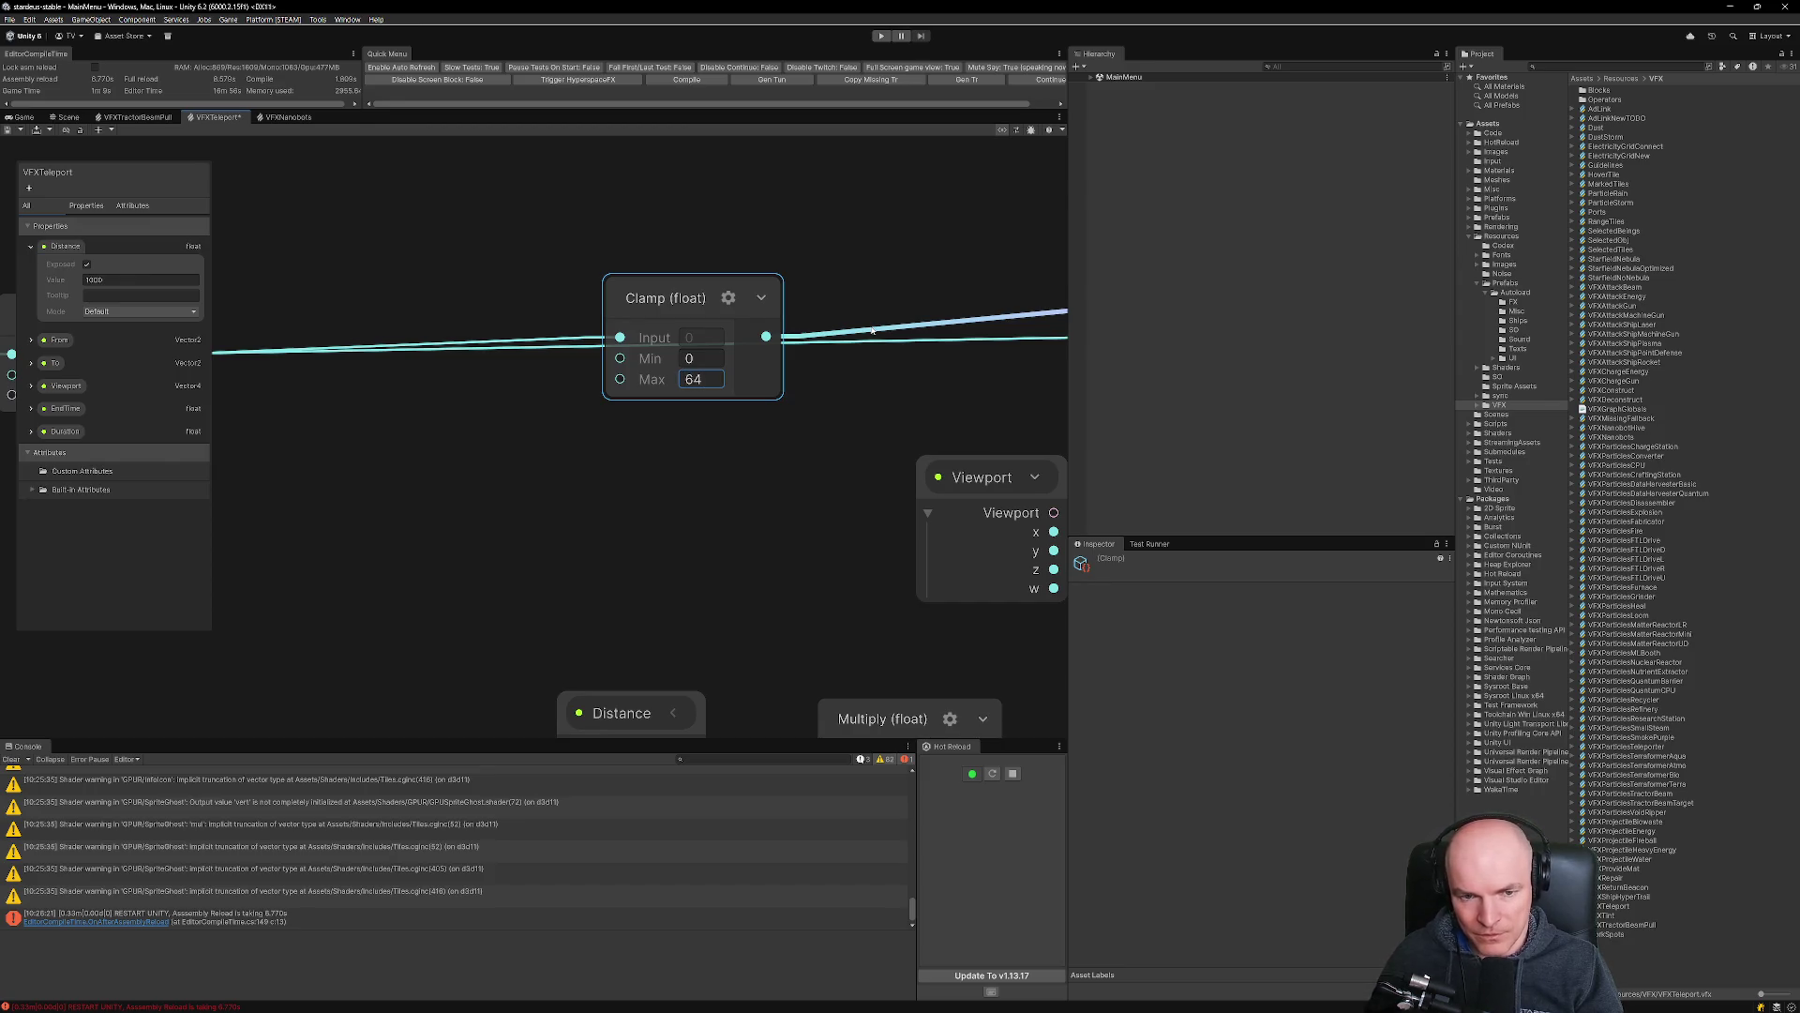
pyautogui.scroll(-5, 709, 419)
pyautogui.moveTo(701, 376)
pyautogui.mouseDown()
pyautogui.moveTo(702, 410)
pyautogui.moveTo(700, 349)
pyautogui.mouseUp()
# Connect the Clamp output to the Spawn system's Rate port.
pyautogui.scroll(4, 671, 380)
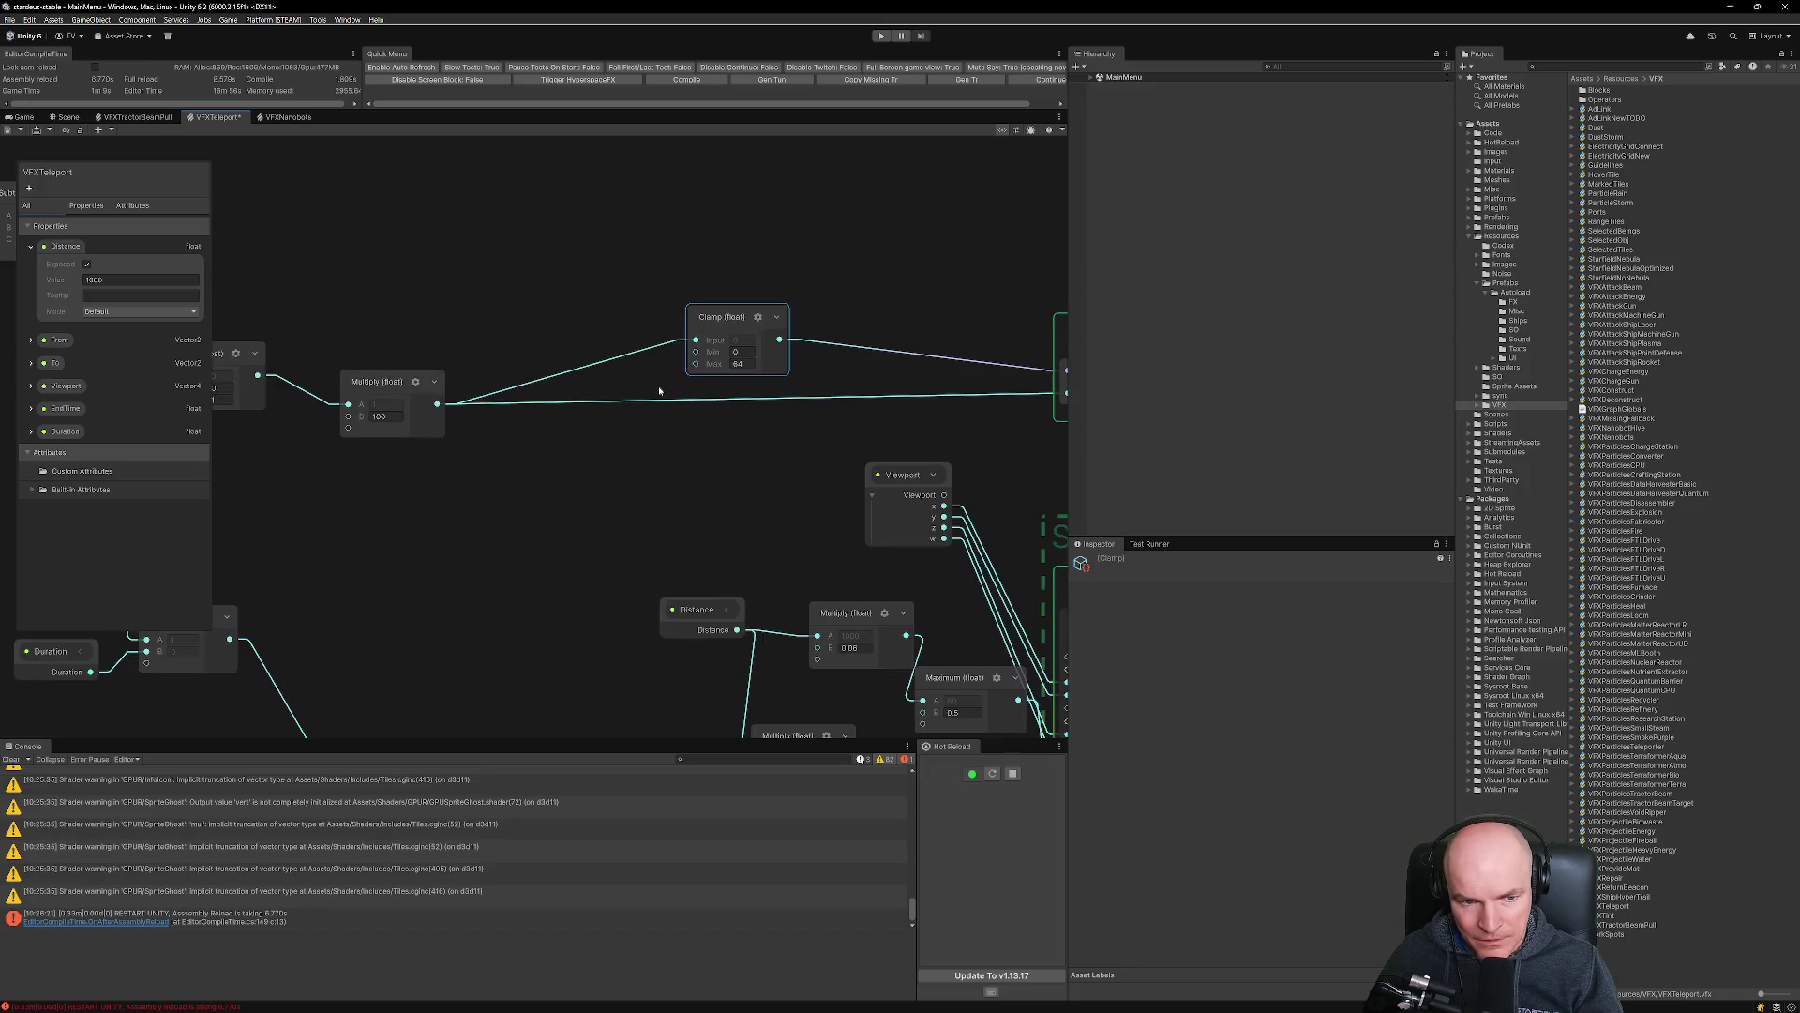
pyautogui.scroll(-5, 659, 390)
pyautogui.scroll(4, 741, 366)
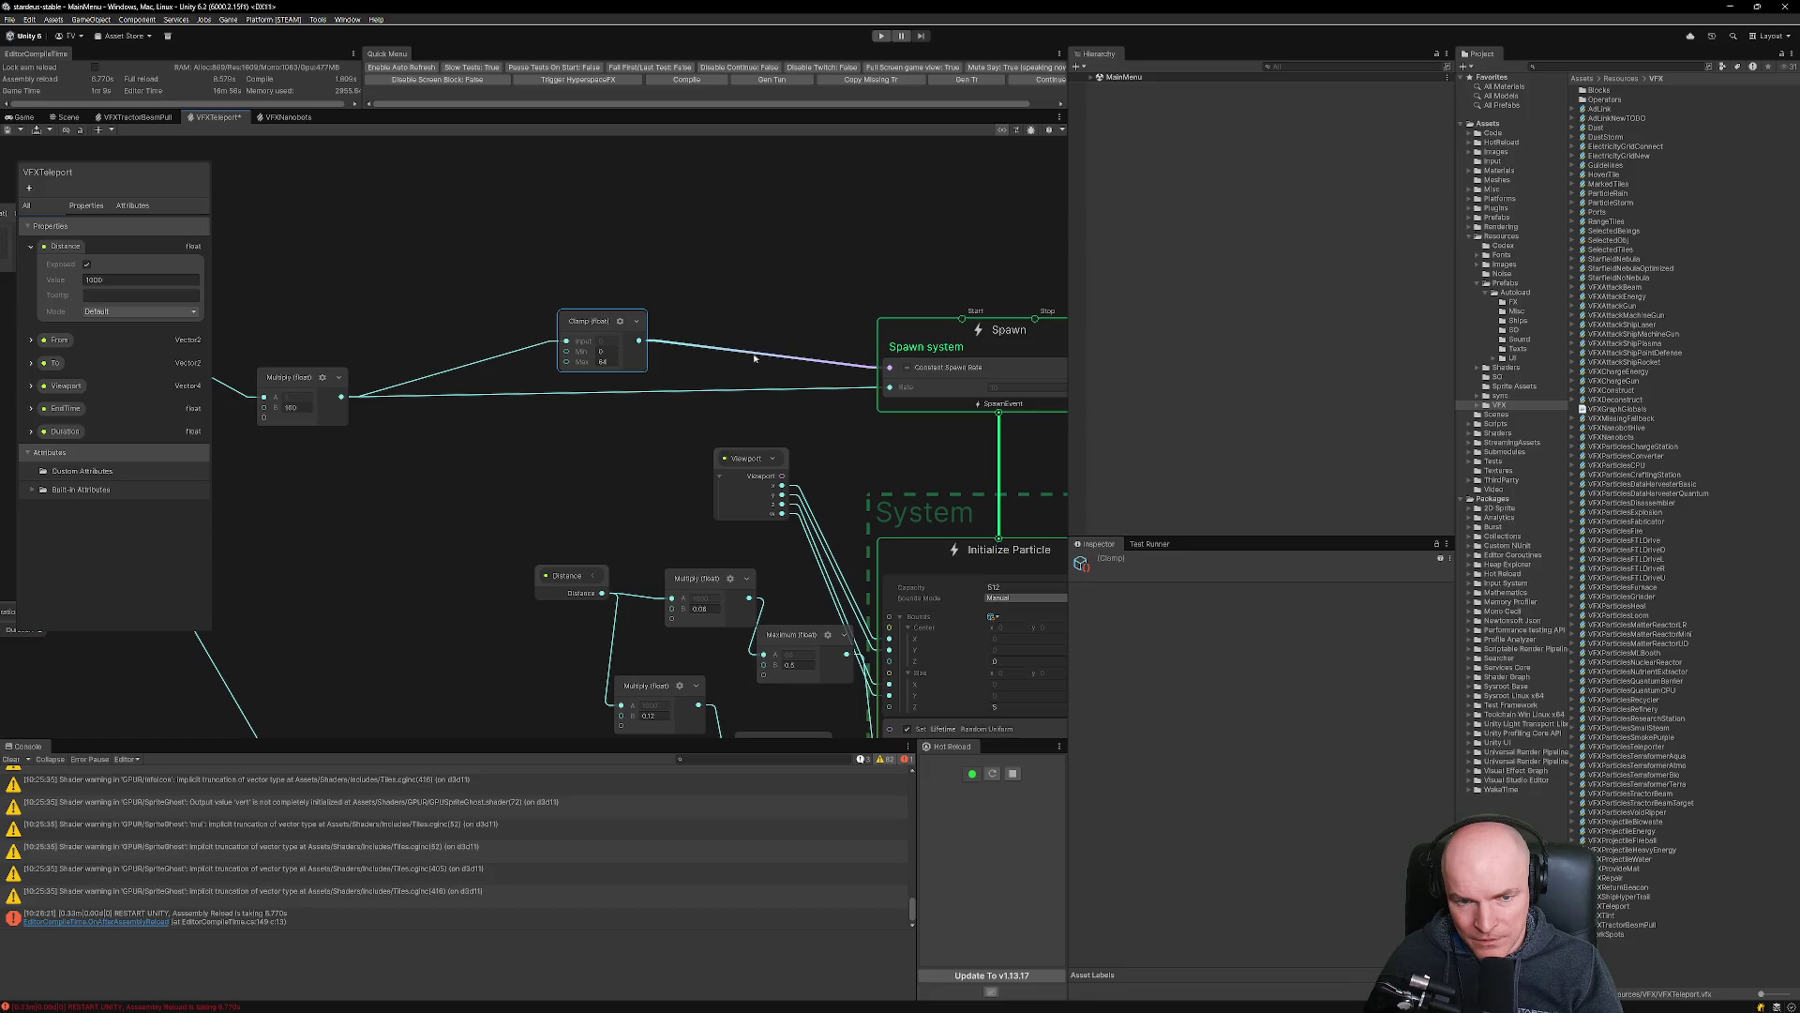
pyautogui.moveTo(638, 340)
pyautogui.mouseDown()
pyautogui.moveTo(844, 393)
pyautogui.moveTo(889, 386)
pyautogui.moveTo(830, 350)
pyautogui.moveTo(855, 371)
pyautogui.mouseUp()
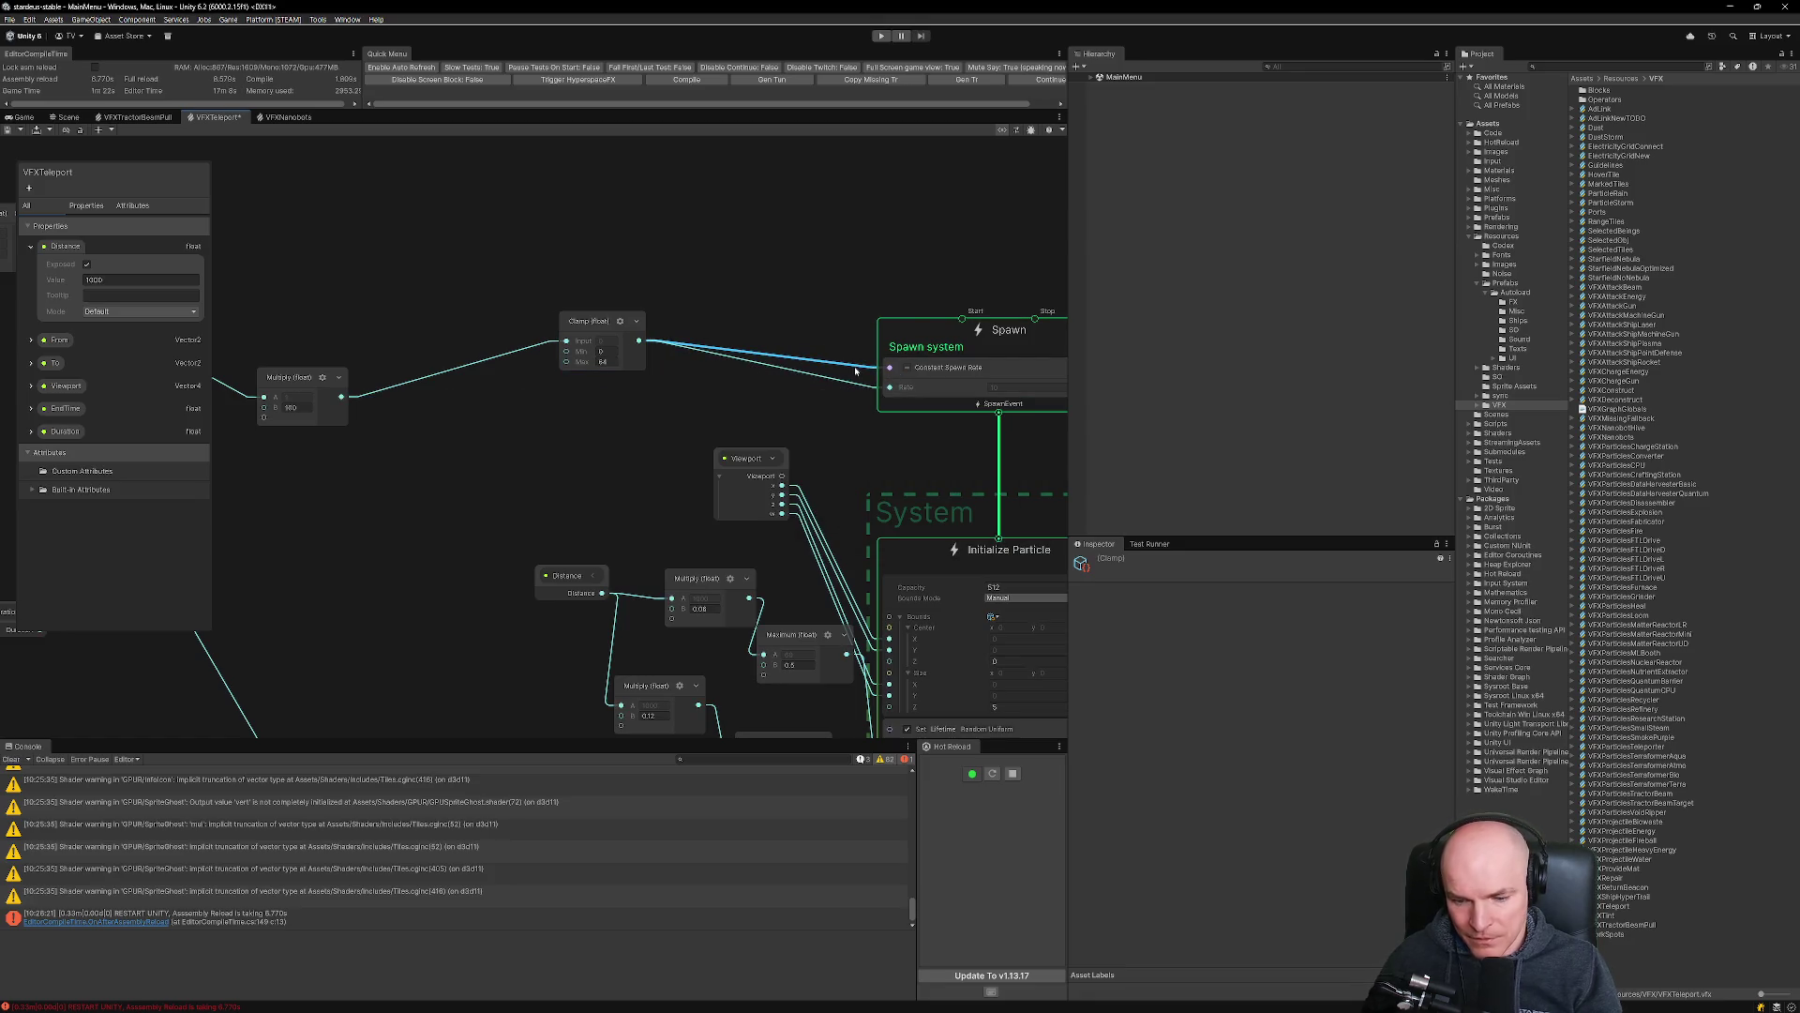
pyautogui.scroll(-5, 713, 383)
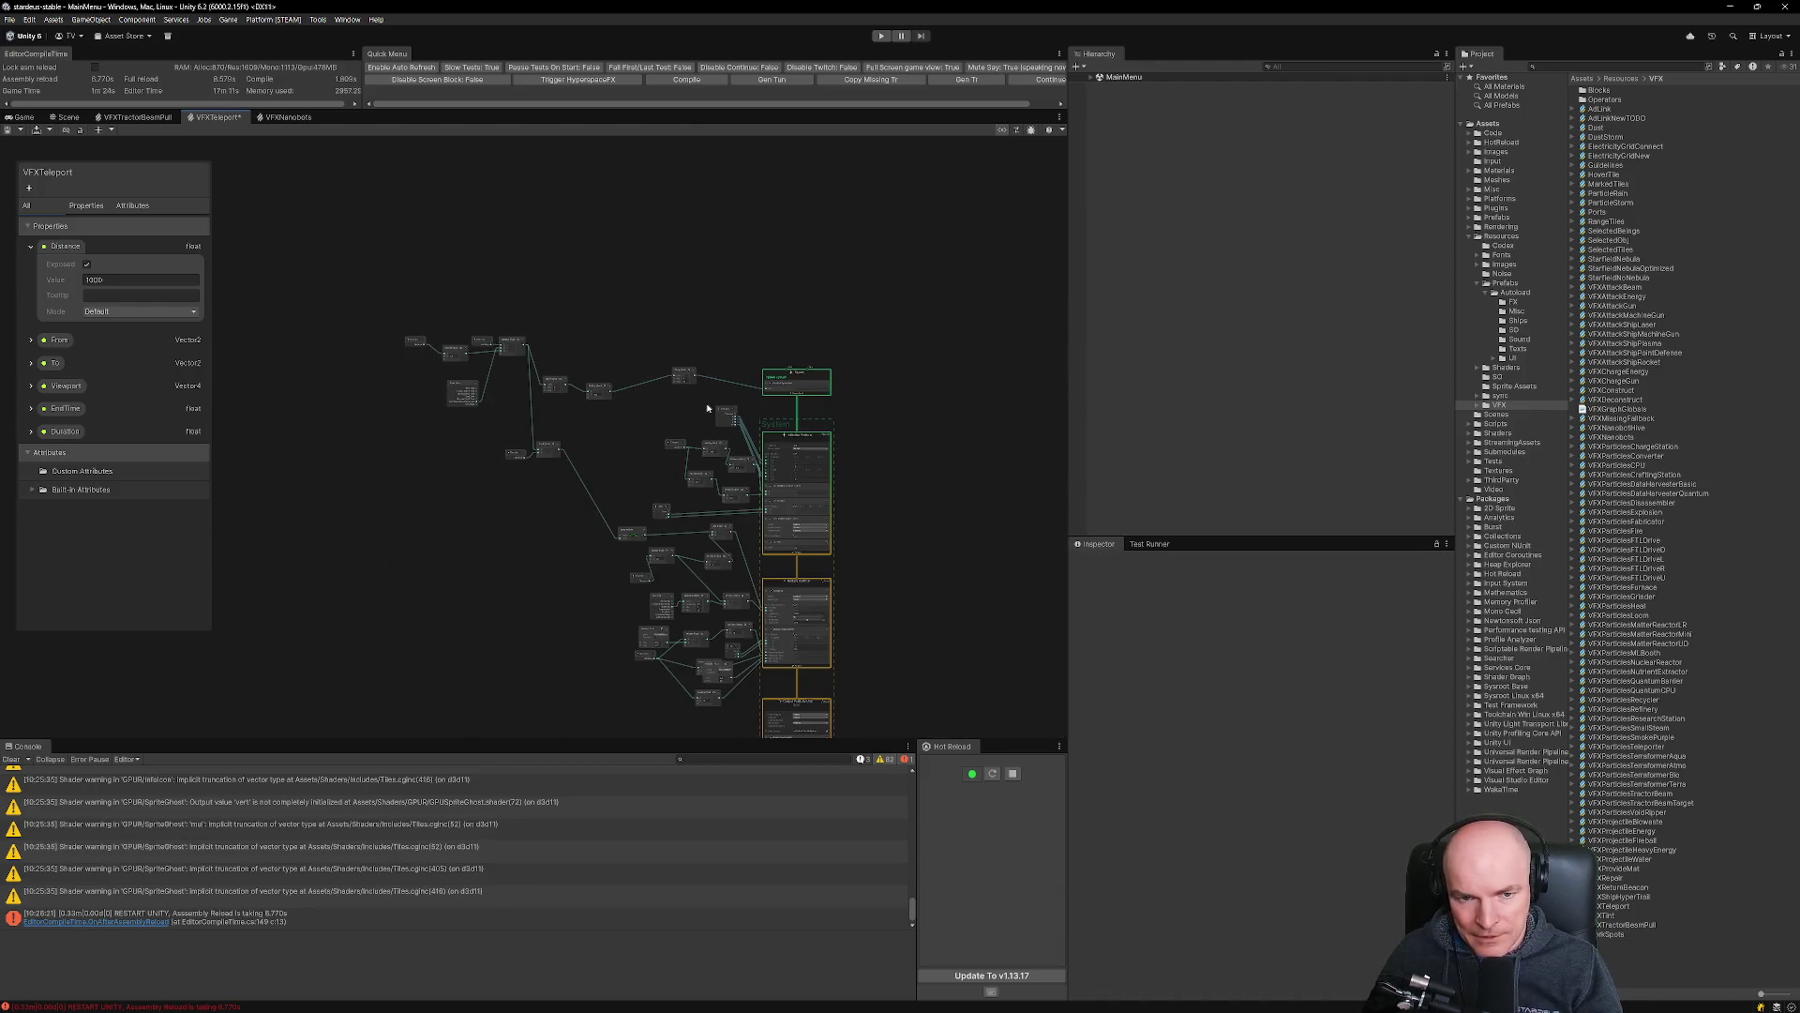
# Frame the graph, trigger a game build from the Window menu, and choose Don't Update.
pyautogui.press('a')
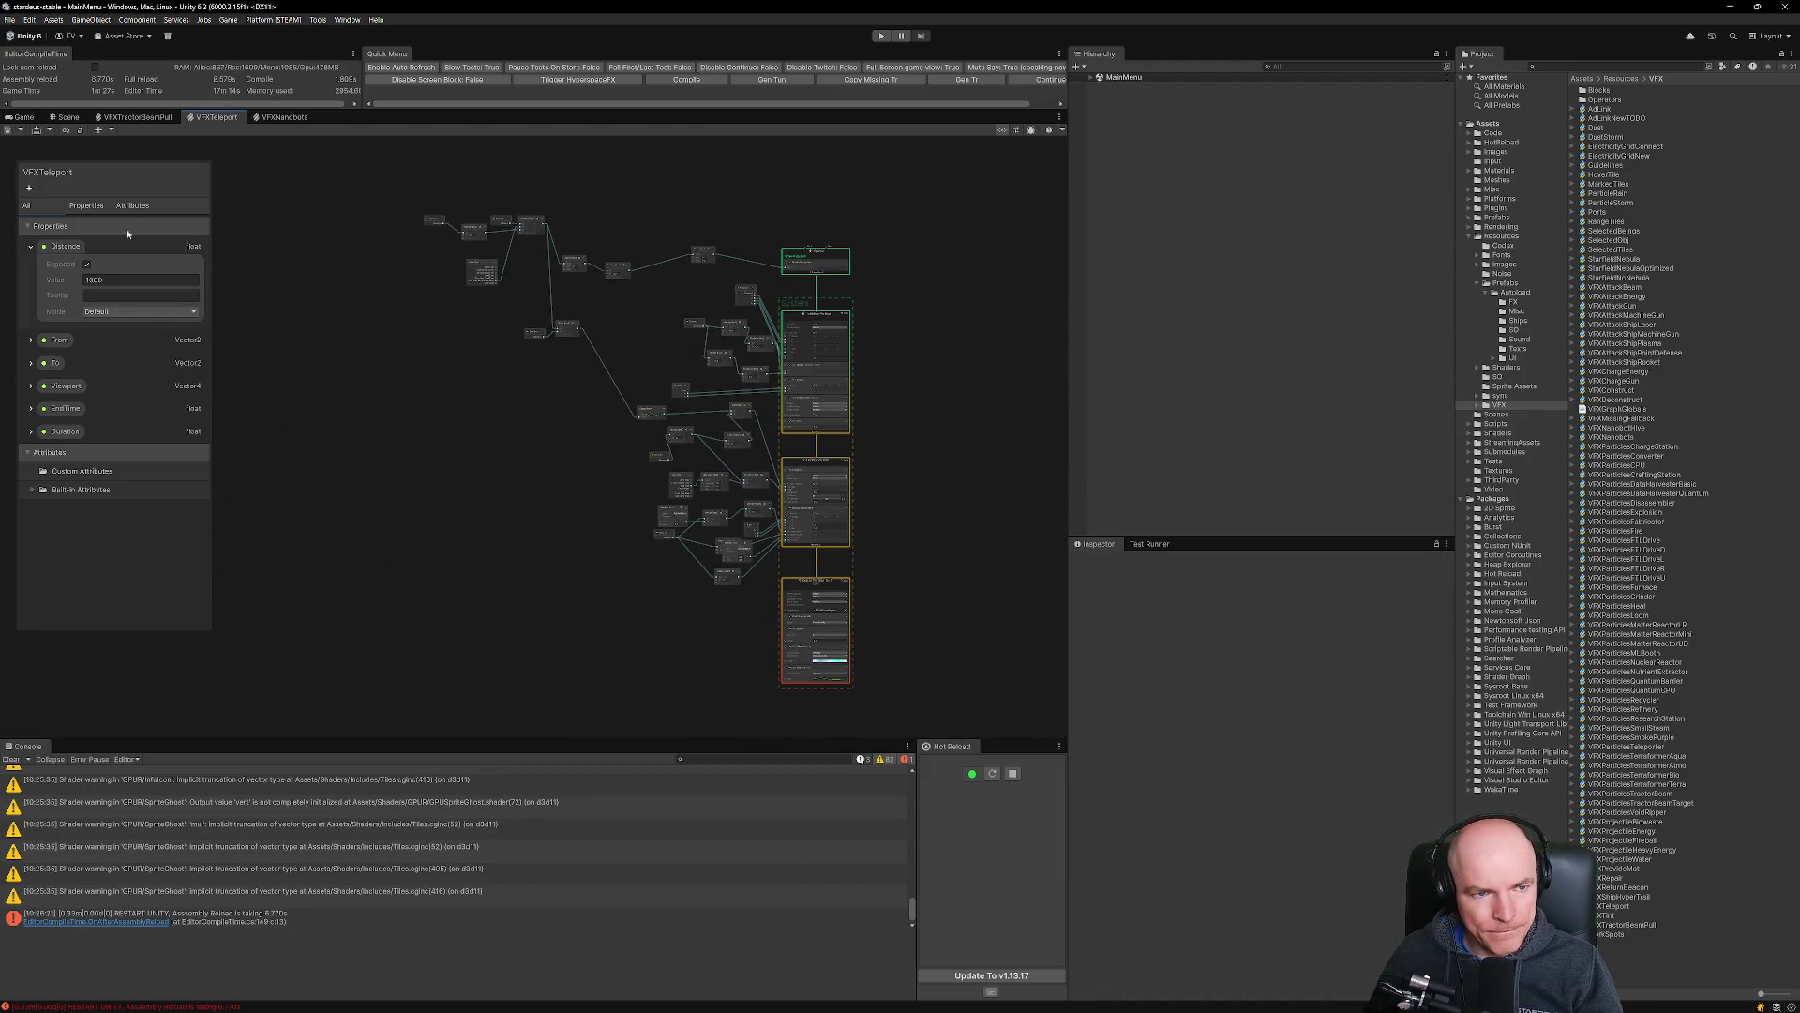
pyautogui.moveTo(938, 1008)
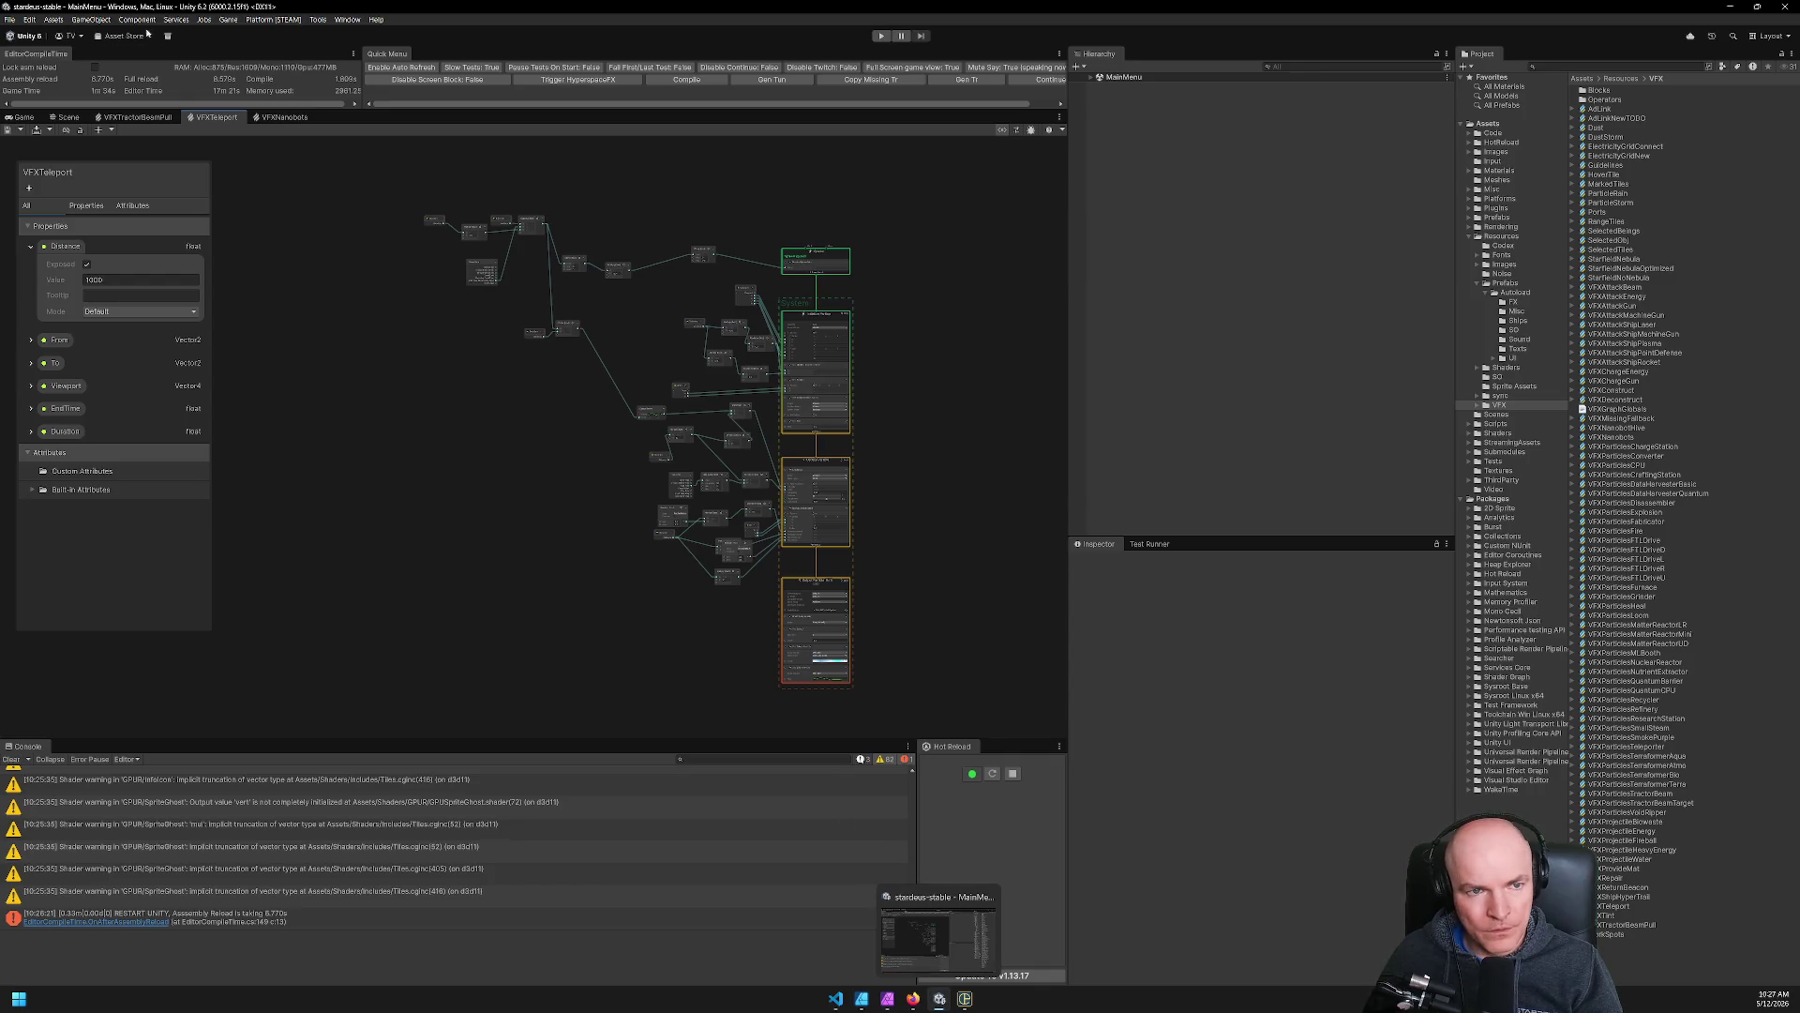
pyautogui.hscroll(2, 1015, 105)
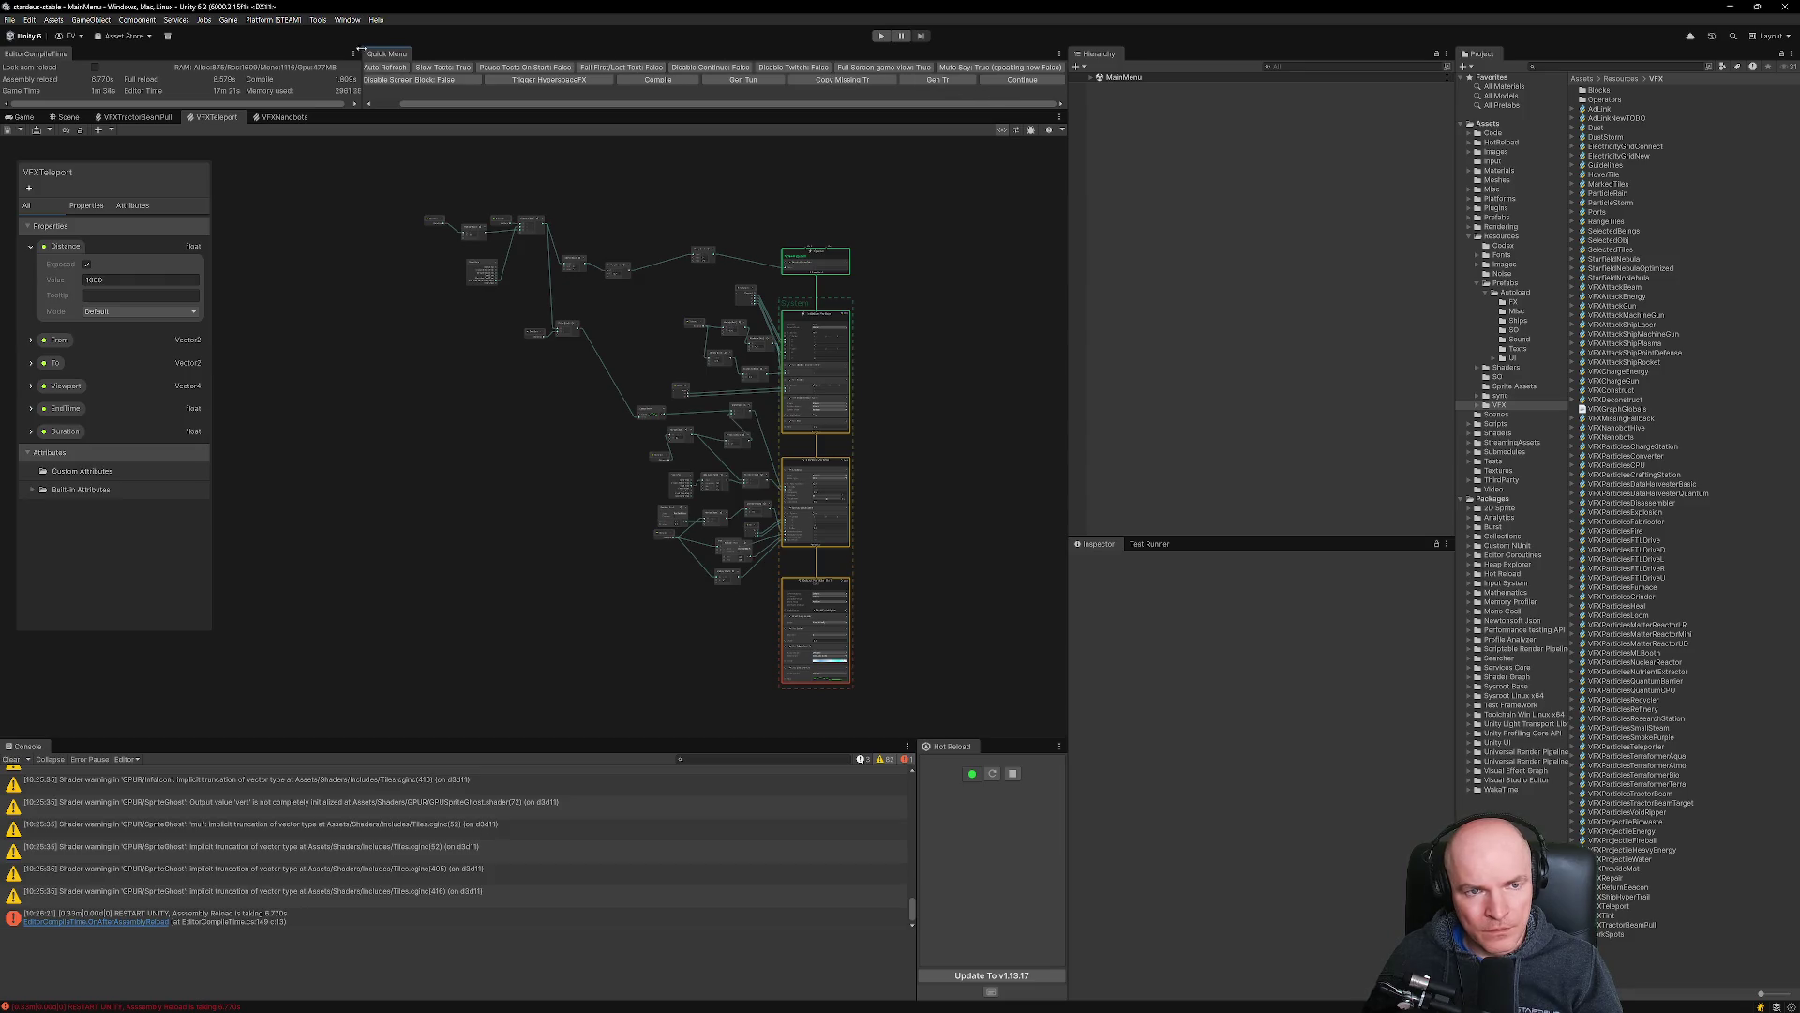
pyautogui.click(320, 21)
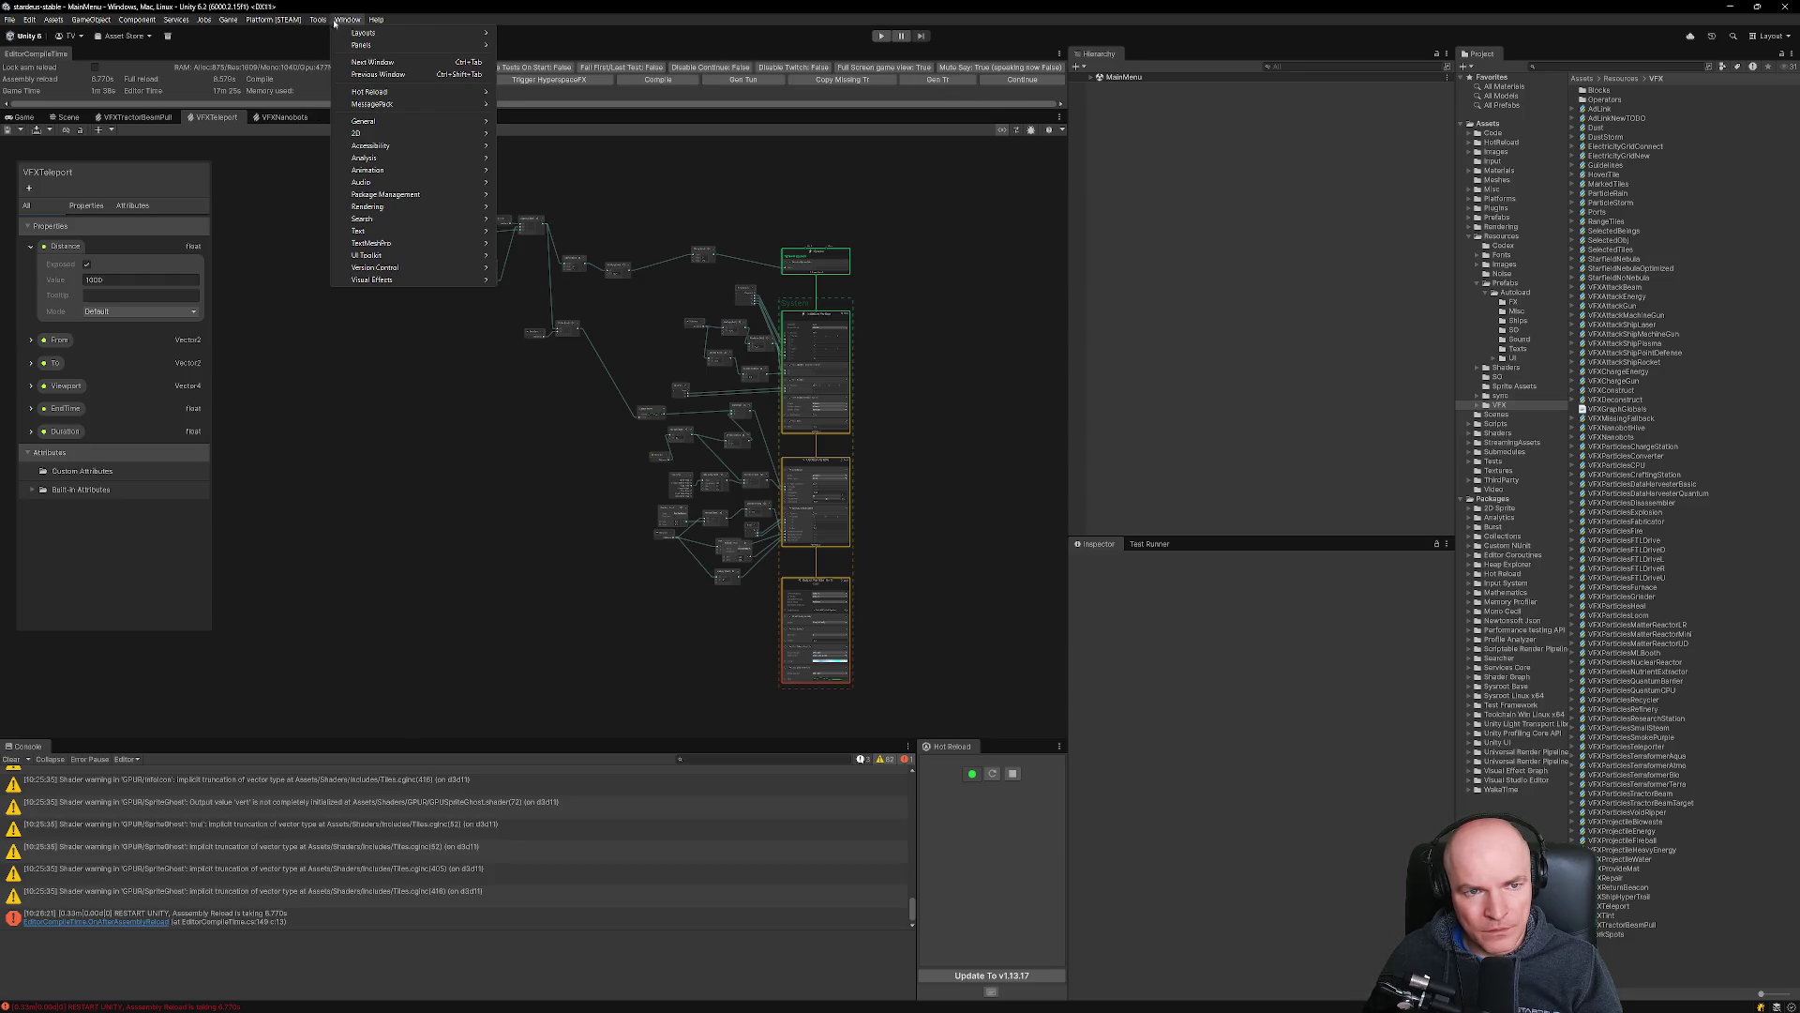
pyautogui.click(559, 206)
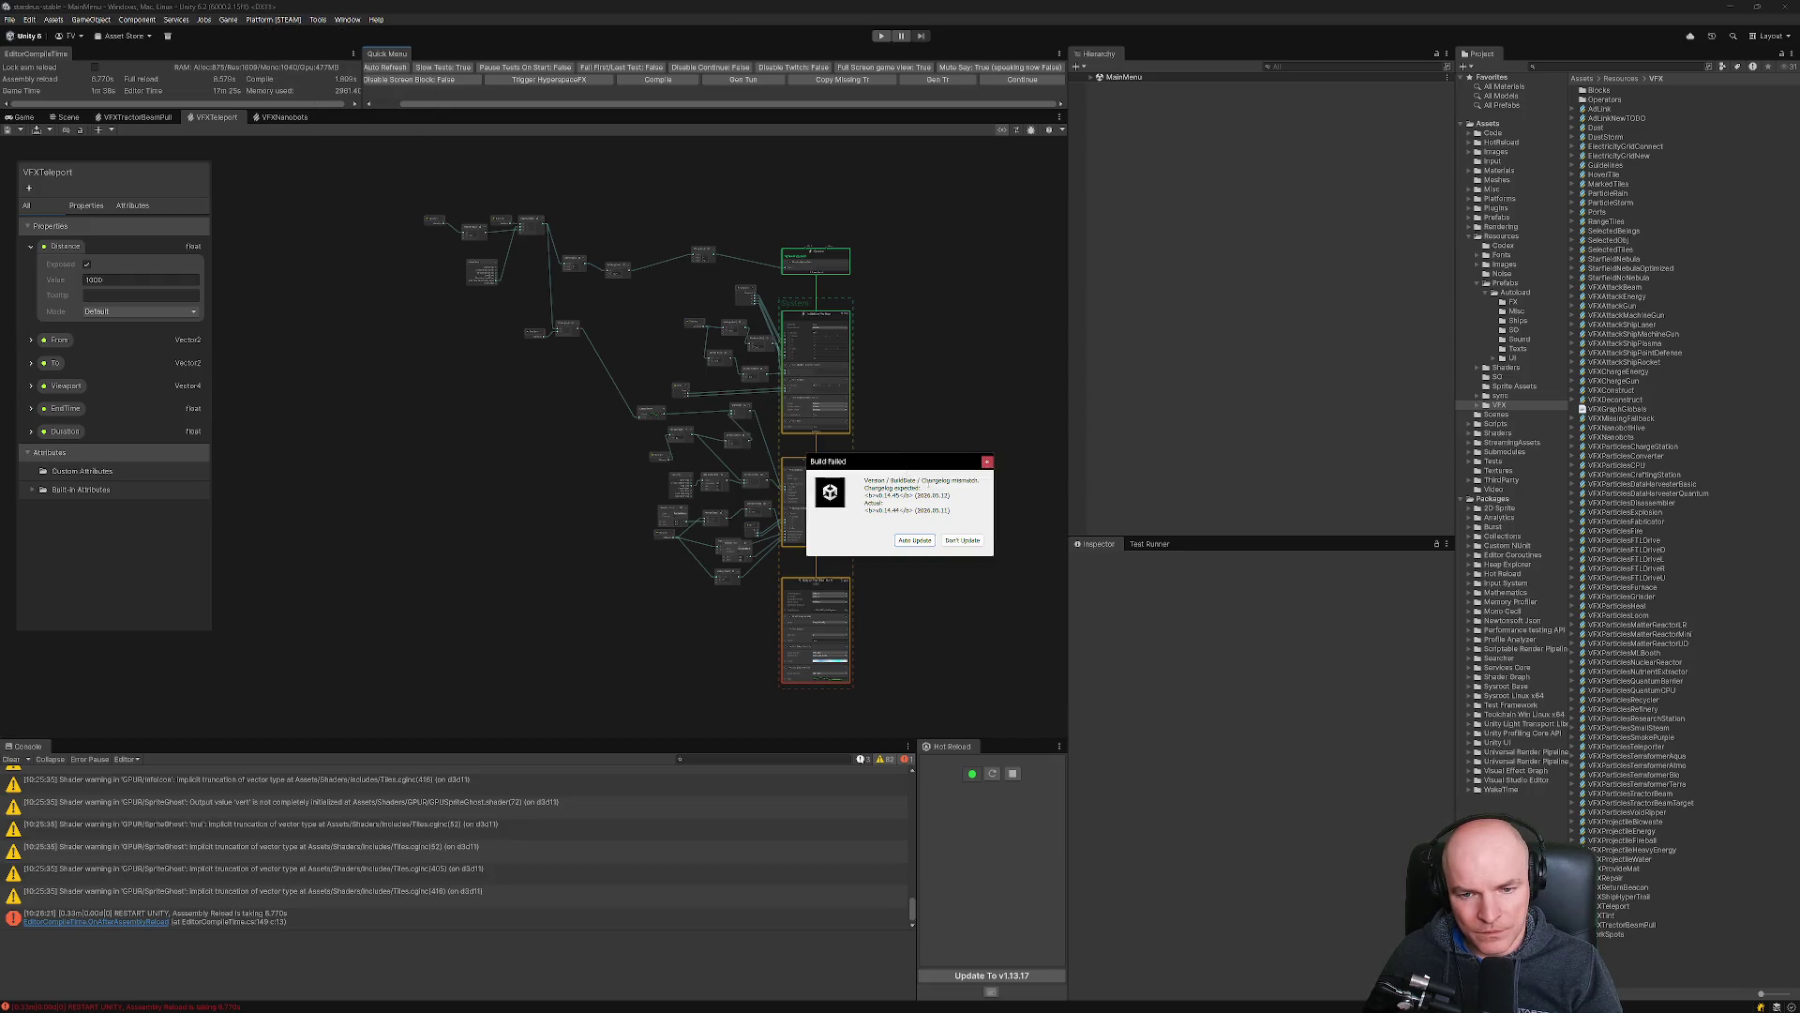
pyautogui.click(962, 540)
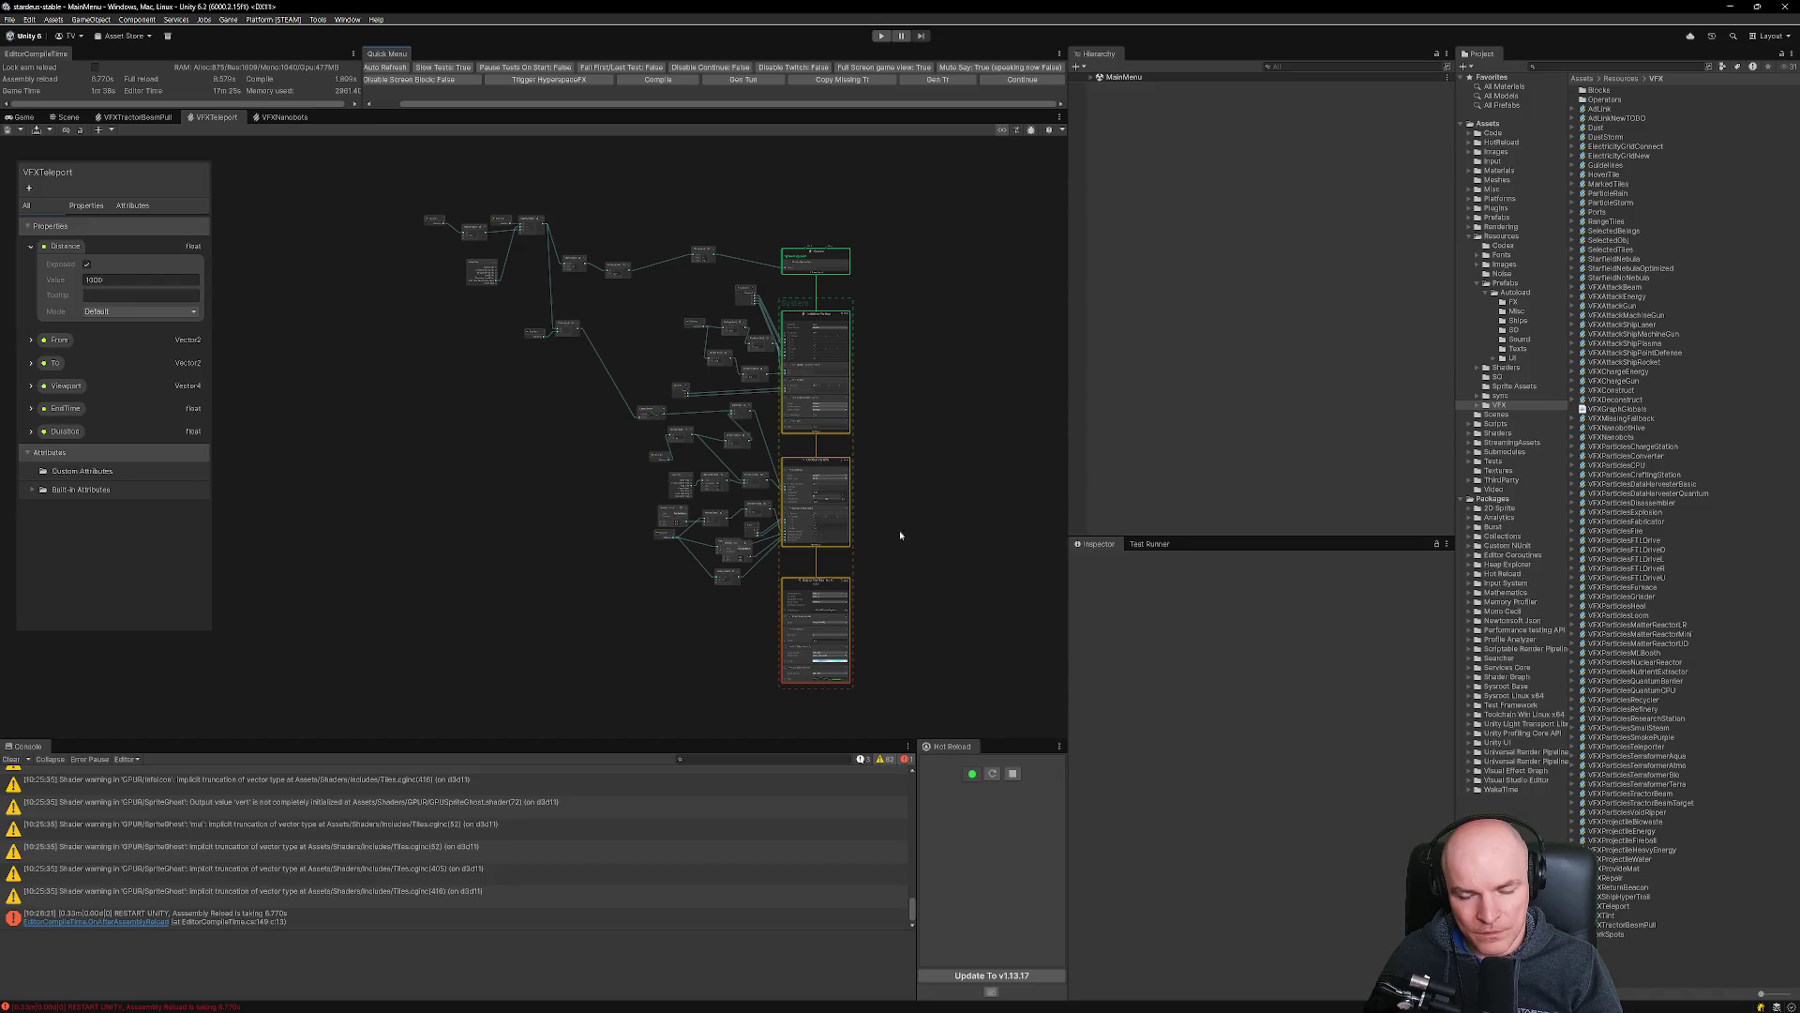
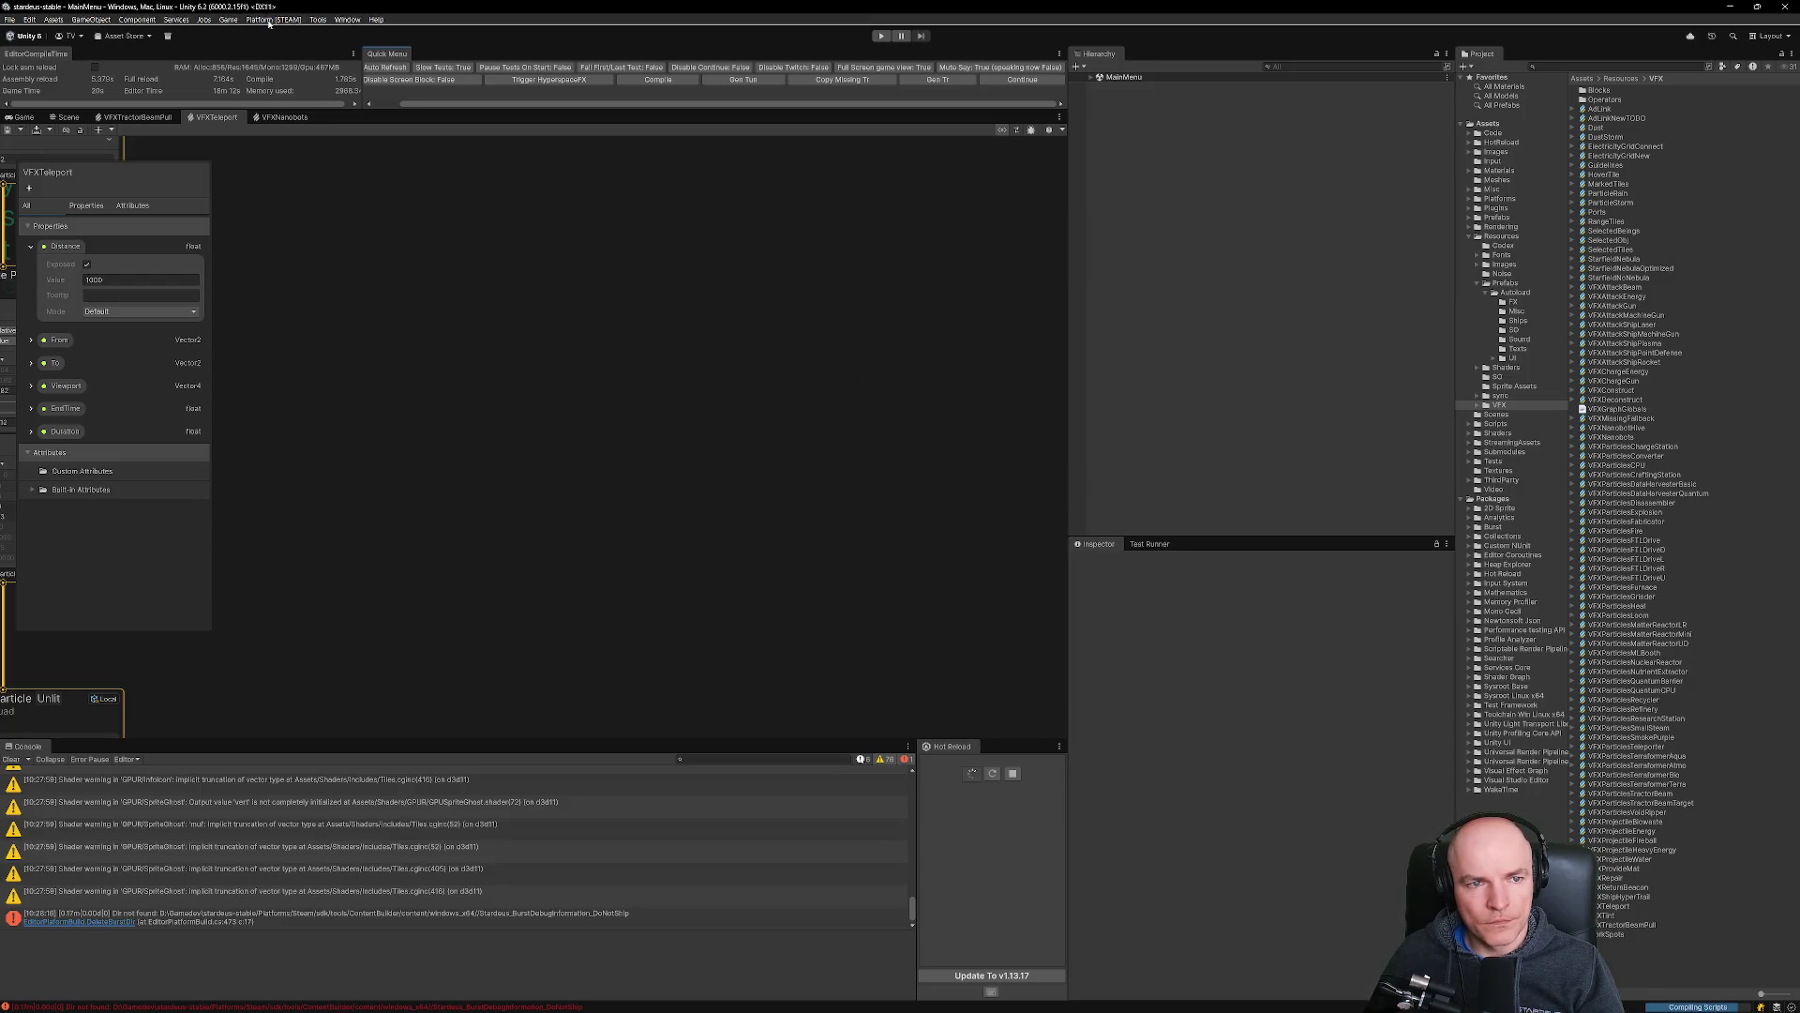
# Run Platform > Deploy > Steam Production twice.
pyautogui.click(269, 19)
pyautogui.moveTo(267, 50)
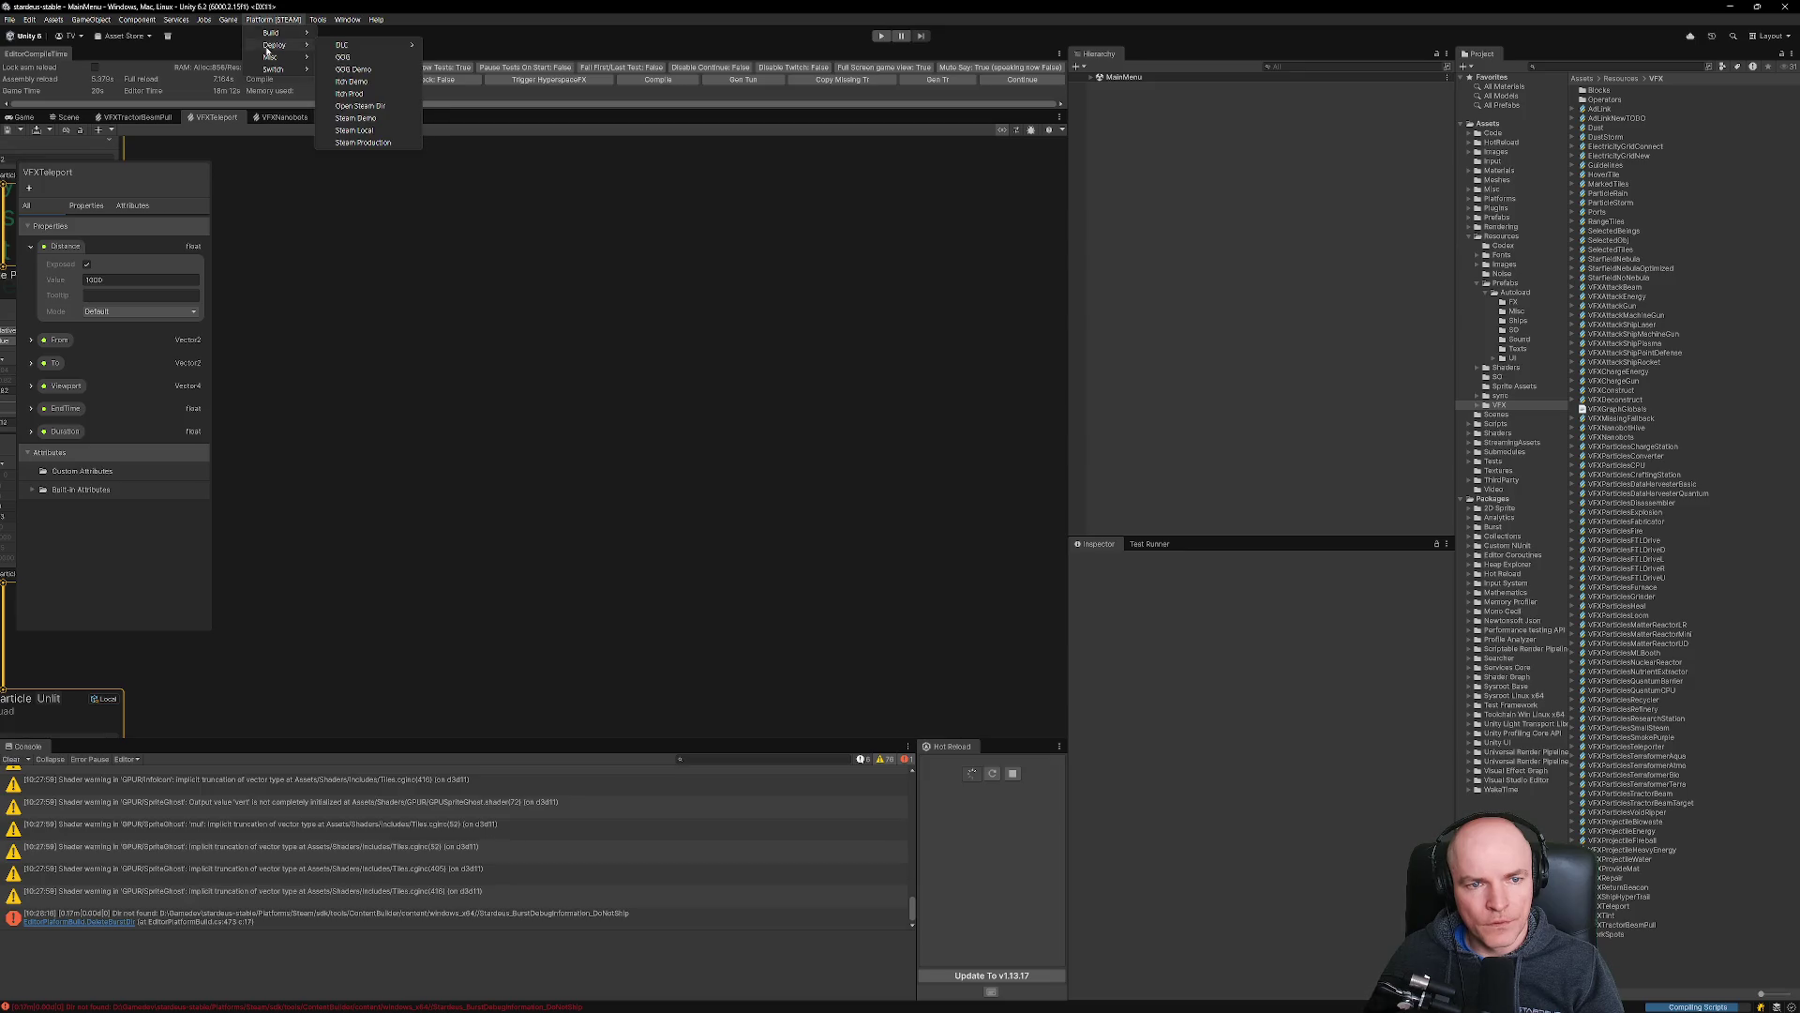
pyautogui.click(363, 141)
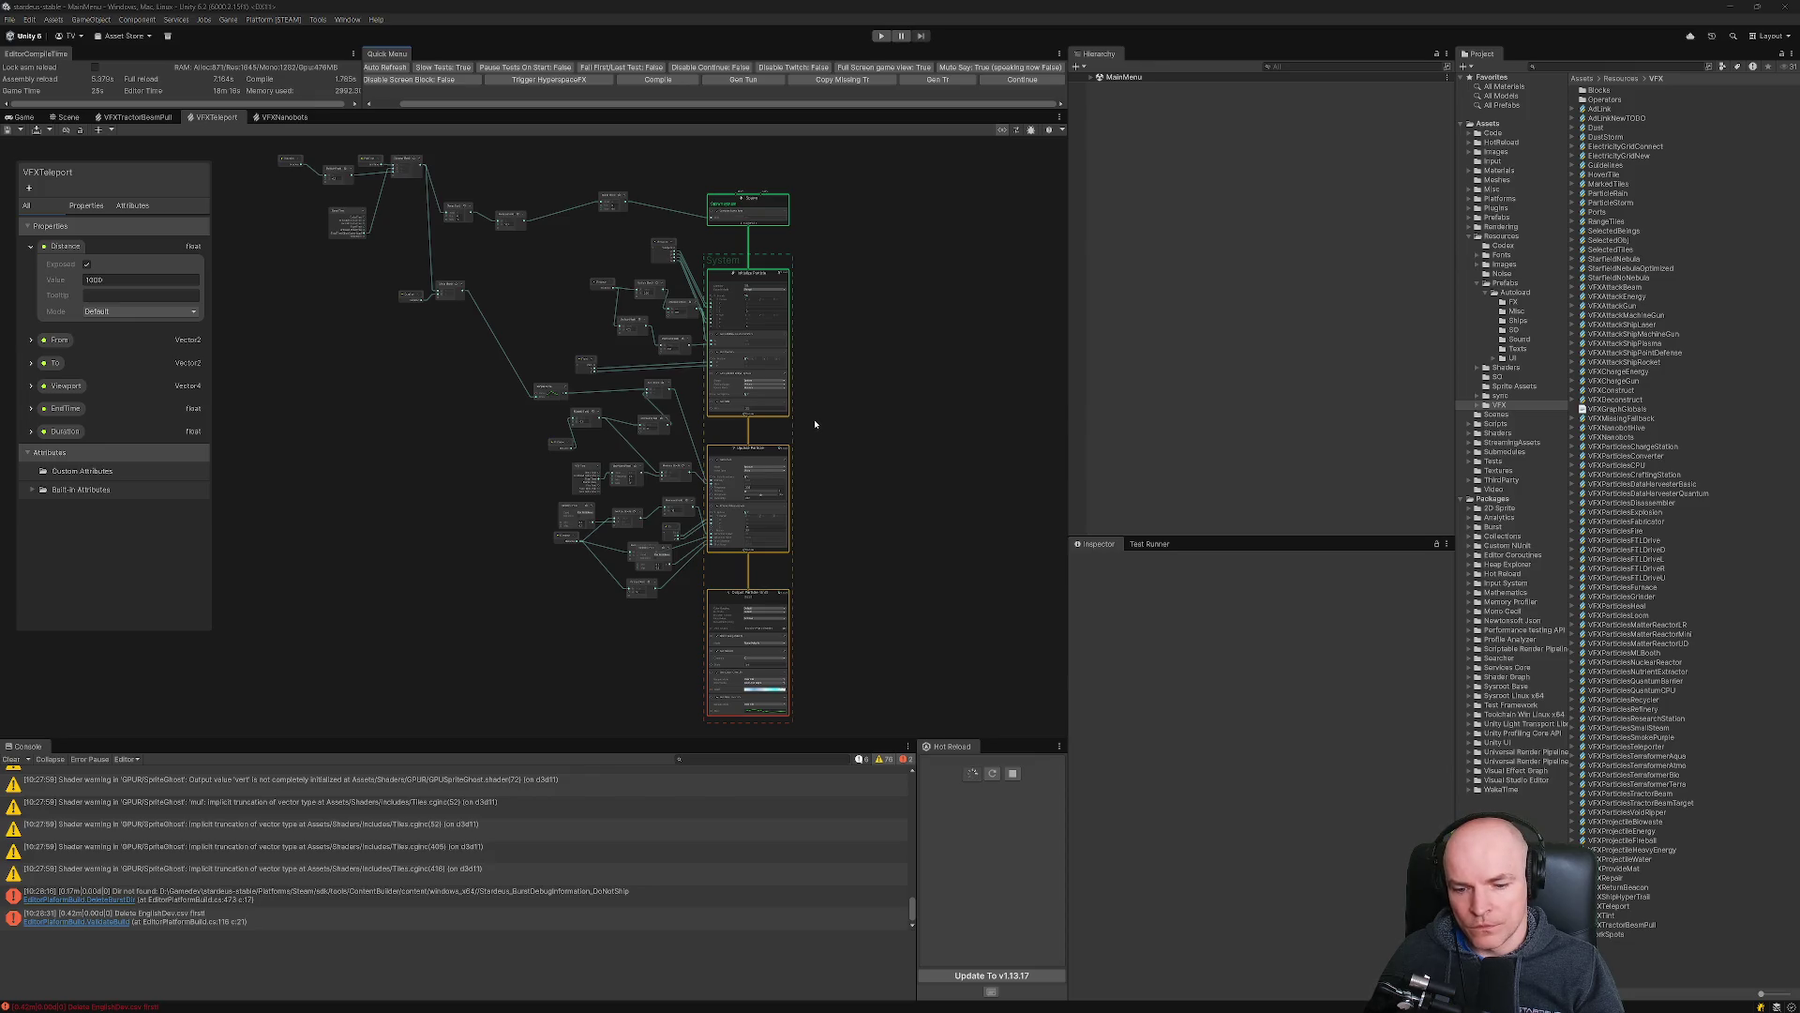
pyautogui.click(273, 18)
pyautogui.moveTo(273, 45)
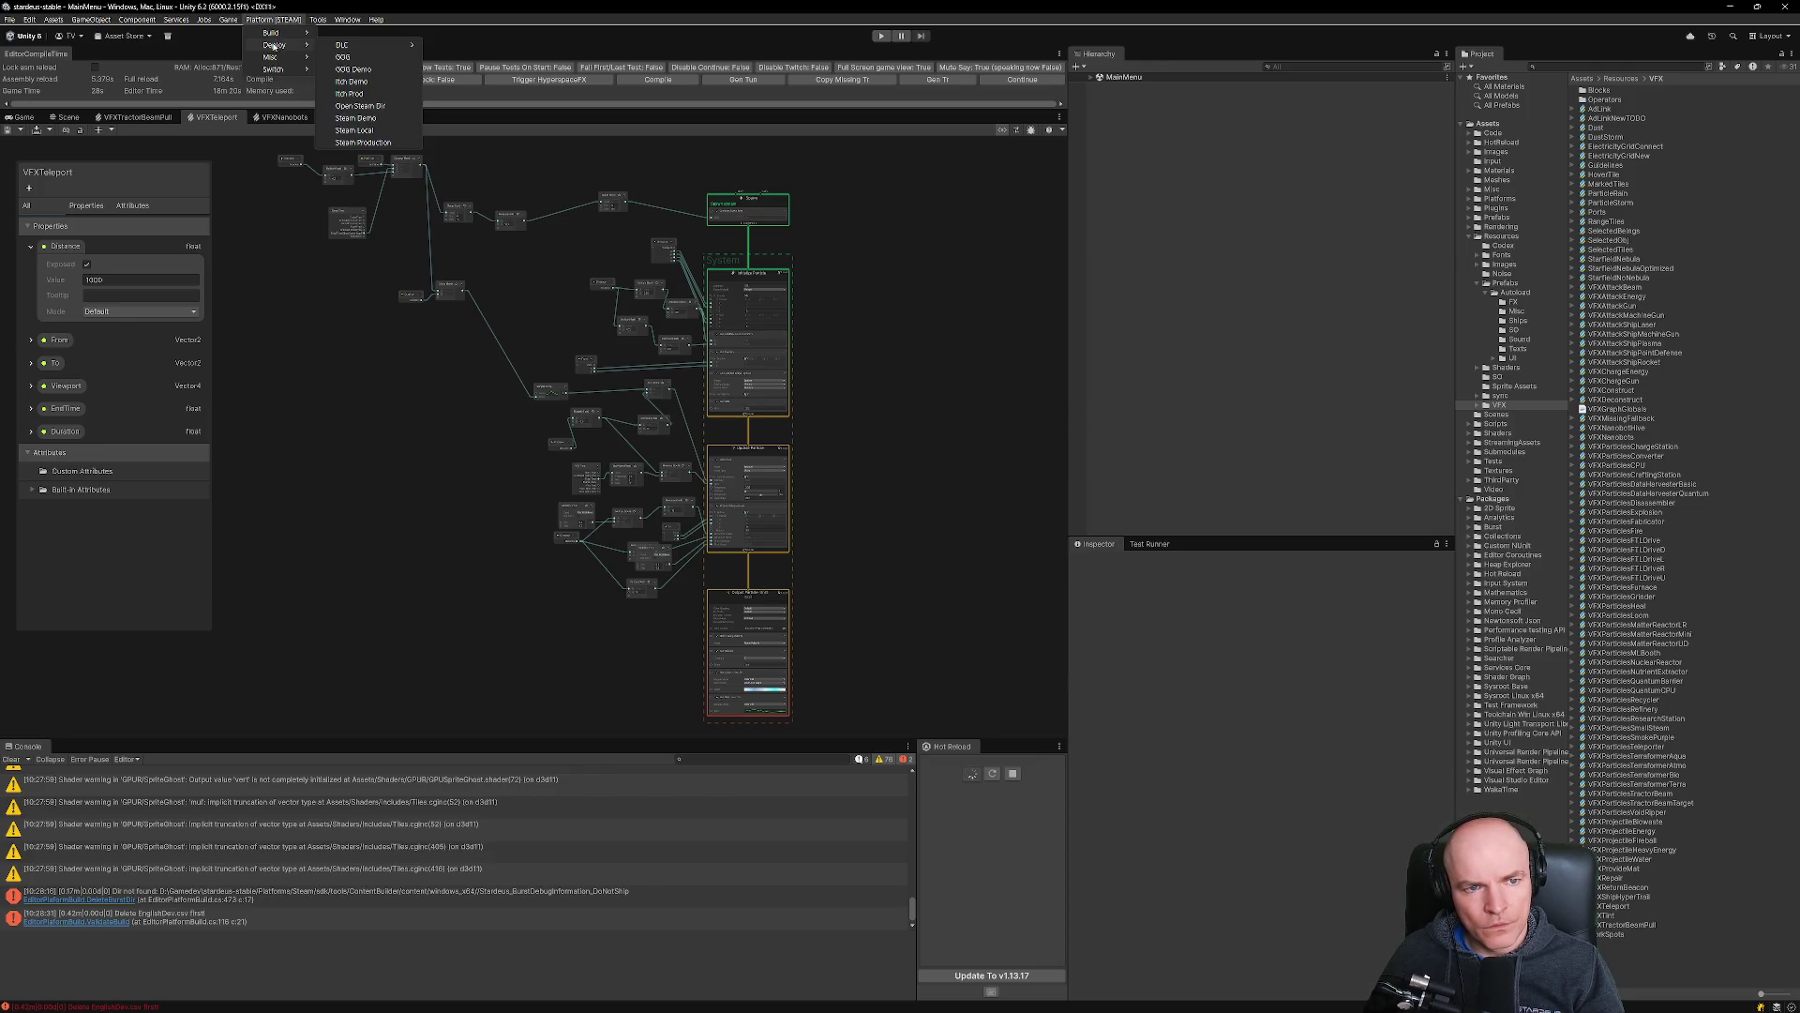
pyautogui.click(375, 142)
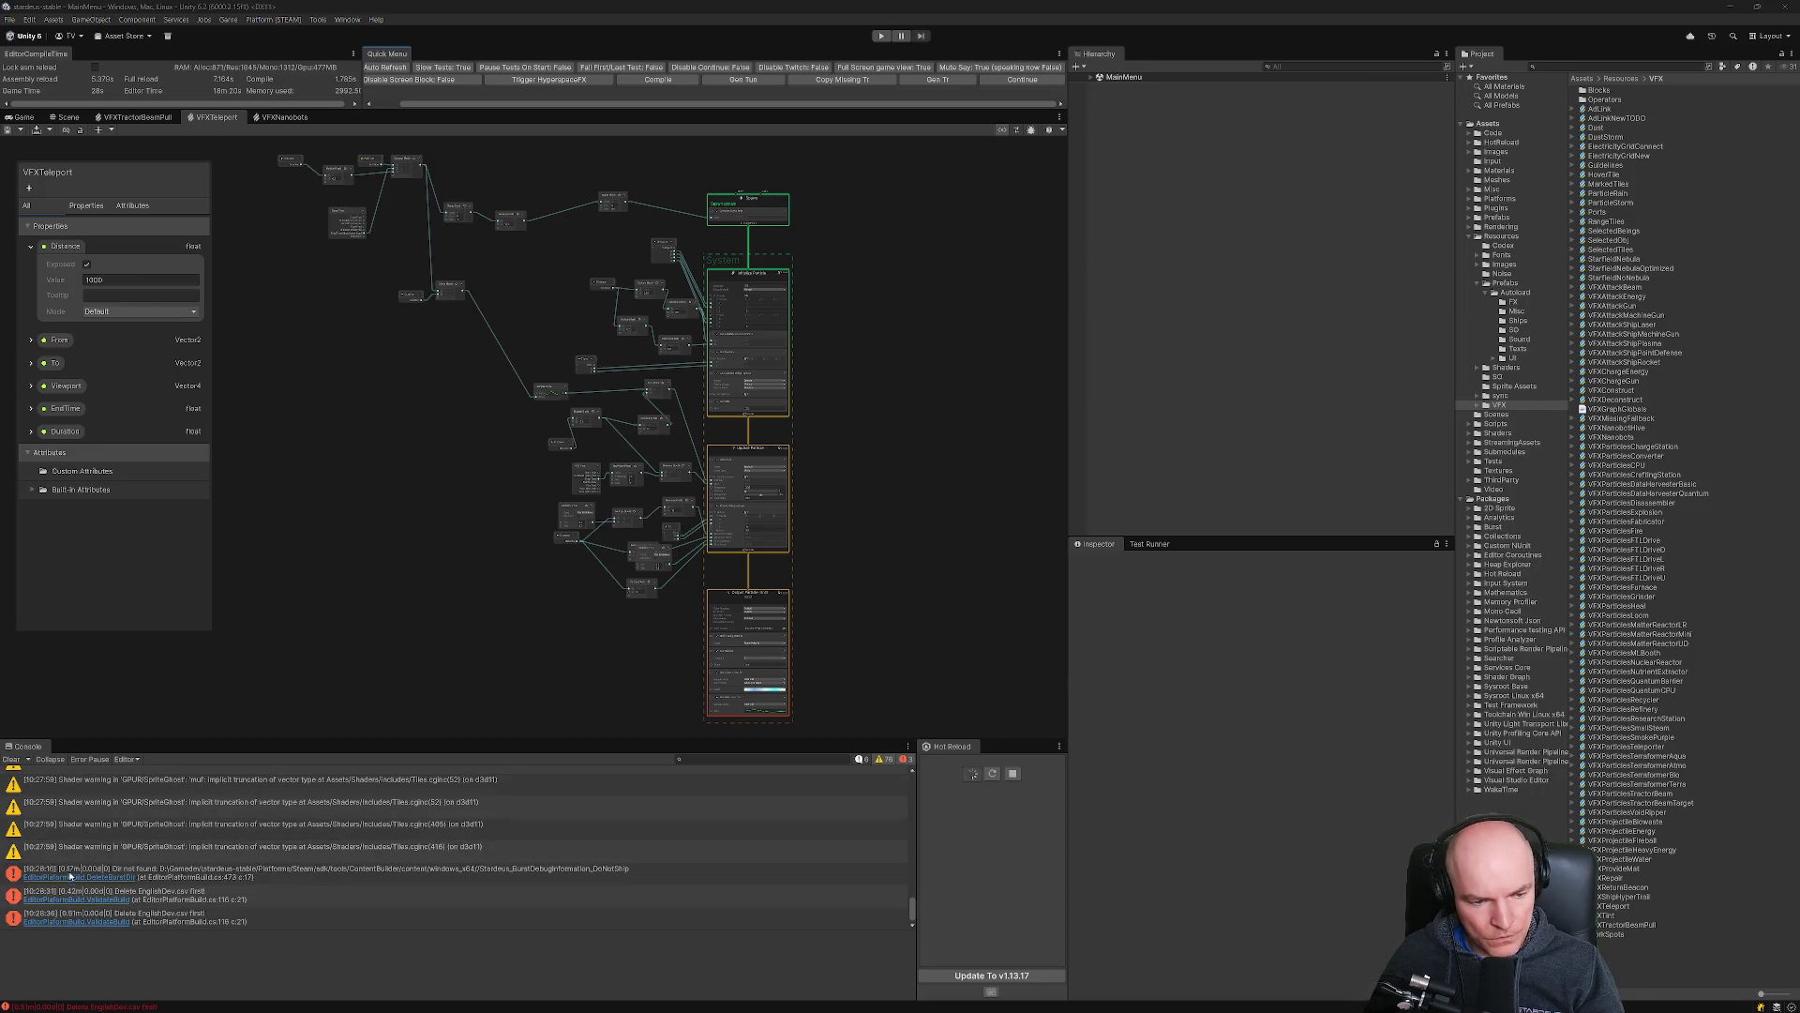
# Read the 'Delete EnglishDev.csv first!' error's stack trace, then start Steam Production again.
pyautogui.click(162, 895)
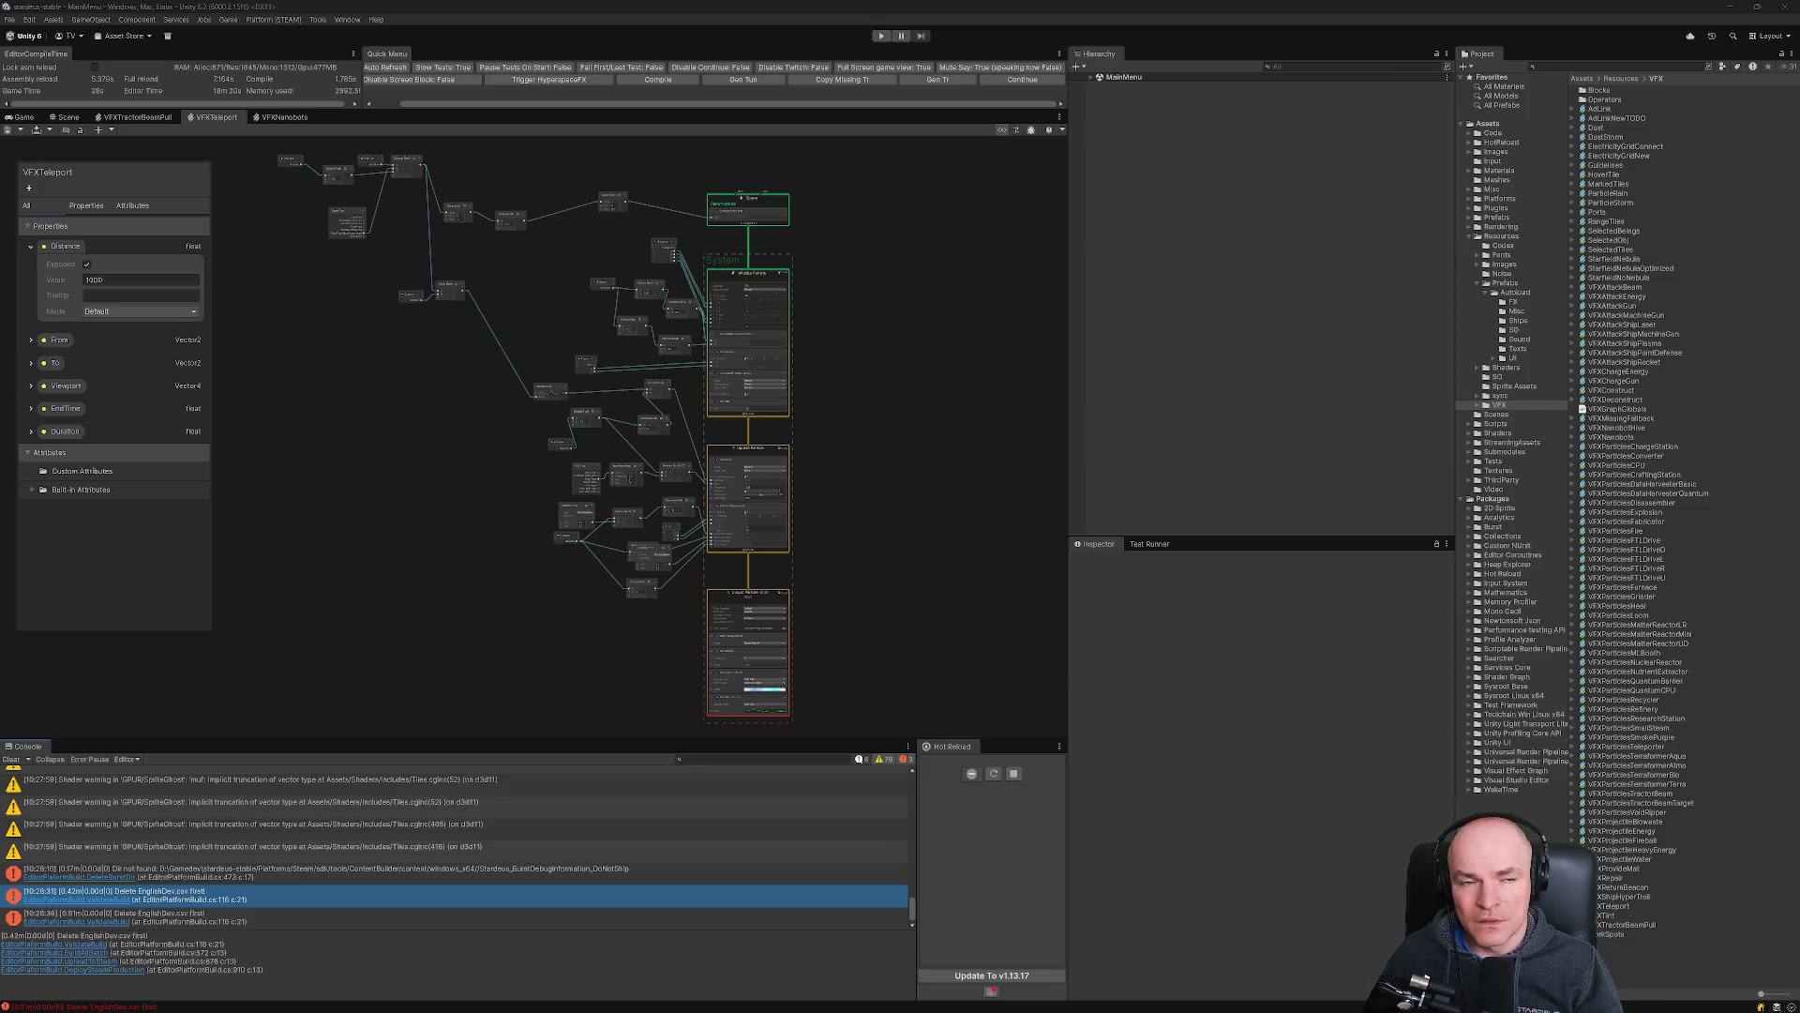
pyautogui.click(287, 18)
pyautogui.moveTo(273, 44)
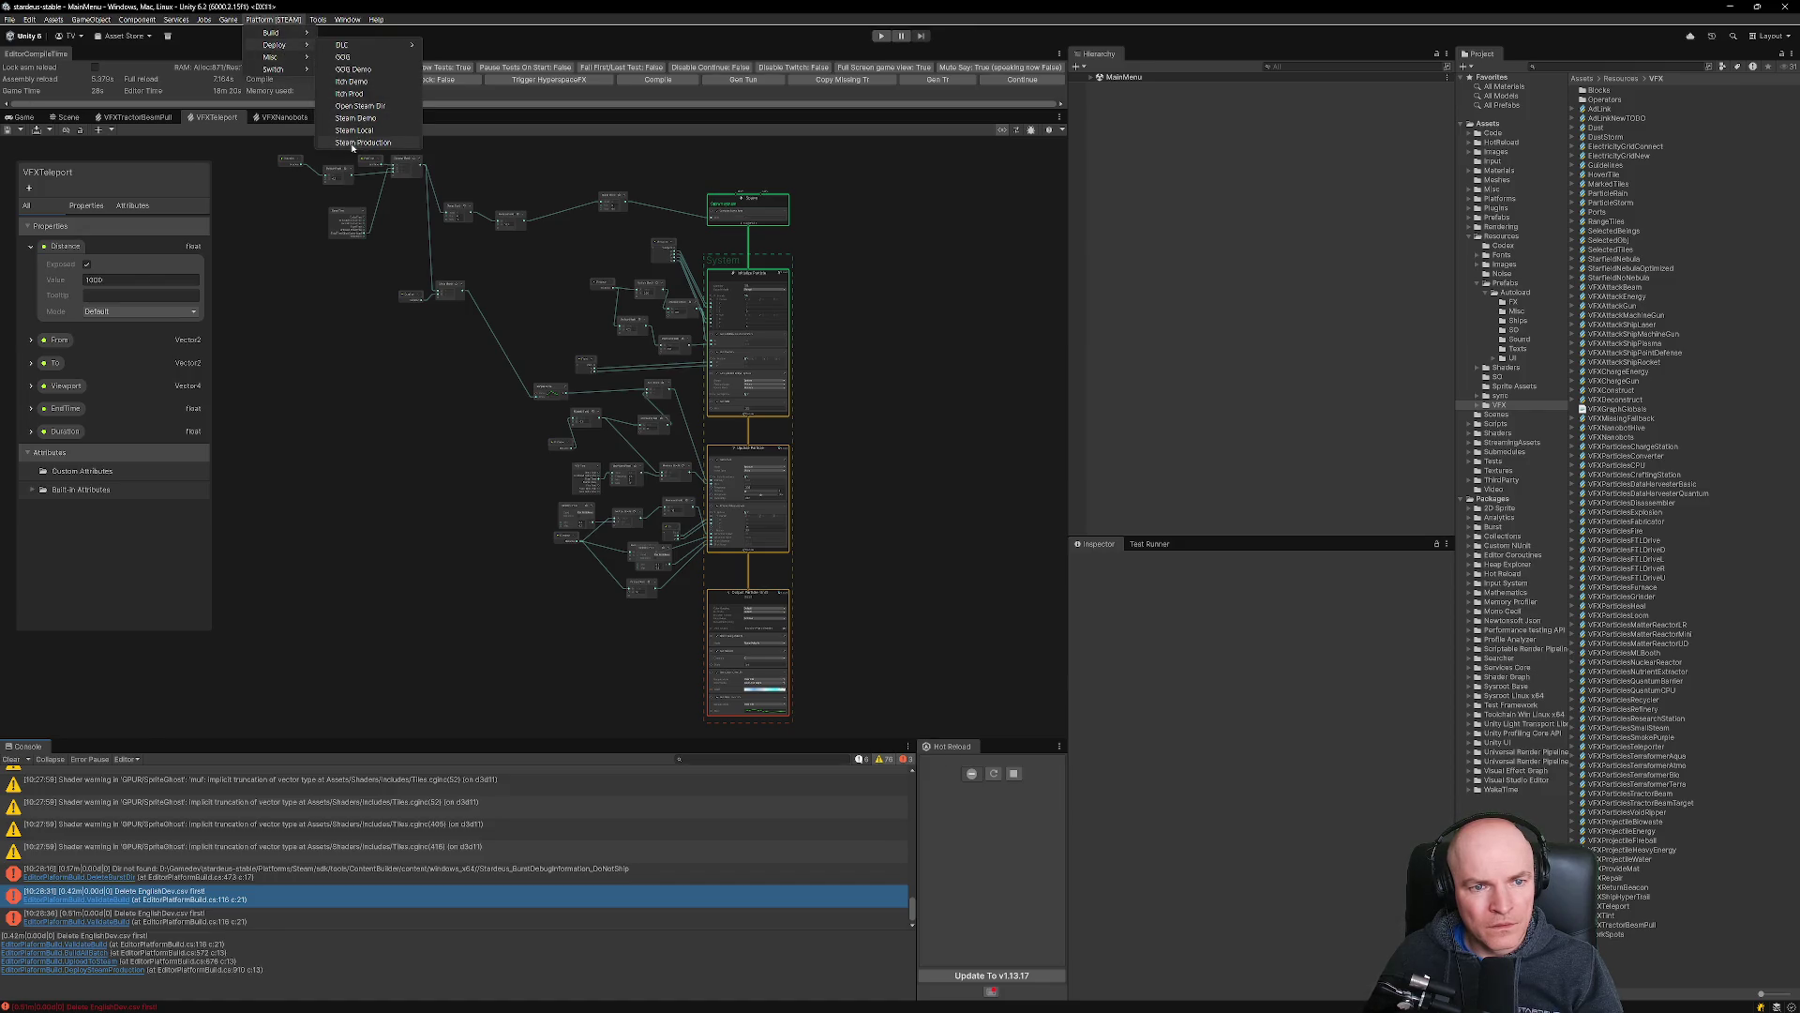
pyautogui.click(354, 143)
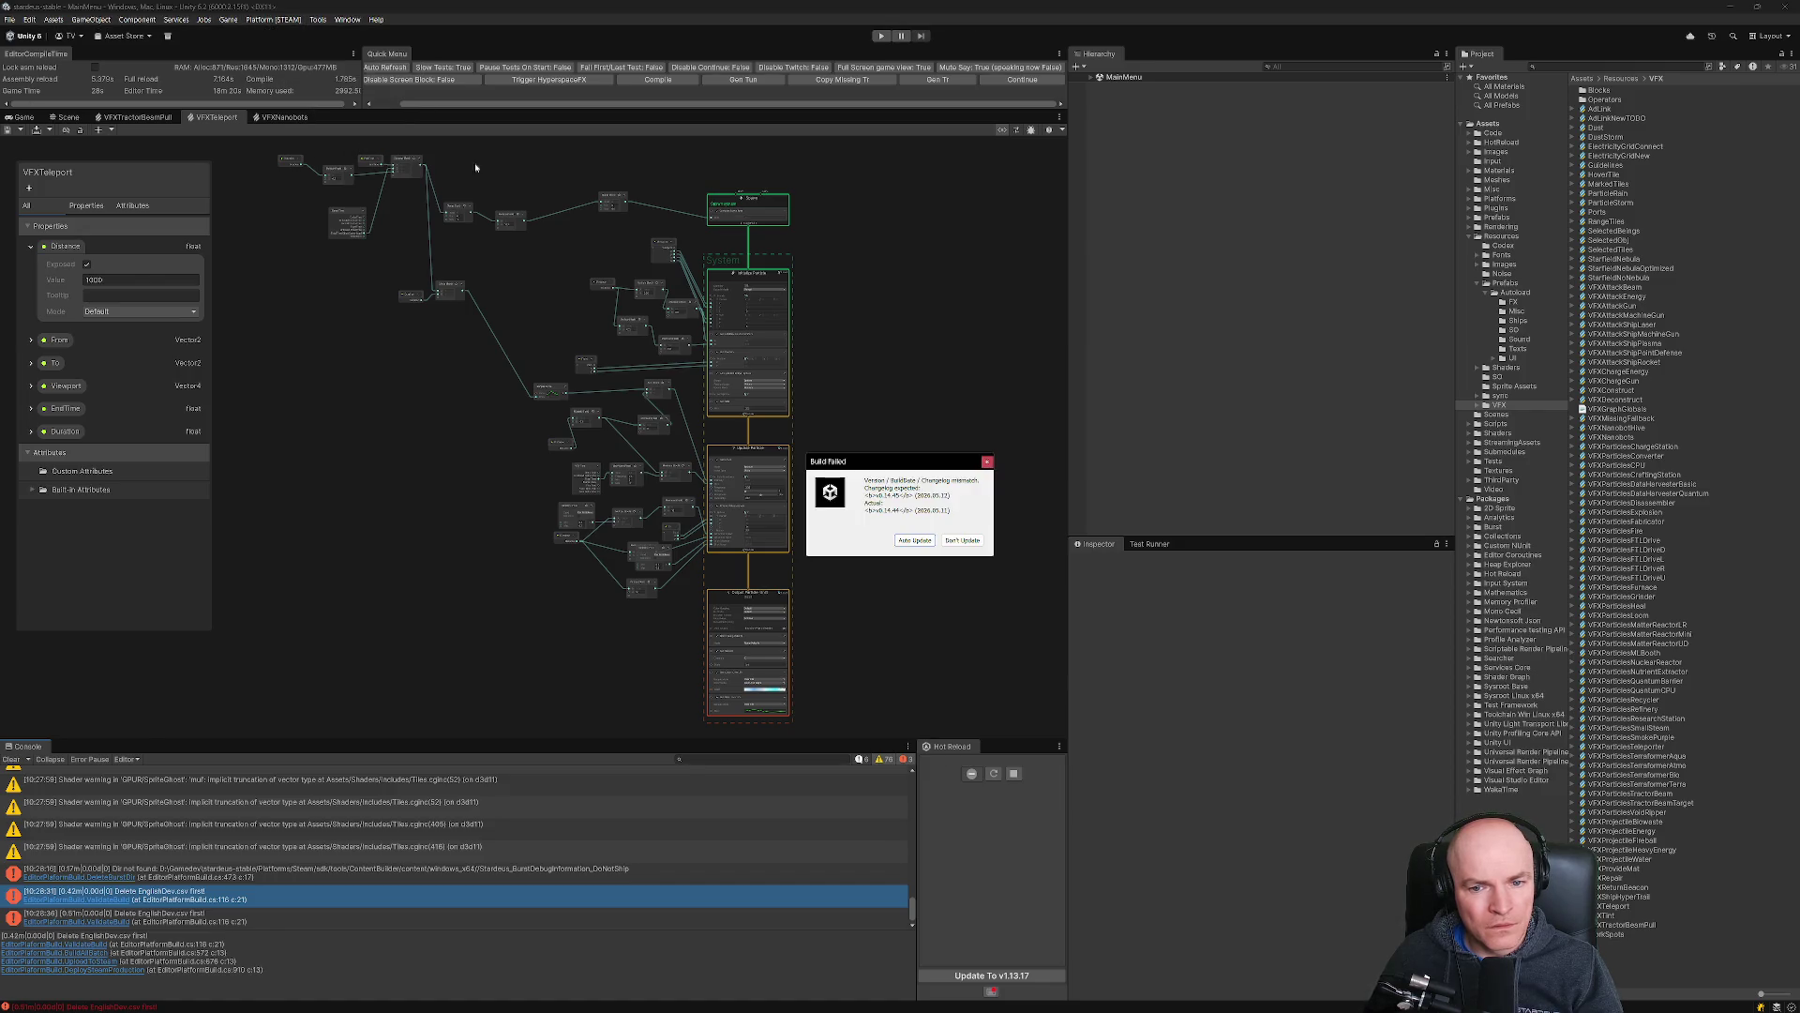
# Dismiss the version-mismatch Build Failed dialog, proceed, and confirm Deploy prod to steam/prod.
pyautogui.click(964, 541)
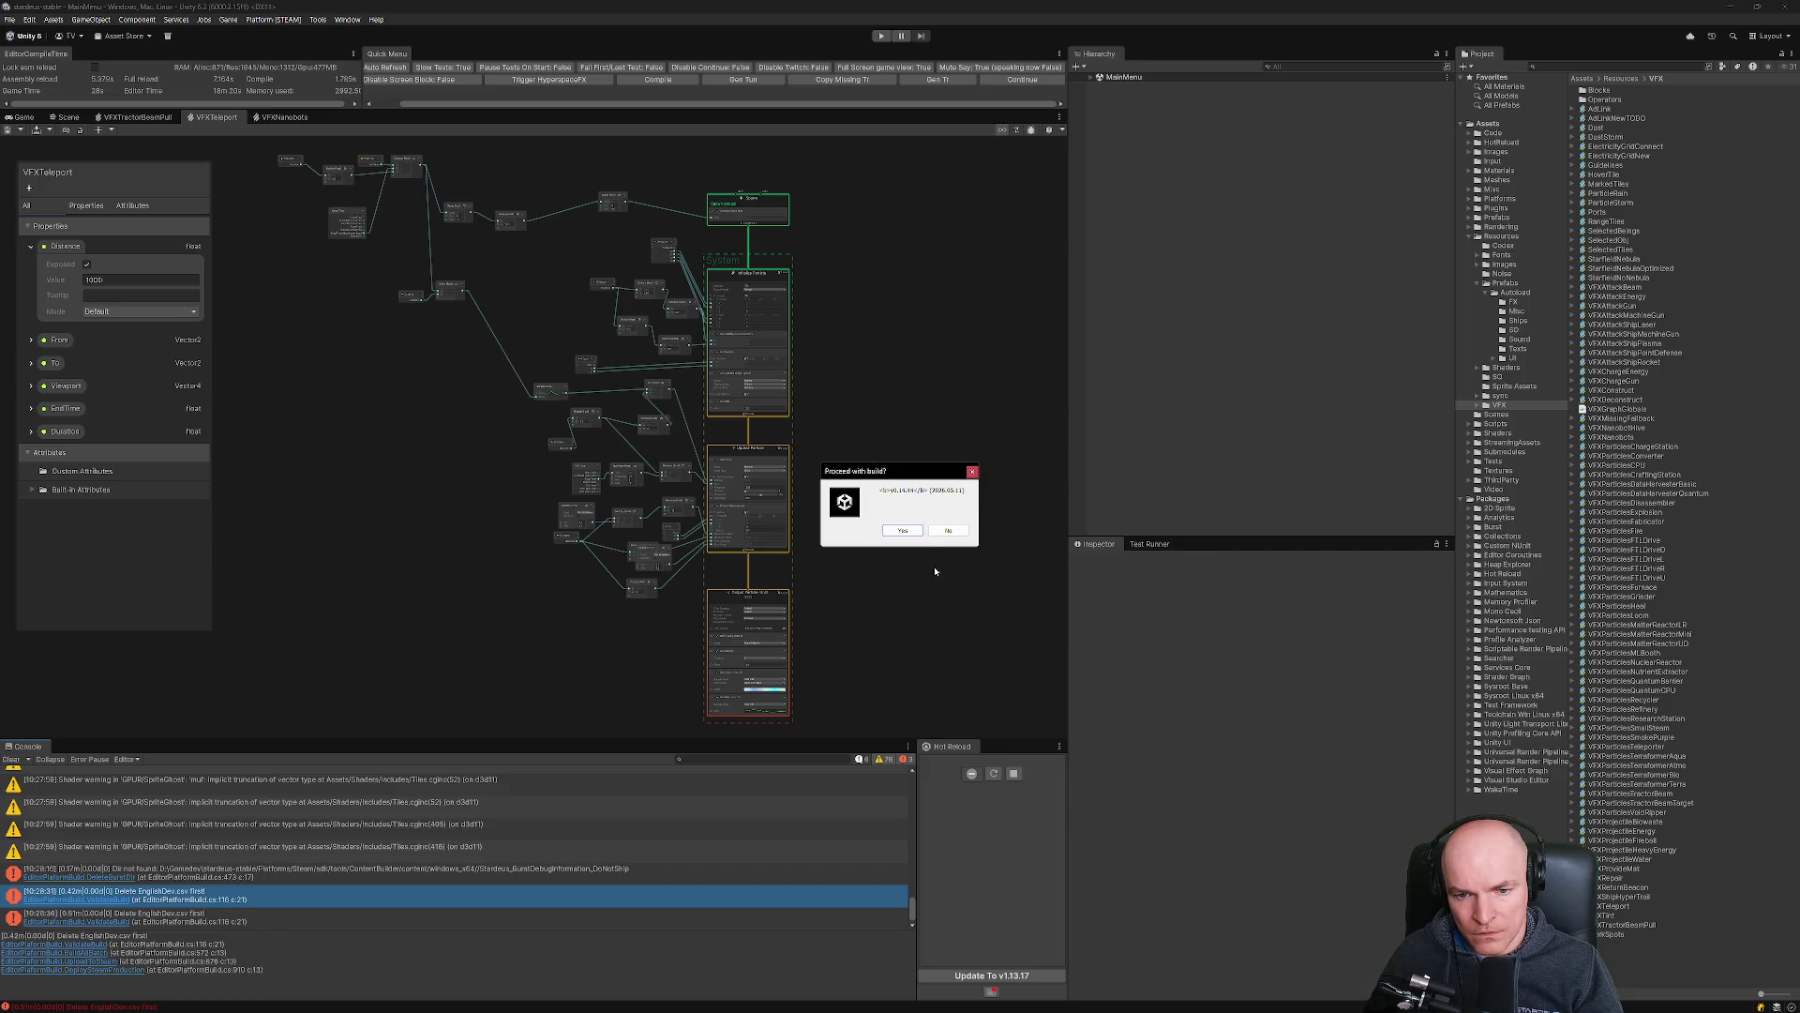
pyautogui.click(902, 531)
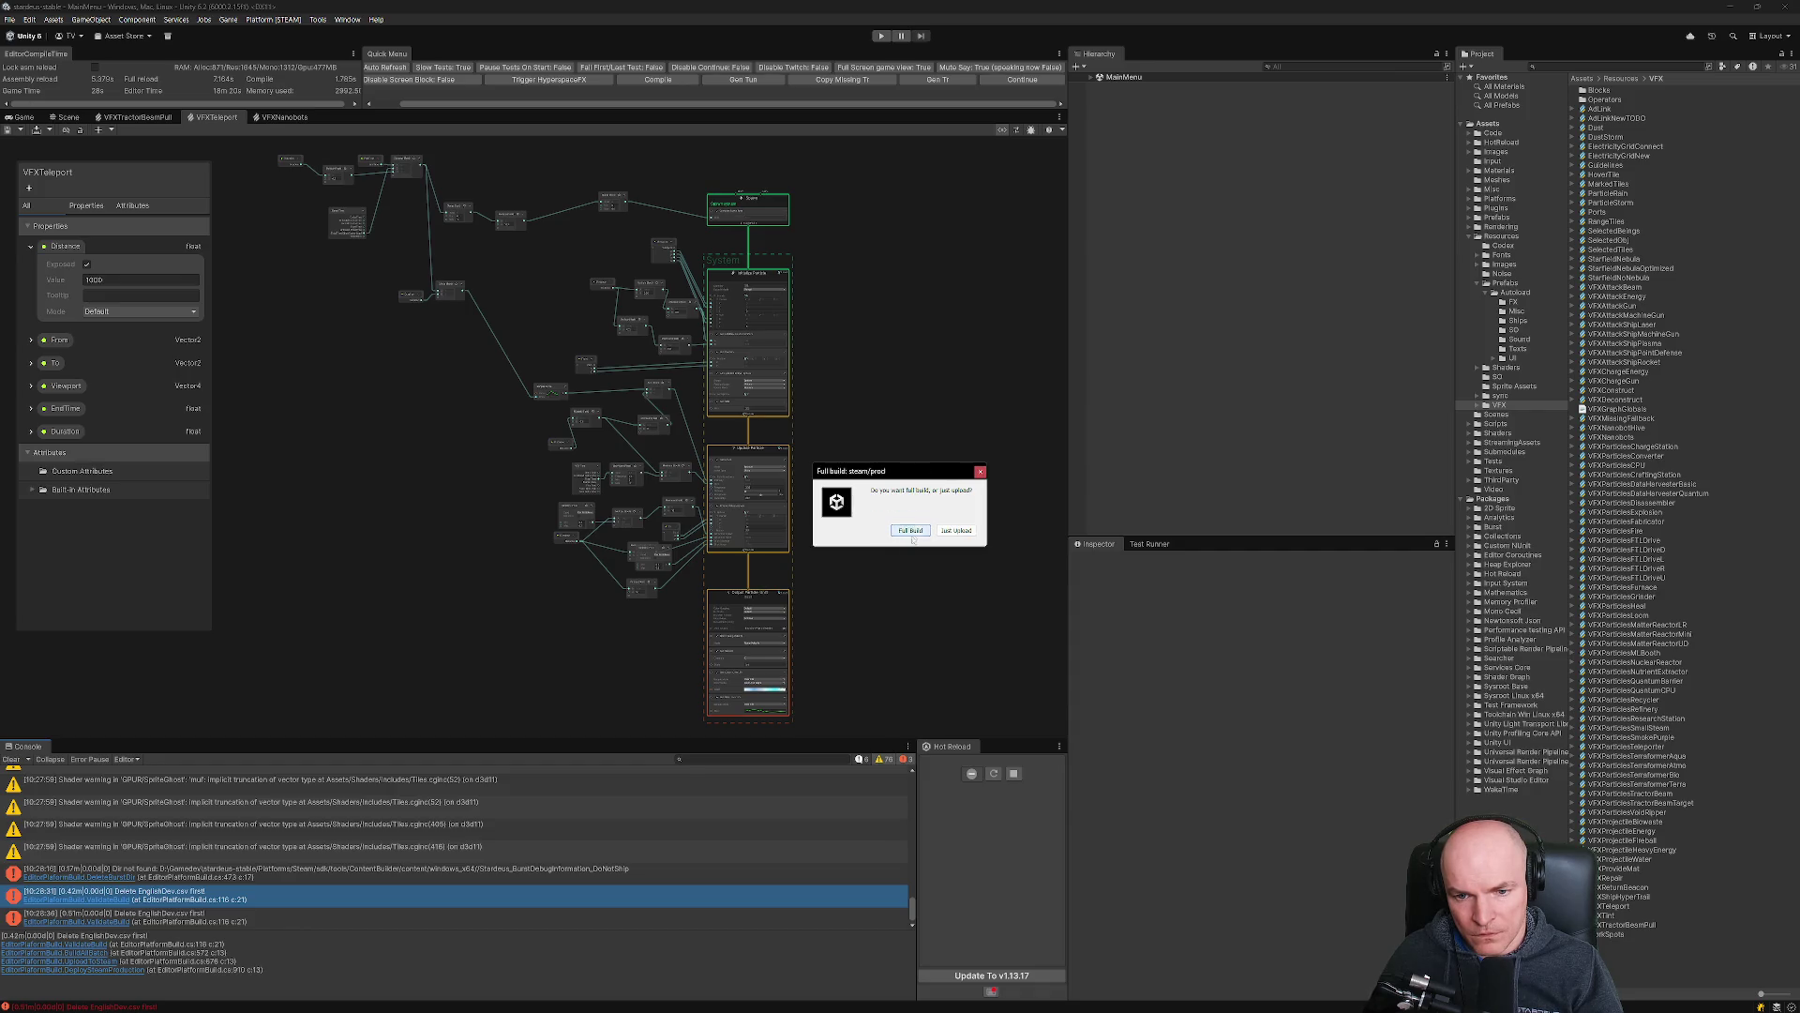
pyautogui.click(912, 532)
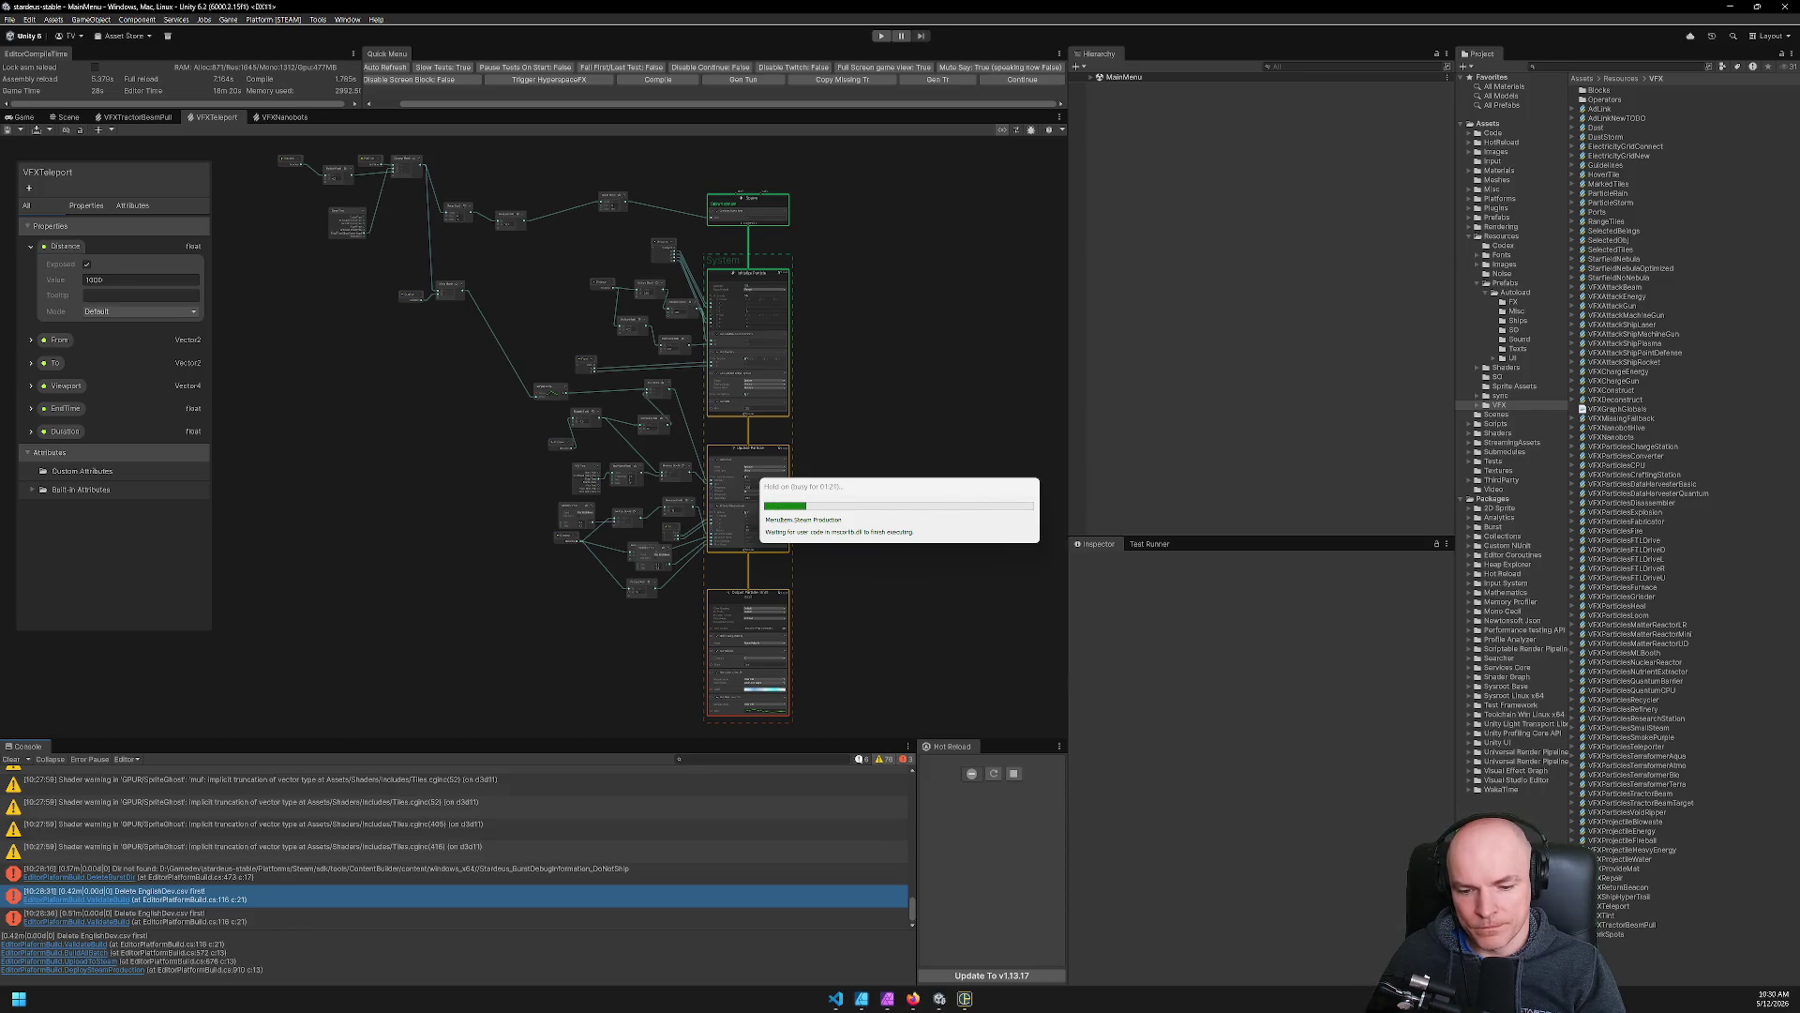
pyautogui.click(912, 998)
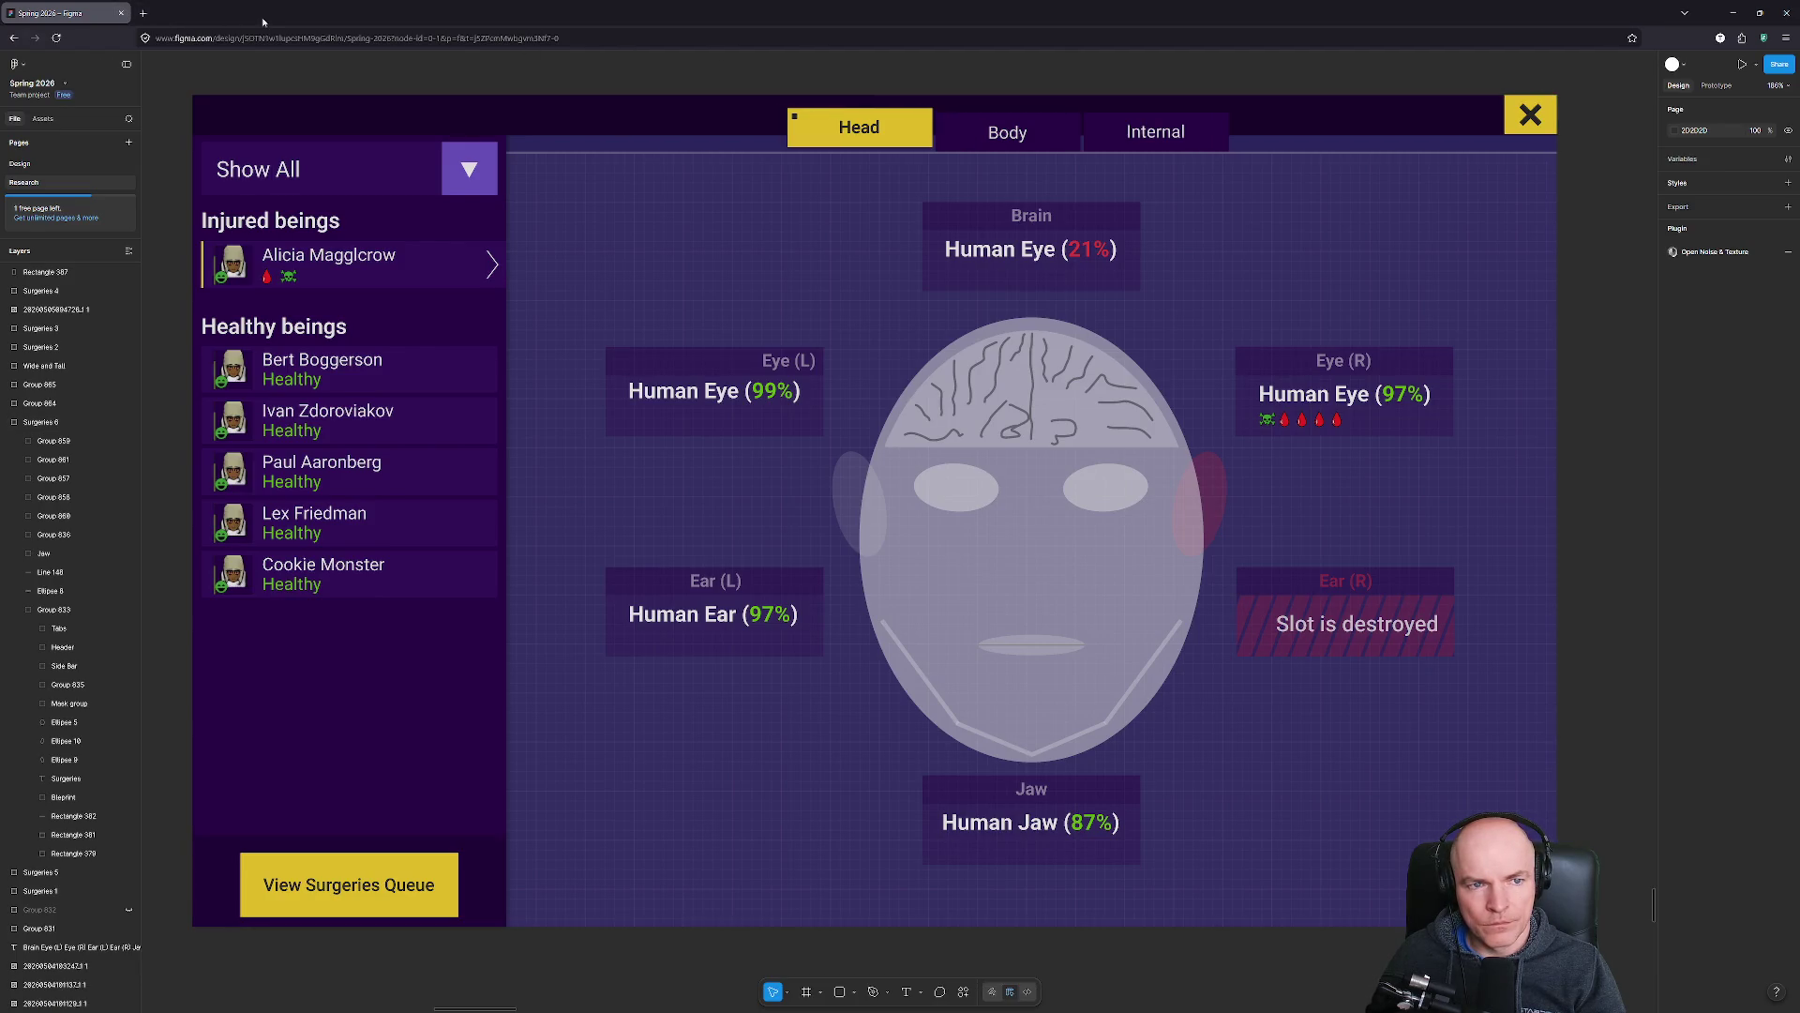
pyautogui.click(121, 13)
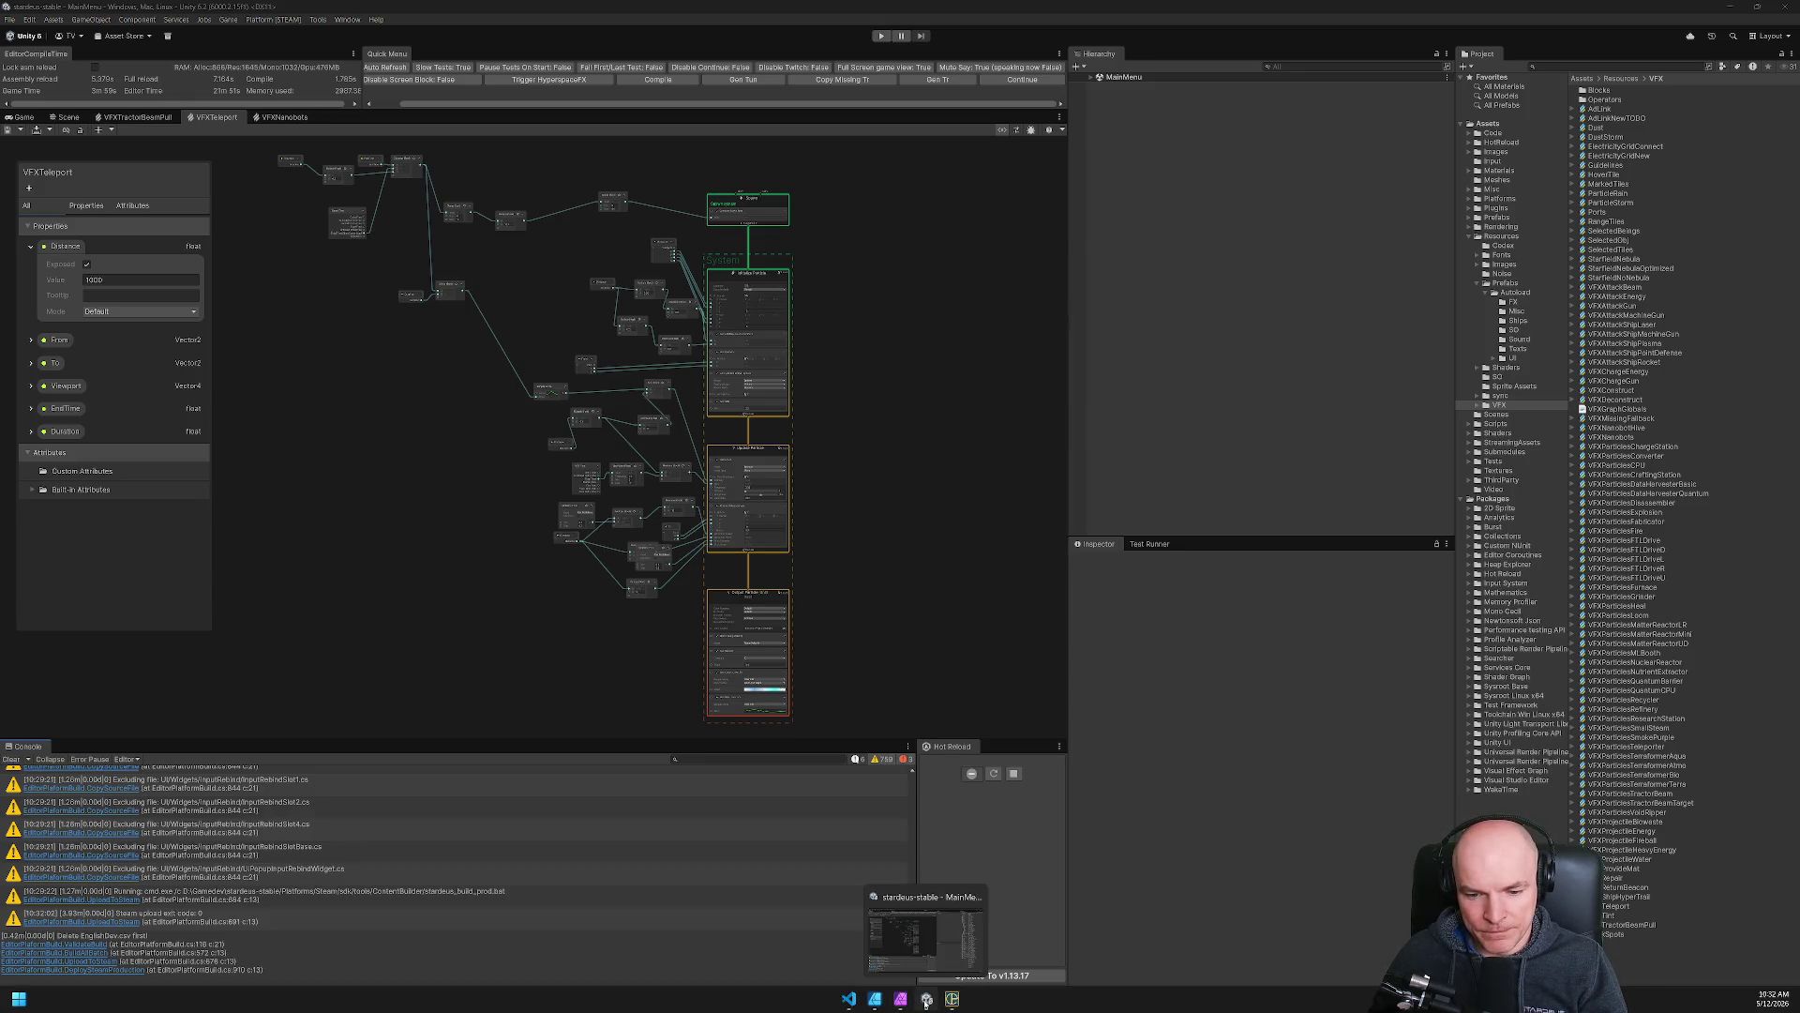
# Focus Unity to check the Steam upload log, then move to the Steam window.
pyautogui.click(926, 1000)
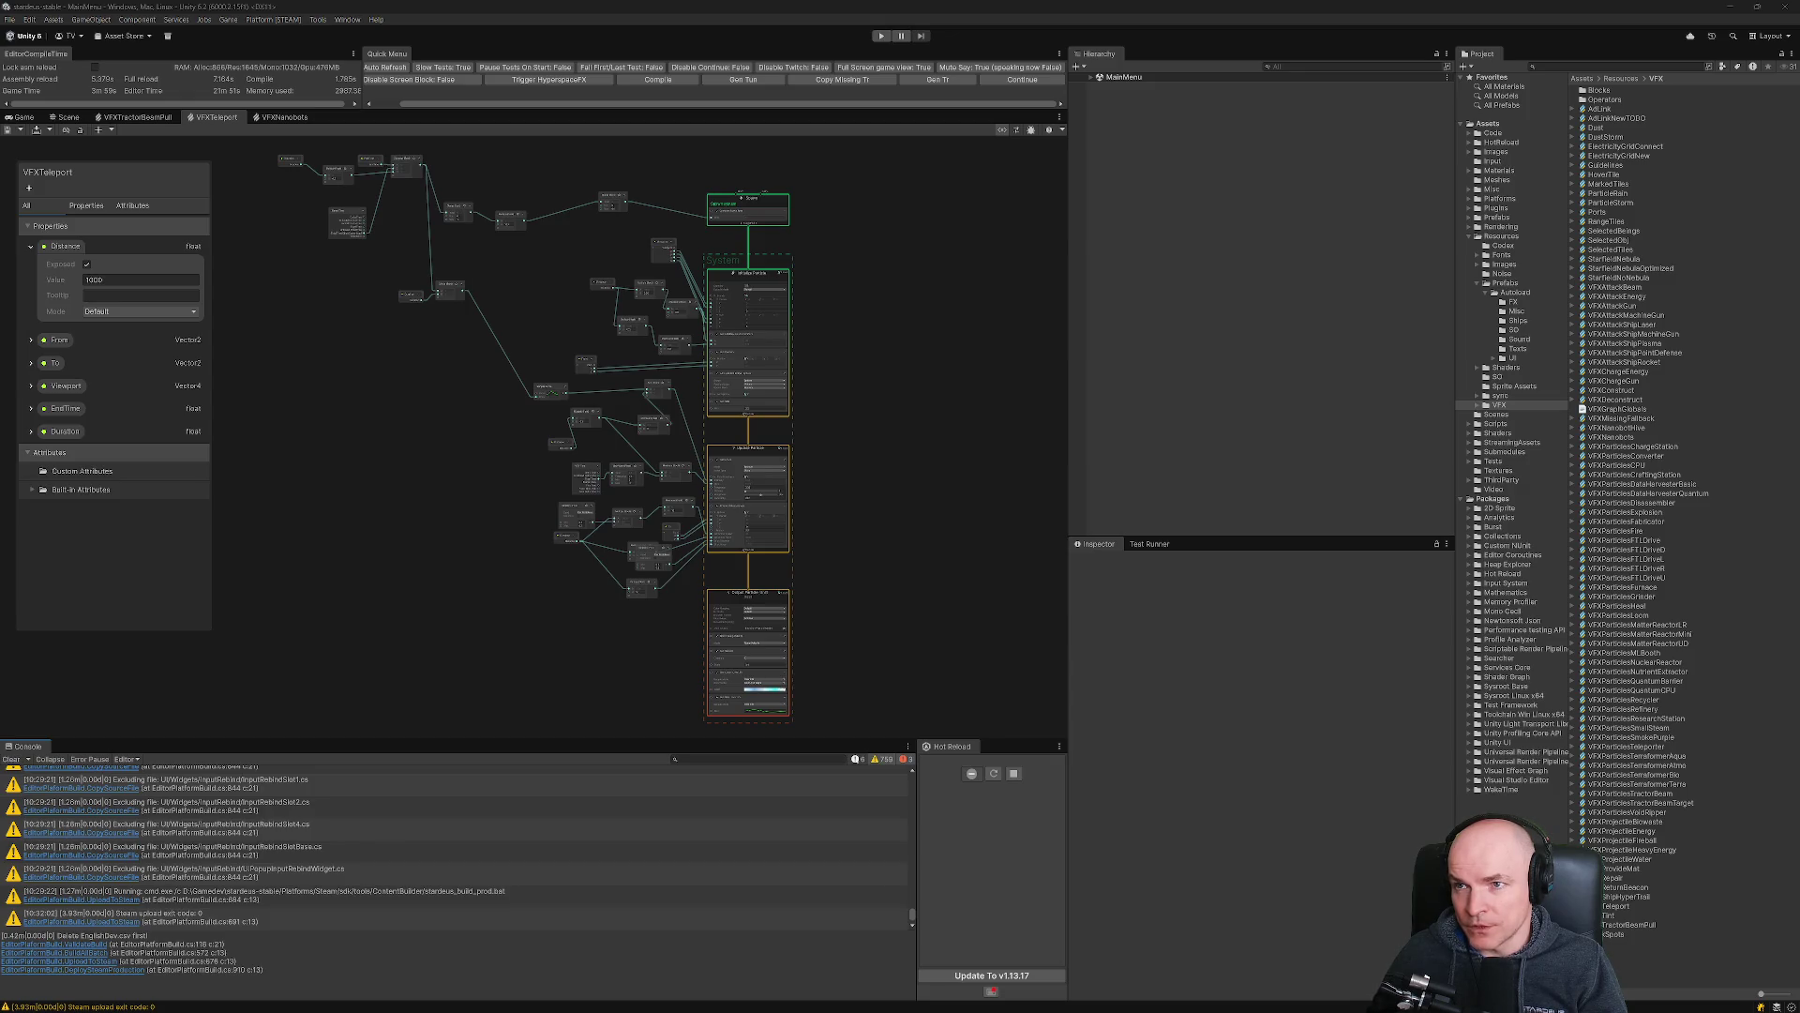
pyautogui.hotkey('alt', 'Tab')
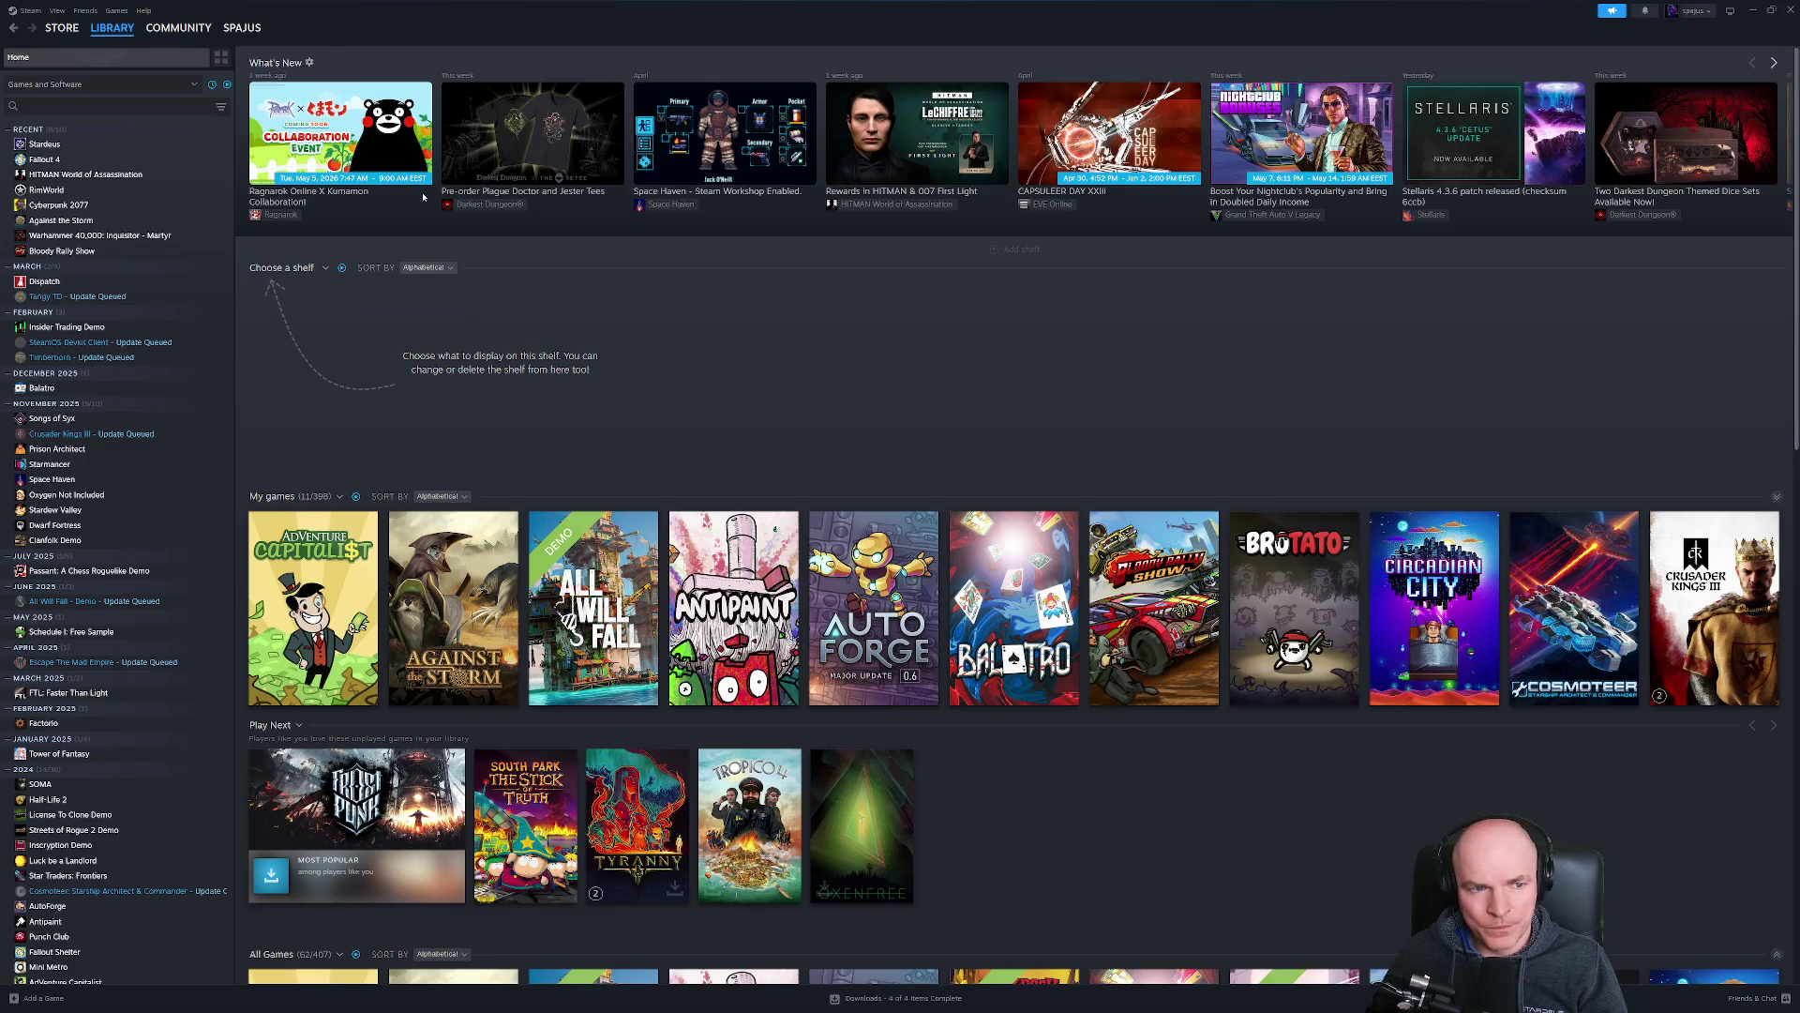
# Open Stardeus's Properties at the Game Versions & Betas page.
pyautogui.click(63, 146)
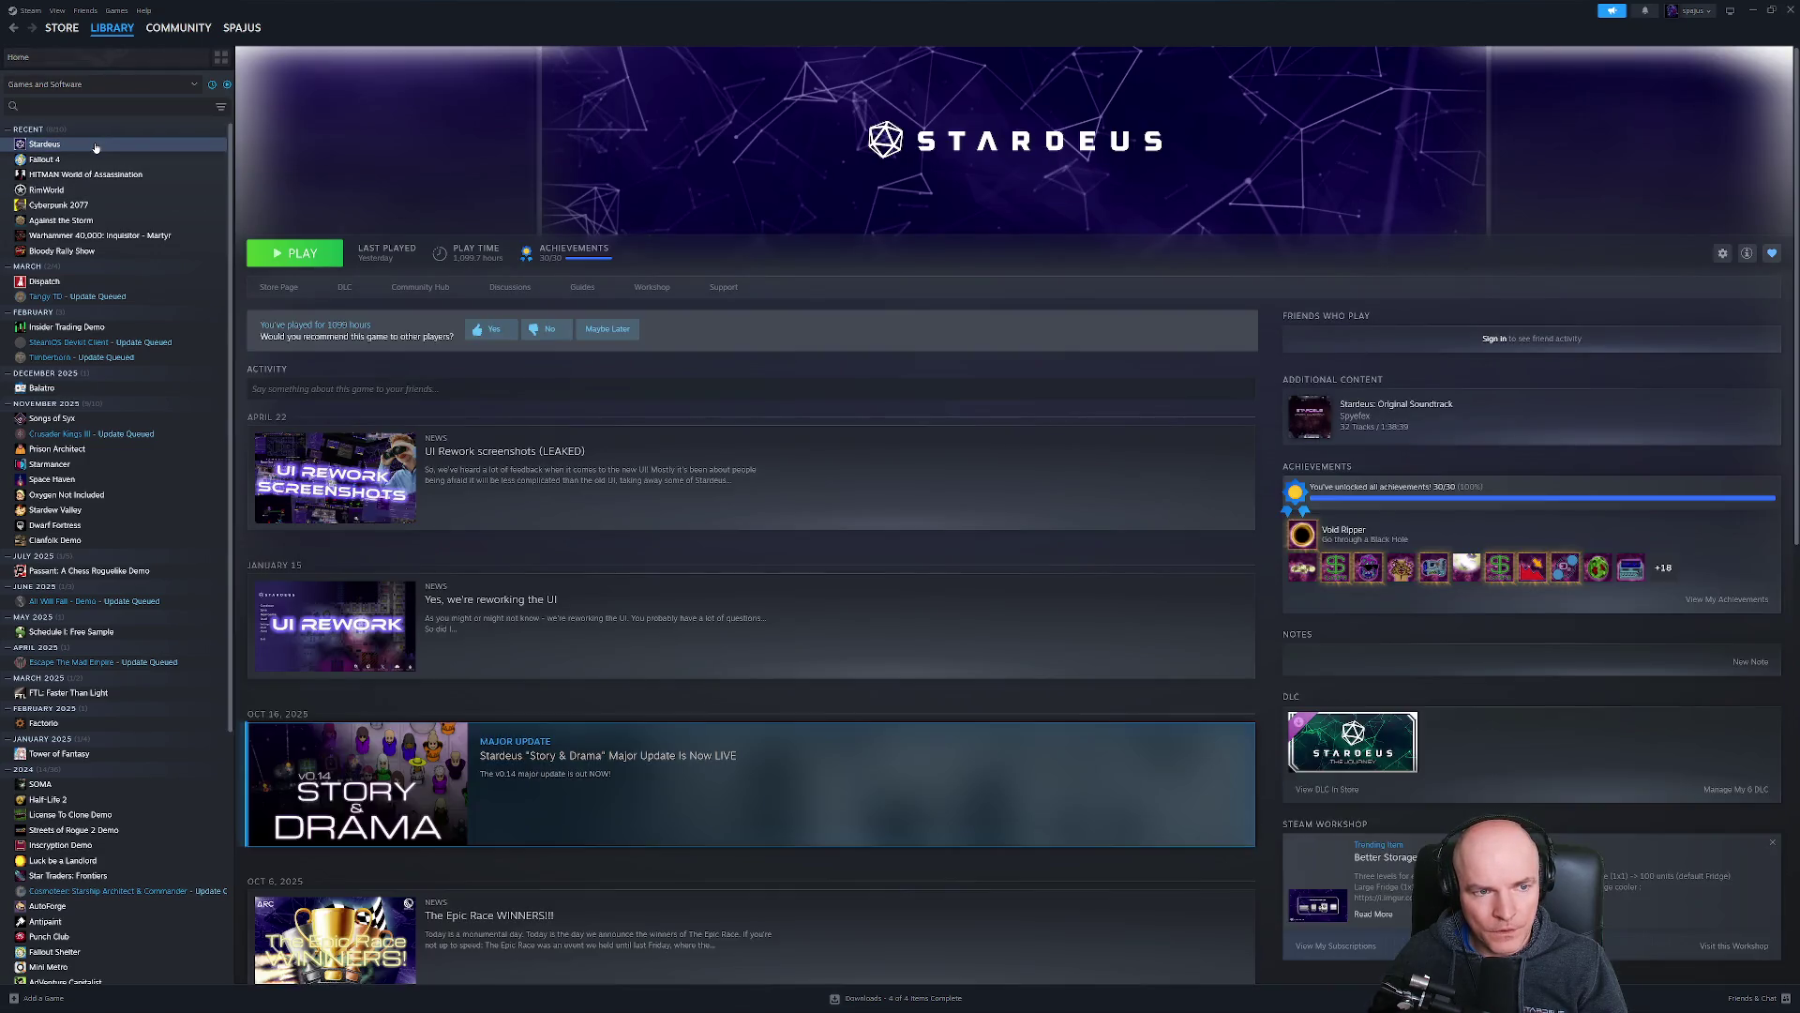
pyautogui.rightClick(95, 147)
pyautogui.click(139, 238)
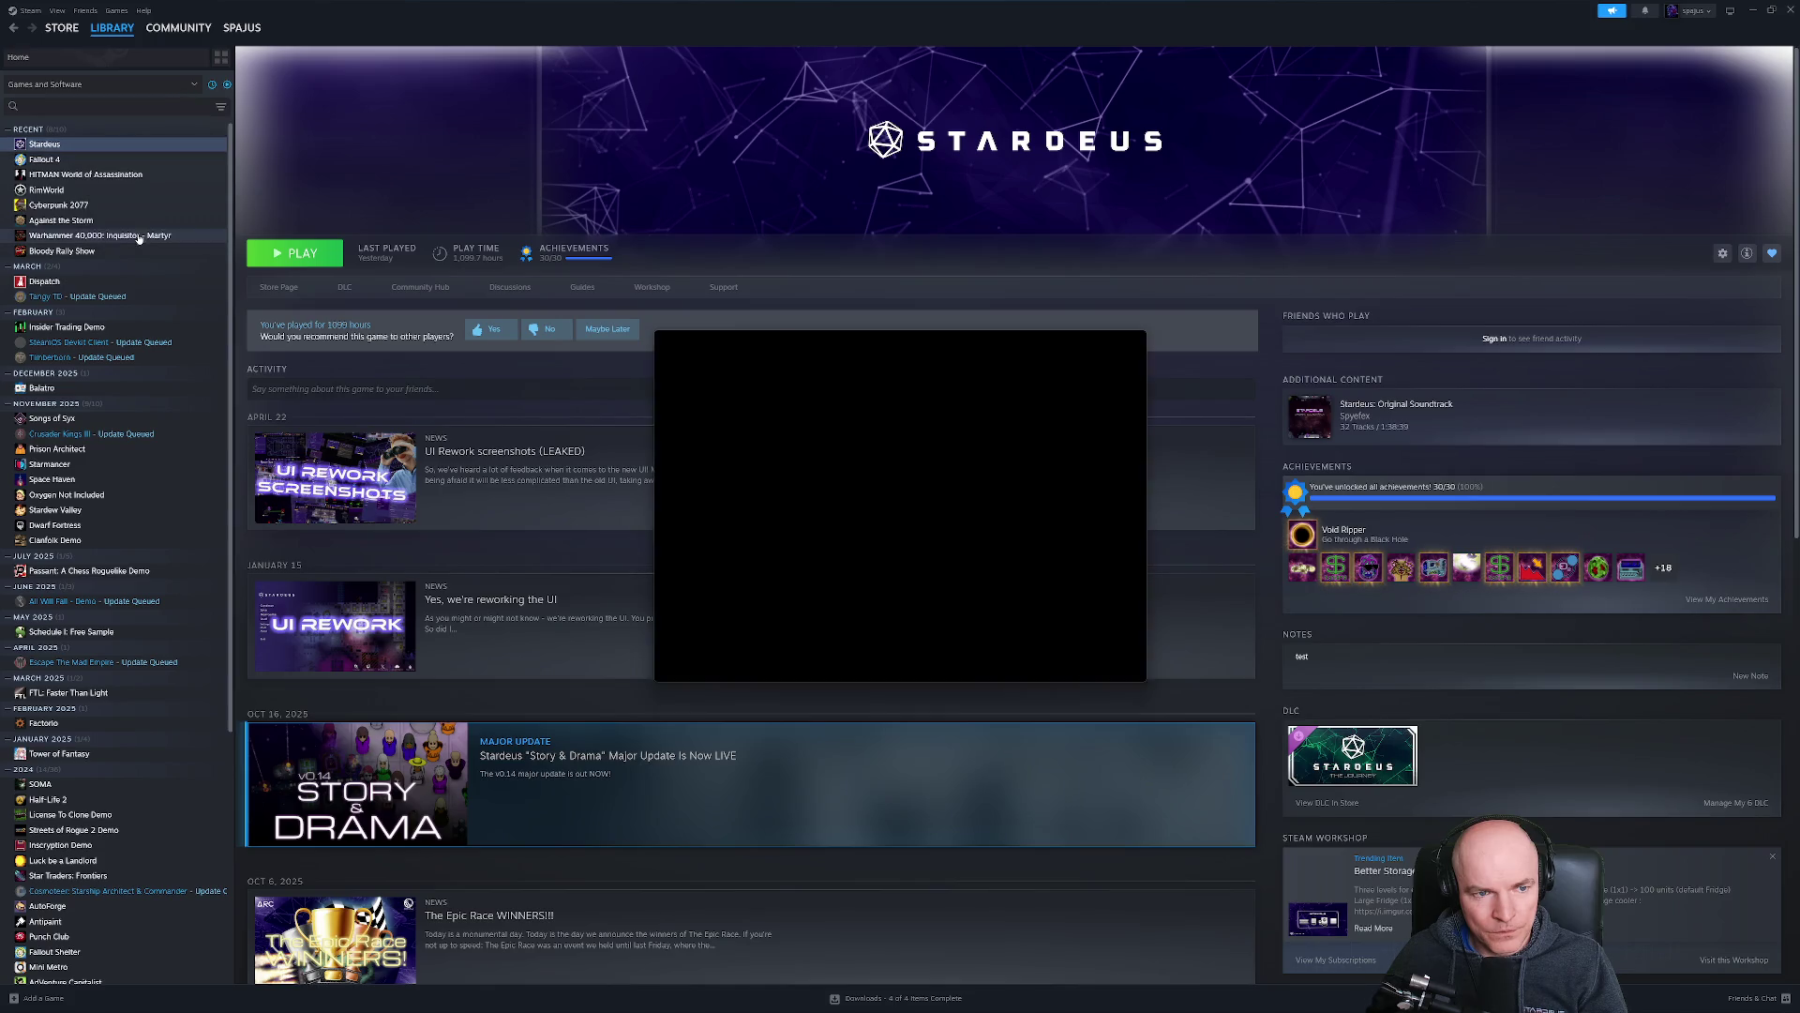
pyautogui.click(694, 429)
pyautogui.click(741, 452)
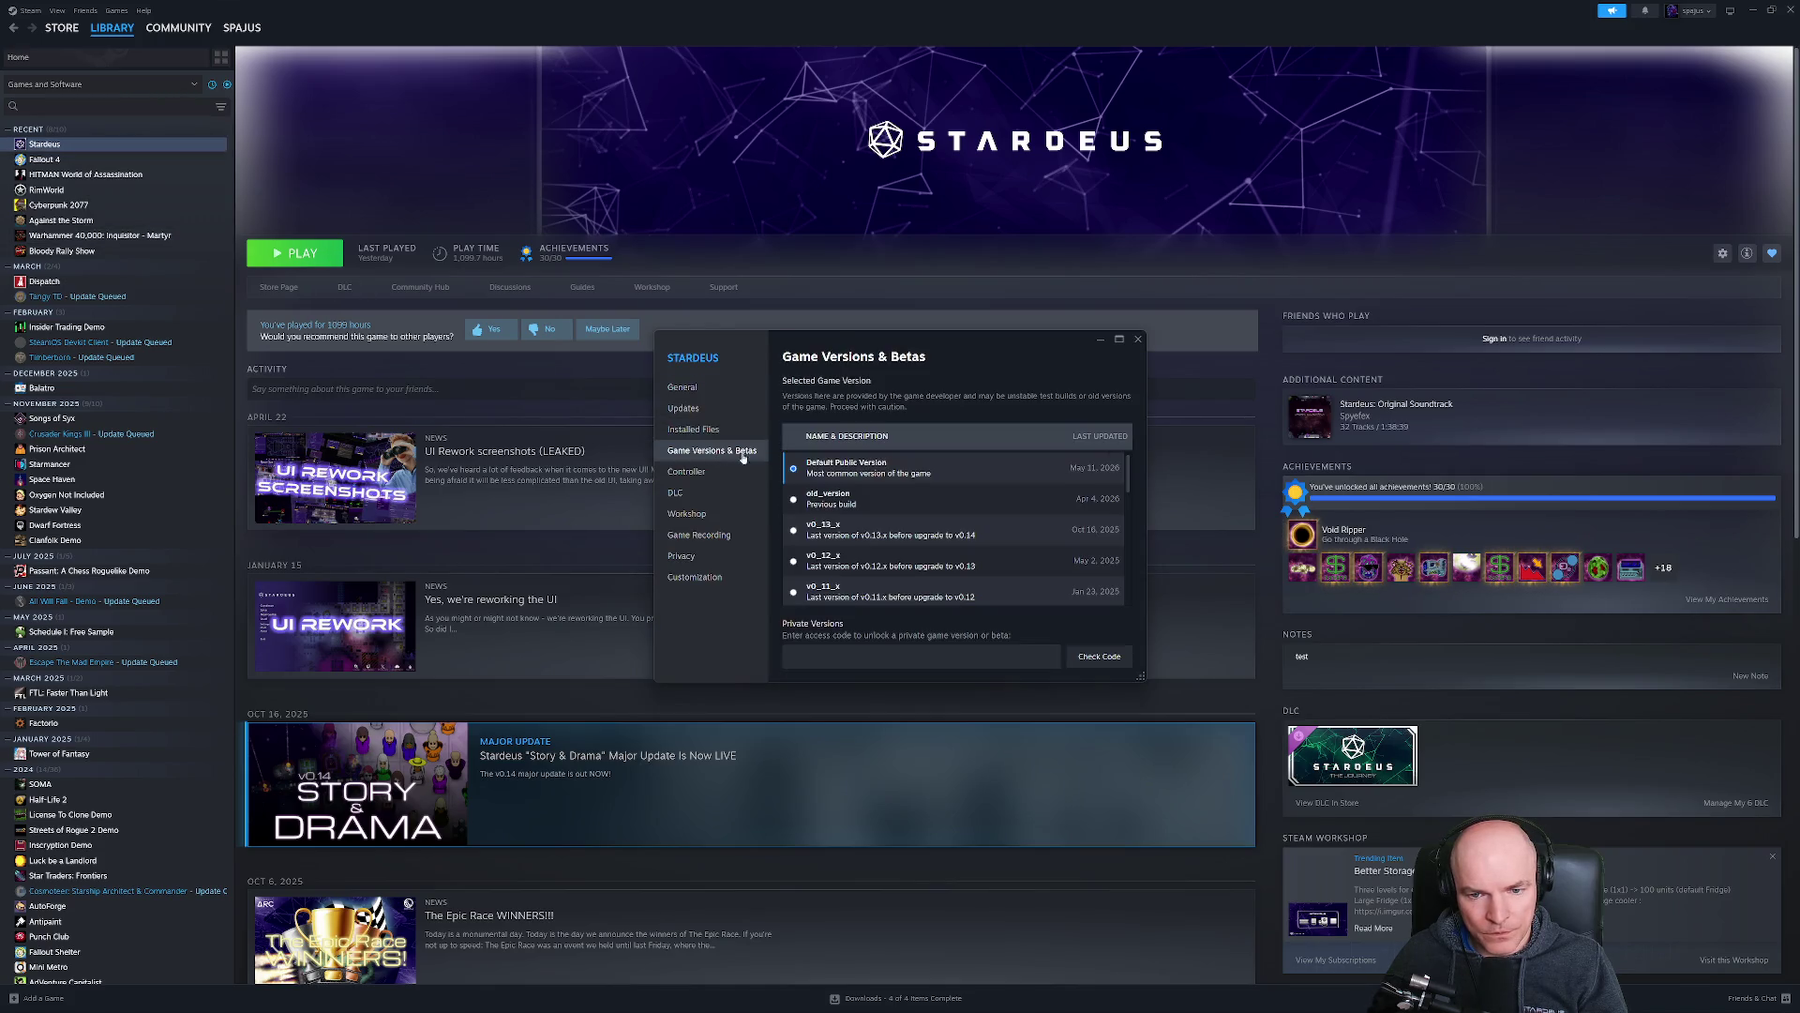
pyautogui.click(694, 429)
pyautogui.click(720, 453)
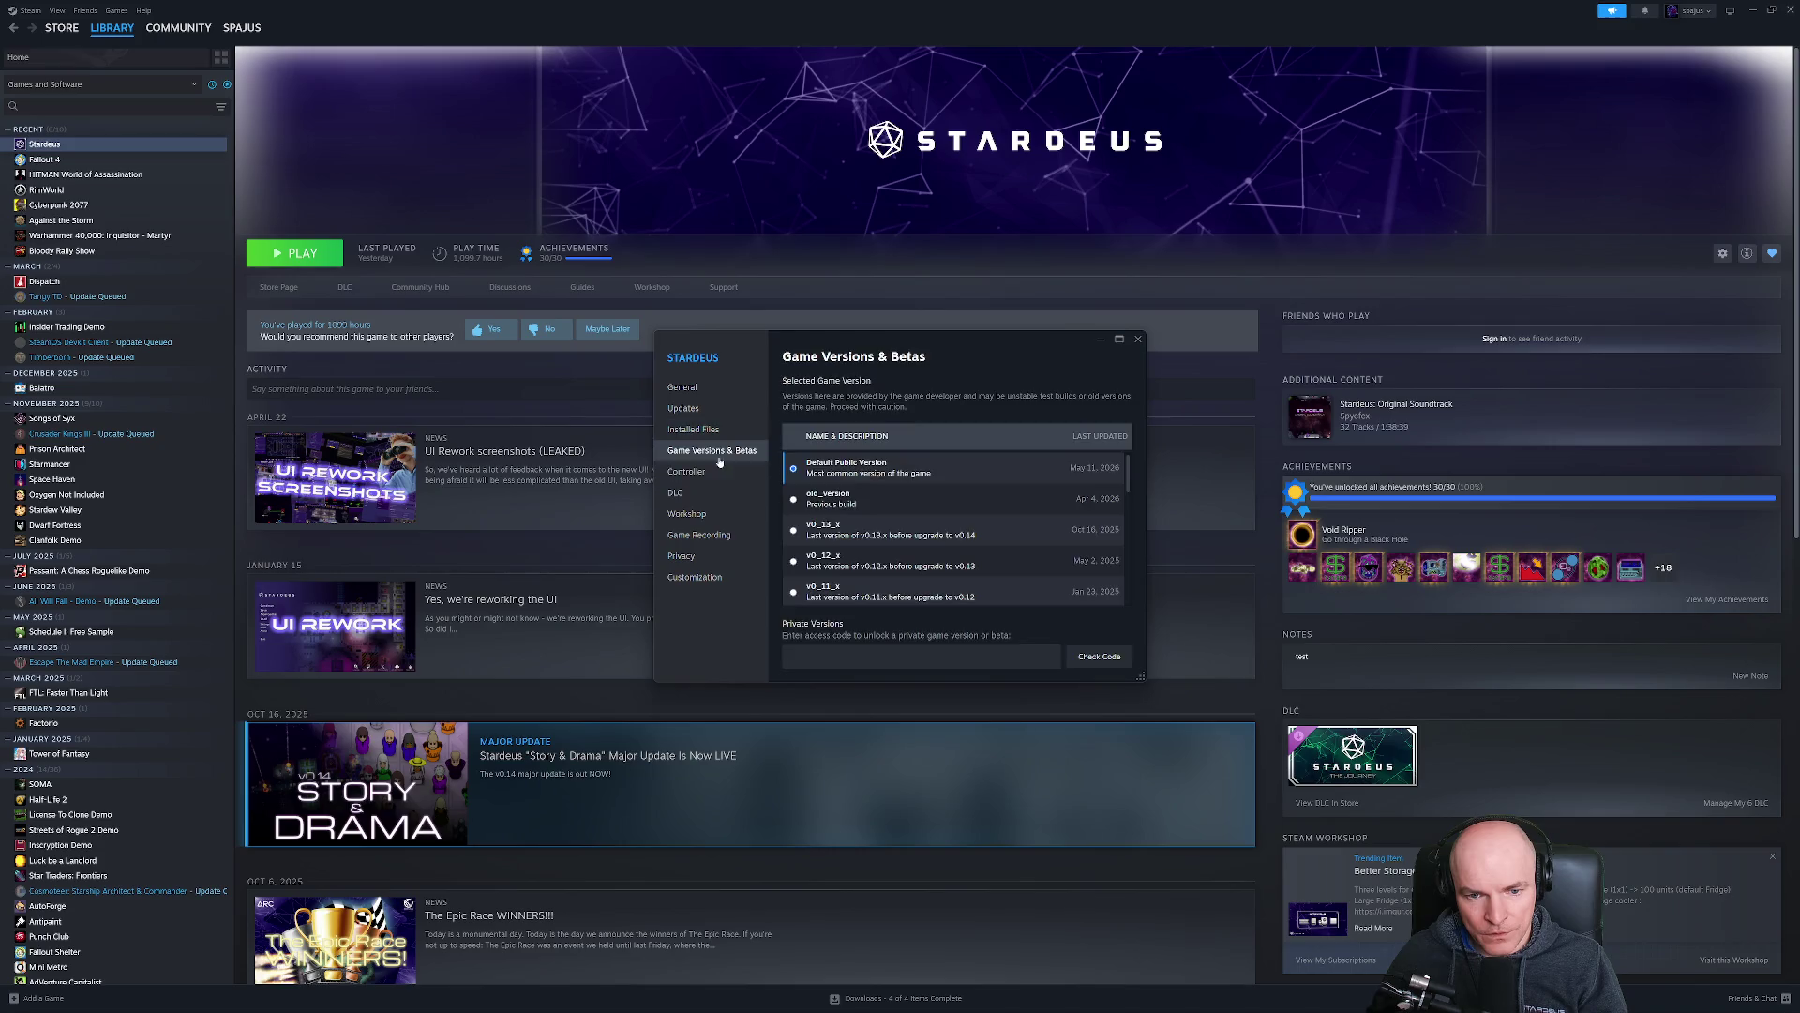
# Opt Stardeus into the experimental beta branch, close and reopen its Properties.
pyautogui.scroll(-5, 852, 502)
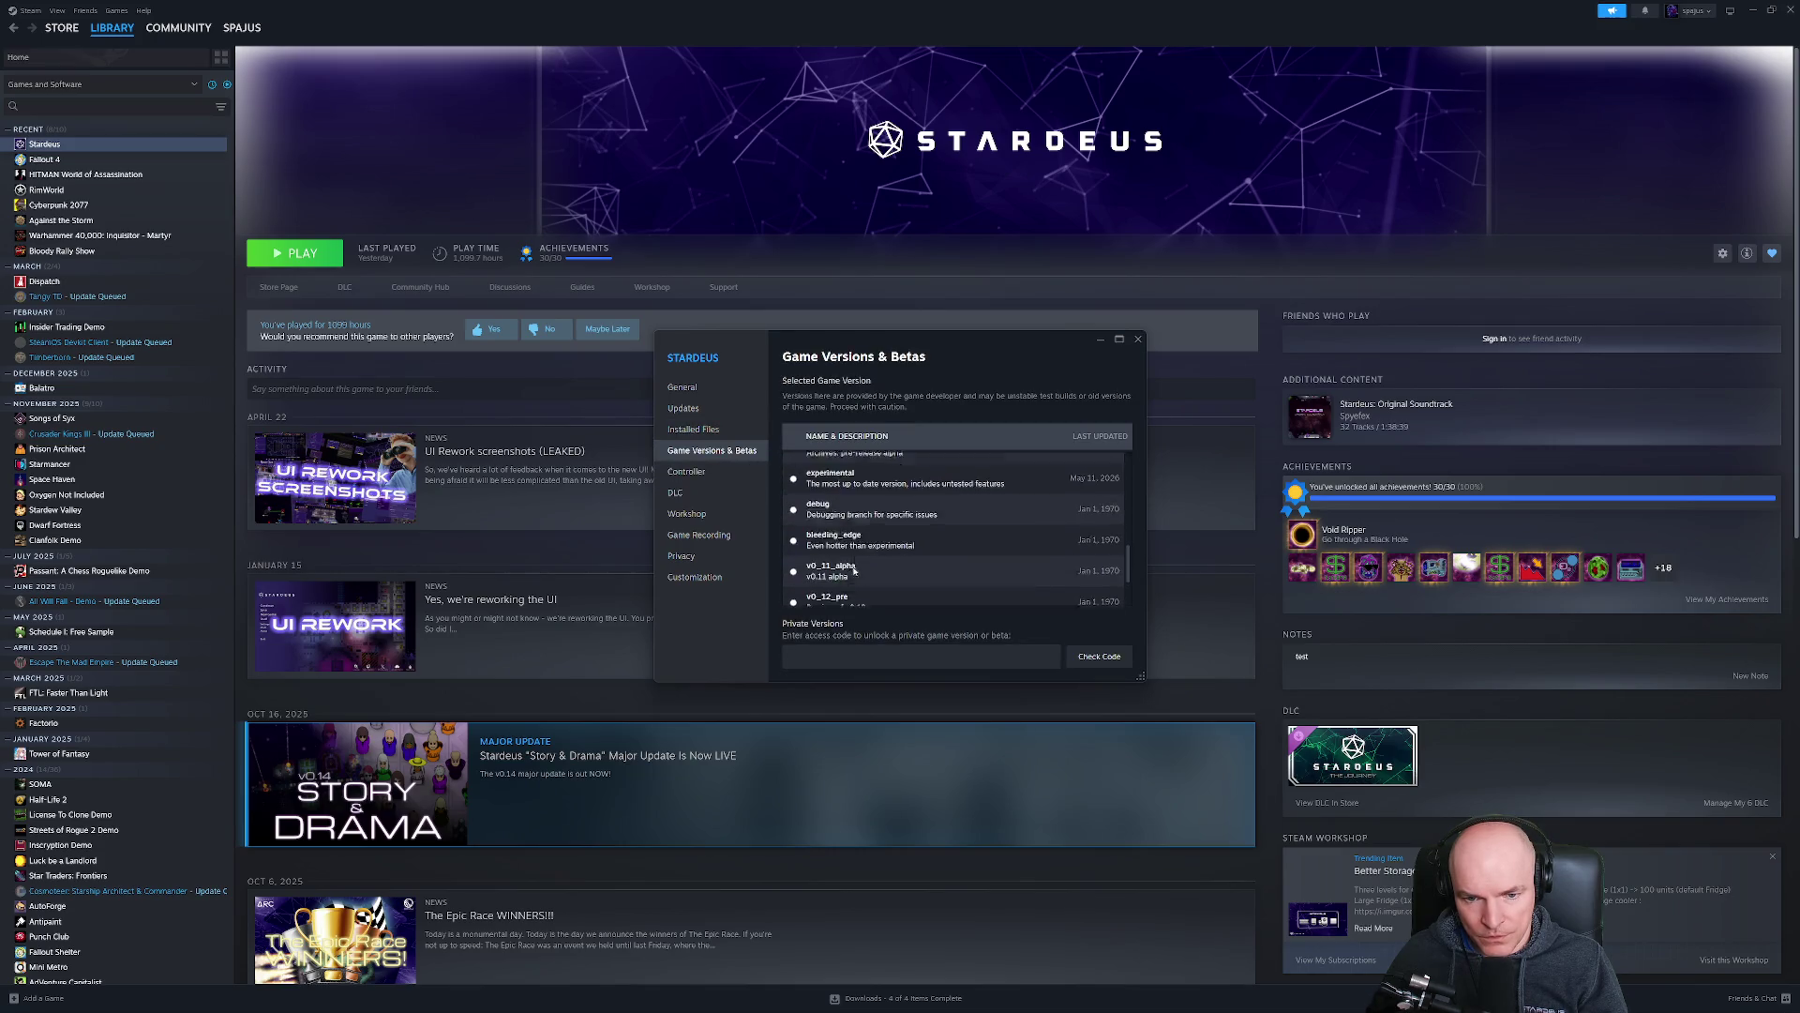
pyautogui.scroll(2, 851, 495)
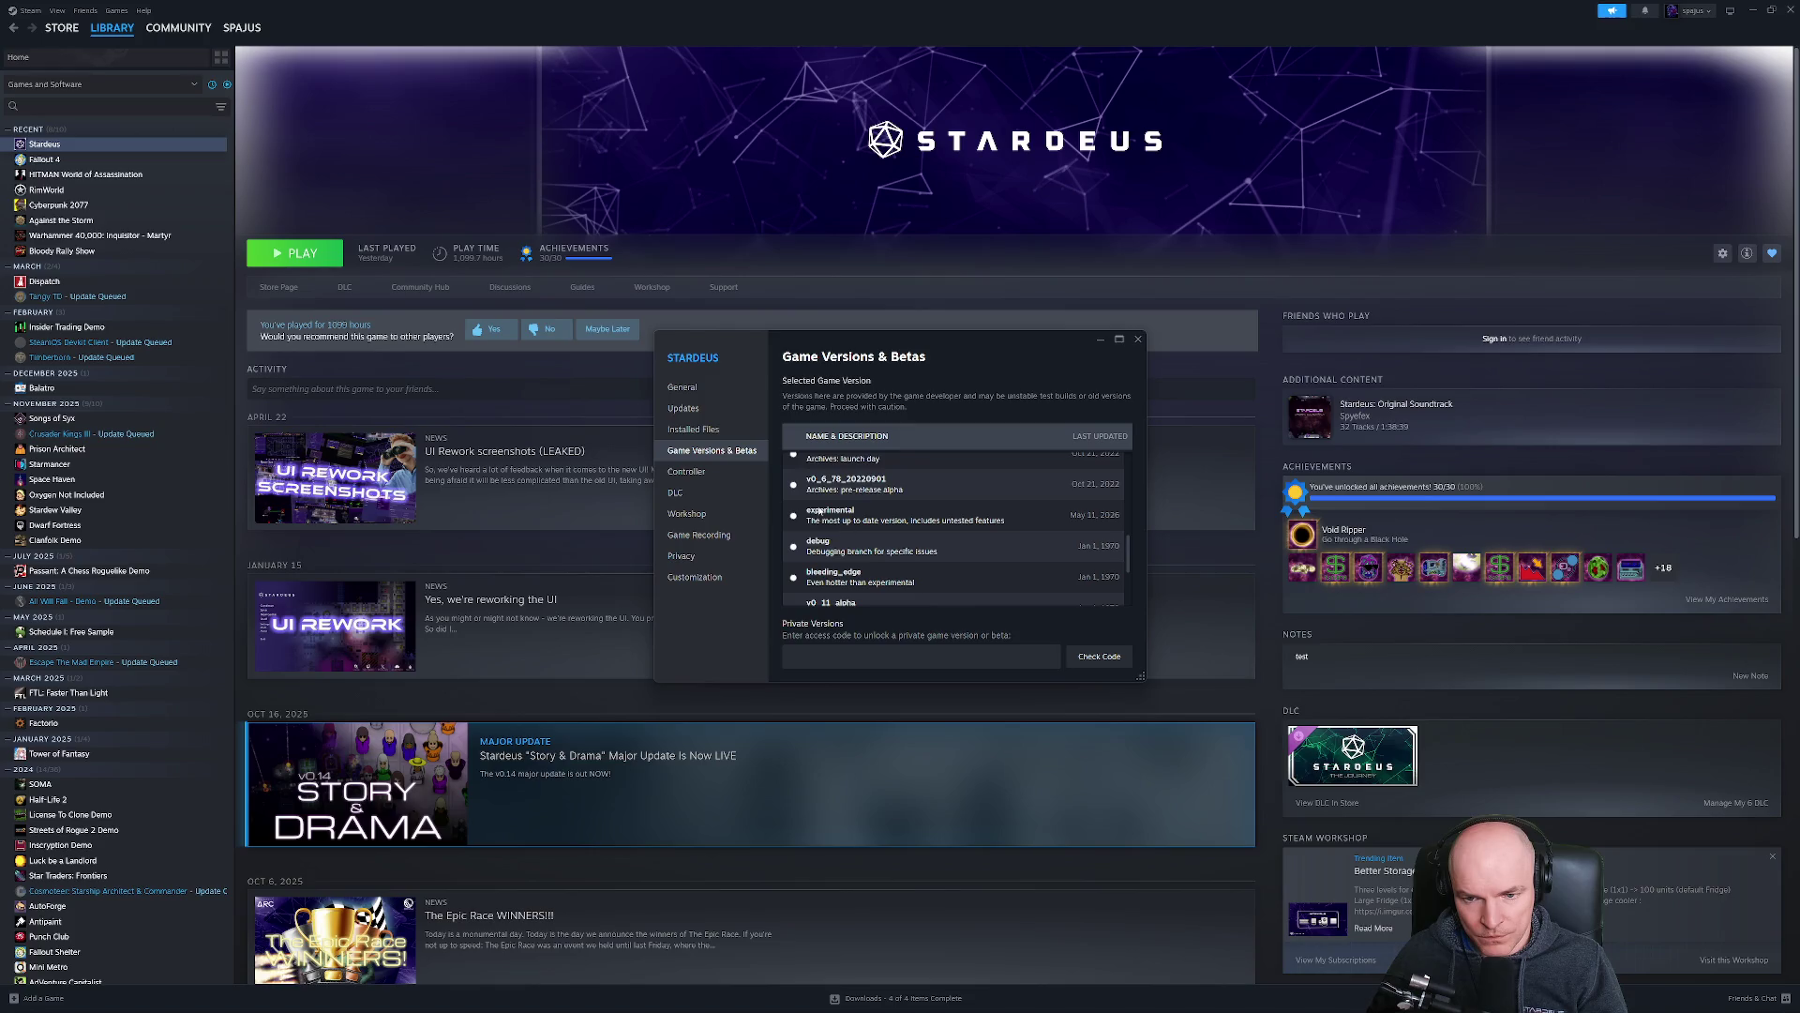
pyautogui.click(820, 511)
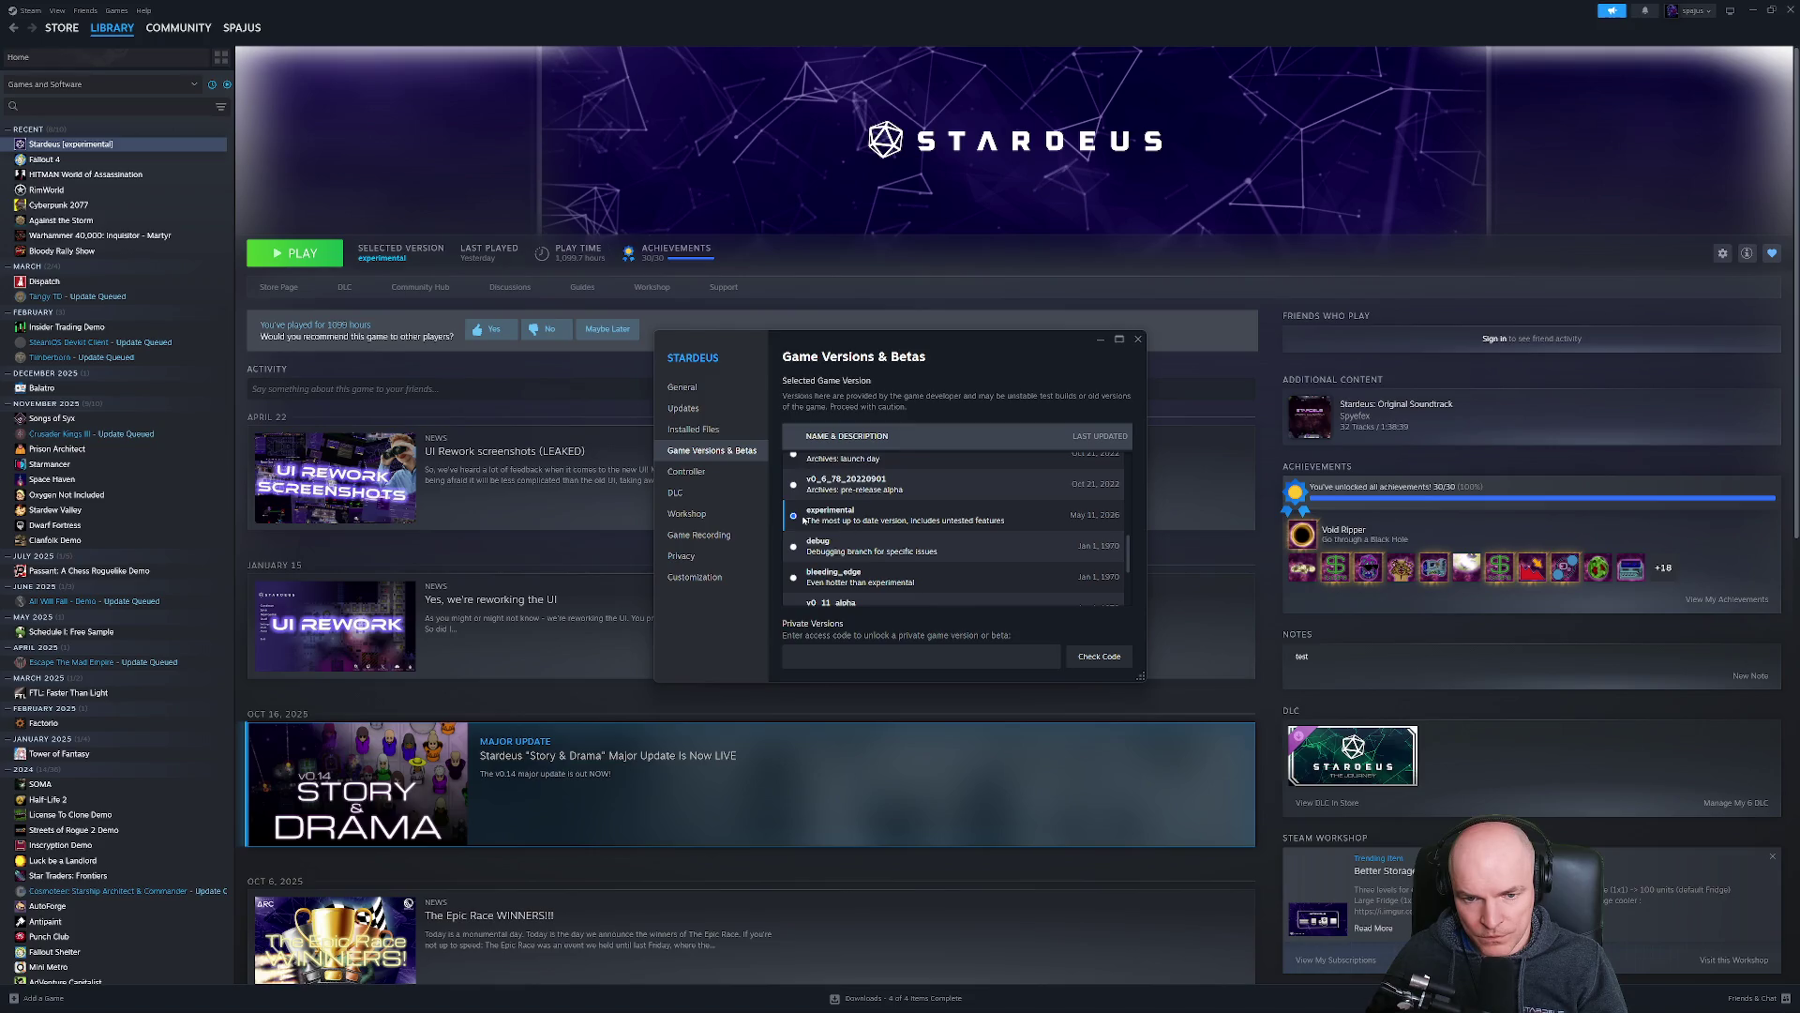
pyautogui.click(1138, 338)
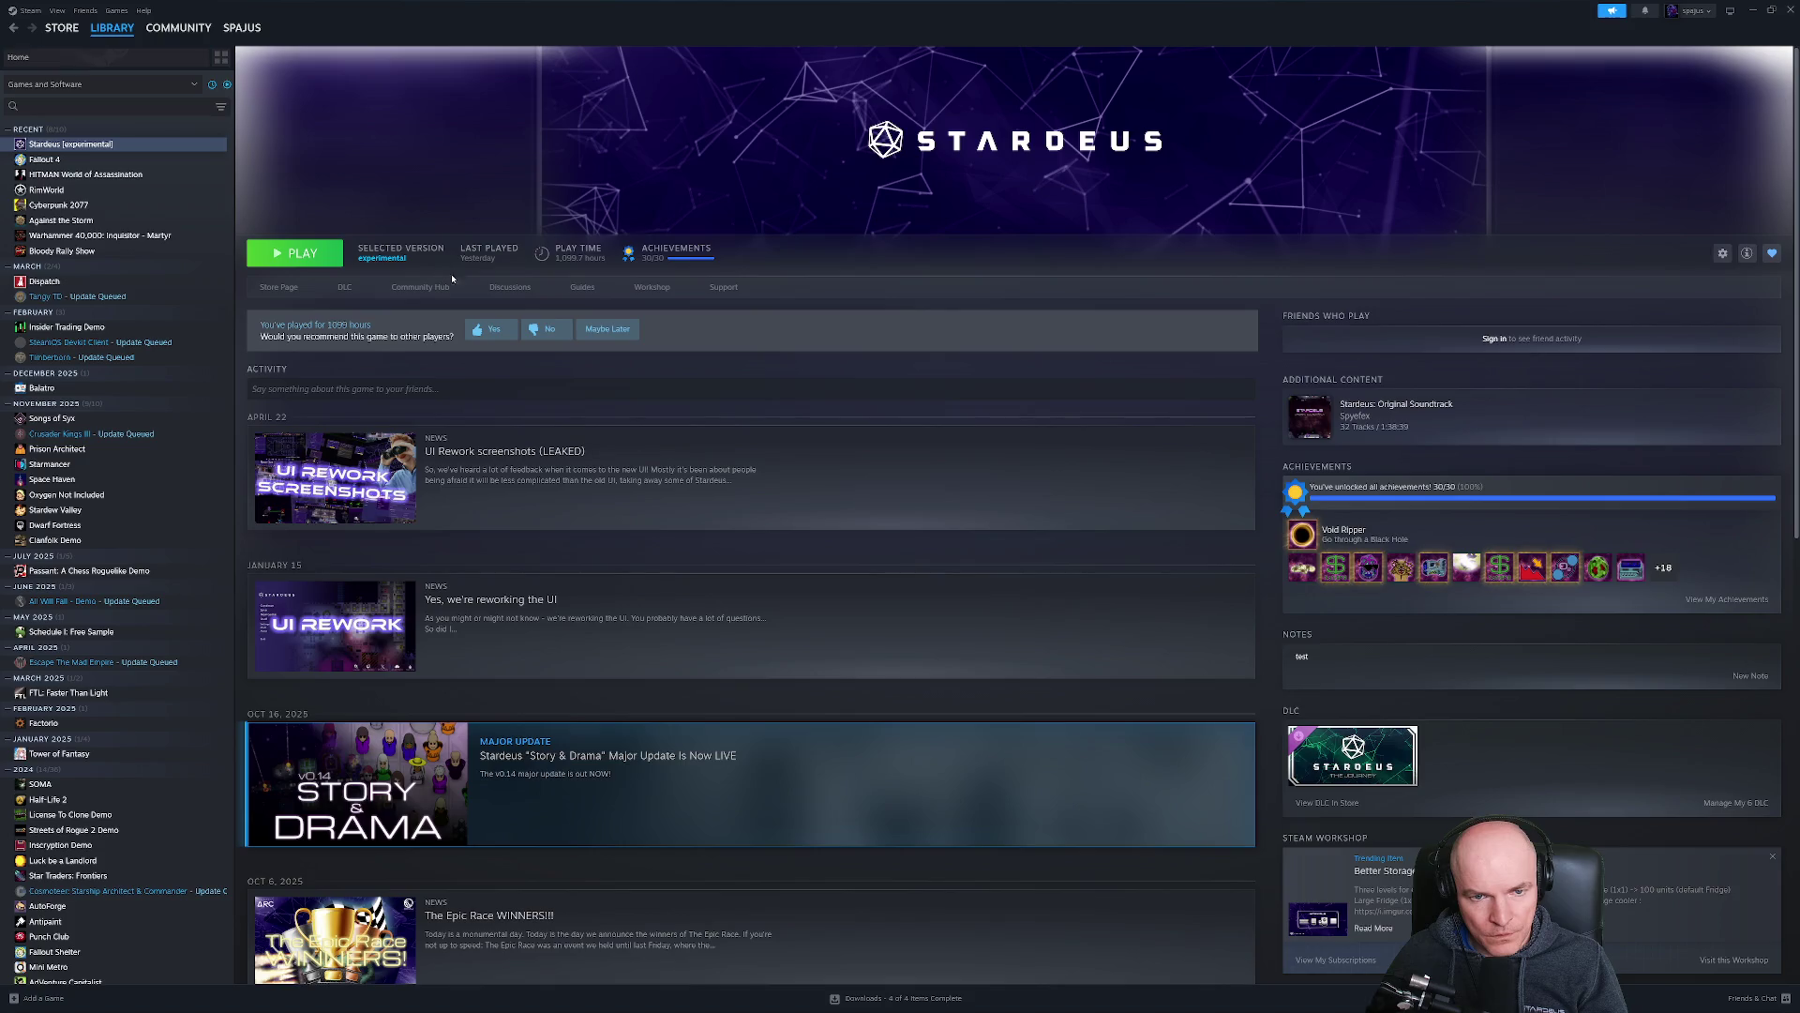
pyautogui.rightClick(94, 144)
pyautogui.click(129, 233)
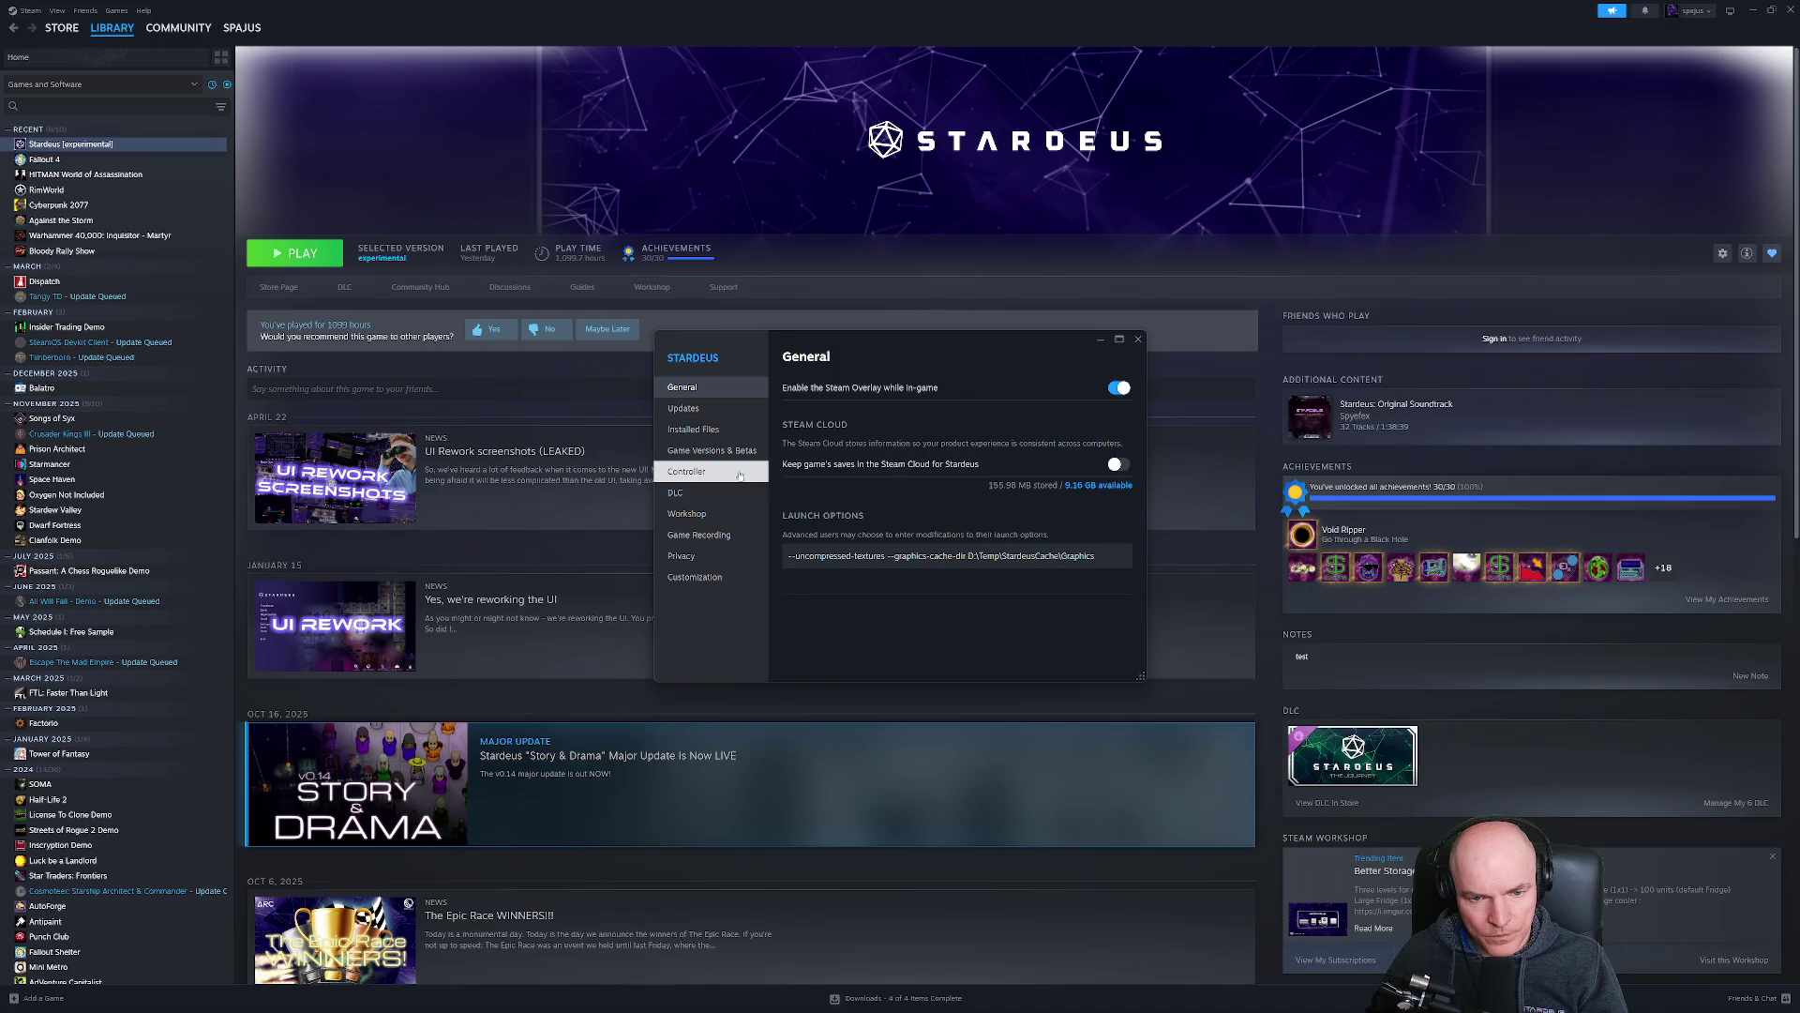
# Verify the integrity of Stardeus's game files under Installed Files, then close Properties.
pyautogui.click(727, 451)
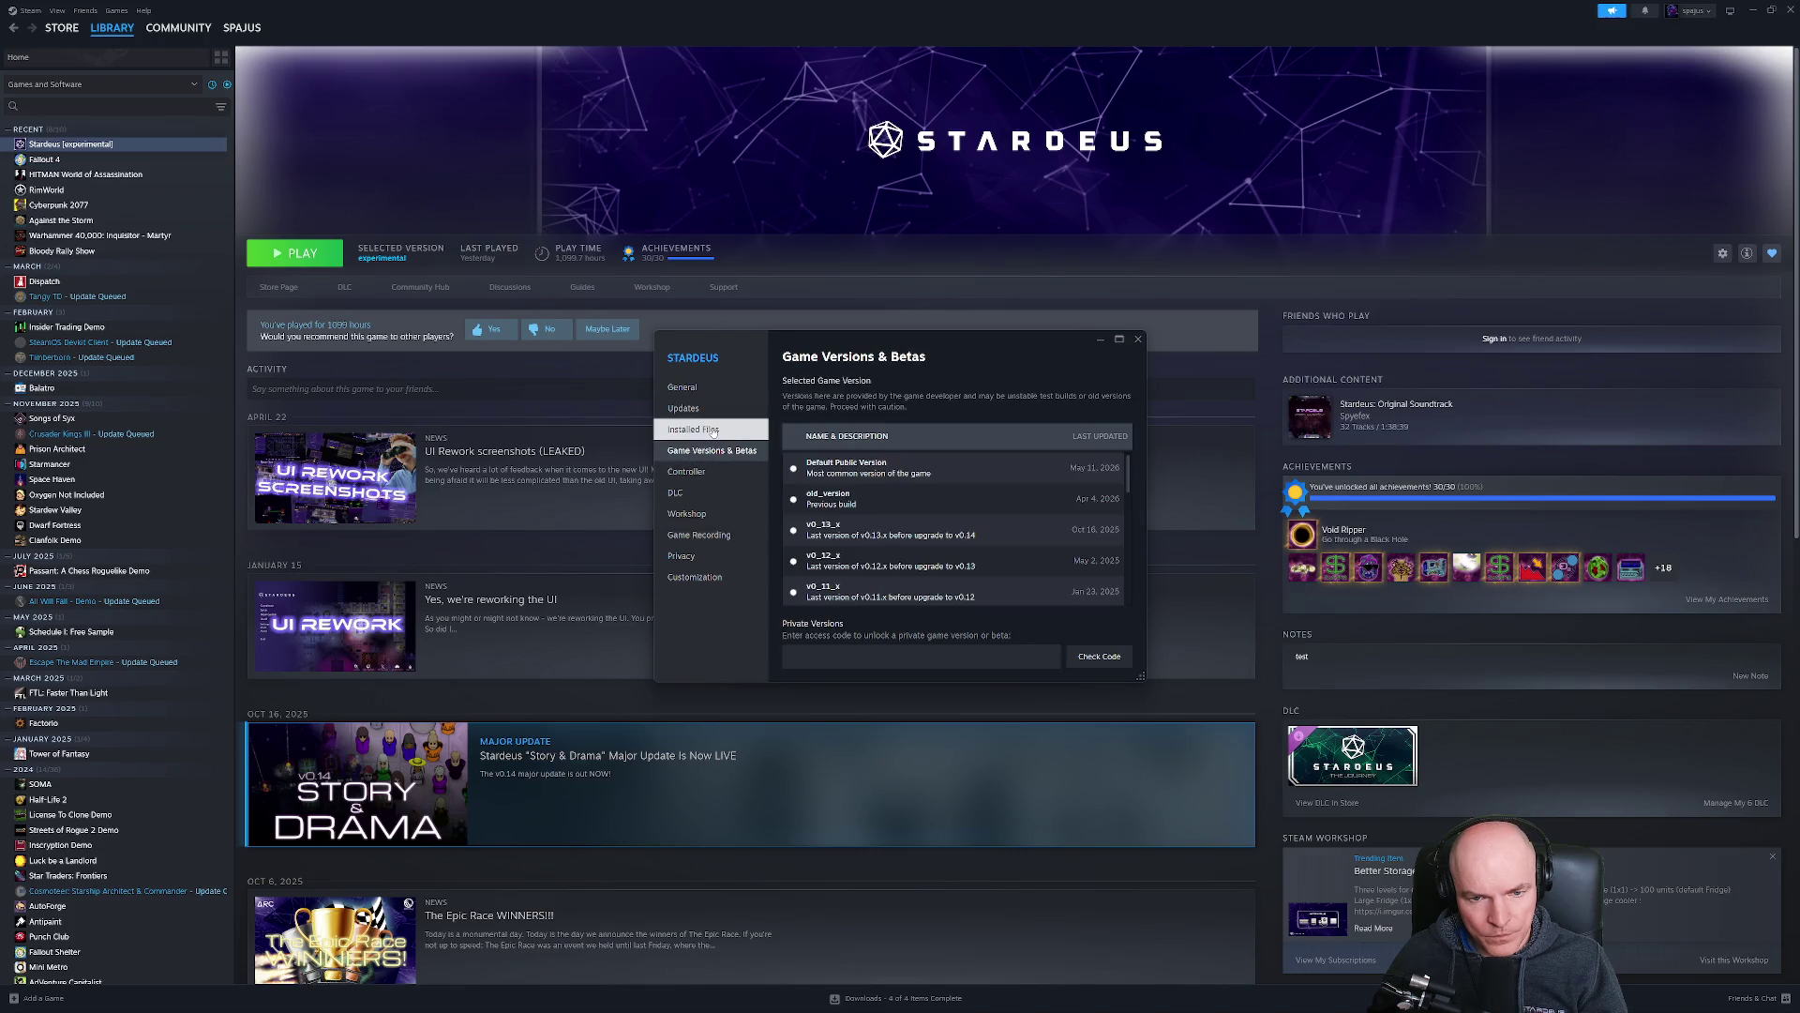
pyautogui.click(693, 429)
pyautogui.click(1063, 505)
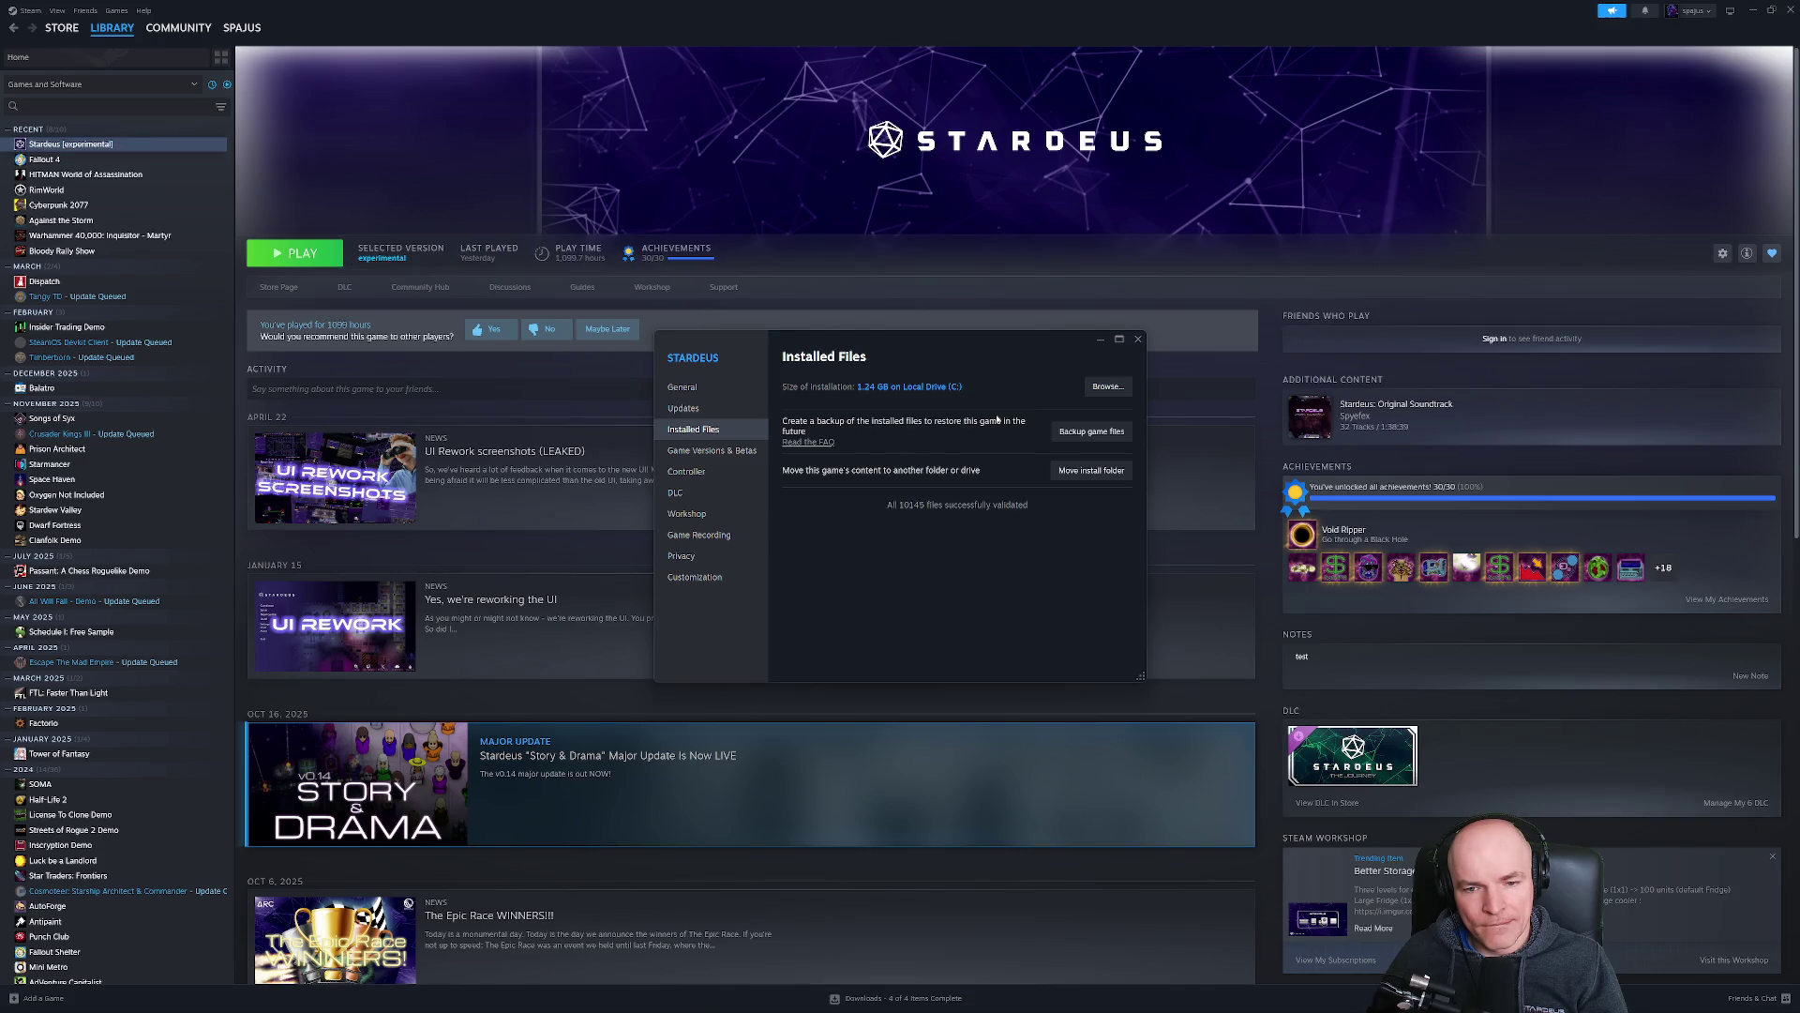
pyautogui.click(1137, 338)
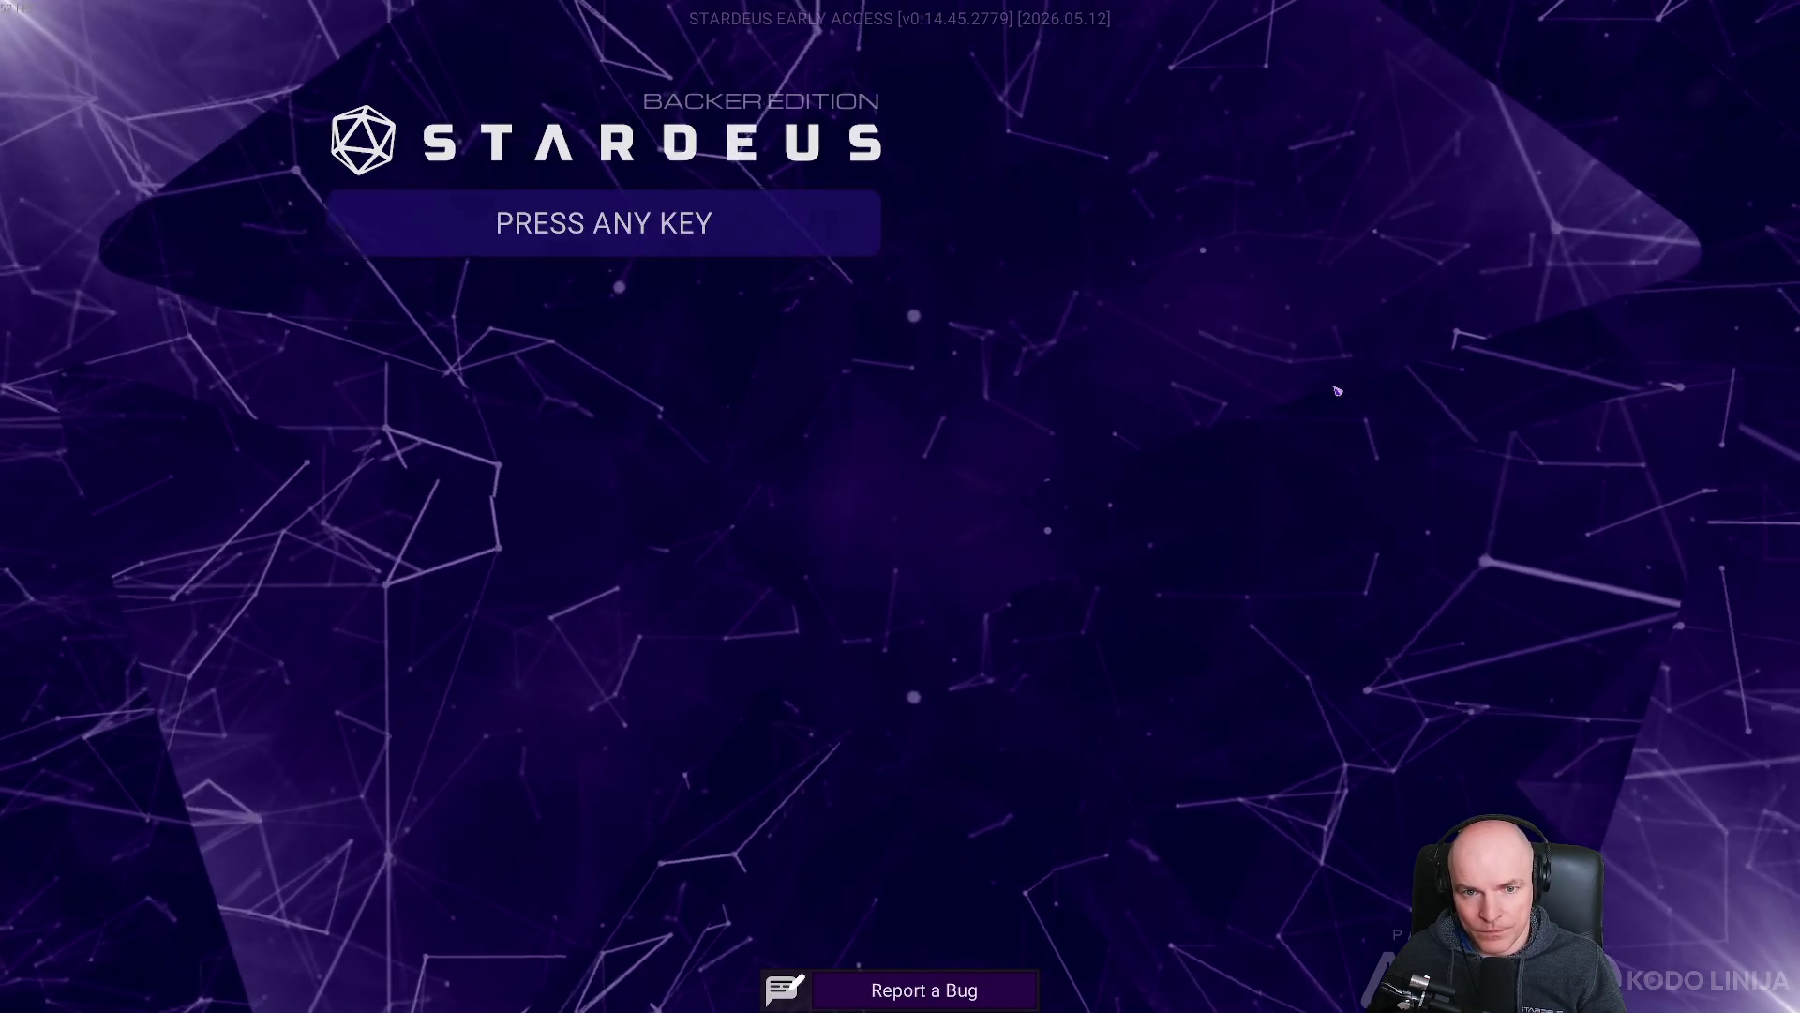
# From the main menu, load the CrashReport2 save file.
pyautogui.click(691, 228)
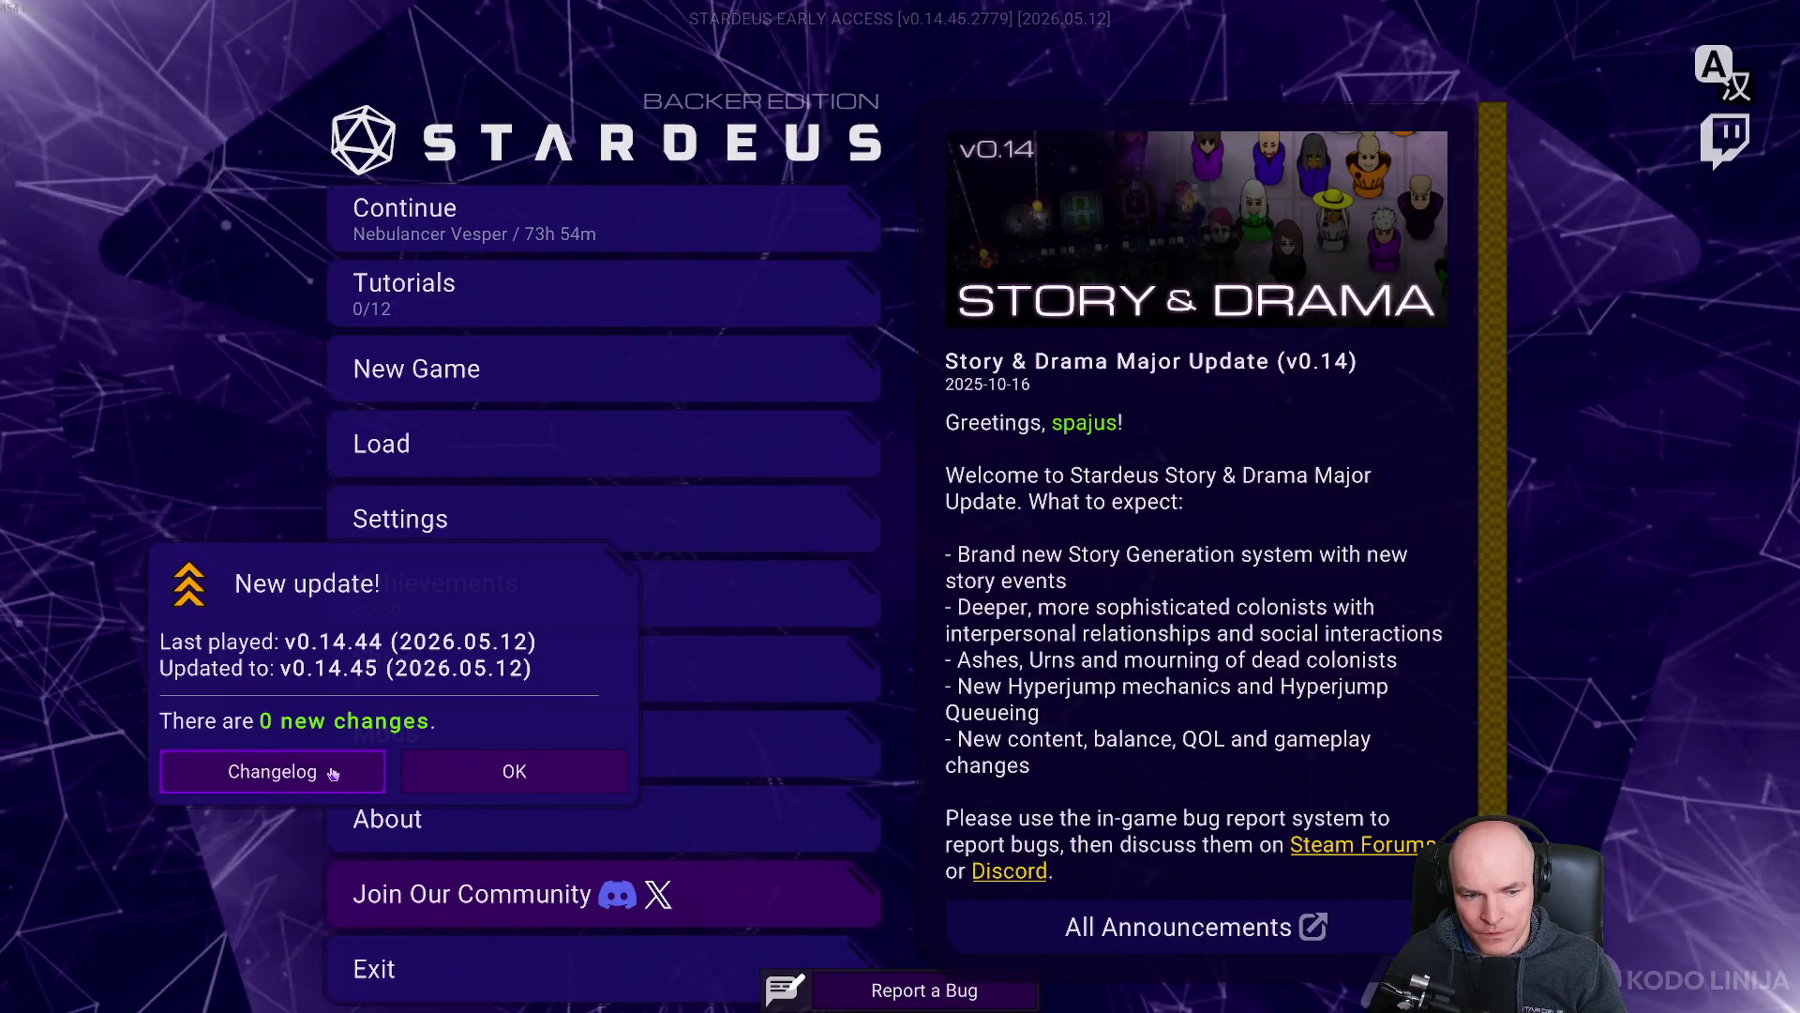
pyautogui.click(368, 768)
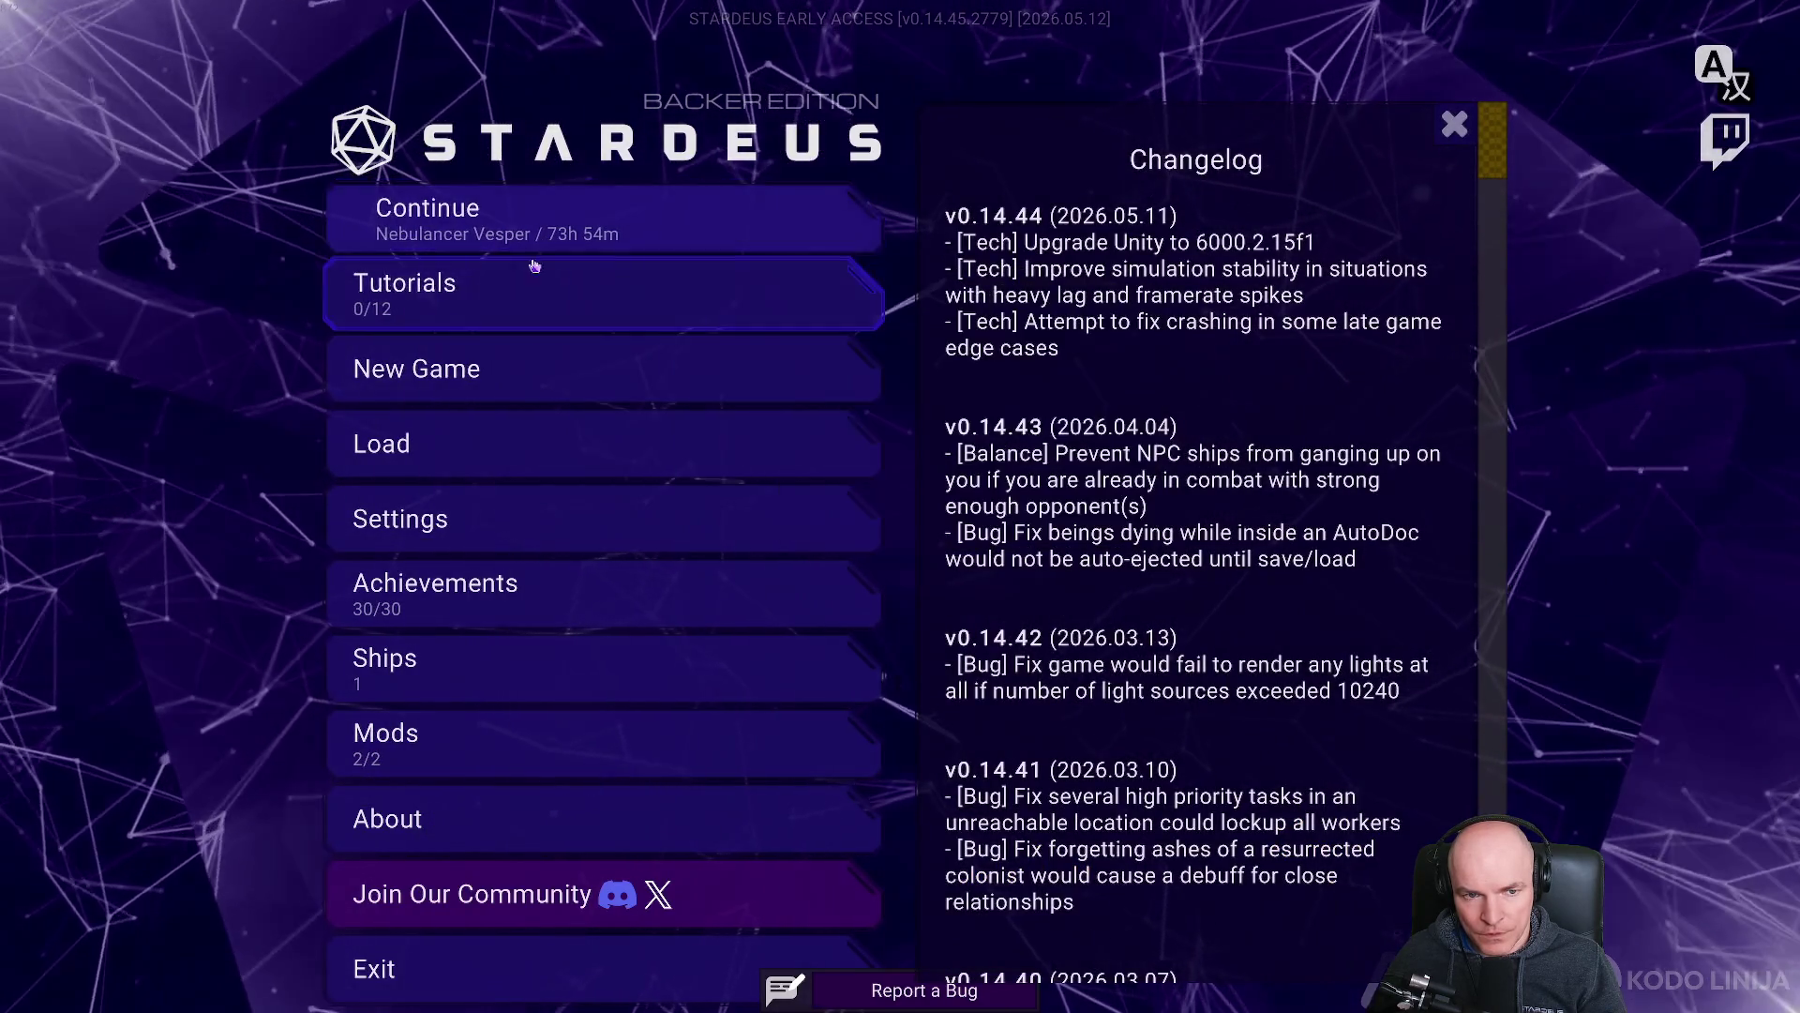
pyautogui.click(515, 229)
pyautogui.click(966, 298)
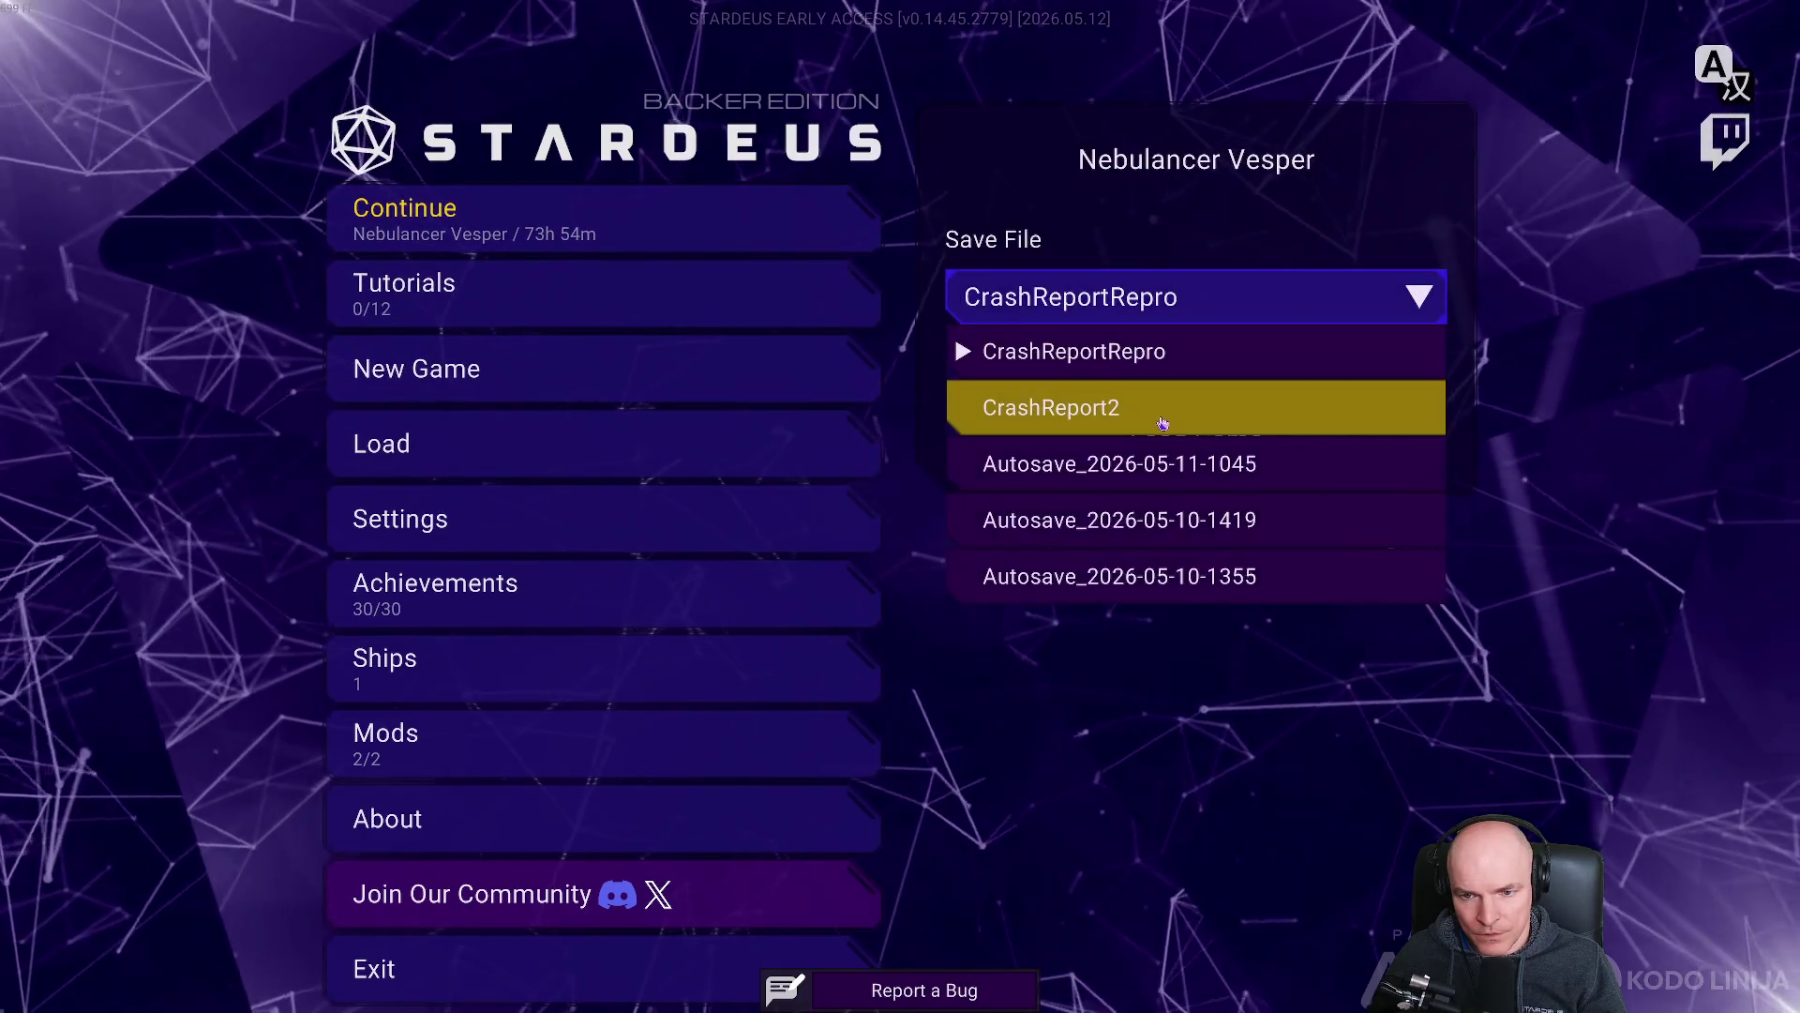
pyautogui.click(1161, 419)
pyautogui.click(1195, 439)
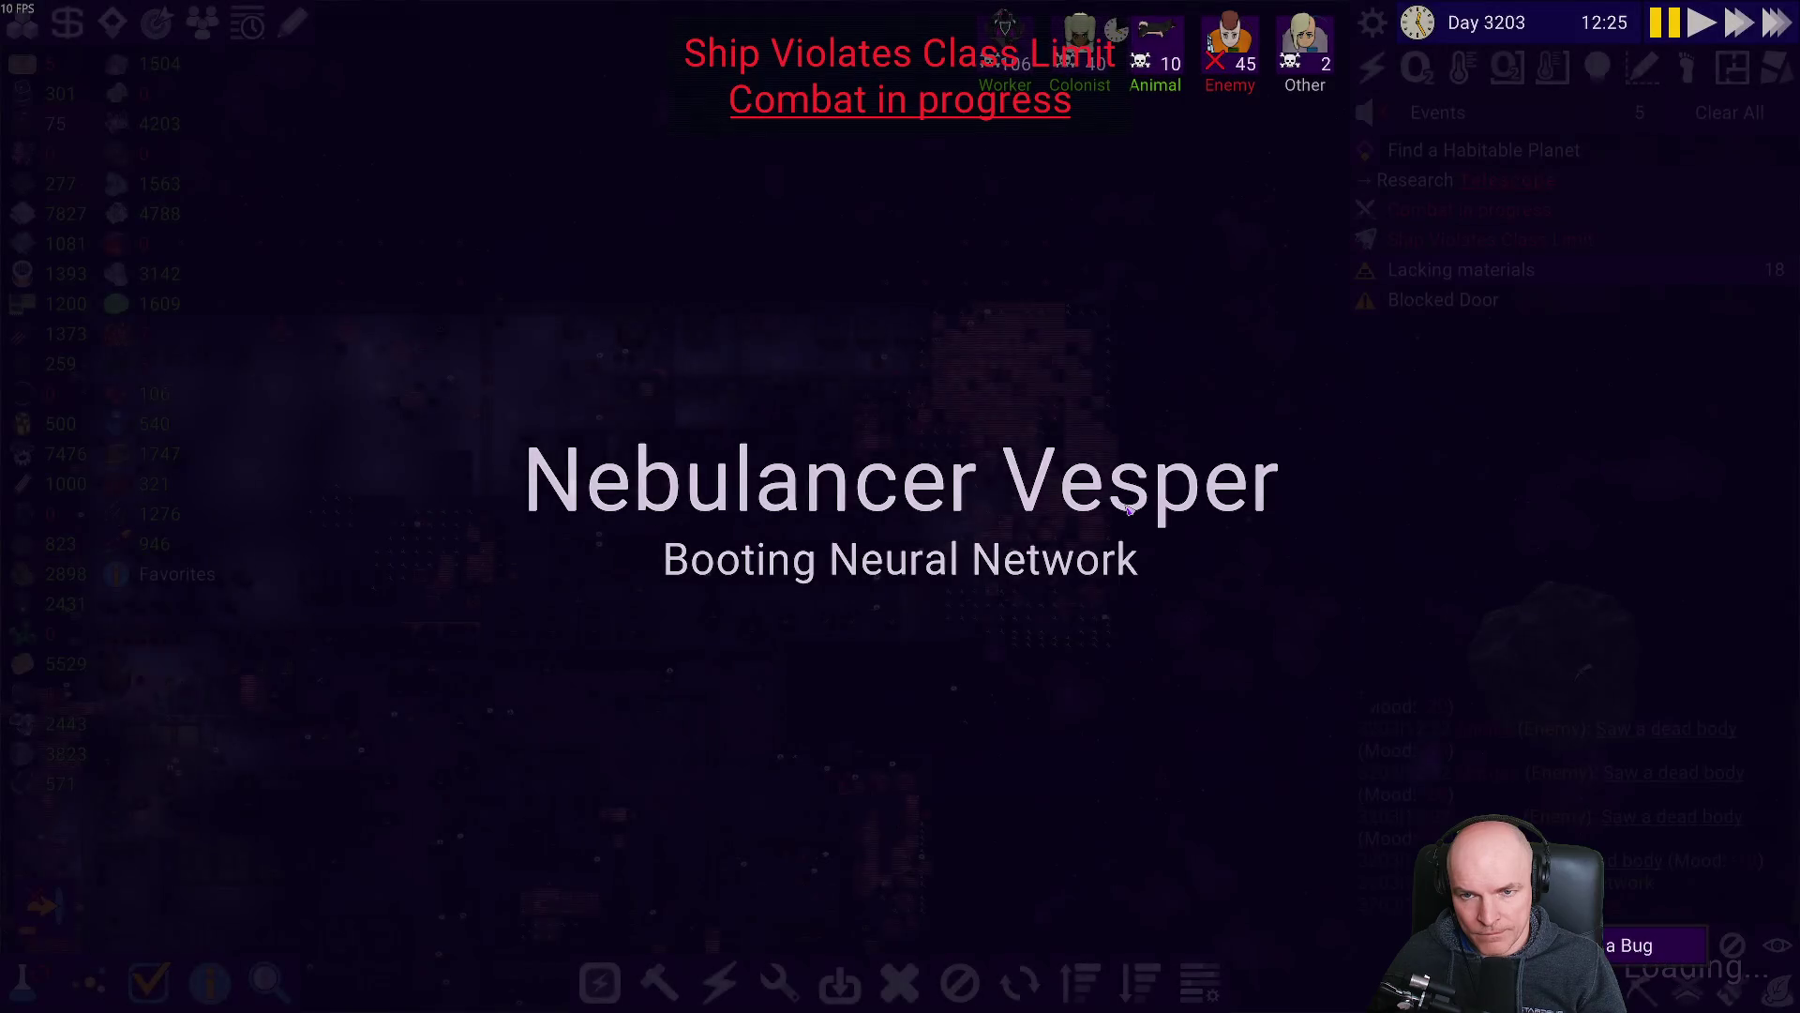
# Unpause and watch the station battle, zooming around and pausing briefly.
pyautogui.press('space')
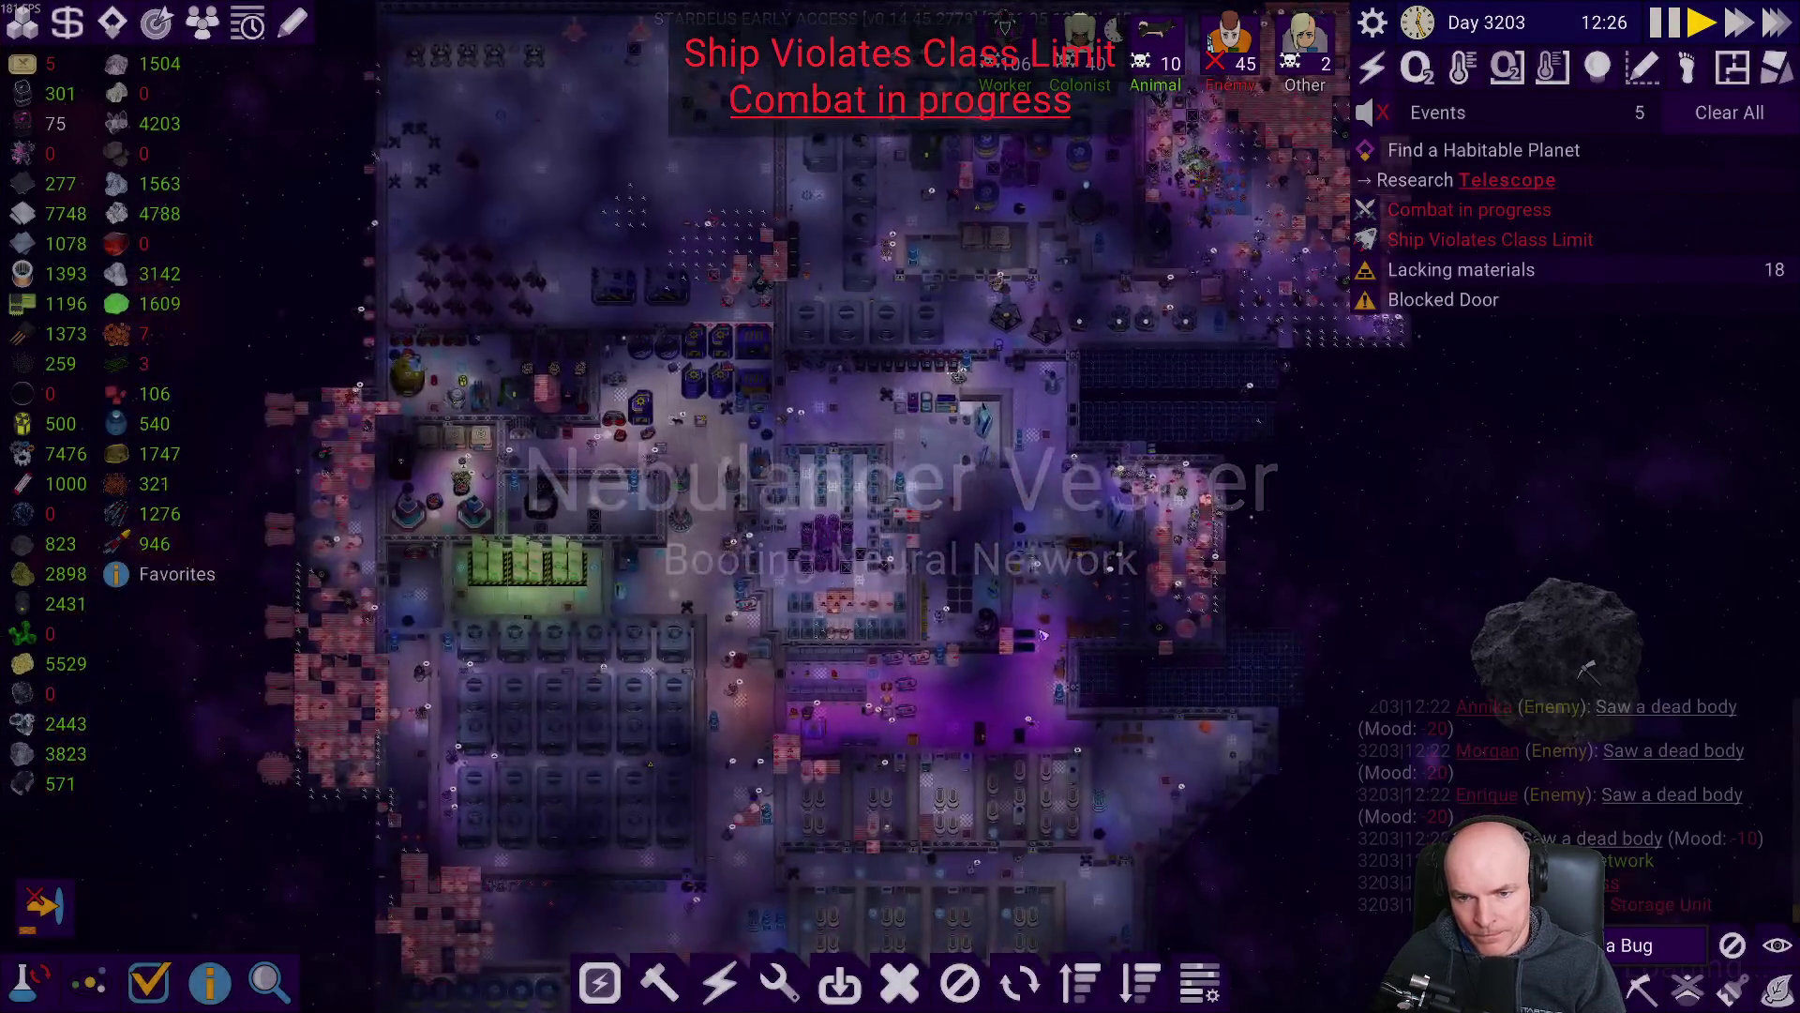
pyautogui.scroll(-3, 1269, 508)
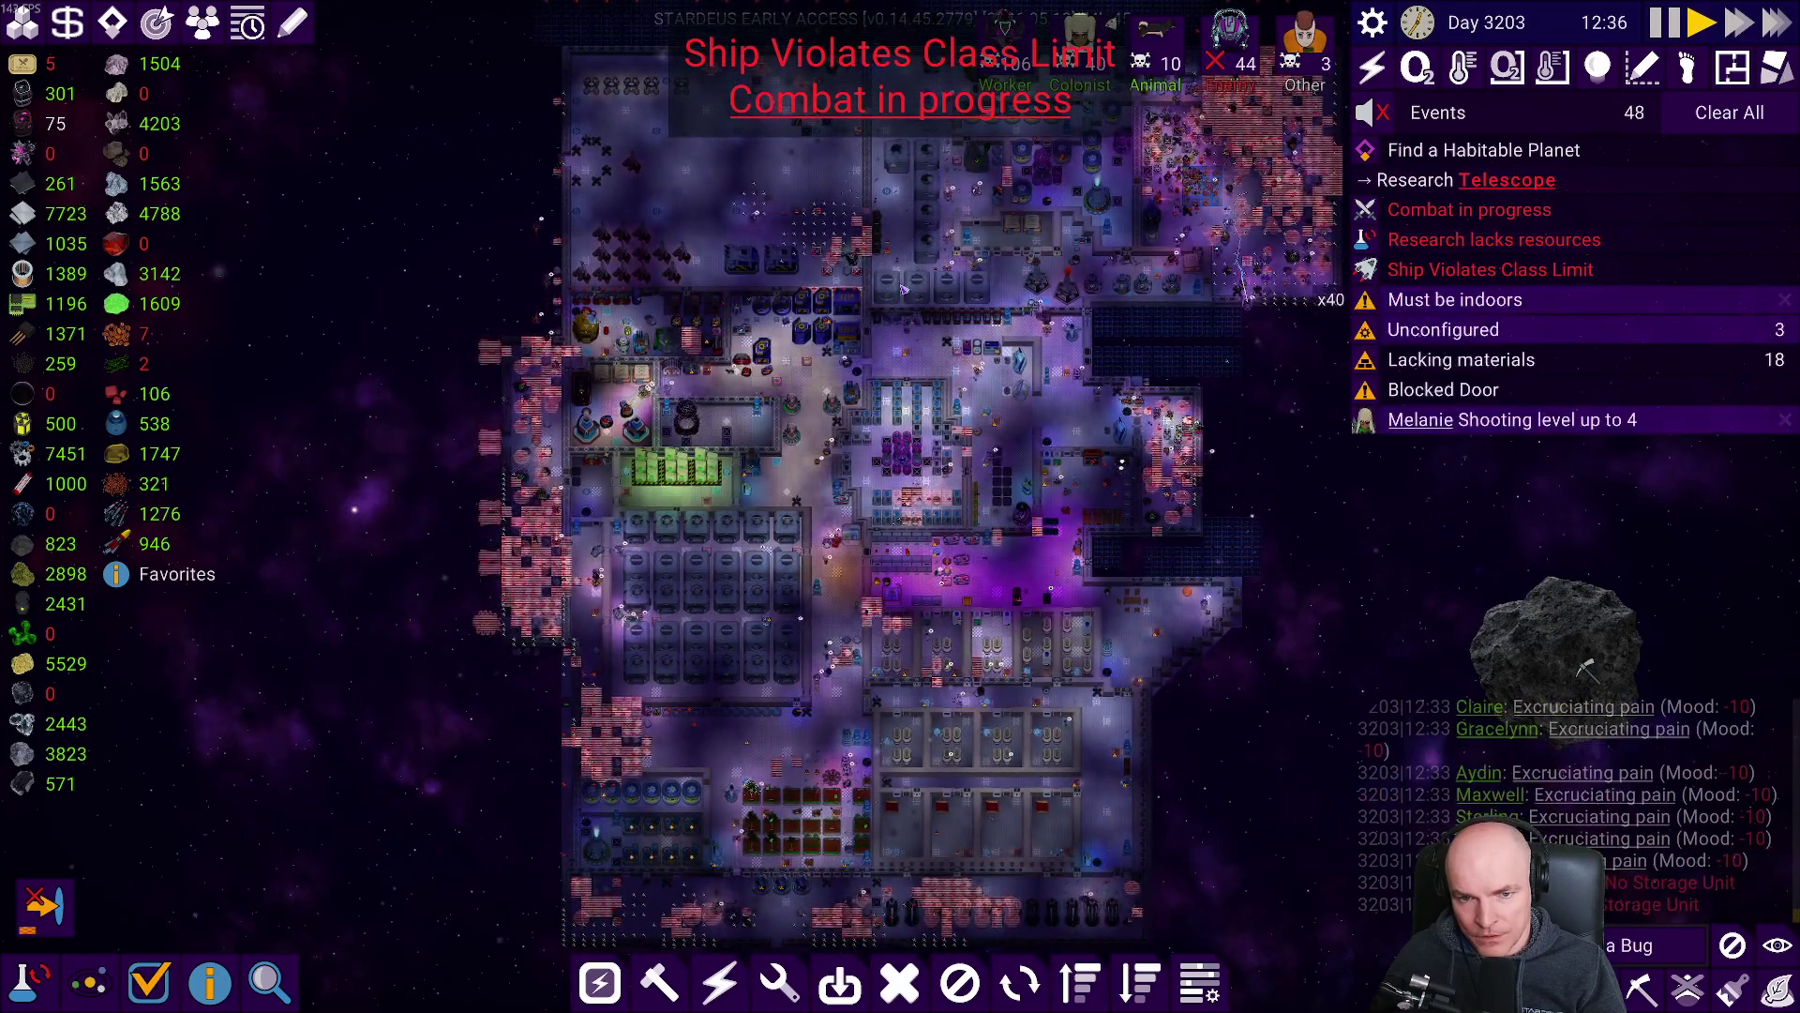
pyautogui.scroll(3, 792, 370)
pyautogui.scroll(5, 1125, 694)
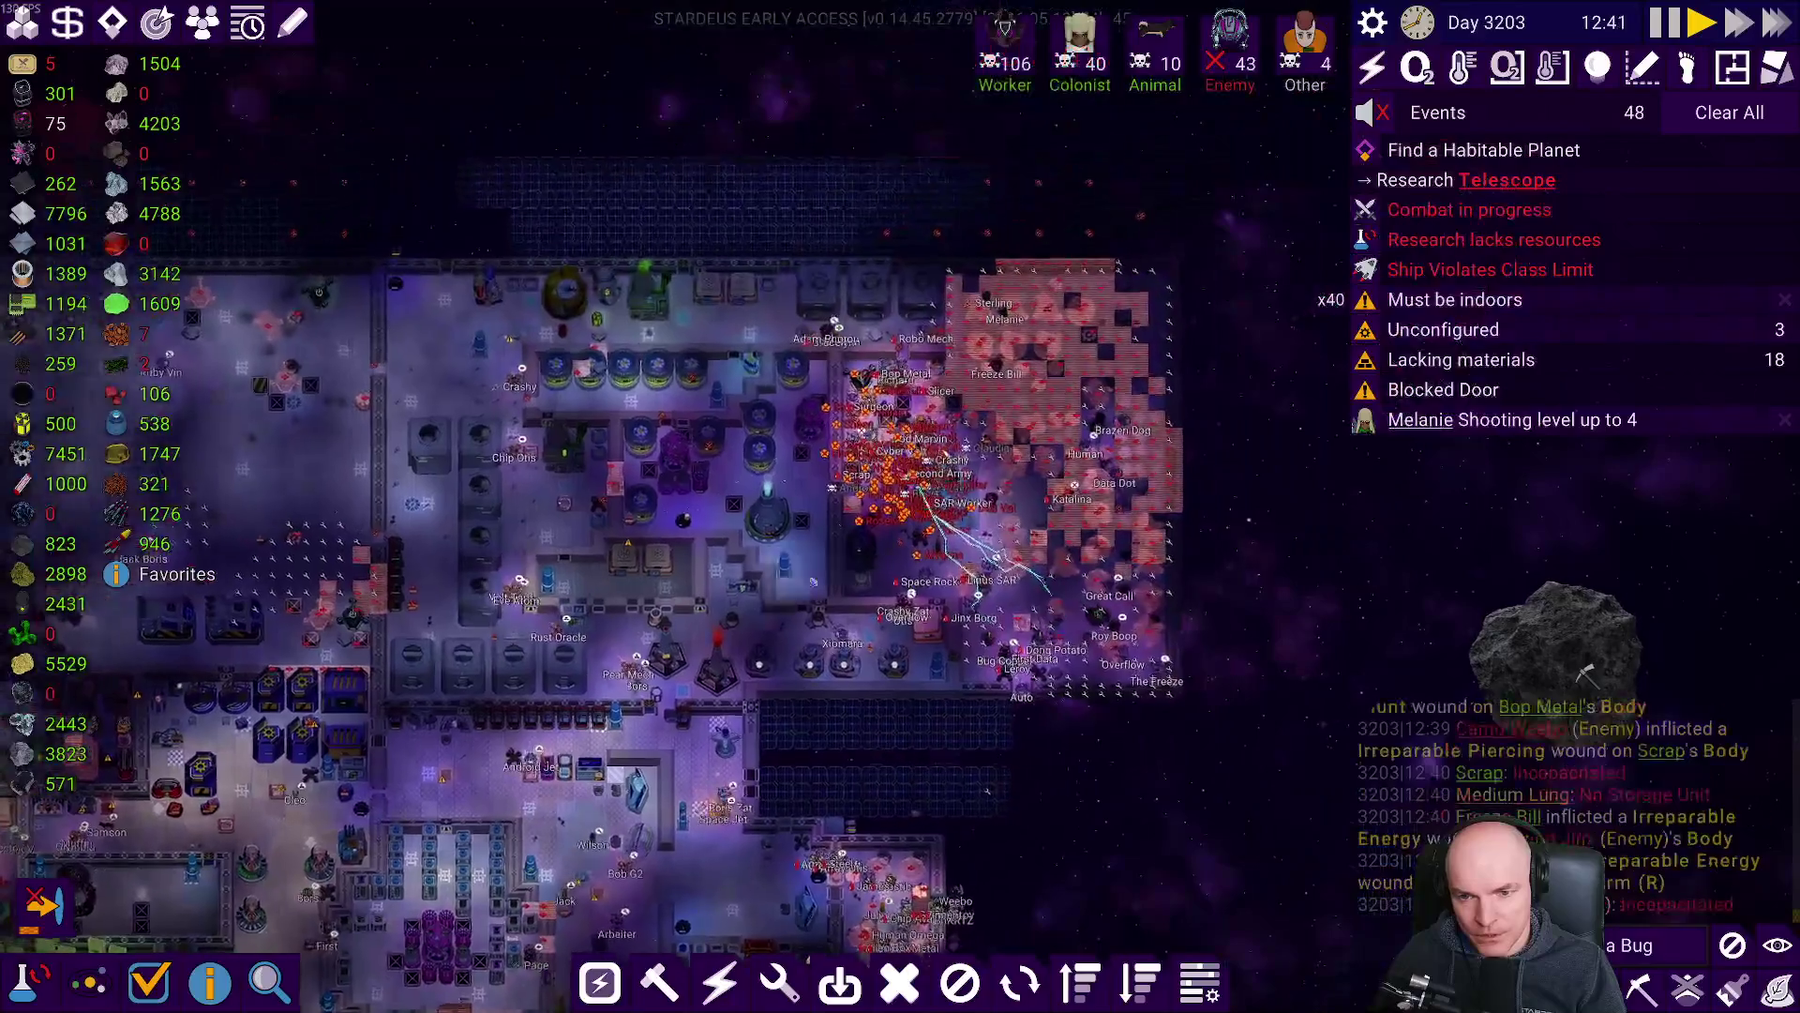
pyautogui.scroll(2, 1114, 563)
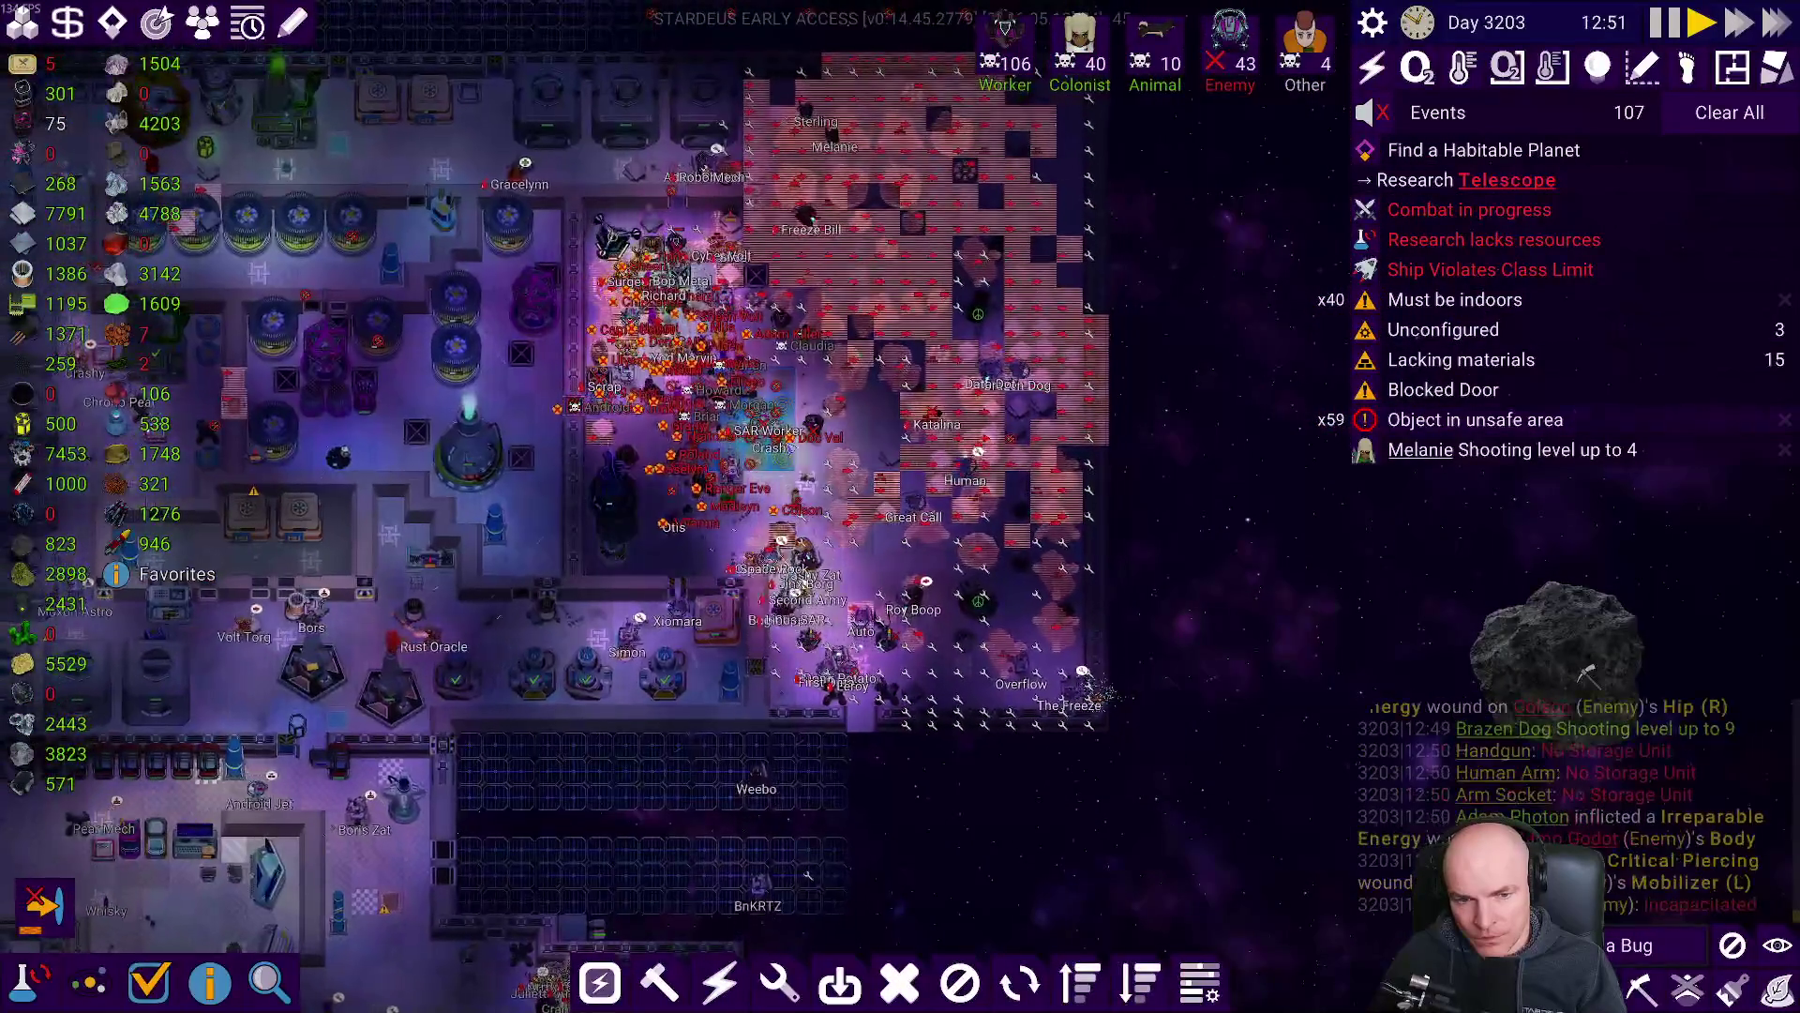
pyautogui.scroll(-3, 720, 537)
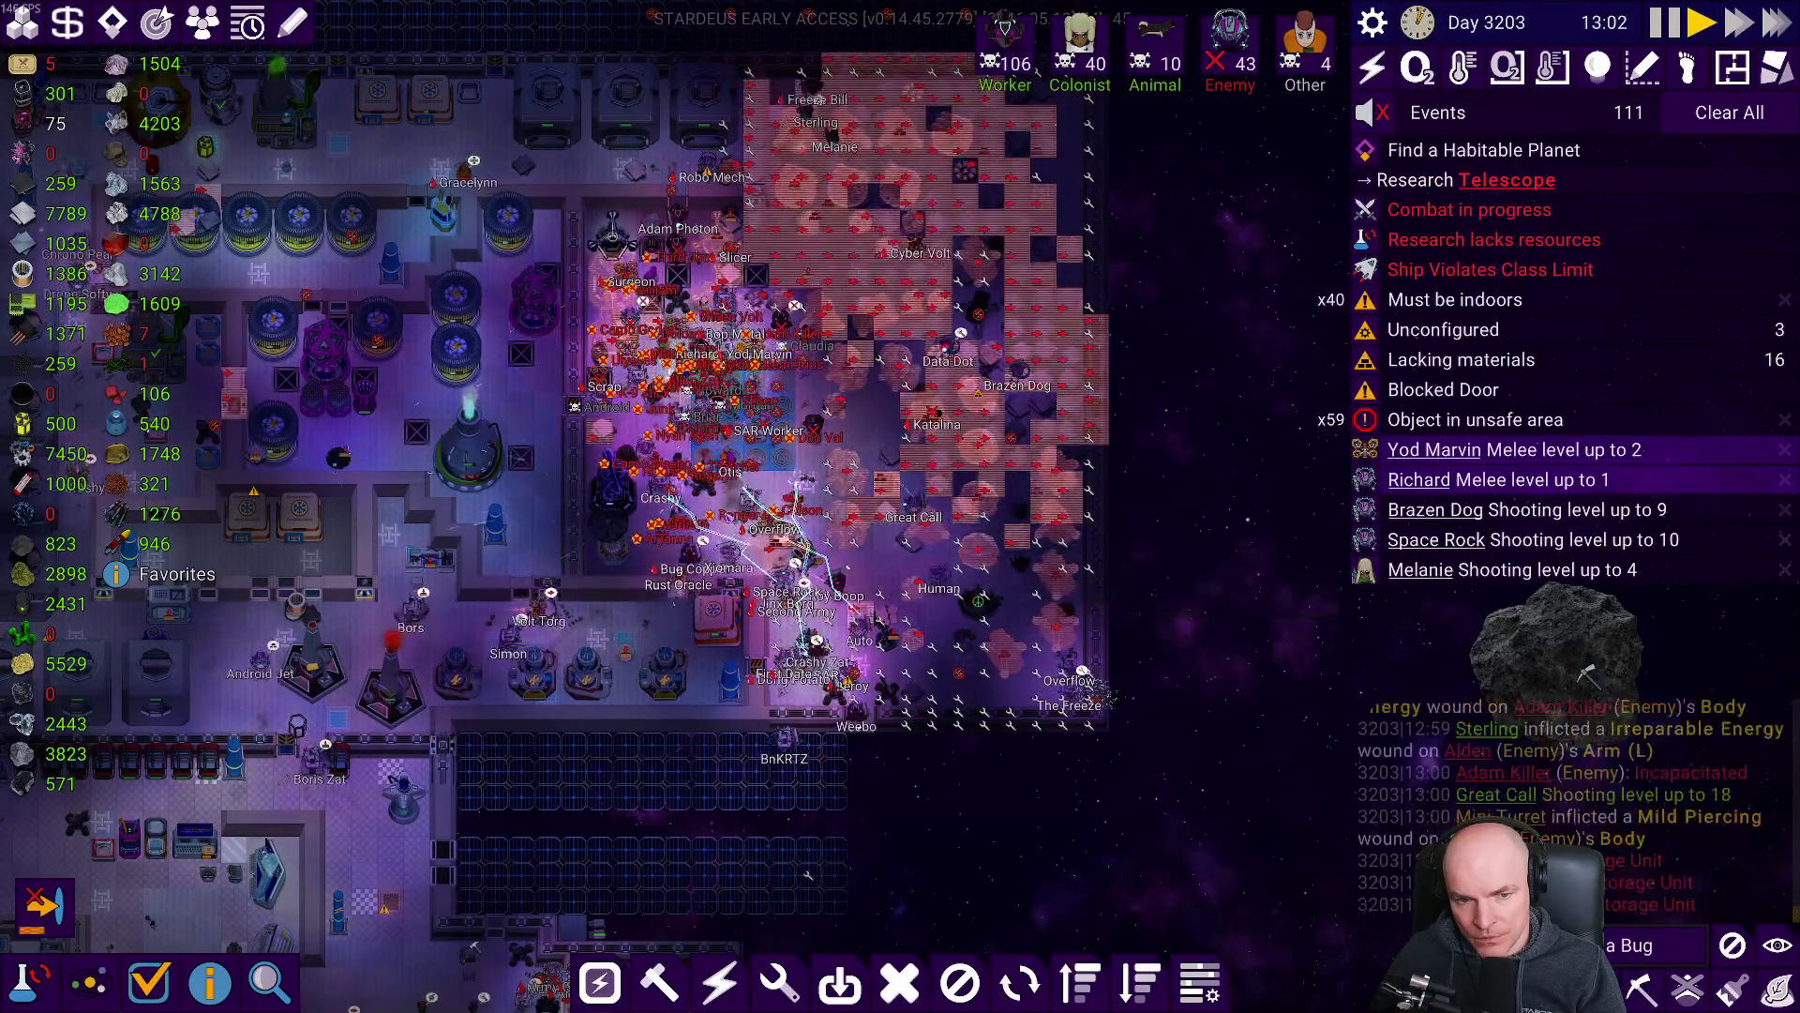
pyautogui.press('space')
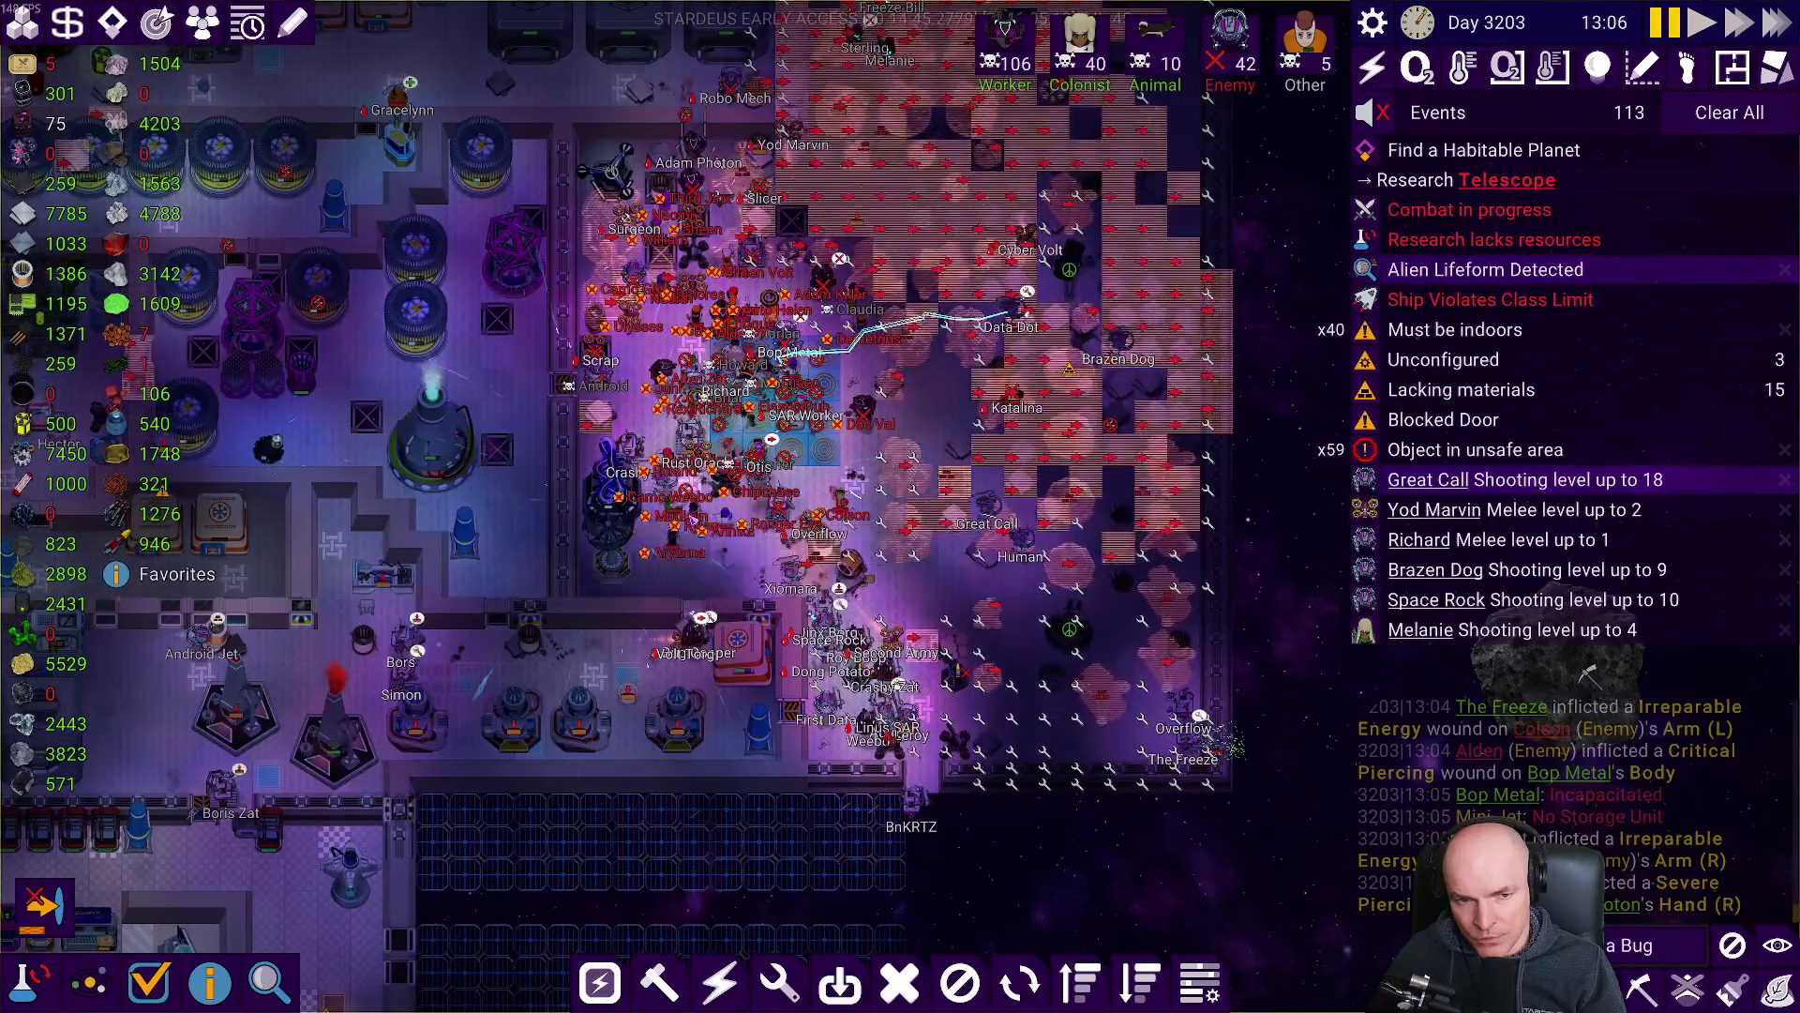
pyautogui.scroll(-3, 943, 614)
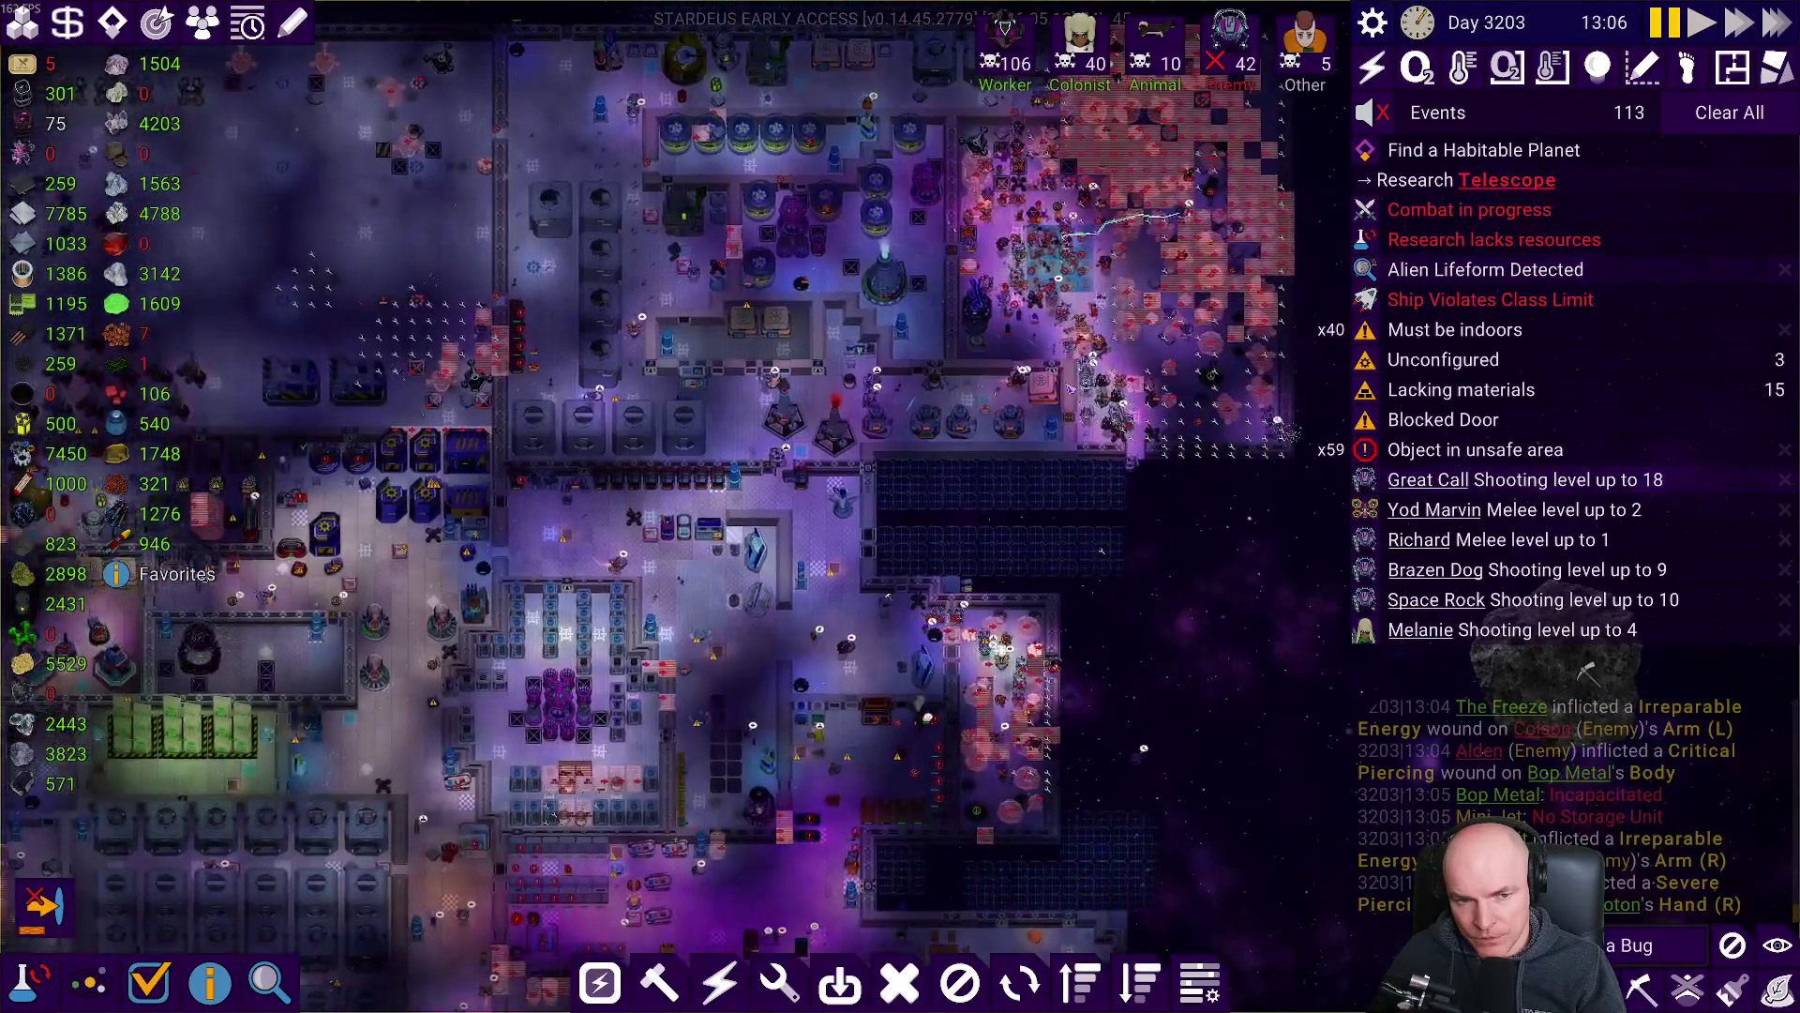
pyautogui.scroll(-3, 1219, 140)
# Resume play, pan across the station, then leave the game for Steam.
pyautogui.press('space')
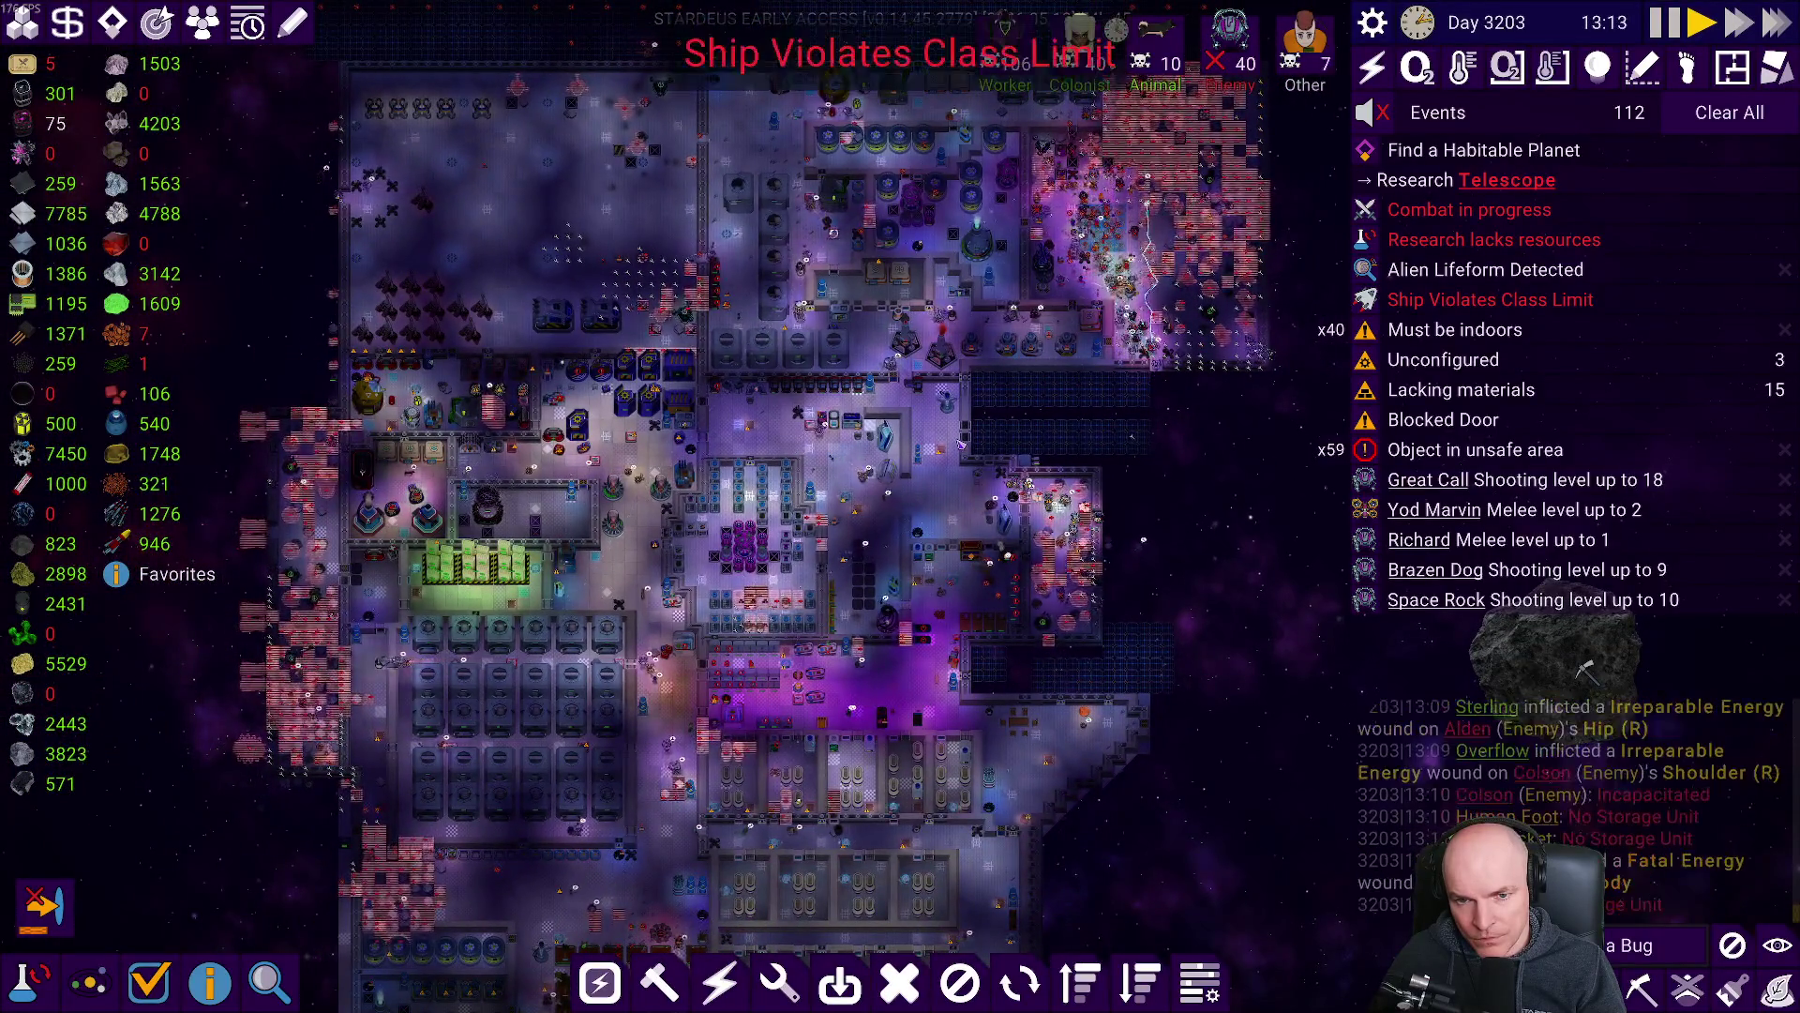
pyautogui.press('s')
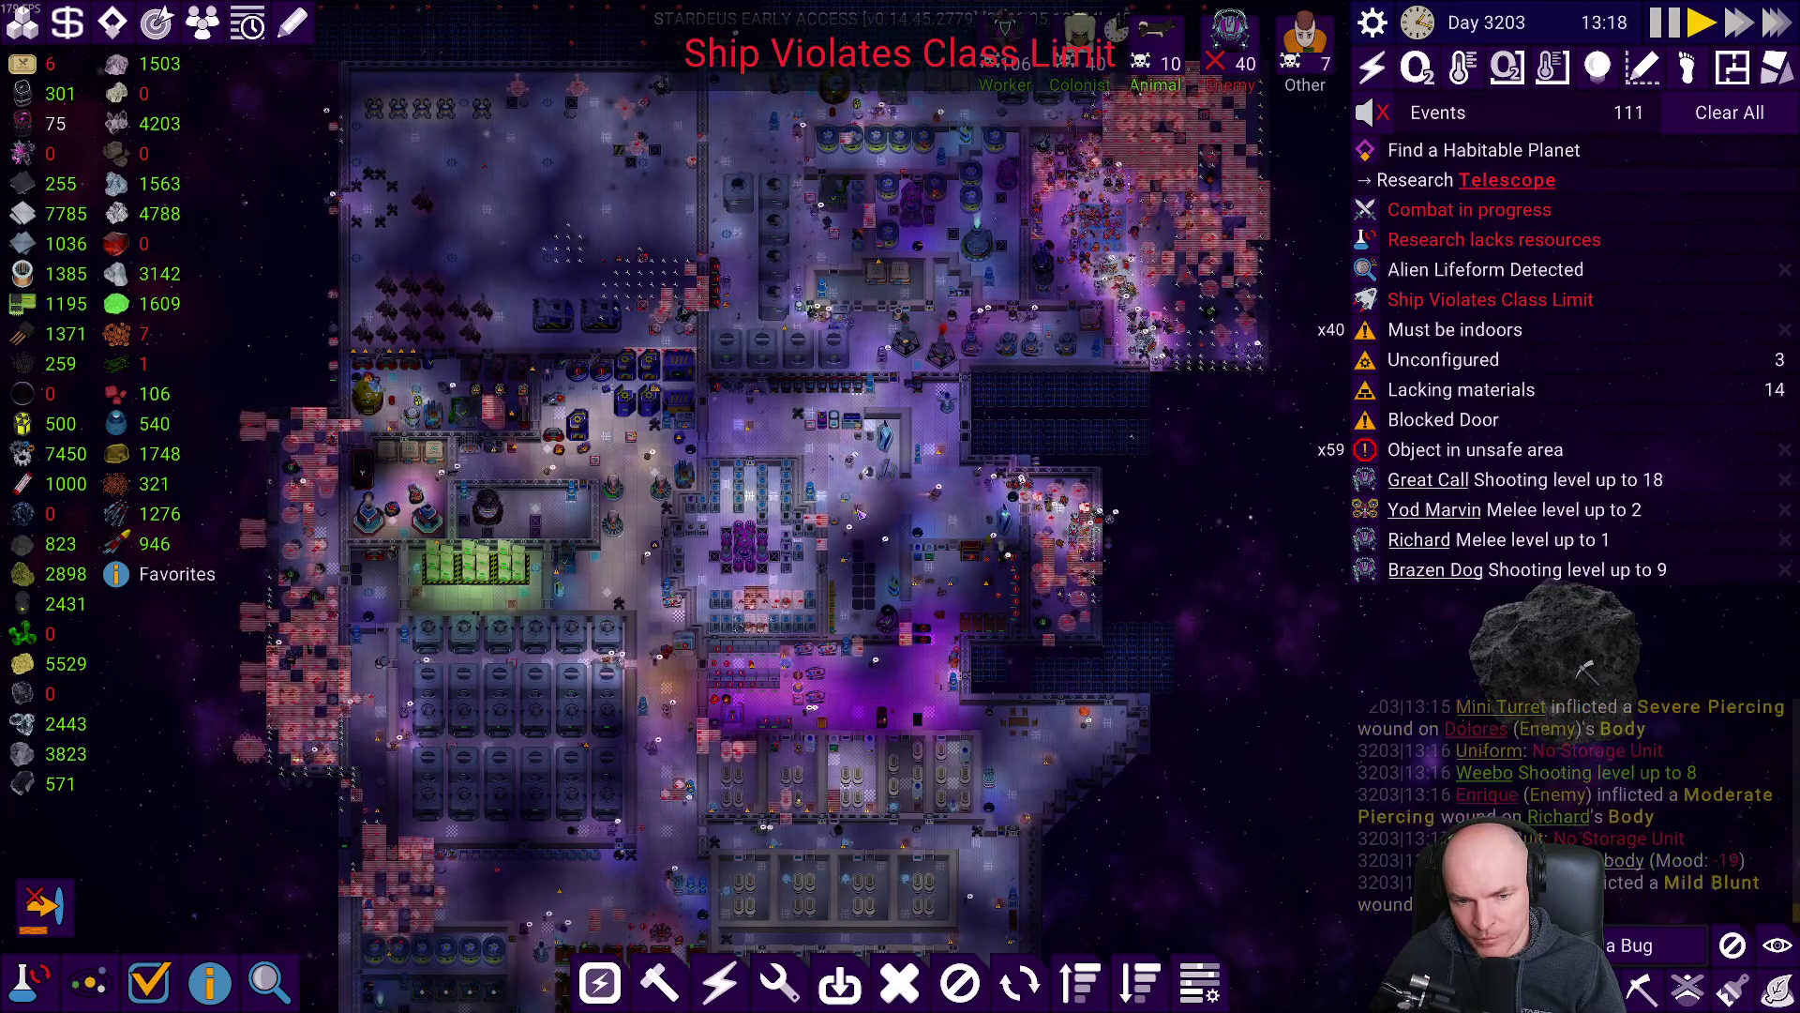
pyautogui.press('a')
pyautogui.scroll(5, 640, 682)
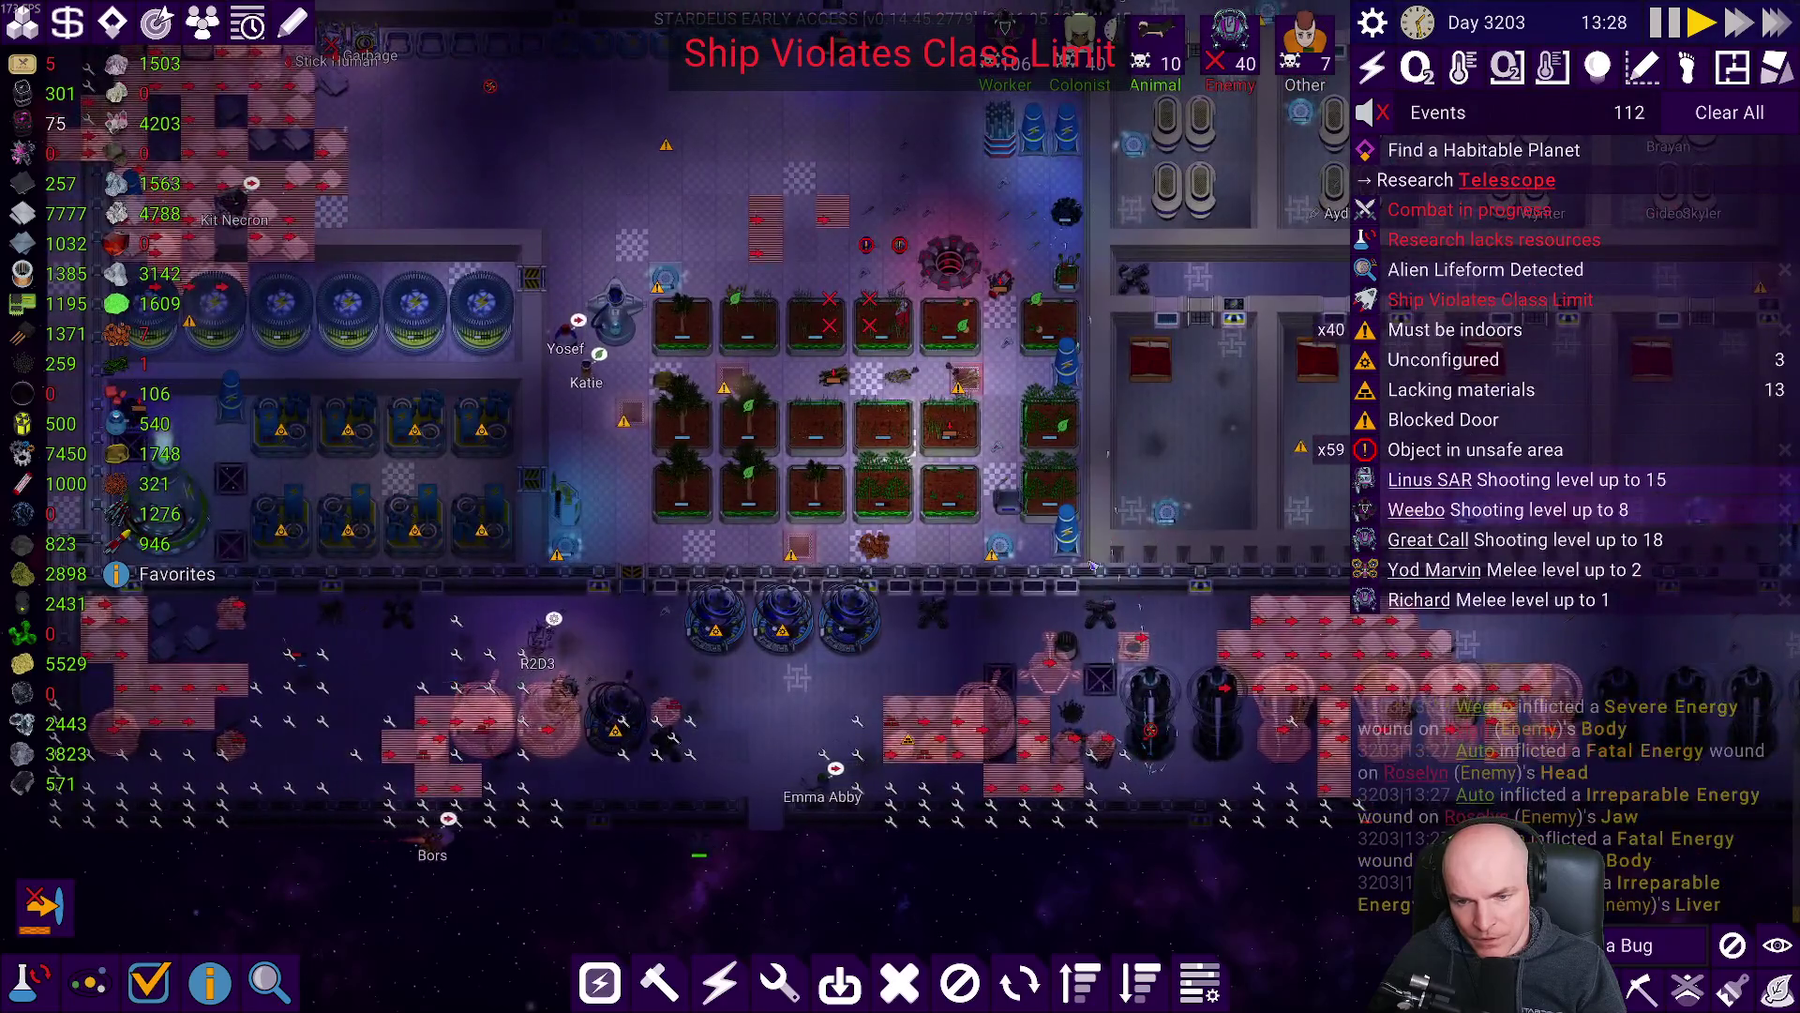
pyautogui.scroll(2, 1168, 624)
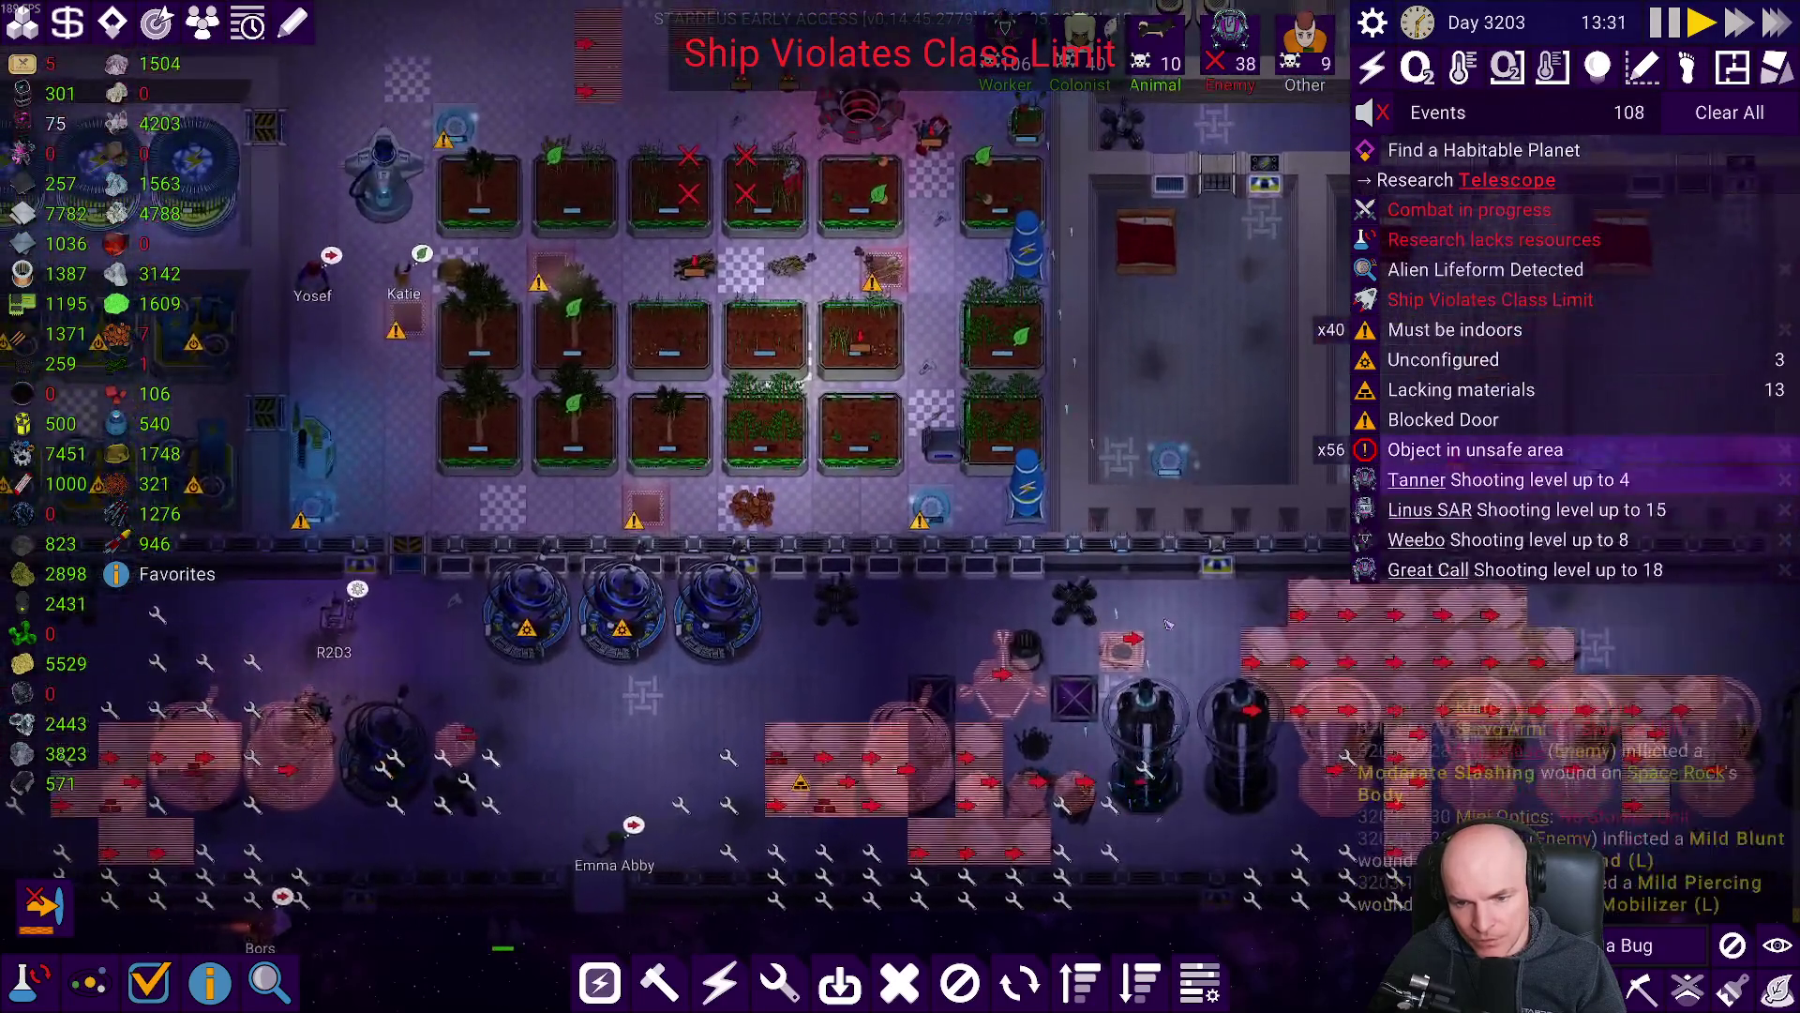
pyautogui.scroll(-6, 1167, 623)
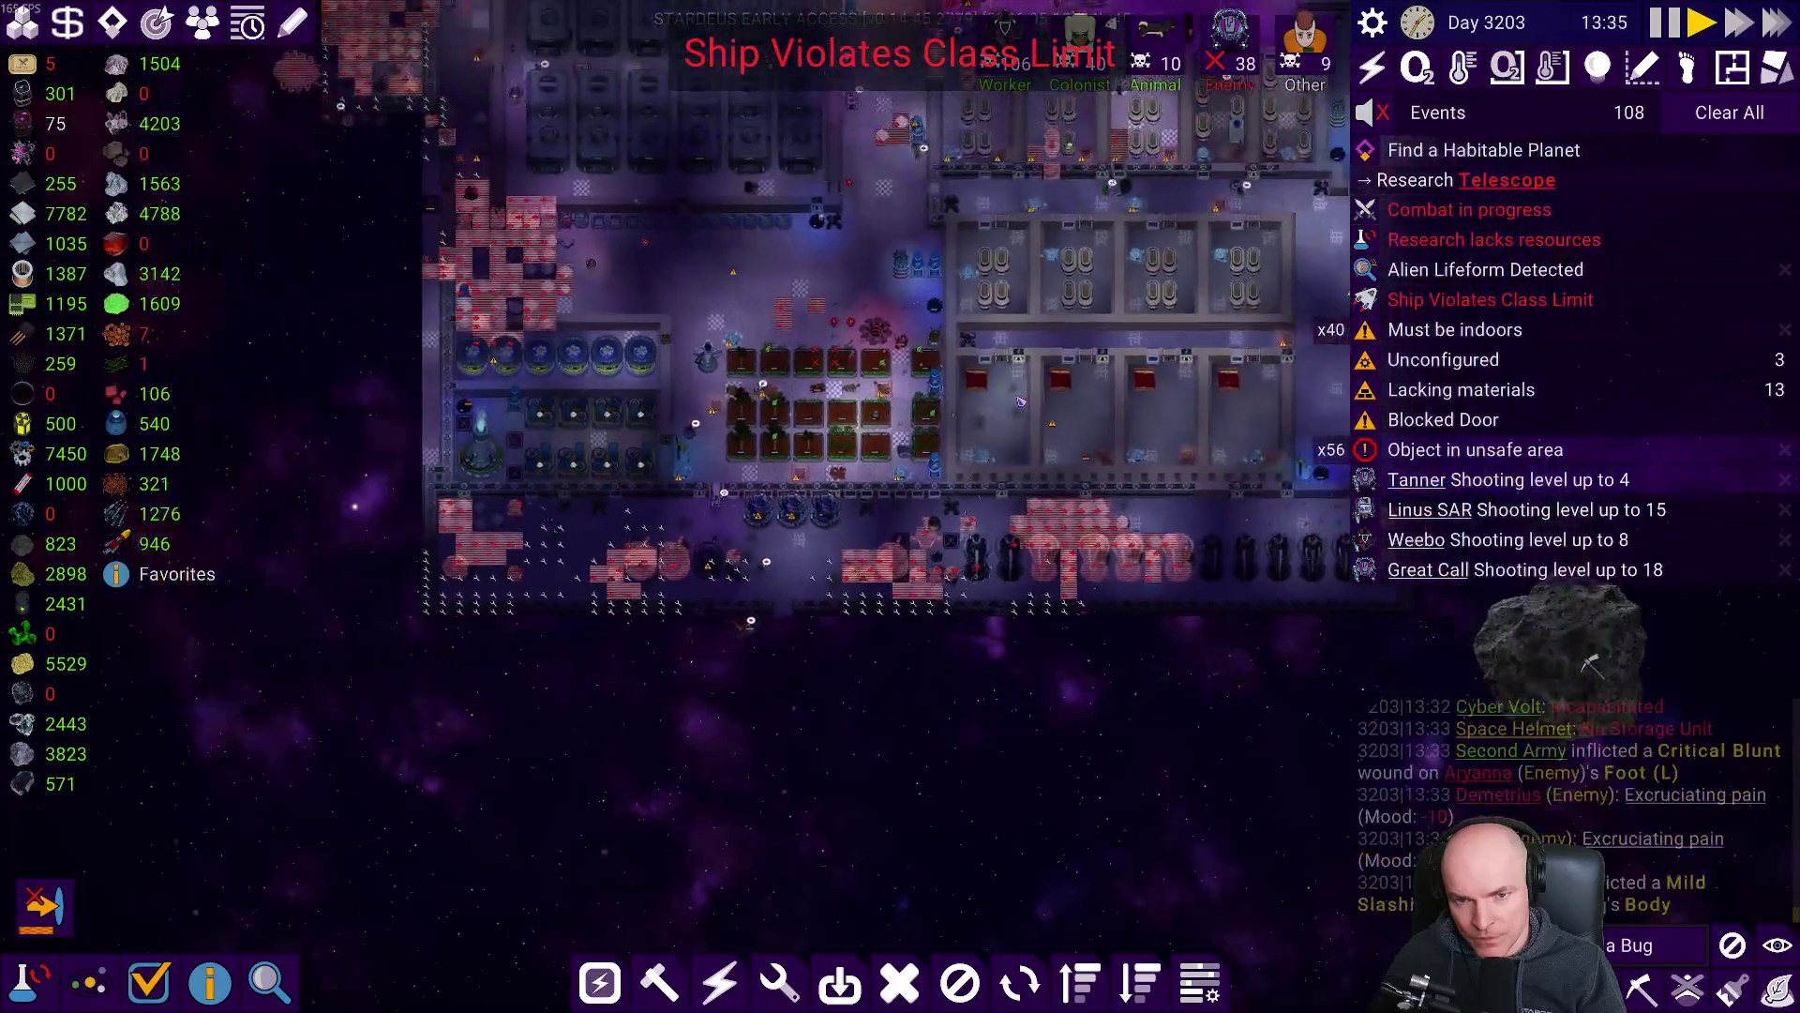
pyautogui.hotkey('alt', 'Tab')
pyautogui.hotkey('alt', 'Tab')
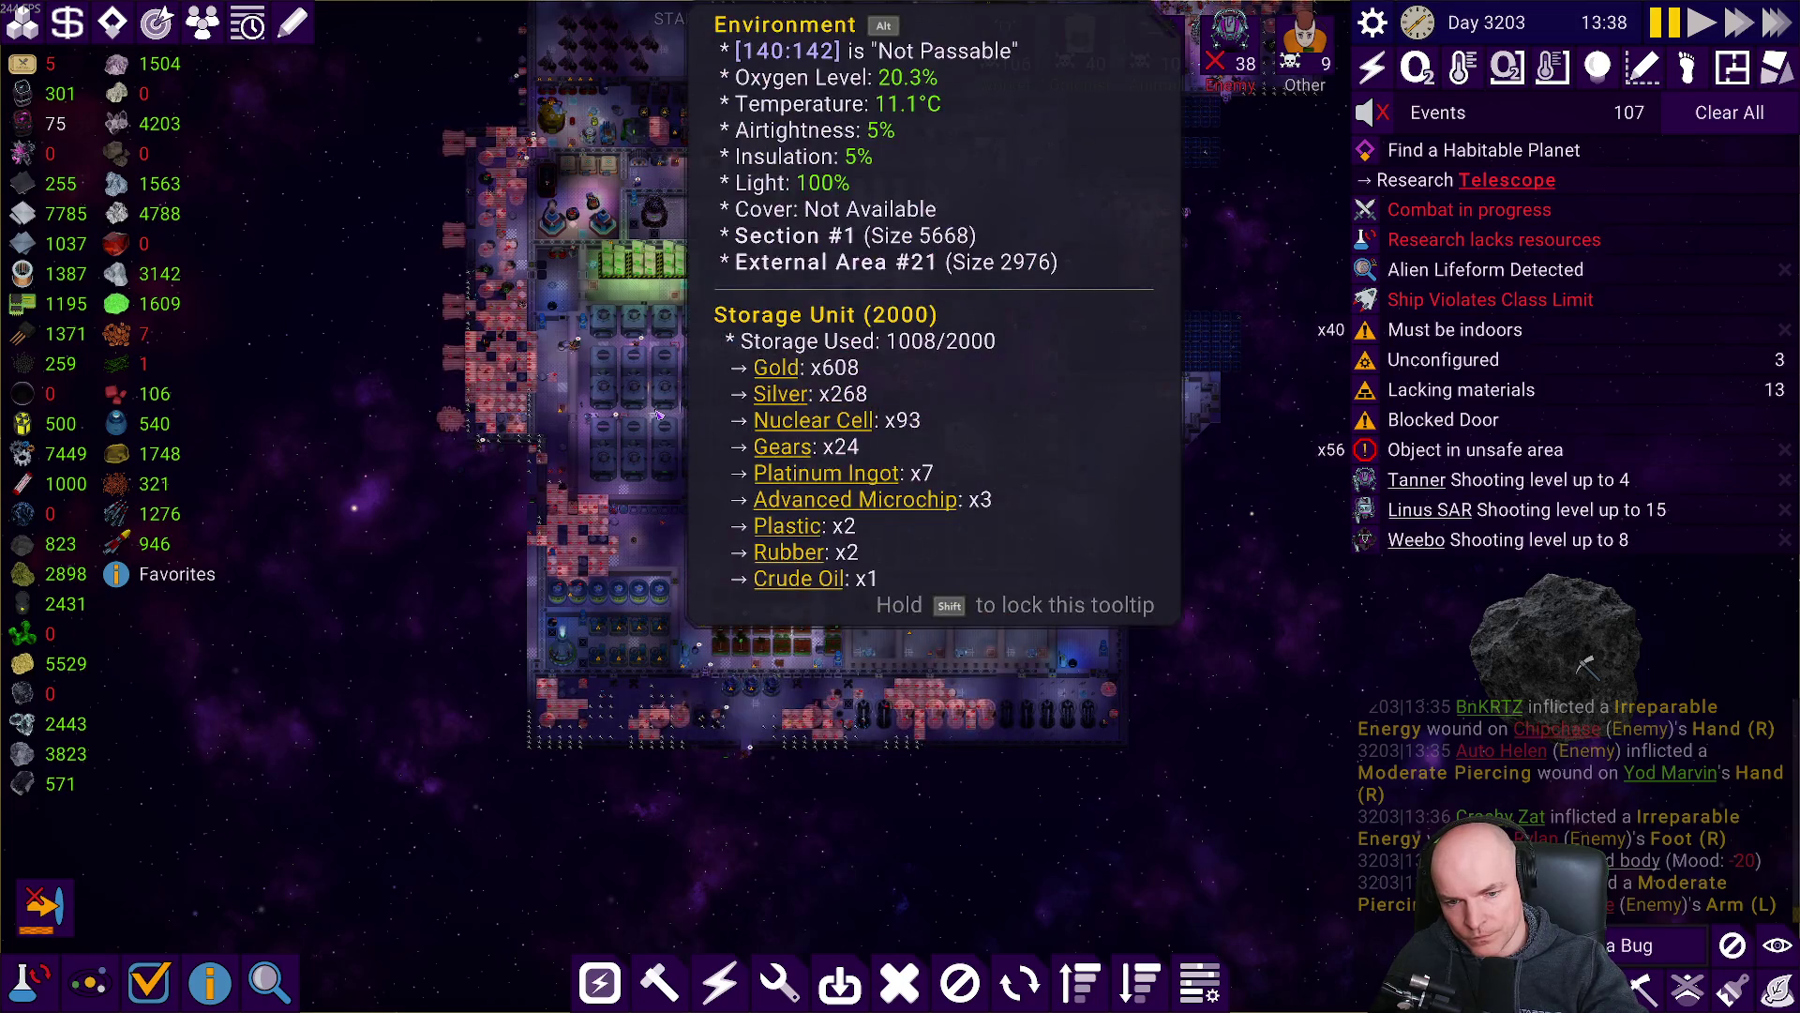
pyautogui.hotkey('alt', 'Tab')
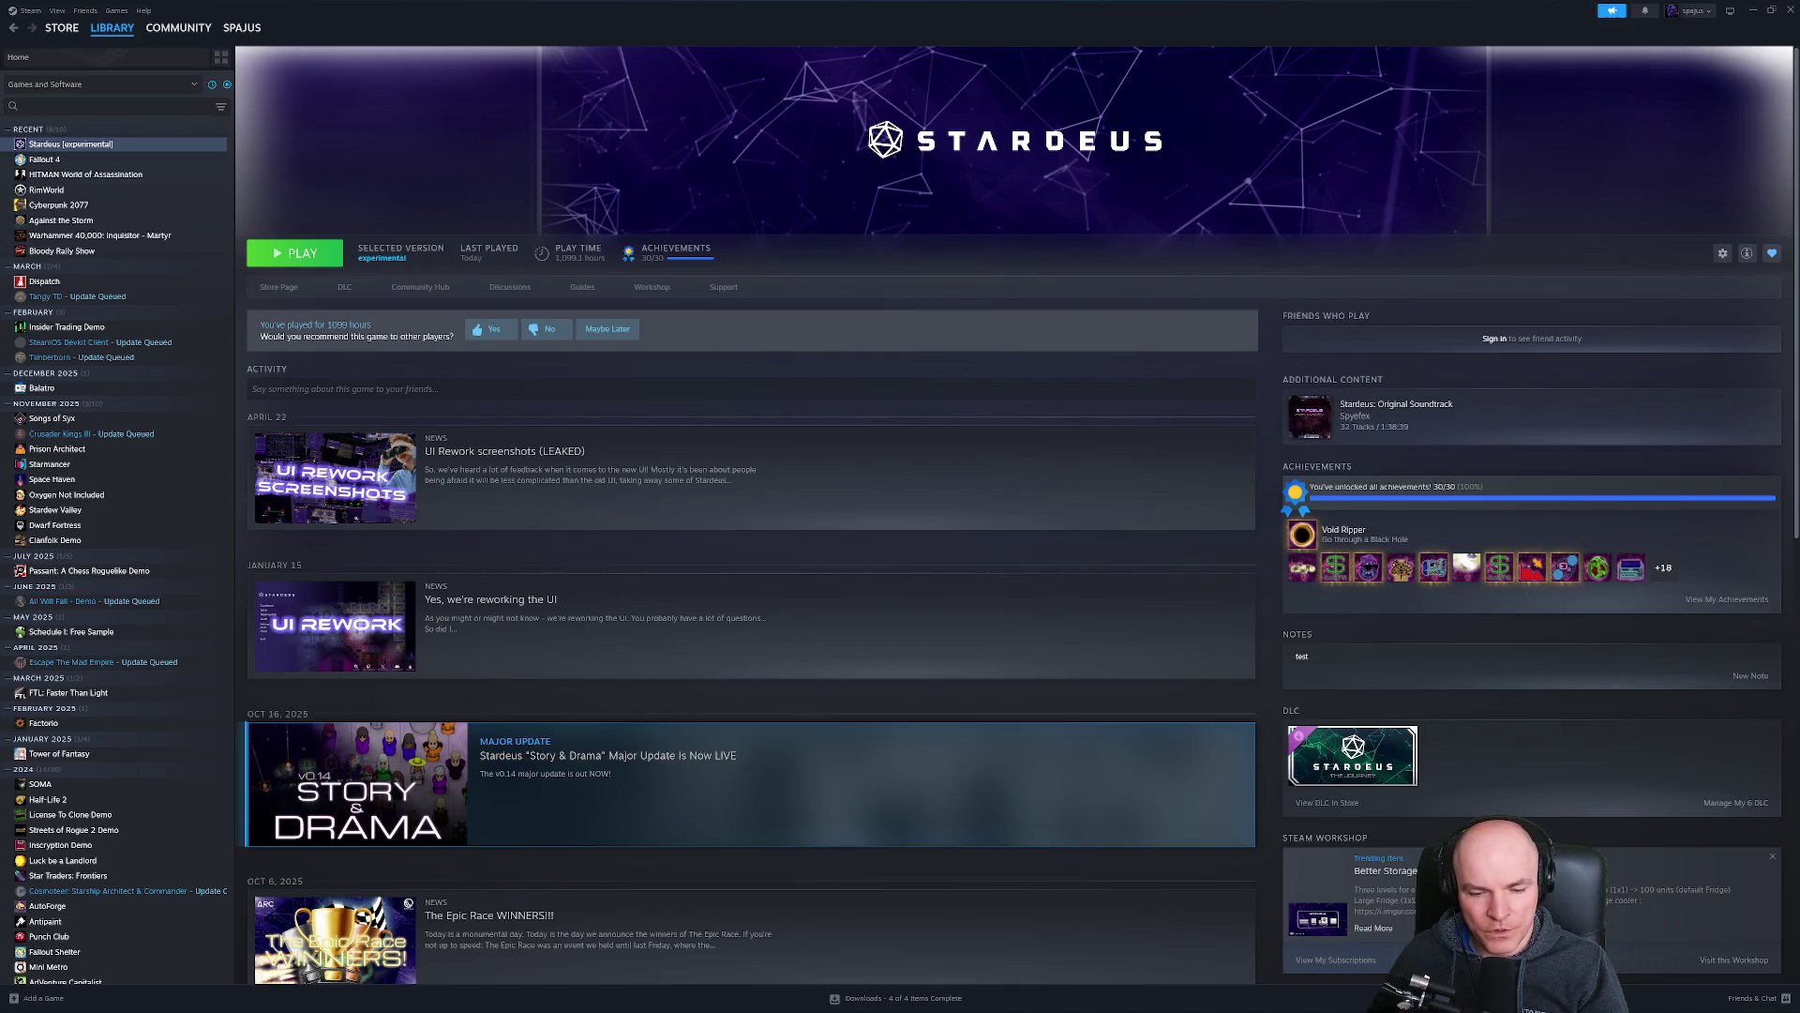
# Bring VS Code forward and select VFX.json lines 158–159 in Vim visual line mode.
pyautogui.moveTo(835, 1000)
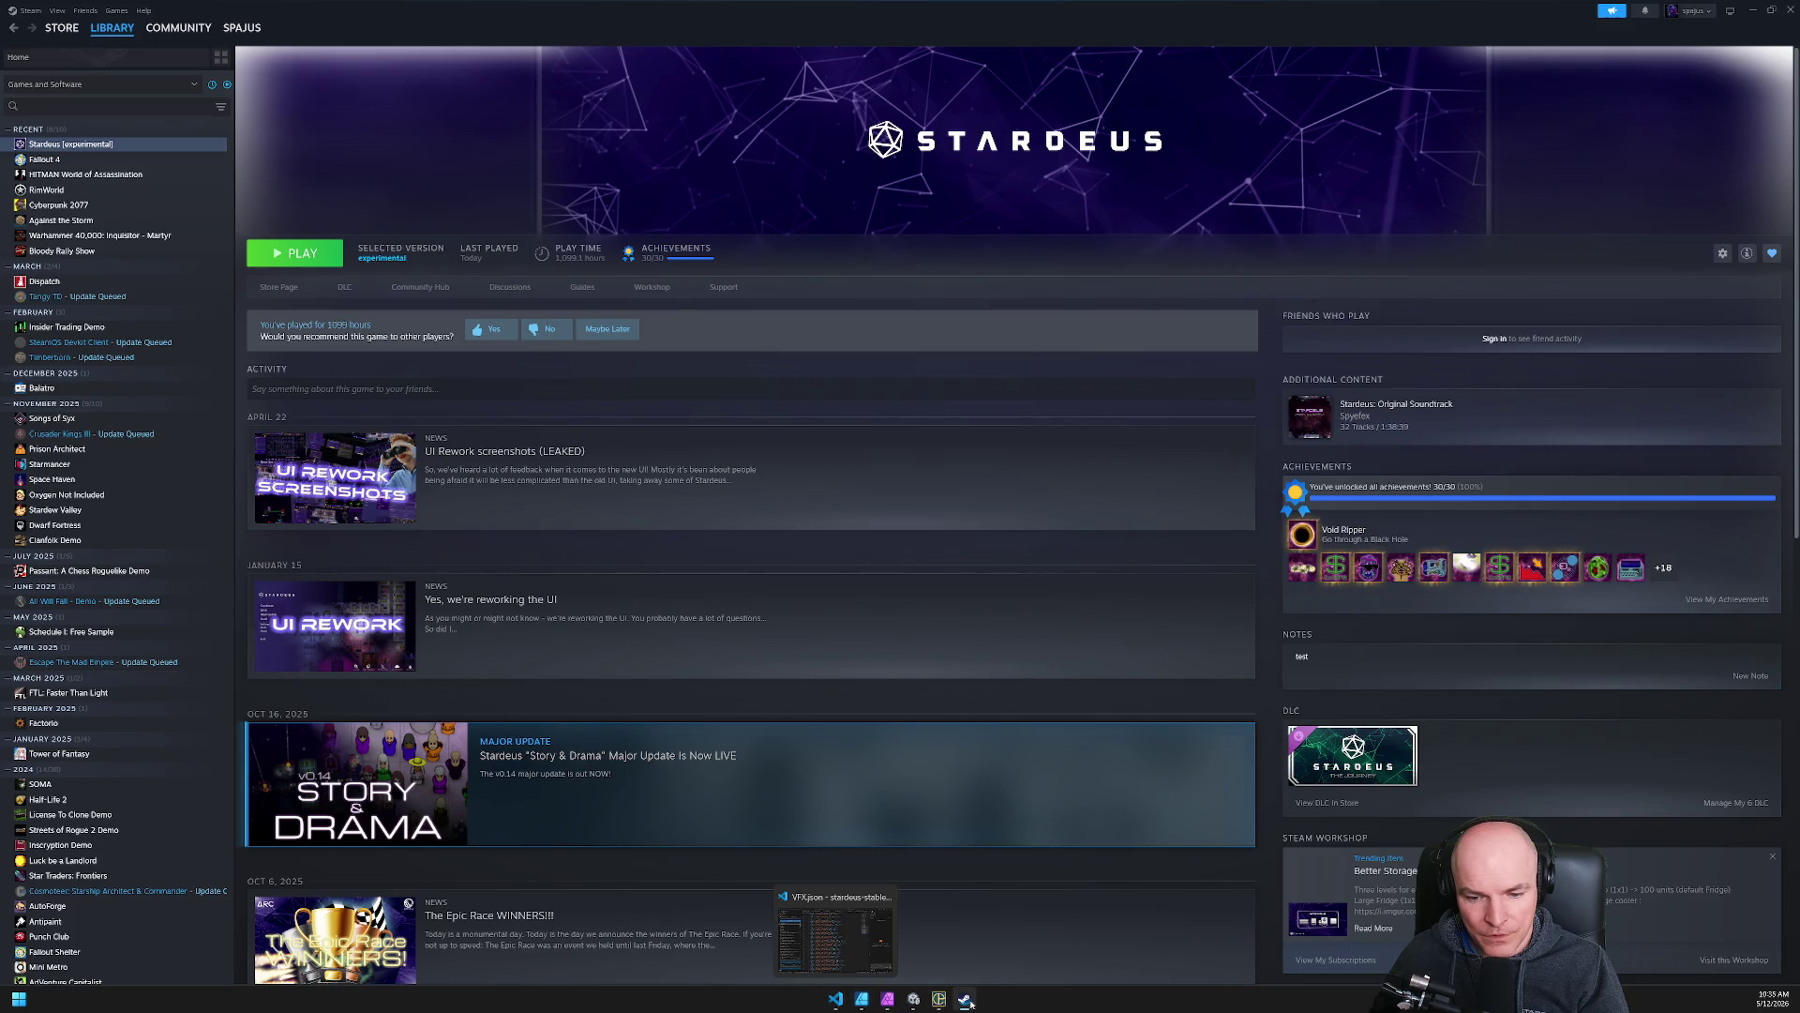
pyautogui.click(835, 1000)
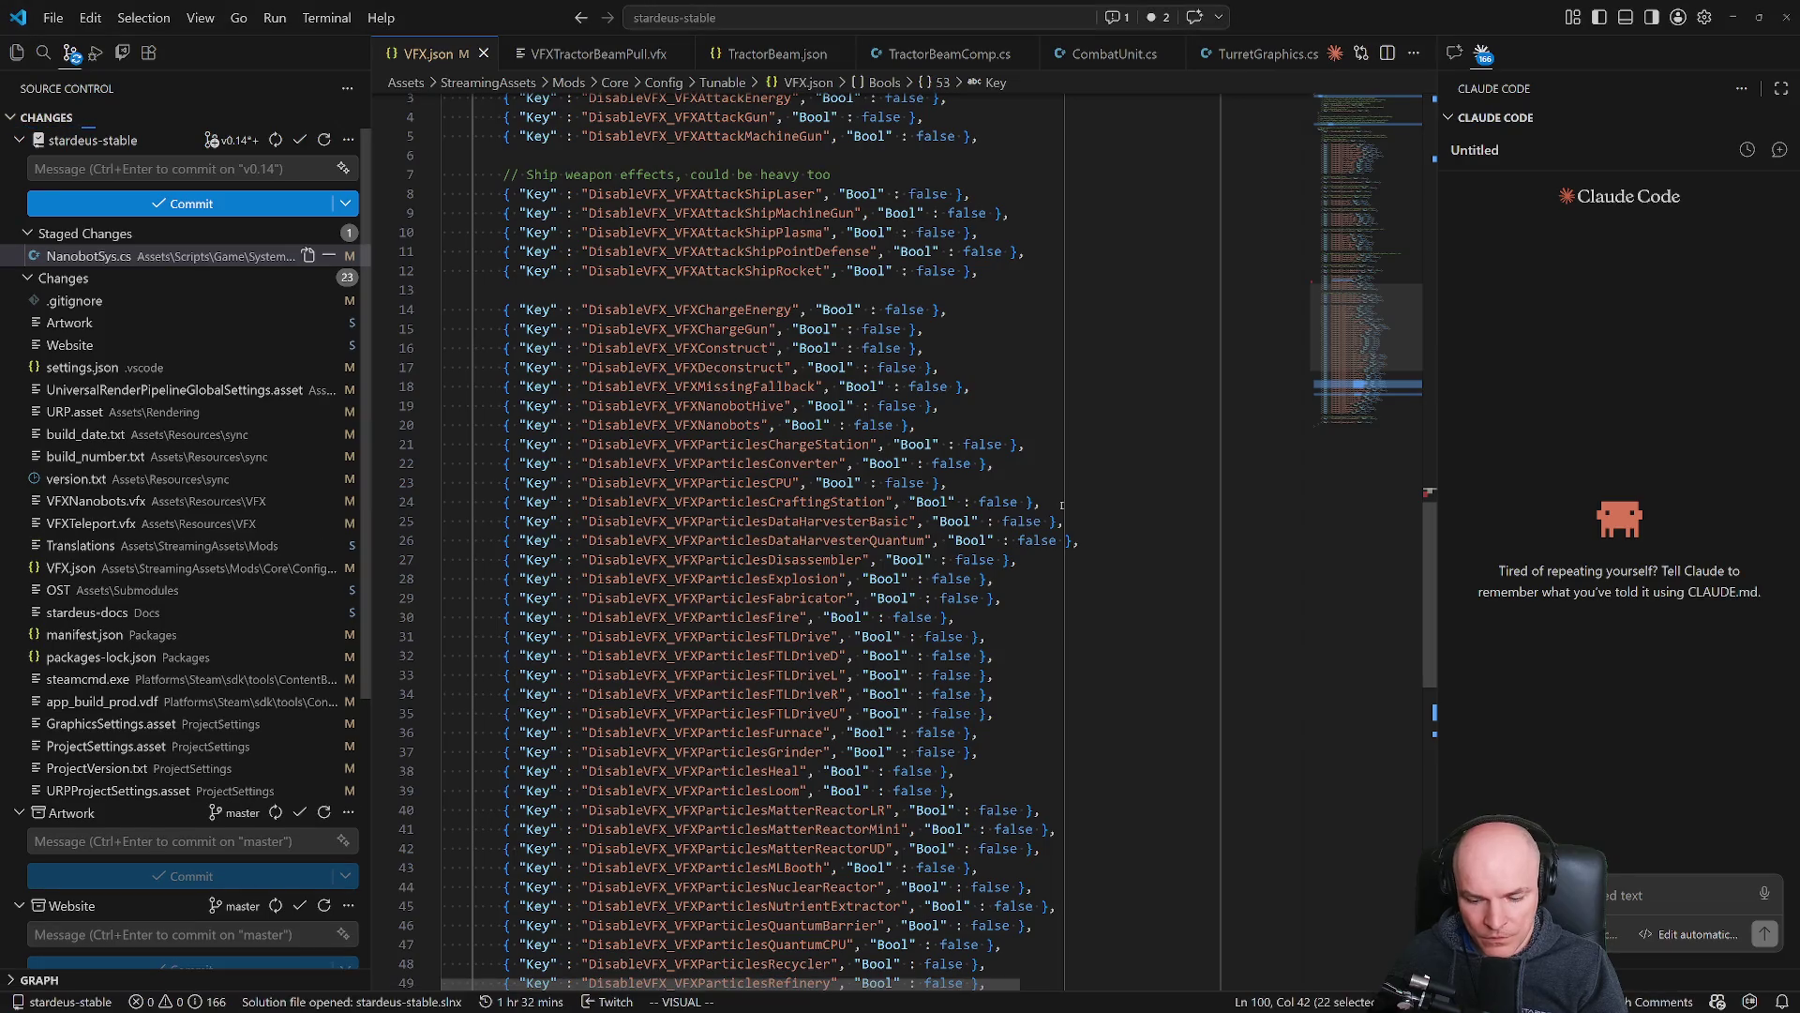
pyautogui.scroll(-3, 1062, 506)
pyautogui.press('Escape')
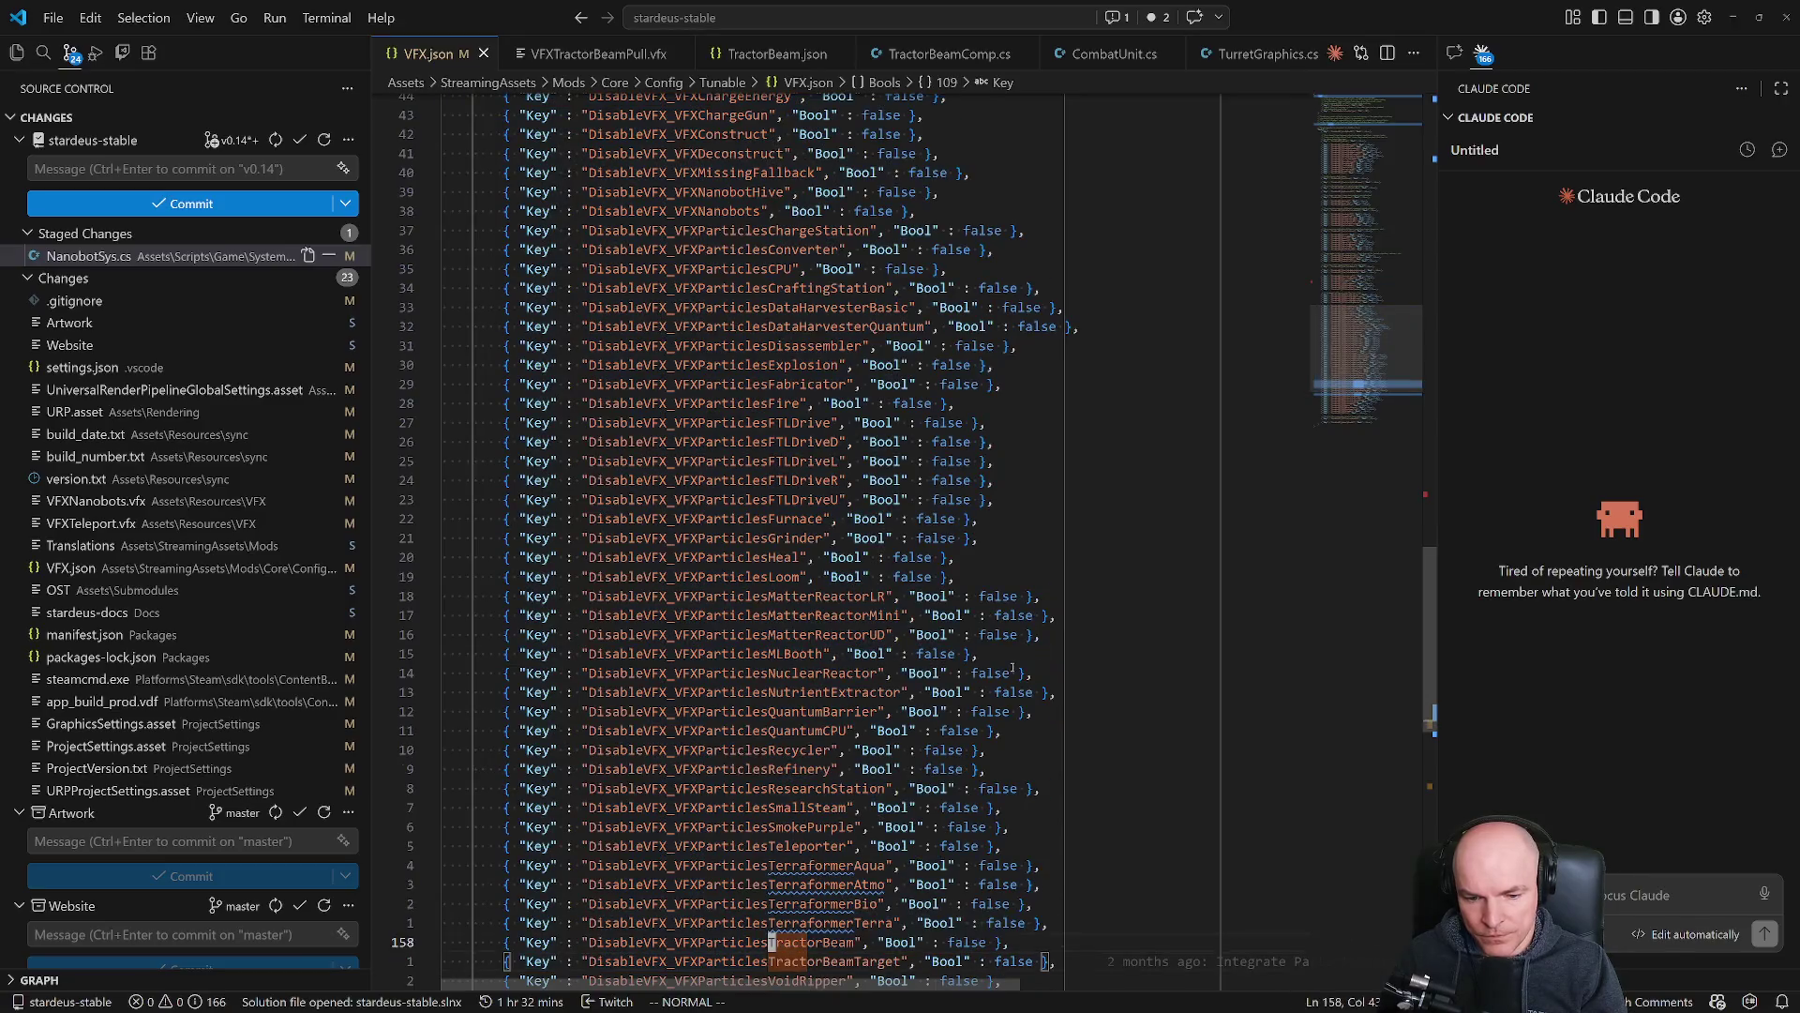
pyautogui.hotkey('shift', 'v')
pyautogui.press('j')
pyautogui.scroll(-10, 1017, 562)
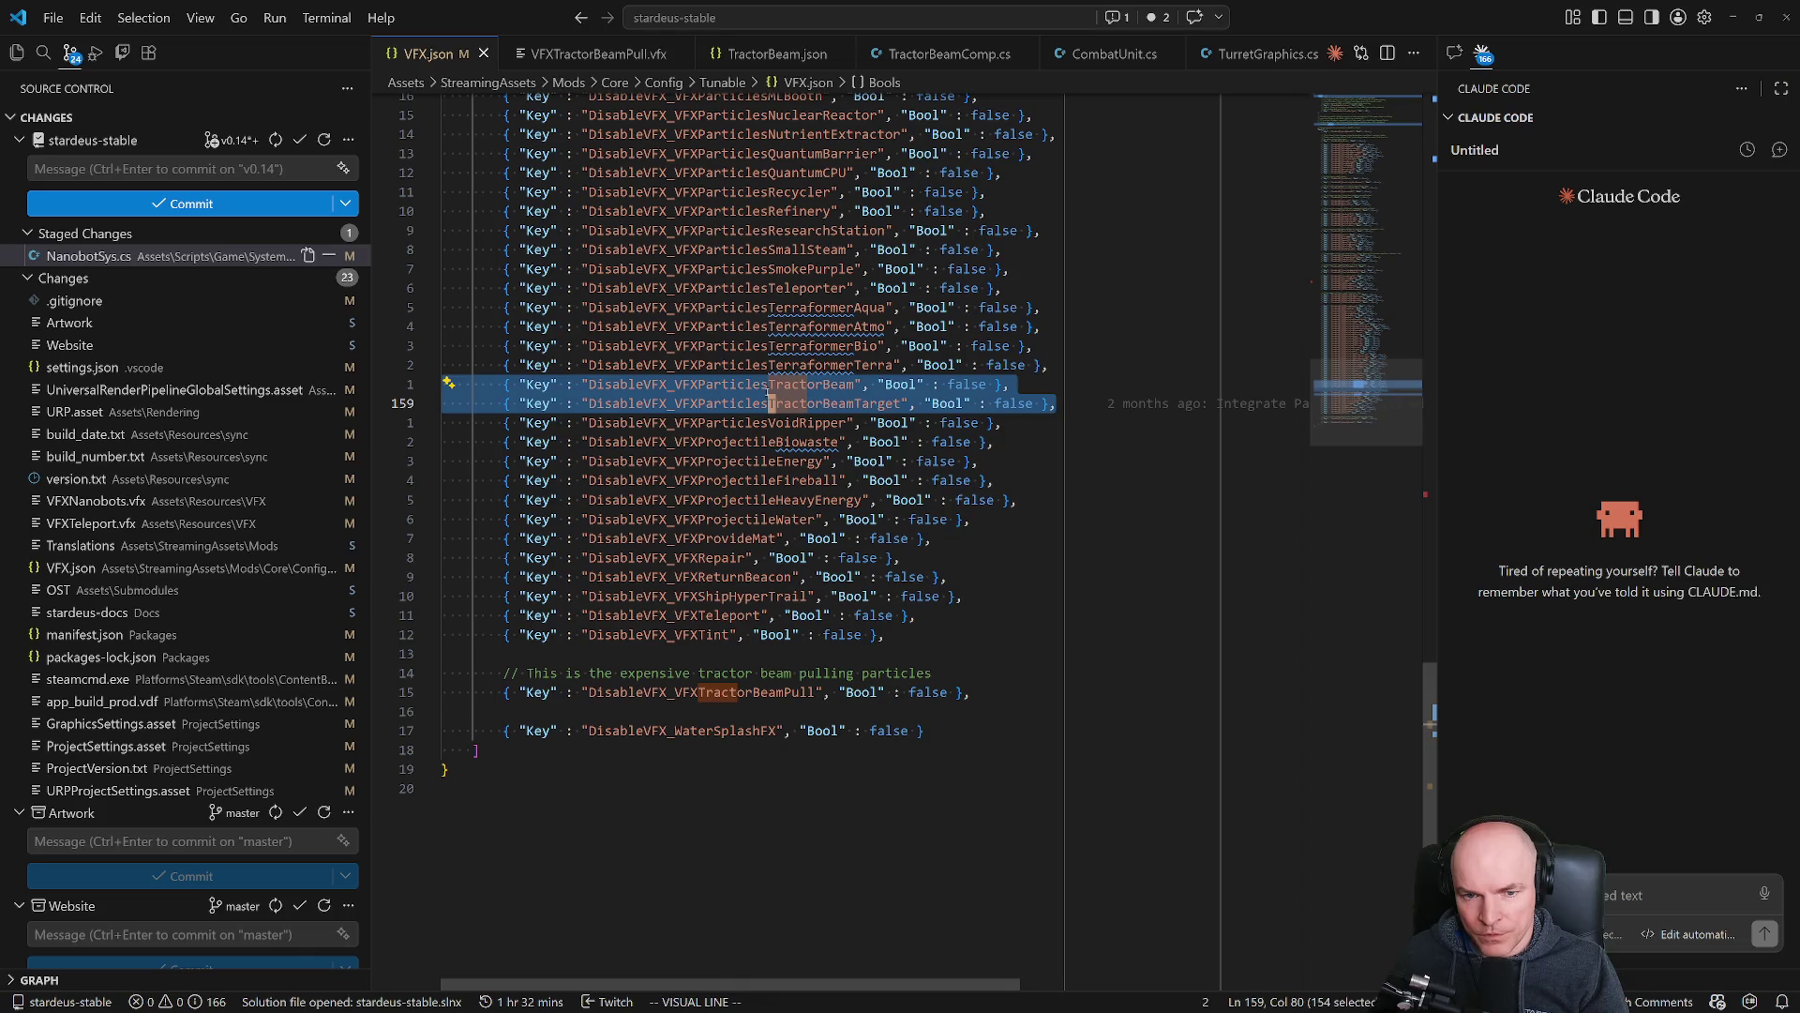
# Select the DisableVFX_VFXParticlesTractorBeam key names and both tractor beam lines 158–159.
pyautogui.doubleClick(796, 691)
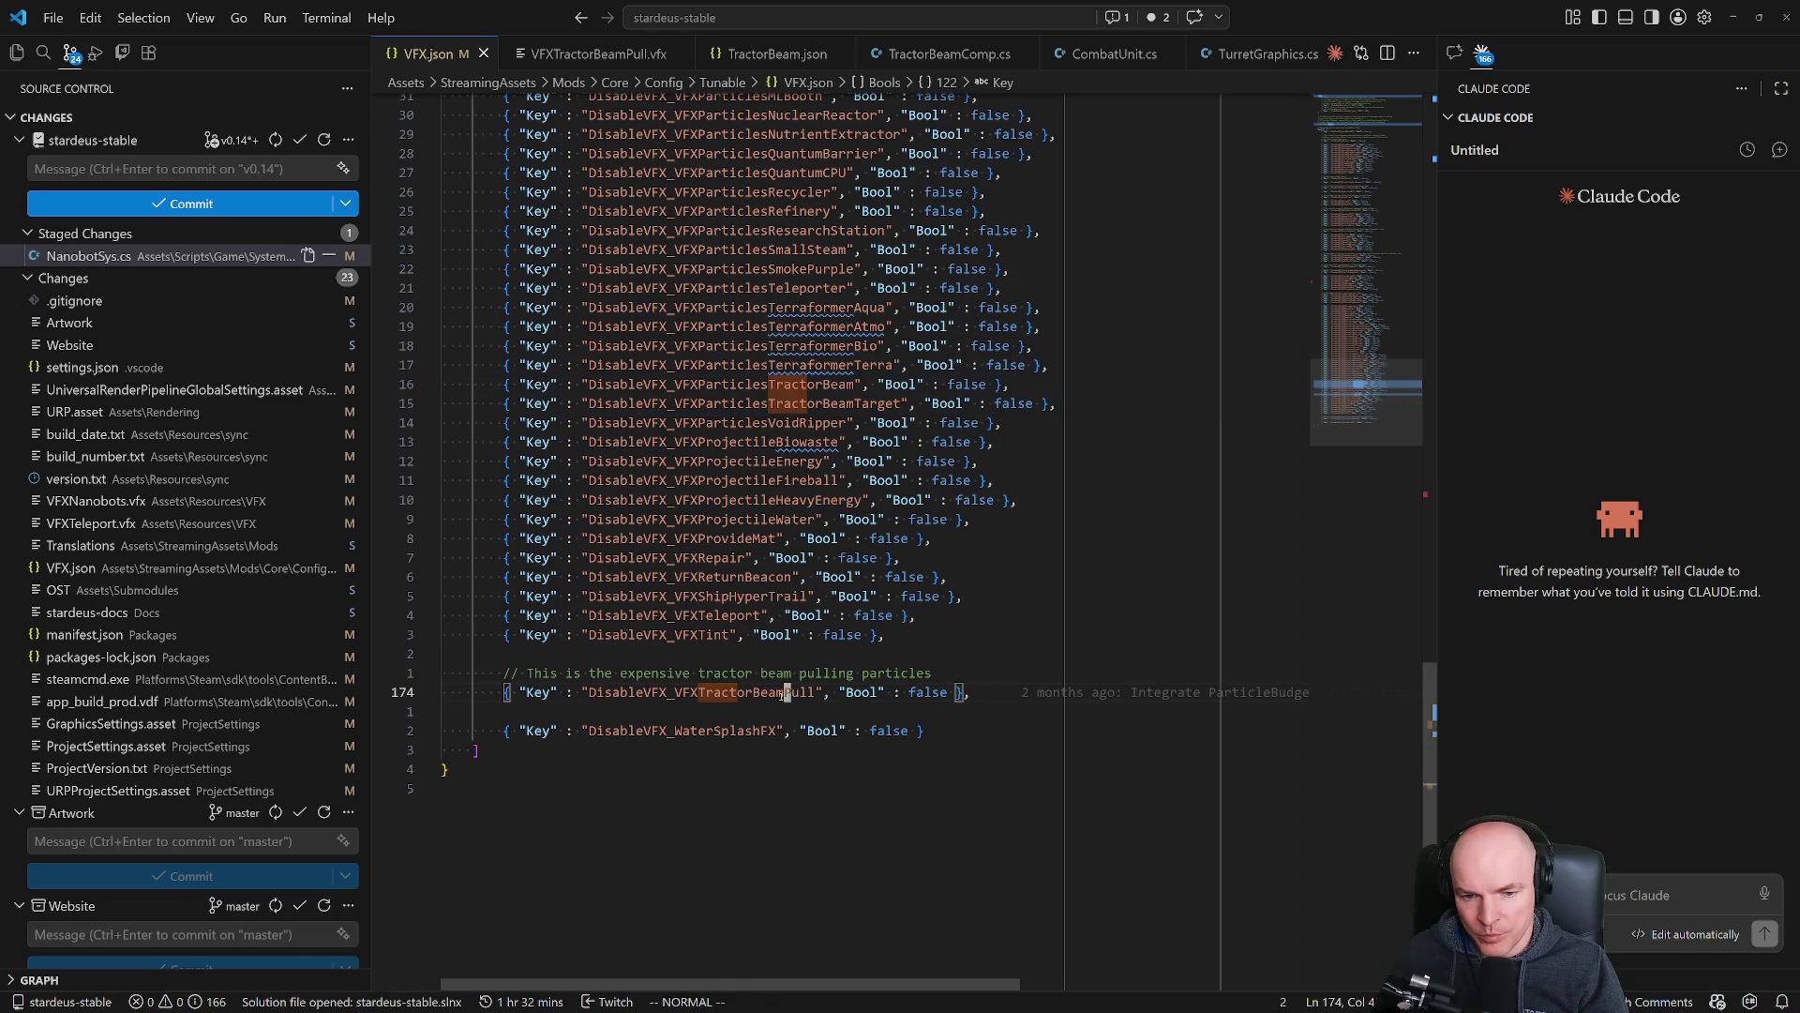
pyautogui.doubleClick(812, 384)
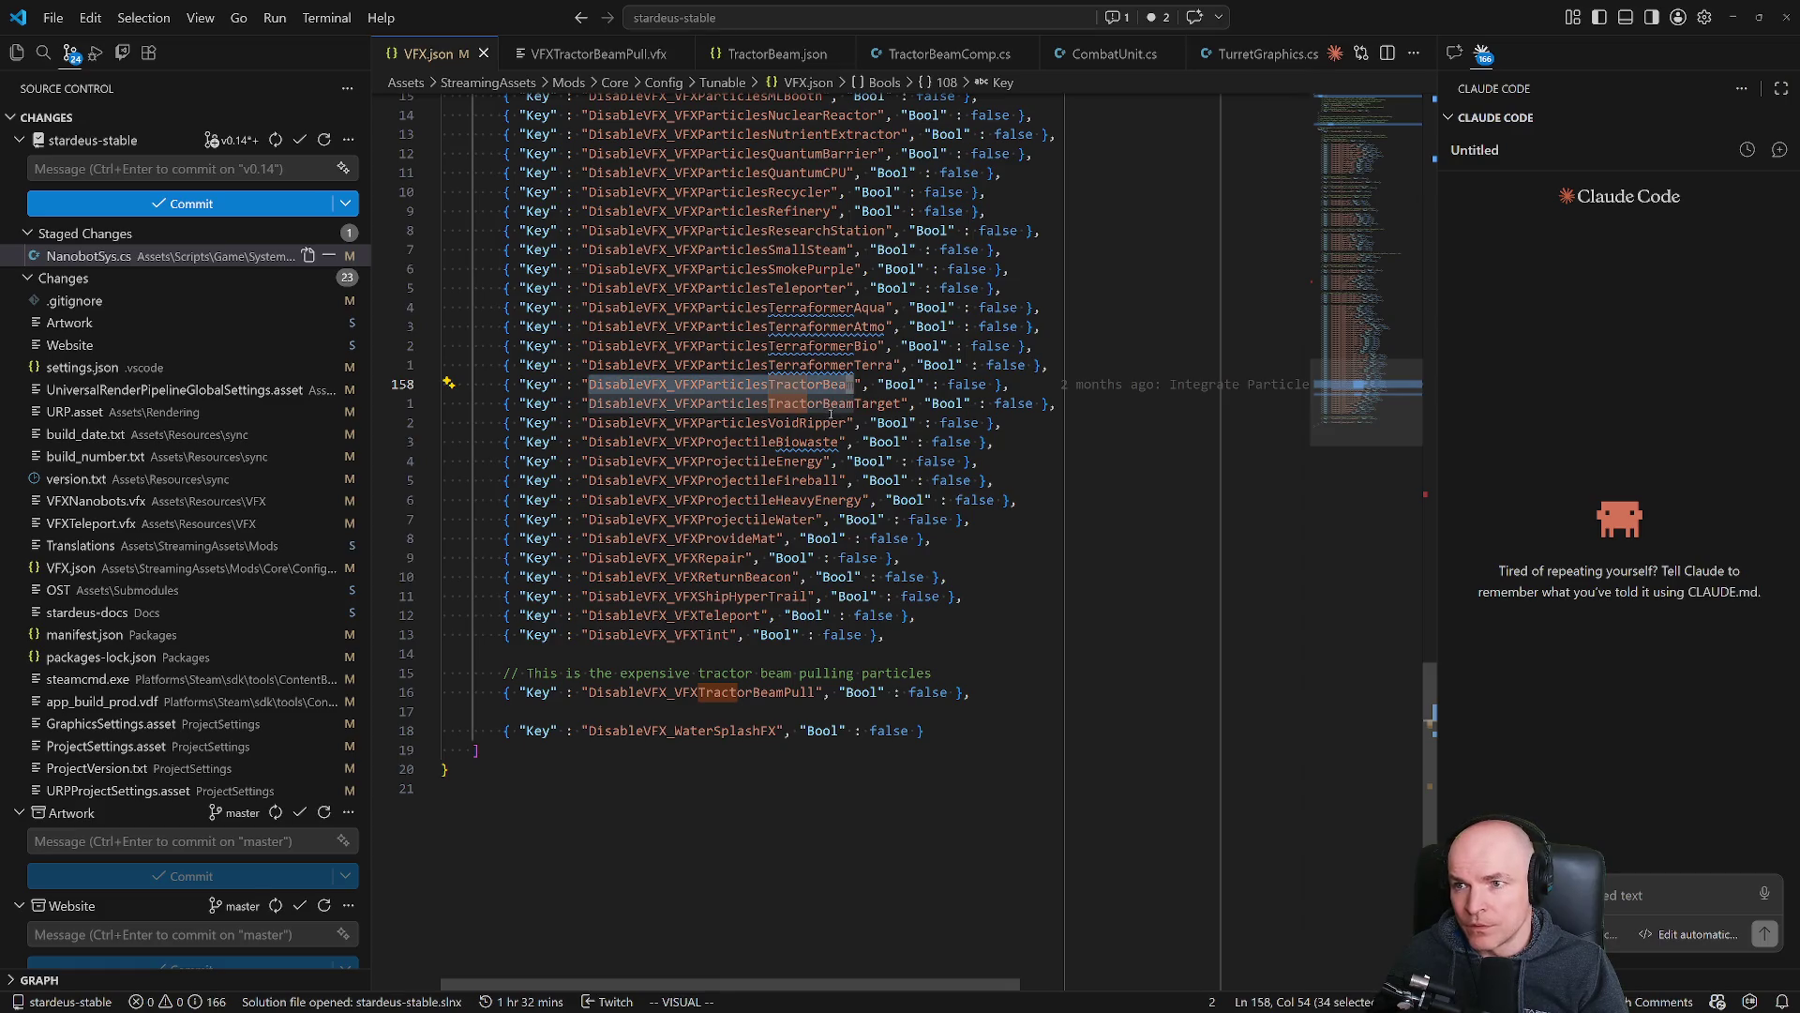
pyautogui.click(864, 403)
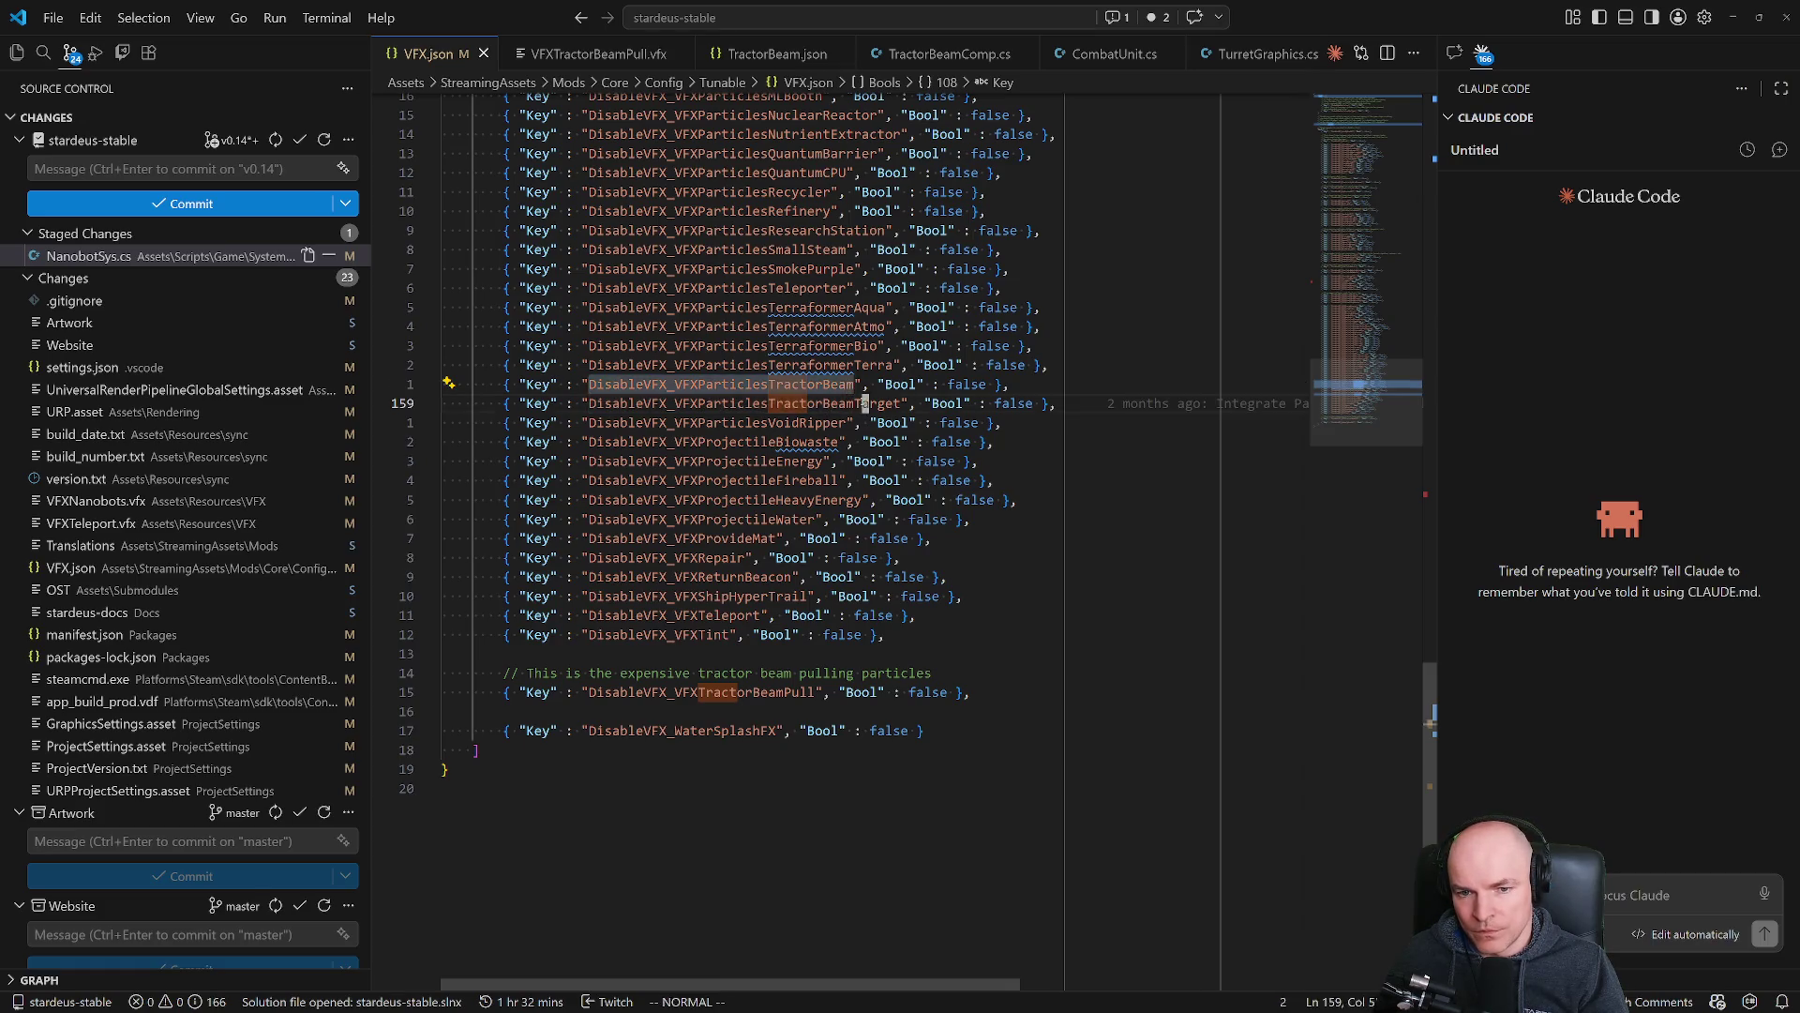
pyautogui.doubleClick(812, 384)
pyautogui.moveTo(1057, 409); pyautogui.dragTo(441, 384)
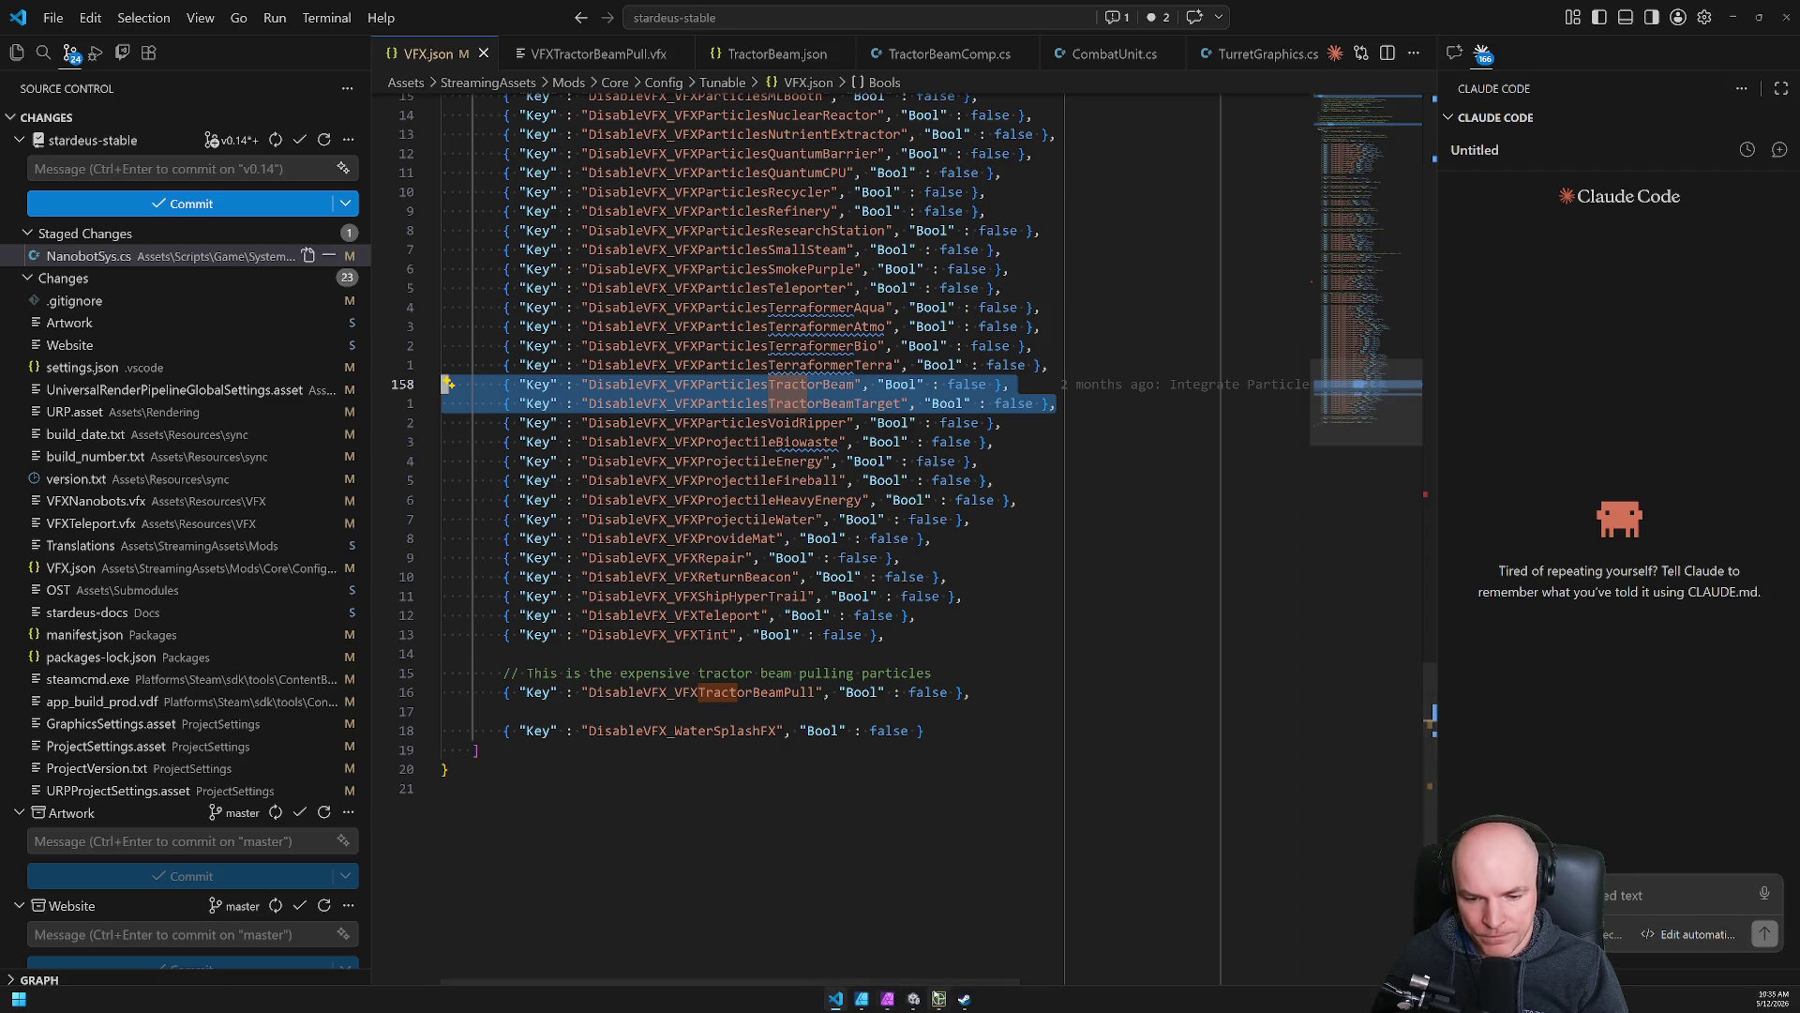
pyautogui.click(914, 999)
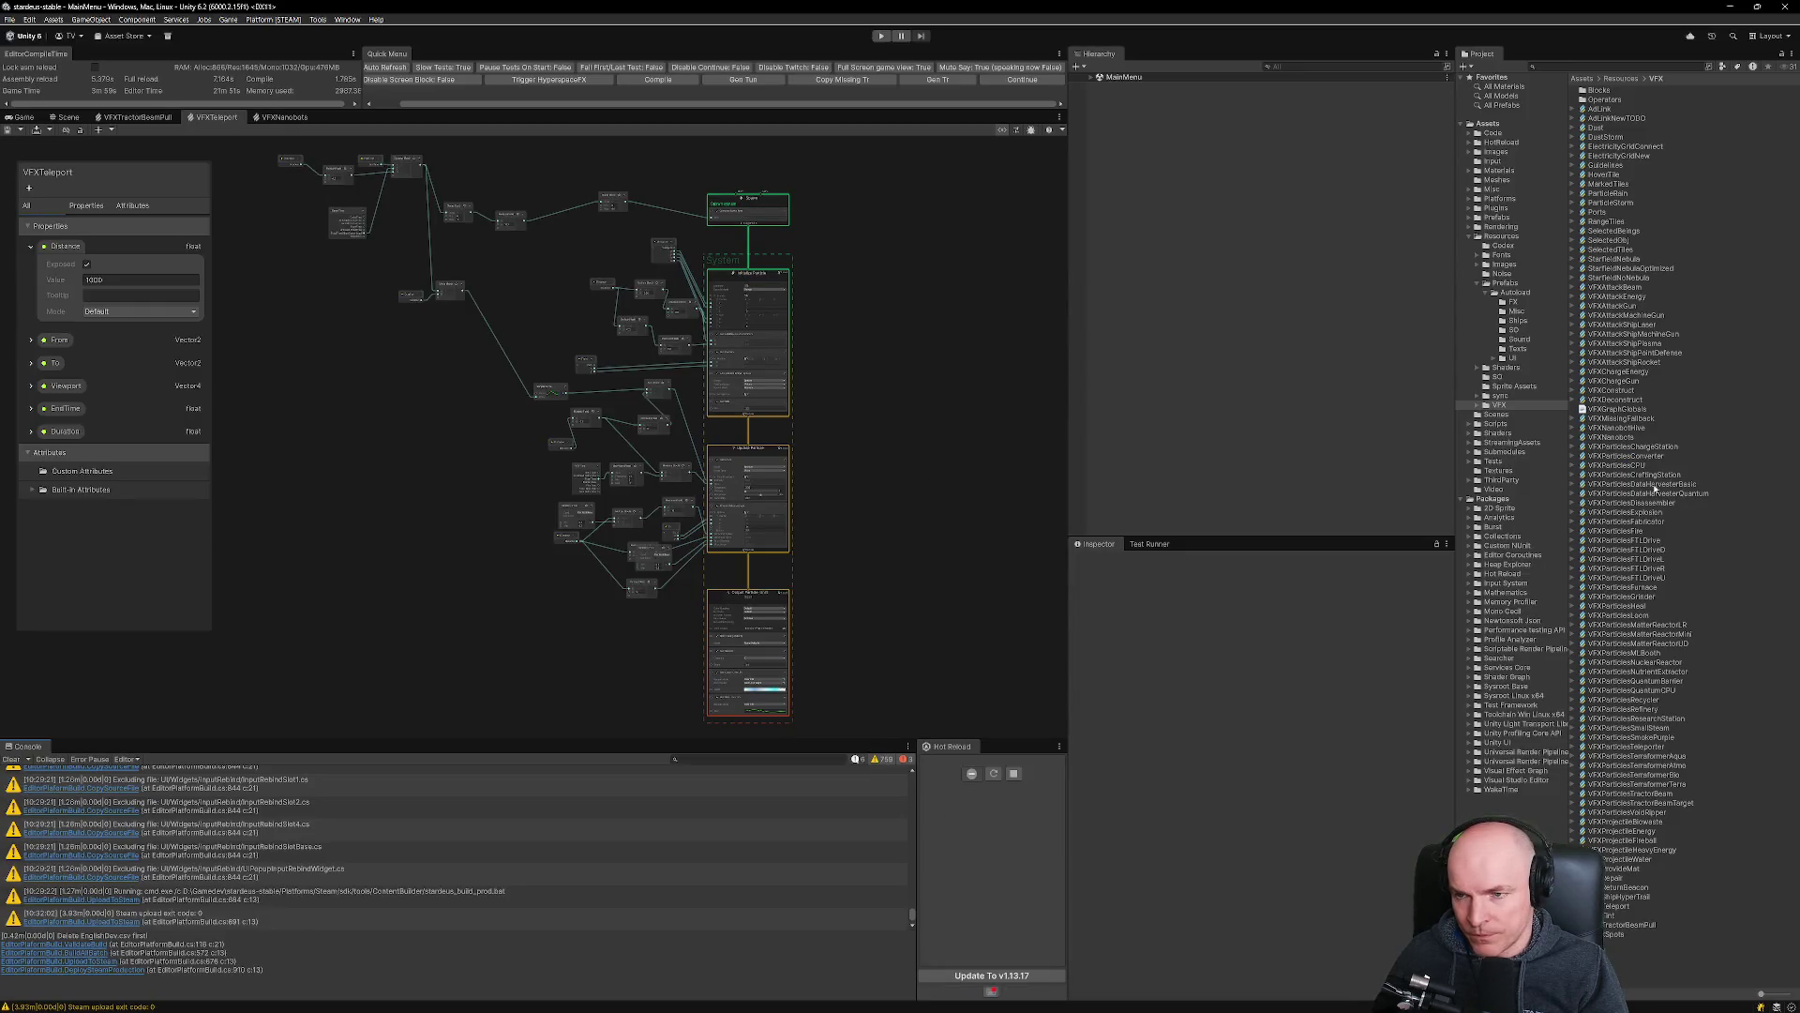
# Search the Project window for 'tractorbeam' and select the VFXParticlesTractorBeam effect asset.
pyautogui.click(1637, 67)
pyautogui.write('tractorbeam')
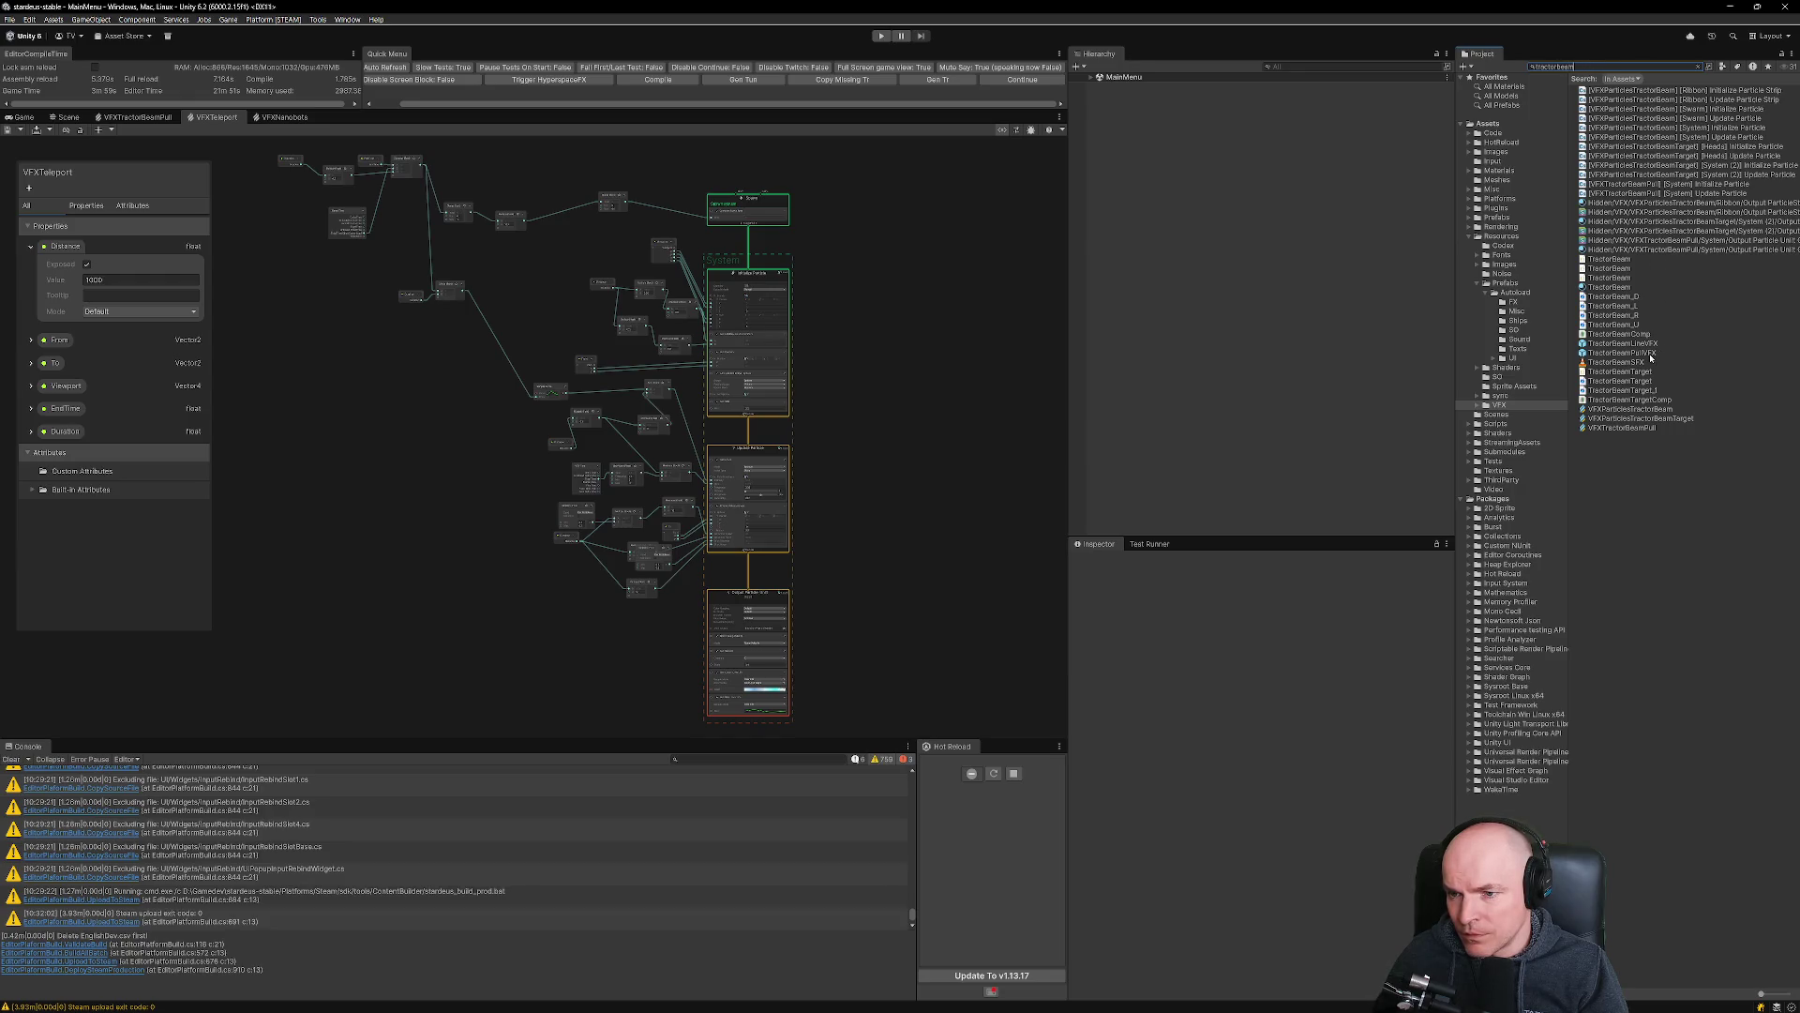
pyautogui.hotkey('alt', 'Tab')
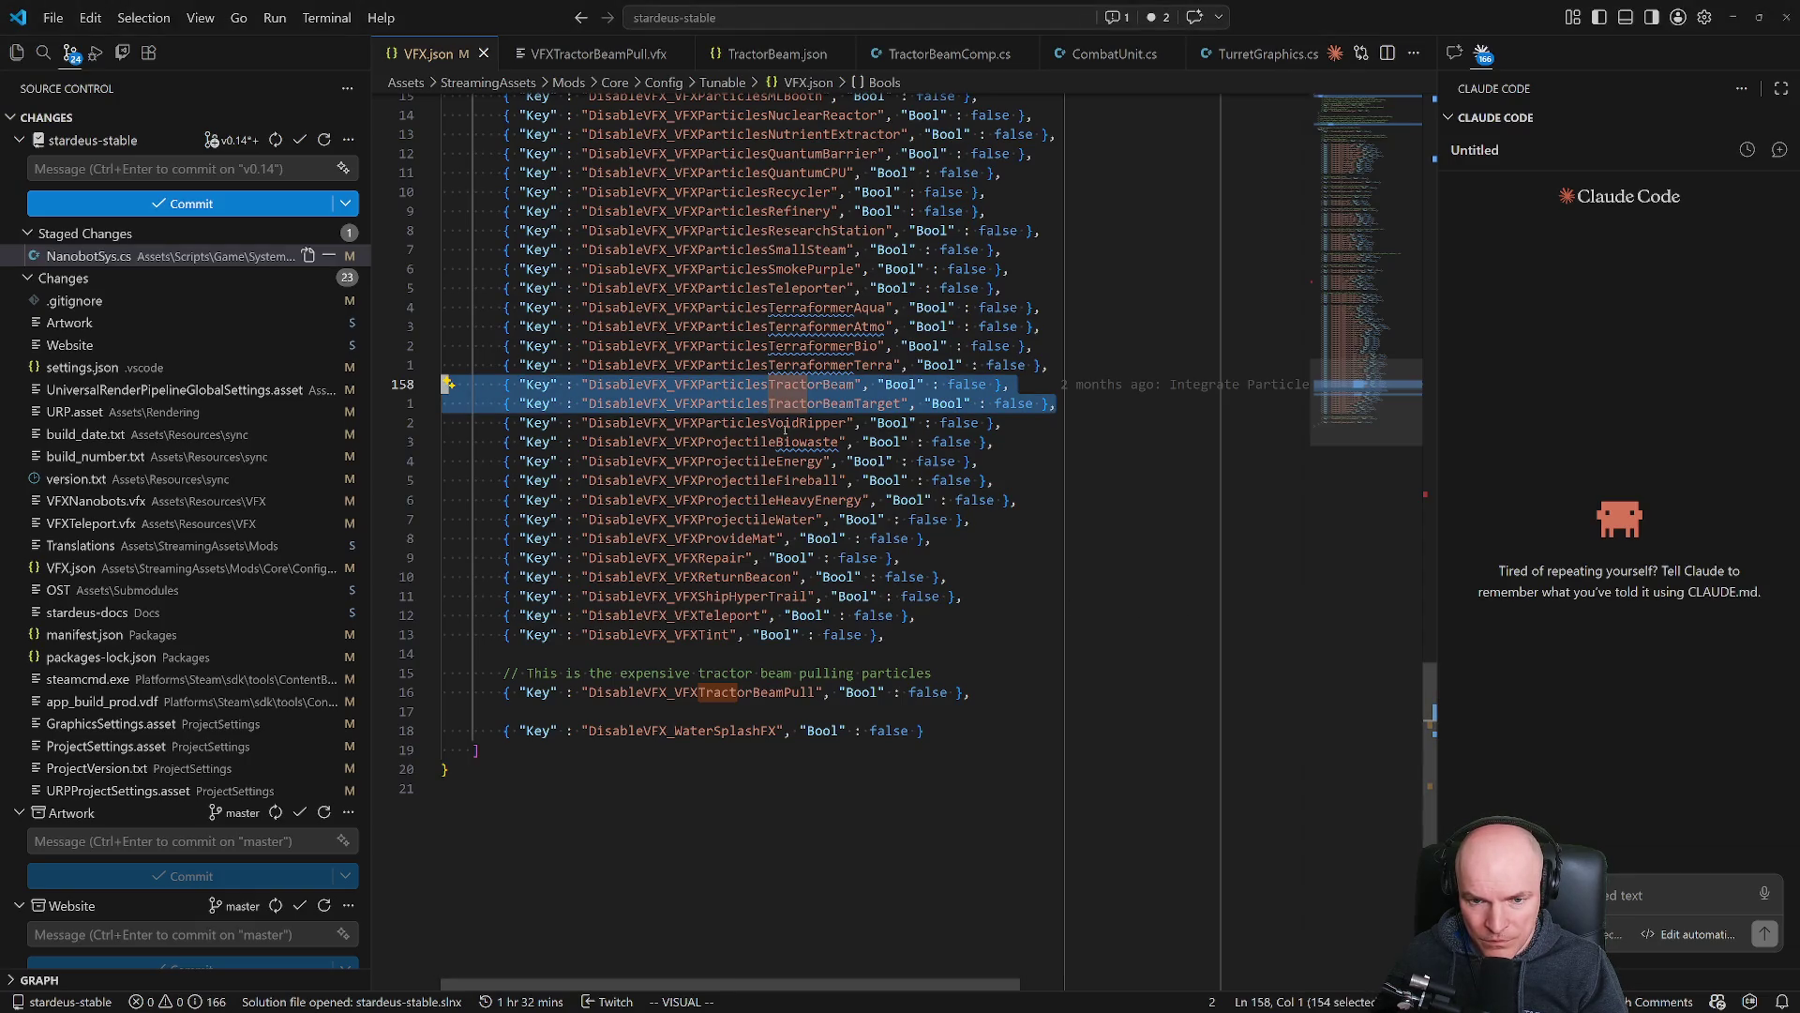
pyautogui.hotkey('alt', 'Tab')
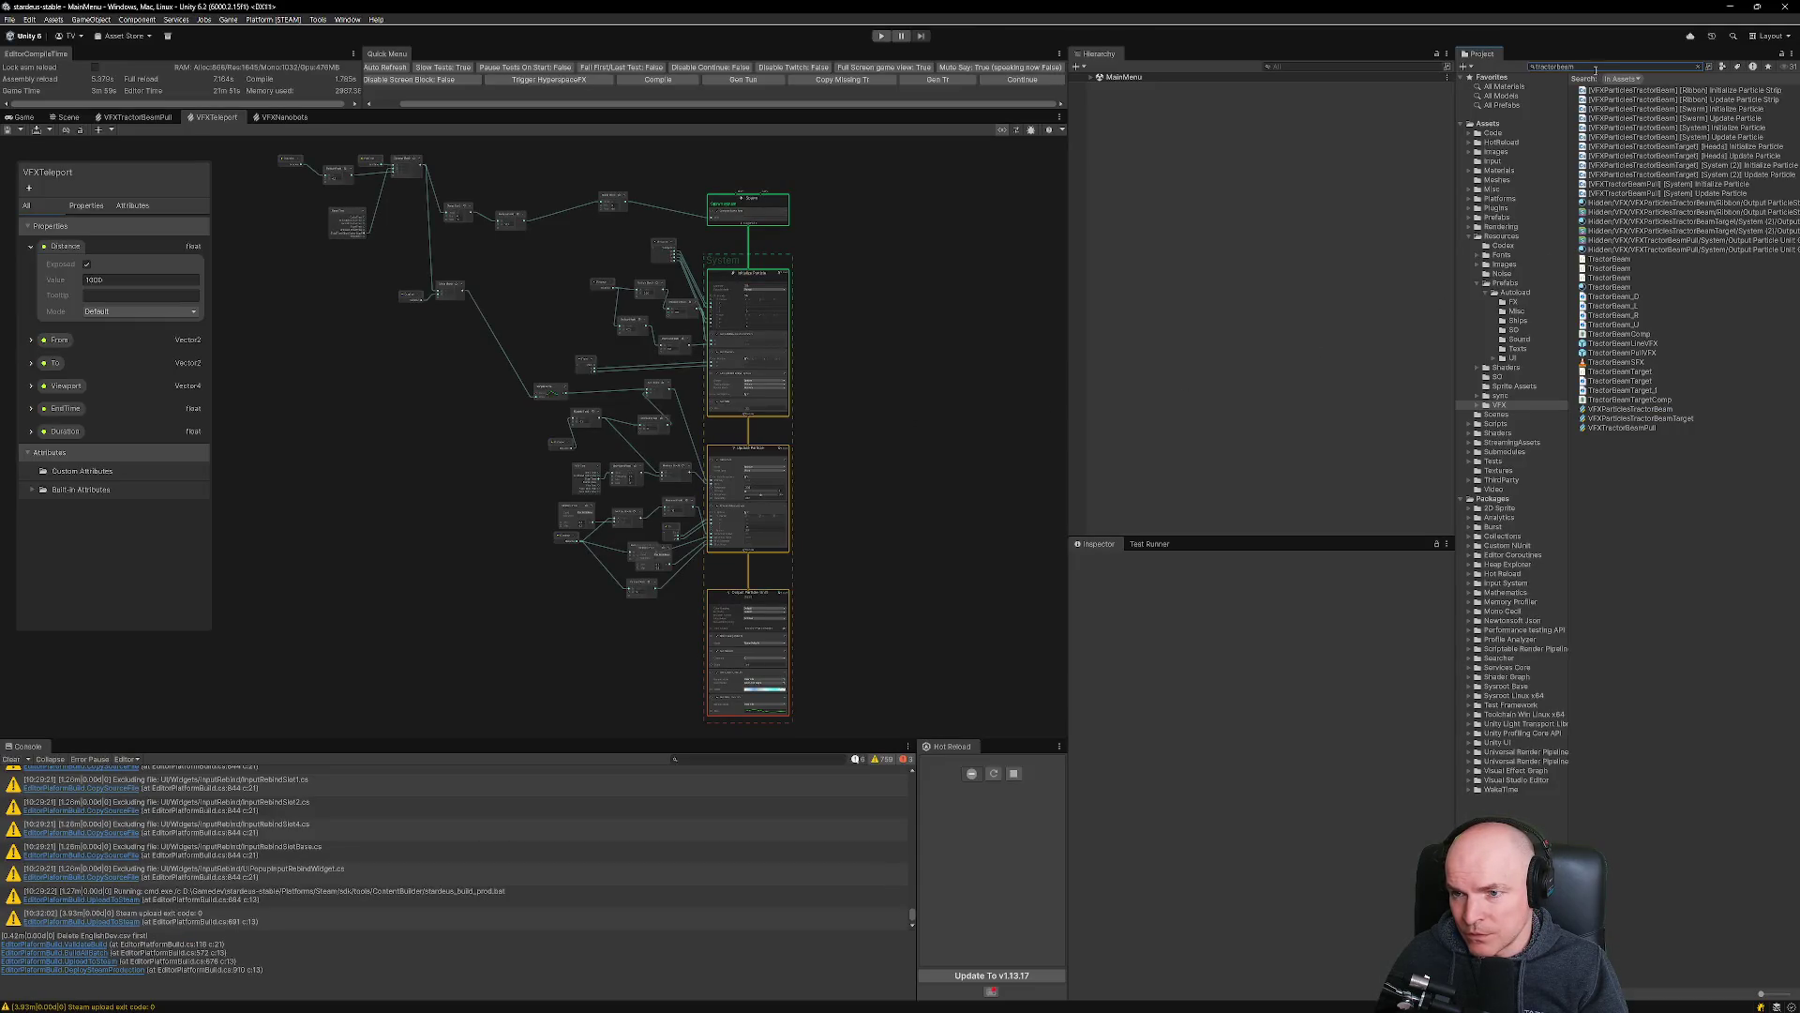
pyautogui.click(1673, 204)
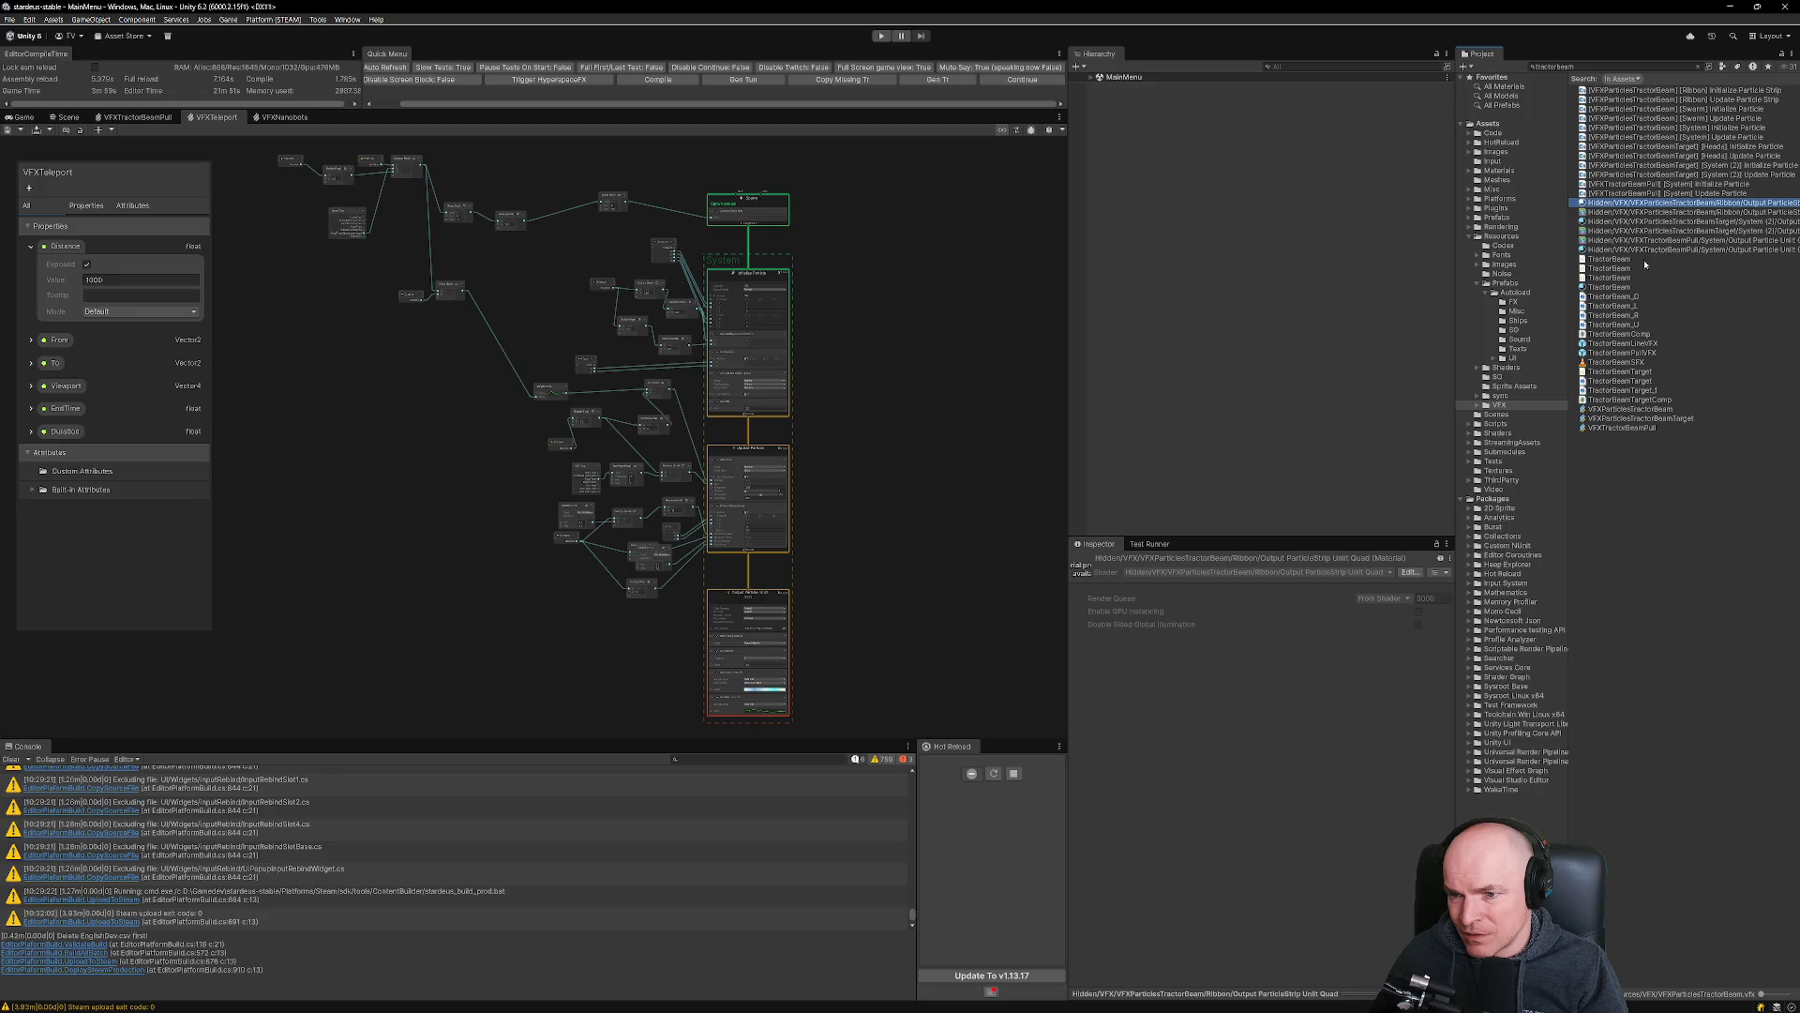
pyautogui.click(1660, 409)
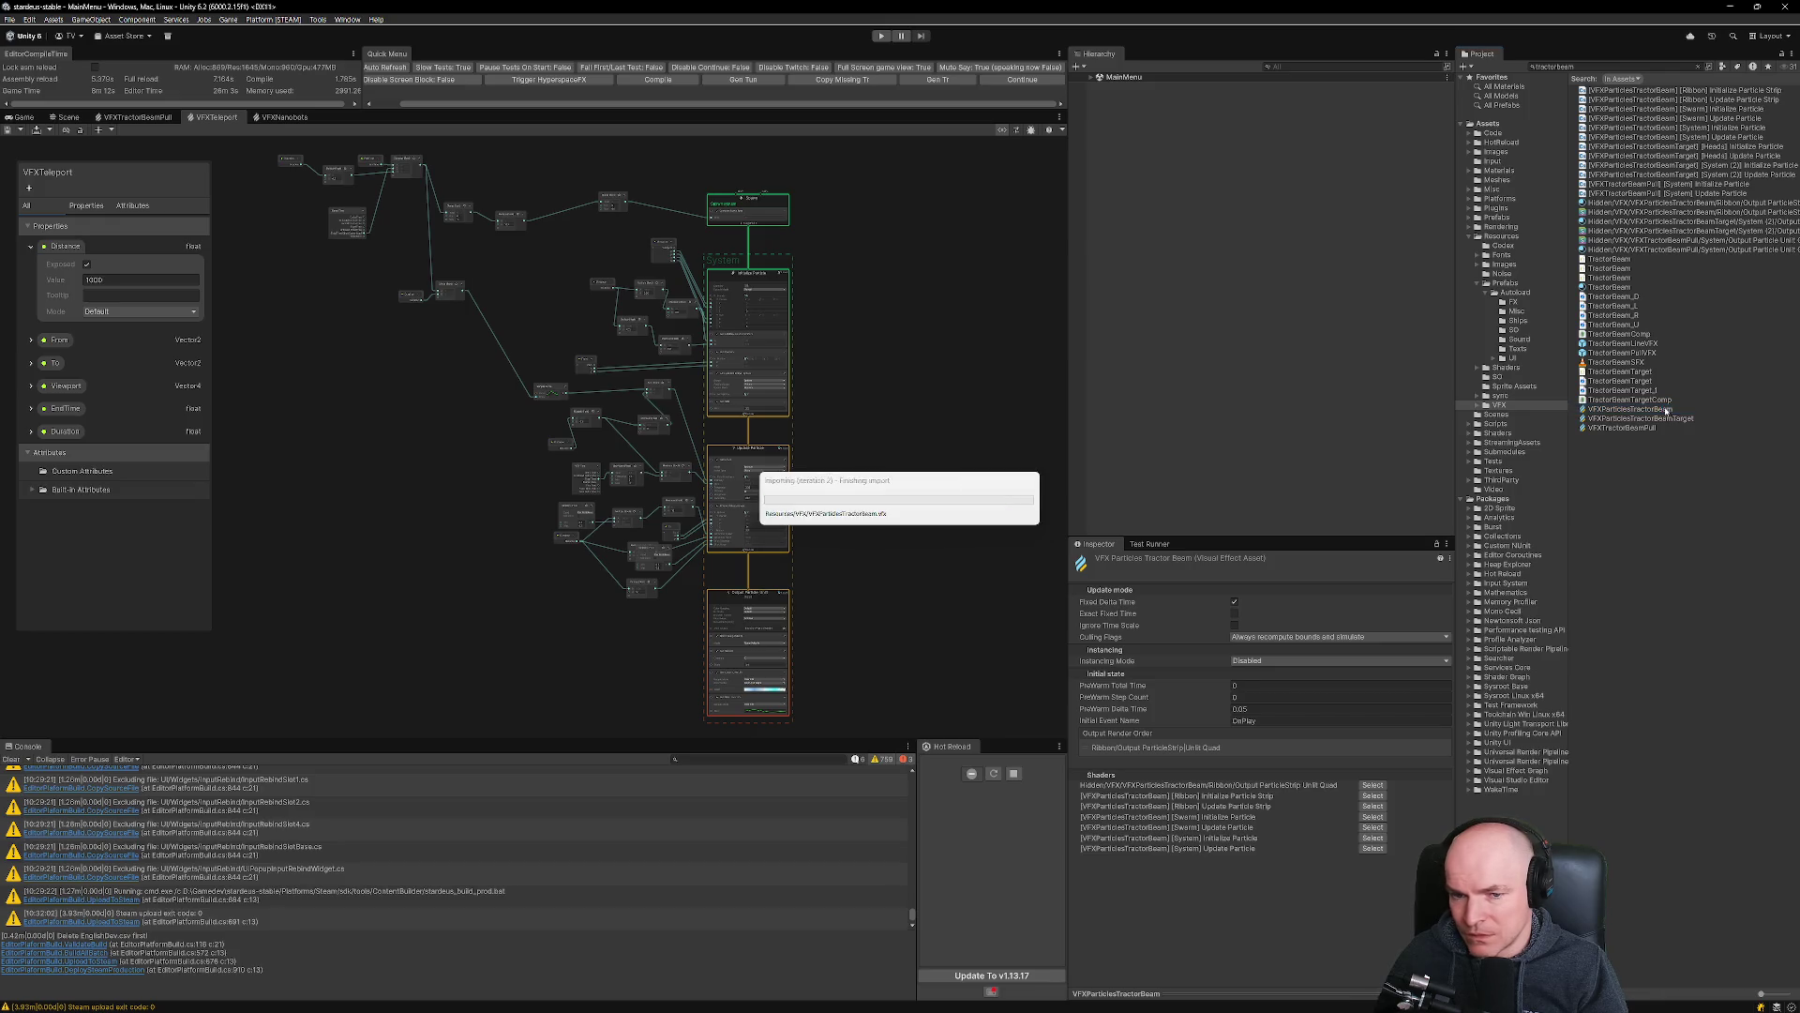
# Open the VFXParticlesTractorBeamTarget effect graph and zoom around it.
pyautogui.scroll(3, 645, 294)
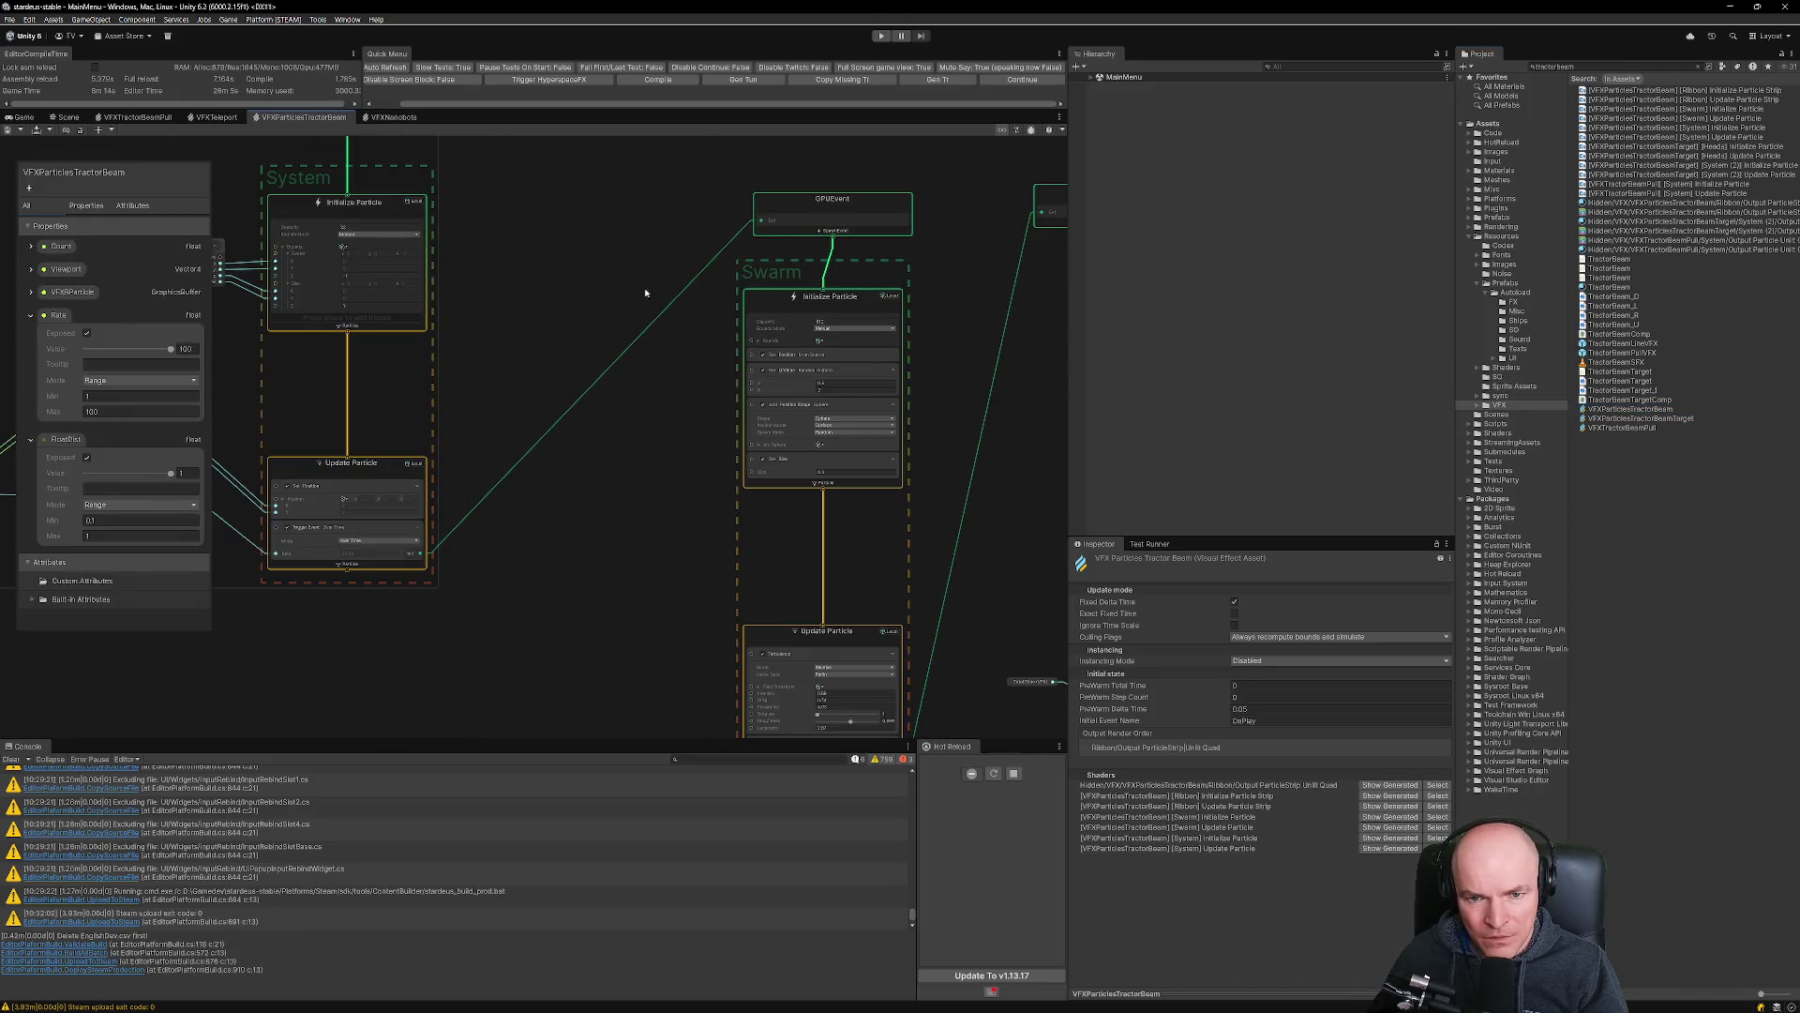
pyautogui.scroll(-3, 644, 293)
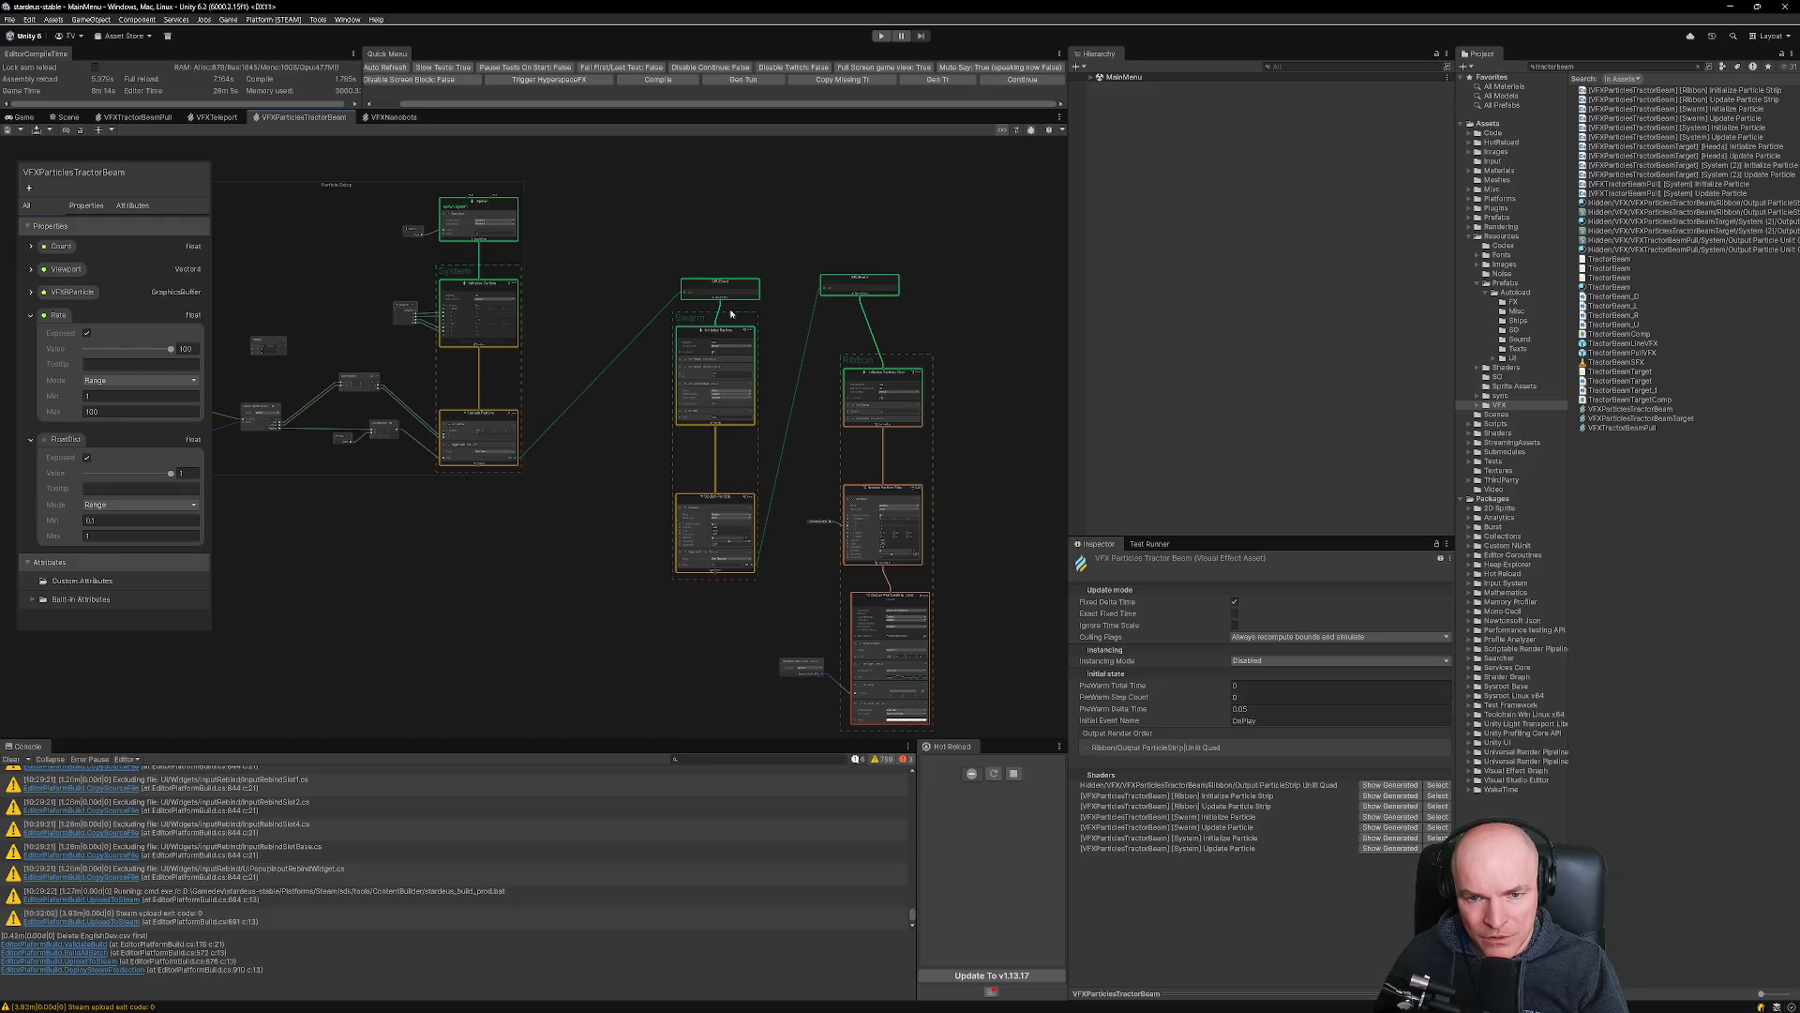
pyautogui.scroll(3, 864, 292)
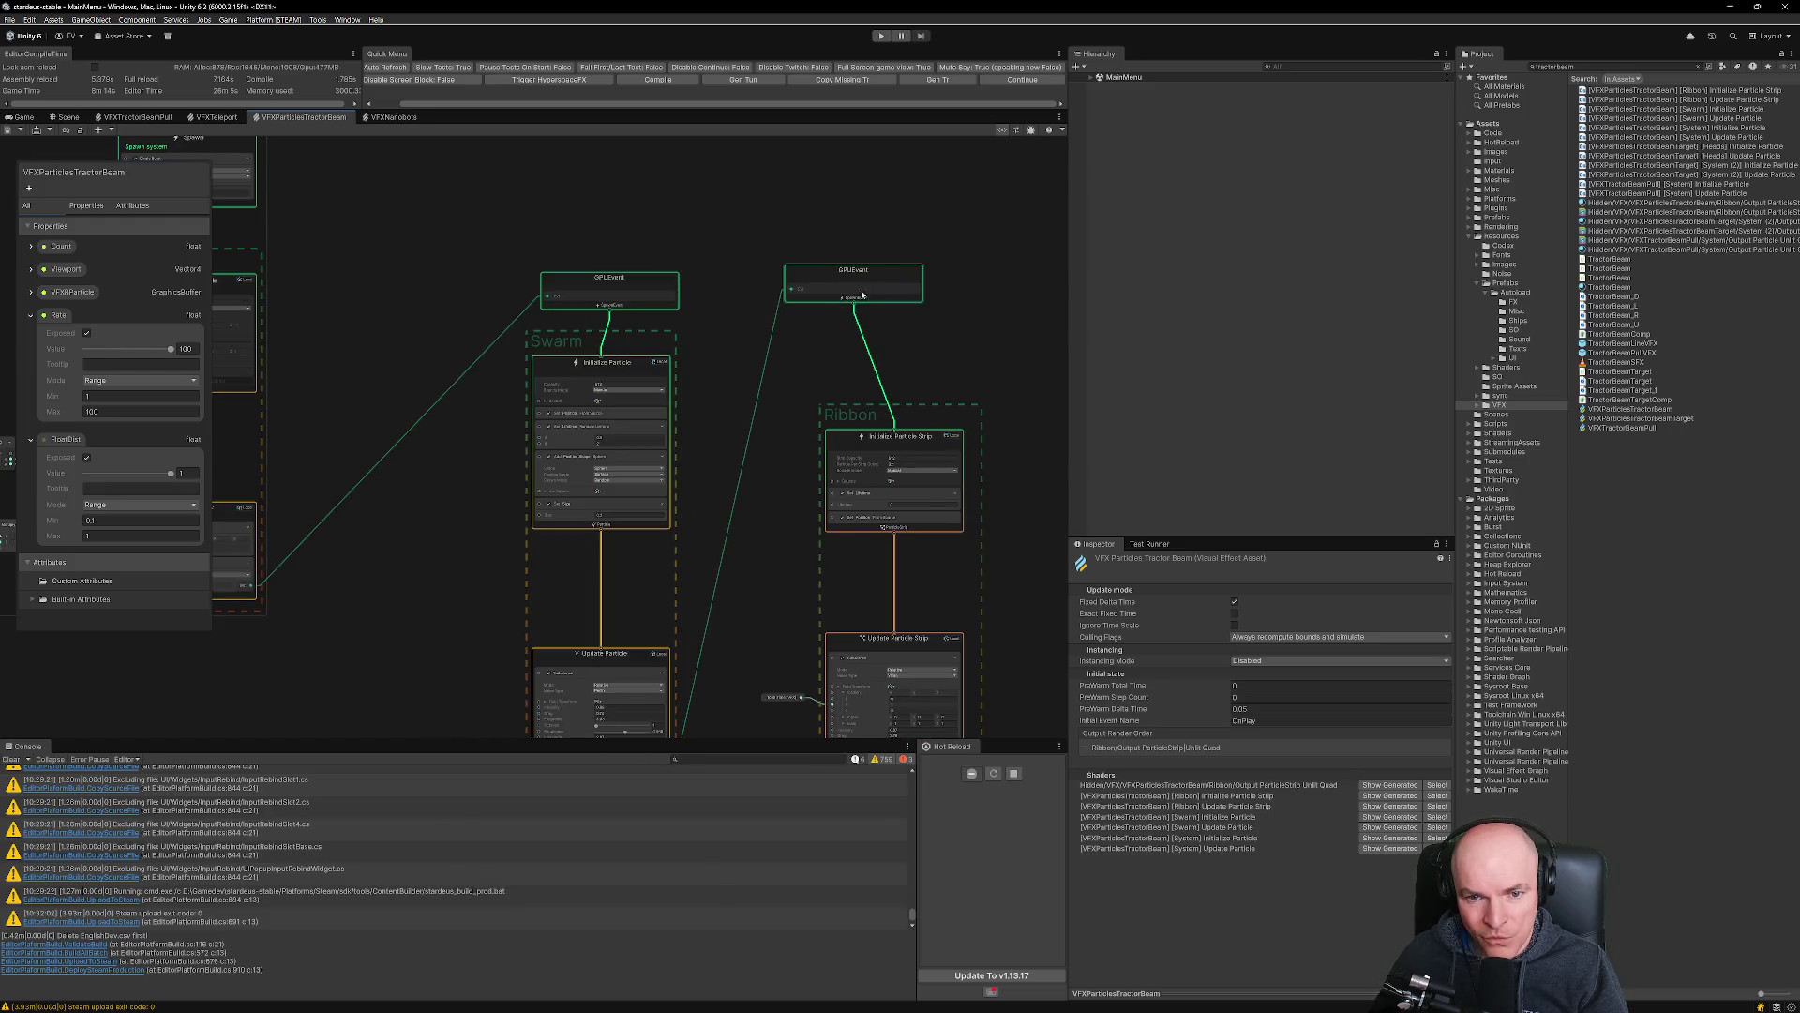
pyautogui.scroll(-5, 570, 298)
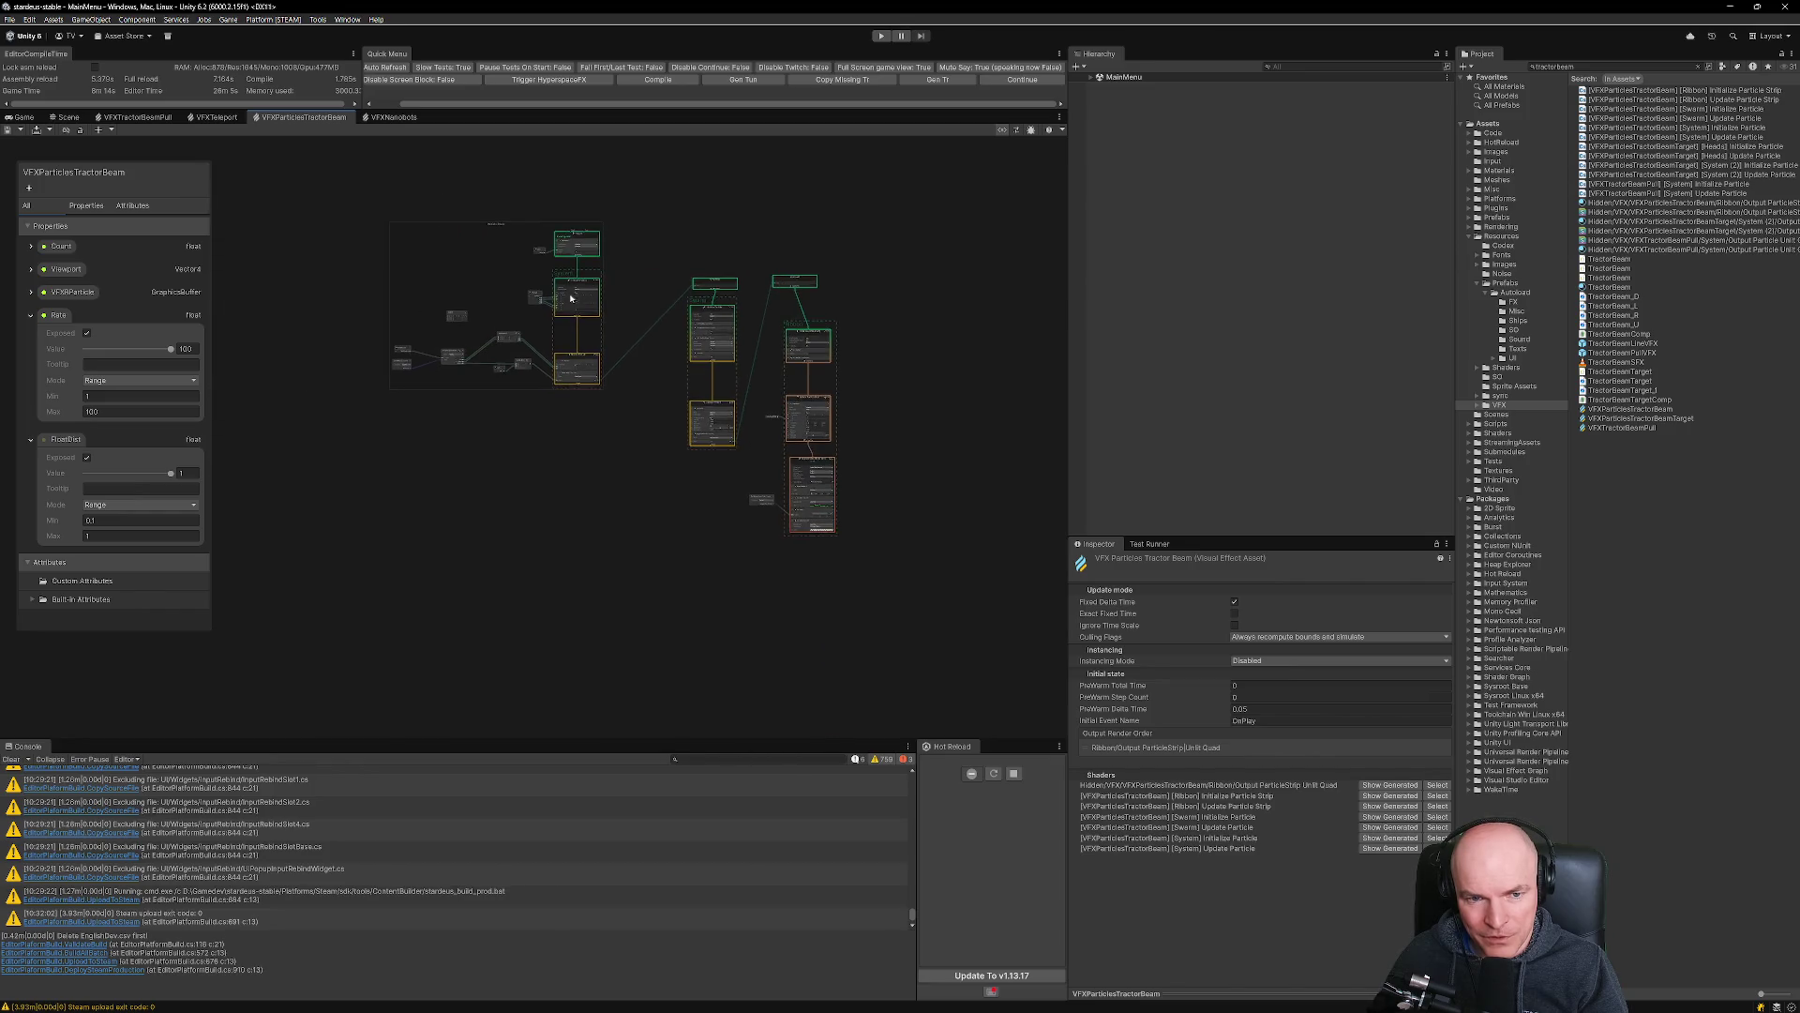
pyautogui.scroll(2, 570, 298)
pyautogui.scroll(-2, 750, 488)
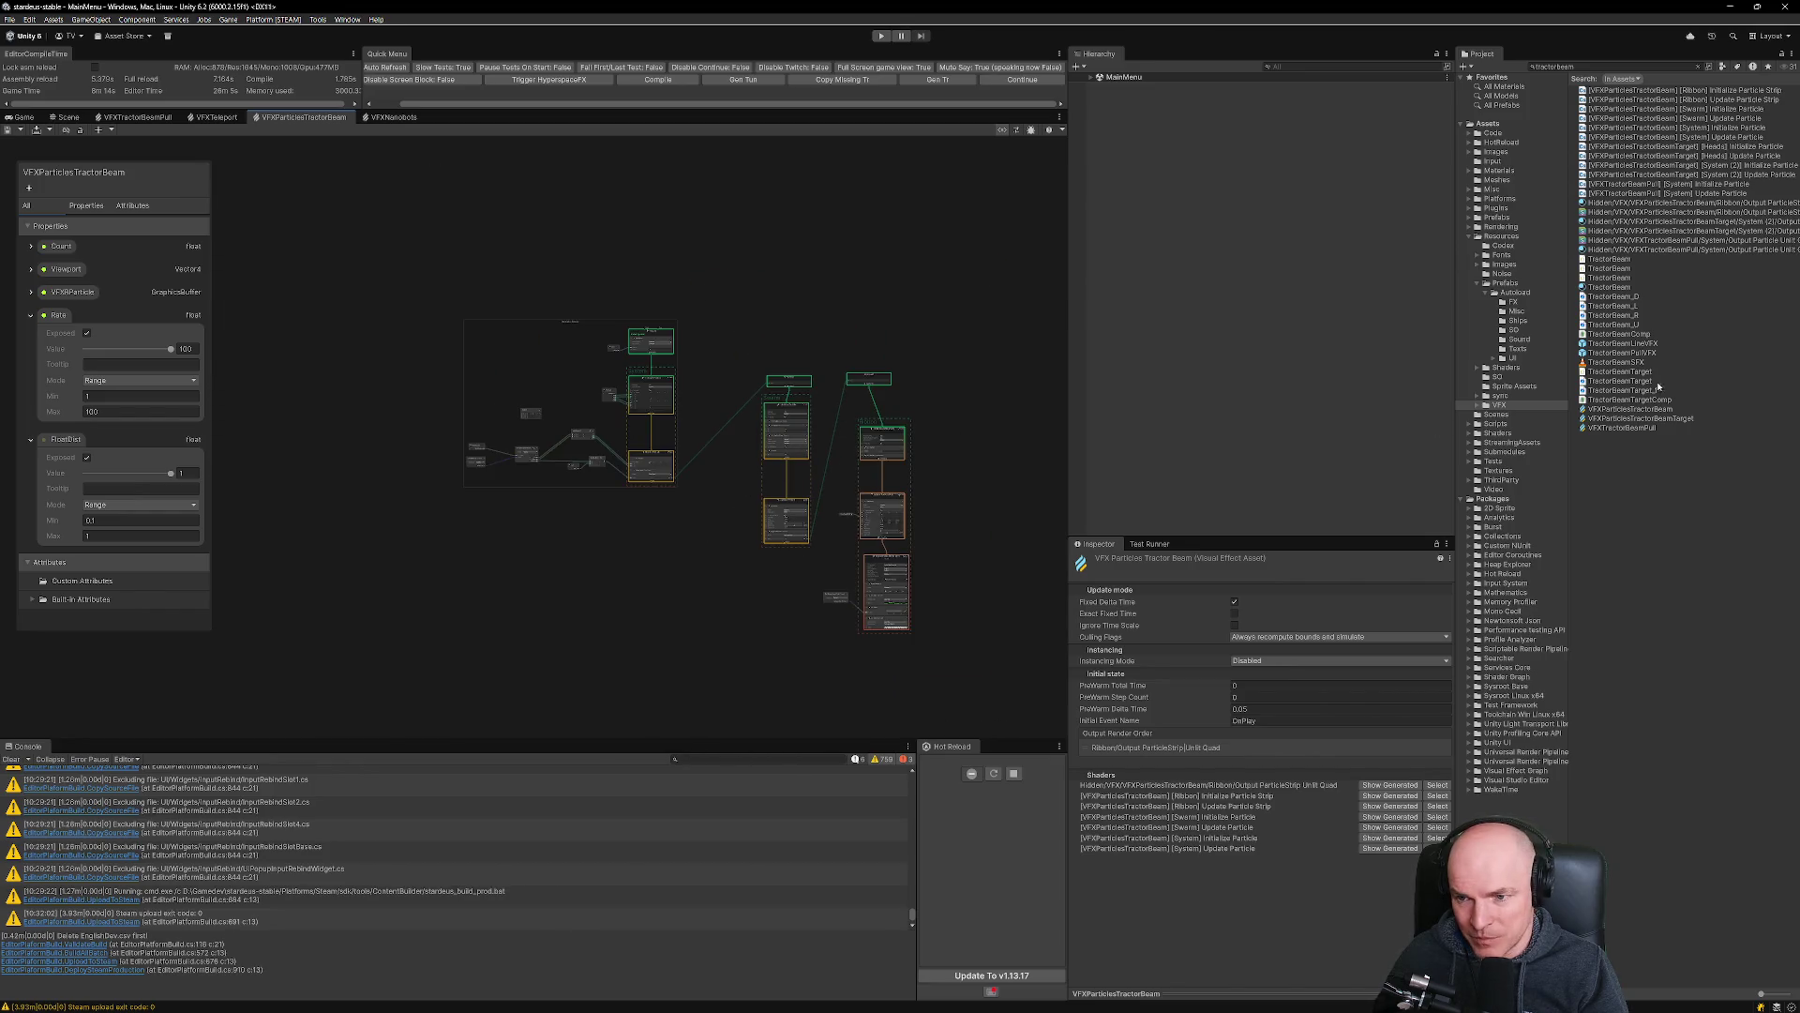
pyautogui.doubleClick(1640, 418)
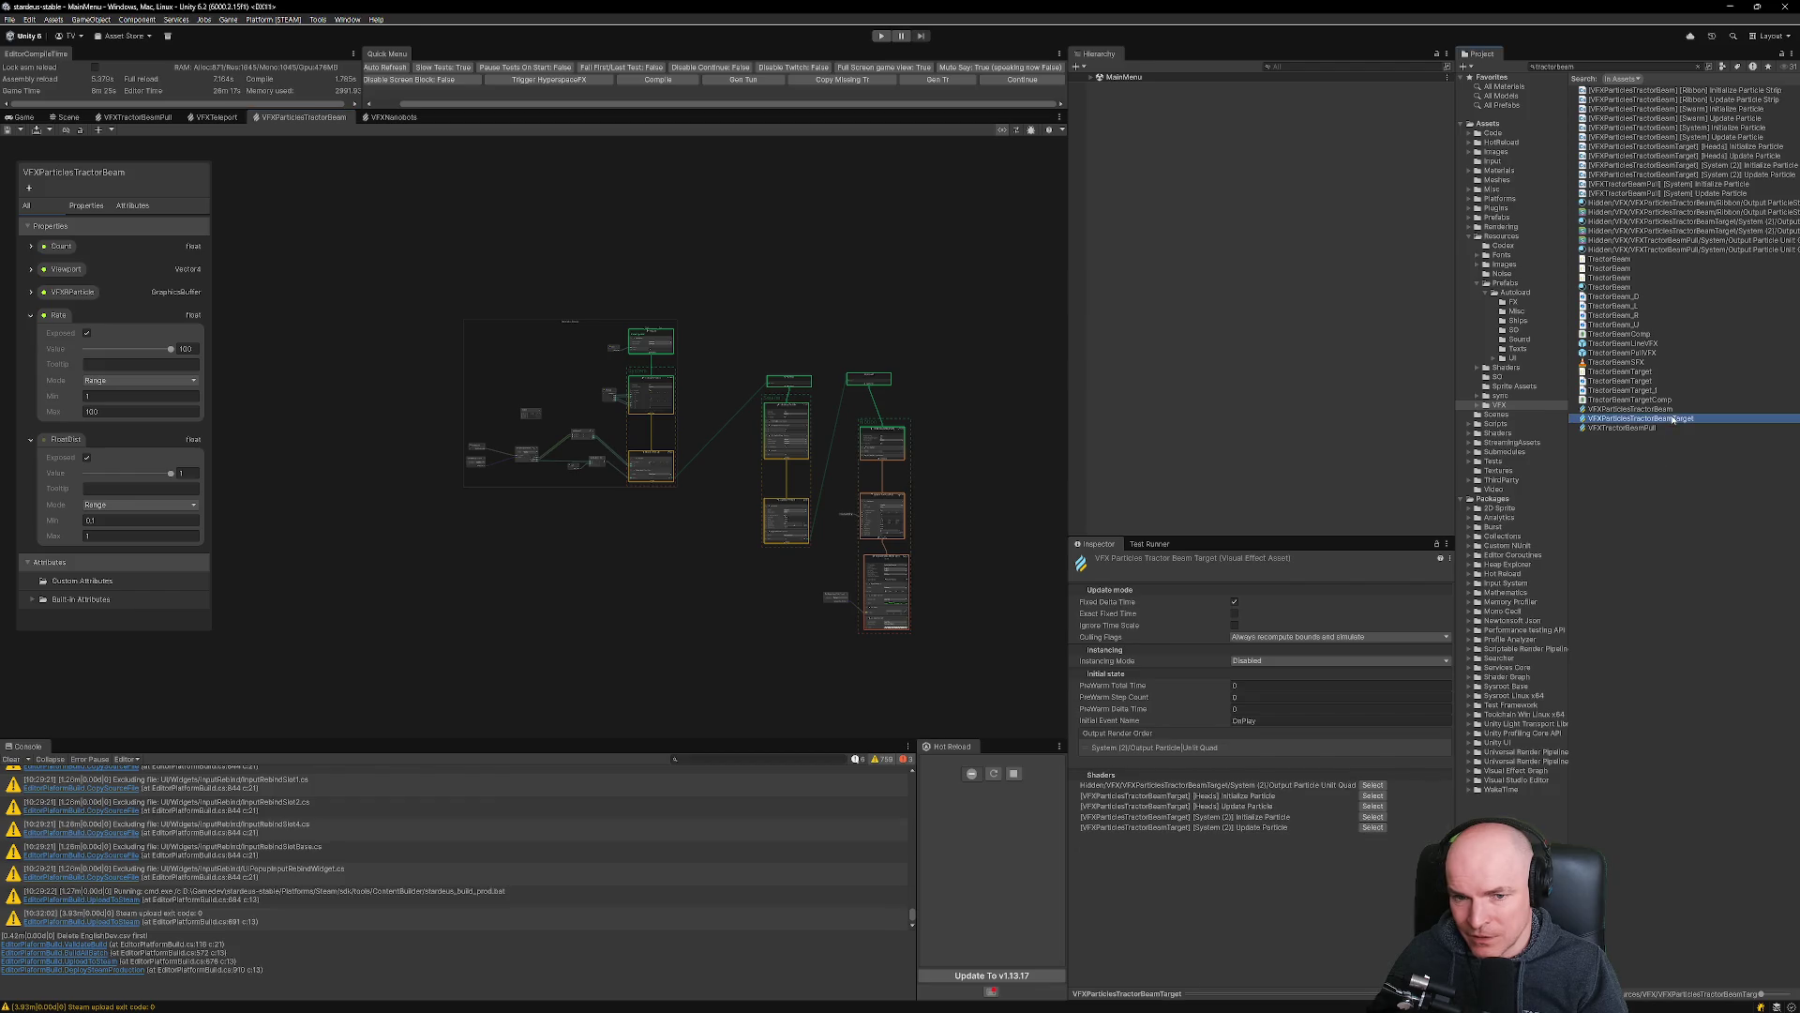
pyautogui.scroll(2, 783, 398)
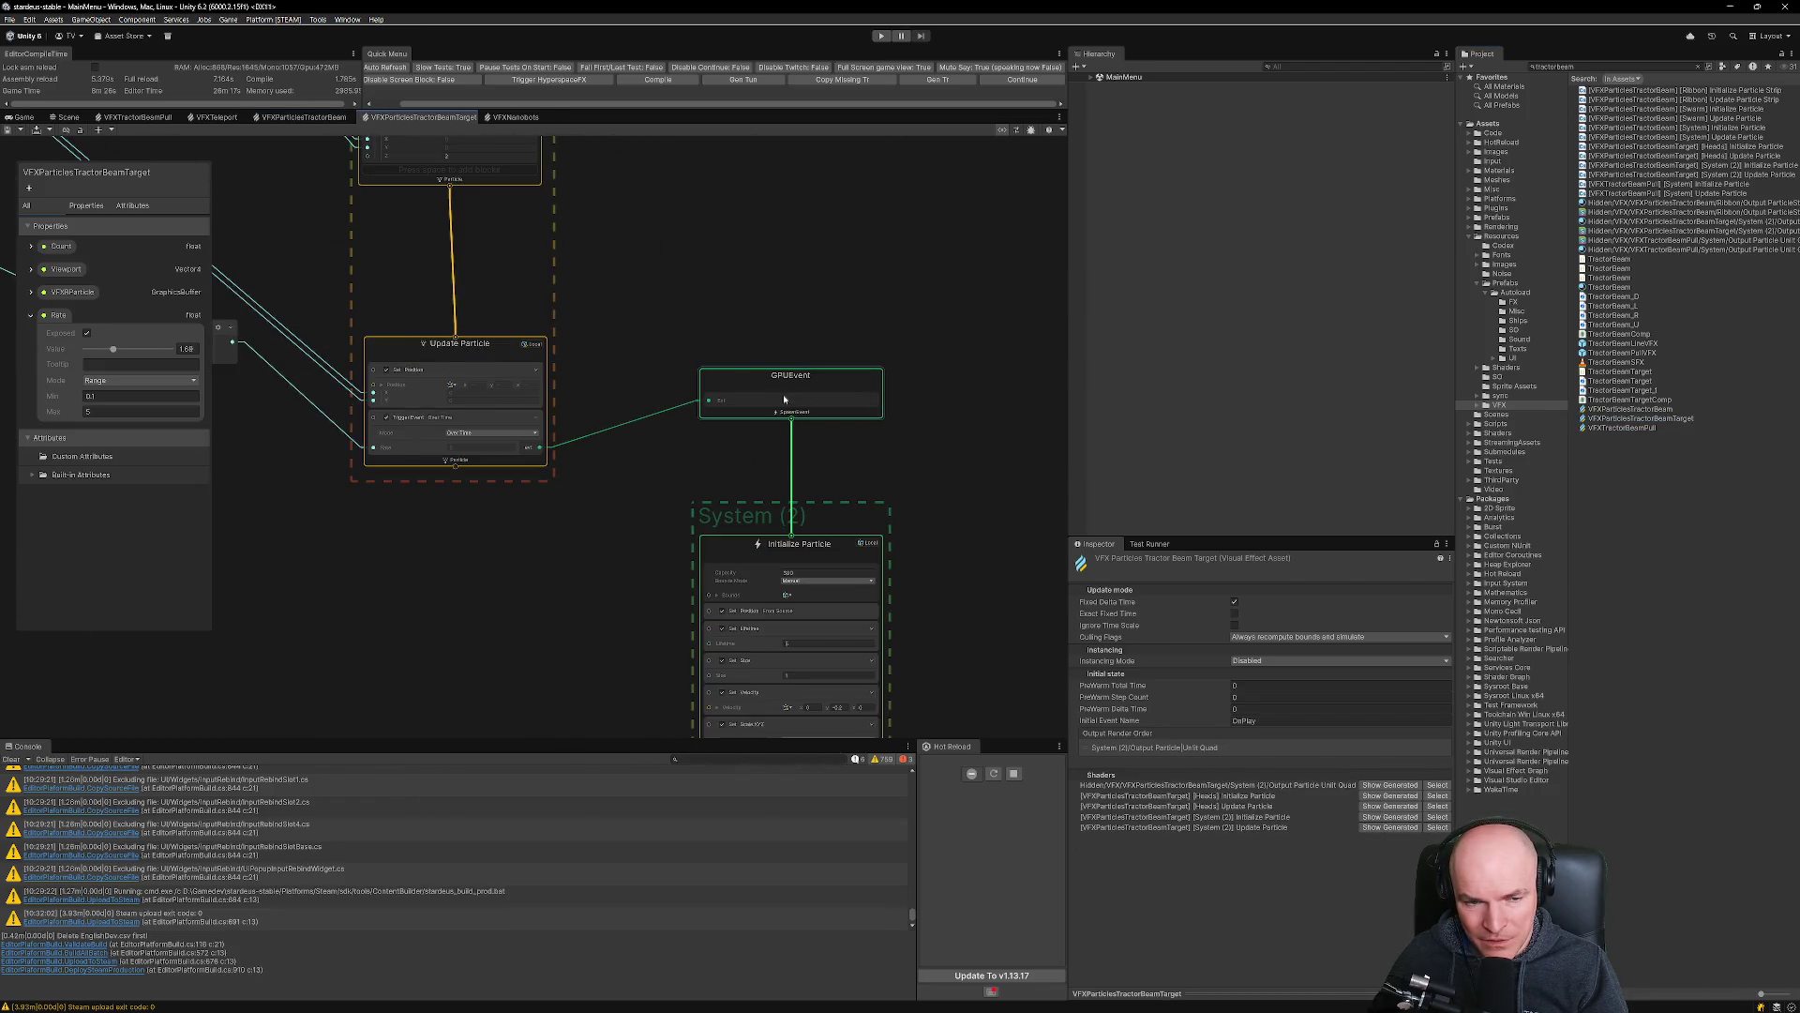
pyautogui.scroll(-2, 784, 398)
pyautogui.scroll(4, 806, 562)
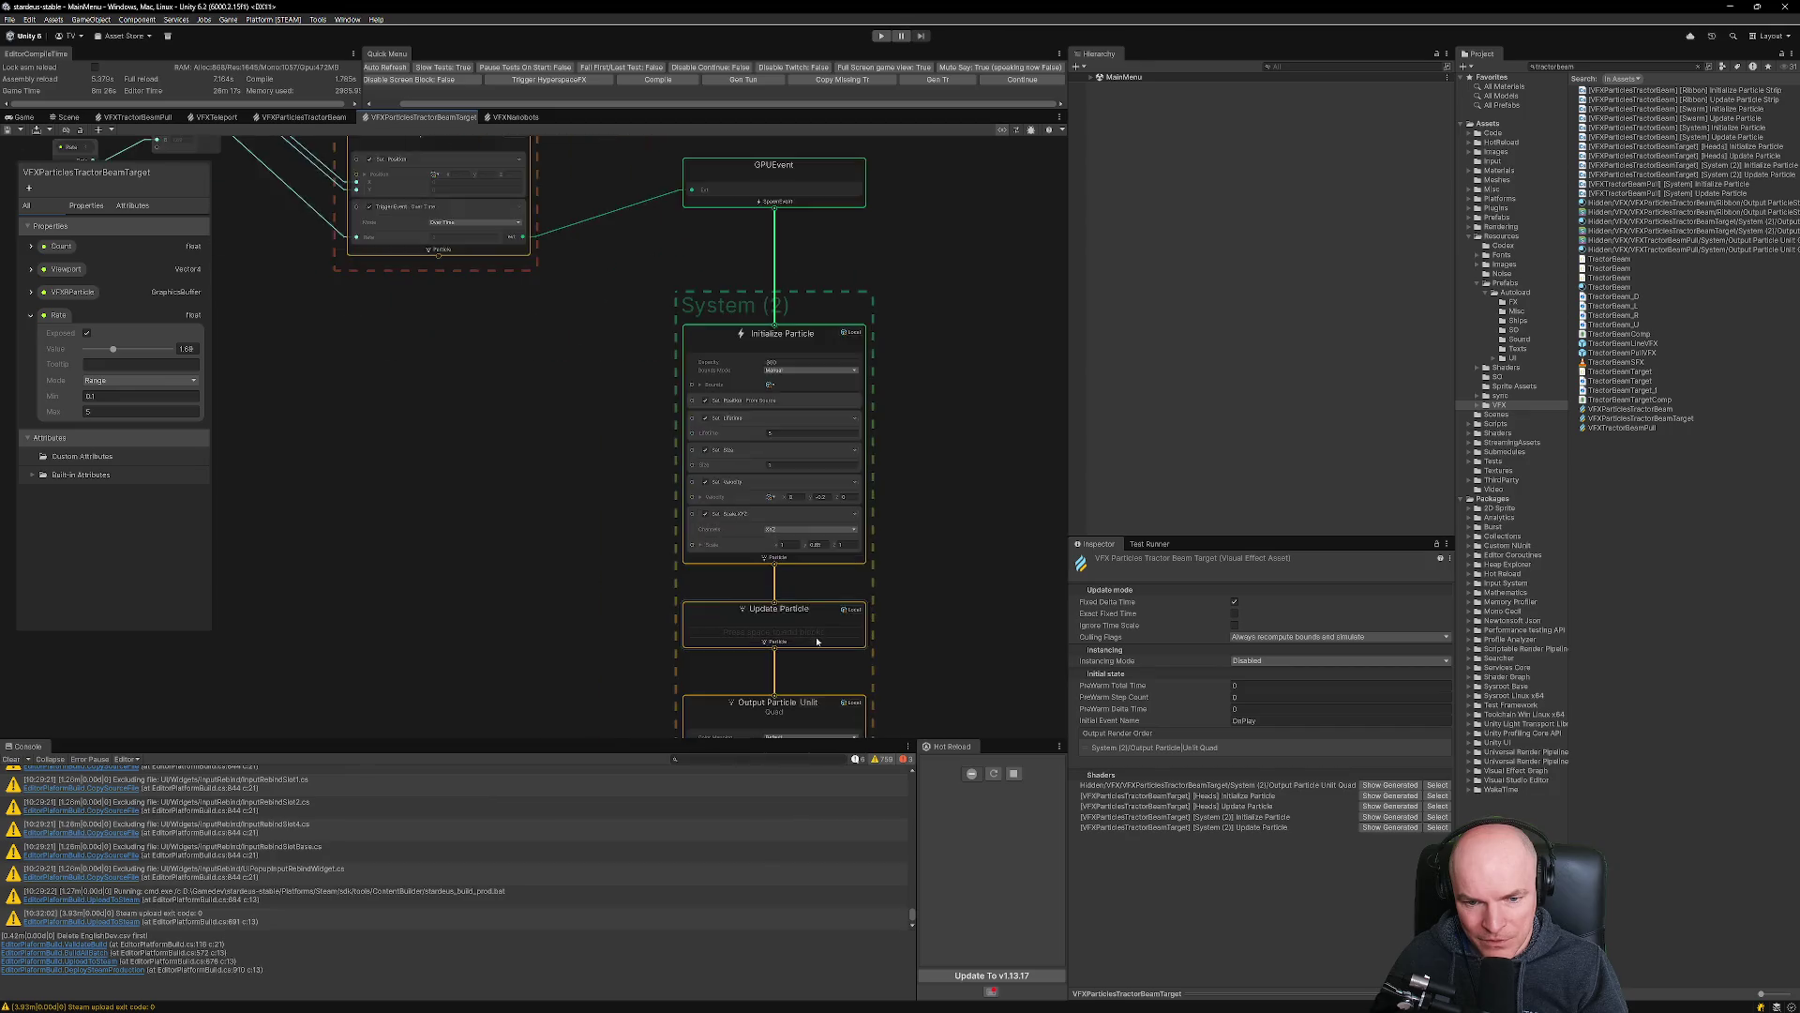
pyautogui.scroll(-5, 857, 627)
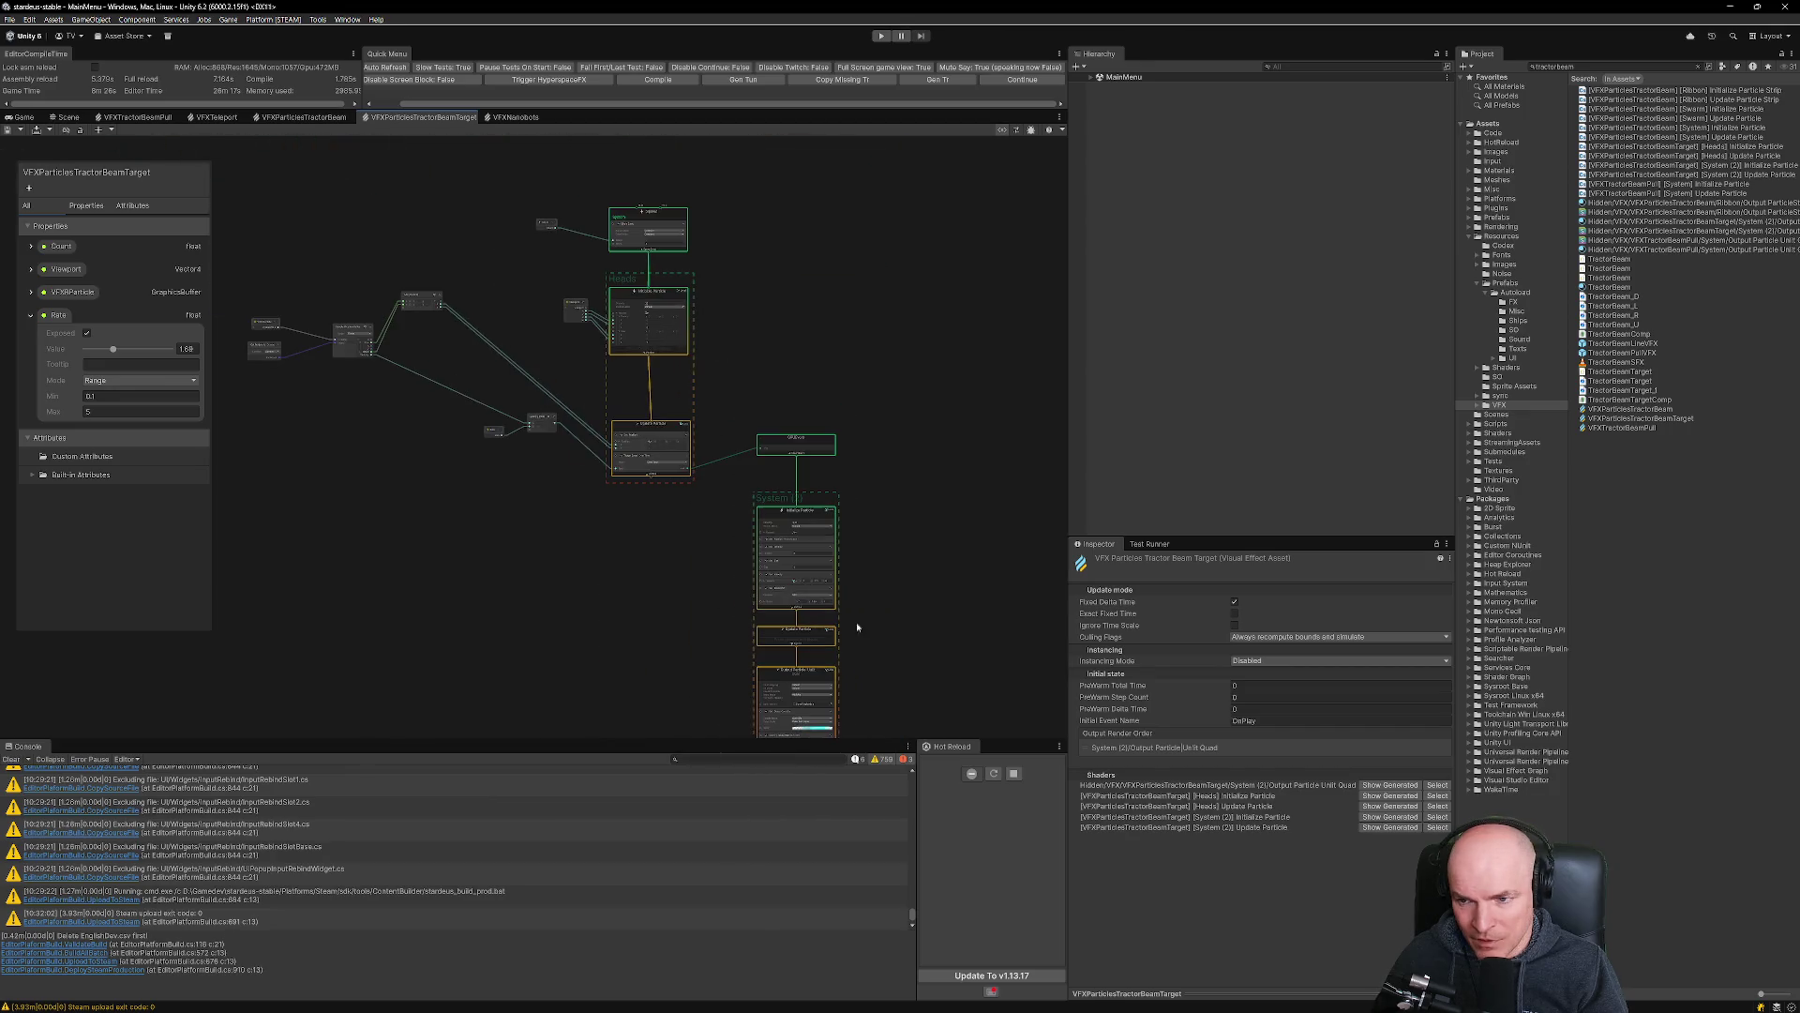
# Open the VFXParticlesTractorBeam graph and pan across its GPUEvent, Swarm and Ribbon systems.
pyautogui.doubleClick(1629, 410)
pyautogui.scroll(3, 949, 433)
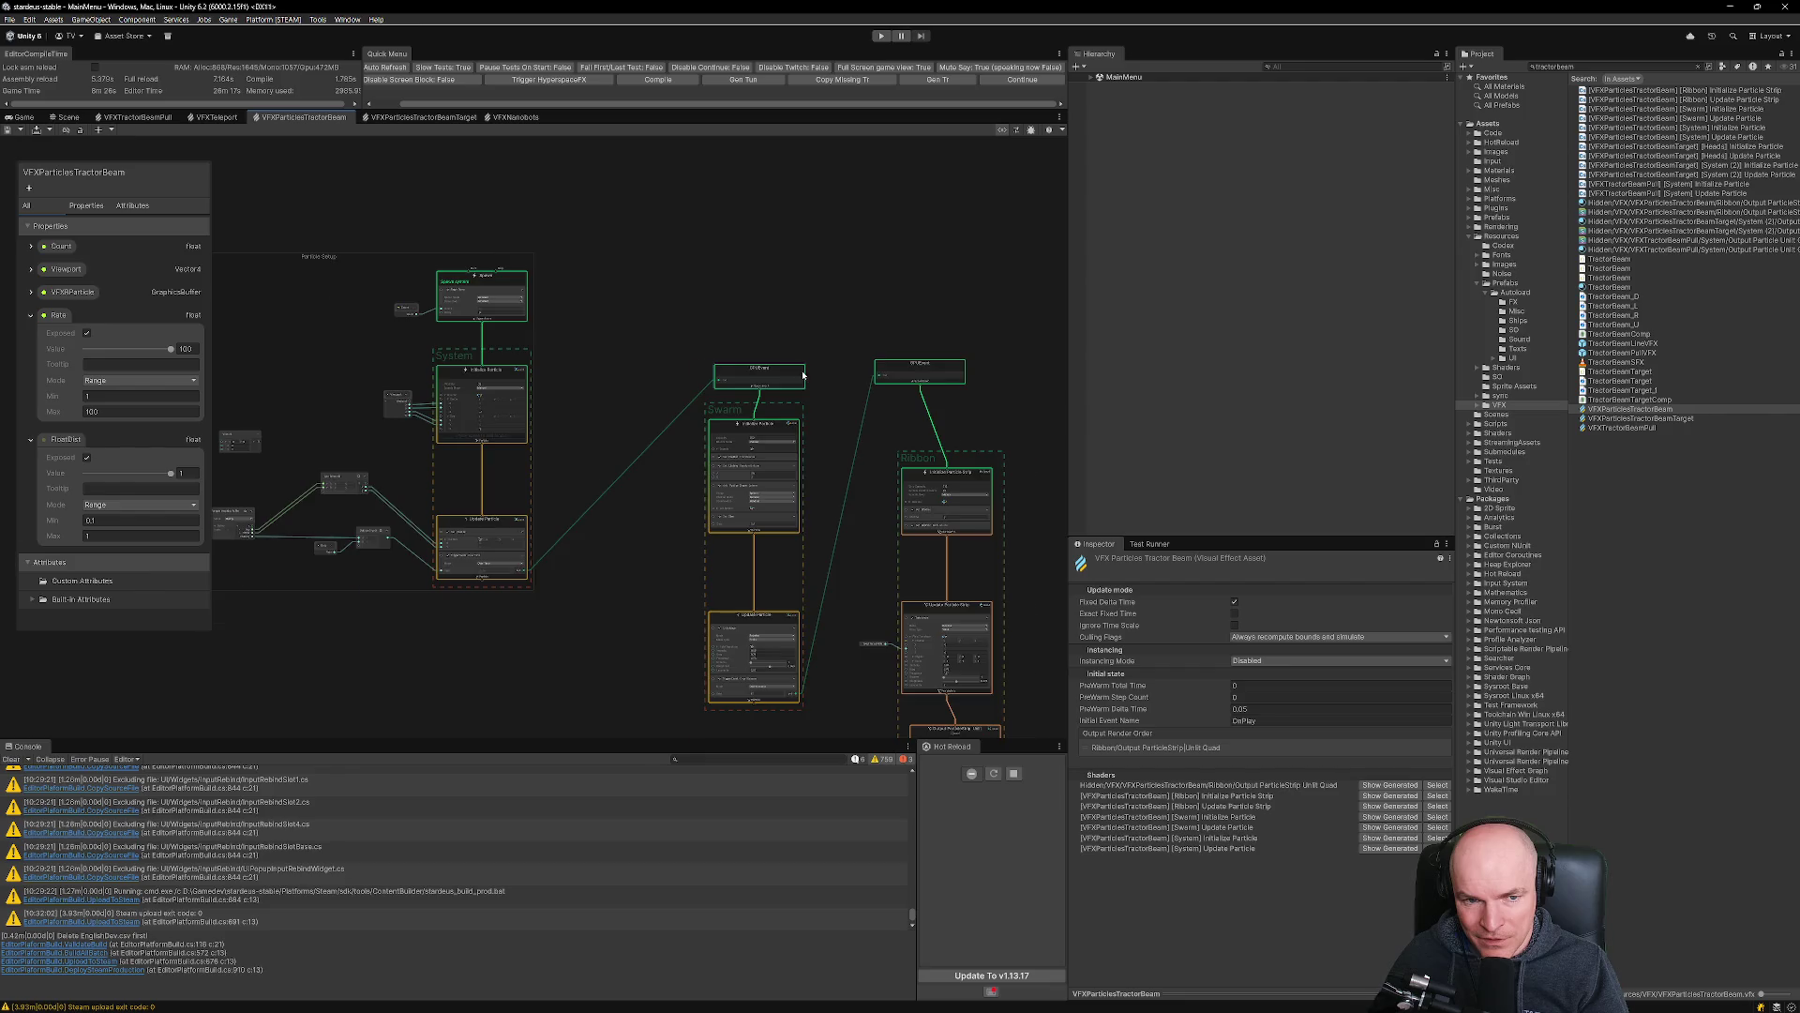
pyautogui.scroll(5, 803, 375)
pyautogui.scroll(-3, 835, 362)
pyautogui.moveTo(760, 375); pyautogui.dragTo(576, 389)
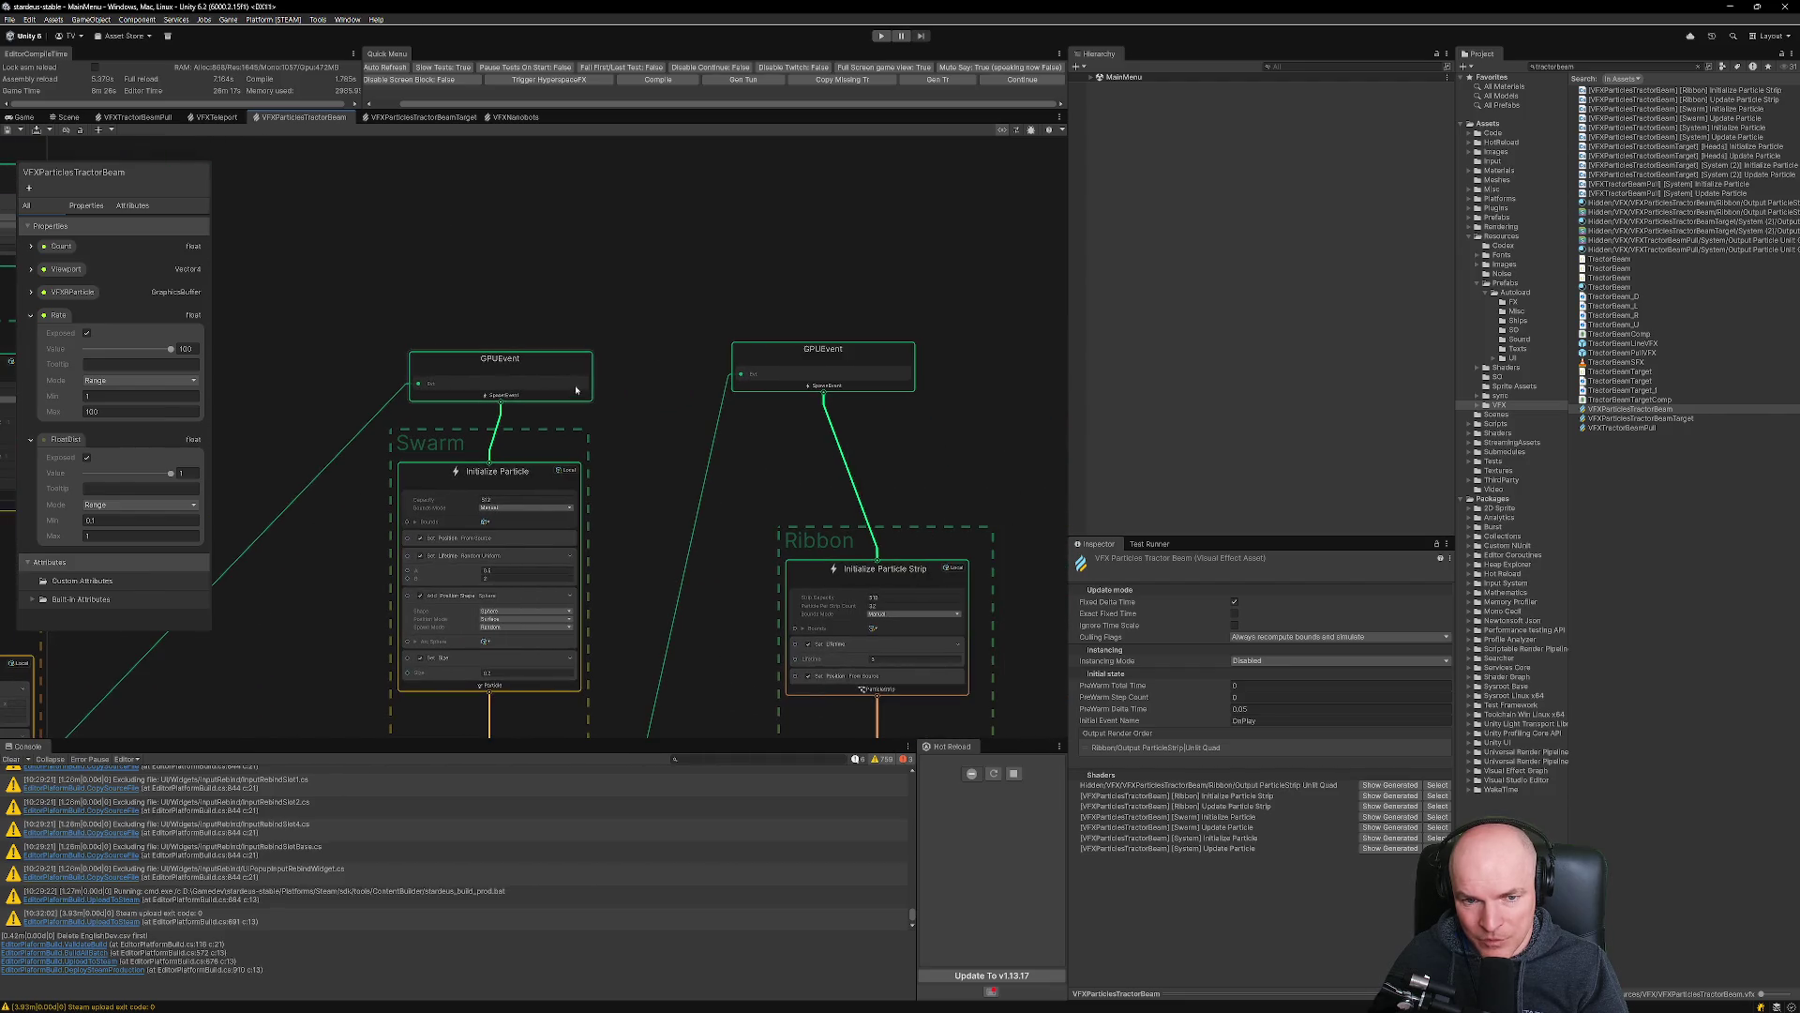
pyautogui.scroll(-3, 699, 368)
pyautogui.scroll(-3, 700, 369)
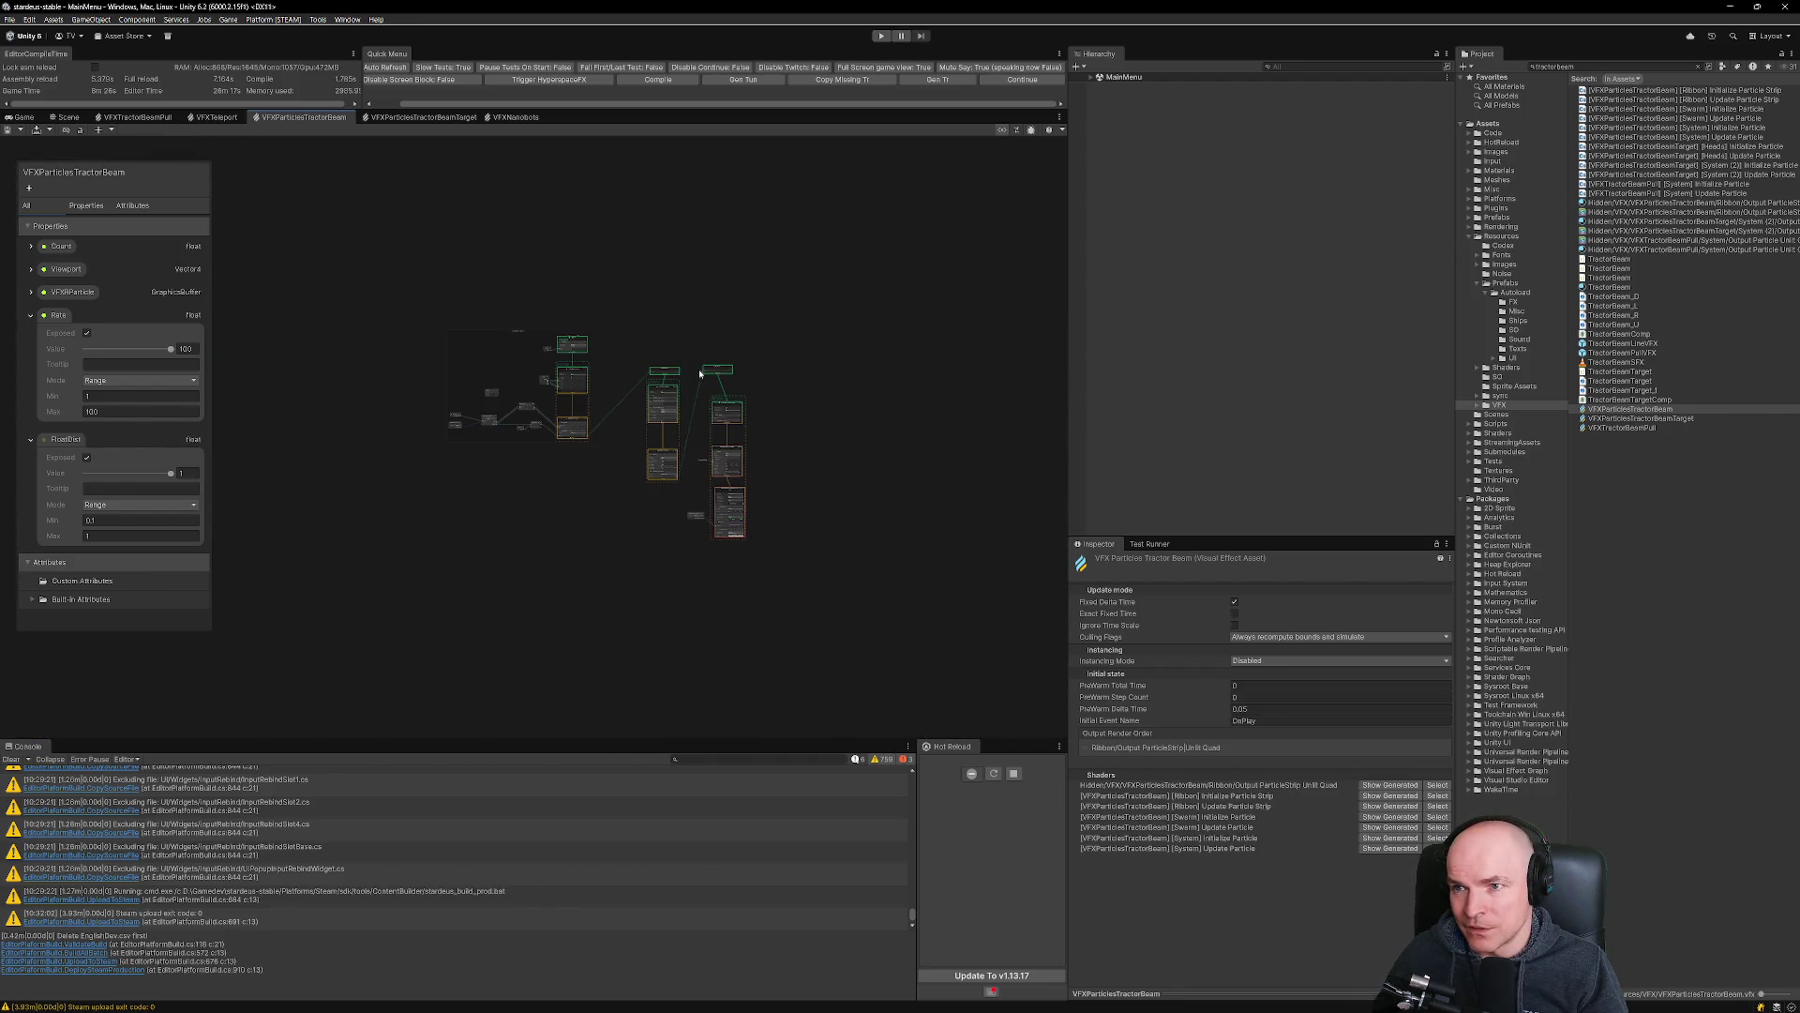
pyautogui.moveTo(606, 333); pyautogui.dragTo(779, 346)
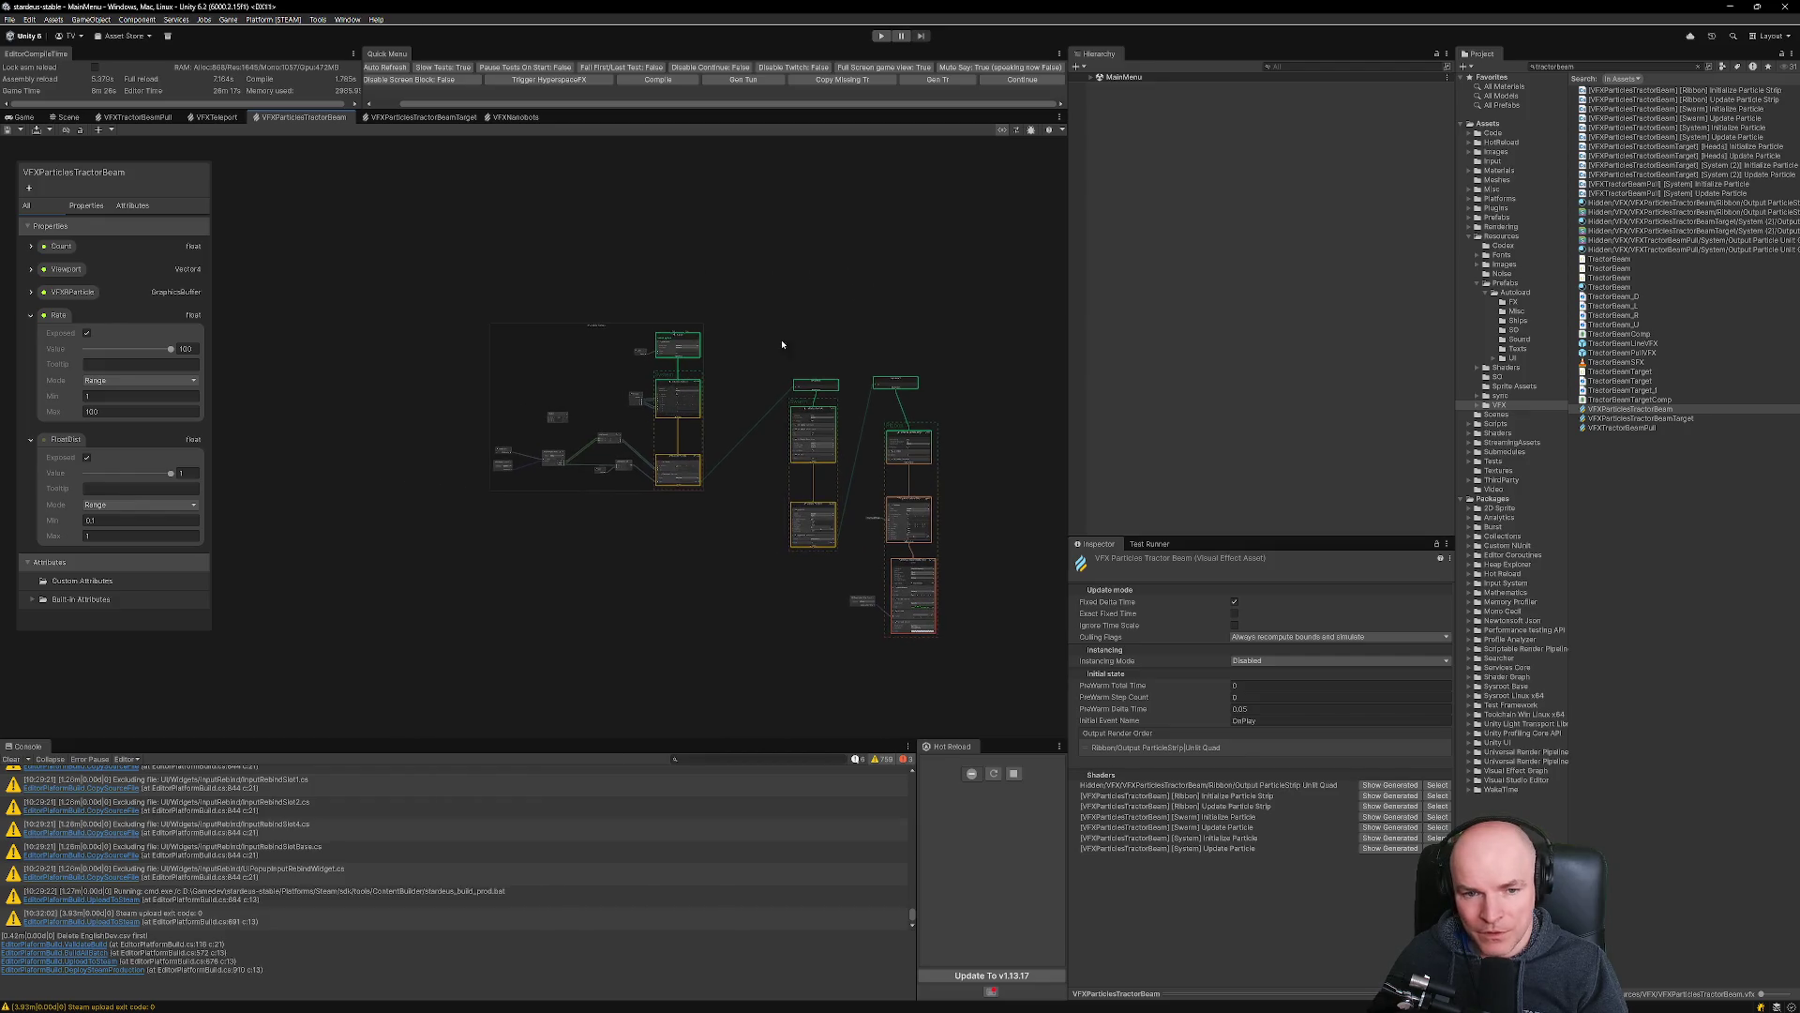
pyautogui.scroll(2, 764, 469)
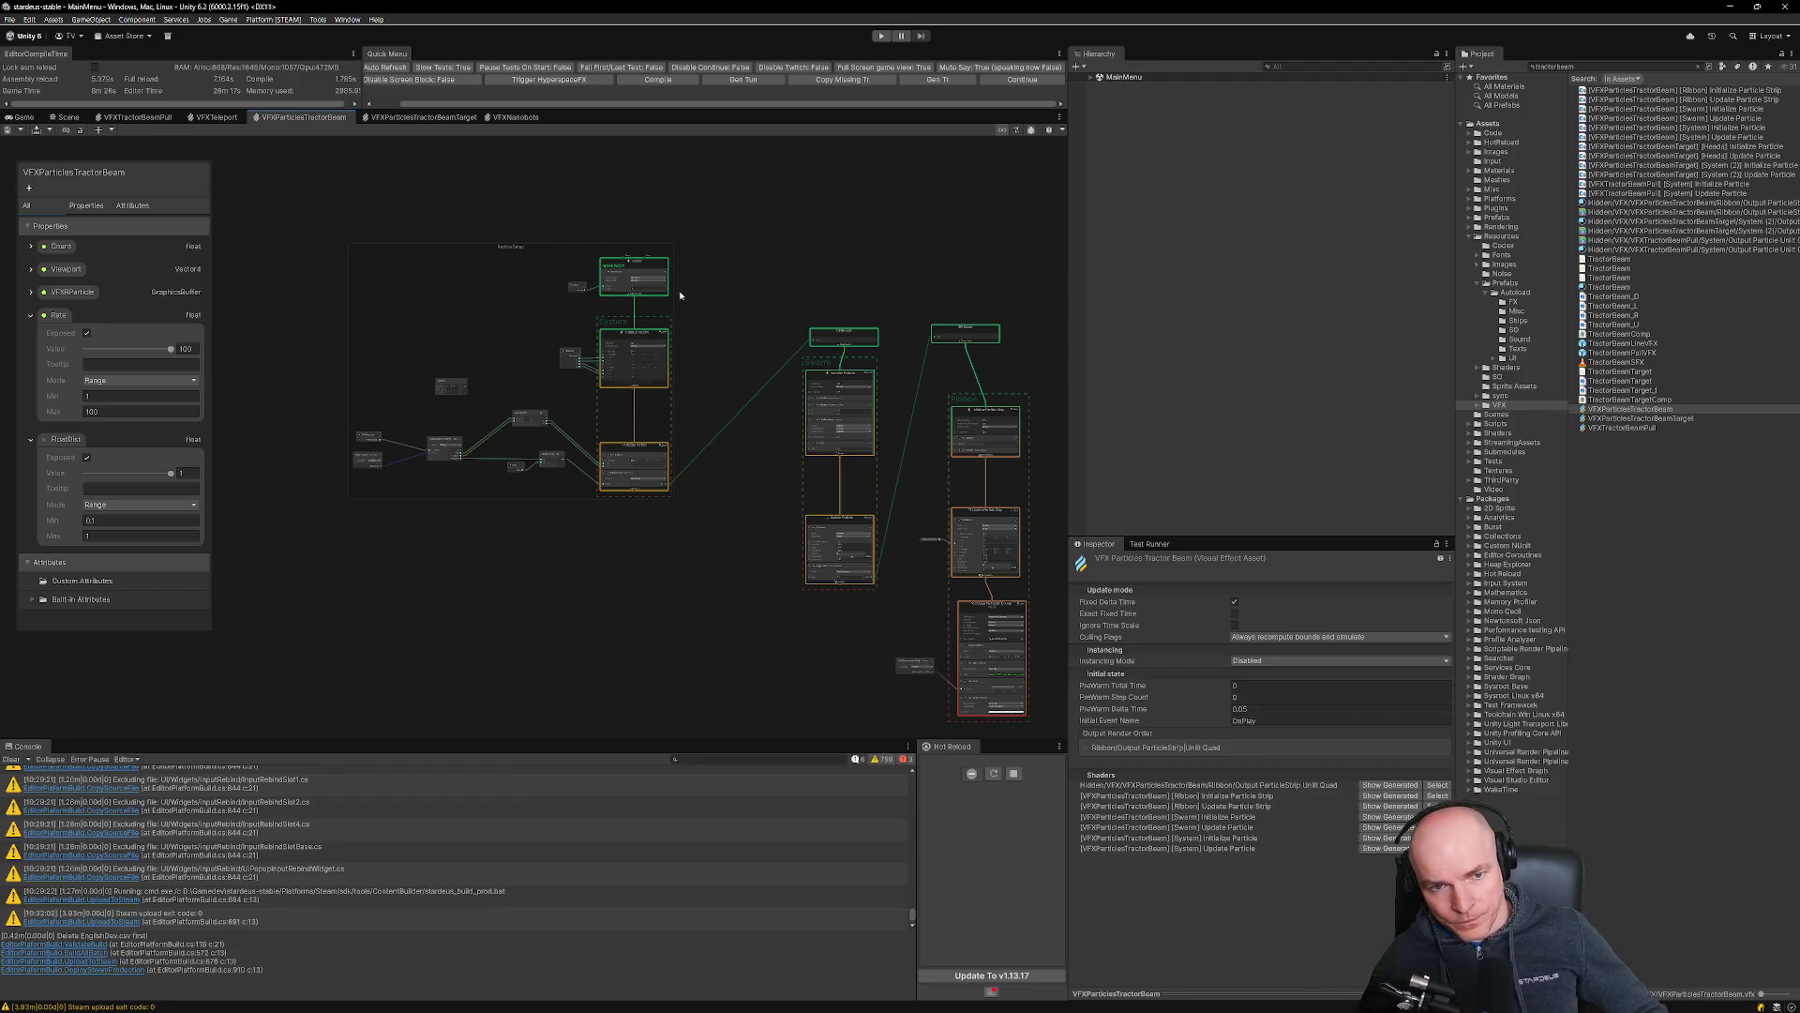
pyautogui.moveTo(656, 1011)
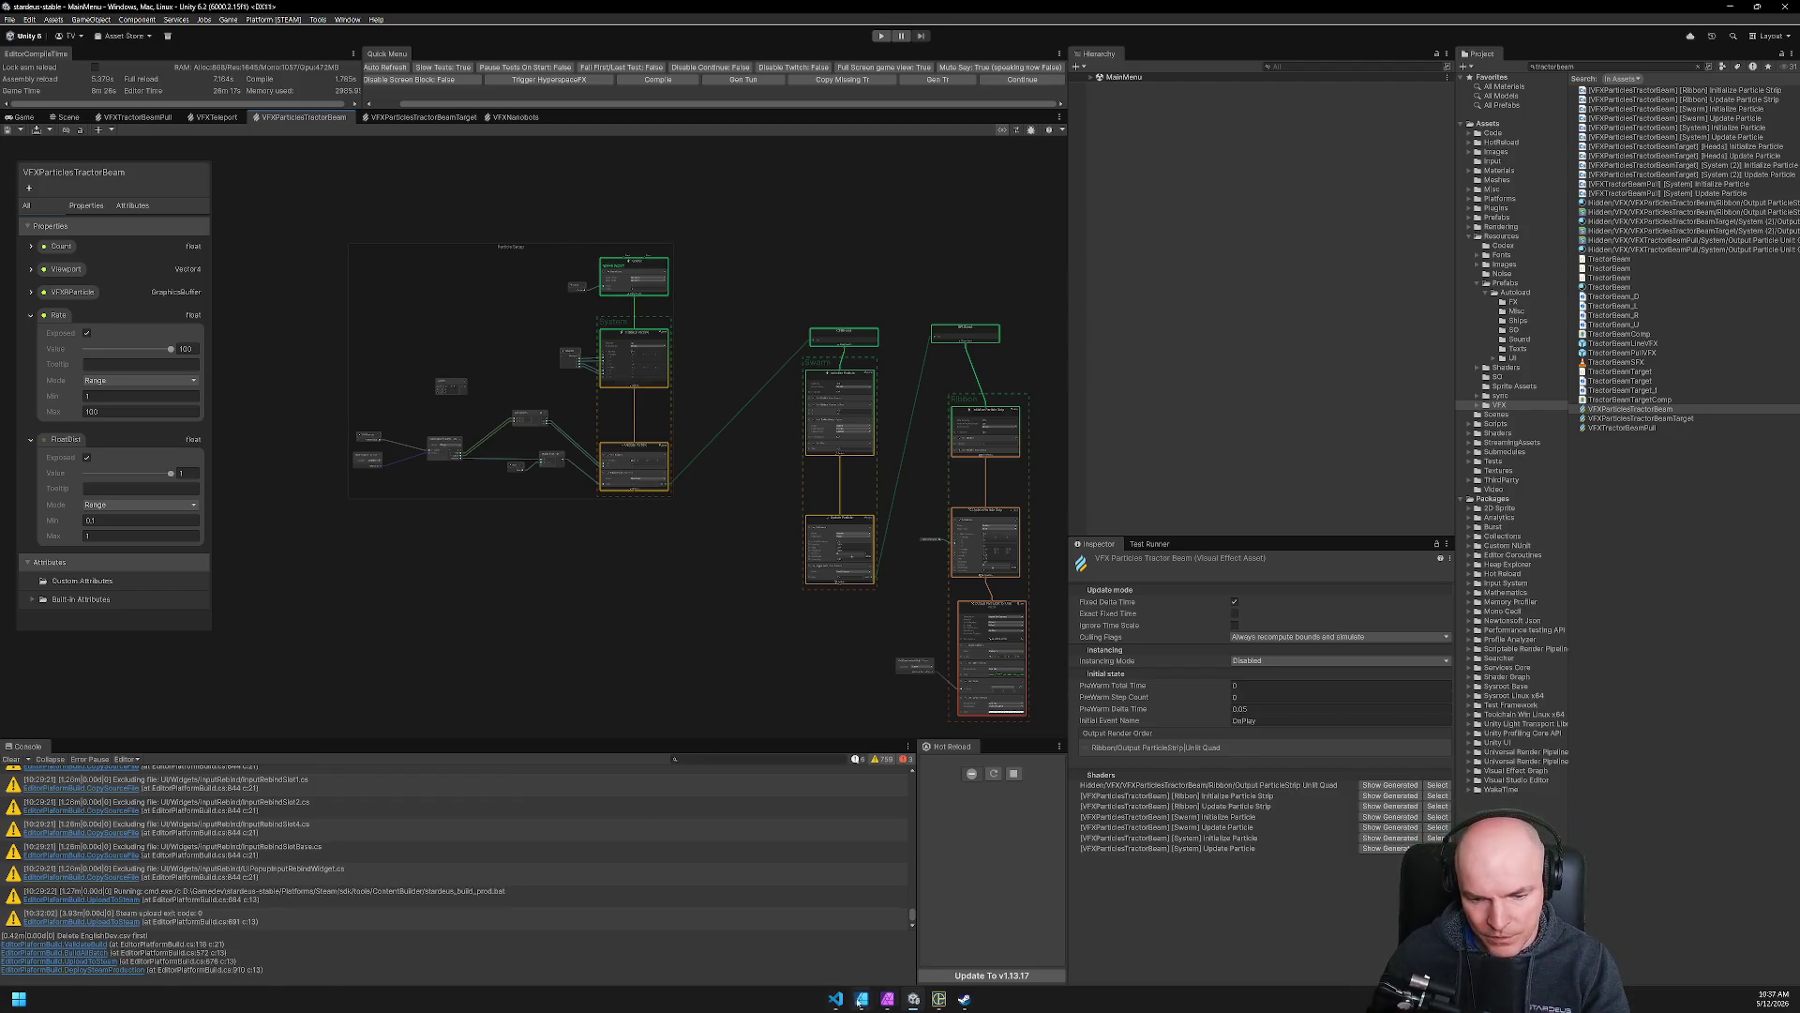
pyautogui.click(836, 999)
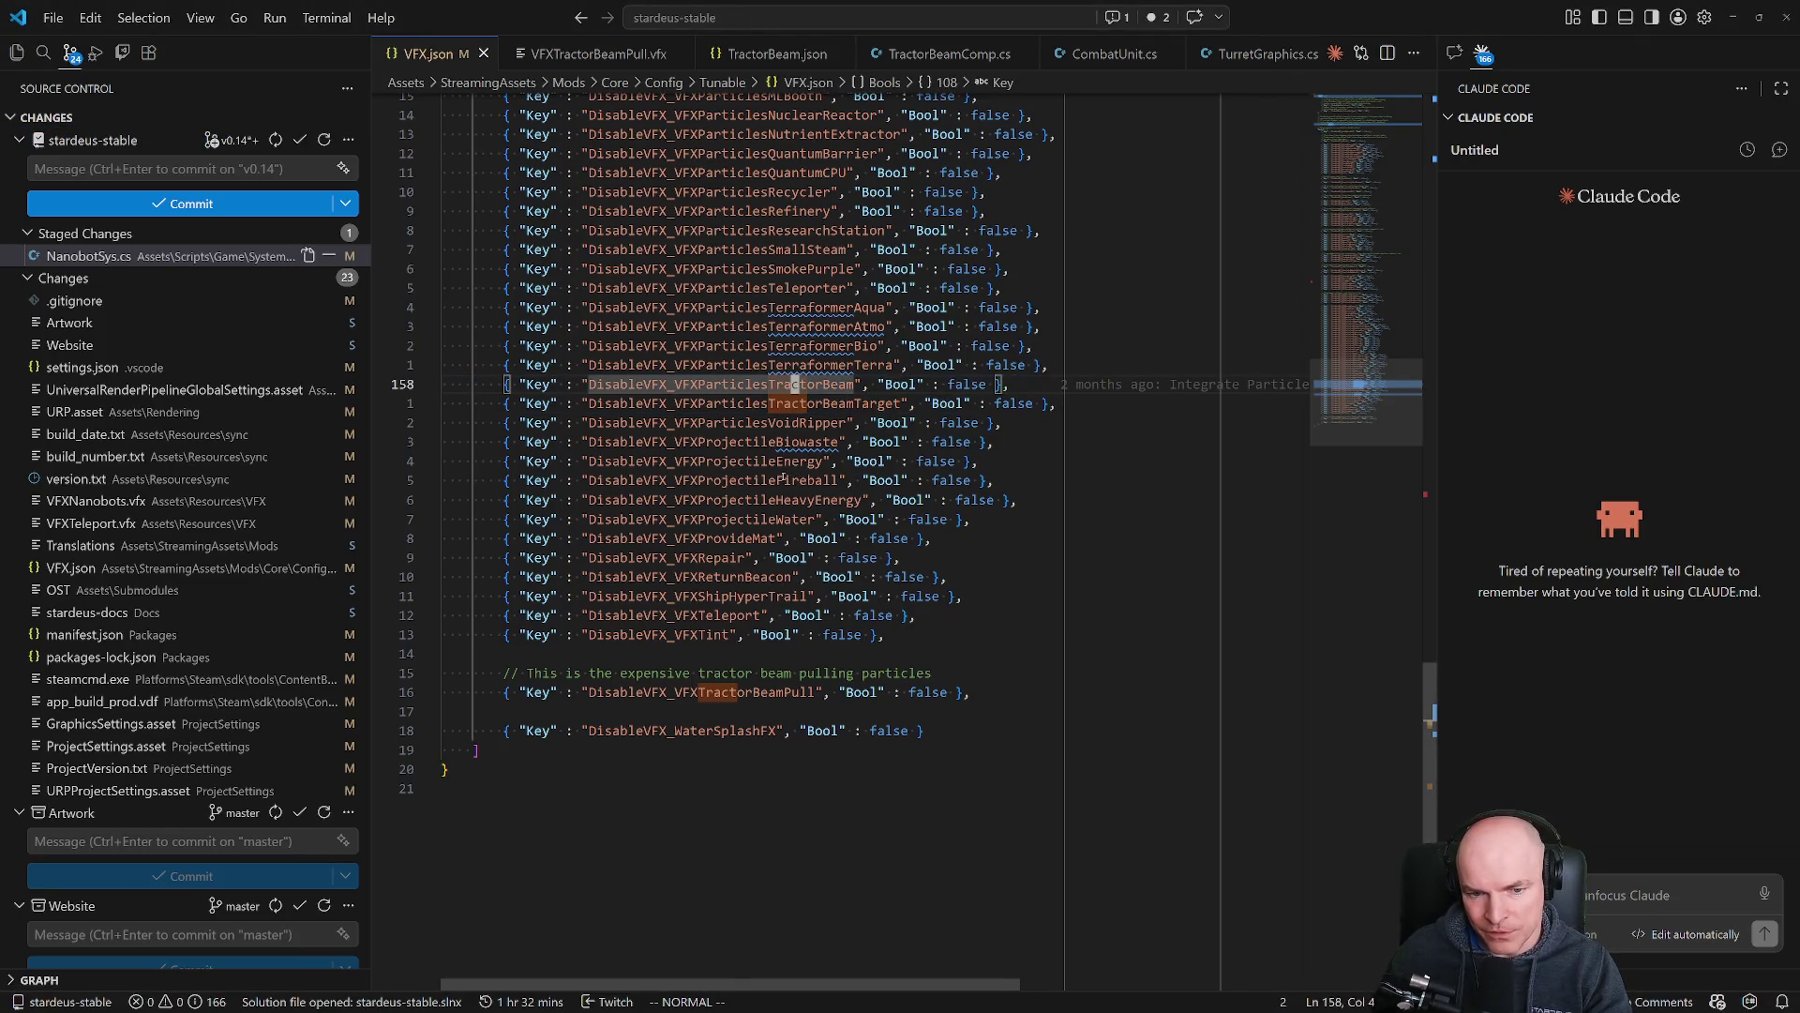
# Search VFX.json for /Teleport and select the Teleporter disable entry line.
pyautogui.scroll(5, 784, 478)
pyautogui.scroll(7, 778, 475)
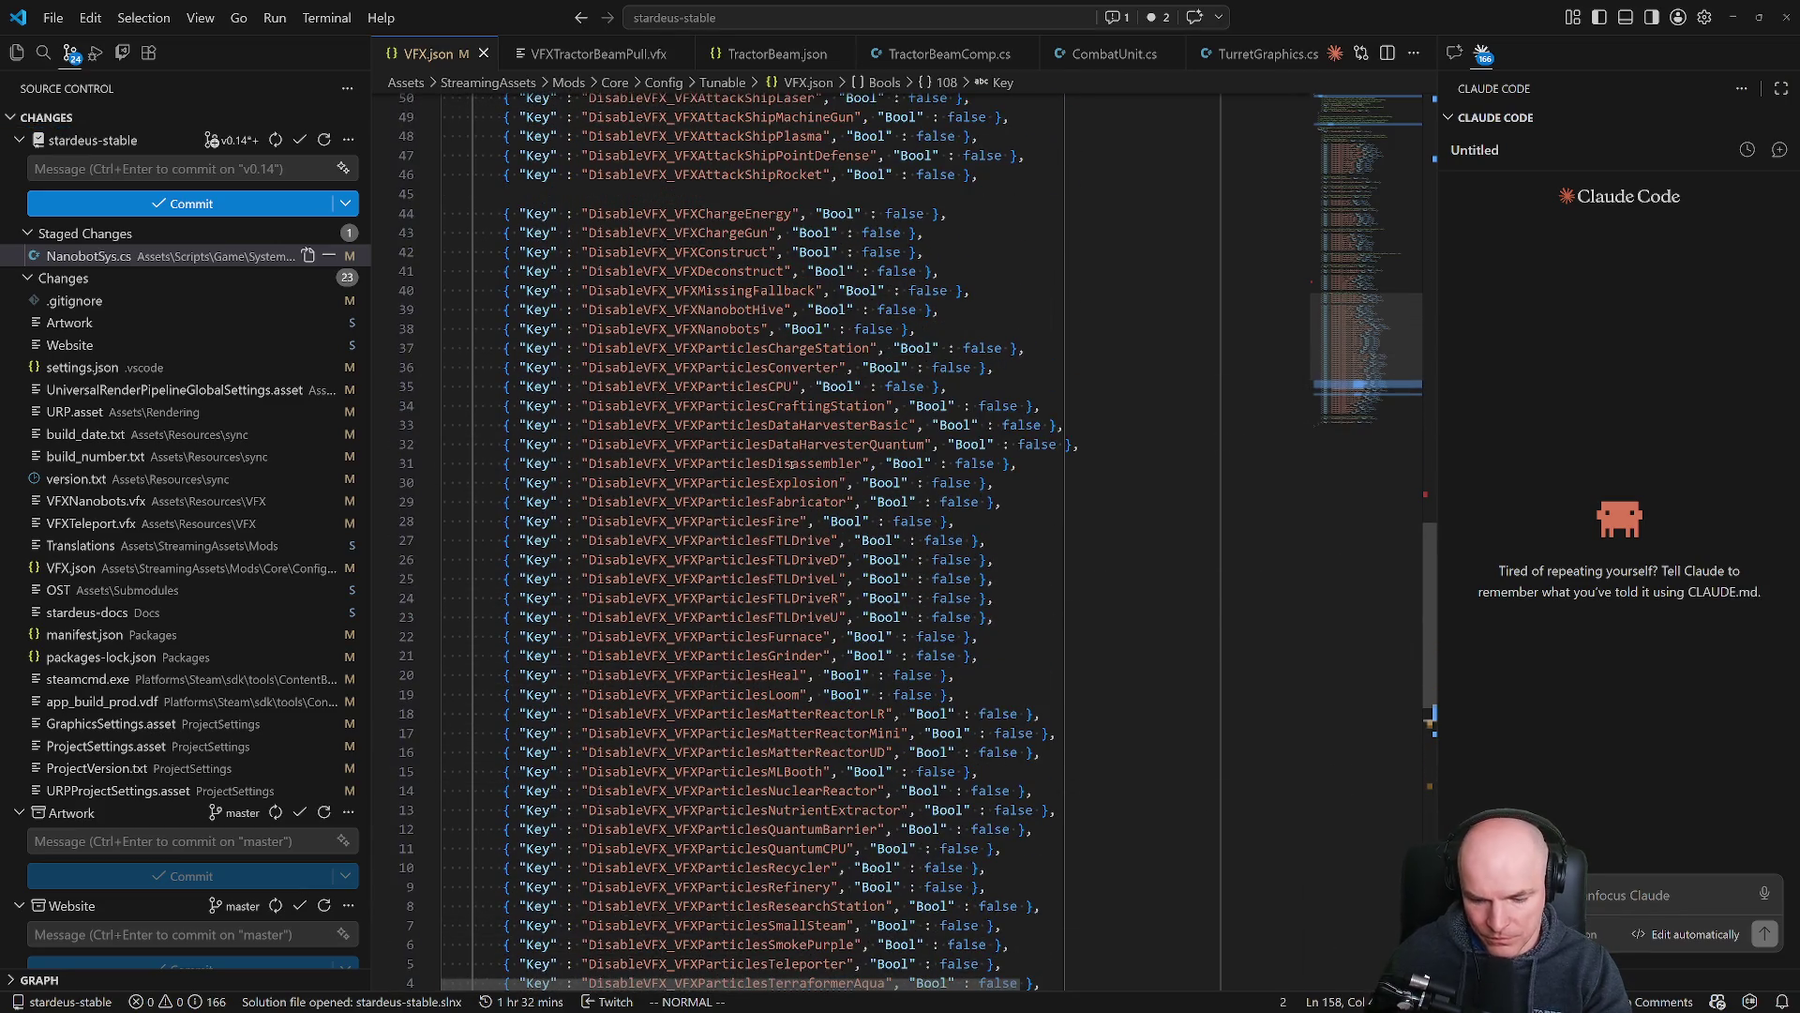
pyautogui.write('/Teleport14k')
pyautogui.hotkey('shift', 'v')
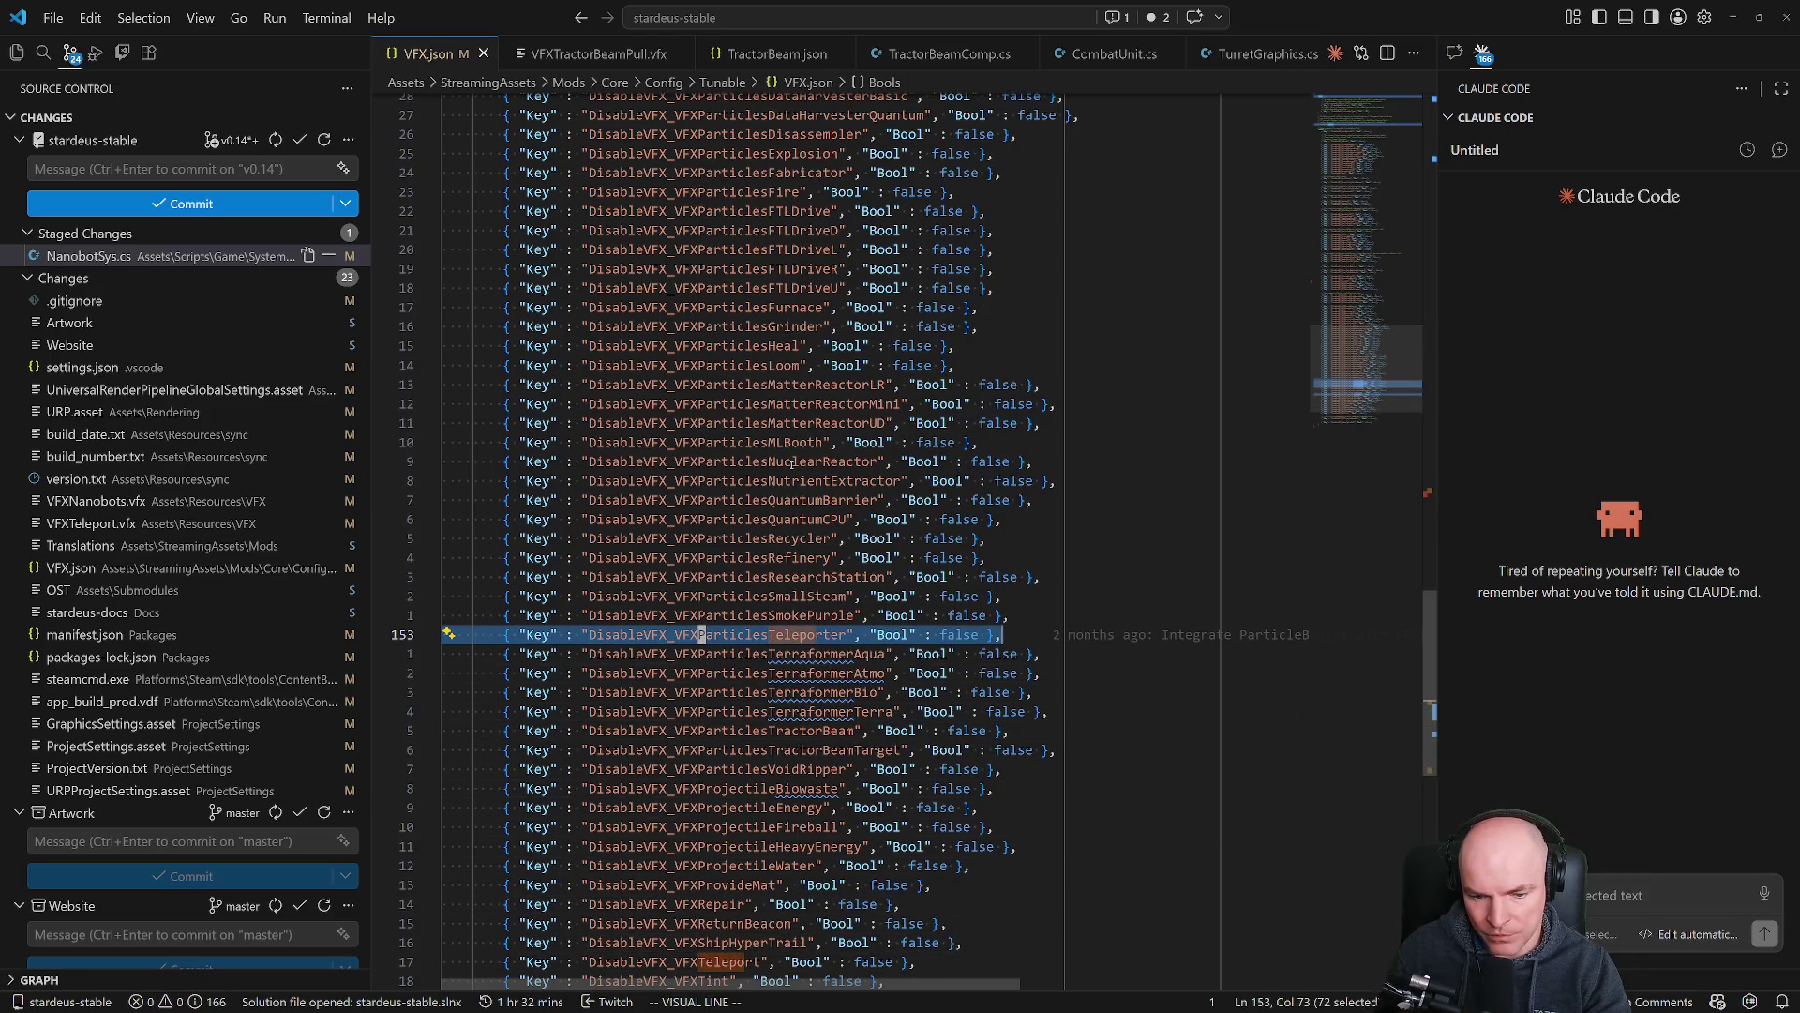
# Yank it, then find and select the DisableVFX_NanobotsVFX line via /Nanobo.
pyautogui.write('y/Nanobo')
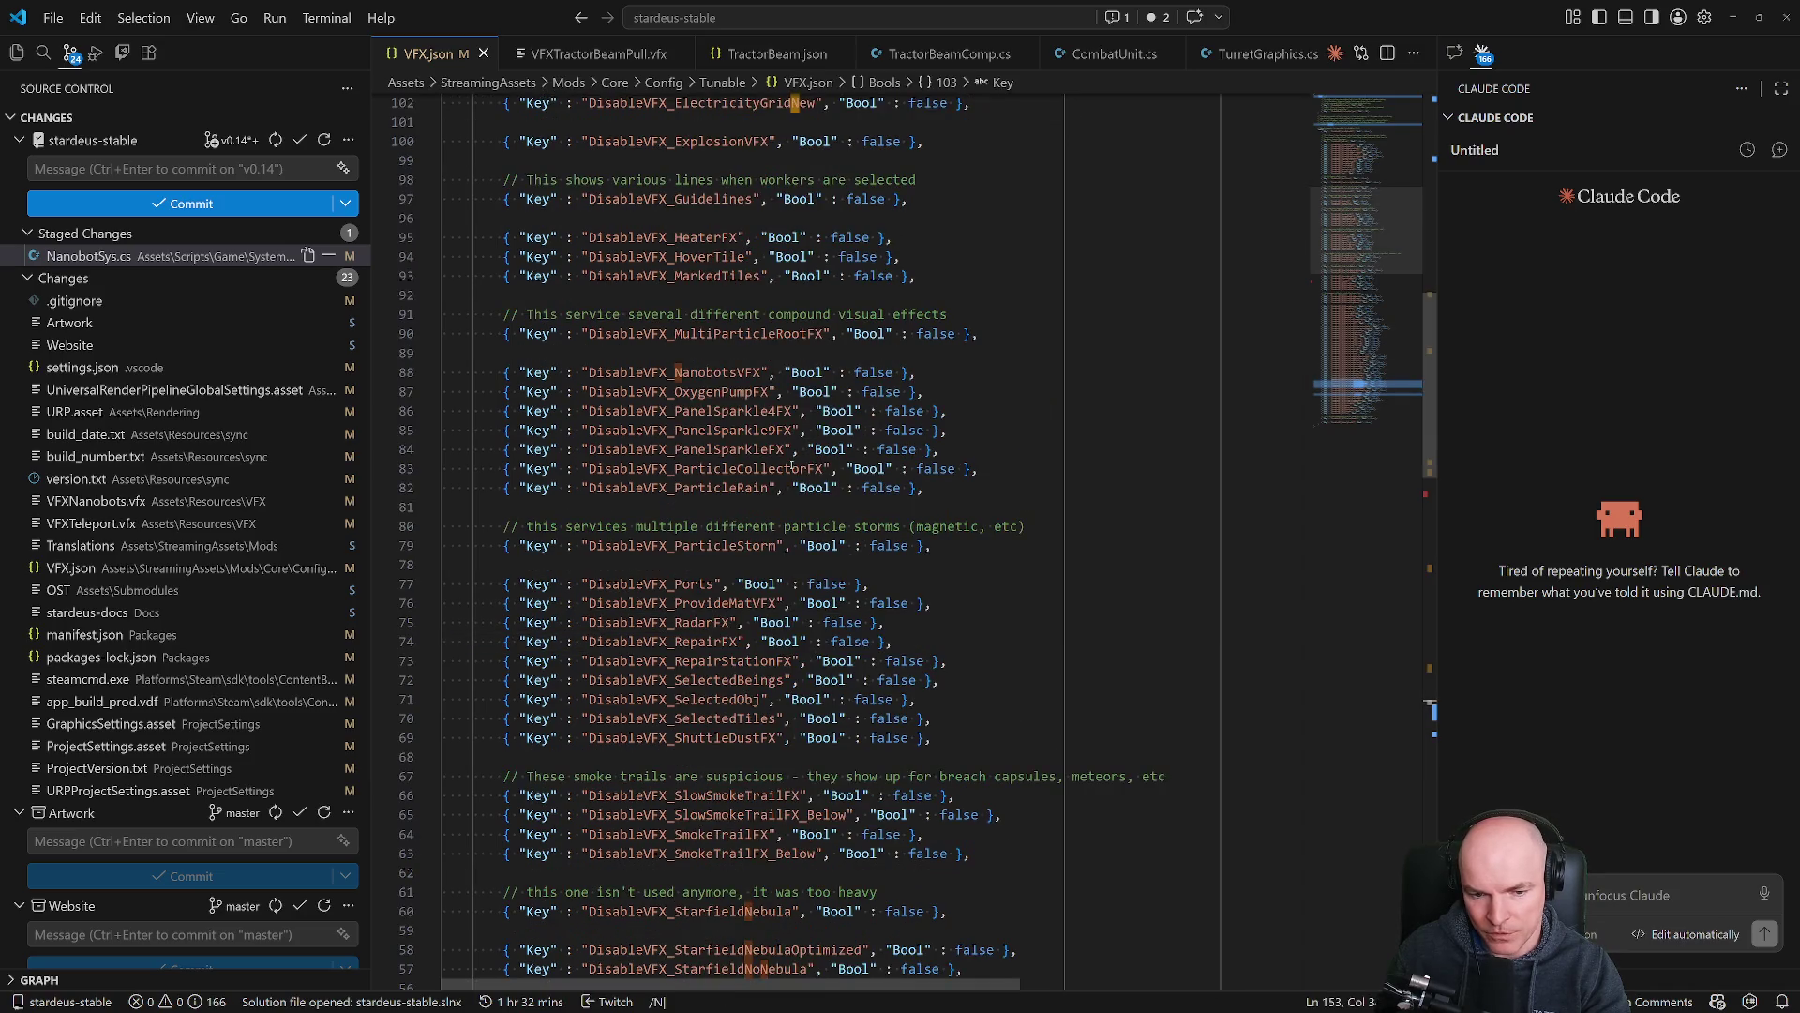
pyautogui.press('Return')
pyautogui.hotkey('shift', 'v')
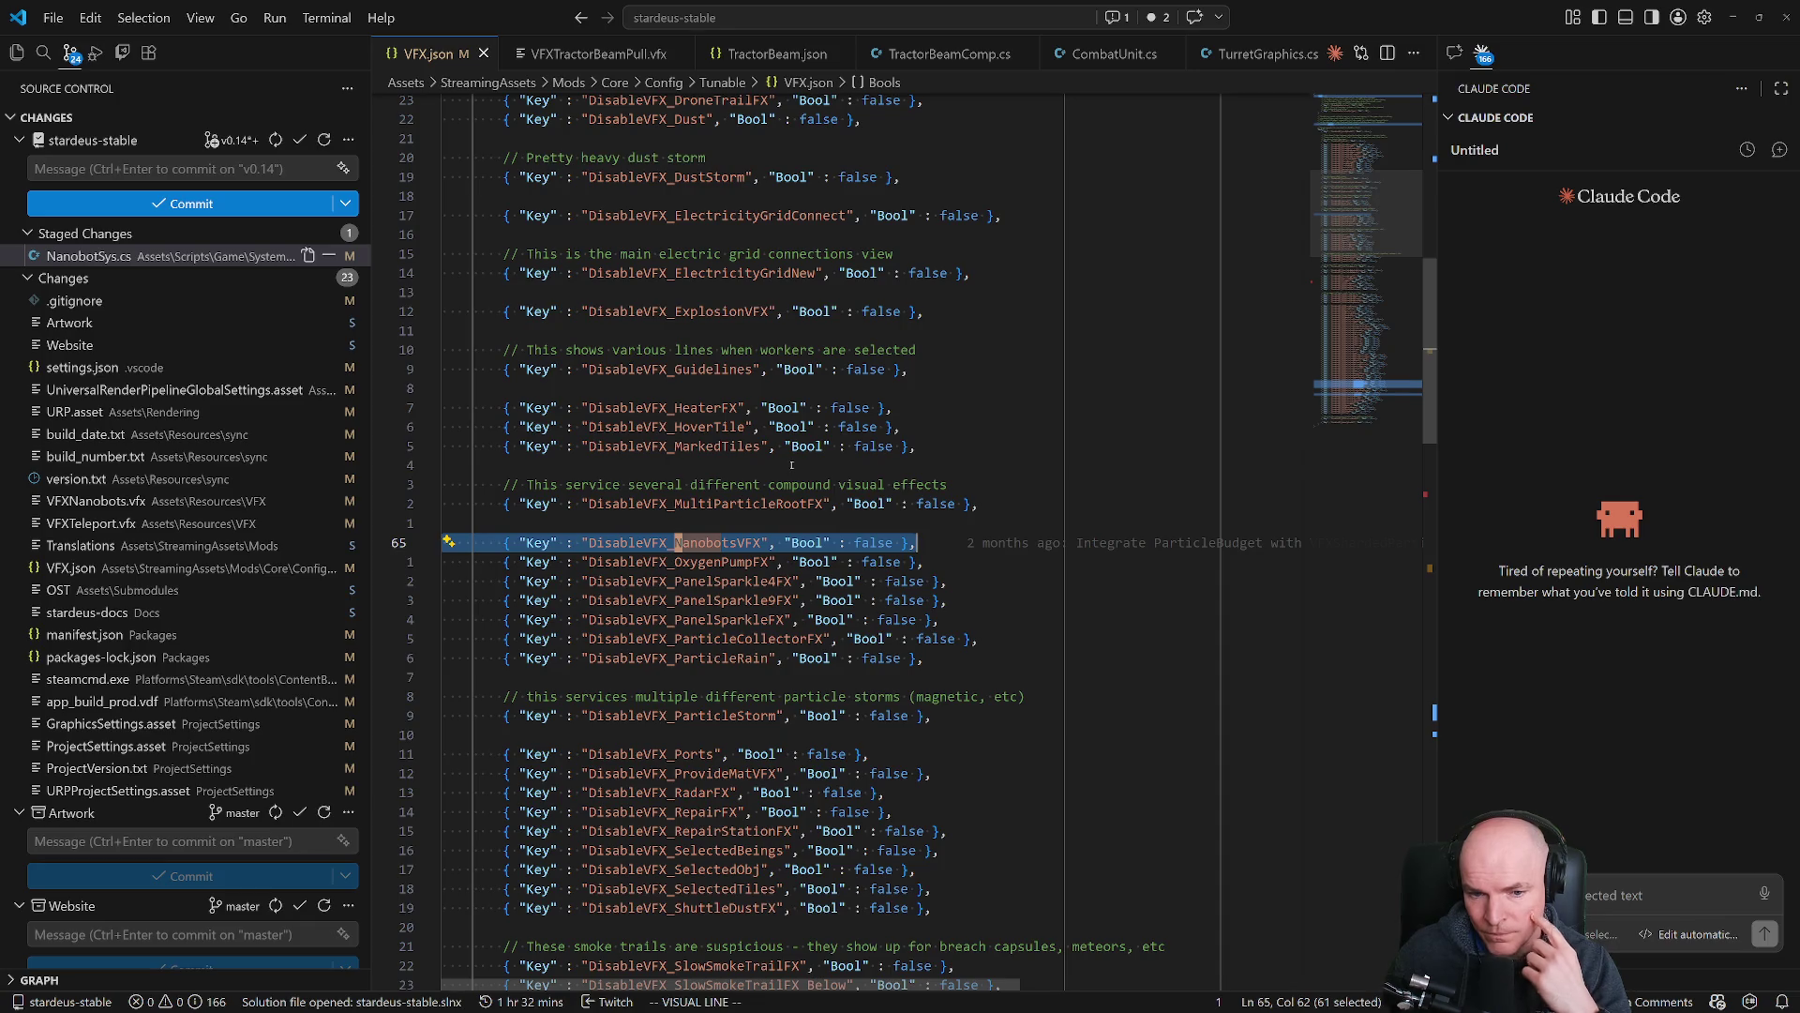
pyautogui.scroll(5, 841, 430)
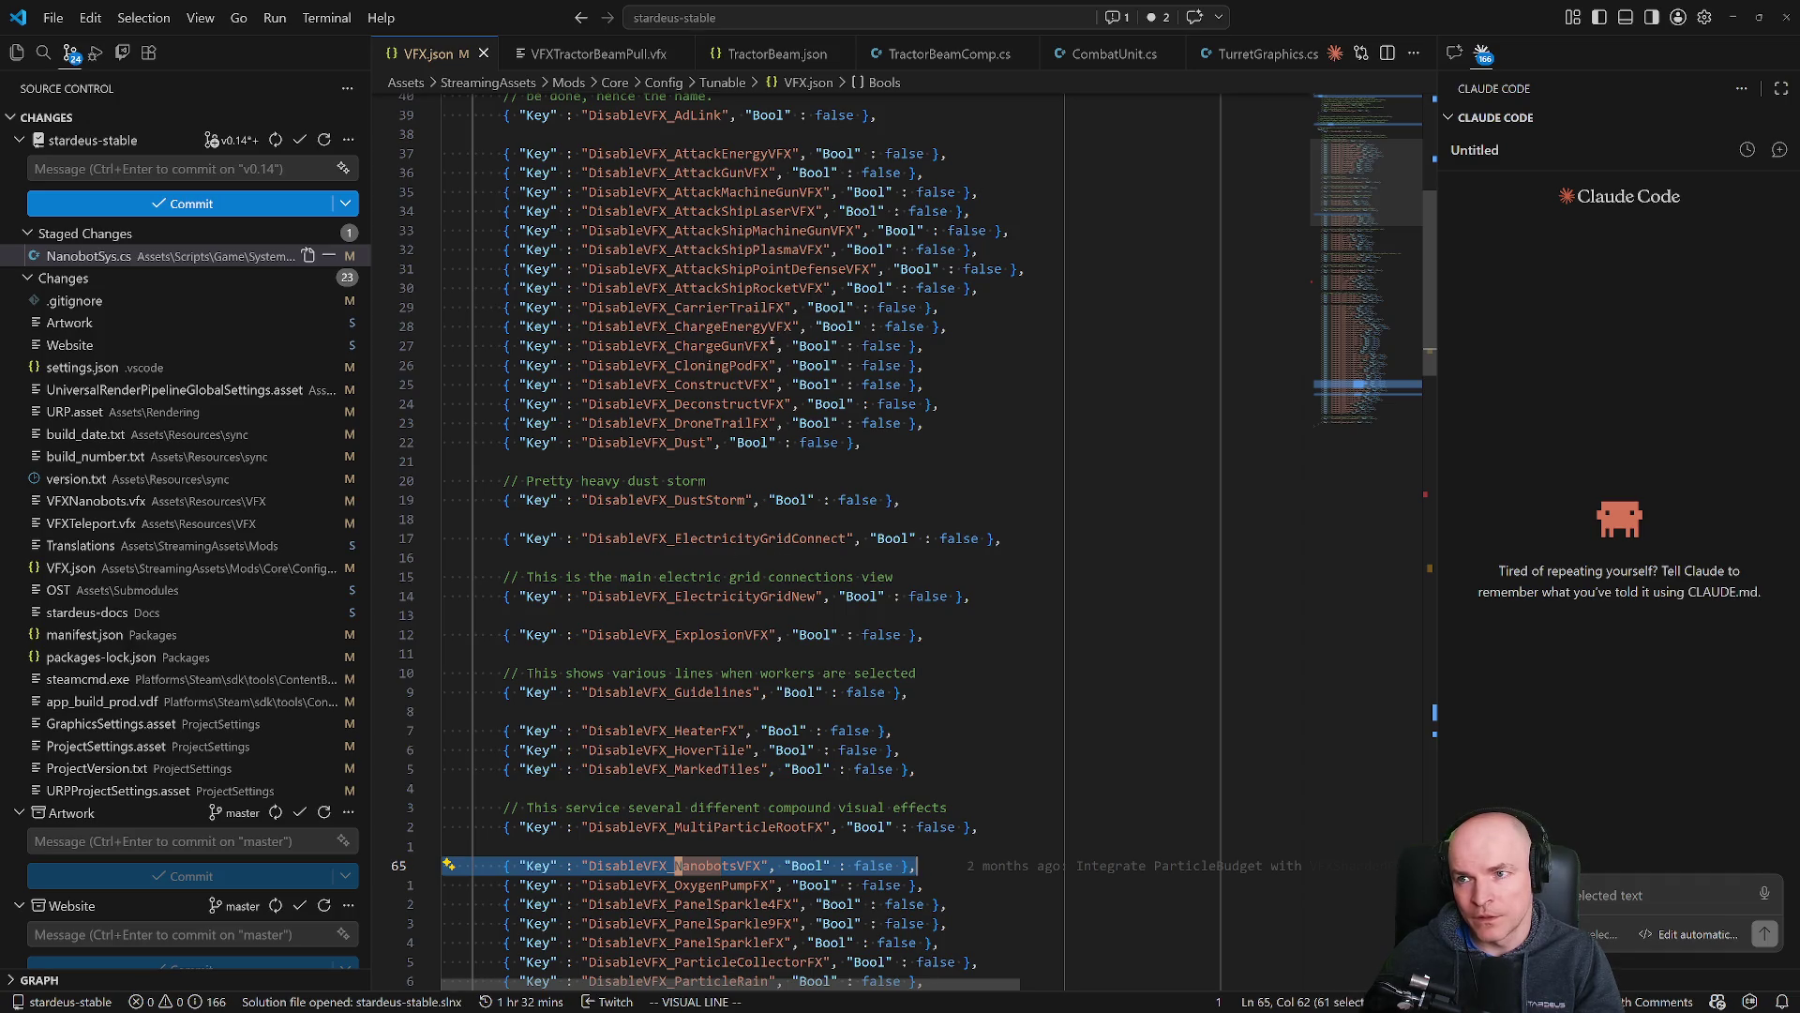
pyautogui.moveTo(814, 1008)
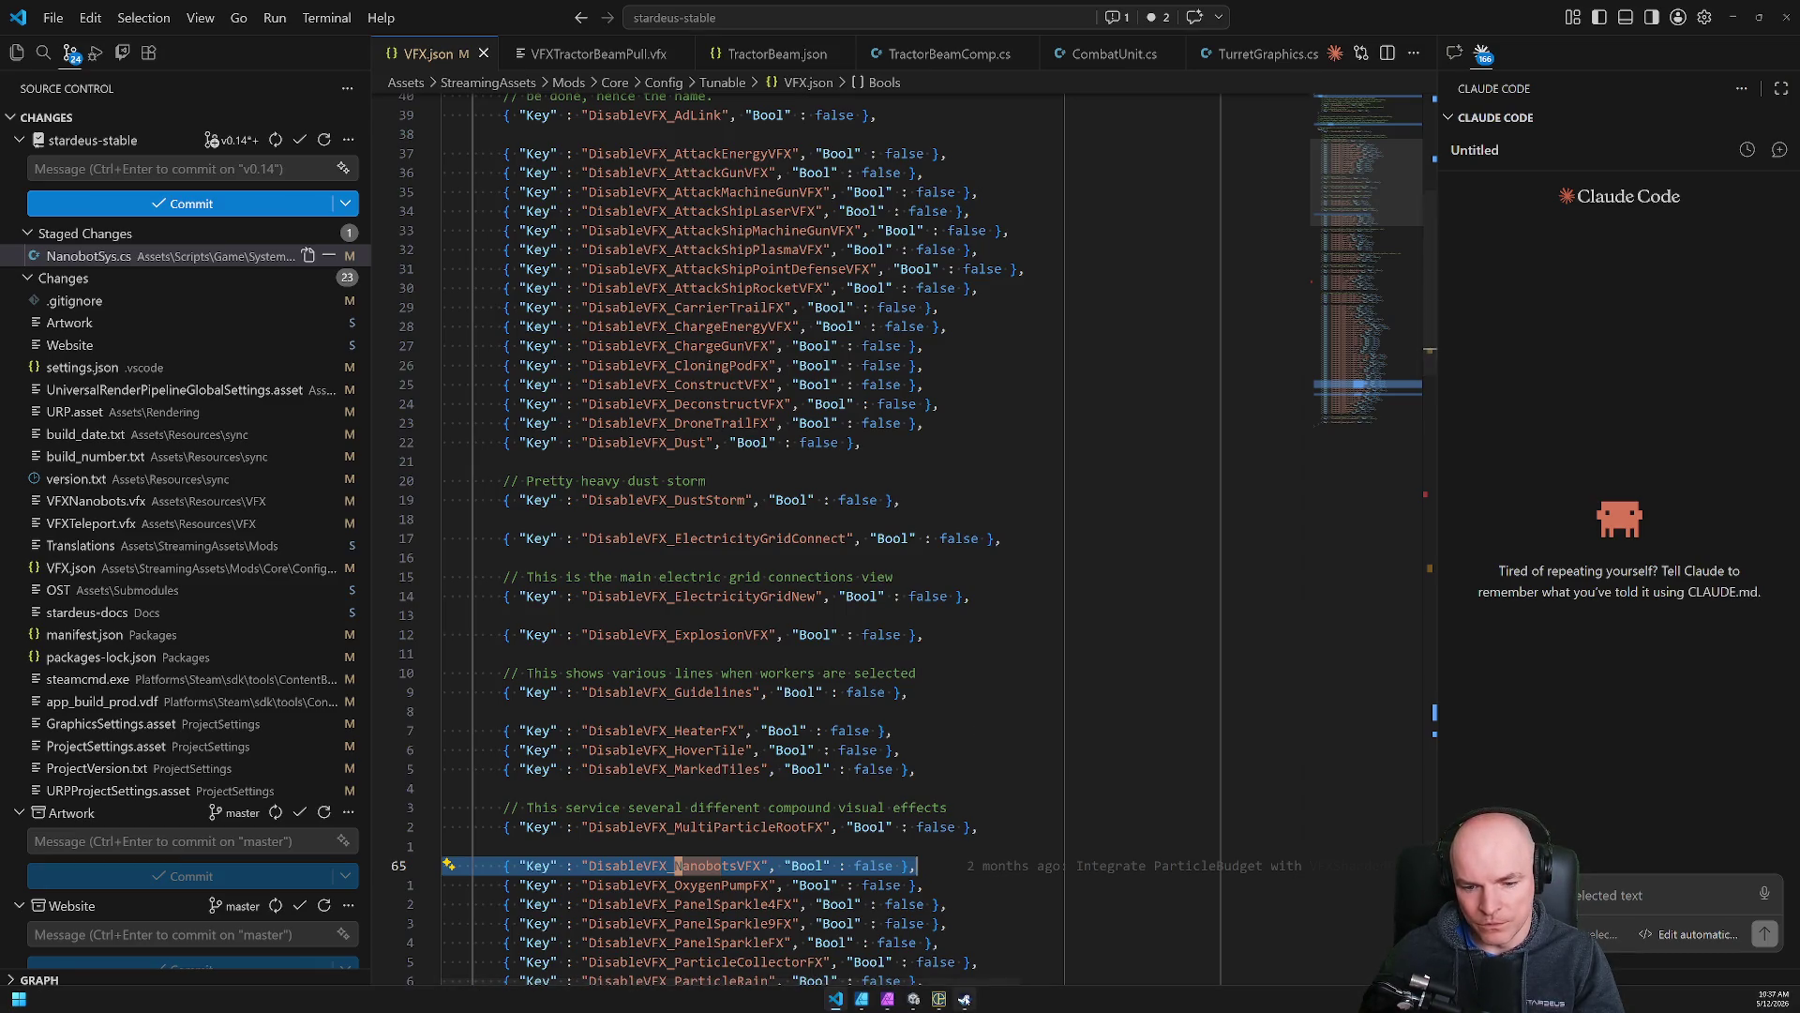
pyautogui.click(915, 1000)
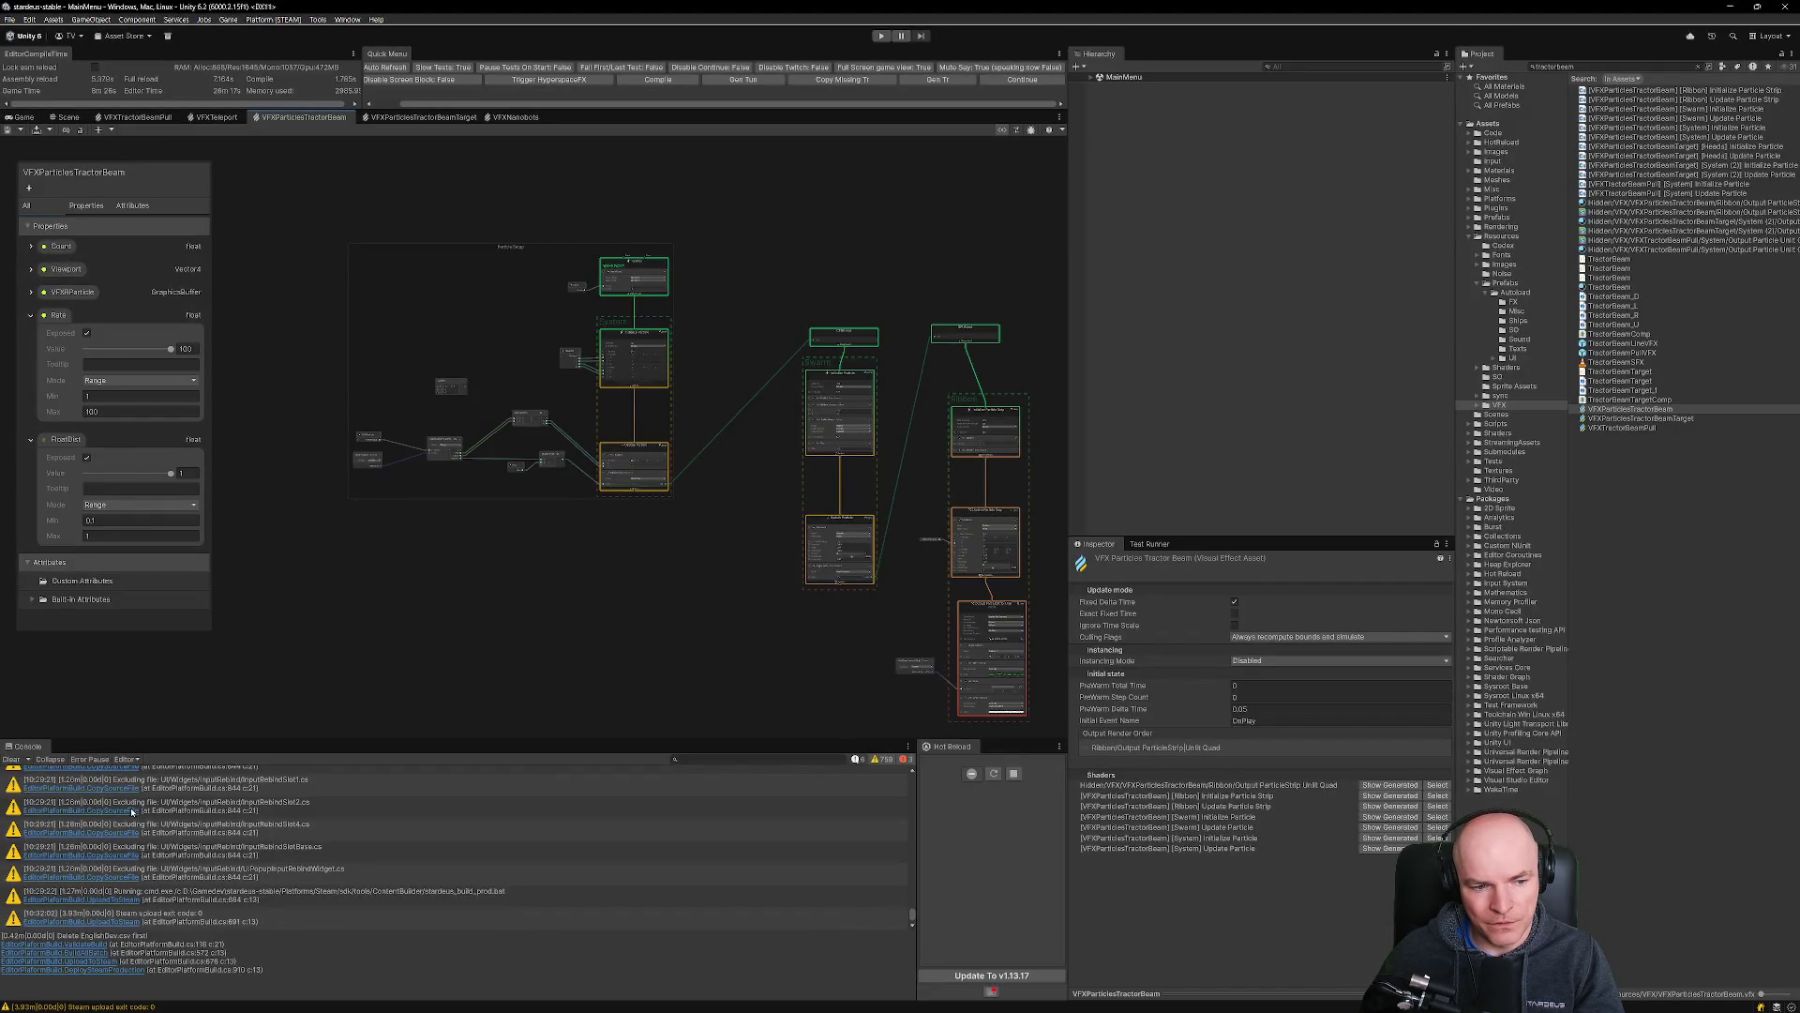
# Clear the Unity Console log and bring Steam's Stardeus library page to the front.
pyautogui.click(11, 759)
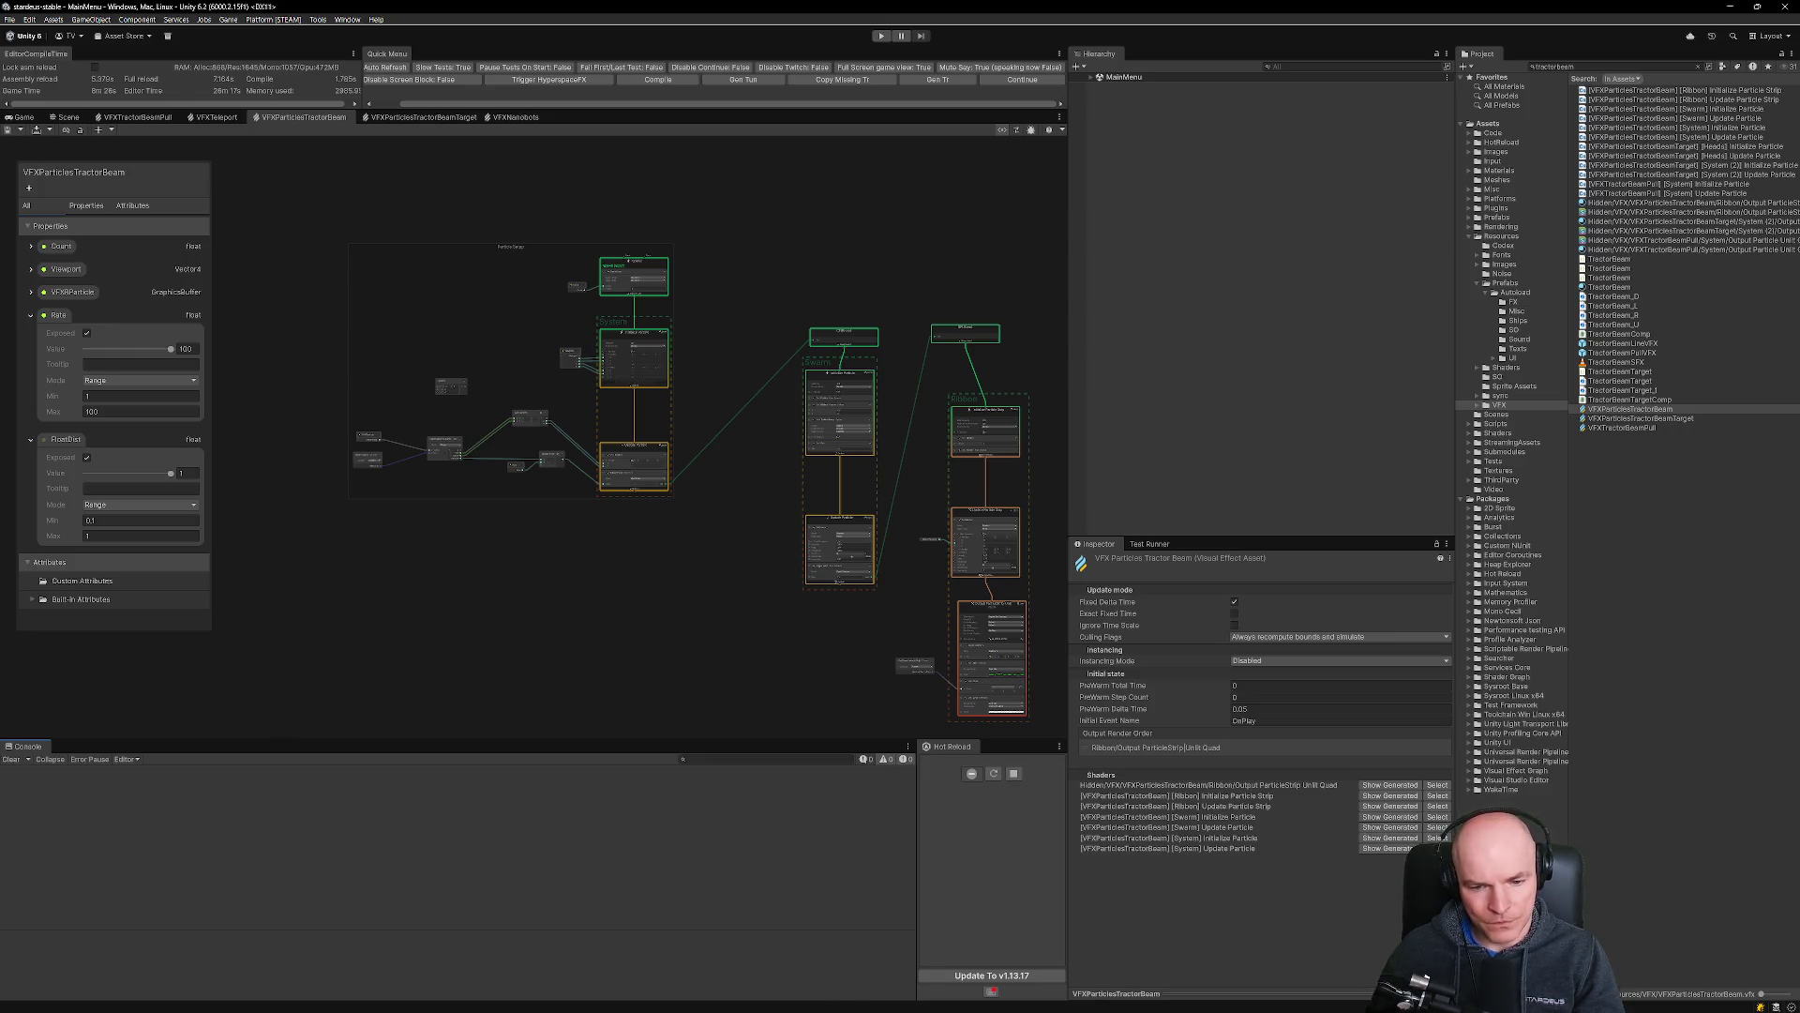
pyautogui.click(963, 1002)
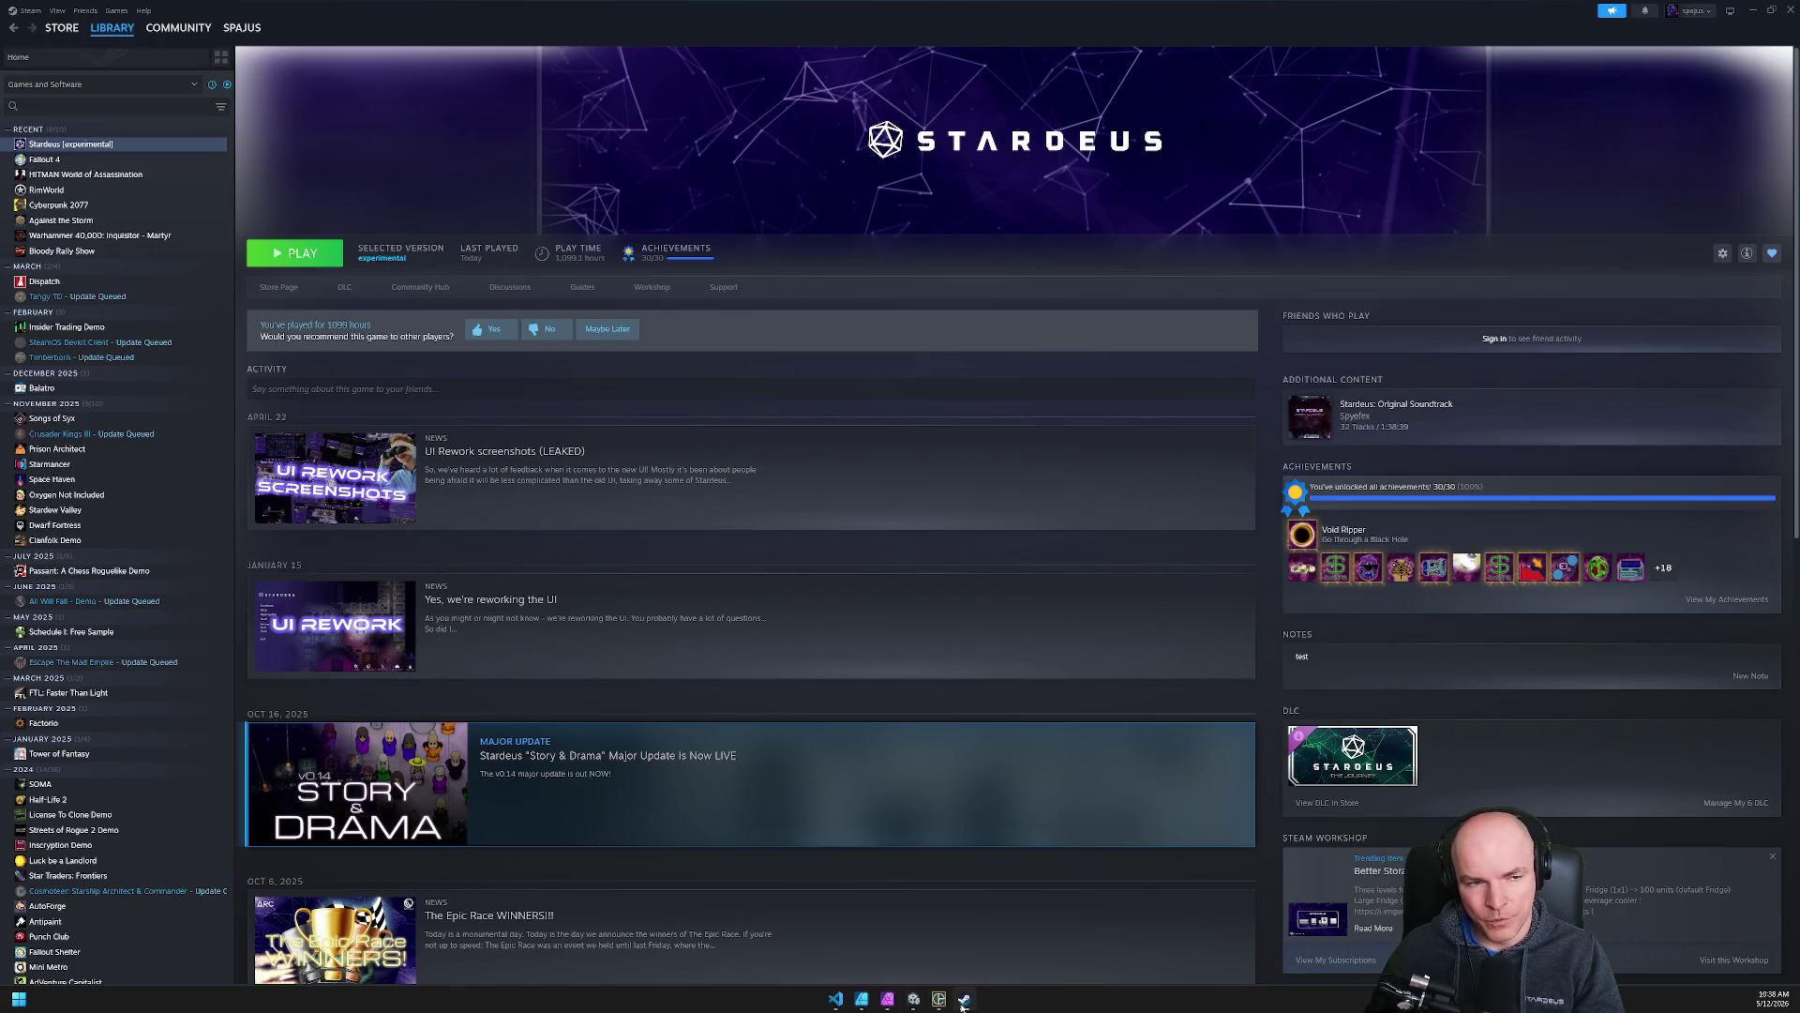
# Minimise Steam so Unity's VFXParticlesTractorBeam graph is back in front.
pyautogui.click(963, 1001)
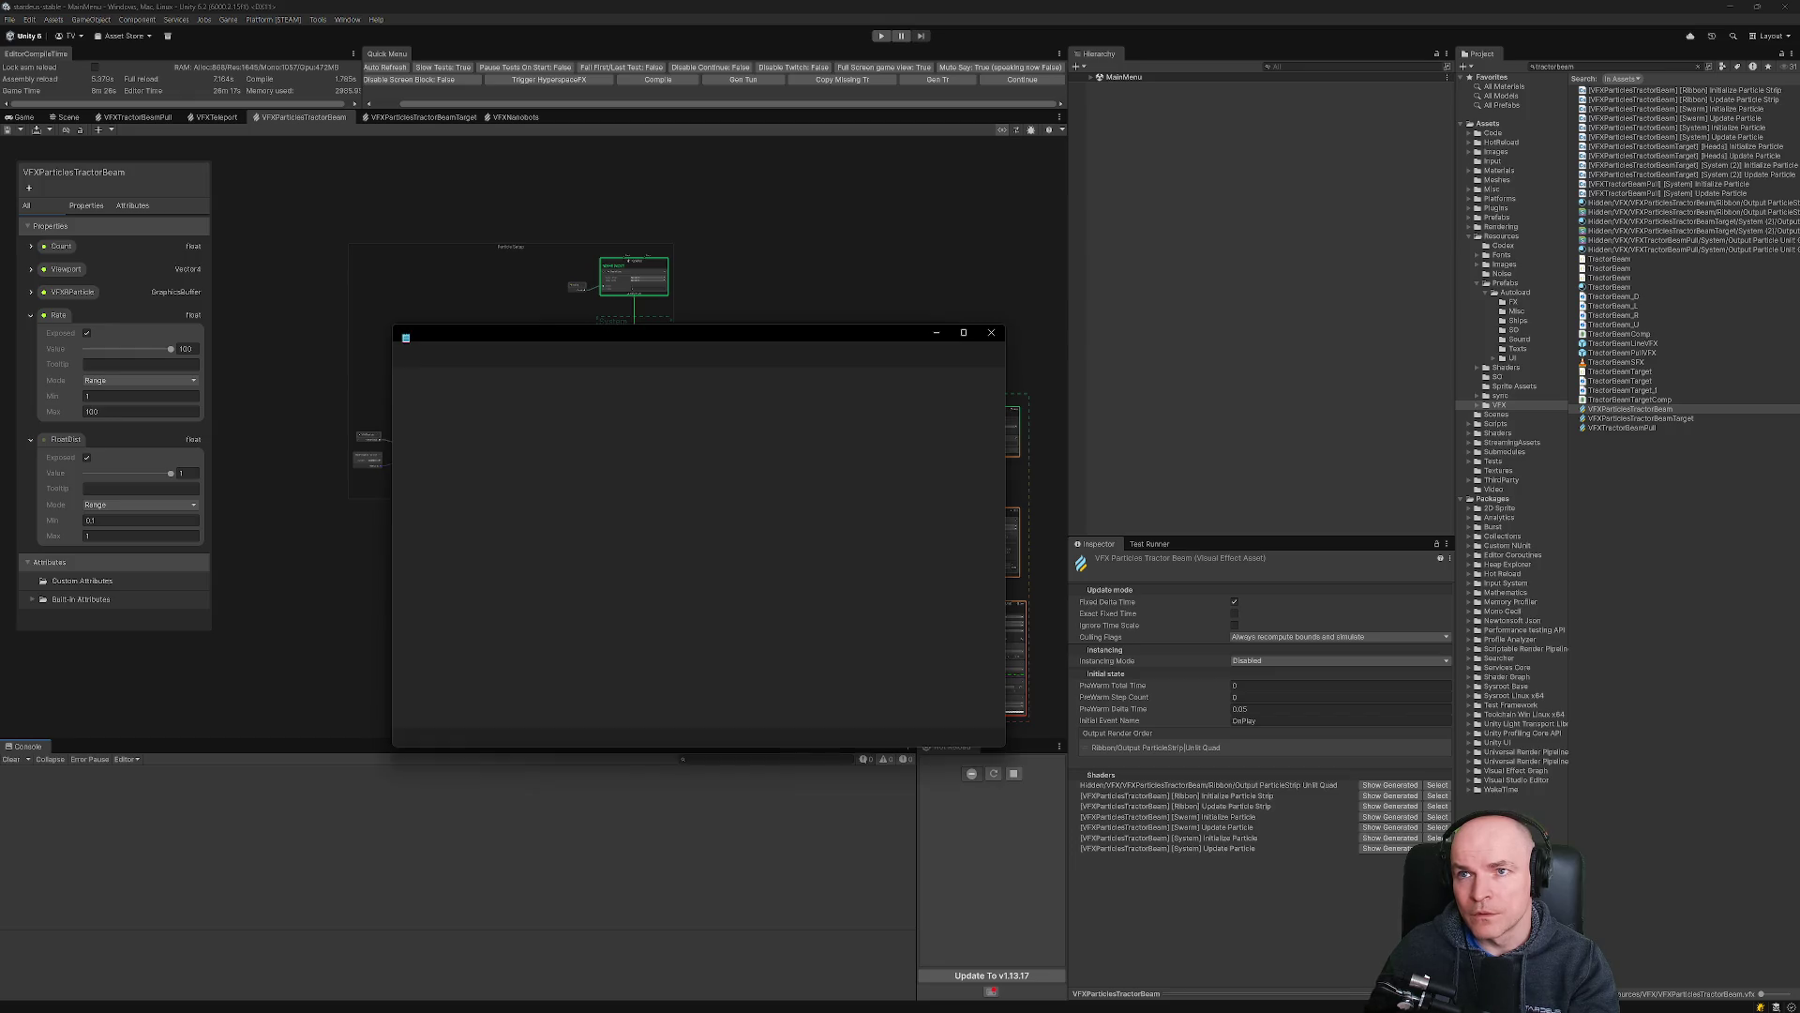
# Highlight the d3d11 'Failed to create buffer' errors in crash_Player.log's Crash!!! section, then close Notepad.
pyautogui.moveTo(1001, 387); pyautogui.dragTo(1014, 660)
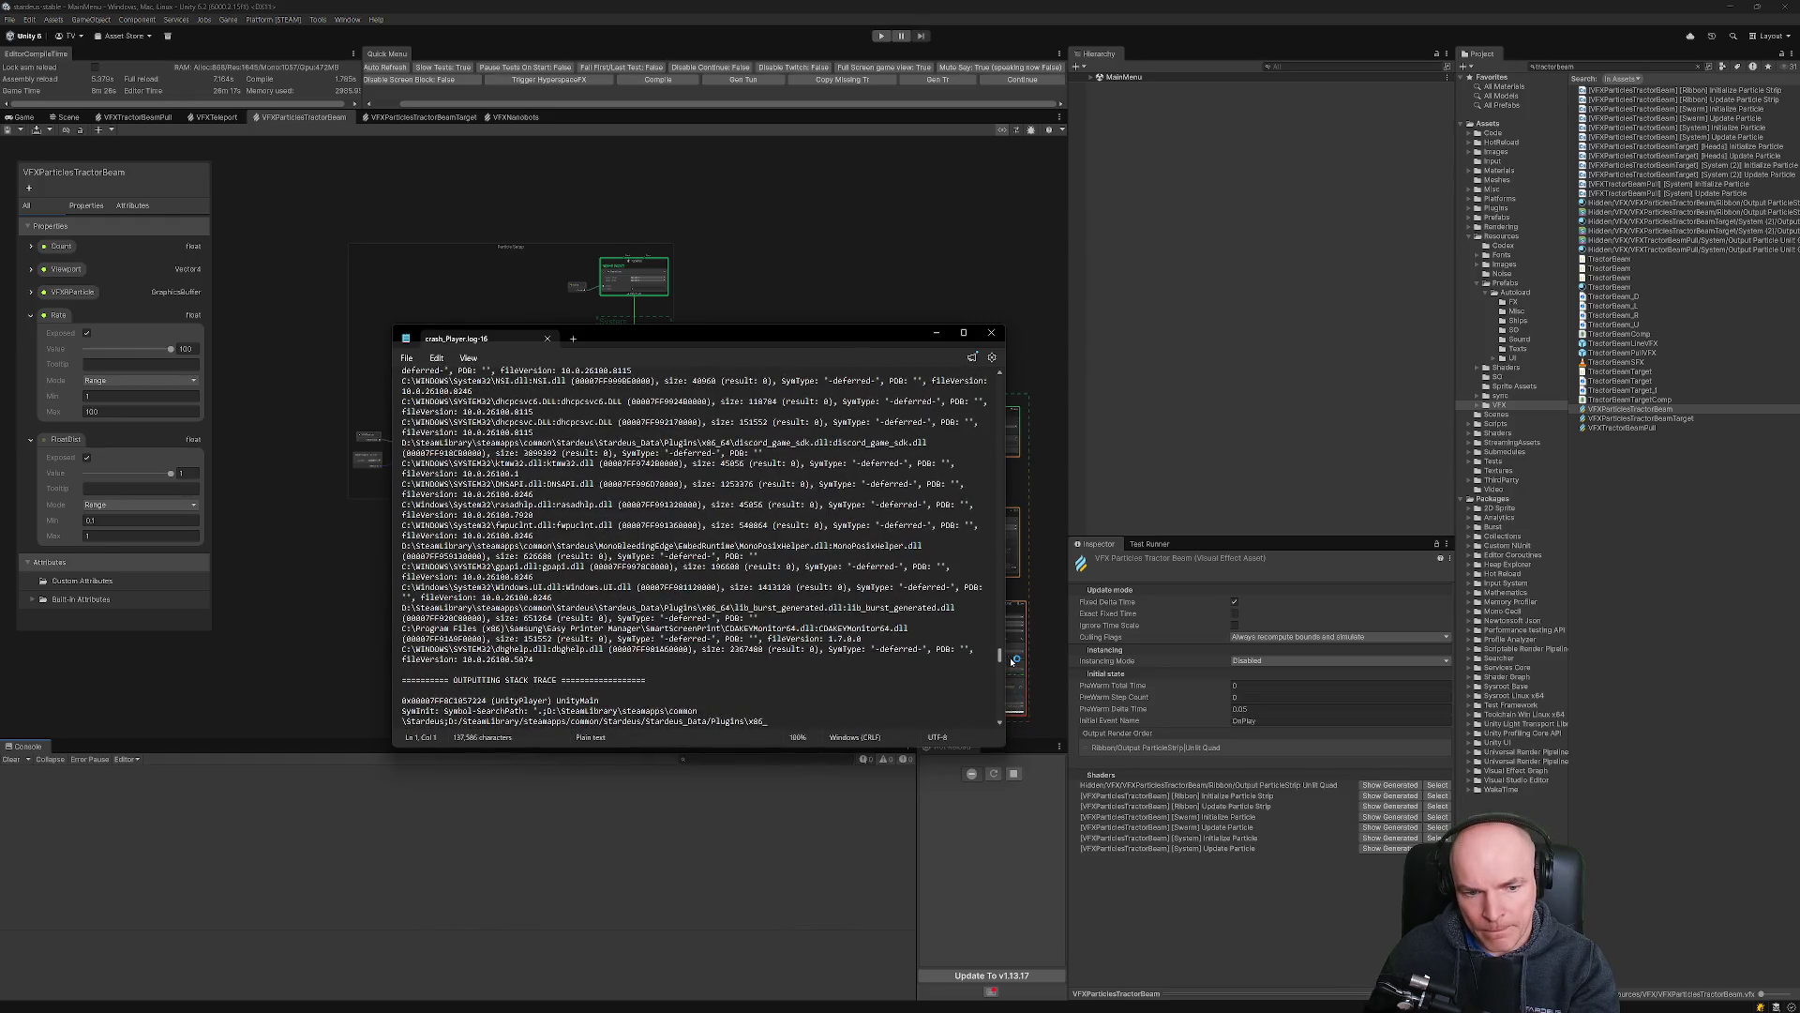
pyautogui.scroll(10, 536, 600)
pyautogui.scroll(15, 536, 600)
pyautogui.scroll(8, 630, 607)
pyautogui.moveTo(403, 495)
pyautogui.mouseDown()
pyautogui.moveTo(751, 501)
pyautogui.moveTo(729, 546)
pyautogui.mouseUp()
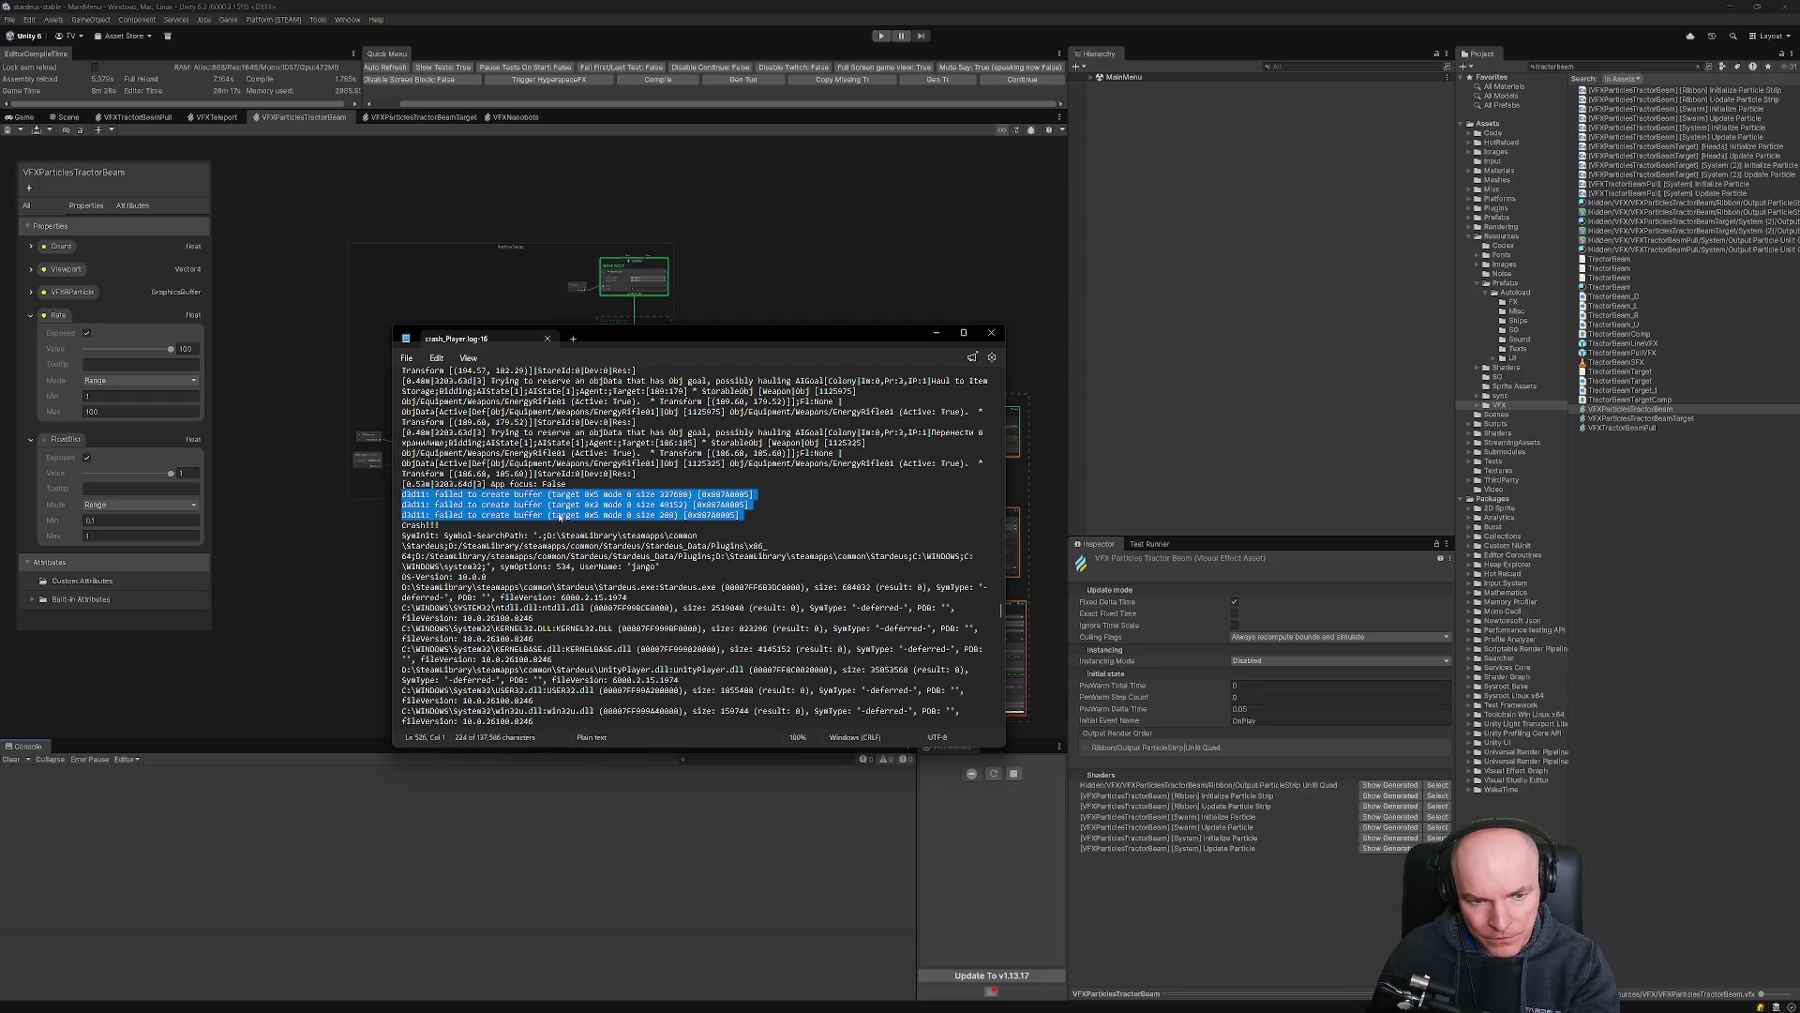
pyautogui.click(991, 332)
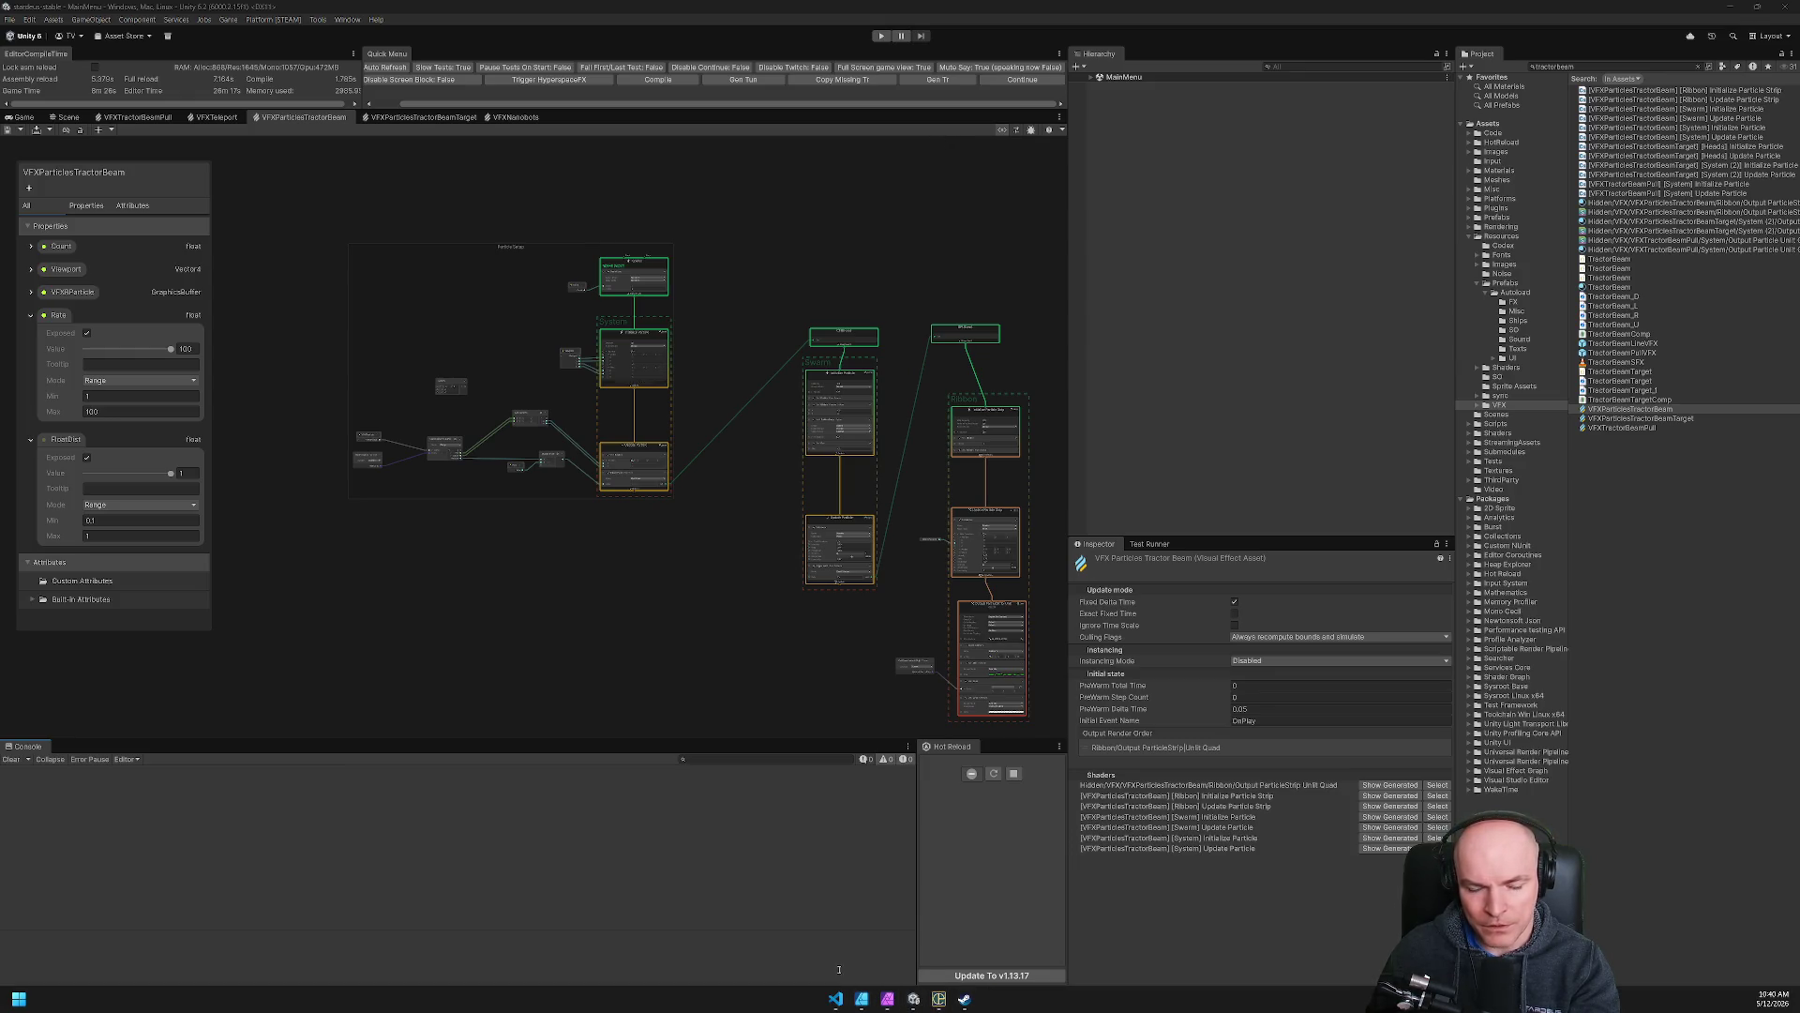
# Continue the Stardeus save in Play mode, zoom around the ship, then return to VFX.json.
pyautogui.click(832, 1006)
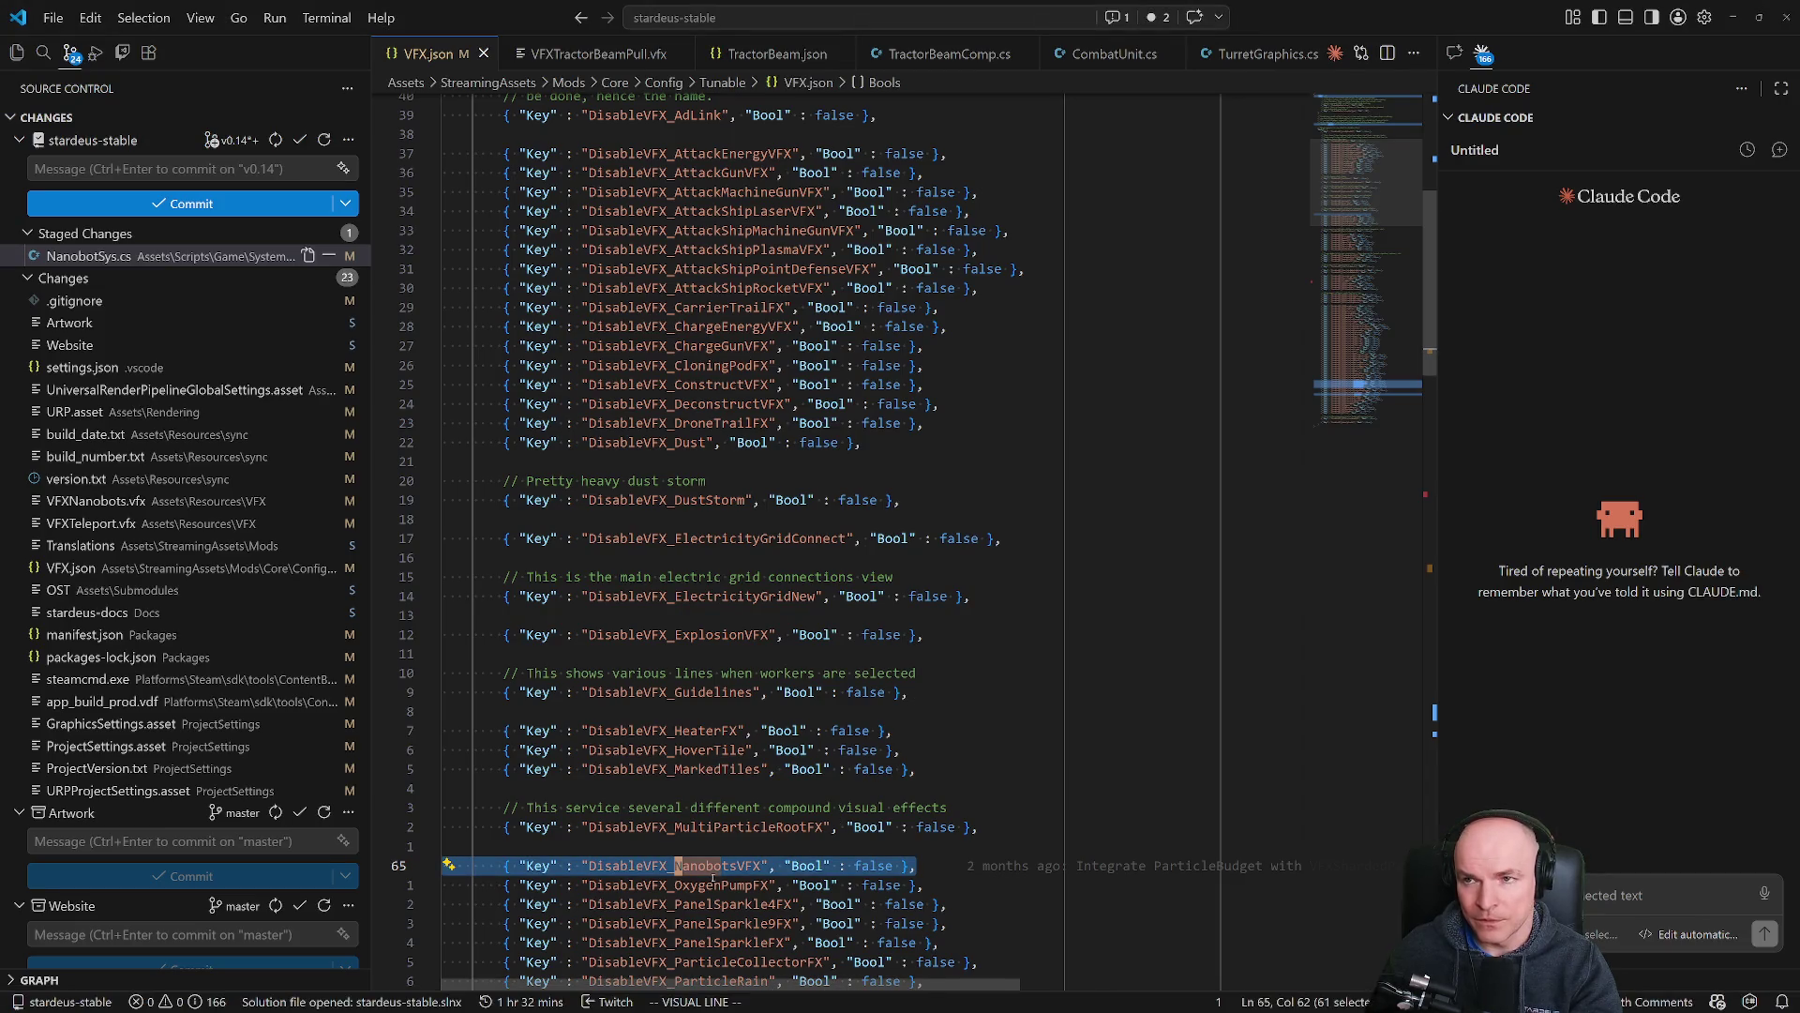
pyautogui.hotkey('alt', 'Tab')
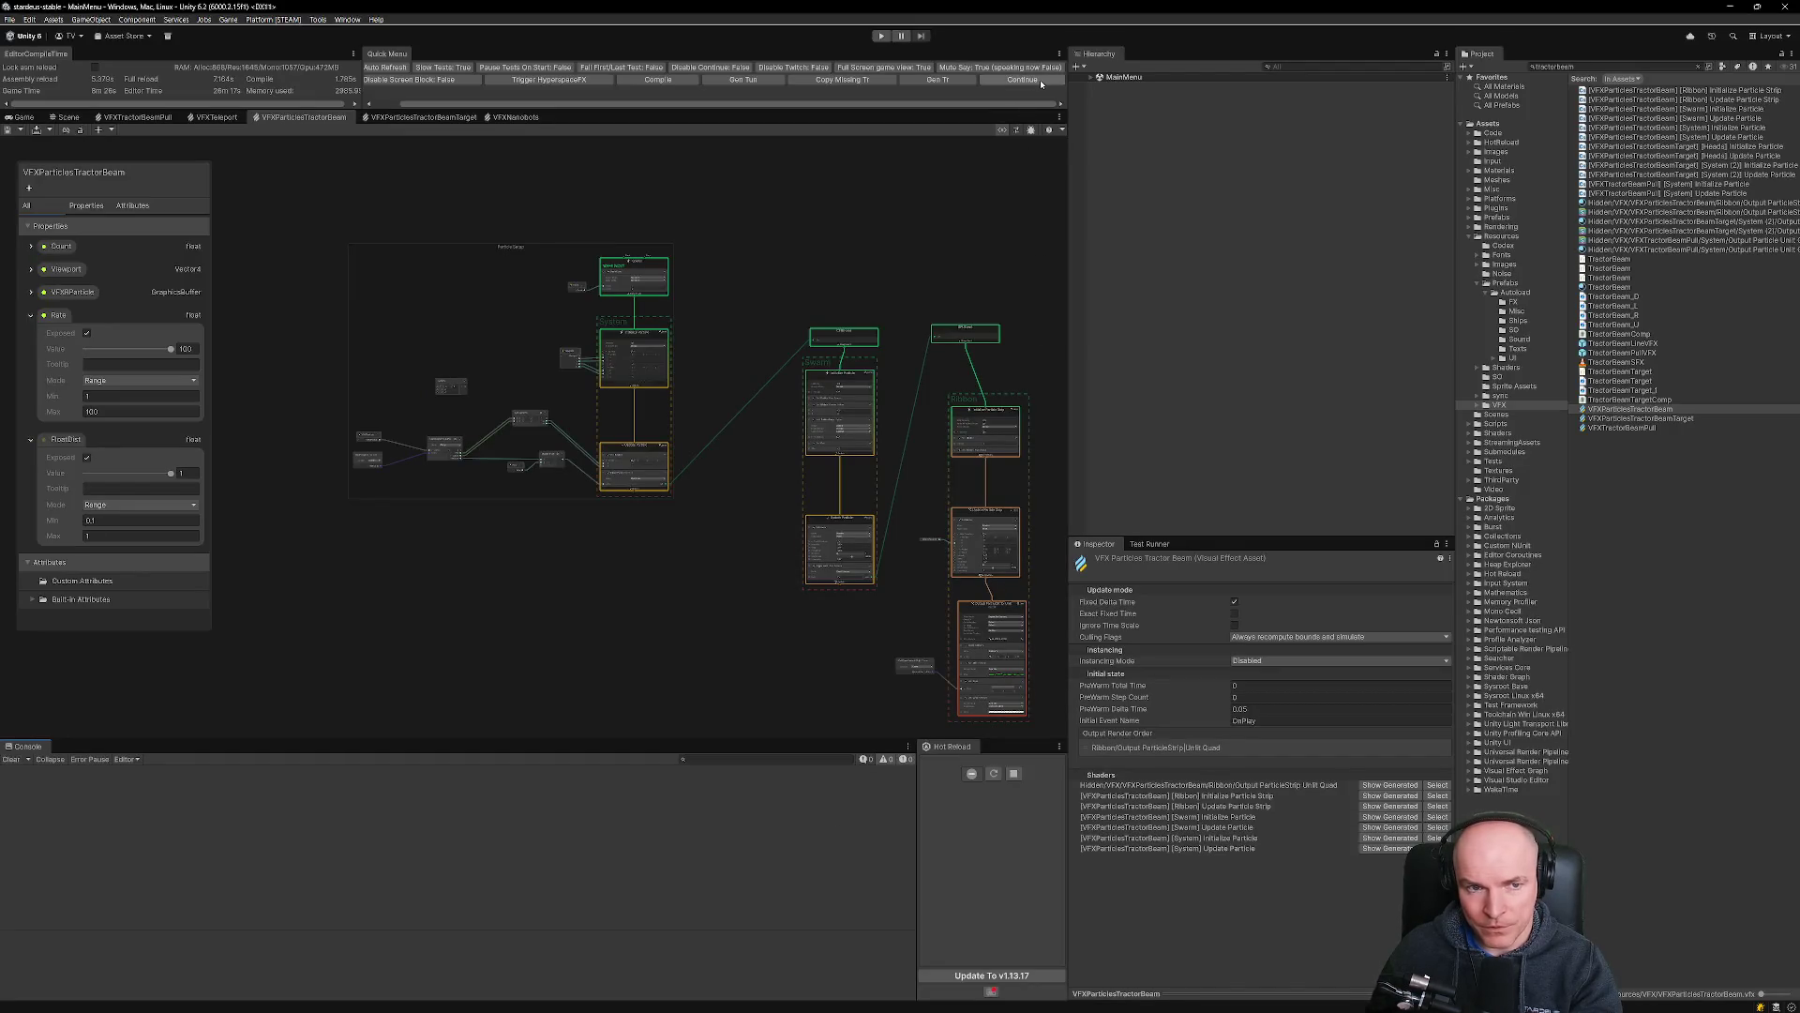
pyautogui.click(1041, 82)
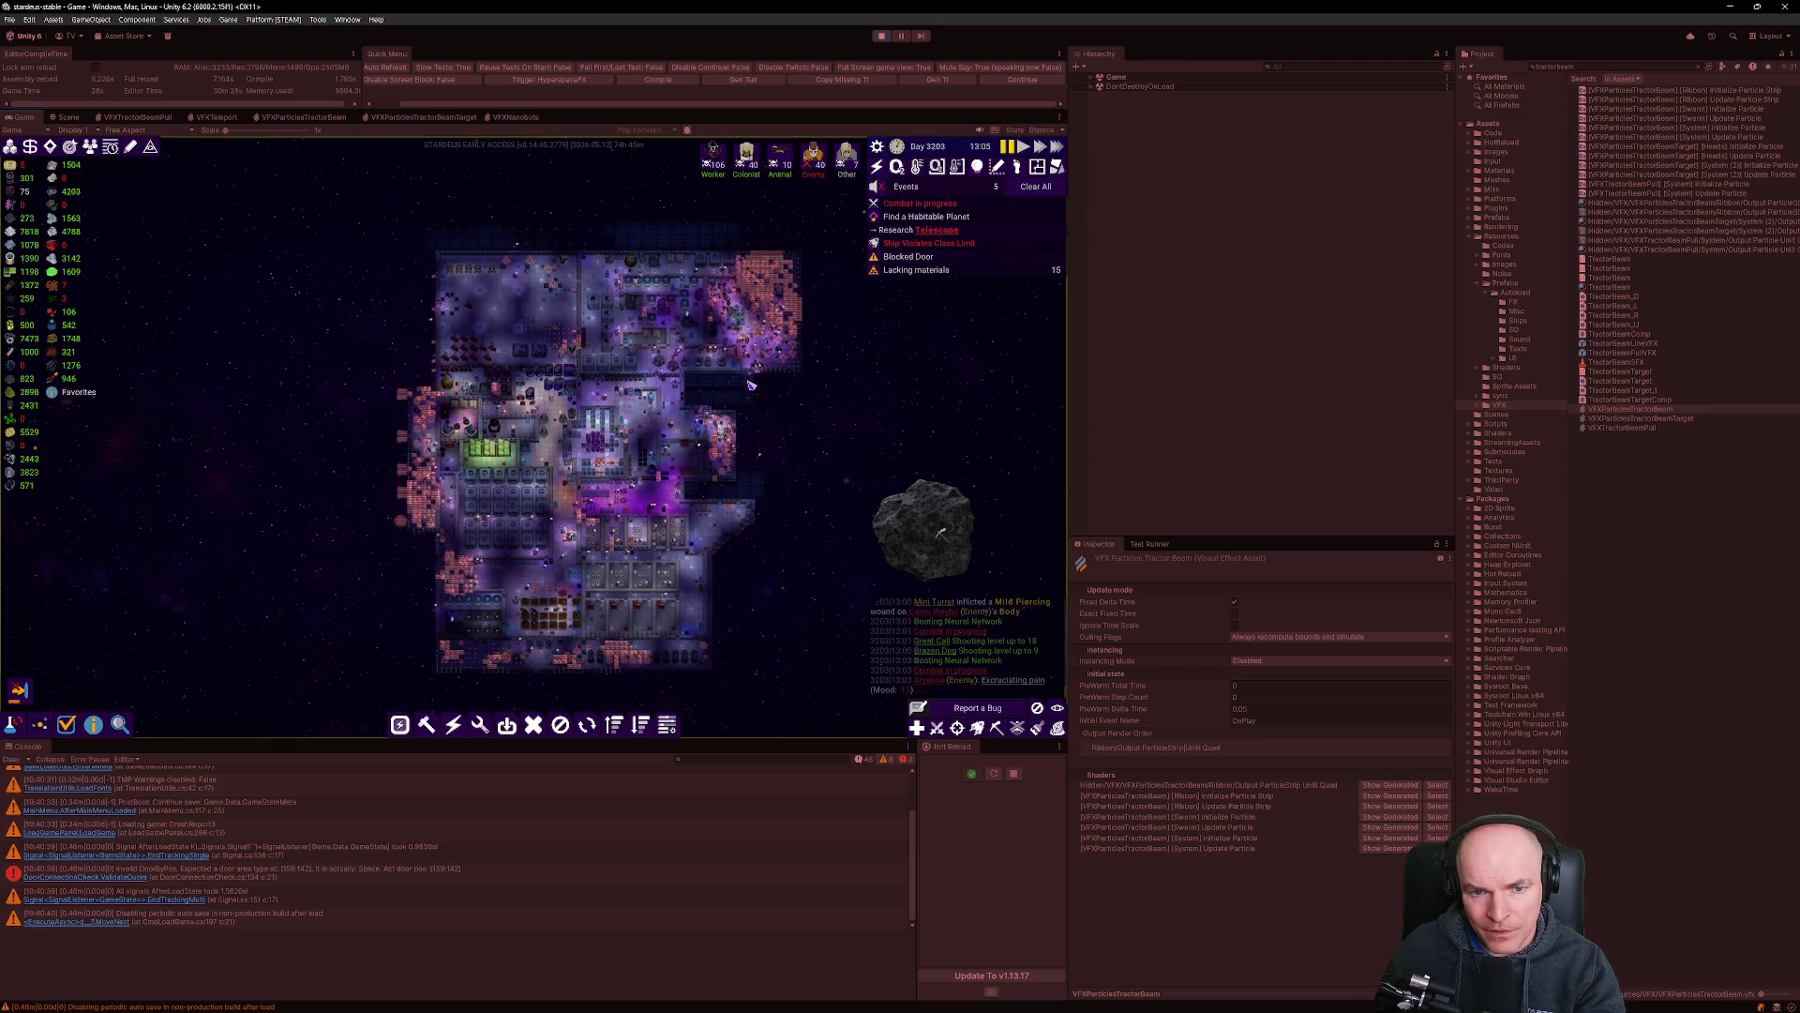
pyautogui.scroll(5, 750, 384)
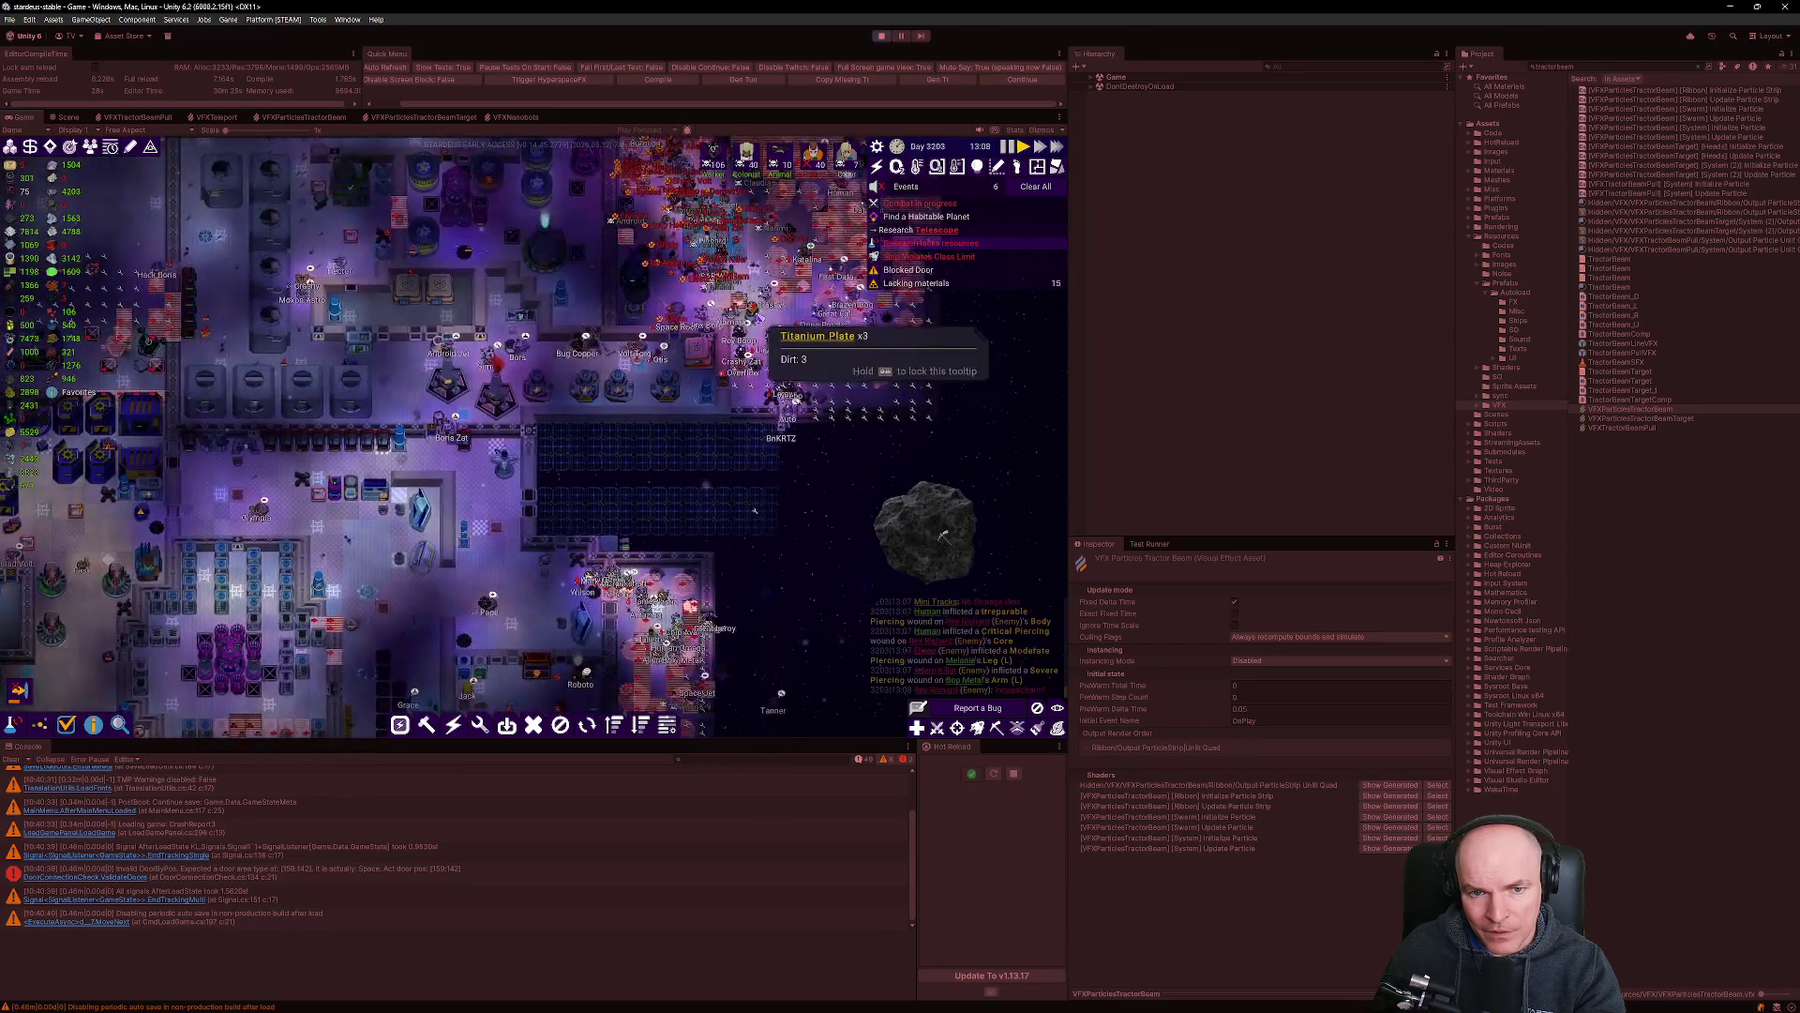
pyautogui.scroll(2, 712, 356)
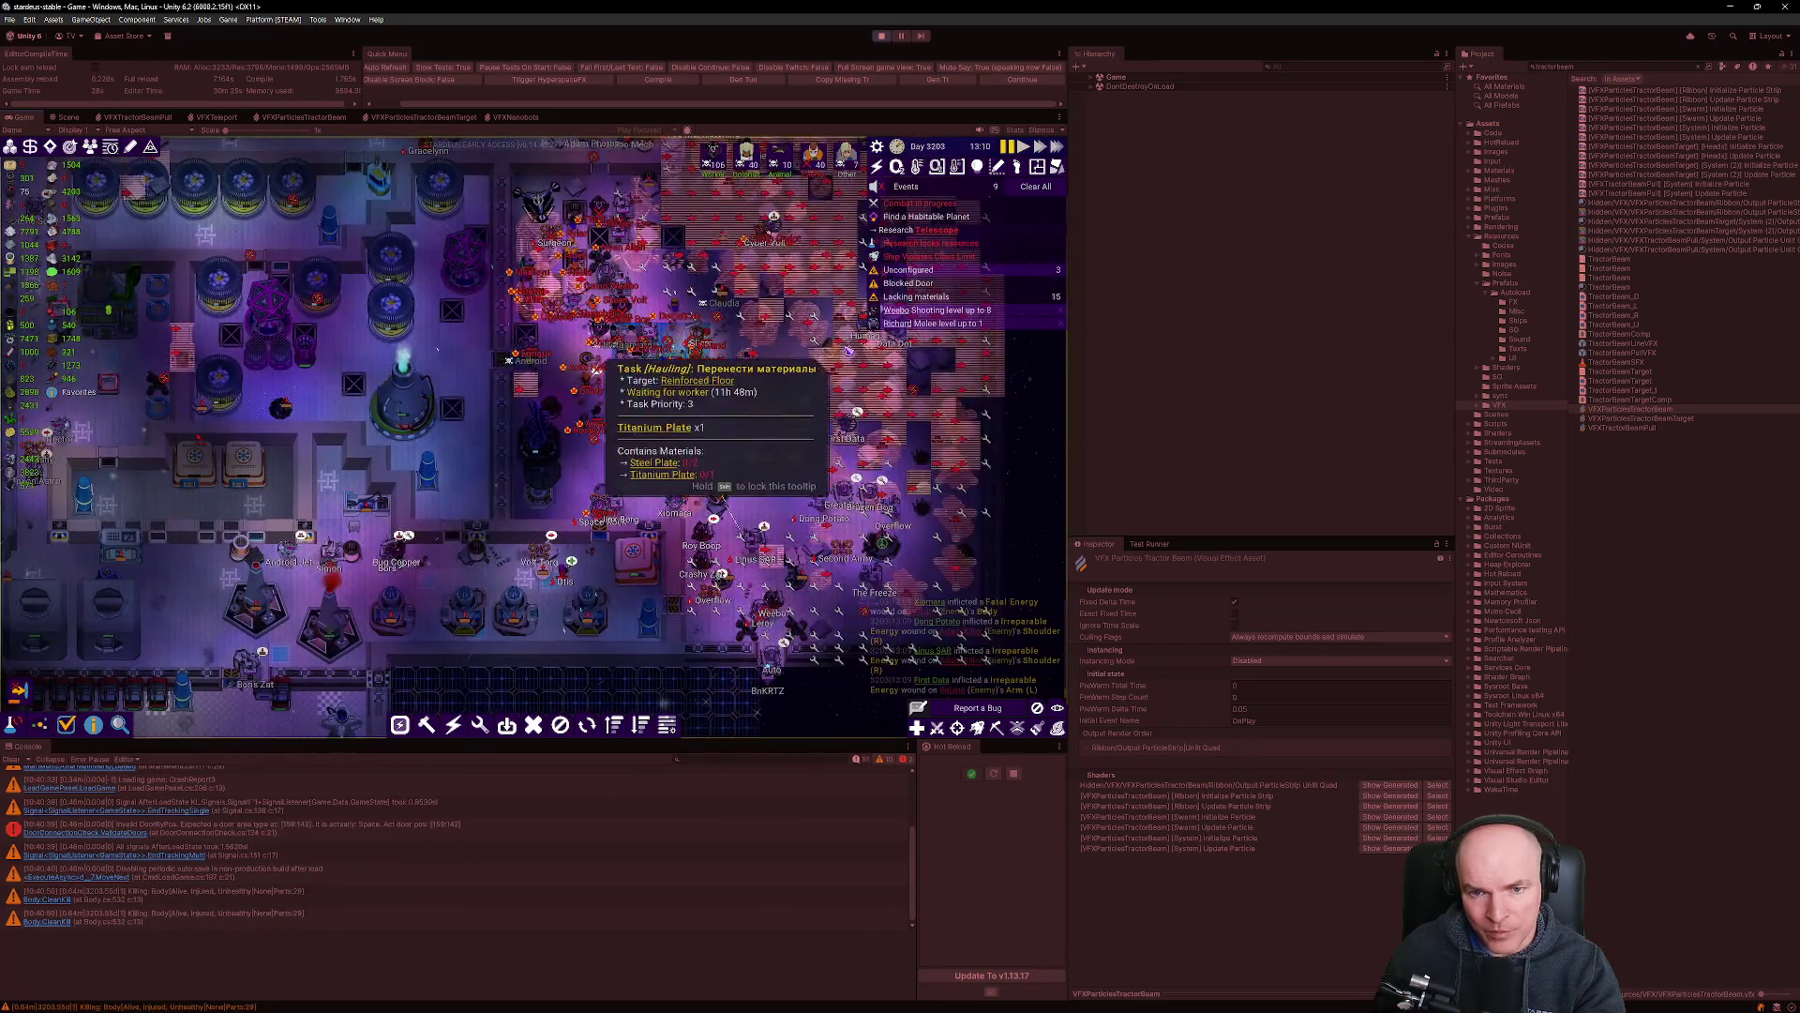
pyautogui.hotkey('alt', 'Tab')
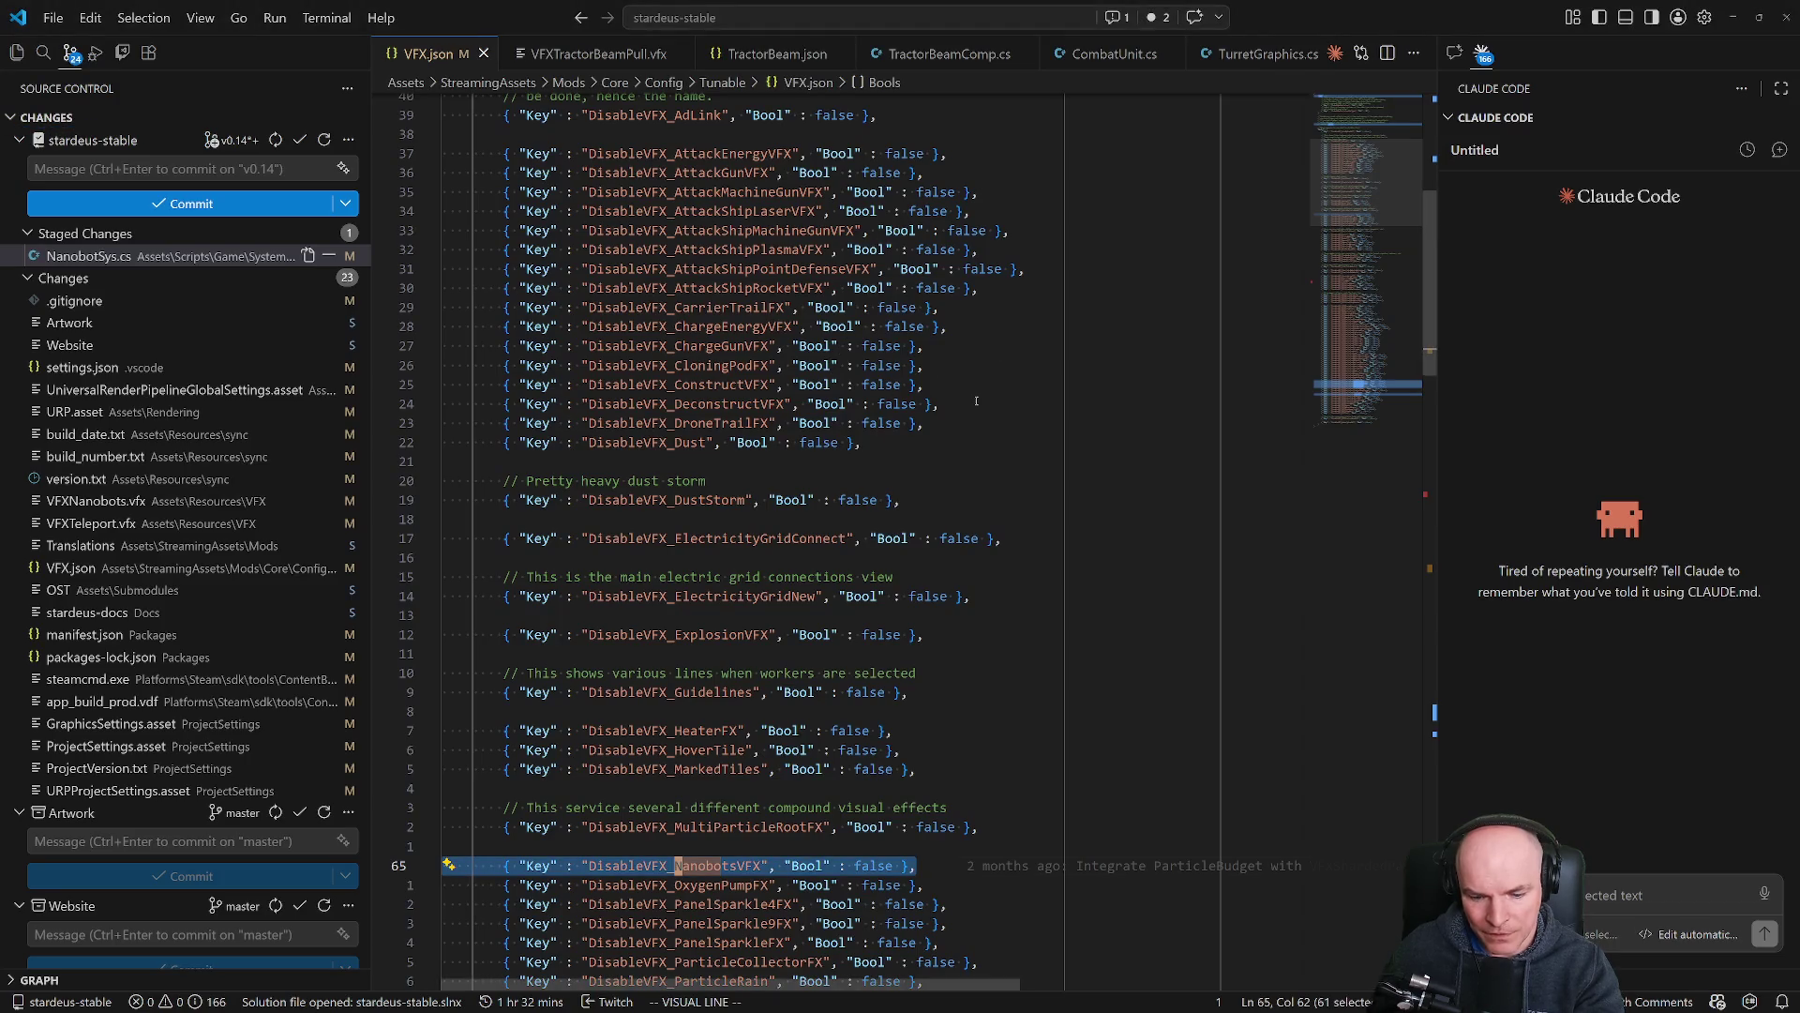
# Search VFX.json for 'Ene' to reach the VFXAttackEnergy (line 103) and VFXChargeEnergy (line 114) matches.
pyautogui.press('y')
pyautogui.press('/')
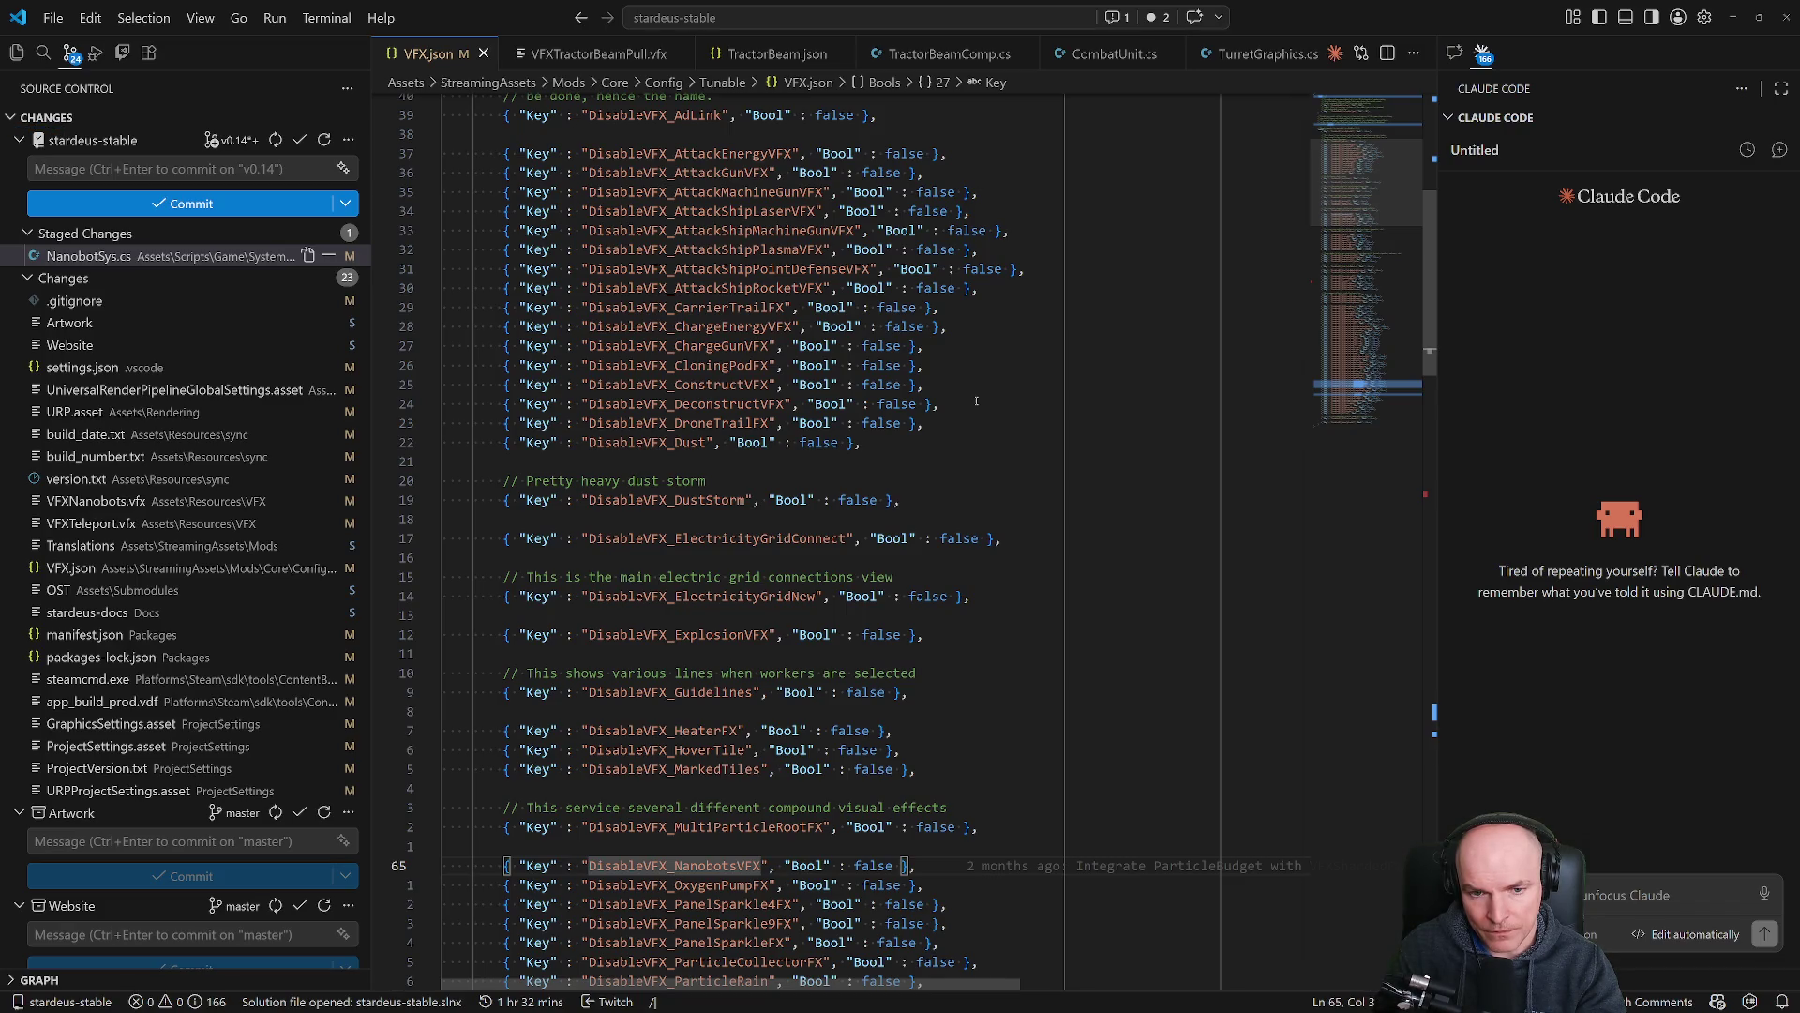
pyautogui.write('Rifle')
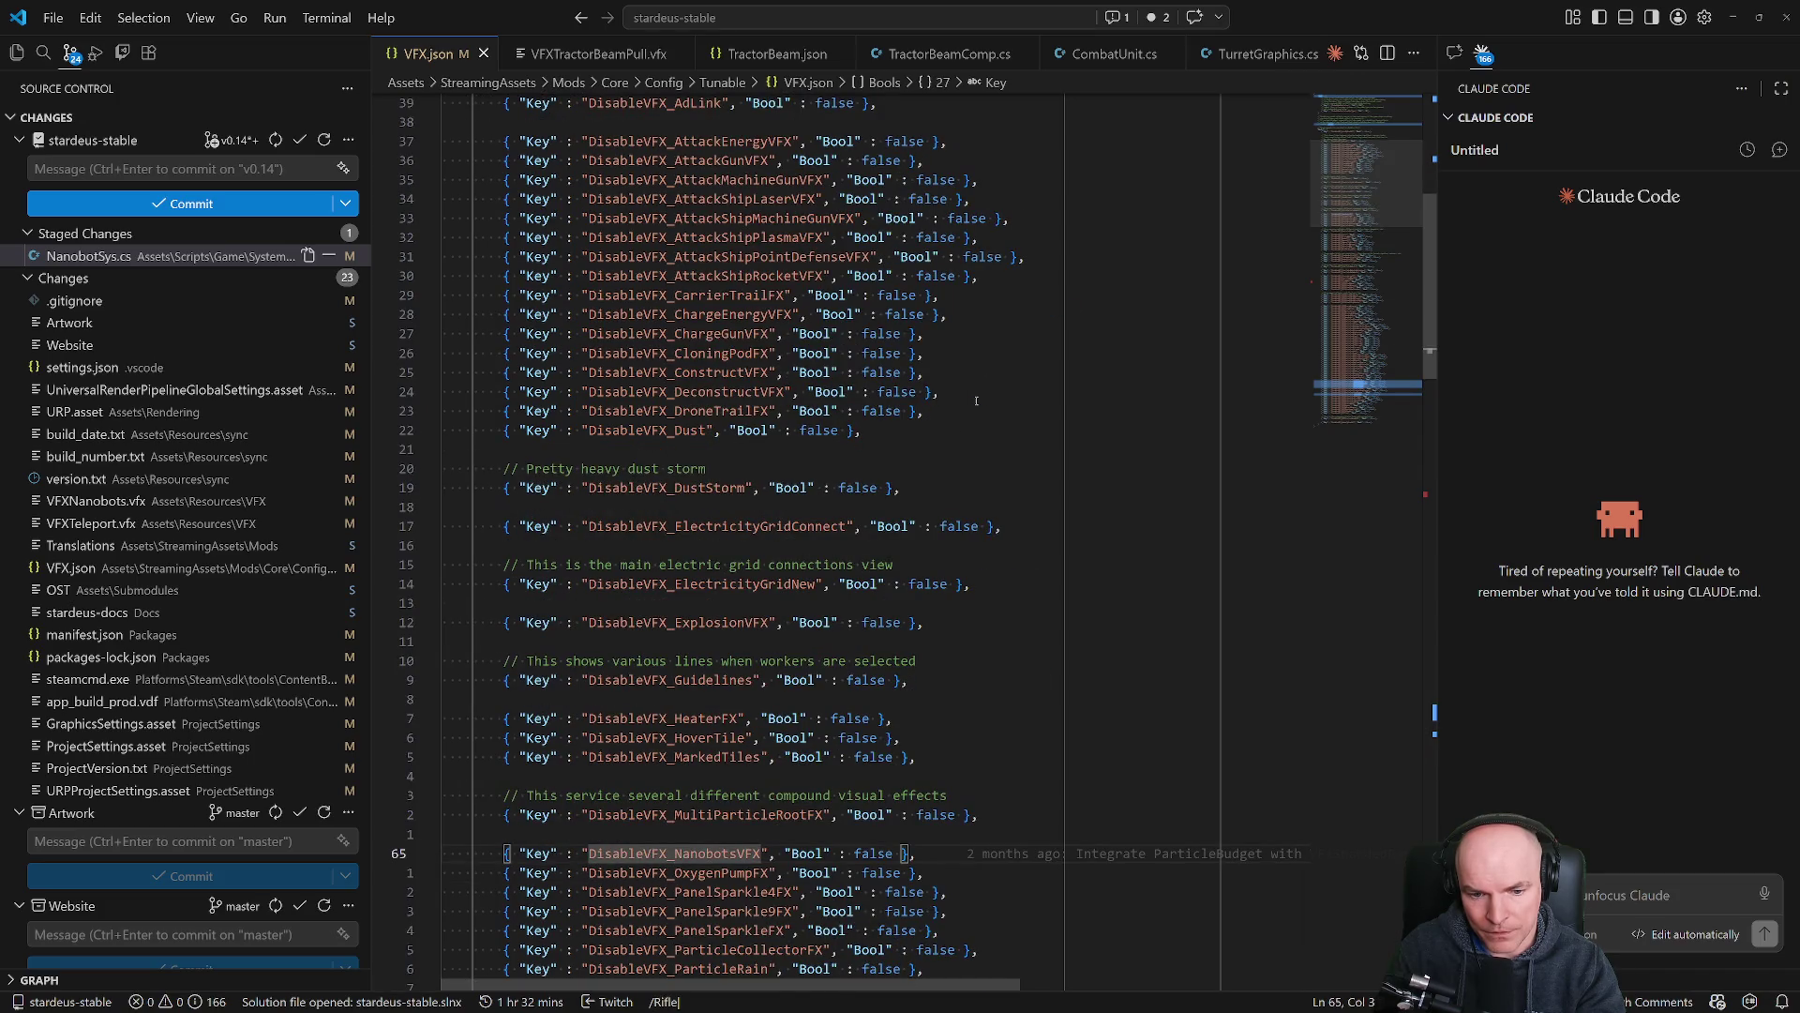
pyautogui.press('BackSpace')
pyautogui.press('BackSpace')
pyautogui.press('BackSpace')
pyautogui.write('Ene')
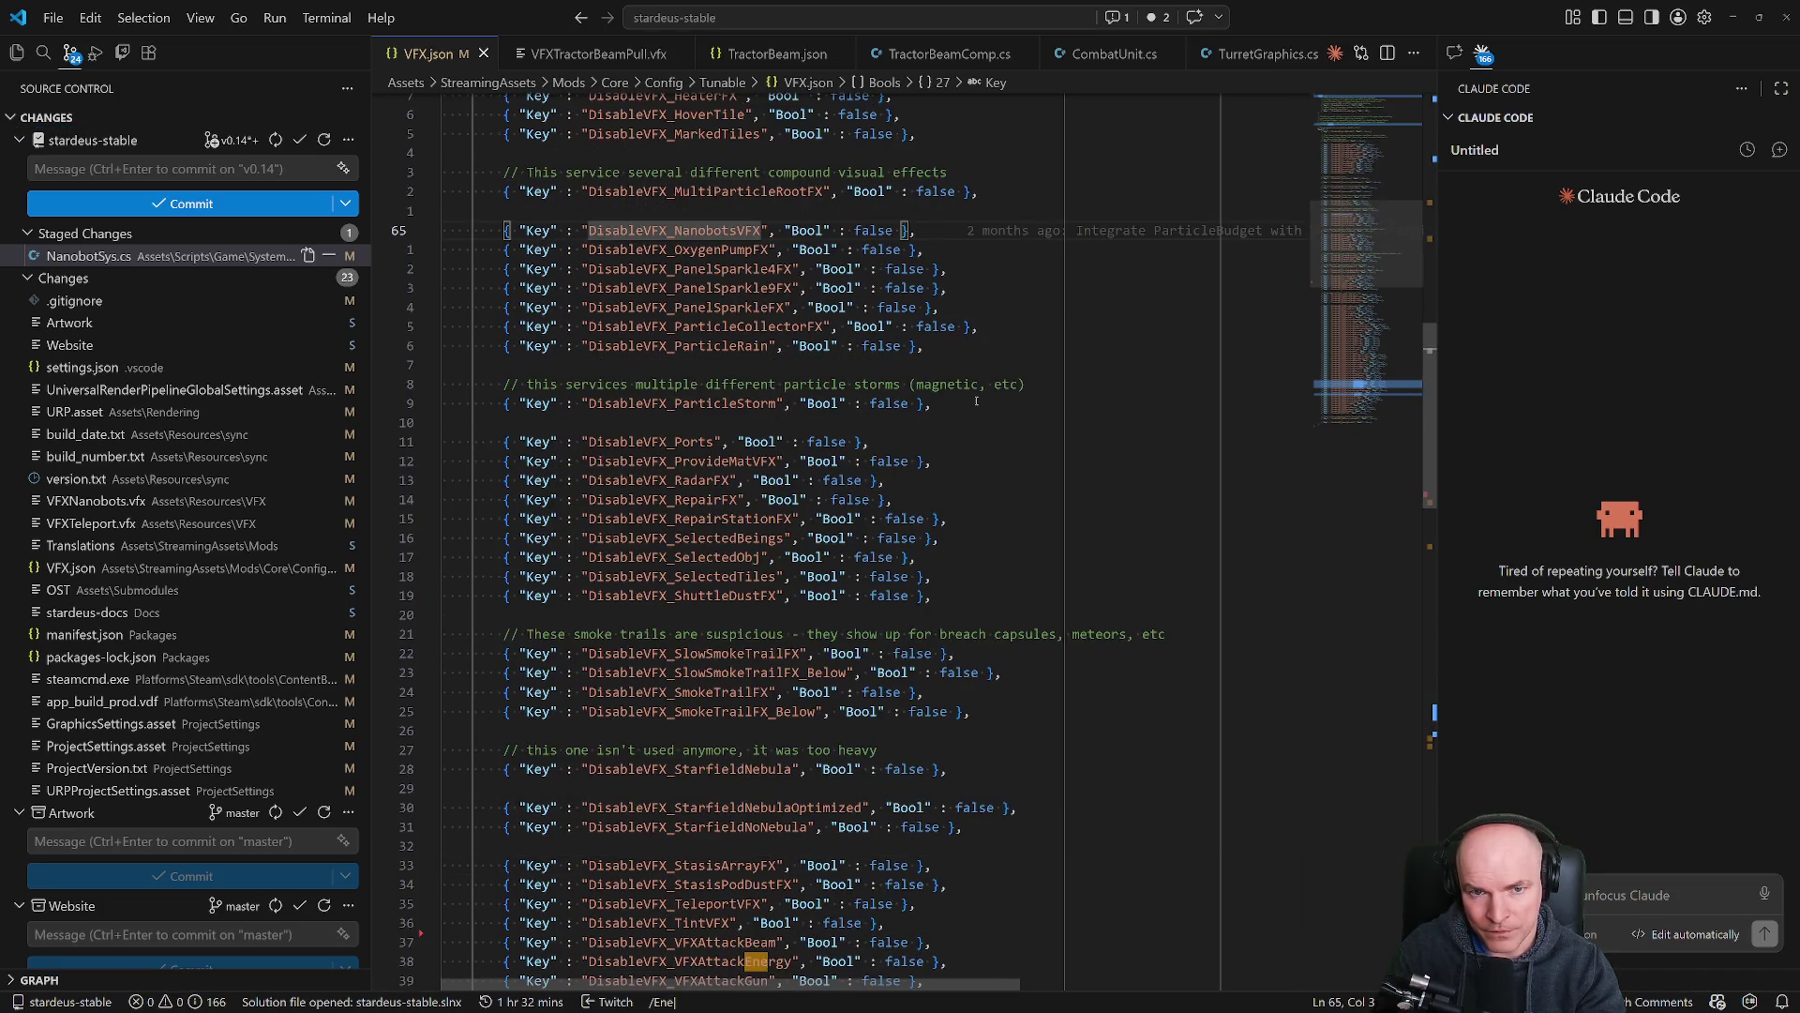
pyautogui.press('Return')
pyautogui.write('/E')
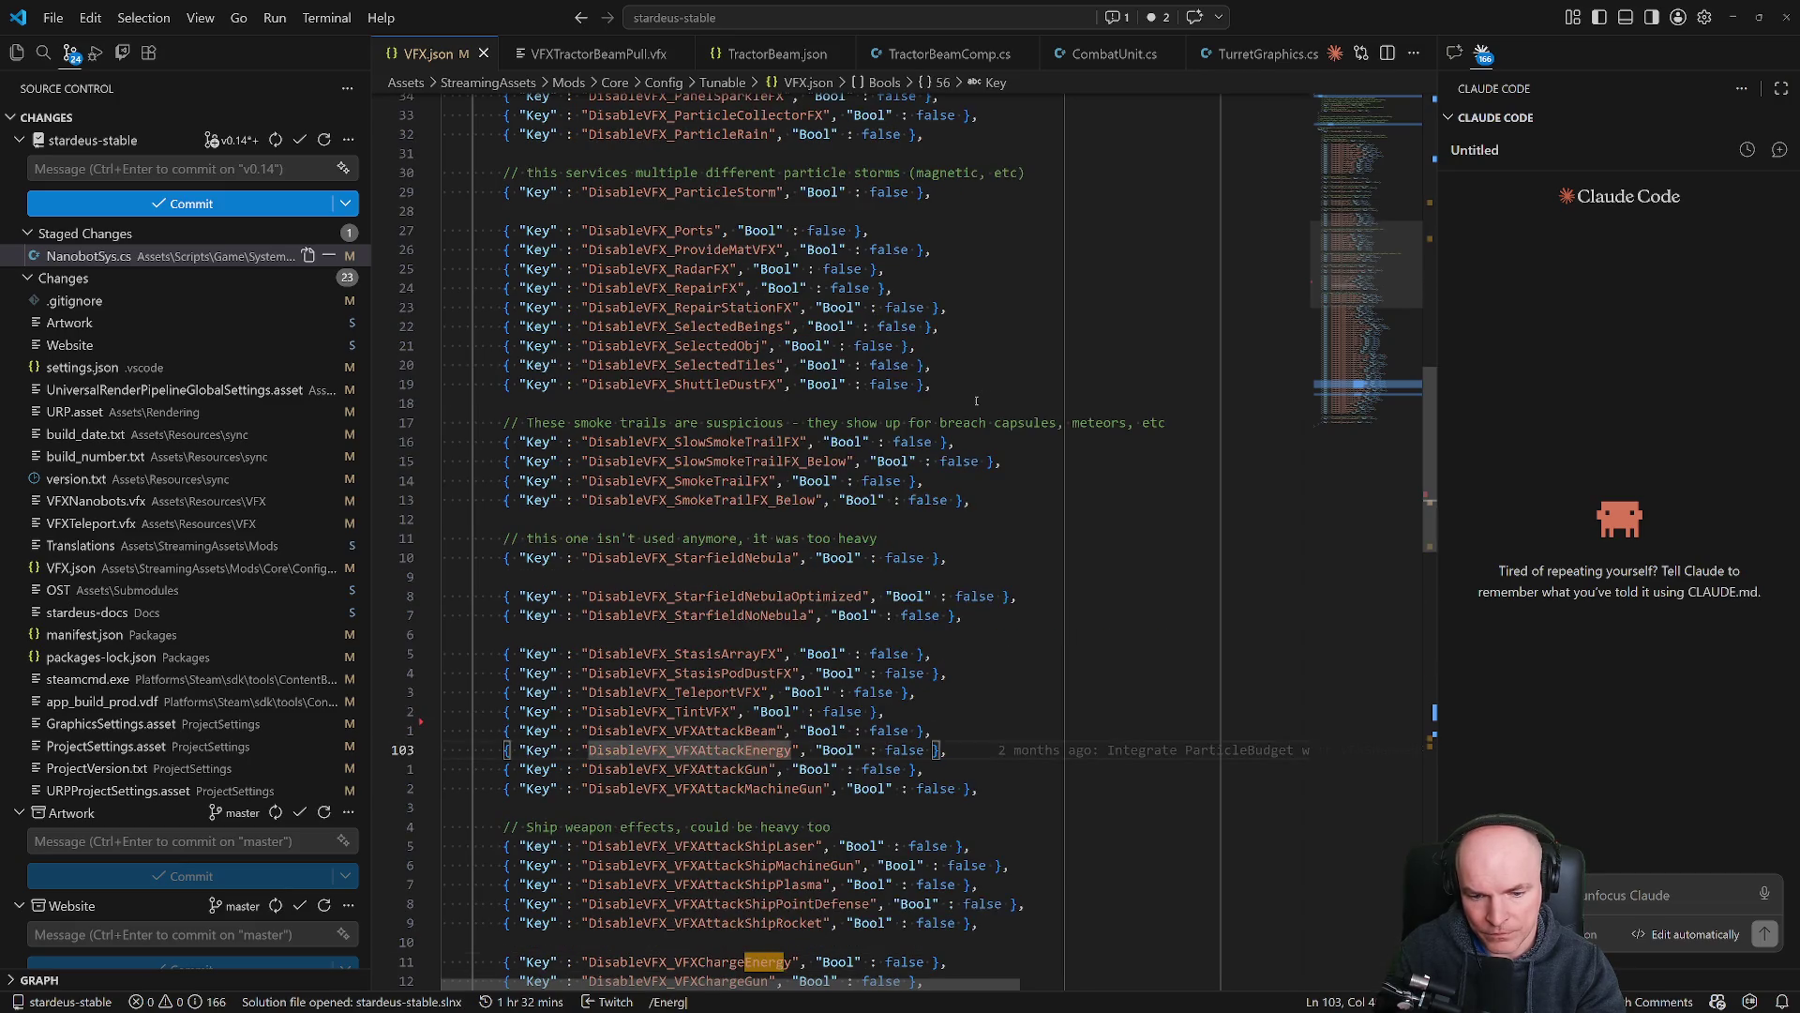
pyautogui.press('Return')
pyautogui.scroll(-5, 681, 667)
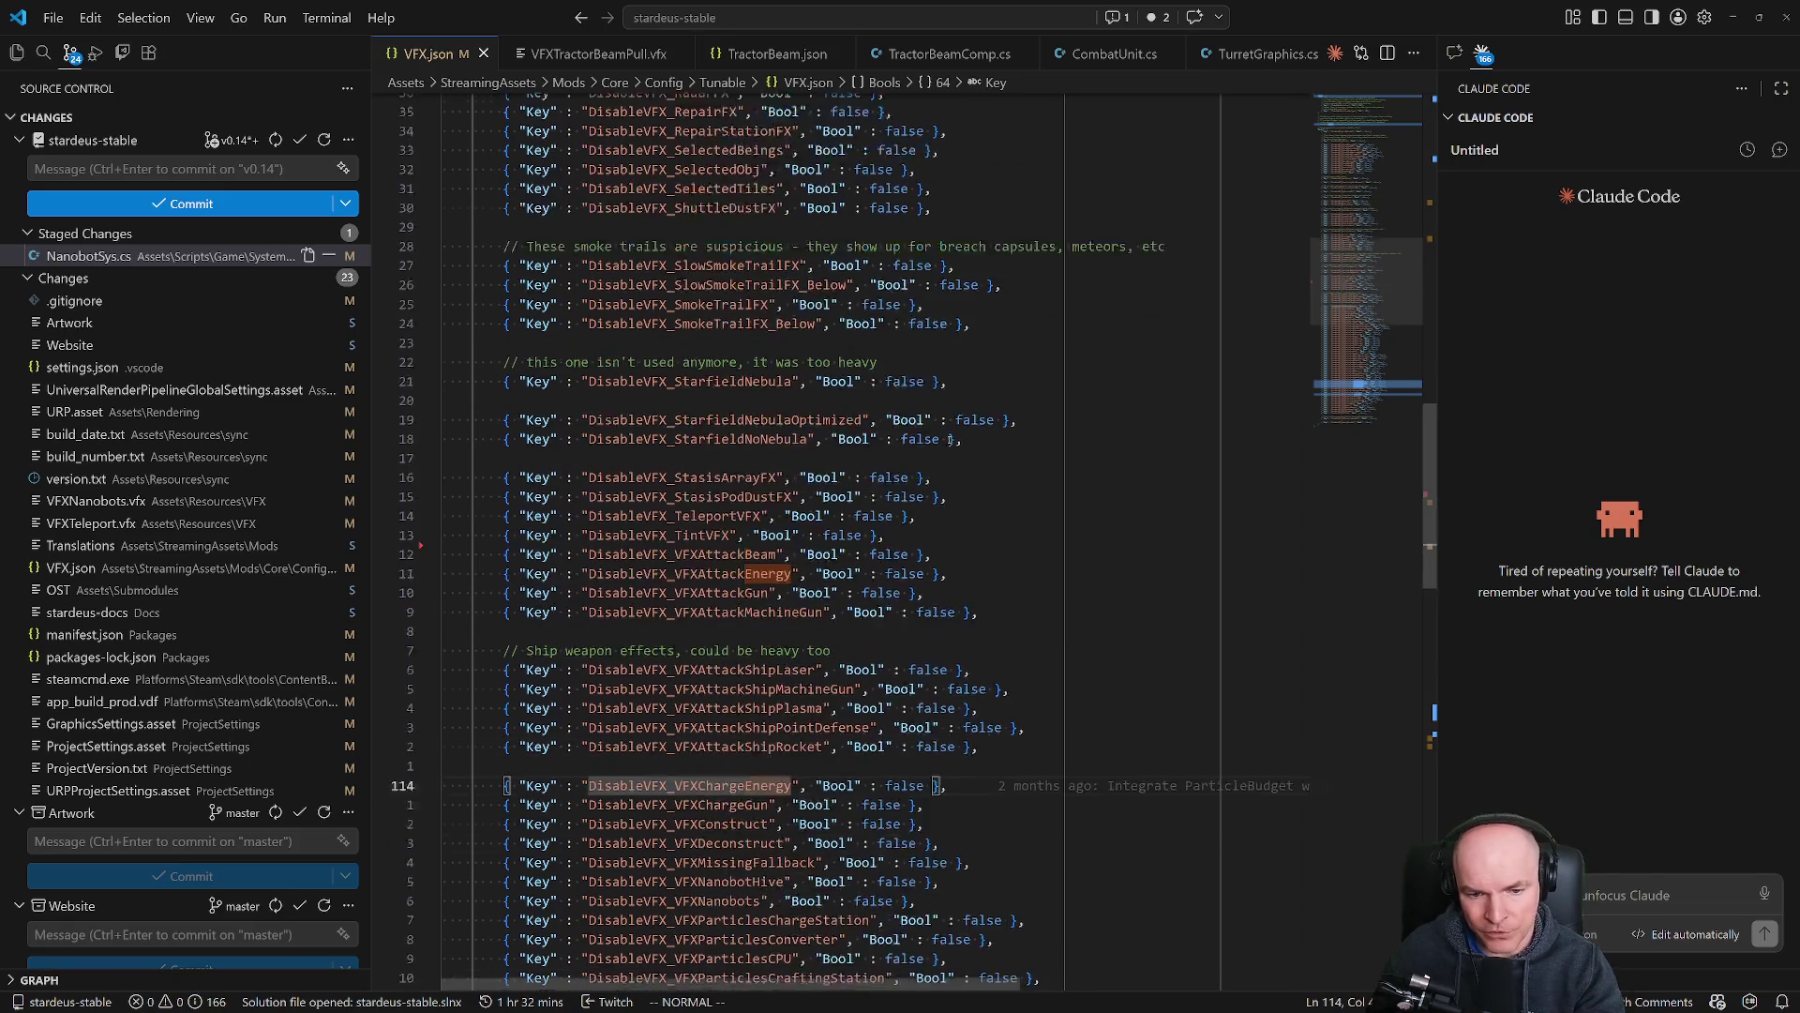
# Select the DisableVFX_VFXChargeEnergy and DisableVFX_VFXAttackEnergy keys, then start a Quick Open file search.
pyautogui.doubleClick(716, 669)
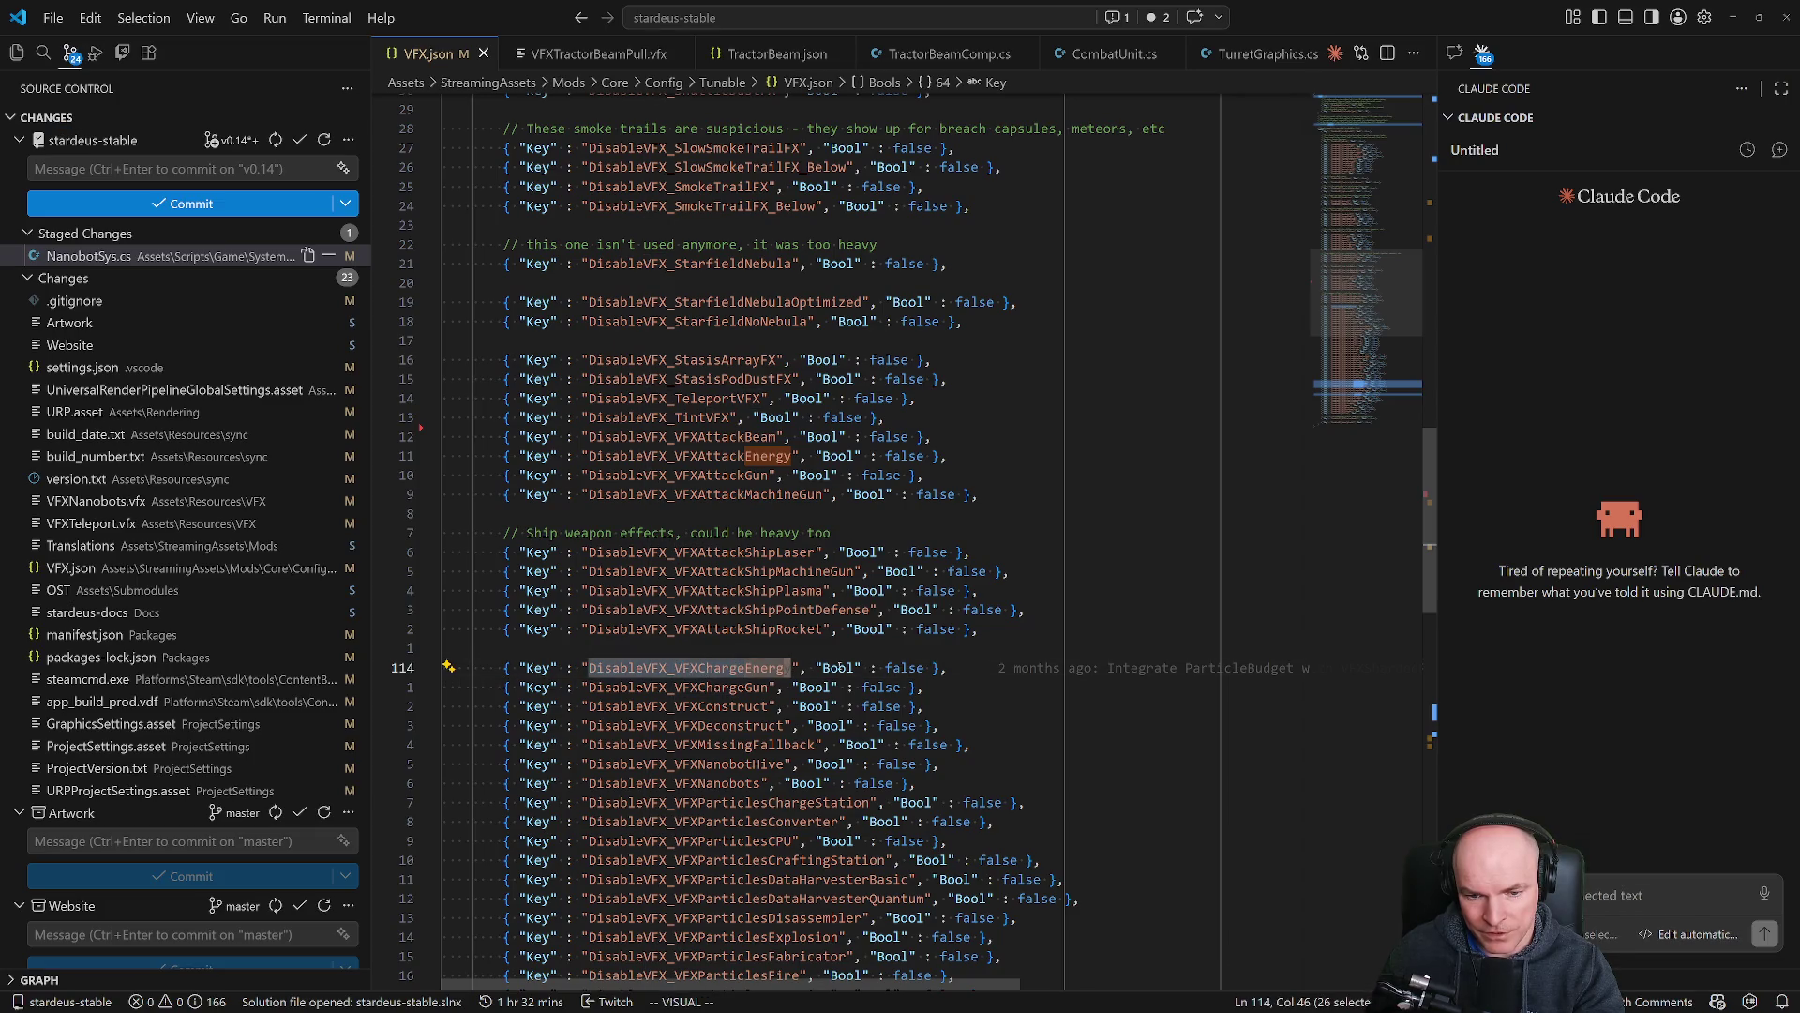
pyautogui.scroll(-3, 835, 638)
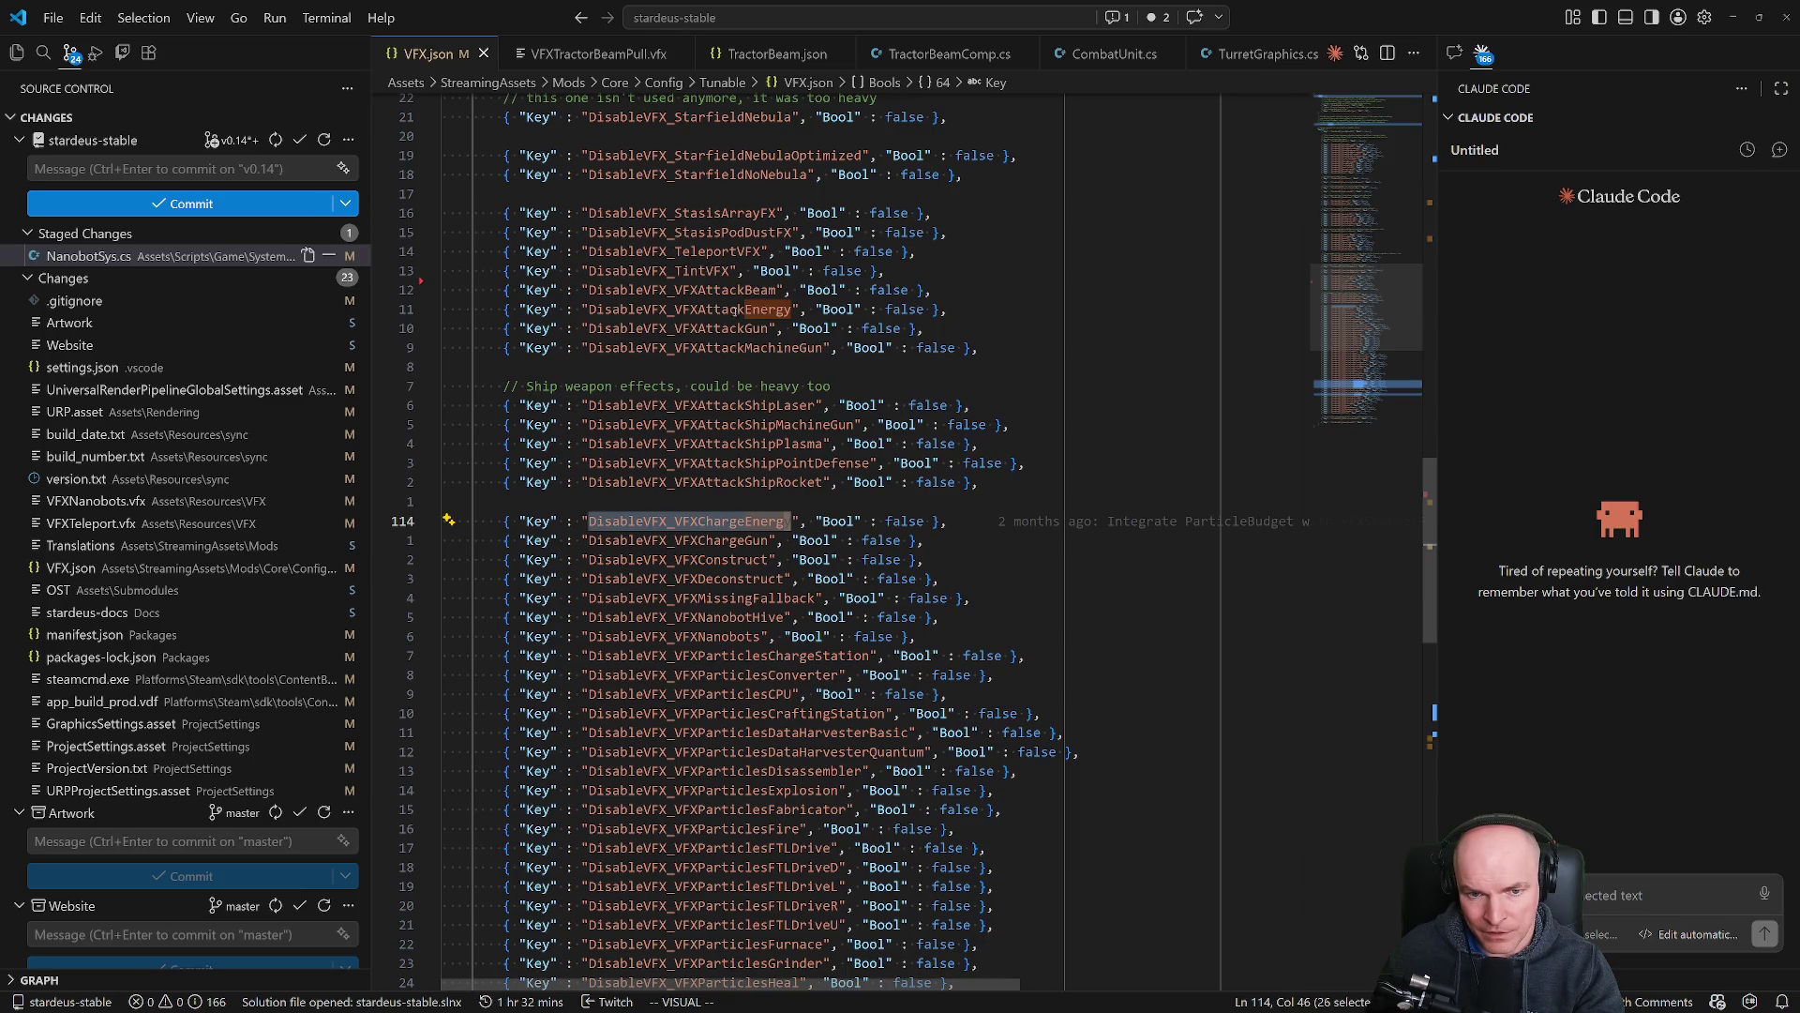
pyautogui.doubleClick(722, 310)
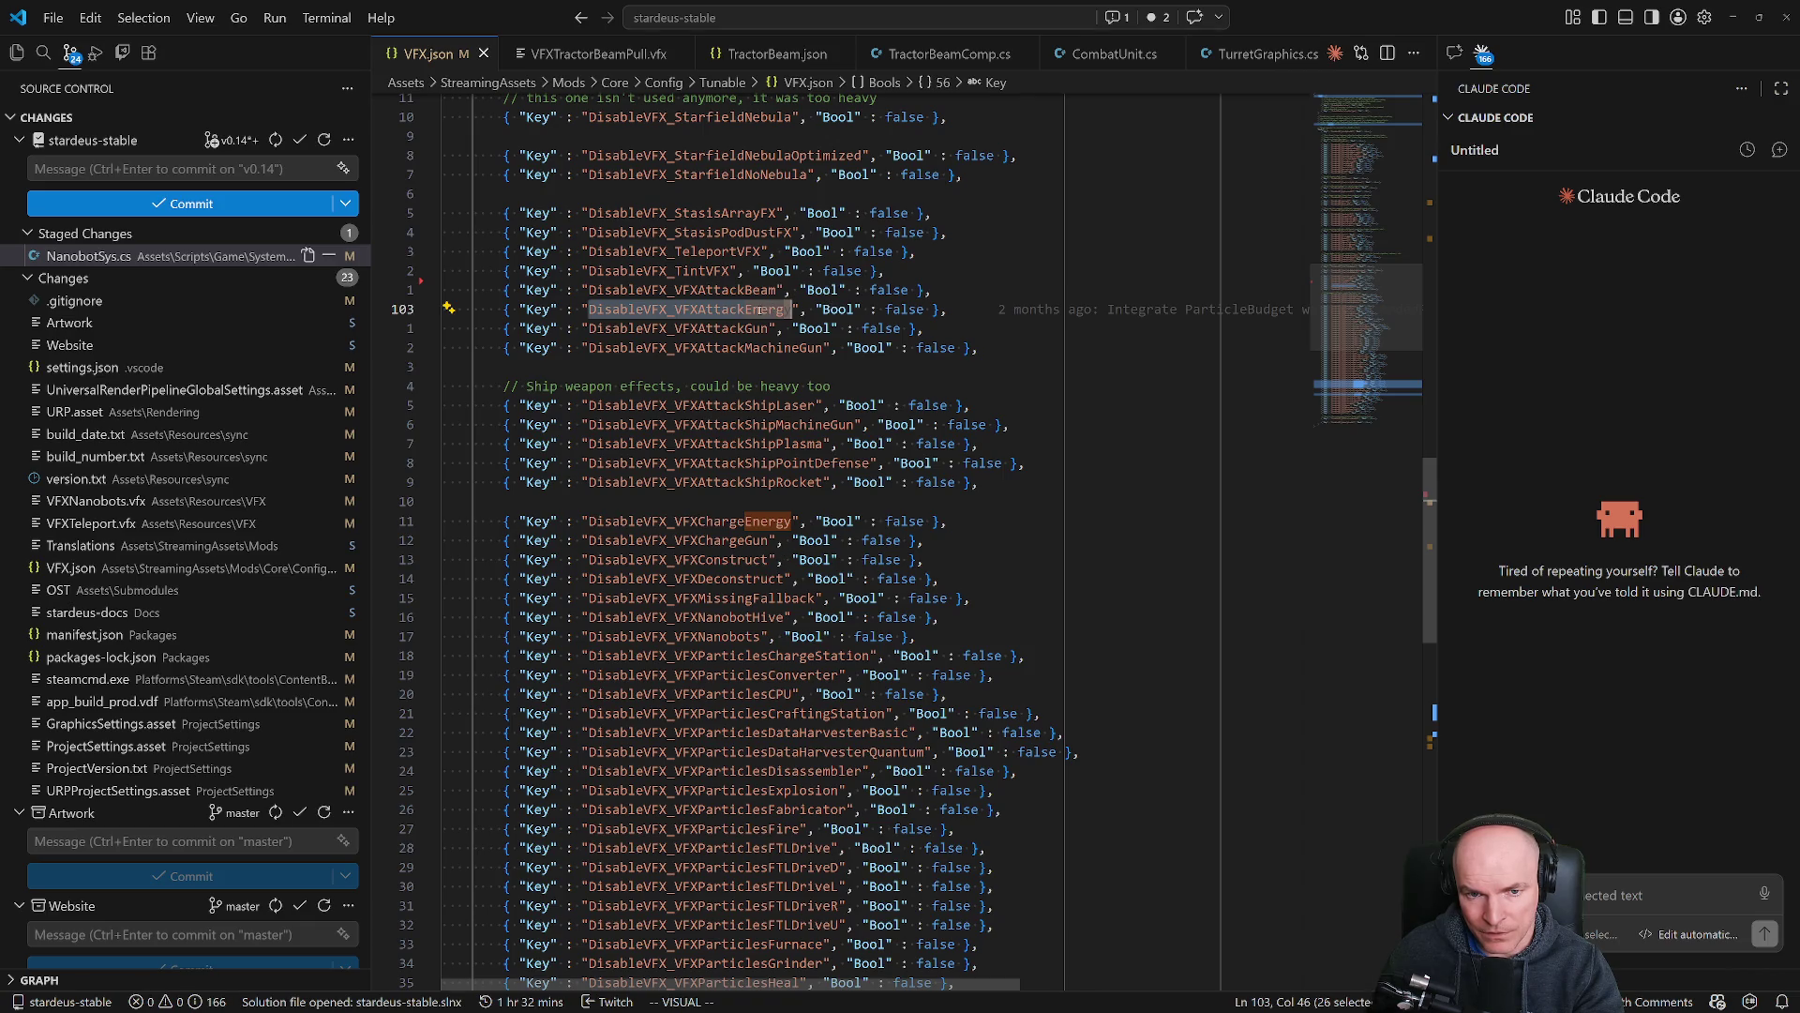
pyautogui.scroll(2, 730, 321)
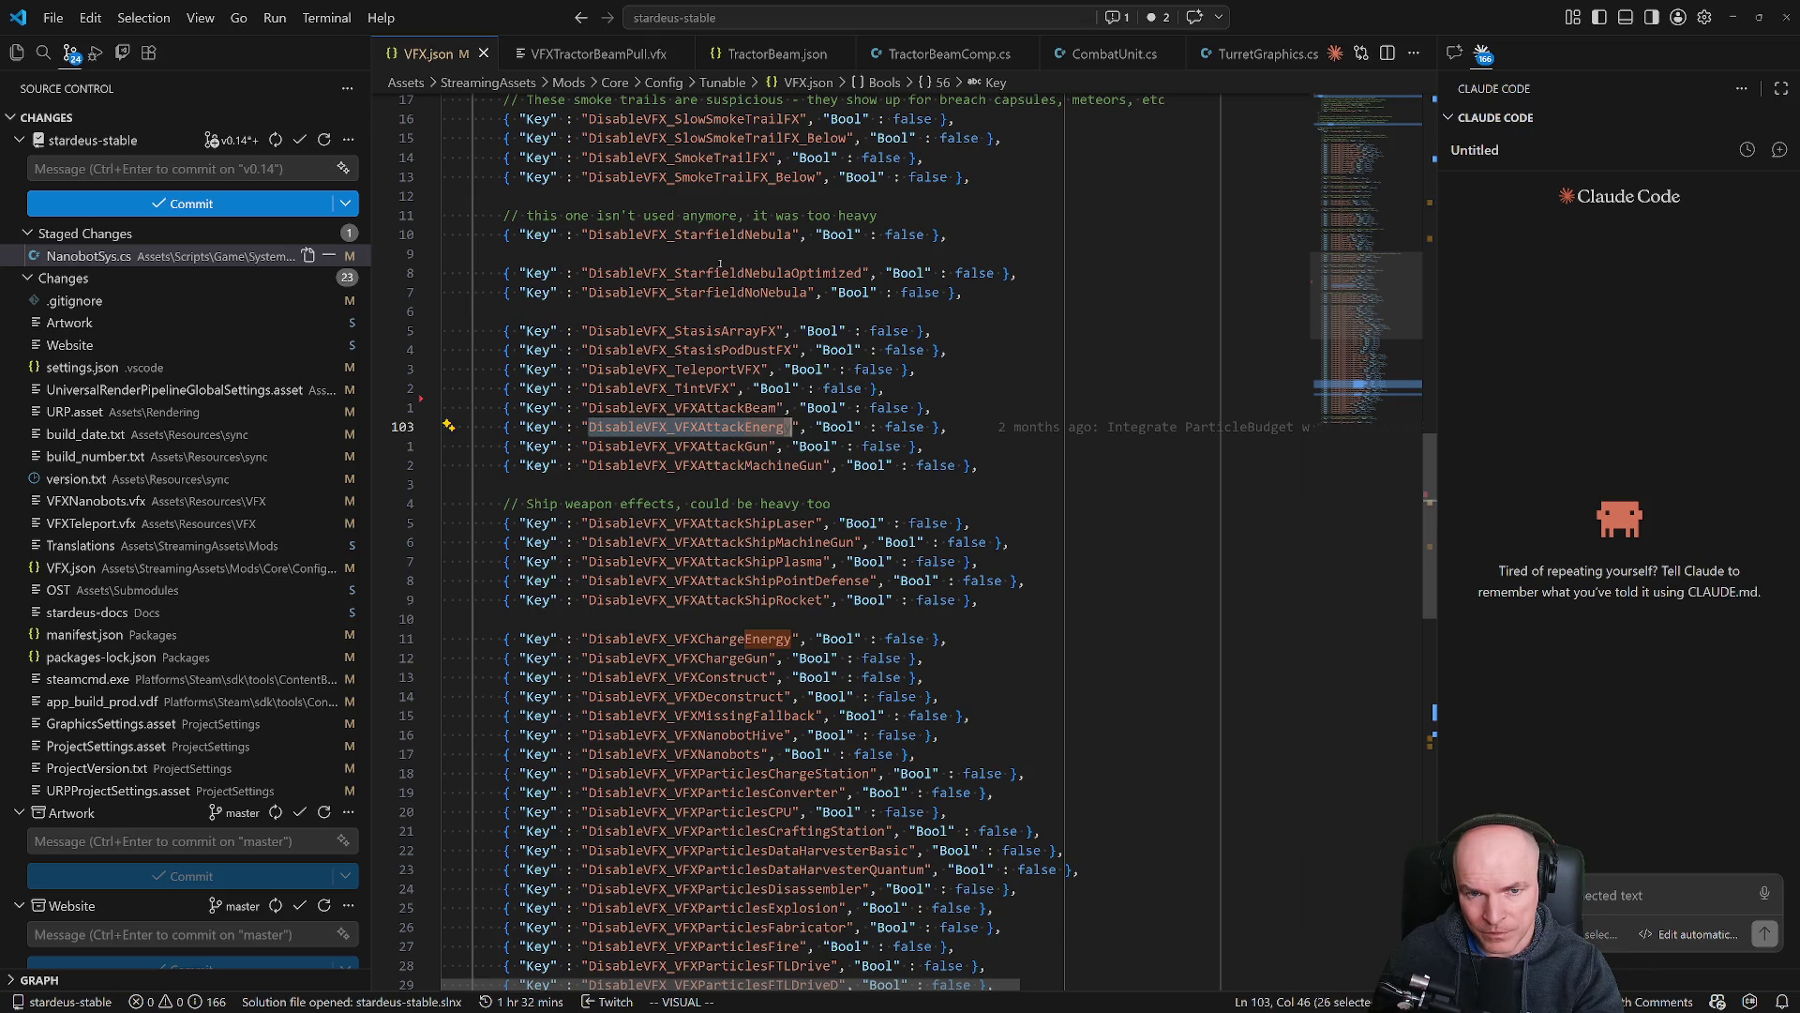
pyautogui.scroll(-1, 710, 427)
pyautogui.hotkey('alt', 'Tab')
pyautogui.hotkey('alt', 'Tab')
pyautogui.hotkey('ctrl', 'p')
# Open EnergyRifle.json, check its ChargeEnergyVFX and AttackEnergyVFX names, and return to VFX.json.
pyautogui.write('energyrif')
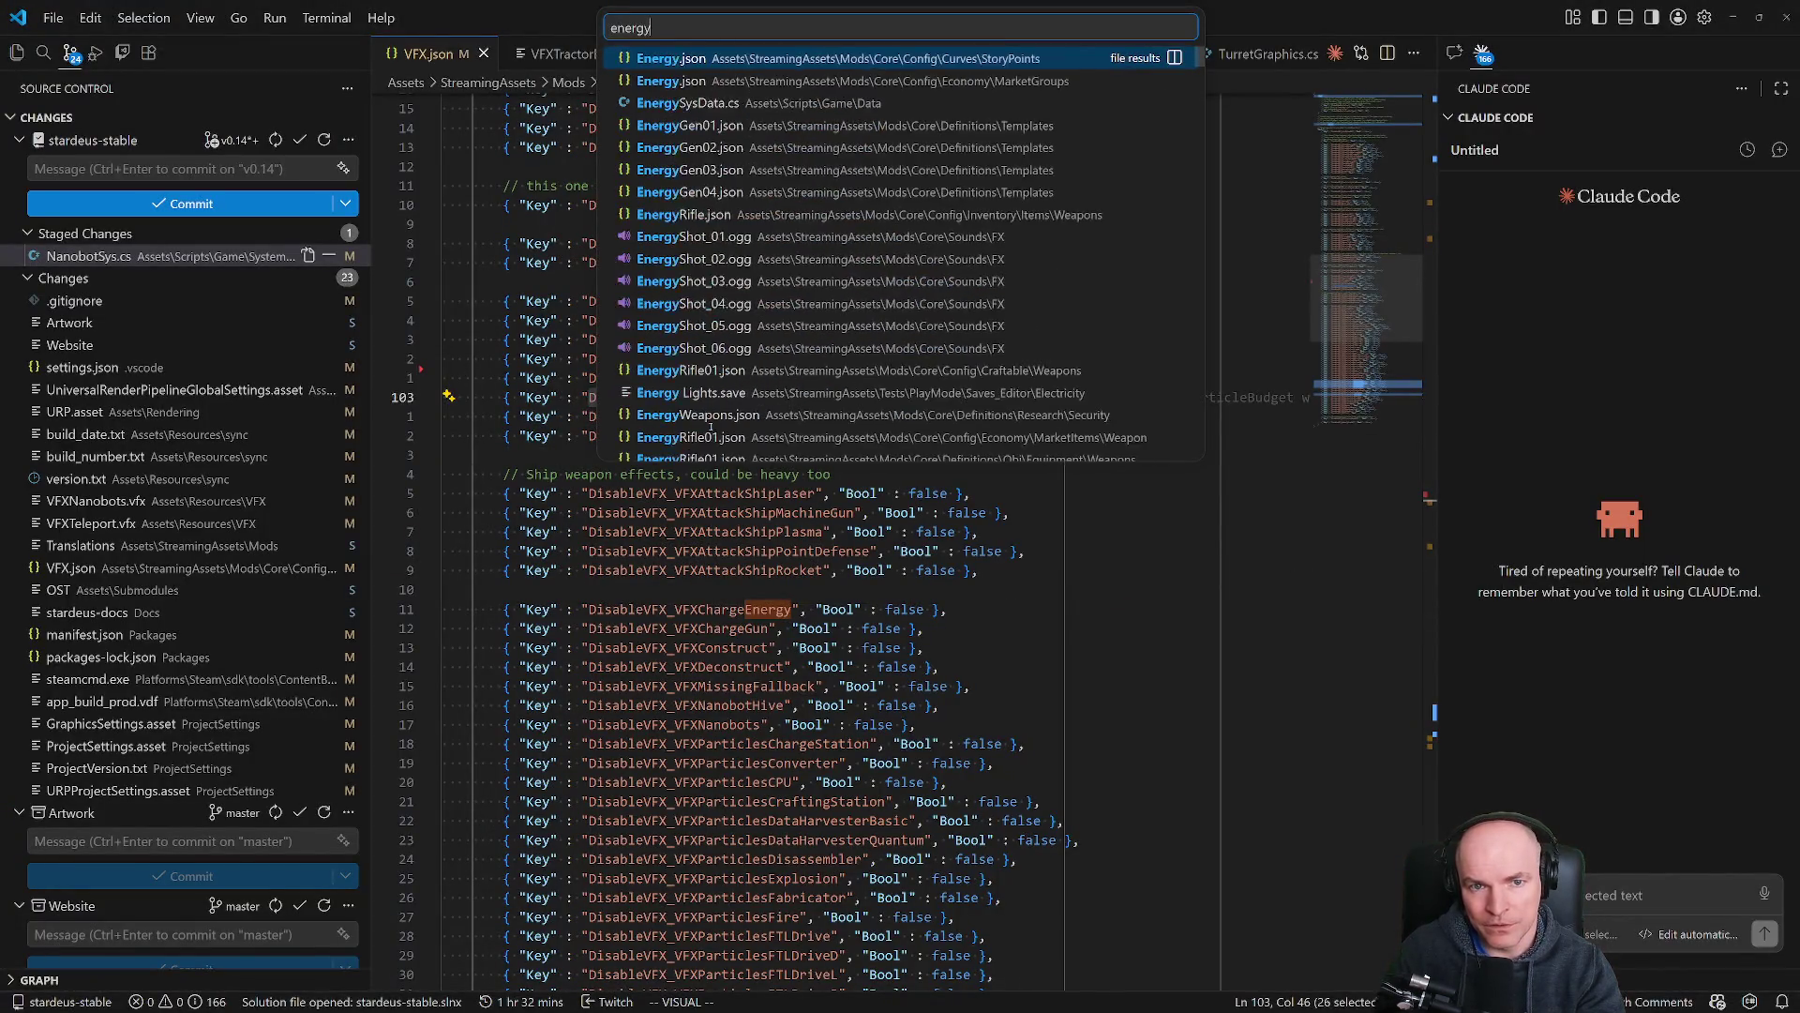
pyautogui.press('Return')
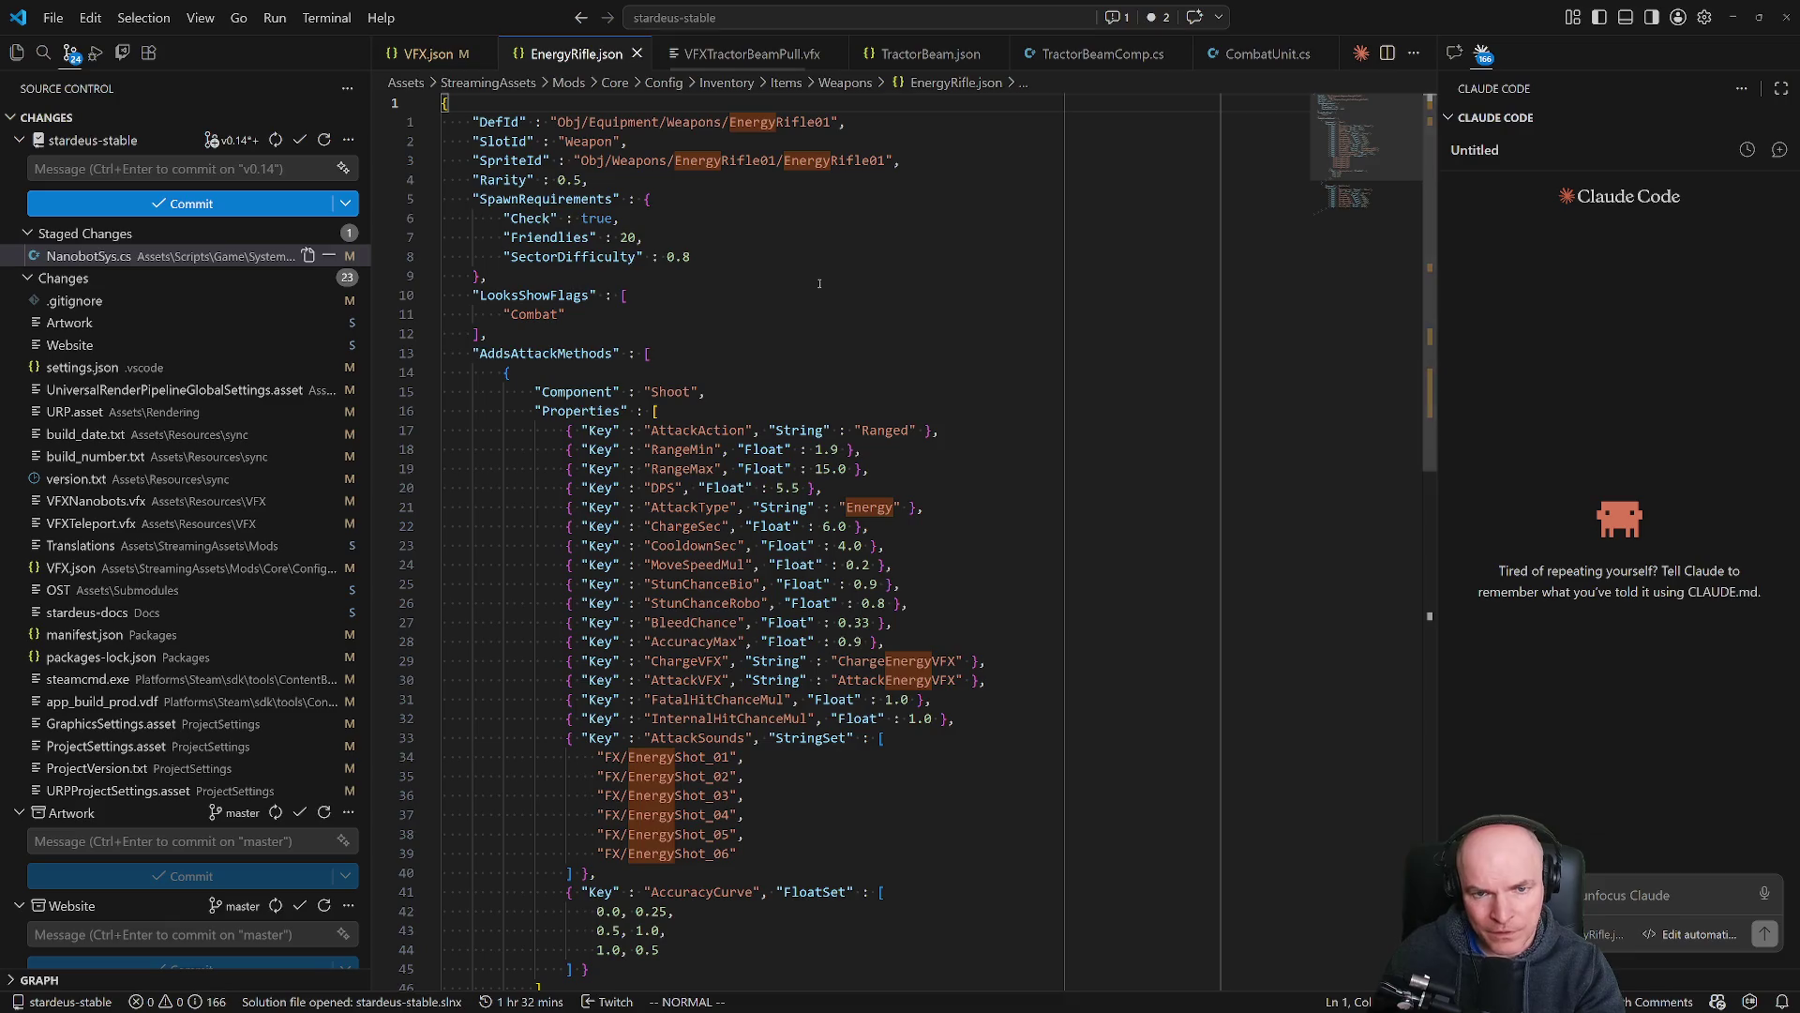
pyautogui.click(693, 668)
pyautogui.moveTo(838, 661); pyautogui.dragTo(955, 662)
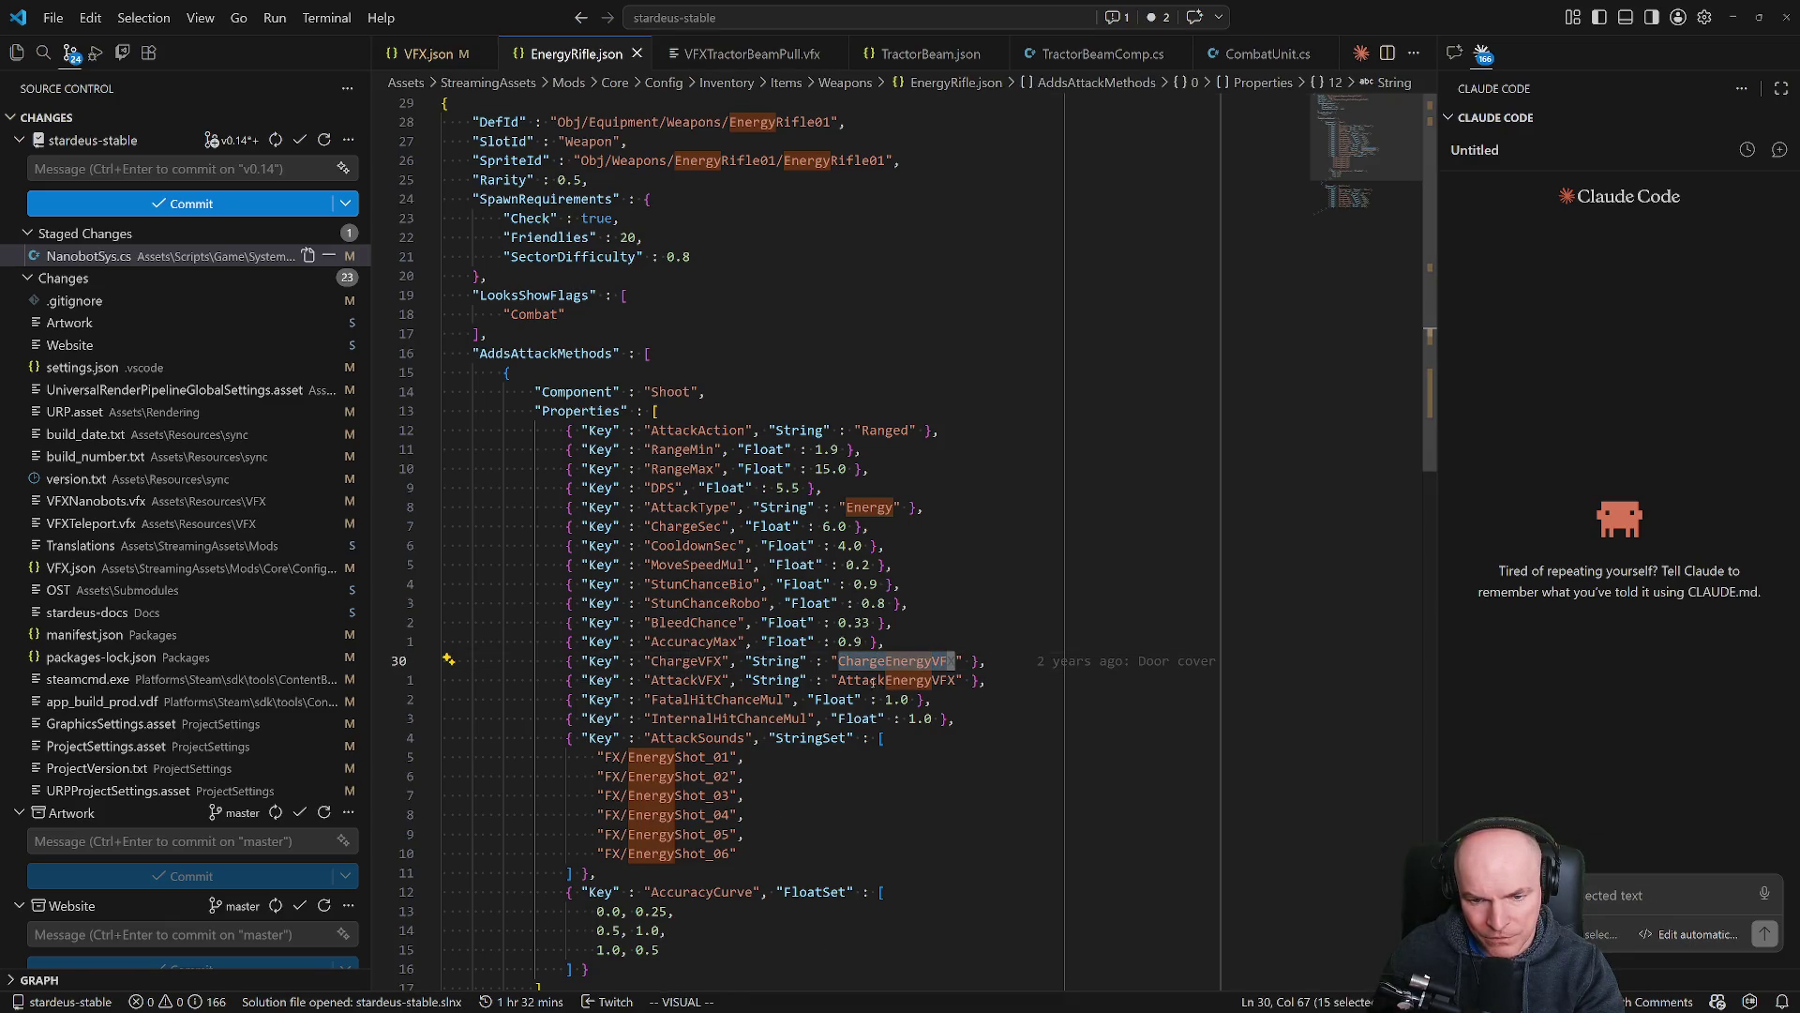
pyautogui.press('j')
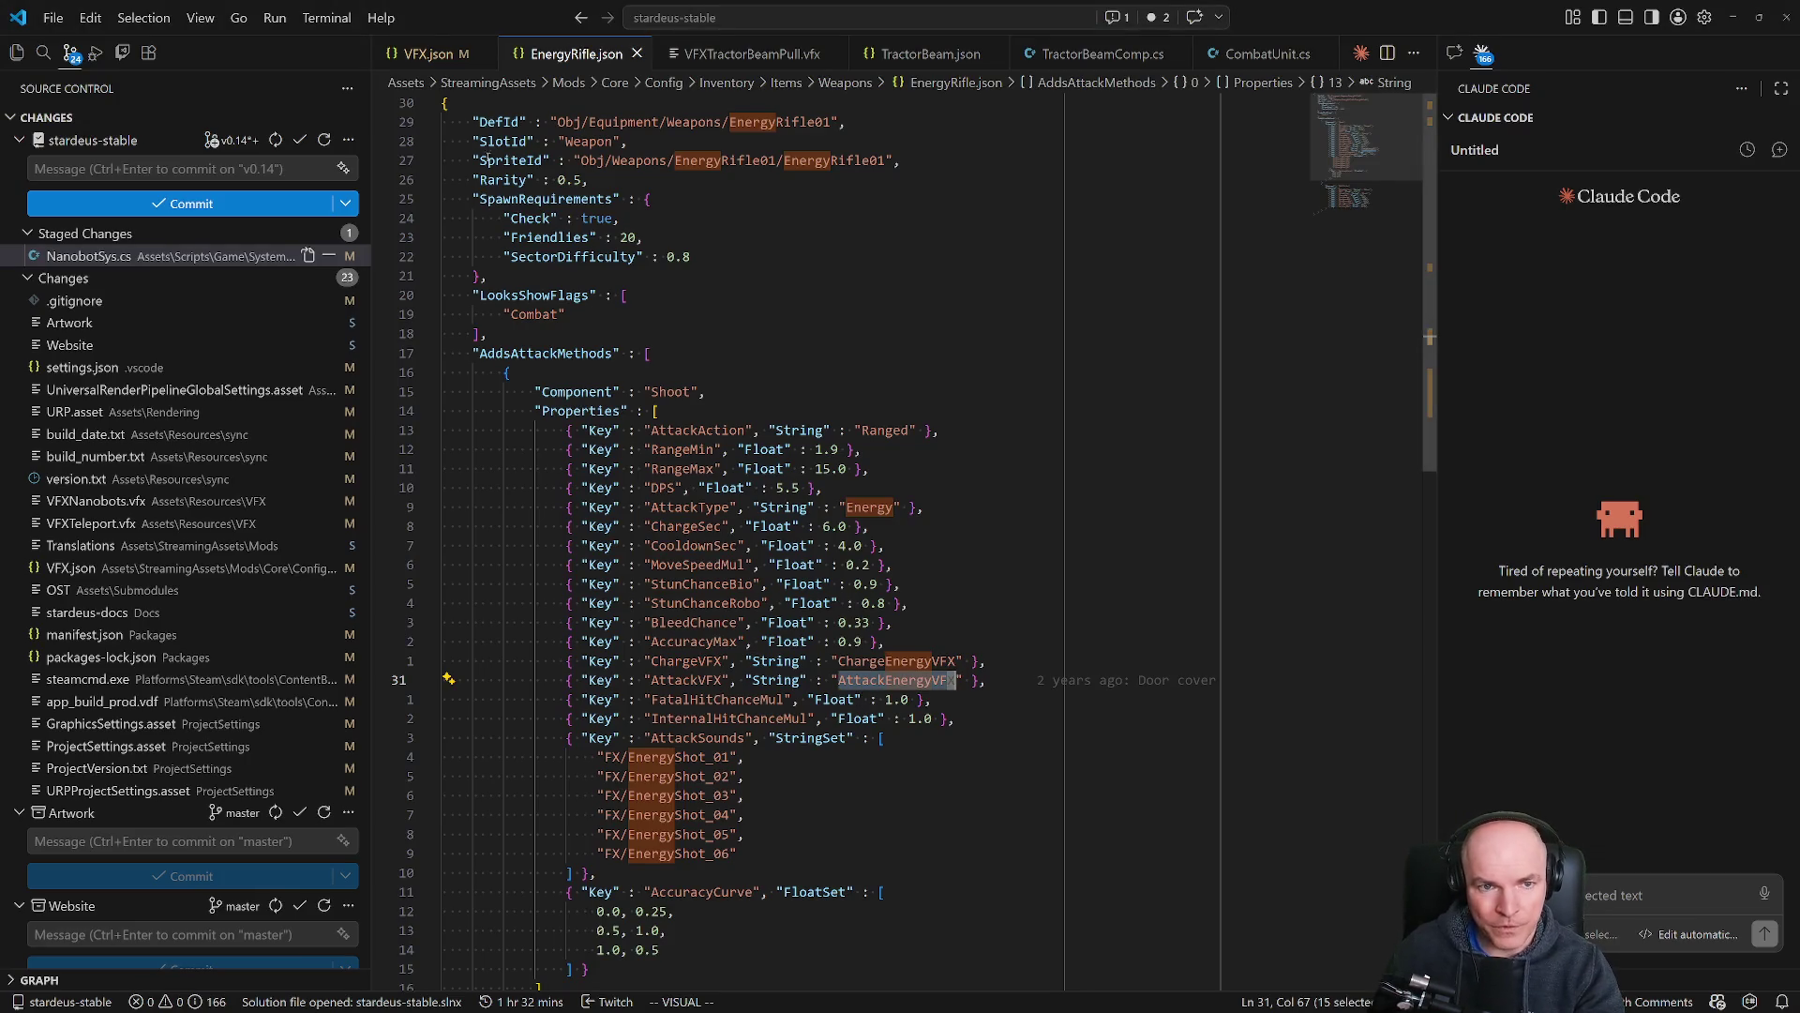
pyautogui.click(429, 53)
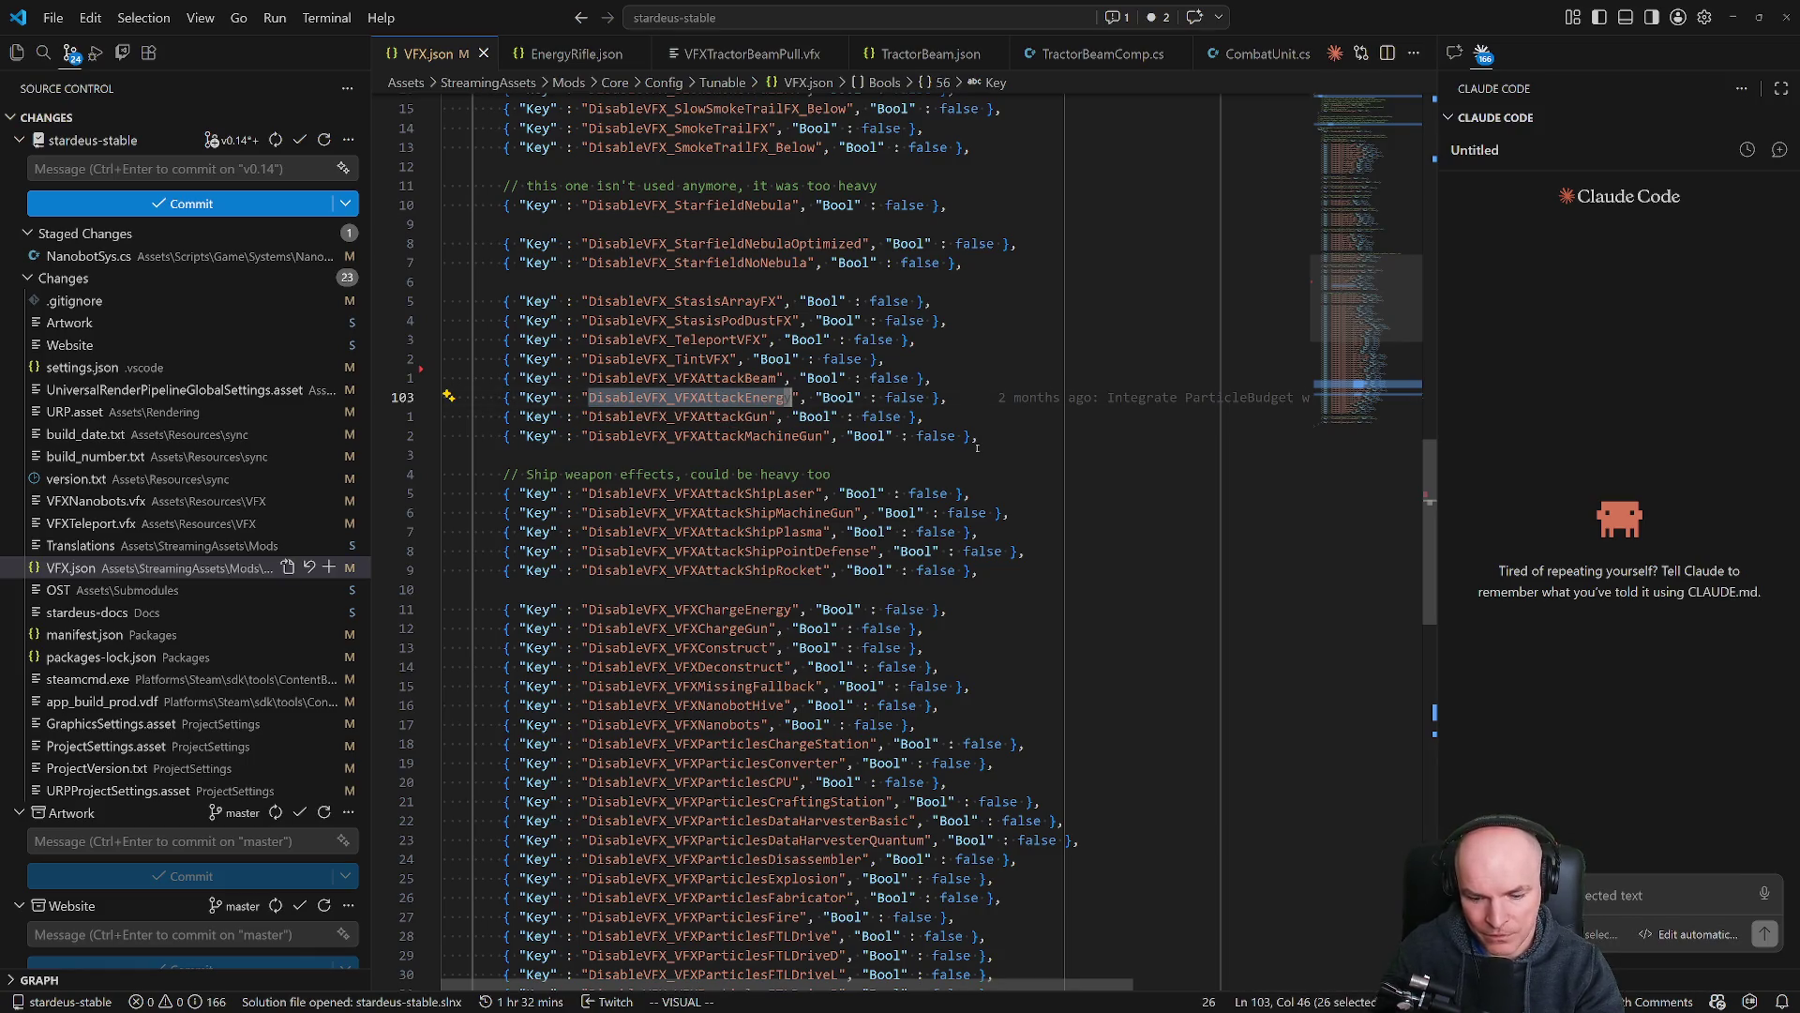
# Undo the stray 'Attack' insert and search VFX.json for 'AttackEne'.
pyautogui.write('Attack')
pyautogui.press('Escape')
pyautogui.write('u/Attc')
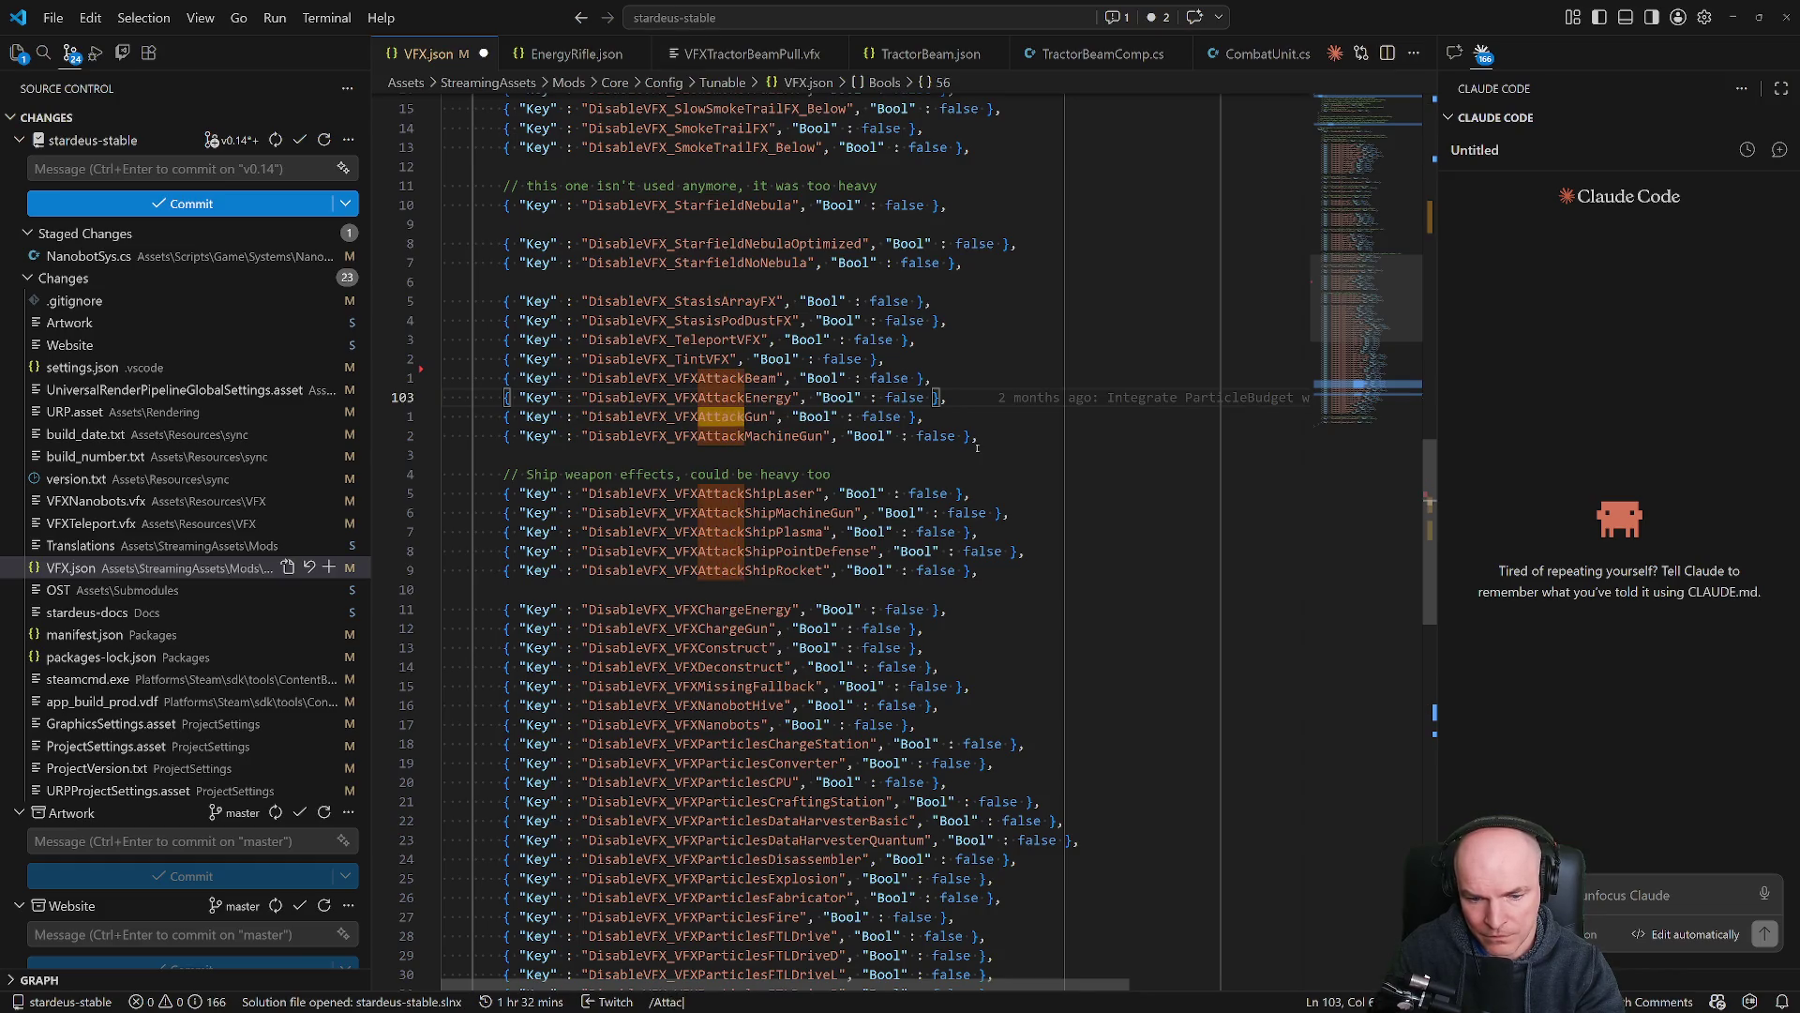
pyautogui.press('BackSpace')
pyautogui.write('ackEner')
pyautogui.press('Escape')
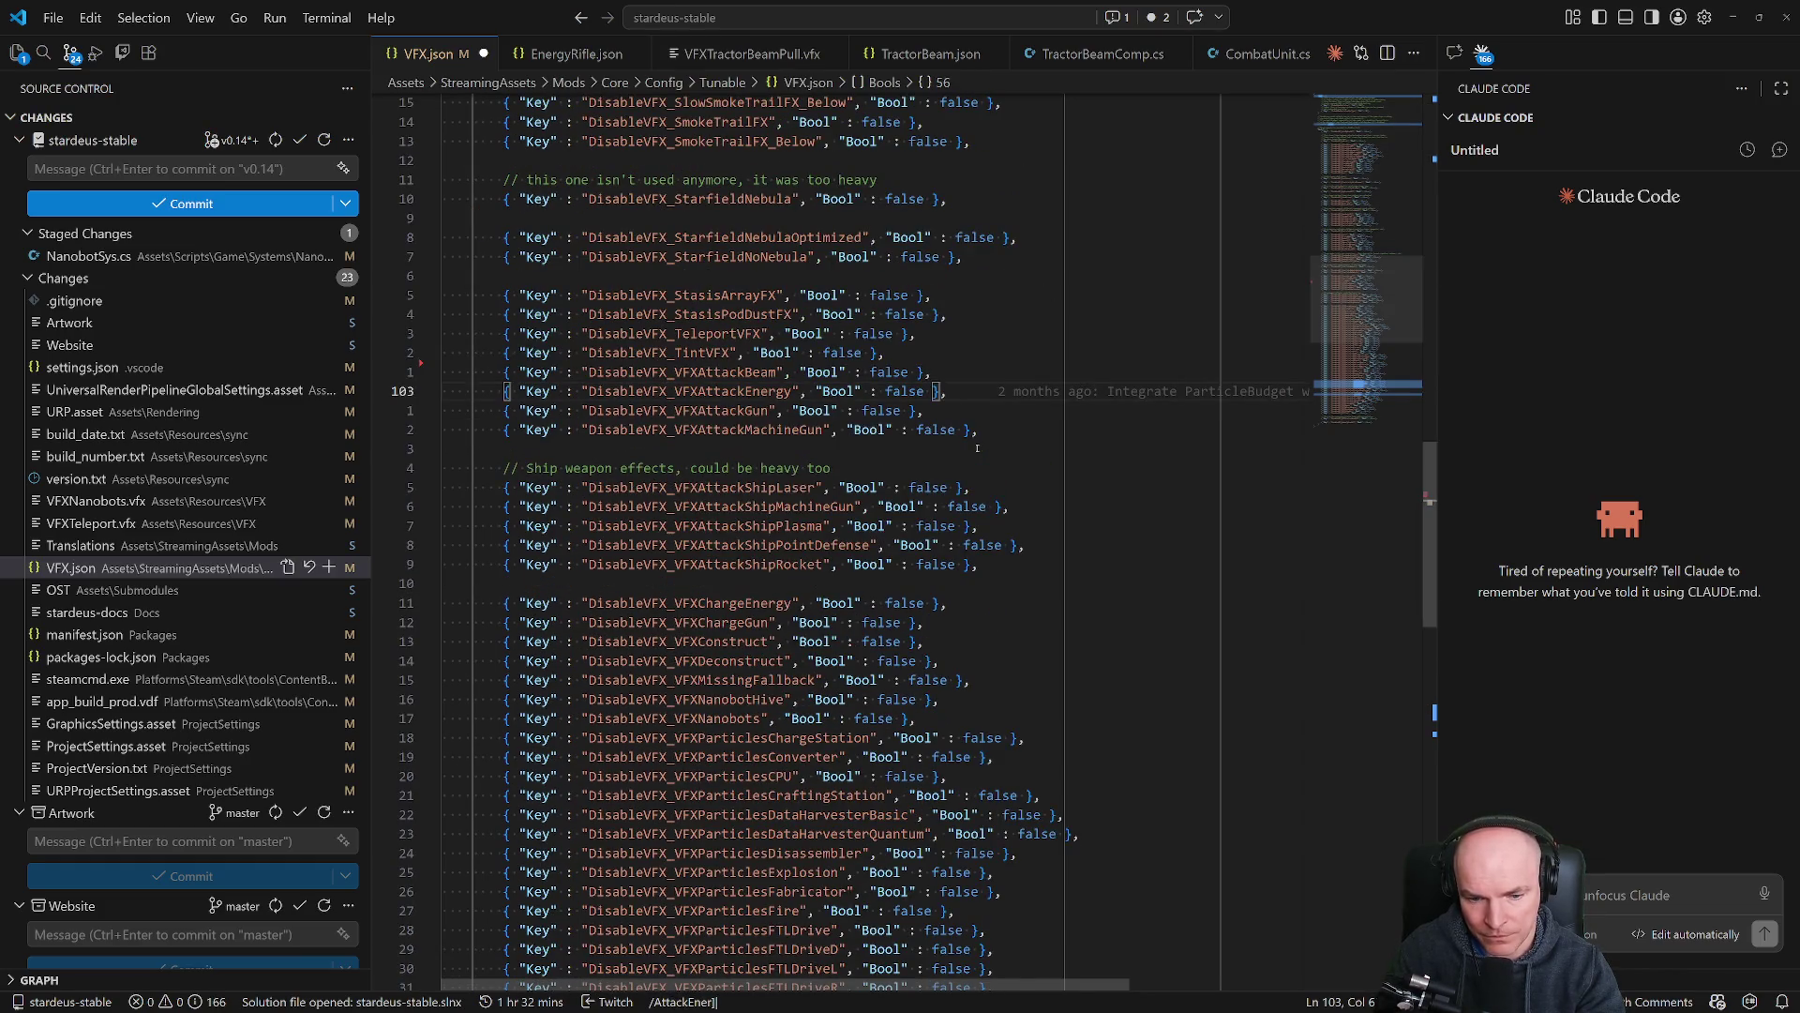
pyautogui.press('BackSpace')
# Select the AttackEnergyVFX and ChargeEnergyVFX names, then switch back to the running game in Unity.
pyautogui.doubleClick(790, 544)
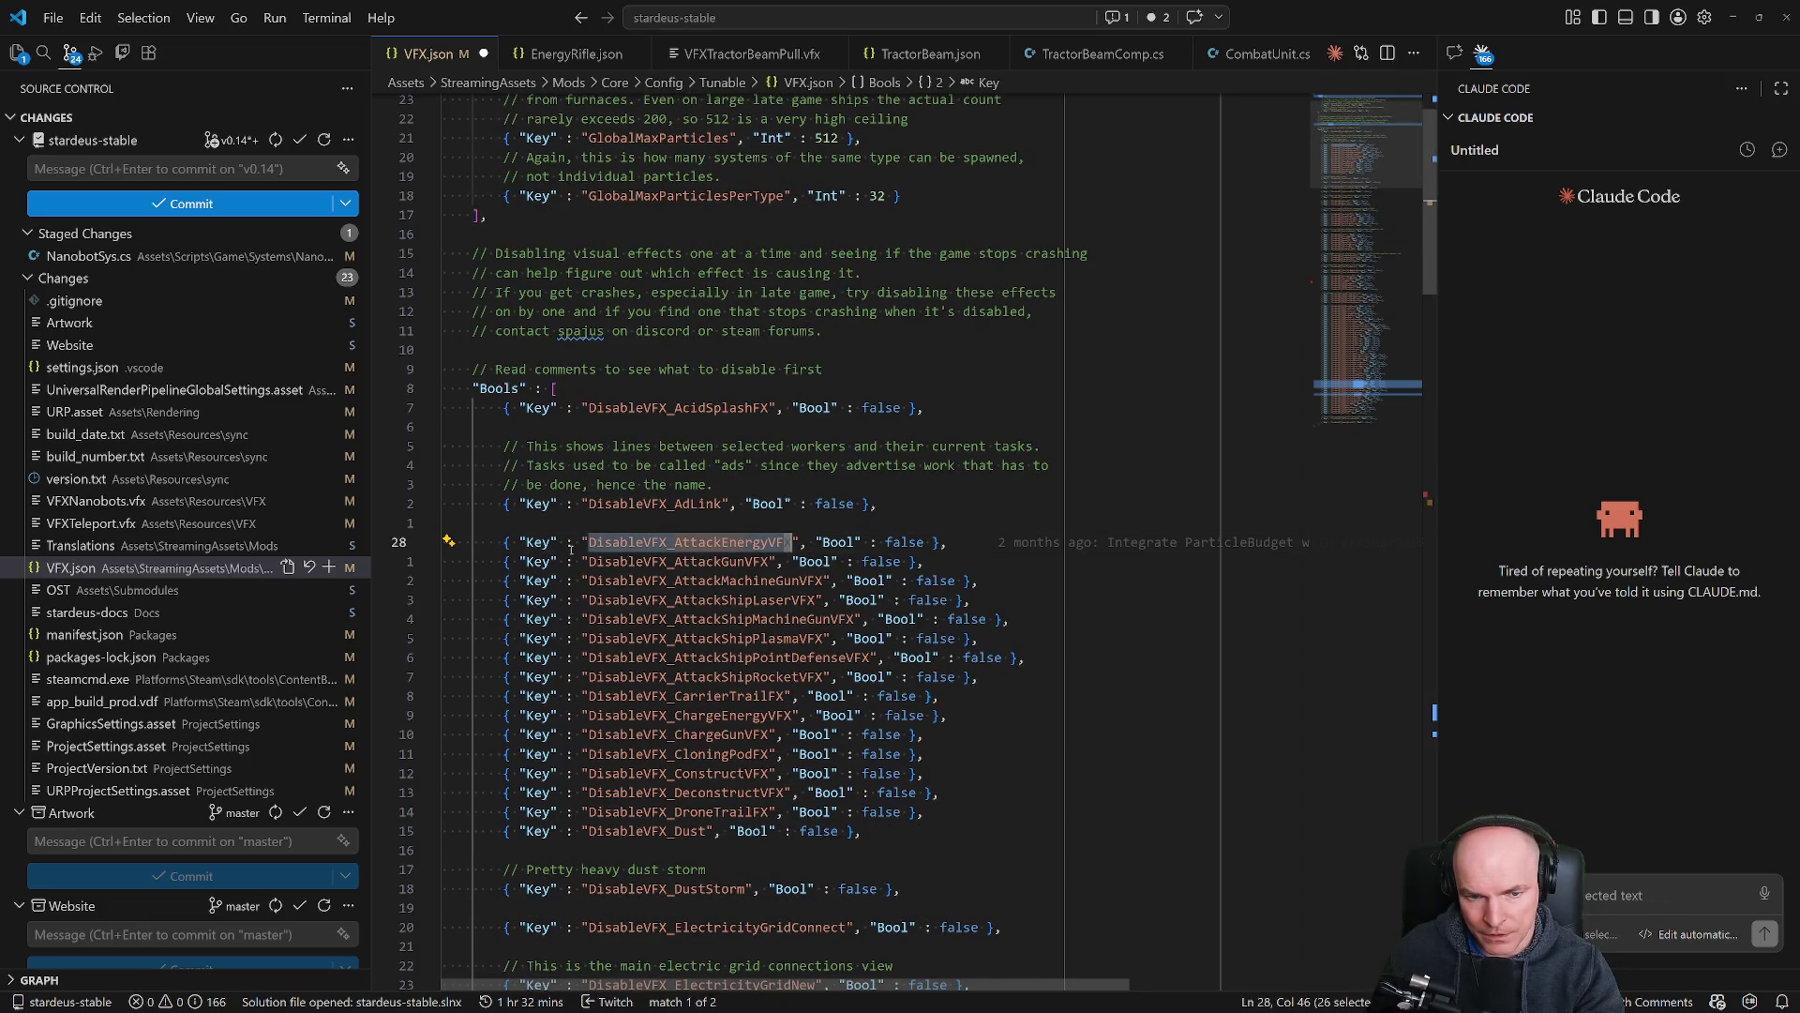
pyautogui.moveTo(677, 544); pyautogui.dragTo(792, 542)
pyautogui.moveTo(678, 716); pyautogui.dragTo(792, 715)
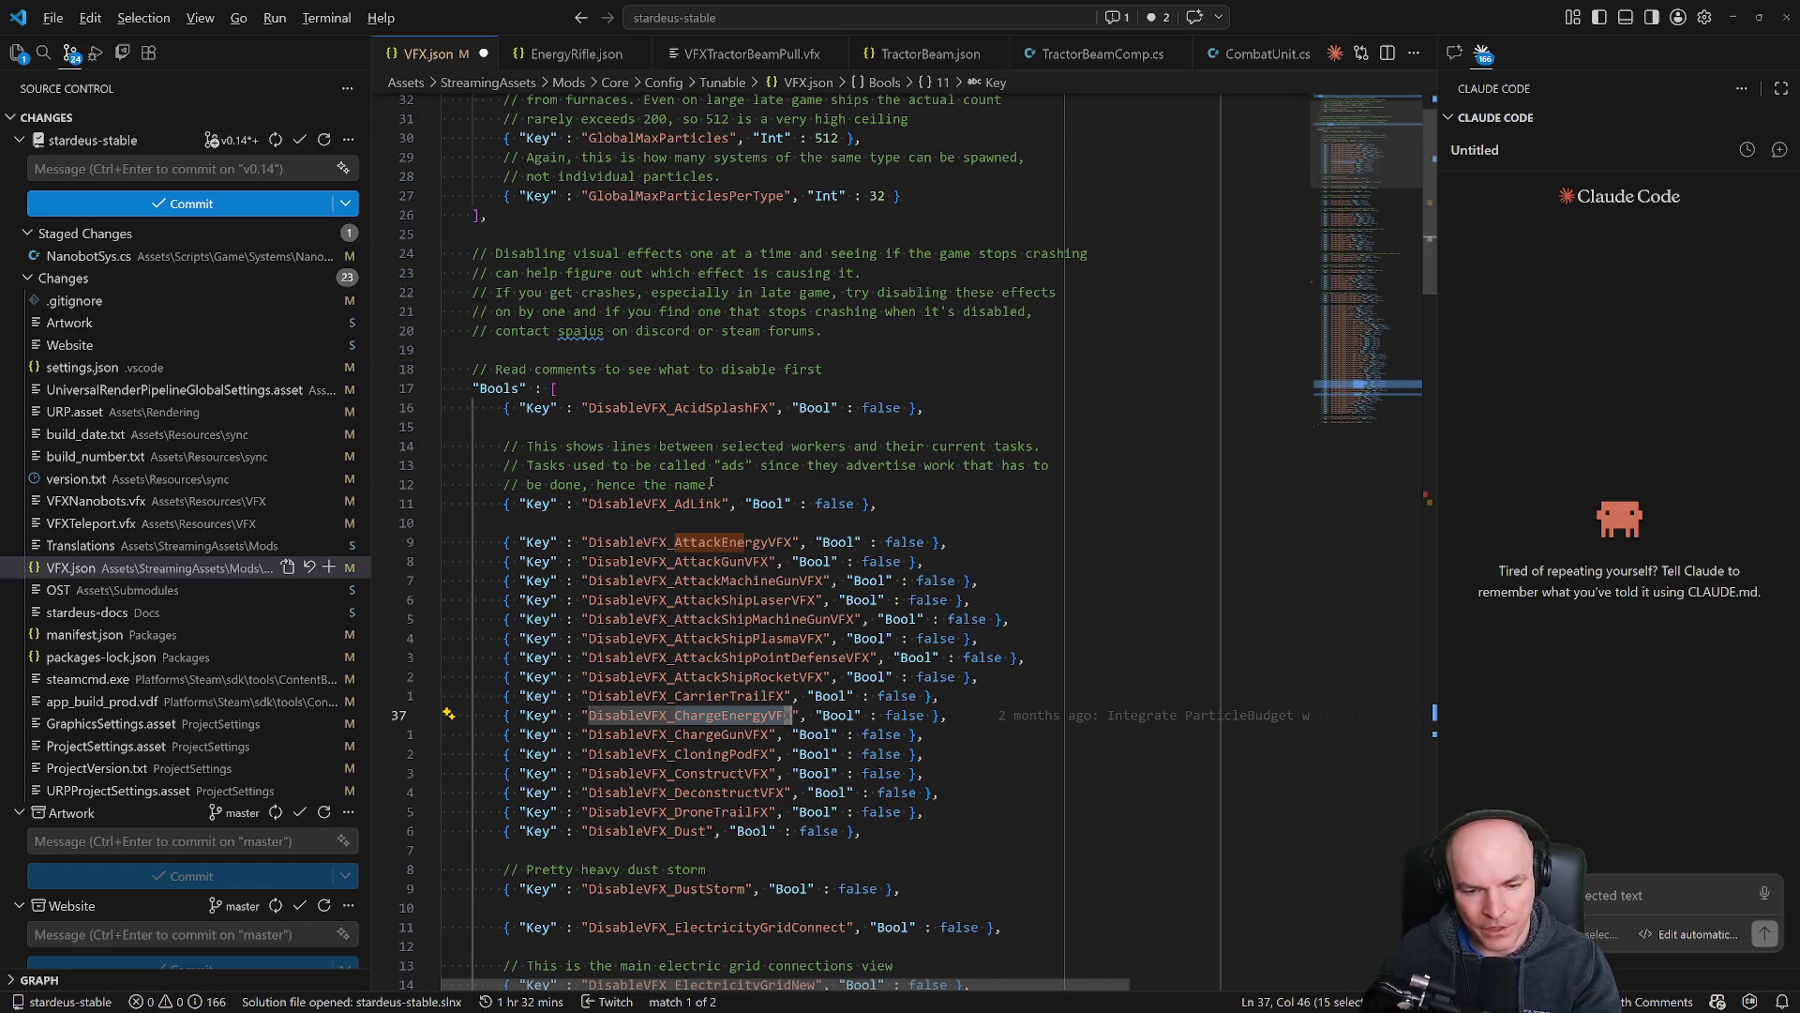
pyautogui.hotkey('alt', 'Tab')
pyautogui.scroll(3, 883, 522)
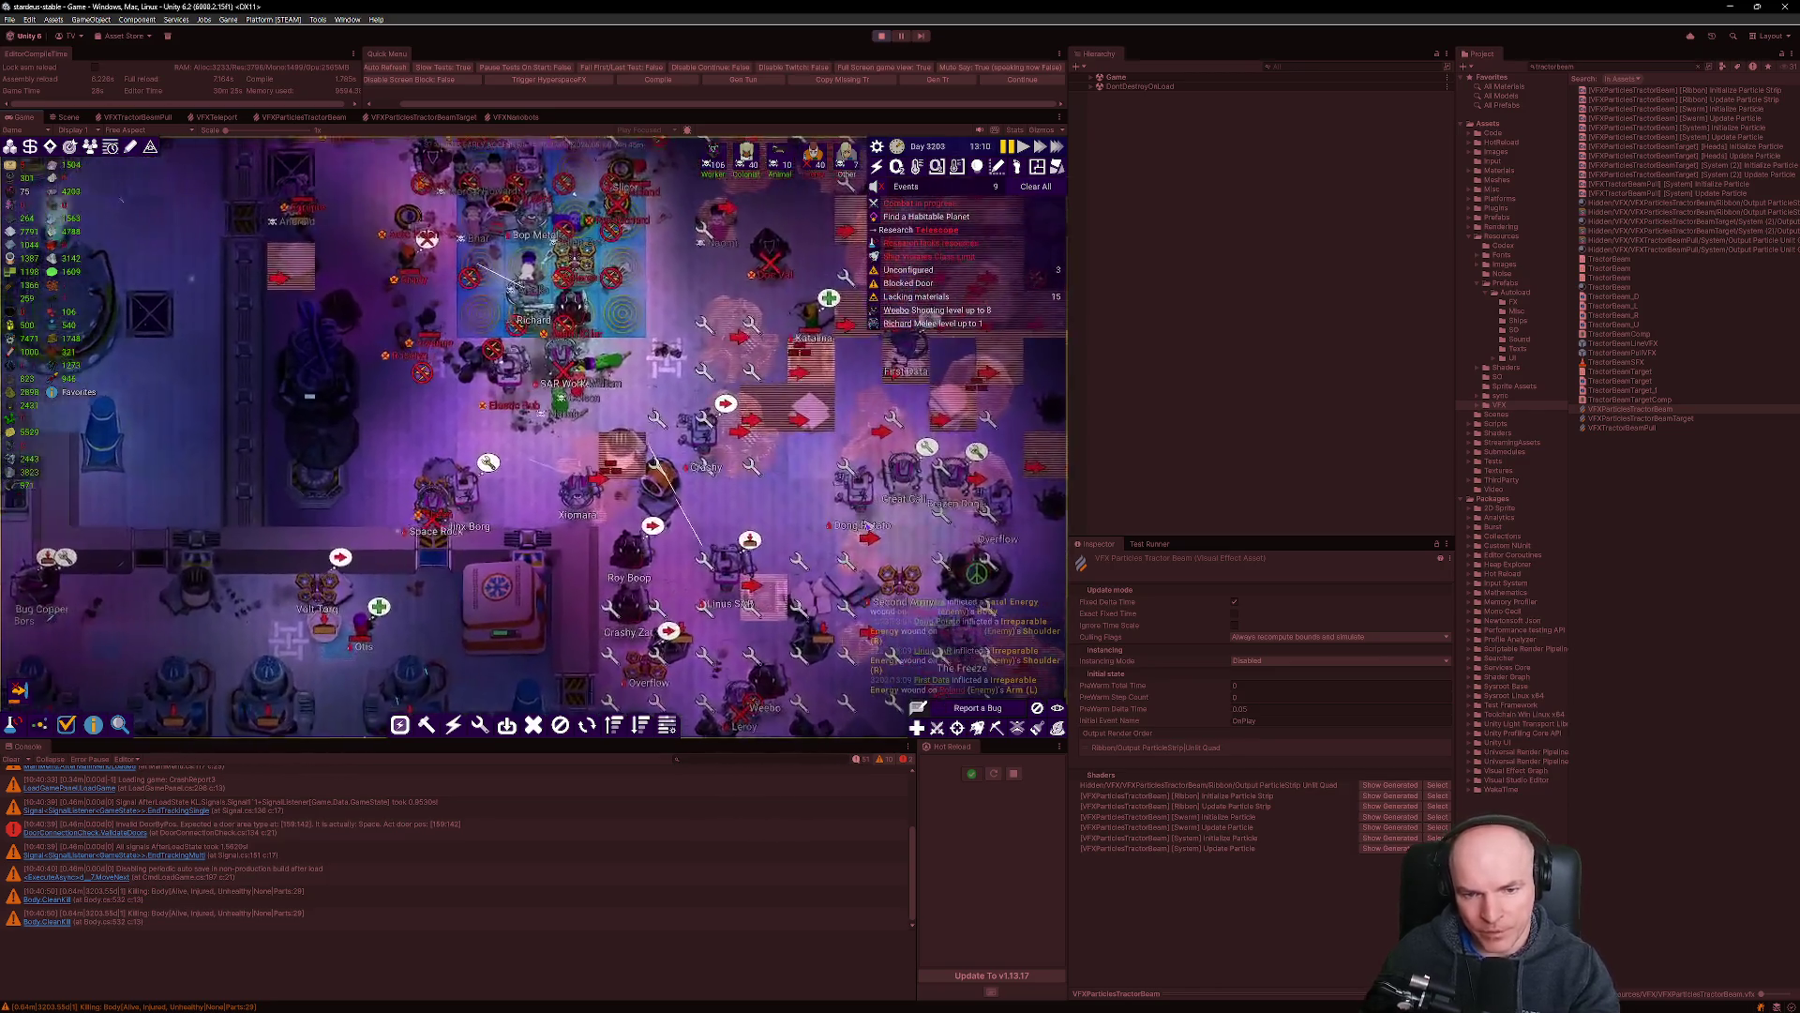
pyautogui.scroll(-3, 883, 523)
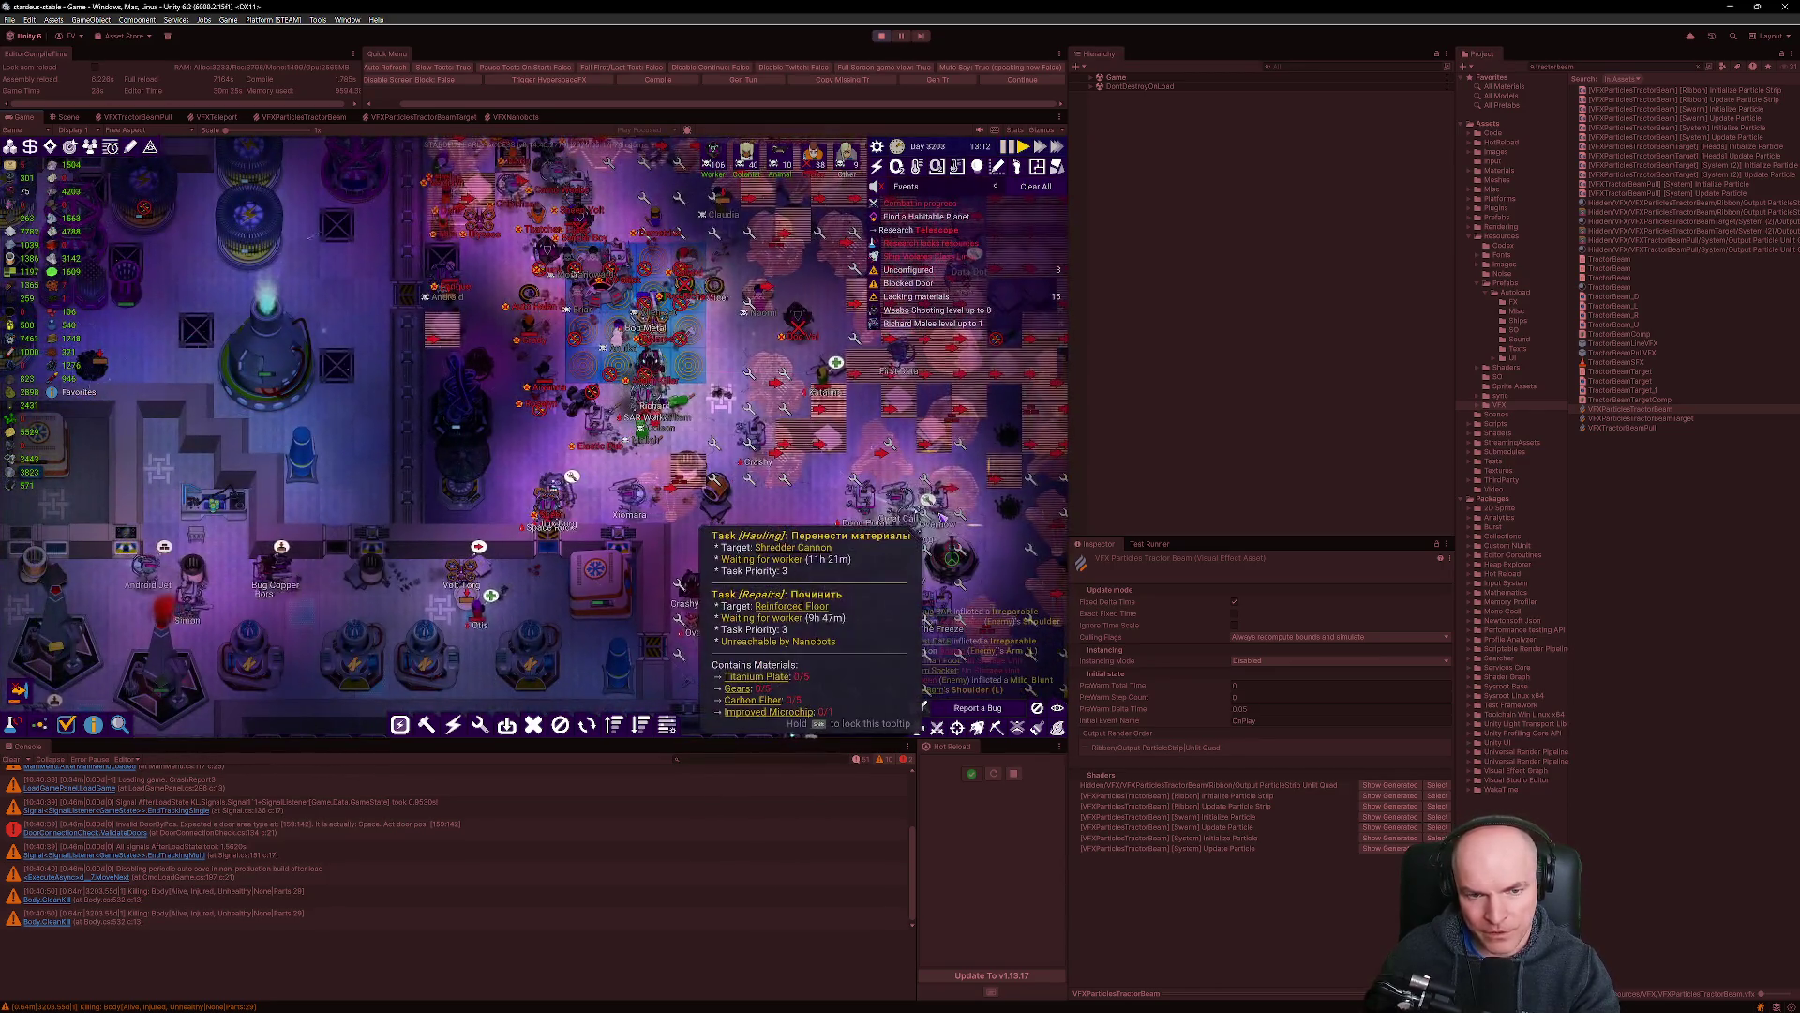
pyautogui.scroll(2, 705, 542)
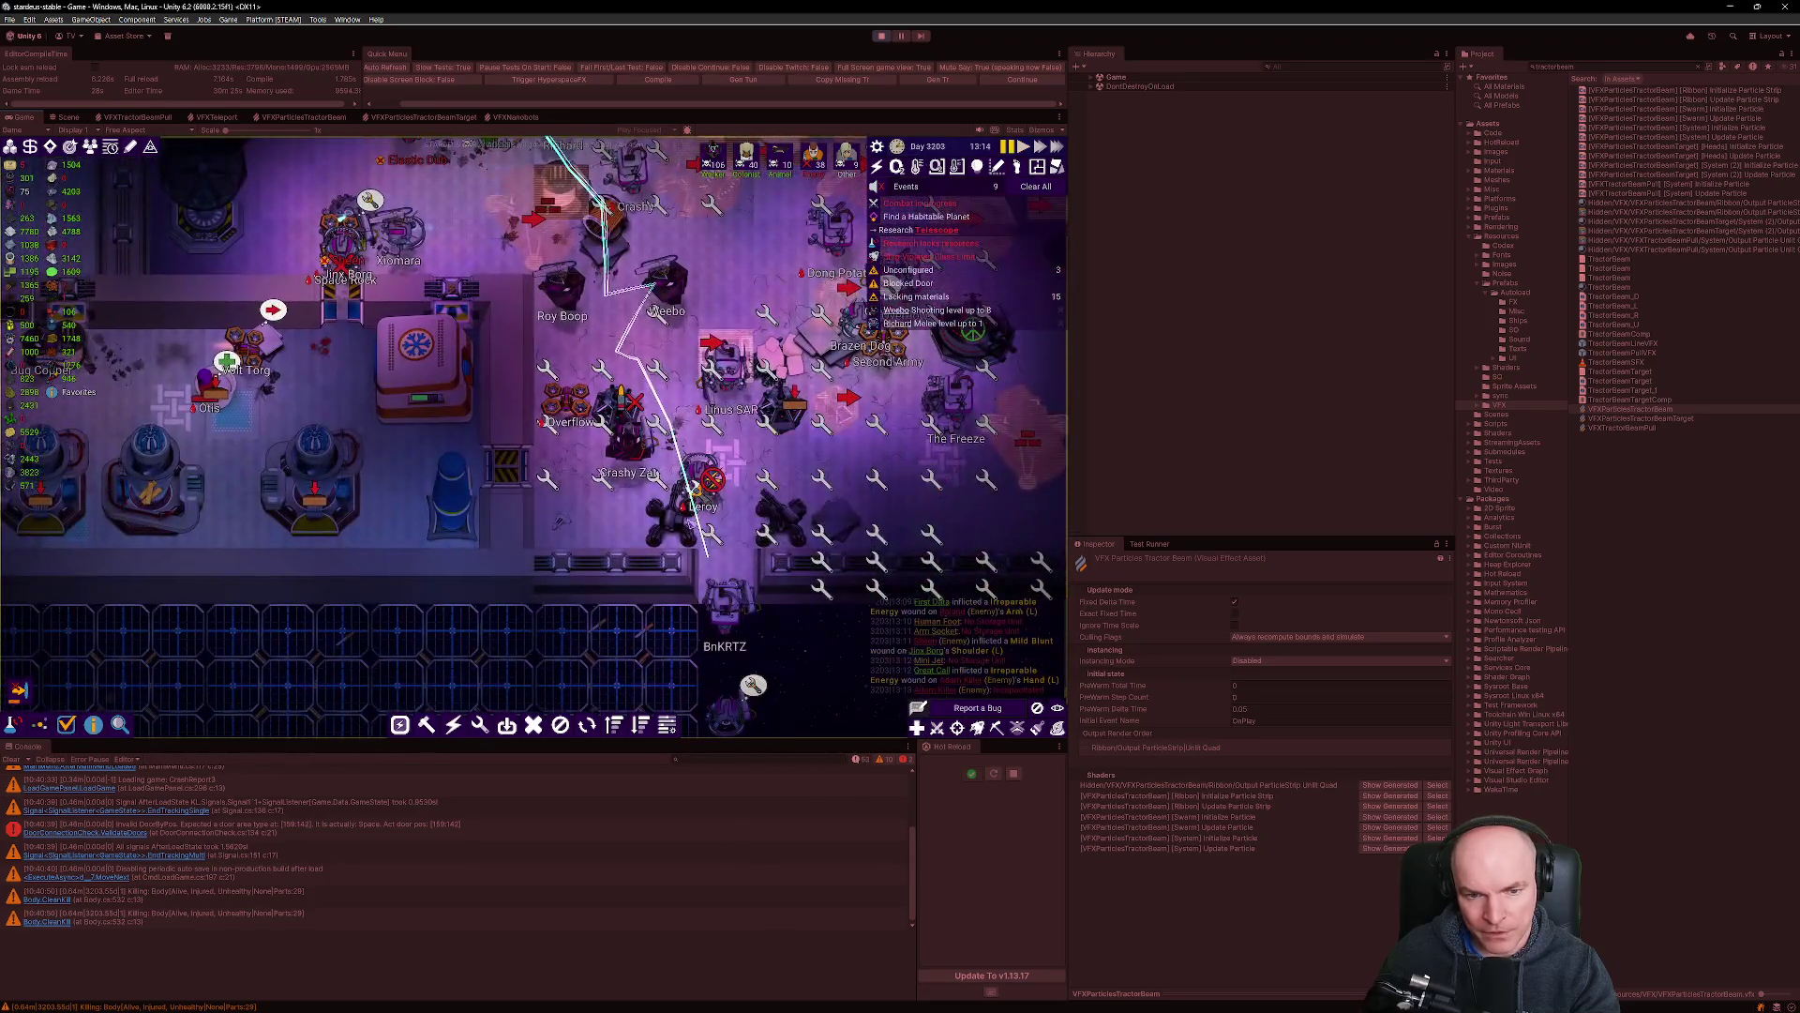
pyautogui.scroll(-3, 681, 427)
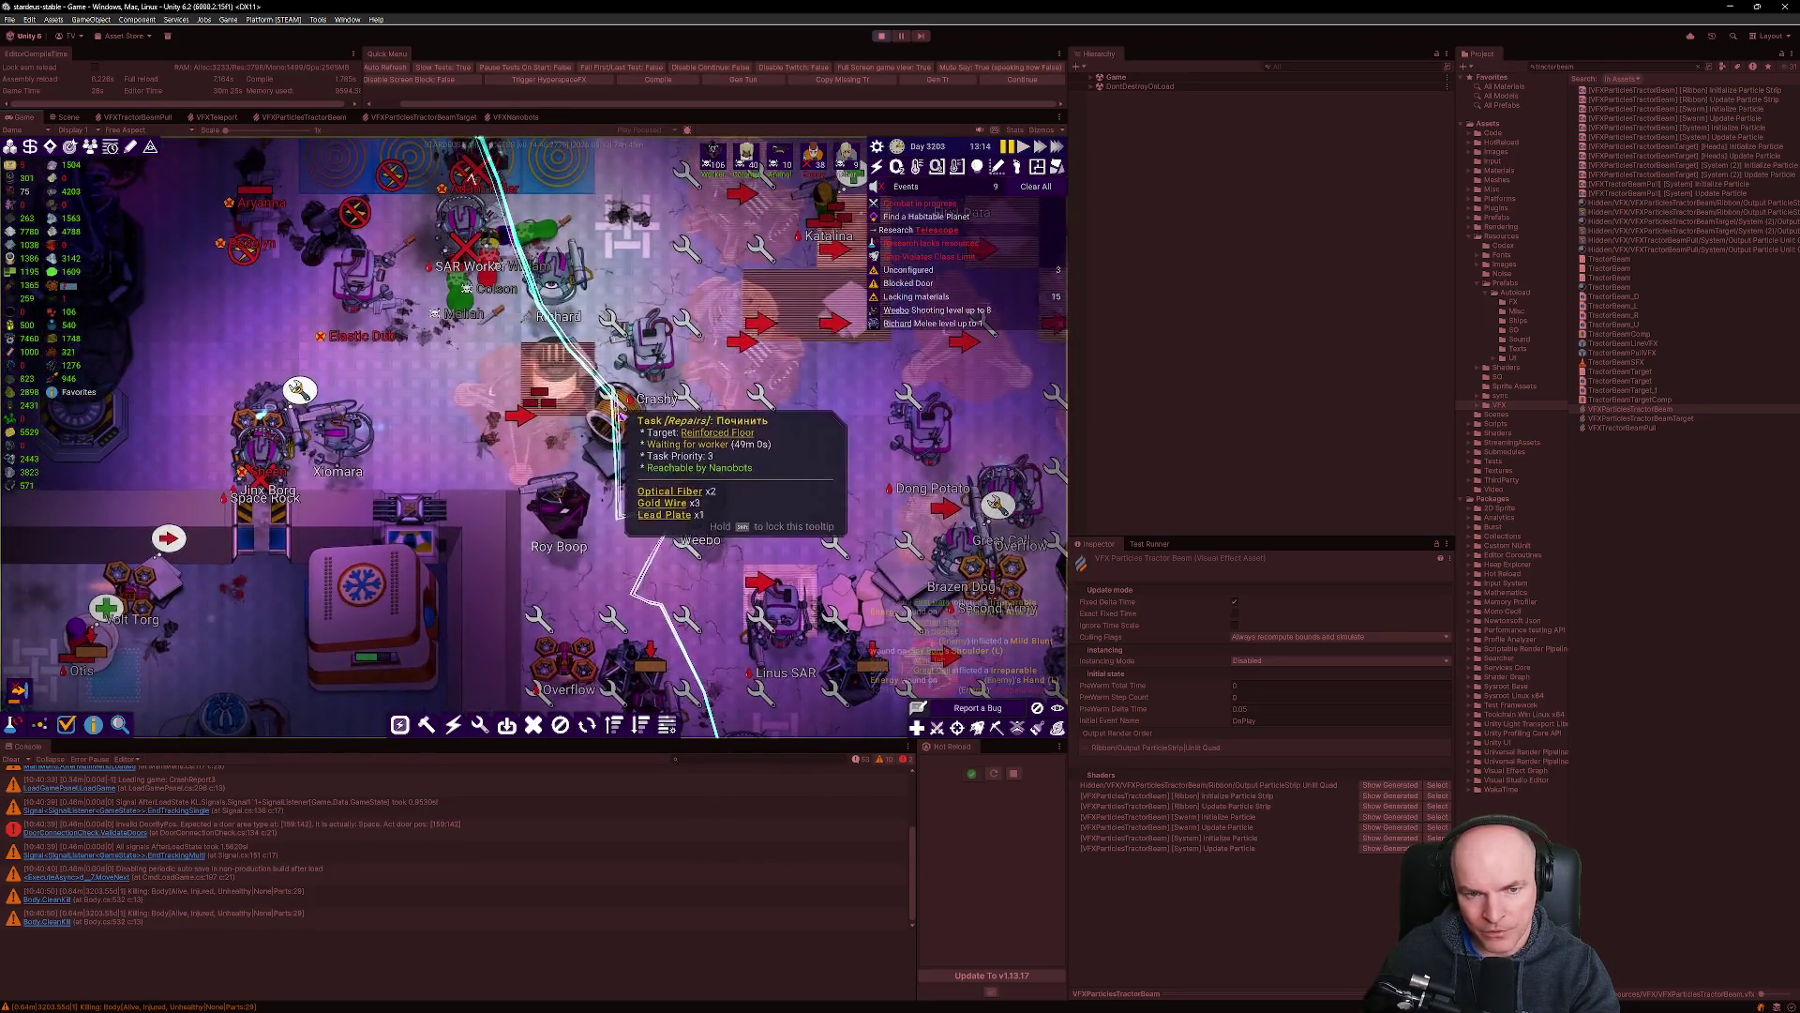
pyautogui.scroll(3, 652, 506)
pyautogui.scroll(-2, 661, 514)
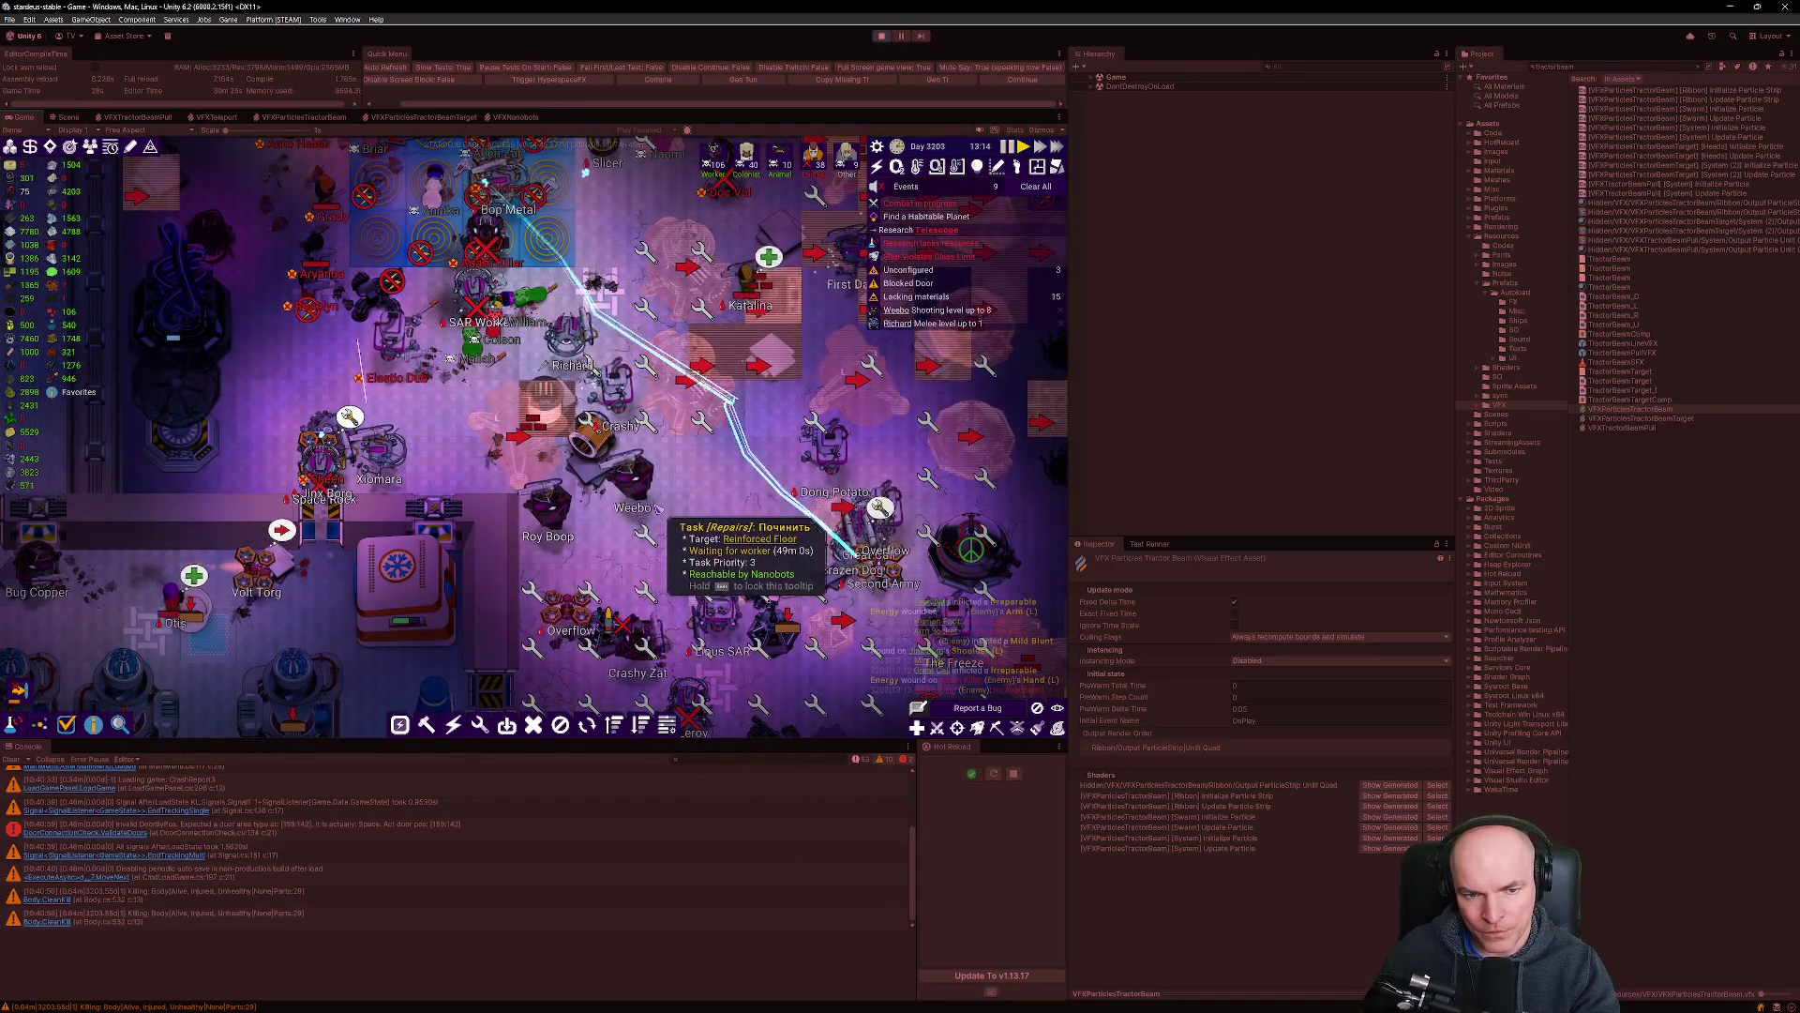
pyautogui.press('w')
pyautogui.press('a')
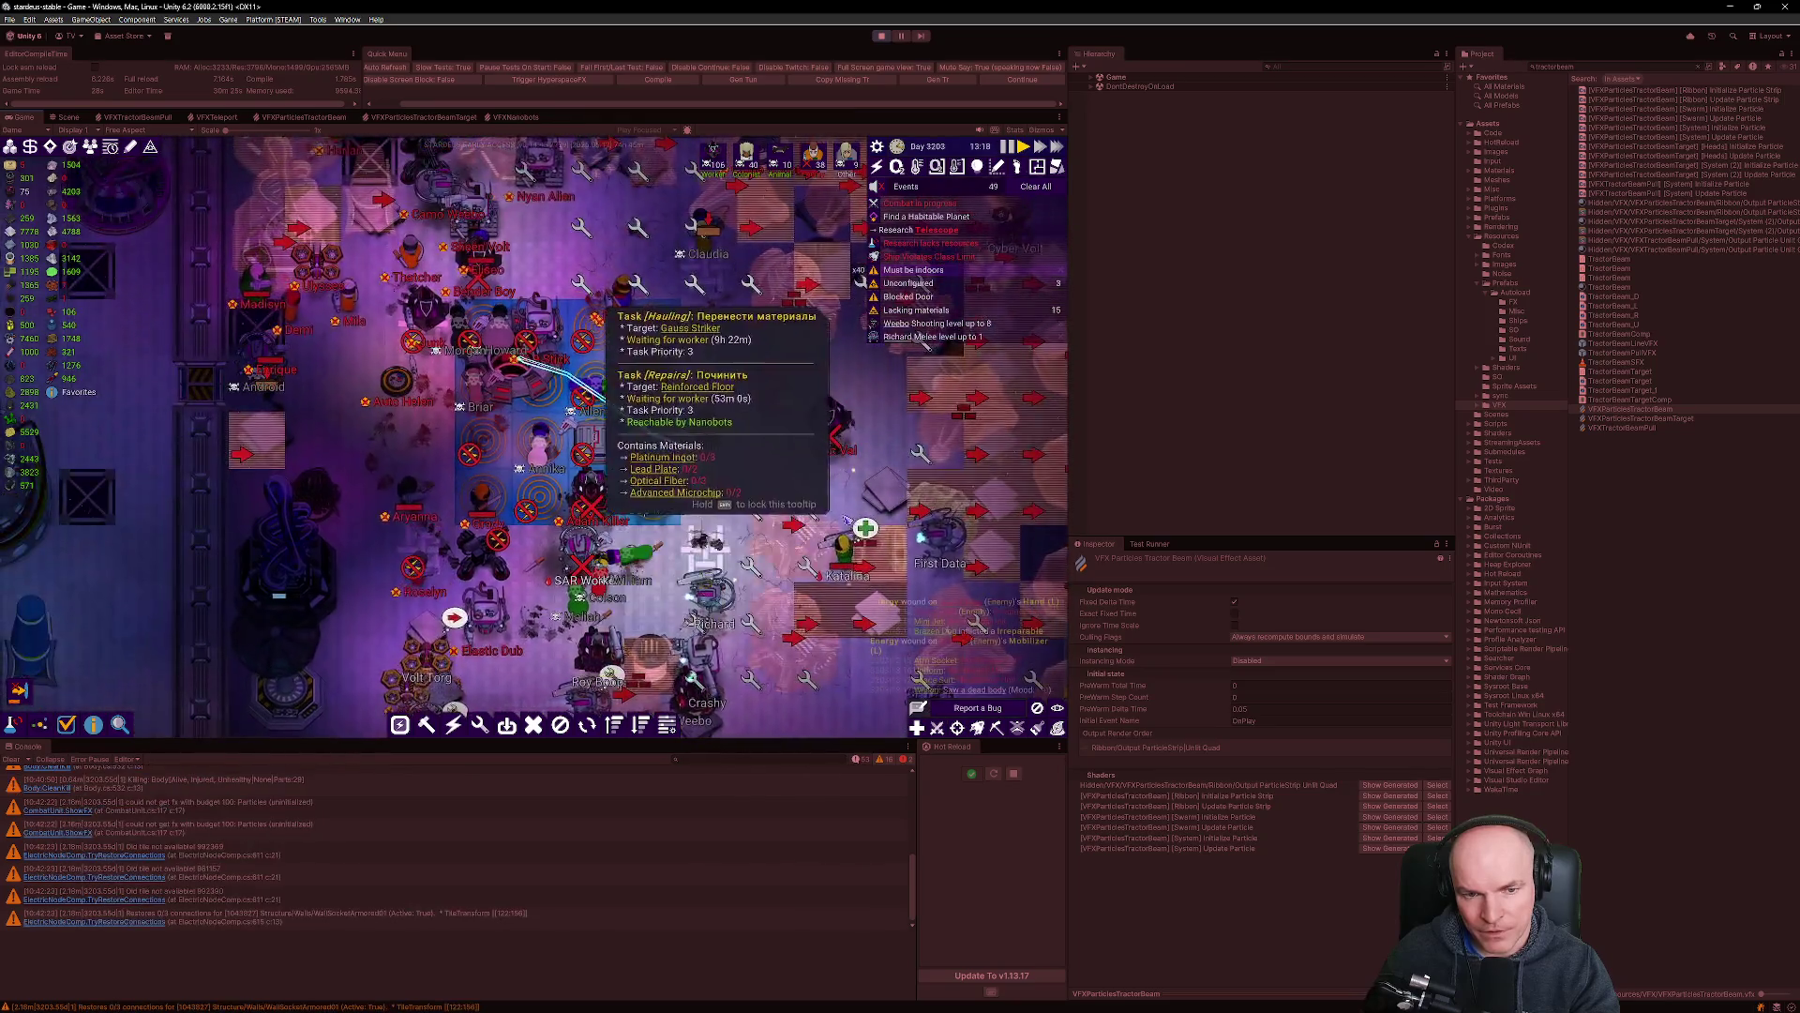
pyautogui.scroll(-3, 624, 455)
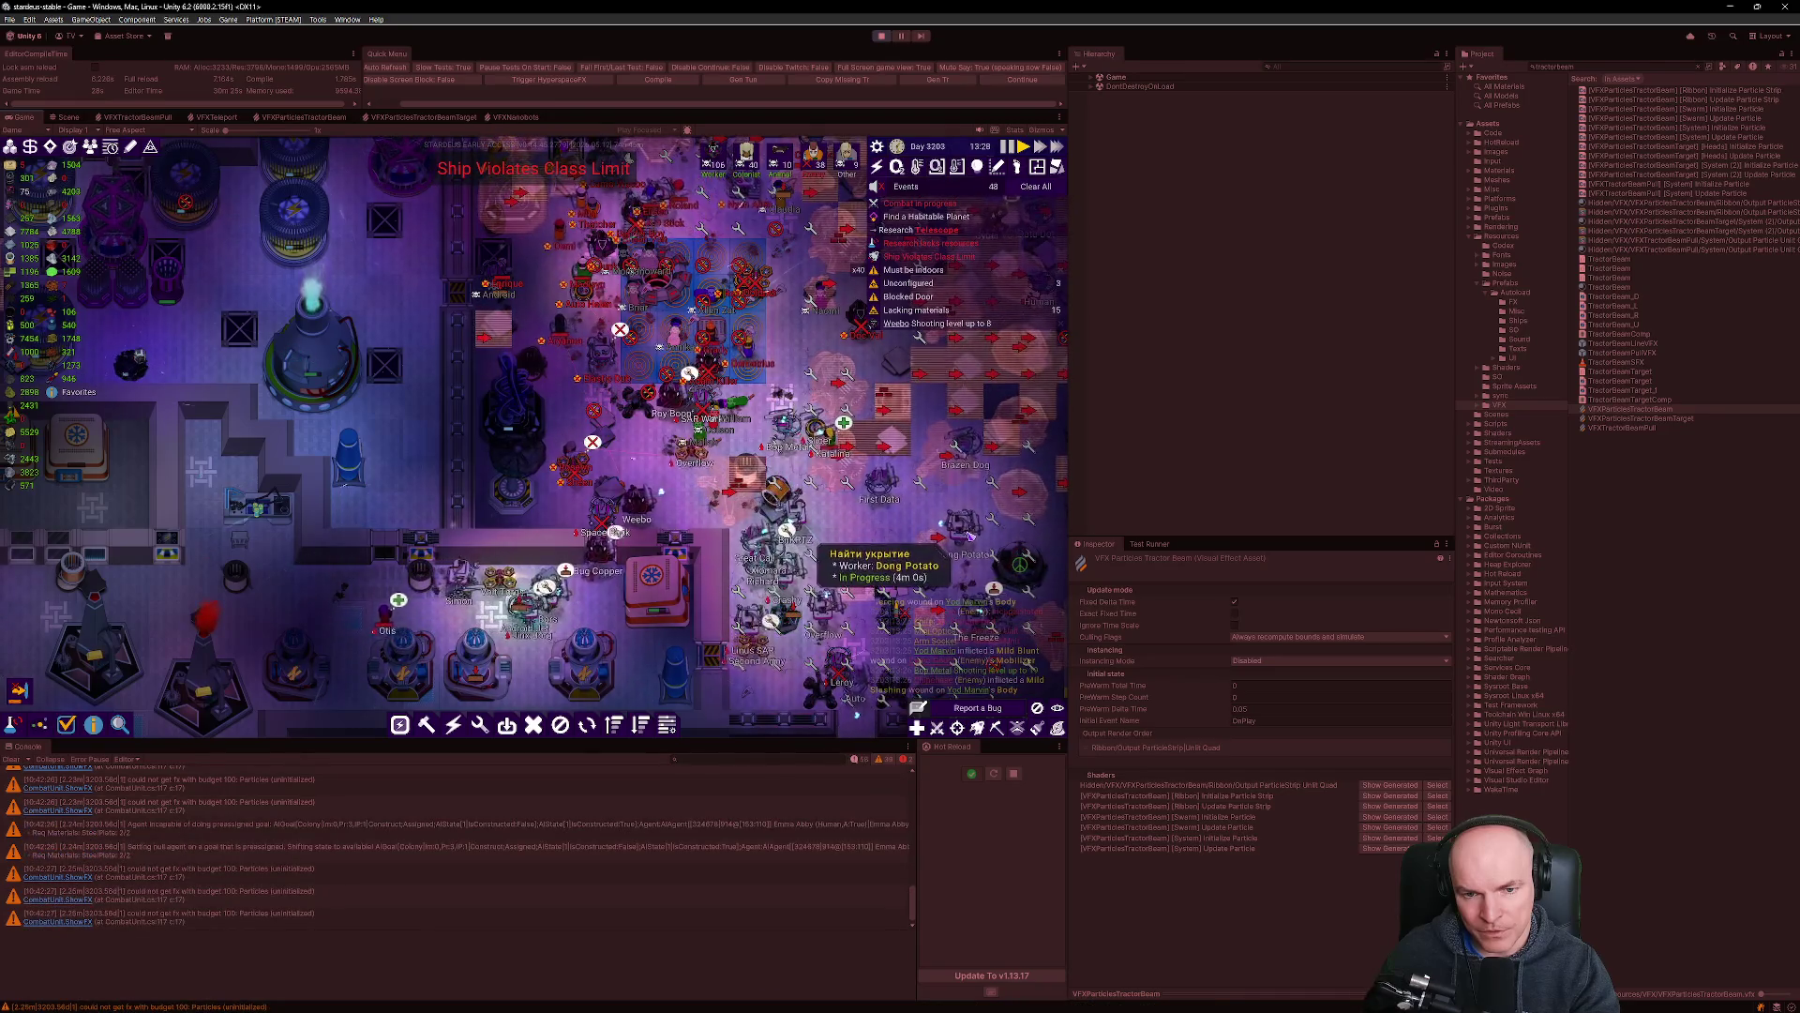
pyautogui.press('s')
pyautogui.press('d')
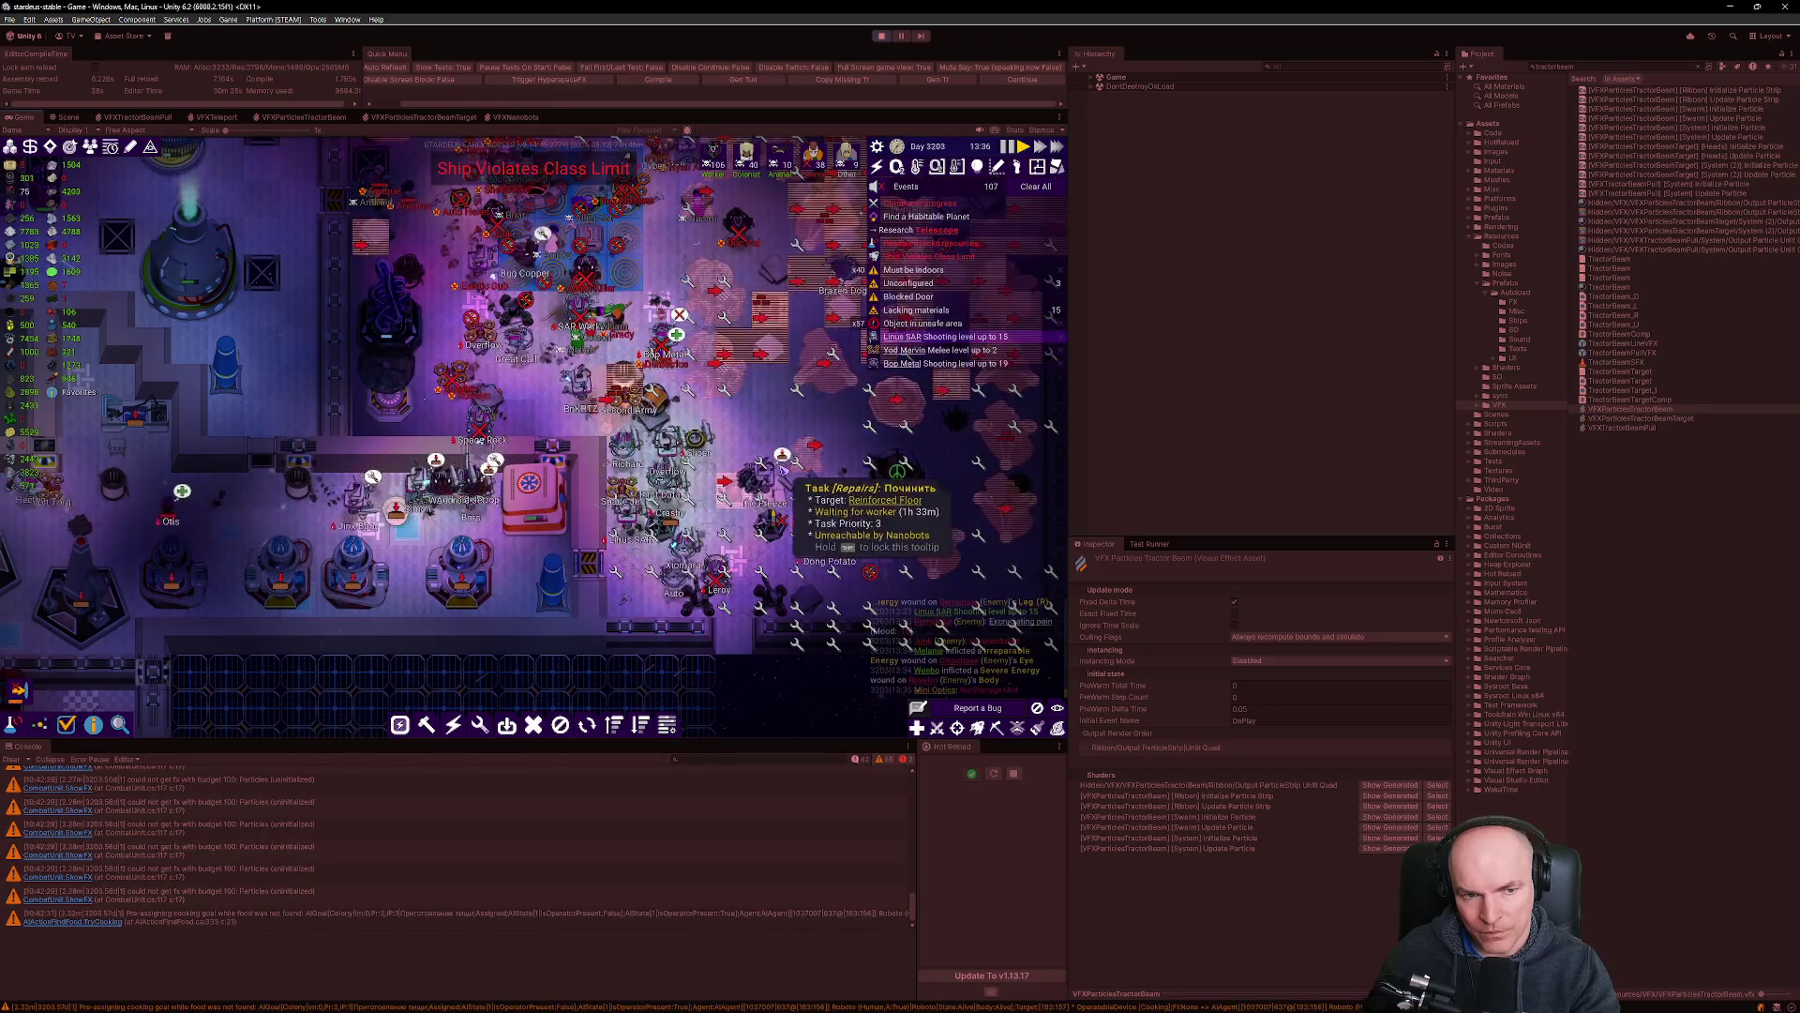
pyautogui.press('w')
pyautogui.press('a')
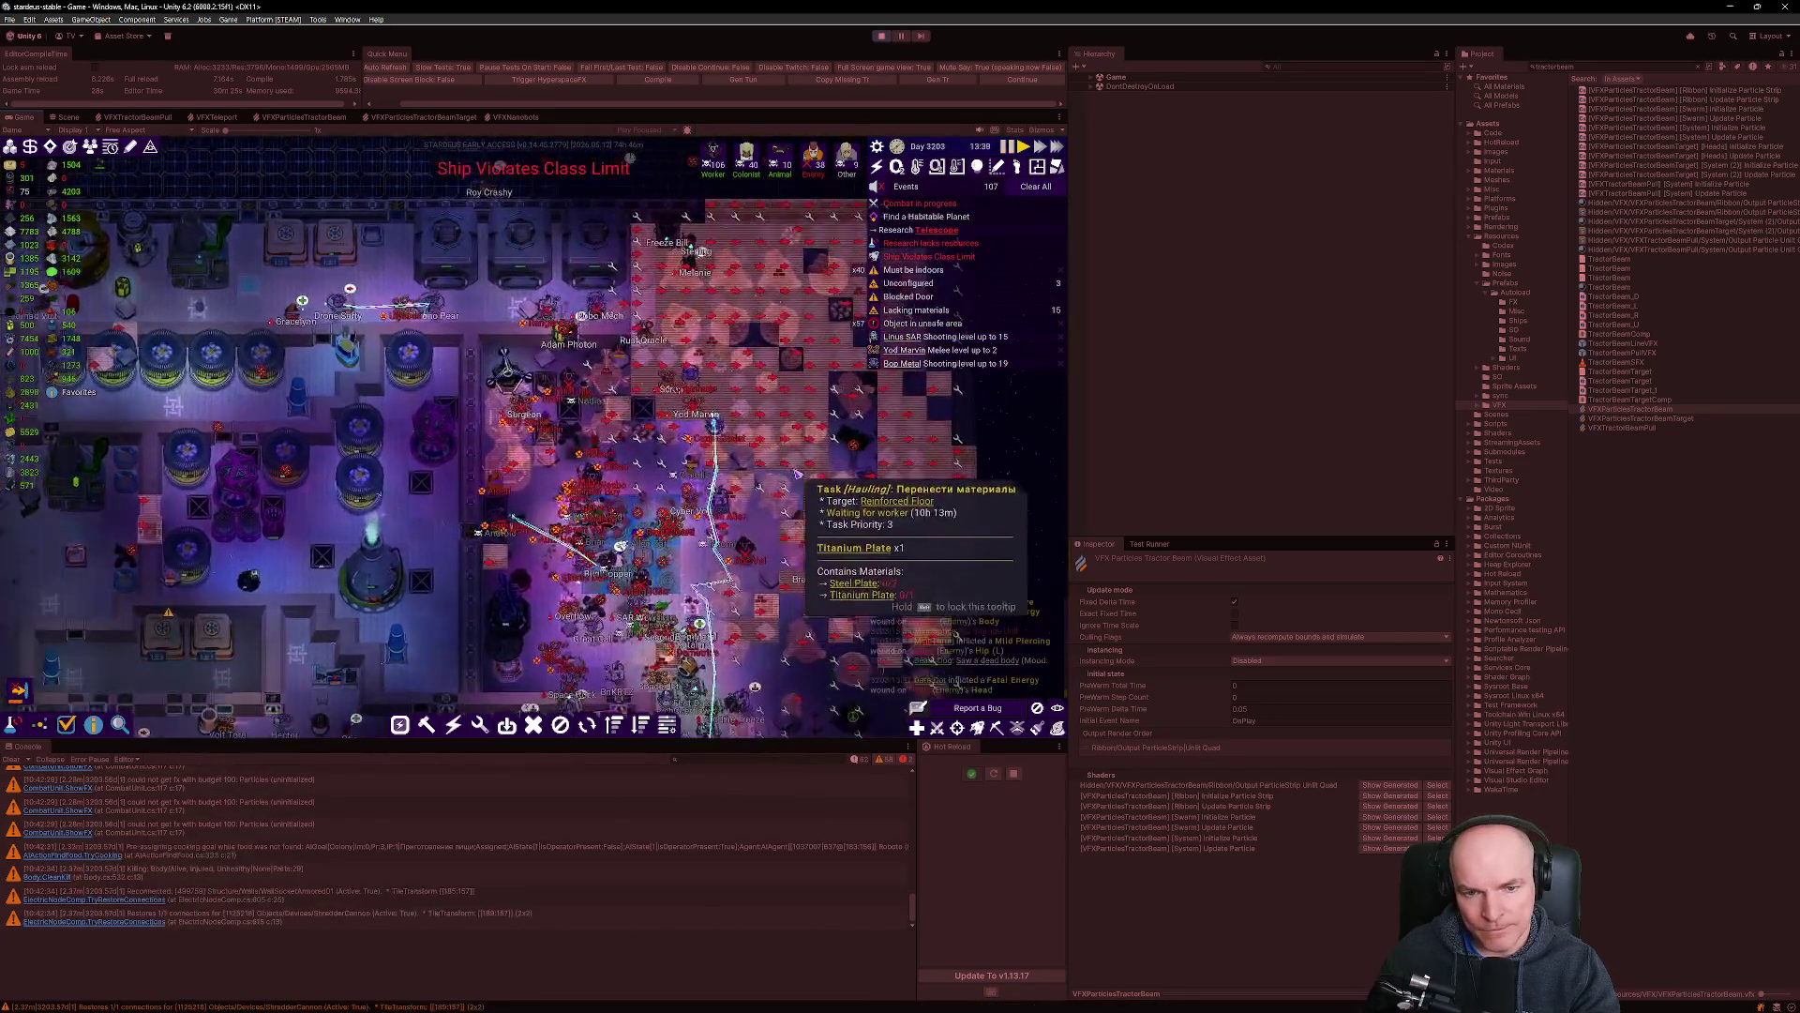
pyautogui.scroll(2, 797, 473)
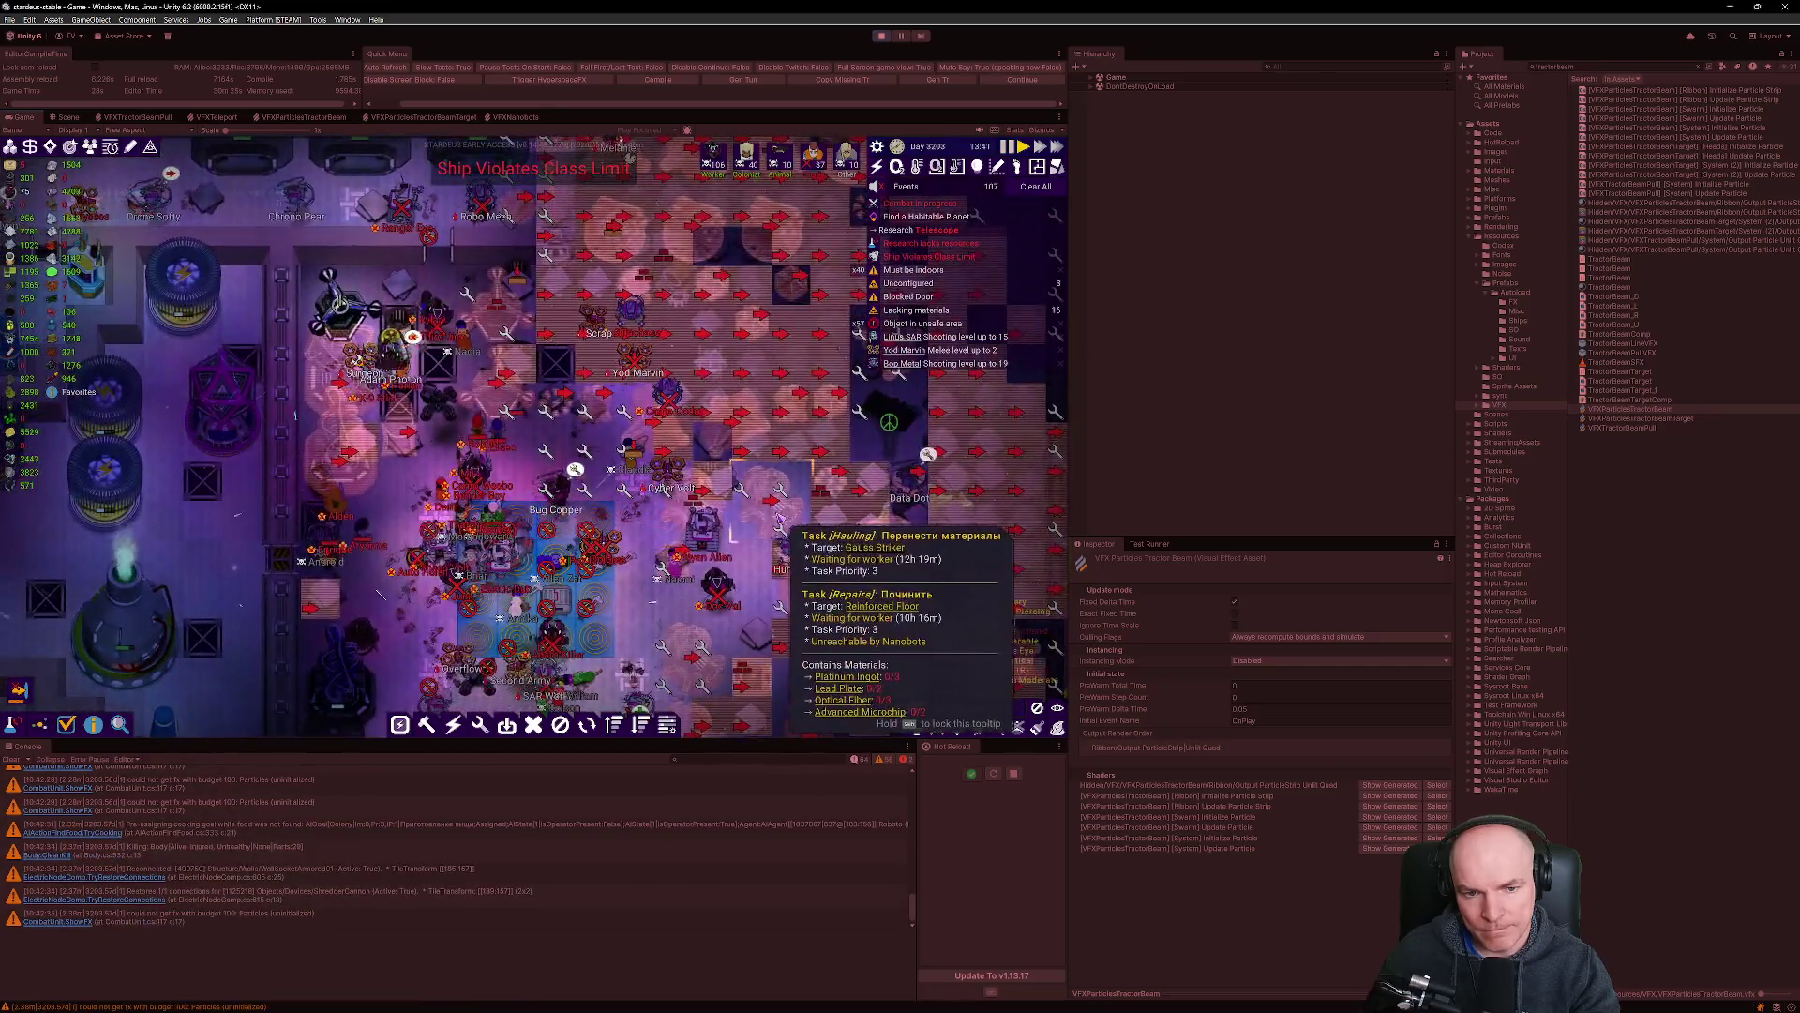
pyautogui.scroll(-3, 778, 518)
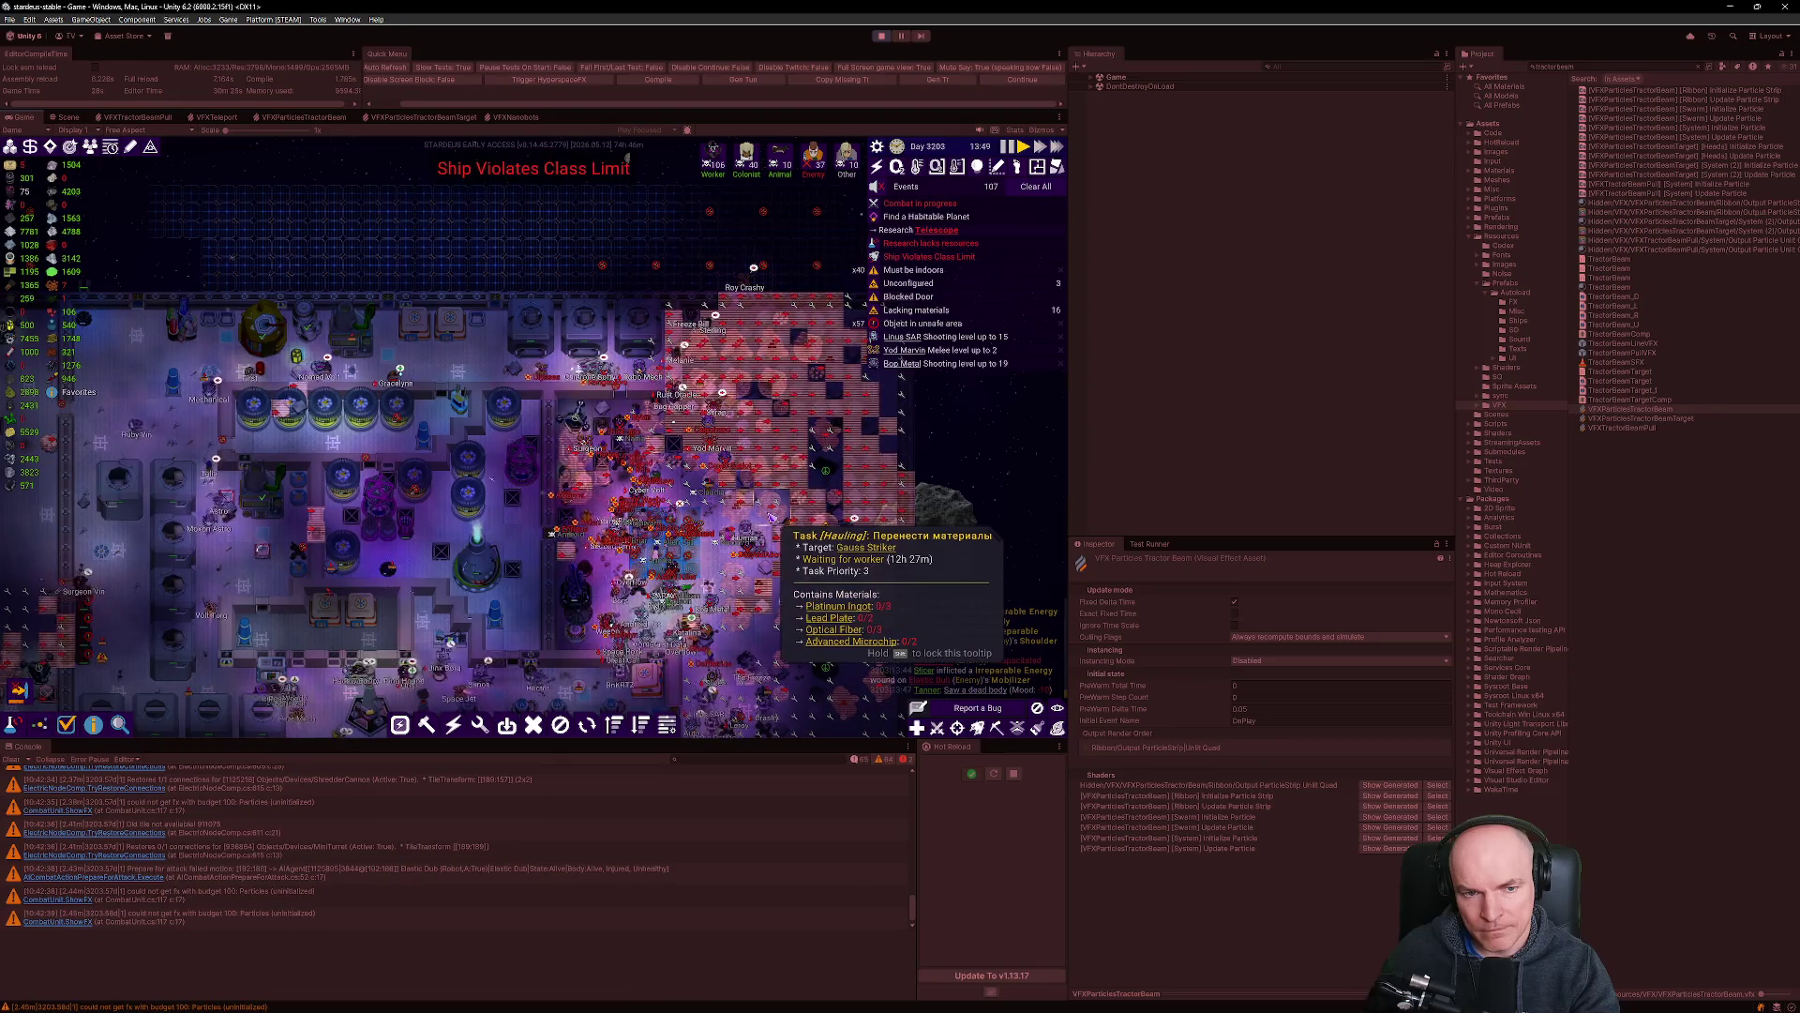
pyautogui.press('a')
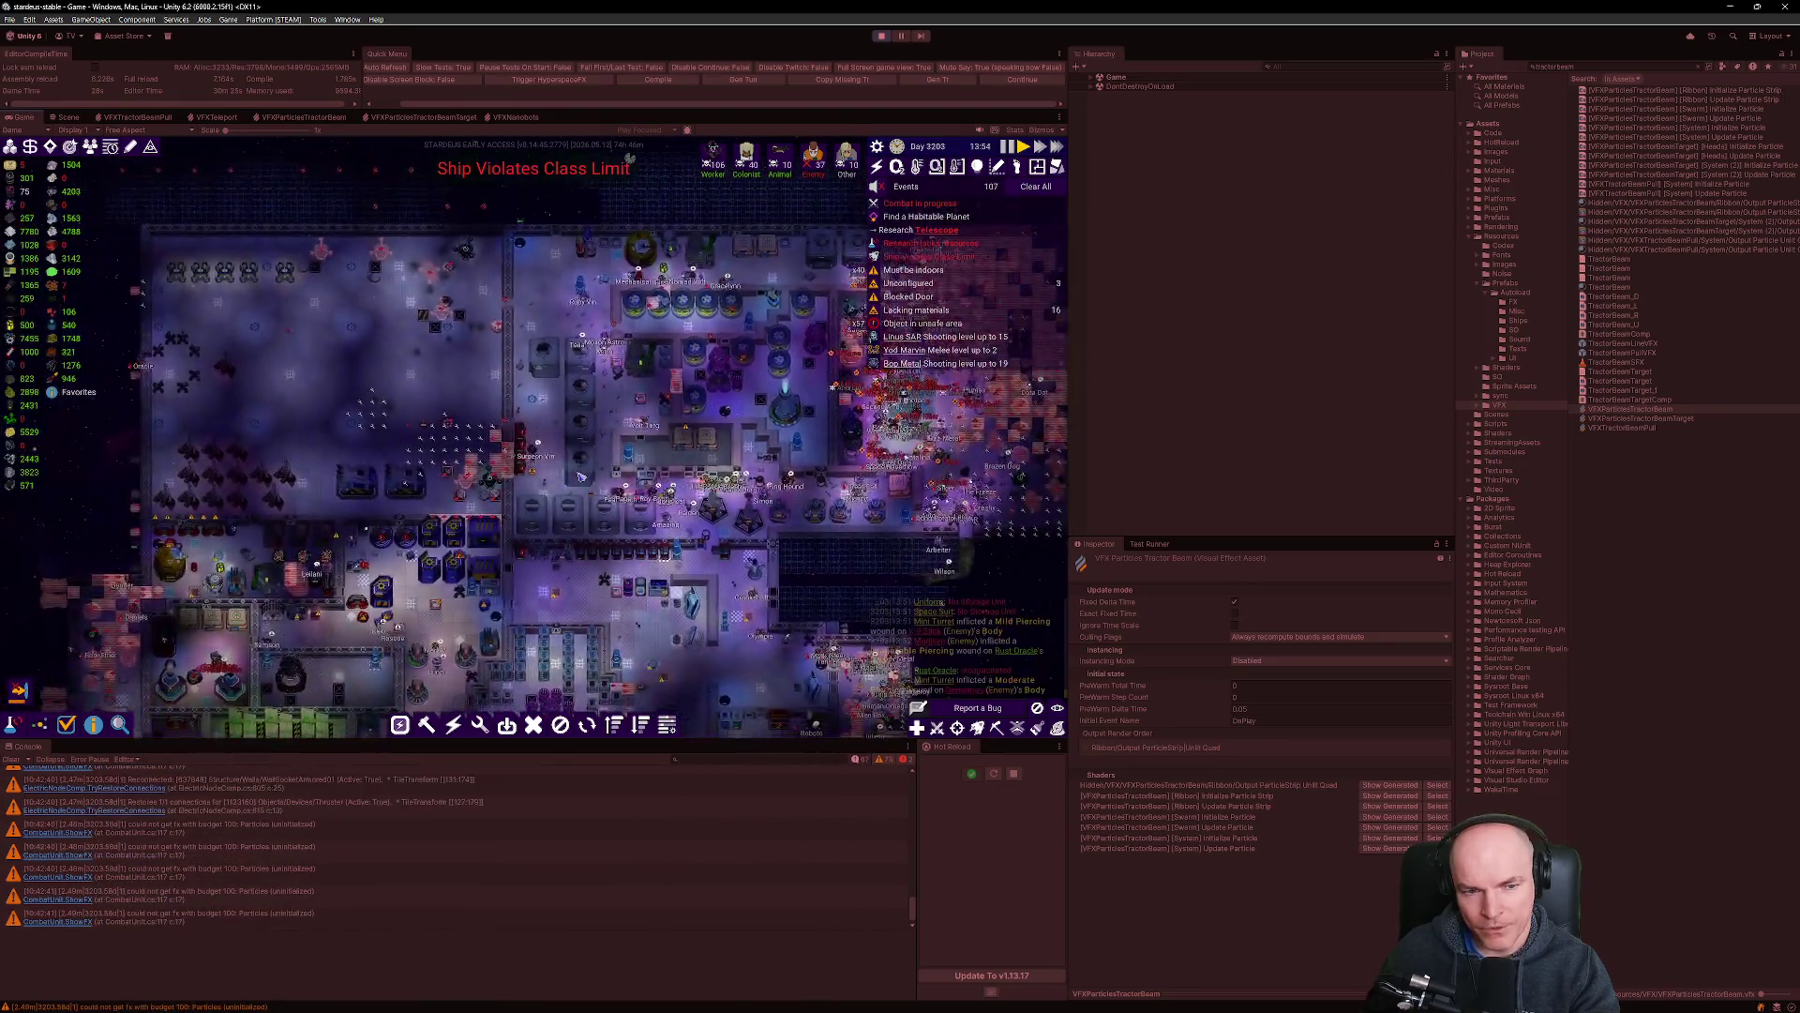
pyautogui.press('s')
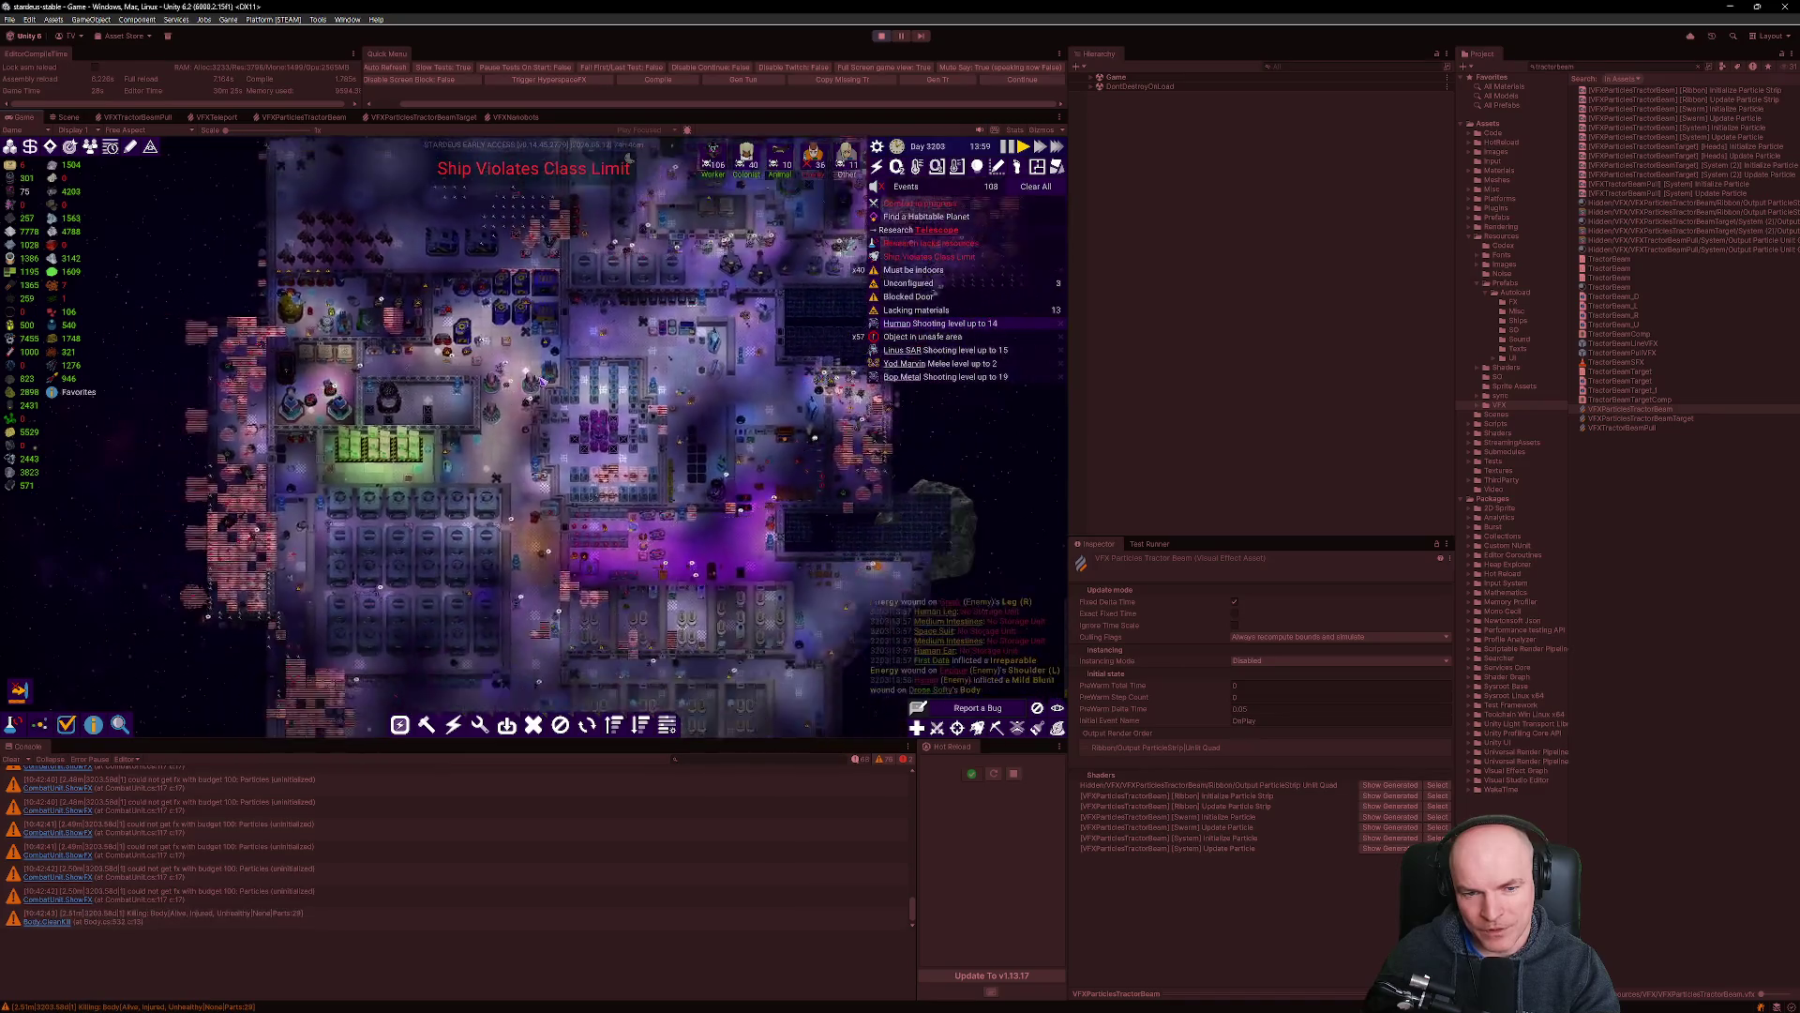
pyautogui.scroll(-1, 941, 533)
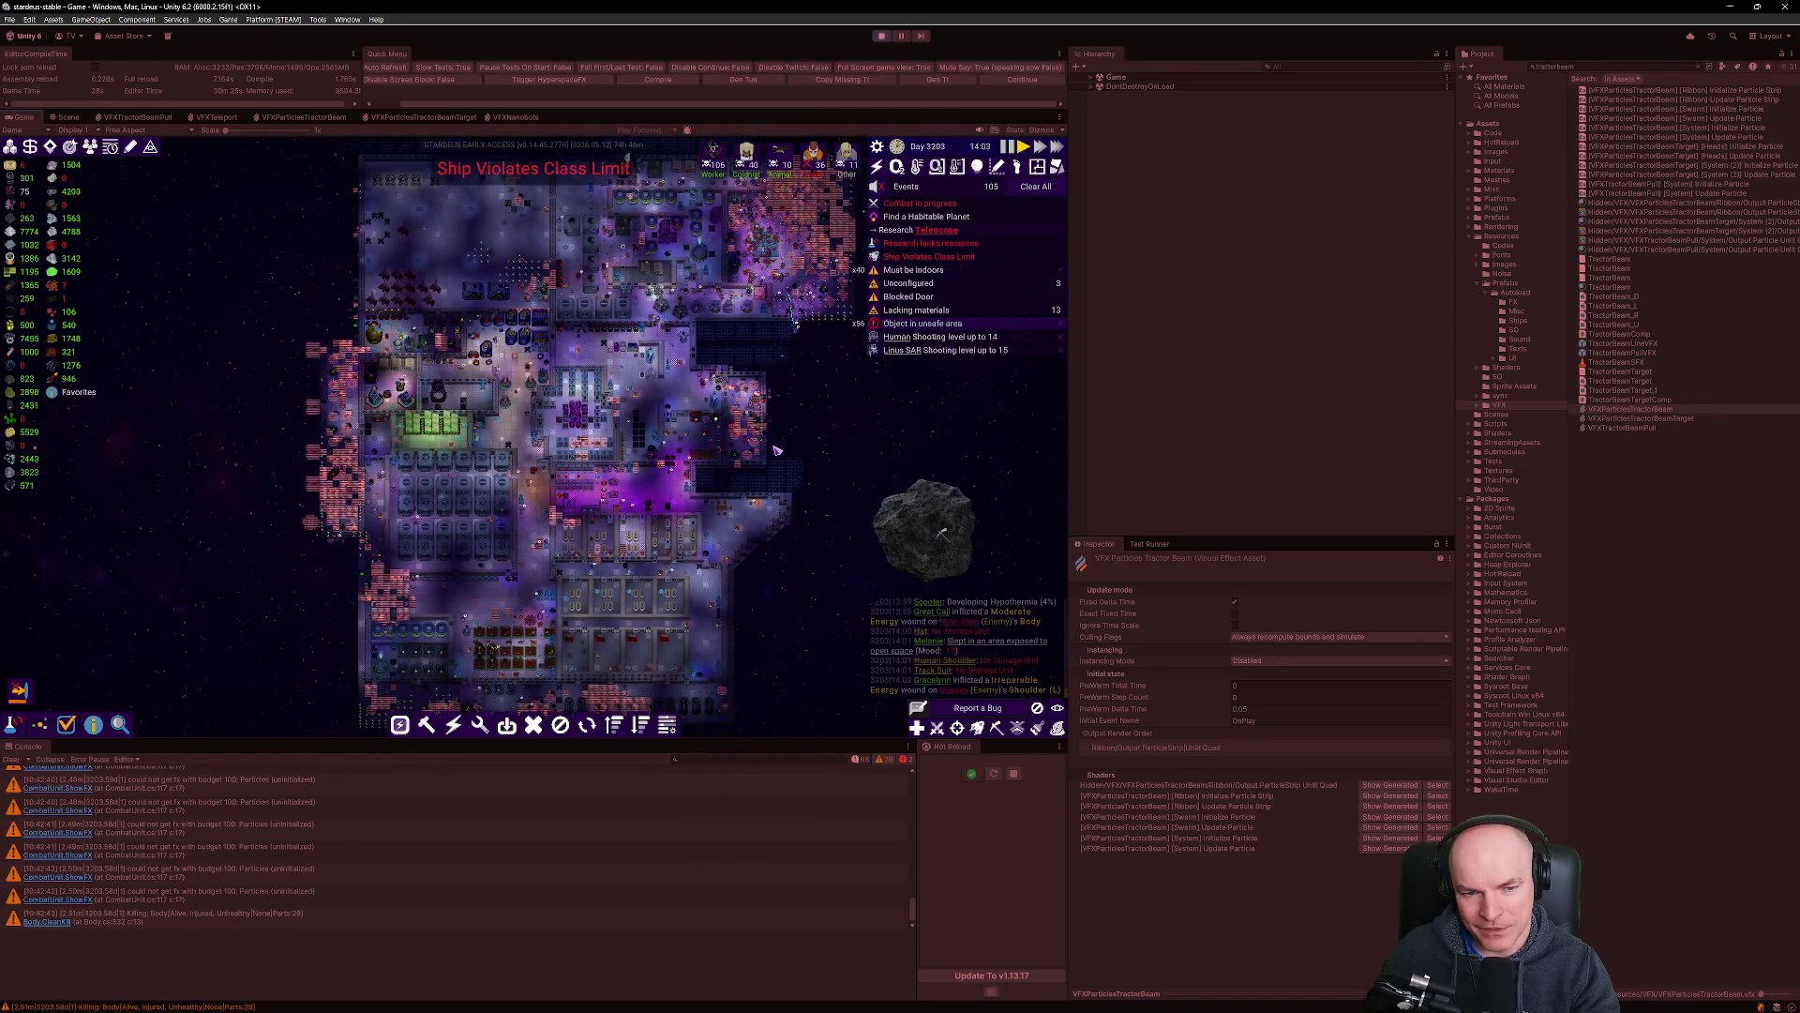
pyautogui.scroll(5, 694, 440)
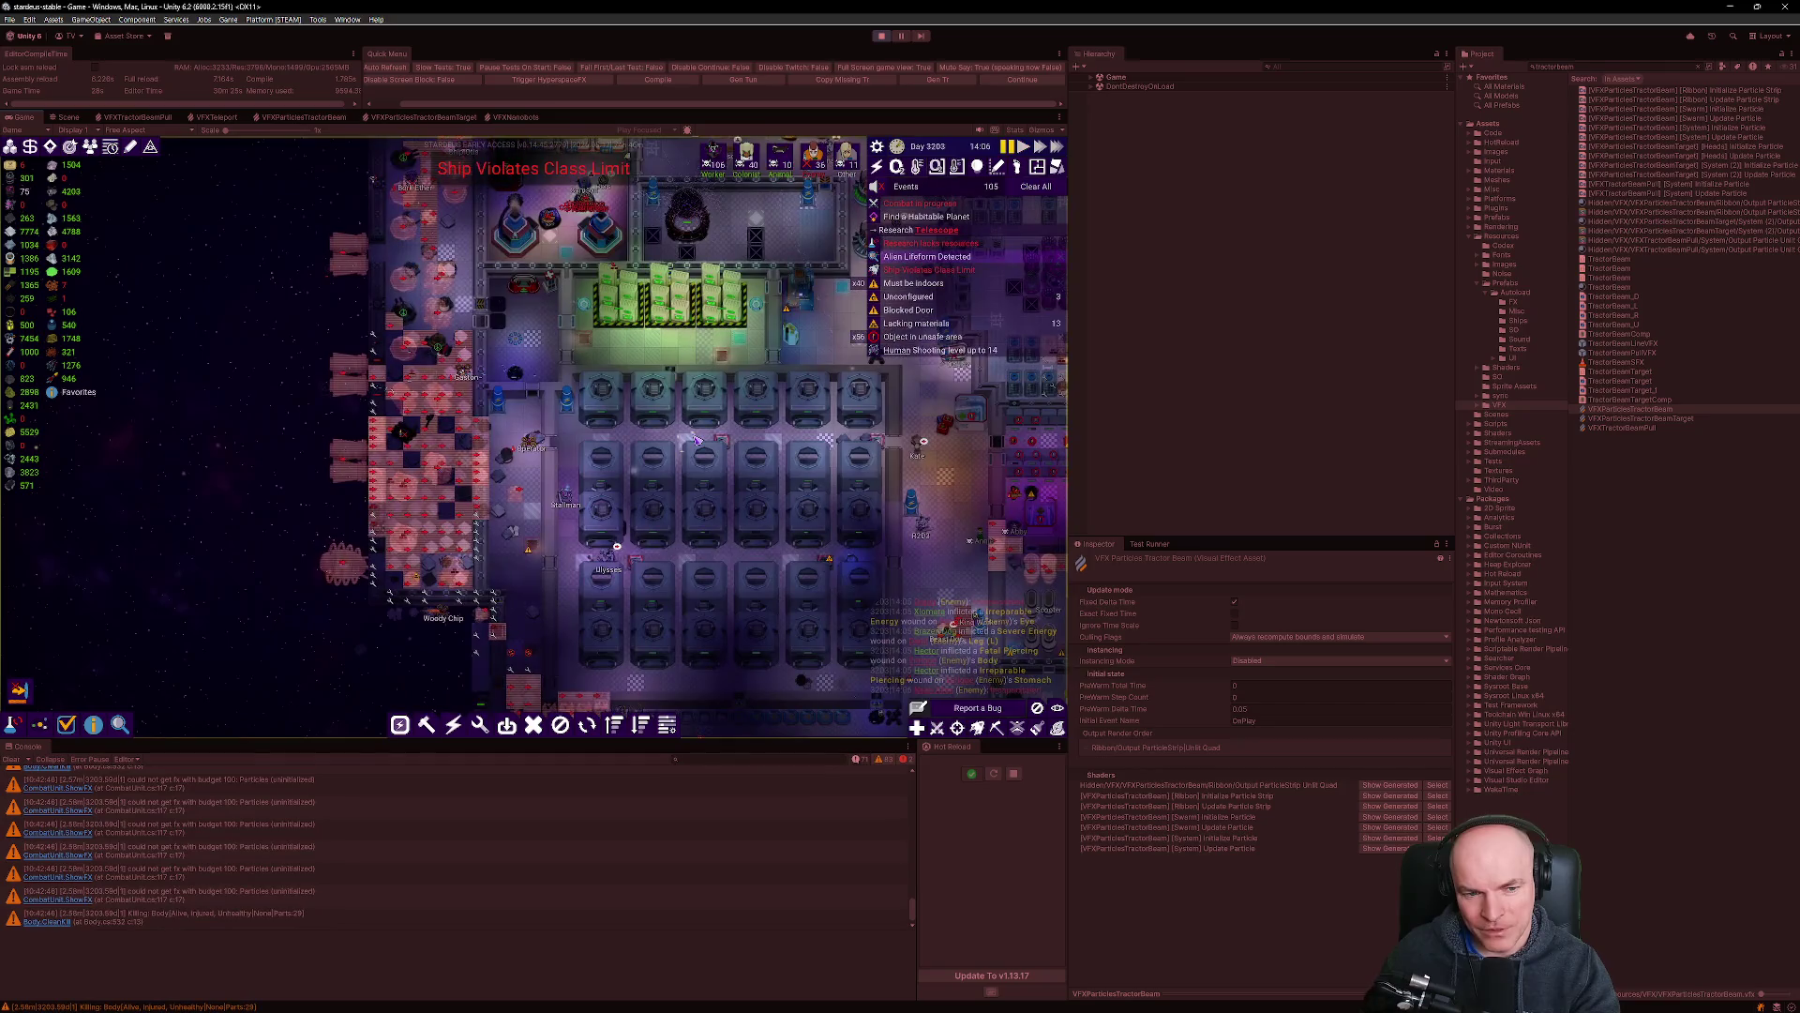
pyautogui.scroll(-3, 701, 407)
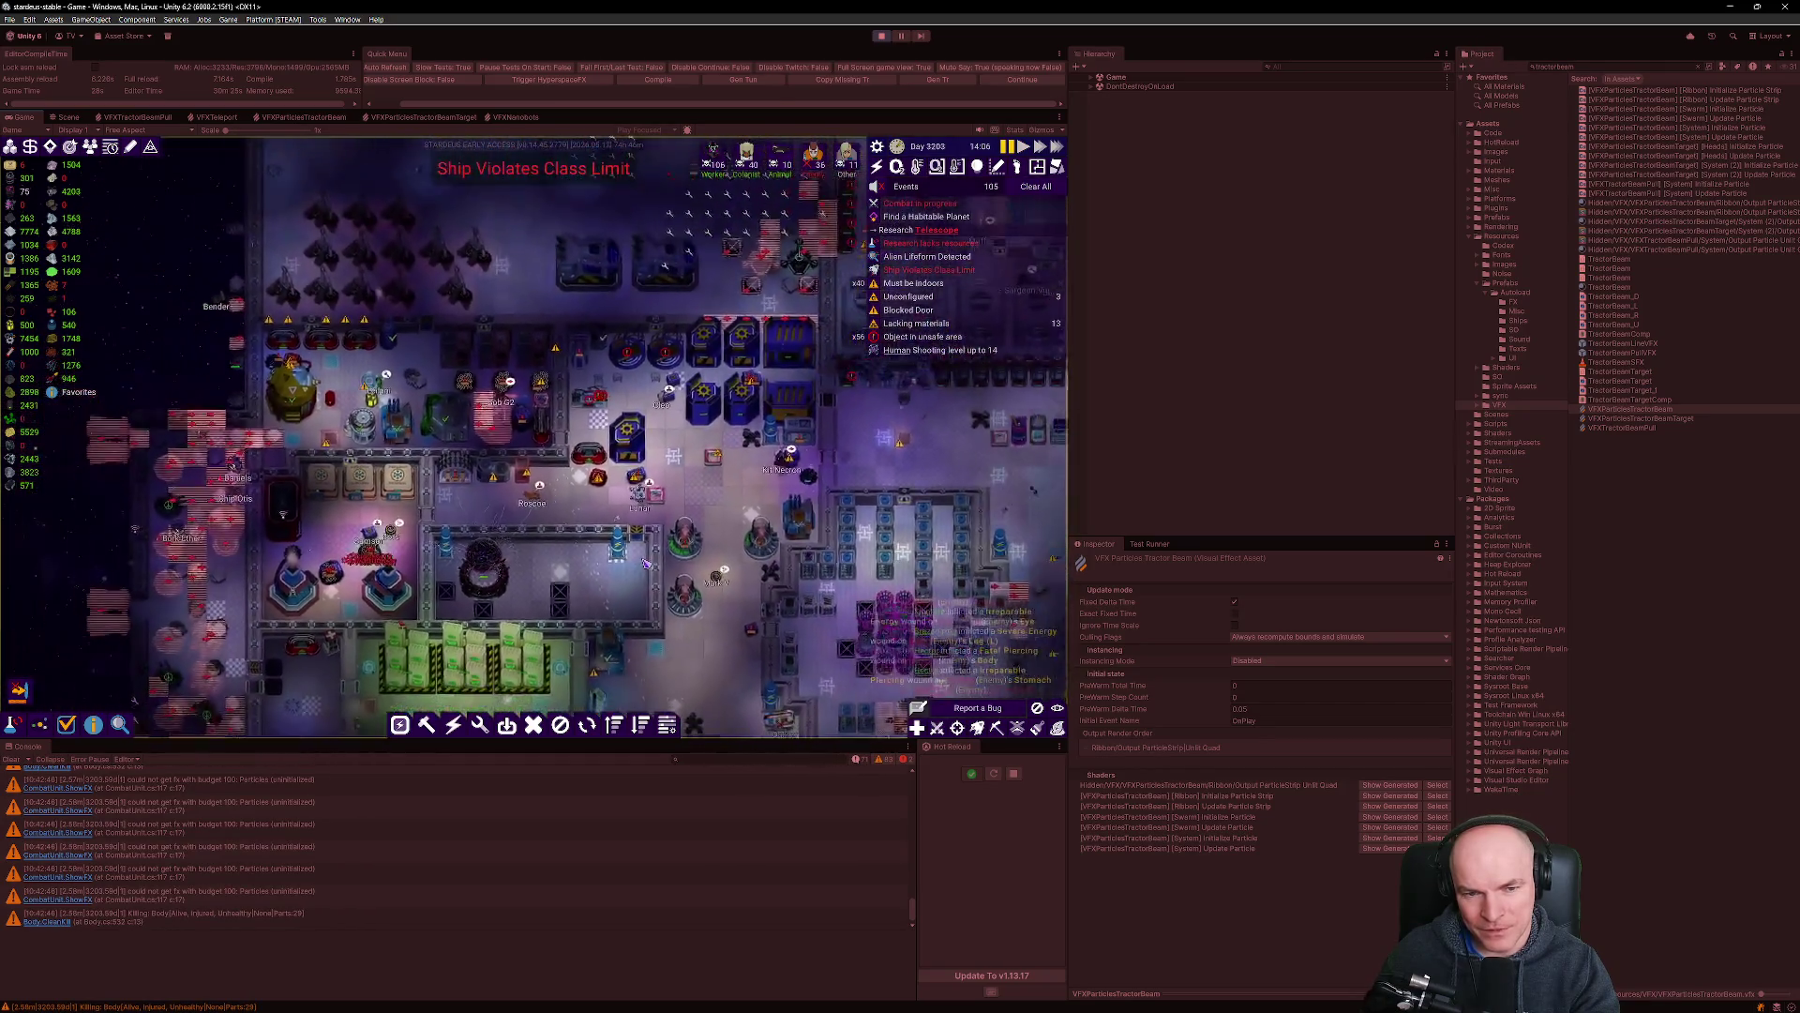
pyautogui.scroll(-1, 594, 507)
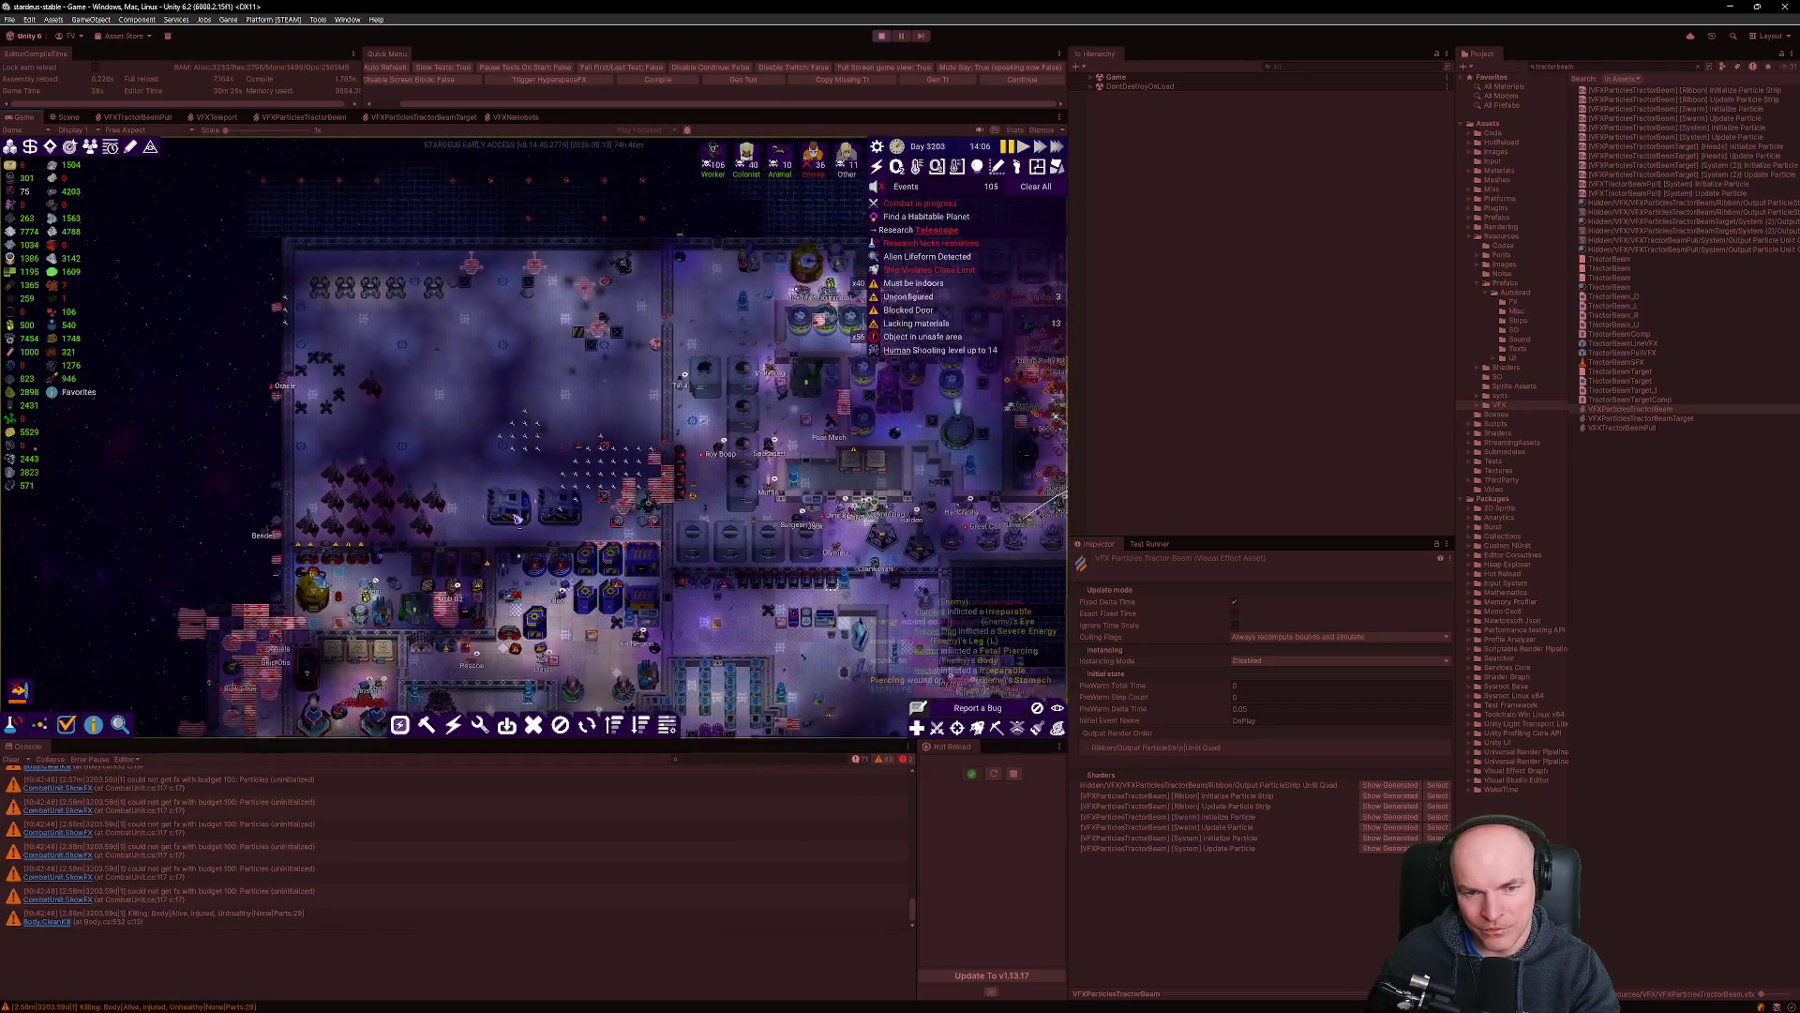
pyautogui.press('d')
pyautogui.press('d')
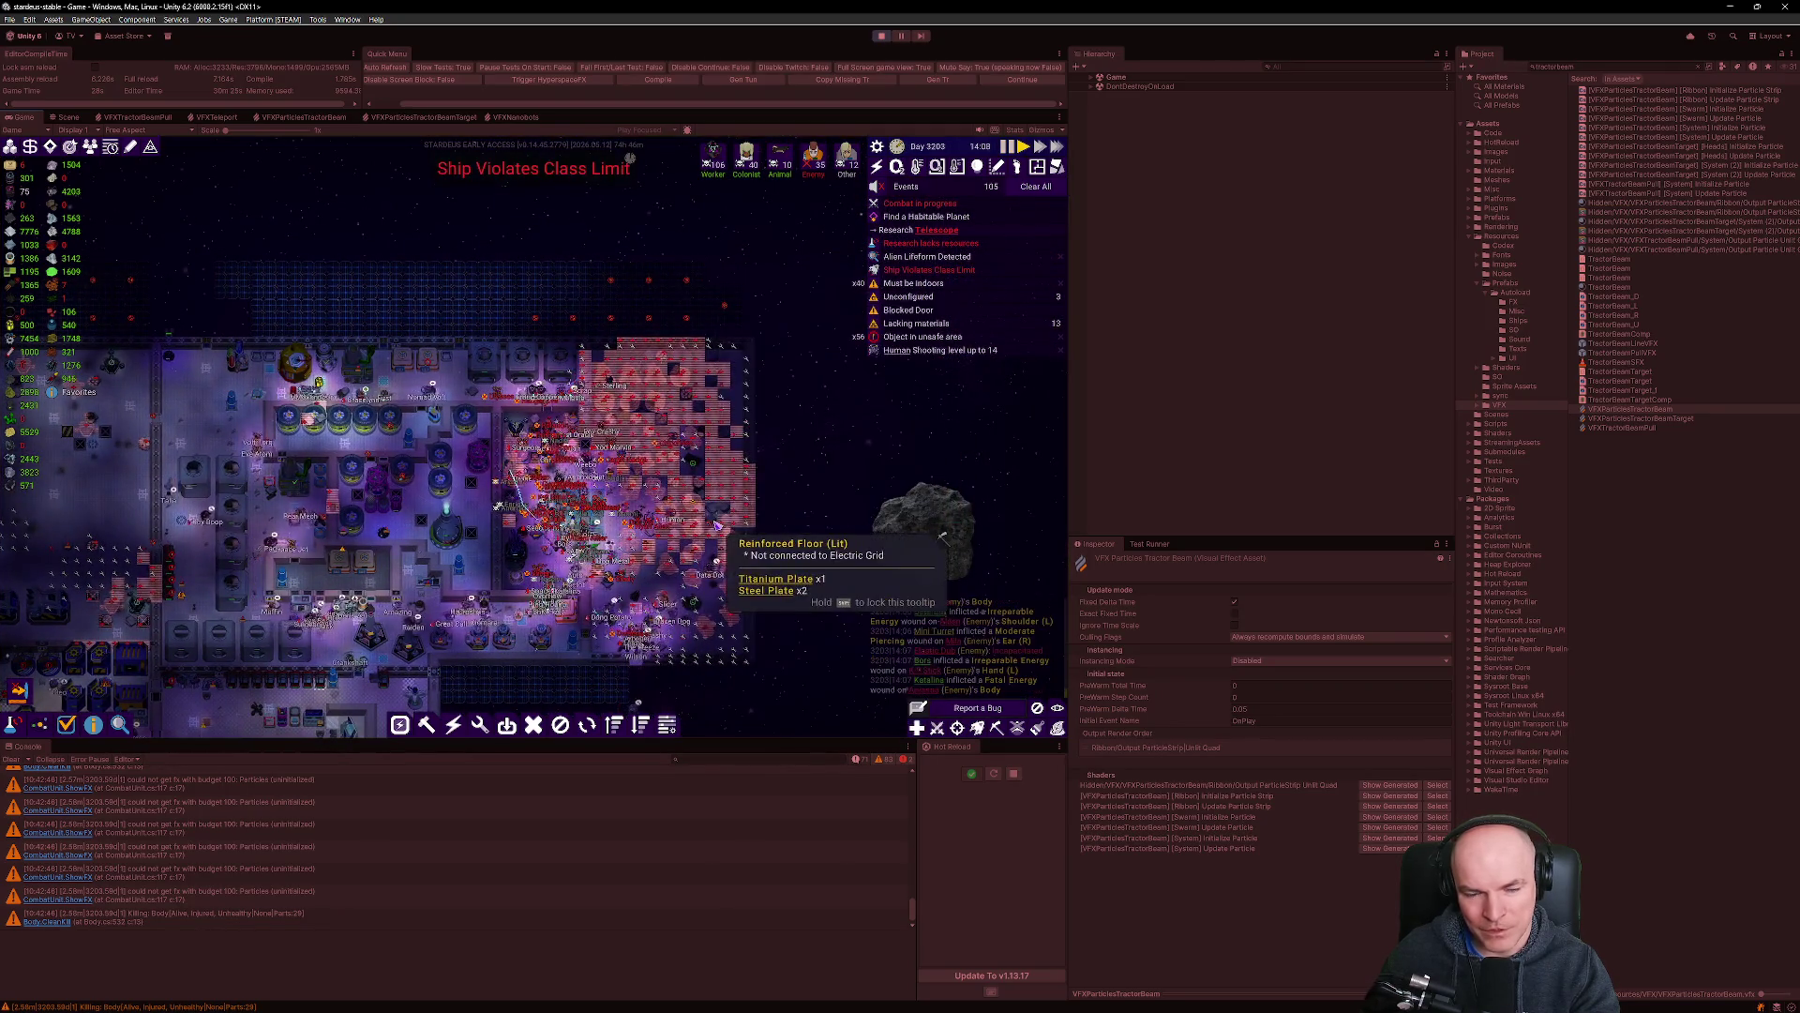
pyautogui.press('w')
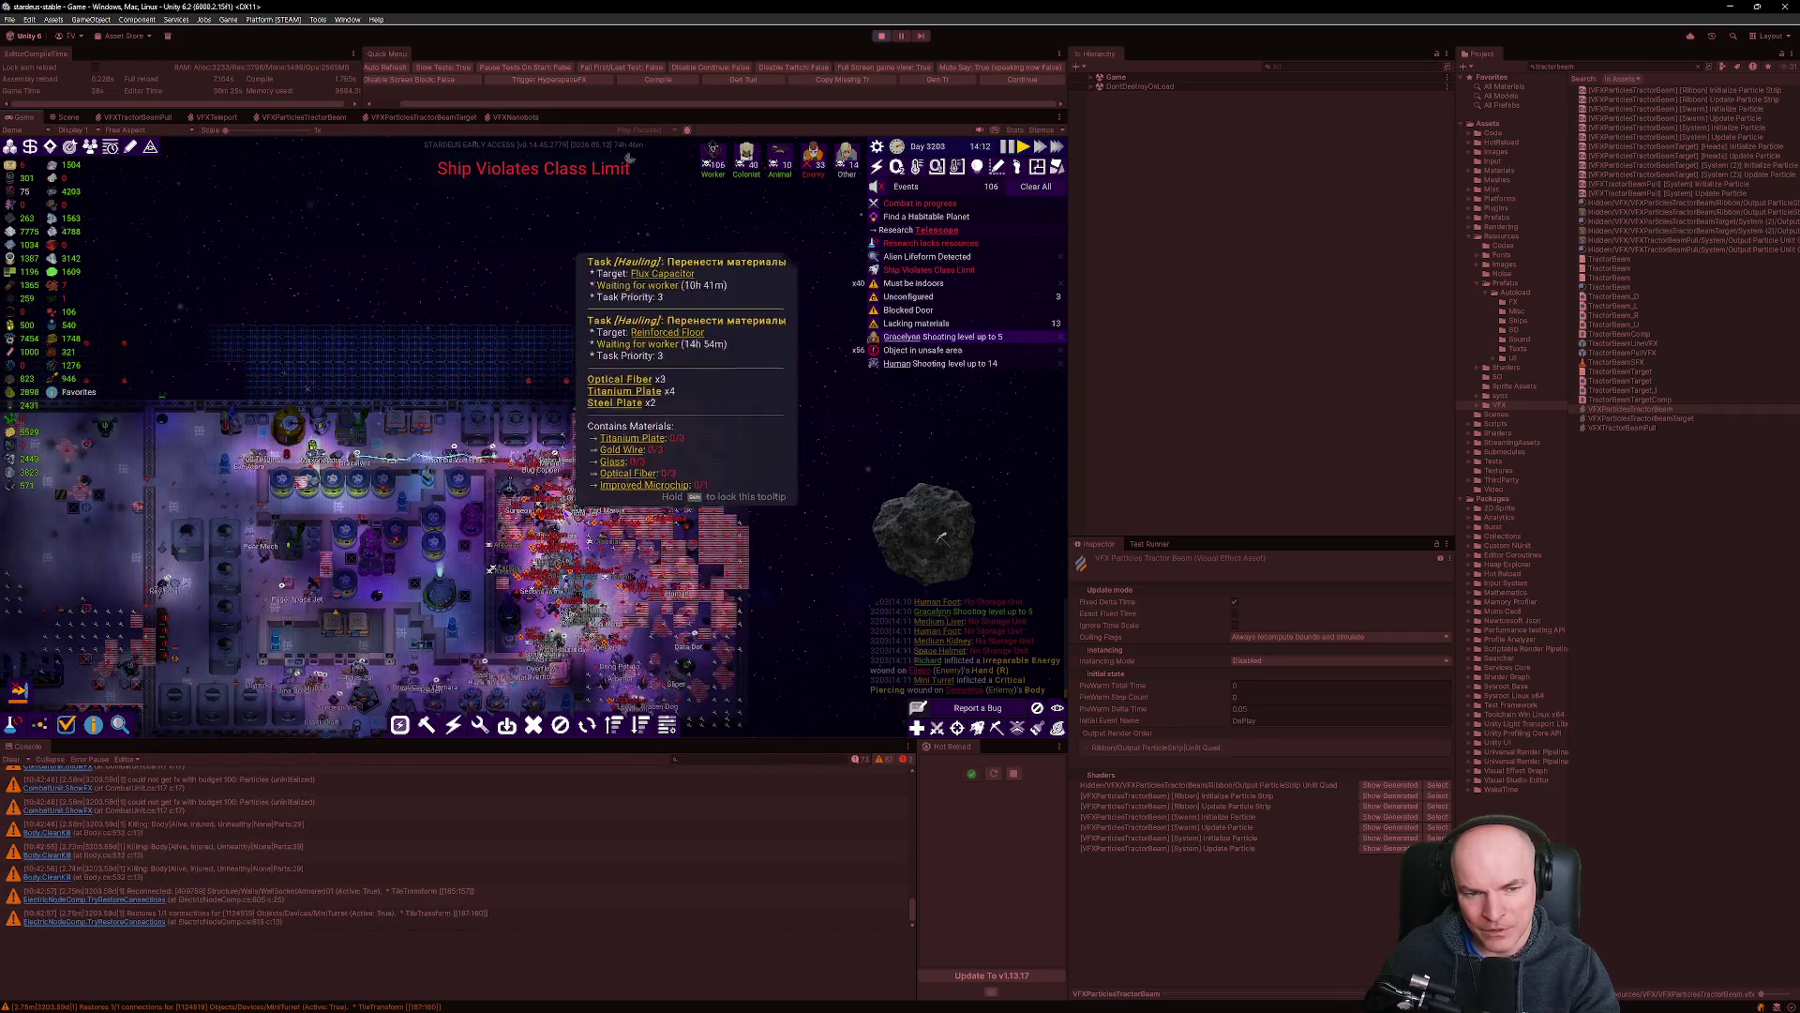
pyautogui.scroll(4, 943, 536)
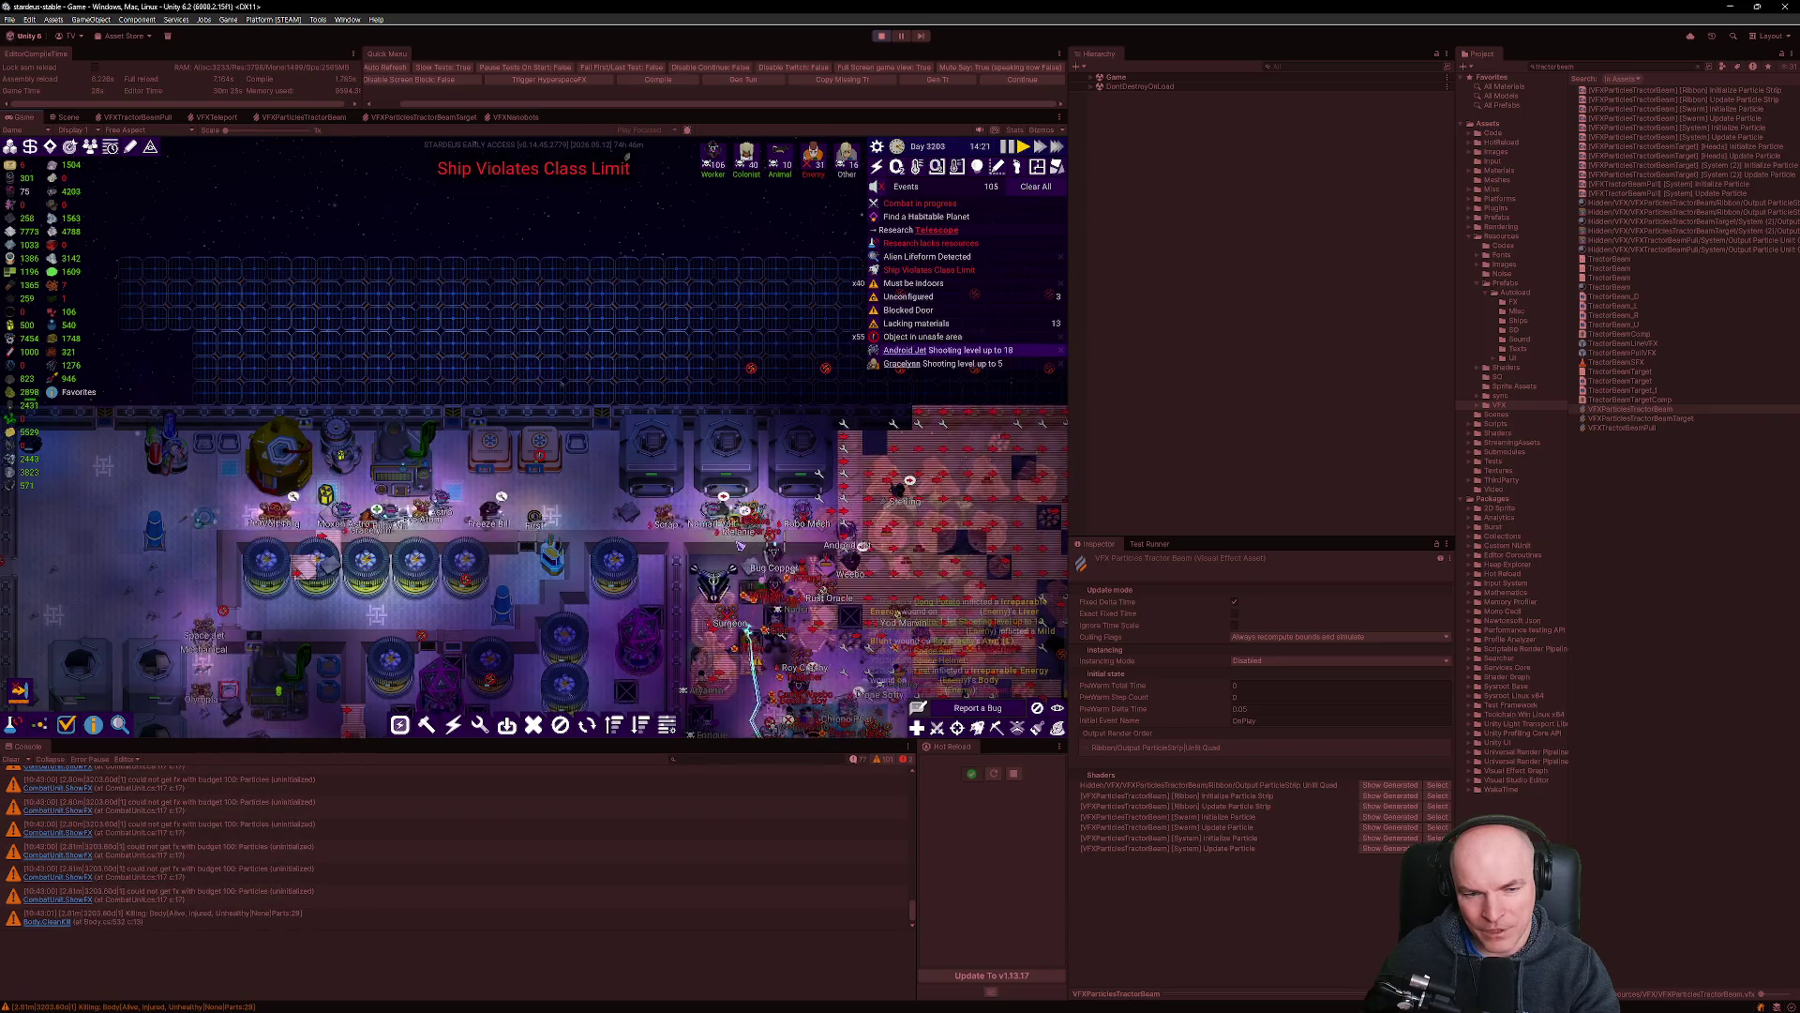
pyautogui.scroll(-1, 943, 536)
pyautogui.press('s')
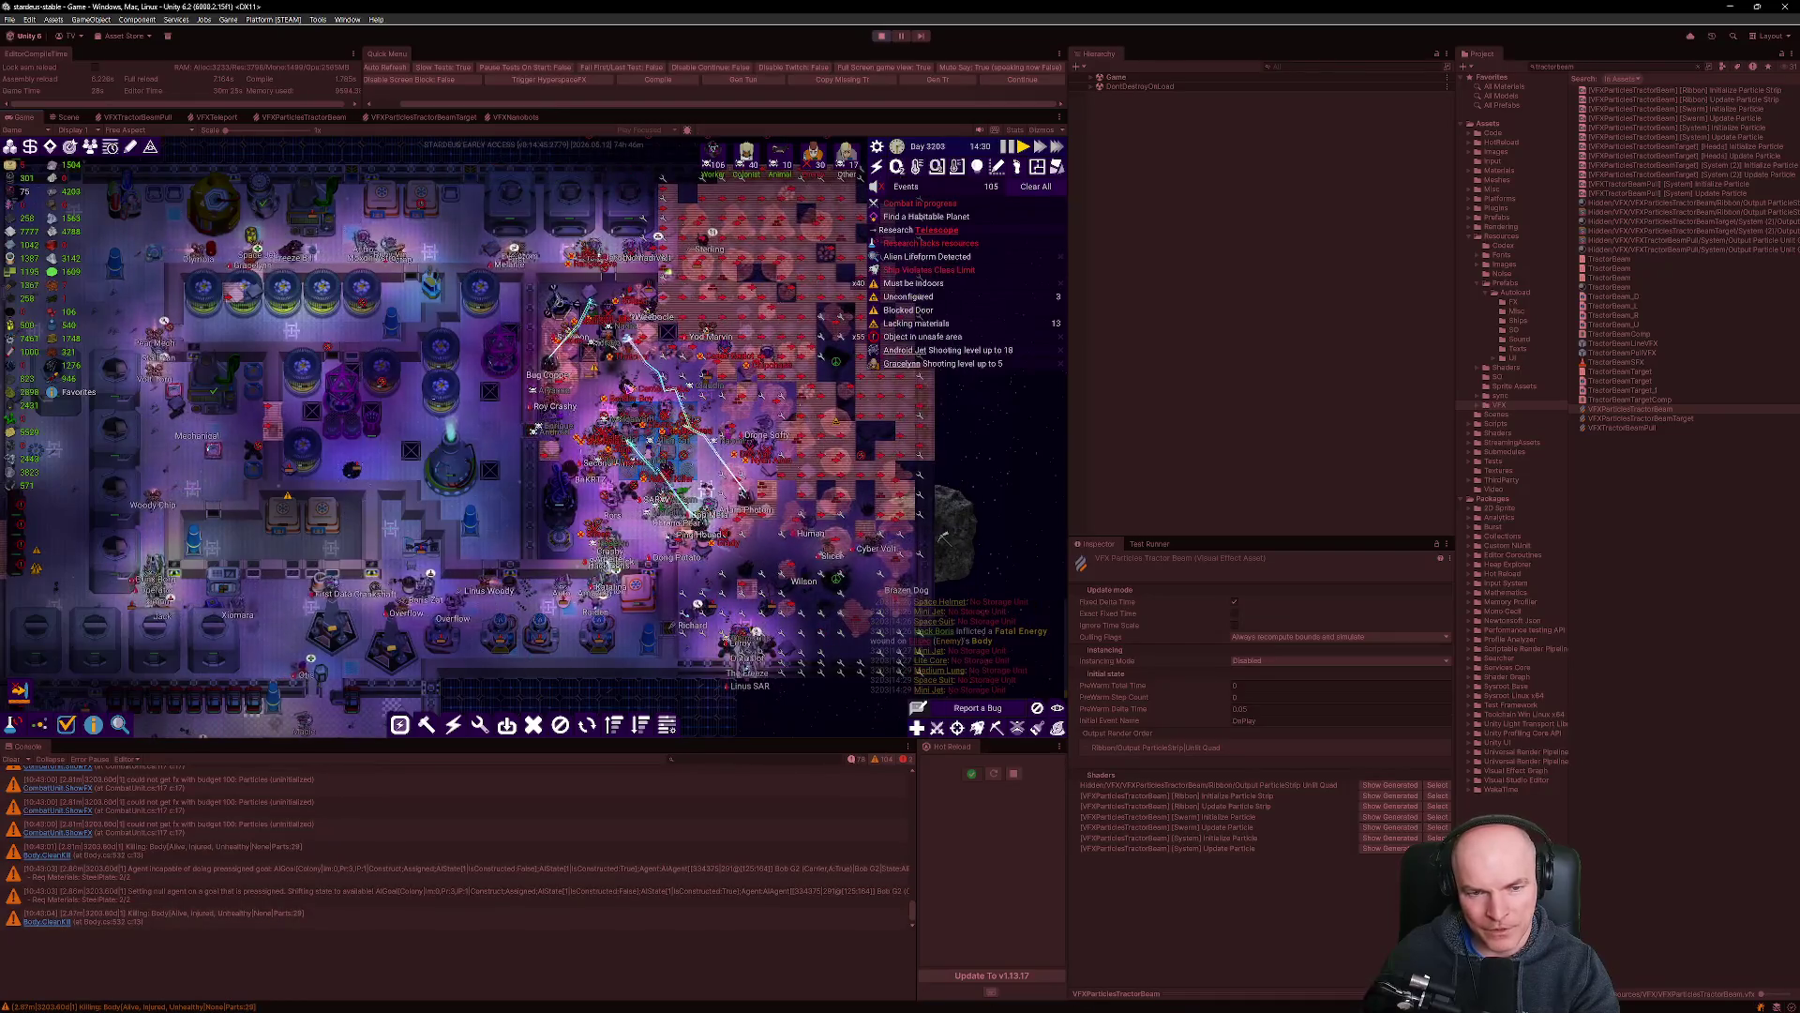
pyautogui.moveTo(616, 572)
pyautogui.press('s')
pyautogui.press('a')
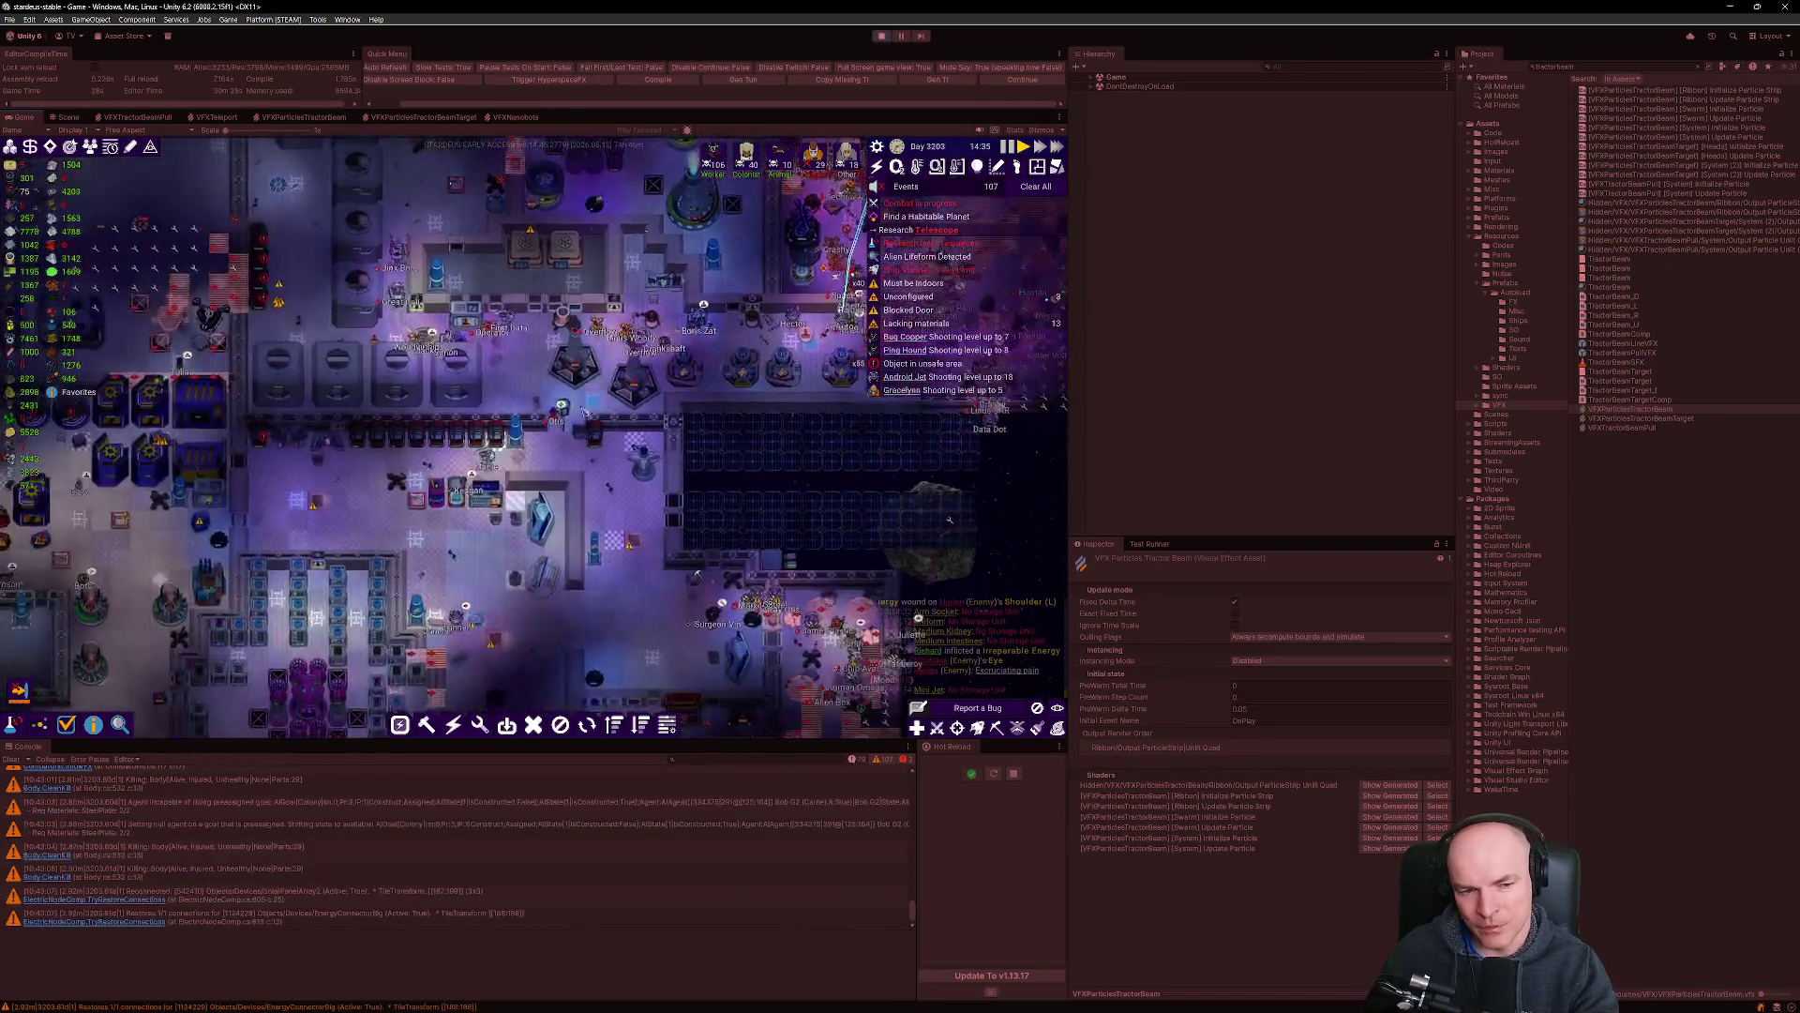
pyautogui.press('s')
pyautogui.press('a')
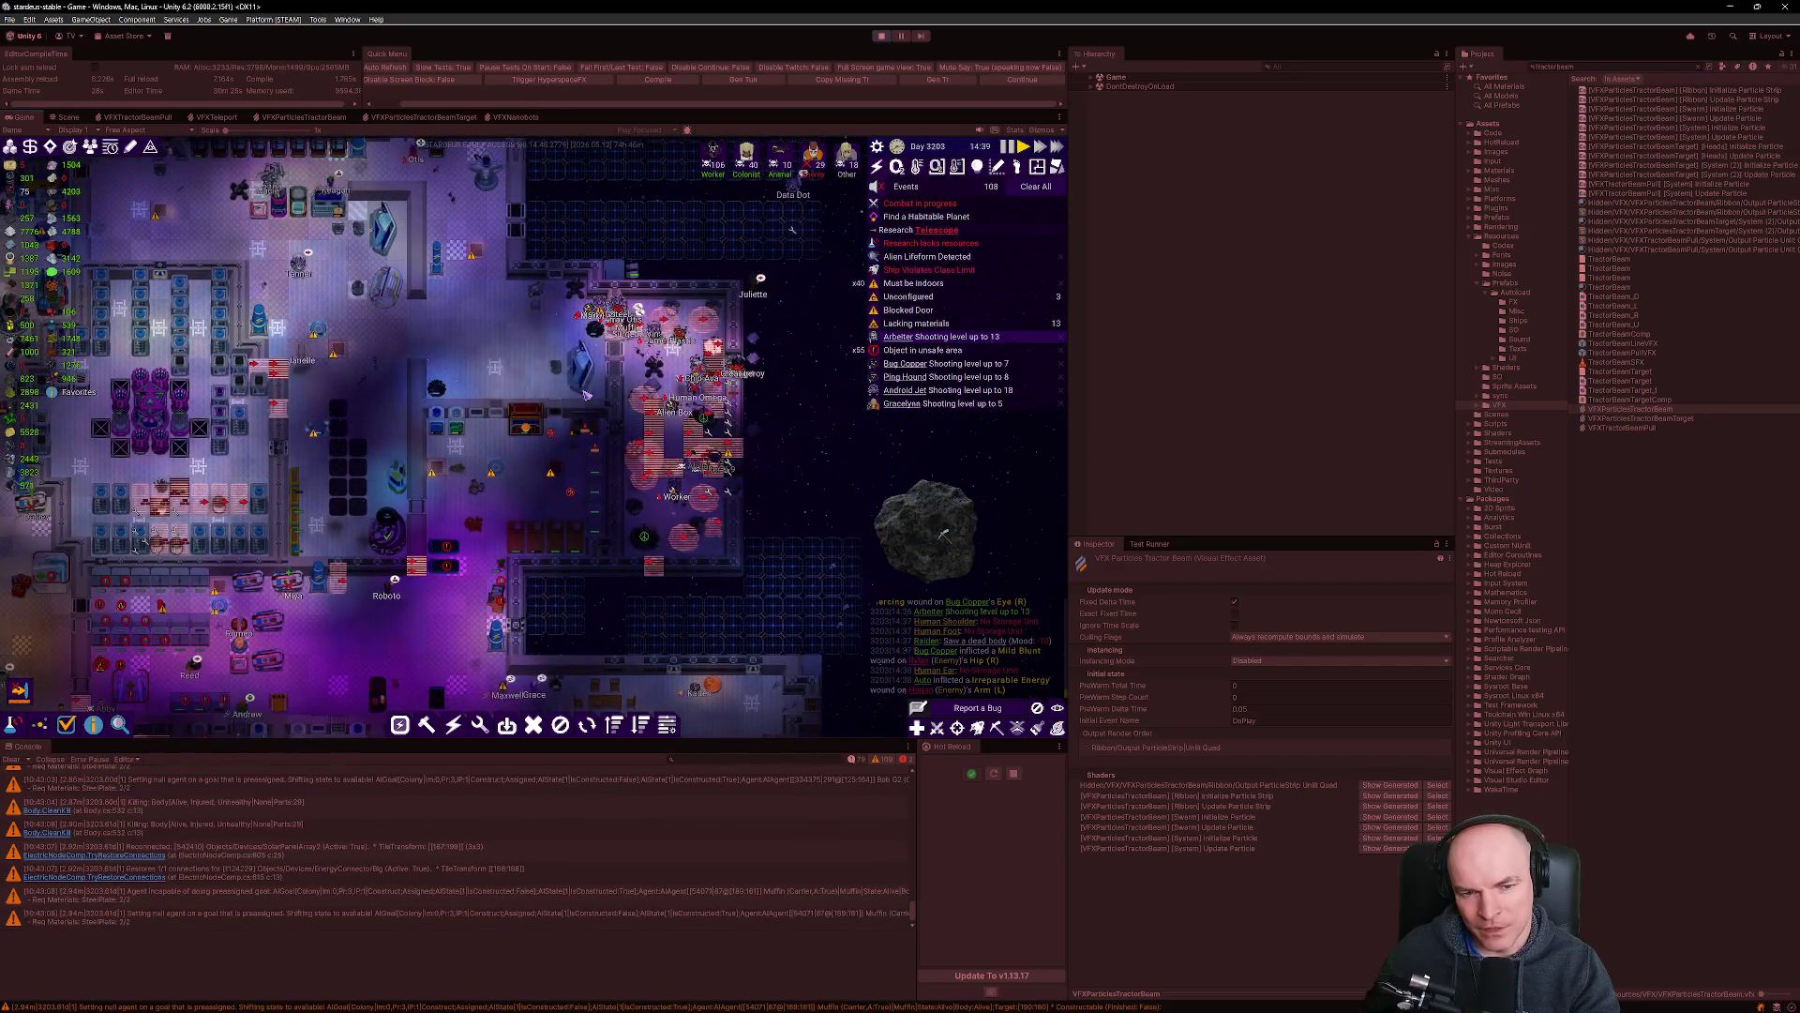
pyautogui.press('s')
pyautogui.press('a')
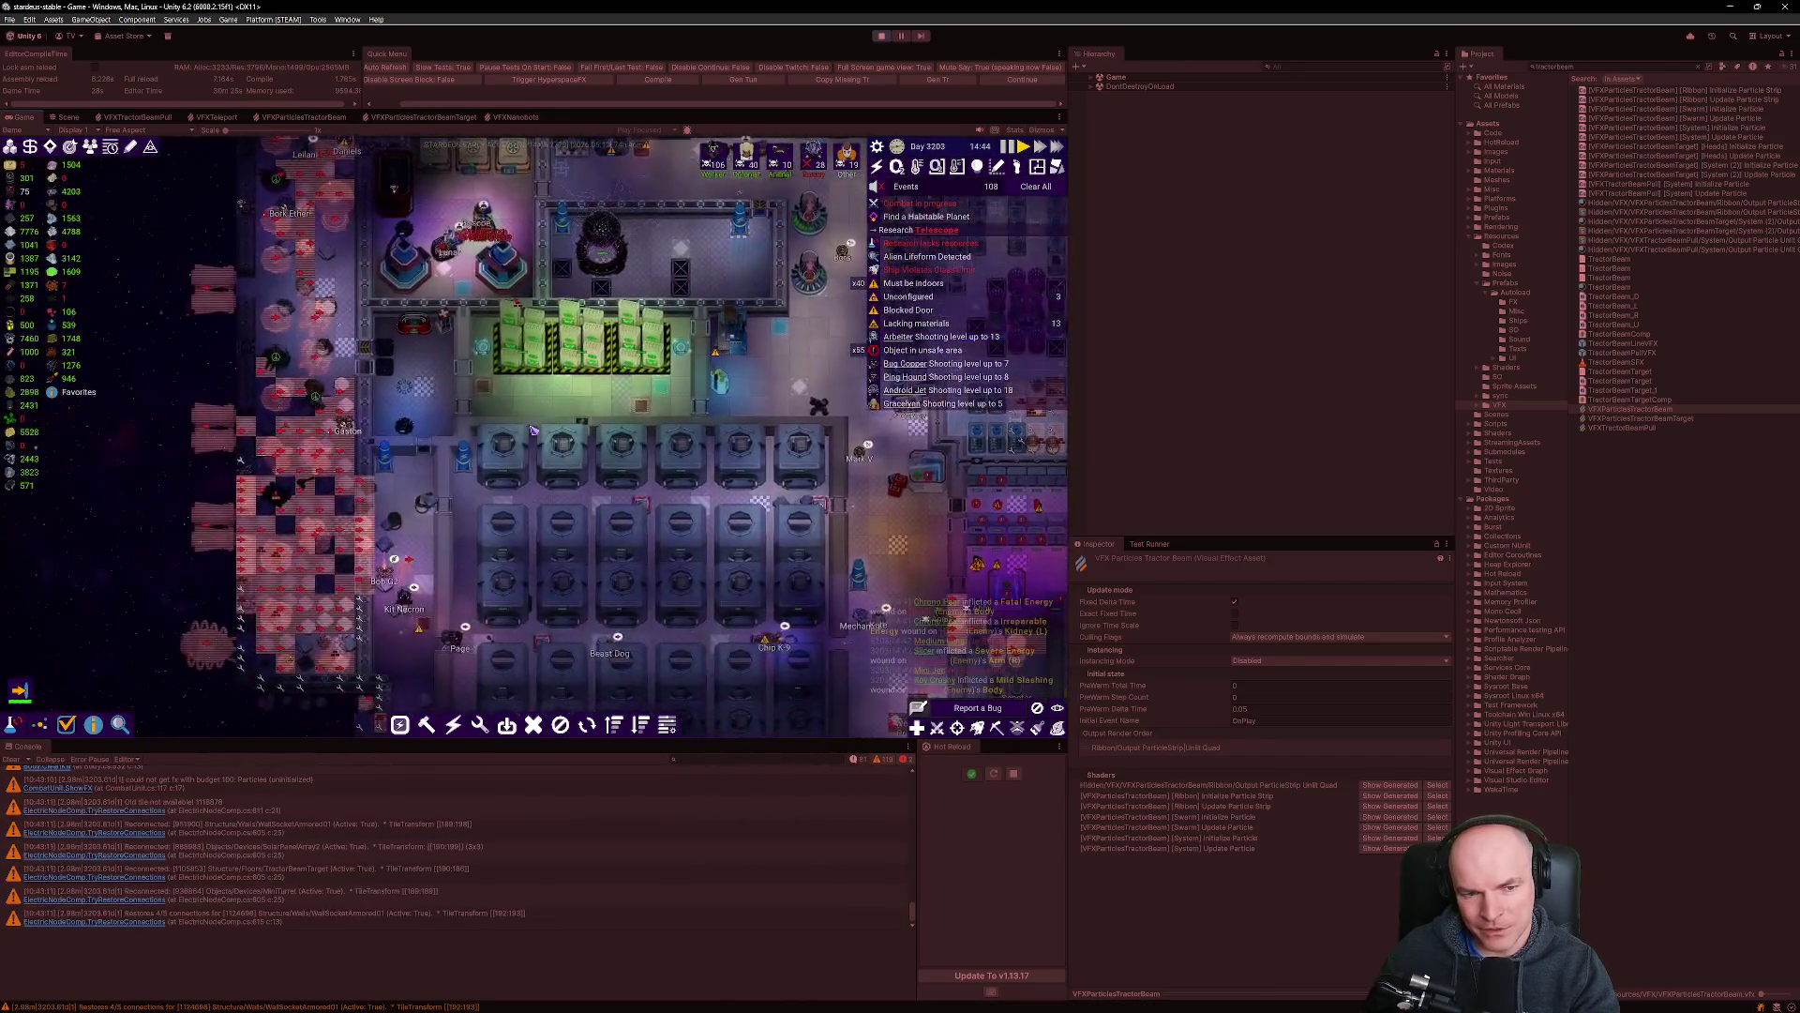
pyautogui.press('s')
pyautogui.press('d')
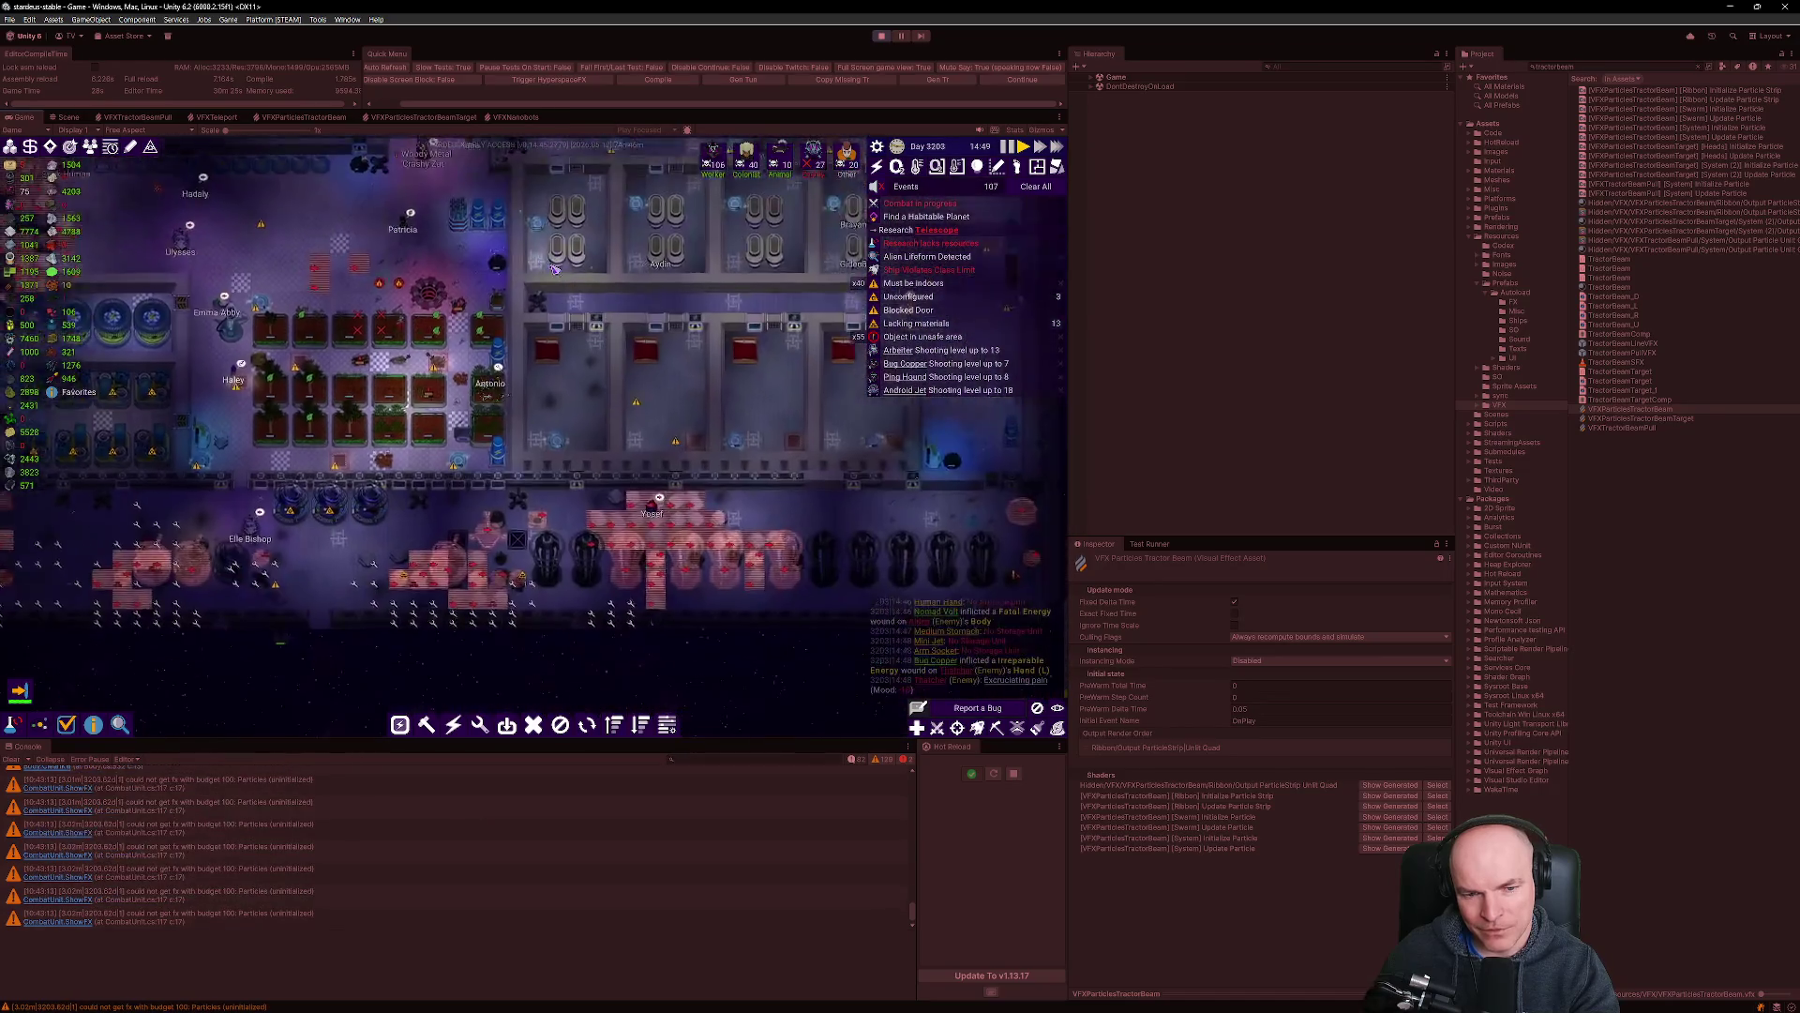
pyautogui.press('w')
pyautogui.press('d')
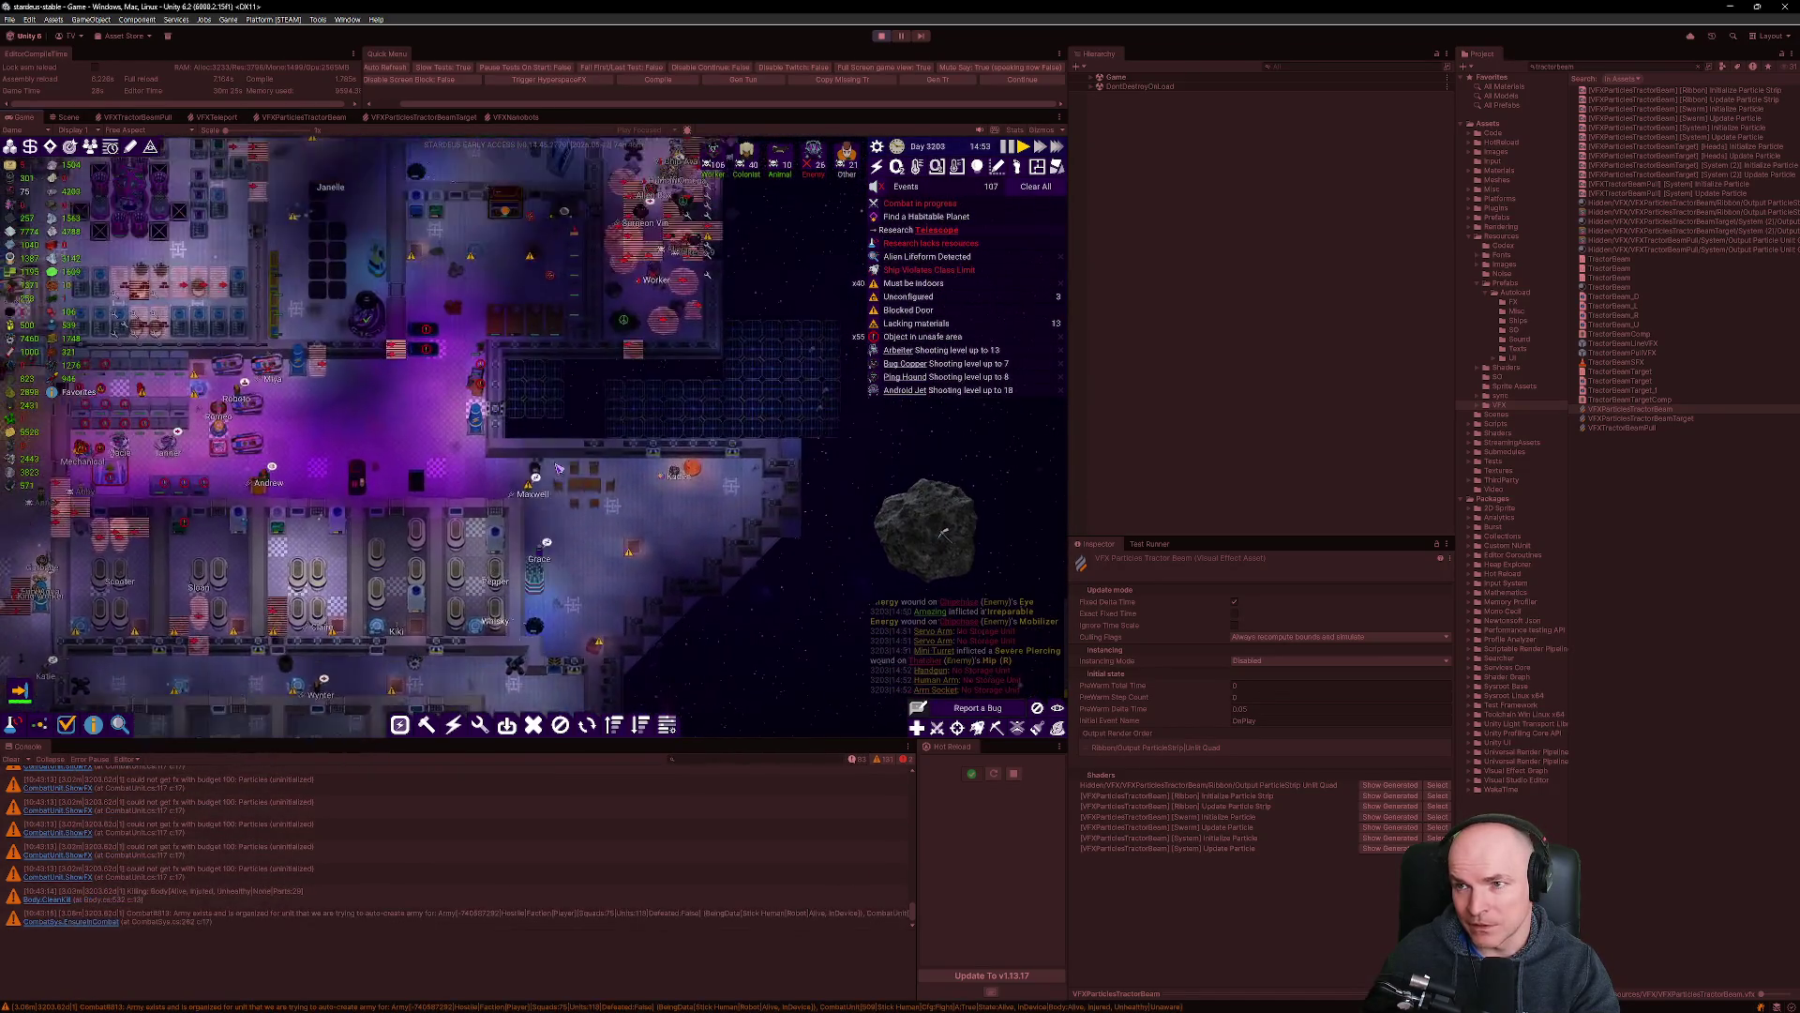
pyautogui.press('w')
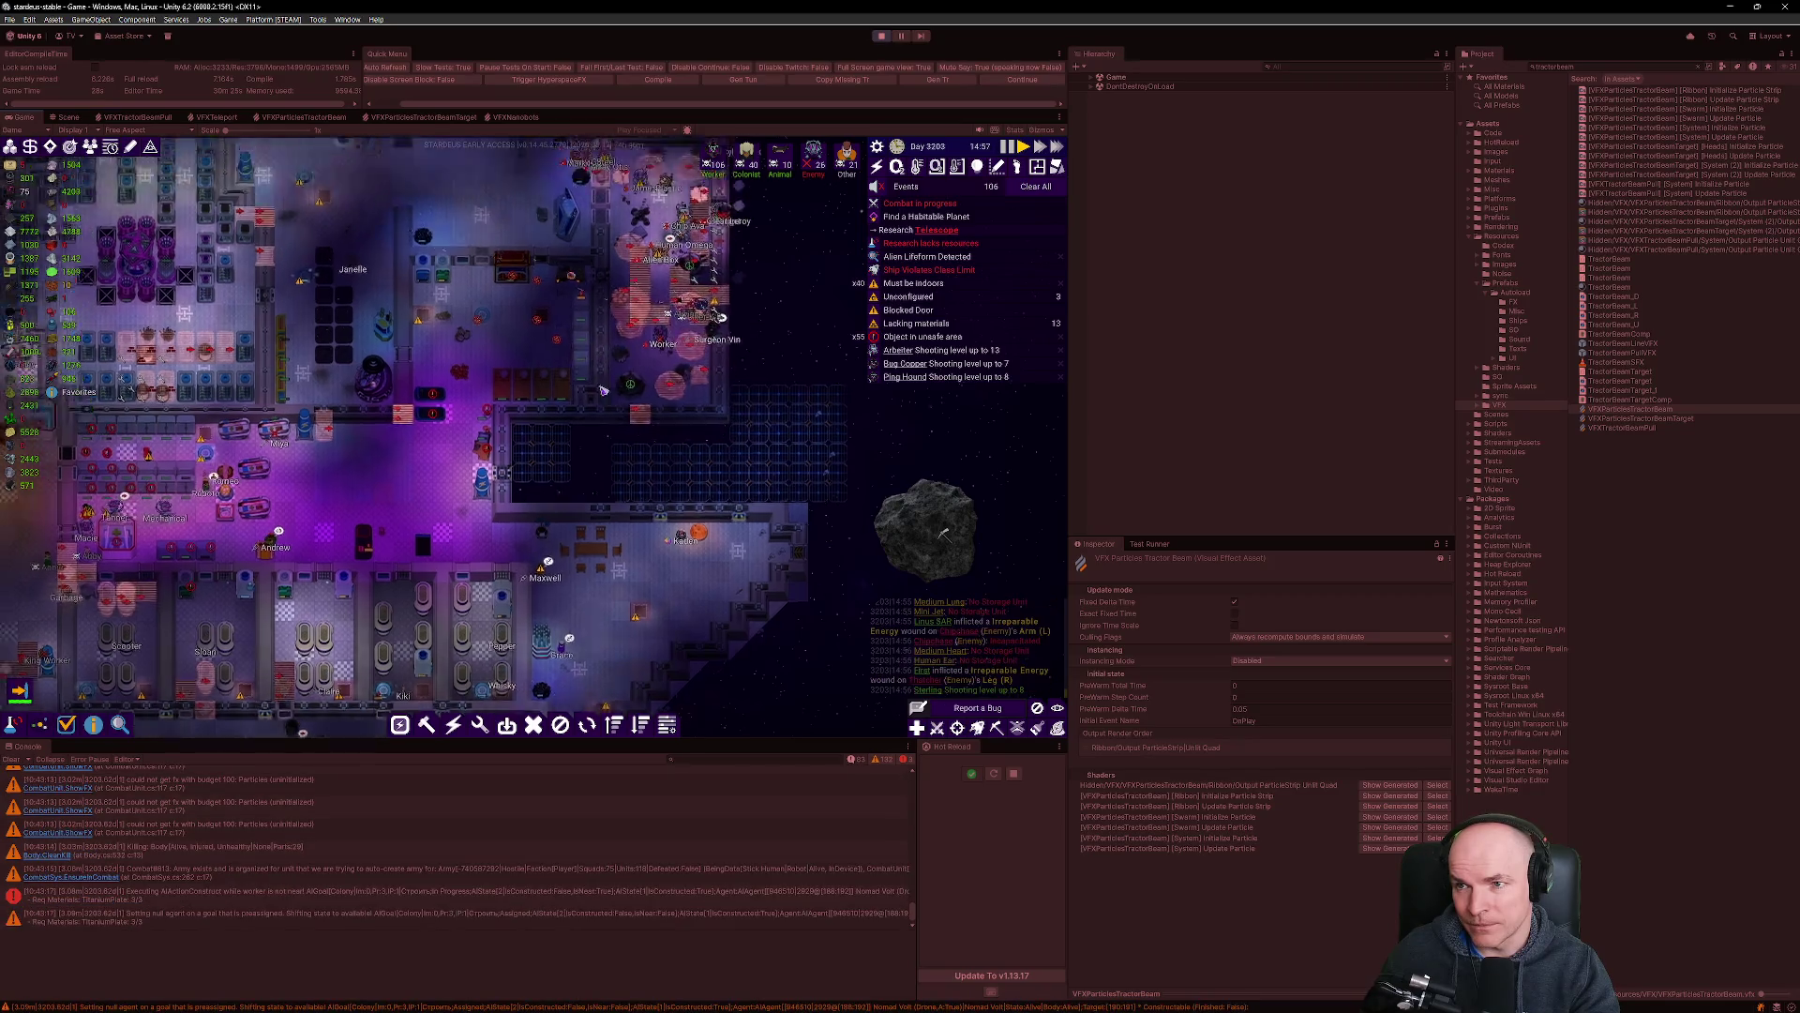
pyautogui.scroll(3, 588, 407)
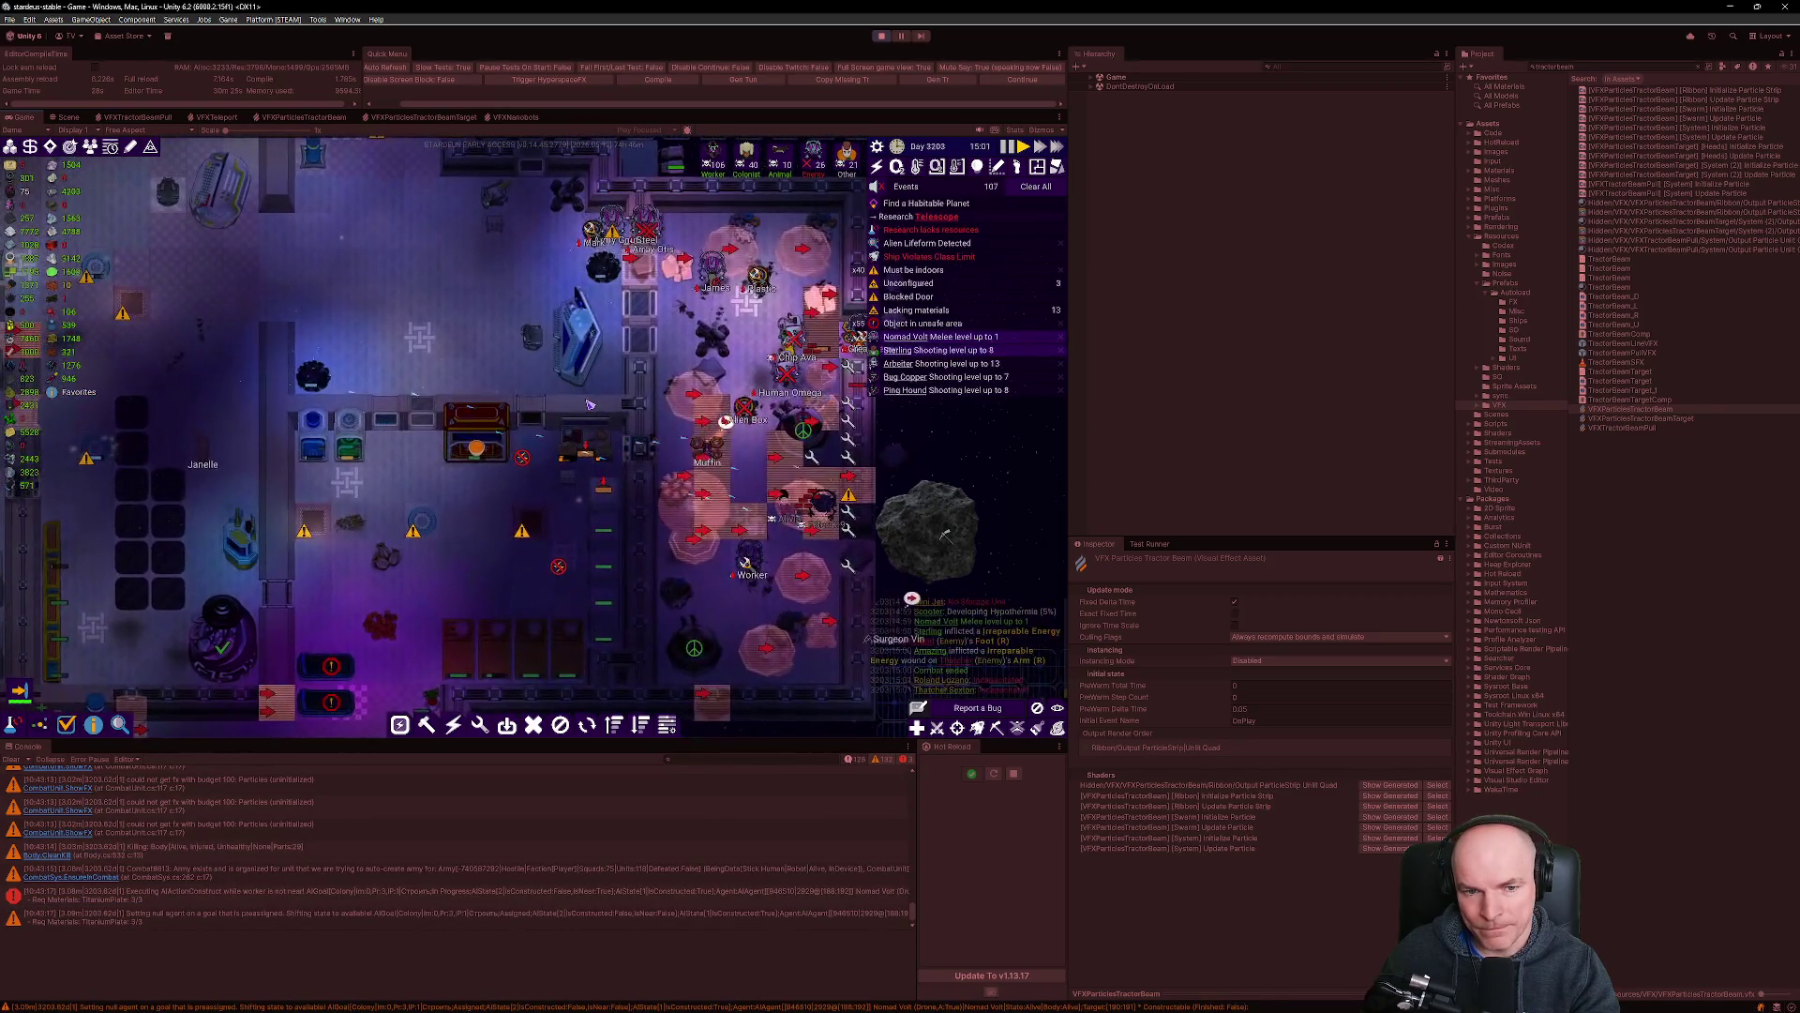
pyautogui.scroll(-4, 588, 403)
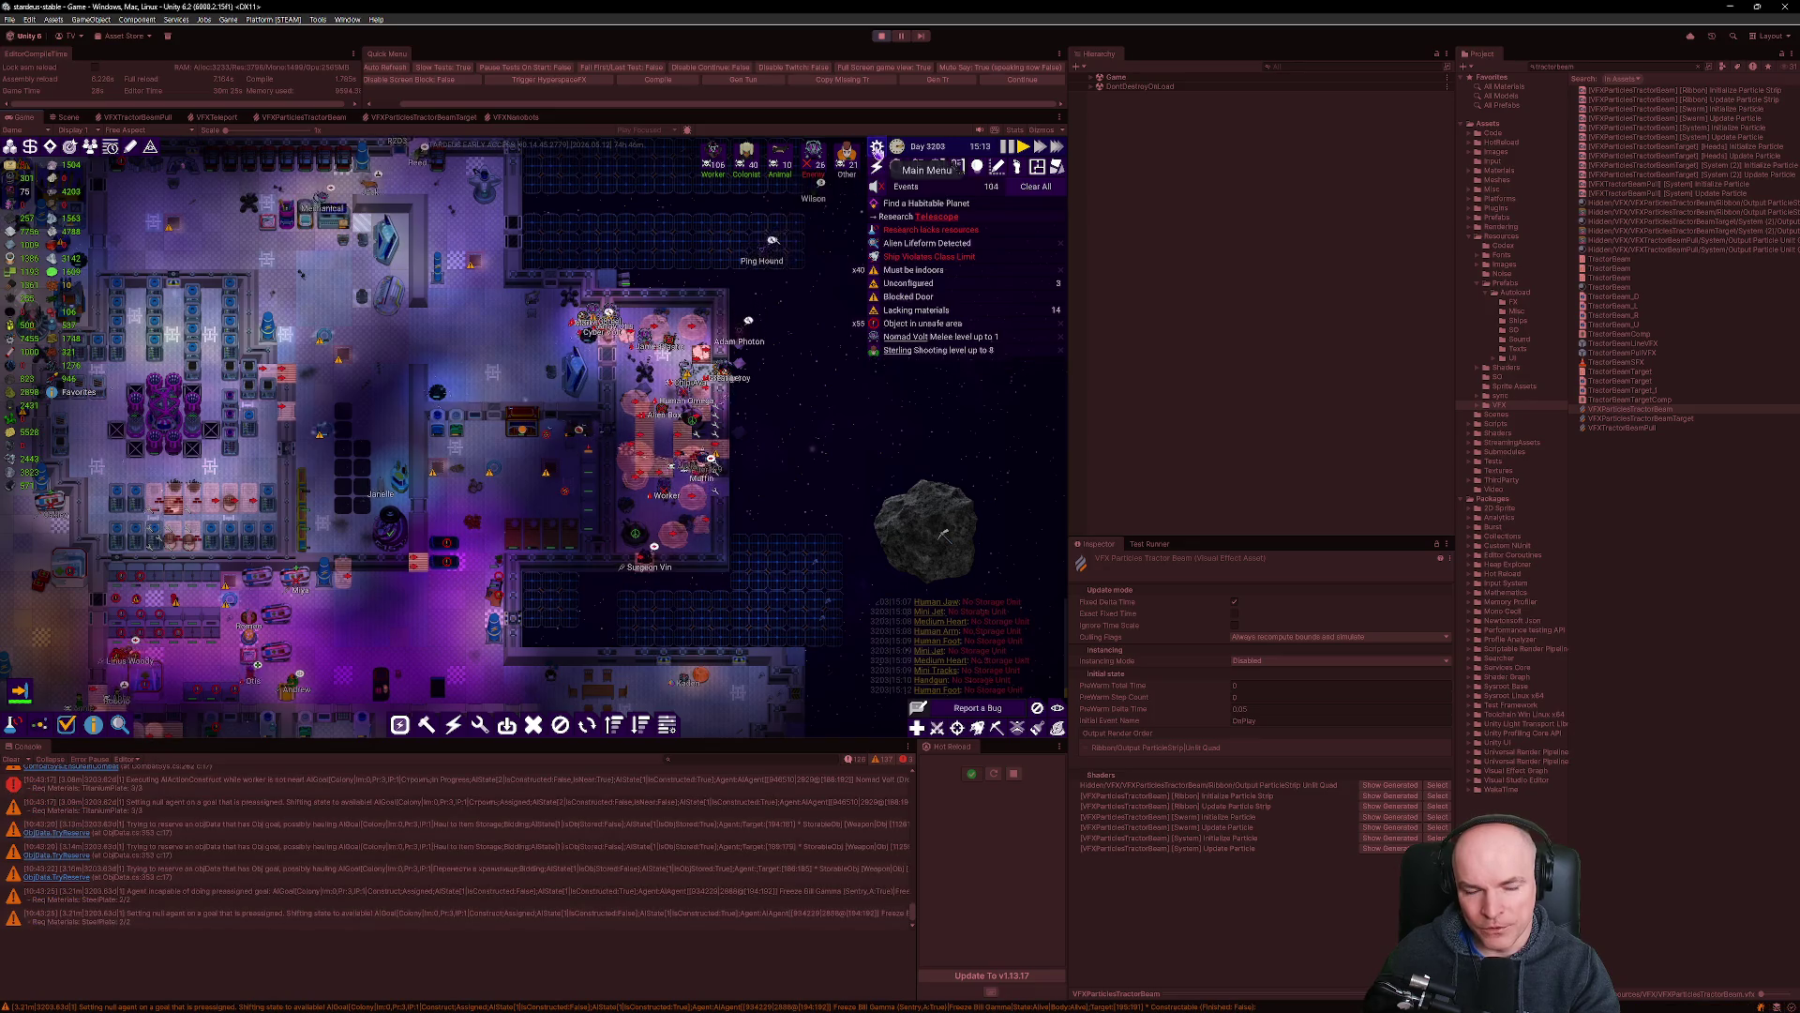
# Exit Play mode, clear the Console log, and switch to Visual Studio Code.
pyautogui.click(881, 36)
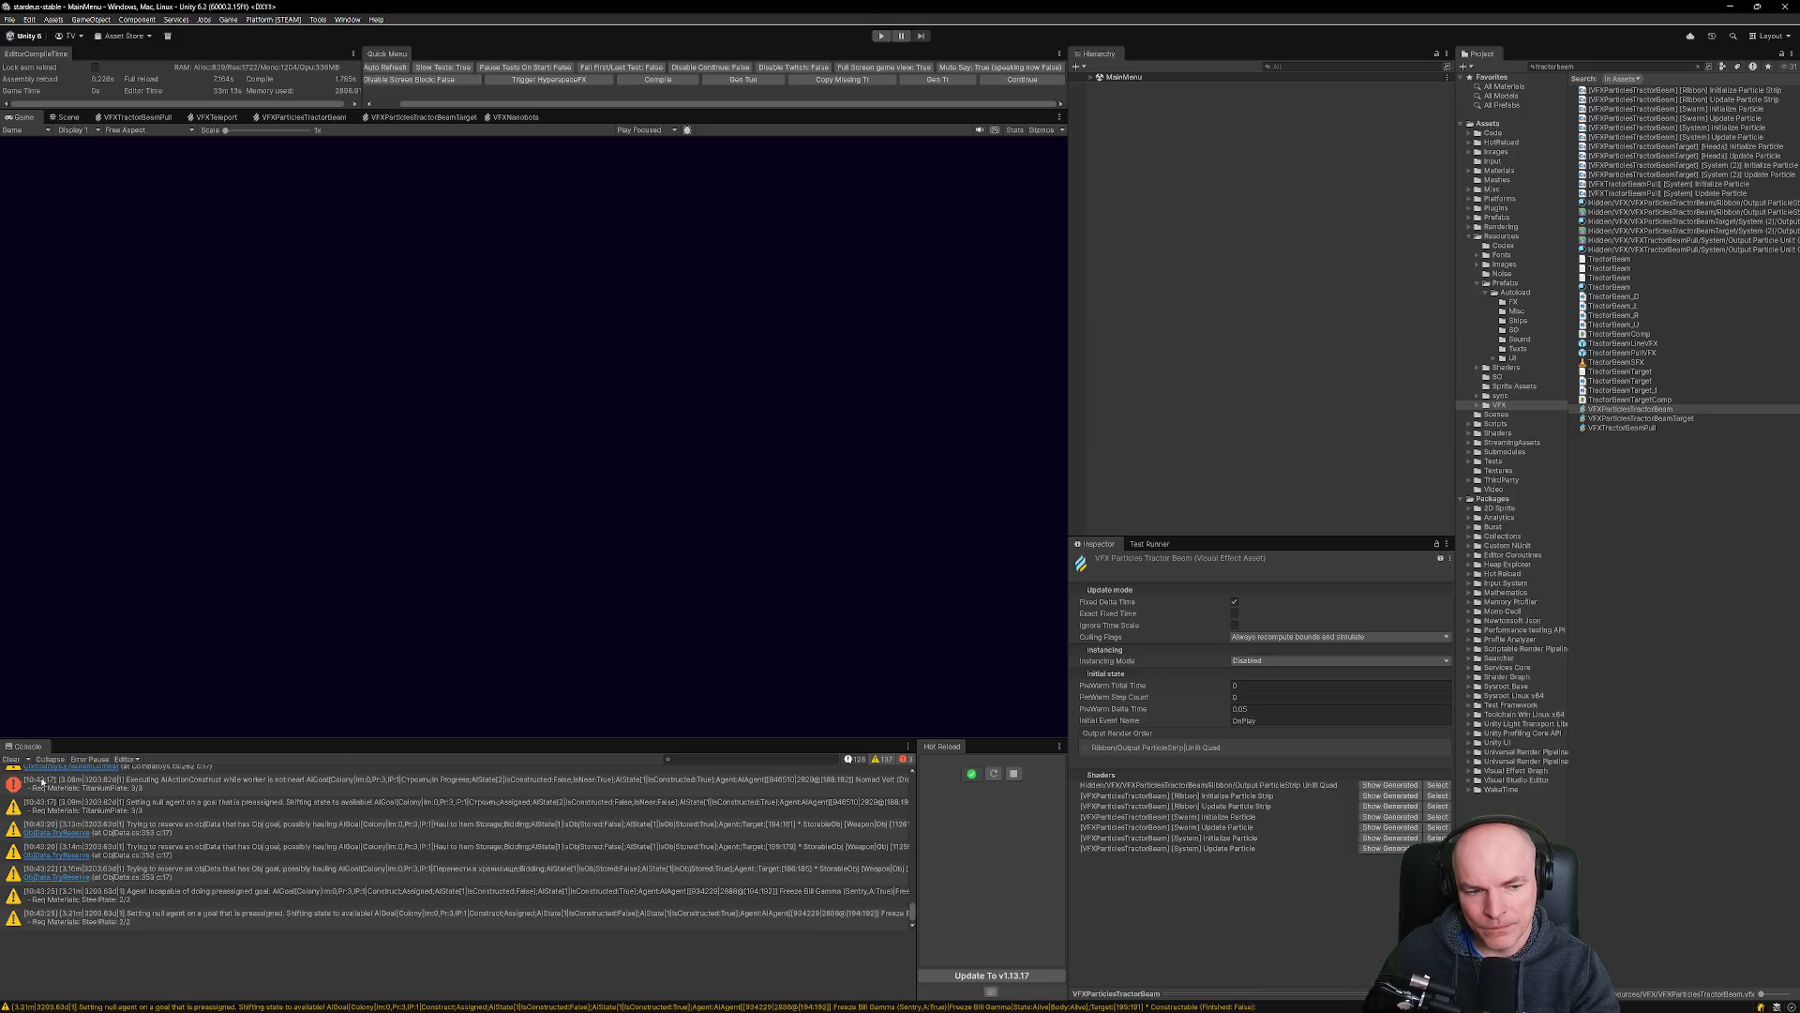
pyautogui.click(11, 759)
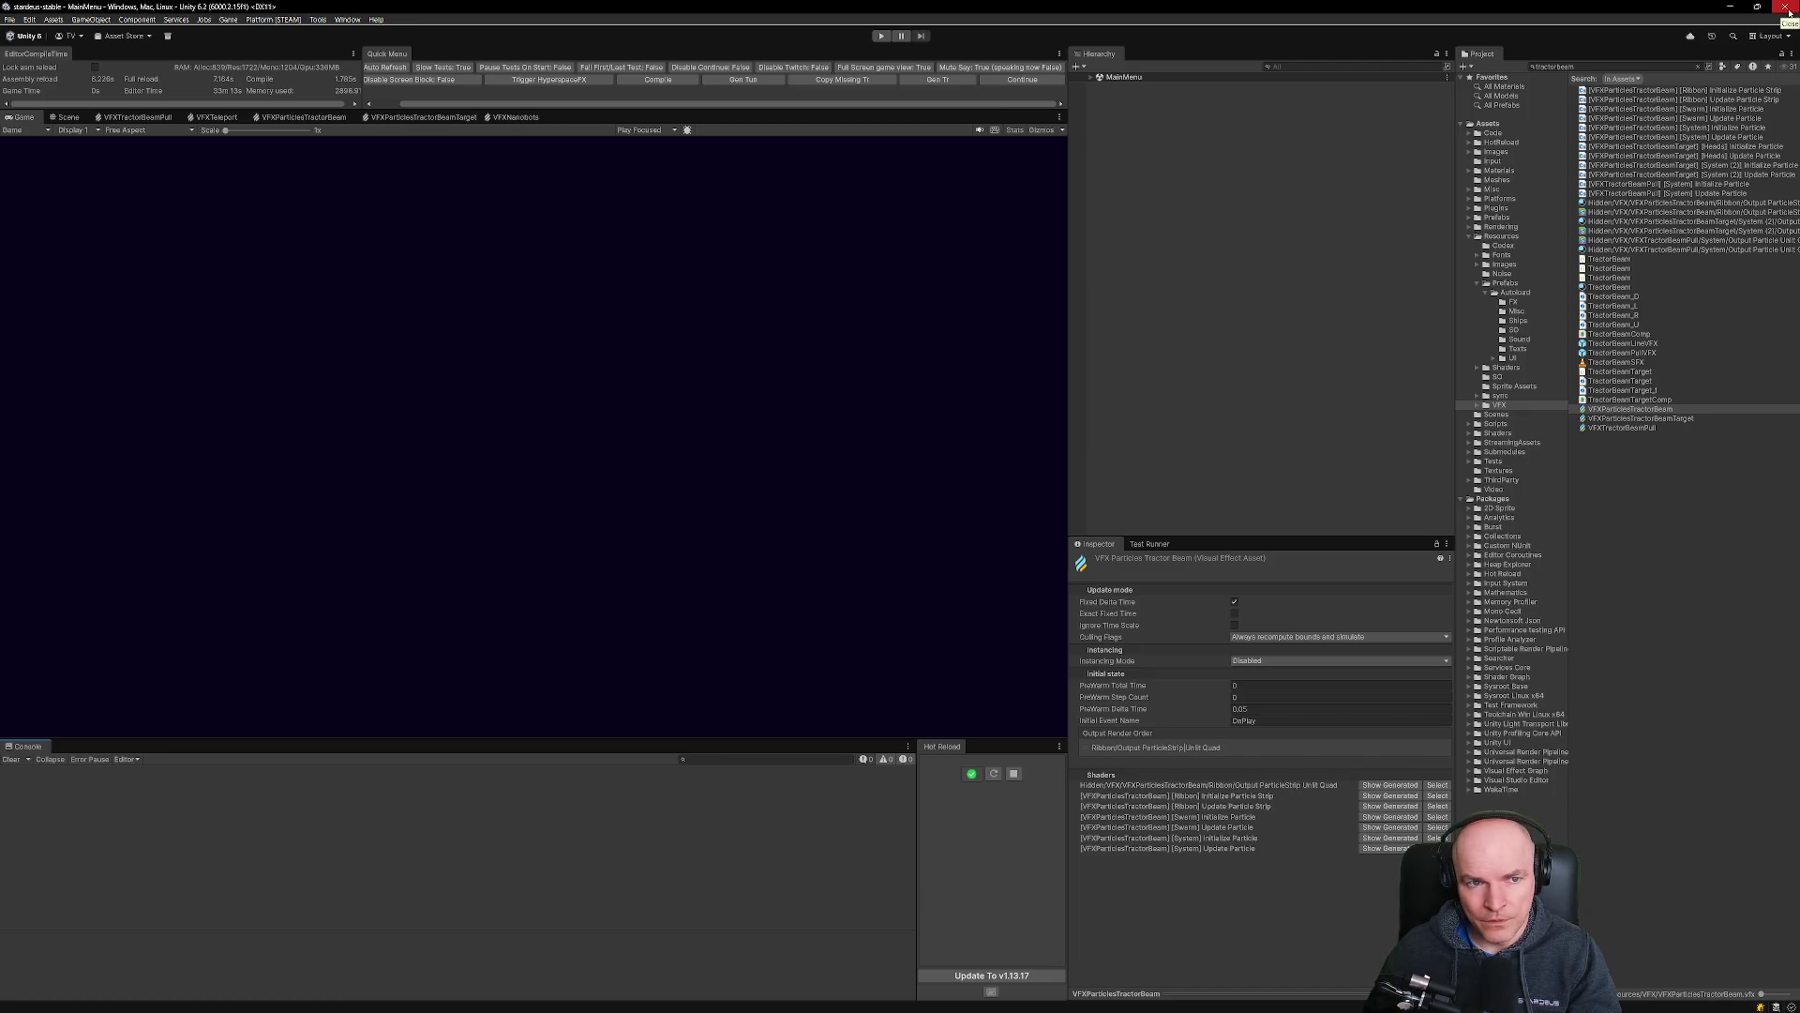
pyautogui.moveTo(887, 1006)
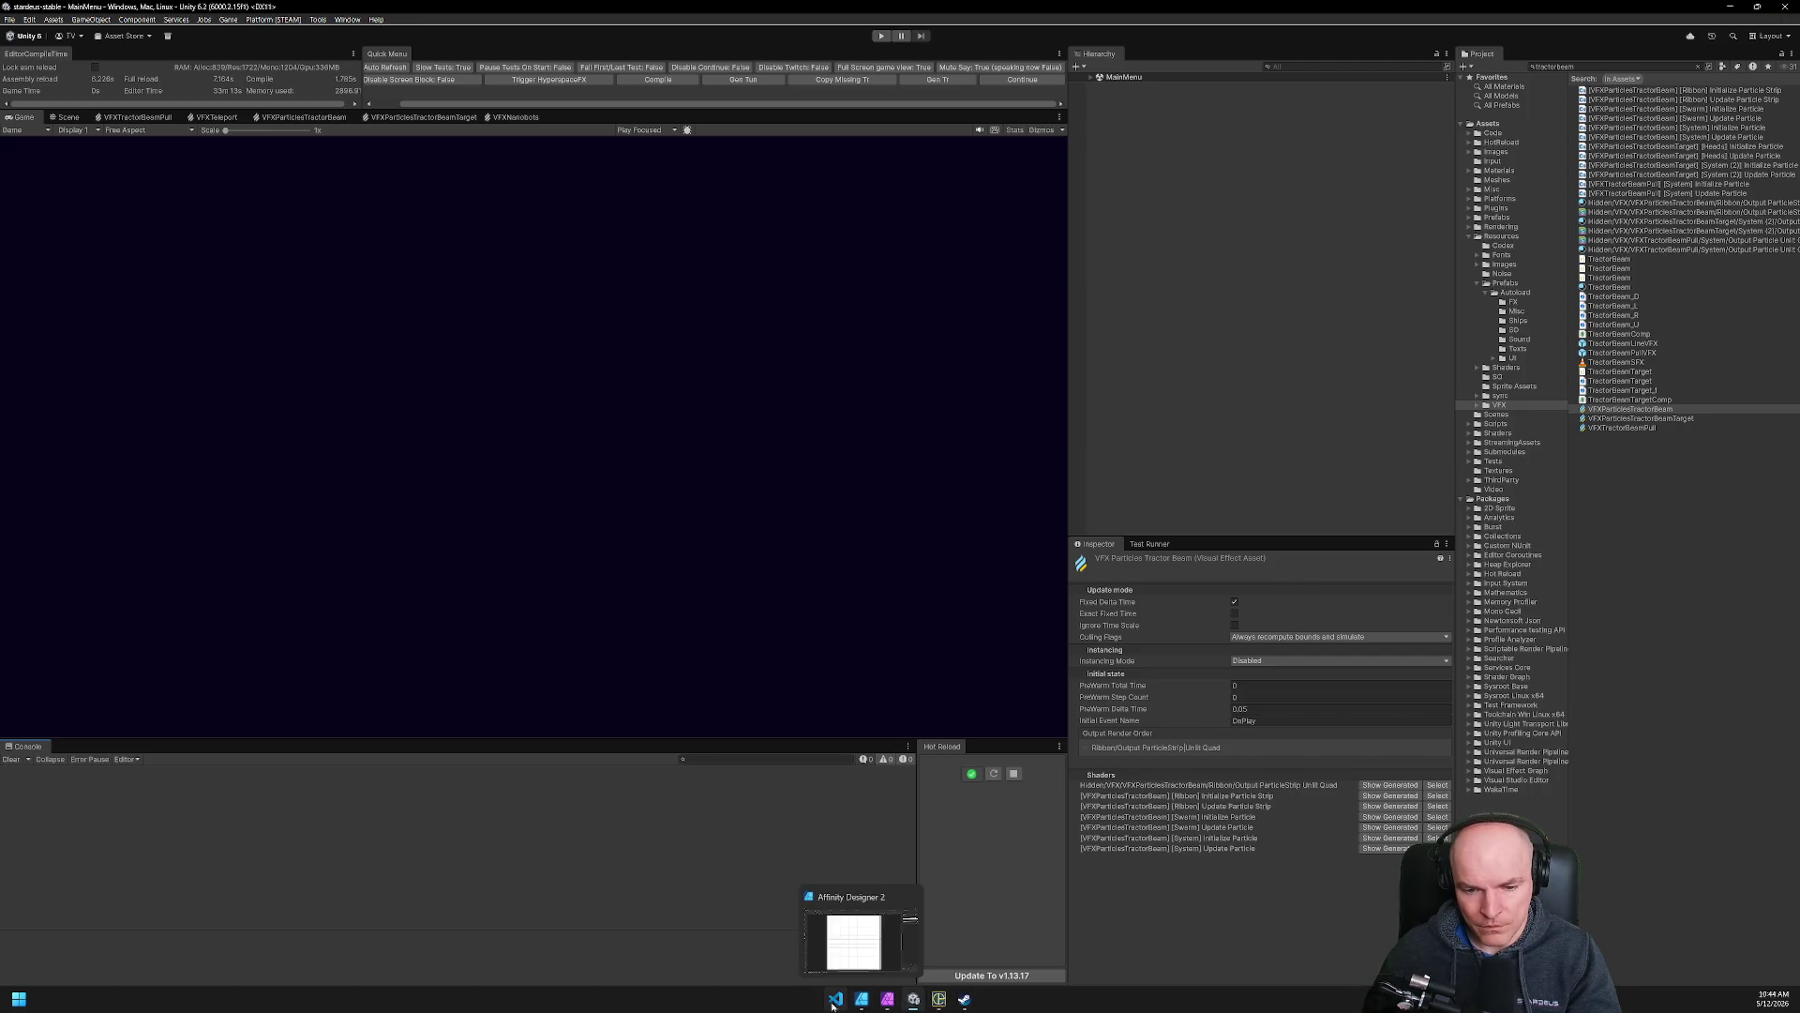
pyautogui.click(863, 1001)
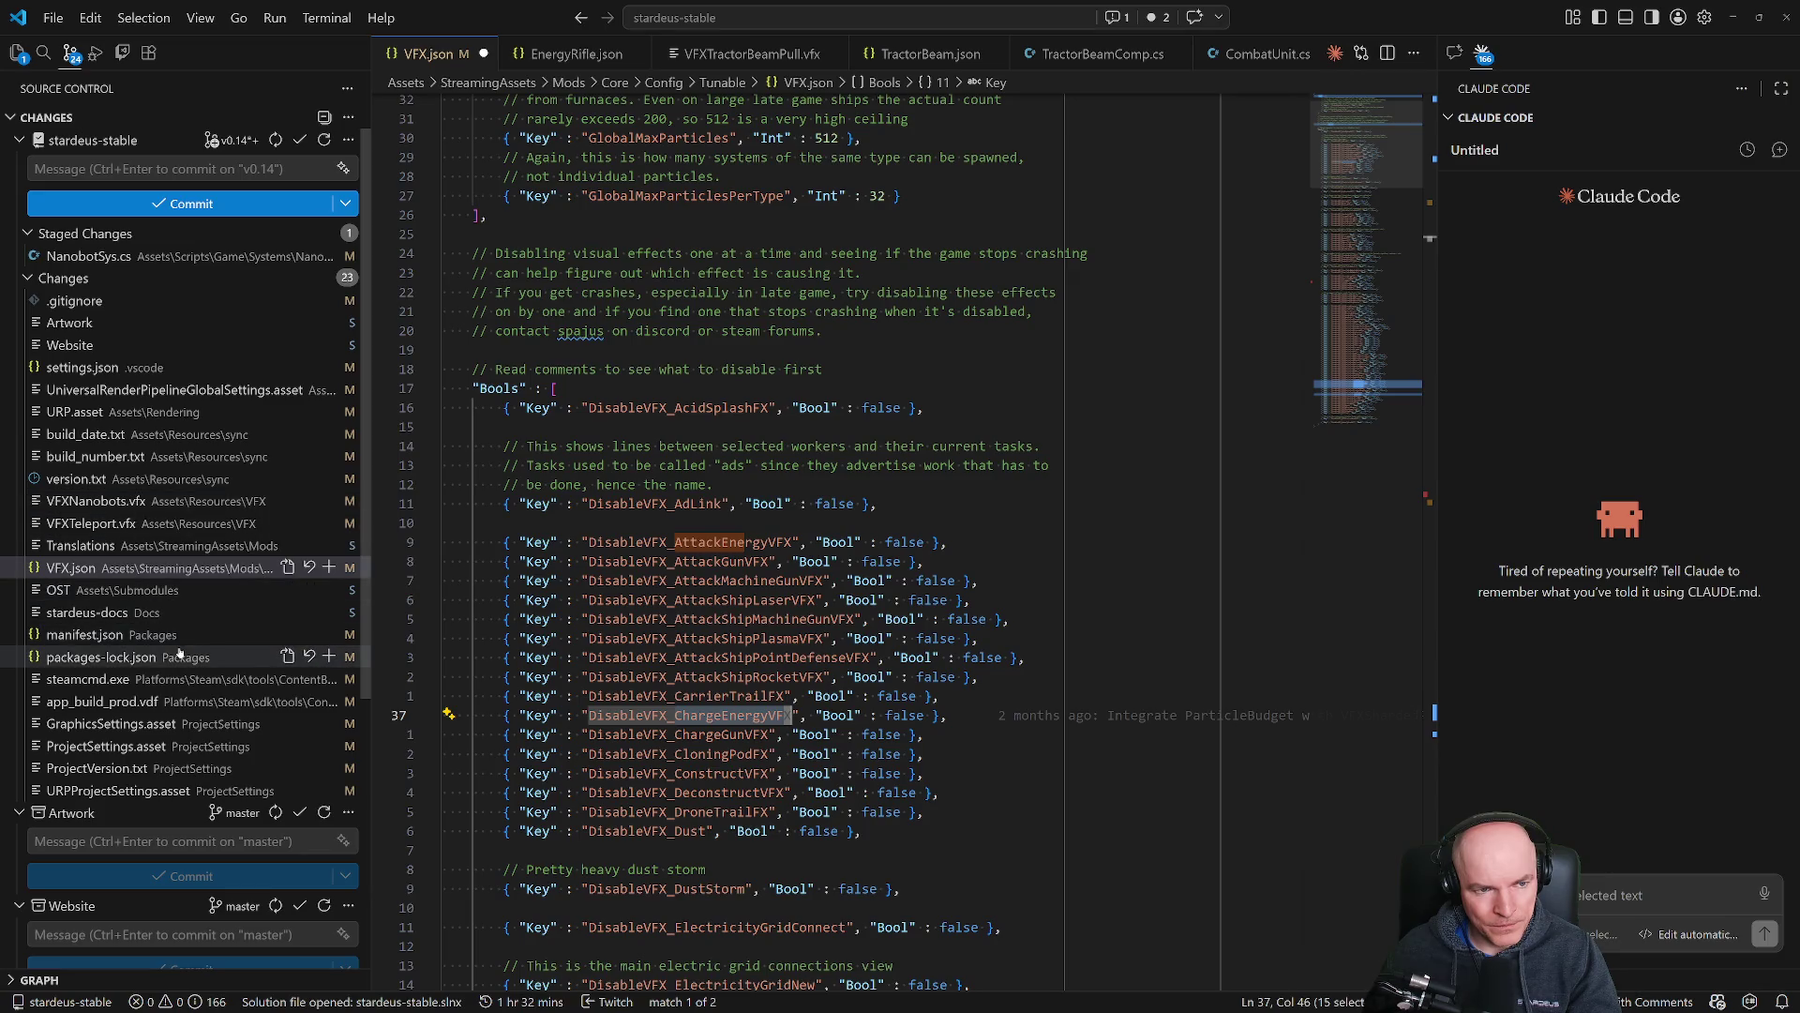
# View the staged NanobotSys.cs diff and begin the commit message 'Revert nano'.
pyautogui.click(164, 257)
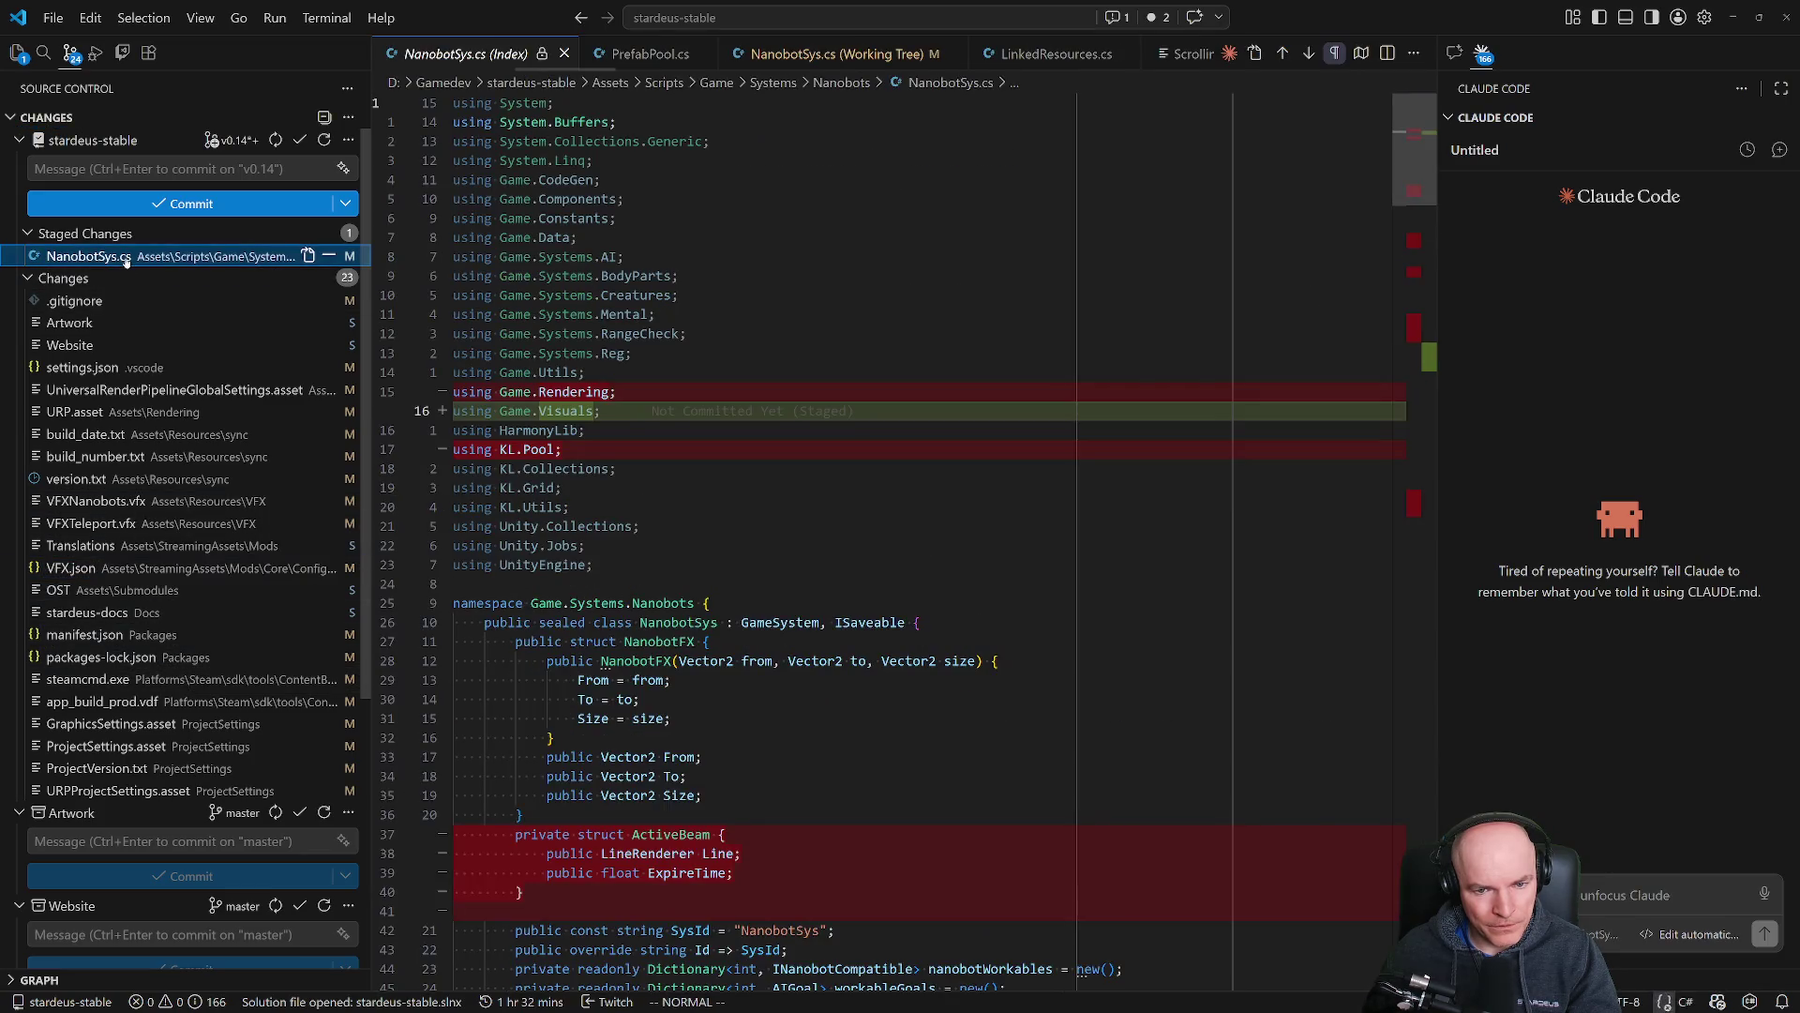
pyautogui.click(266, 169)
pyautogui.write('Revert nano')
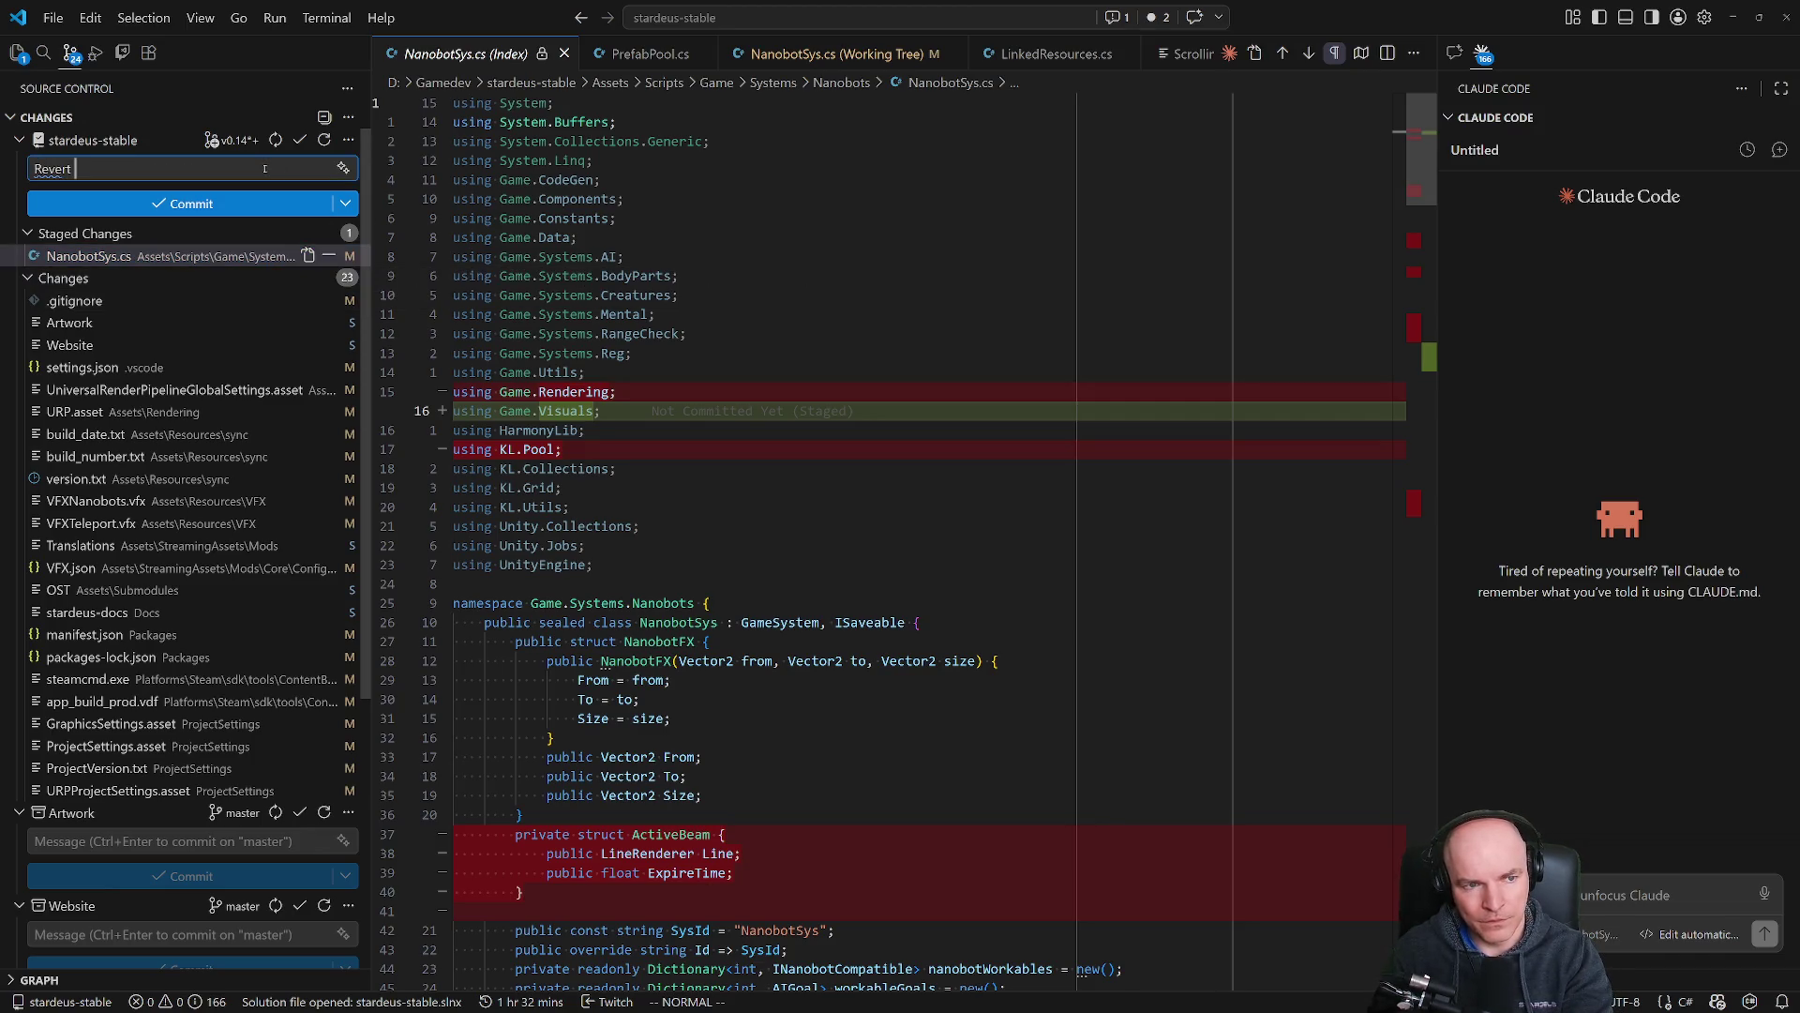
pyautogui.scroll(-5, 201, 597)
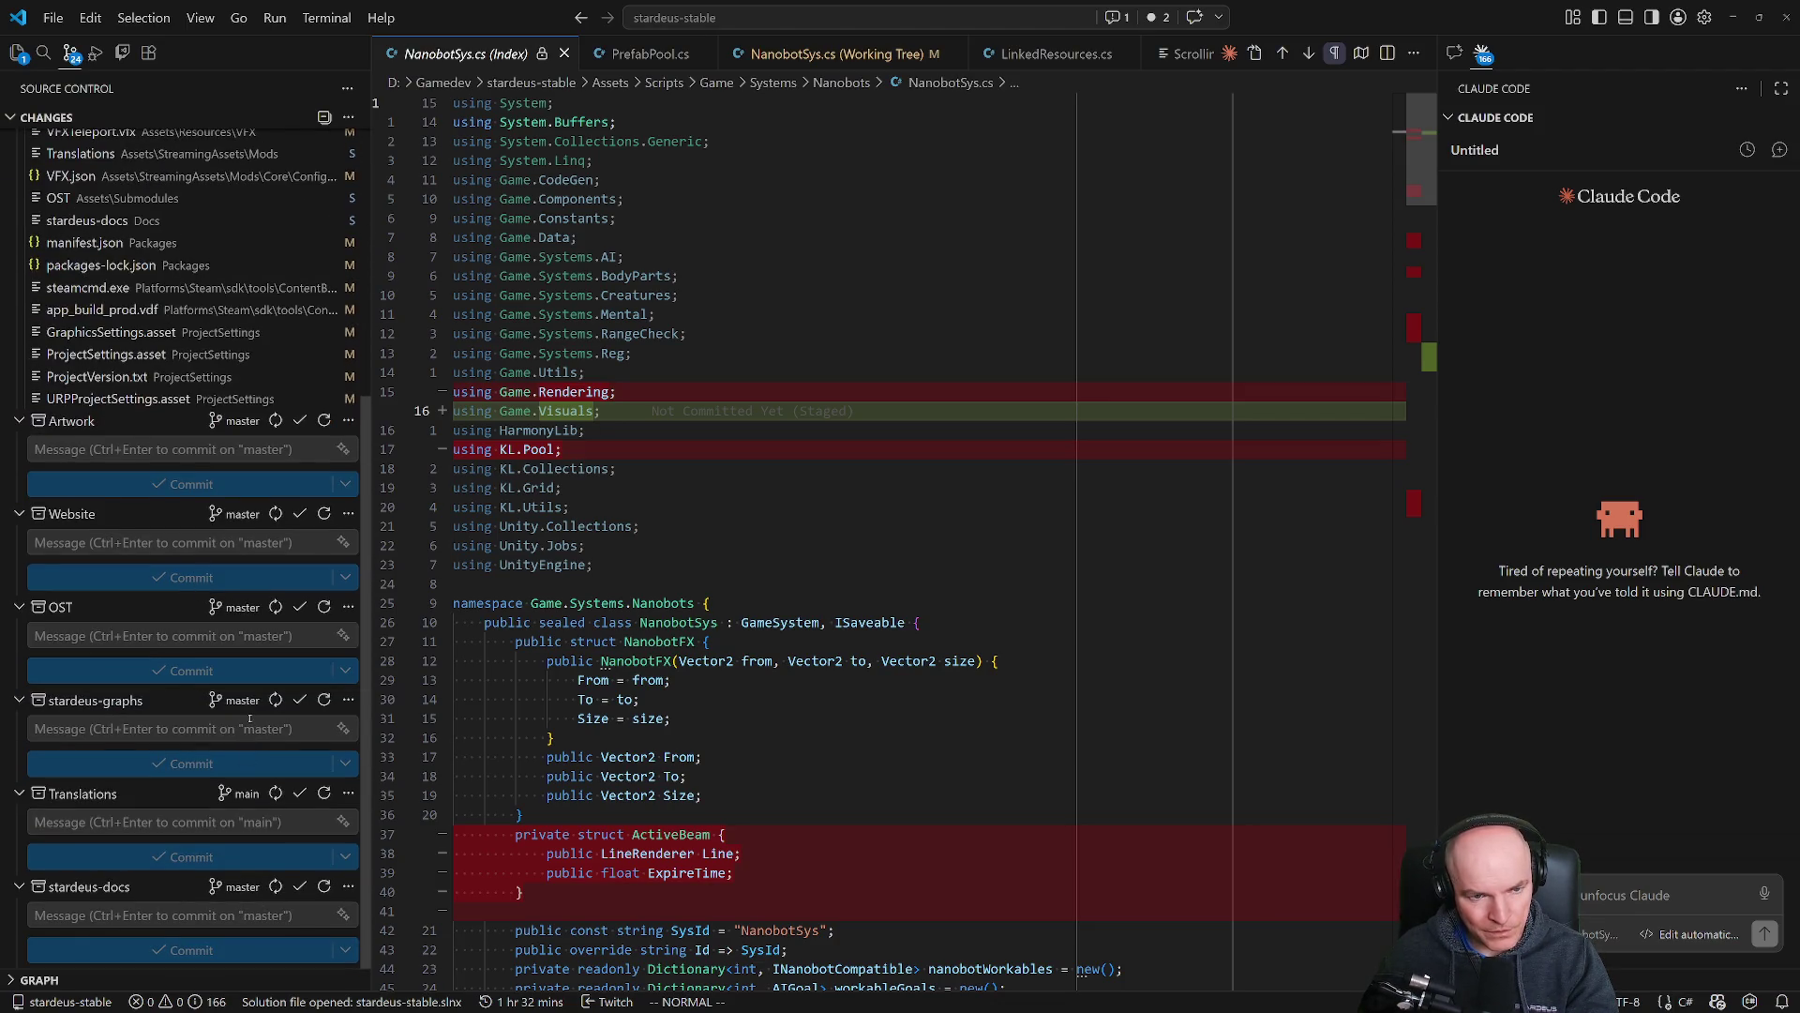
pyautogui.scroll(3, 248, 718)
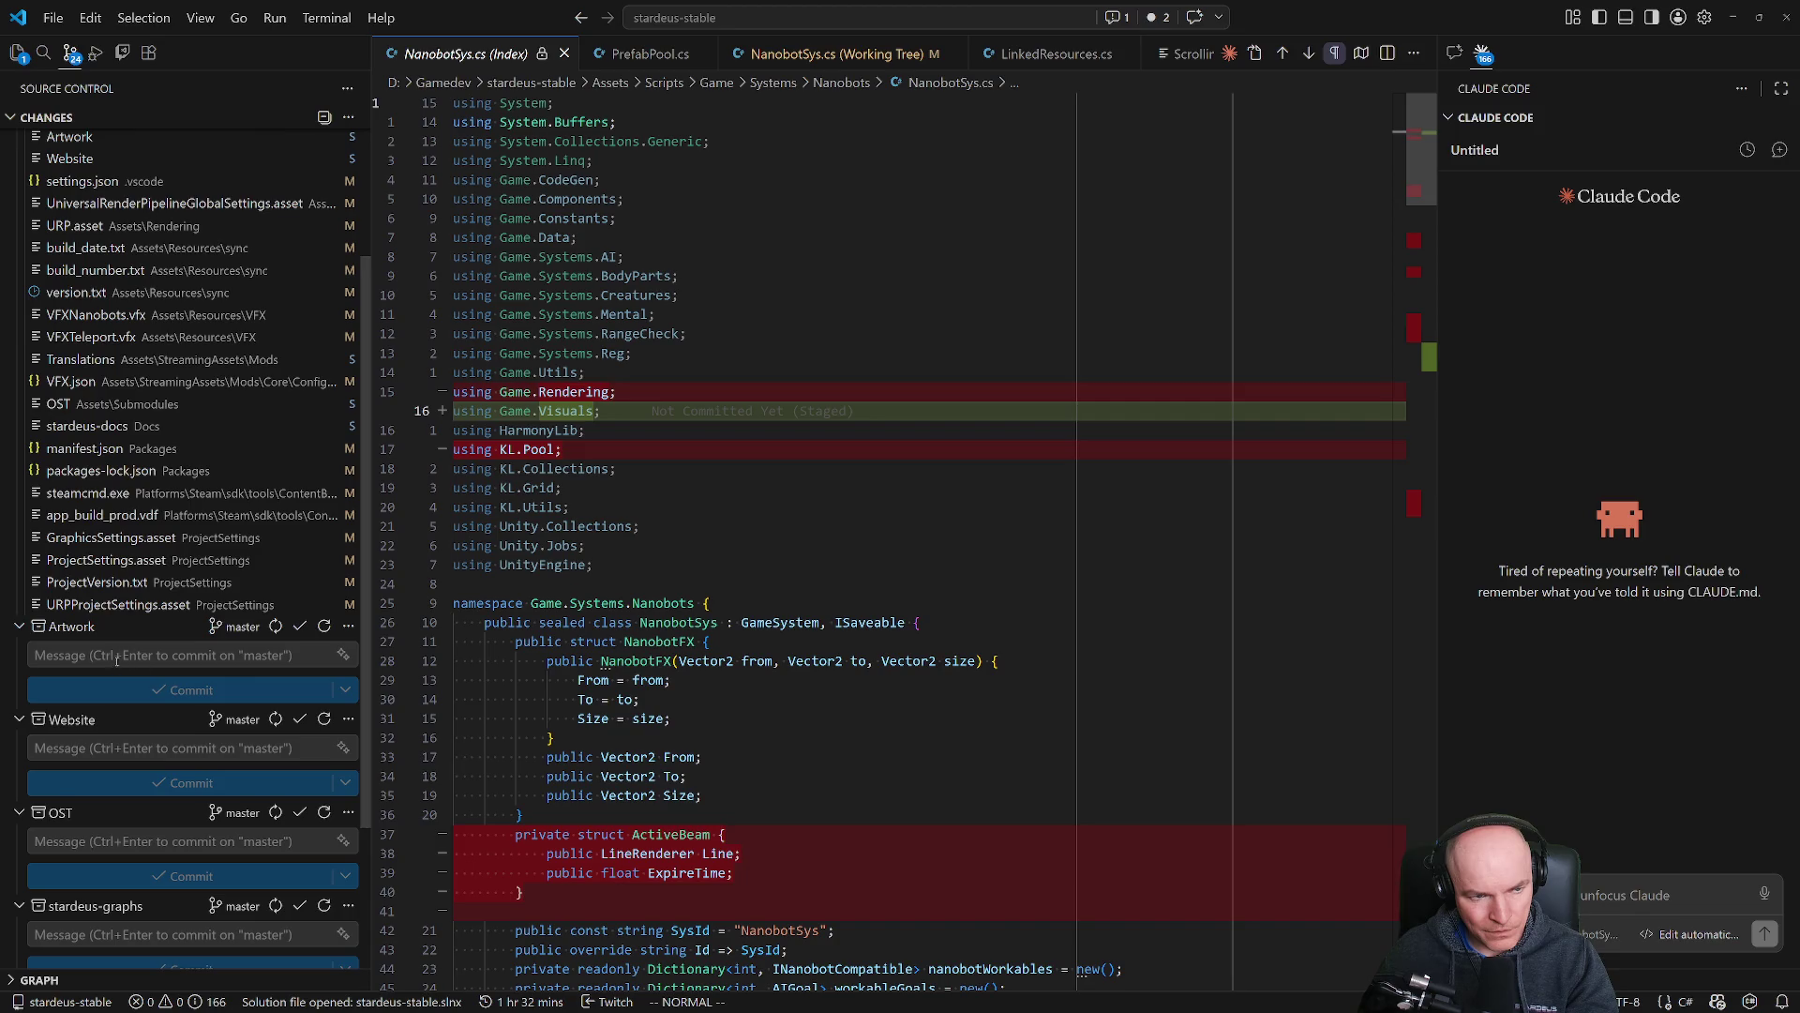
pyautogui.scroll(3, 117, 659)
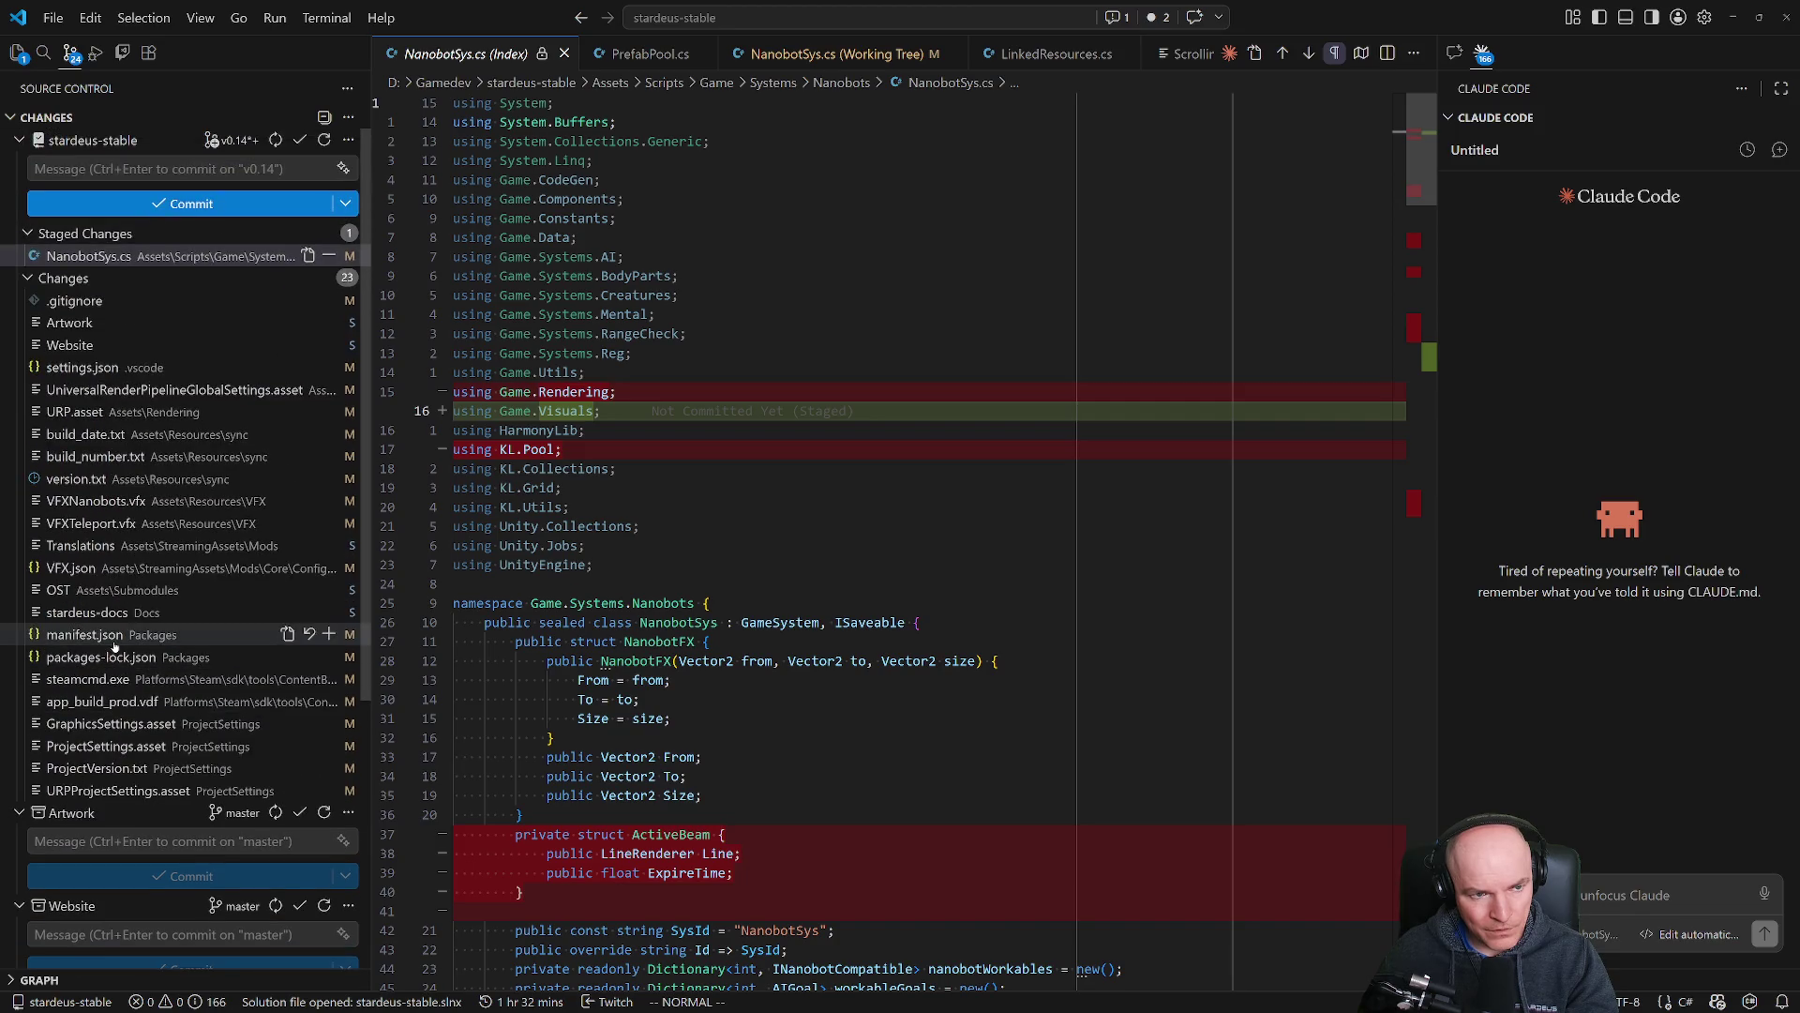
# Expand the GRAPH section and list the files in the 'Nanobot beam rework' commit.
pyautogui.click(11, 980)
pyautogui.click(90, 888)
pyautogui.scroll(-2, 135, 924)
pyautogui.scroll(-2, 134, 923)
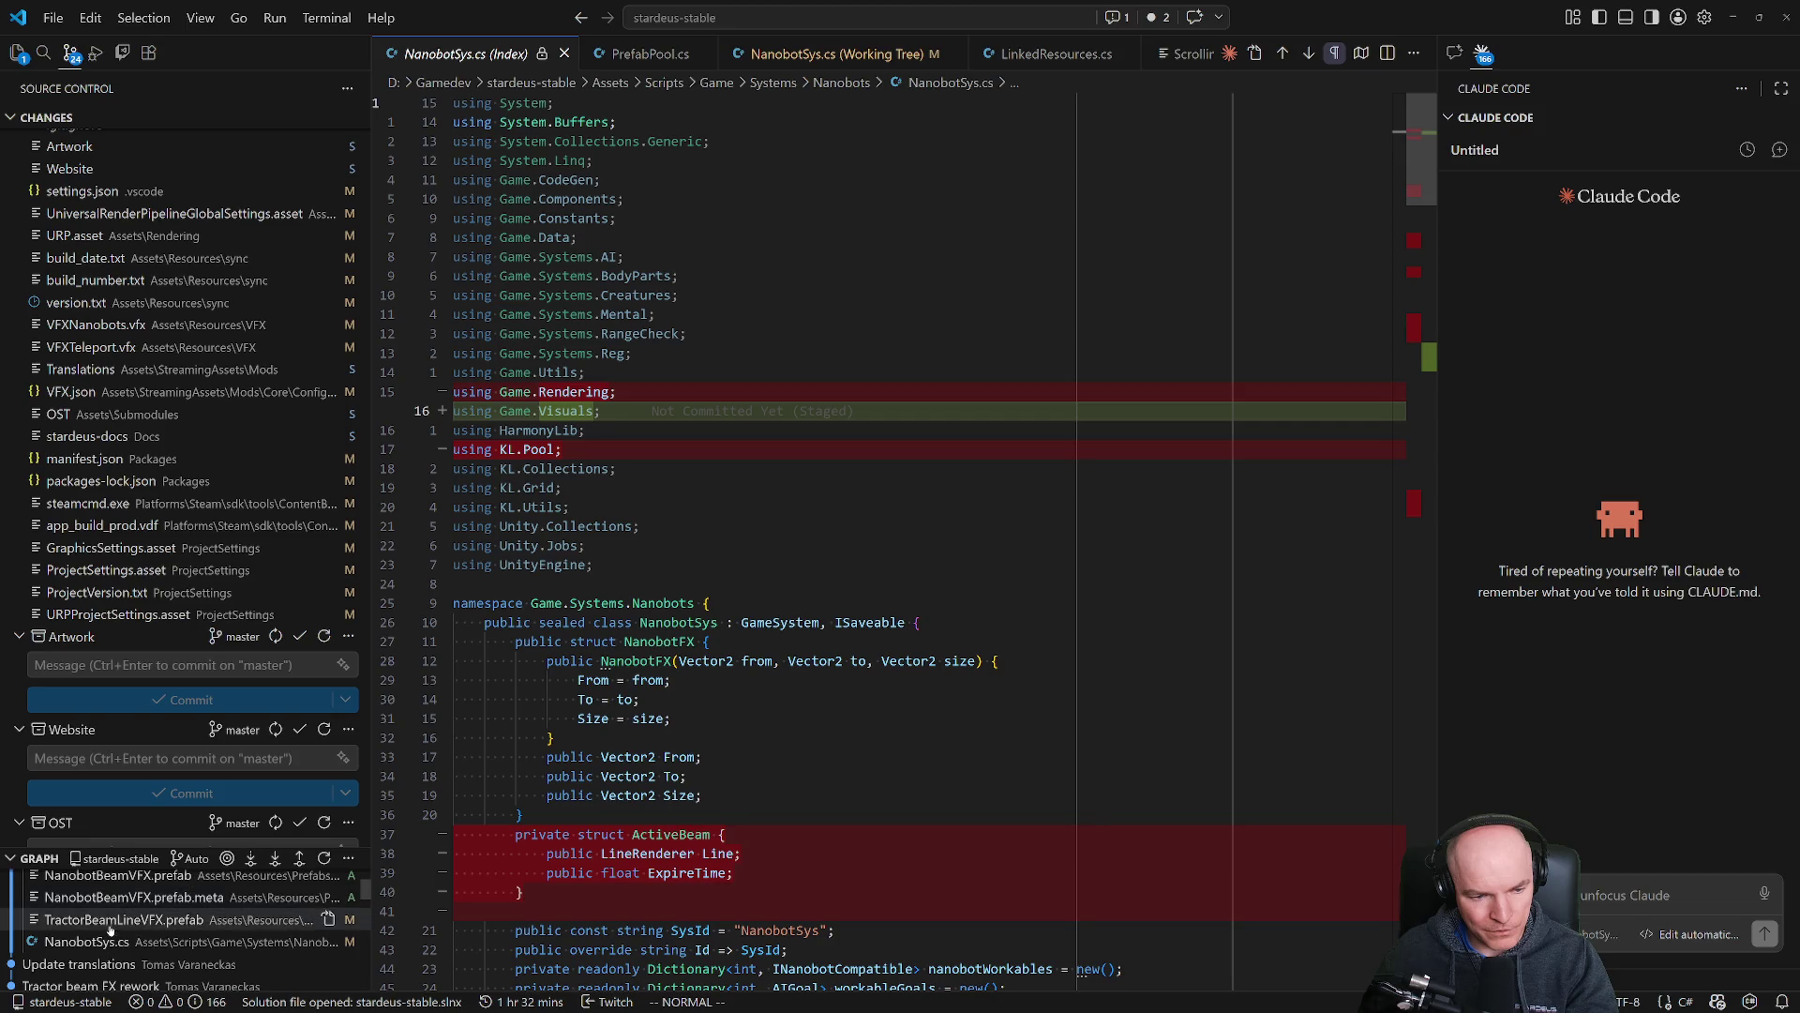
pyautogui.scroll(3, 110, 928)
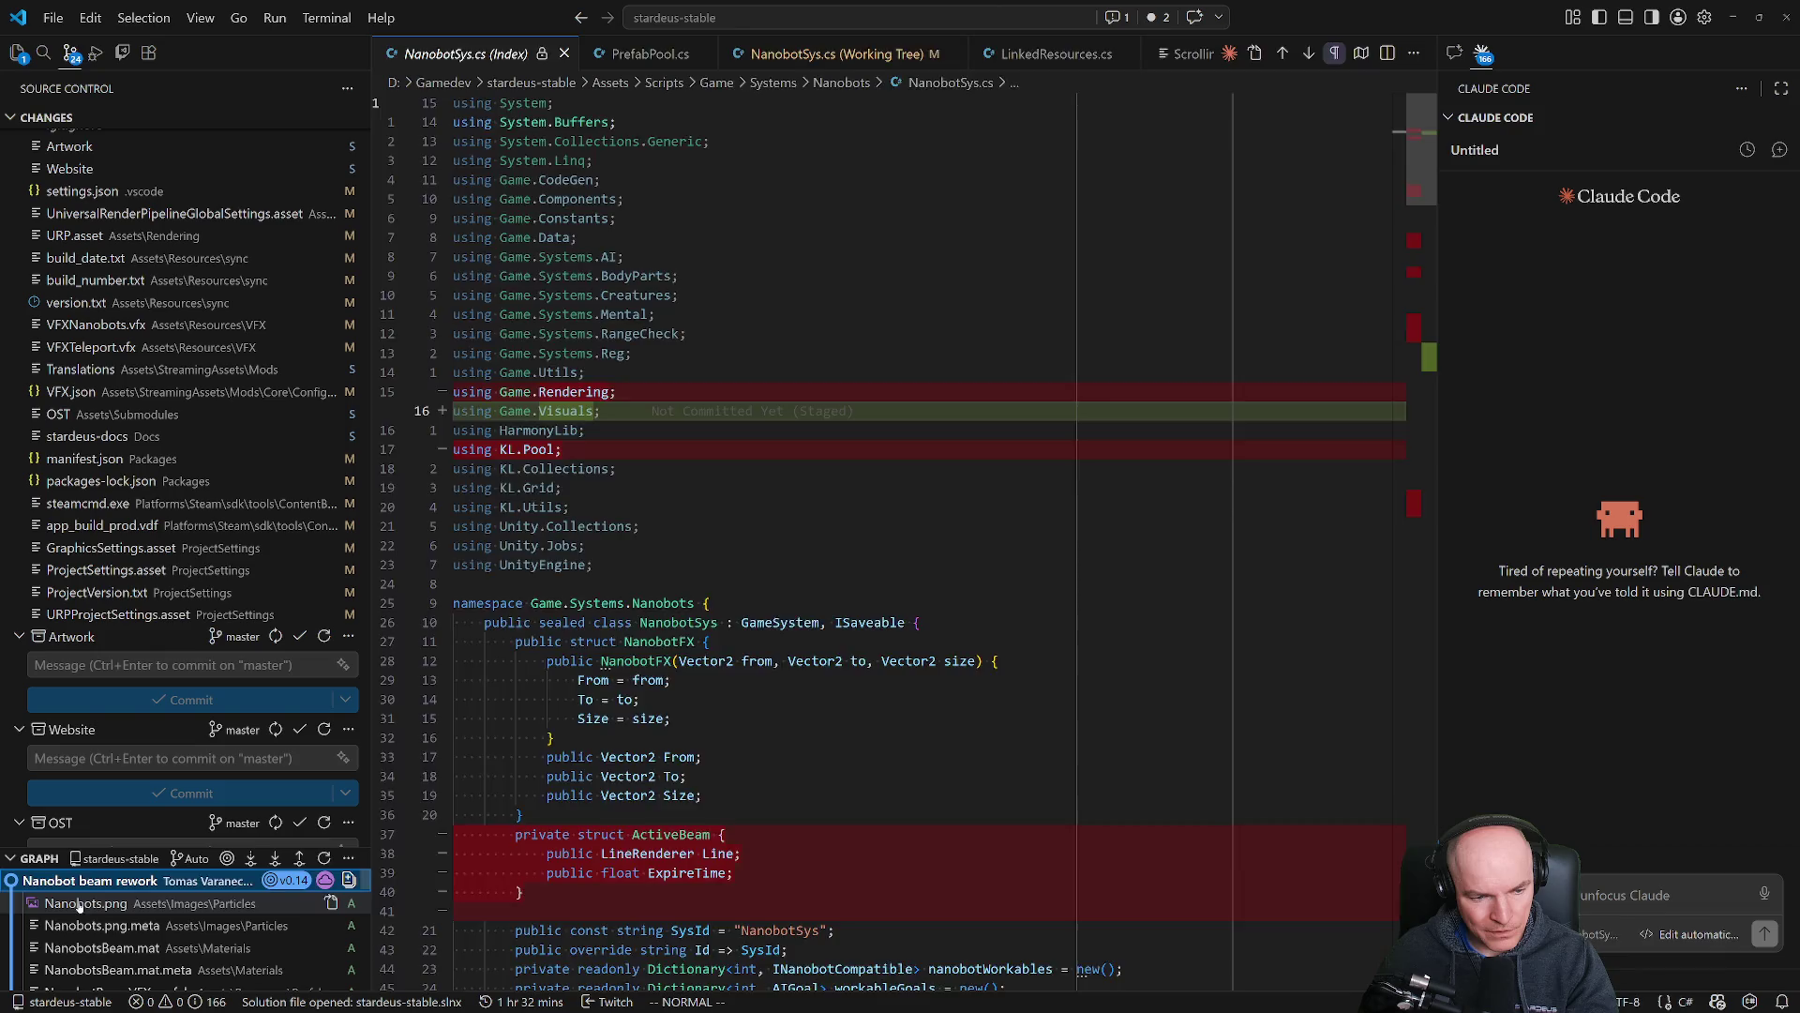
# Review diffs of Nanobots.png, its .meta, NanobotsBeam.mat, its .meta, NanobotBeamVFX.prefab and TractorBeamLineVFX.prefab.
pyautogui.click(85, 903)
pyautogui.click(84, 926)
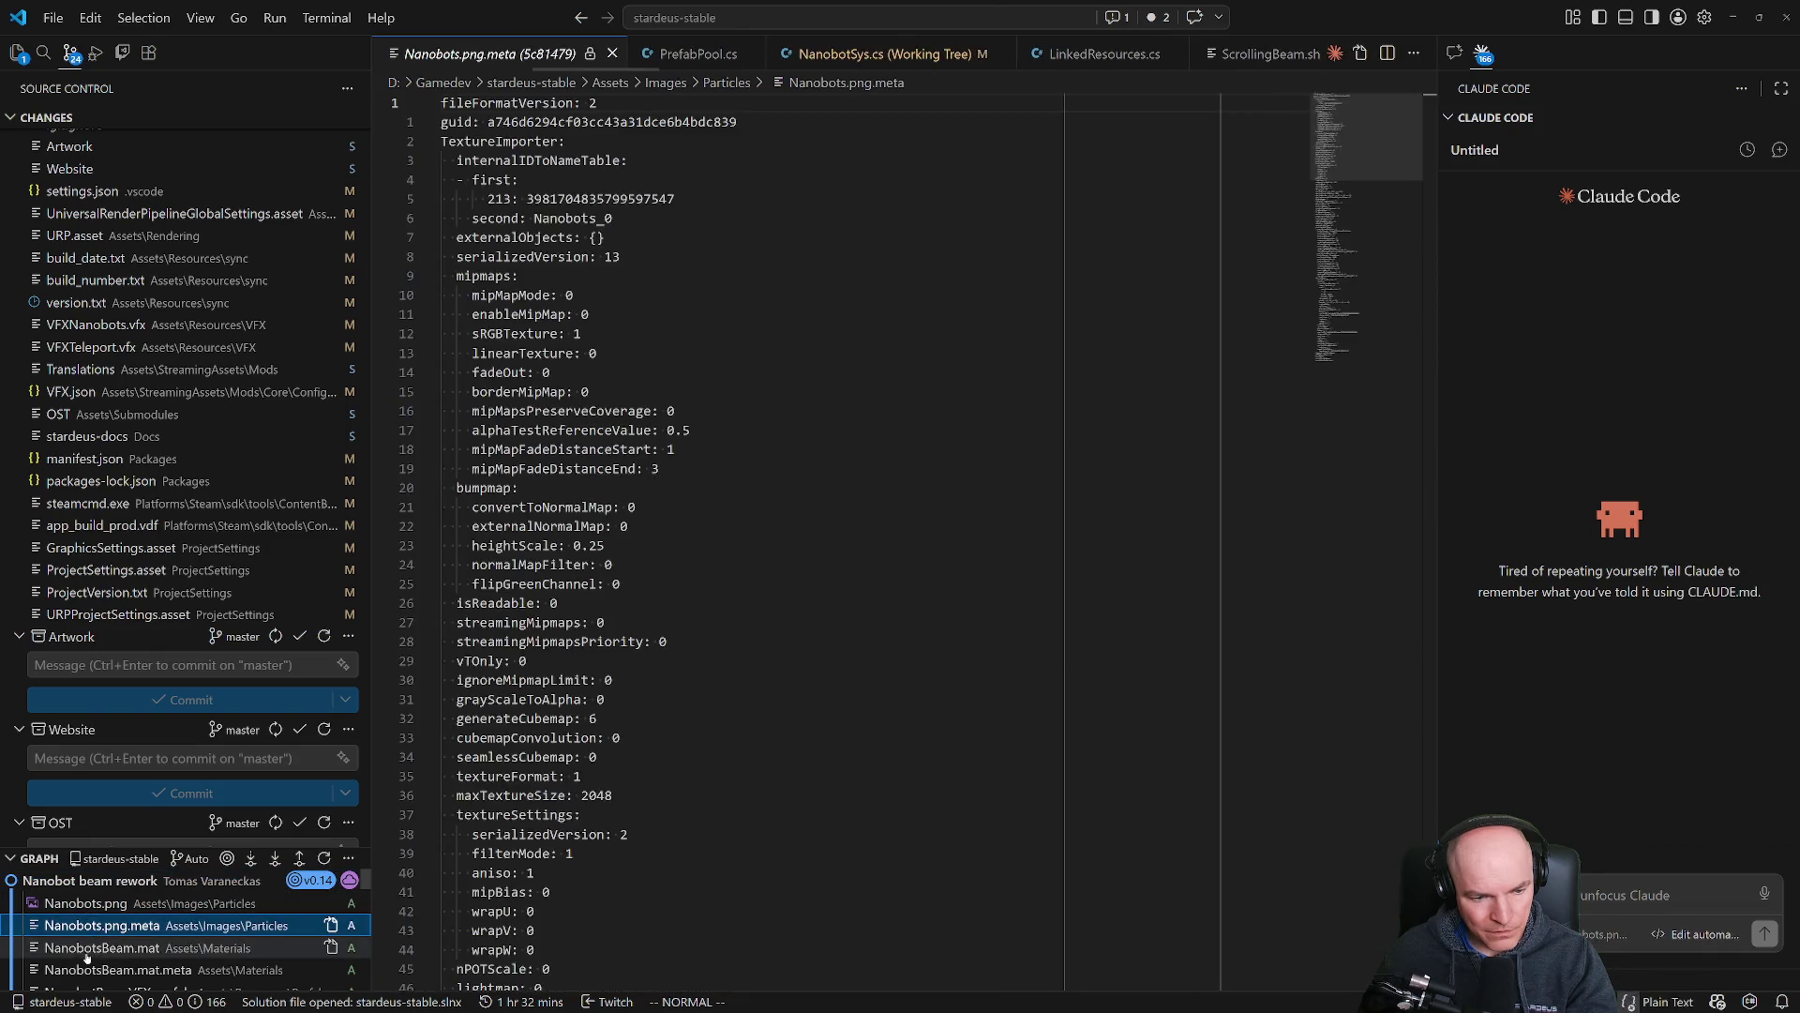
pyautogui.click(84, 949)
pyautogui.click(89, 970)
pyautogui.click(107, 986)
pyautogui.click(109, 978)
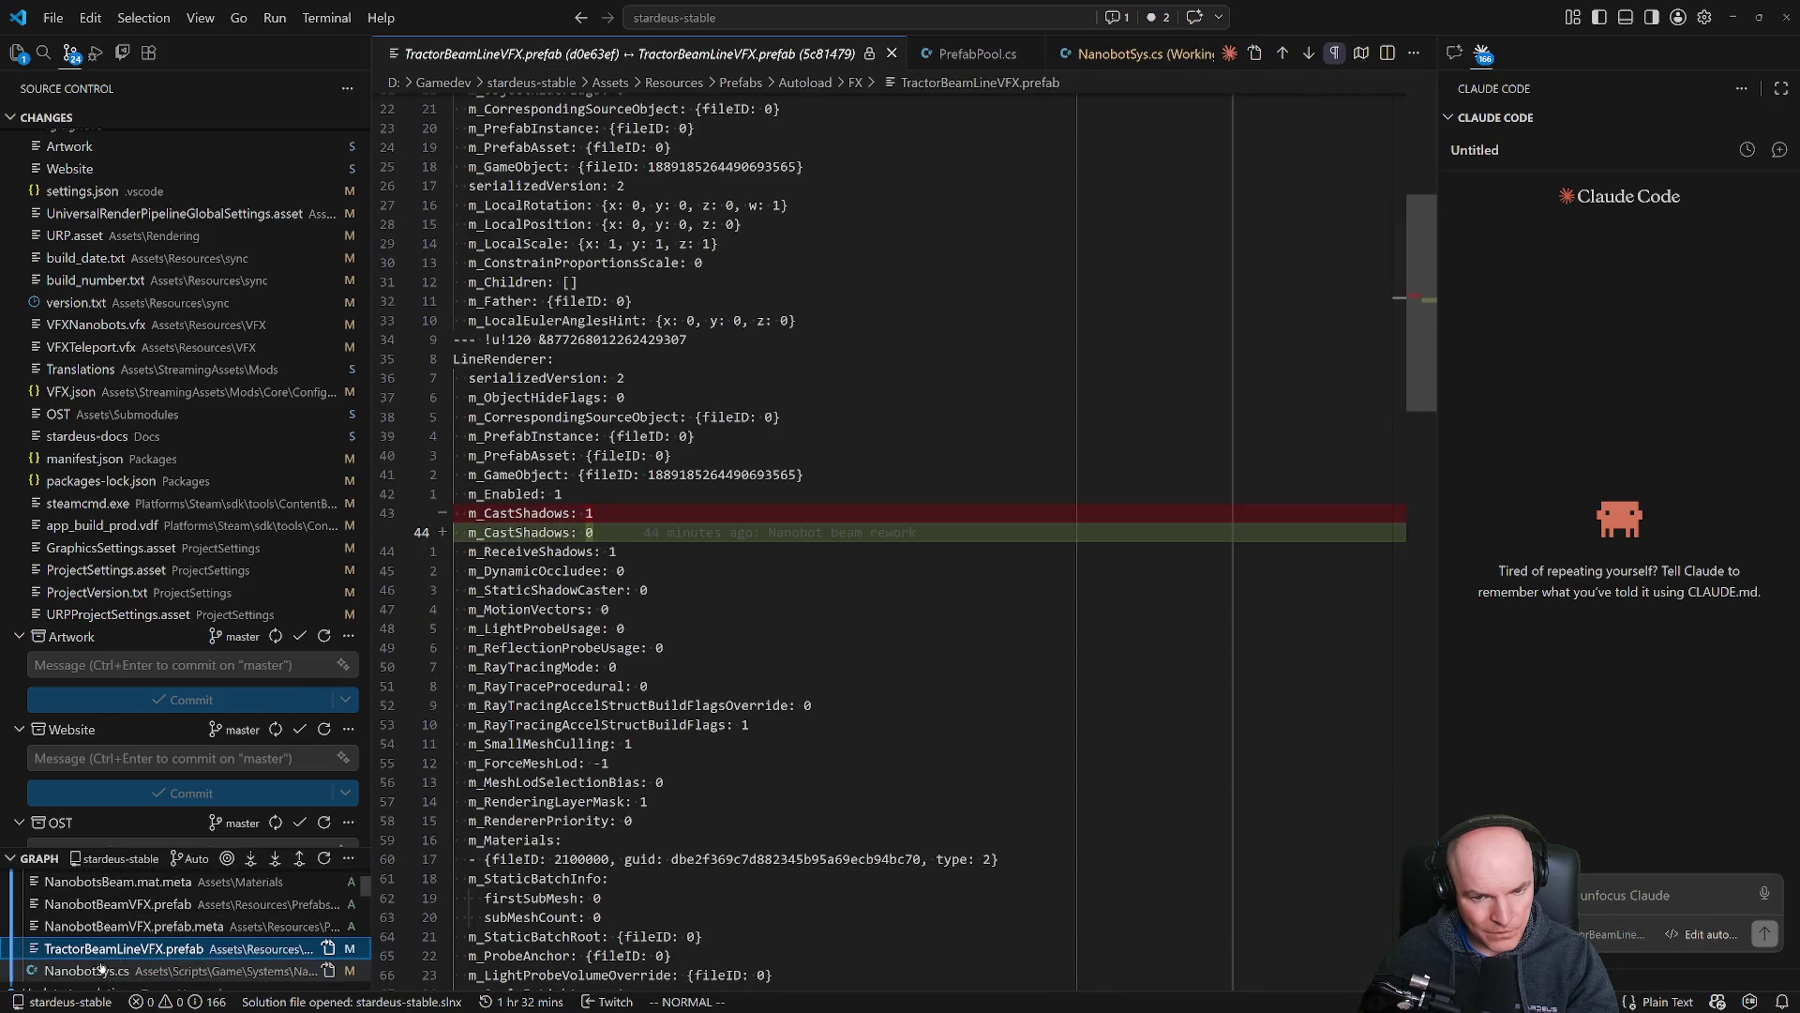
pyautogui.scroll(3, 131, 966)
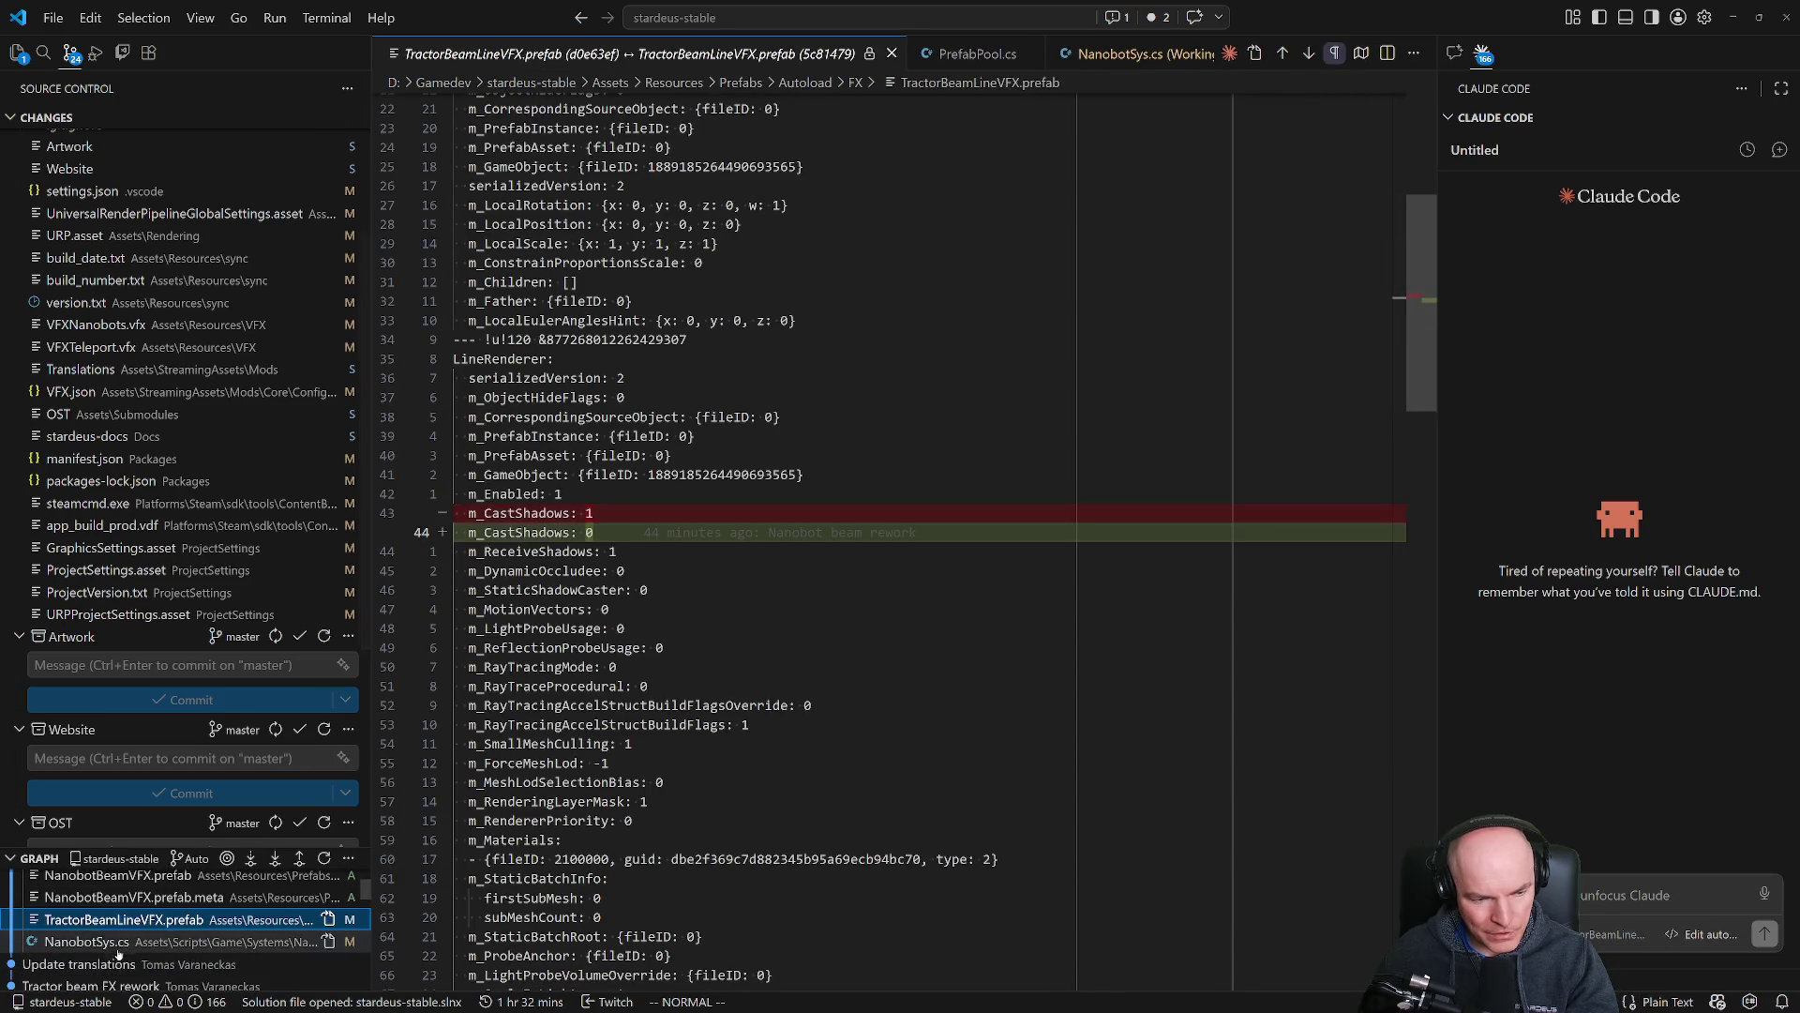
# Copy the 'Nanobot beam rework' commit's hash and switch to the command prompt.
pyautogui.rightClick(99, 887)
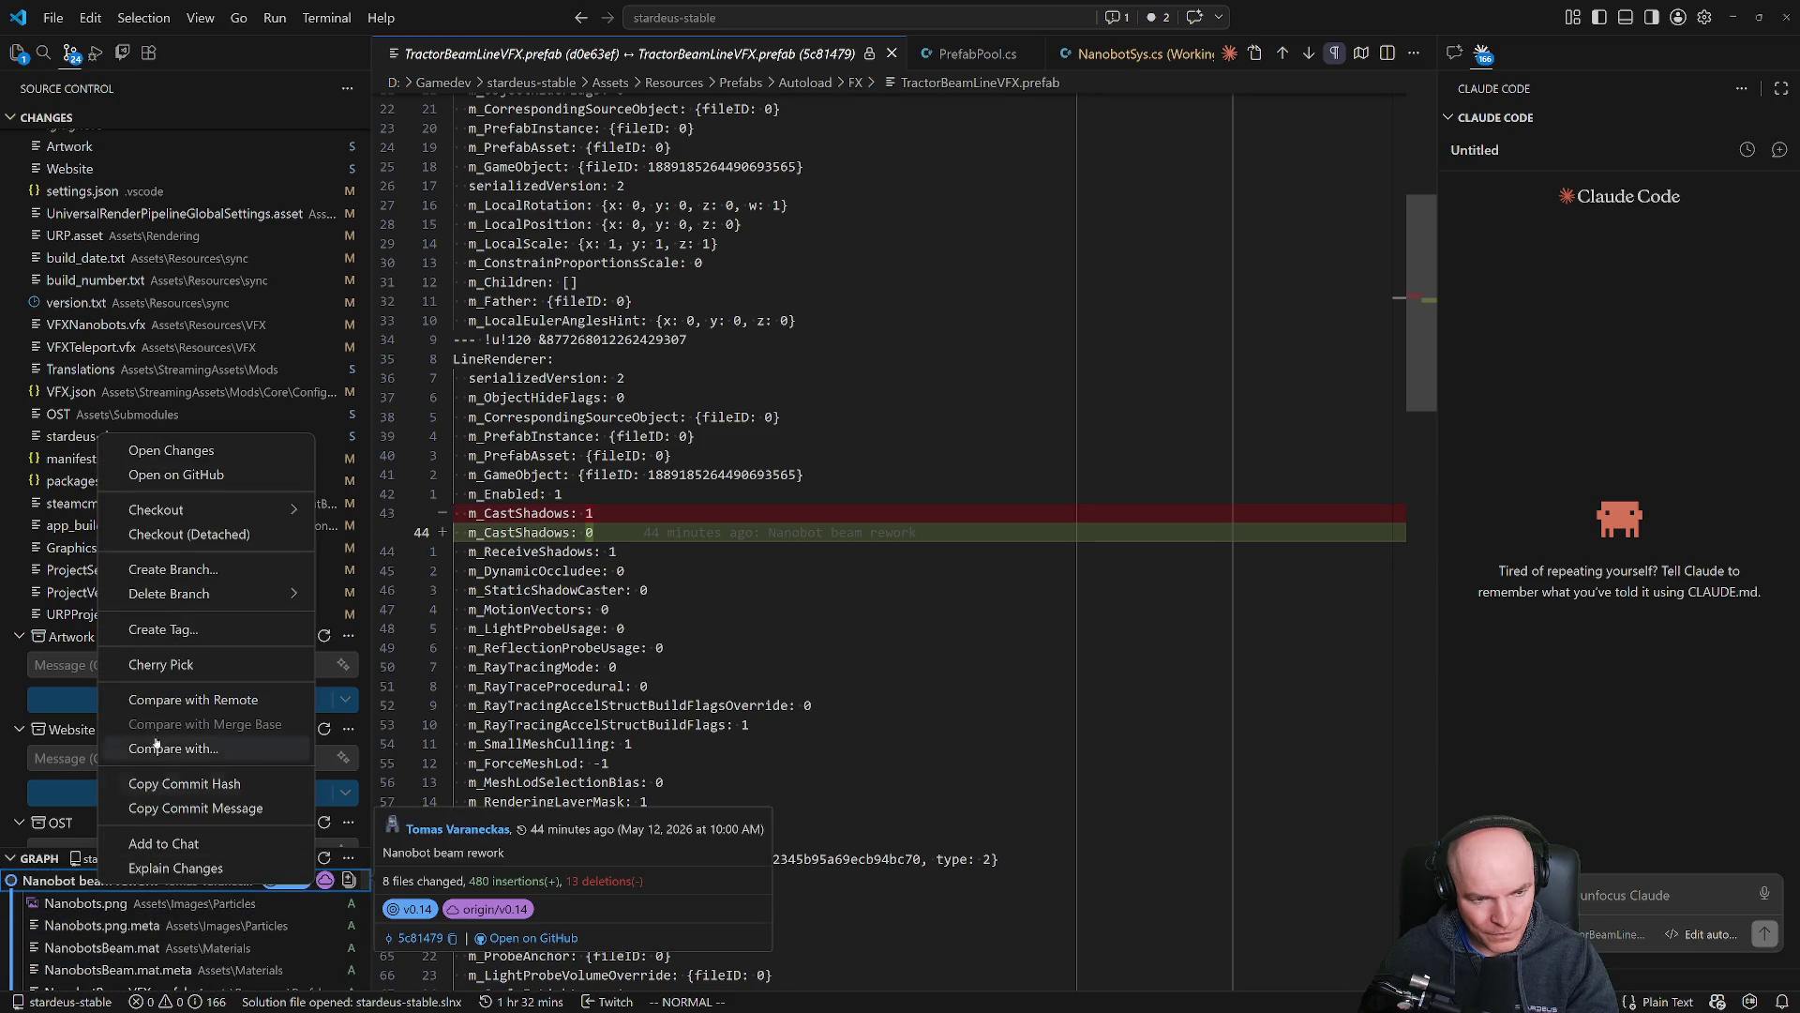
pyautogui.moveTo(178, 600)
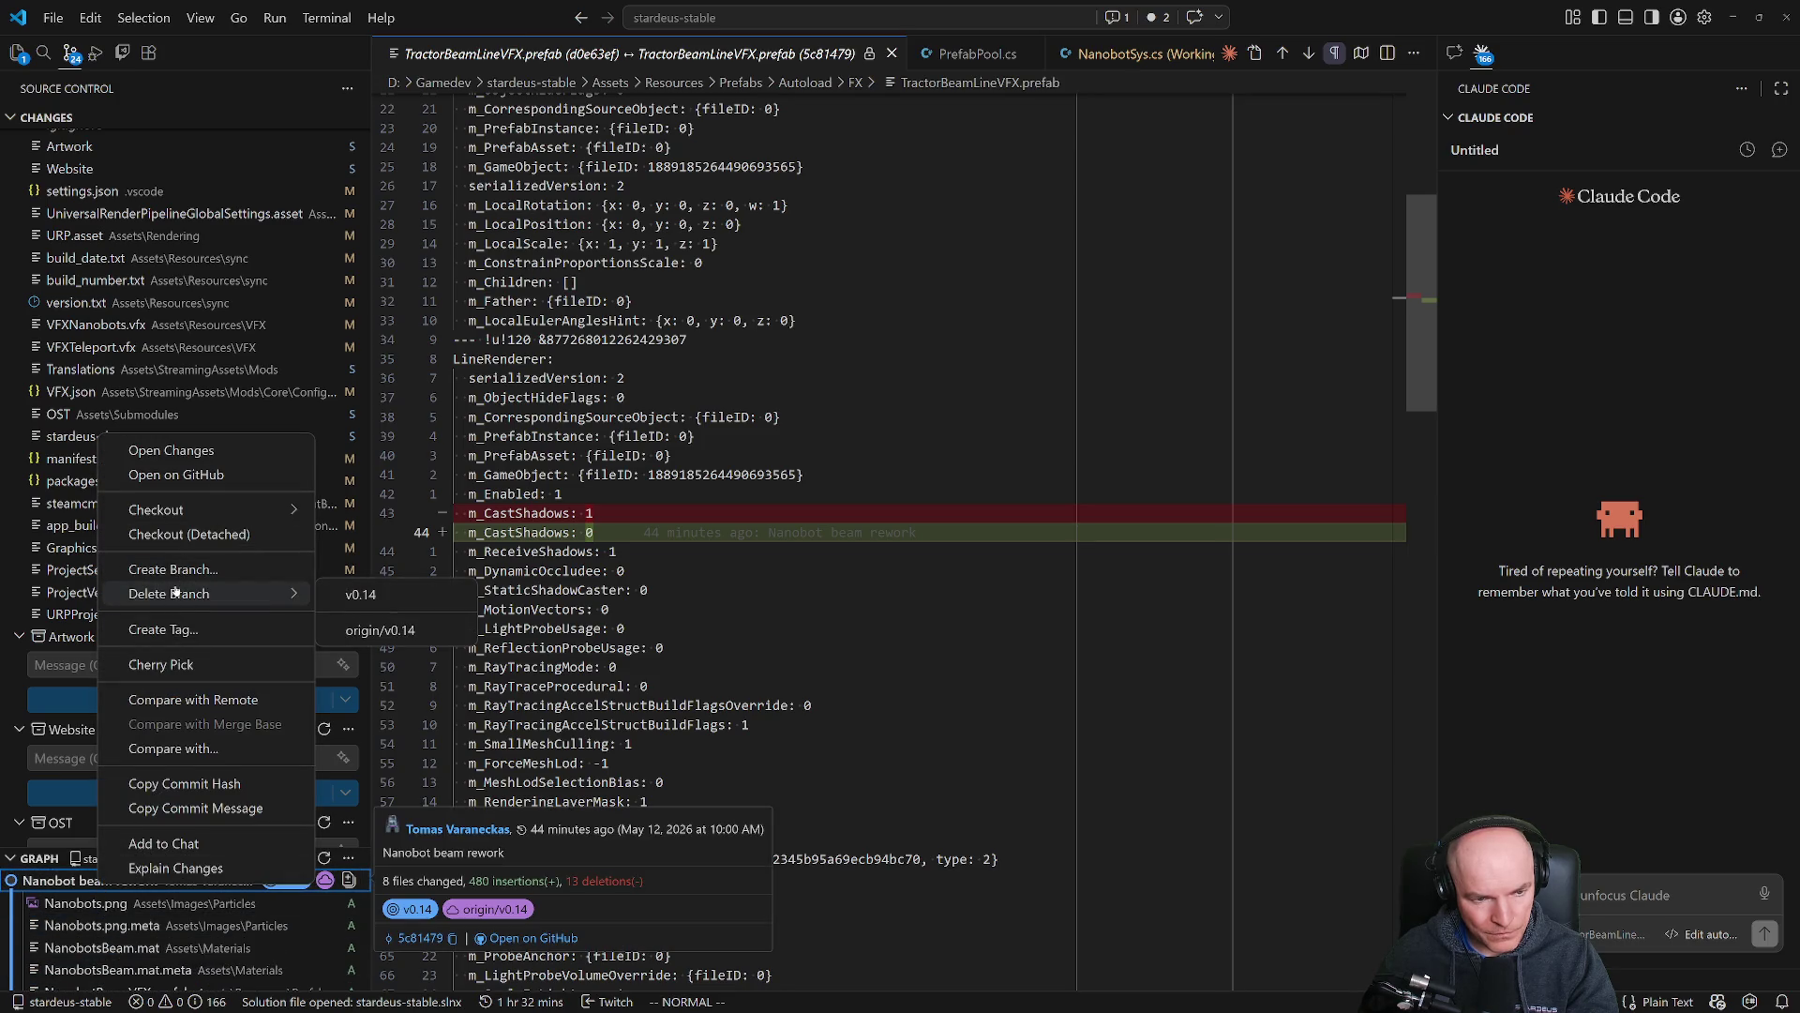
pyautogui.click(63, 891)
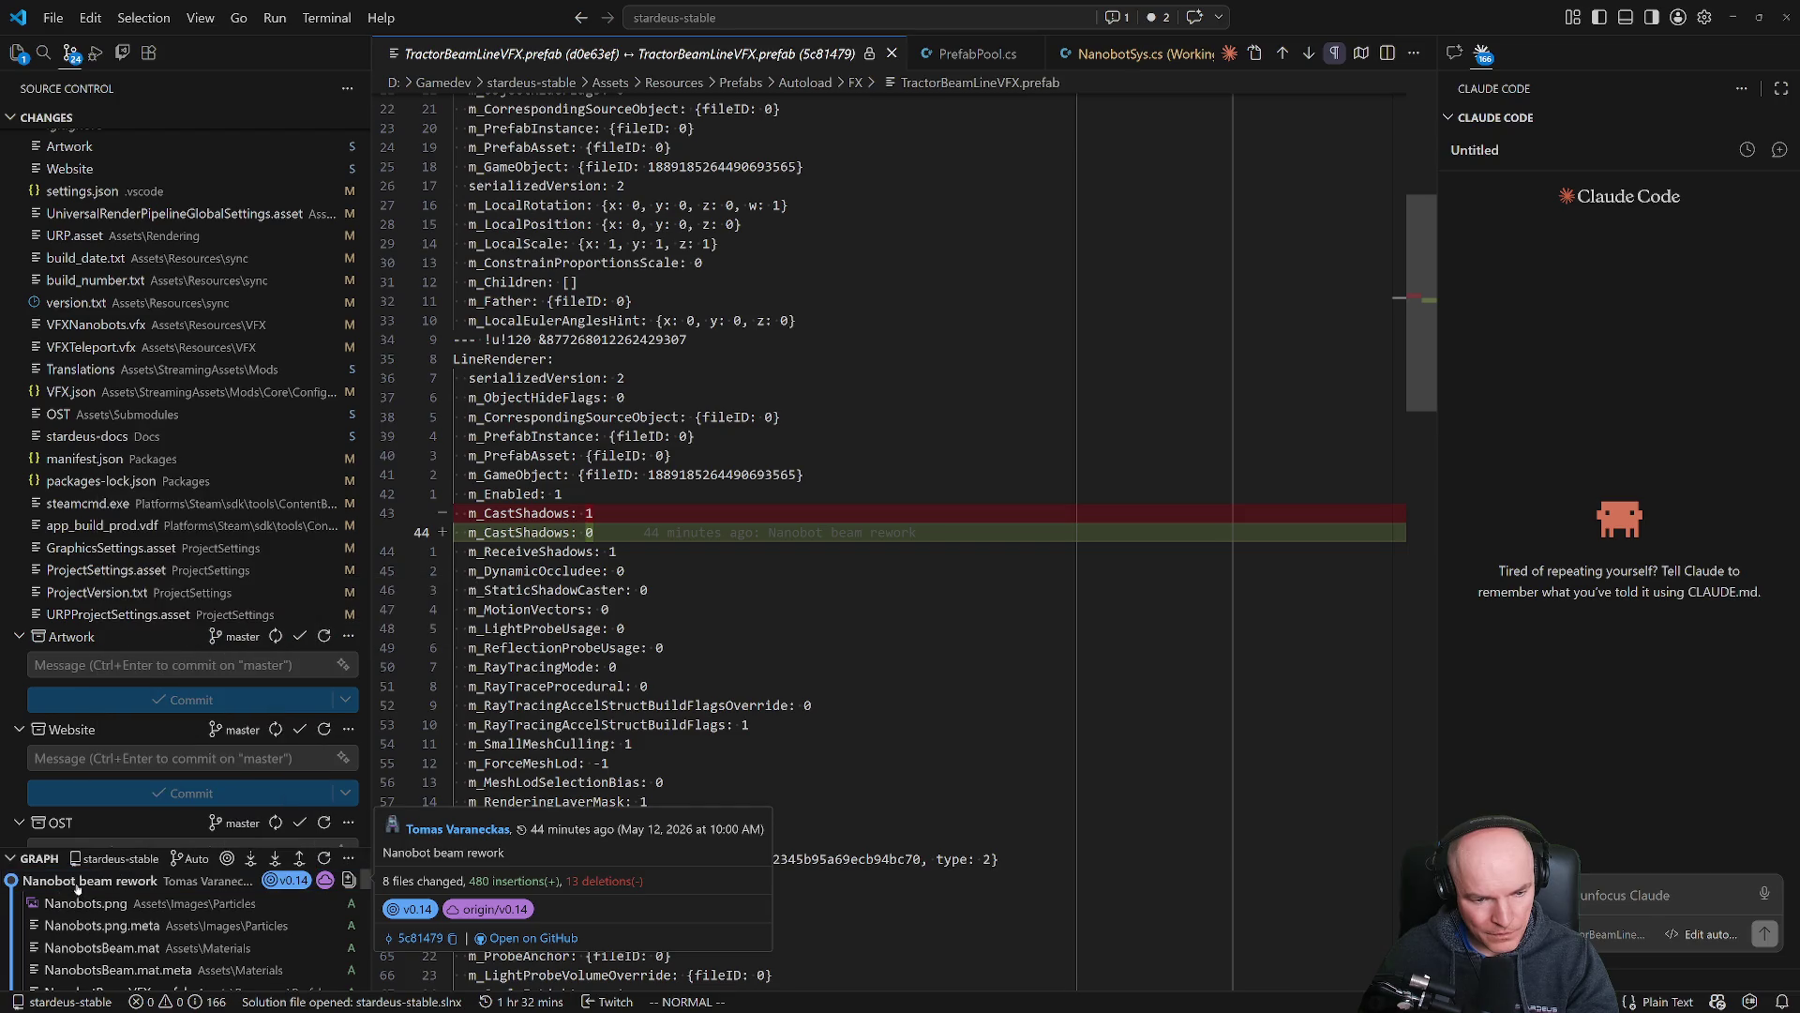
pyautogui.click(76, 887)
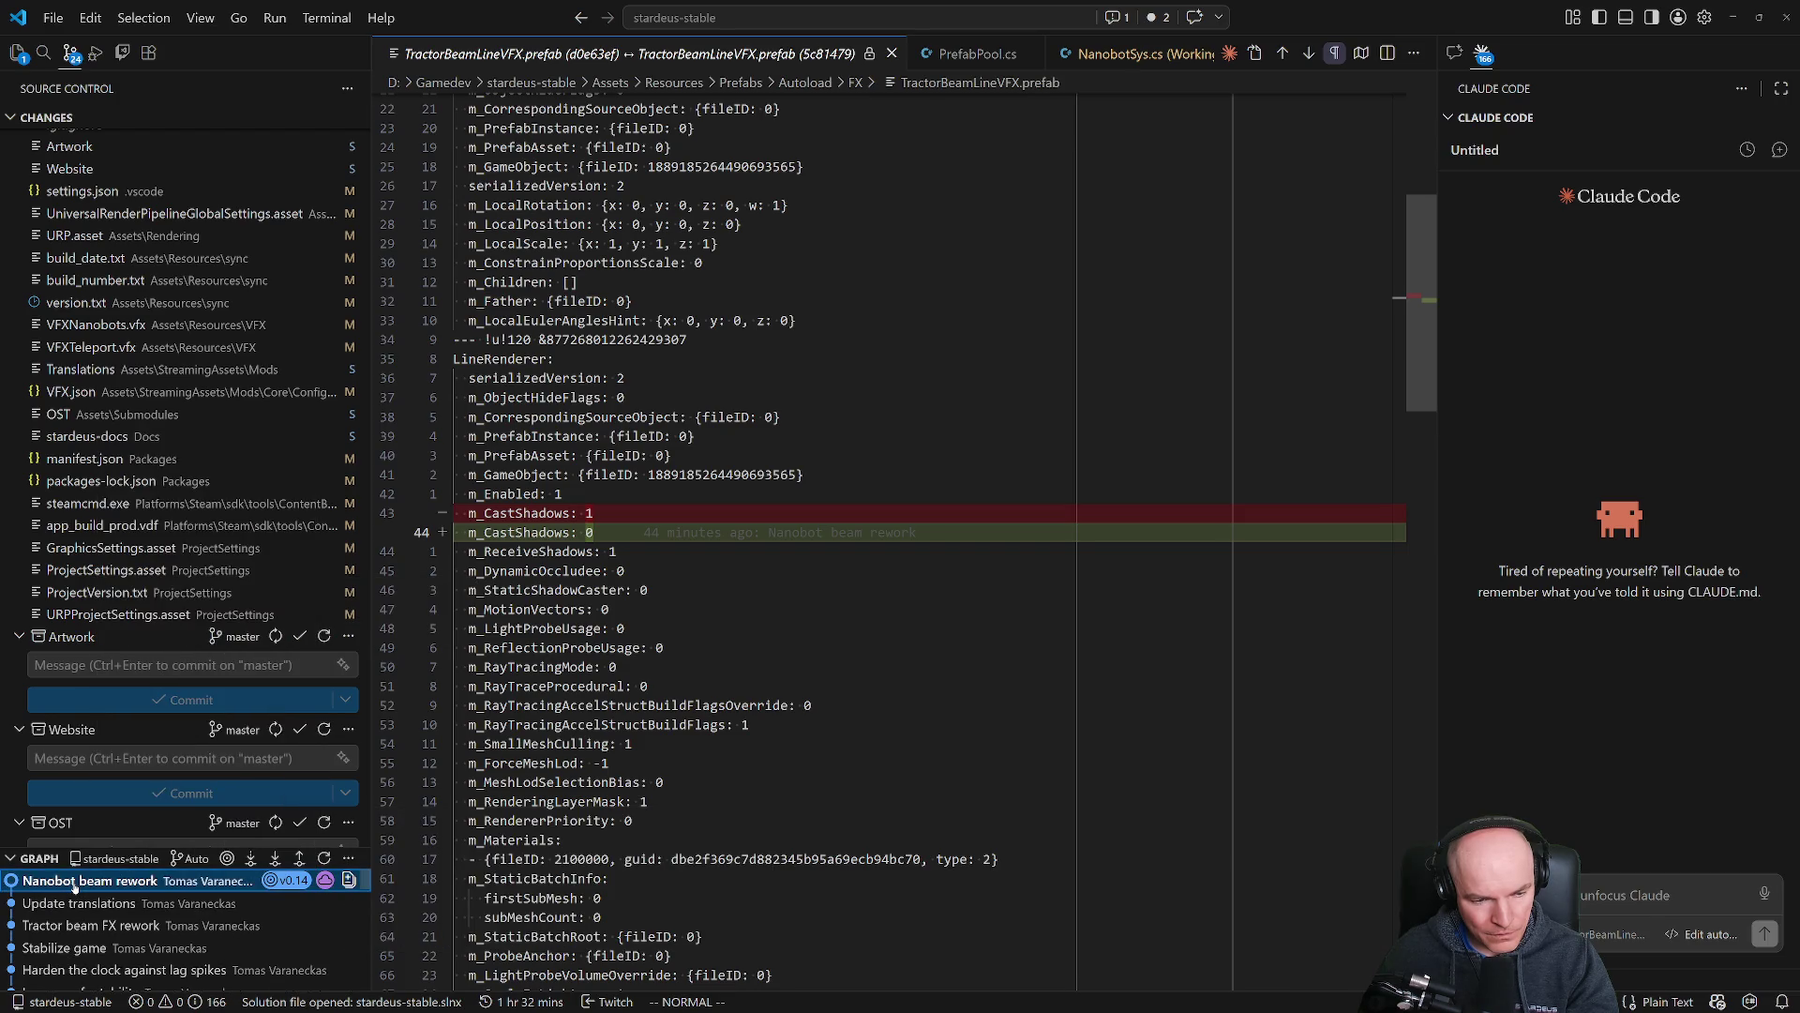
pyautogui.click(73, 884)
pyautogui.rightClick(73, 884)
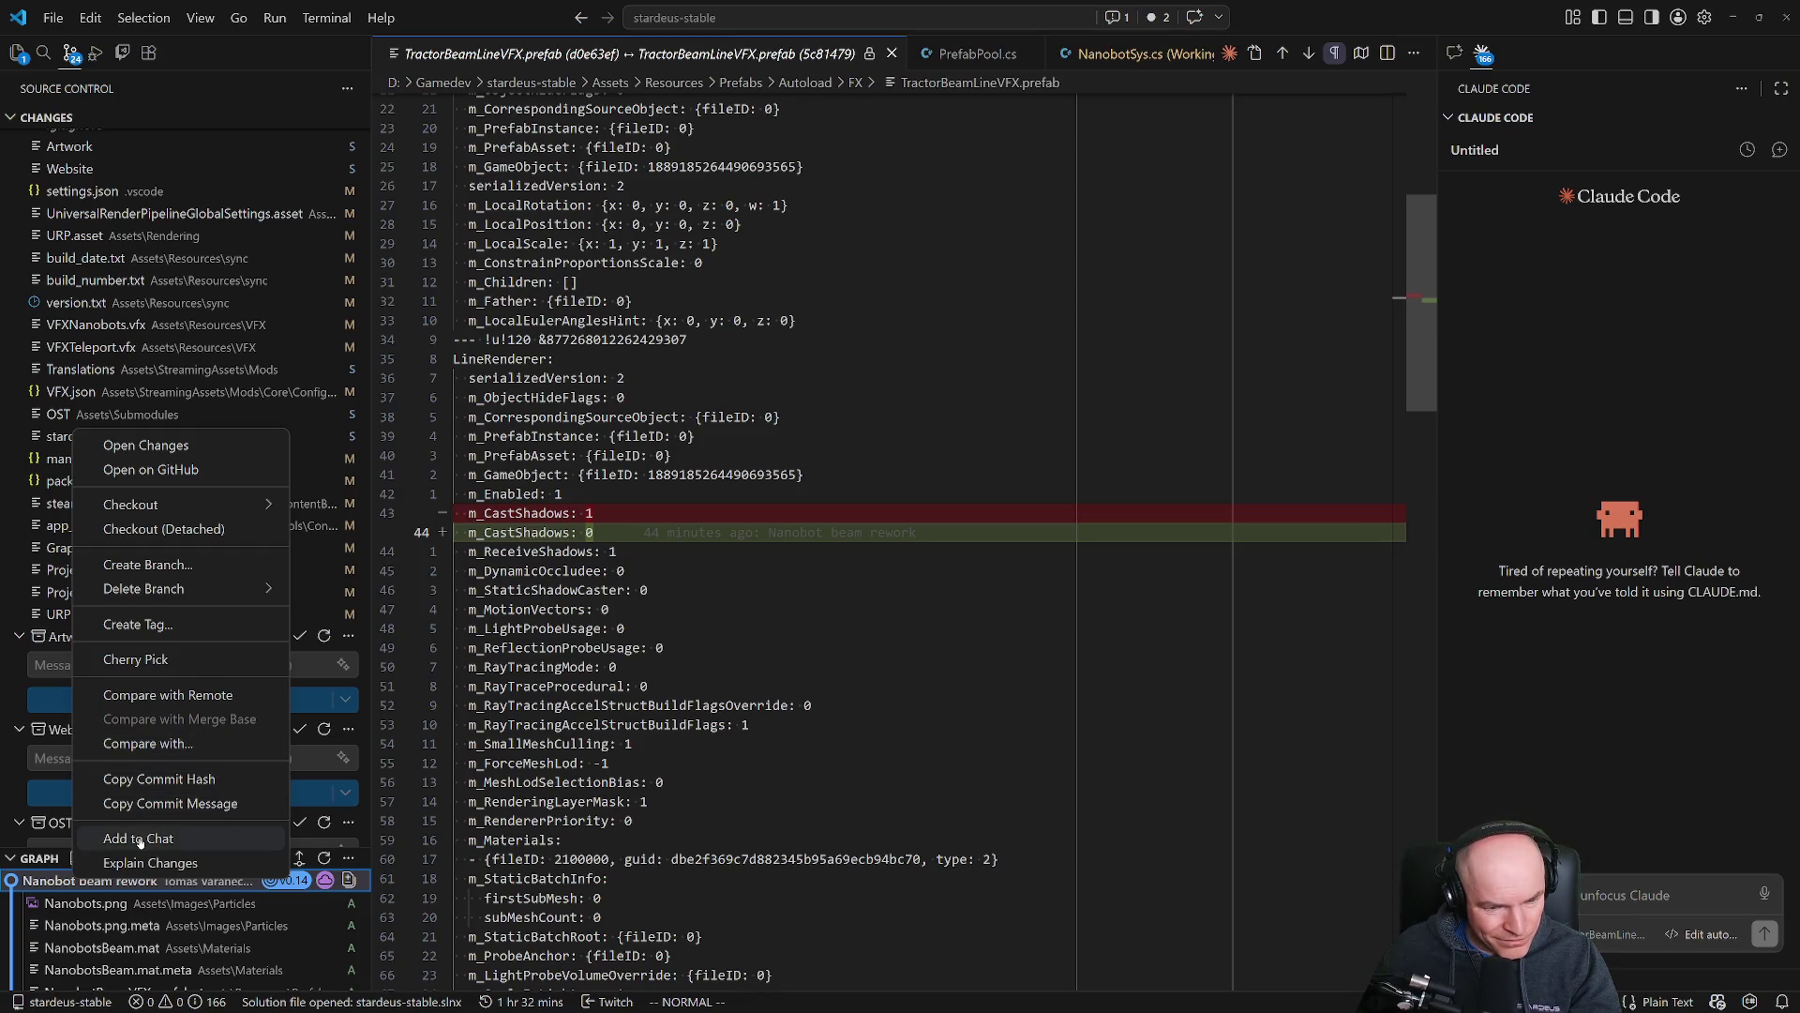
pyautogui.click(157, 780)
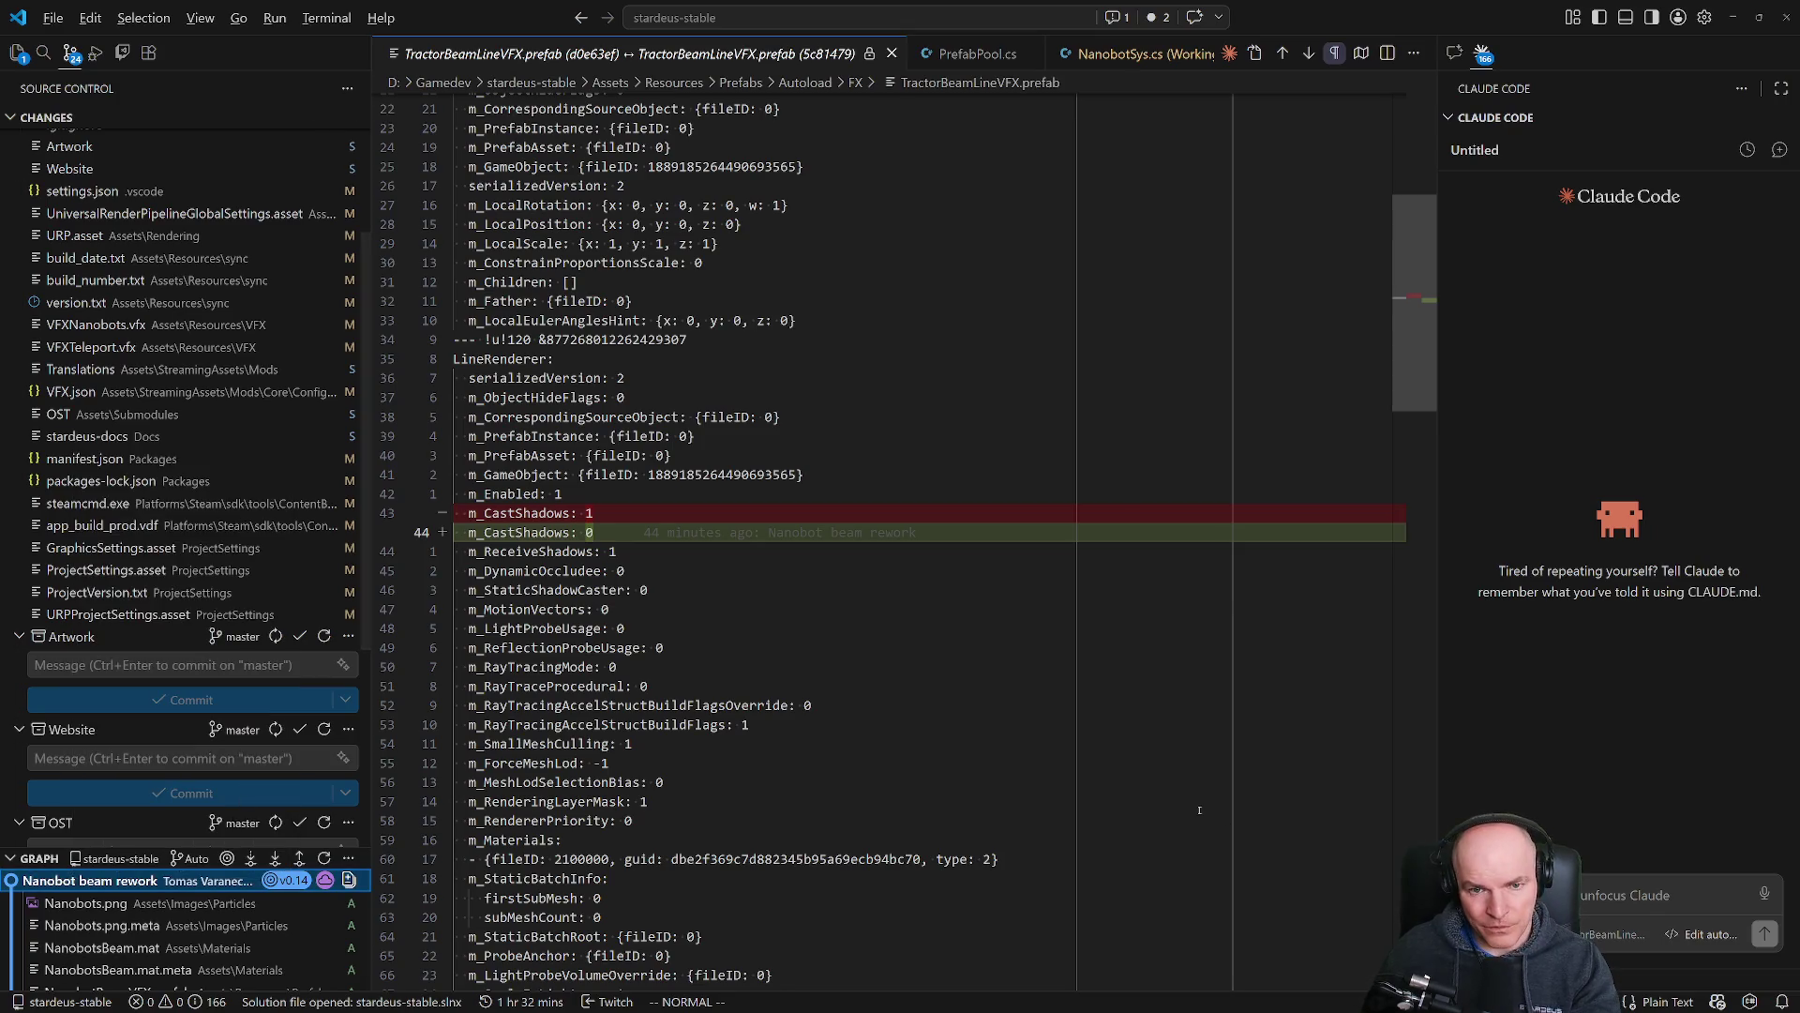
pyautogui.hotkey('alt', 'Tab')
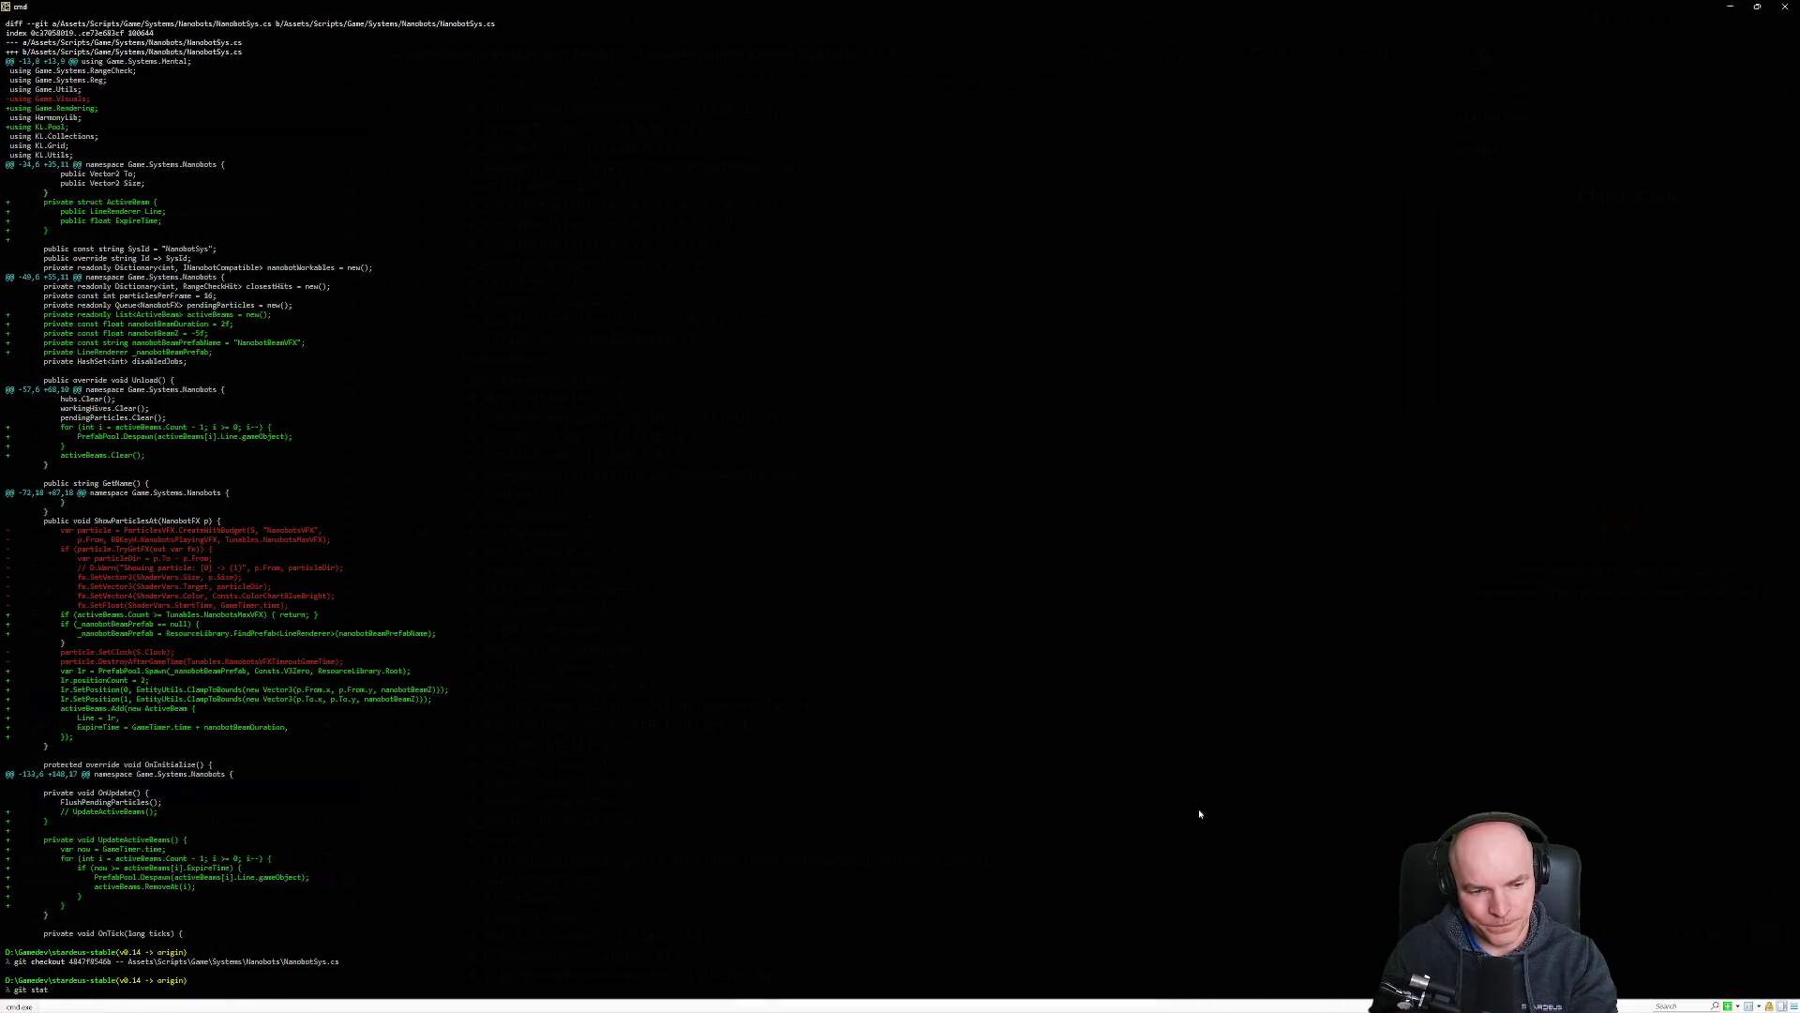
# Check git status, stash local changes, and revert commit 5c81479 (Nanobot beam rework), saving the default message.
pyautogui.write('us')
pyautogui.press('Return')
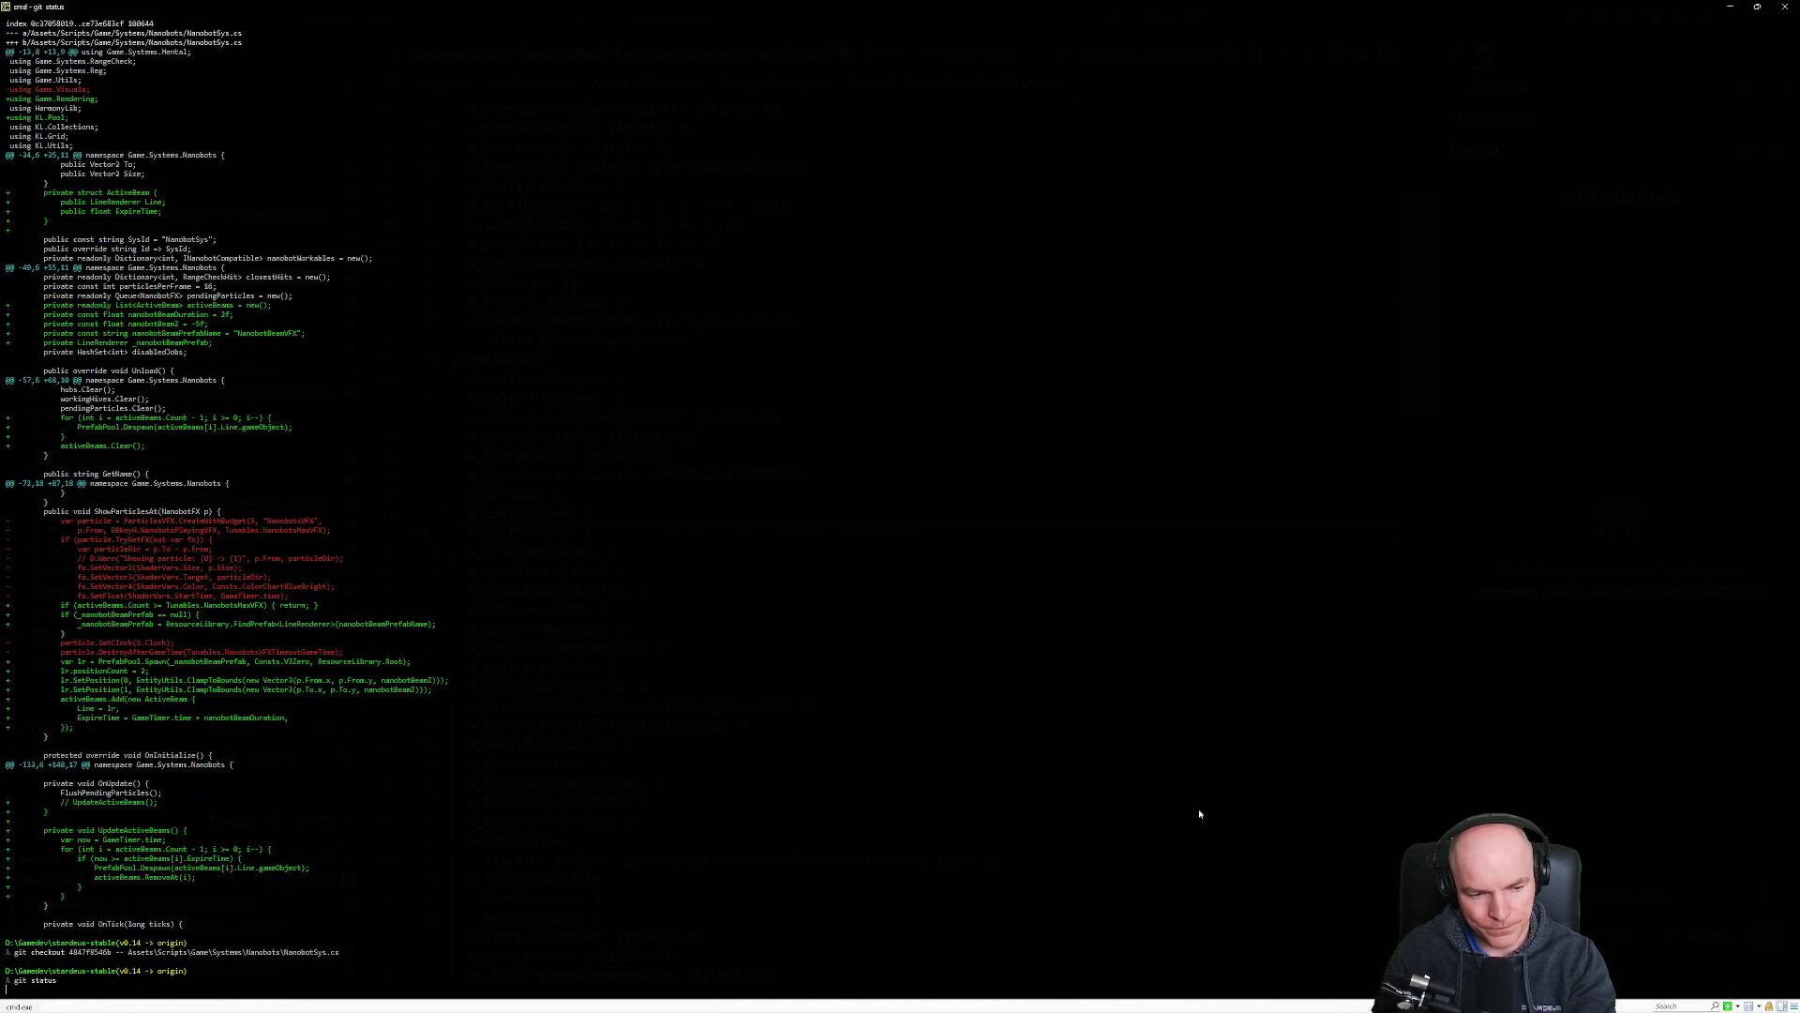
pyautogui.write('rt 5c81479af4f41fd7e89d7d1aefbdd9274a974b6b')
pyautogui.press('Return')
pyautogui.write('git stash')
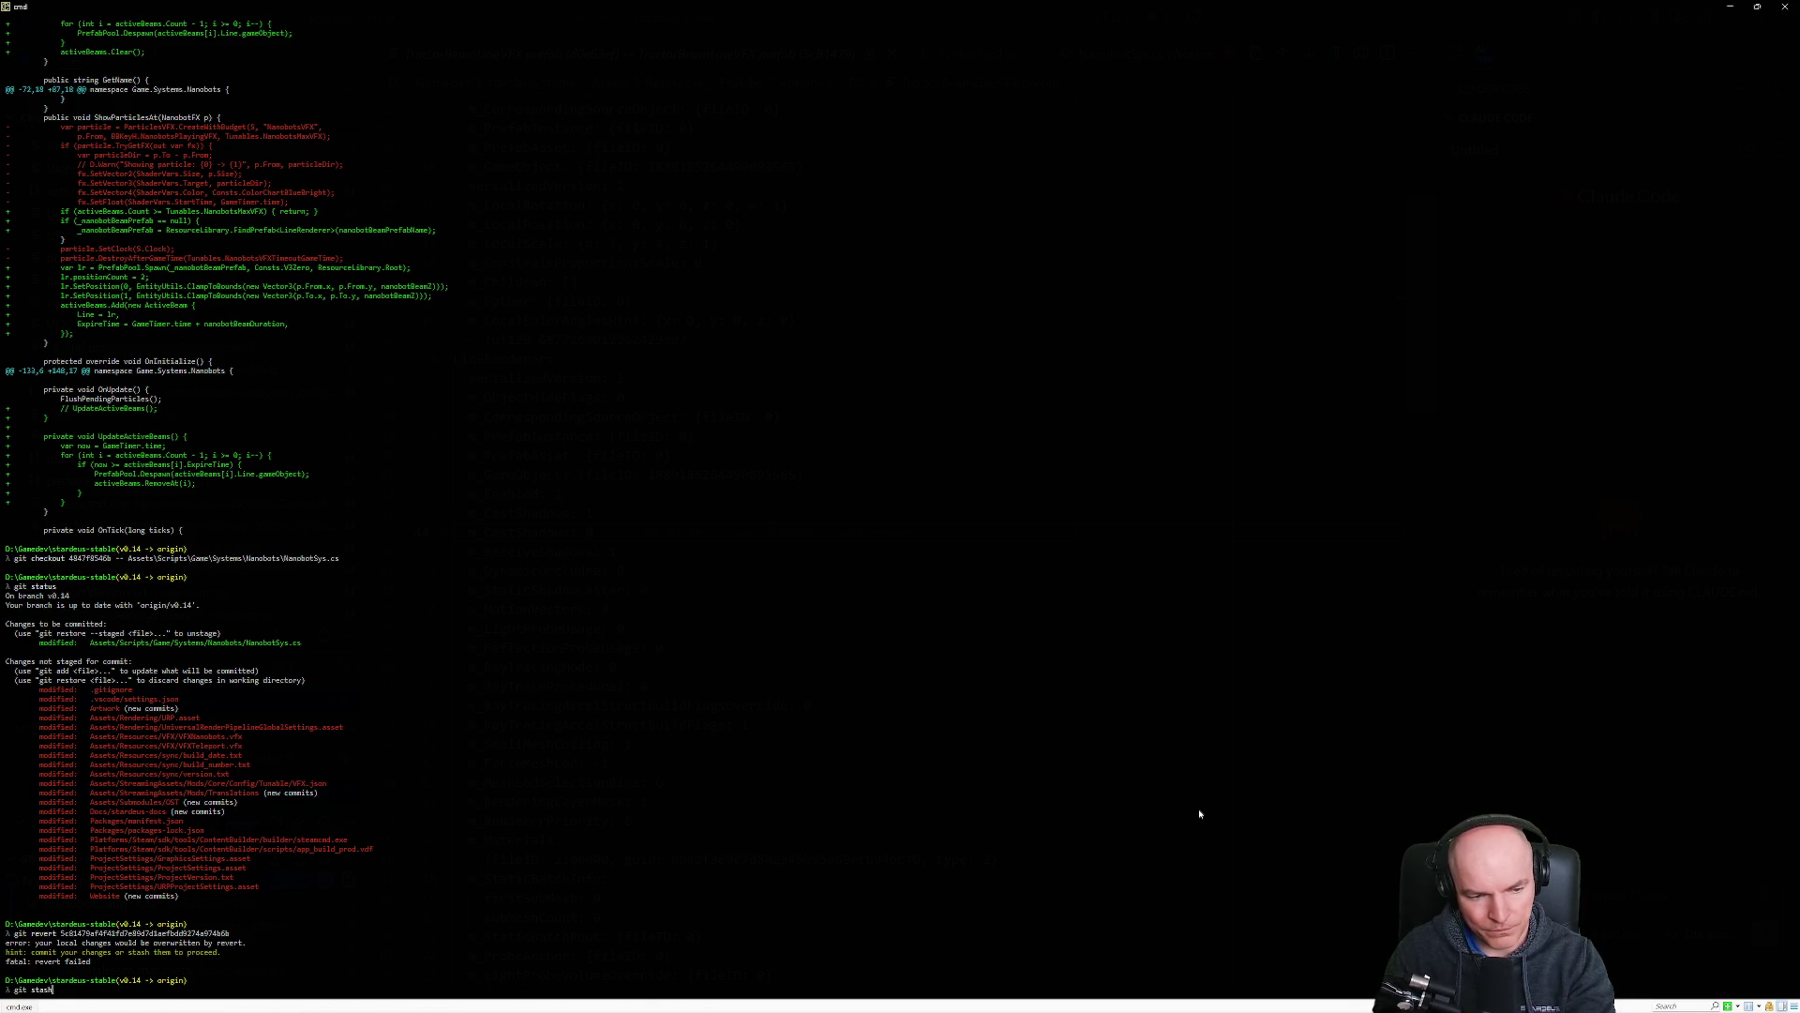
pyautogui.press('Return')
pyautogui.write('git revert')
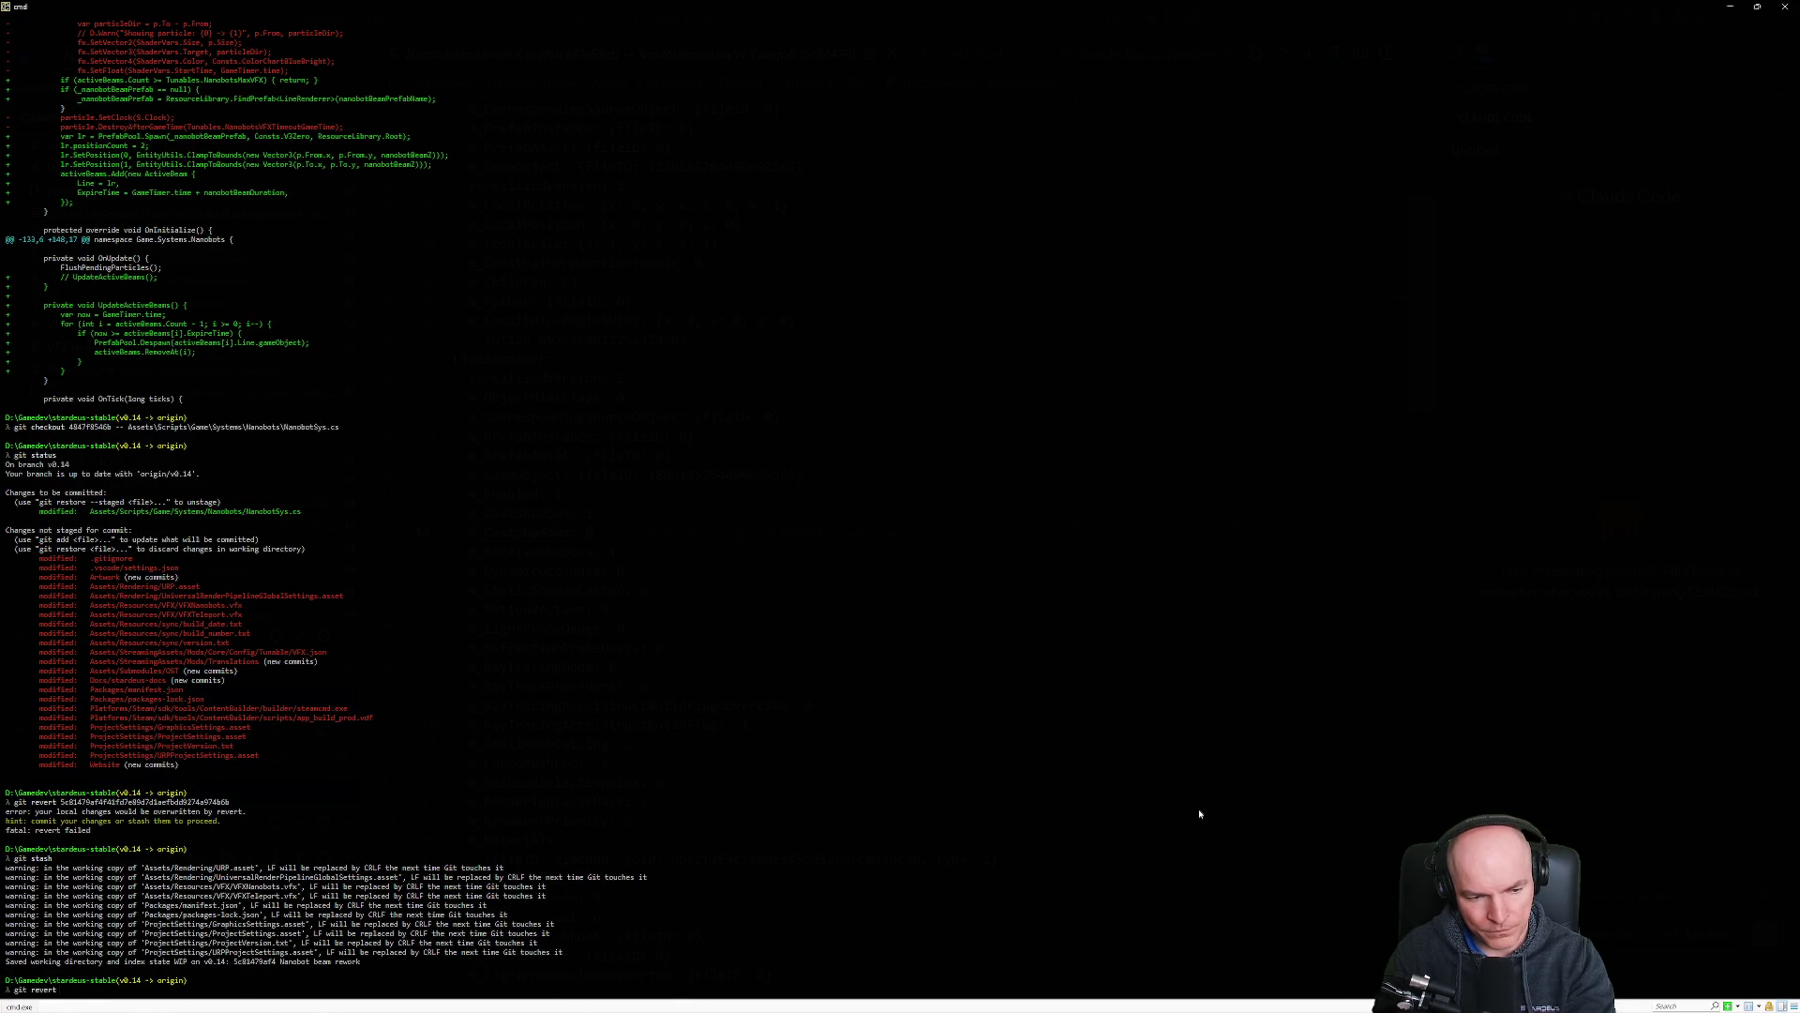
pyautogui.write('5c81479af4f41fd7e89d7d1aefbdd9274a974b6b')
pyautogui.press('Return')
pyautogui.write(':wq')
pyautogui.press('Return')
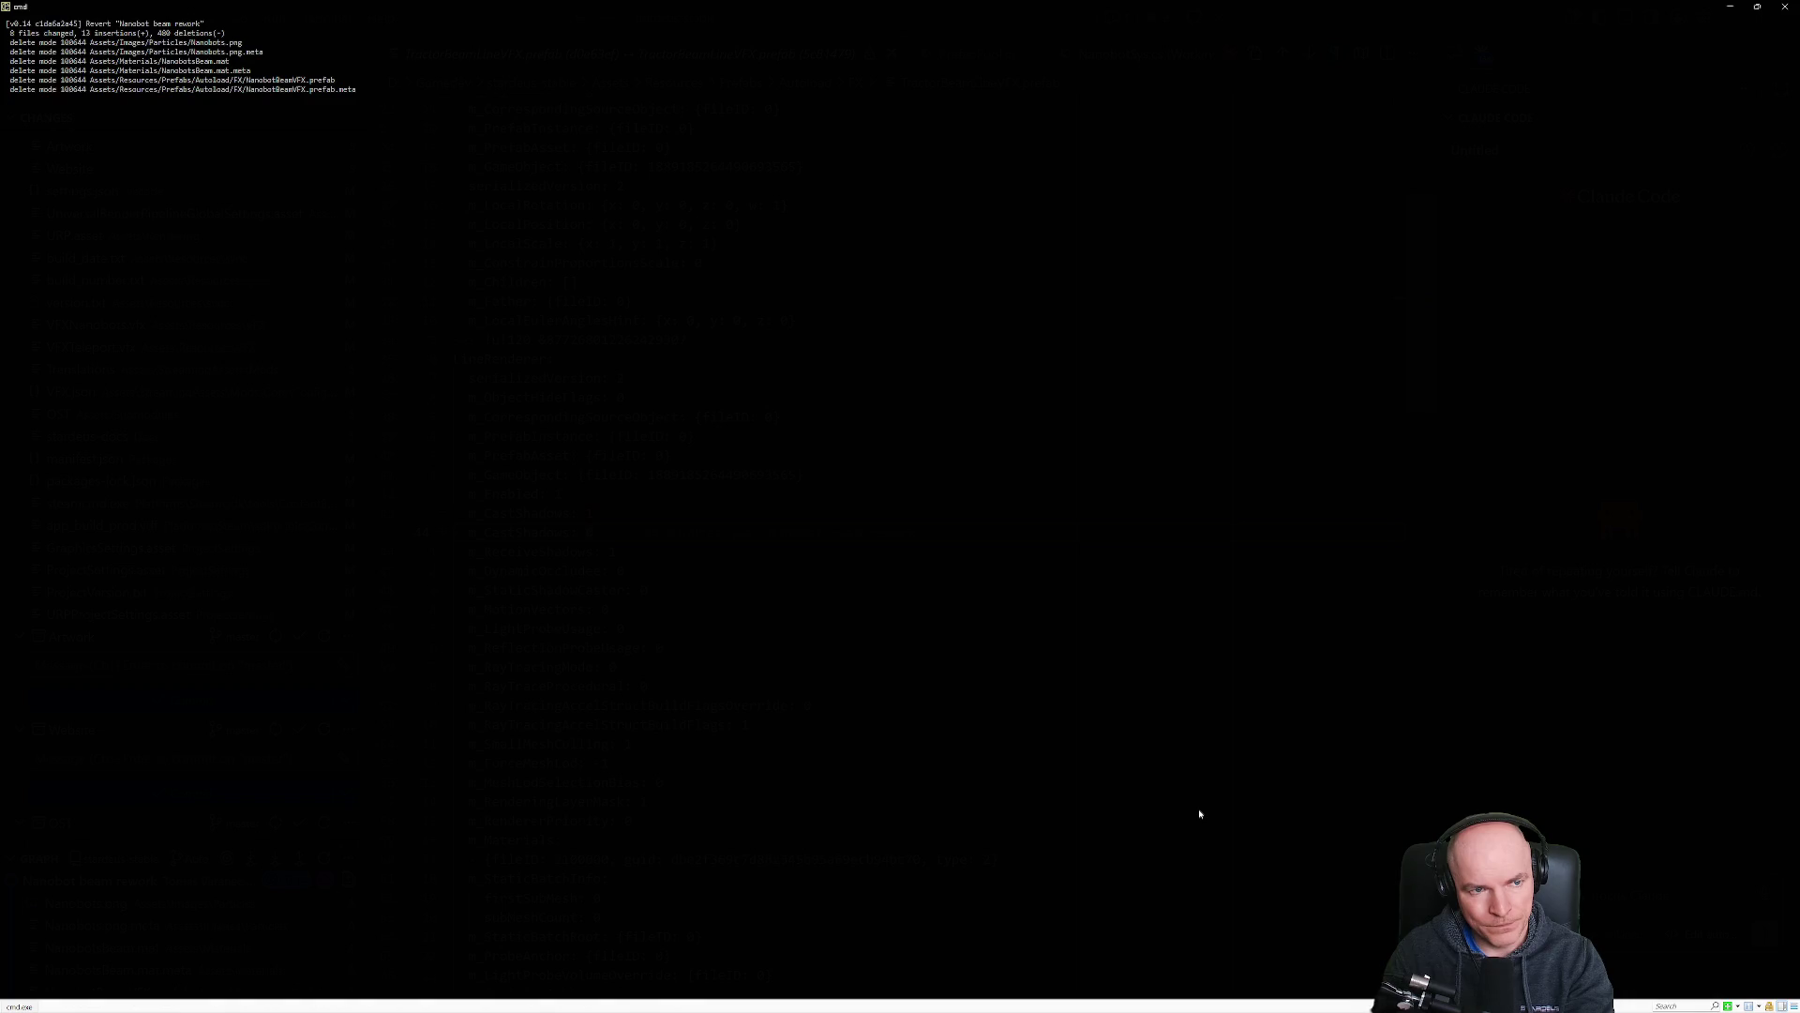
# Pop the stash, reset local changes back to the revert commit, then restore the stashed changes again.
pyautogui.write('git stash pop')
pyautogui.press('Return')
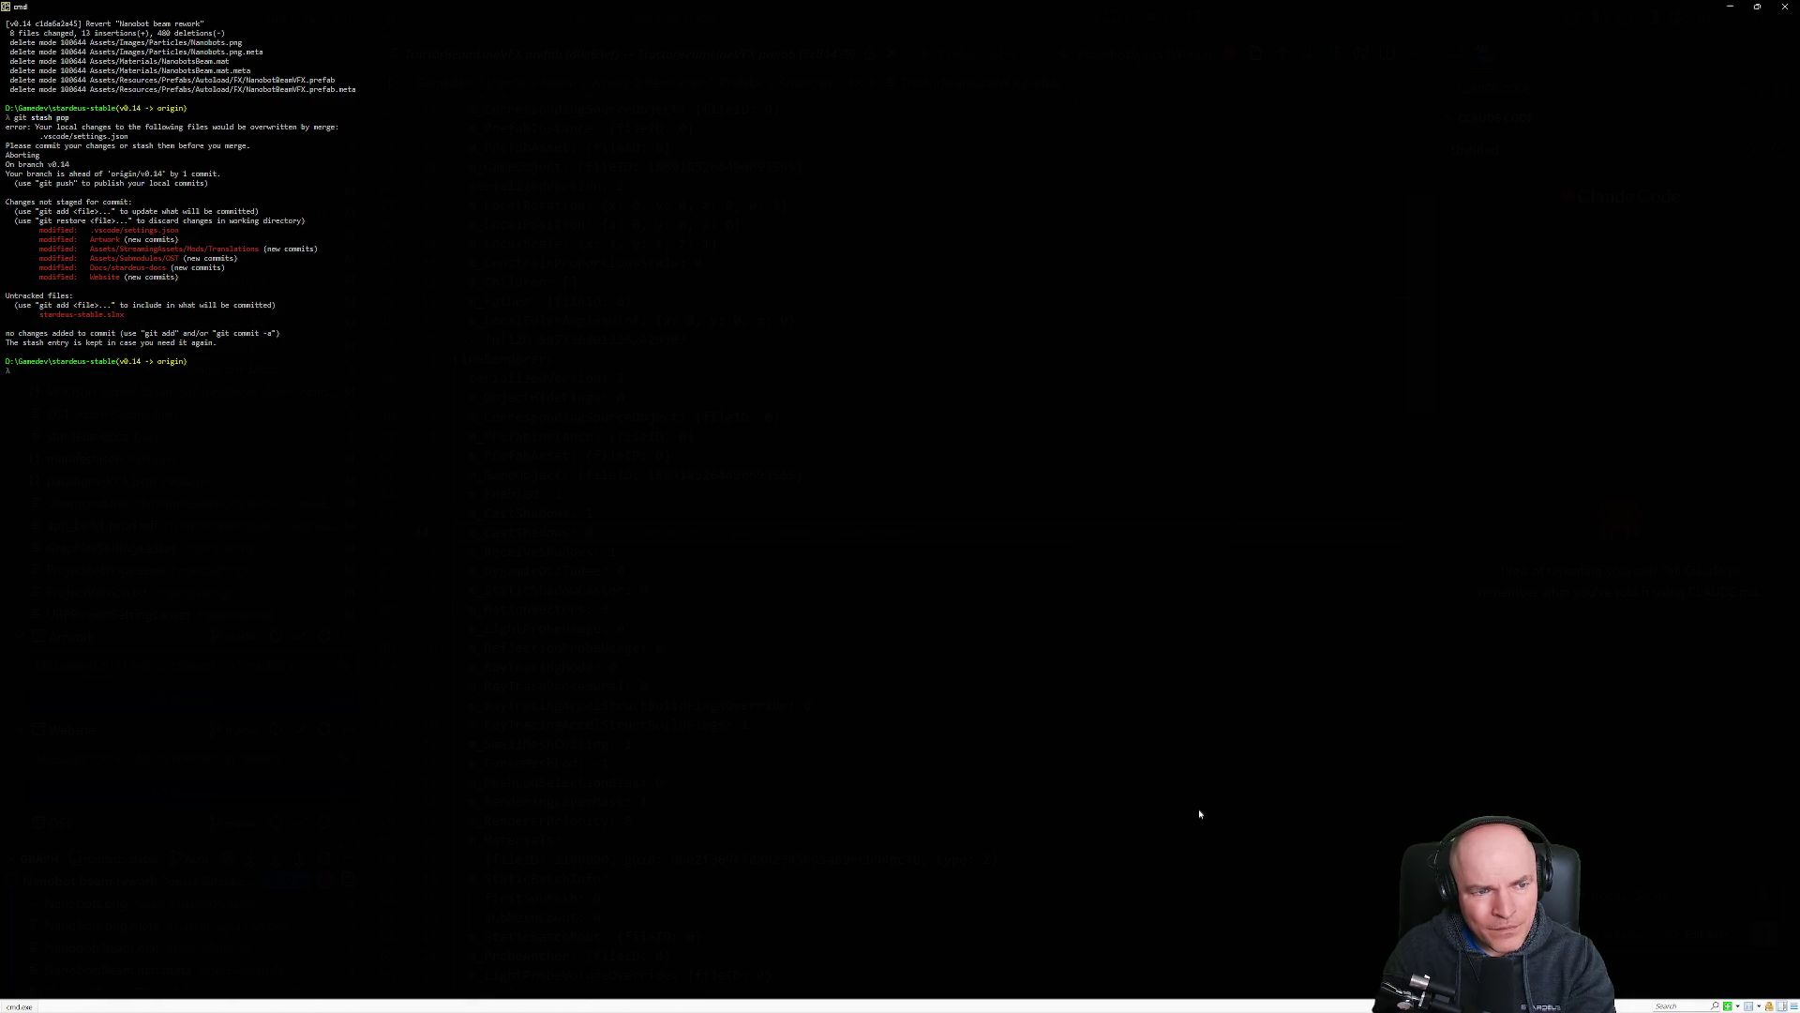
pyautogui.write('git status')
pyautogui.press('Return')
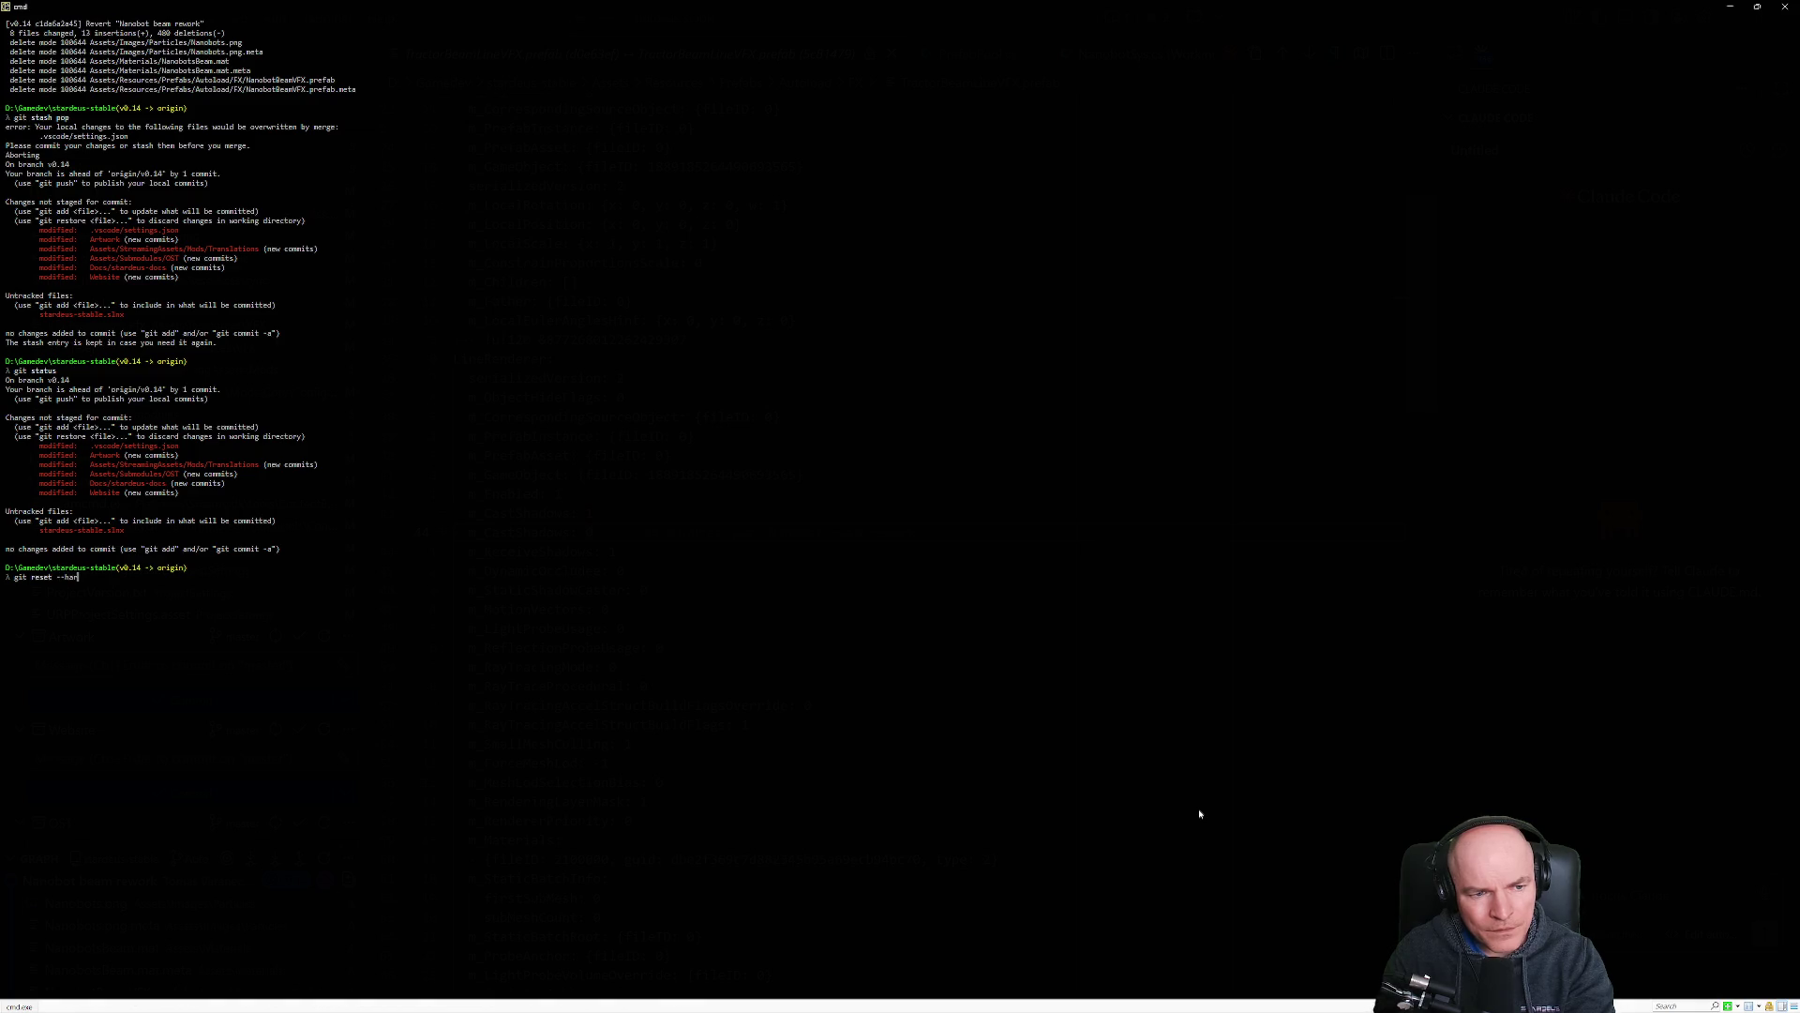
pyautogui.press('Return')
pyautogui.write('git stash pop')
pyautogui.press('Return')
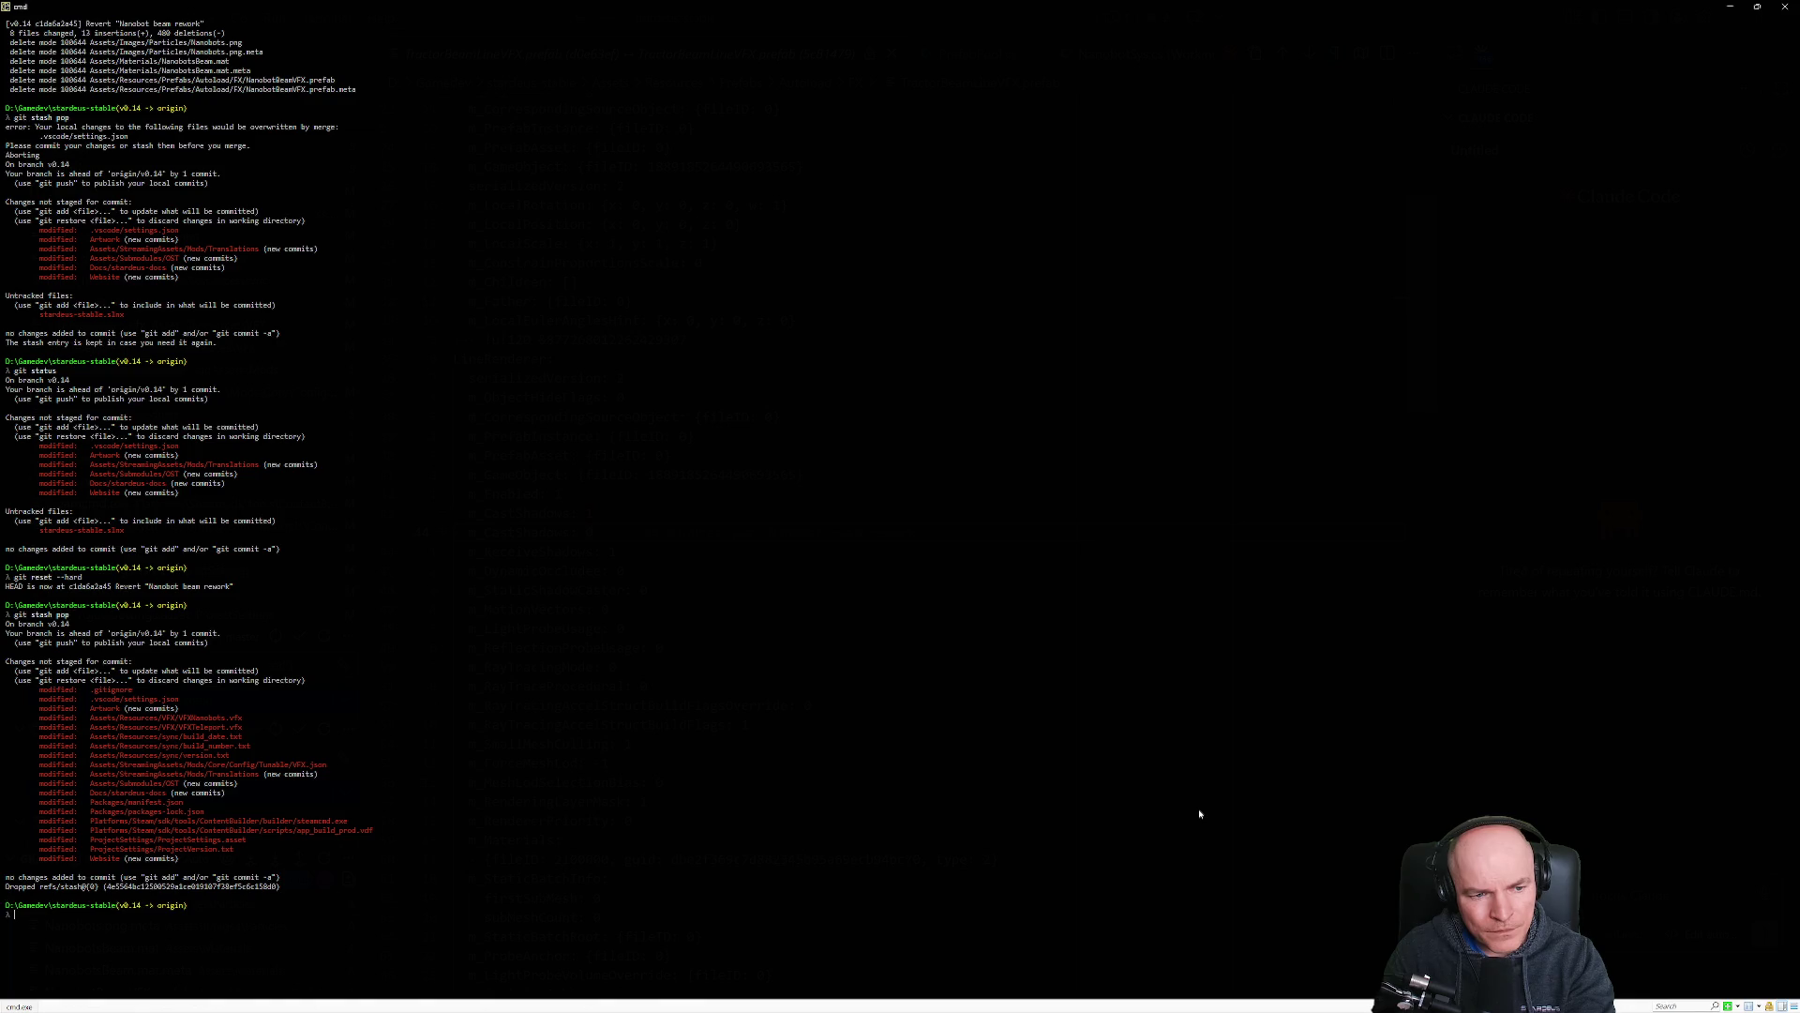
pyautogui.hotkey('alt', 'Tab')
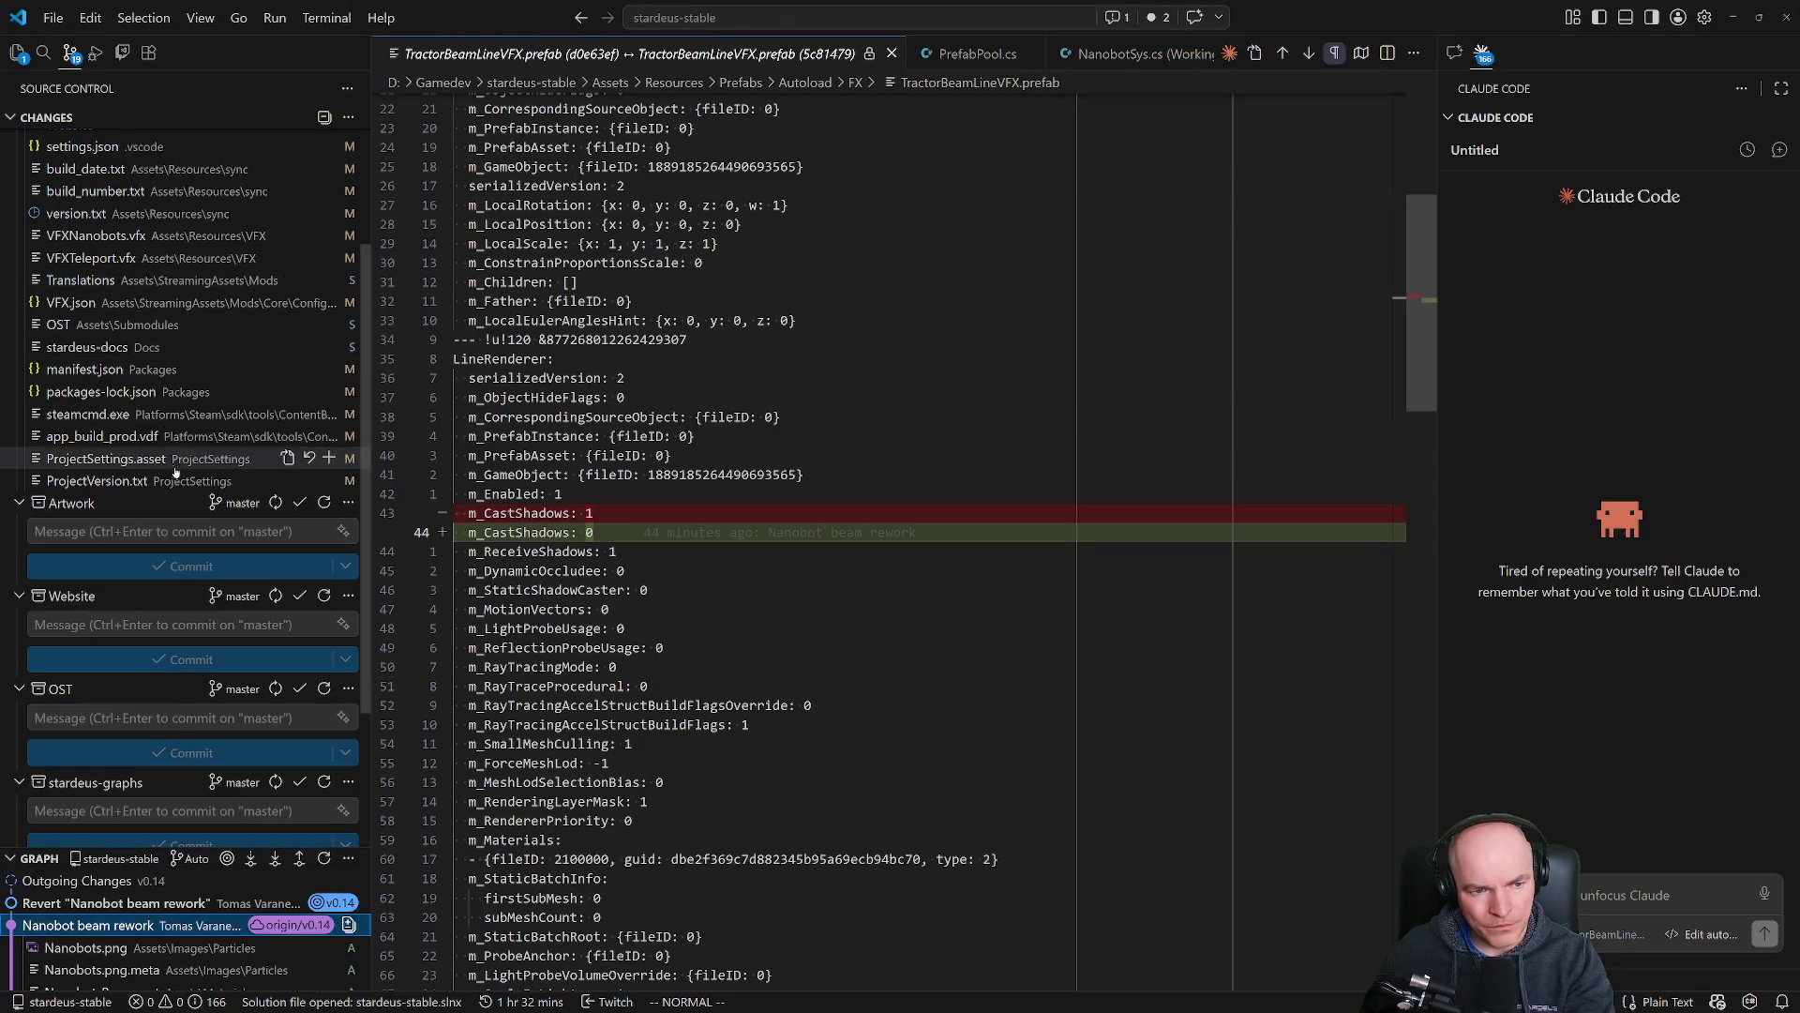
# Review the VFXNanobots.vfx and VFX.json diffs, then stage VFX.json, VFXNanobots.vfx and VFXTeleport.vfx.
pyautogui.scroll(-3, 186, 841)
pyautogui.scroll(8, 185, 840)
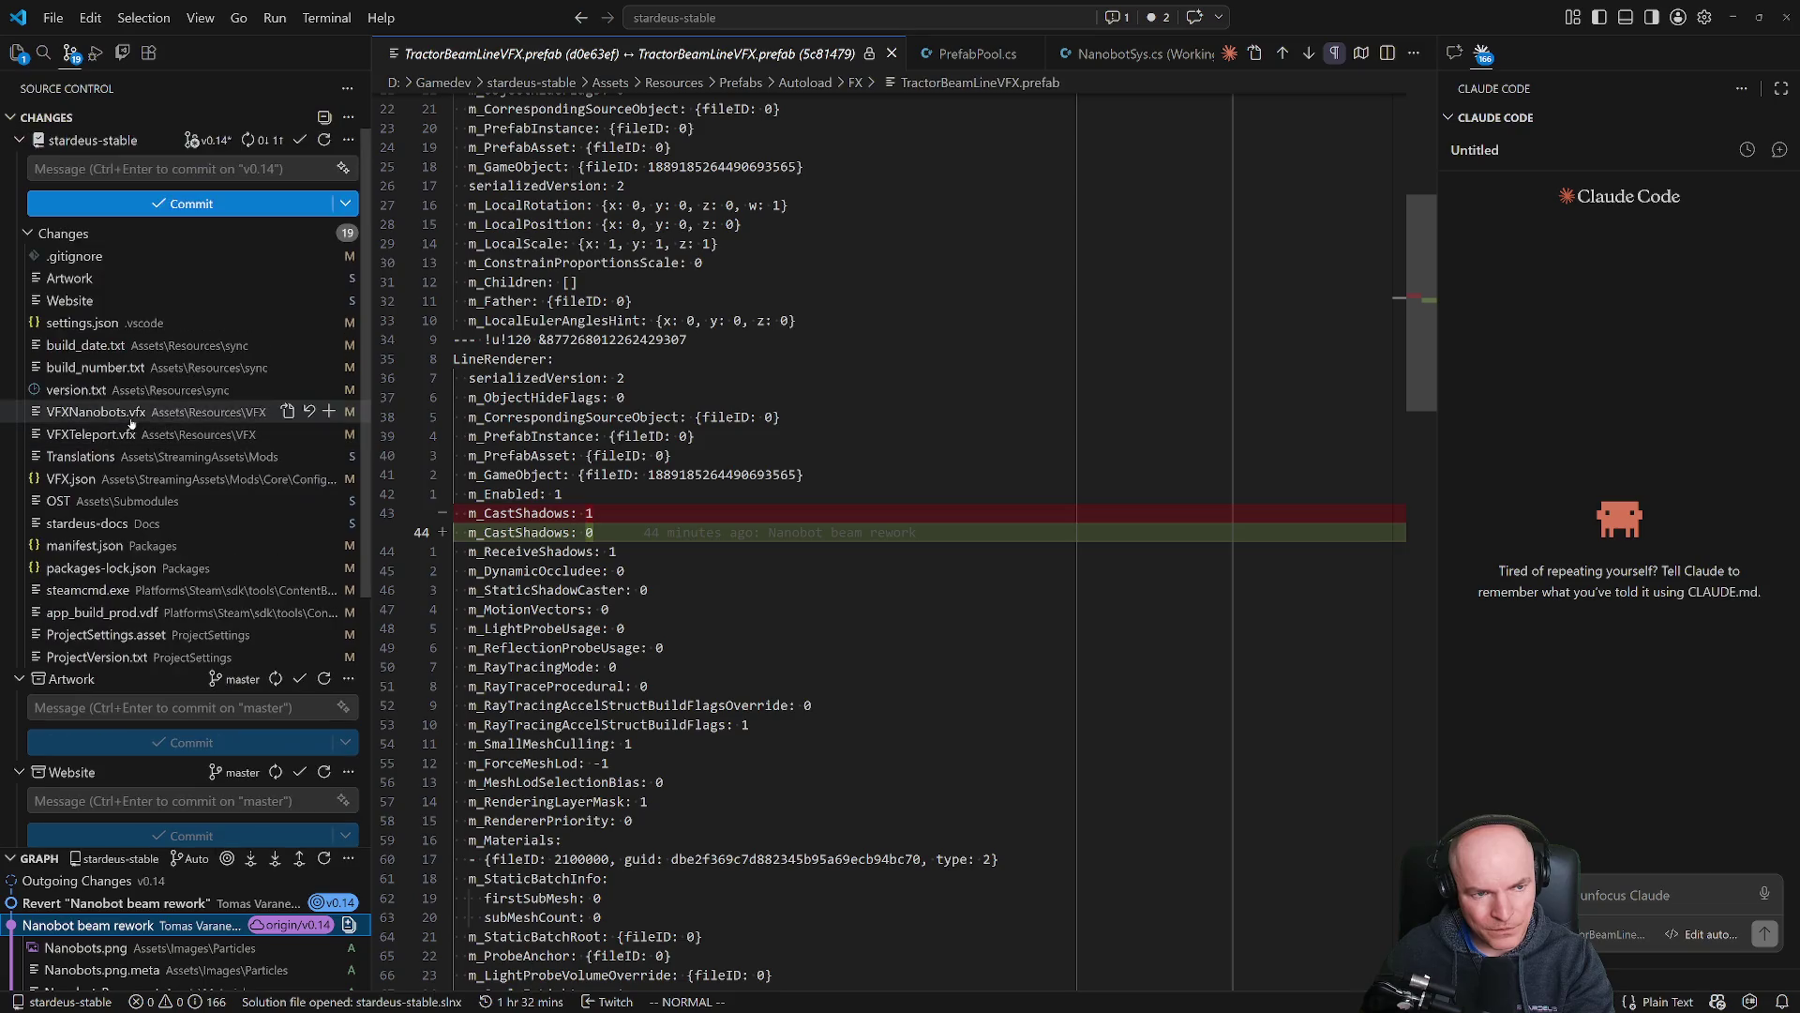
pyautogui.click(103, 413)
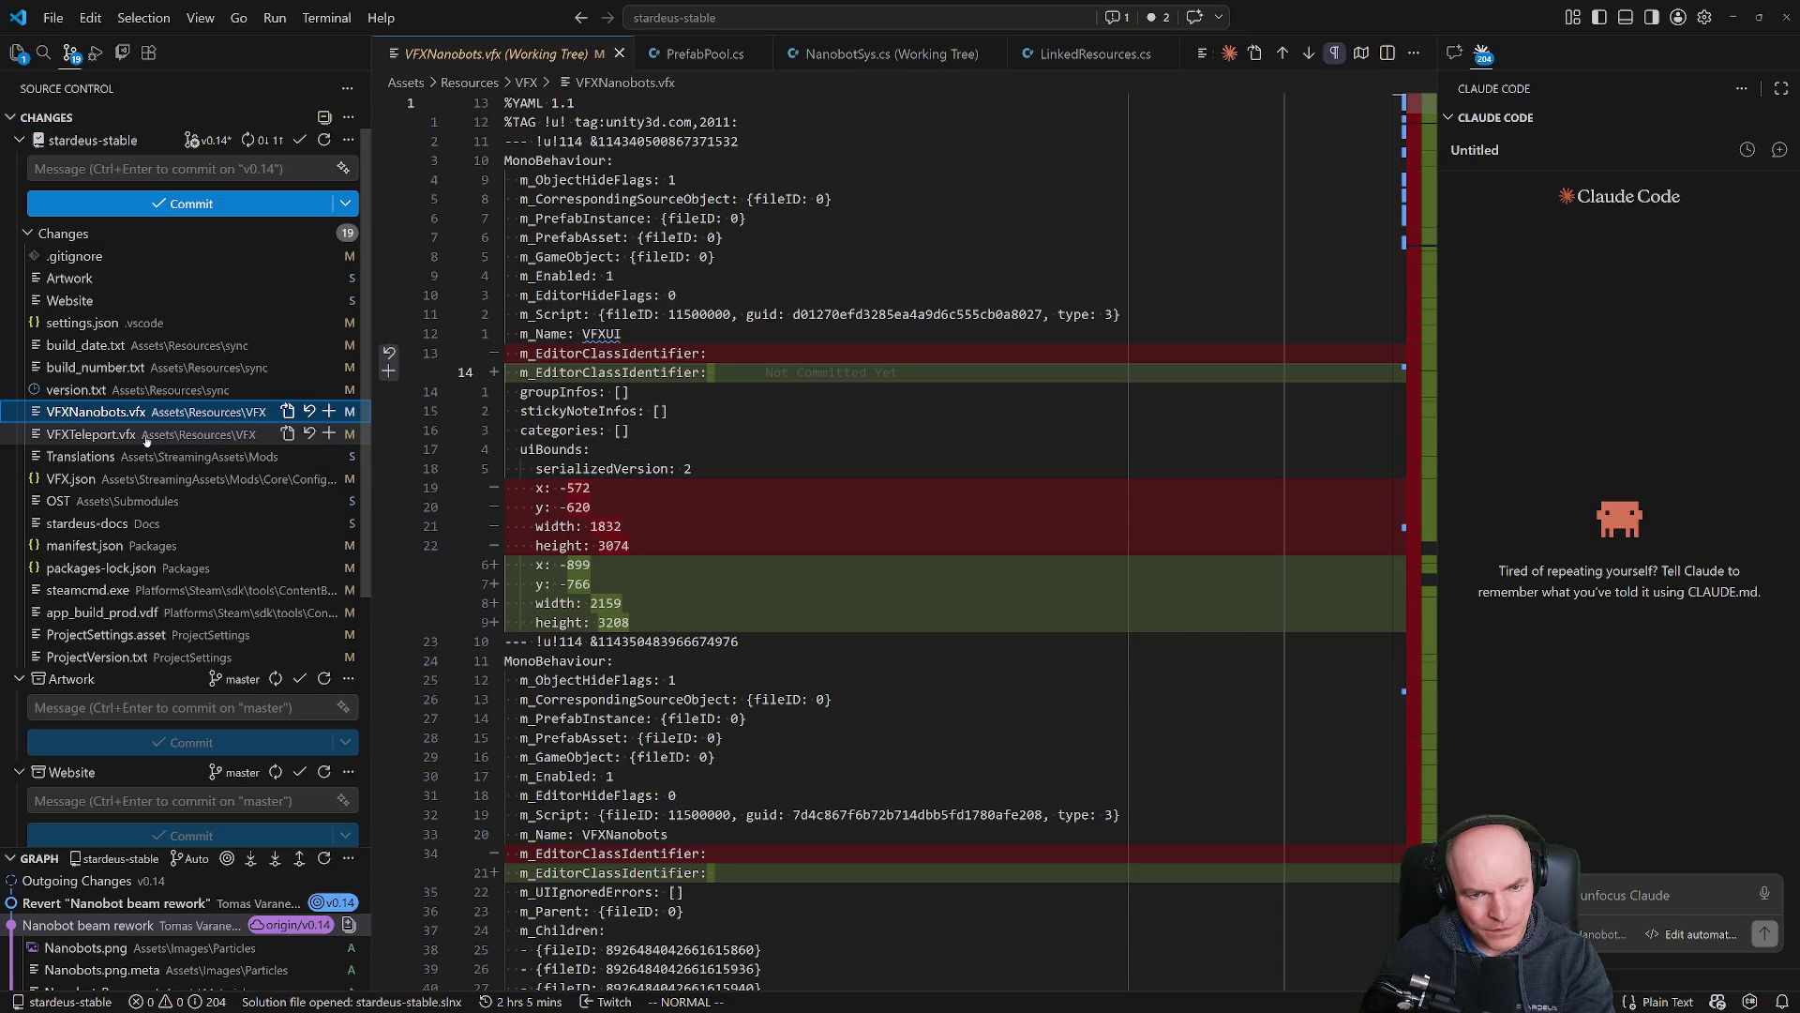
pyautogui.click(101, 479)
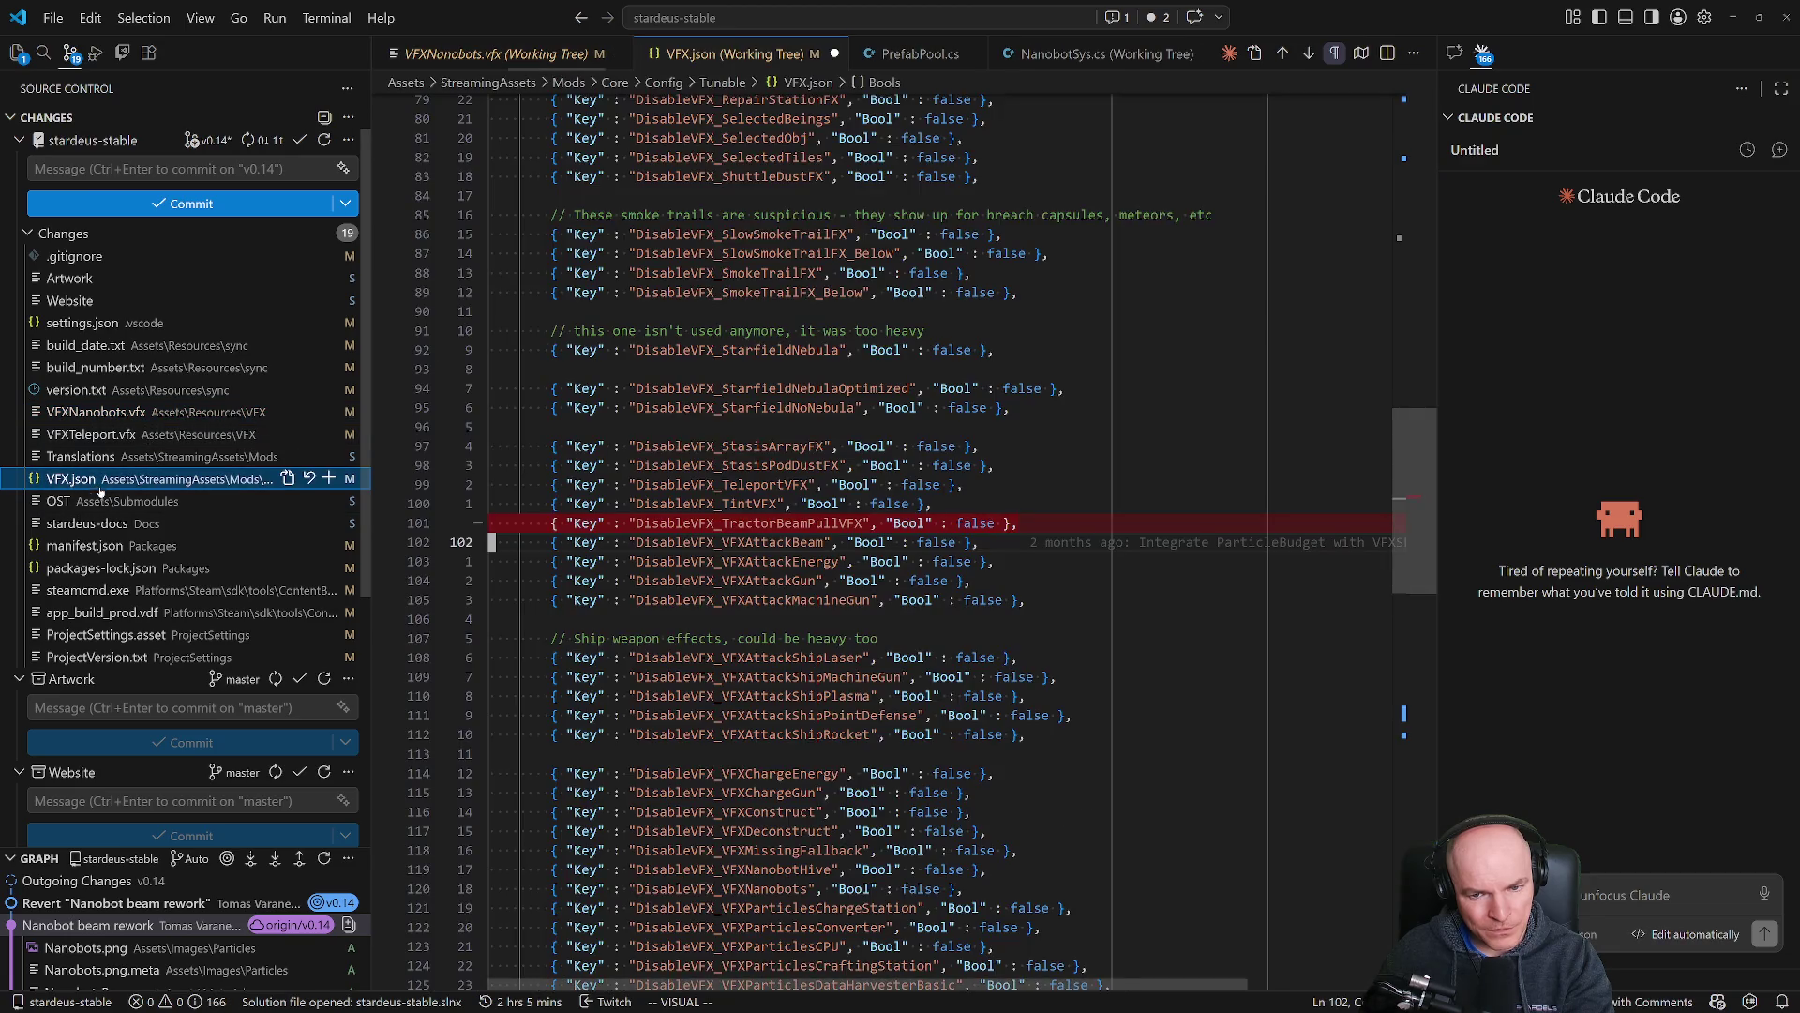
pyautogui.click(329, 480)
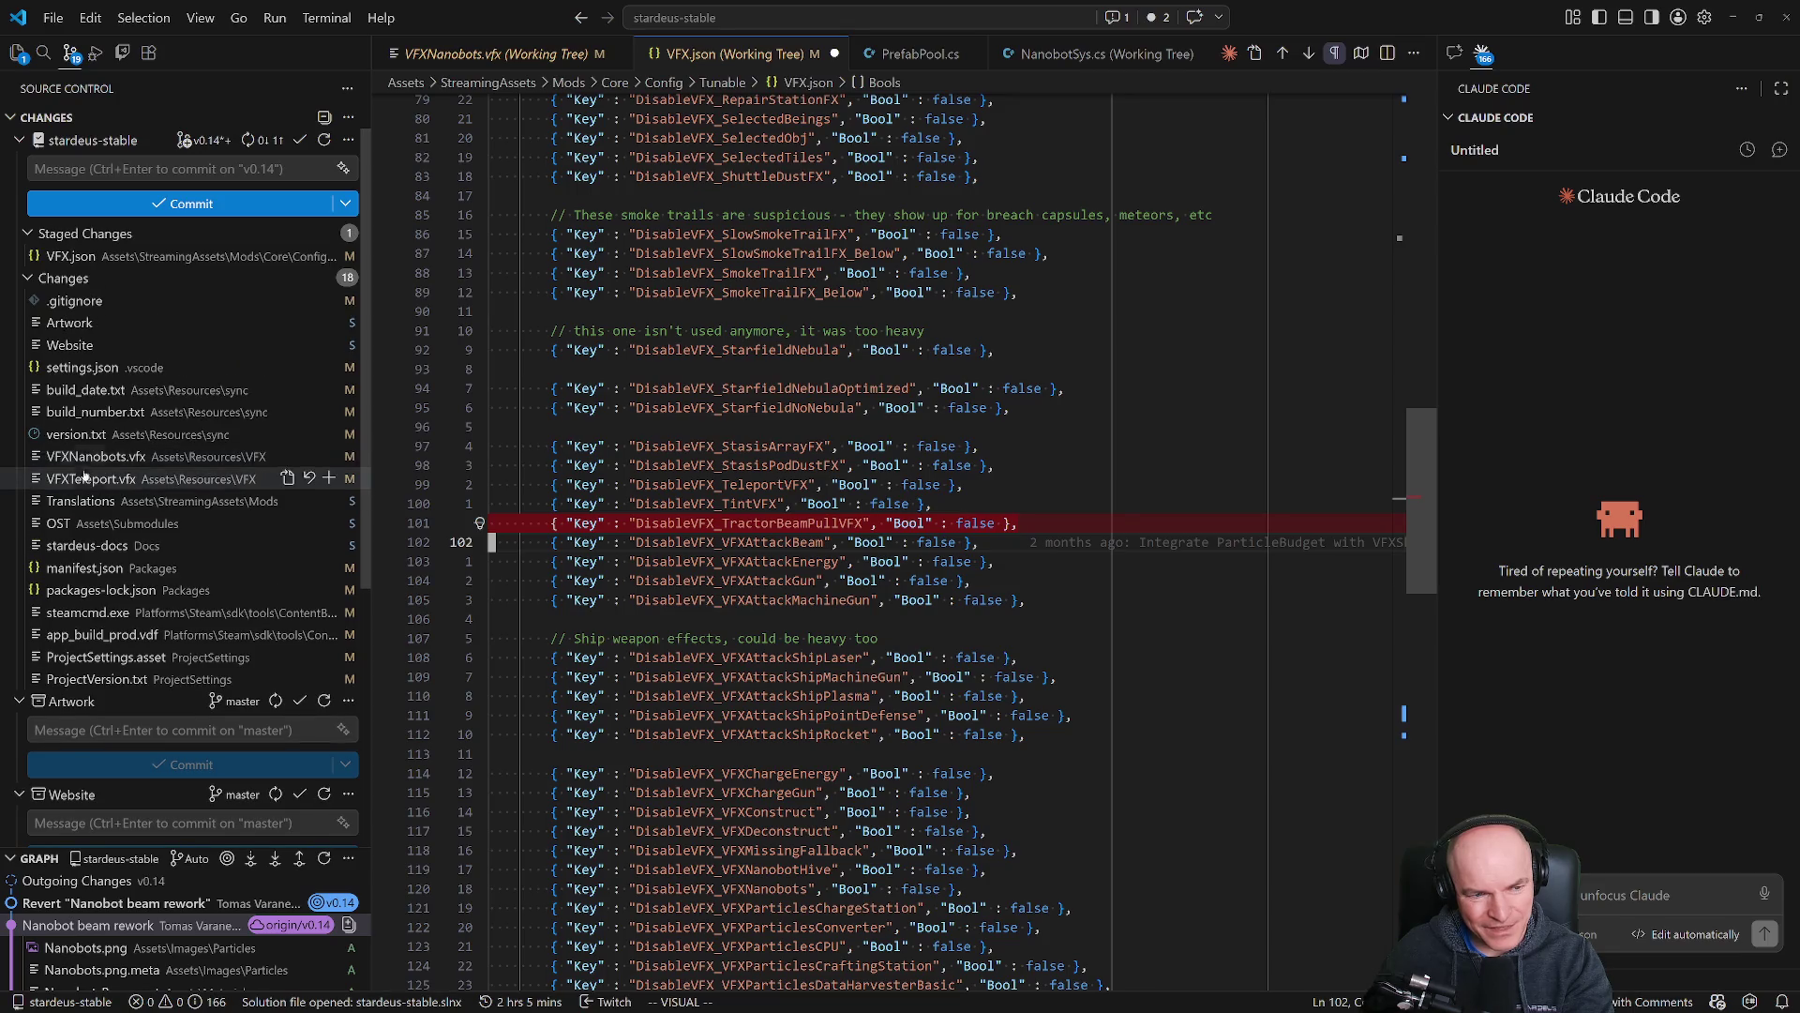
pyautogui.click(329, 457)
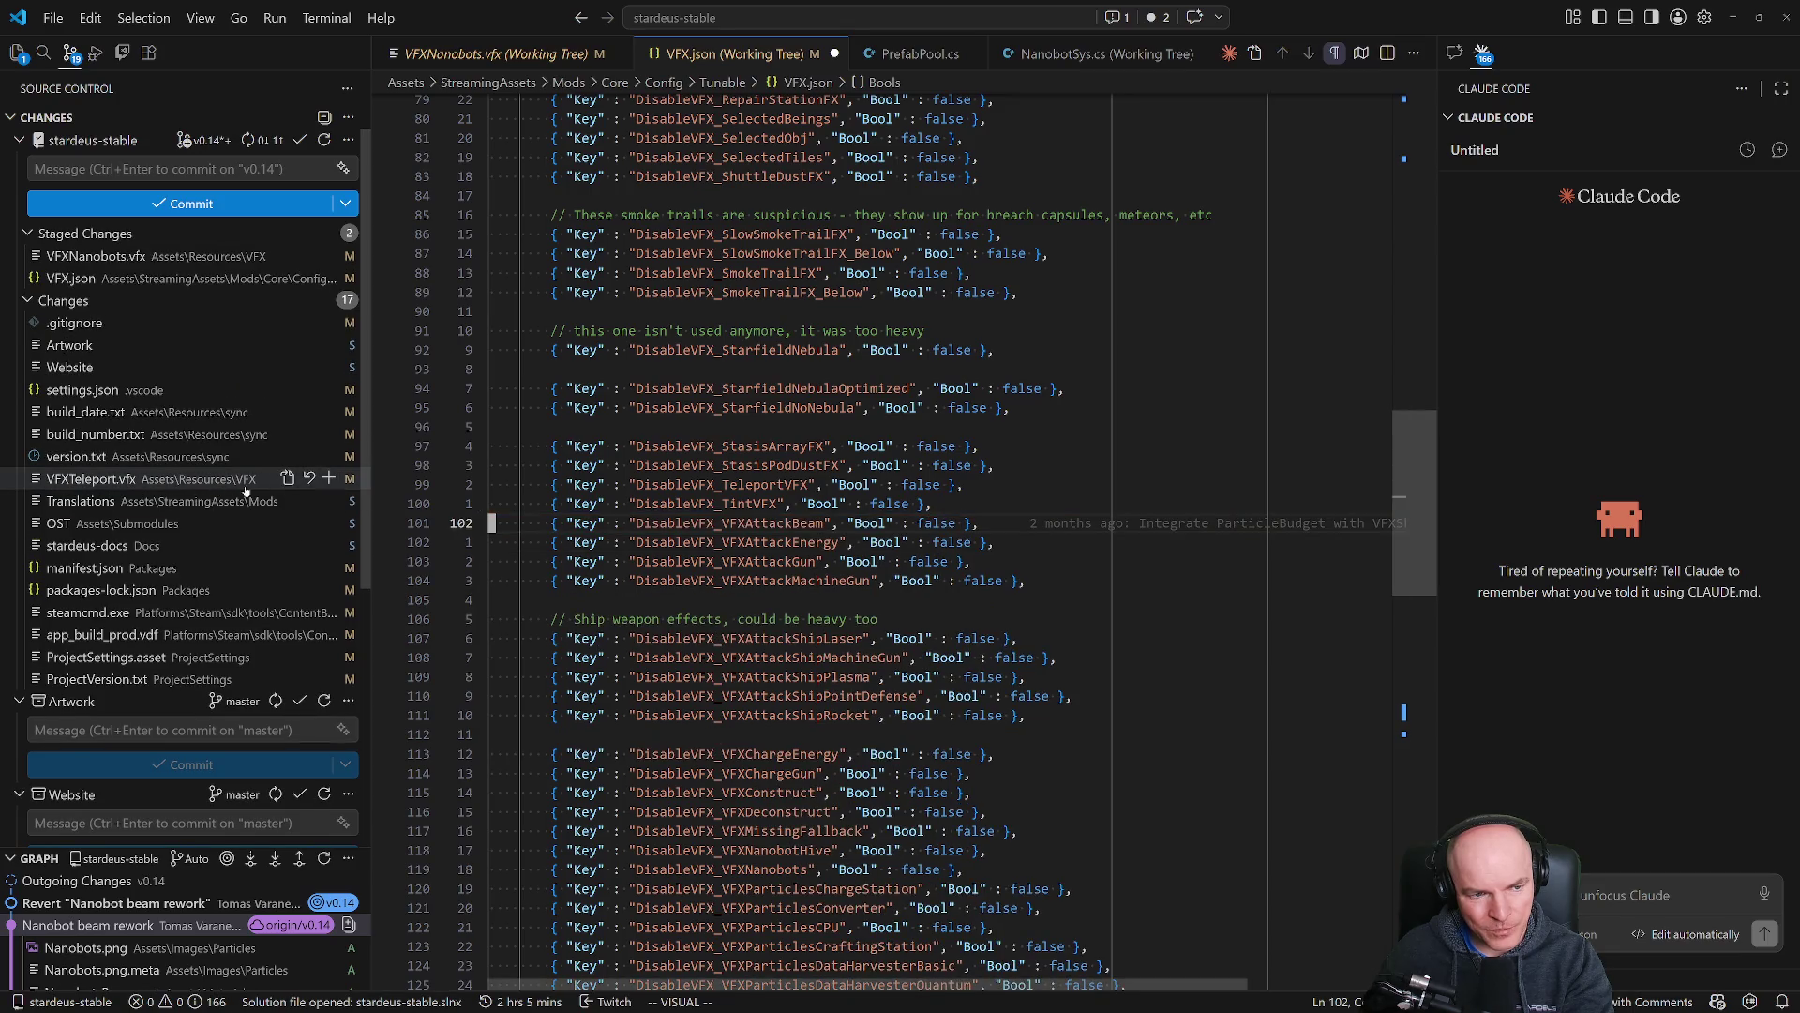
pyautogui.click(329, 479)
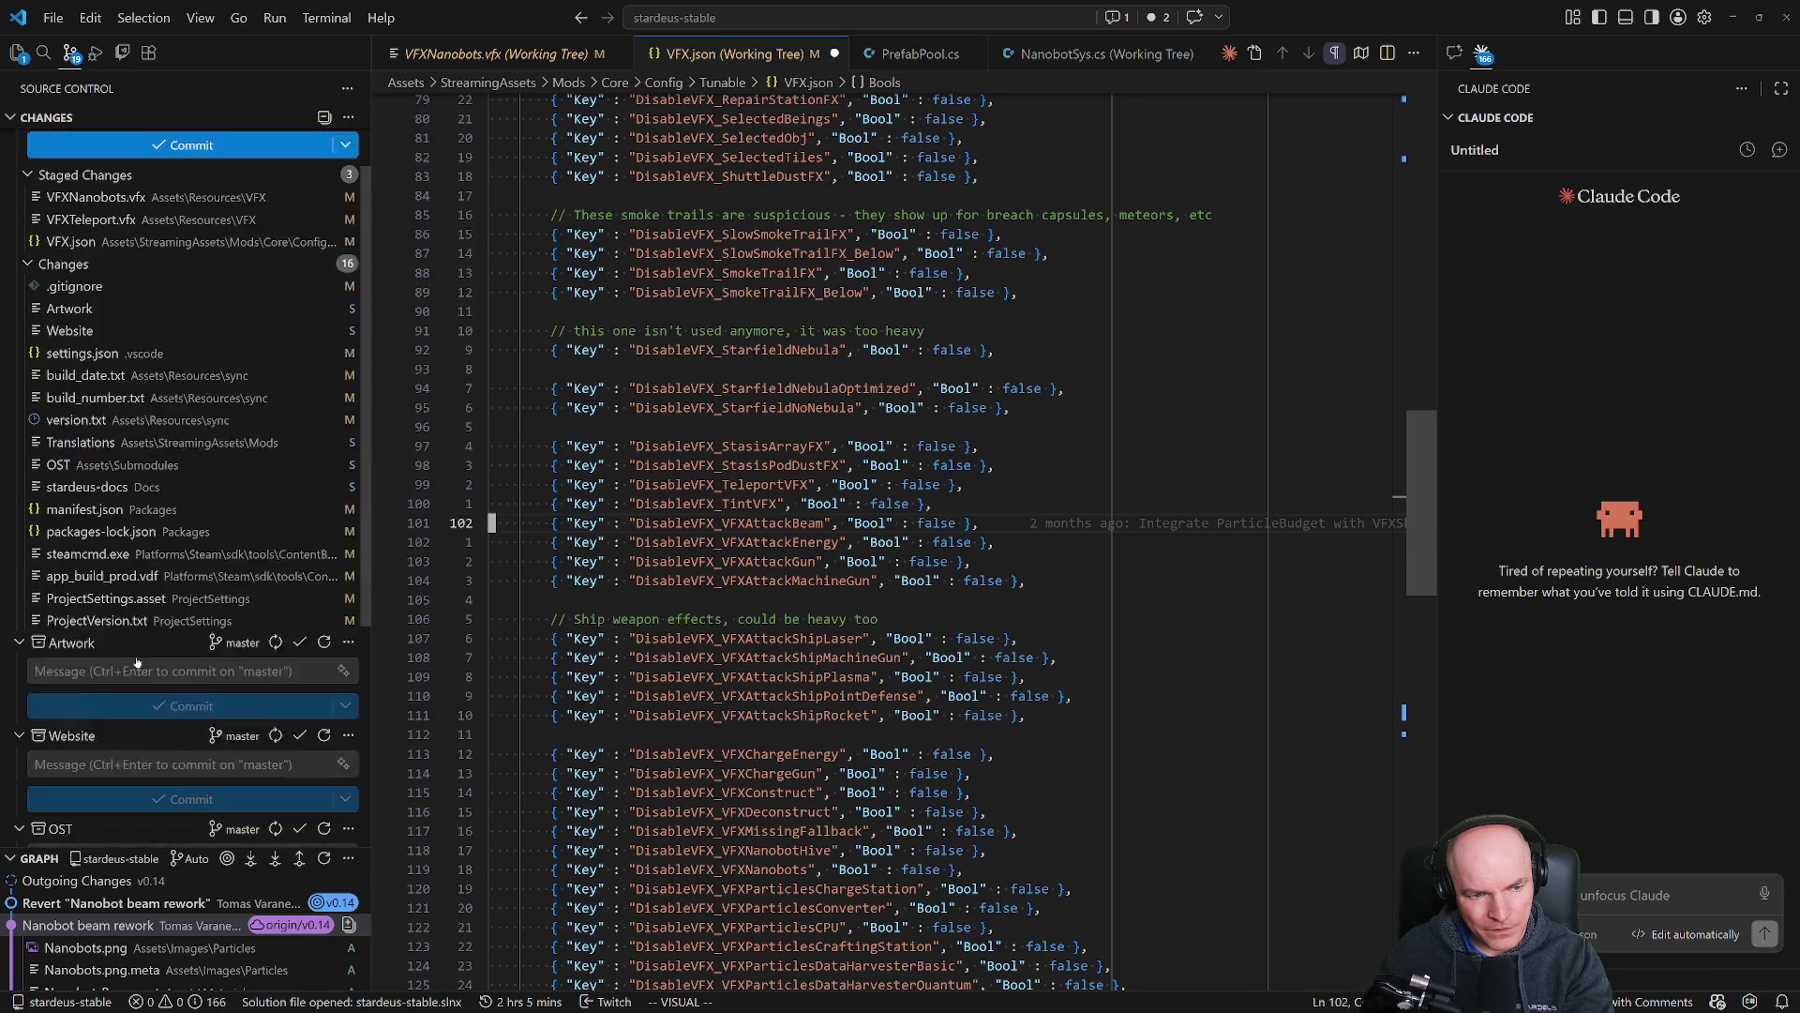
# Enter 'Lighten vfx' as the commit message and review the staged VFXNanobots.vfx diff.
pyautogui.scroll(-2, 122, 563)
pyautogui.scroll(2, 129, 603)
pyautogui.click(200, 165)
pyautogui.write('Lighte')
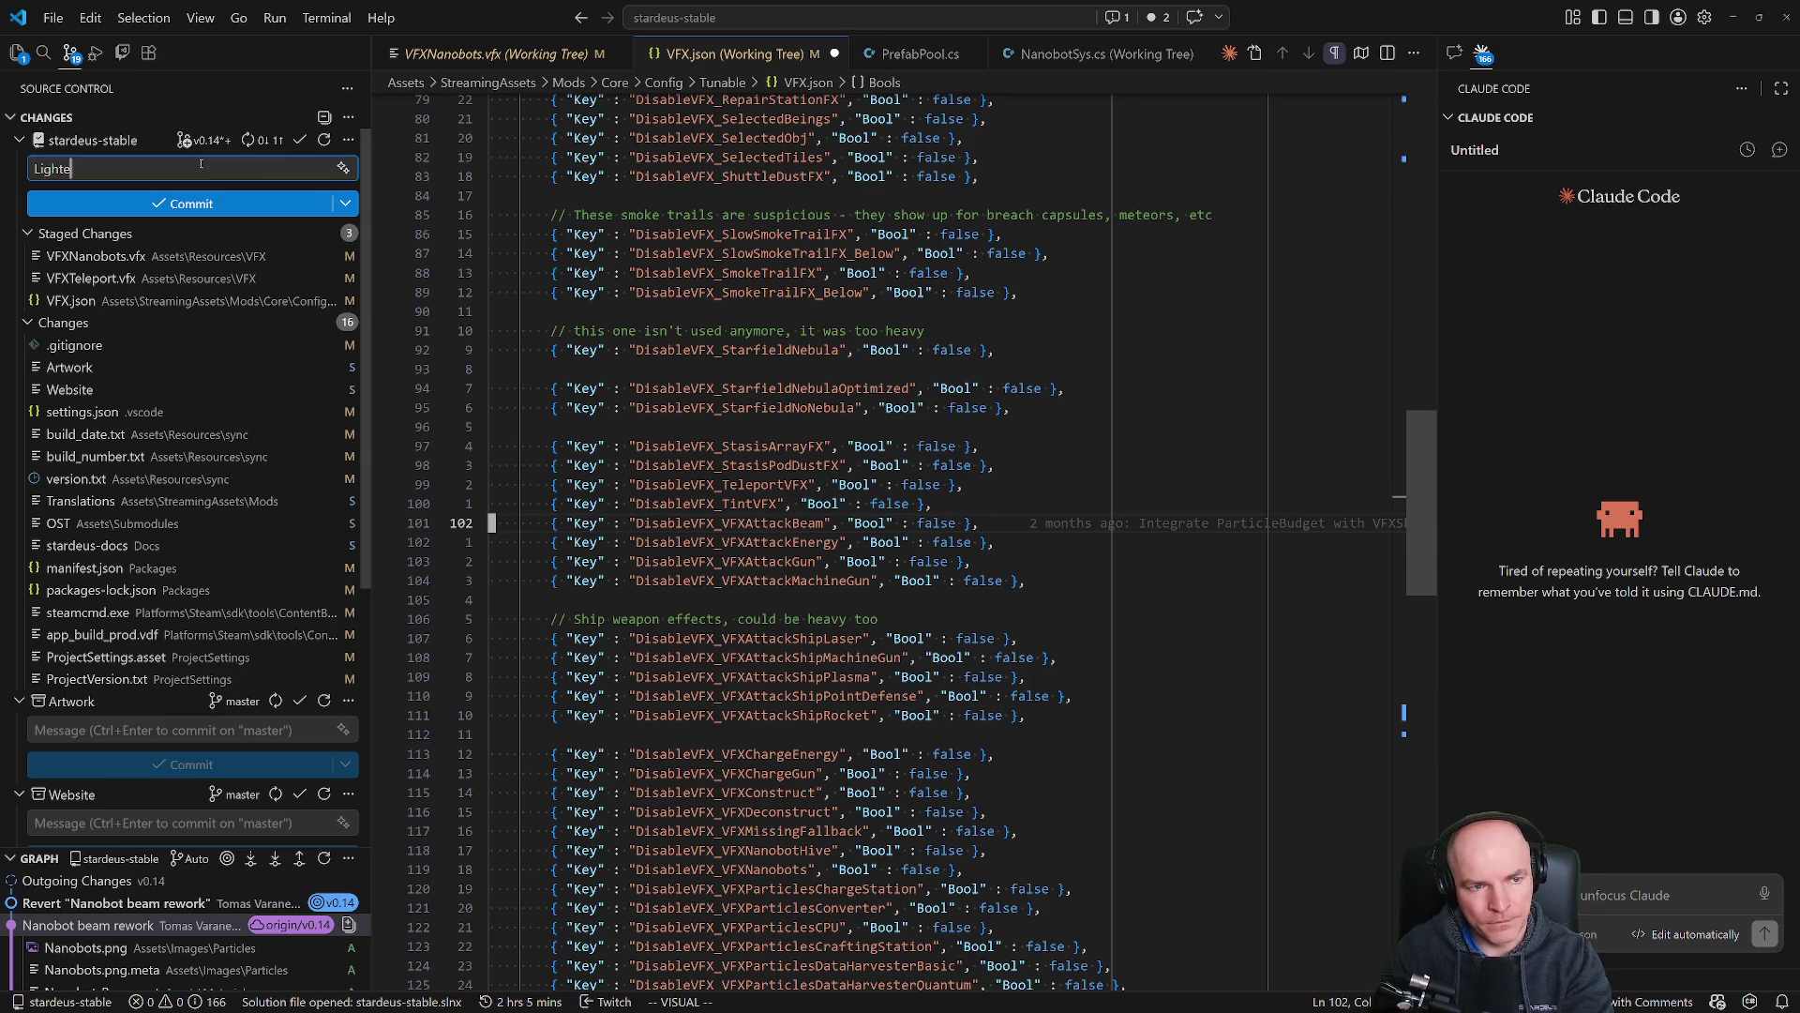
pyautogui.write('n vfx')
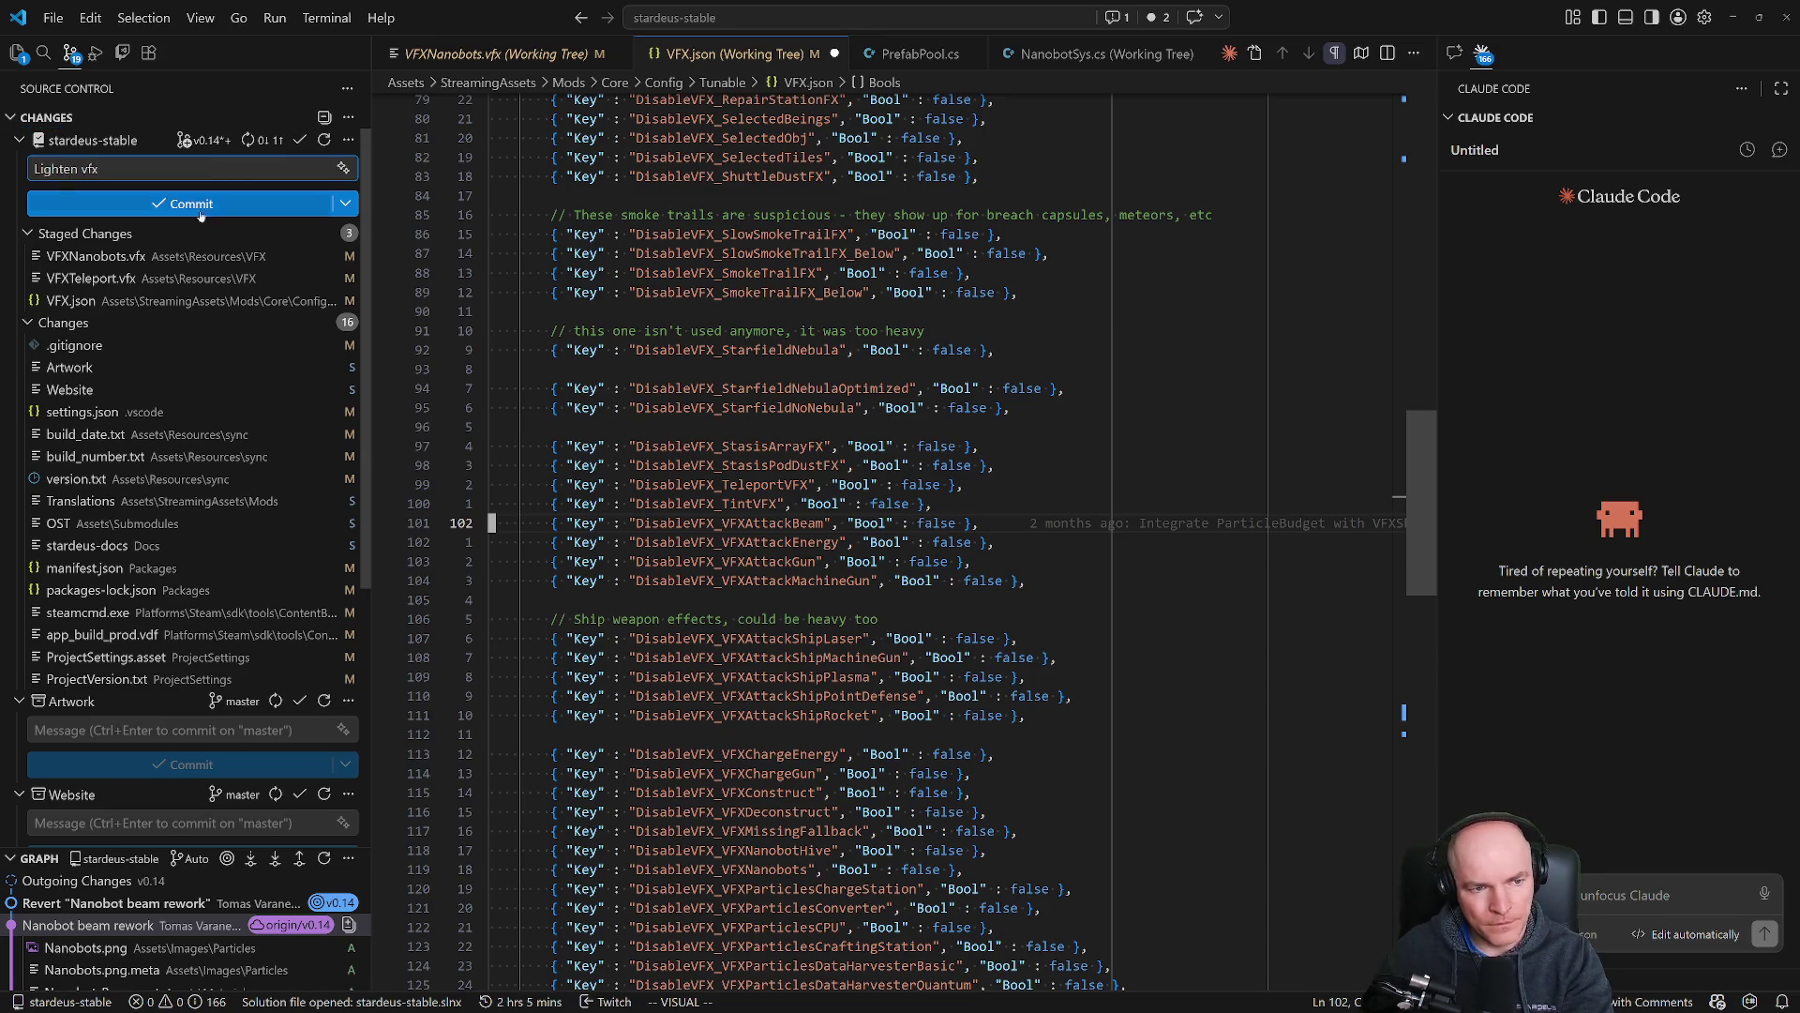
pyautogui.click(110, 261)
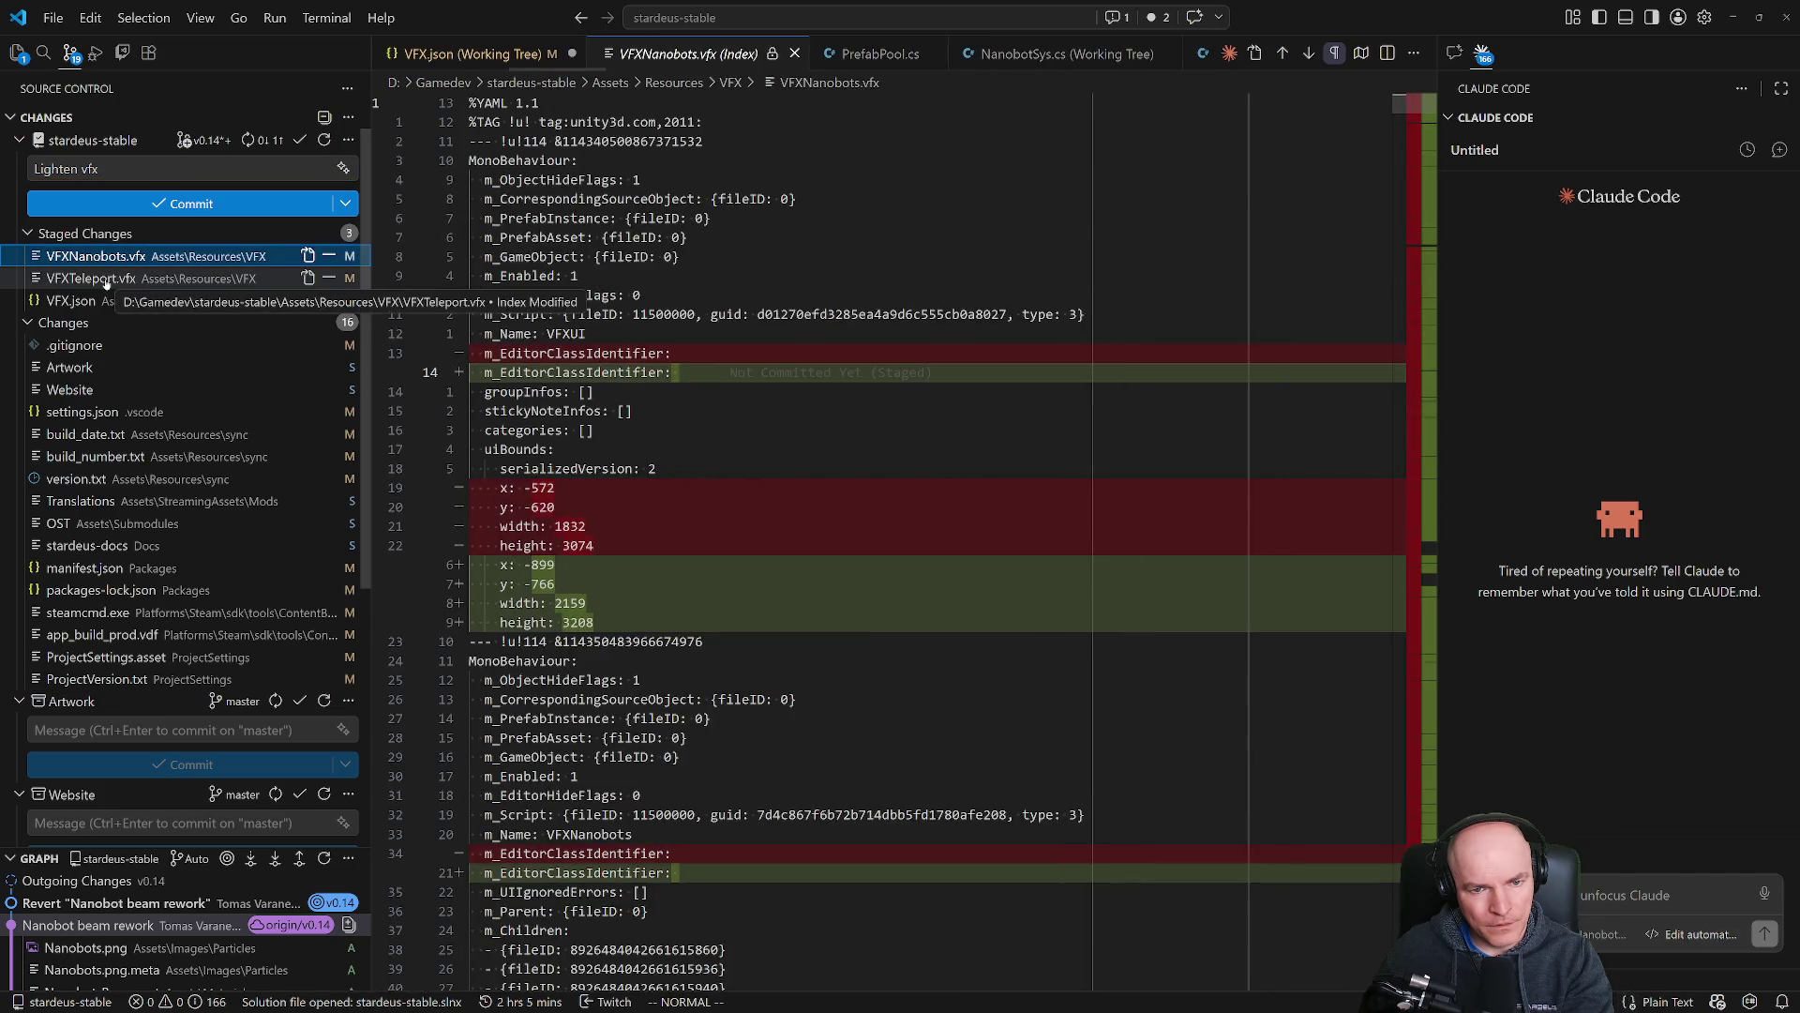
# Review the VFXTeleport.vfx diff and attempt the commit, cancelling the unsaved-changes warning twice.
pyautogui.click(111, 279)
pyautogui.click(165, 206)
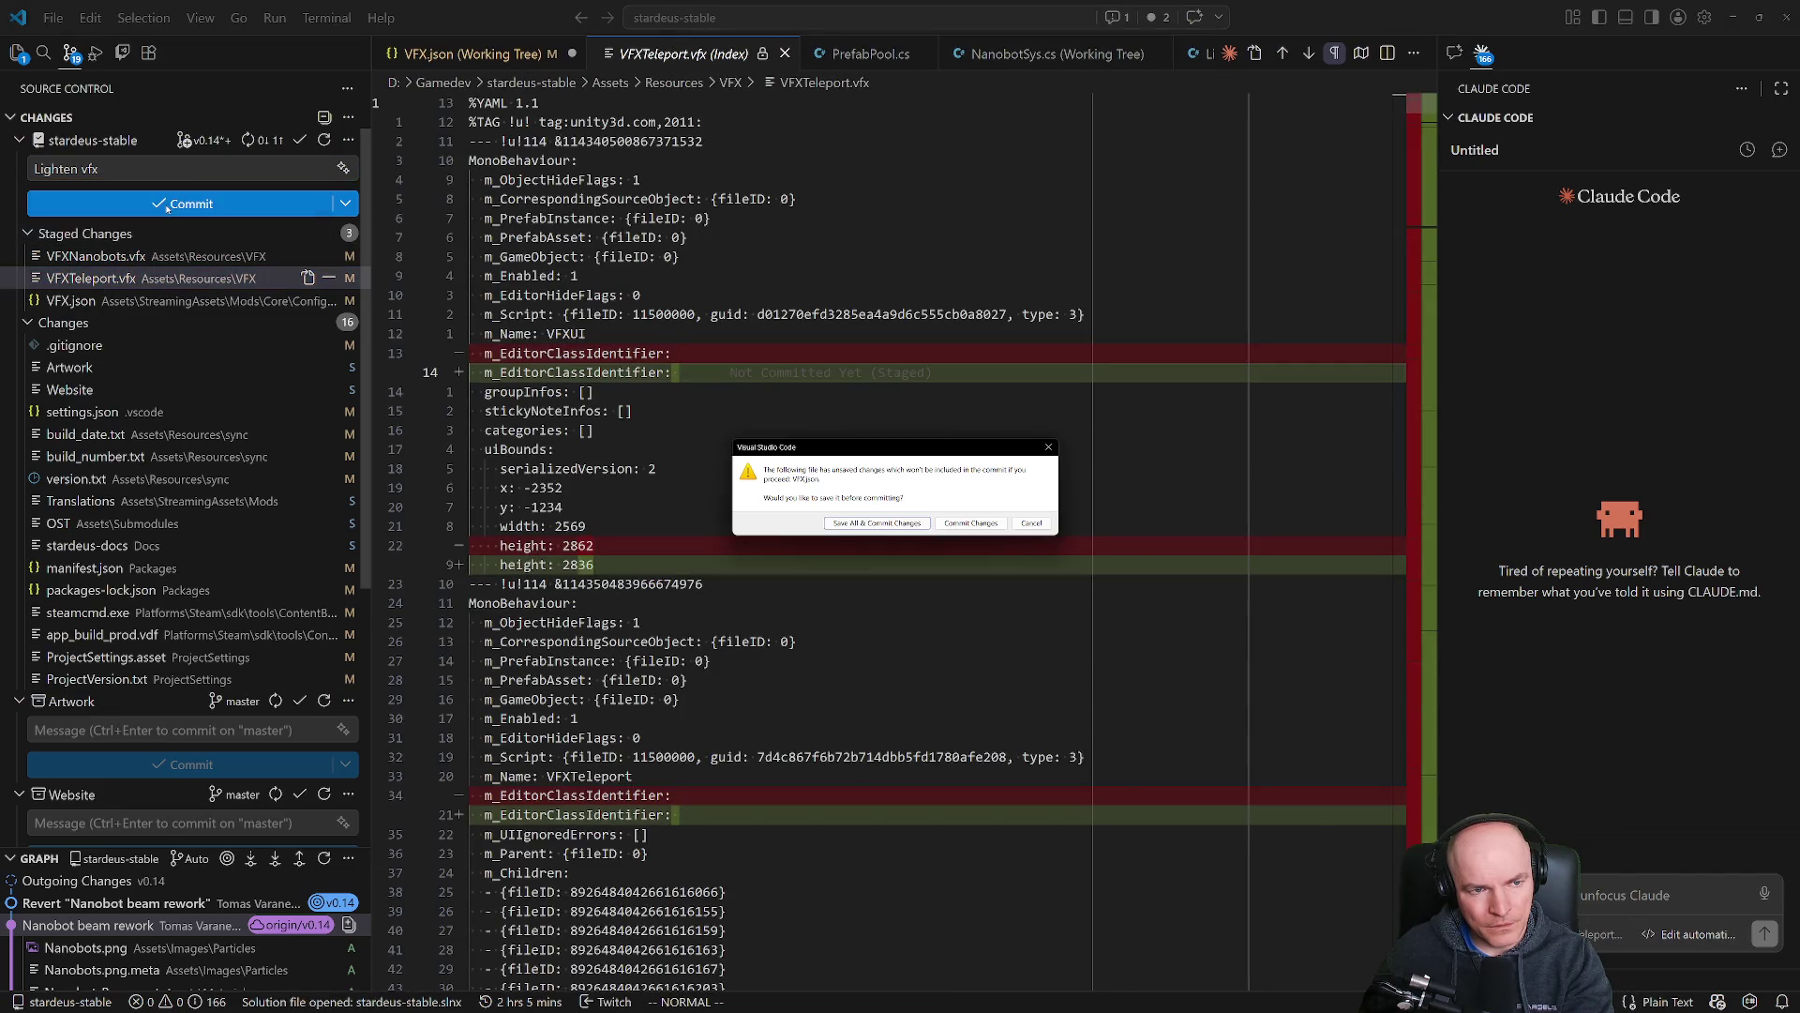
pyautogui.click(1011, 524)
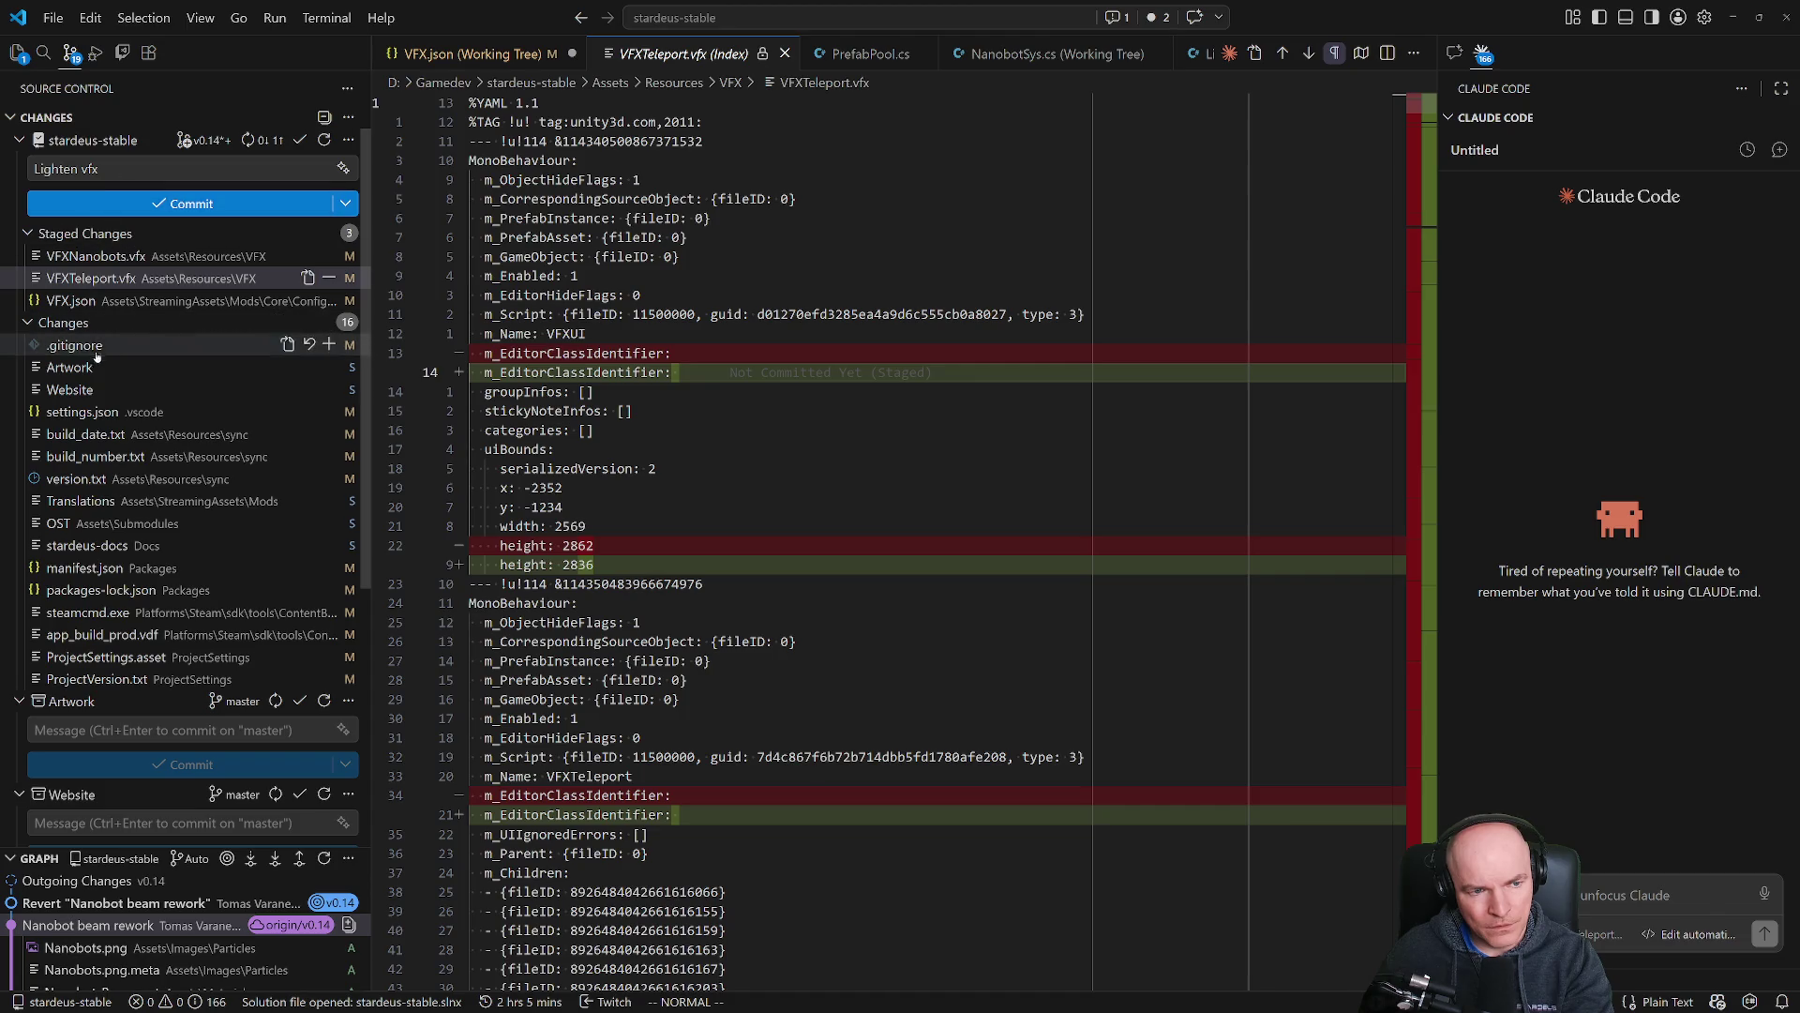
pyautogui.click(190, 207)
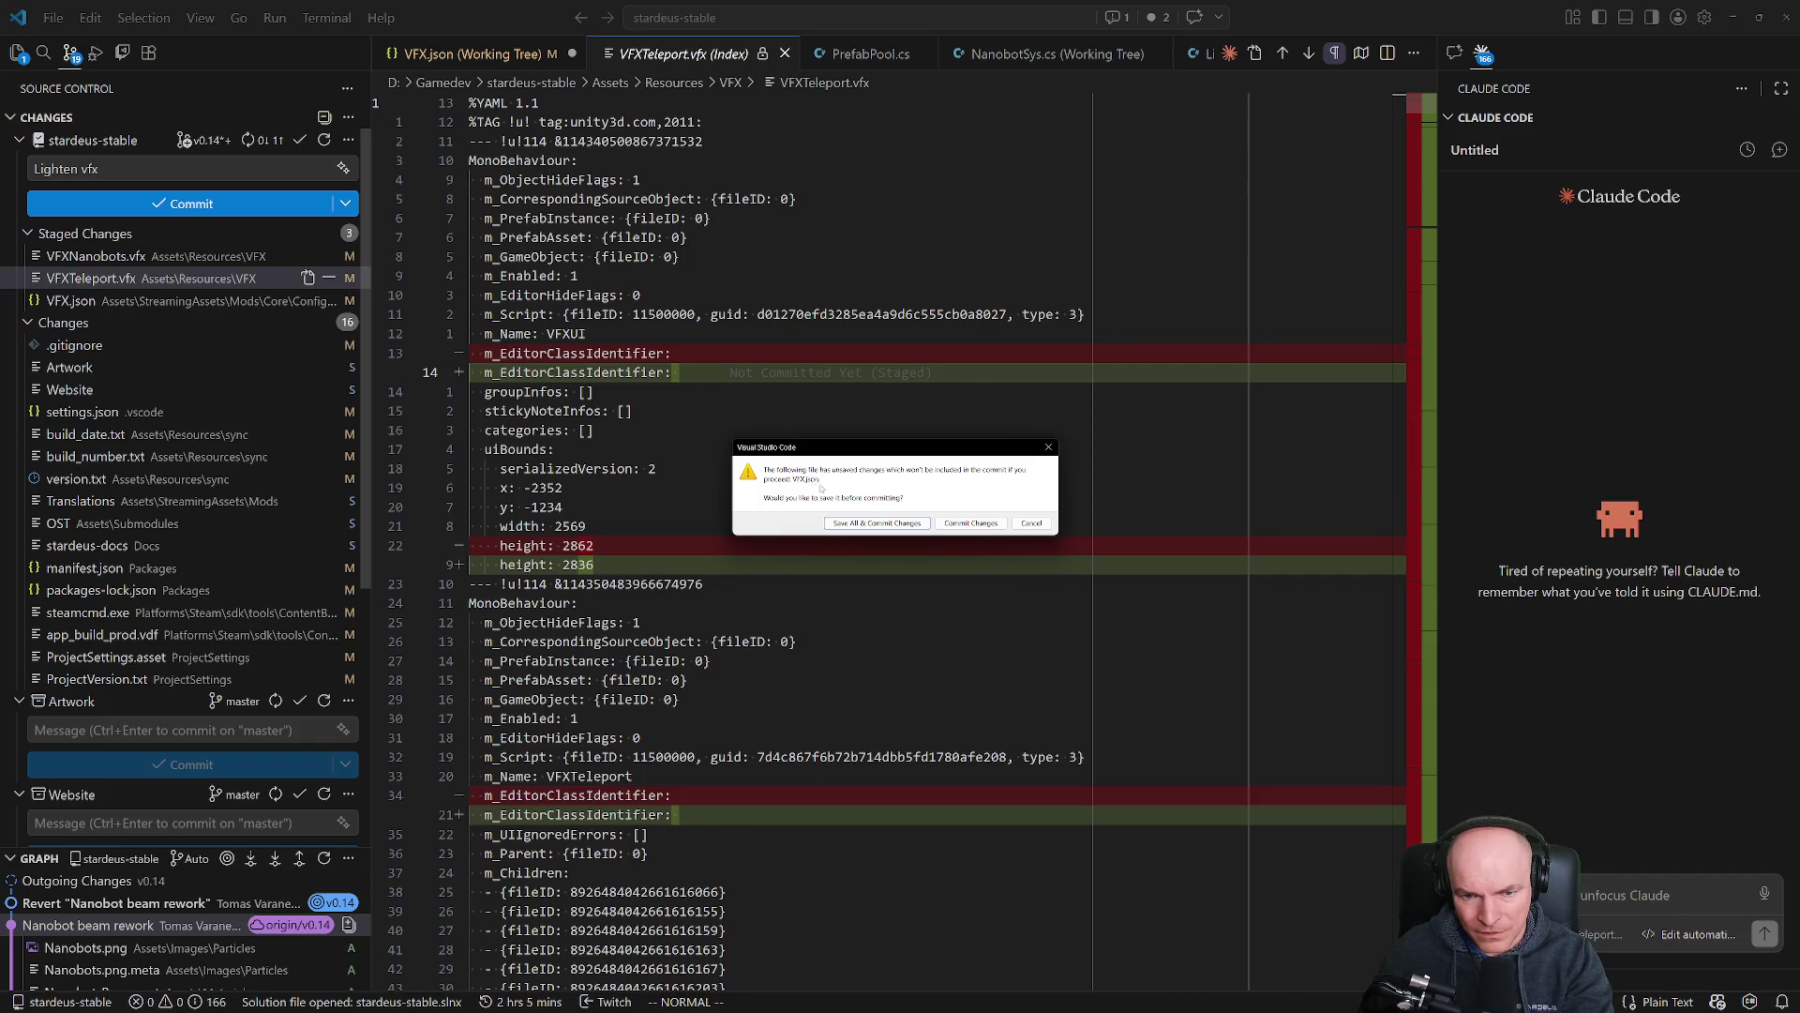
pyautogui.click(1031, 523)
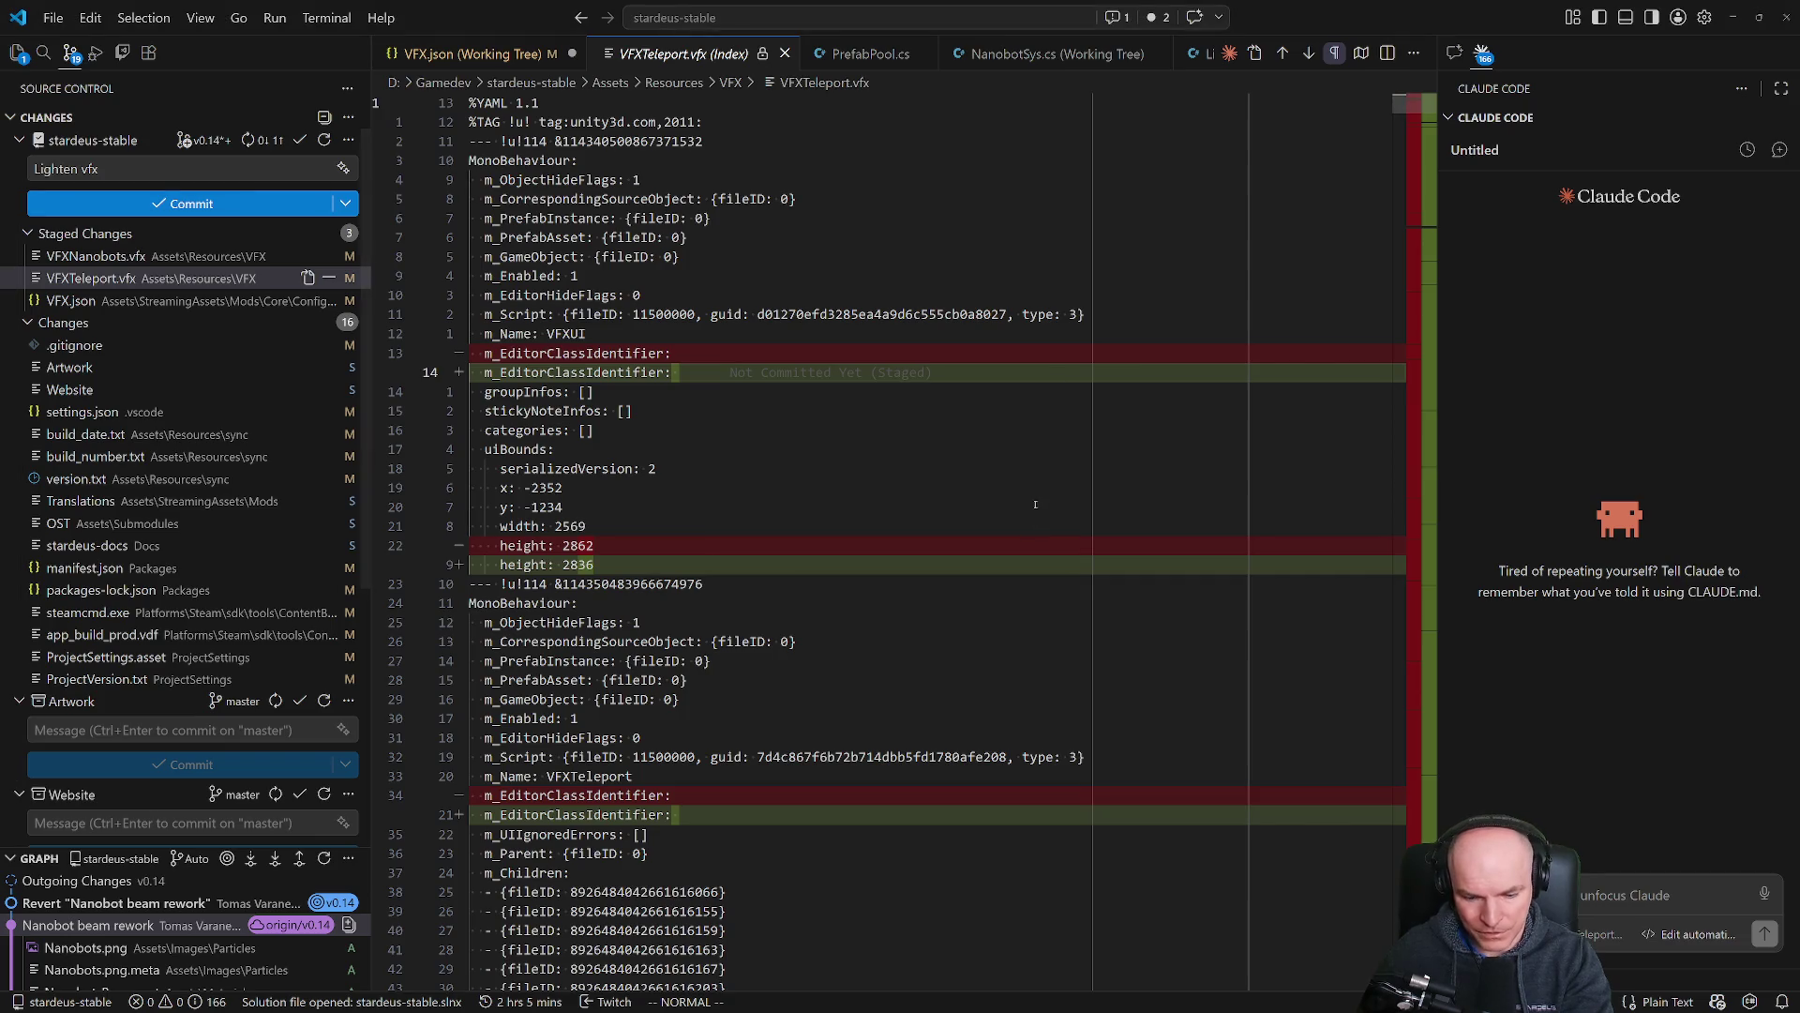
# Open and save VFX.json, then commit the three staged files as 'Lighten vfx'.
pyautogui.hotkey('ctrl', 'p')
pyautogui.write('vdf')
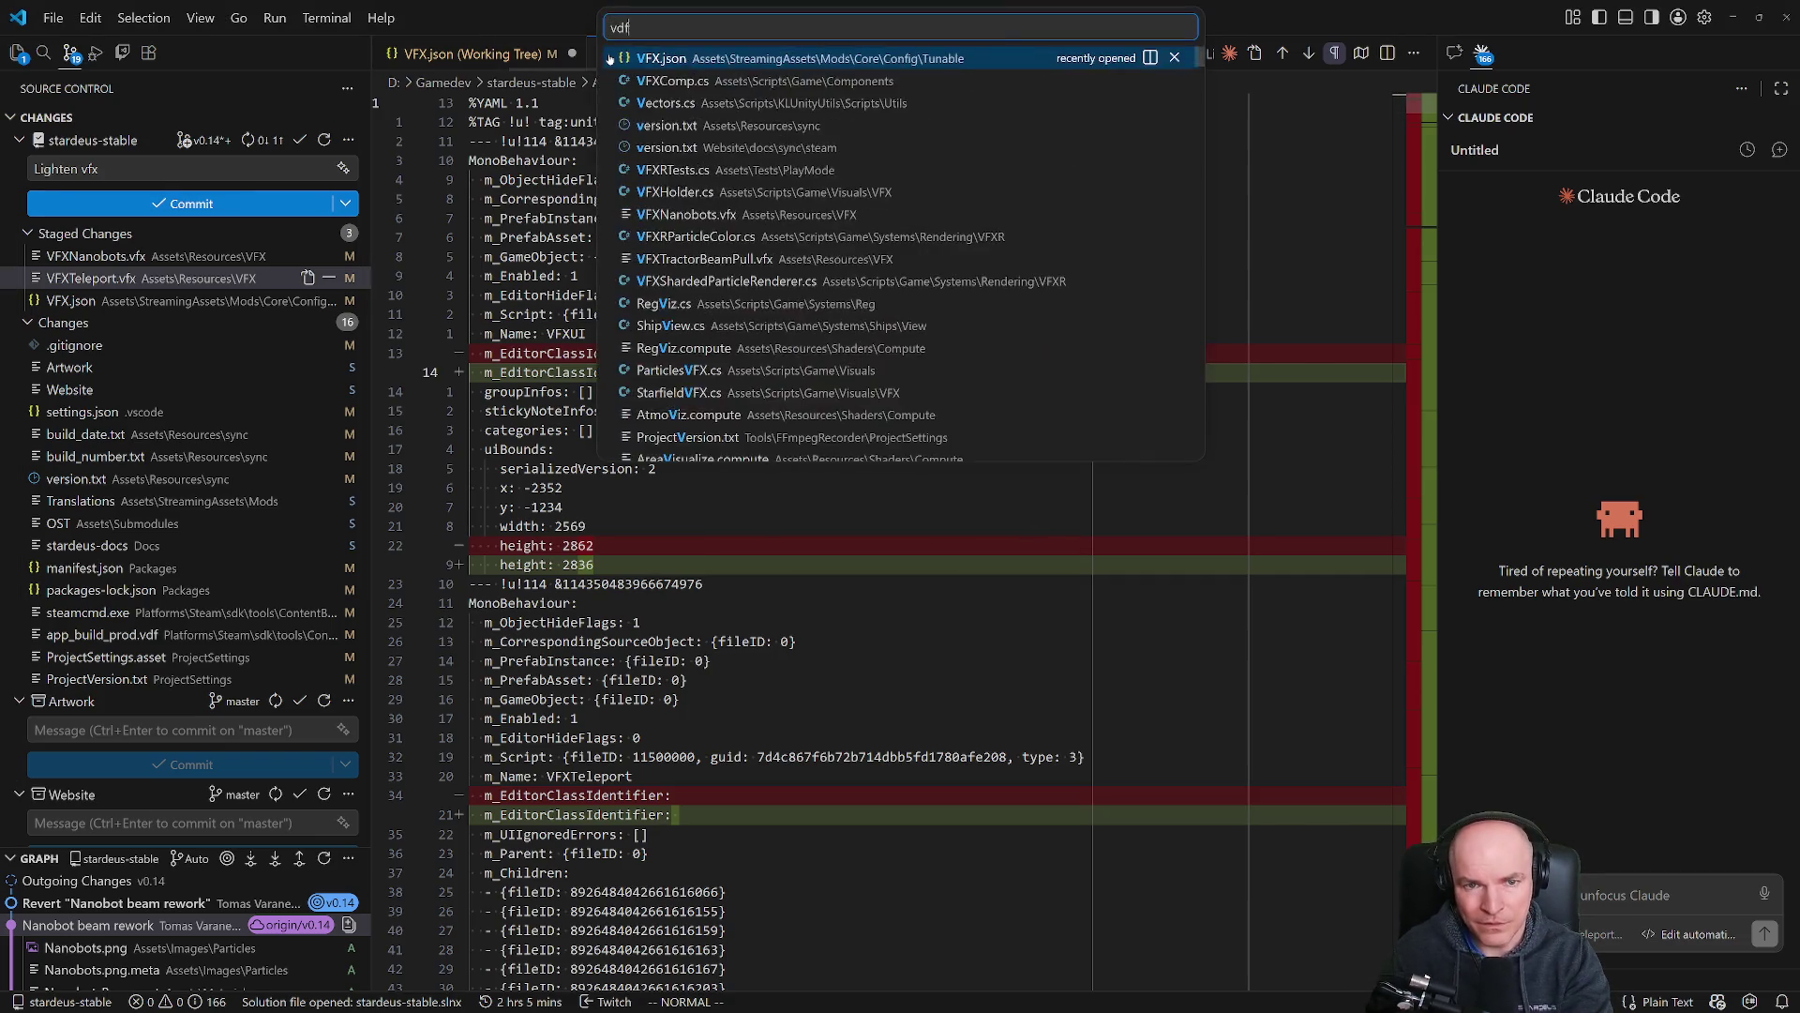
pyautogui.write('x.json')
pyautogui.press('Return')
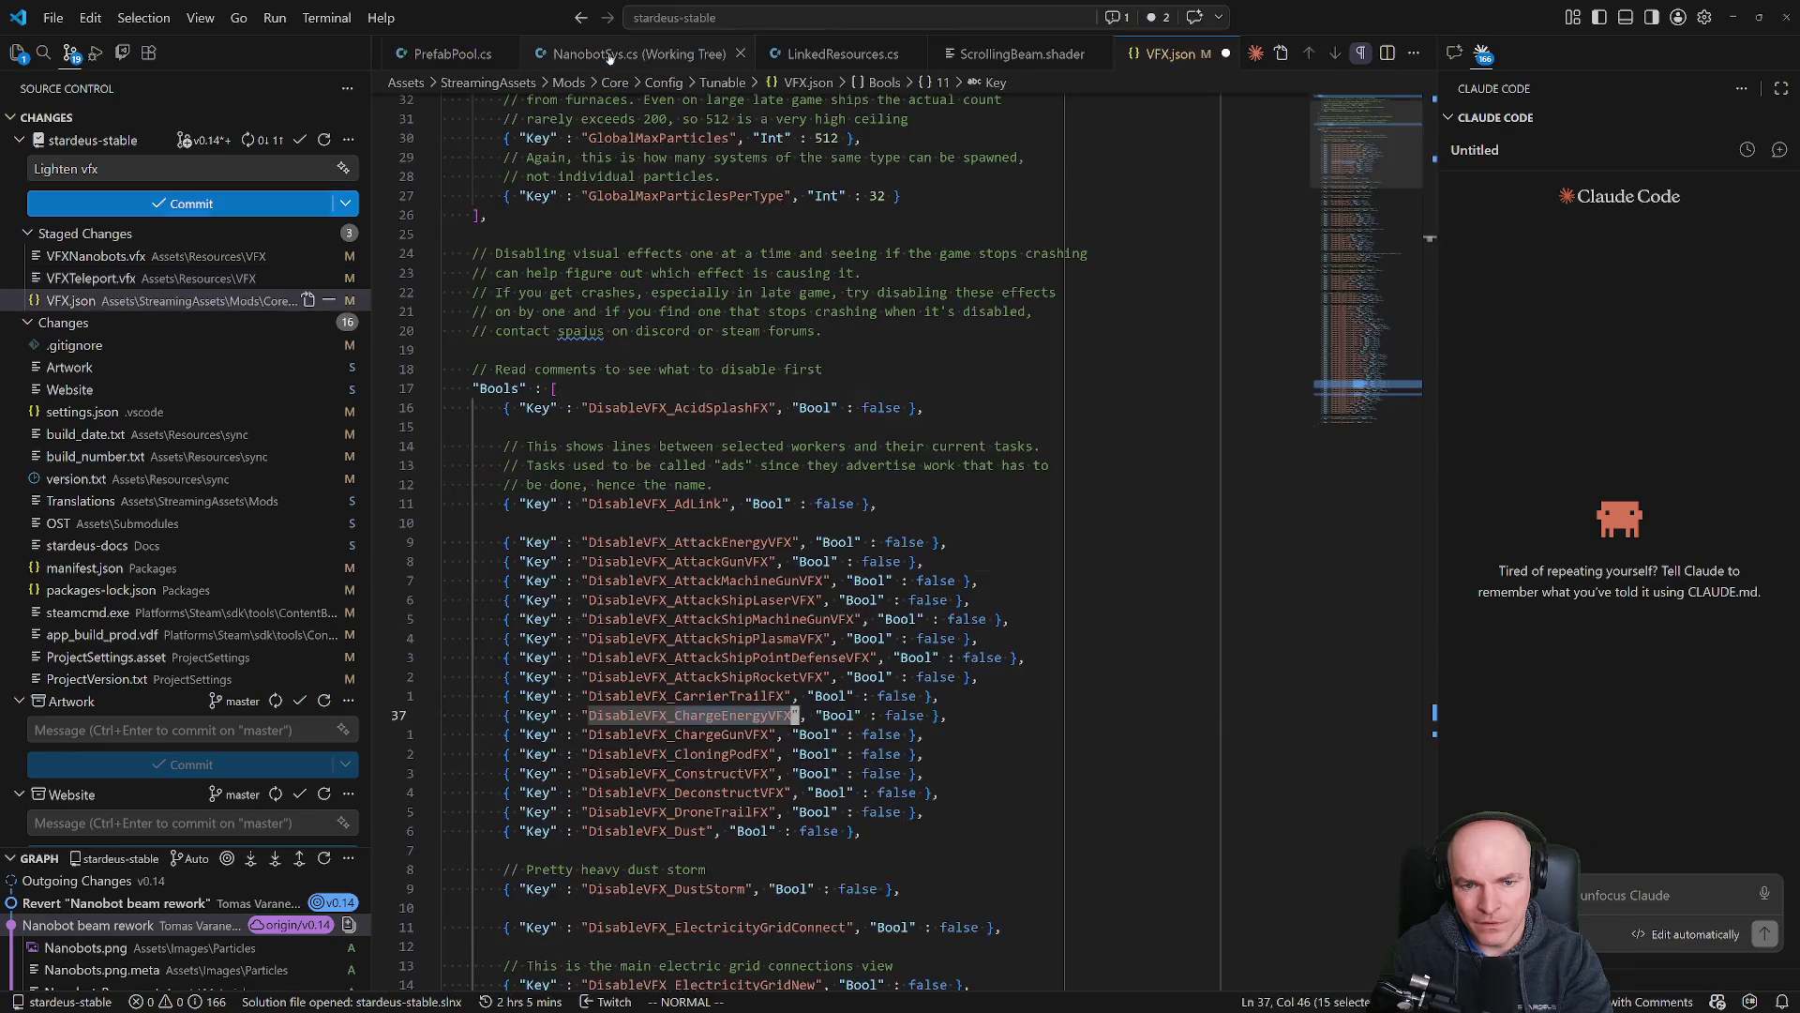
pyautogui.hotkey('ctrl', 's')
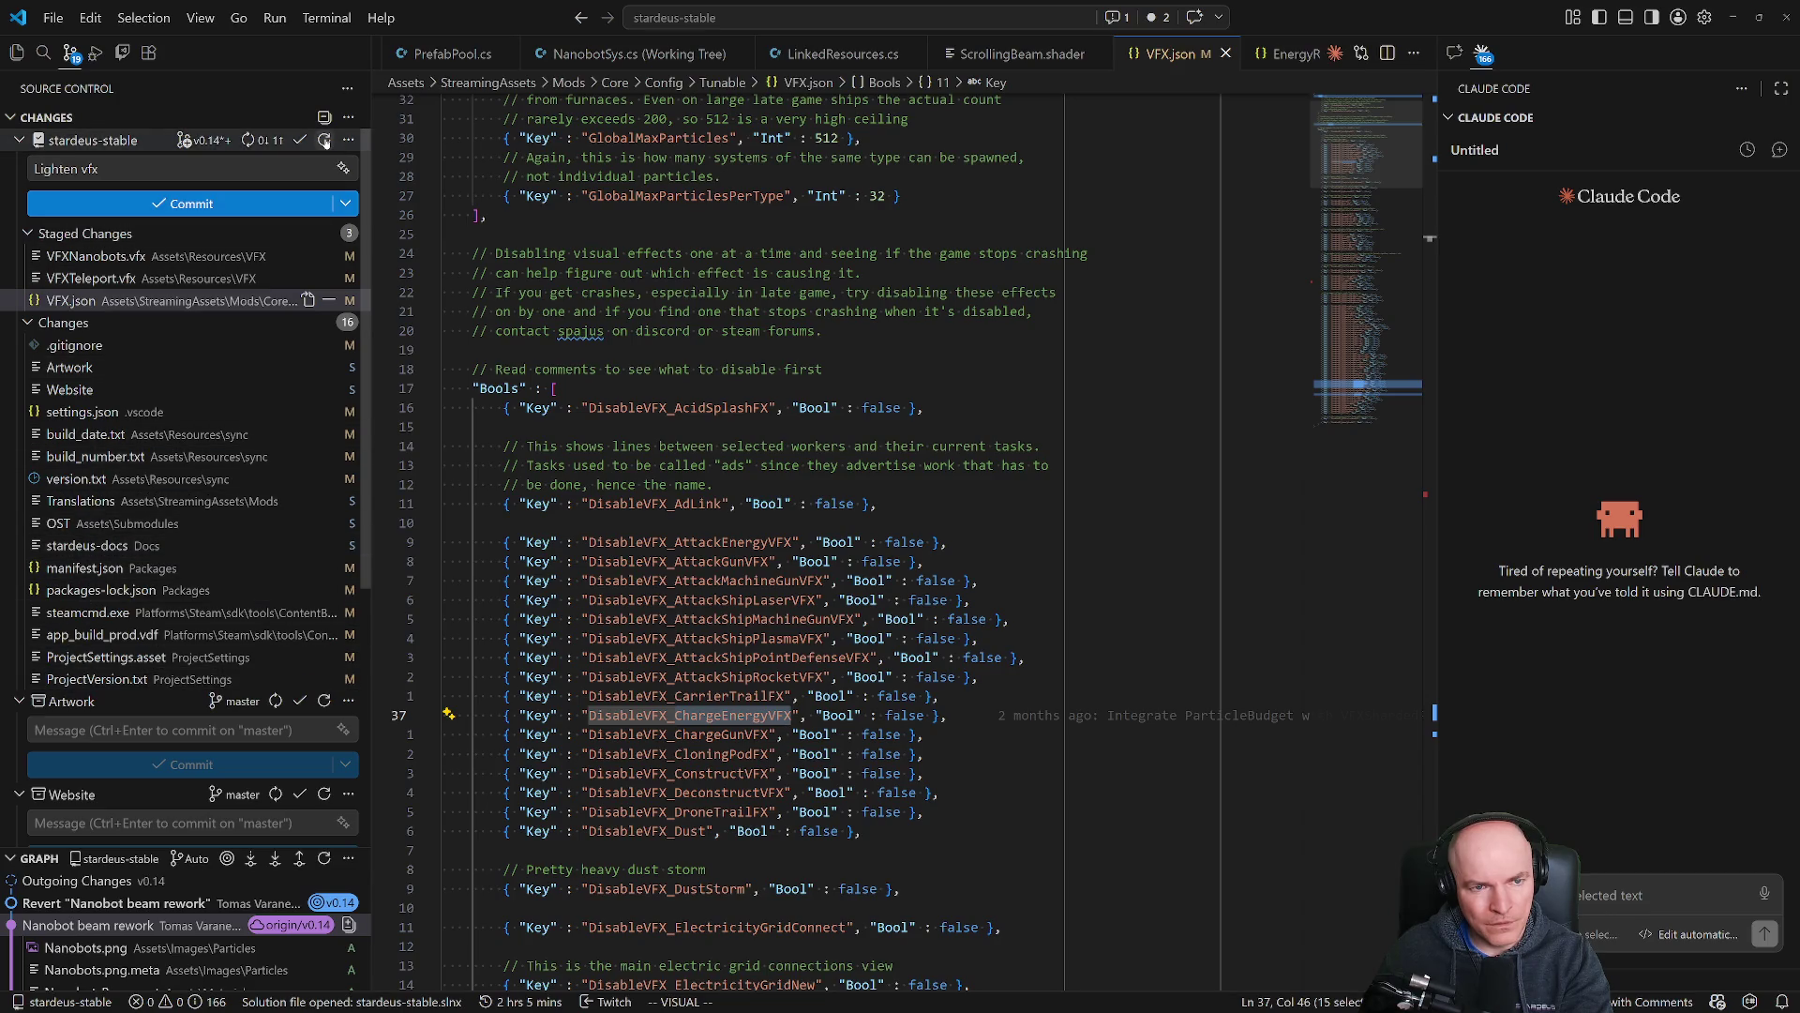
pyautogui.click(191, 203)
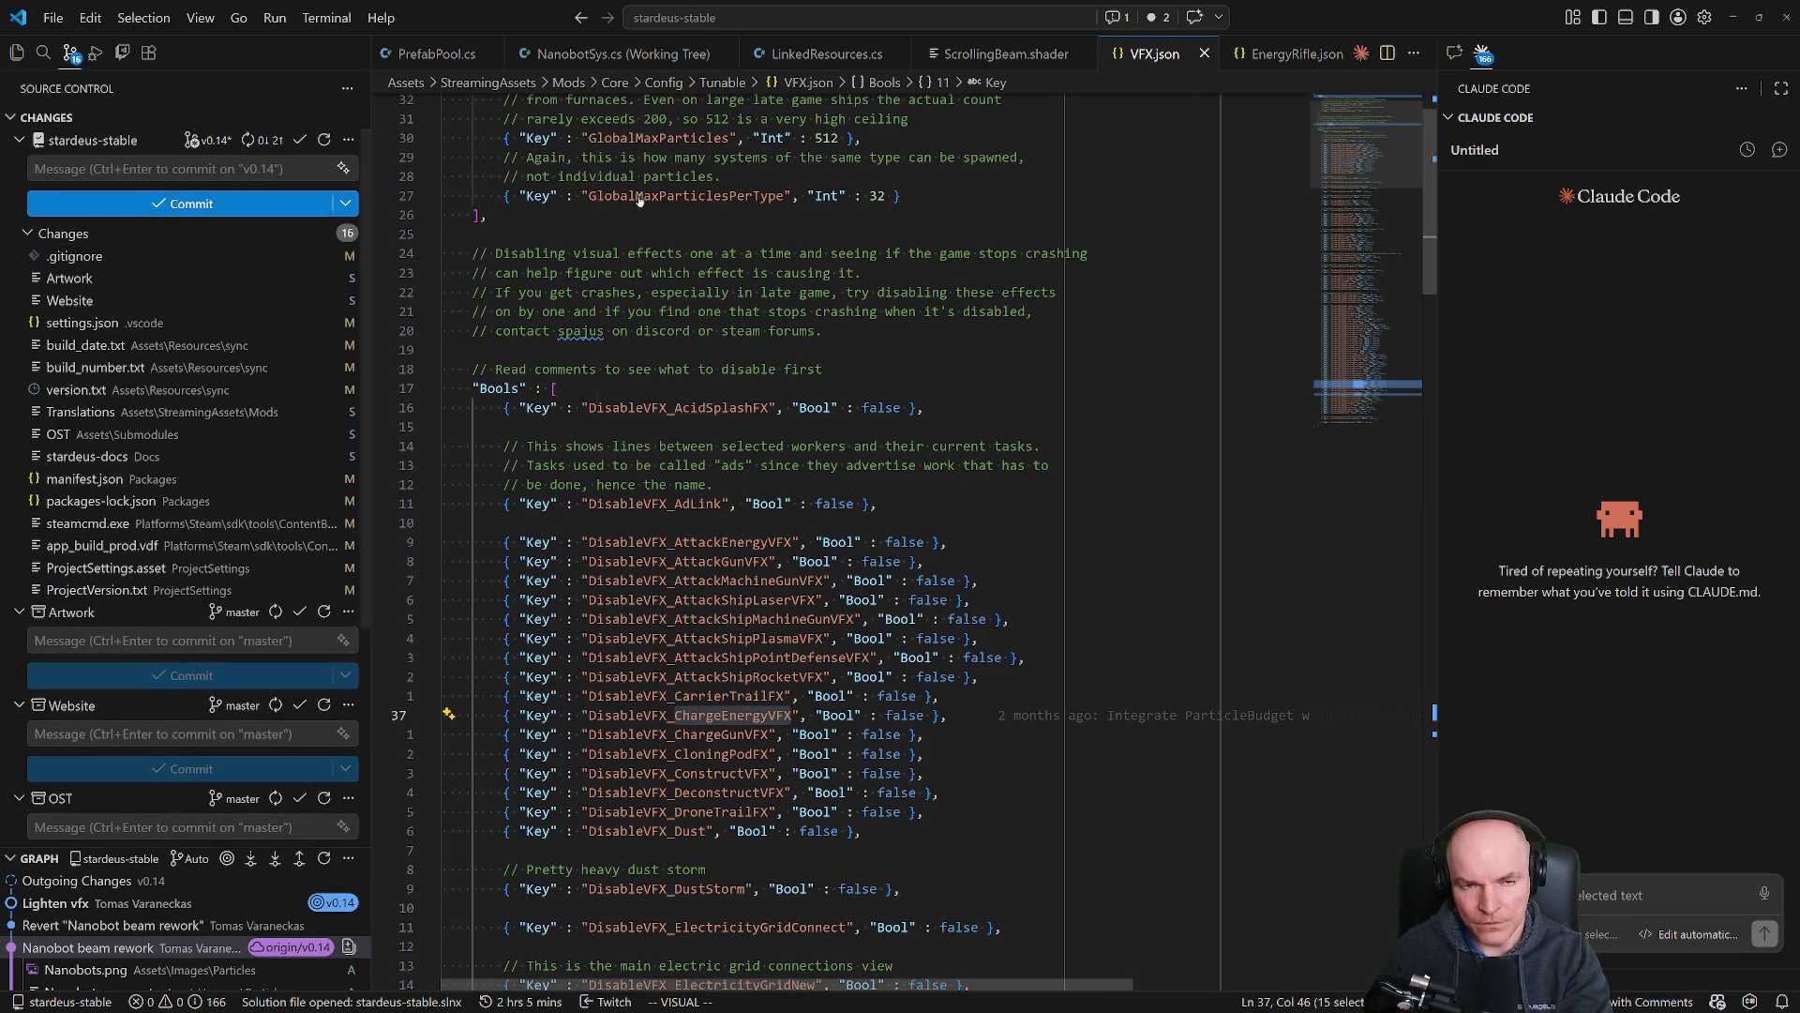
# Run Git: Push from the Command Palette and select the stardeus-stable repository.
pyautogui.hotkey('ctrl', 'shift', 'p')
pyautogui.write('git pus')
pyautogui.press('Return')
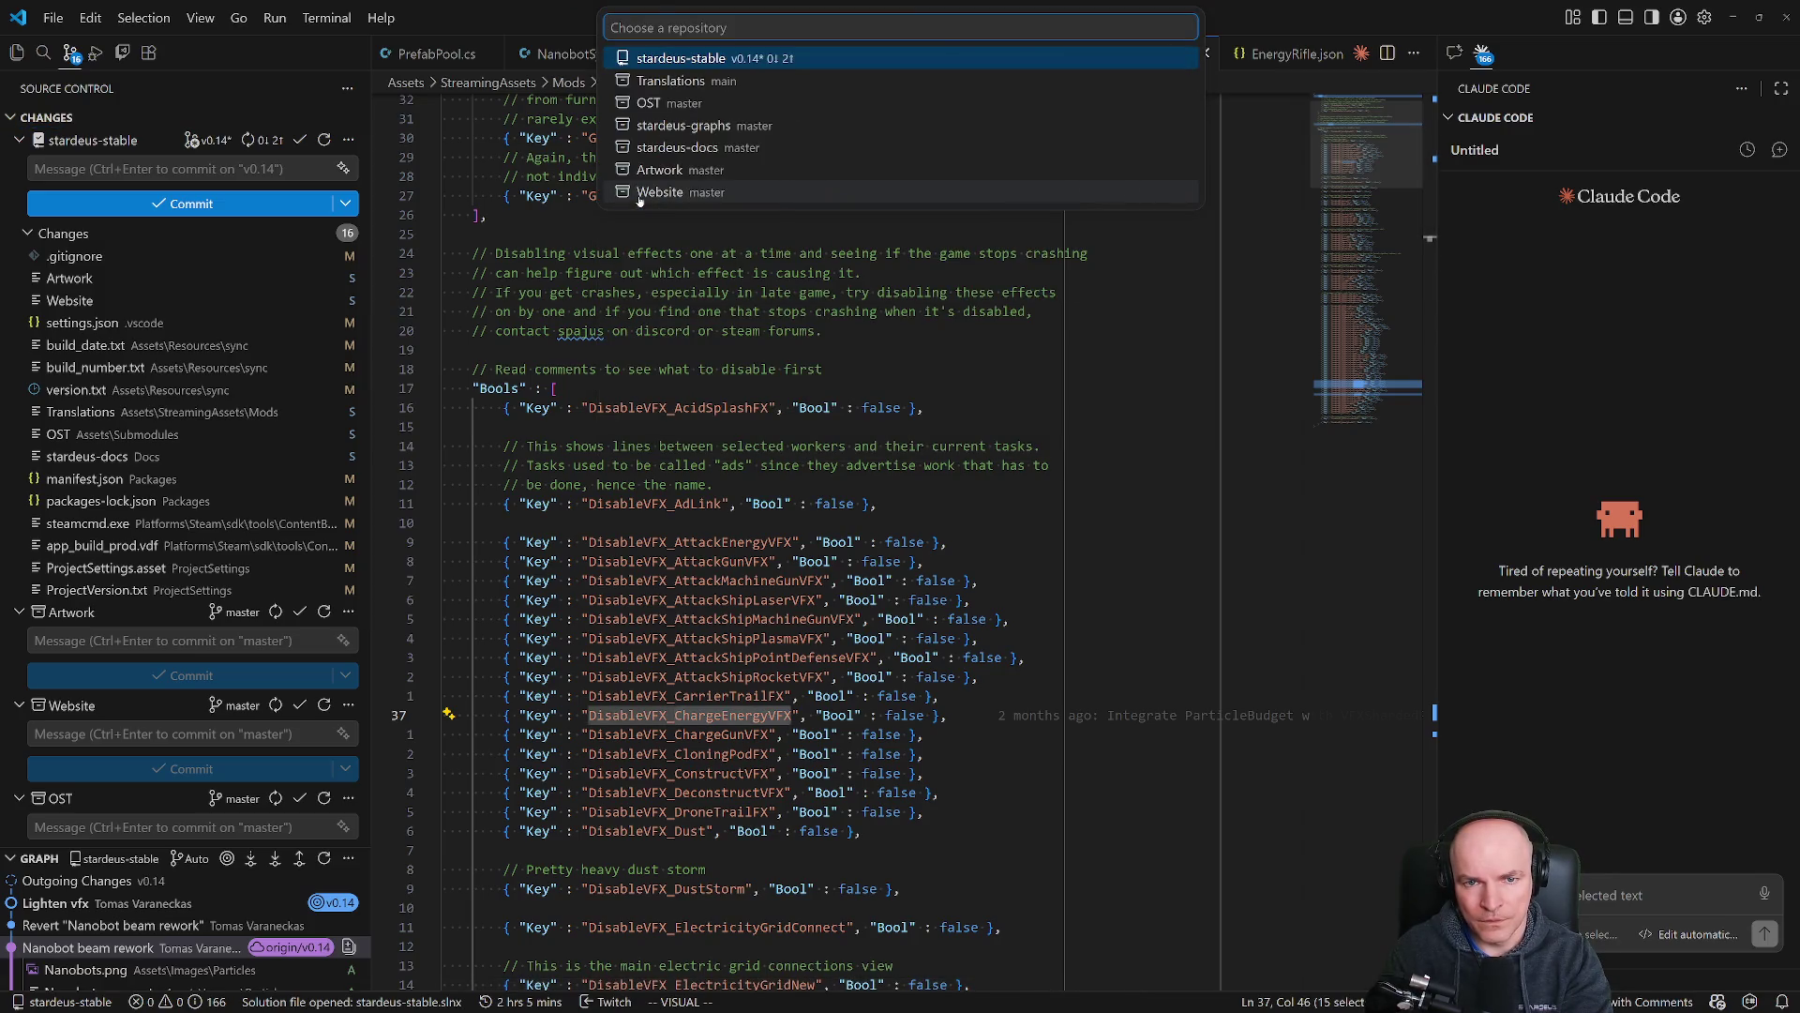
pyautogui.press('Return')
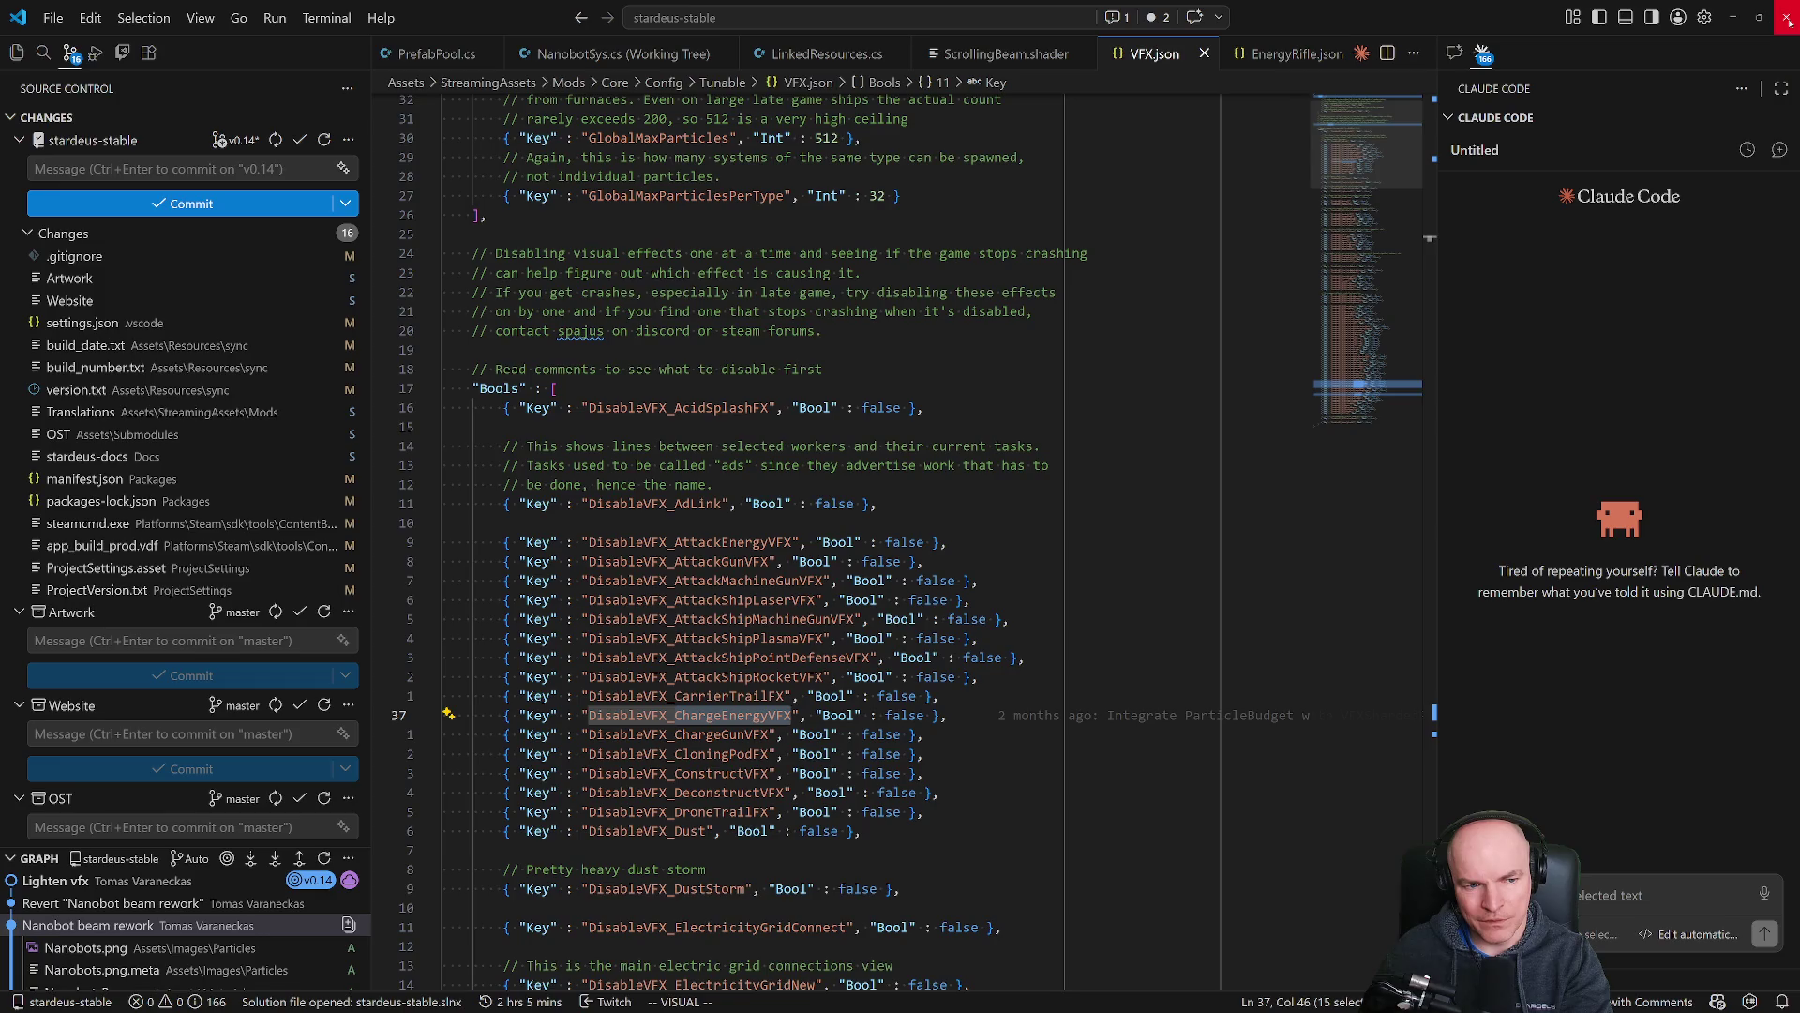
# Cycle through the open windows until the Unity editor with stardeus-stable is in front.
pyautogui.hotkey('alt', 'Tab')
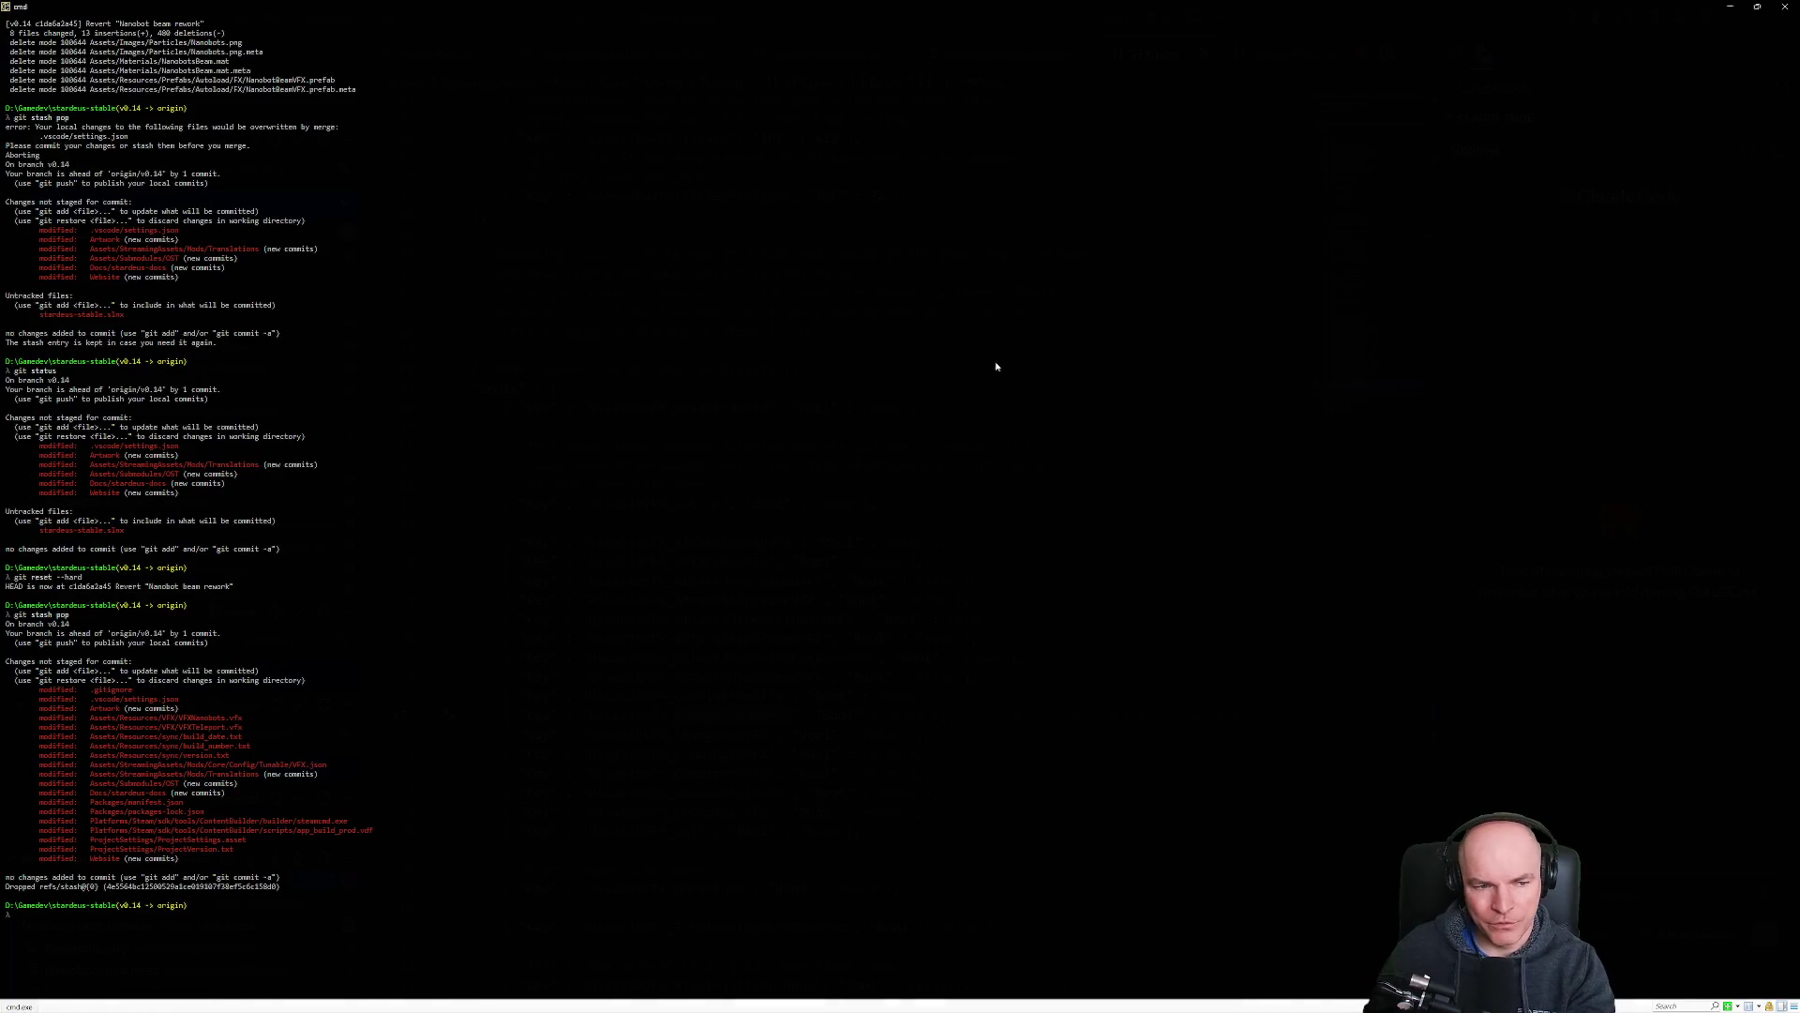
pyautogui.hotkey('alt', 'Tab')
pyautogui.hotkey('alt', 'Tab')
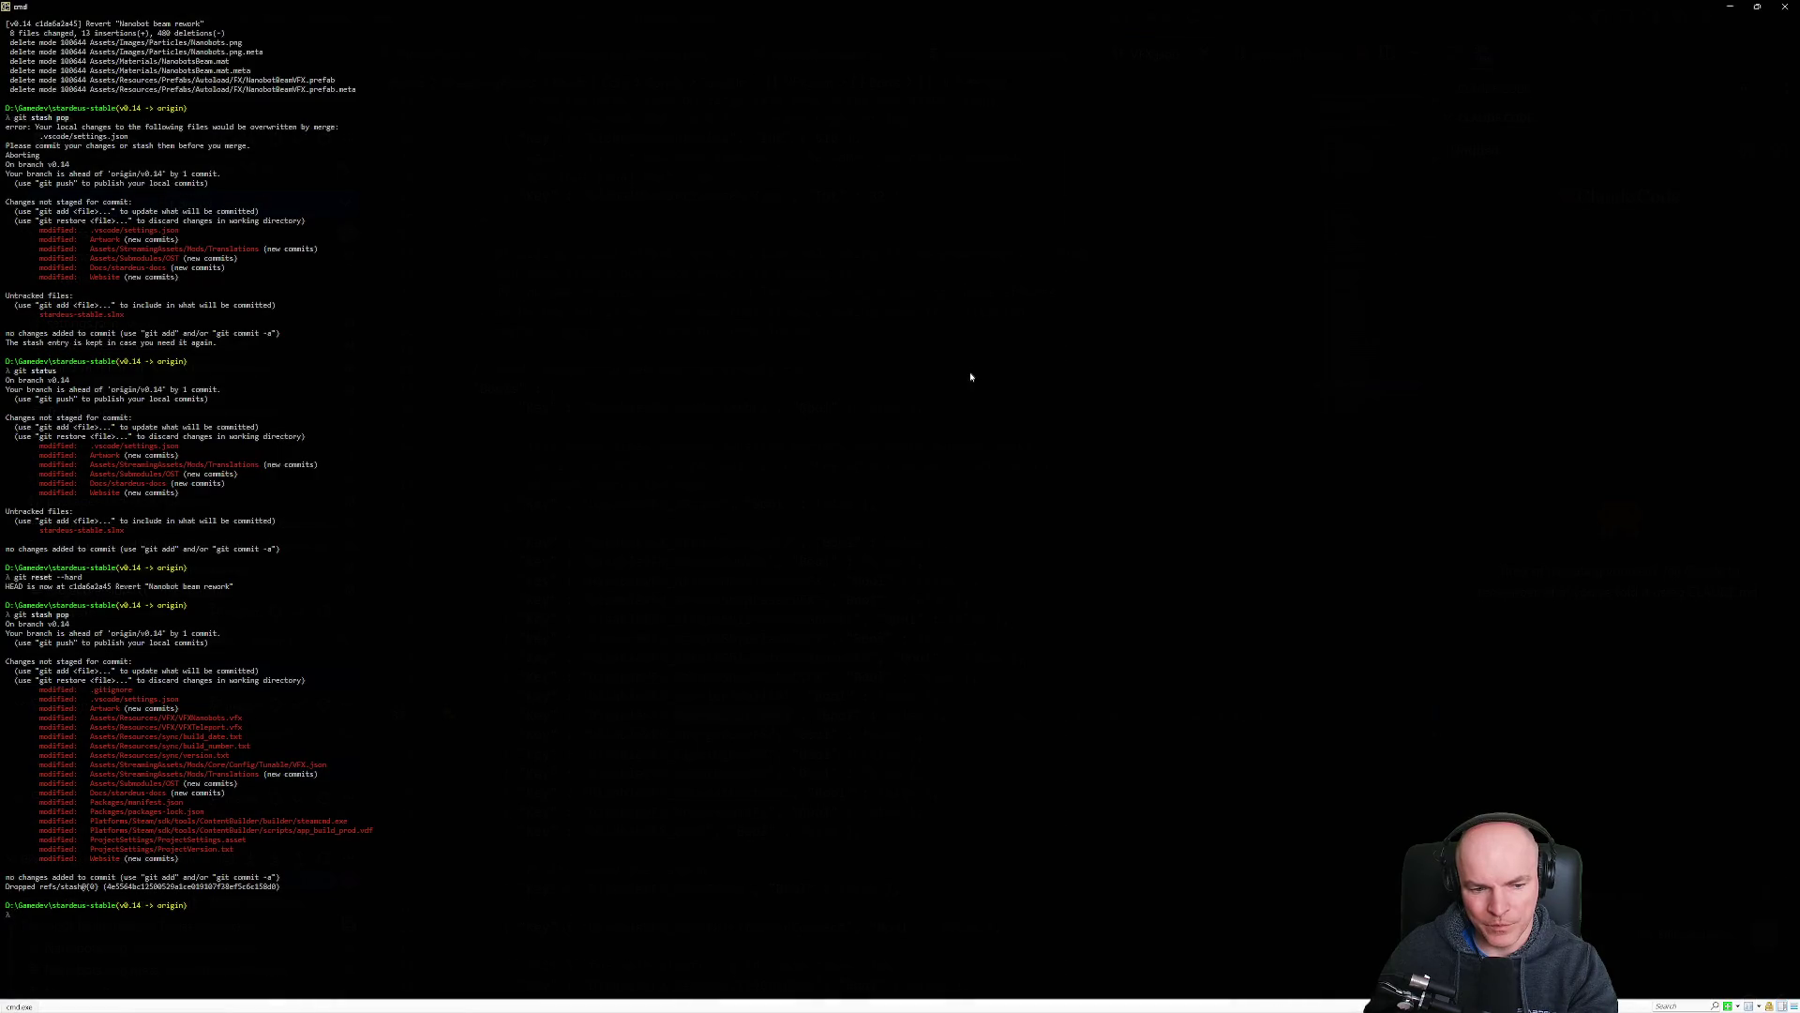
pyautogui.hotkey('alt', 'Tab')
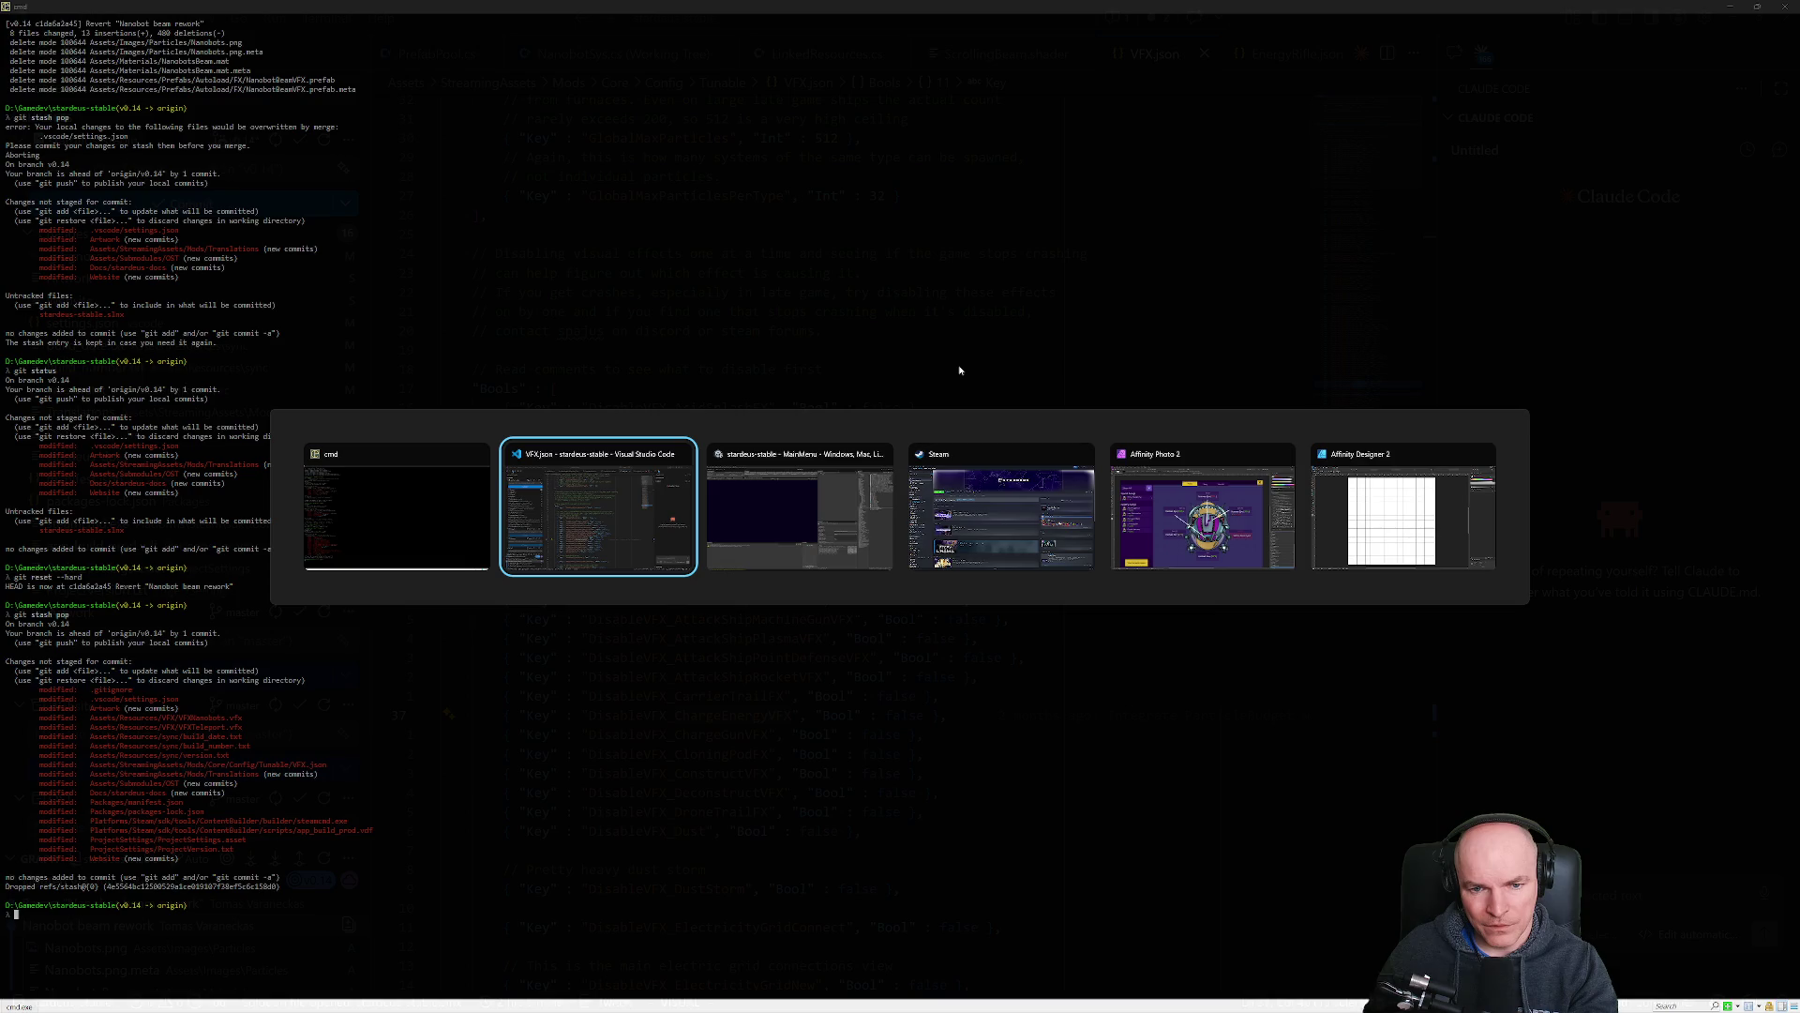
pyautogui.hotkey('alt', 'Tab')
pyautogui.hotkey('shift', 'alt', 'Tab')
pyautogui.hotkey('alt', 'Tab')
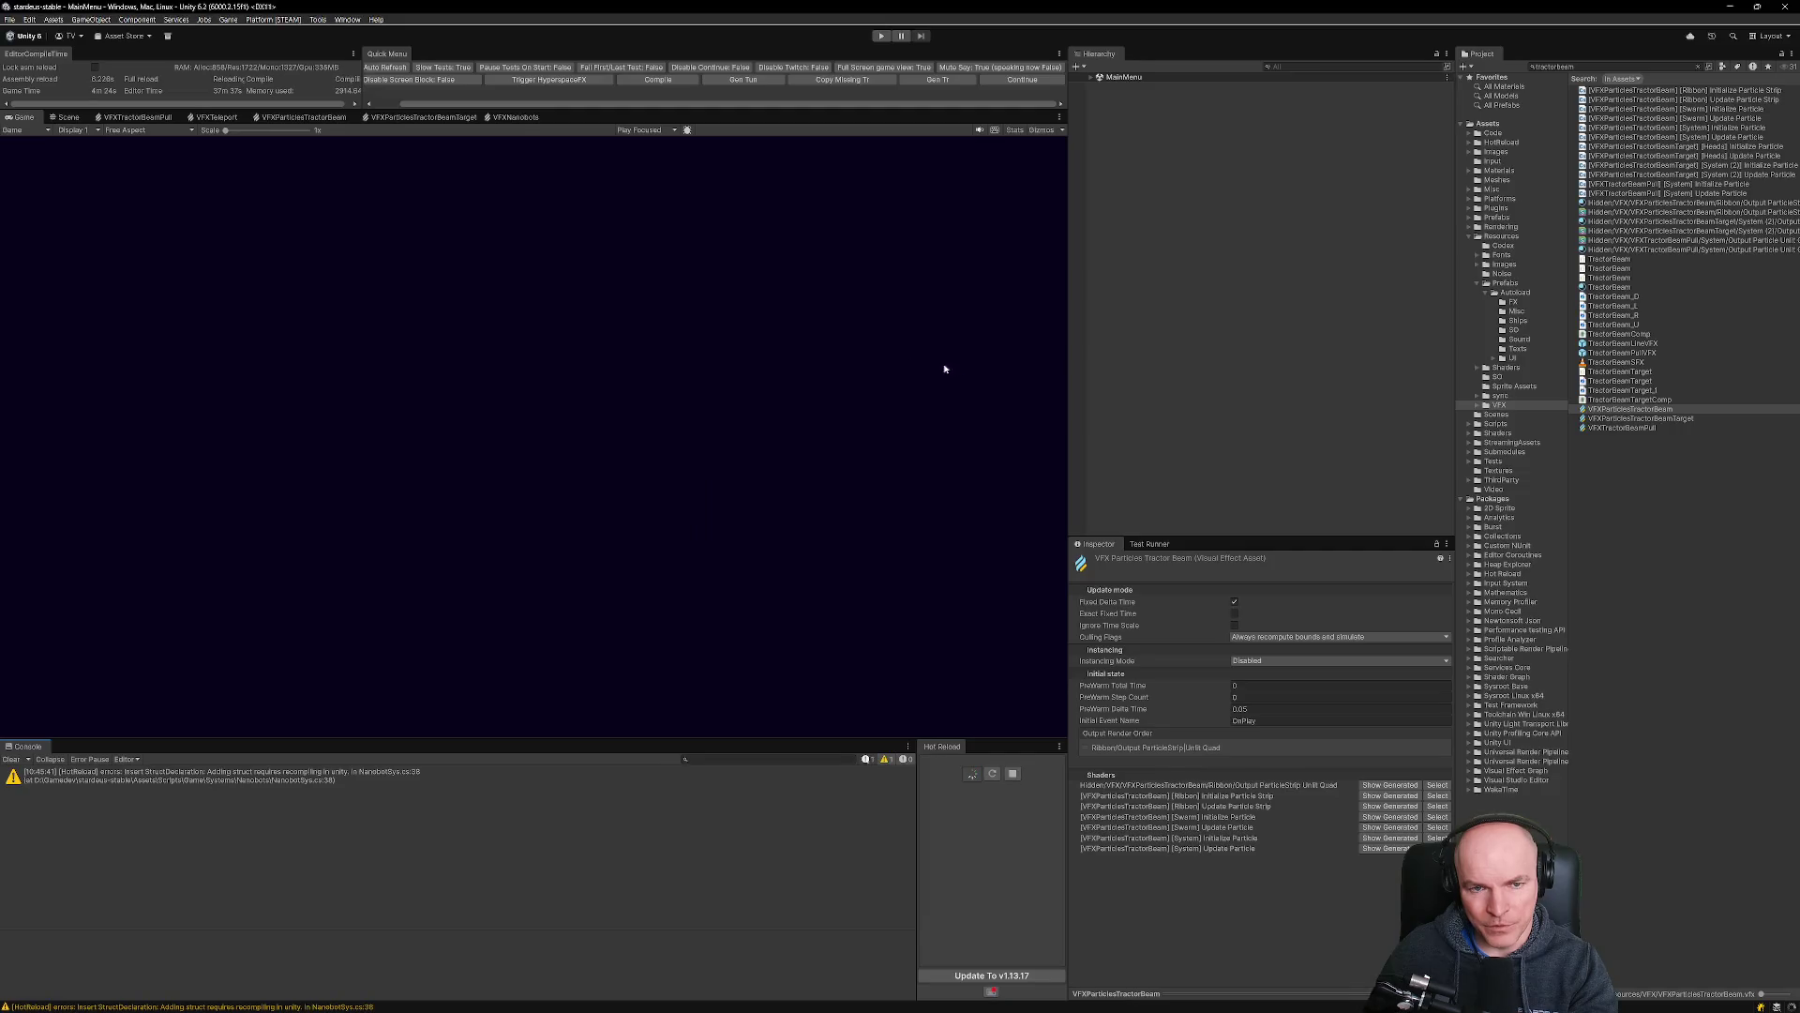